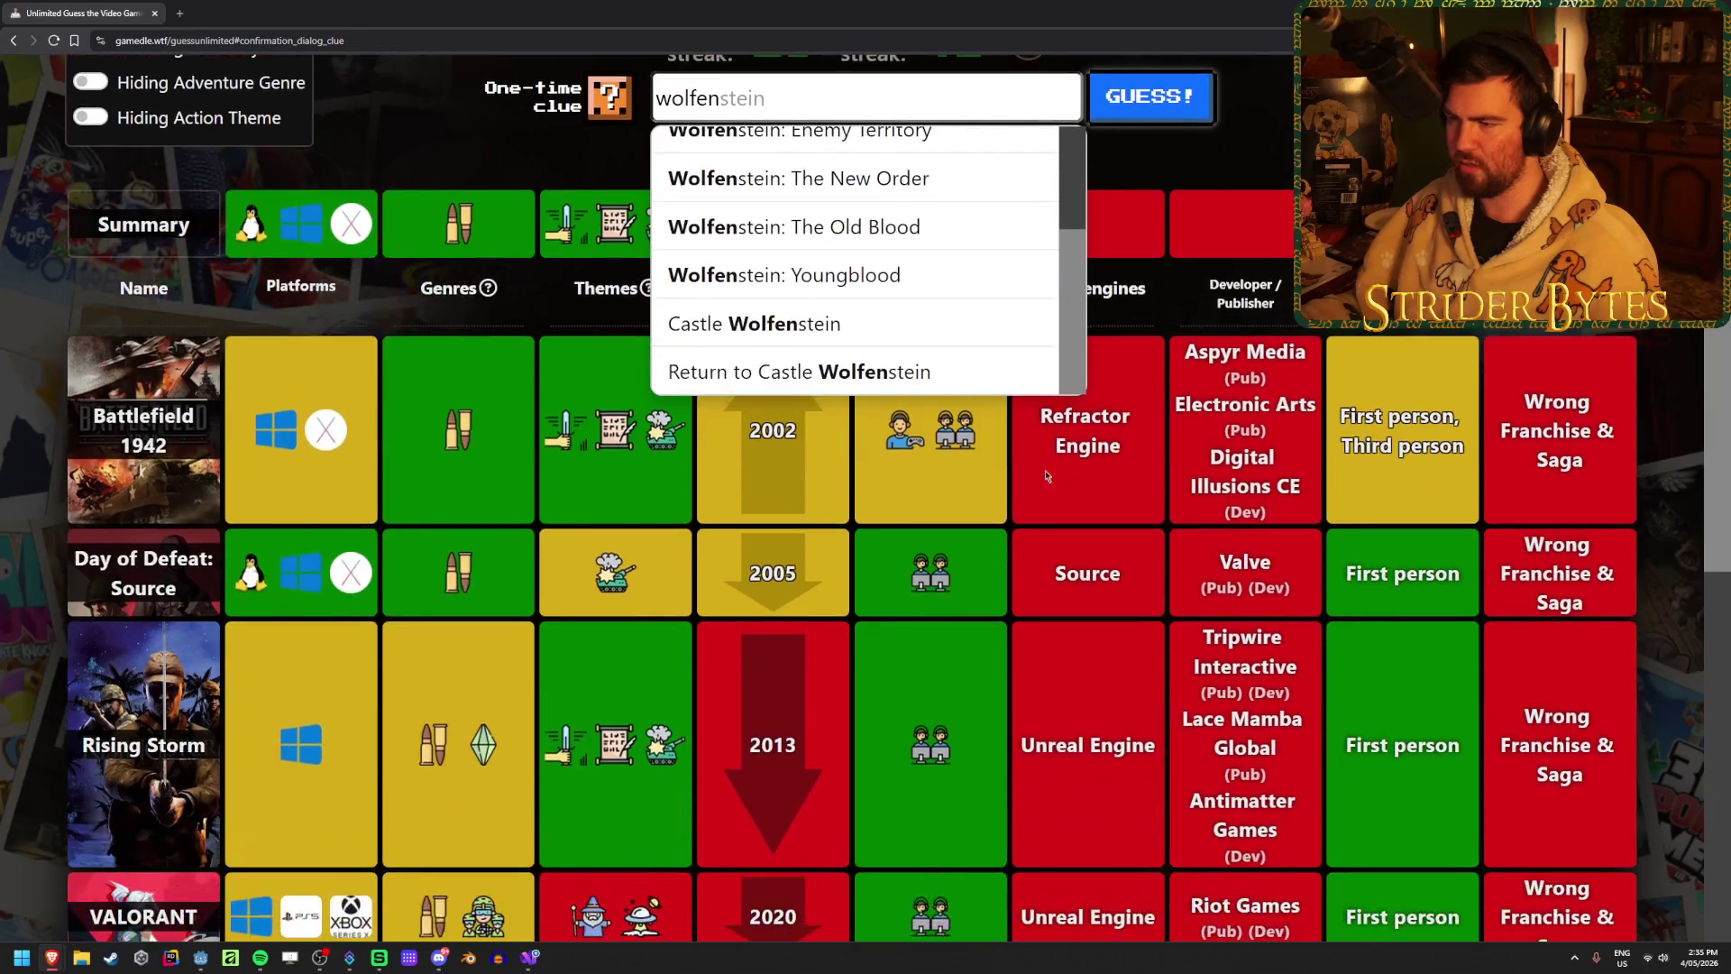
Step: Guess 'Wolfenstein: Enemy Territory' in Gamedle and view its 2003 reveal page
{"action": "scroll", "coordinate": [904, 363], "scroll_direction": "up", "scroll_amount": 1}
{"action": "scroll", "coordinate": [957, 401], "scroll_direction": "up", "scroll_amount": 2}
{"action": "left_click", "coordinate": [956, 433]}
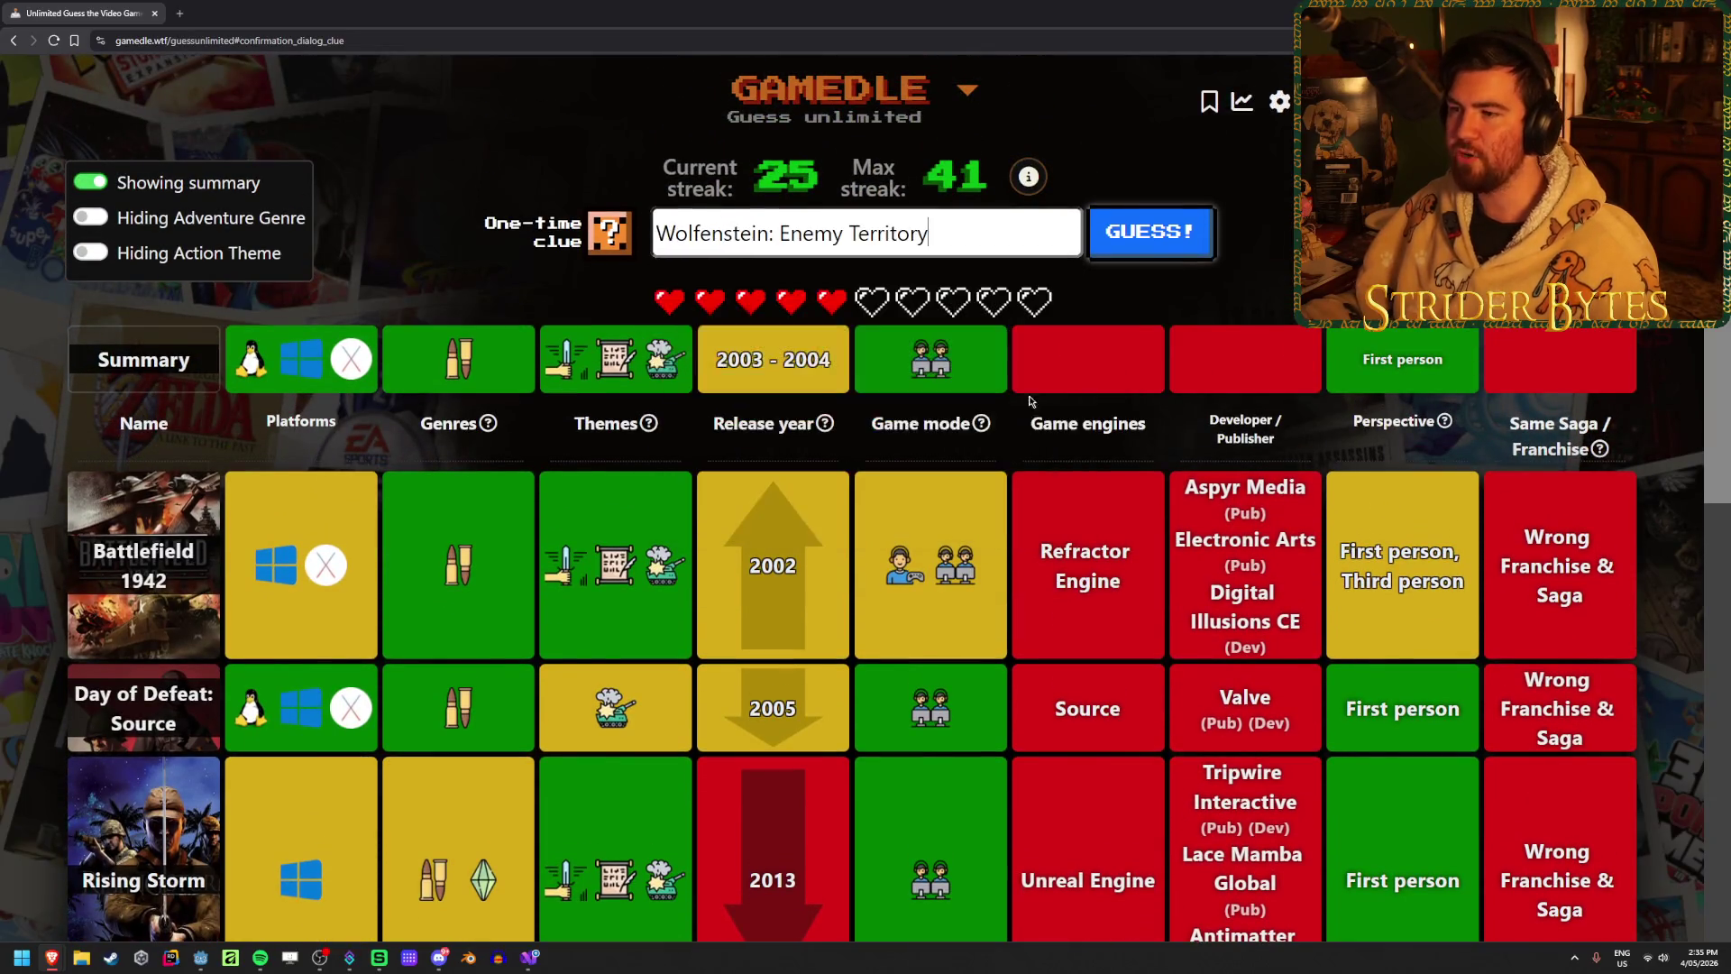
{"action": "left_click", "coordinate": [1152, 236]}
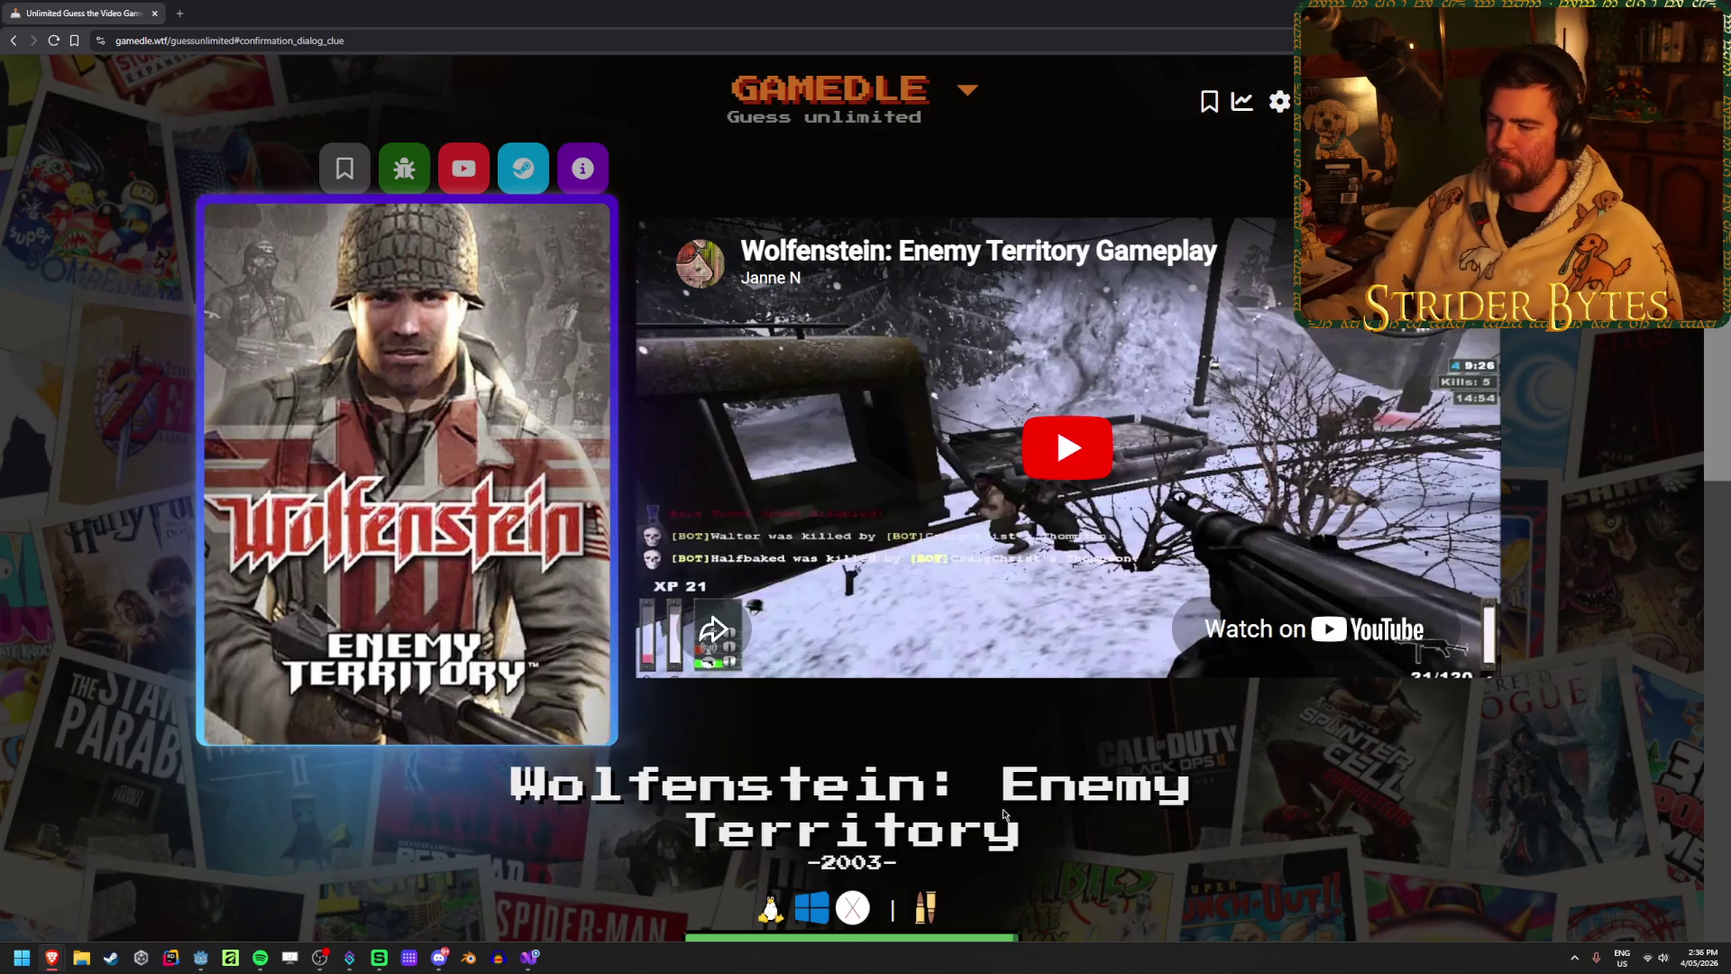
{"action": "scroll", "coordinate": [1221, 613], "scroll_direction": "down", "scroll_amount": 5}
{"action": "scroll", "coordinate": [1221, 644], "scroll_direction": "up", "scroll_amount": 5}
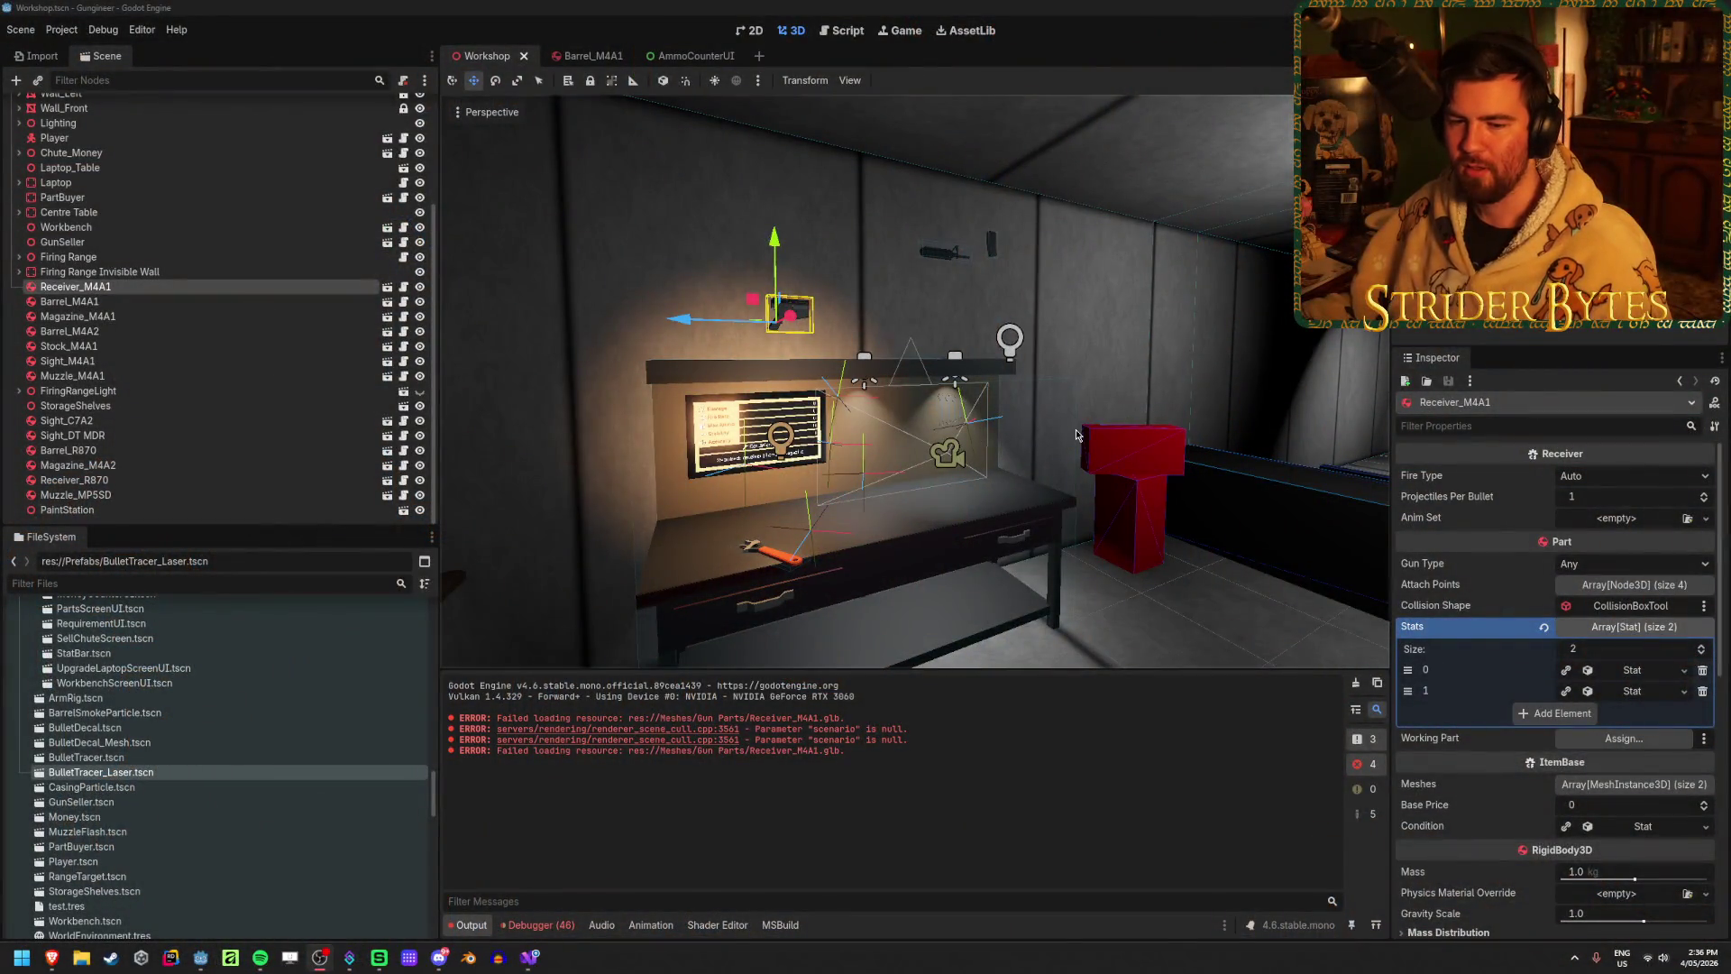
Step: Clear the Godot debugger's Errors list
{"action": "left_click_drag", "start_coordinate": [1074, 429], "coordinate": [863, 483]}
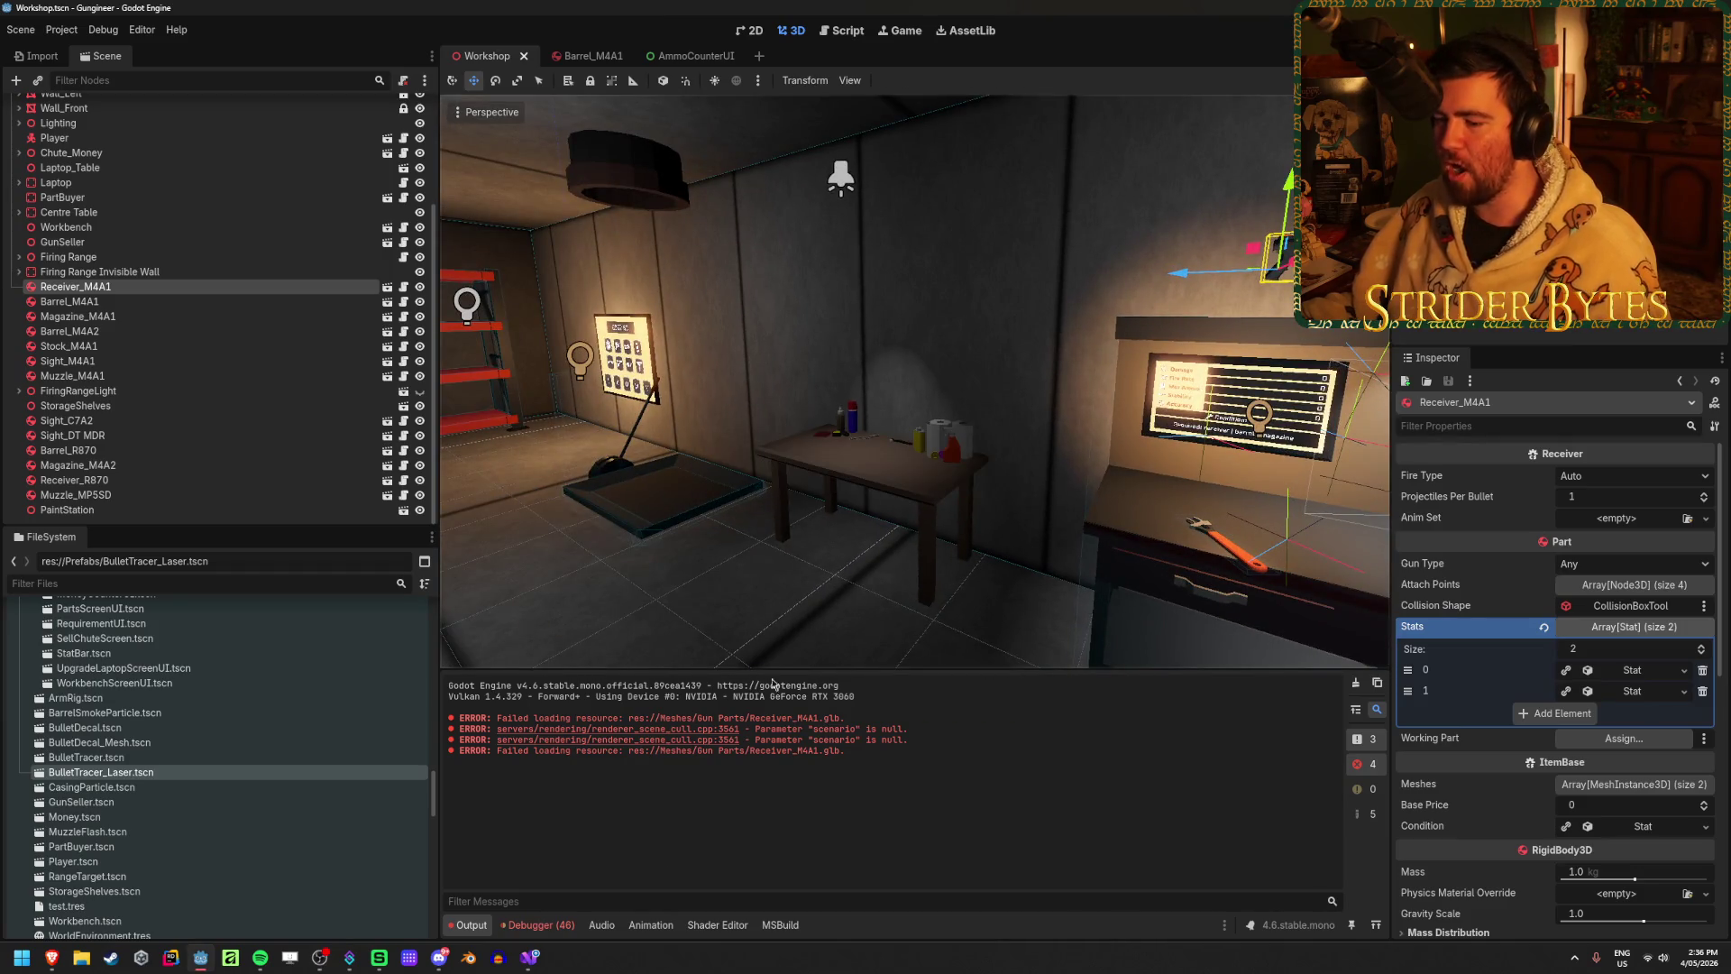
{"action": "left_click", "coordinate": [538, 924]}
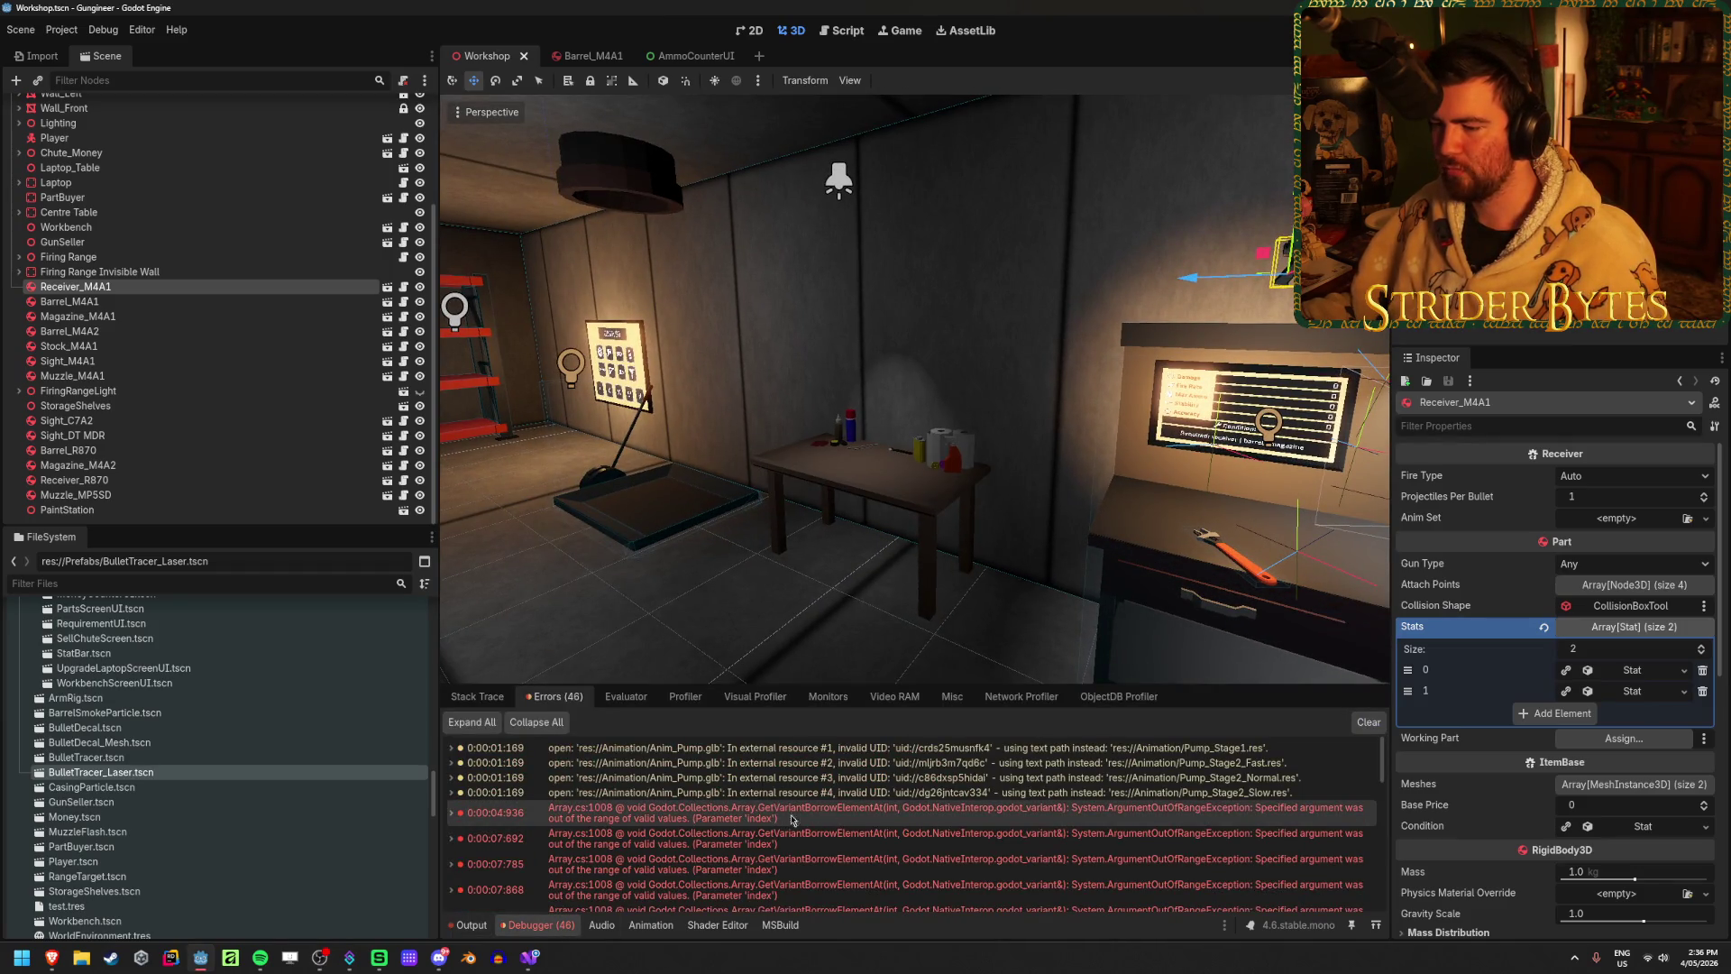
{"action": "left_click", "coordinate": [1367, 722]}
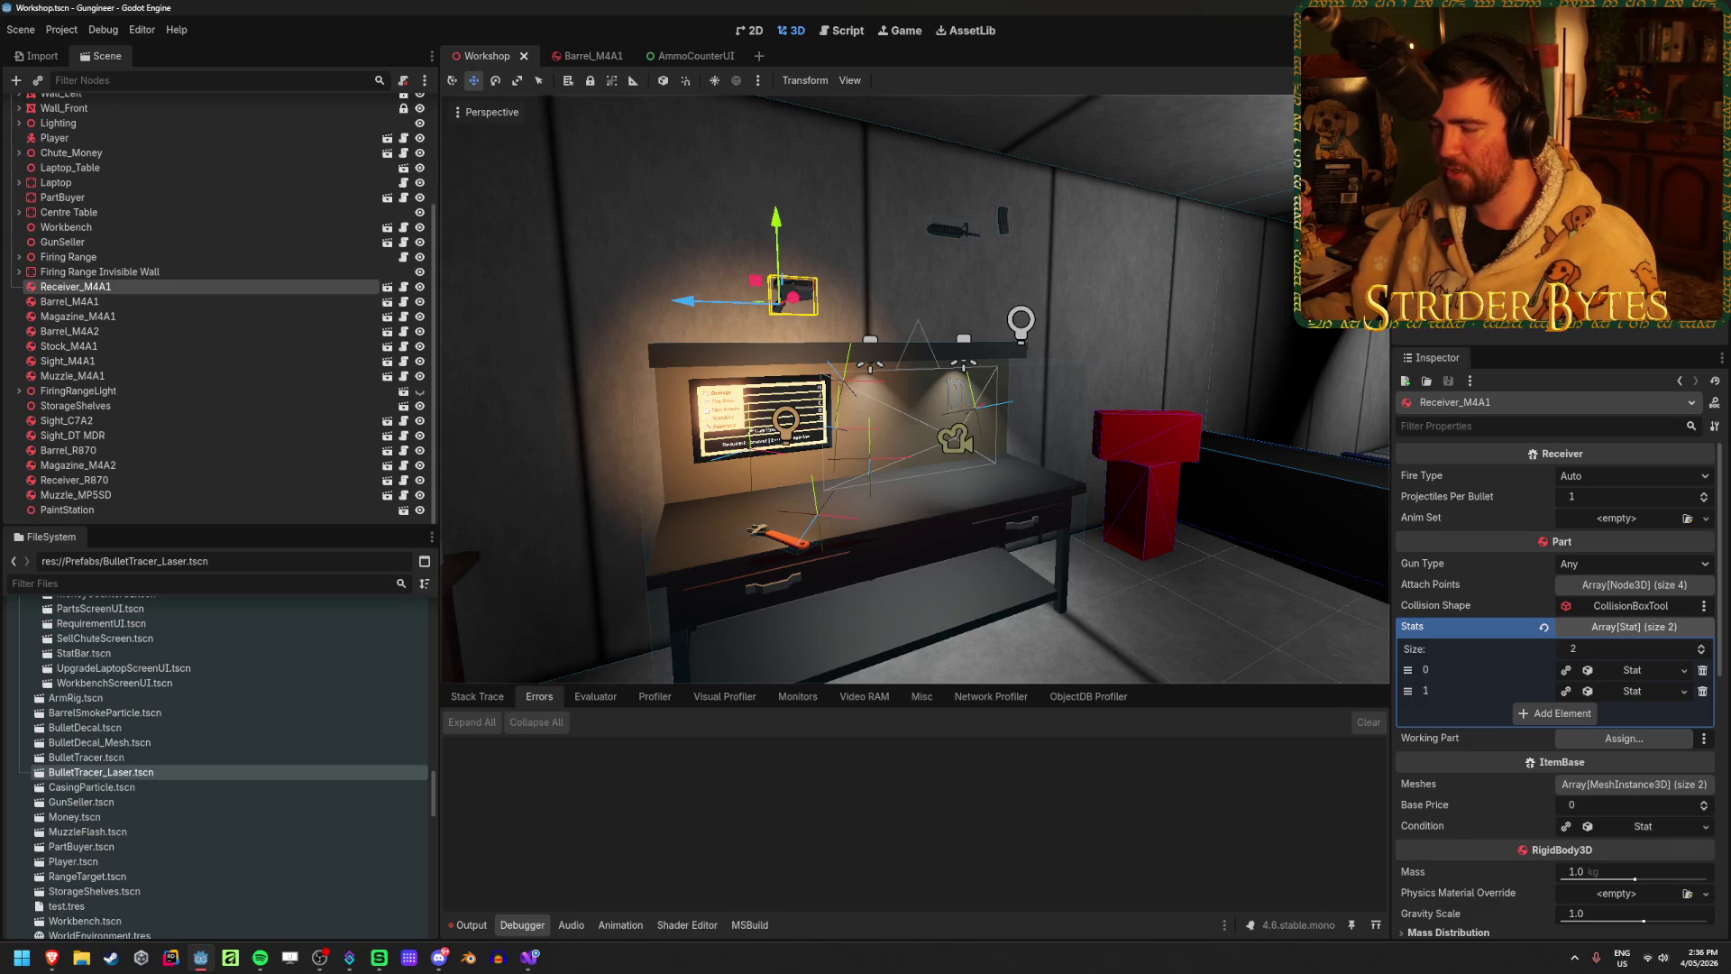
Step: Clear the Output log and return to AmmoCounterUI.cs in Visual Studio
{"action": "left_click", "coordinate": [464, 926]}
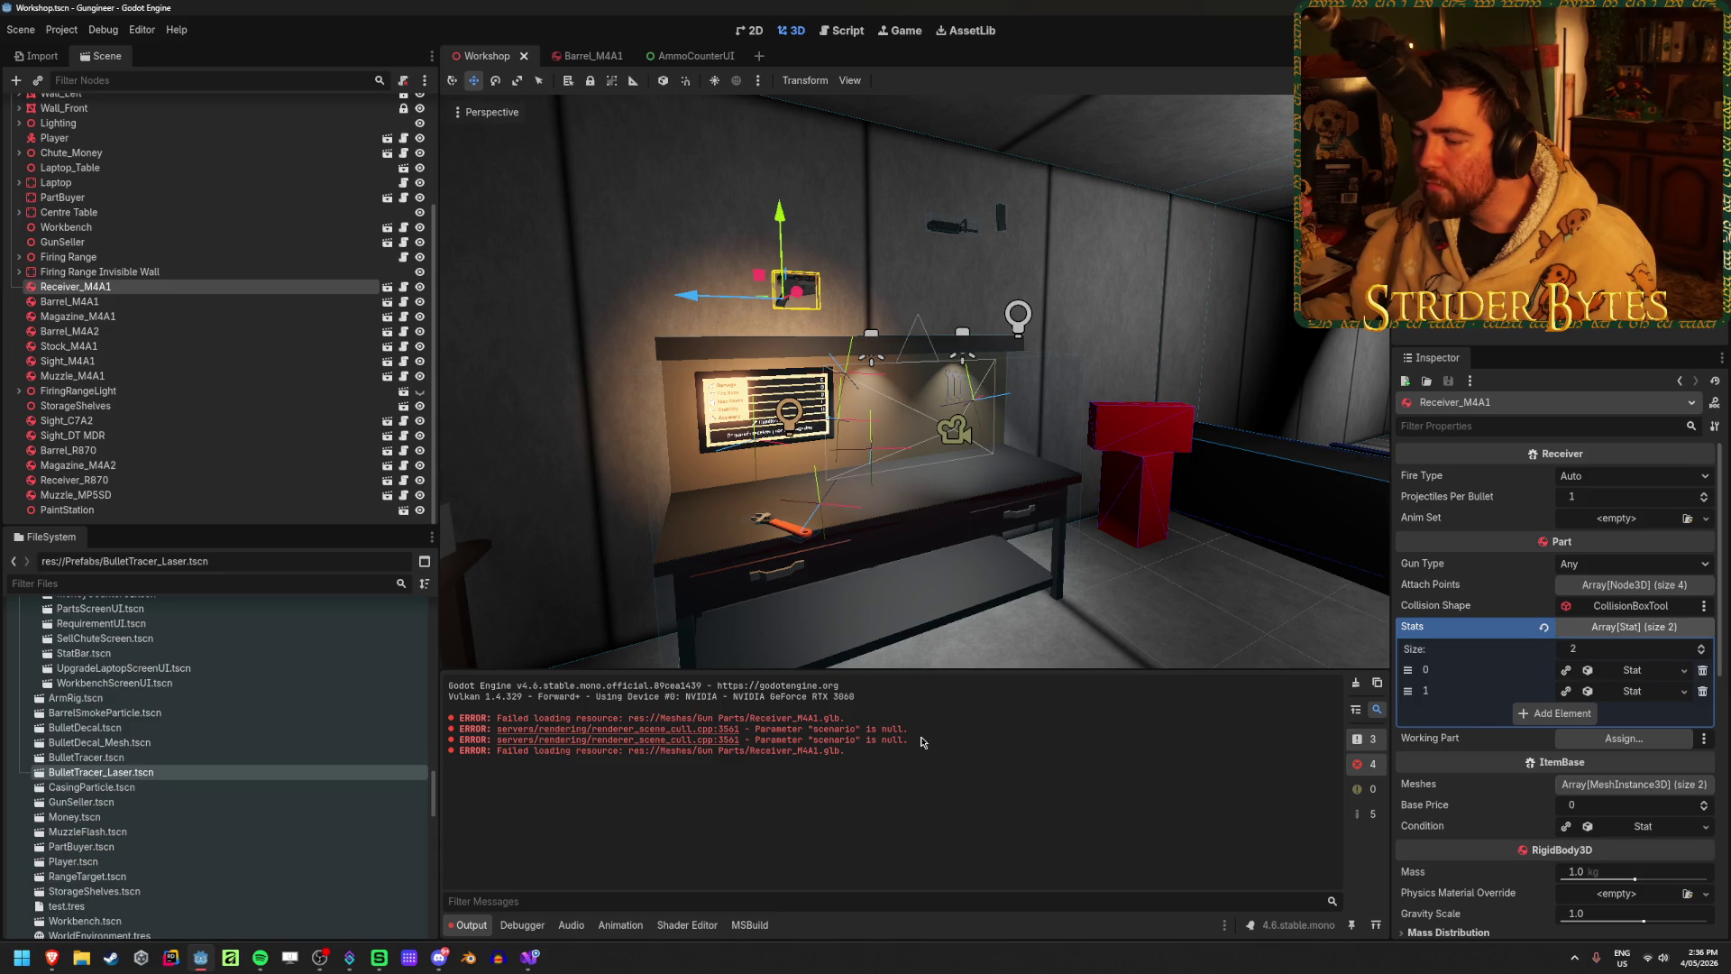
{"action": "mouse_move", "coordinate": [721, 751]}
{"action": "left_mouse_down"}
{"action": "mouse_move", "coordinate": [762, 751]}
{"action": "mouse_move", "coordinate": [528, 751]}
{"action": "left_mouse_up"}
{"action": "left_click", "coordinate": [491, 754]}
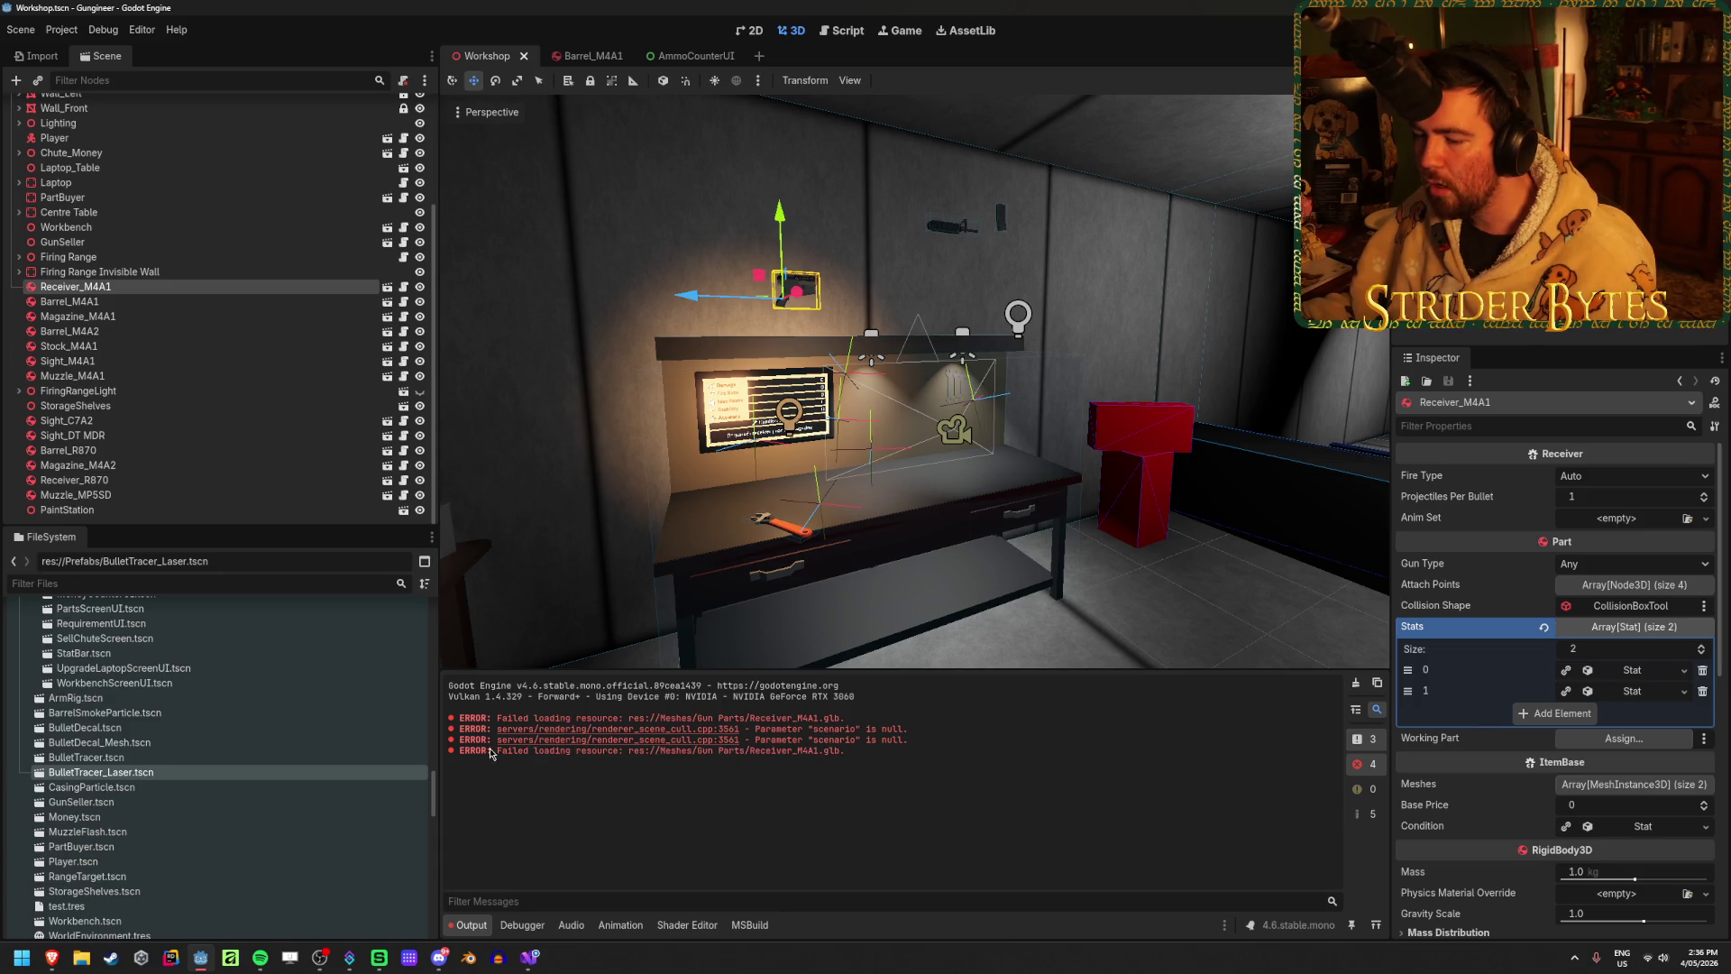
{"action": "left_click_drag", "start_coordinate": [844, 751], "coordinate": [487, 748]}
{"action": "left_click", "coordinate": [607, 751]}
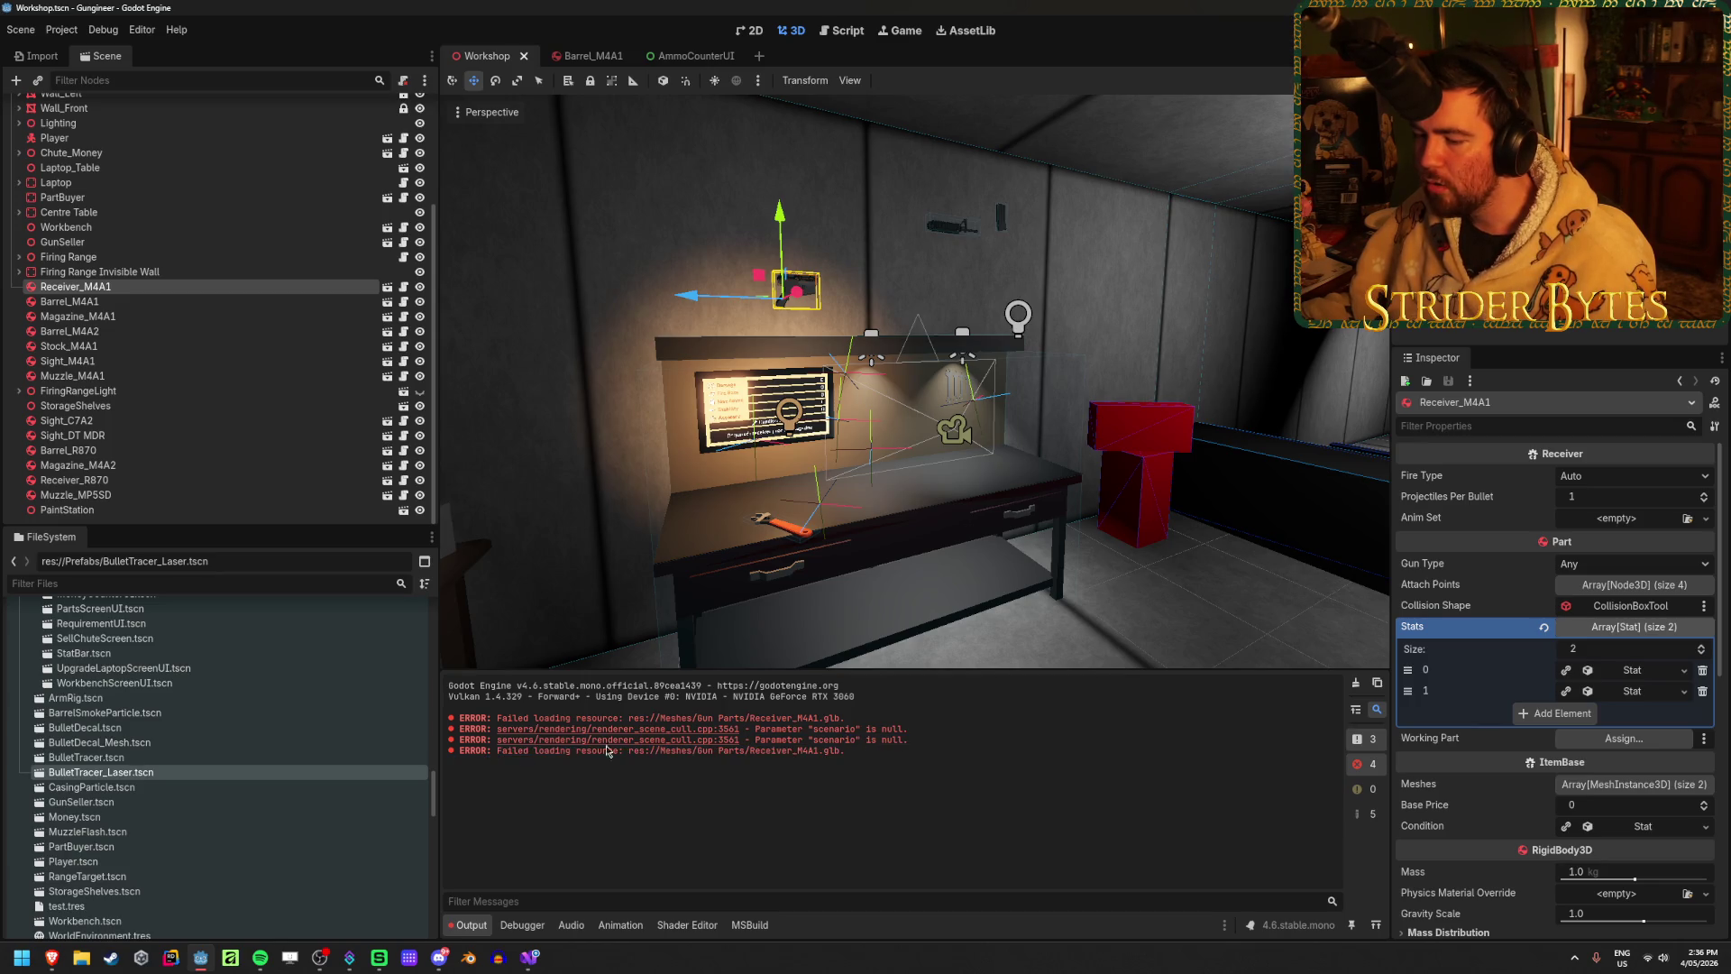
{"action": "left_click", "coordinate": [1354, 684]}
{"action": "key", "text": "alt+Tab"}
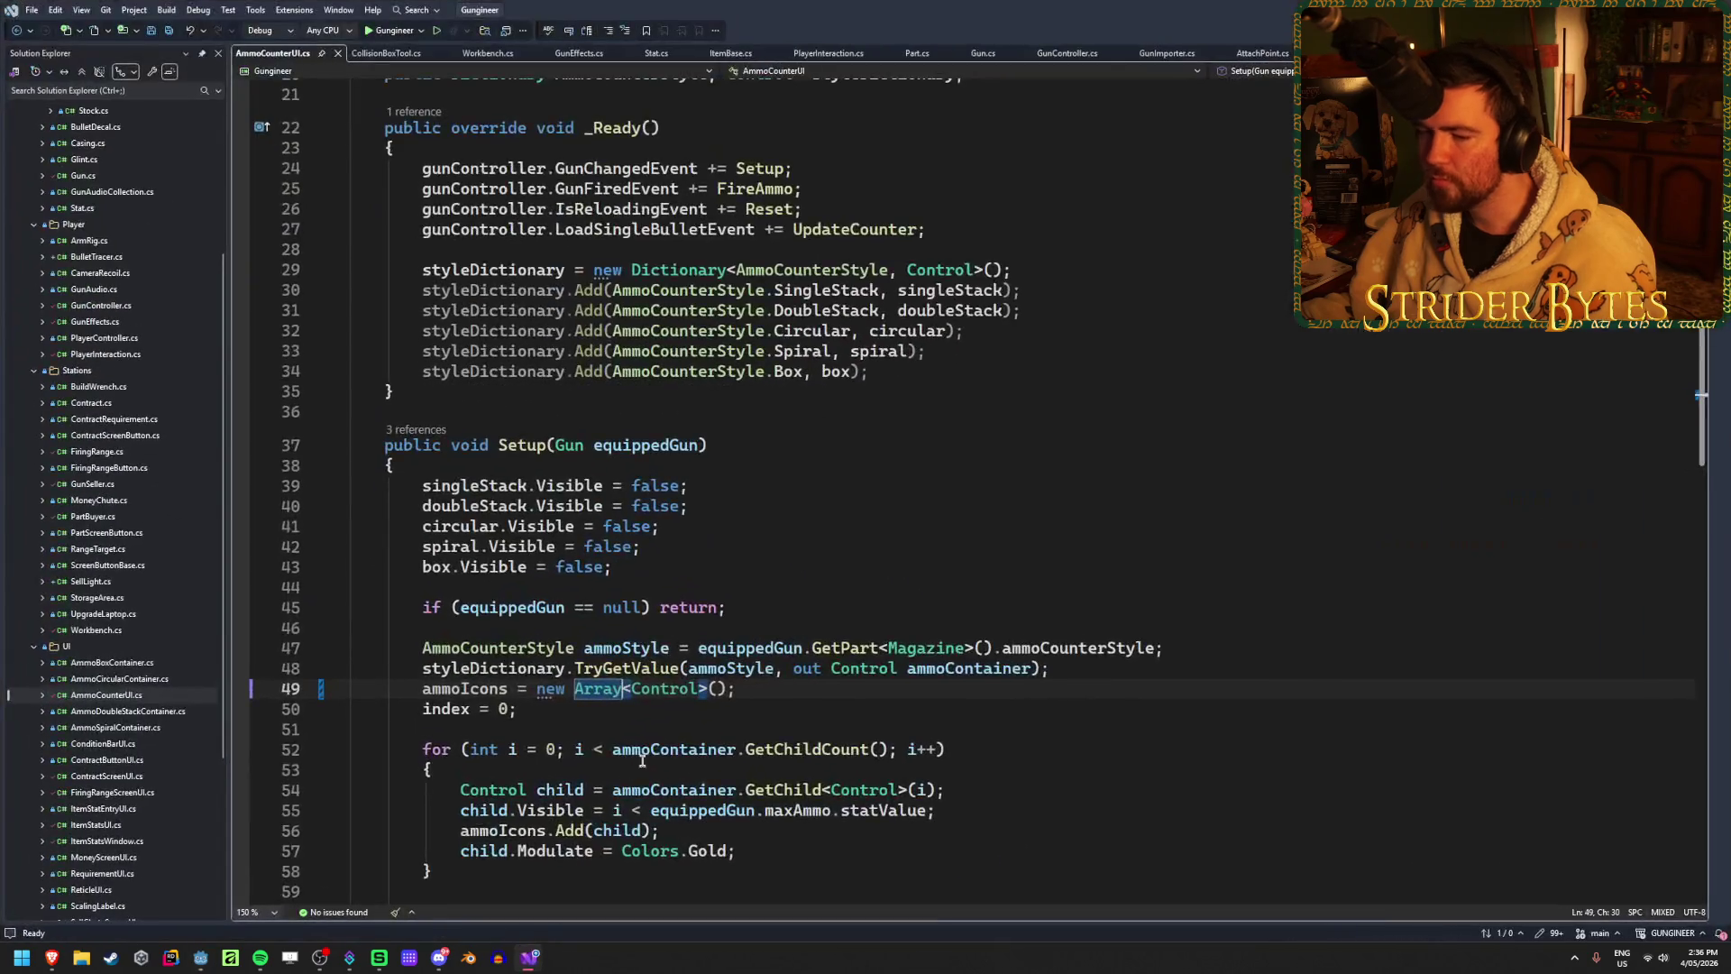
Step: Place the cursor at the ends of lines 42 and 40 in AmmoCounterUI.cs
{"action": "left_click", "coordinate": [887, 545]}
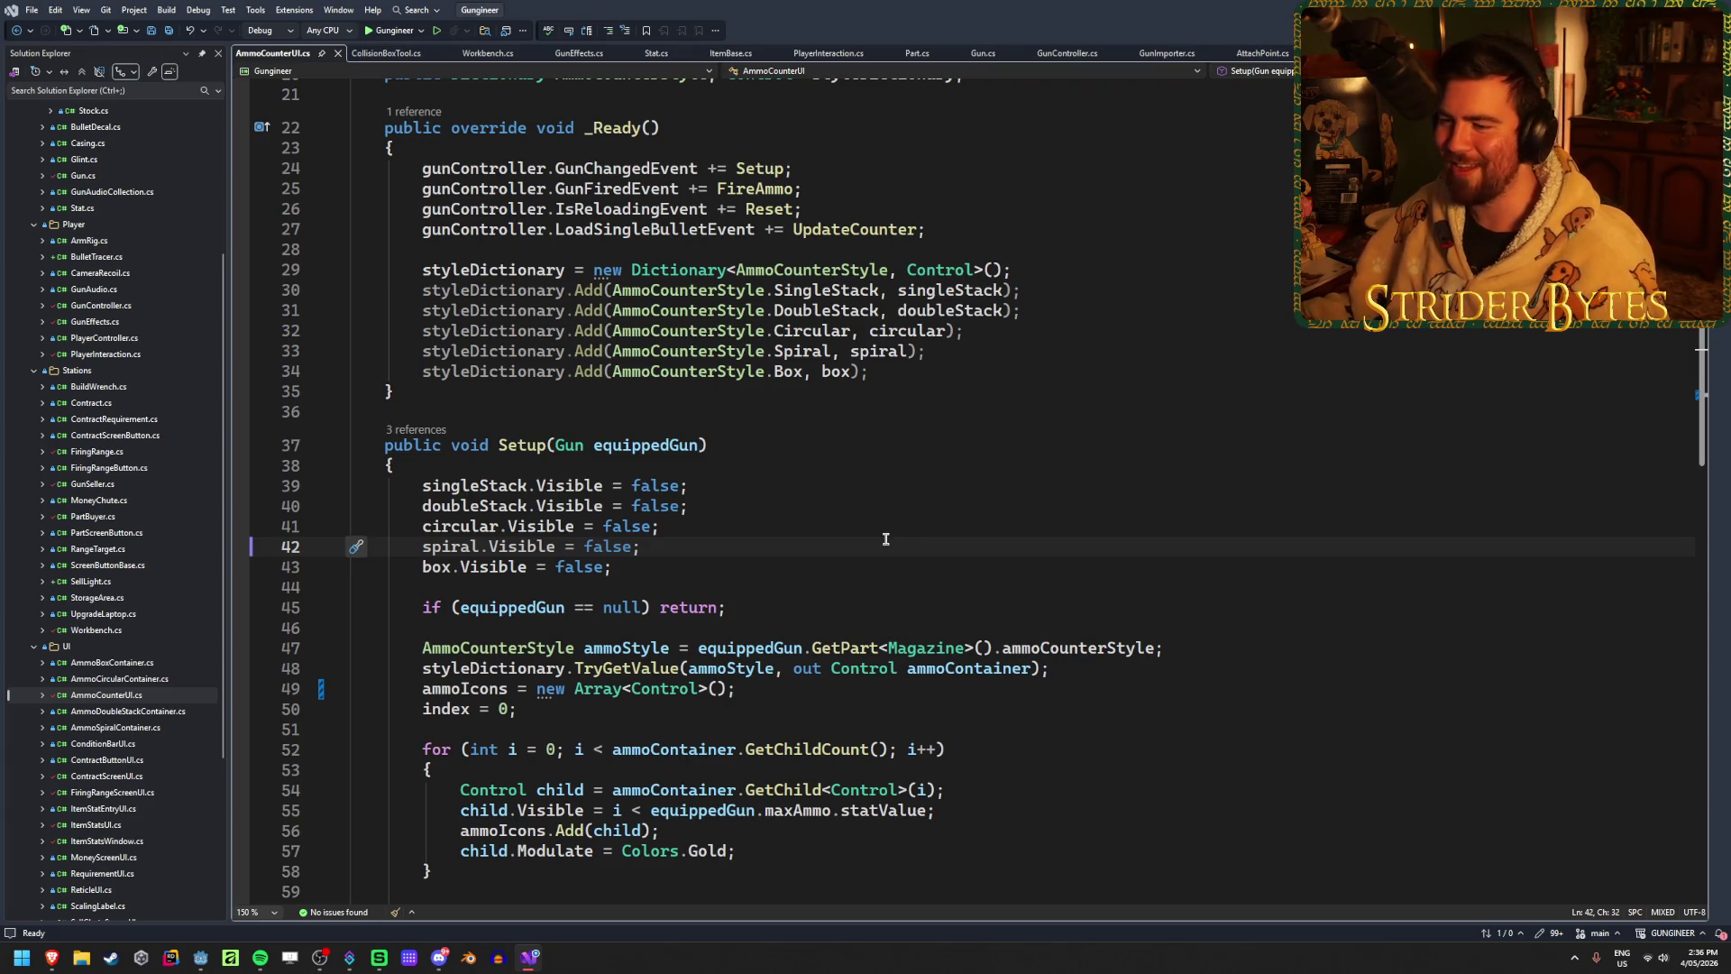
{"action": "left_click", "coordinate": [856, 566]}
{"action": "left_click", "coordinate": [852, 553]}
{"action": "left_click", "coordinate": [811, 505]}
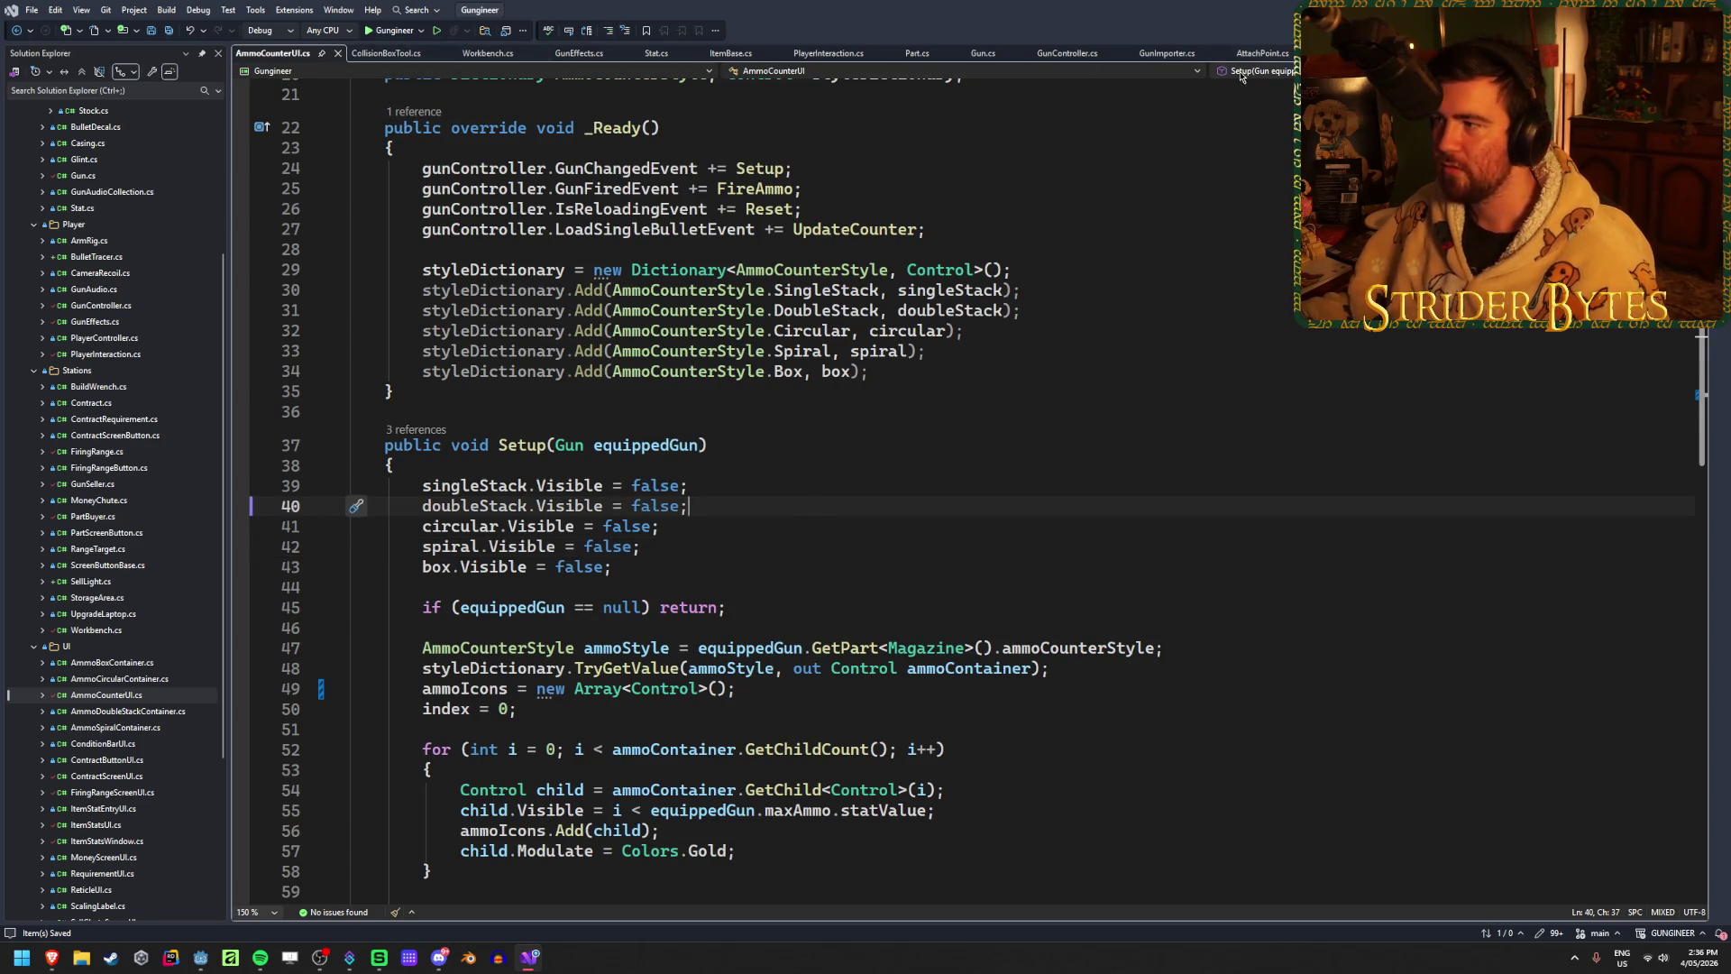
Step: Close the Gun, Part, PlayerInteraction, ItemBase, Stat, GunEffects, Workbench and CollisionBoxTool script tabs
{"action": "middle_click", "coordinate": [980, 54]}
{"action": "middle_click", "coordinate": [917, 54]}
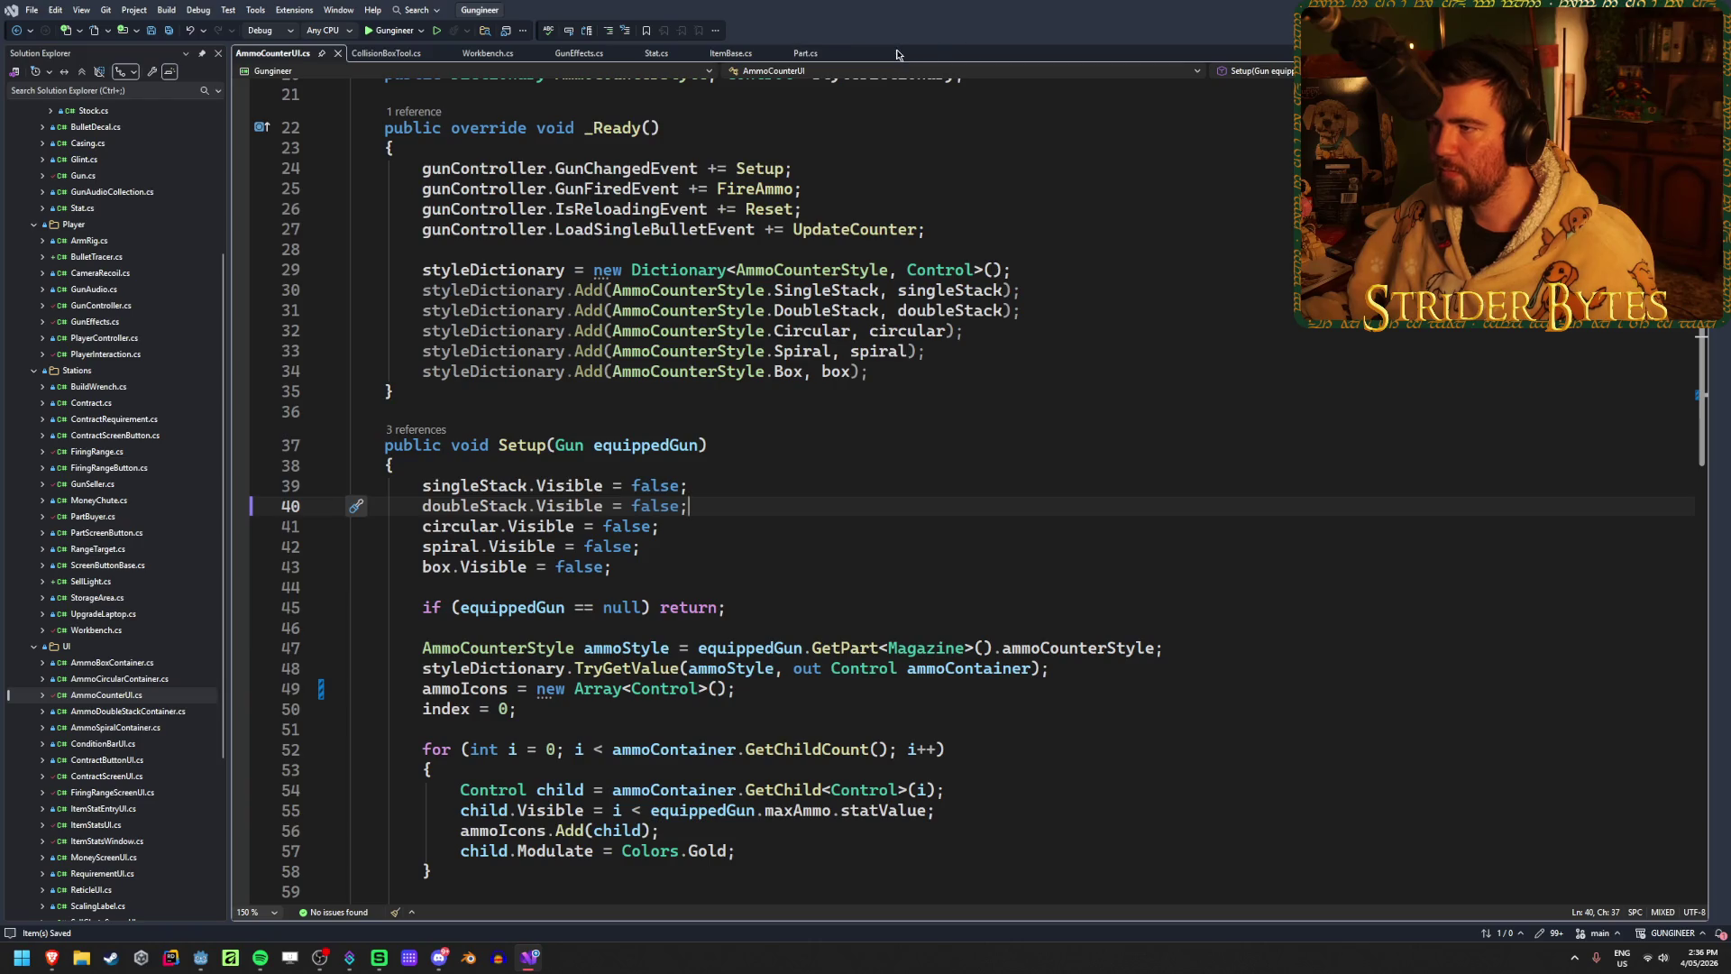
{"action": "middle_click", "coordinate": [827, 55]}
{"action": "middle_click", "coordinate": [730, 54]}
{"action": "middle_click", "coordinate": [656, 54]}
{"action": "middle_click", "coordinate": [595, 54]}
{"action": "middle_click", "coordinate": [488, 54]}
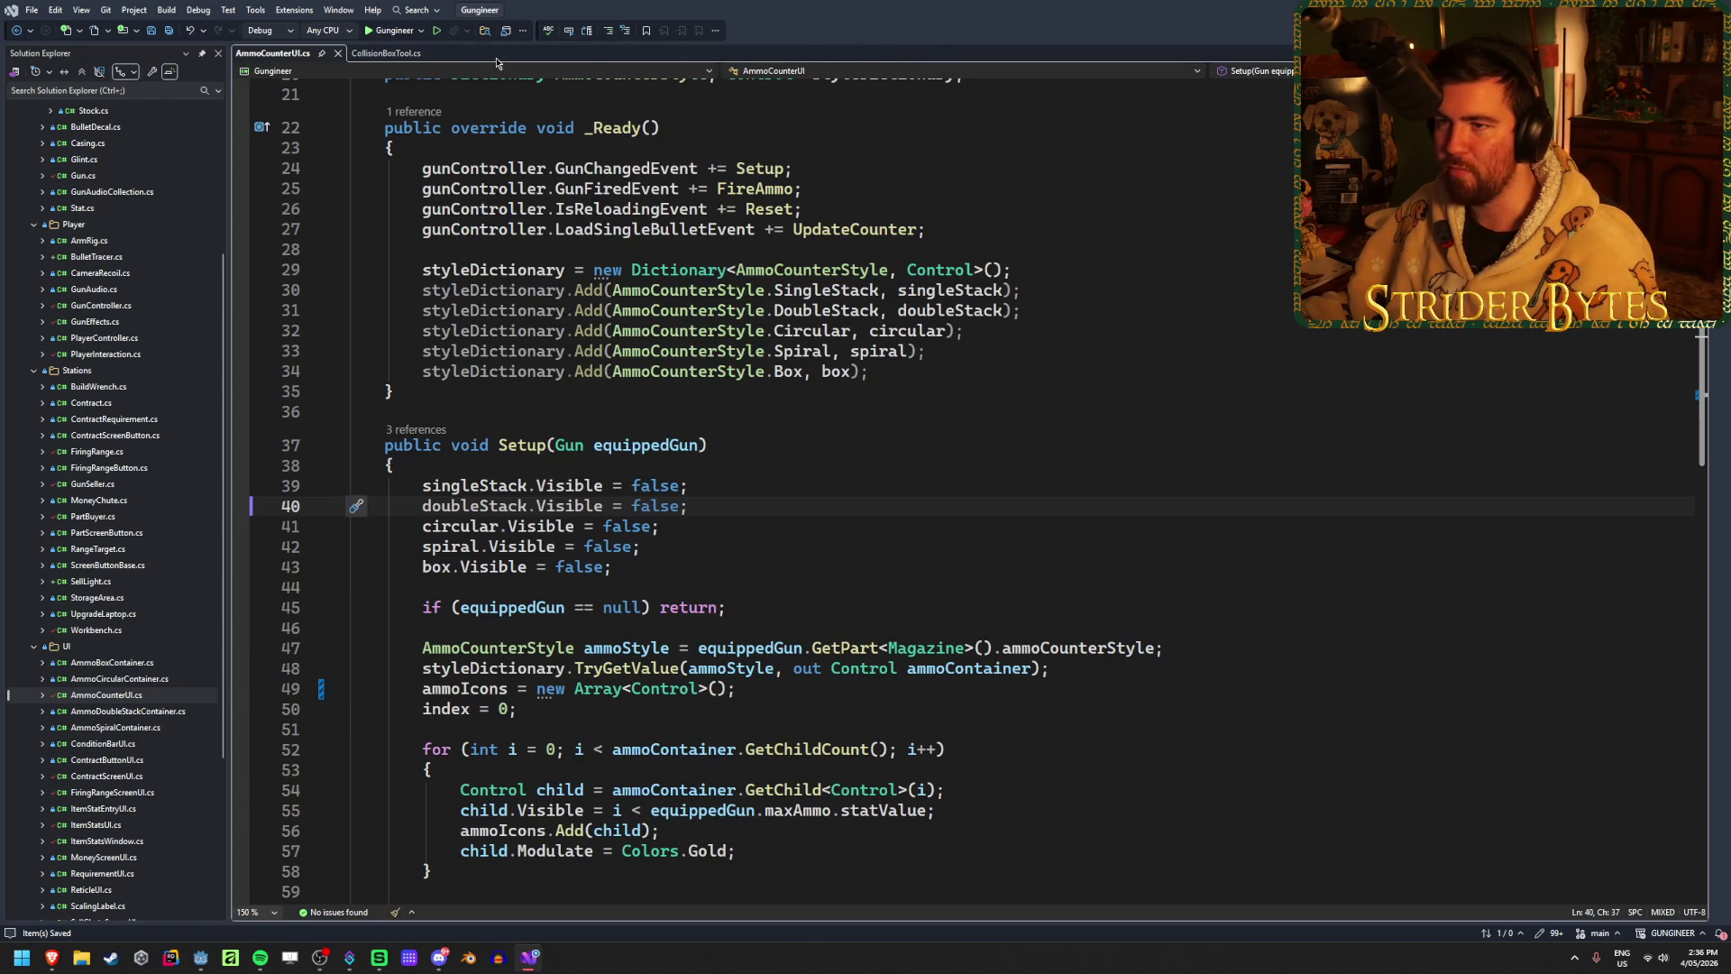
{"action": "middle_click", "coordinate": [386, 54]}
{"action": "scroll", "coordinate": [448, 70], "scroll_direction": "up", "scroll_amount": 2}
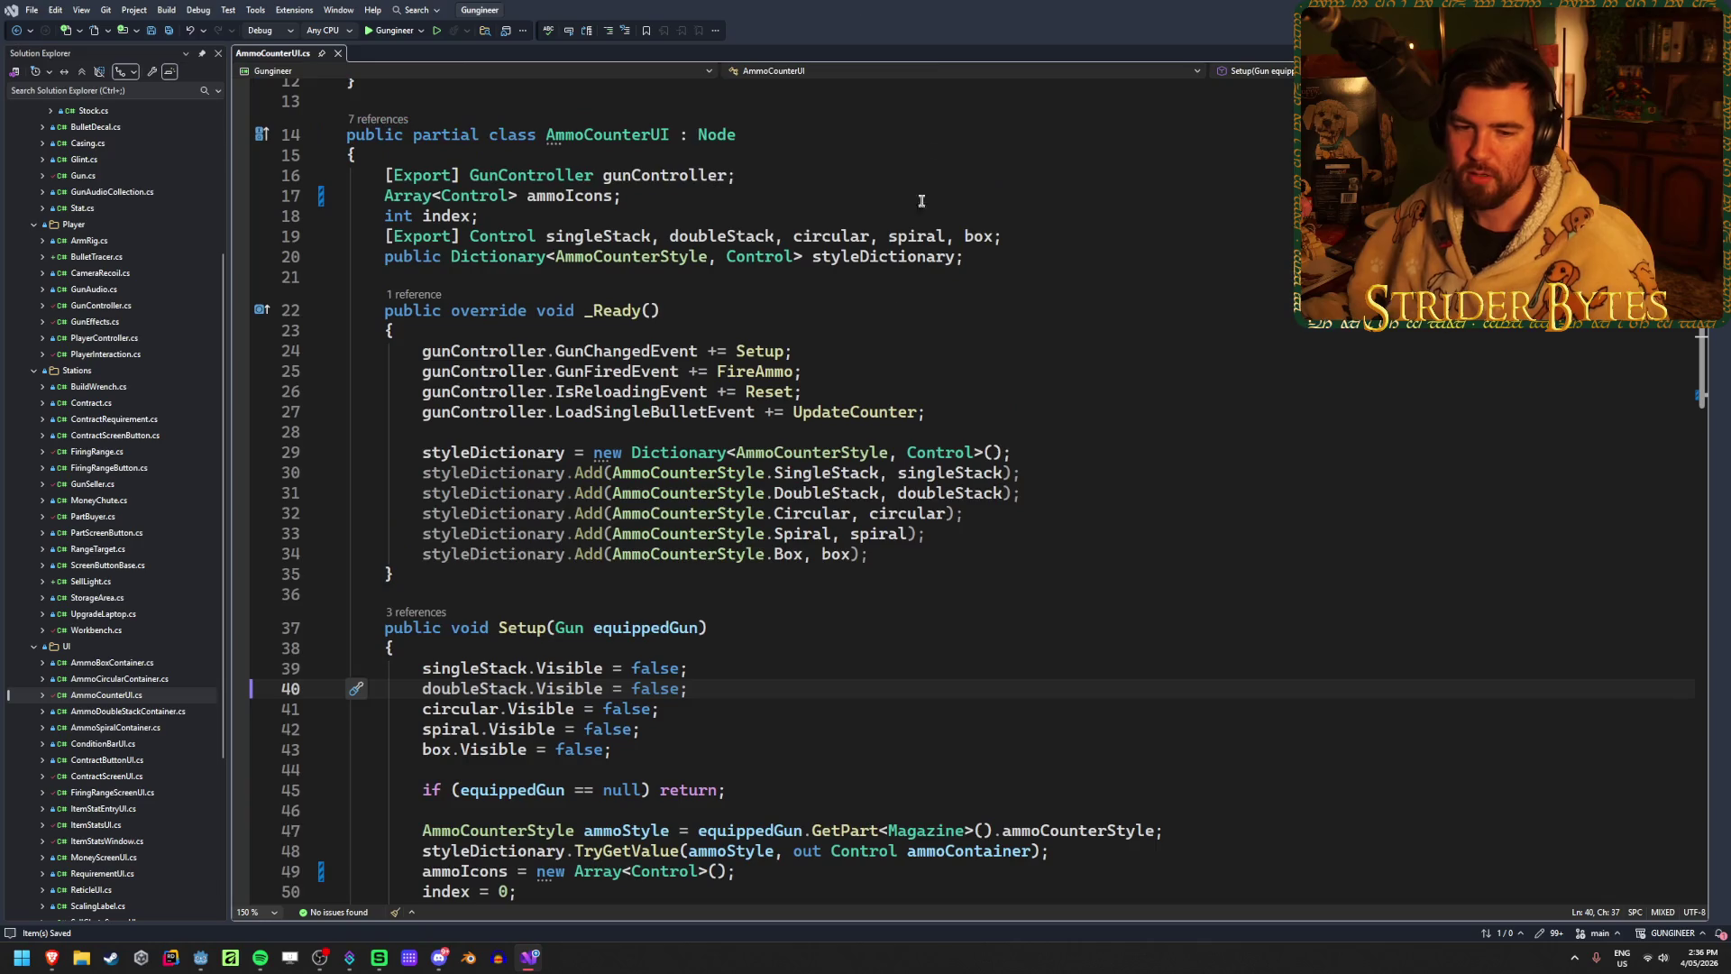
{"action": "scroll", "coordinate": [885, 290], "scroll_direction": "down", "scroll_amount": 10}
{"action": "scroll", "coordinate": [885, 290], "scroll_direction": "up", "scroll_amount": 14}
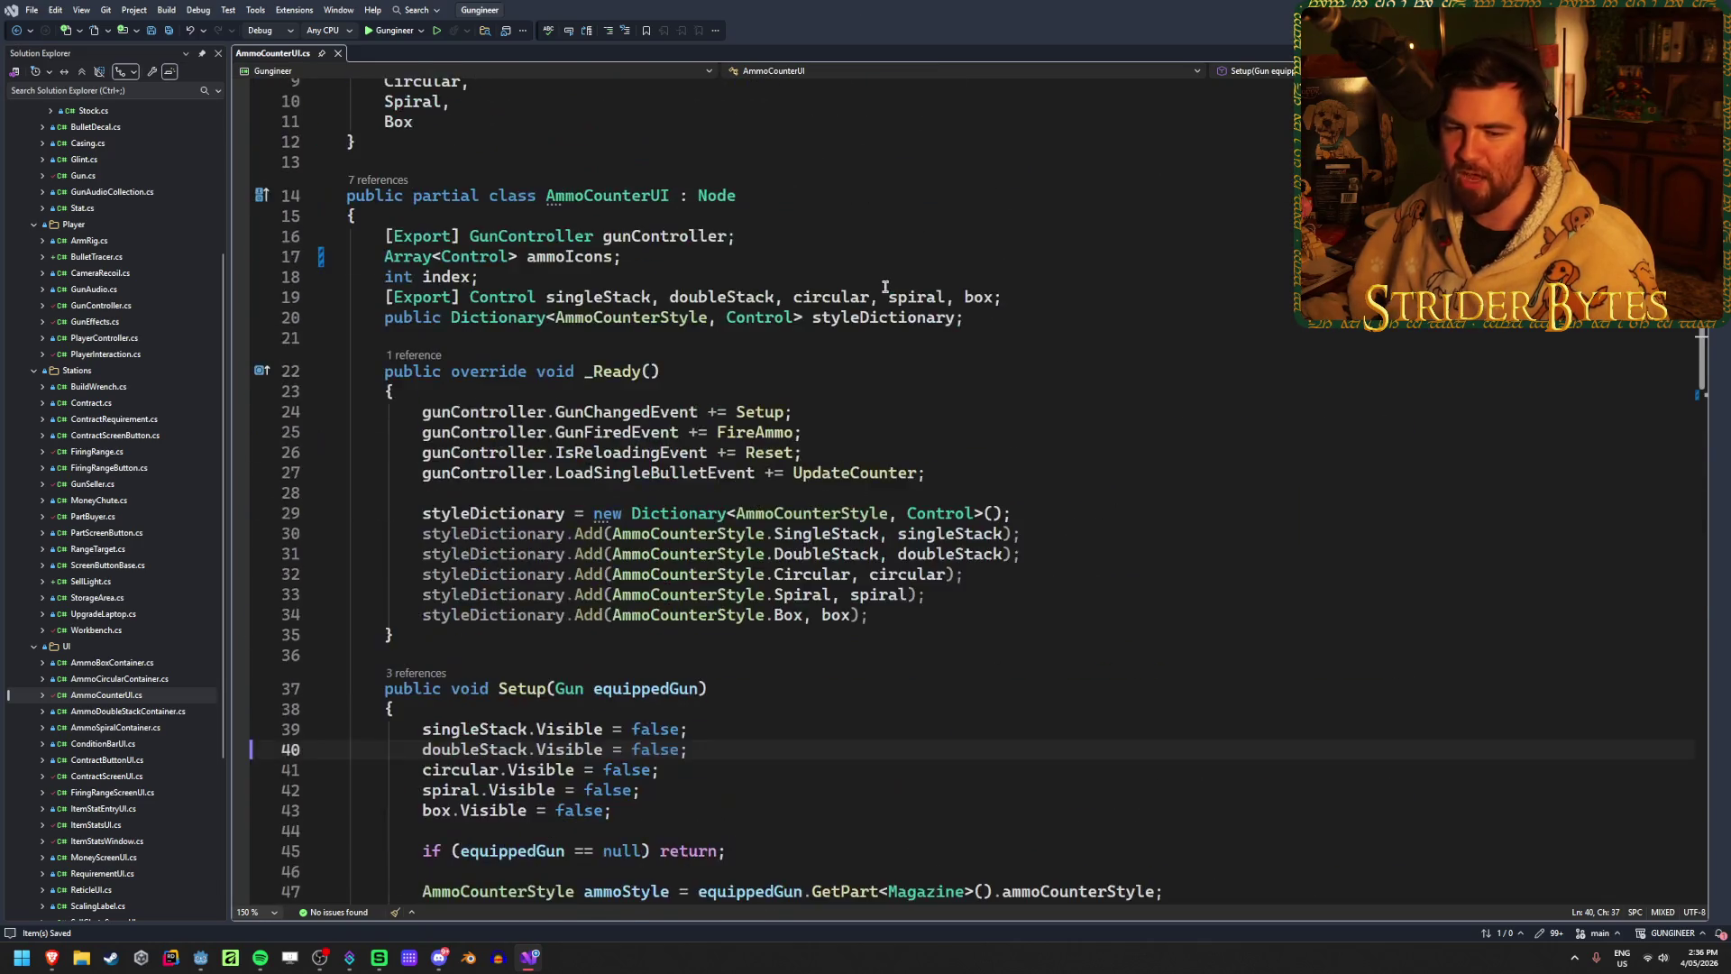
{"action": "scroll", "coordinate": [884, 291], "scroll_direction": "down", "scroll_amount": 7}
{"action": "scroll", "coordinate": [884, 287], "scroll_direction": "down", "scroll_amount": 3}
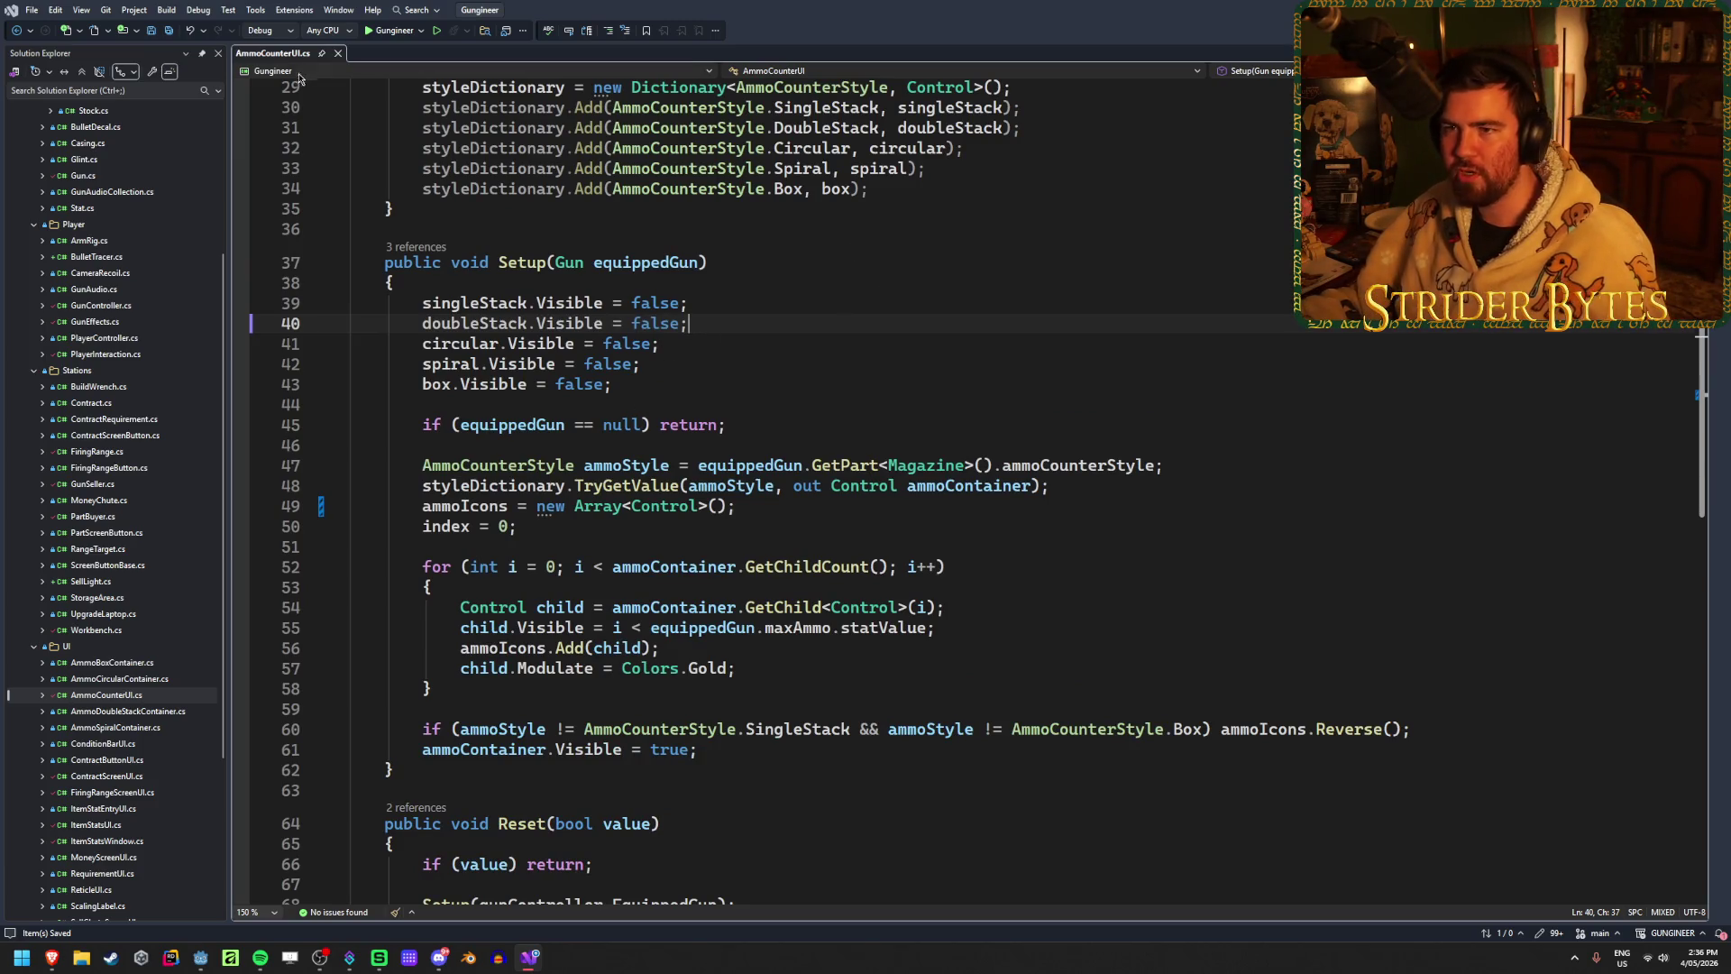
{"action": "scroll", "coordinate": [129, 426], "scroll_direction": "up", "scroll_amount": 5}
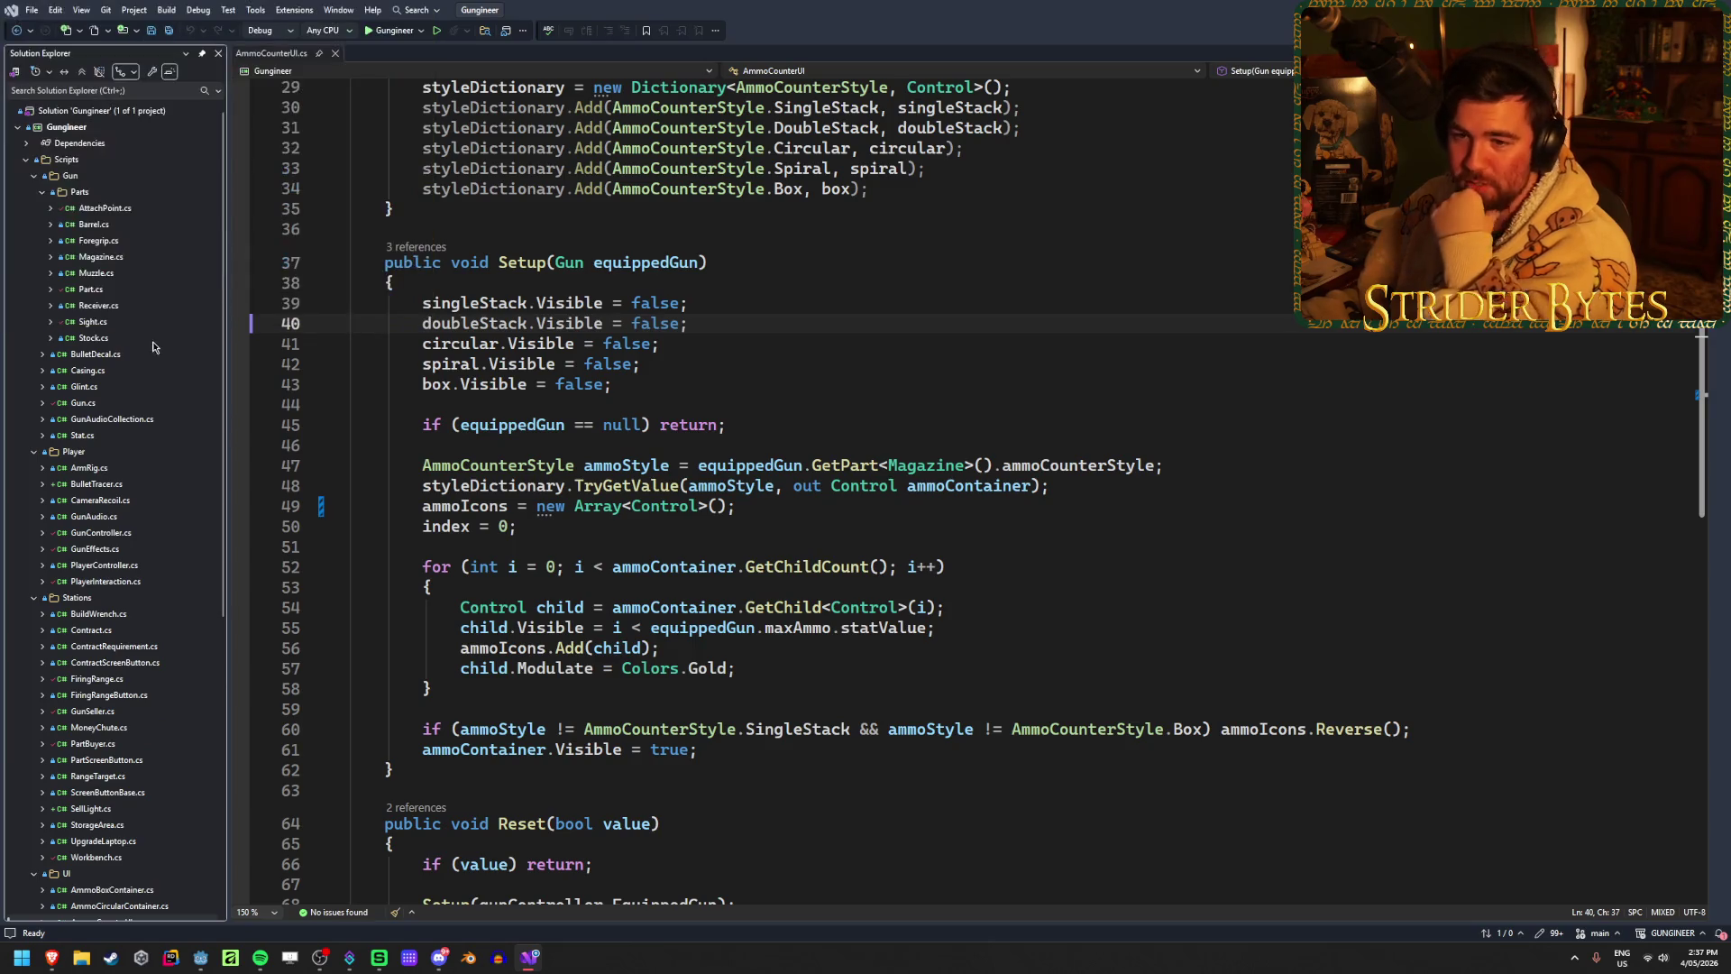
{"action": "scroll", "coordinate": [142, 340], "scroll_direction": "down", "scroll_amount": 1}
{"action": "scroll", "coordinate": [142, 341], "scroll_direction": "up", "scroll_amount": 1}
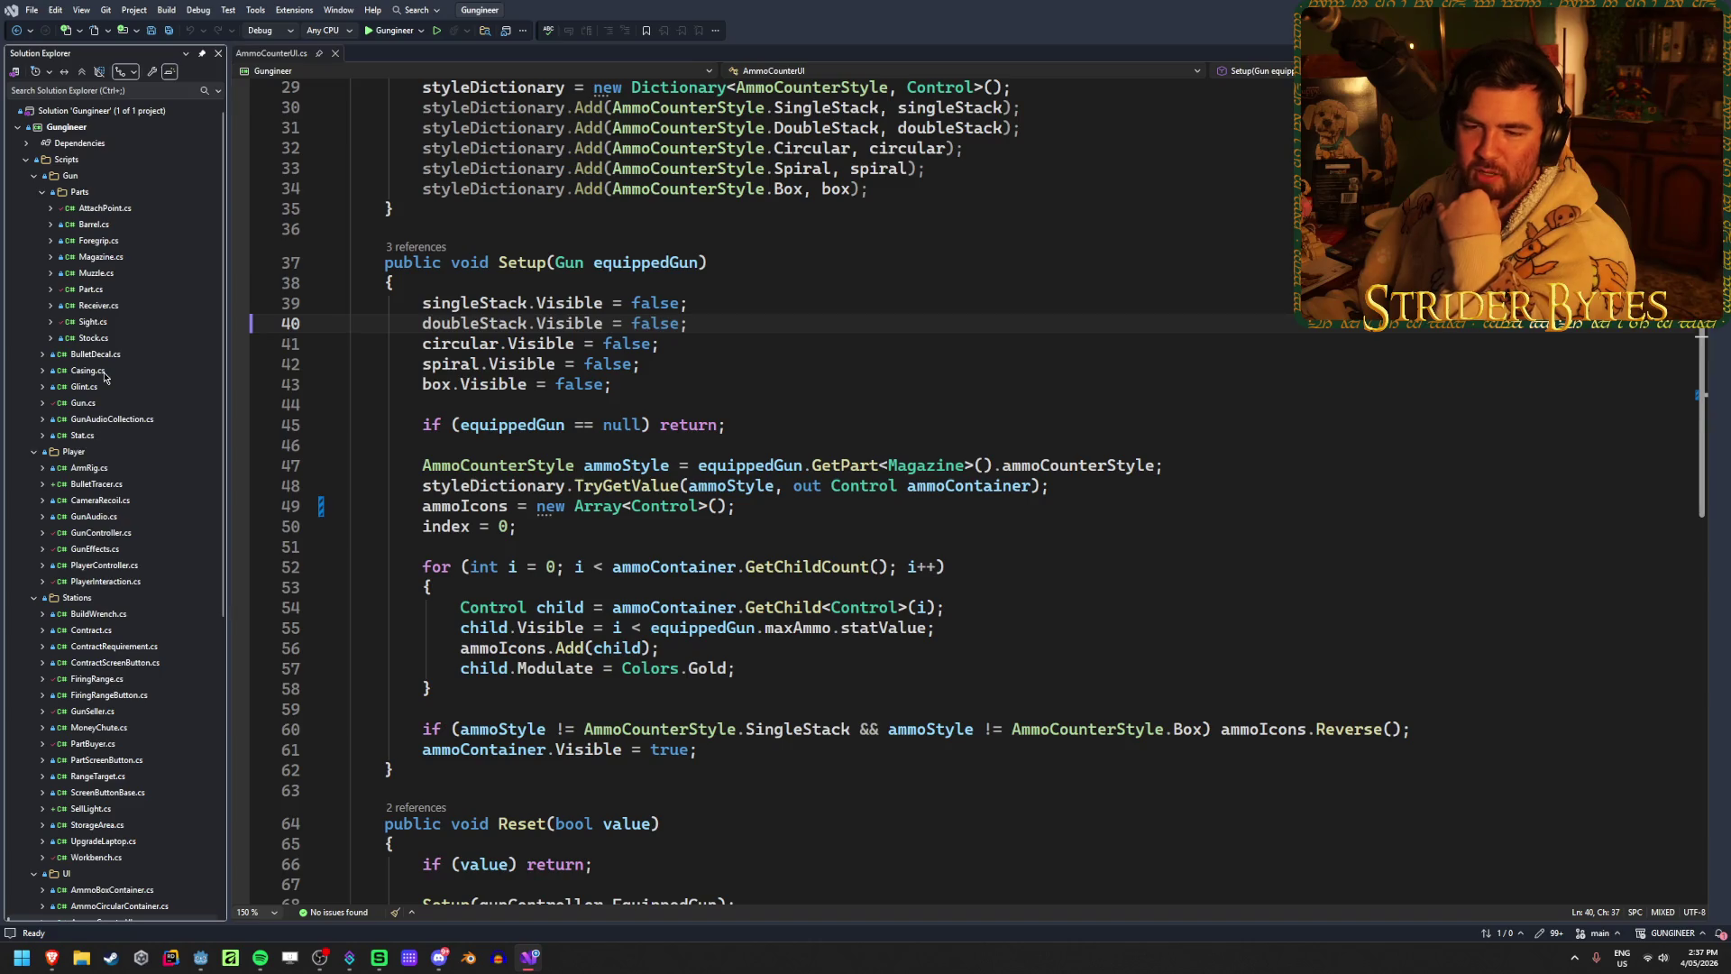
{"action": "scroll", "coordinate": [105, 376], "scroll_direction": "down", "scroll_amount": 9}
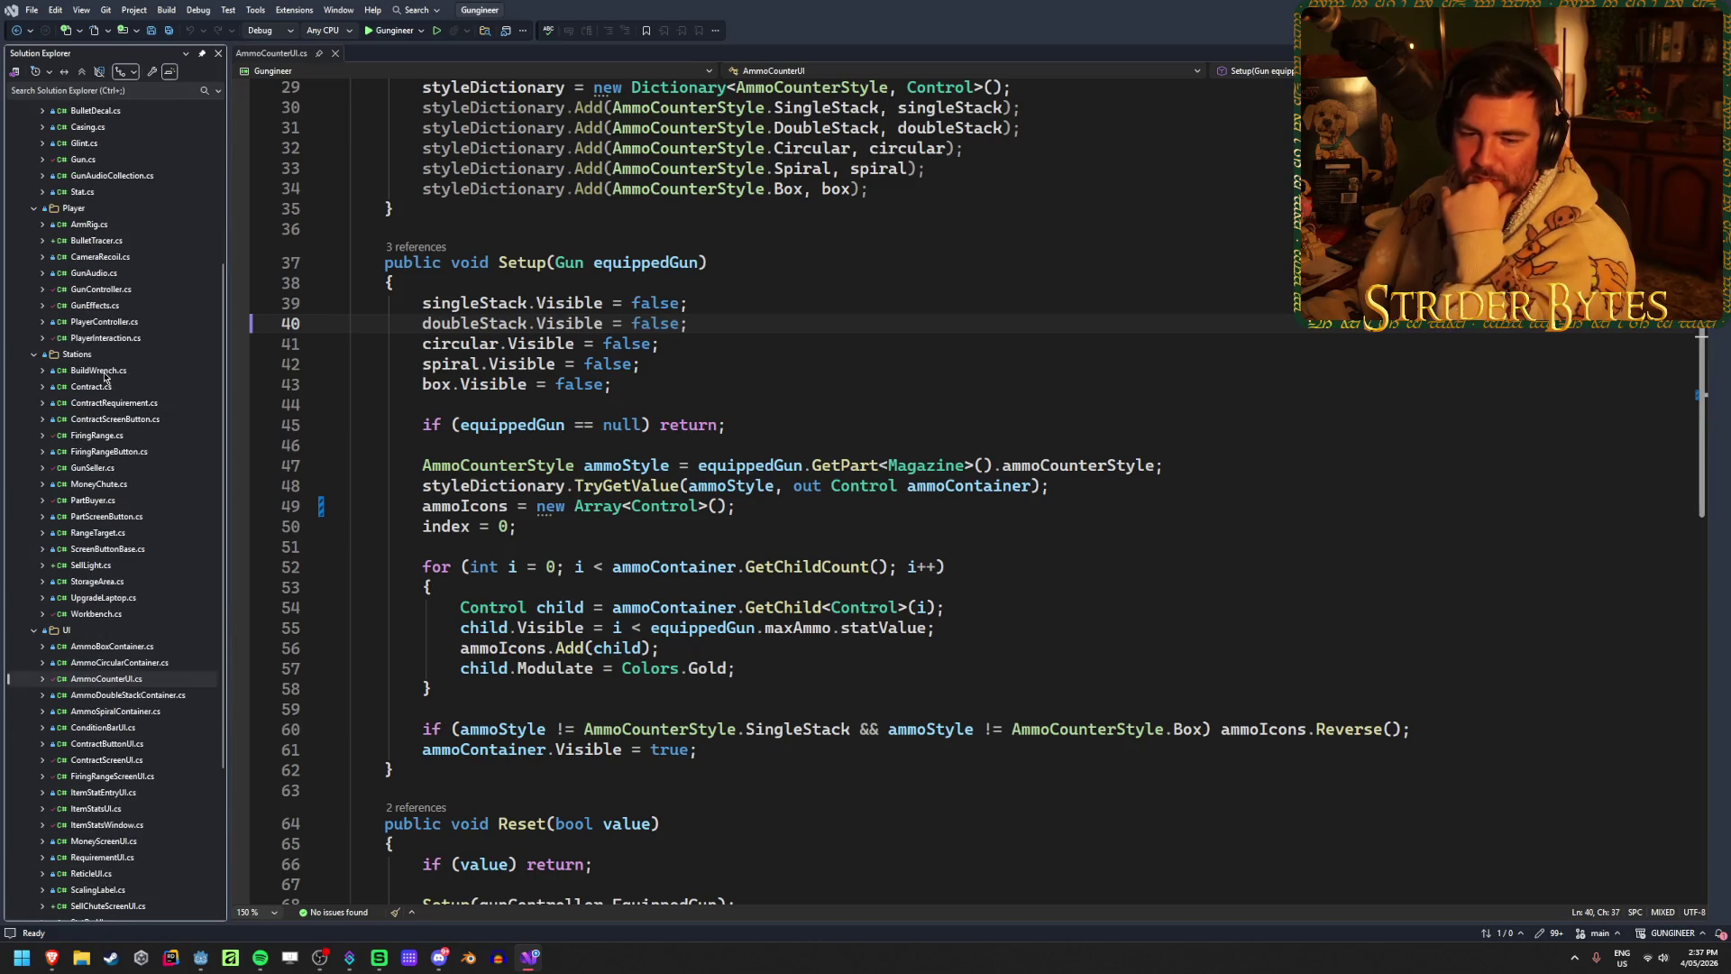
{"action": "scroll", "coordinate": [105, 376], "scroll_direction": "up", "scroll_amount": 9}
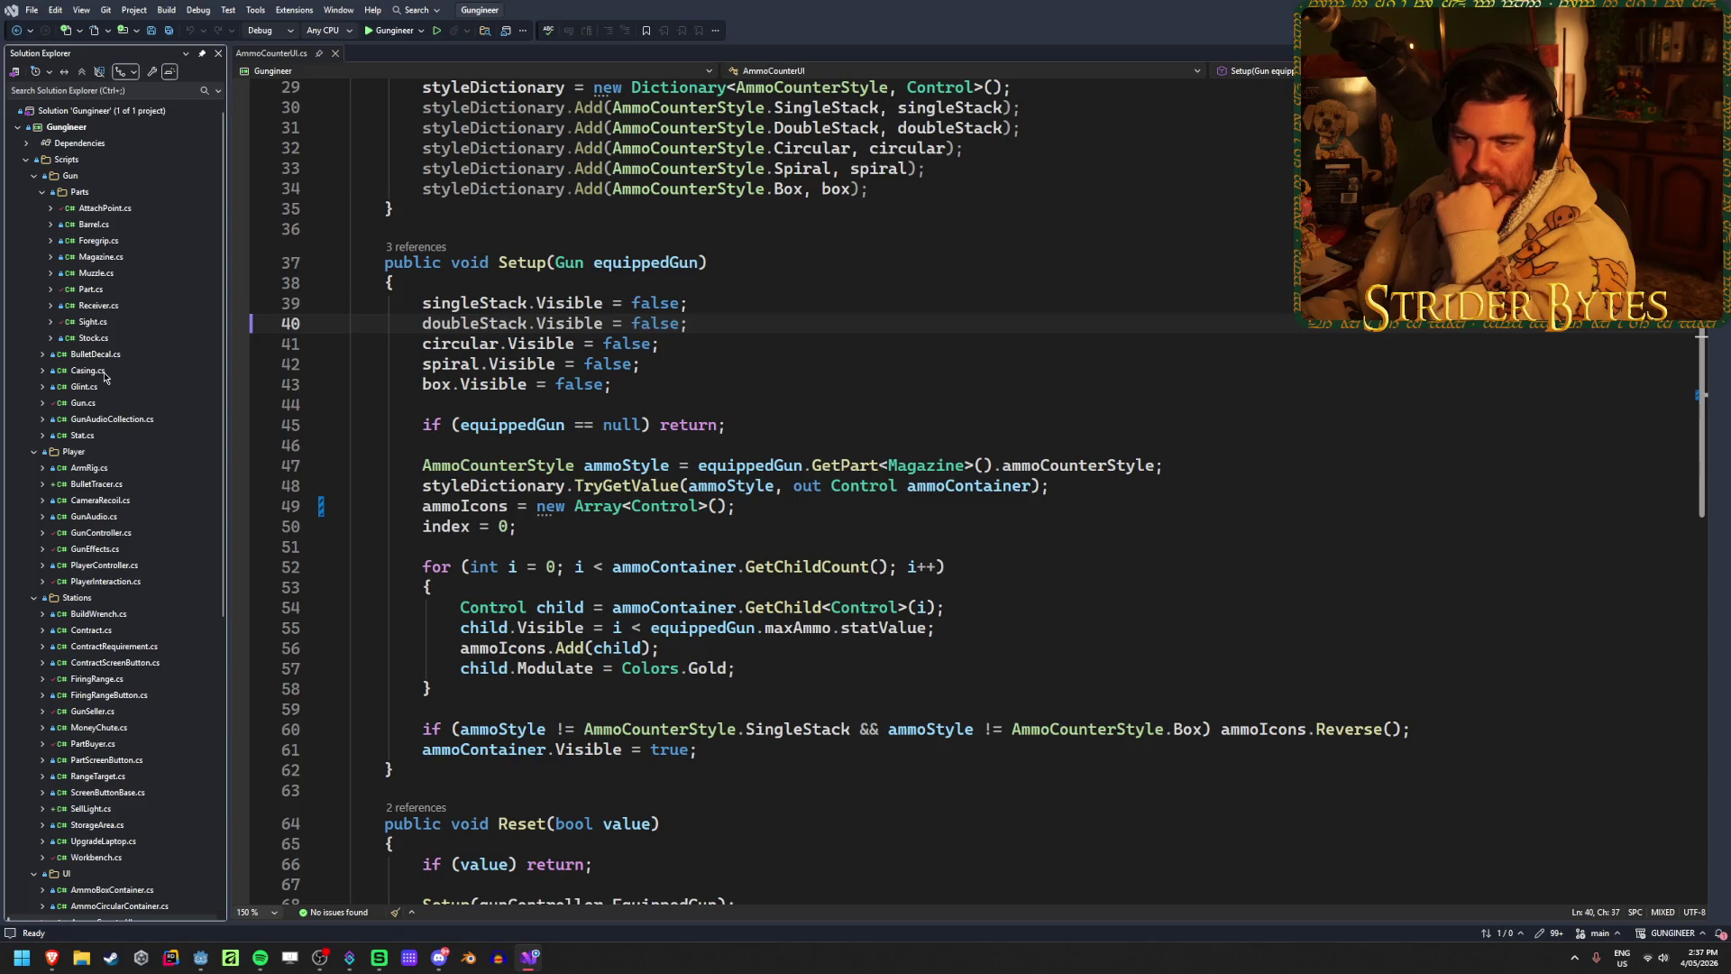
{"action": "scroll", "coordinate": [105, 377], "scroll_direction": "down", "scroll_amount": 3}
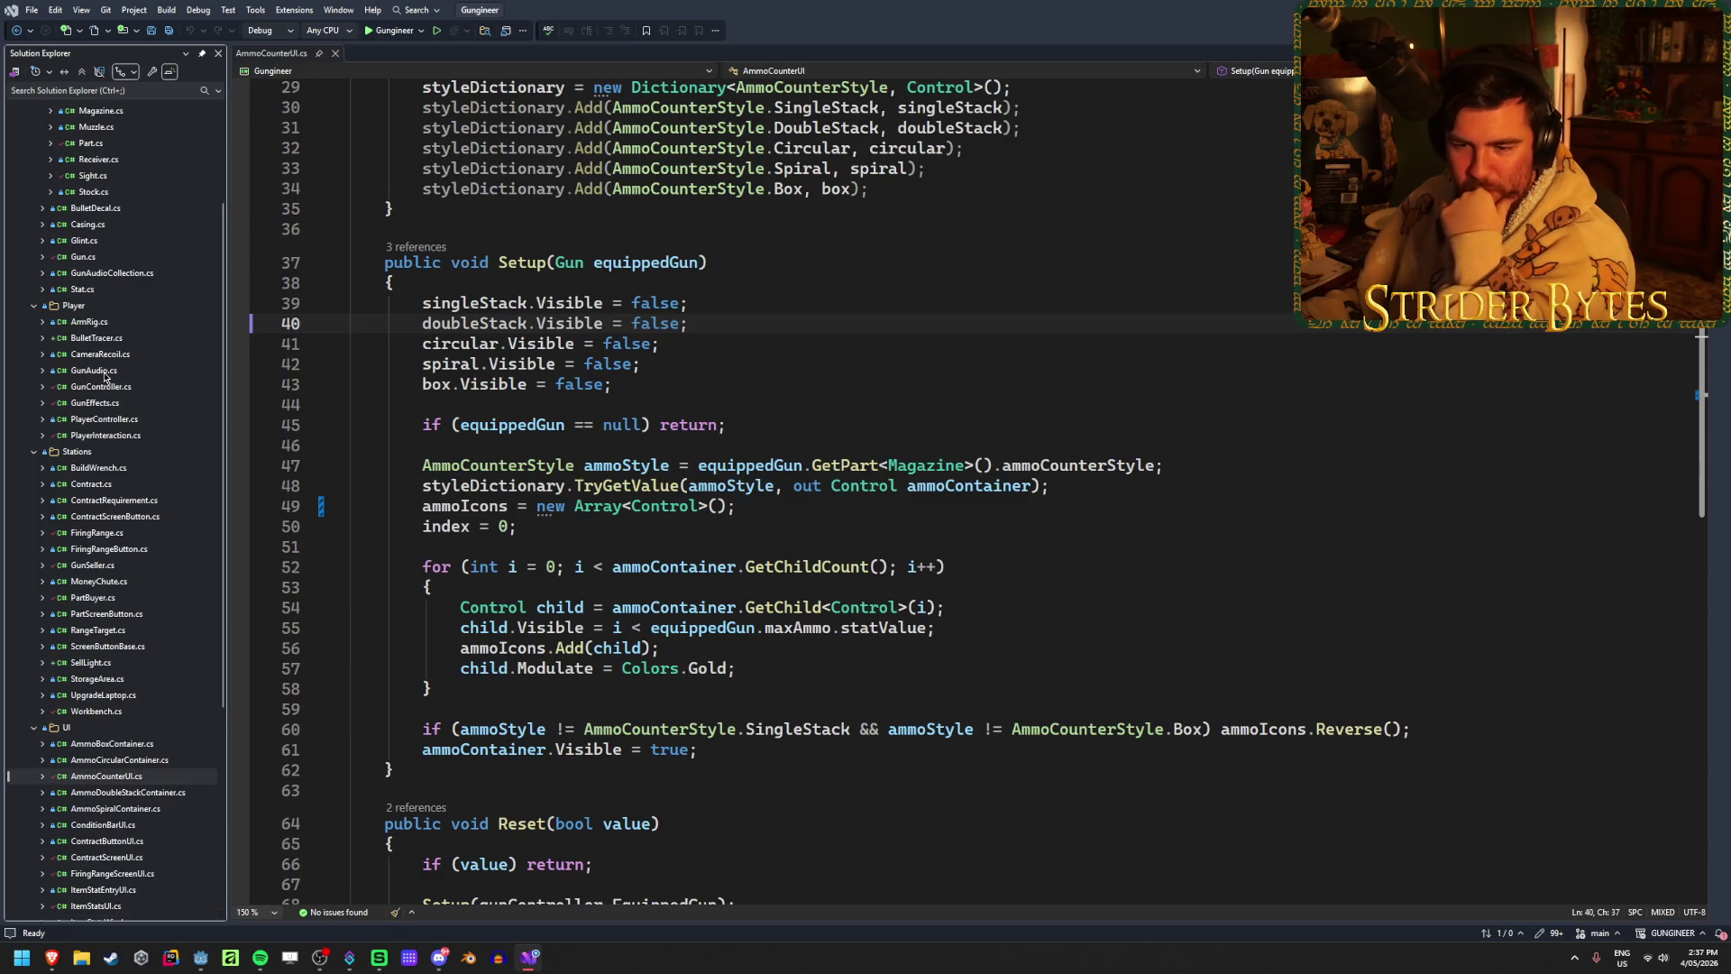
{"action": "scroll", "coordinate": [105, 377], "scroll_direction": "down", "scroll_amount": 7}
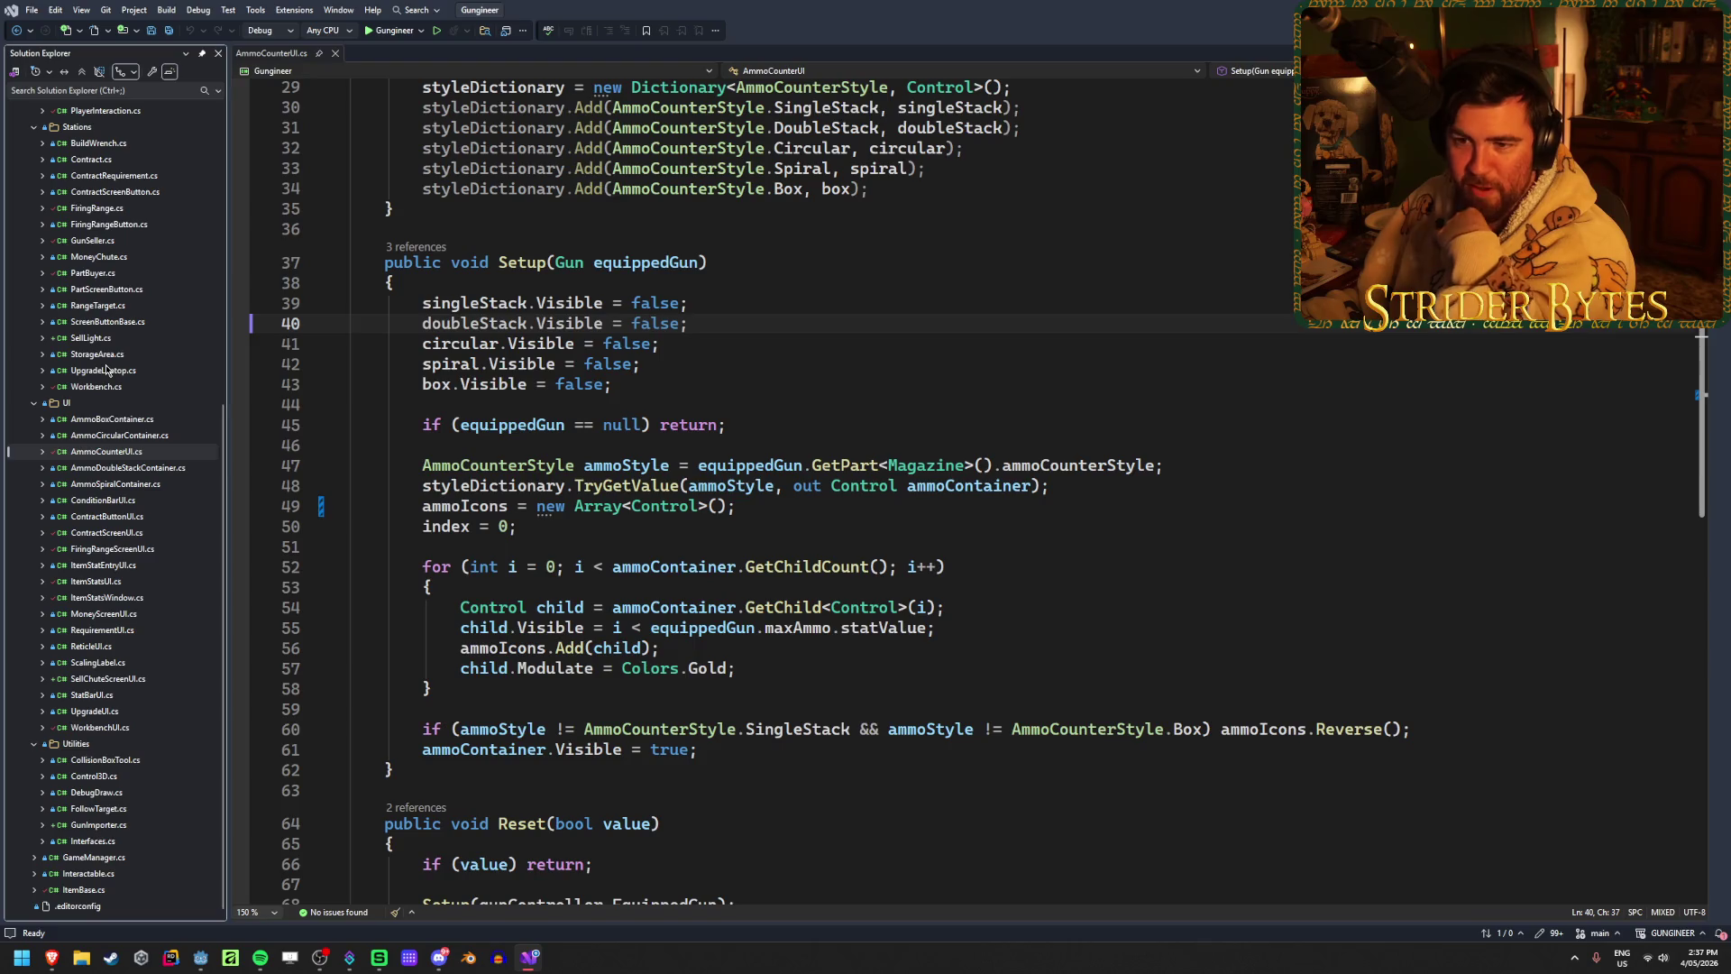
{"action": "scroll", "coordinate": [92, 611], "scroll_direction": "up", "scroll_amount": 4}
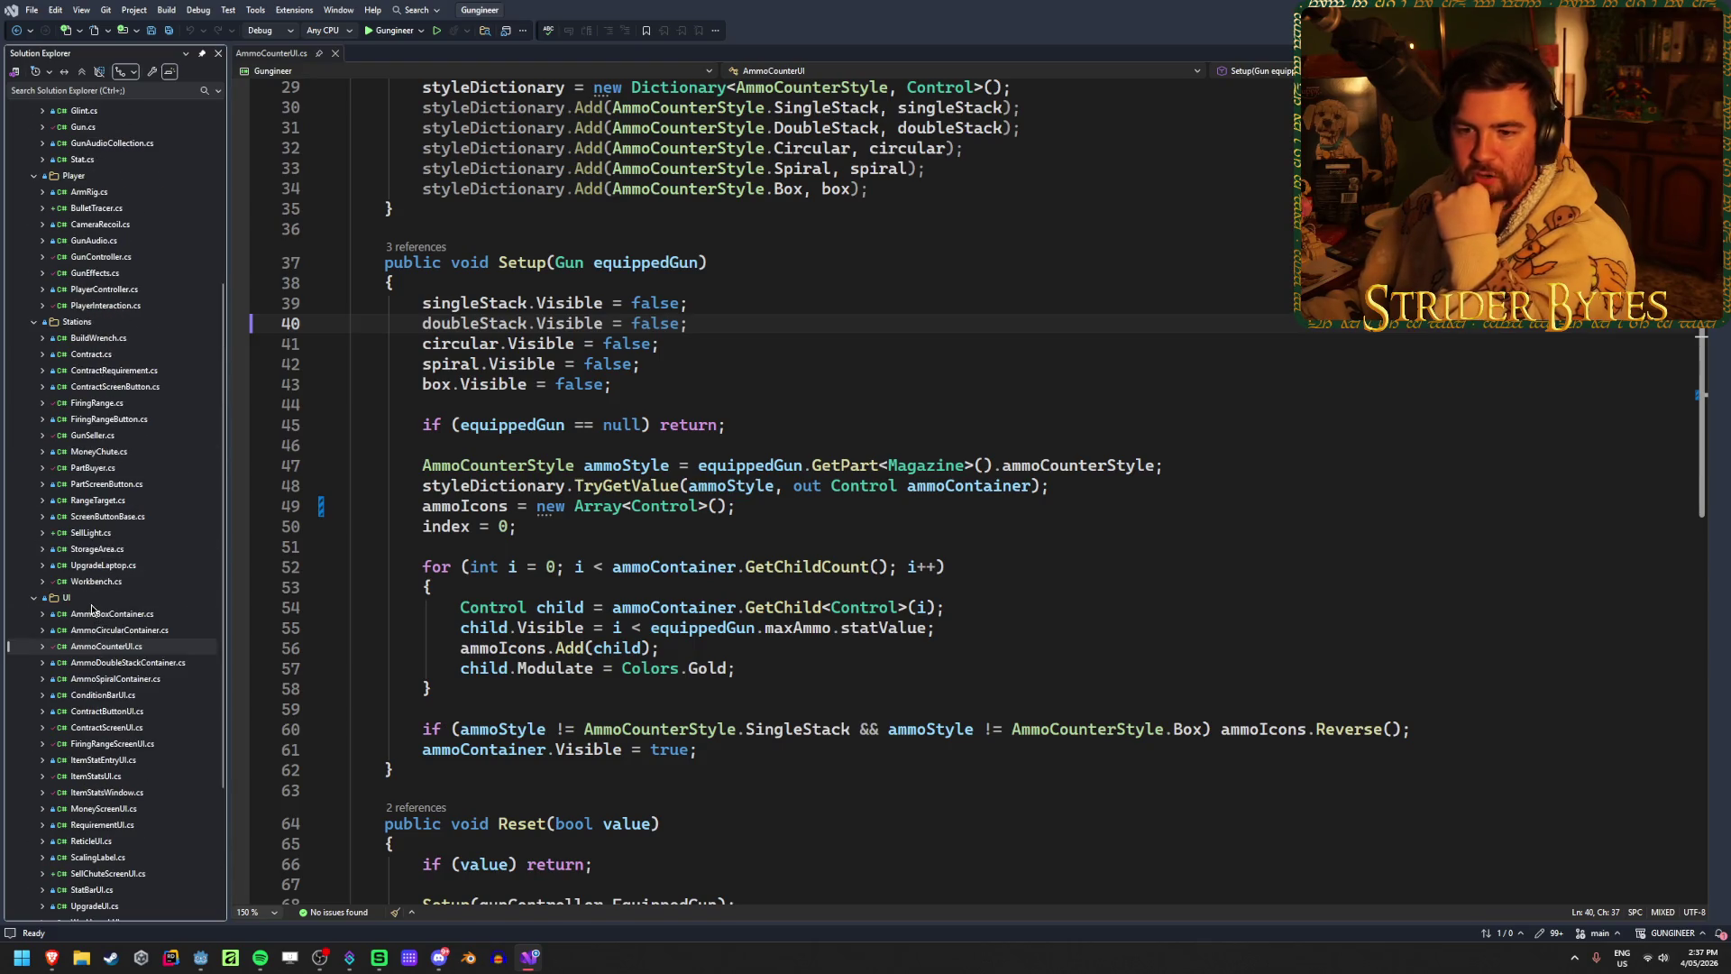
{"action": "scroll", "coordinate": [92, 610], "scroll_direction": "up", "scroll_amount": 4}
{"action": "scroll", "coordinate": [92, 606], "scroll_direction": "up", "scroll_amount": 2}
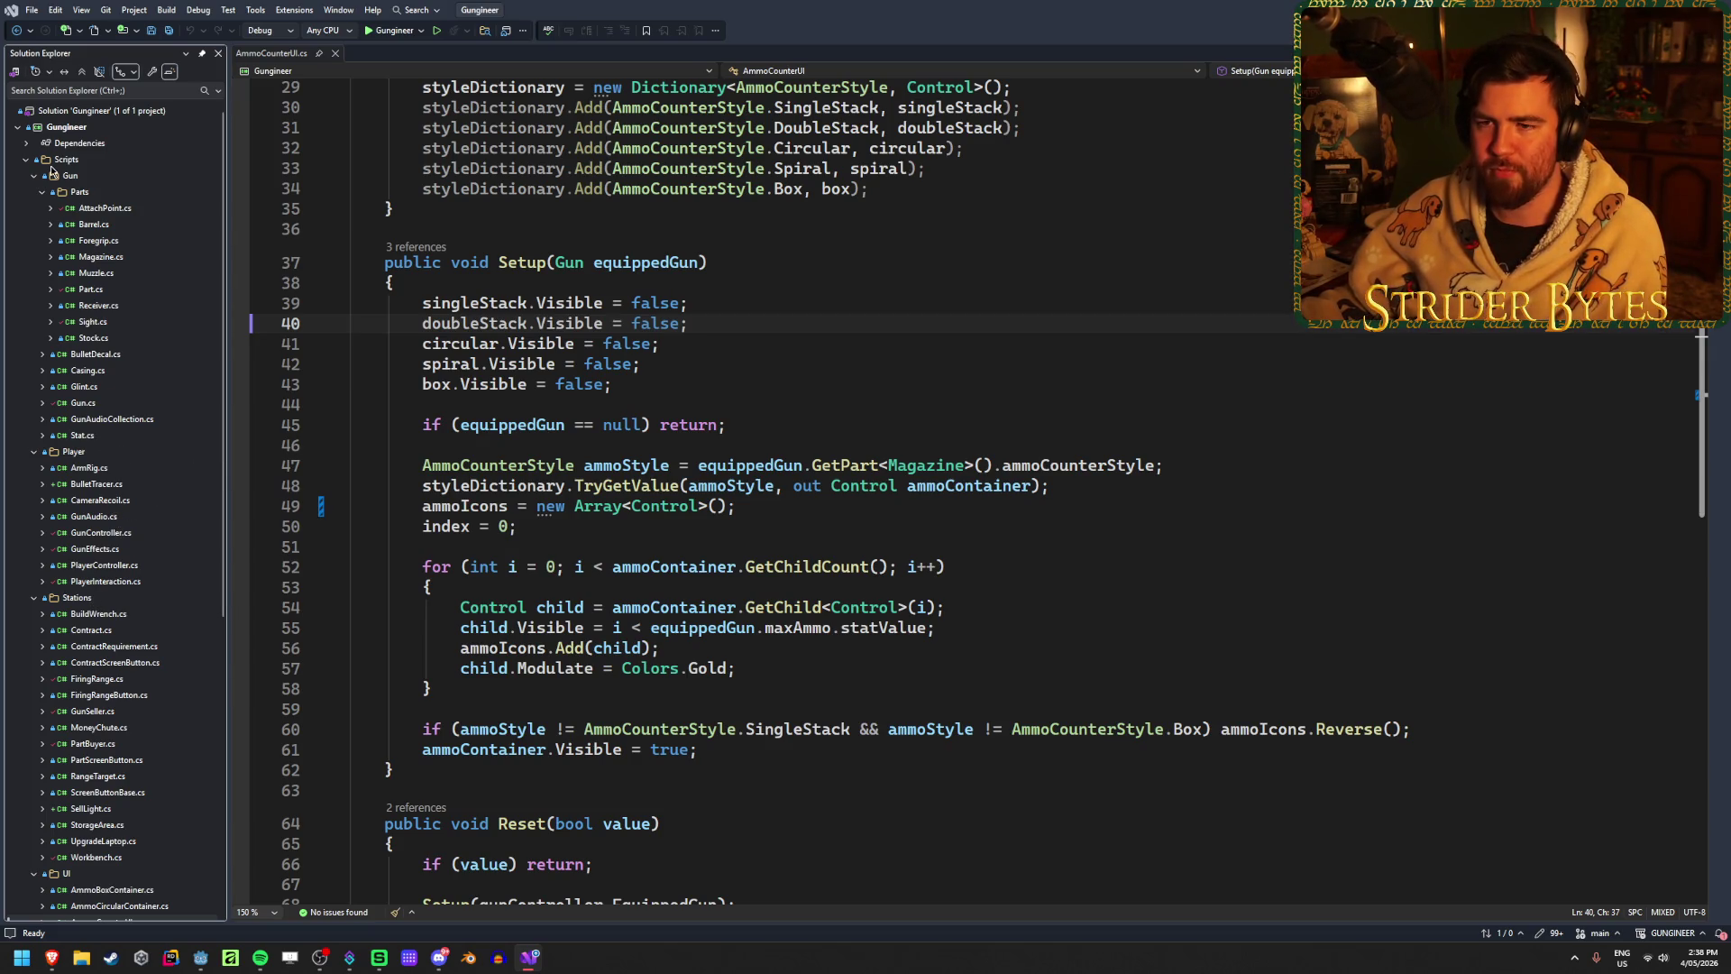
{"action": "left_click", "coordinate": [133, 206]}
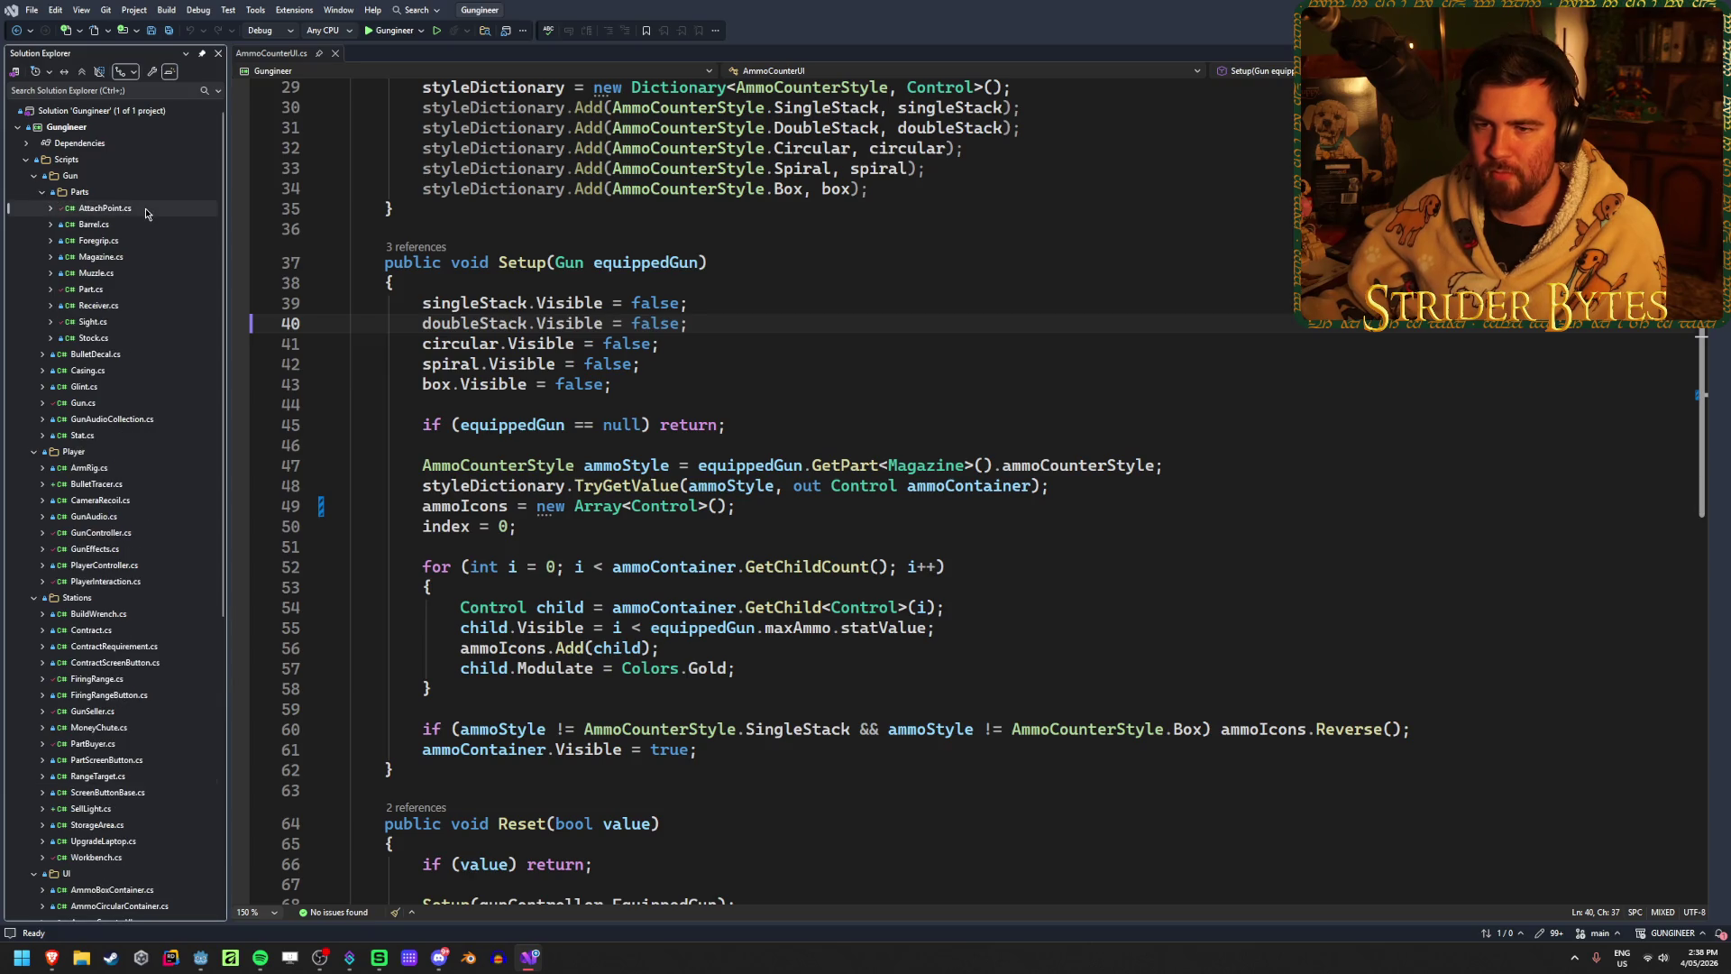
{"action": "key", "text": "Down"}
{"action": "key", "text": "Down"}
{"action": "left_click", "coordinate": [50, 194]}
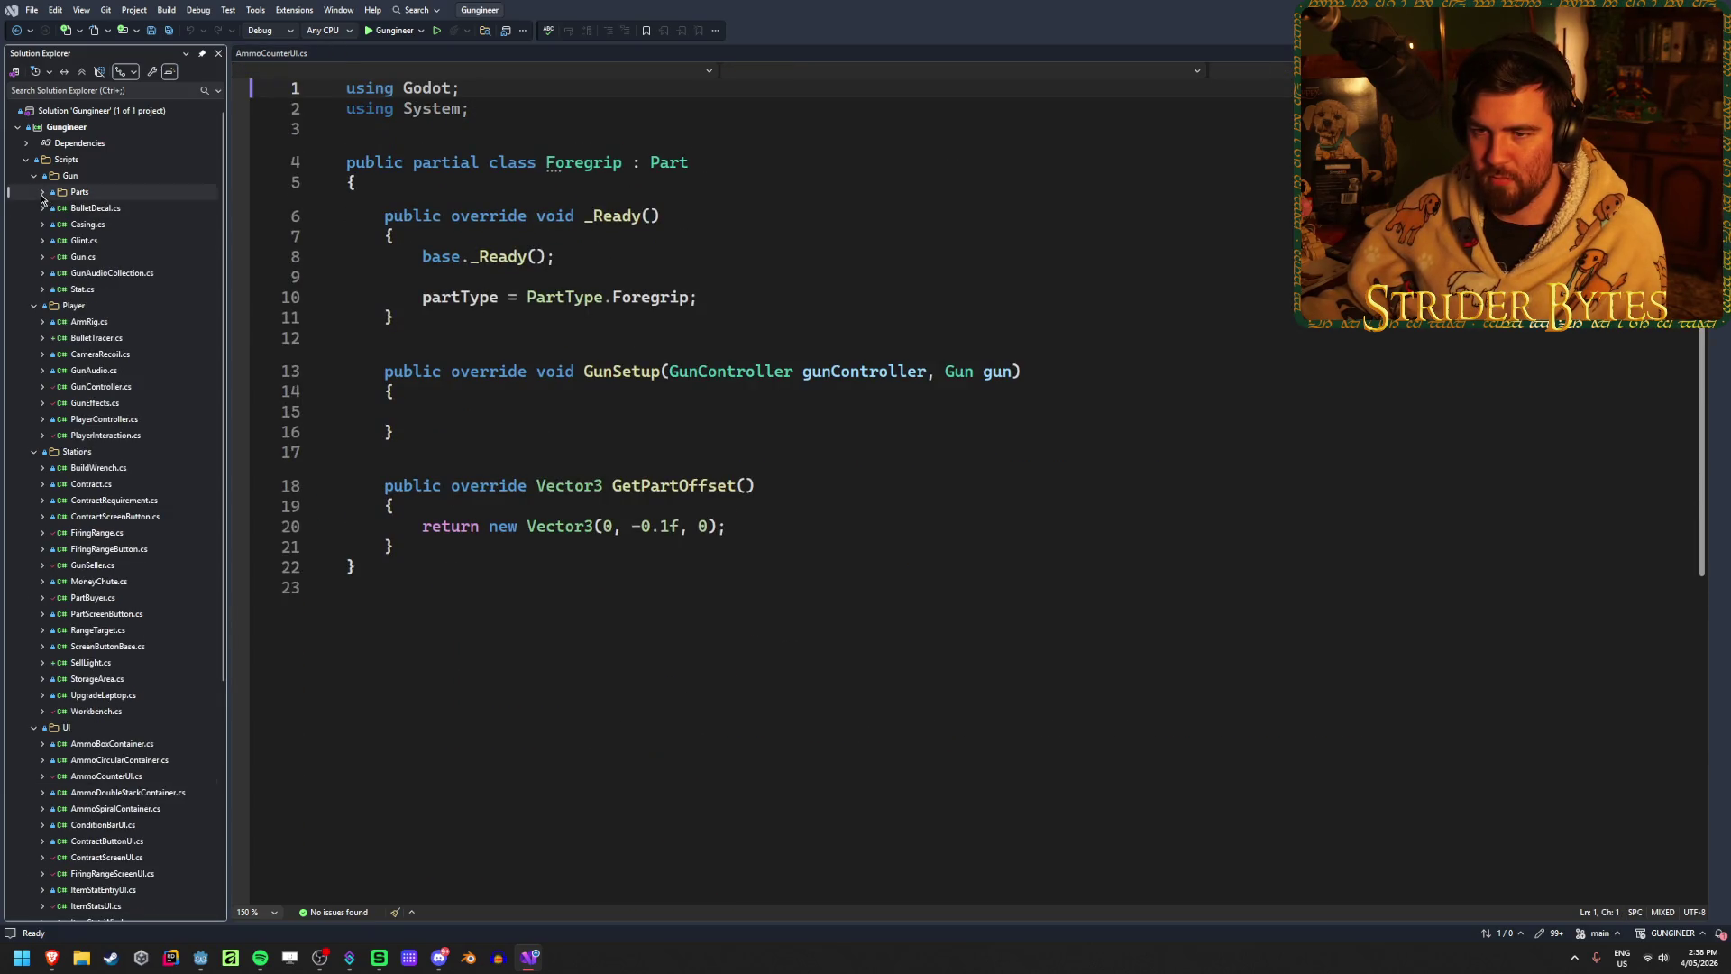
{"action": "left_click", "coordinate": [99, 422]}
{"action": "left_click", "coordinate": [102, 406]}
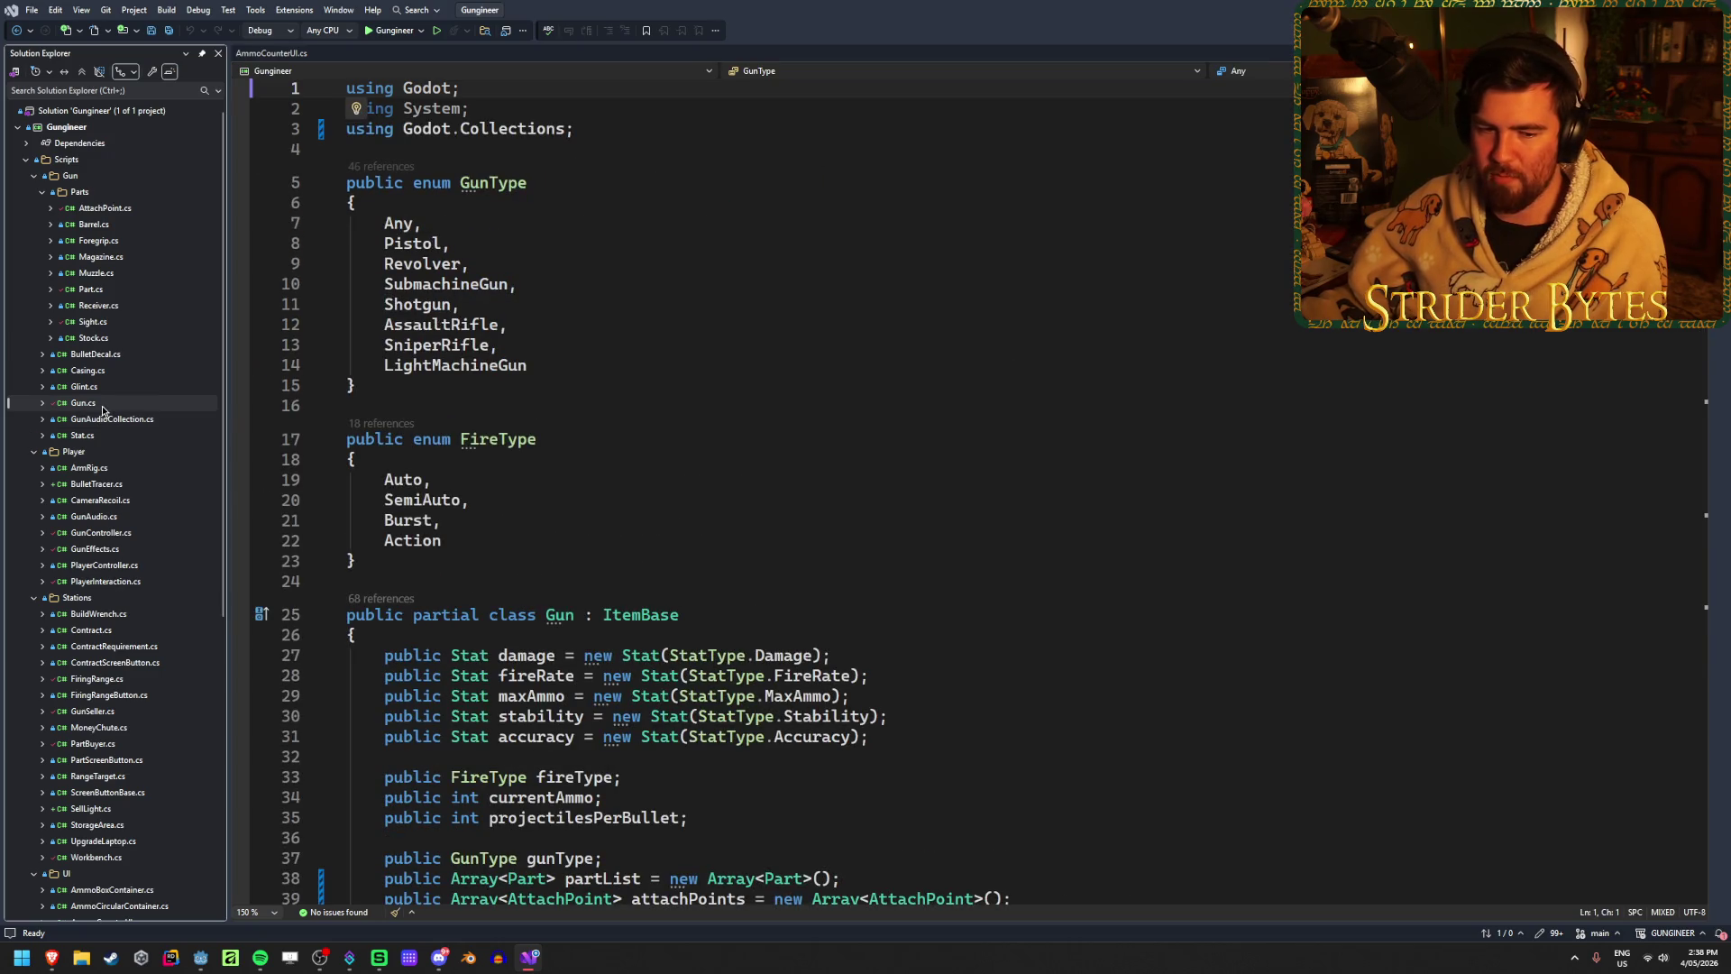
{"action": "left_click", "coordinate": [109, 389]}
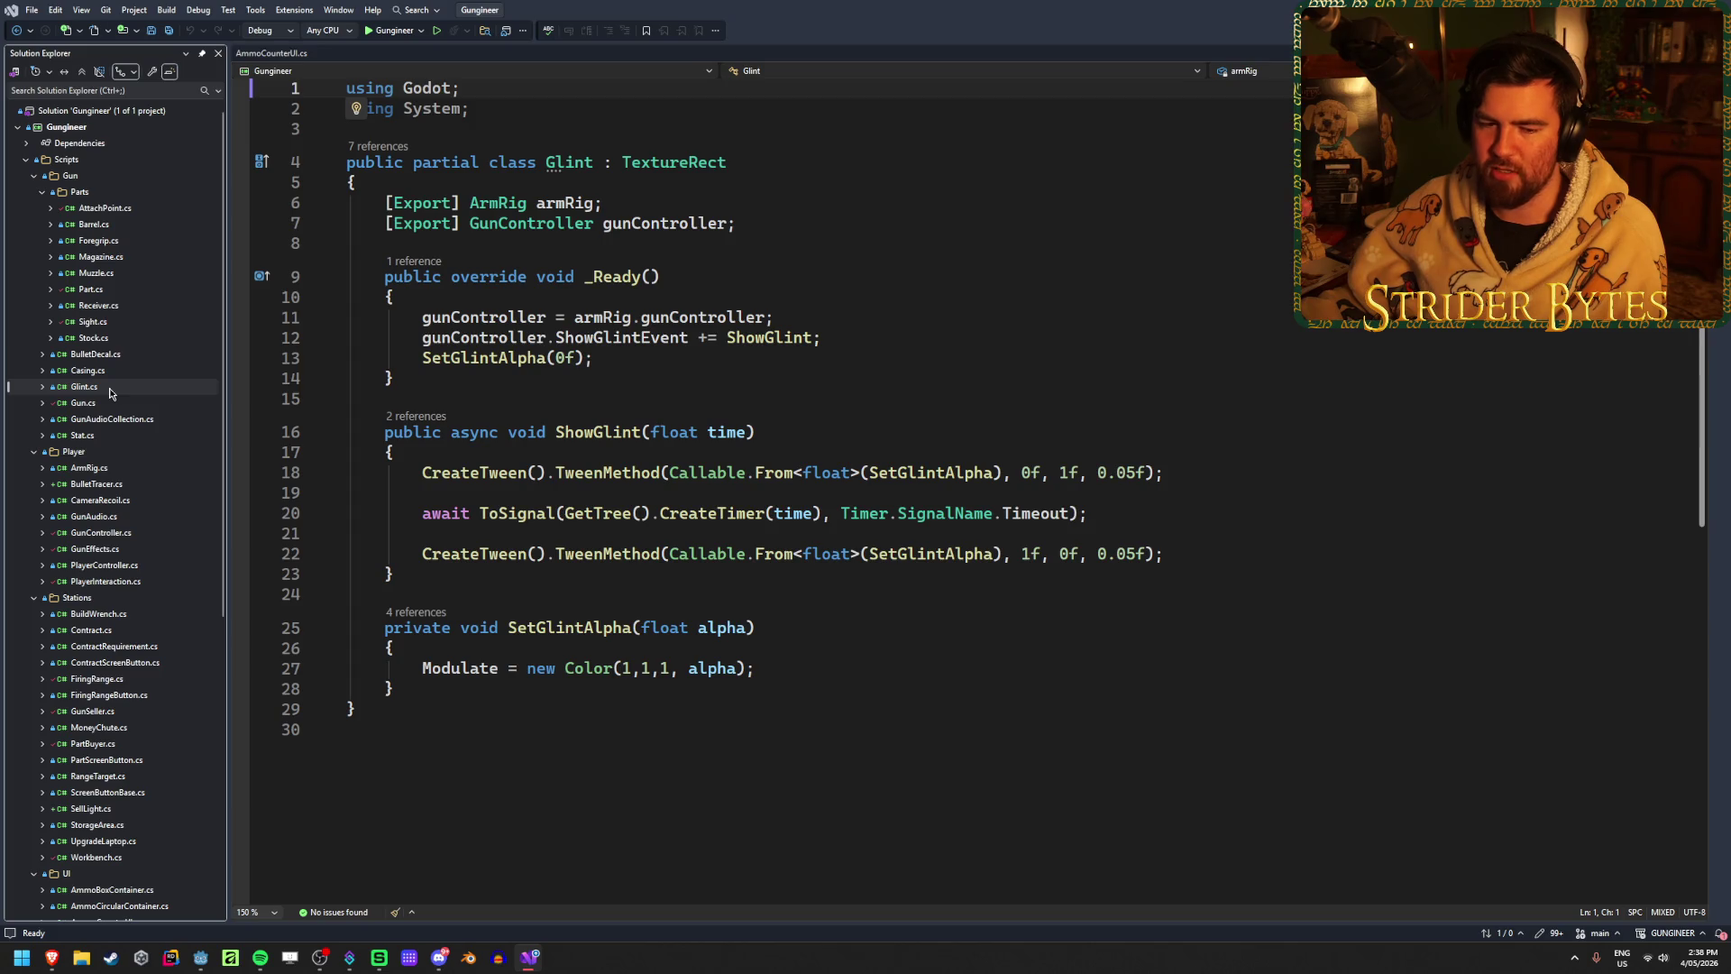
{"action": "left_click", "coordinate": [845, 345]}
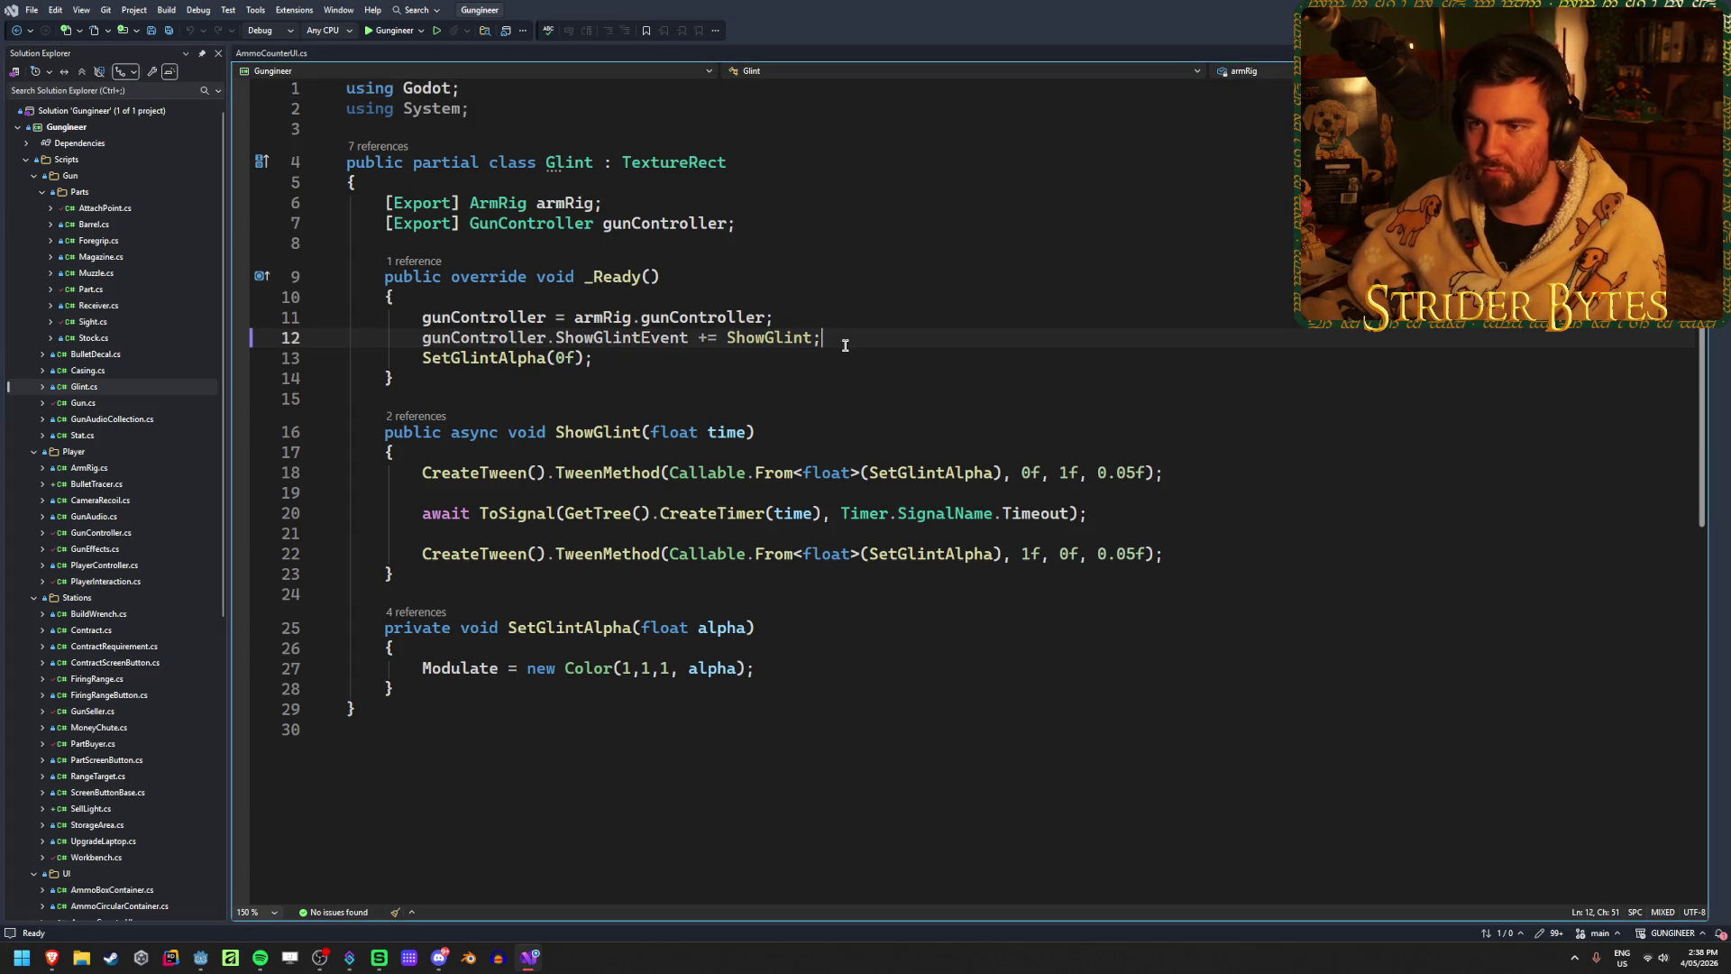
{"action": "key", "text": "ctrl+Tab"}
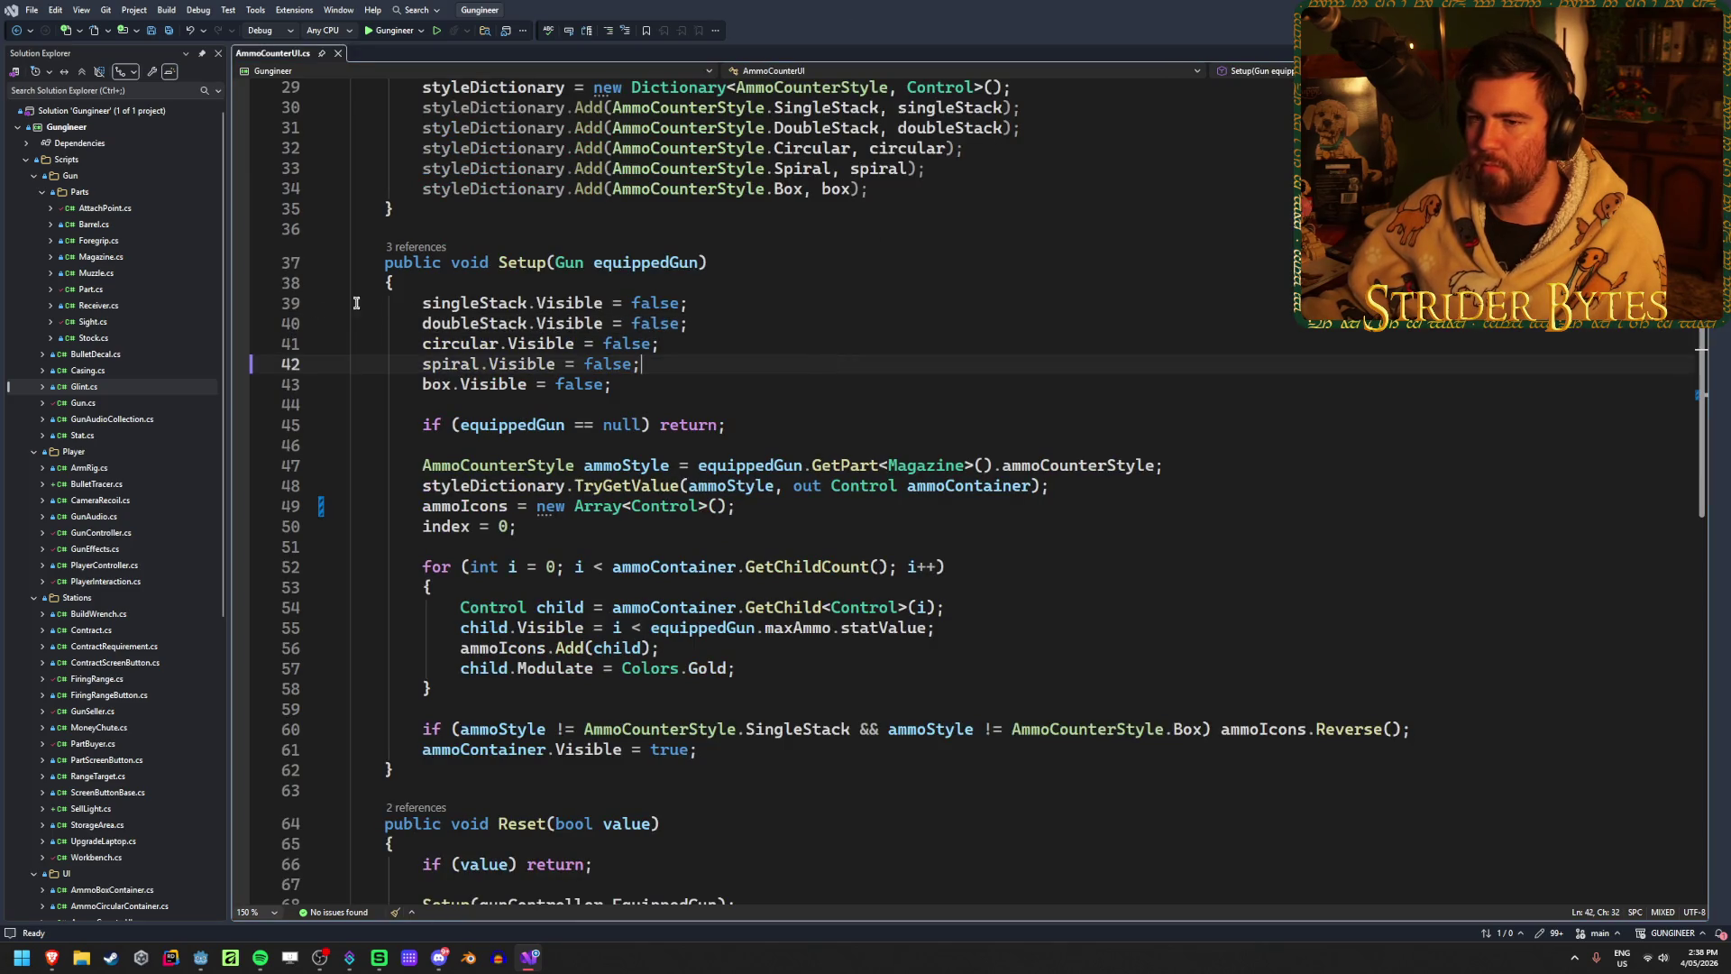
{"action": "left_click", "coordinate": [117, 356]}
{"action": "left_click", "coordinate": [94, 403]}
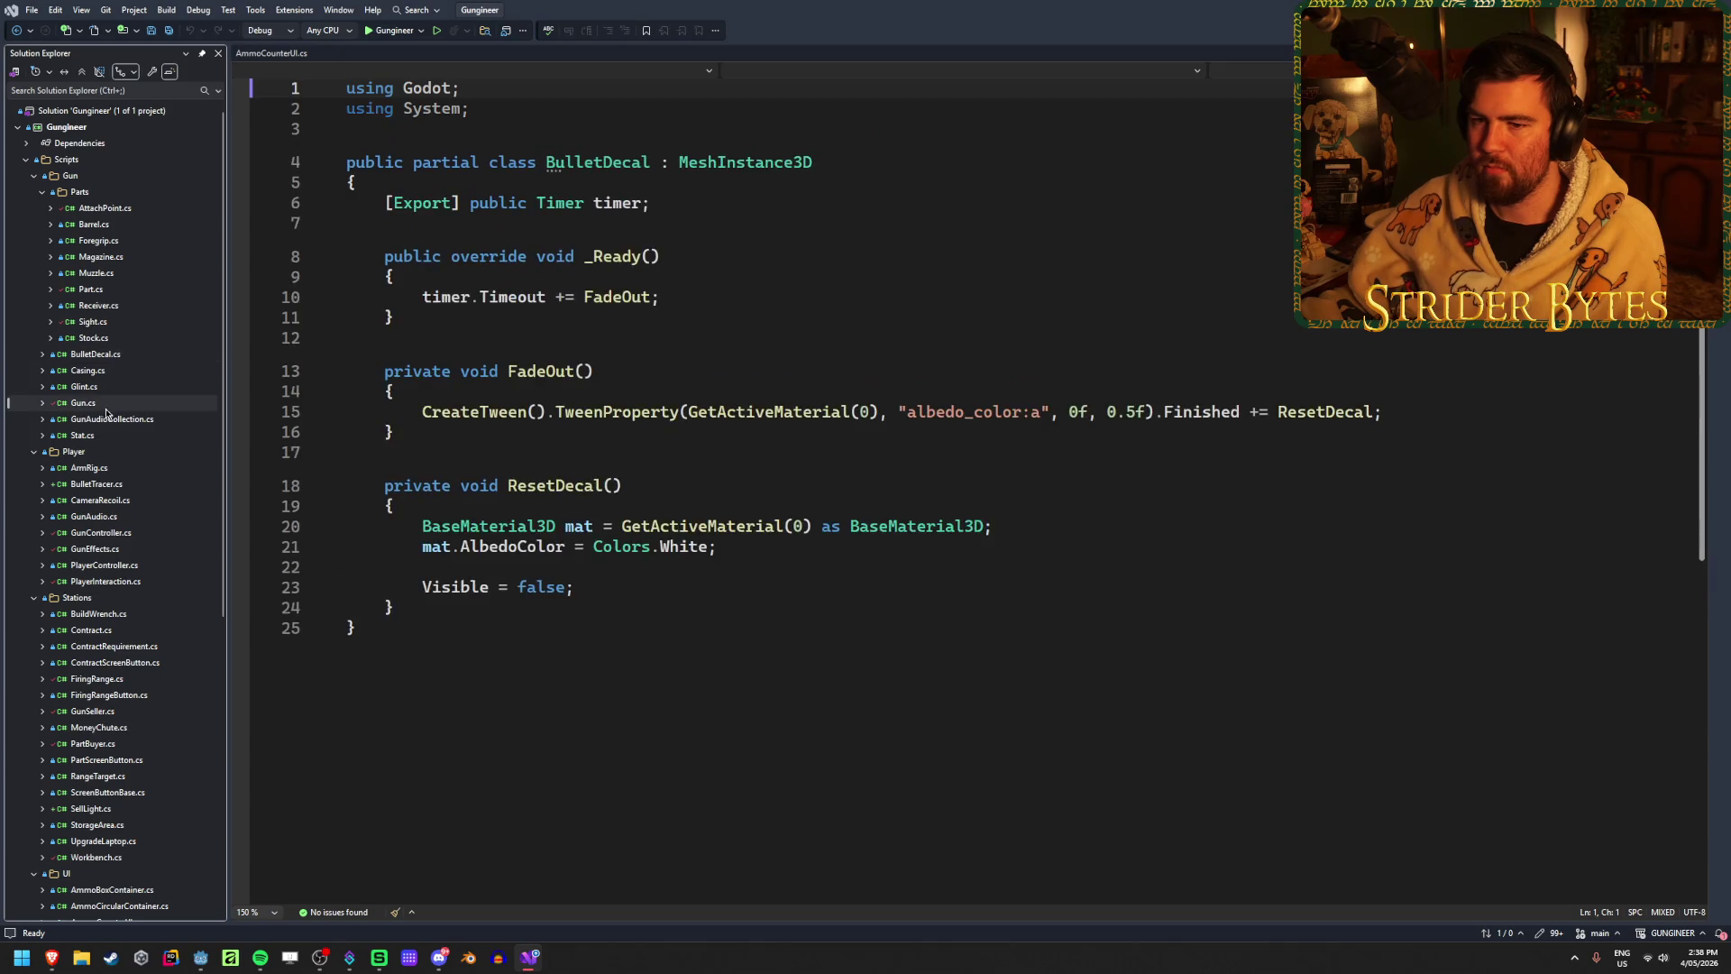
{"action": "left_click", "coordinate": [108, 418]}
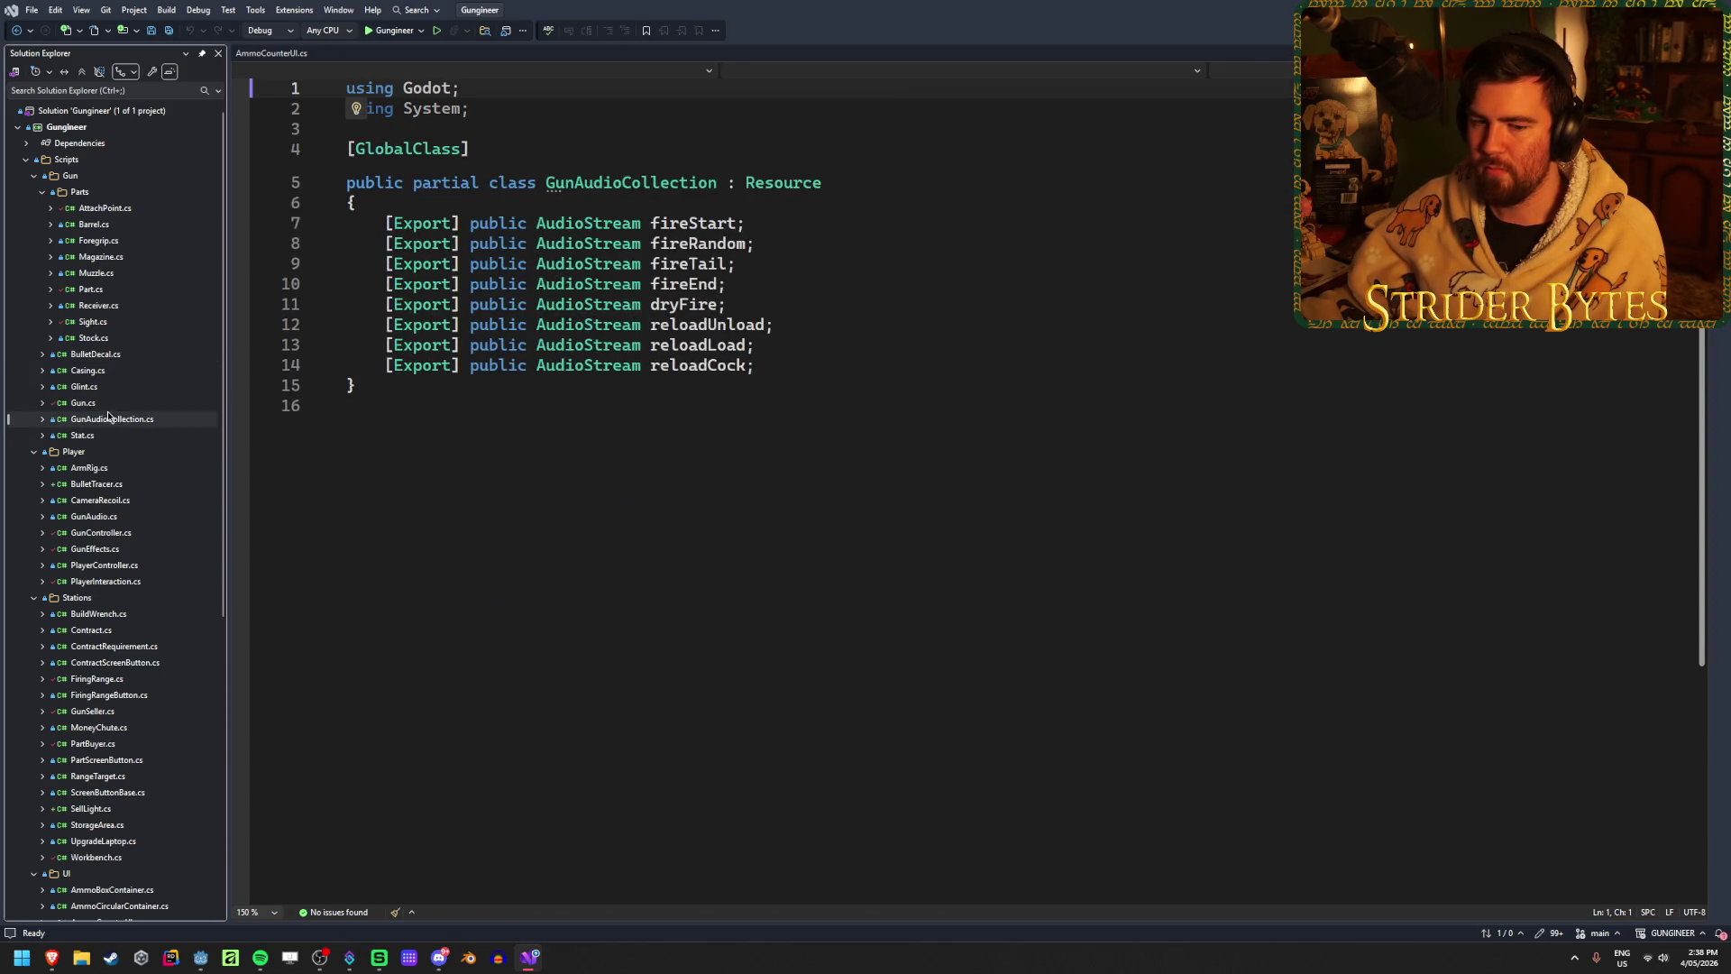
{"action": "left_click", "coordinate": [110, 411]}
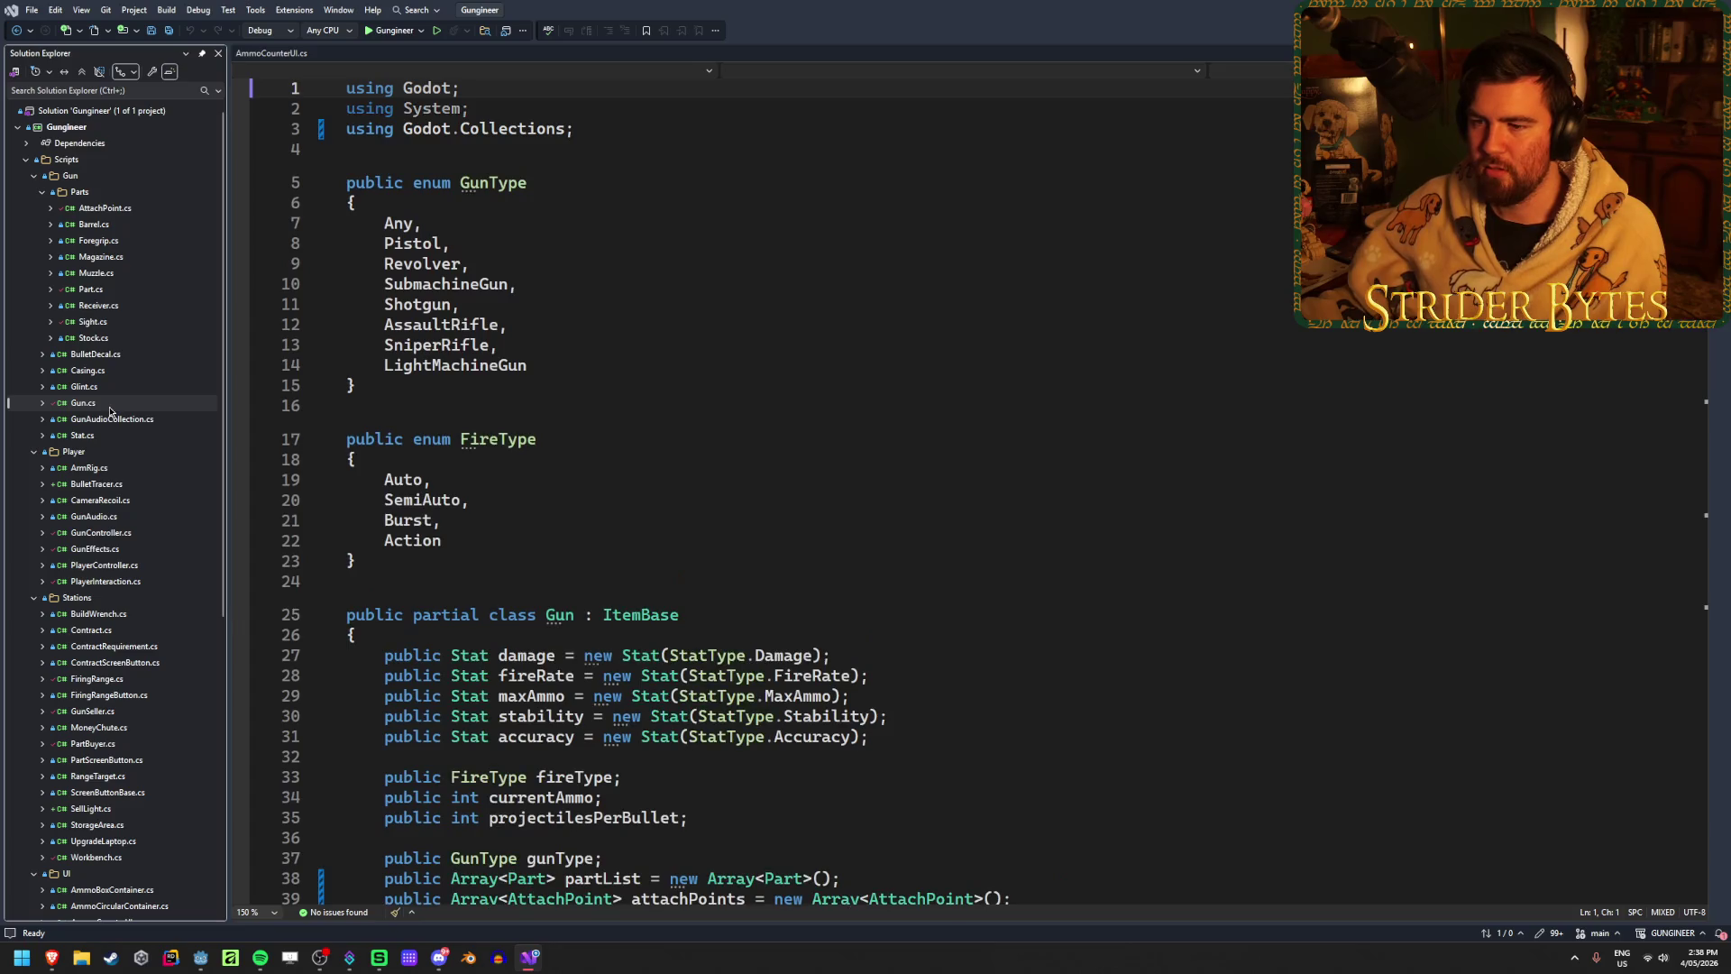
{"action": "scroll", "coordinate": [355, 475], "scroll_direction": "down", "scroll_amount": 20}
{"action": "scroll", "coordinate": [355, 475], "scroll_direction": "up", "scroll_amount": 20}
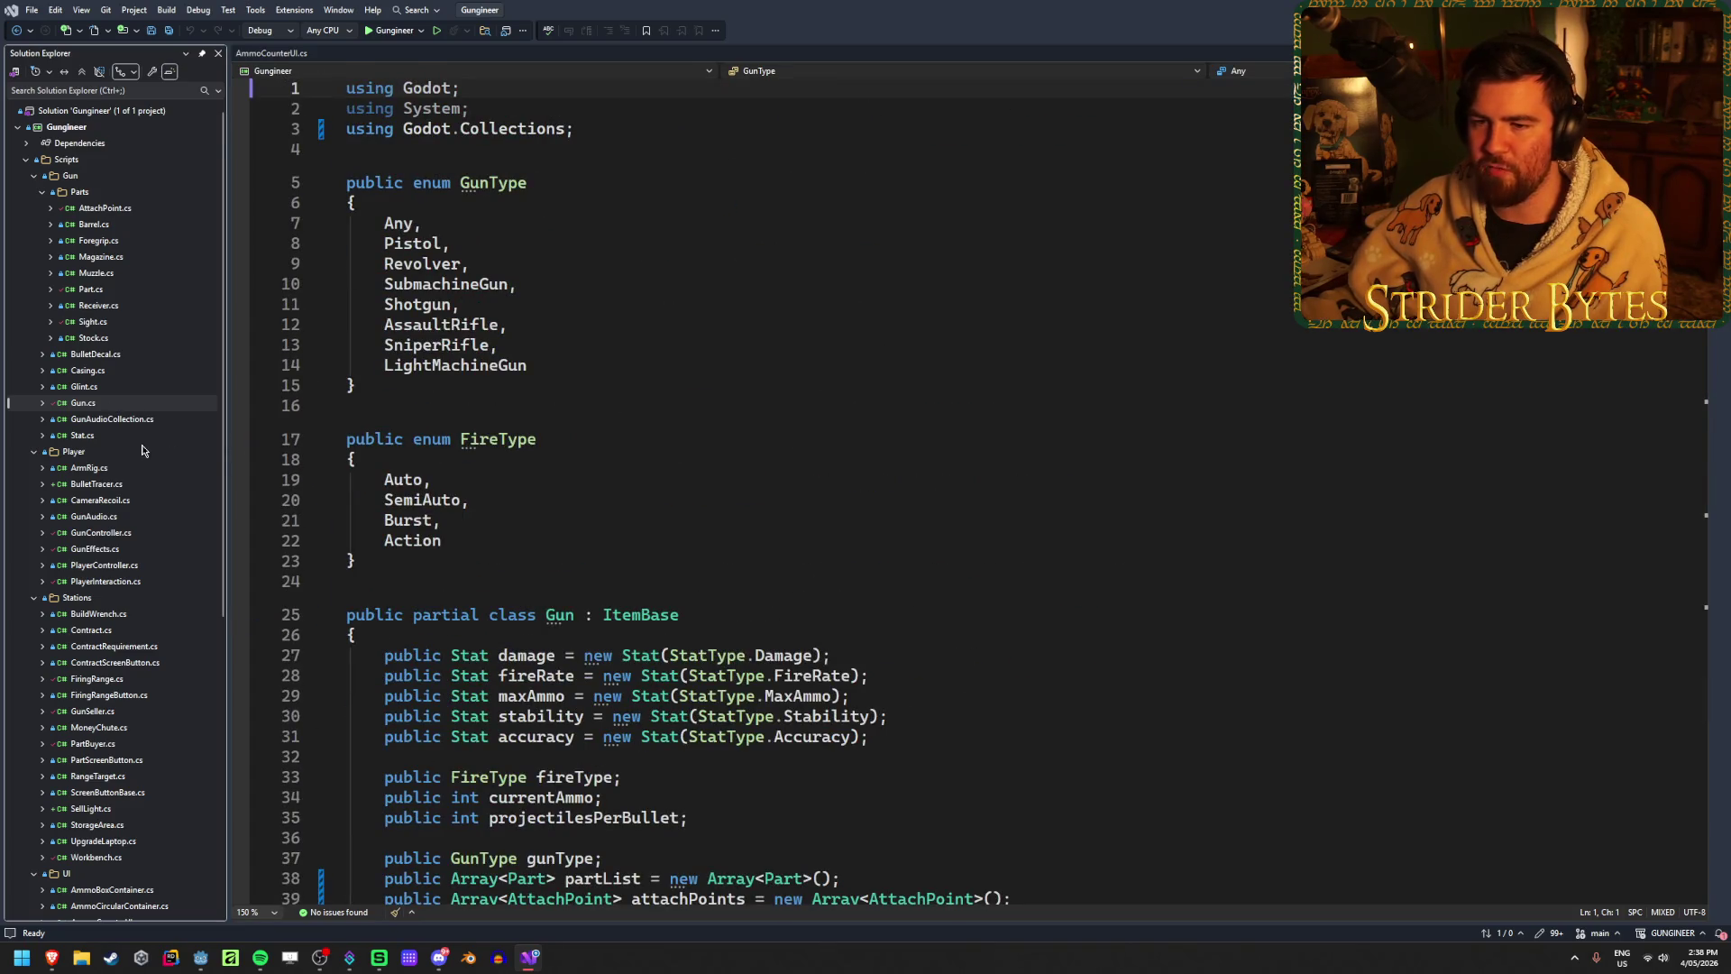
{"action": "scroll", "coordinate": [141, 450], "scroll_direction": "down", "scroll_amount": 1}
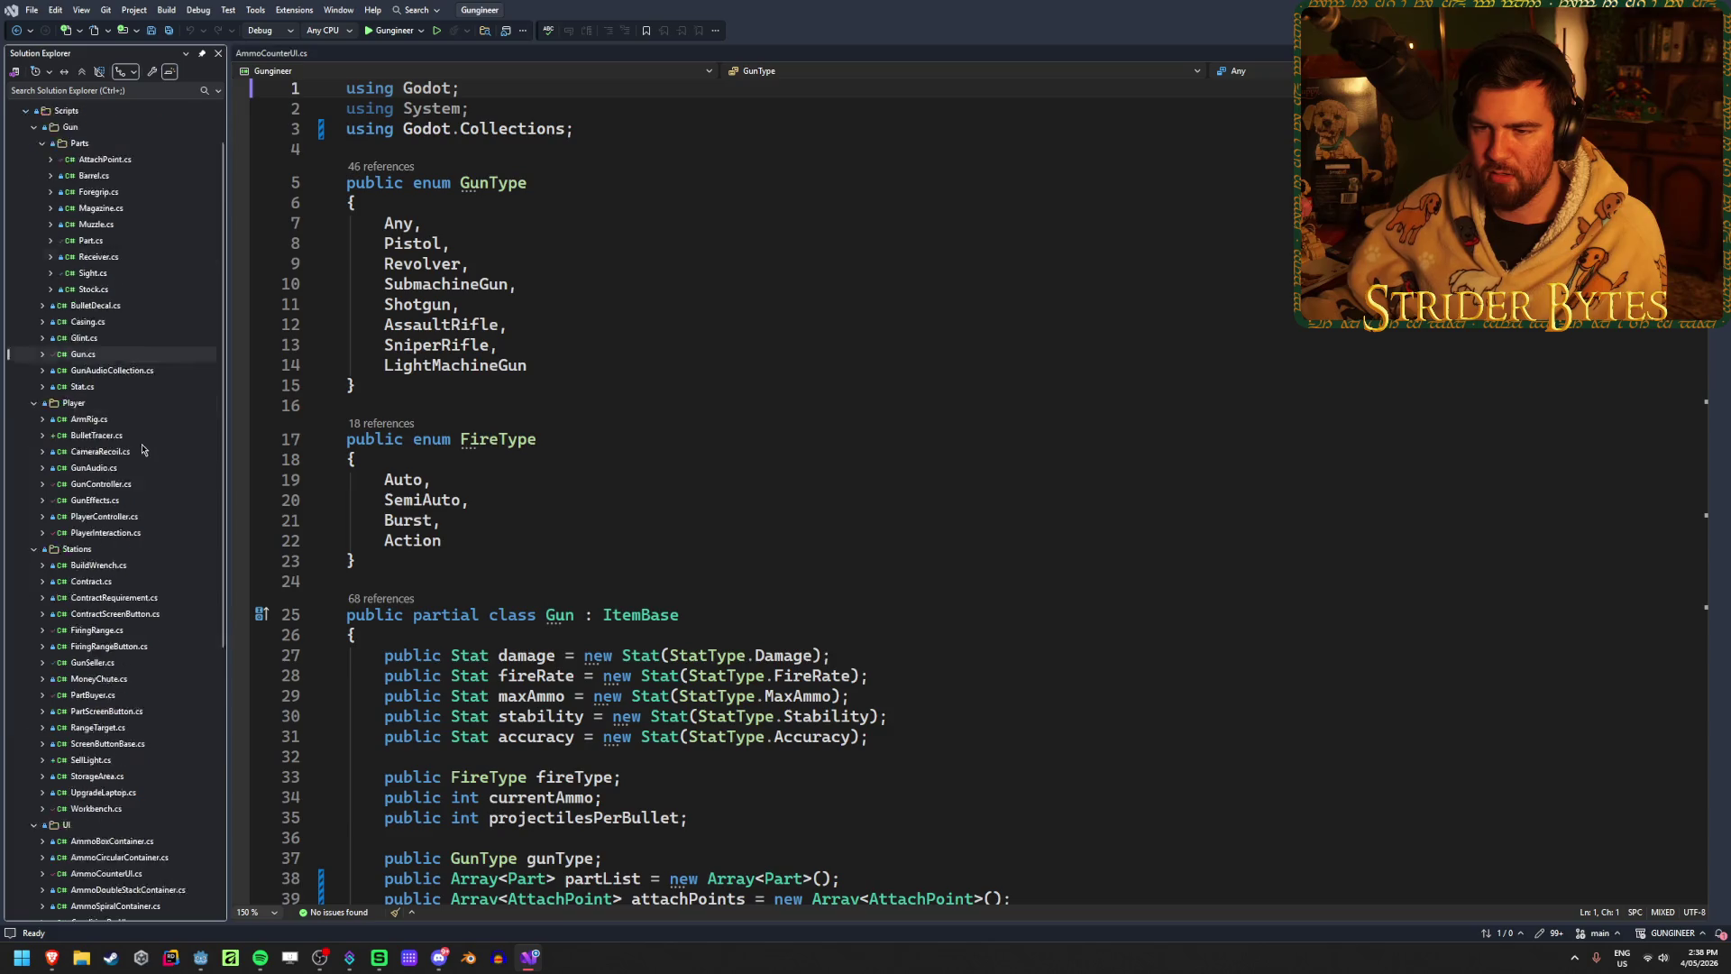
{"action": "scroll", "coordinate": [142, 450], "scroll_direction": "down", "scroll_amount": 9}
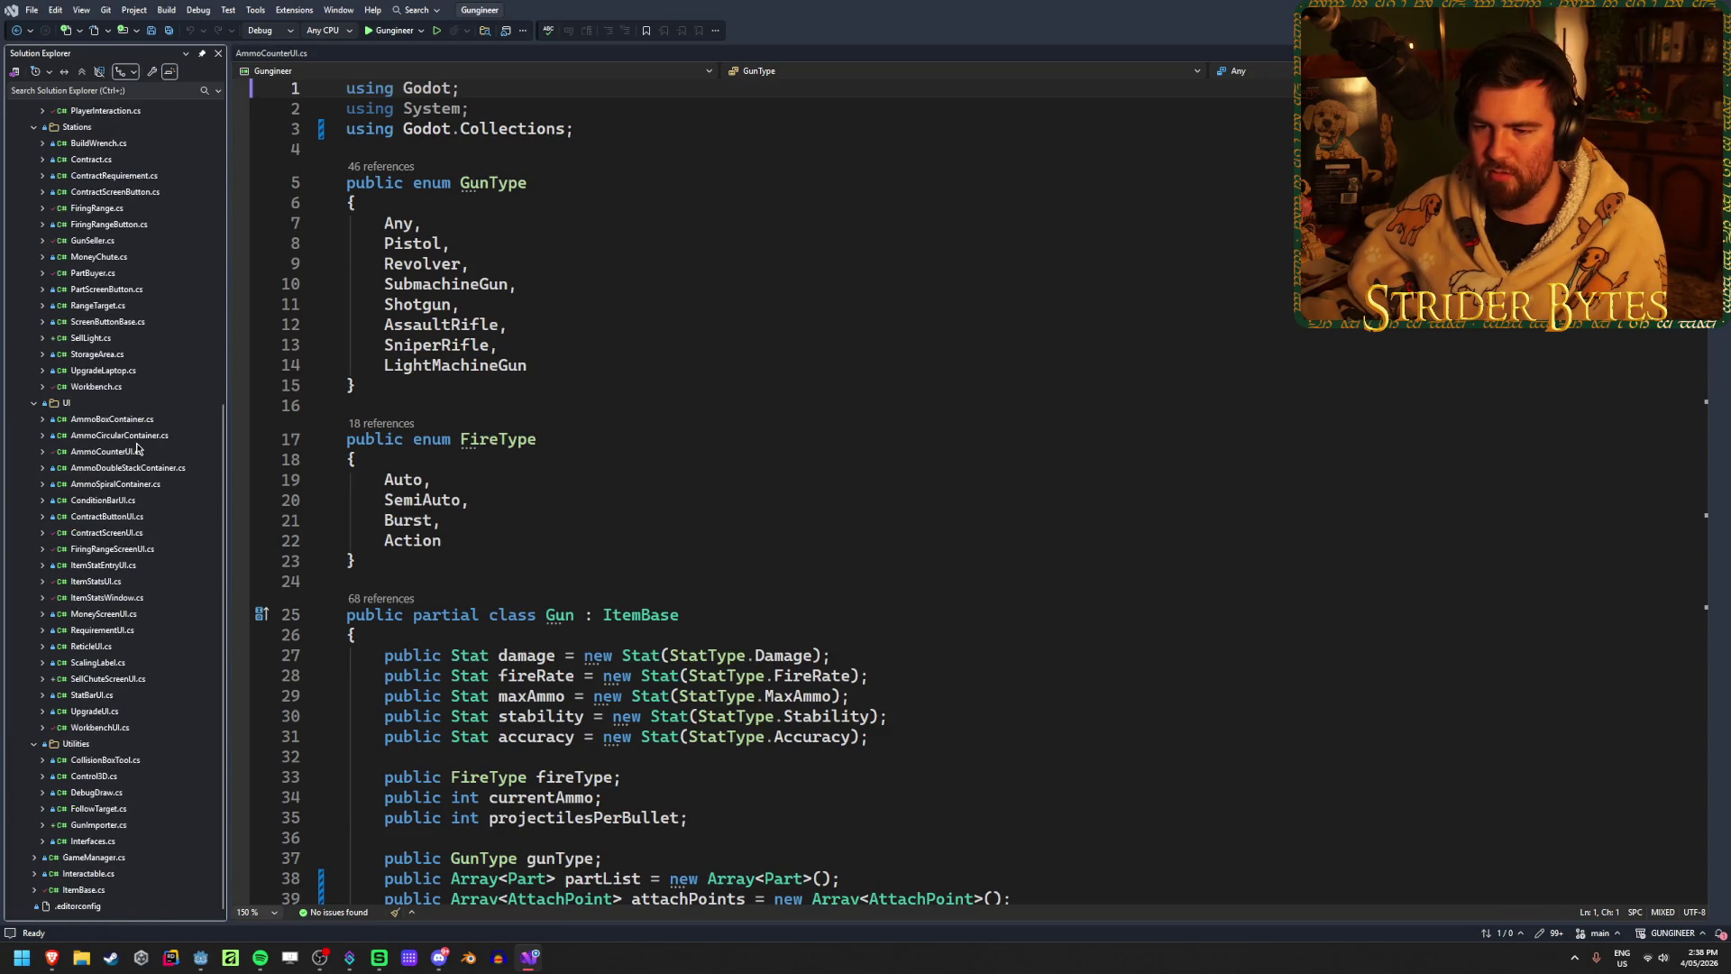
{"action": "scroll", "coordinate": [137, 448], "scroll_direction": "up", "scroll_amount": 6}
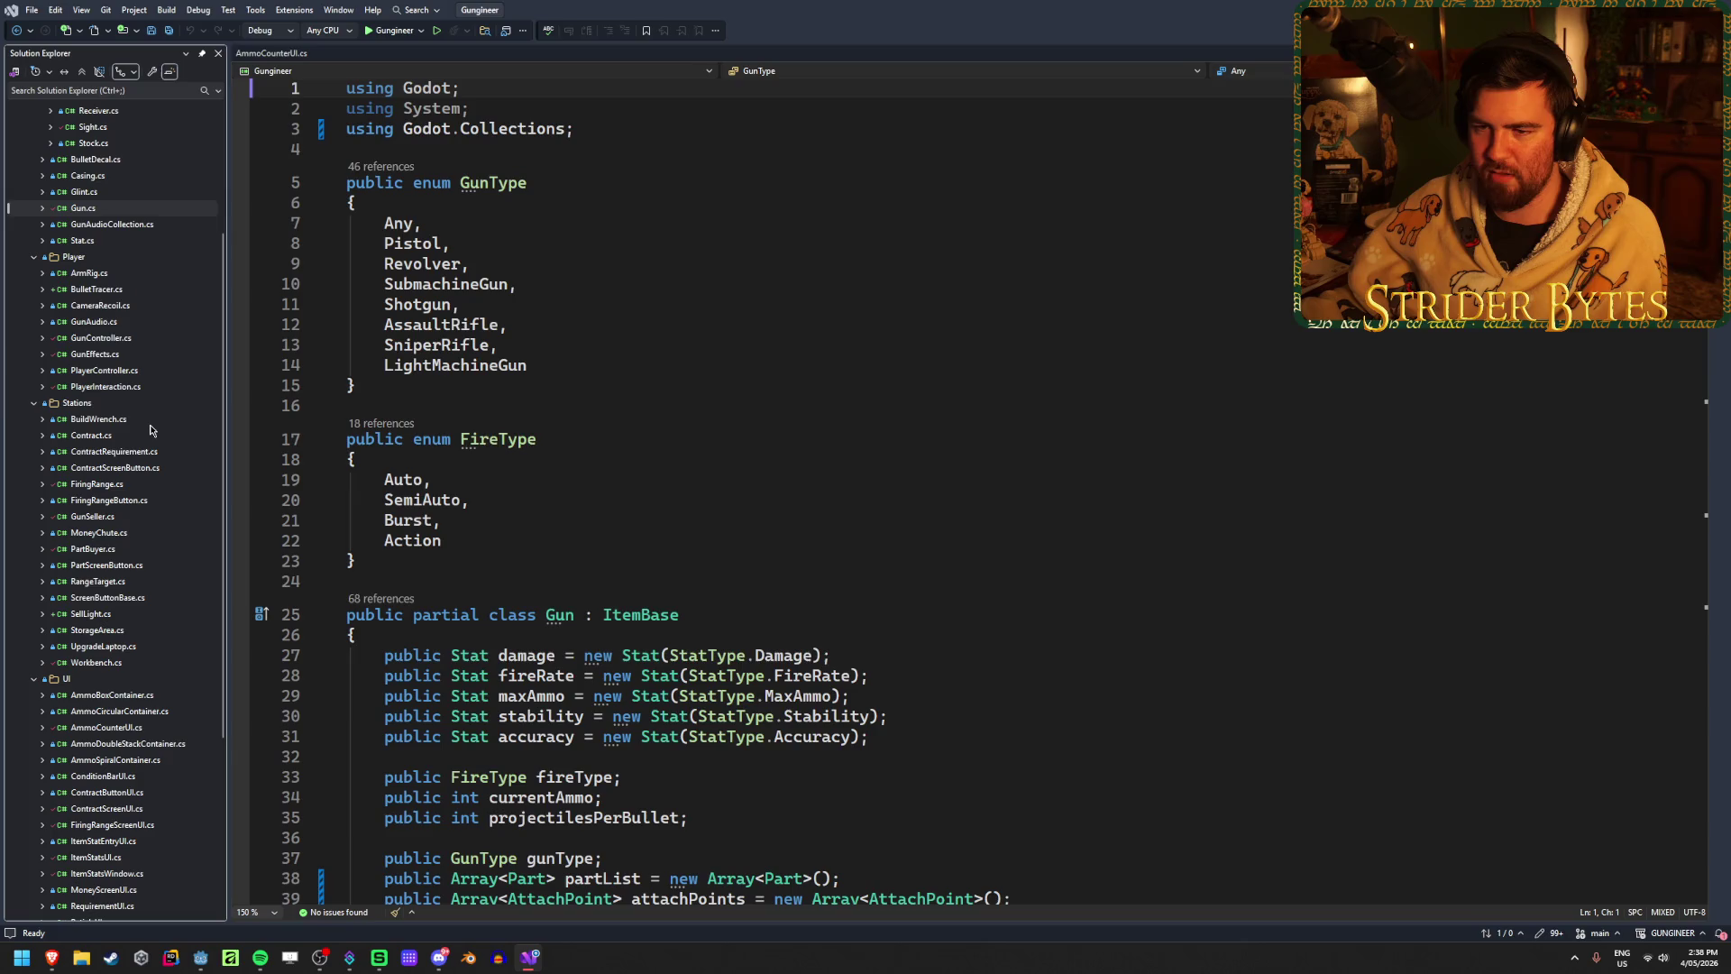
{"action": "left_click", "coordinate": [148, 435]}
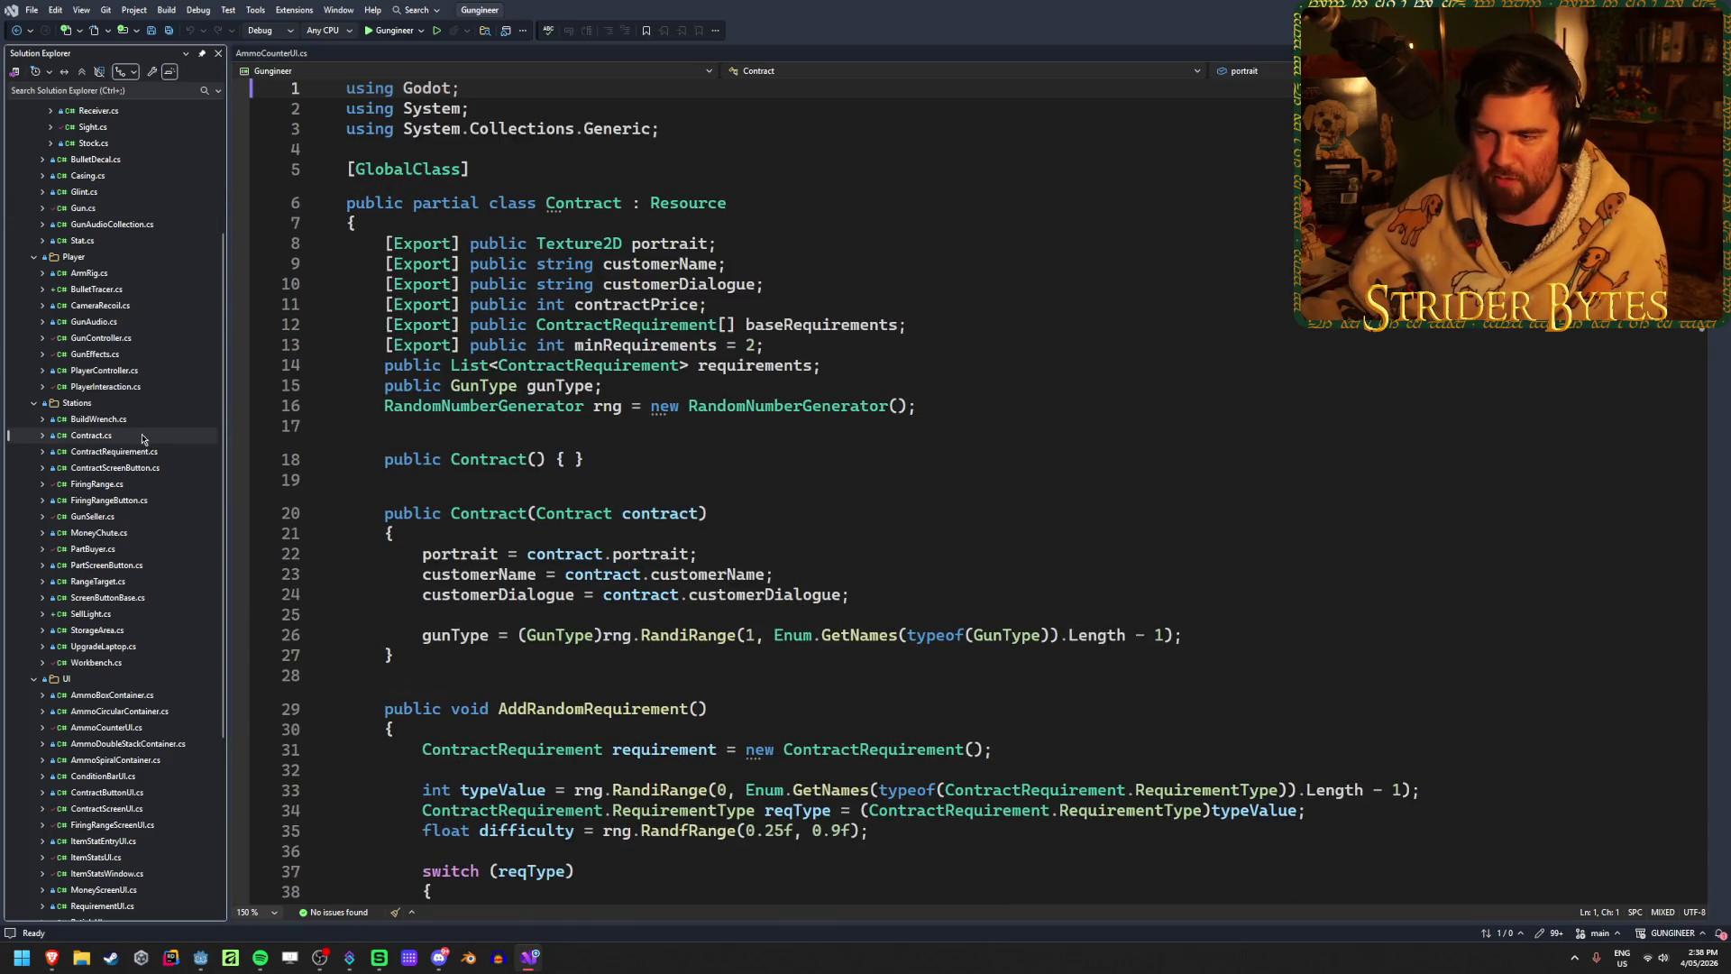
{"action": "left_click", "coordinate": [601, 461]}
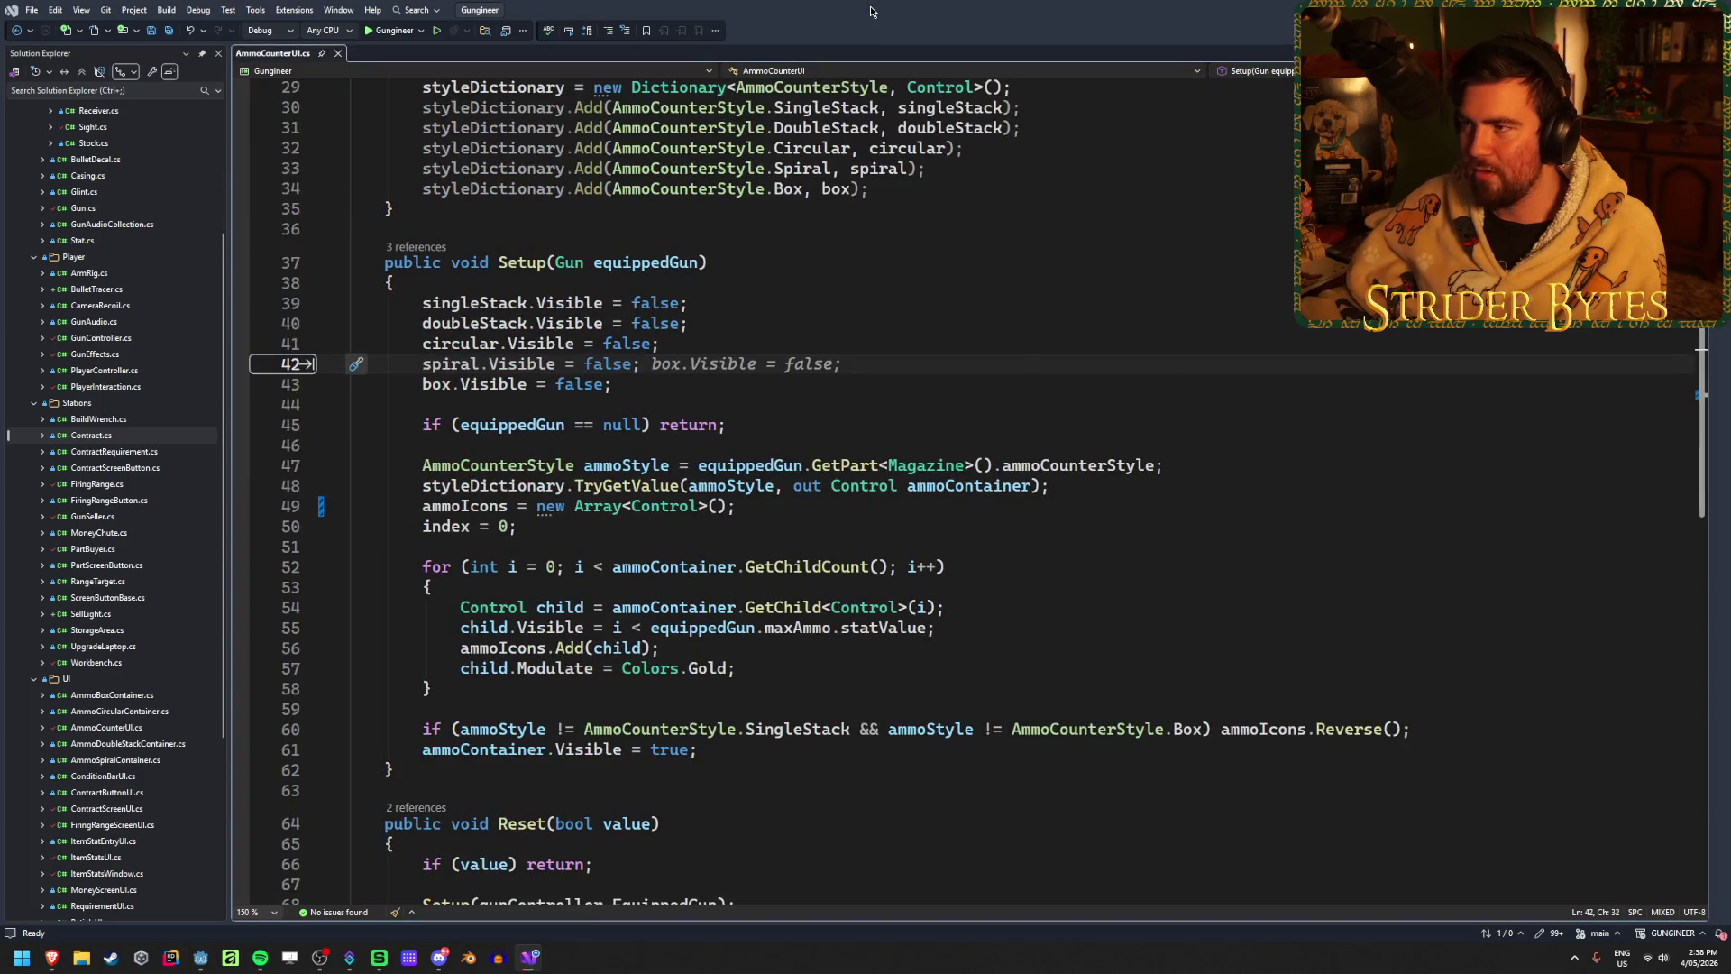
{"action": "left_click", "coordinate": [763, 388]}
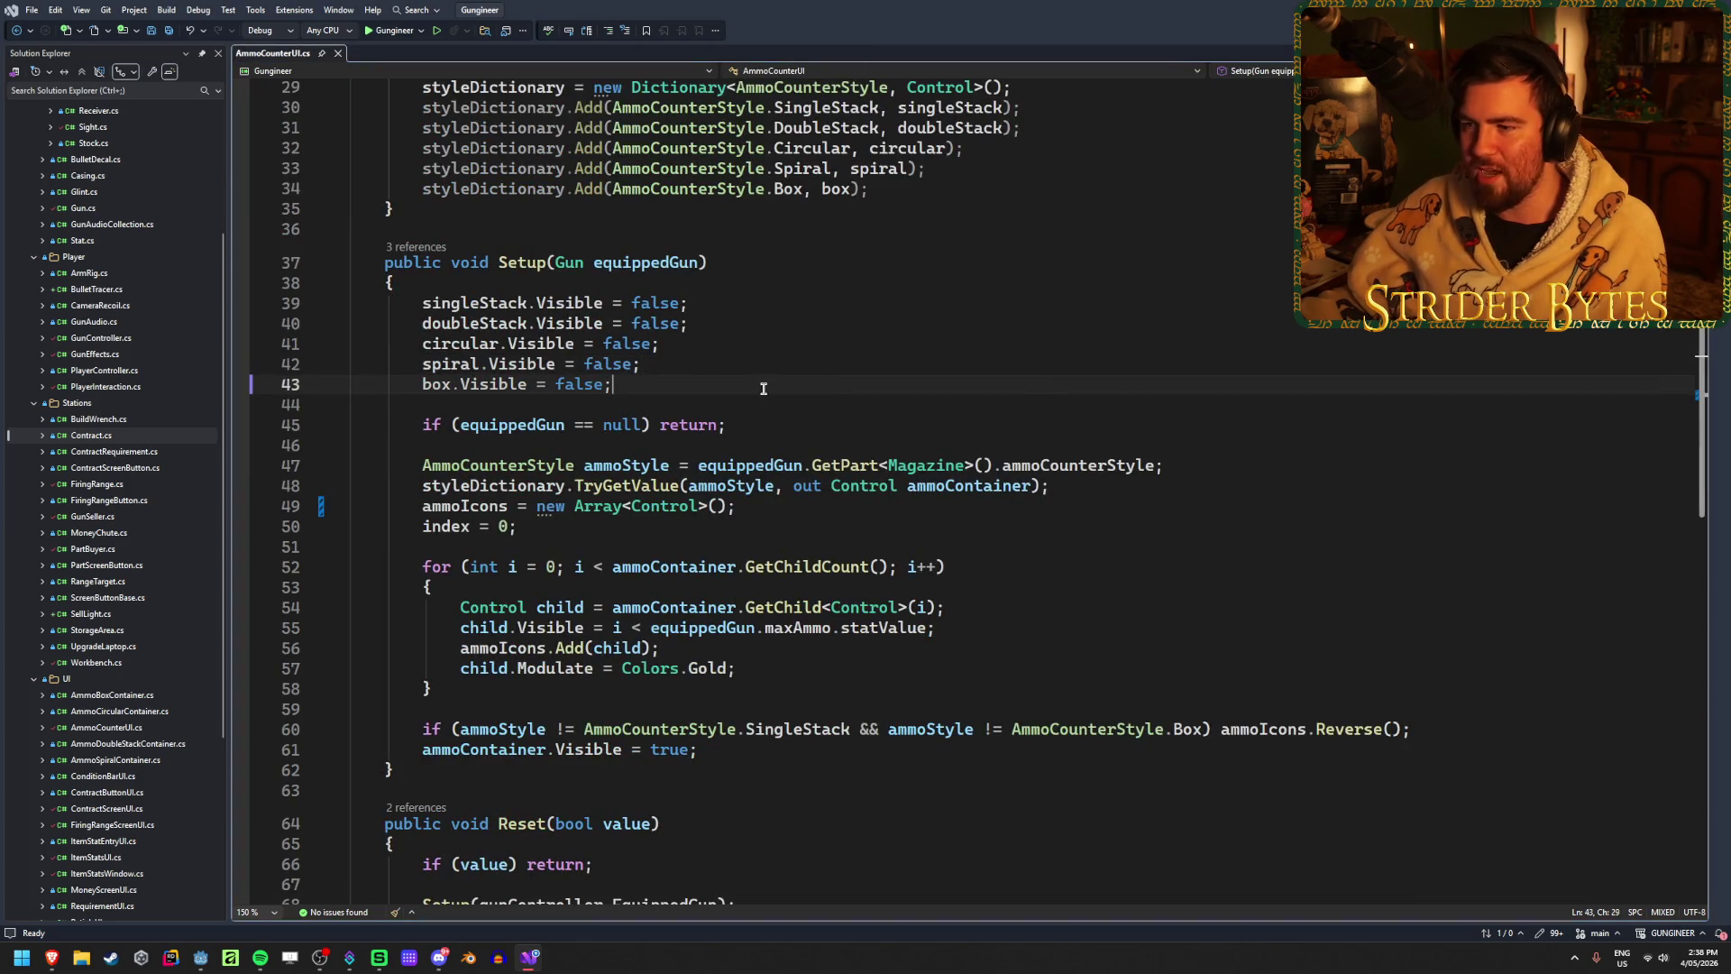
{"action": "scroll", "coordinate": [739, 386], "scroll_direction": "up", "scroll_amount": 1}
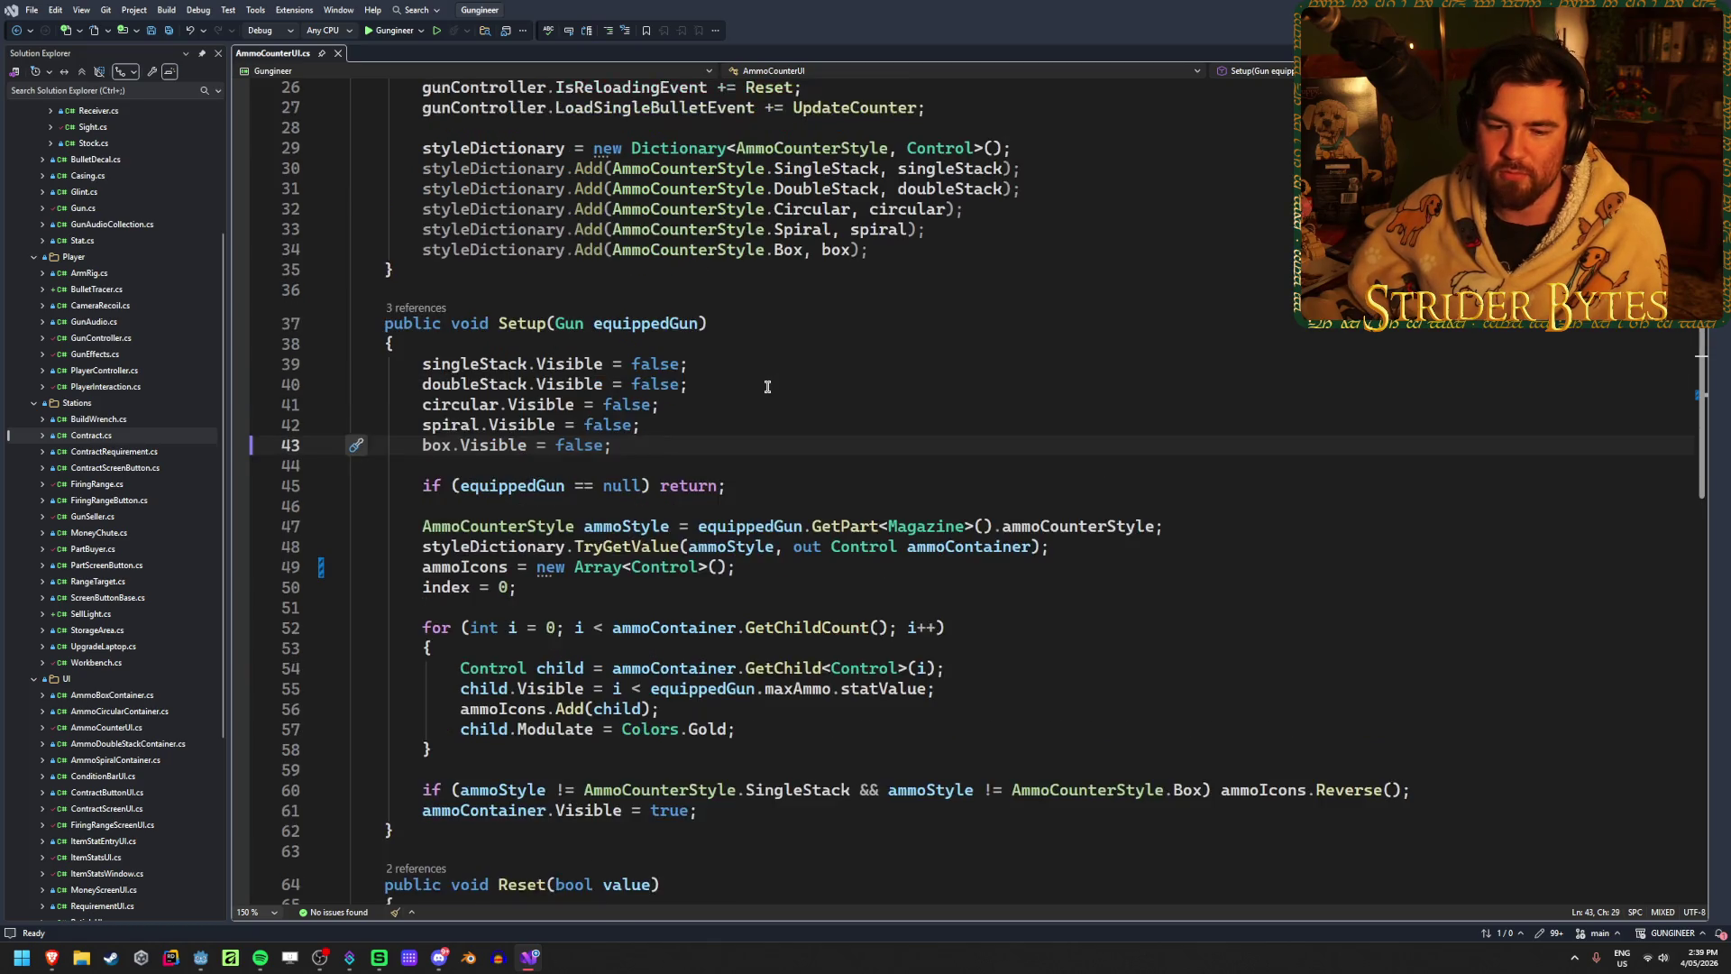
{"action": "scroll", "coordinate": [668, 383], "scroll_direction": "down", "scroll_amount": 1}
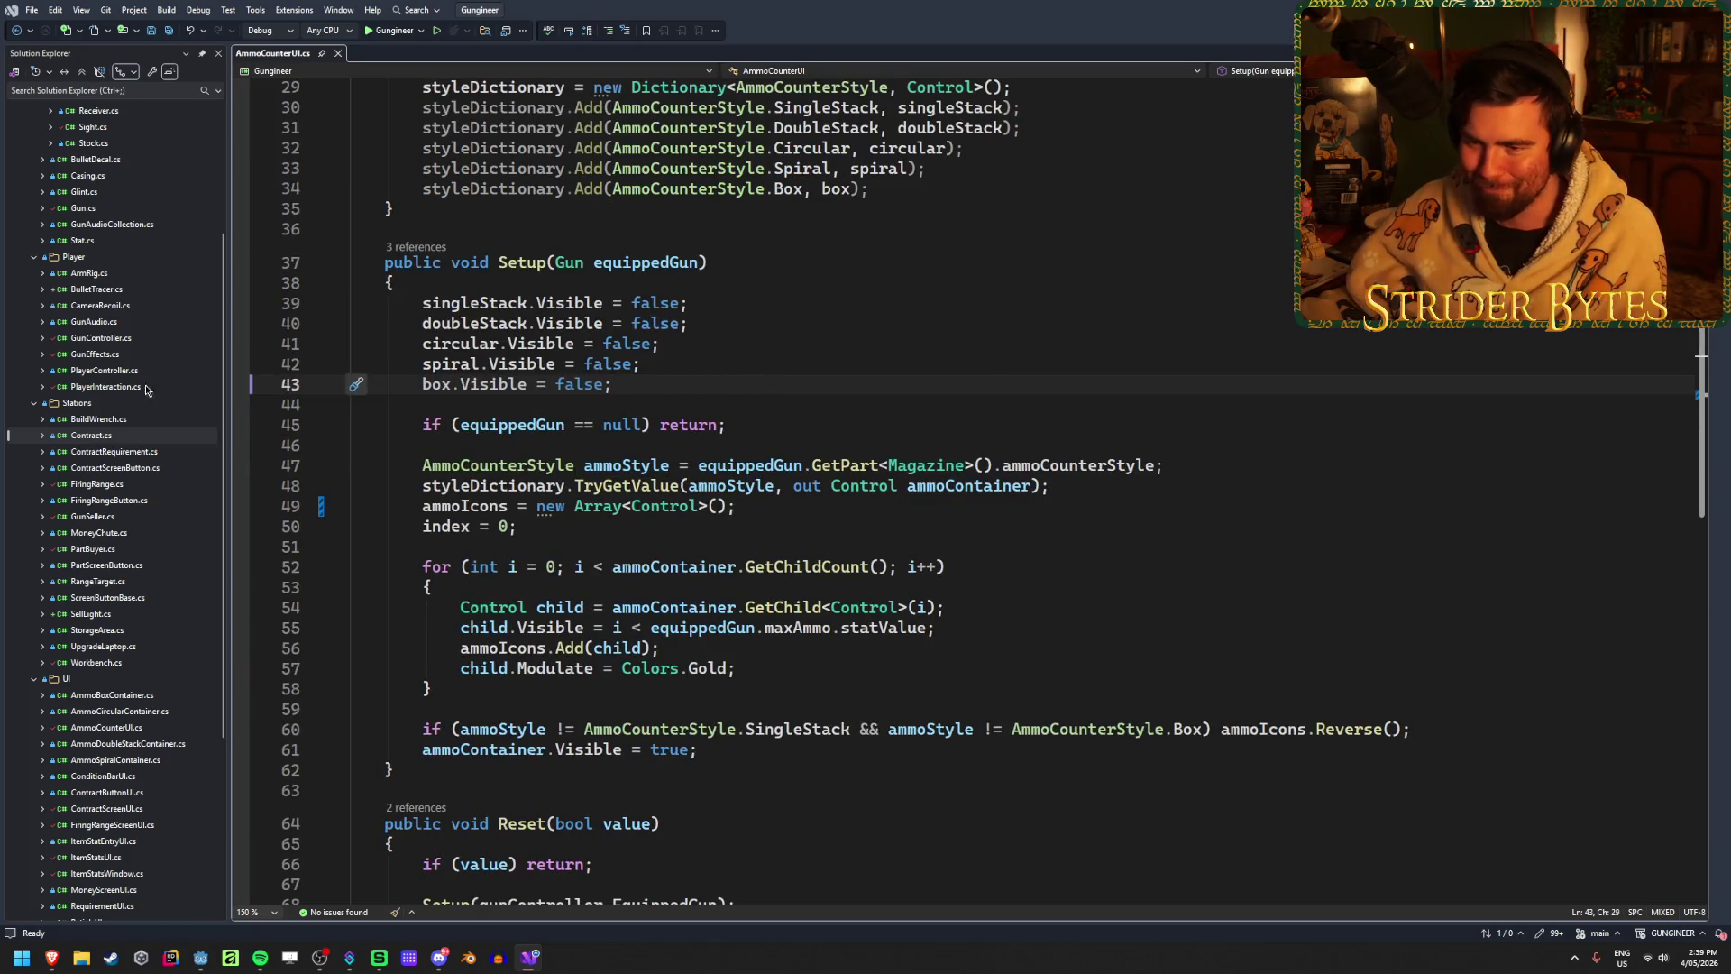
{"action": "scroll", "coordinate": [131, 422], "scroll_direction": "down", "scroll_amount": 1}
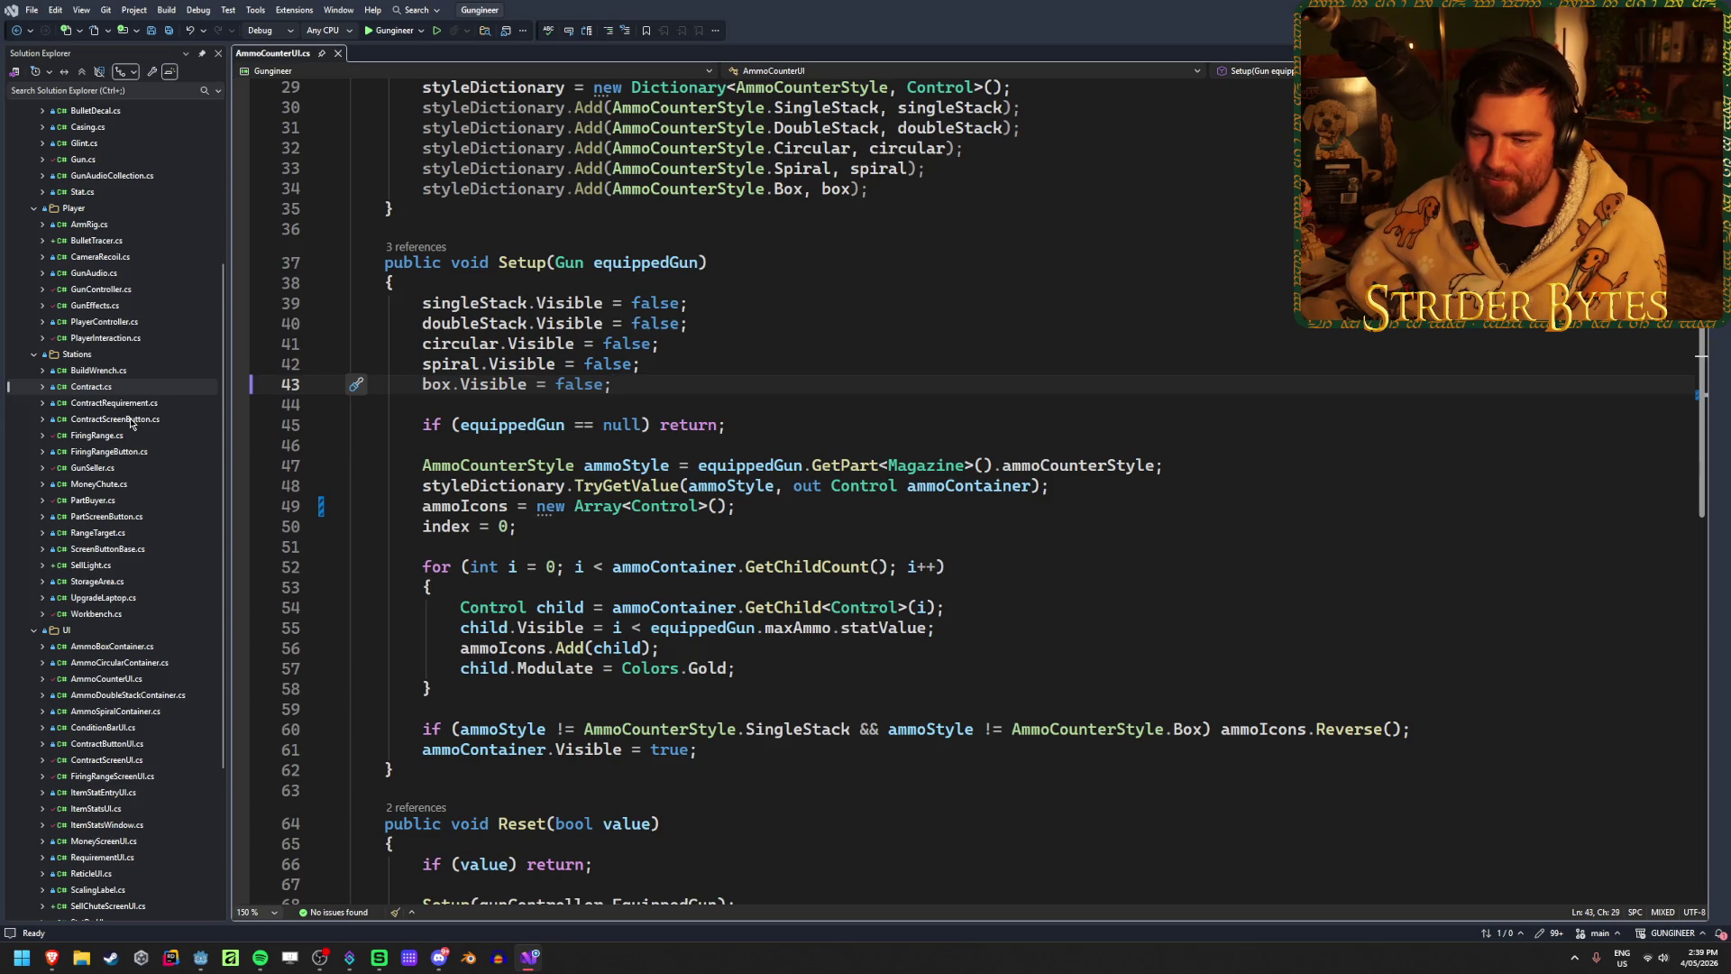
{"action": "scroll", "coordinate": [131, 421], "scroll_direction": "down", "scroll_amount": 1}
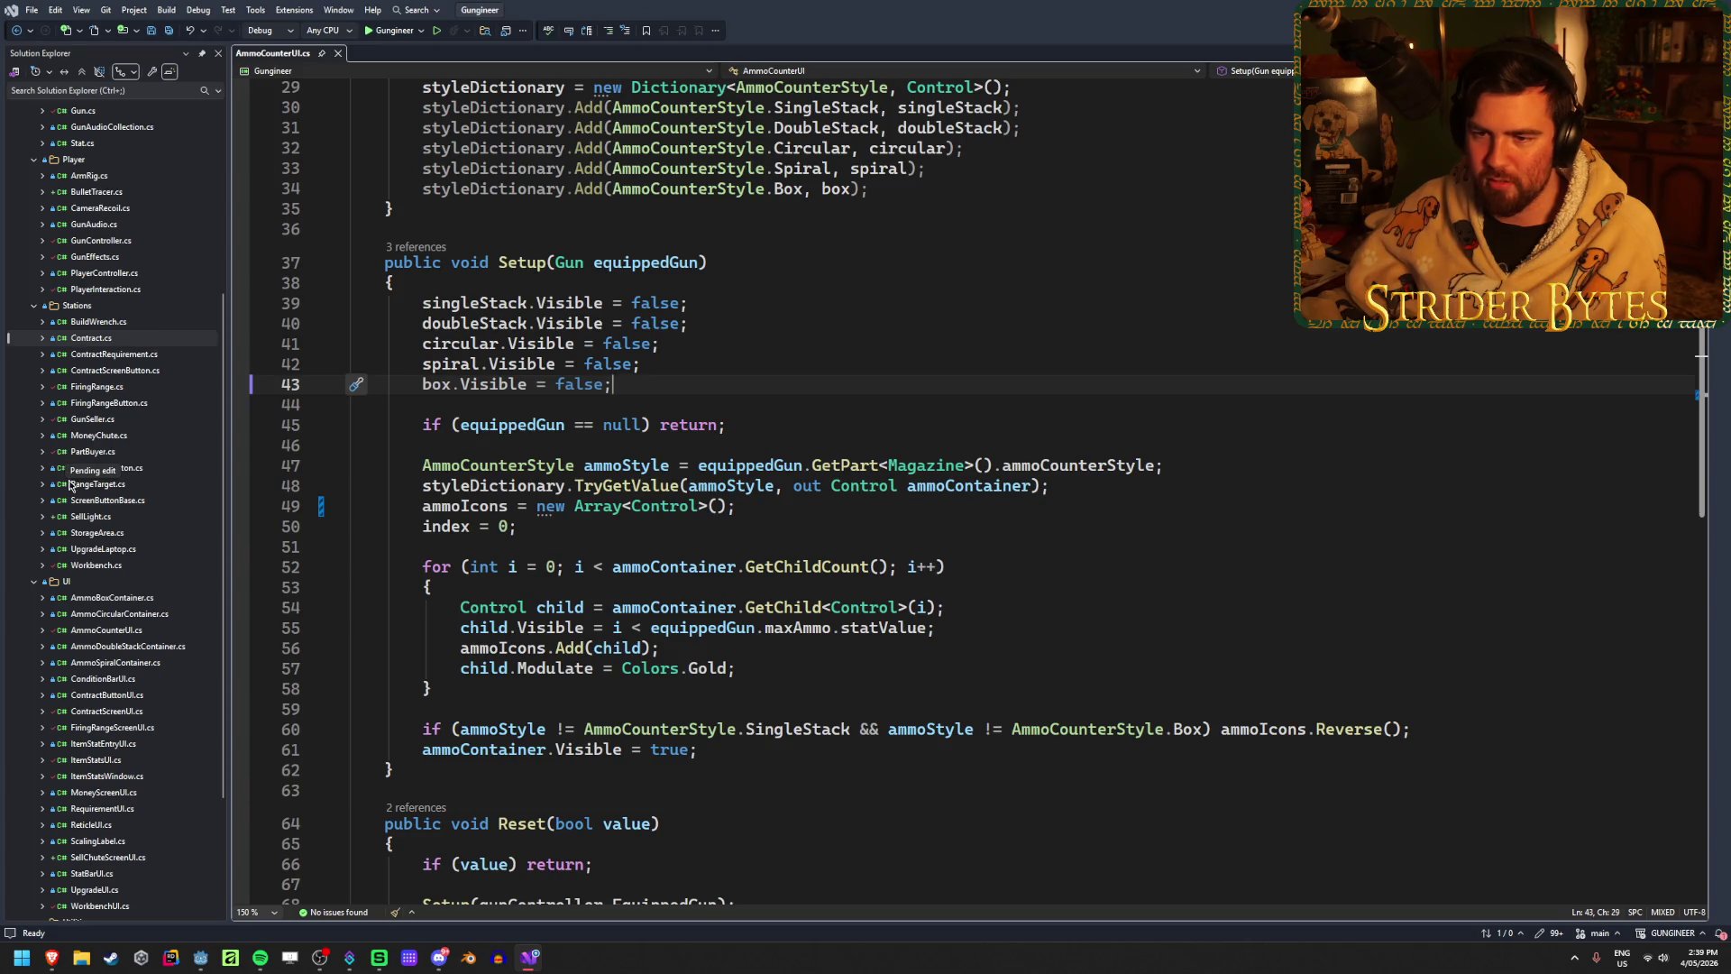
{"action": "scroll", "coordinate": [151, 440], "scroll_direction": "down", "scroll_amount": 3}
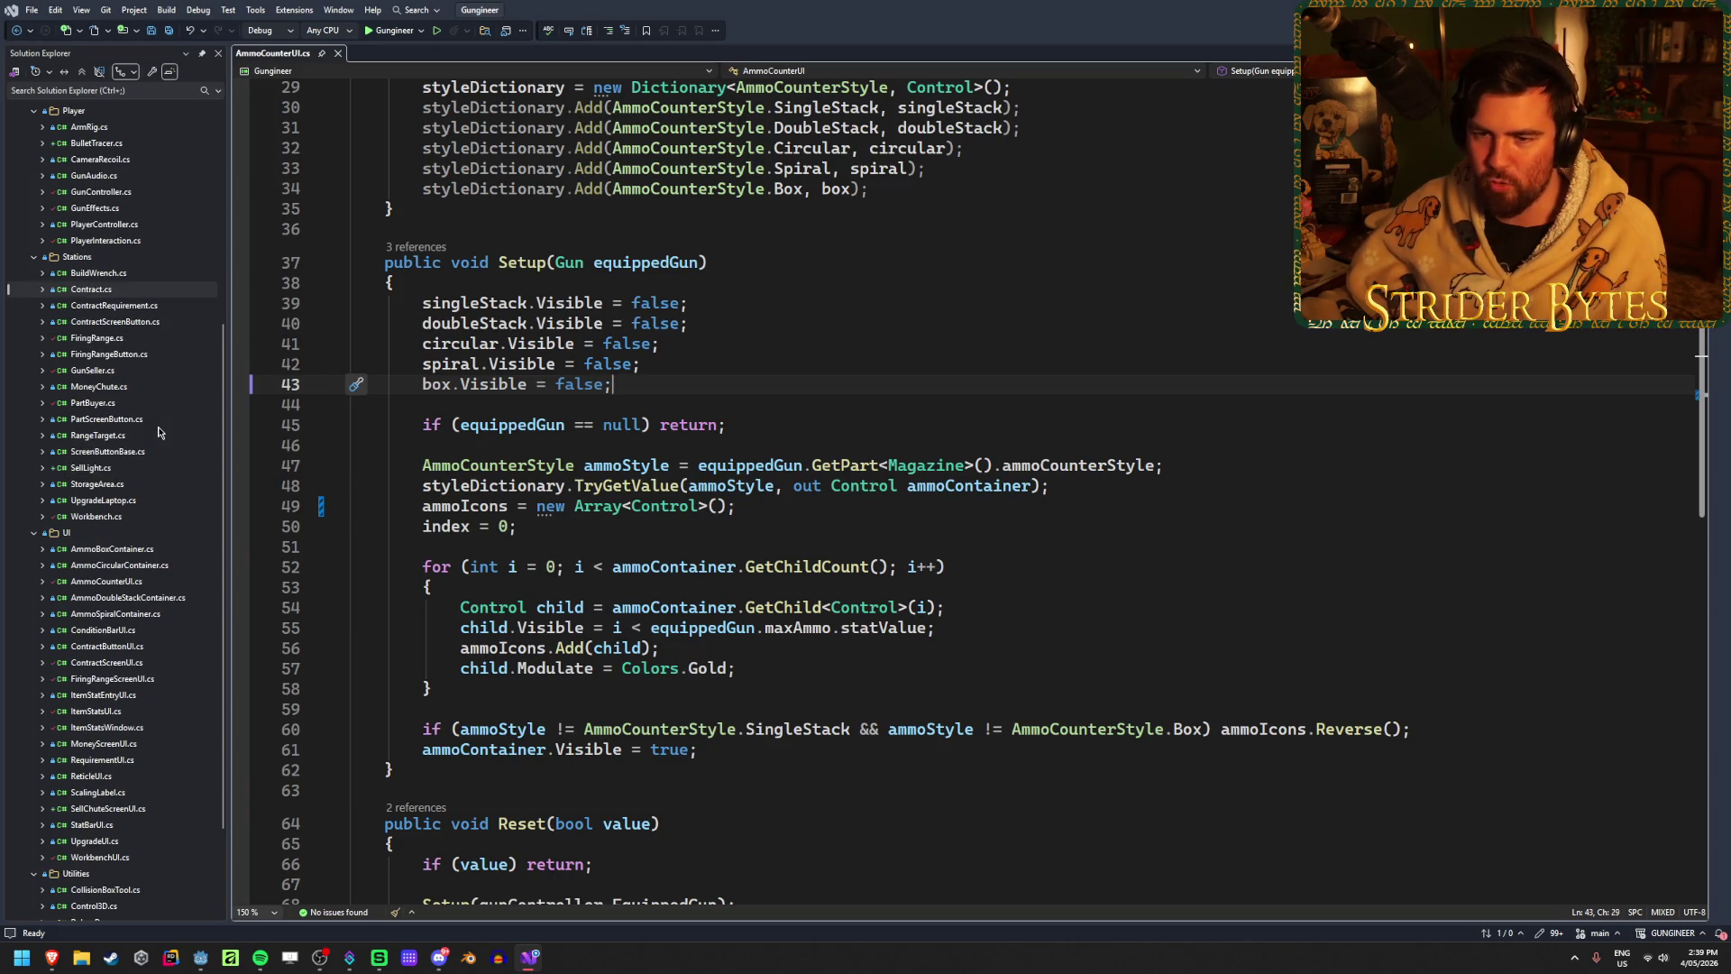
{"action": "scroll", "coordinate": [158, 433], "scroll_direction": "down", "scroll_amount": 1}
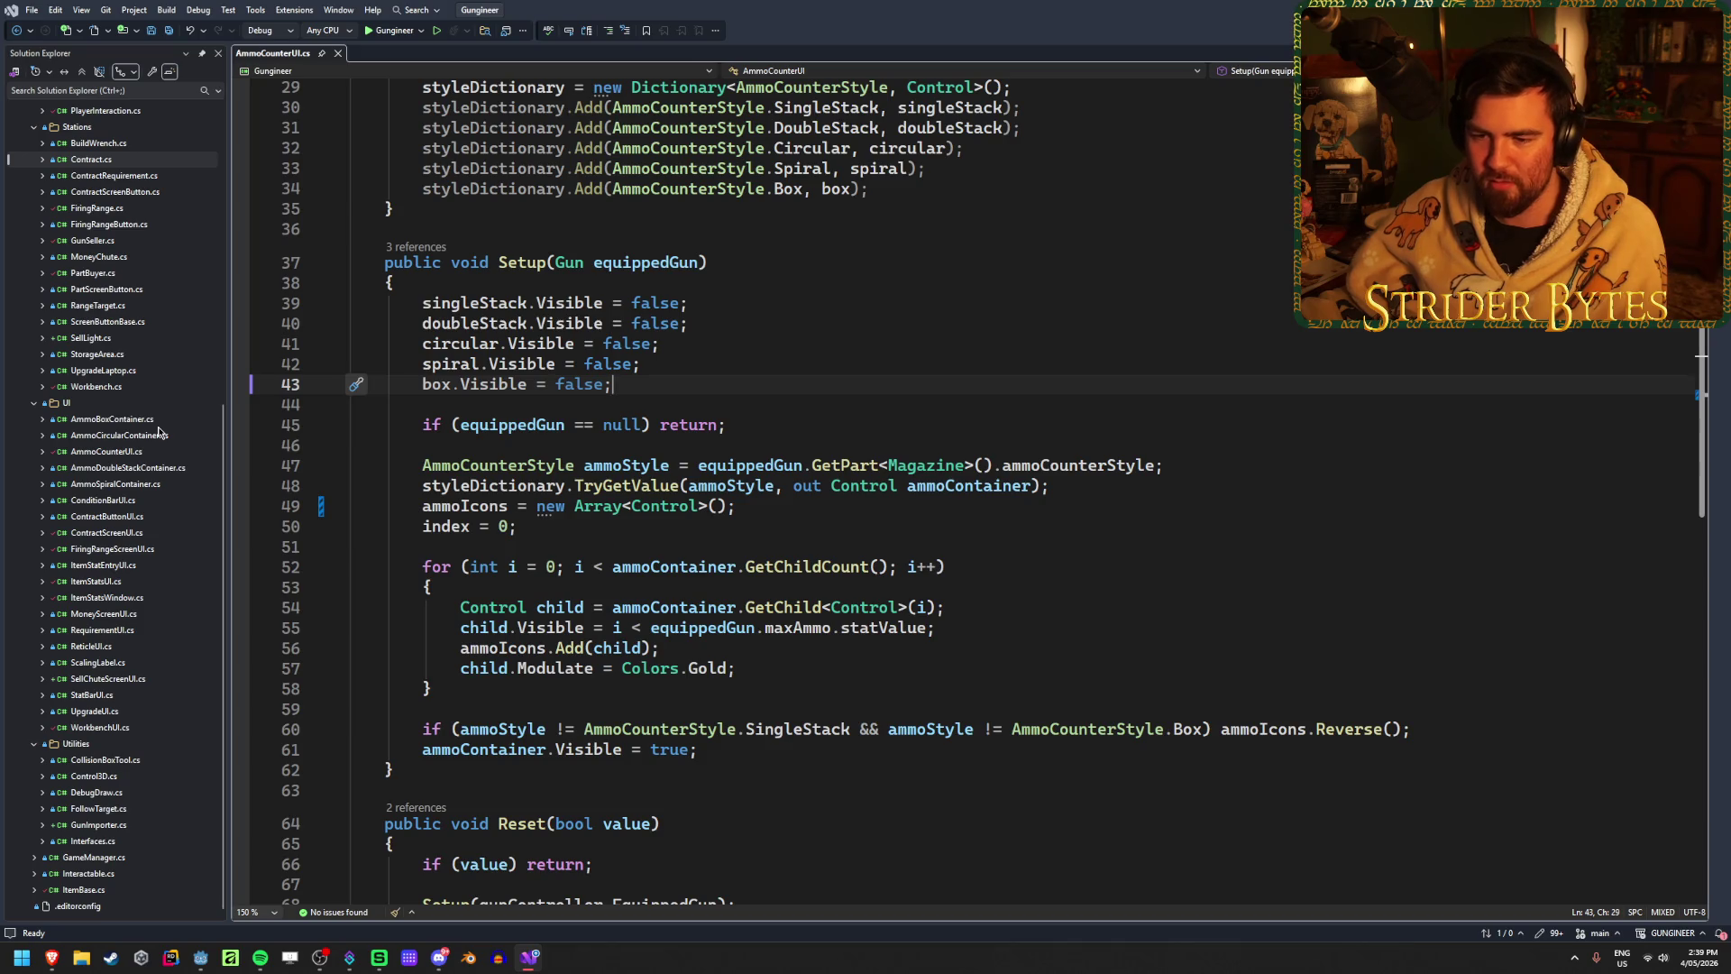
{"action": "scroll", "coordinate": [159, 433], "scroll_direction": "up", "scroll_amount": 10}
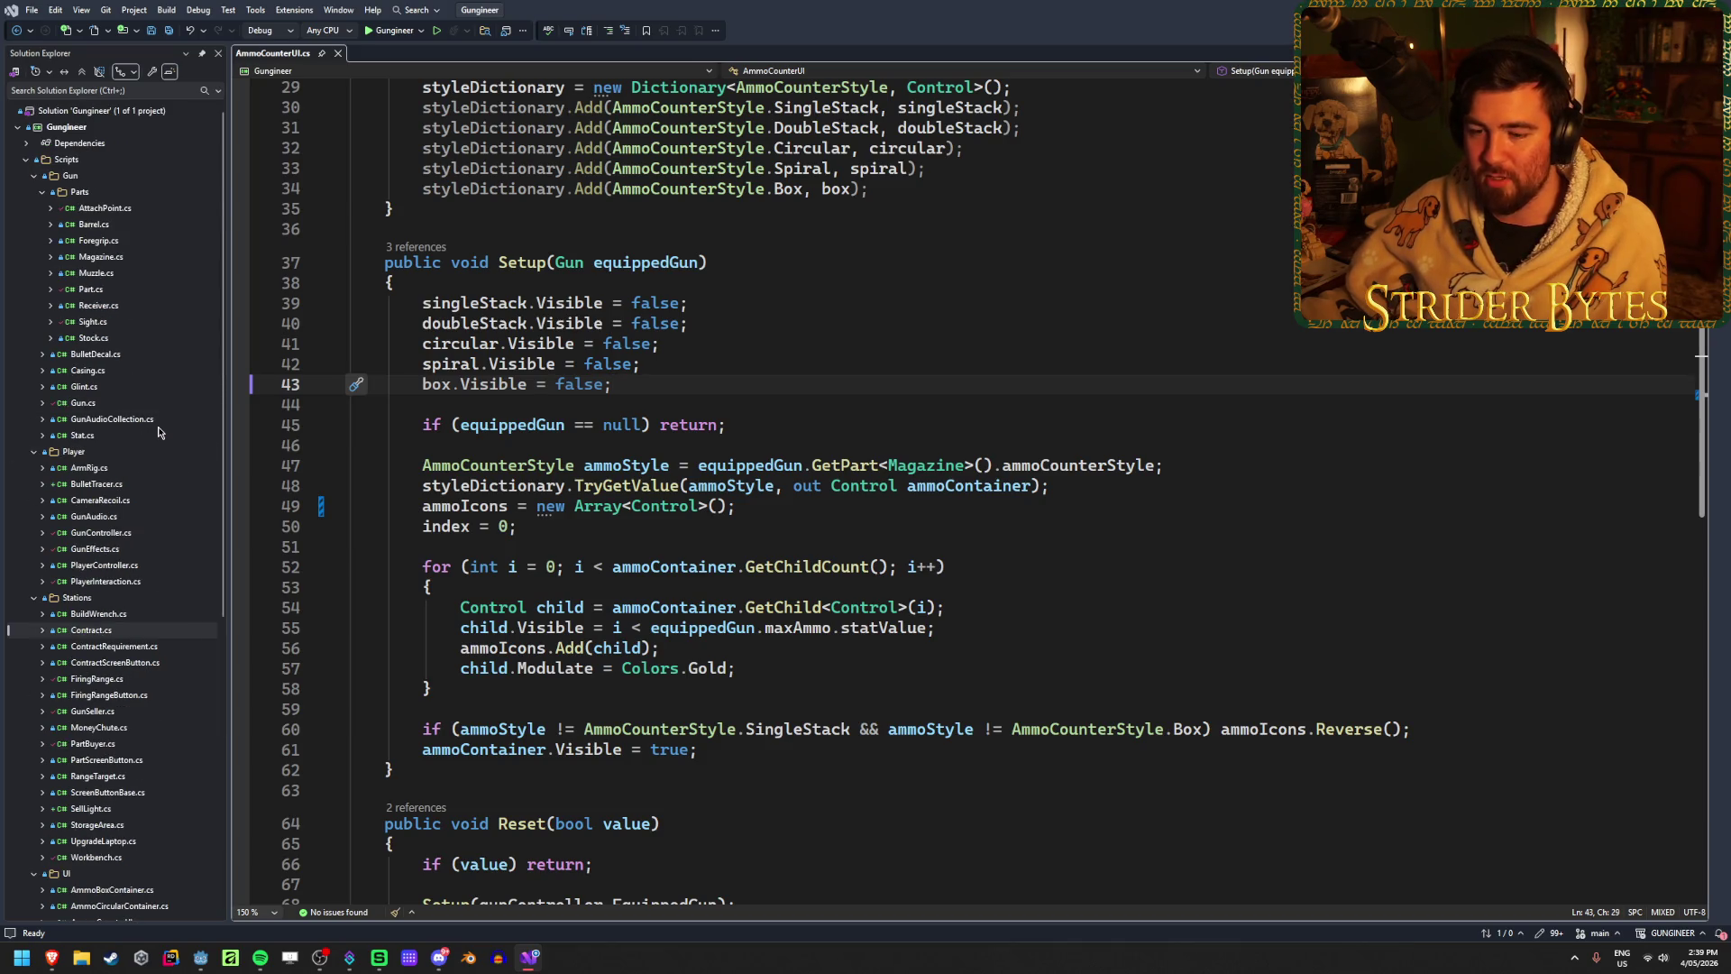
{"action": "scroll", "coordinate": [159, 432], "scroll_direction": "down", "scroll_amount": 10}
{"action": "scroll", "coordinate": [158, 432], "scroll_direction": "up", "scroll_amount": 2}
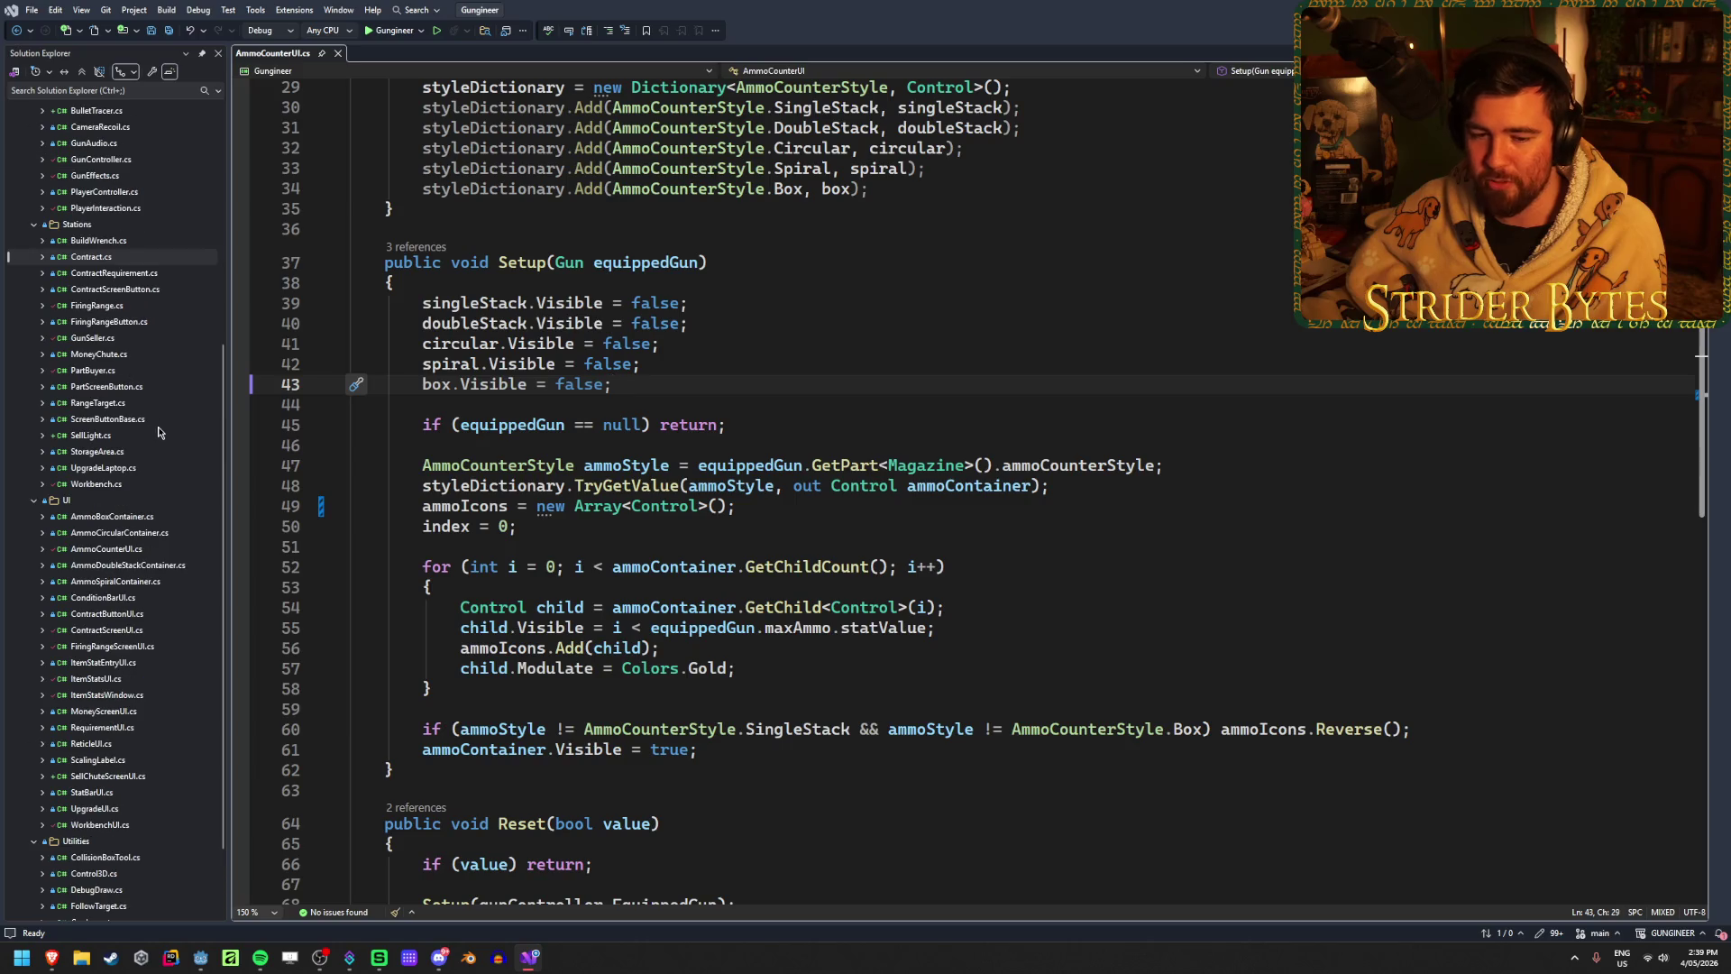
{"action": "scroll", "coordinate": [159, 432], "scroll_direction": "down", "scroll_amount": 2}
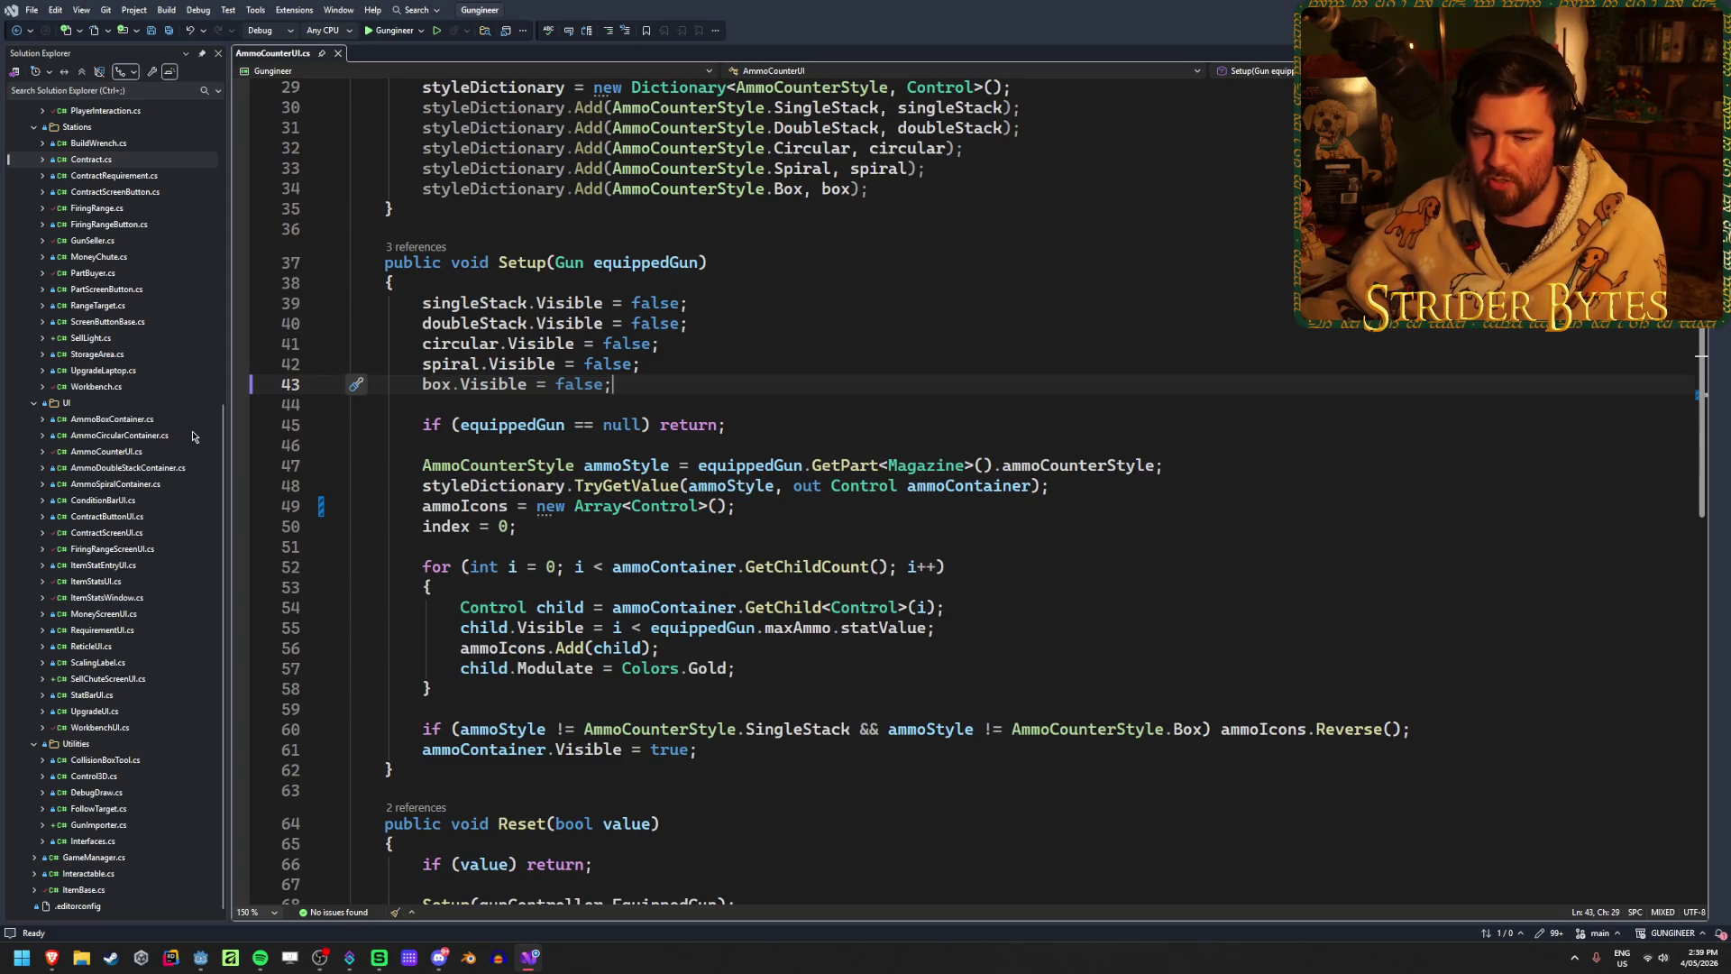
{"action": "scroll", "coordinate": [174, 437], "scroll_direction": "up", "scroll_amount": 5}
{"action": "scroll", "coordinate": [174, 436], "scroll_direction": "up", "scroll_amount": 5}
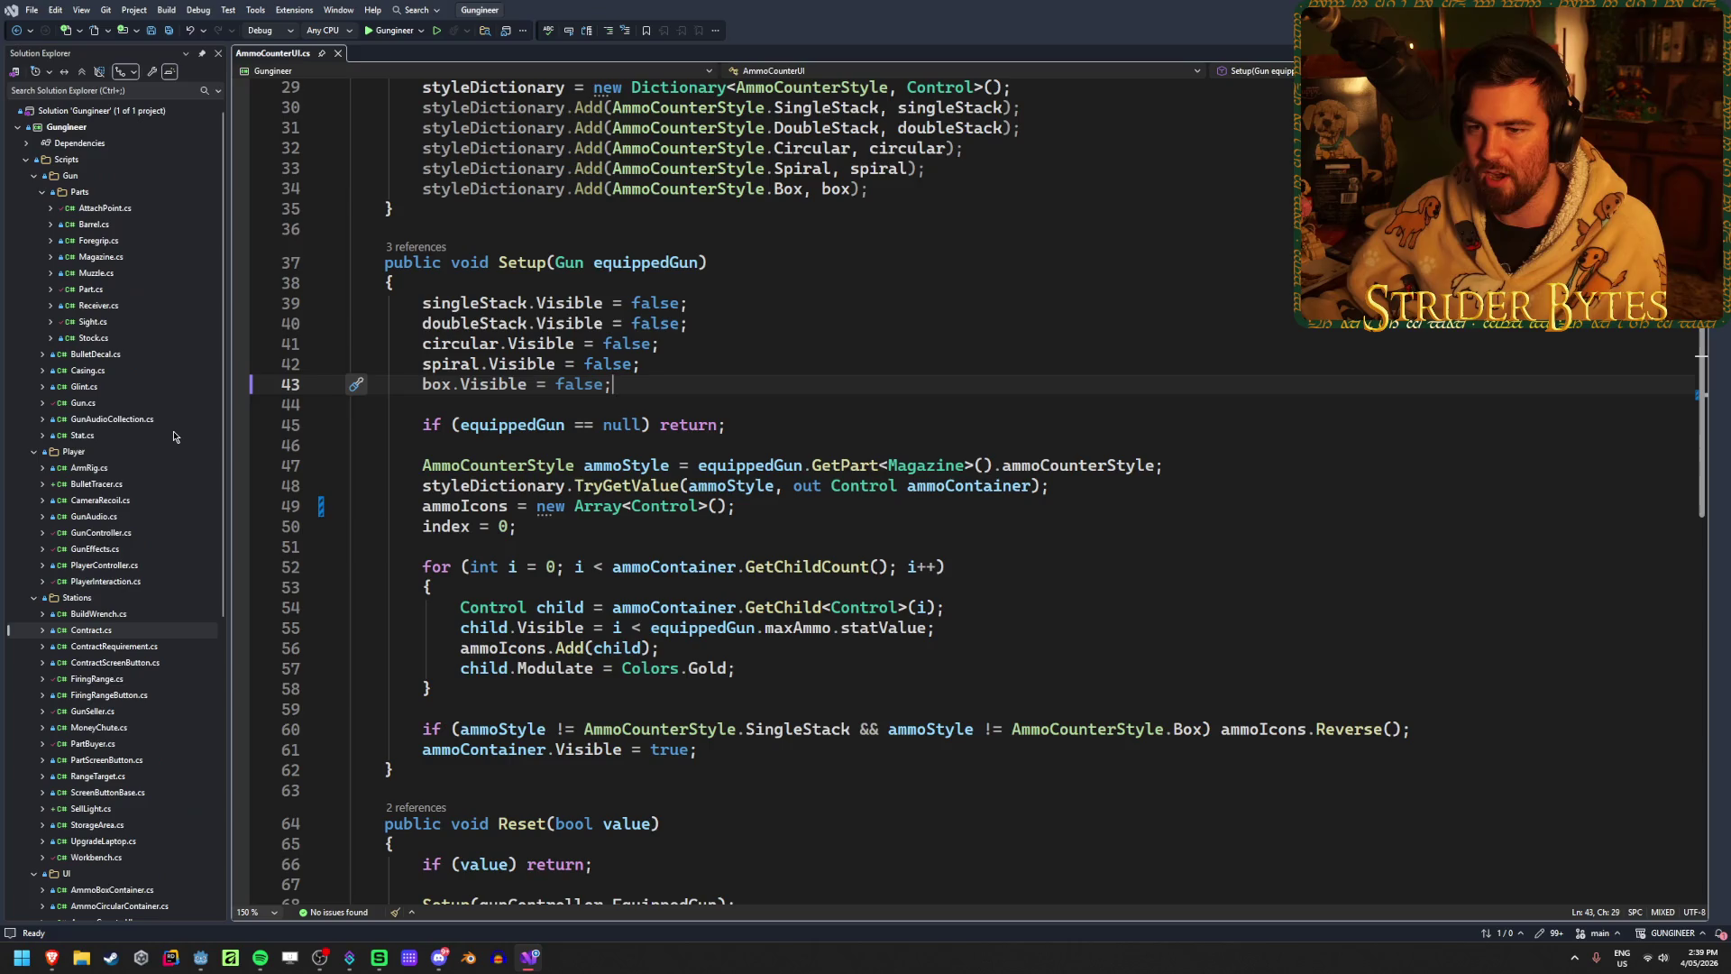
{"action": "scroll", "coordinate": [174, 437], "scroll_direction": "down", "scroll_amount": 10}
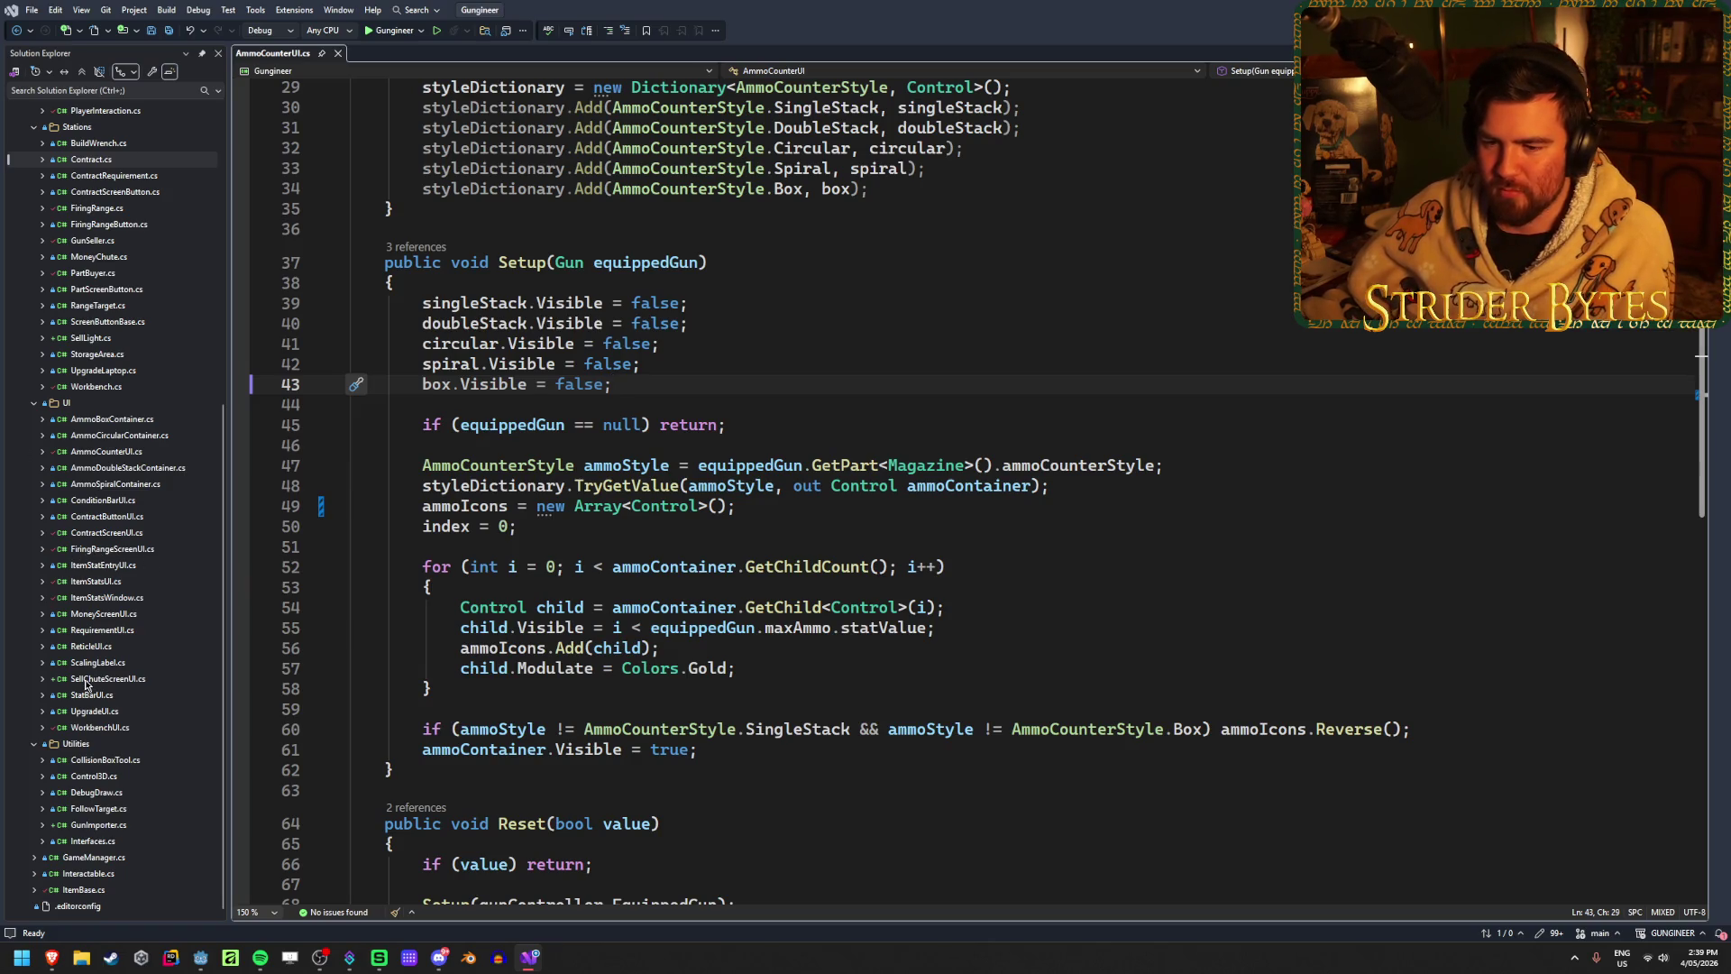
{"action": "scroll", "coordinate": [91, 685], "scroll_direction": "up", "scroll_amount": 10}
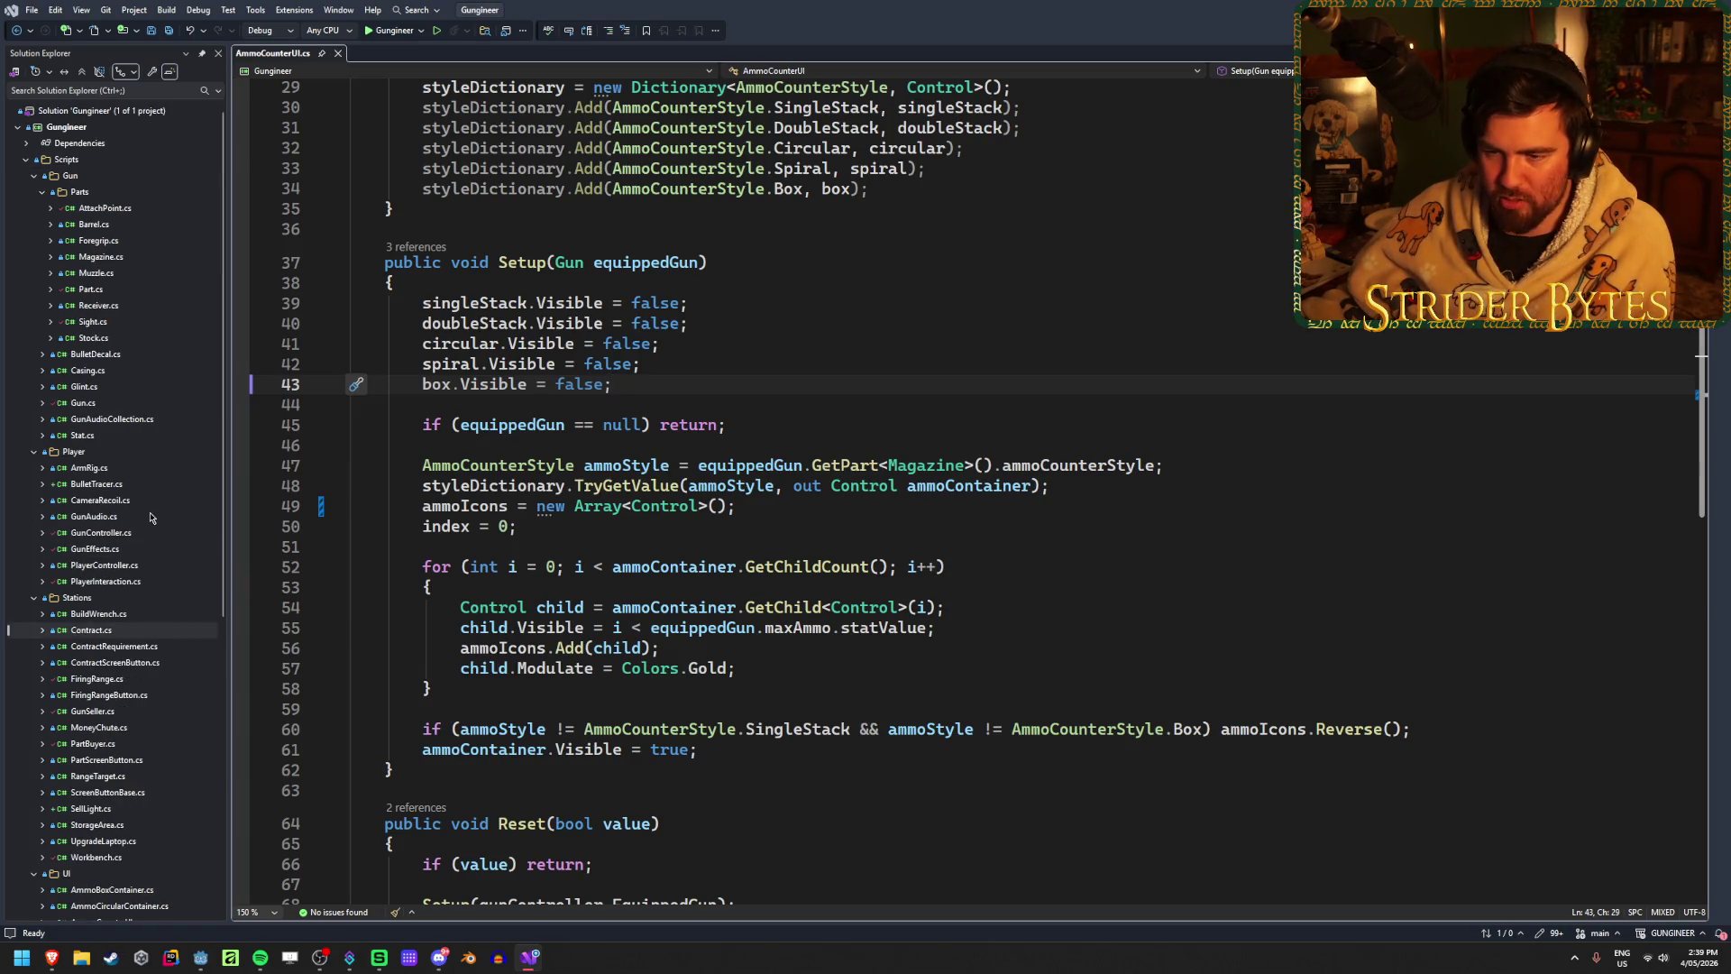
Step: Open GunController.cs, delete the extra blank line 5, and save it
{"action": "double_click", "coordinate": [99, 532]}
{"action": "scroll", "coordinate": [714, 488], "scroll_direction": "down", "scroll_amount": 19}
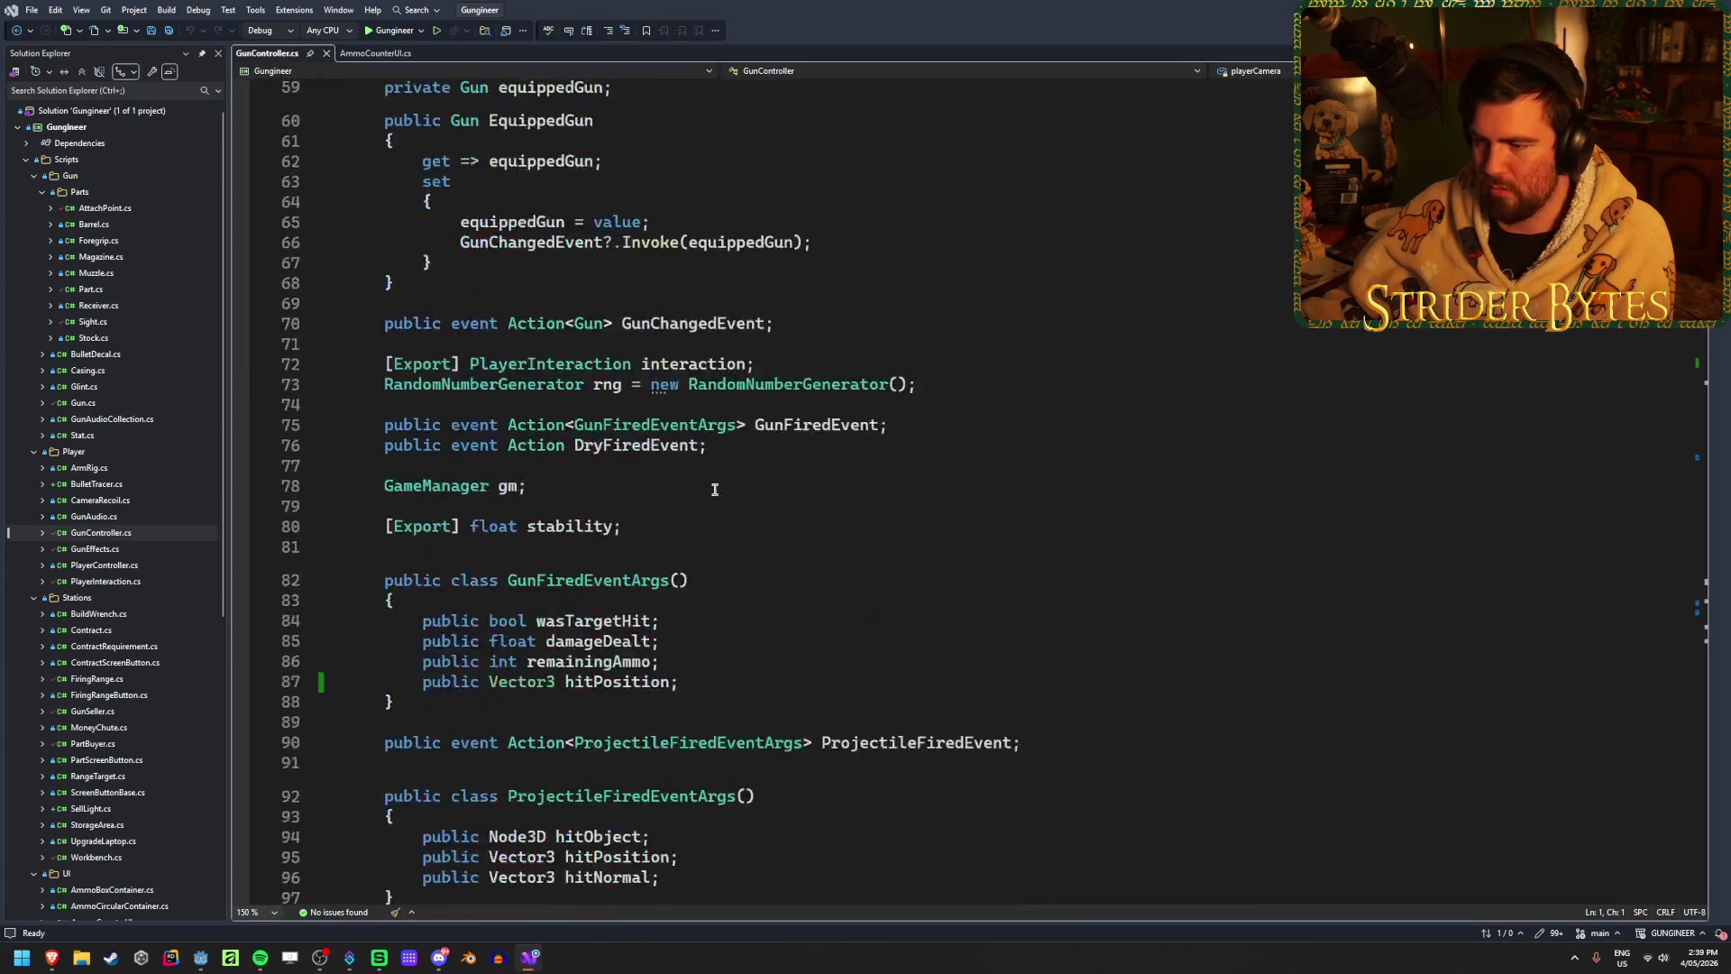
{"action": "scroll", "coordinate": [714, 489], "scroll_direction": "down", "scroll_amount": 2}
{"action": "scroll", "coordinate": [712, 473], "scroll_direction": "up", "scroll_amount": 7}
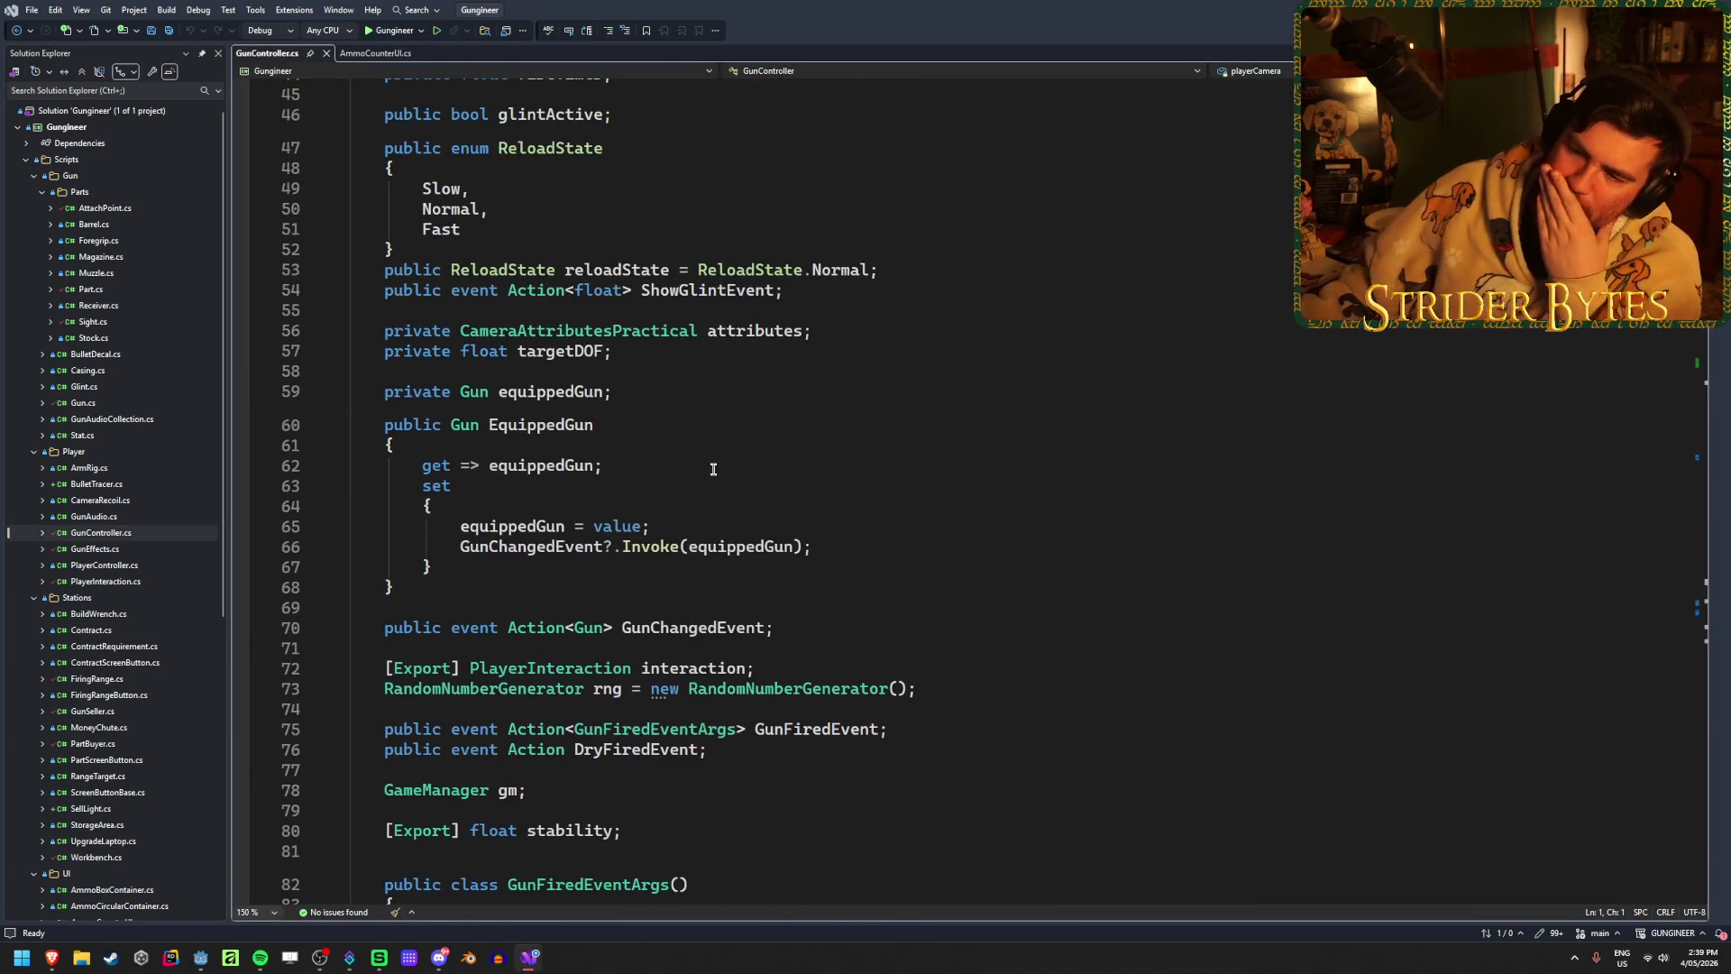
{"action": "scroll", "coordinate": [713, 469], "scroll_direction": "down", "scroll_amount": 18}
{"action": "key", "text": "ctrl+Home"}
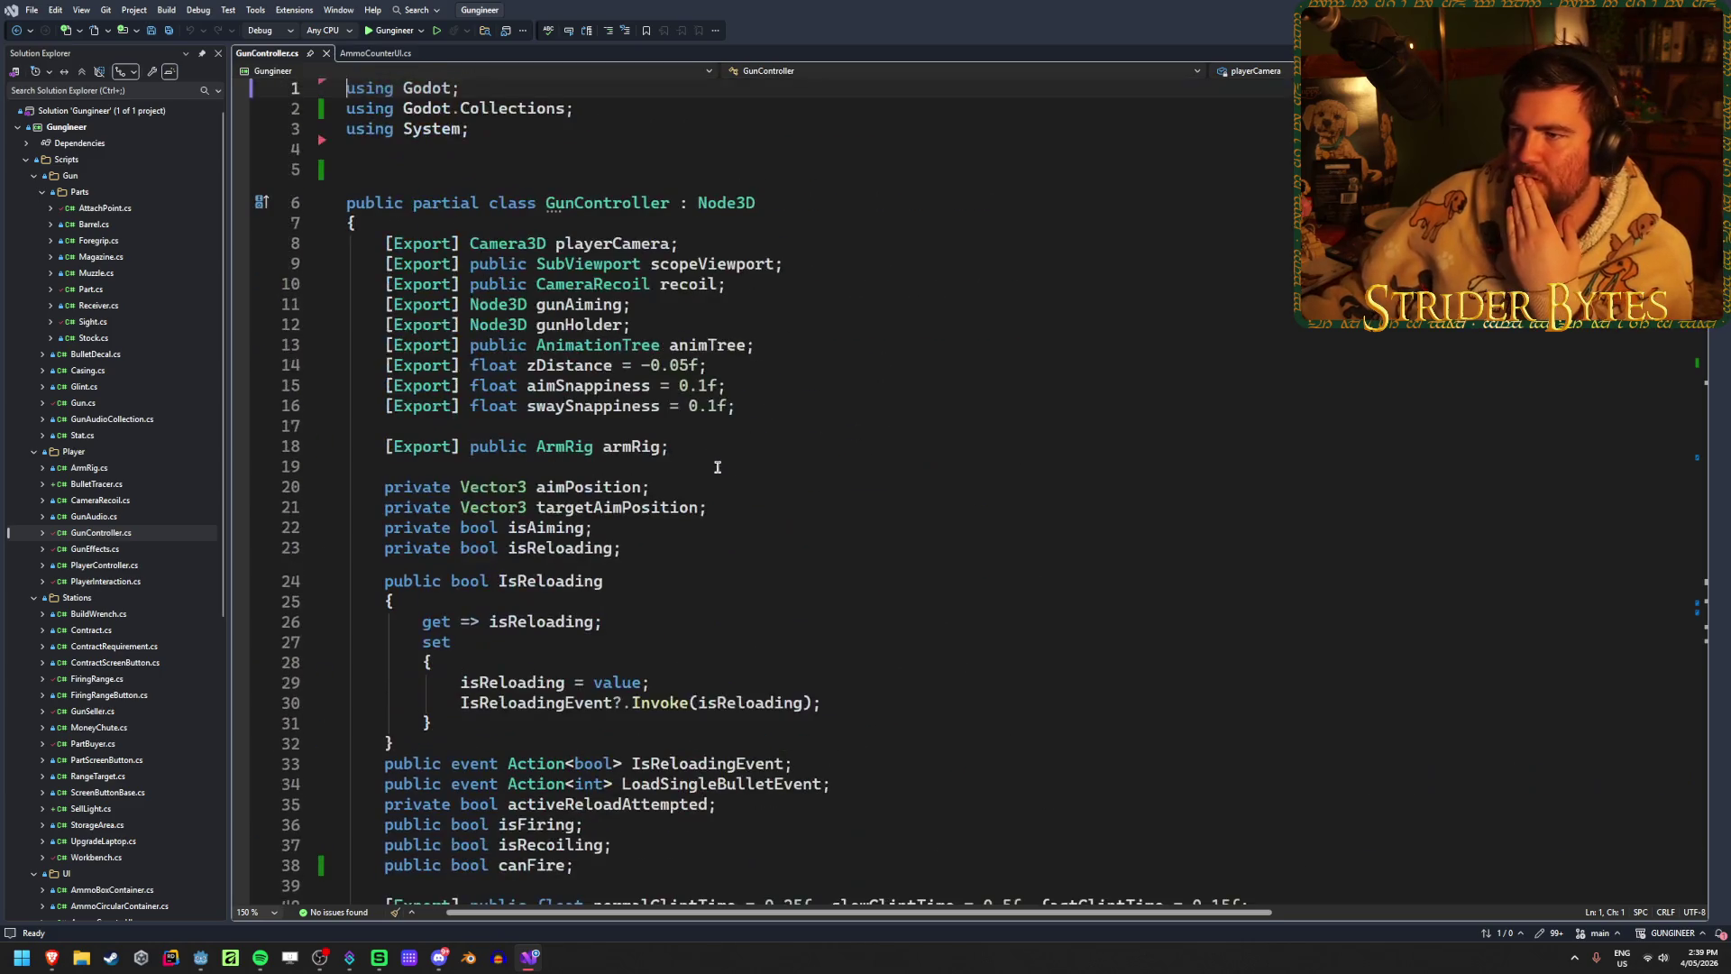
{"action": "left_click", "coordinate": [463, 168]}
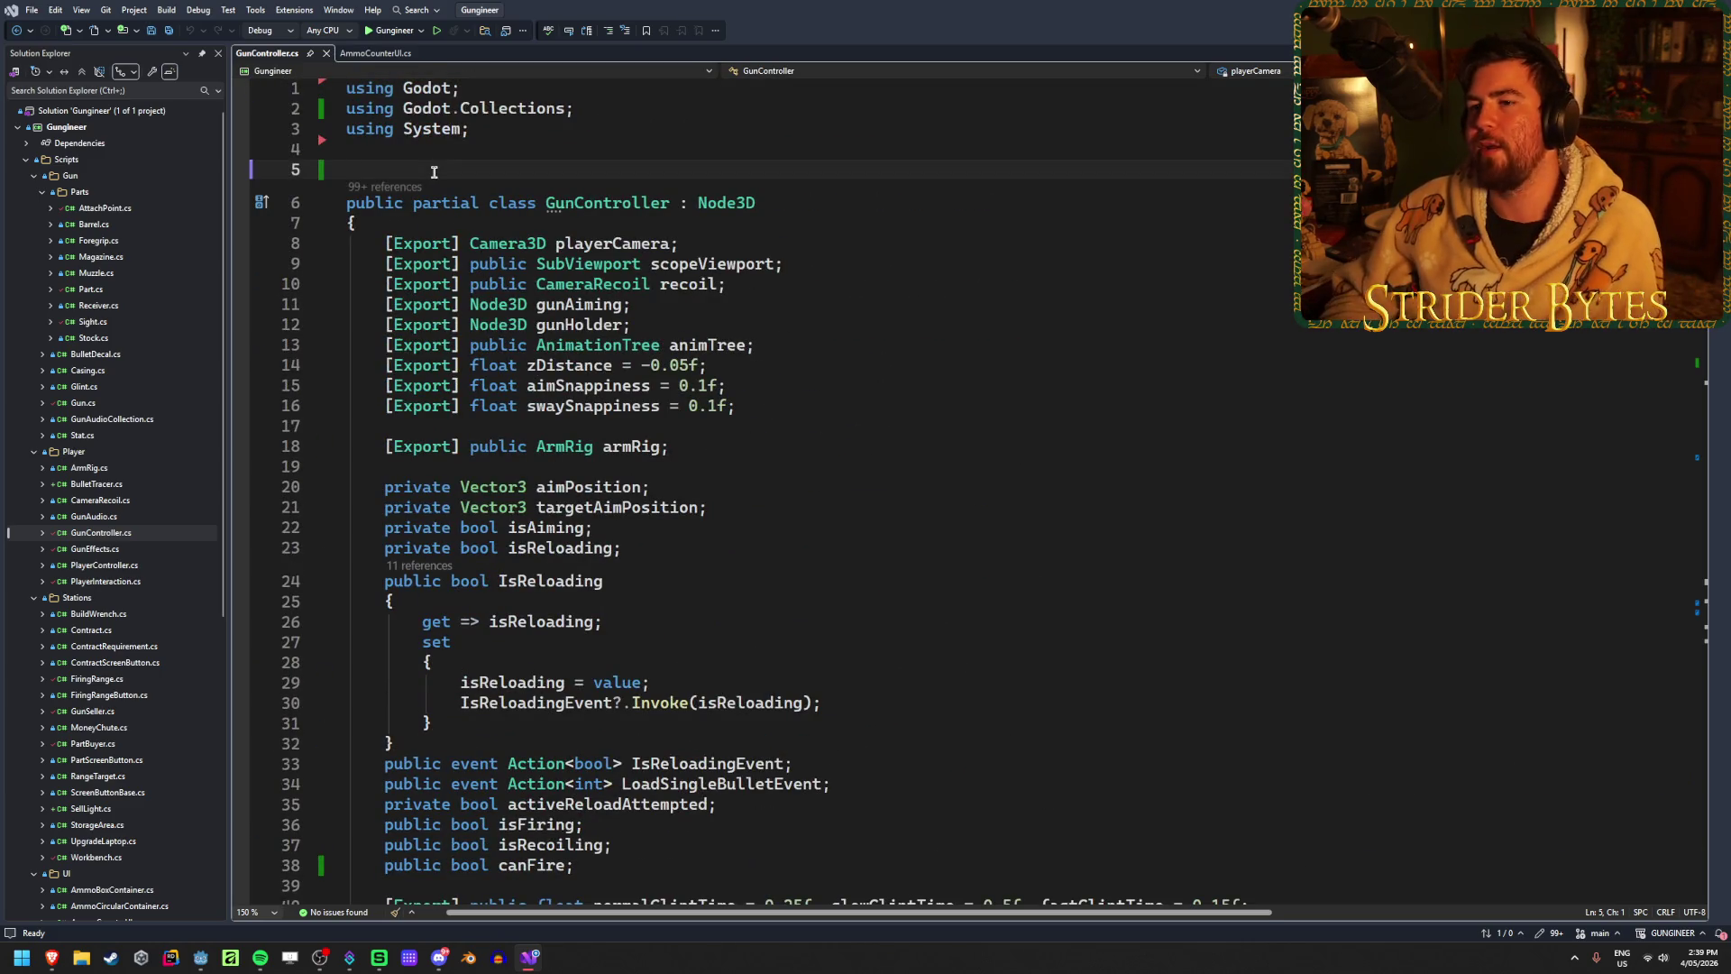
{"action": "key", "text": "BackSpace"}
{"action": "key", "text": "ctrl+s"}
Step: Inspect the SetupGun meshes loop and Layers assignment on lines 136-138
{"action": "scroll", "coordinate": [754, 405], "scroll_direction": "down", "scroll_amount": 20}
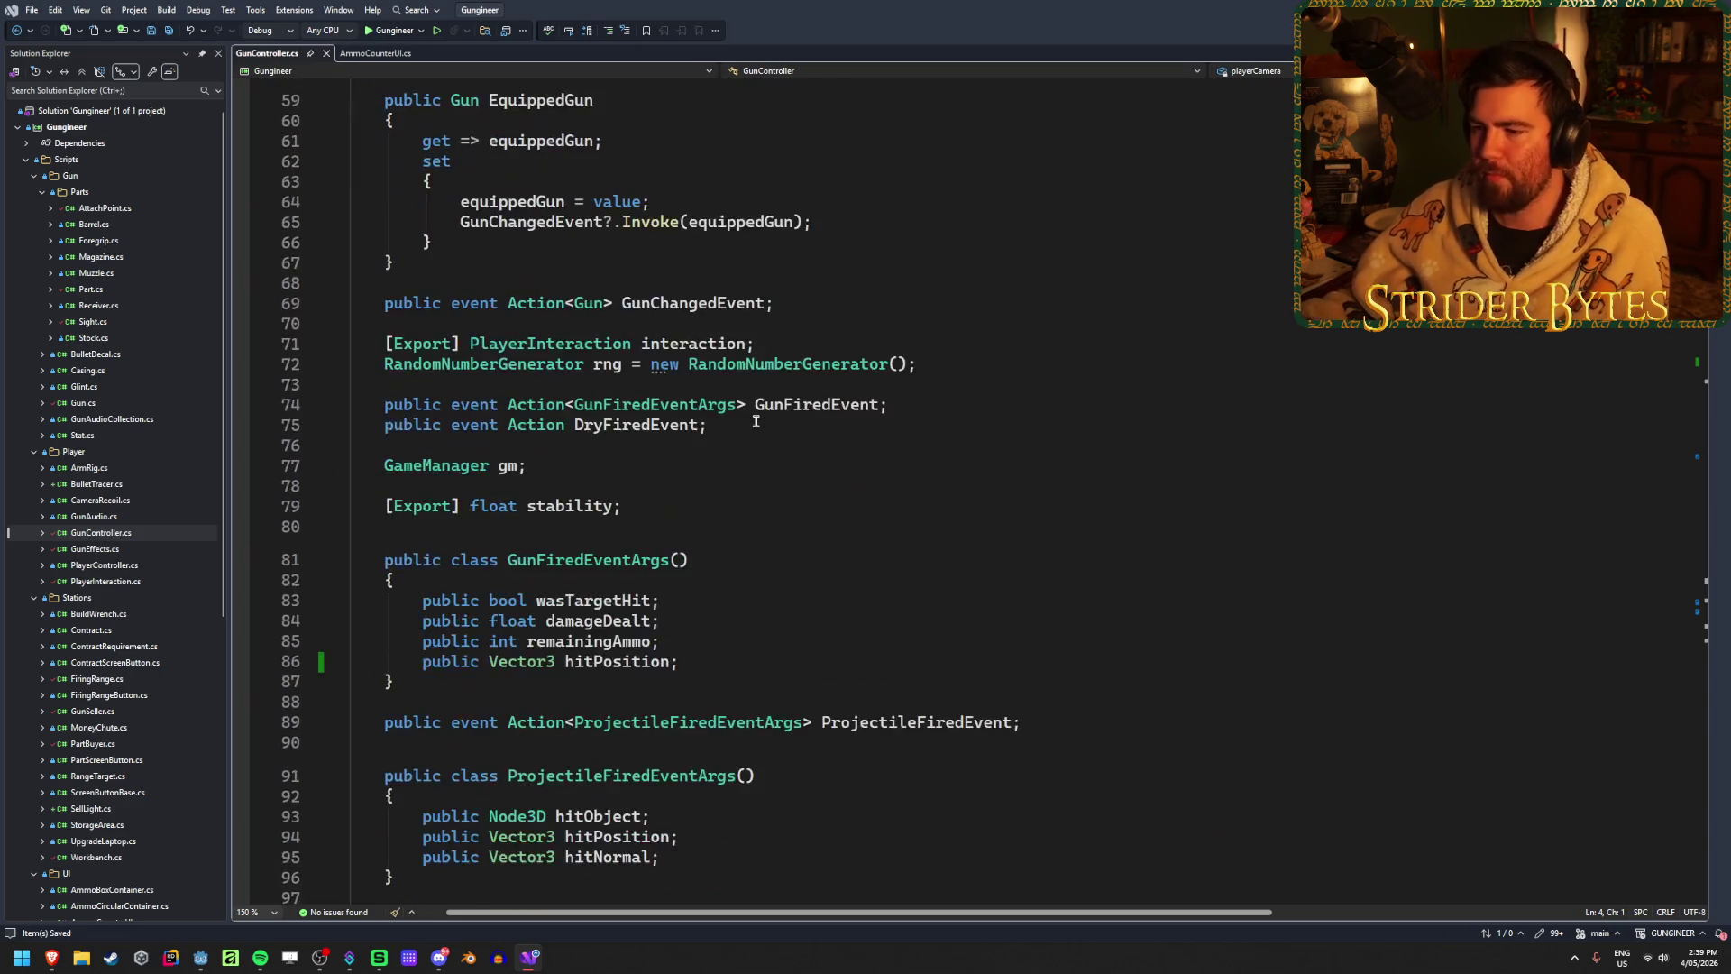
{"action": "scroll", "coordinate": [756, 405], "scroll_direction": "down", "scroll_amount": 10}
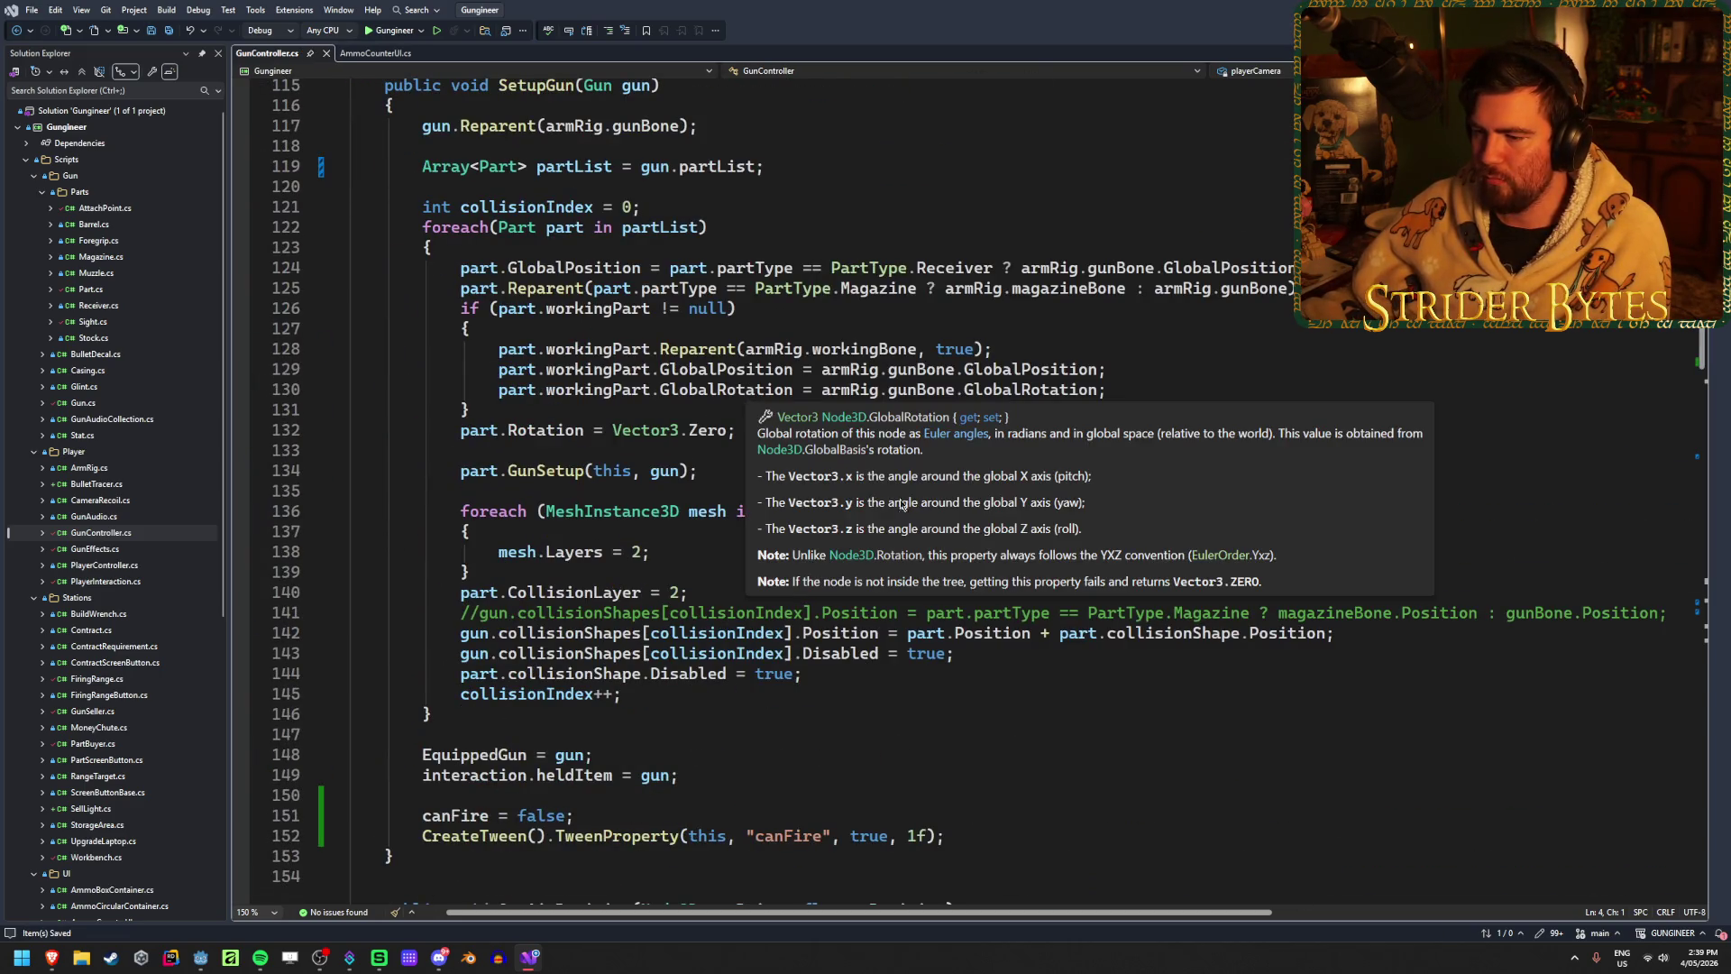
{"action": "left_click", "coordinate": [764, 726]}
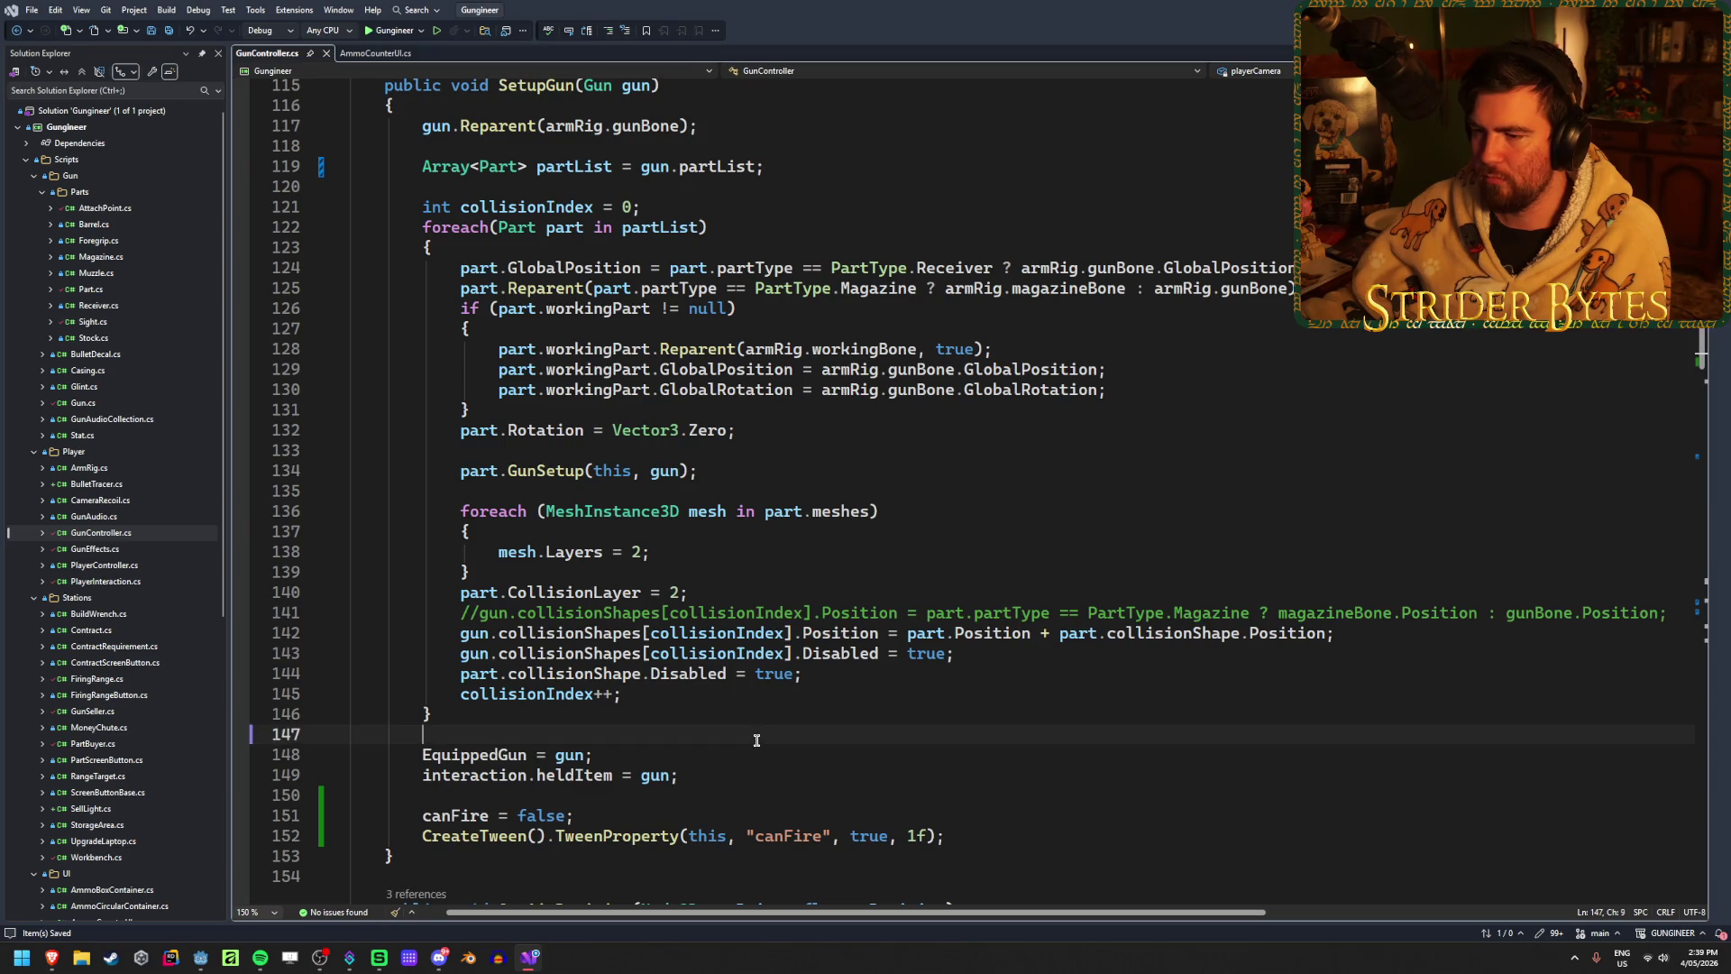
{"action": "left_click", "coordinate": [687, 556]}
{"action": "left_click", "coordinate": [843, 511]}
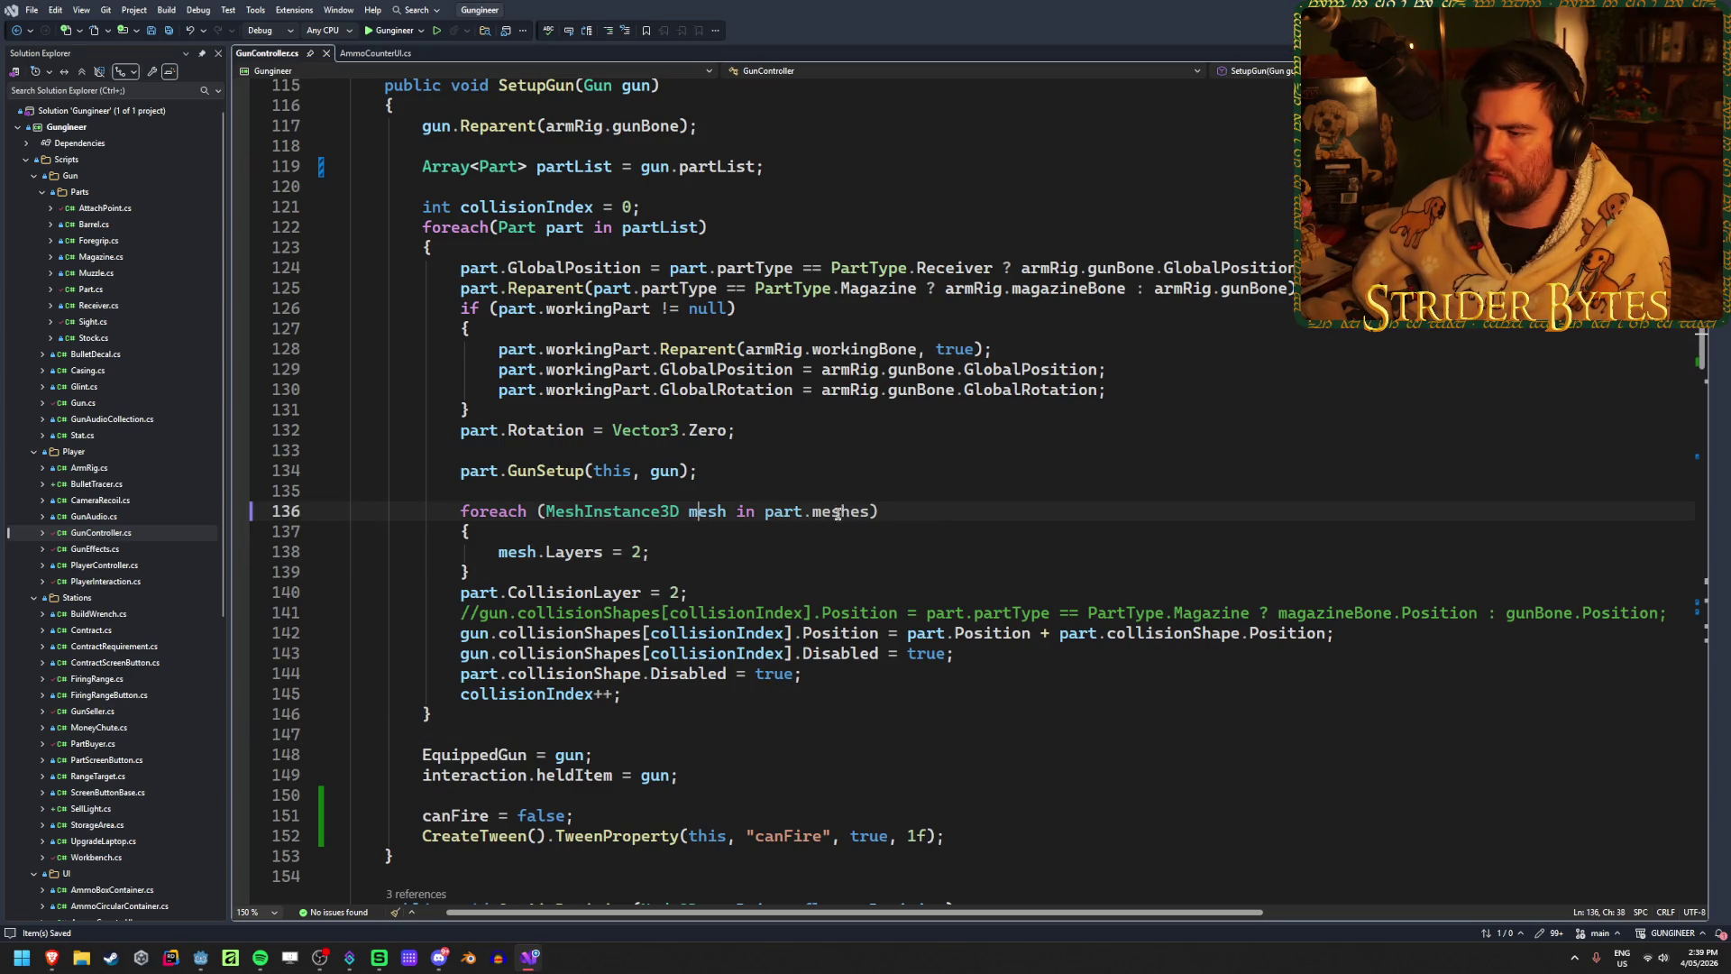
{"action": "key", "text": "Right"}
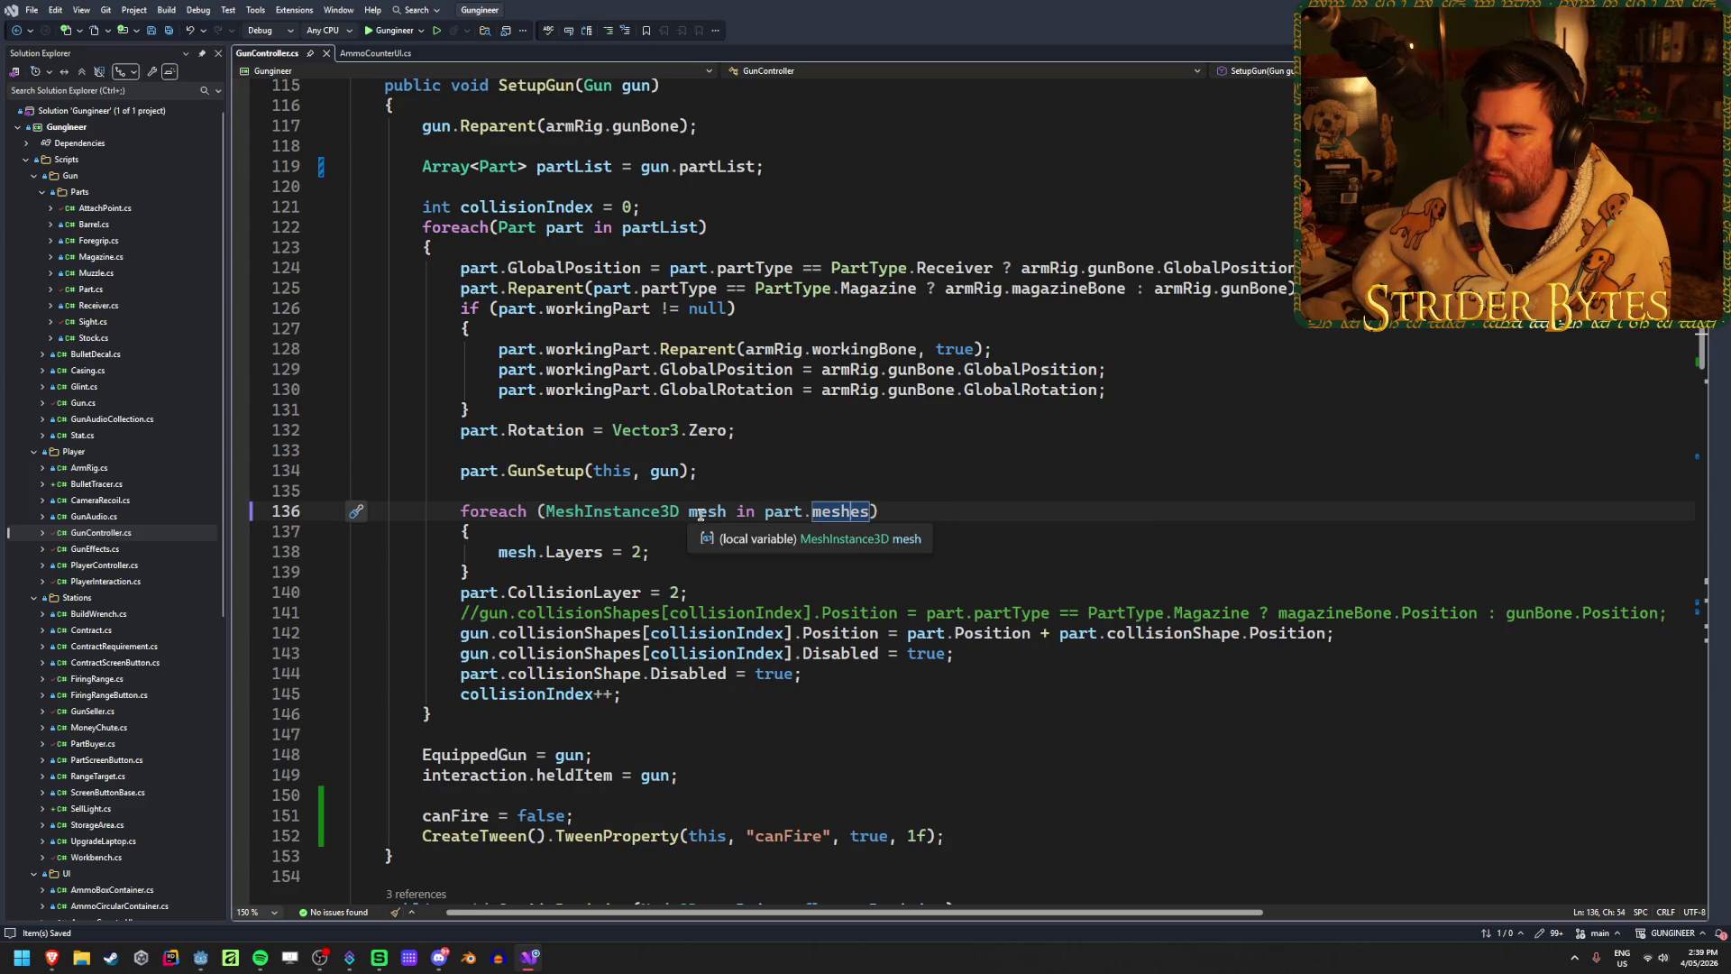
{"action": "key", "text": "Left"}
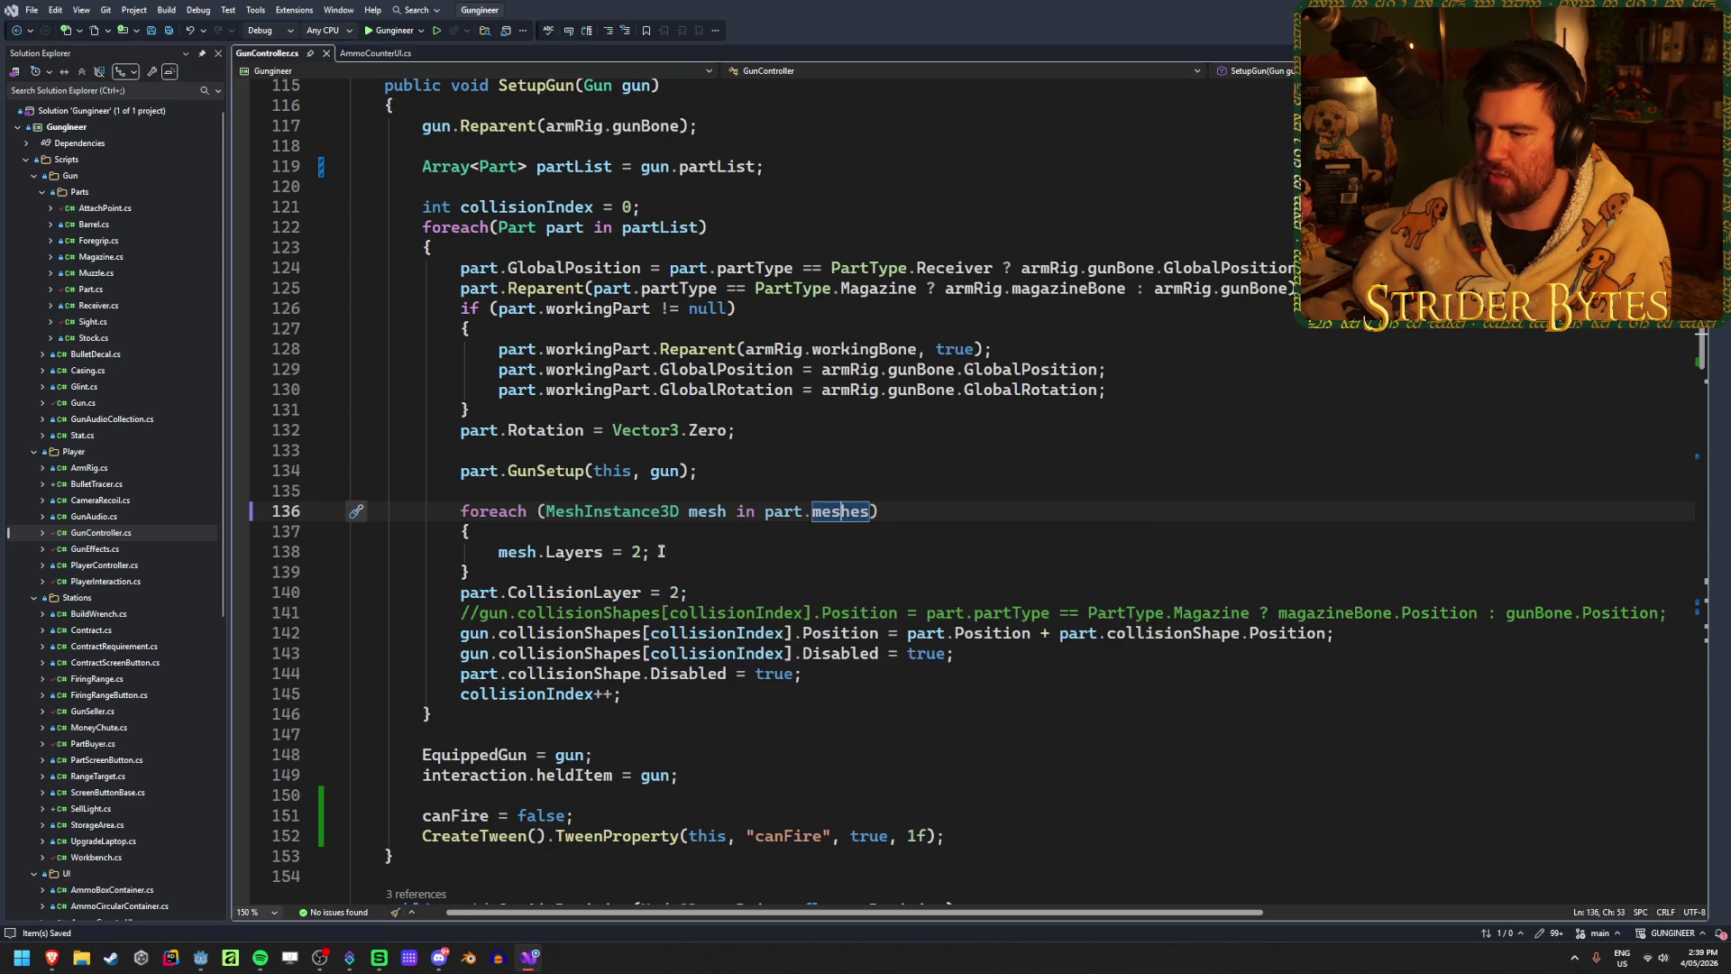
{"action": "left_click", "coordinate": [661, 551]}
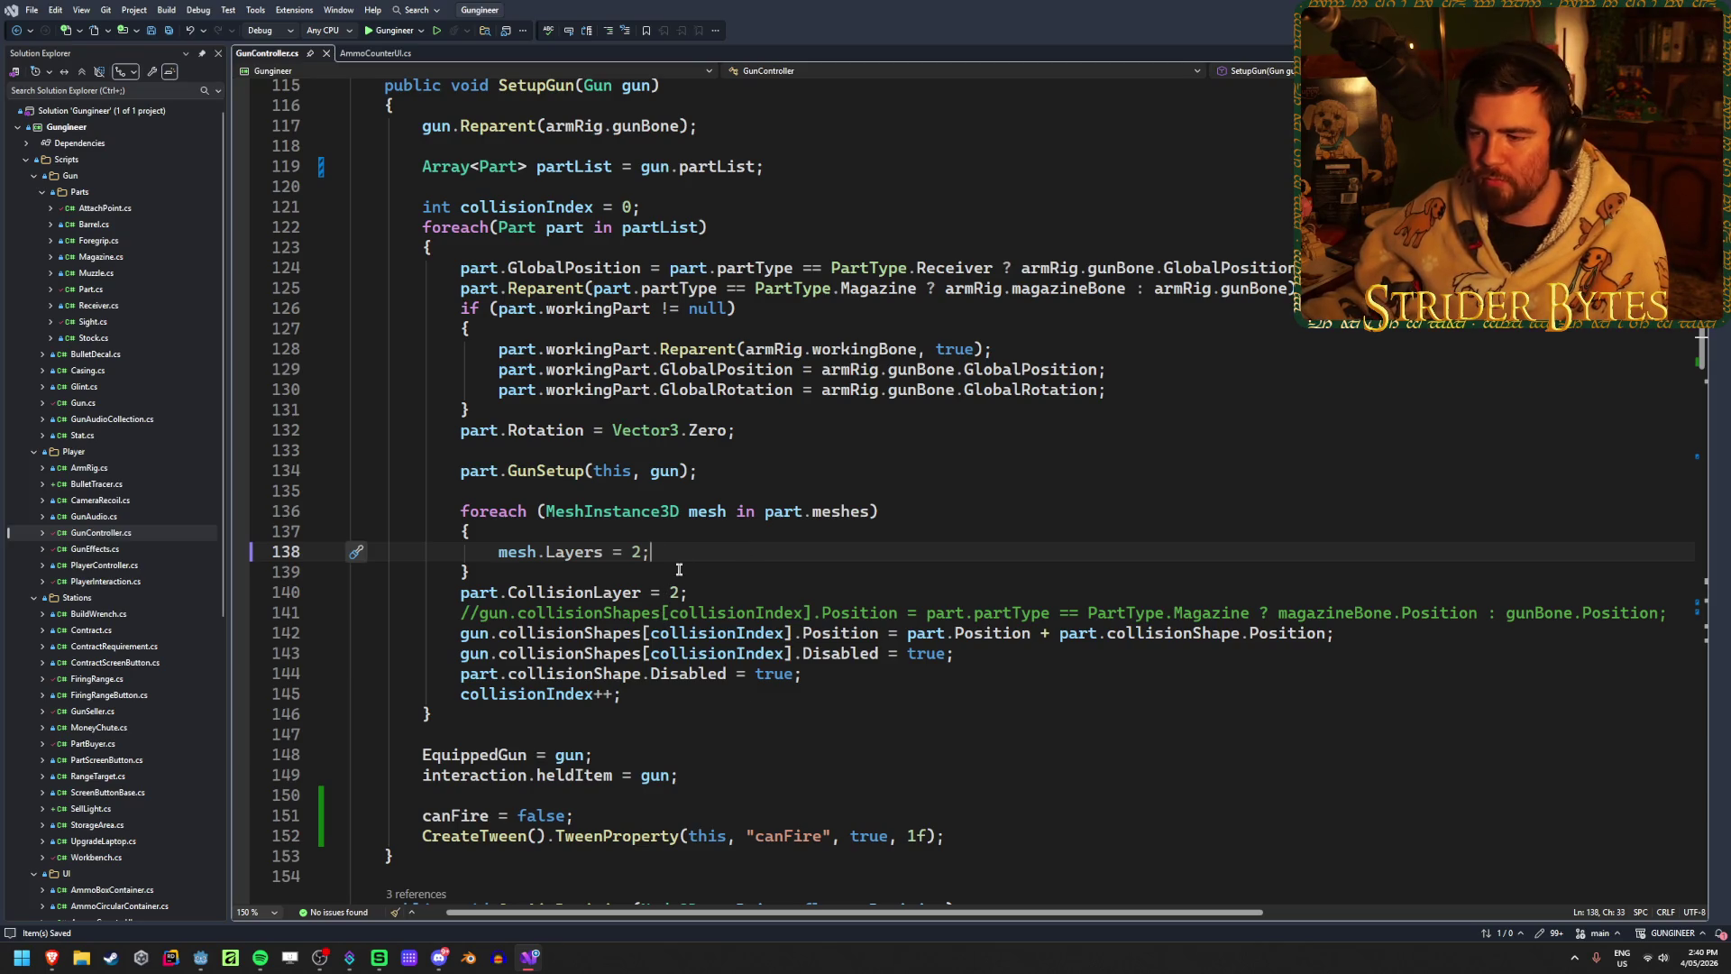
Step: Close the AmmoCounterUI.cs document tab, leaving GunController.cs open
{"action": "scroll", "coordinate": [649, 540], "scroll_direction": "down", "scroll_amount": 2}
{"action": "scroll", "coordinate": [679, 552], "scroll_direction": "up", "scroll_amount": 2}
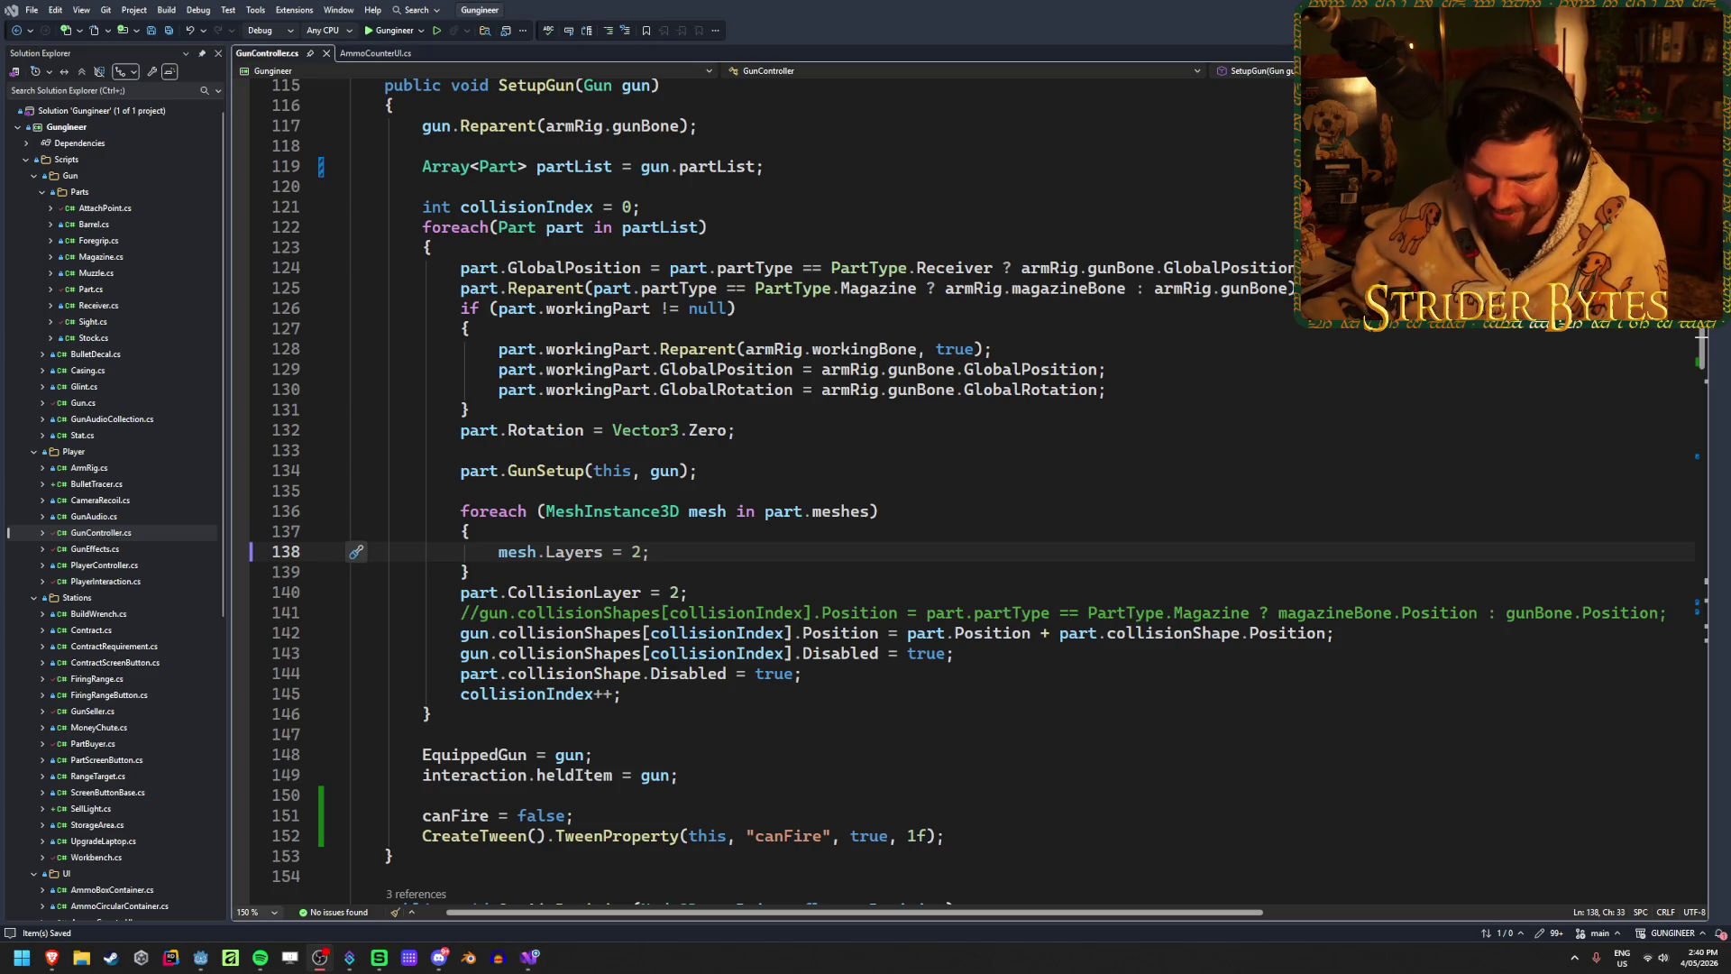
{"action": "left_click", "coordinate": [672, 556]}
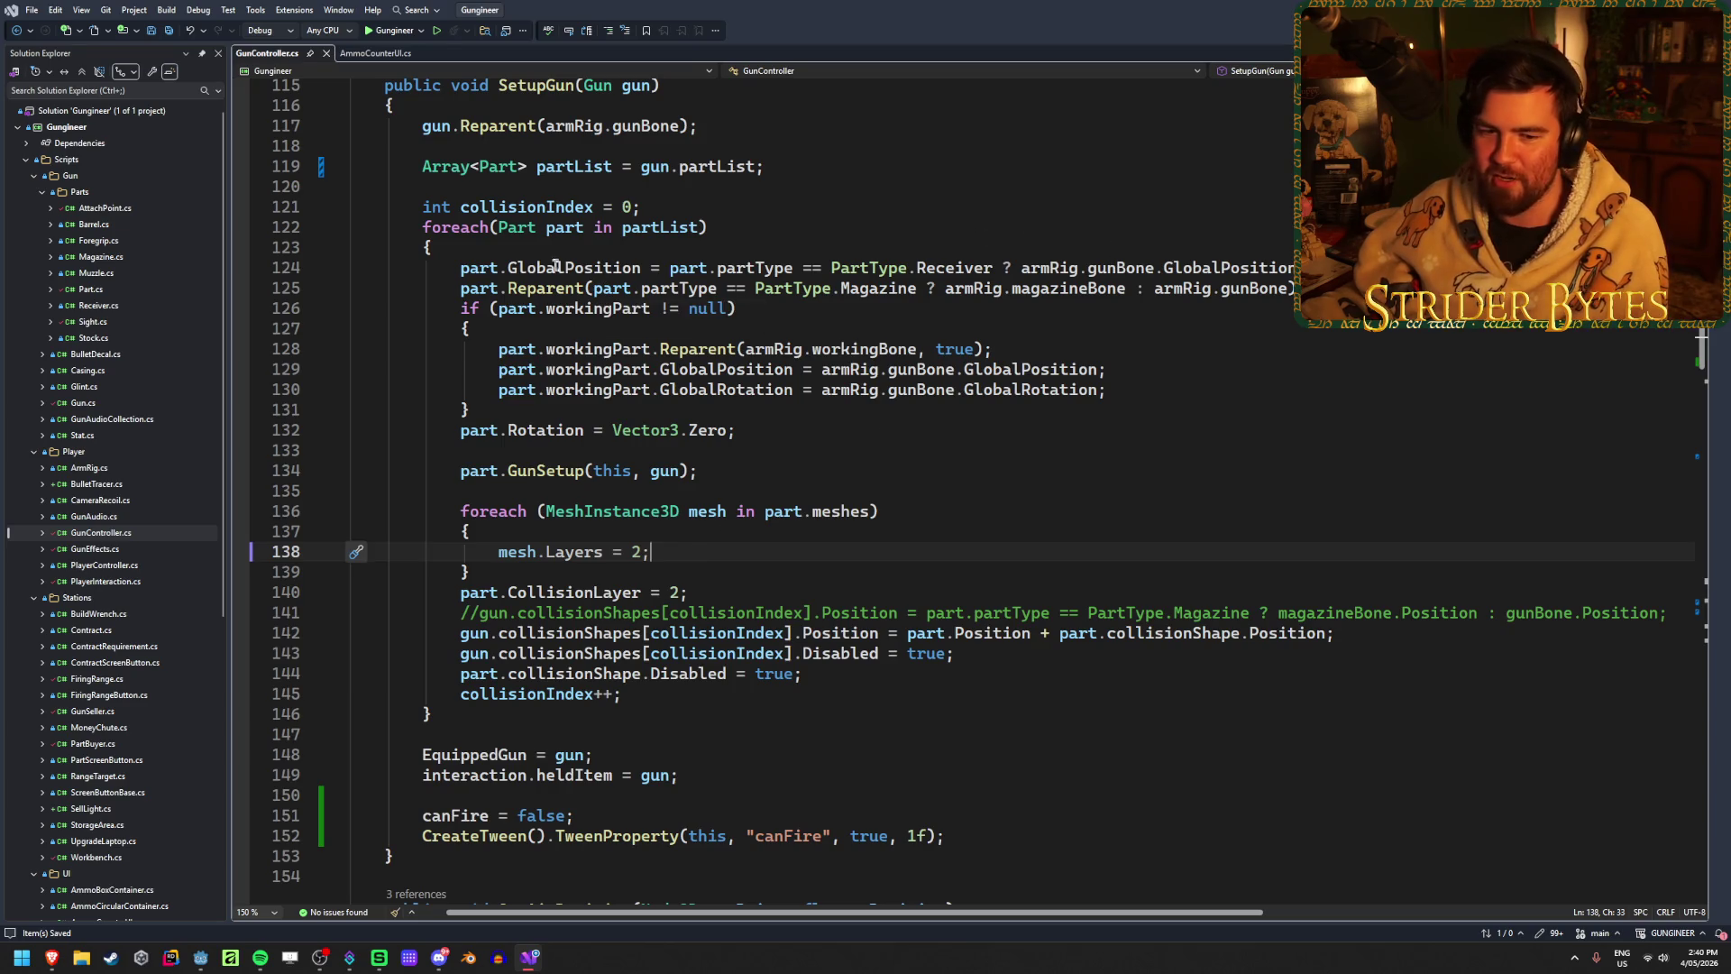
{"action": "left_click", "coordinate": [420, 53]}
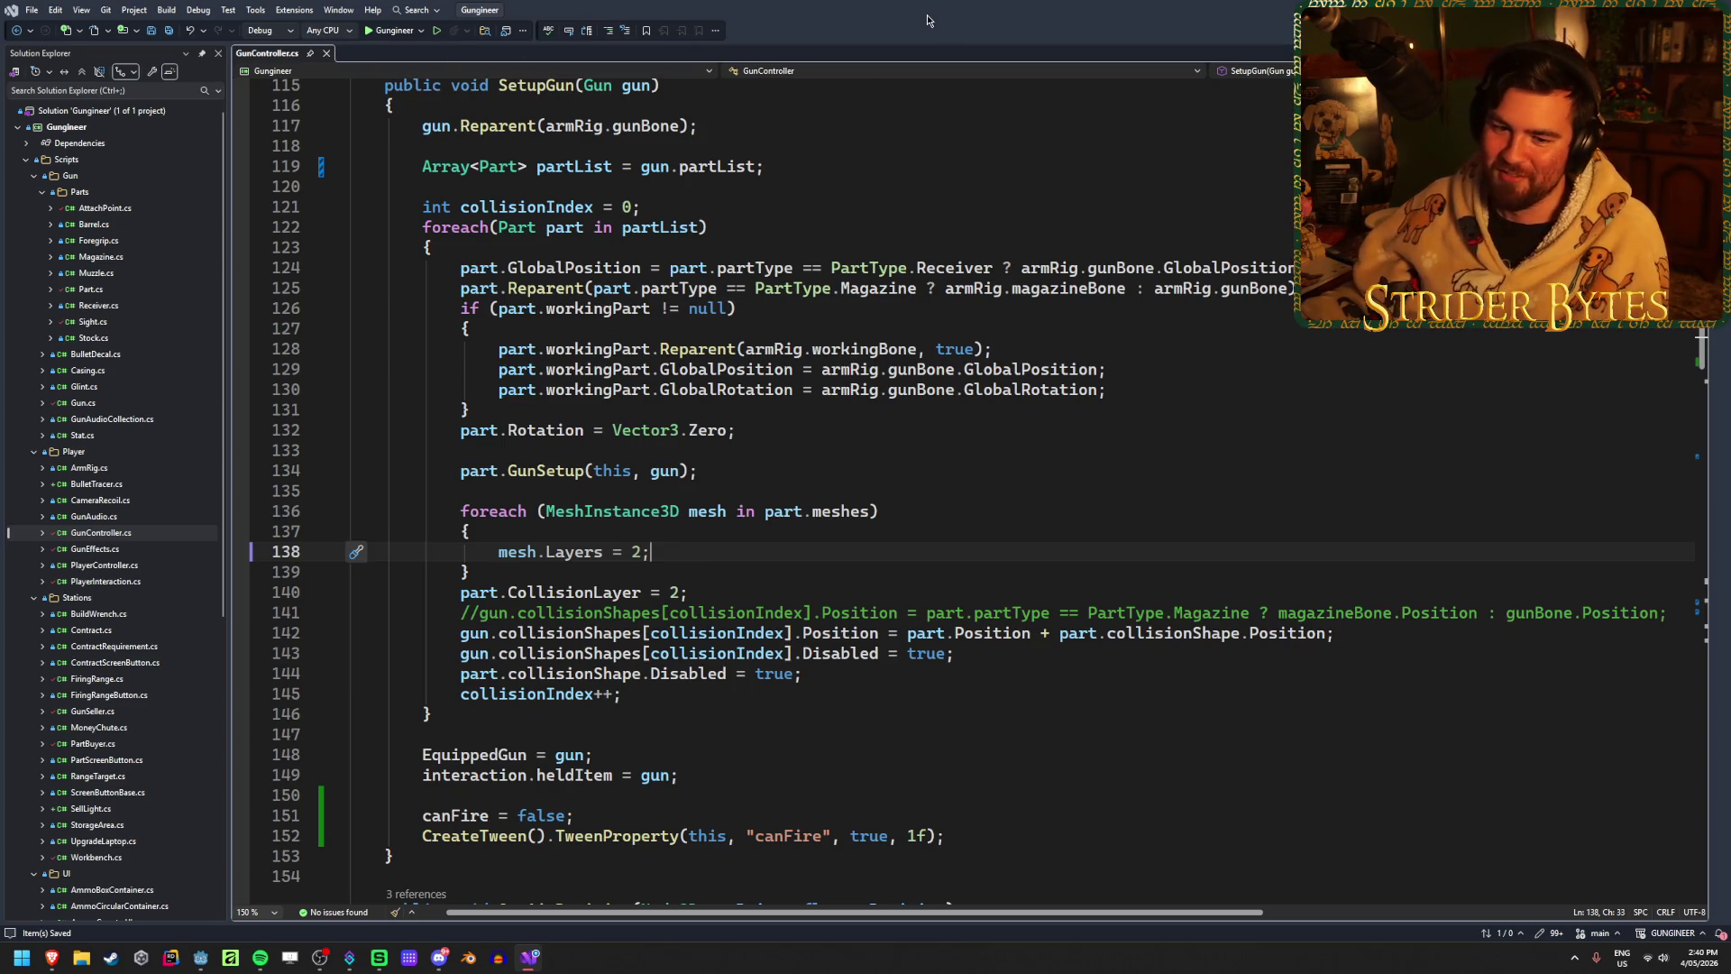
{"action": "scroll", "coordinate": [706, 551], "scroll_direction": "up", "scroll_amount": 2}
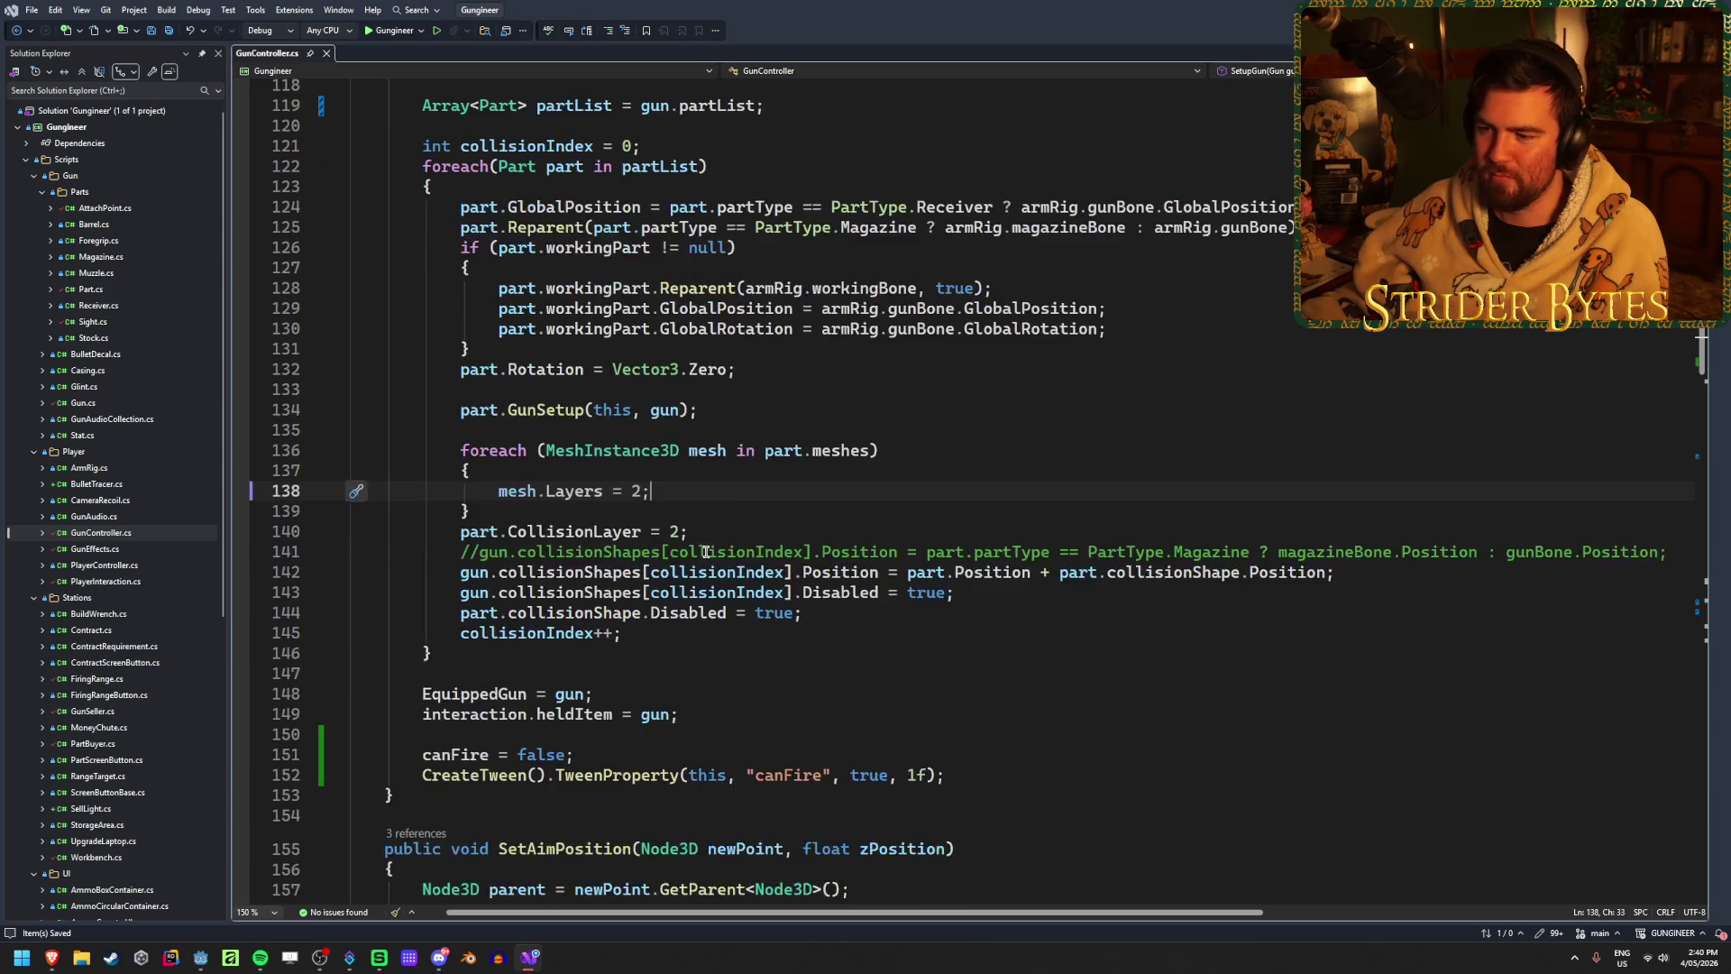
{"action": "scroll", "coordinate": [706, 551], "scroll_direction": "down", "scroll_amount": 2}
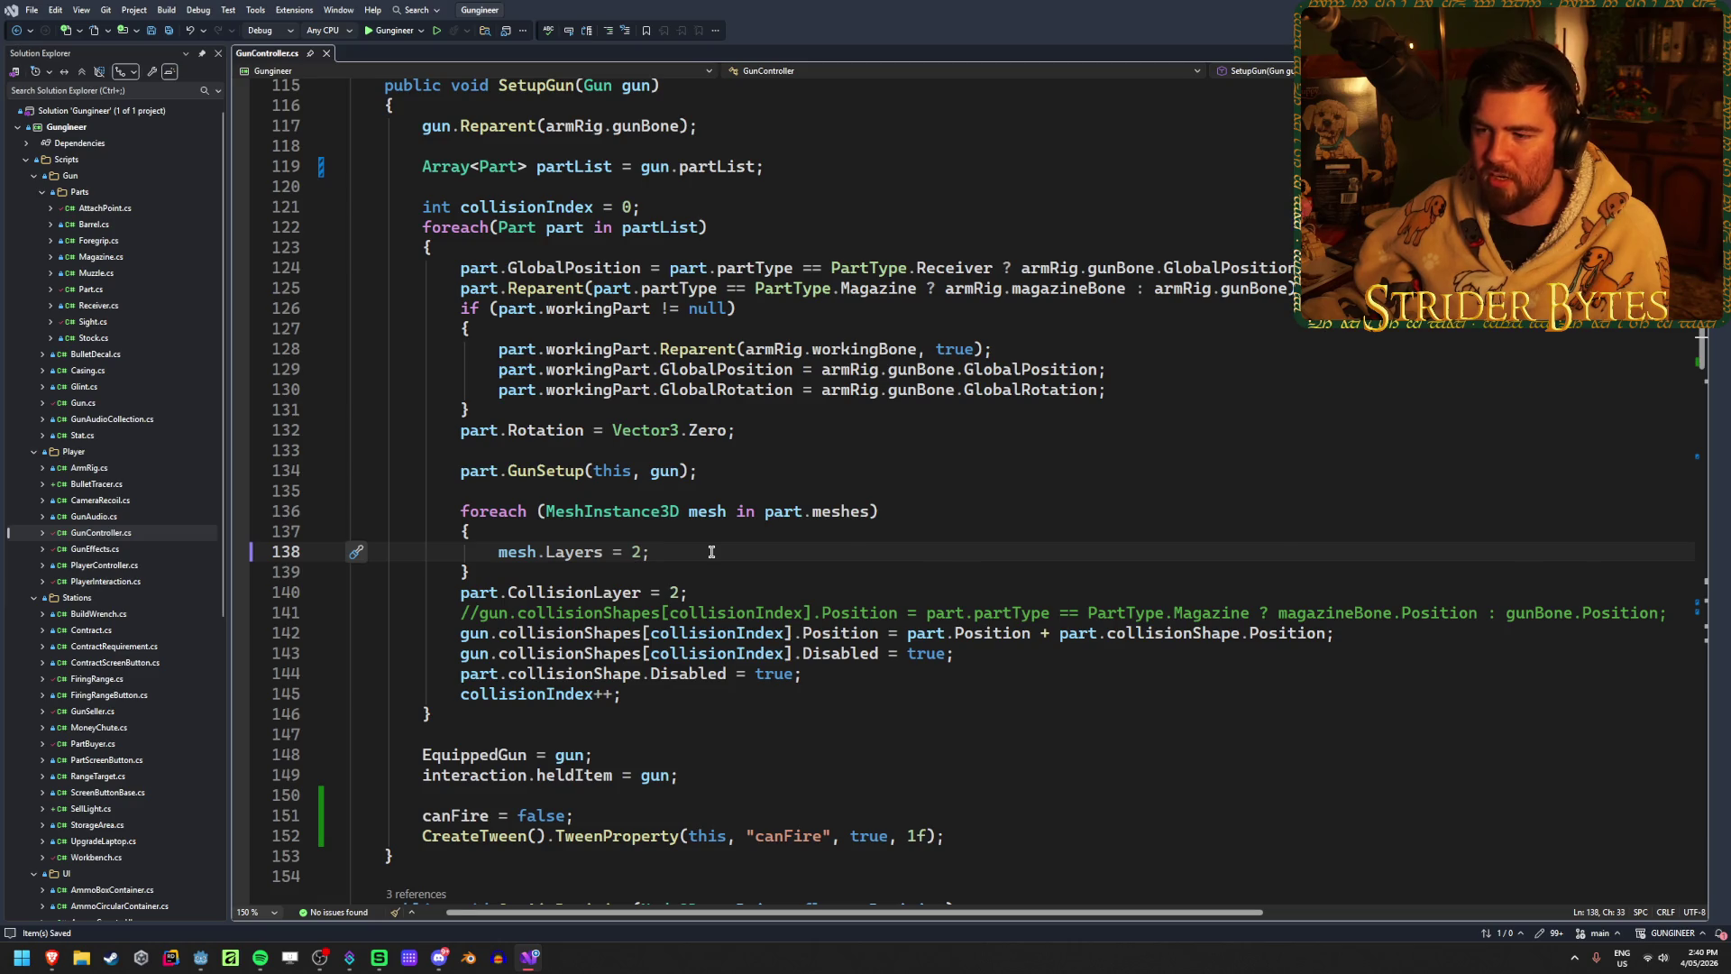
{"action": "scroll", "coordinate": [712, 550], "scroll_direction": "down", "scroll_amount": 1}
{"action": "scroll", "coordinate": [711, 550], "scroll_direction": "up", "scroll_amount": 1}
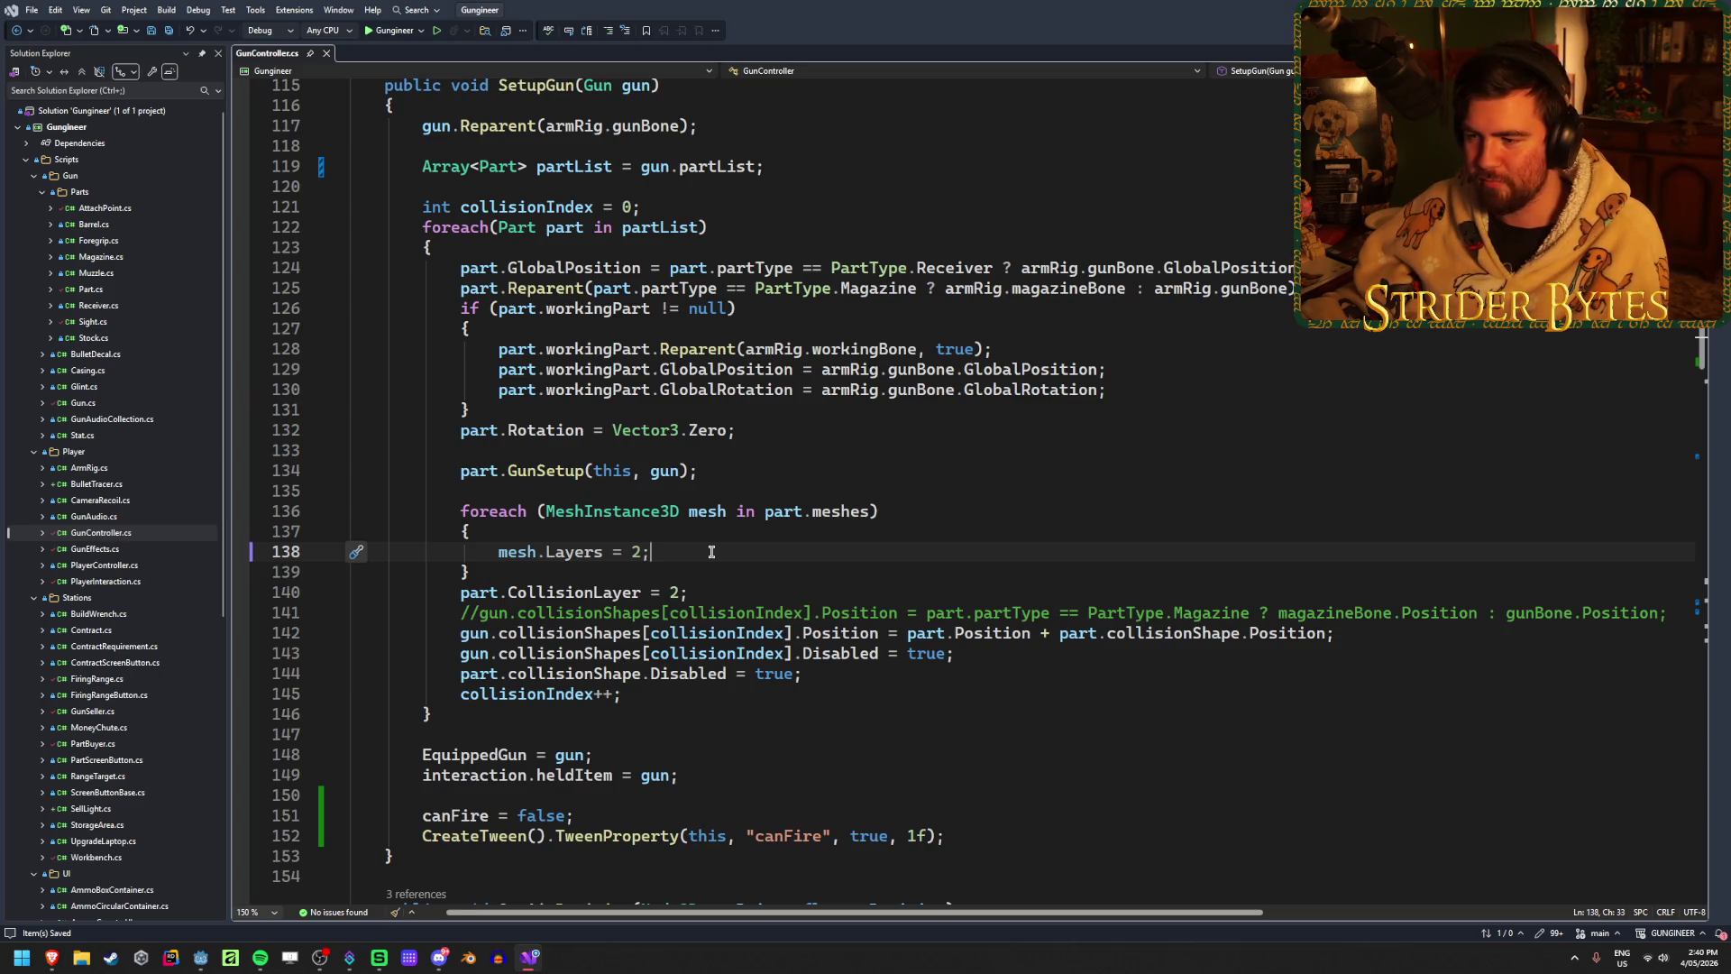
{"action": "scroll", "coordinate": [711, 551], "scroll_direction": "down", "scroll_amount": 3}
{"action": "scroll", "coordinate": [711, 550], "scroll_direction": "up", "scroll_amount": 2}
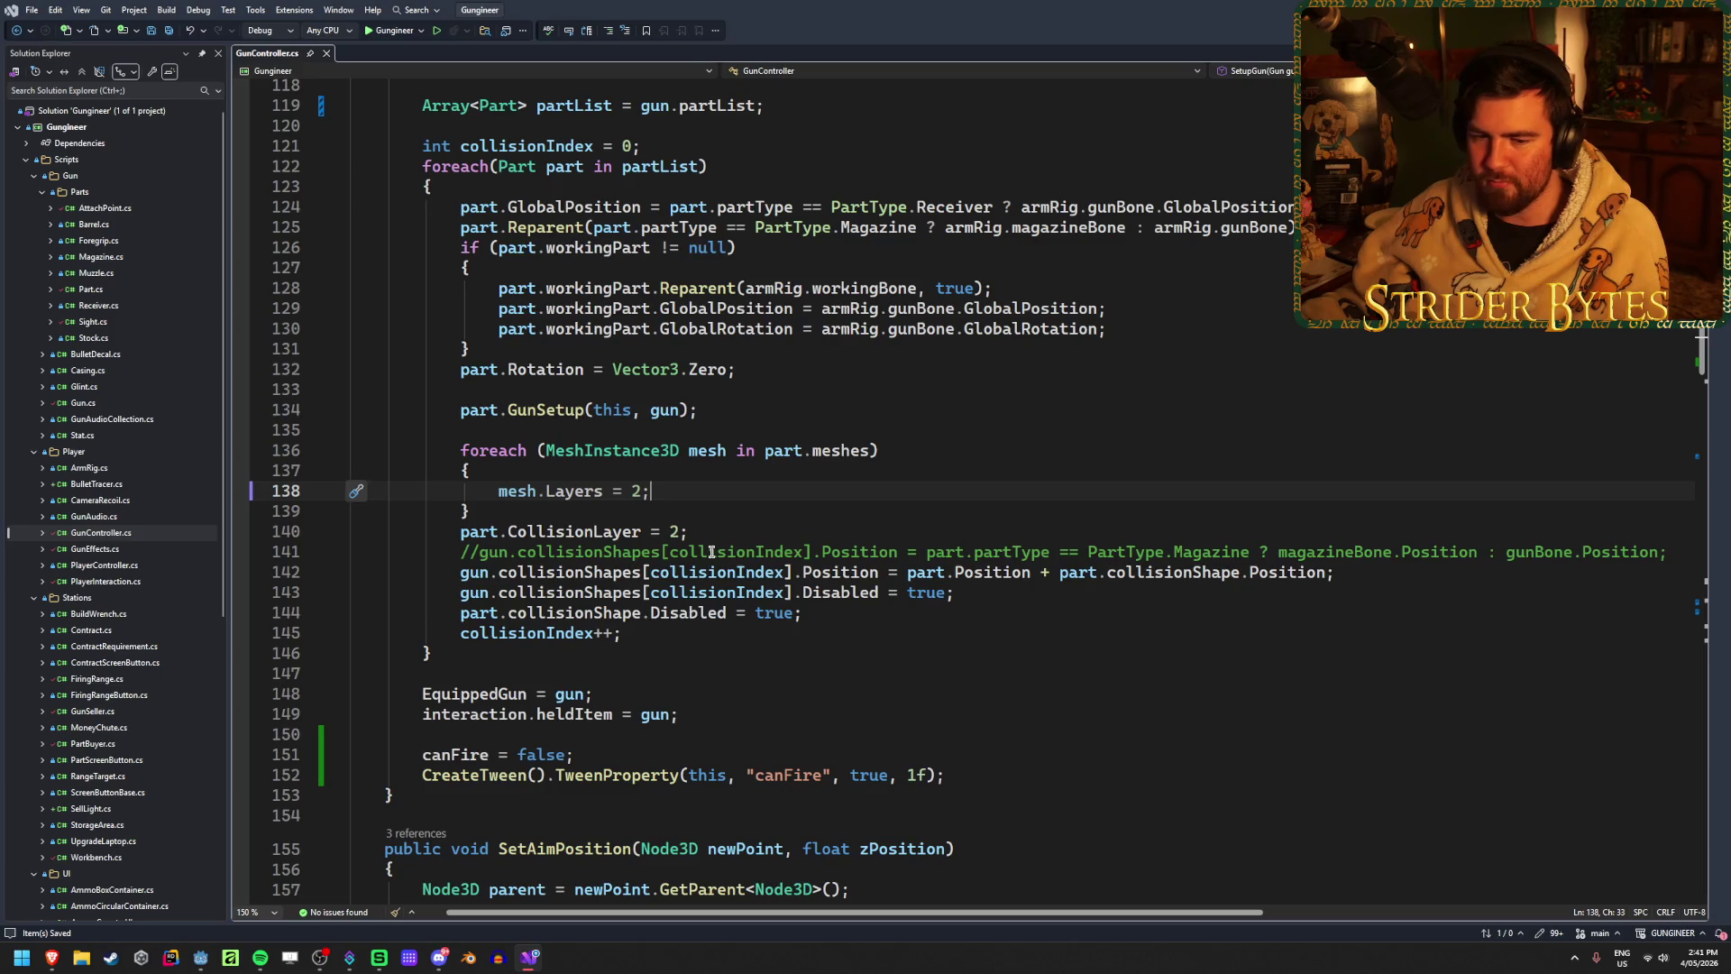
{"action": "scroll", "coordinate": [711, 550], "scroll_direction": "down", "scroll_amount": 1}
{"action": "scroll", "coordinate": [712, 551], "scroll_direction": "up", "scroll_amount": 1}
{"action": "left_click", "coordinate": [711, 531]}
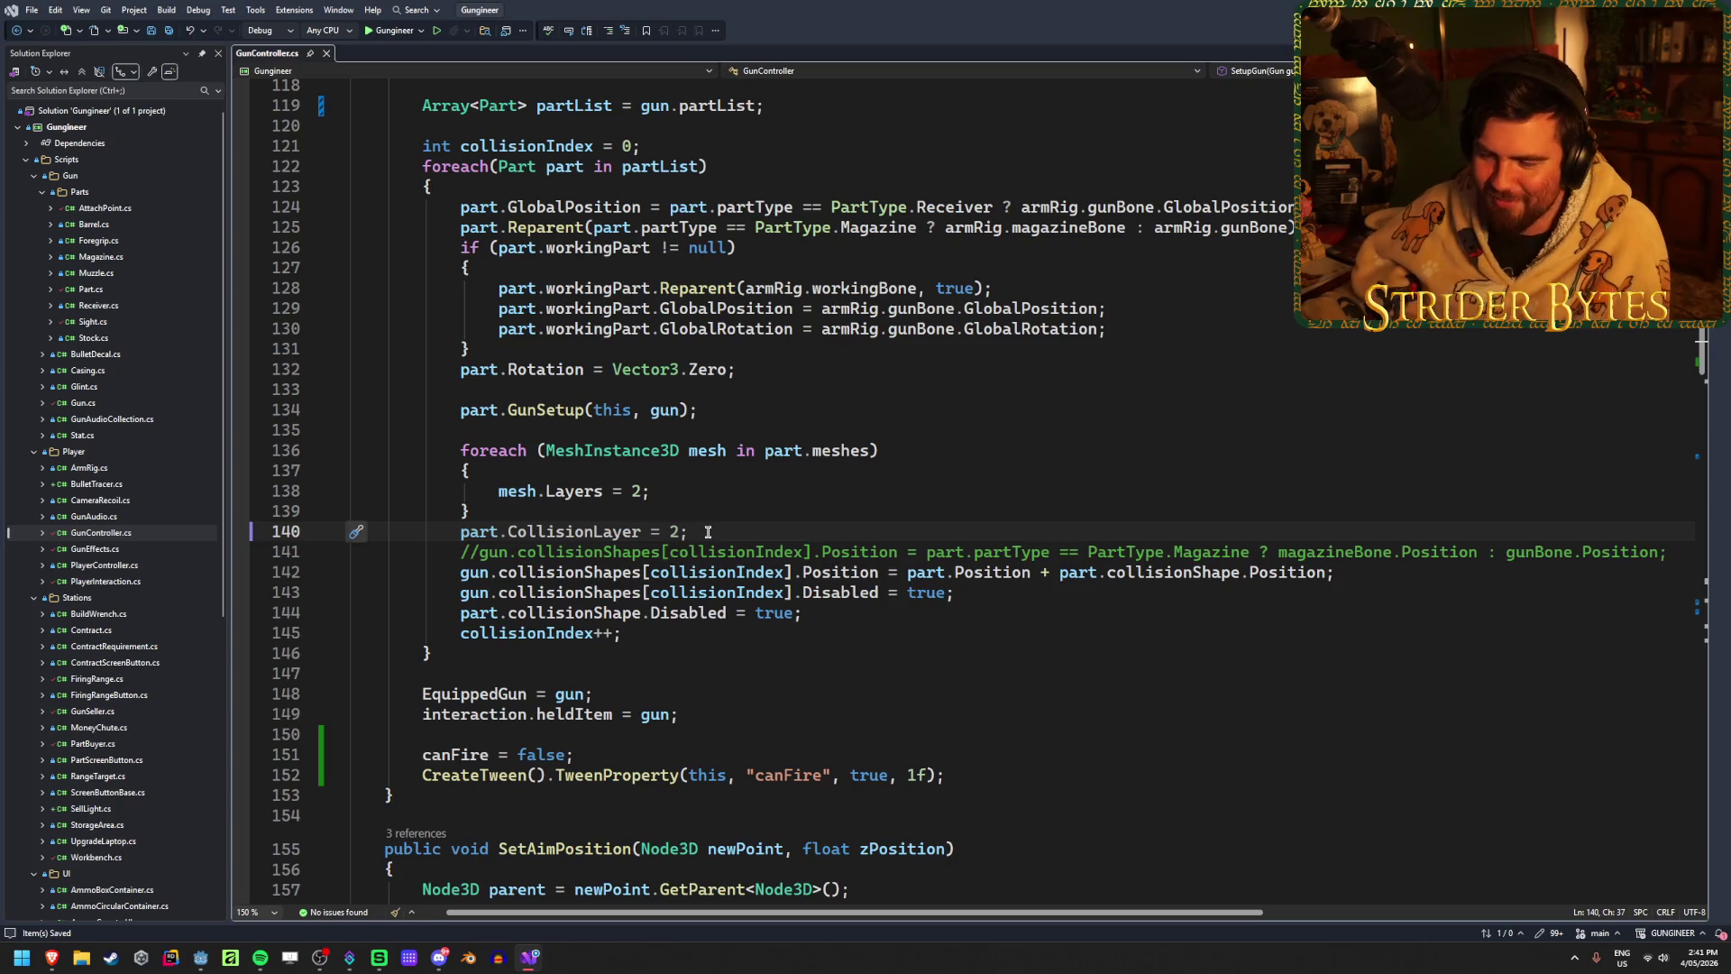
{"action": "scroll", "coordinate": [712, 527], "scroll_direction": "down", "scroll_amount": 1}
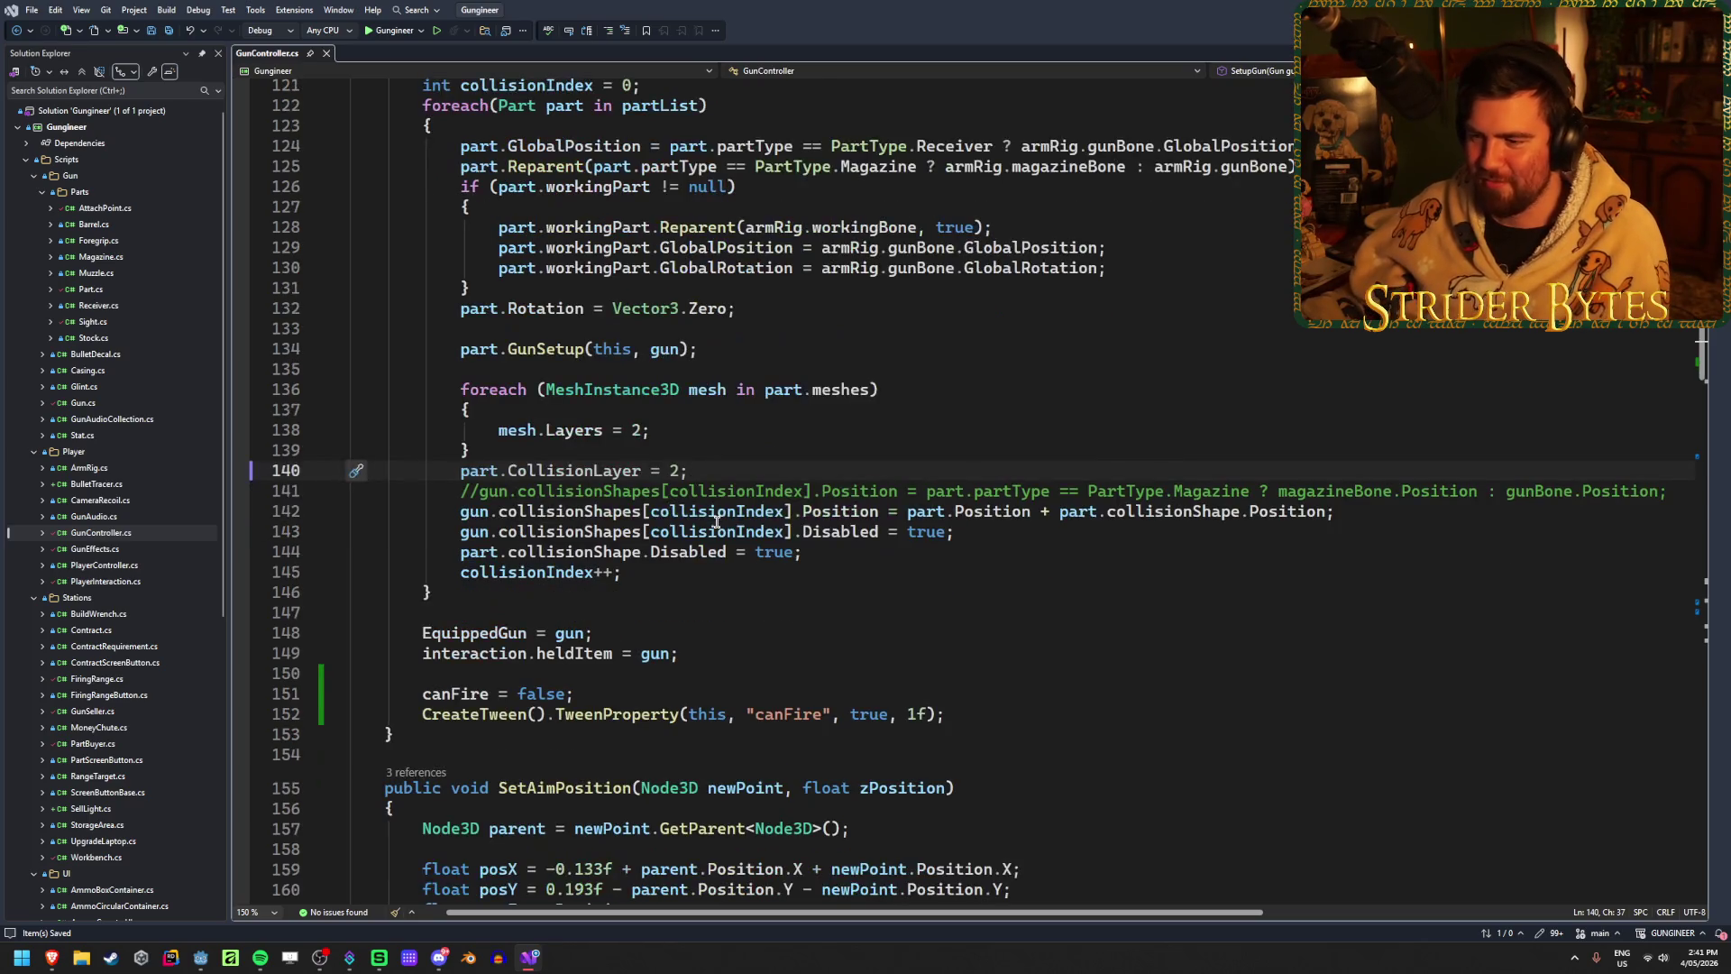
{"action": "scroll", "coordinate": [541, 537], "scroll_direction": "up", "scroll_amount": 1}
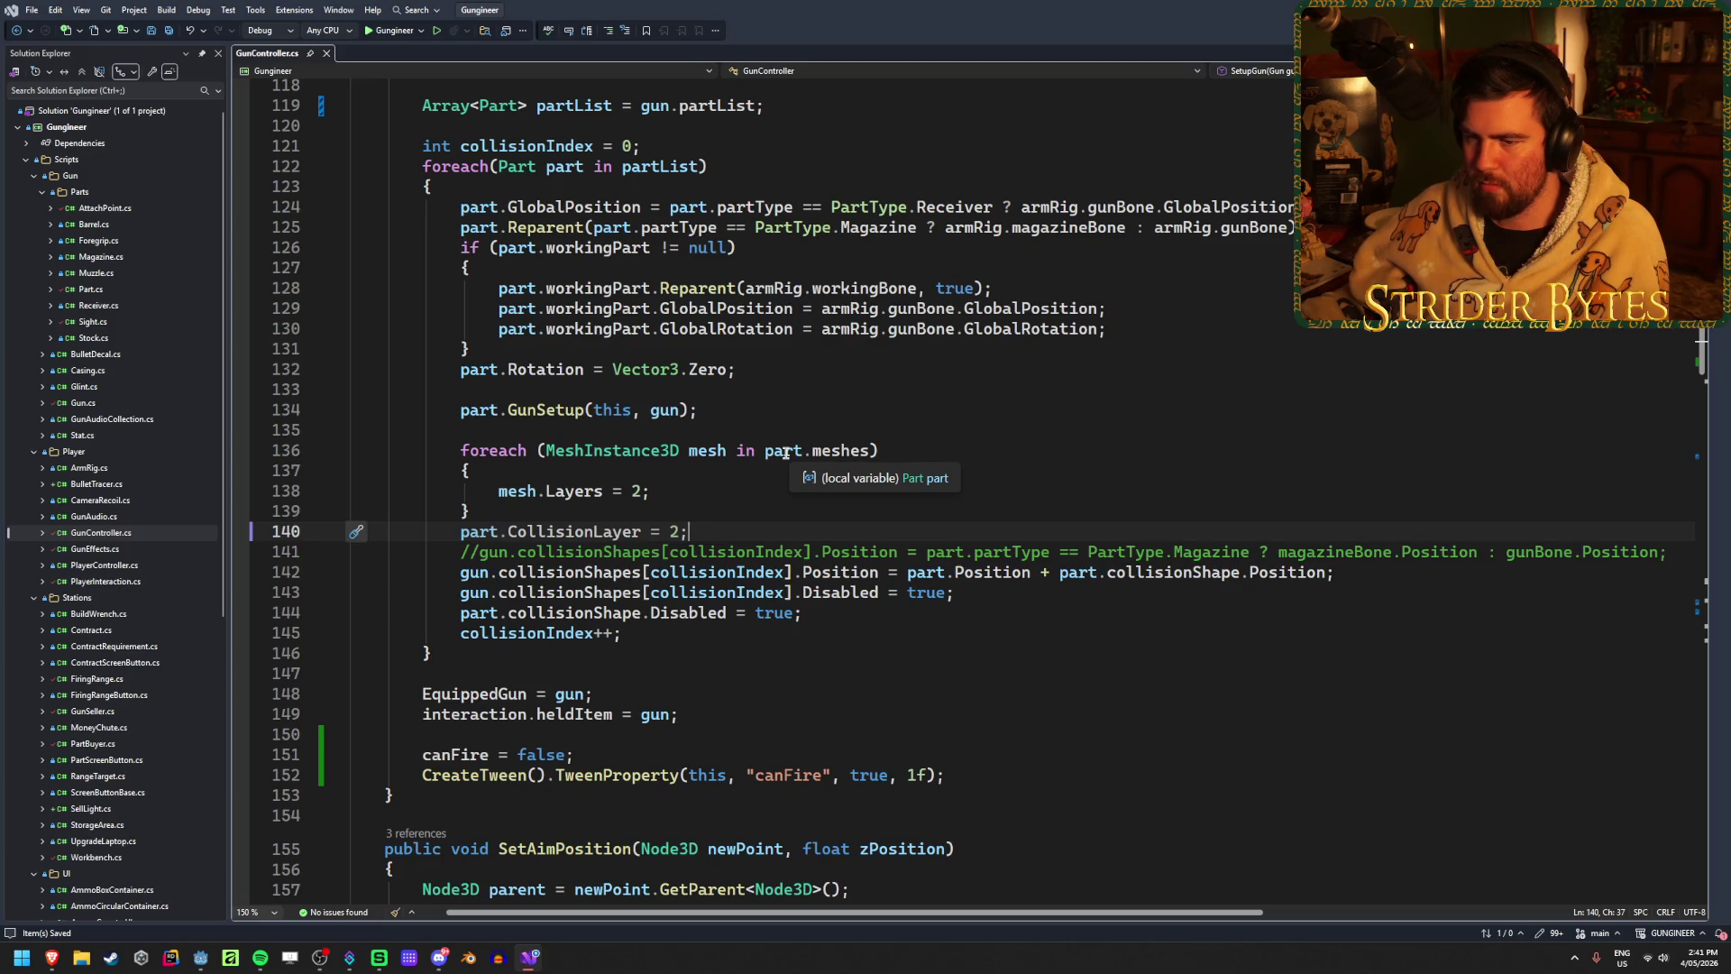
{"action": "left_click", "coordinate": [785, 452]}
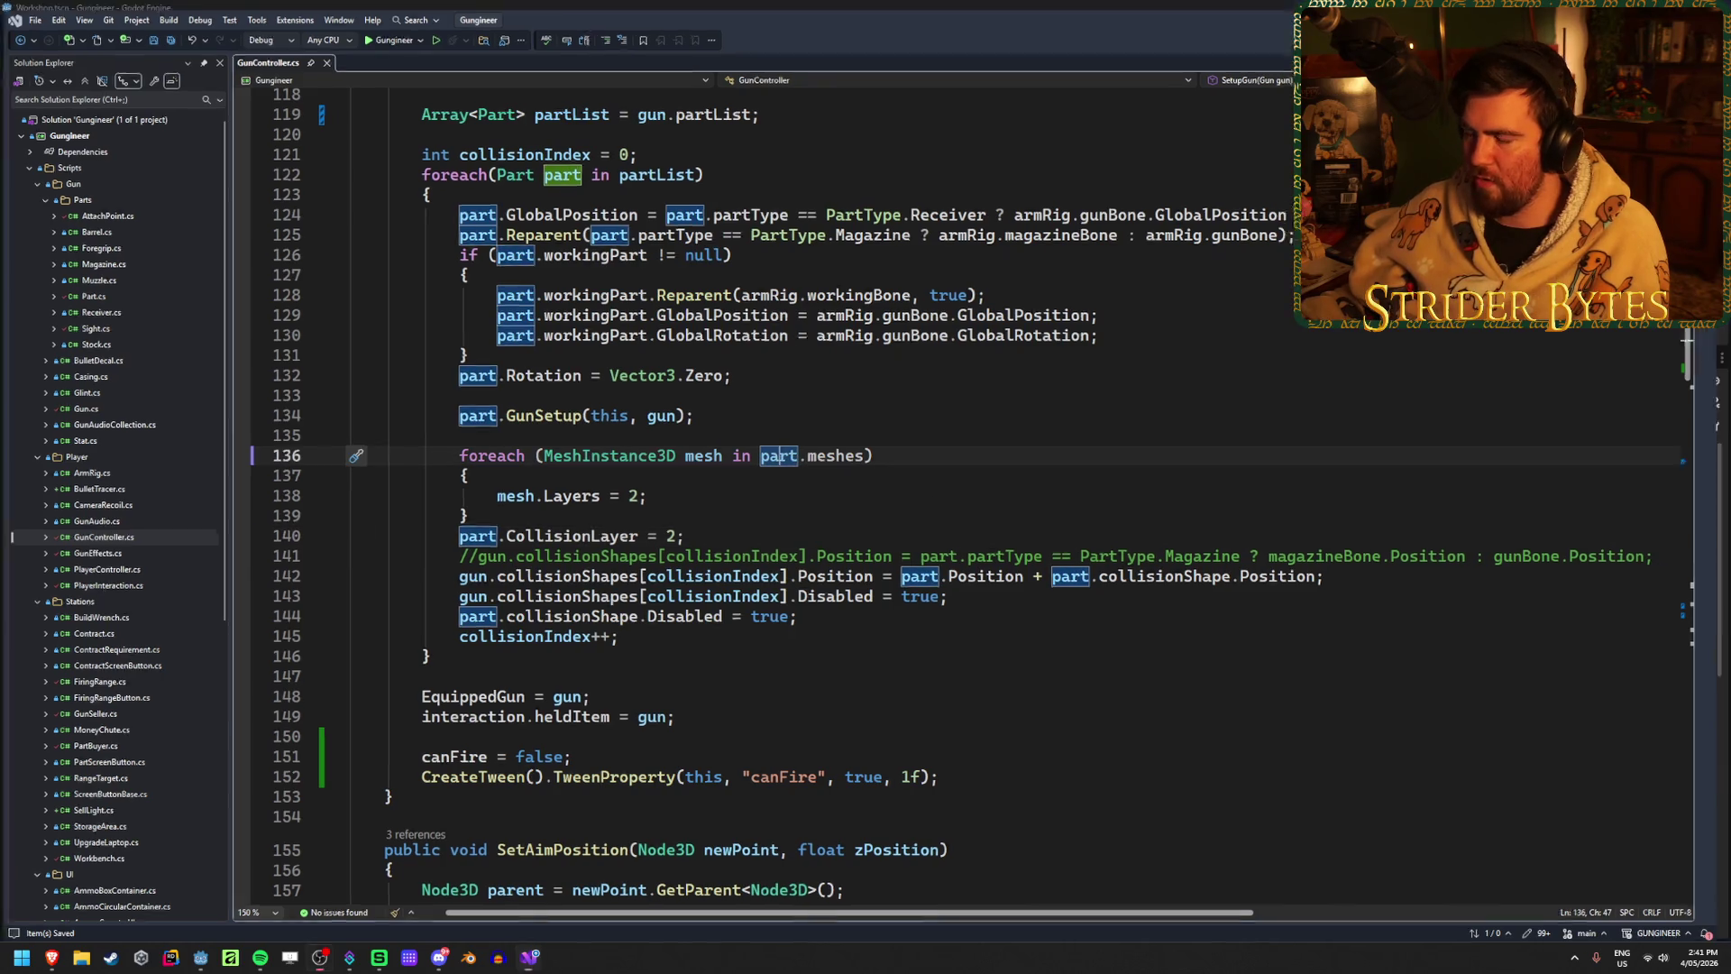
Step: Open Receiver_M4A1.tscn from Prefabs > GunParts in Godot's FileSystem dock
{"action": "key", "text": "alt+Tab"}
{"action": "scroll", "coordinate": [213, 688], "scroll_direction": "up", "scroll_amount": 10}
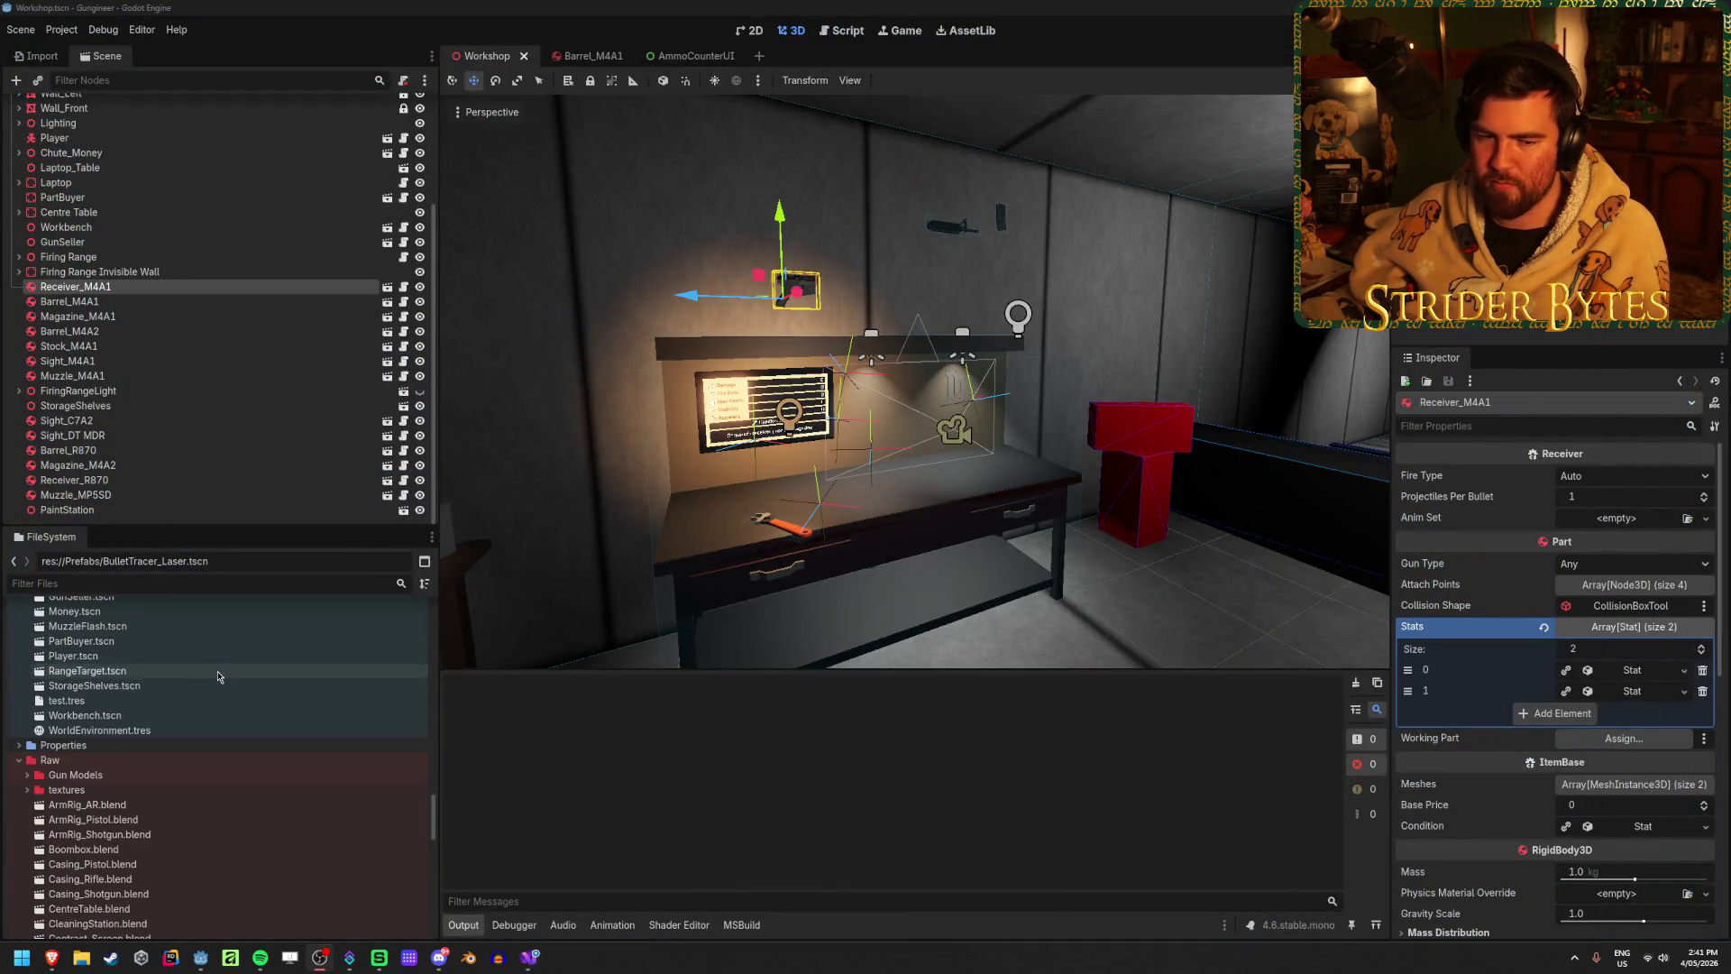
{"action": "scroll", "coordinate": [217, 685], "scroll_direction": "down", "scroll_amount": 5}
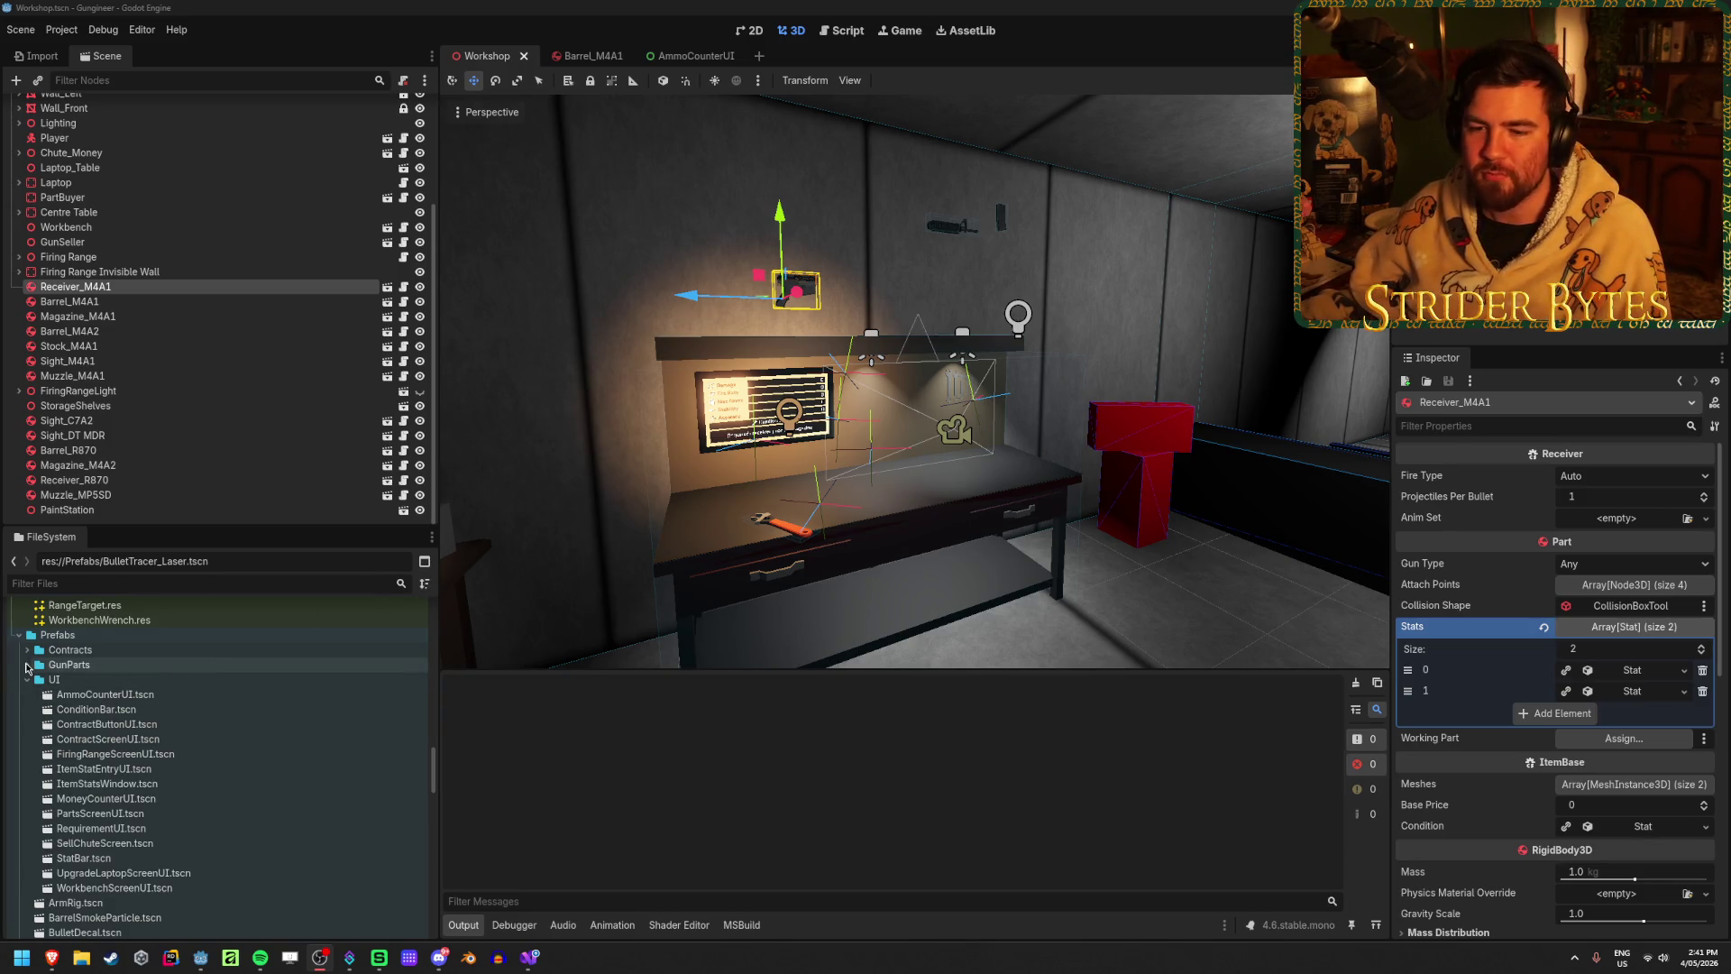
{"action": "left_click", "coordinate": [27, 665]}
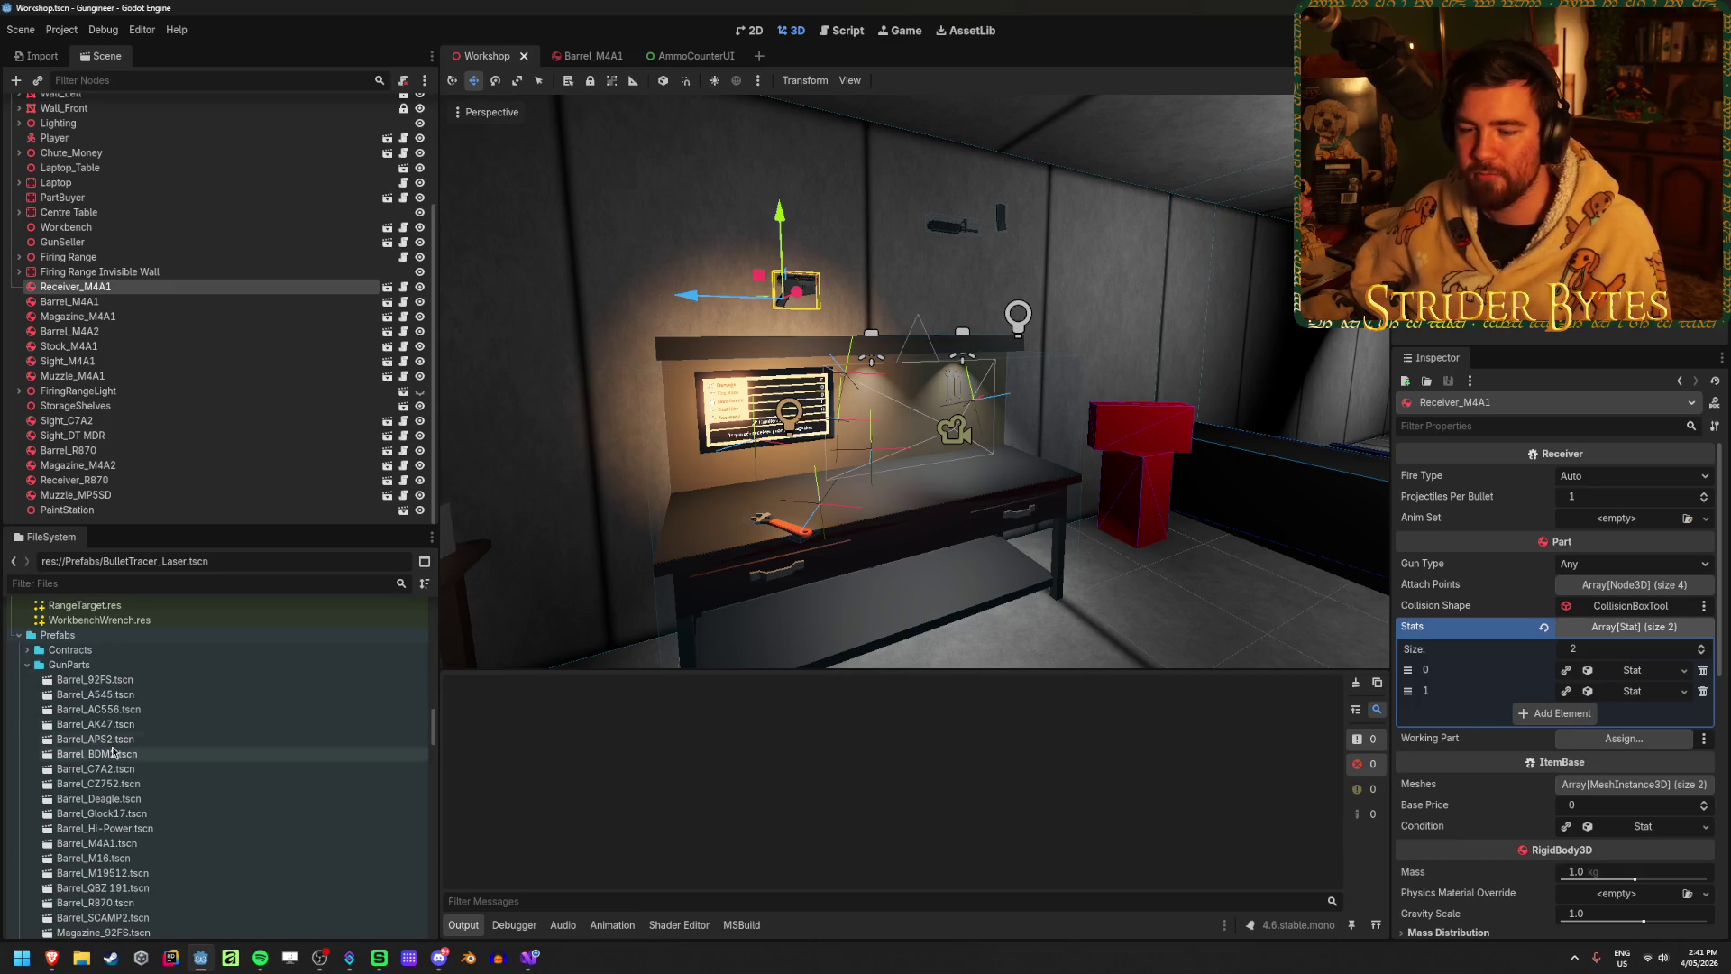
{"action": "scroll", "coordinate": [114, 747], "scroll_direction": "down", "scroll_amount": 10}
{"action": "scroll", "coordinate": [114, 747], "scroll_direction": "down", "scroll_amount": 6}
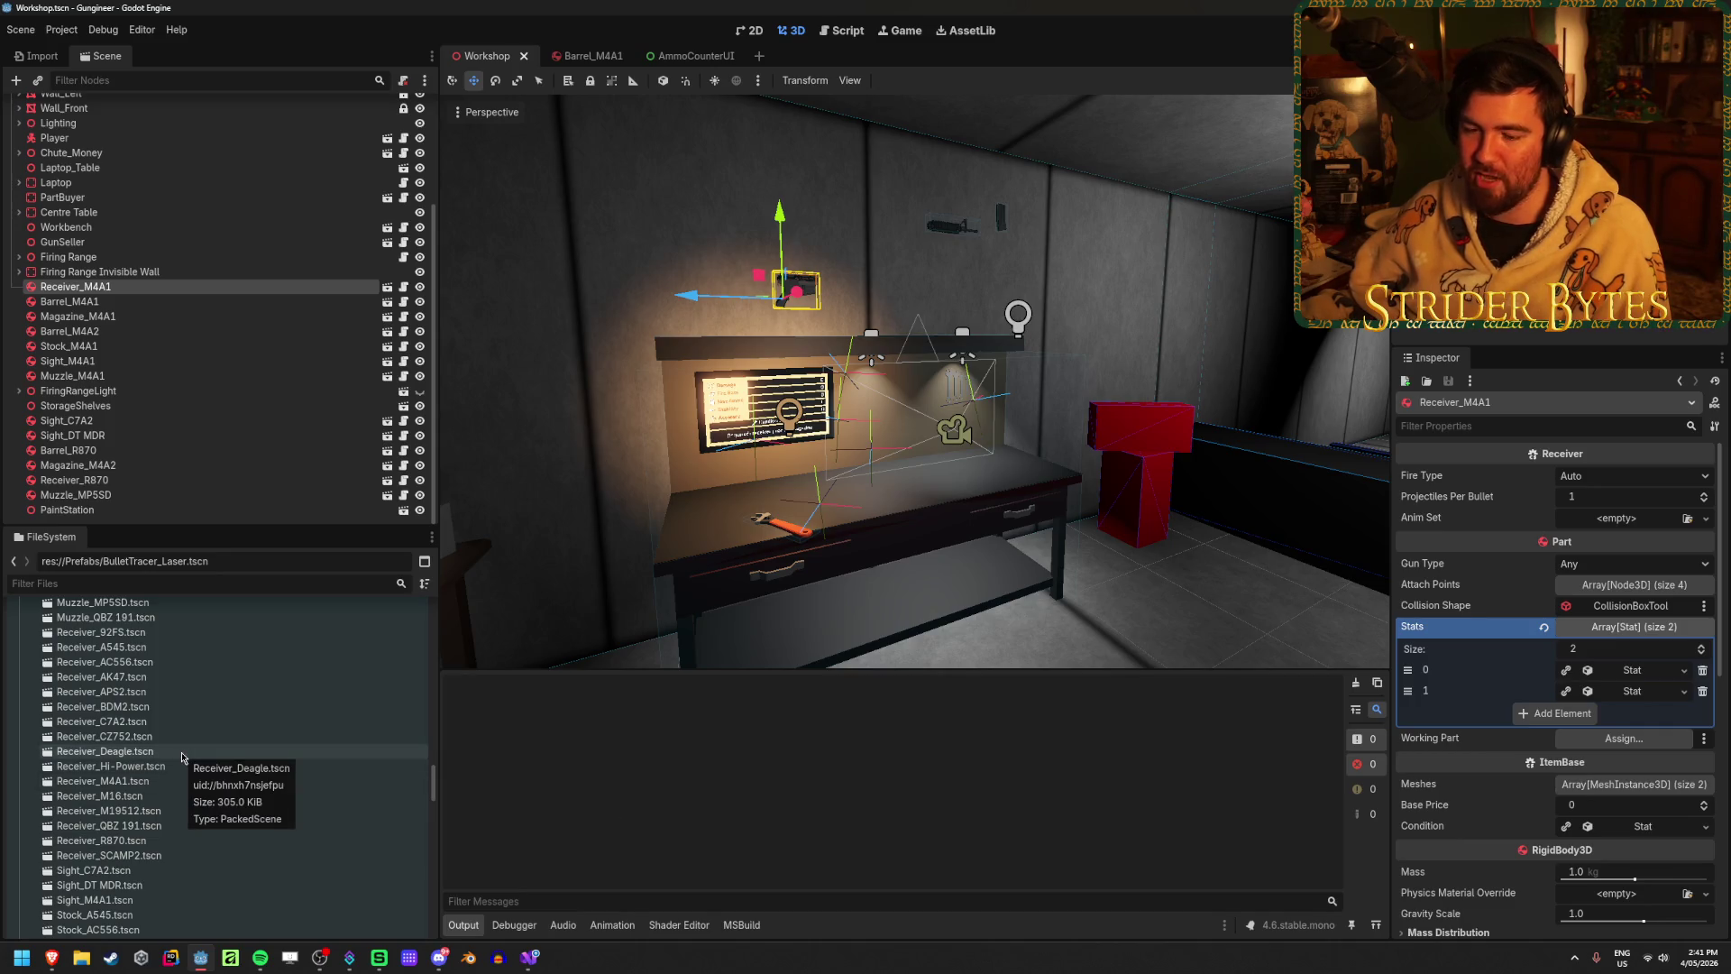
{"action": "double_click", "coordinate": [137, 781]}
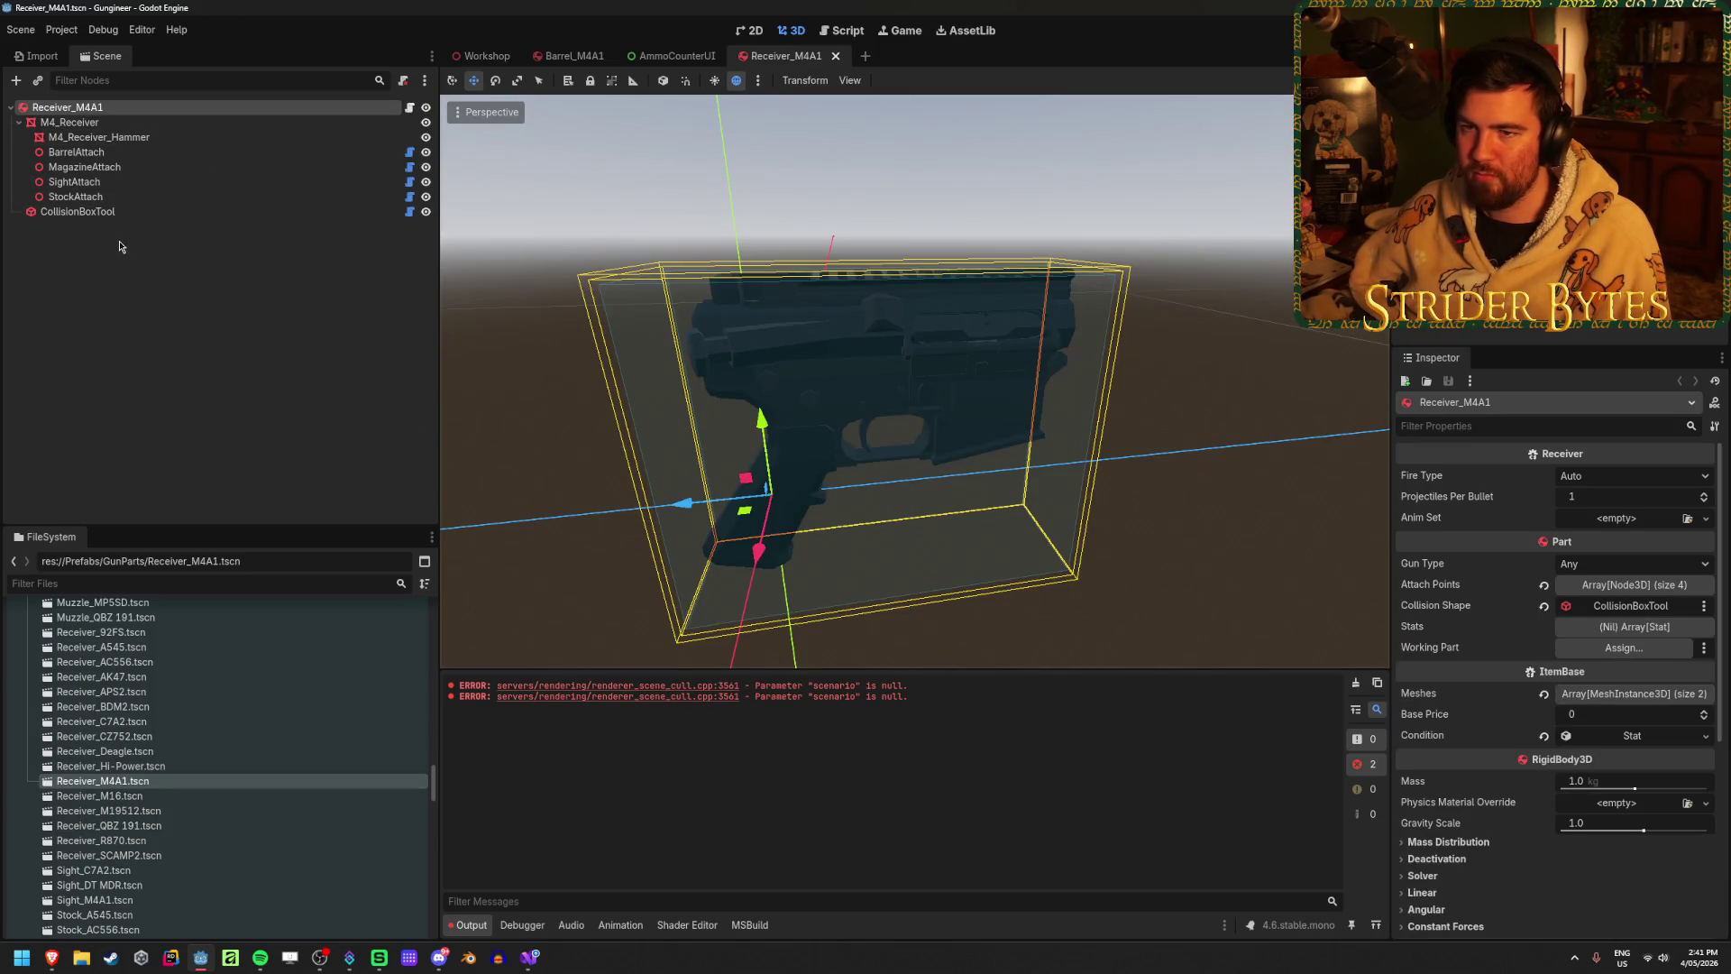
Step: Check the render Layers of the M4_Receiver_Hammer and M4_Receiver meshes
{"action": "left_click", "coordinate": [136, 140]}
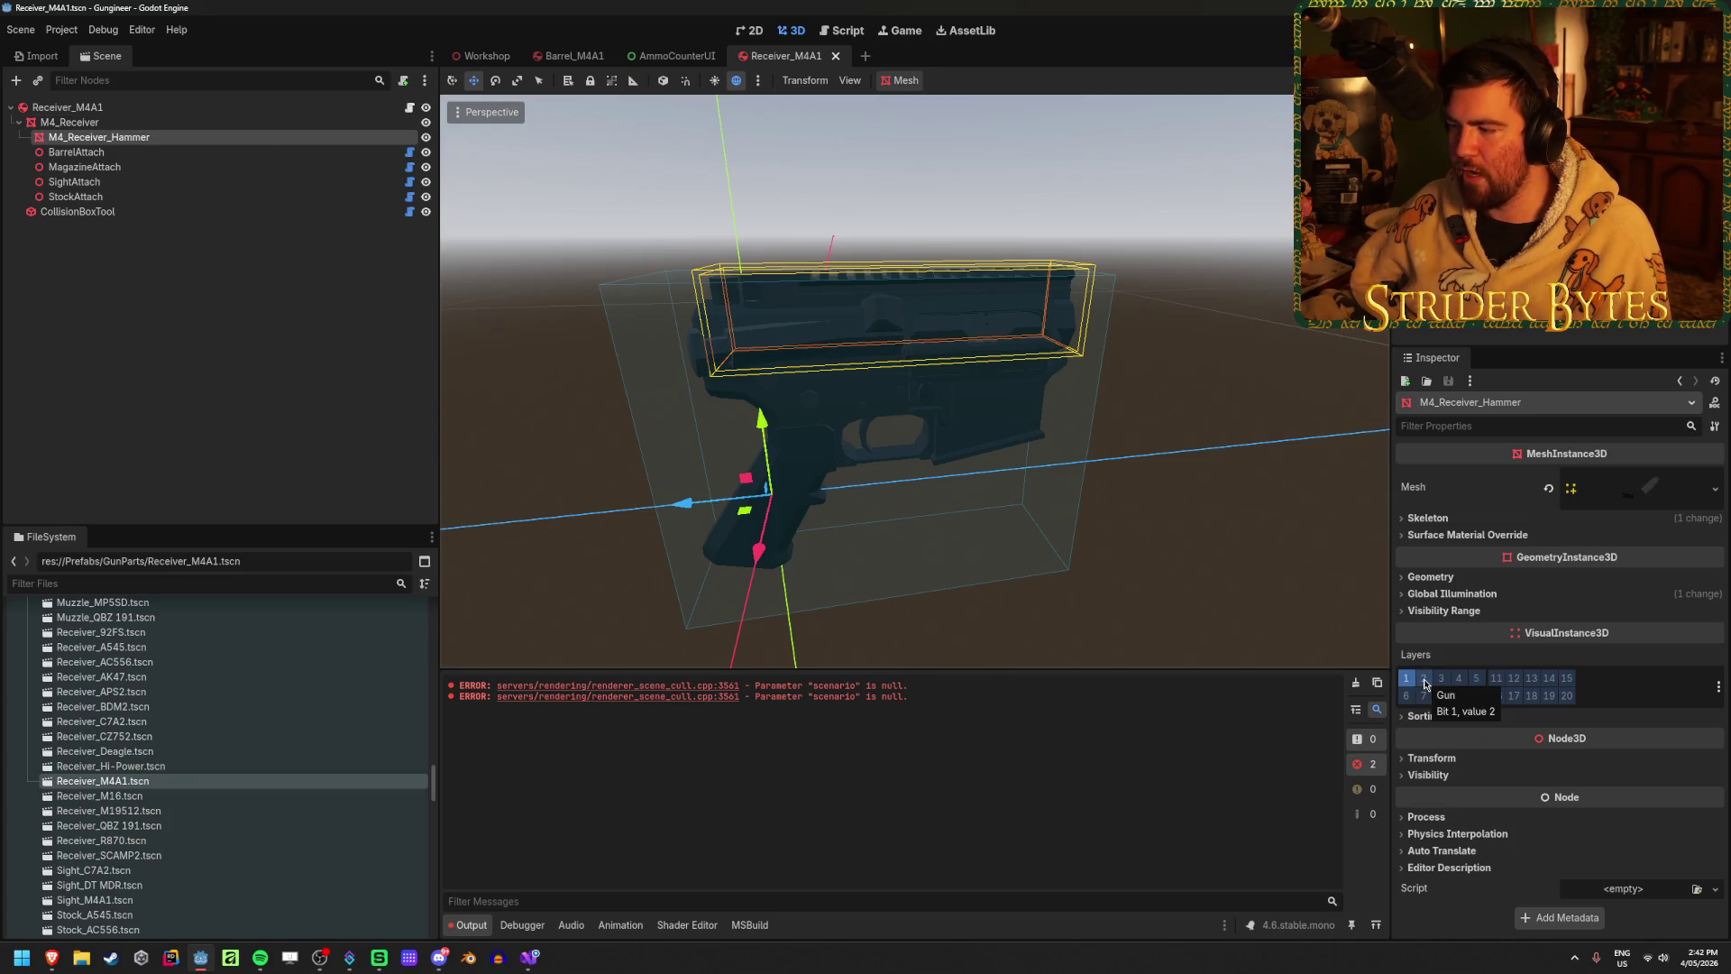
{"action": "left_click", "coordinate": [69, 124]}
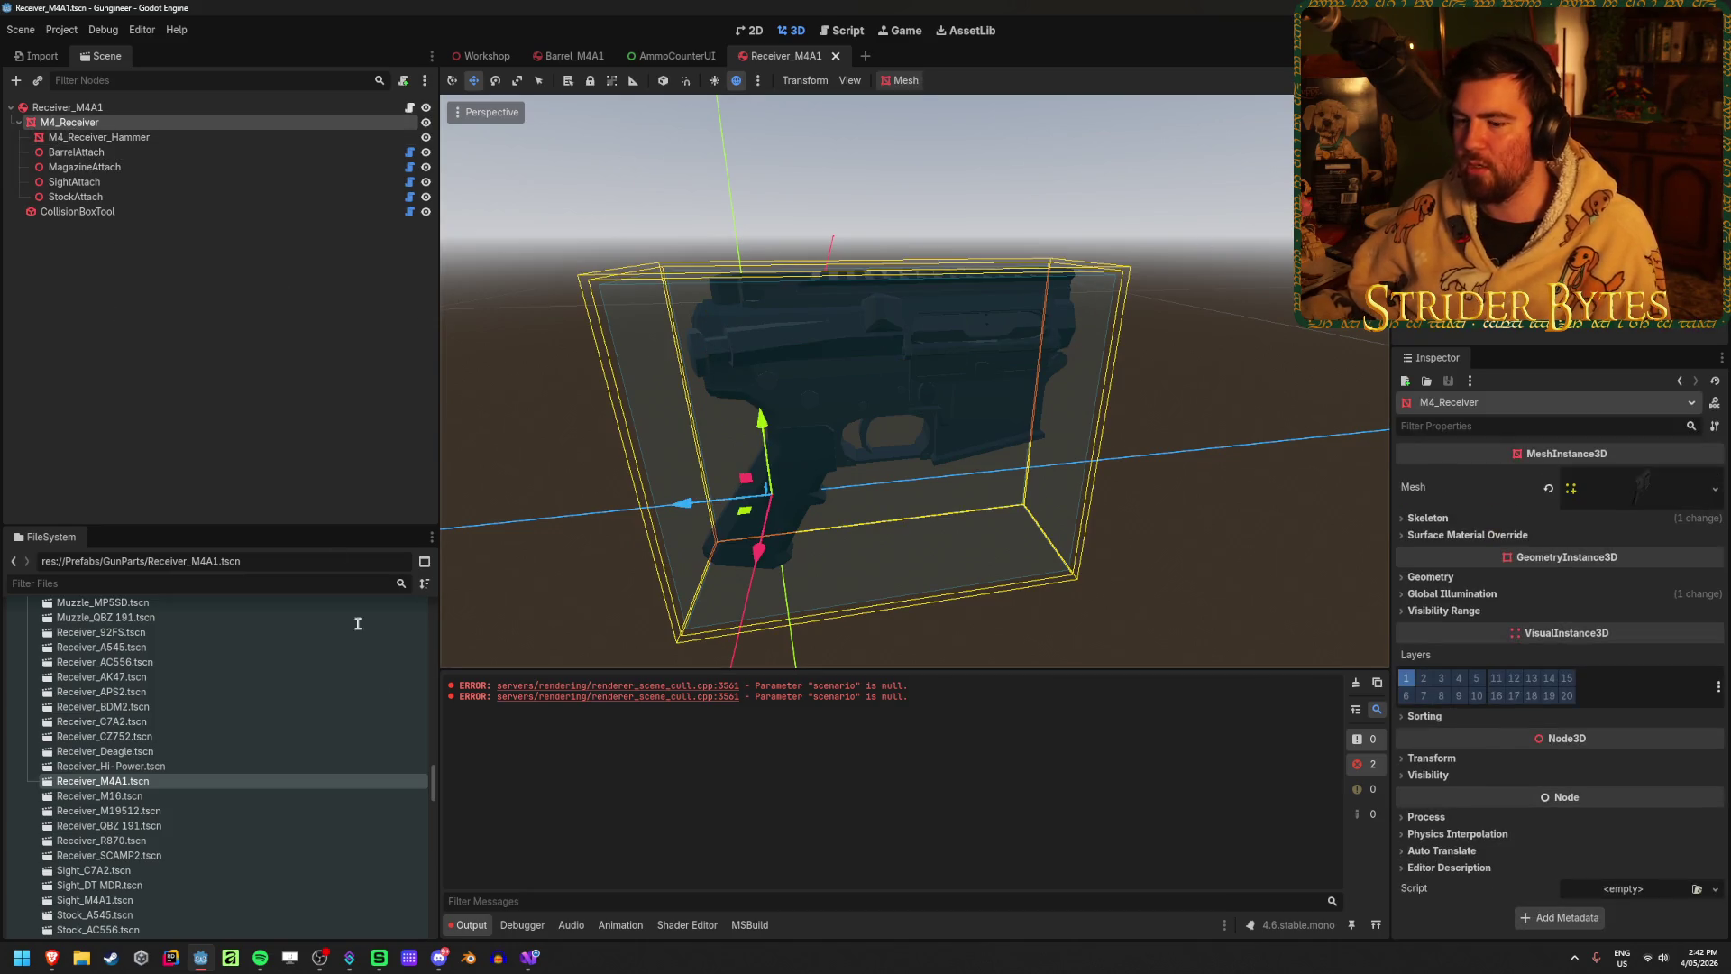
{"action": "left_click", "coordinate": [529, 957]}
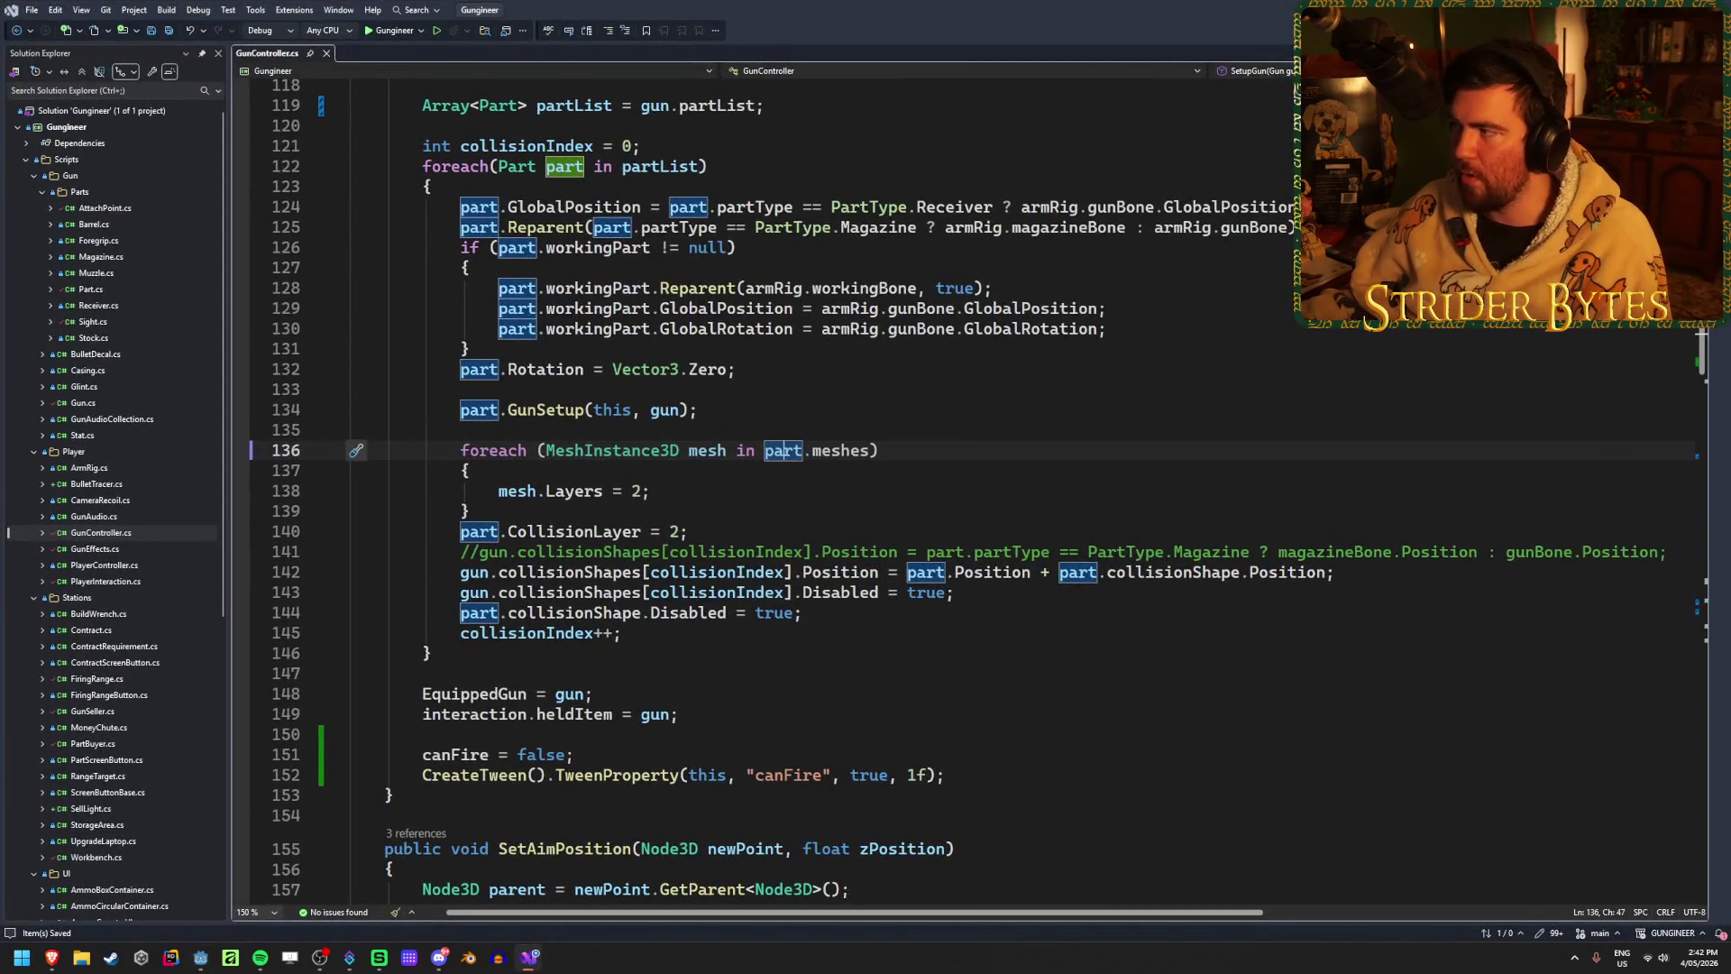
{"action": "key", "text": "alt+Tab"}
Step: Expand the Receiver_M4A1 root's two-entry Meshes list, then return to Visual Studio
{"action": "left_click", "coordinate": [66, 107]}
{"action": "left_click", "coordinate": [1633, 693]}
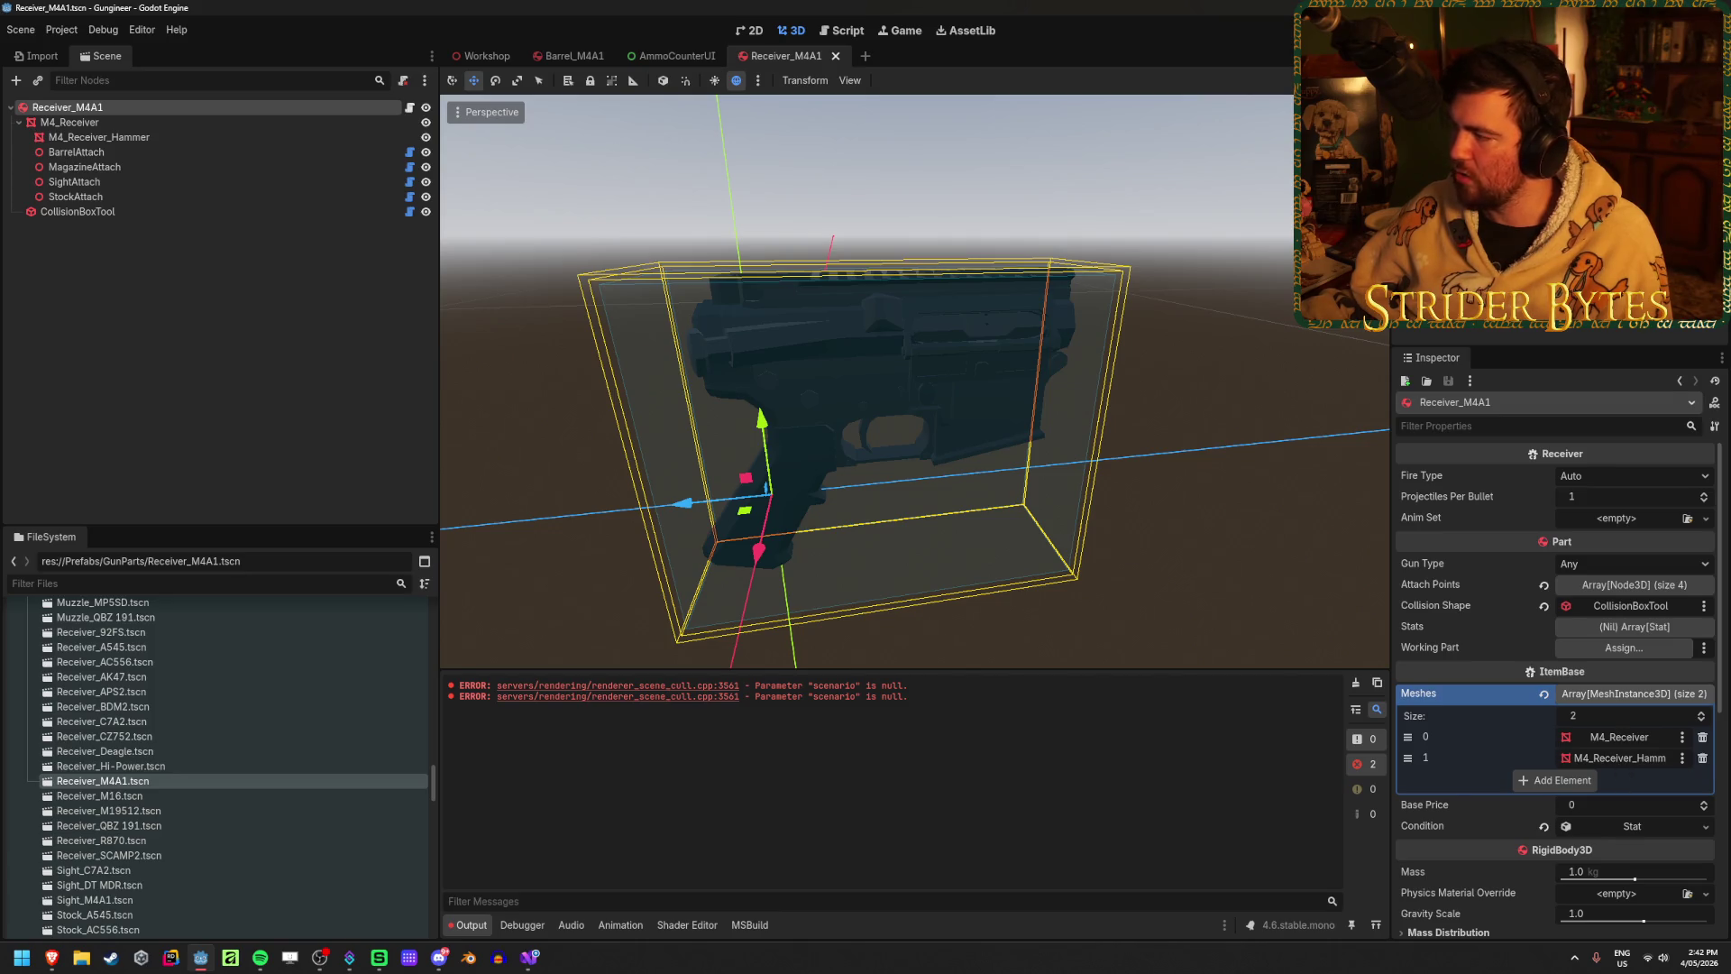
{"action": "key", "text": "super+d"}
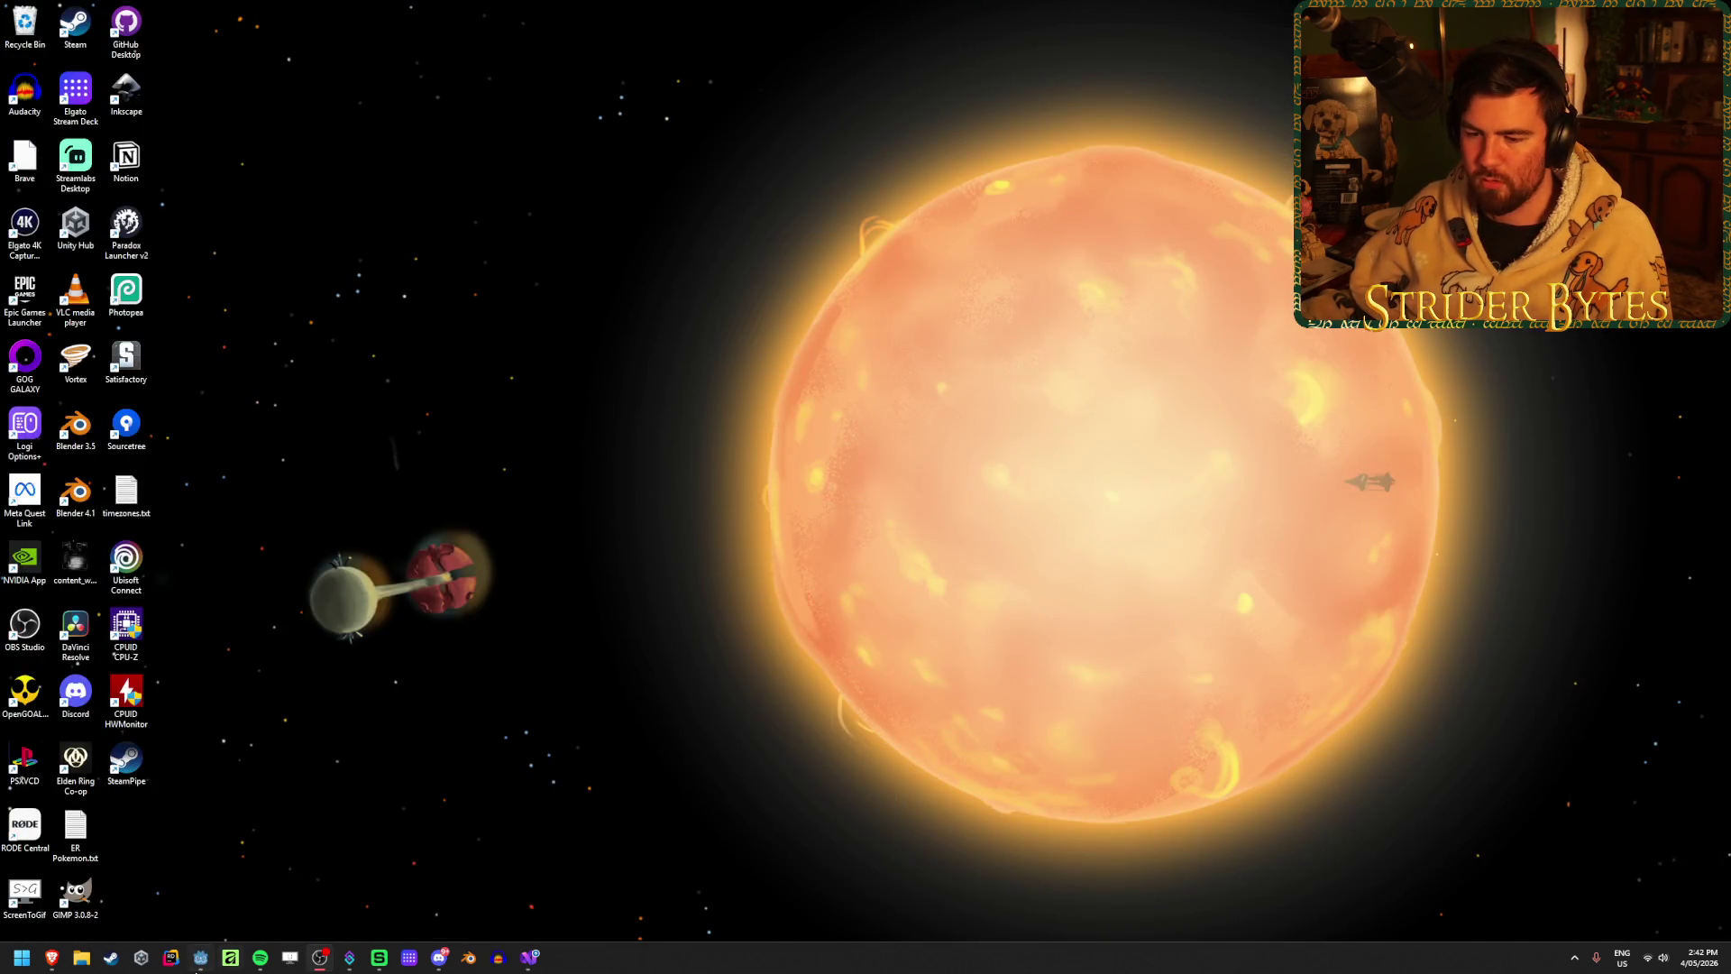
{"action": "key", "text": "super+d"}
{"action": "key", "text": "alt+Tab"}
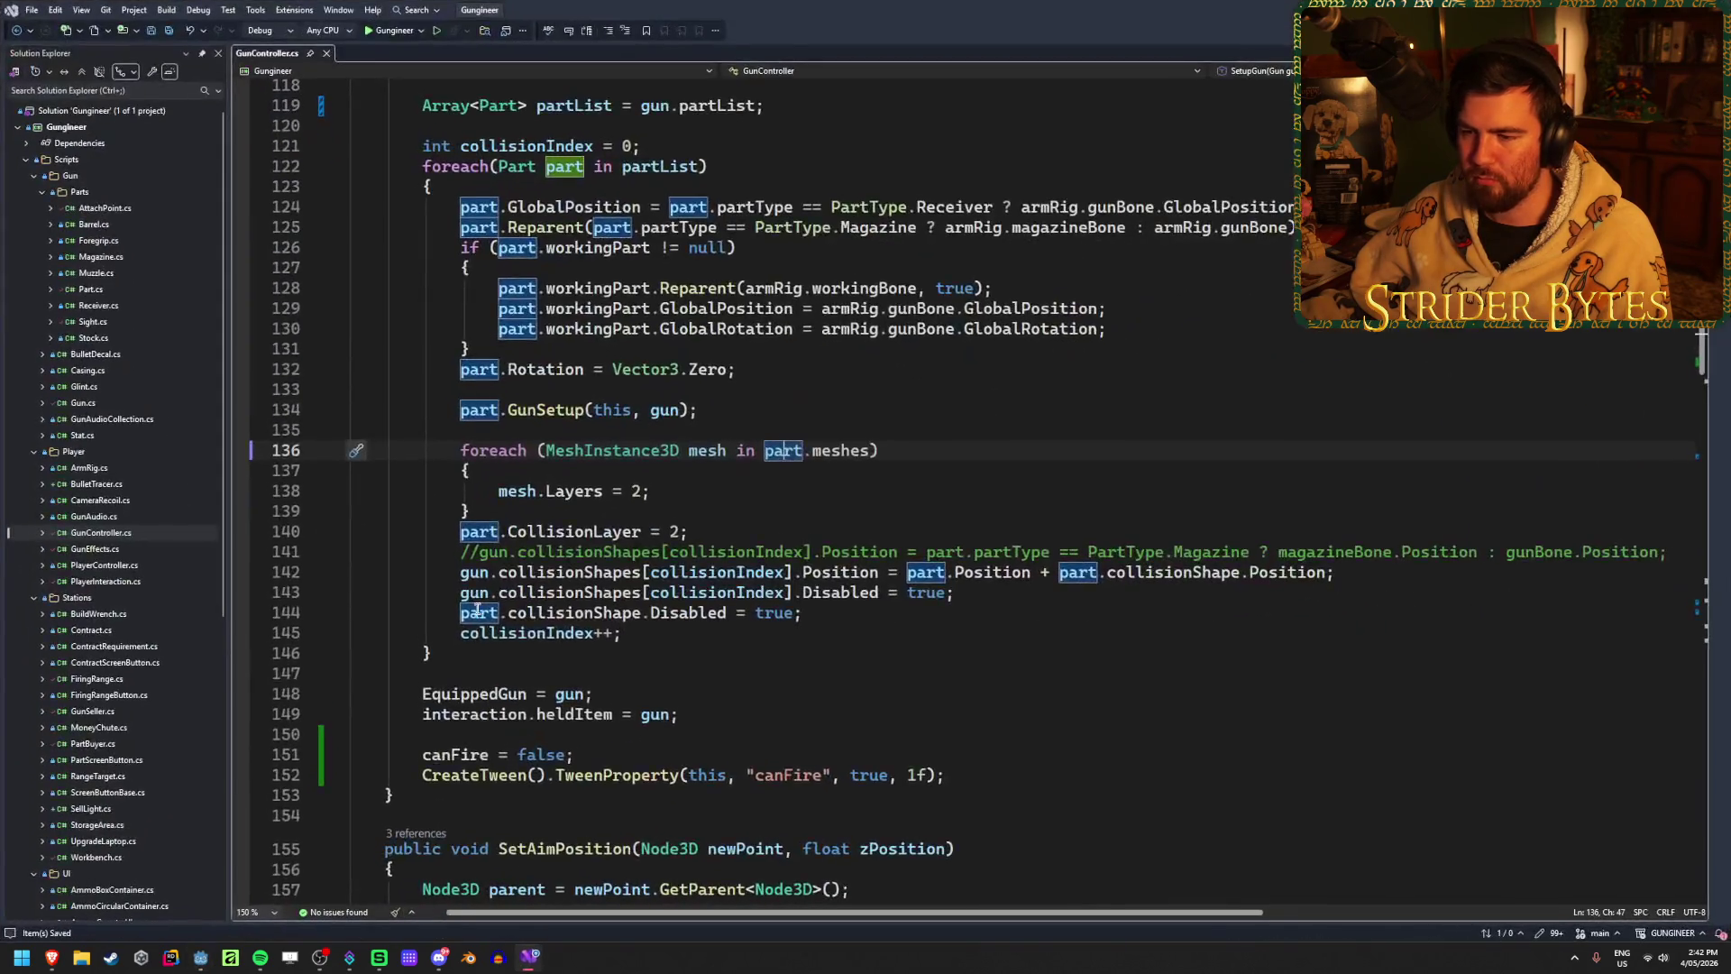
Step: Set a breakpoint on line 136's mesh loop and start debugging with F5
{"action": "left_click", "coordinate": [240, 450]}
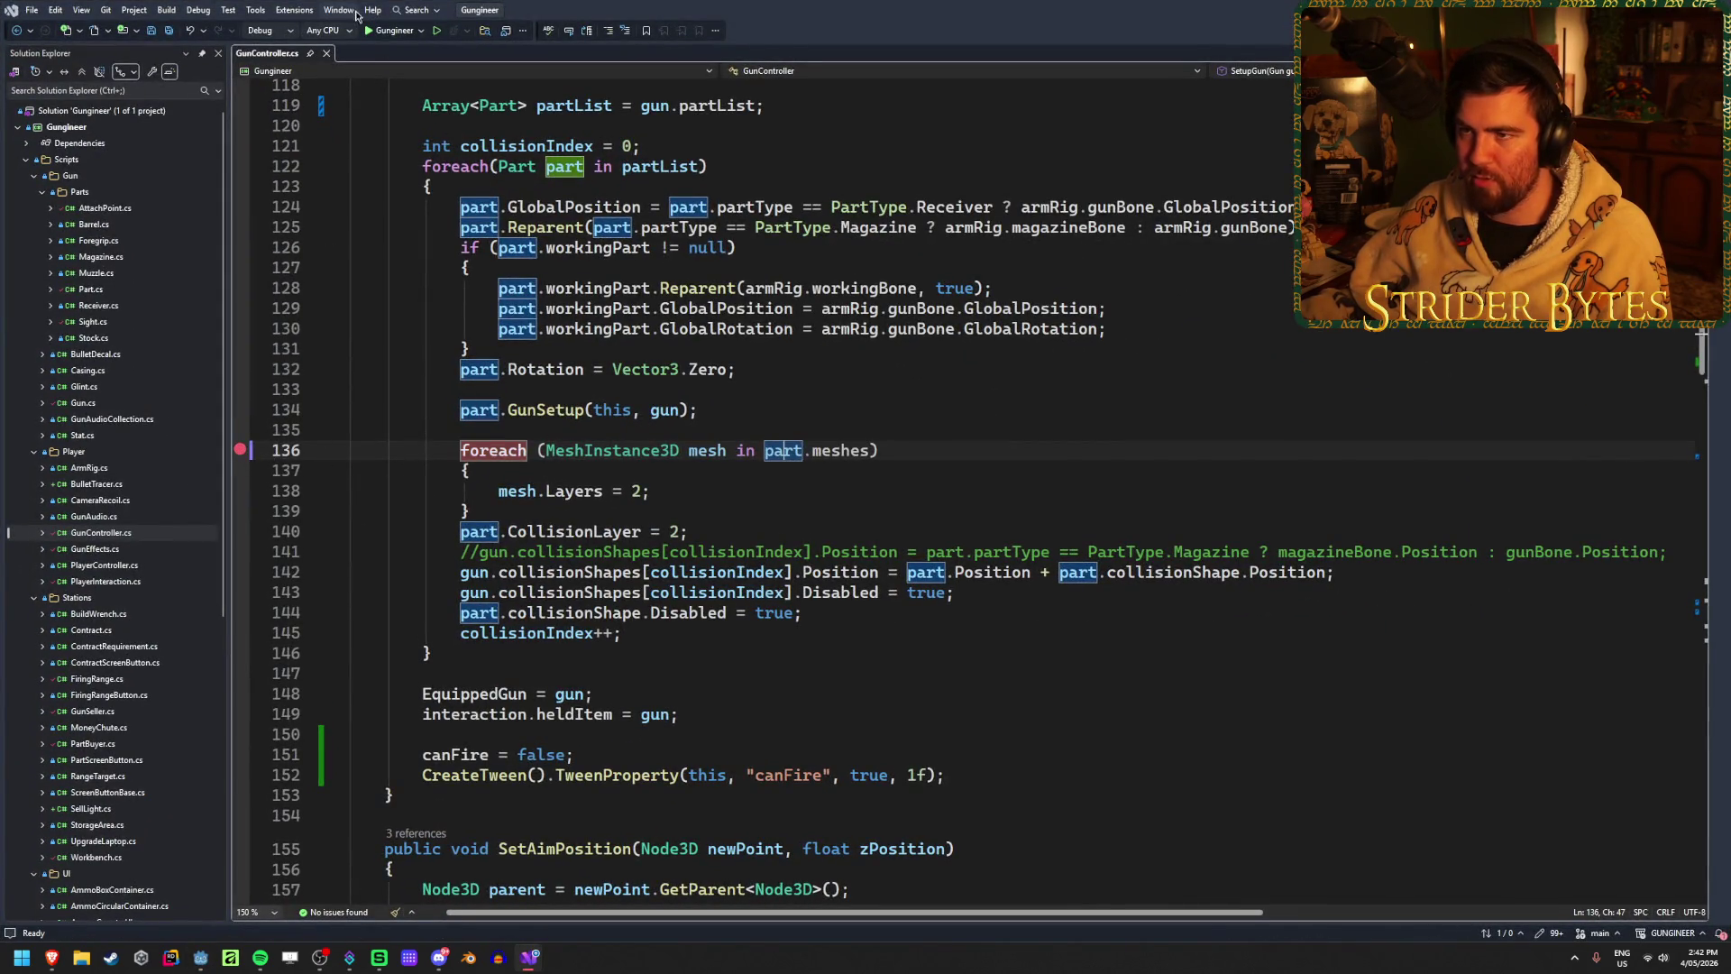
{"action": "key", "text": "F5"}
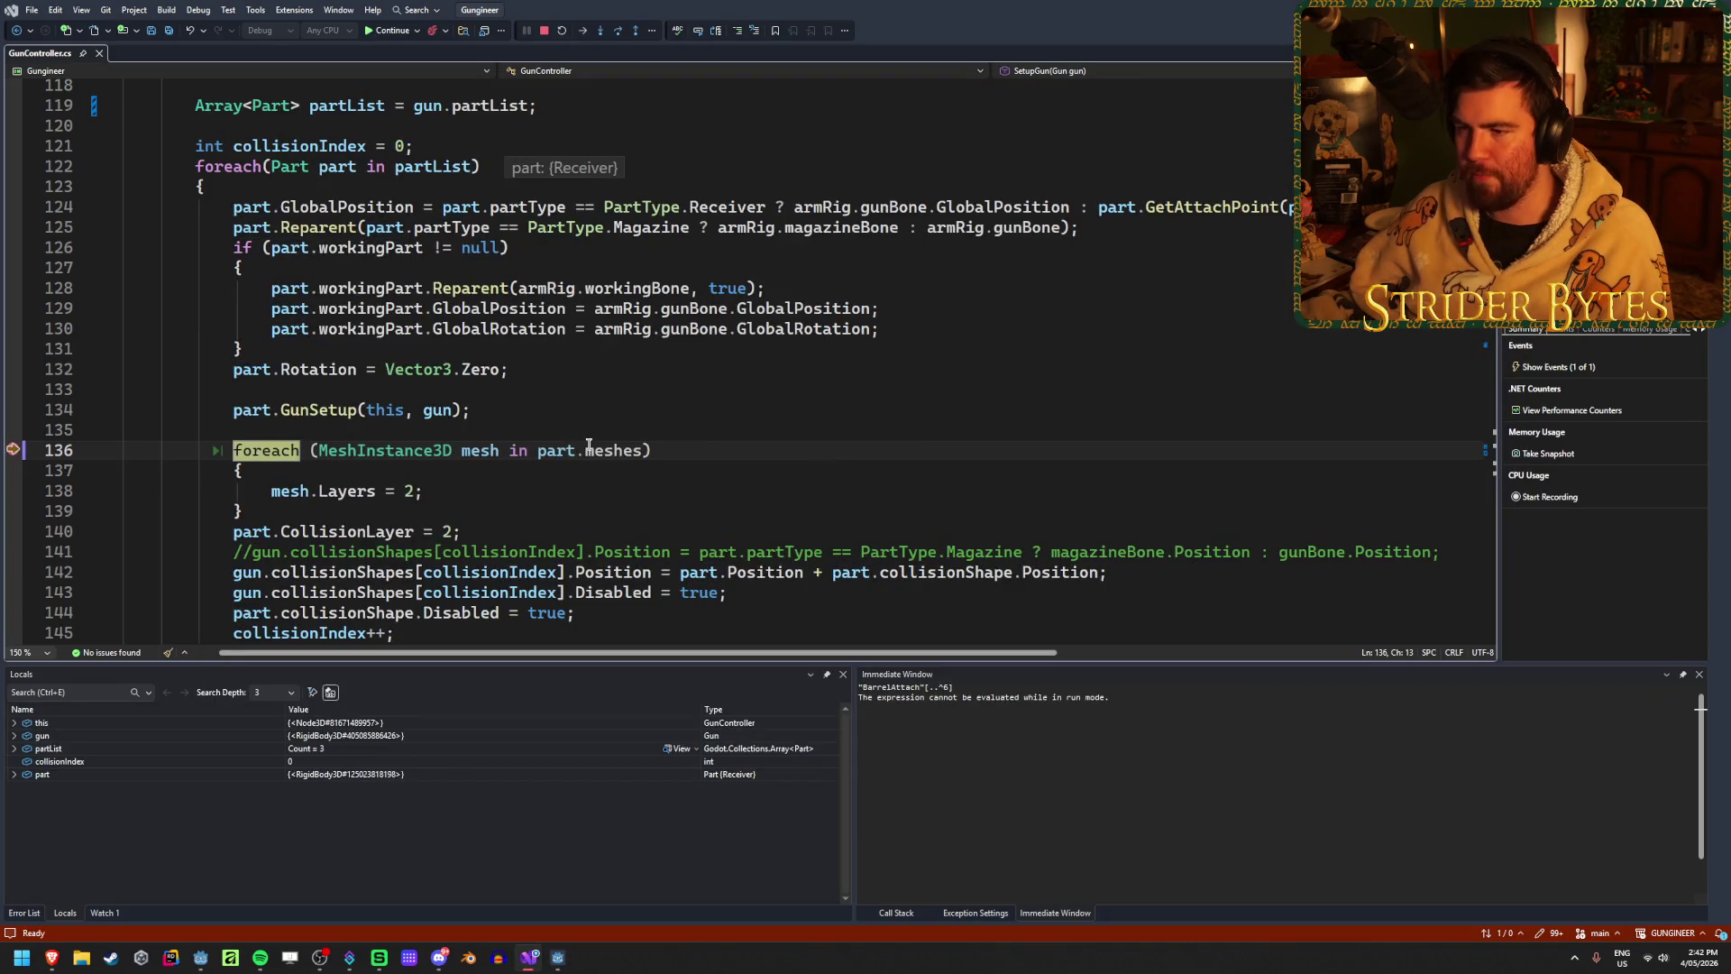
Step: Step Over through each iteration of the receiver's mesh loop and past it
{"action": "mouse_move", "coordinate": [592, 445]}
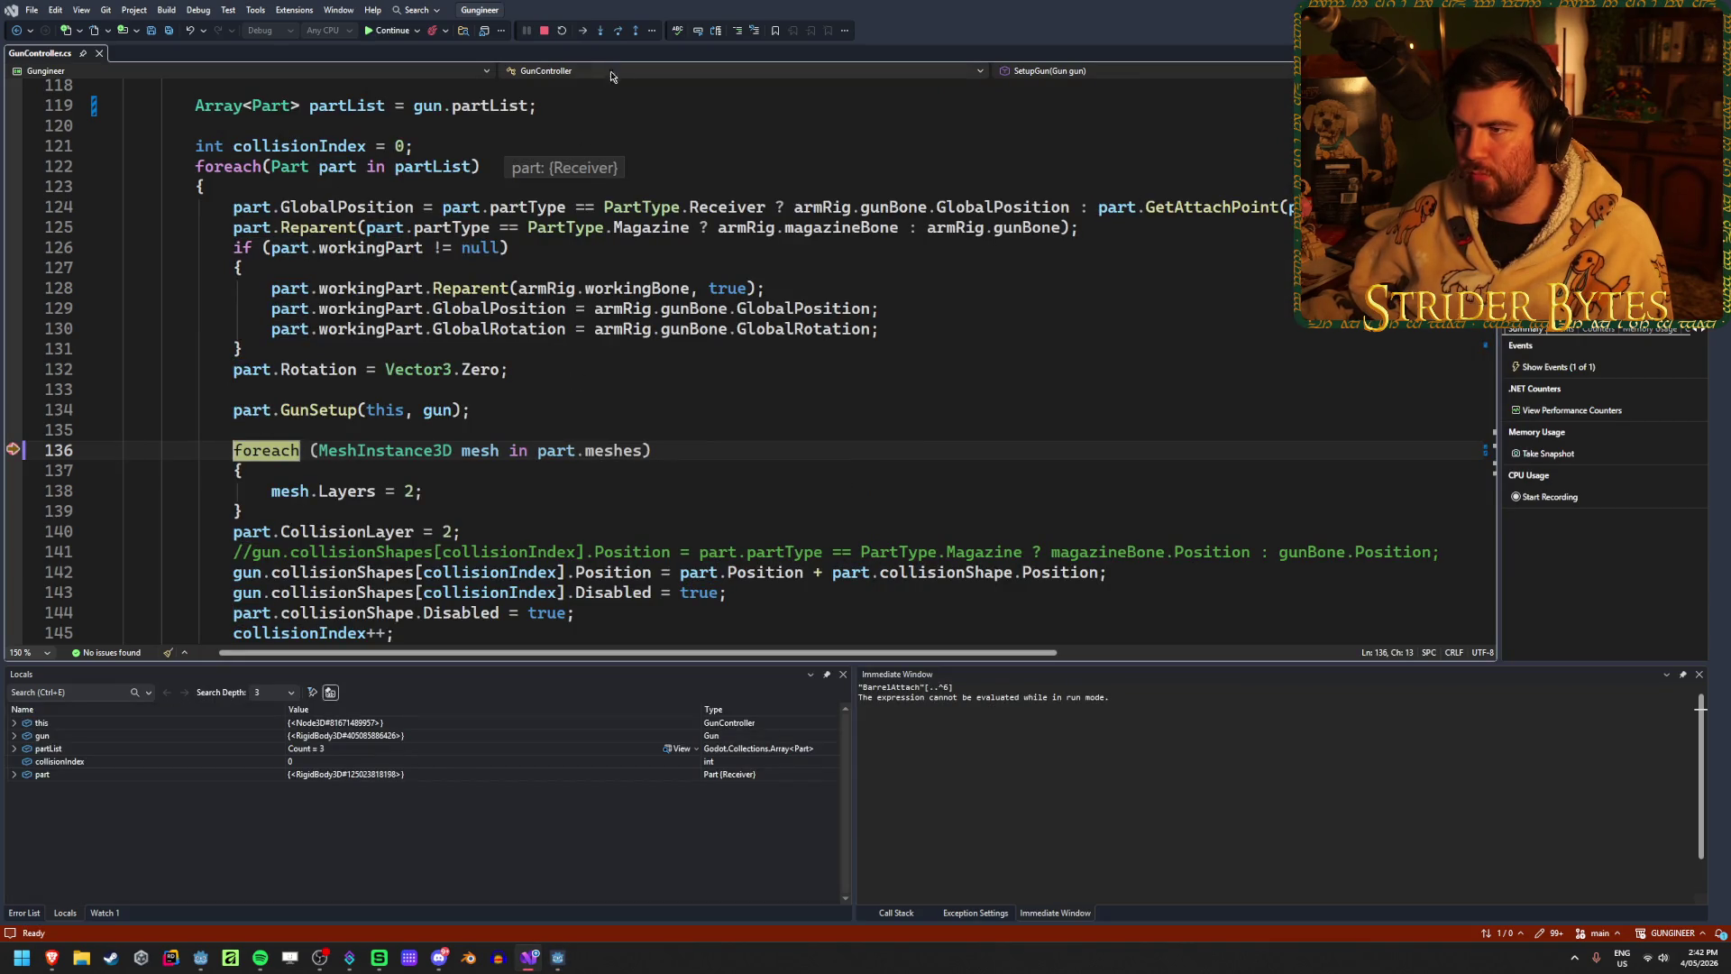
{"action": "left_click", "coordinate": [618, 32]}
{"action": "left_click", "coordinate": [618, 32]}
{"action": "left_click", "coordinate": [618, 32]}
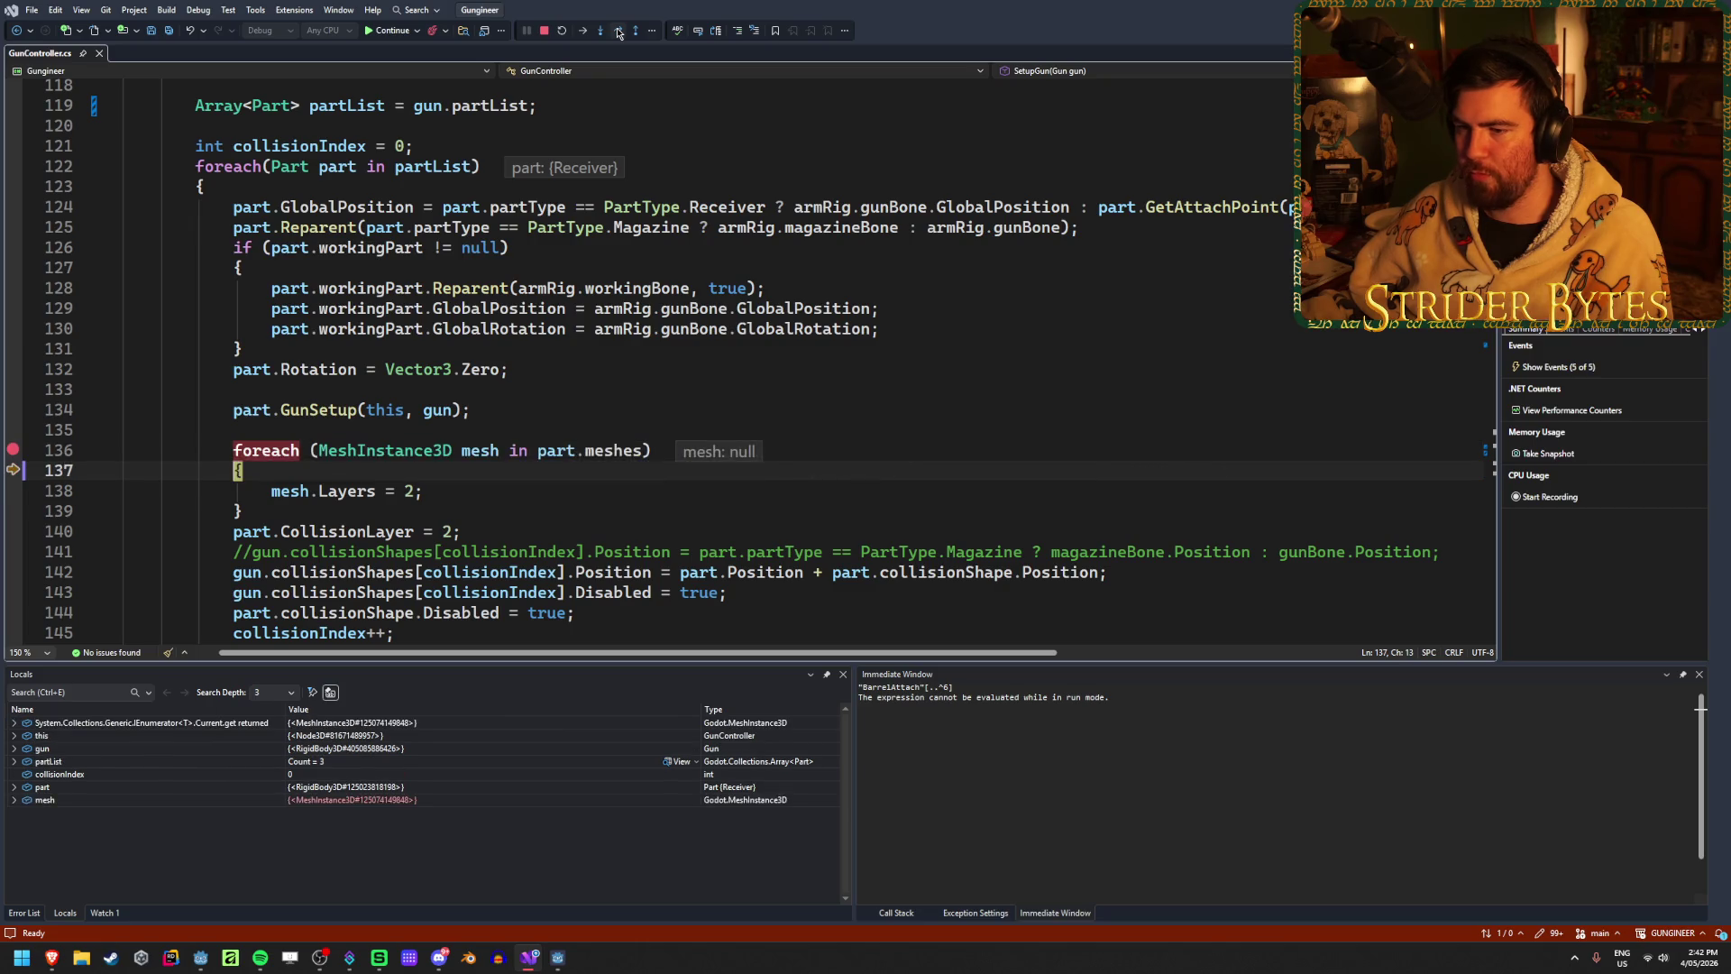
{"action": "left_click", "coordinate": [618, 32]}
{"action": "left_click", "coordinate": [618, 32]}
{"action": "left_click", "coordinate": [618, 31]}
{"action": "left_click", "coordinate": [618, 32]}
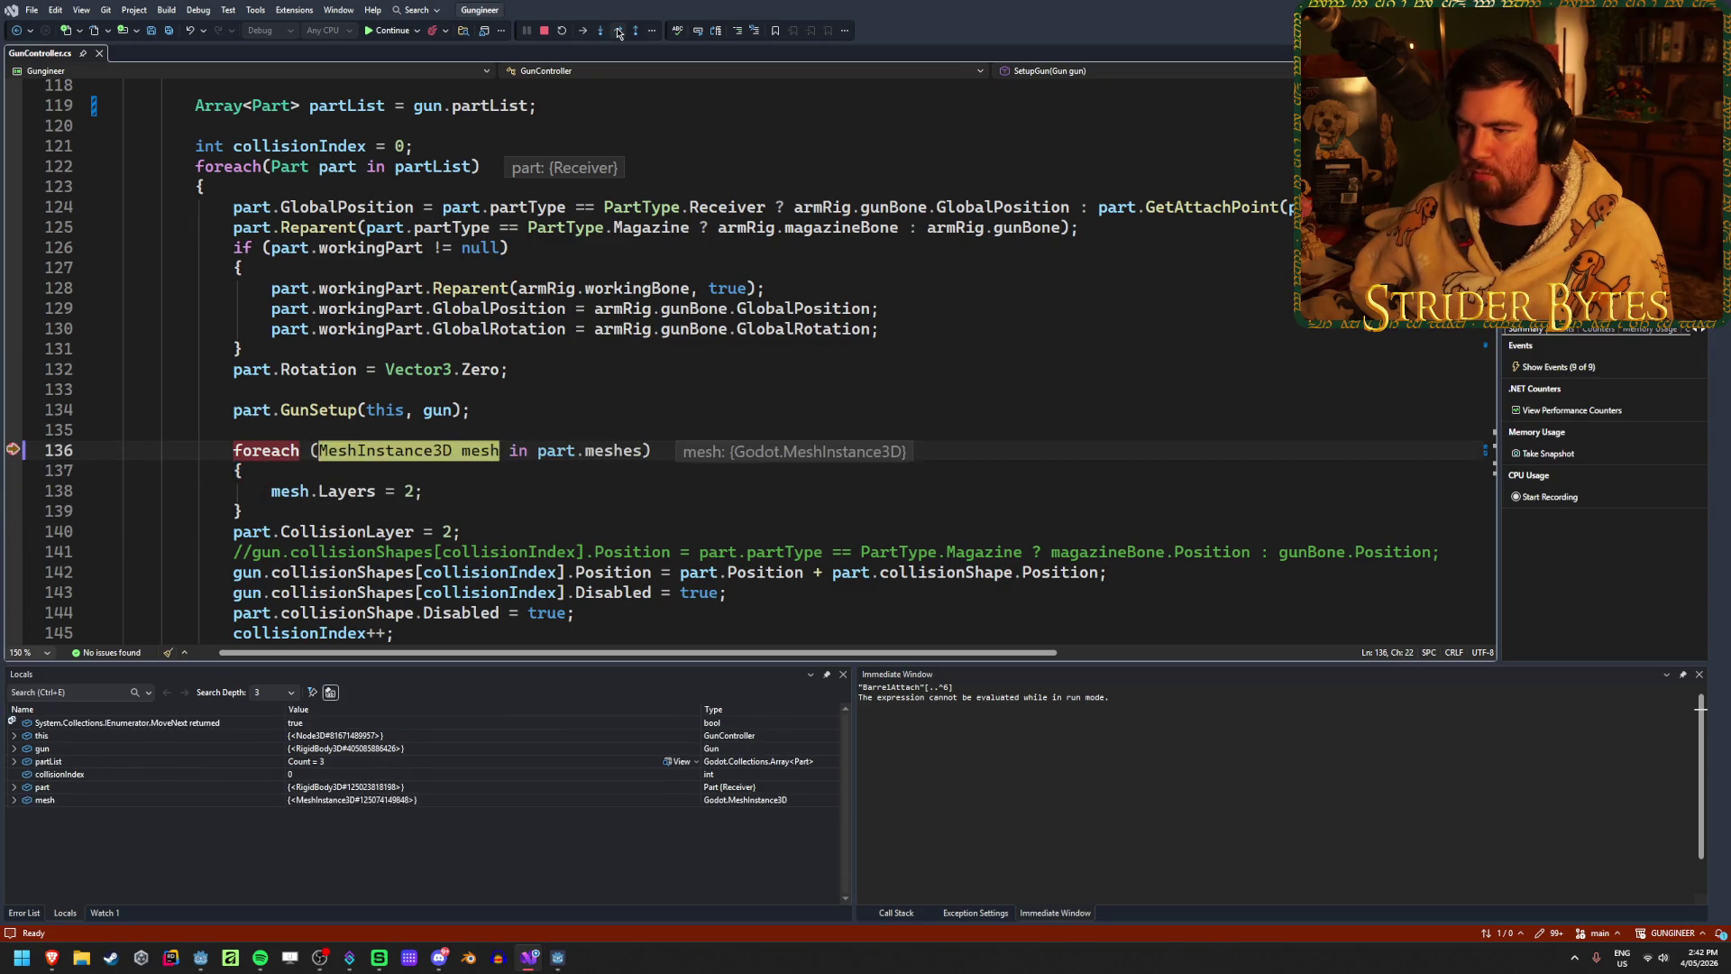
{"action": "left_click", "coordinate": [618, 31]}
{"action": "left_click", "coordinate": [618, 31]}
{"action": "left_click", "coordinate": [618, 31]}
{"action": "left_click", "coordinate": [619, 32]}
{"action": "left_click", "coordinate": [618, 31]}
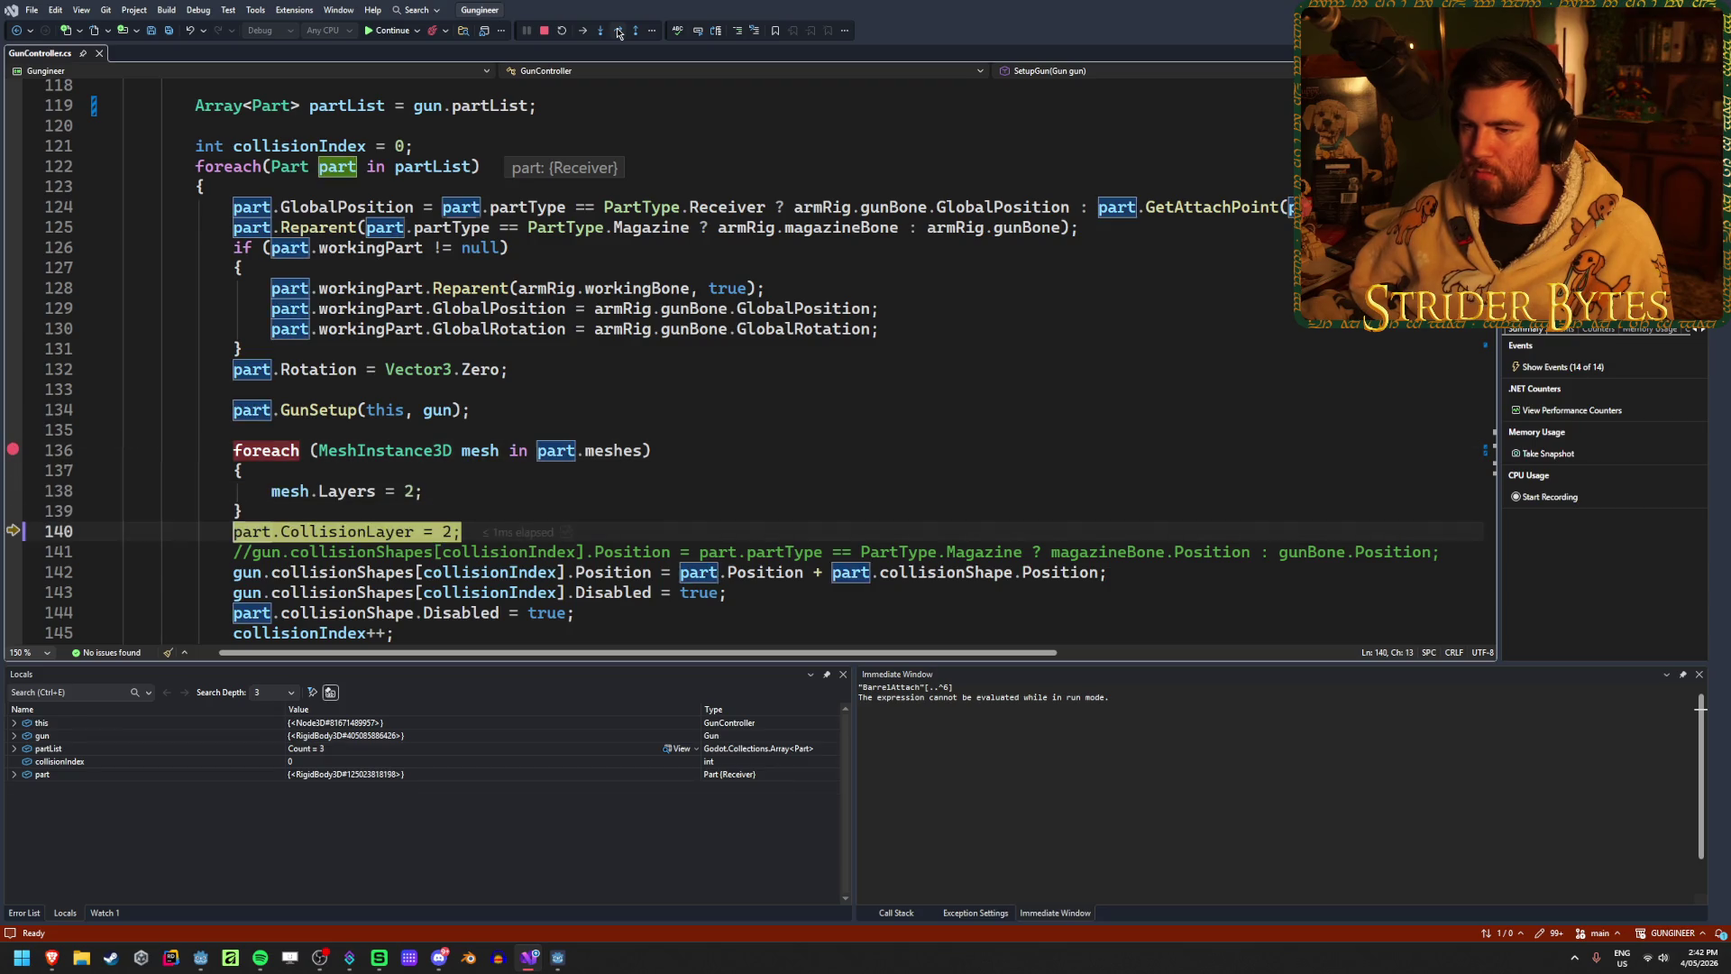
{"action": "left_click", "coordinate": [618, 32]}
Step: Continue through the Barrel and Magazine breakpoints, stop debugging, and return to Godot
{"action": "left_click", "coordinate": [386, 34]}
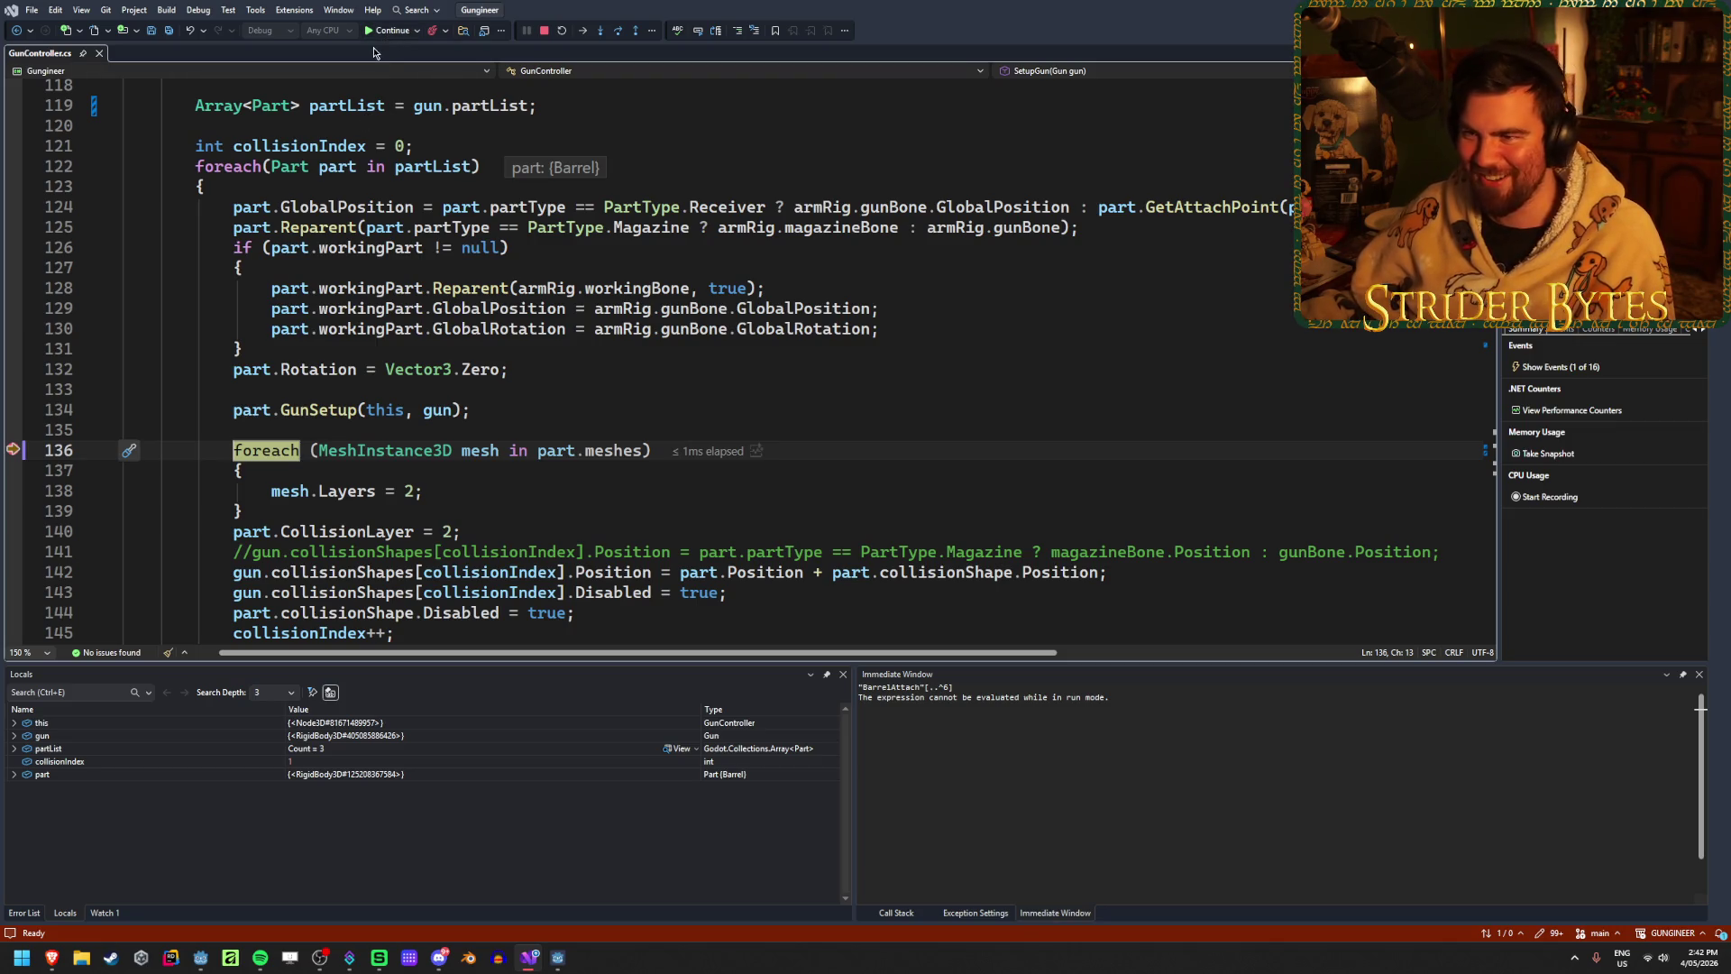
{"action": "left_click", "coordinate": [389, 32]}
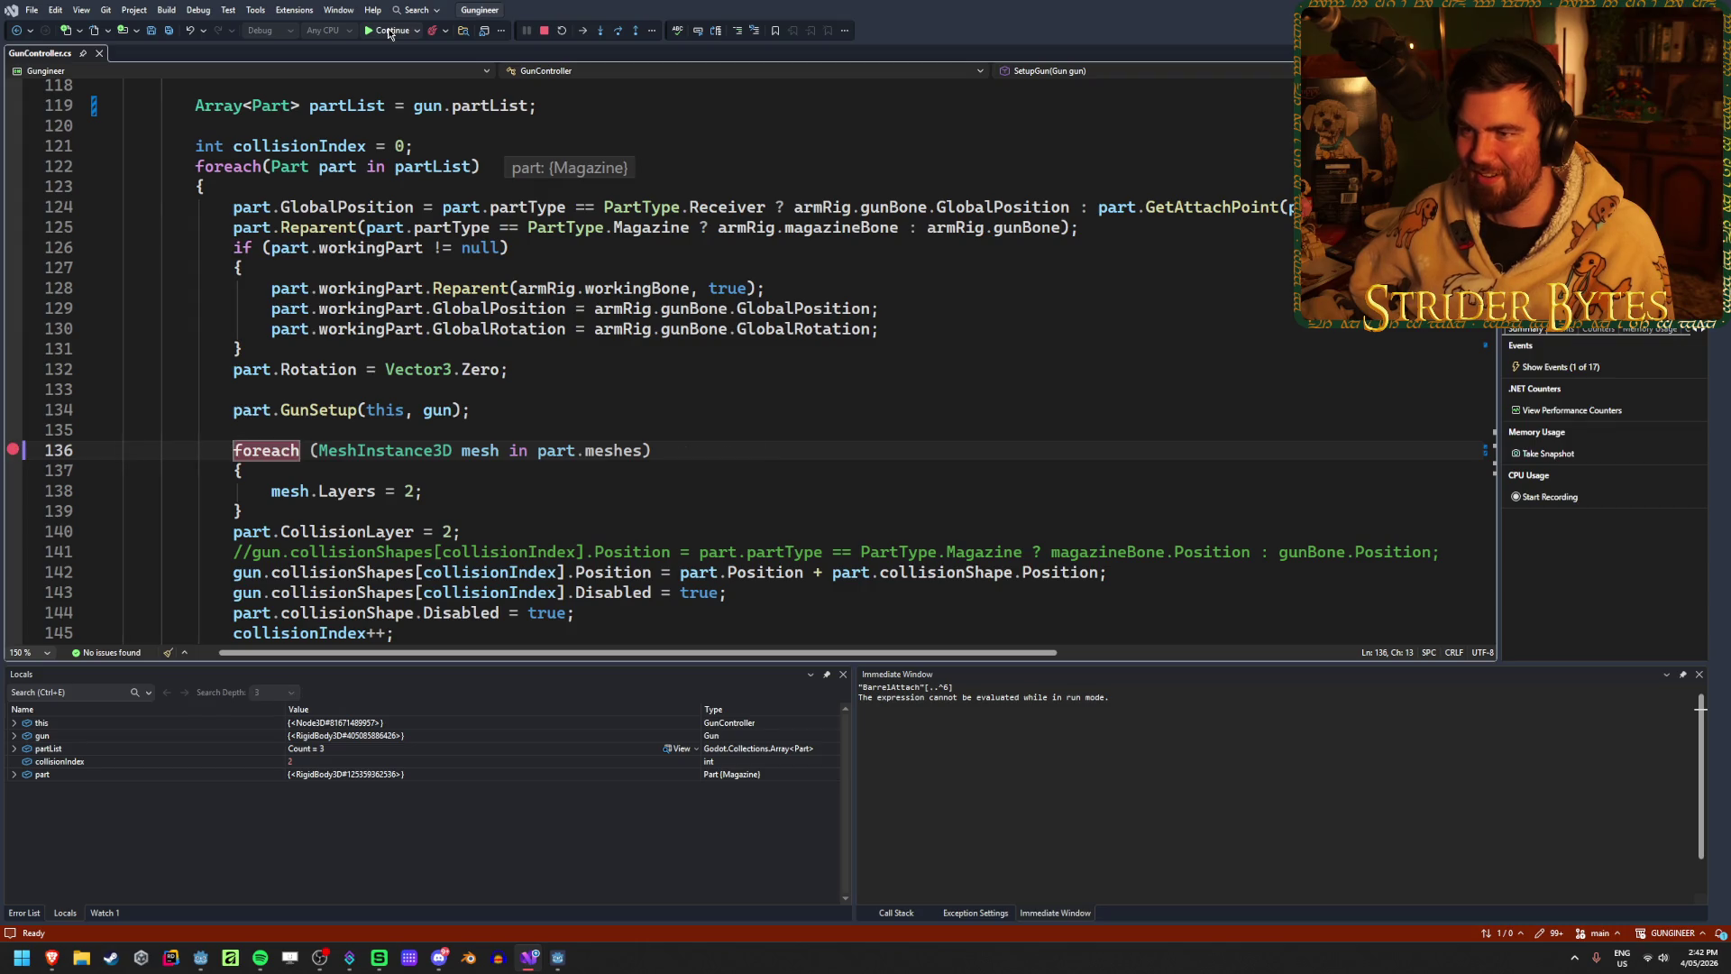
{"action": "left_click", "coordinate": [389, 32]}
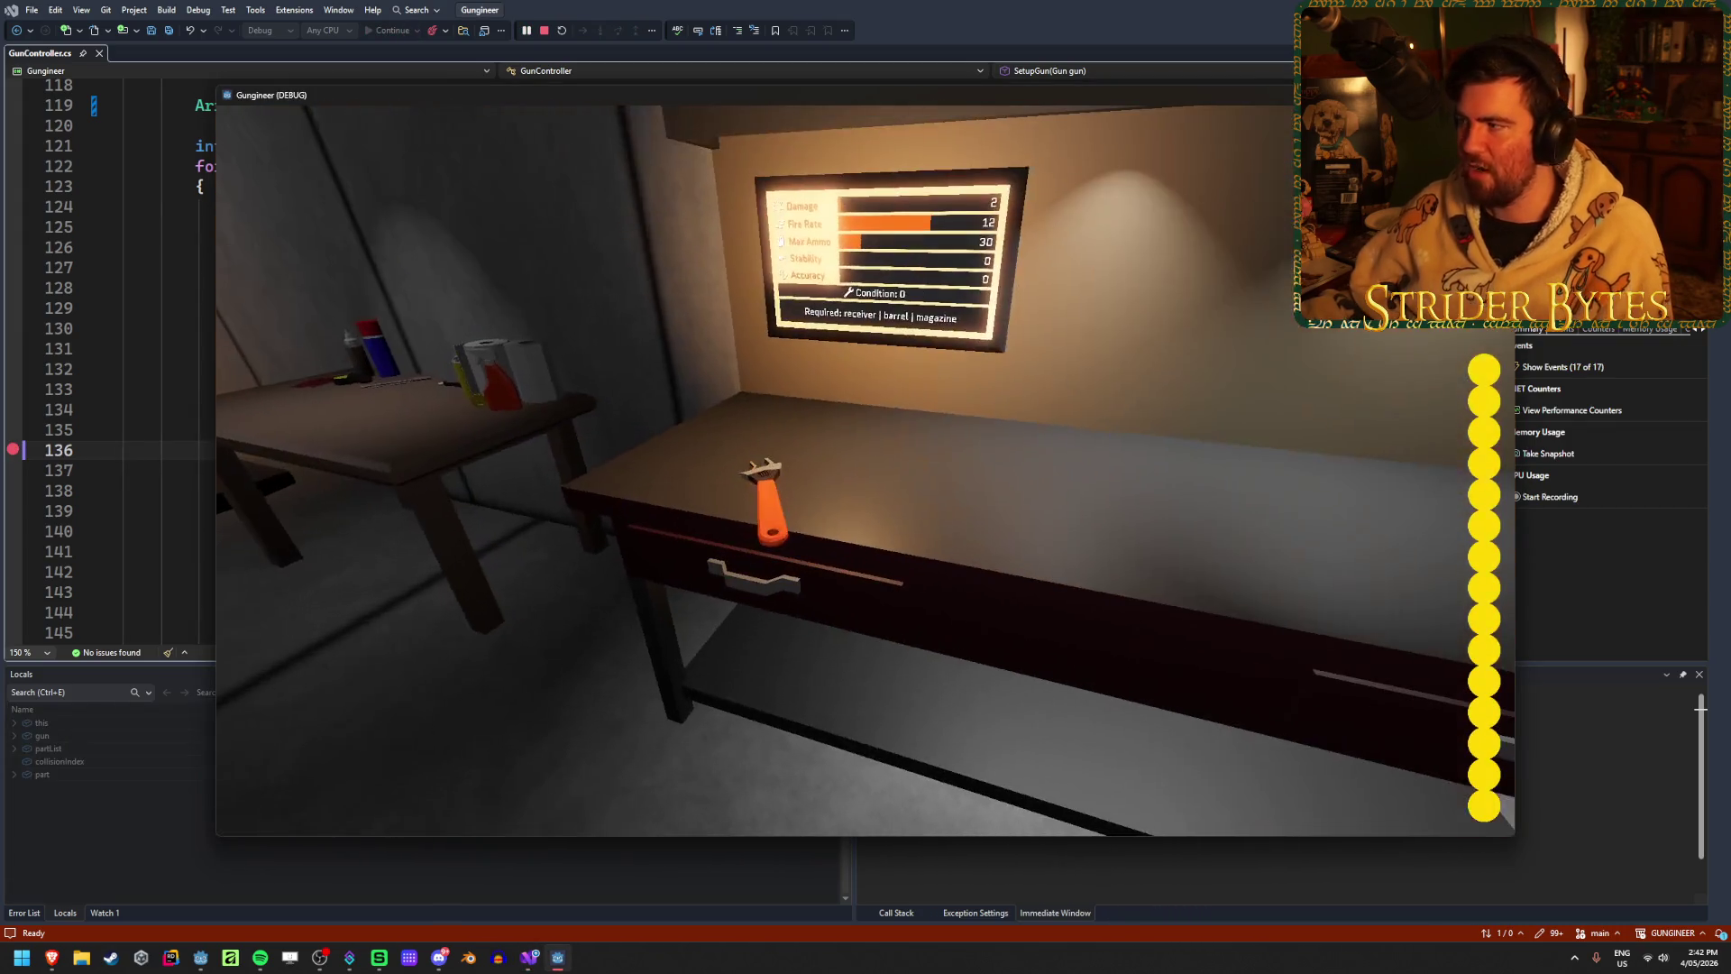
{"action": "key", "text": "Escape"}
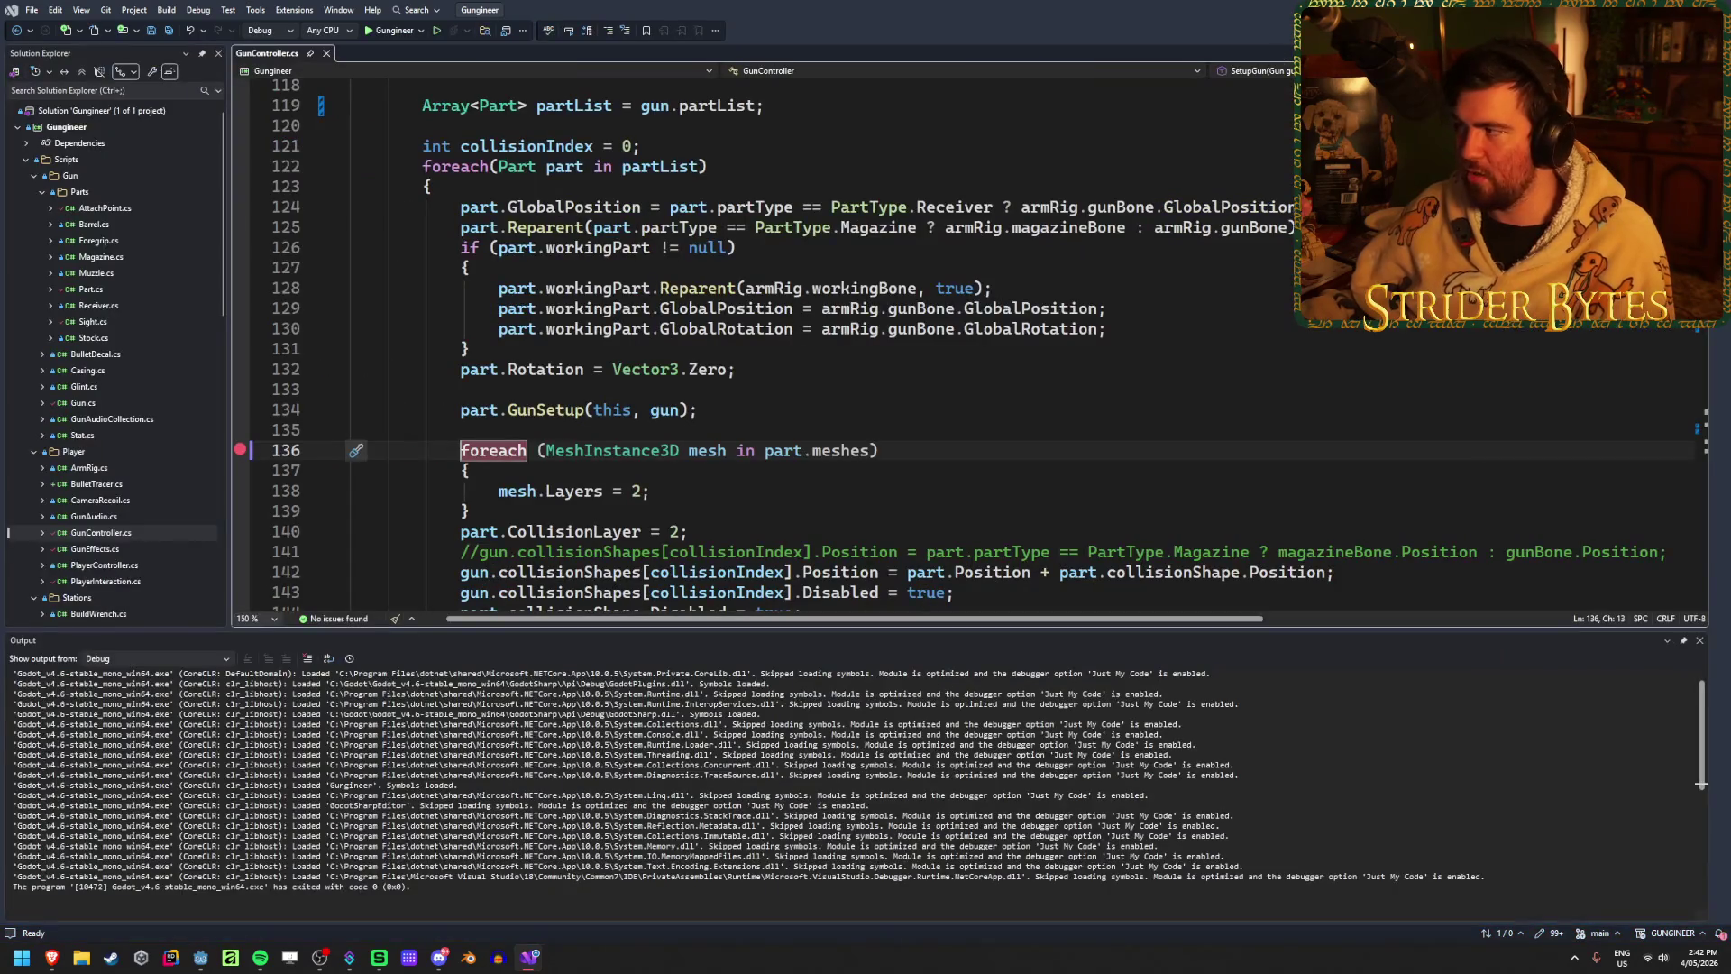
{"action": "key", "text": "alt+Tab"}
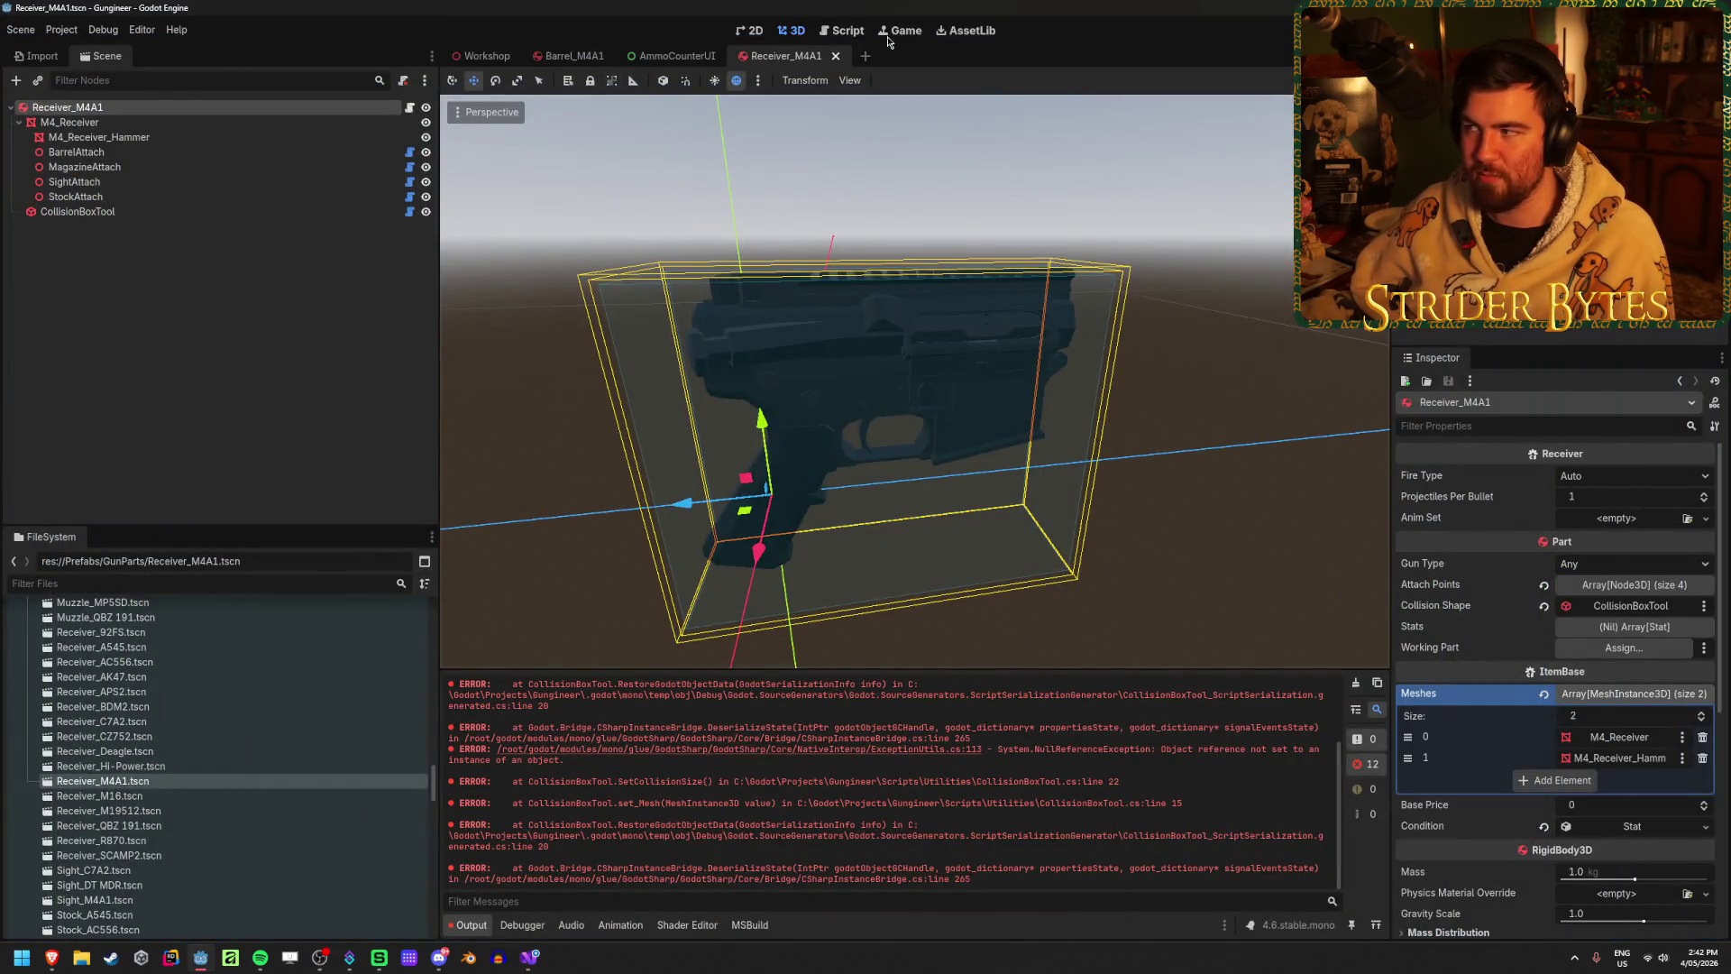
Step: Build and run Gungineer with Alt+B, then switch to the Workshop scene tab
{"action": "key", "text": "alt+b"}
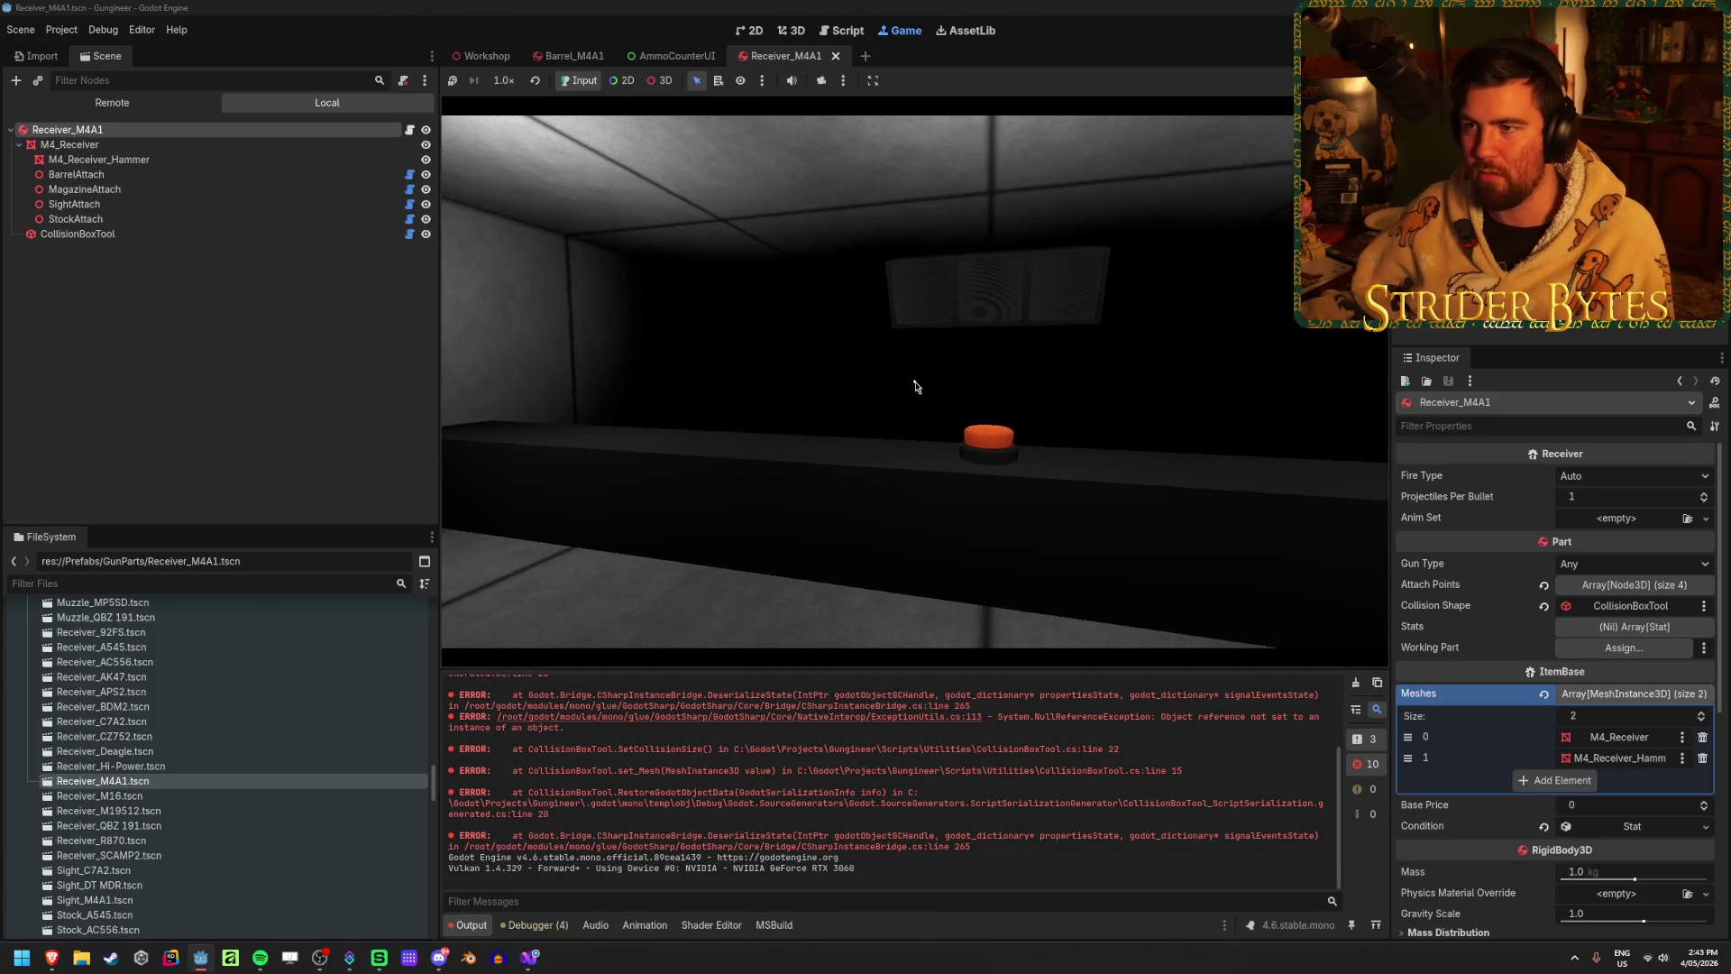
{"action": "left_click", "coordinate": [487, 56]}
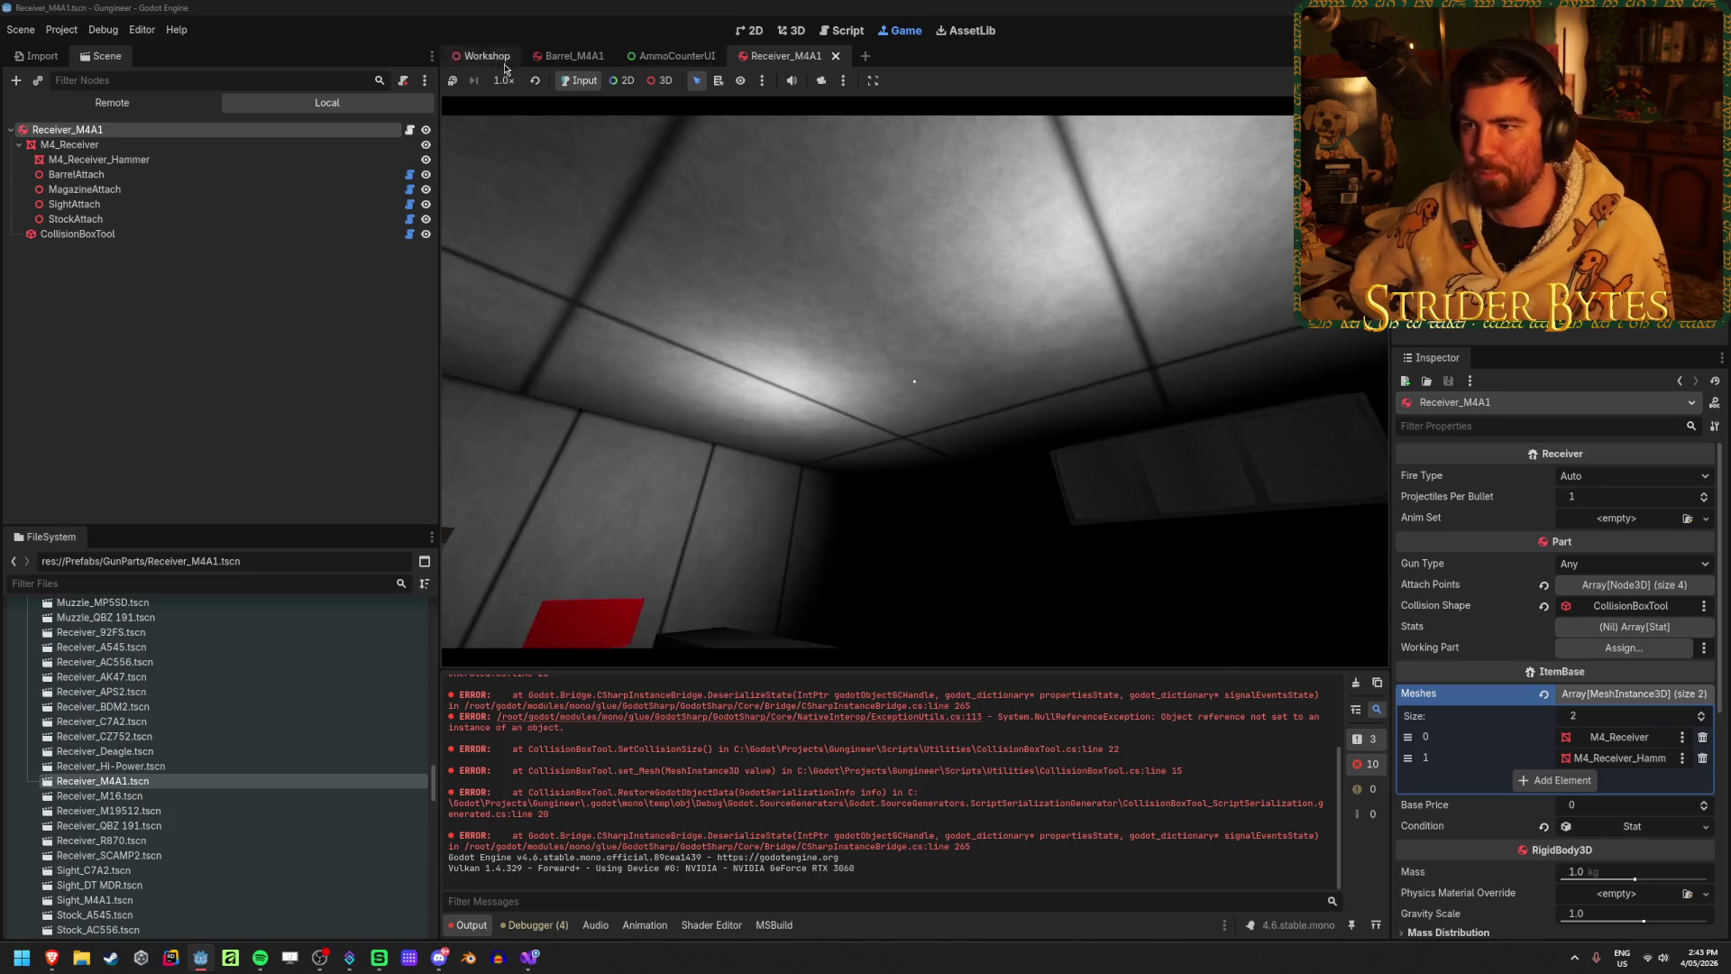
{"action": "scroll", "coordinate": [202, 192], "scroll_direction": "down", "scroll_amount": 5}
{"action": "left_click", "coordinate": [111, 102]}
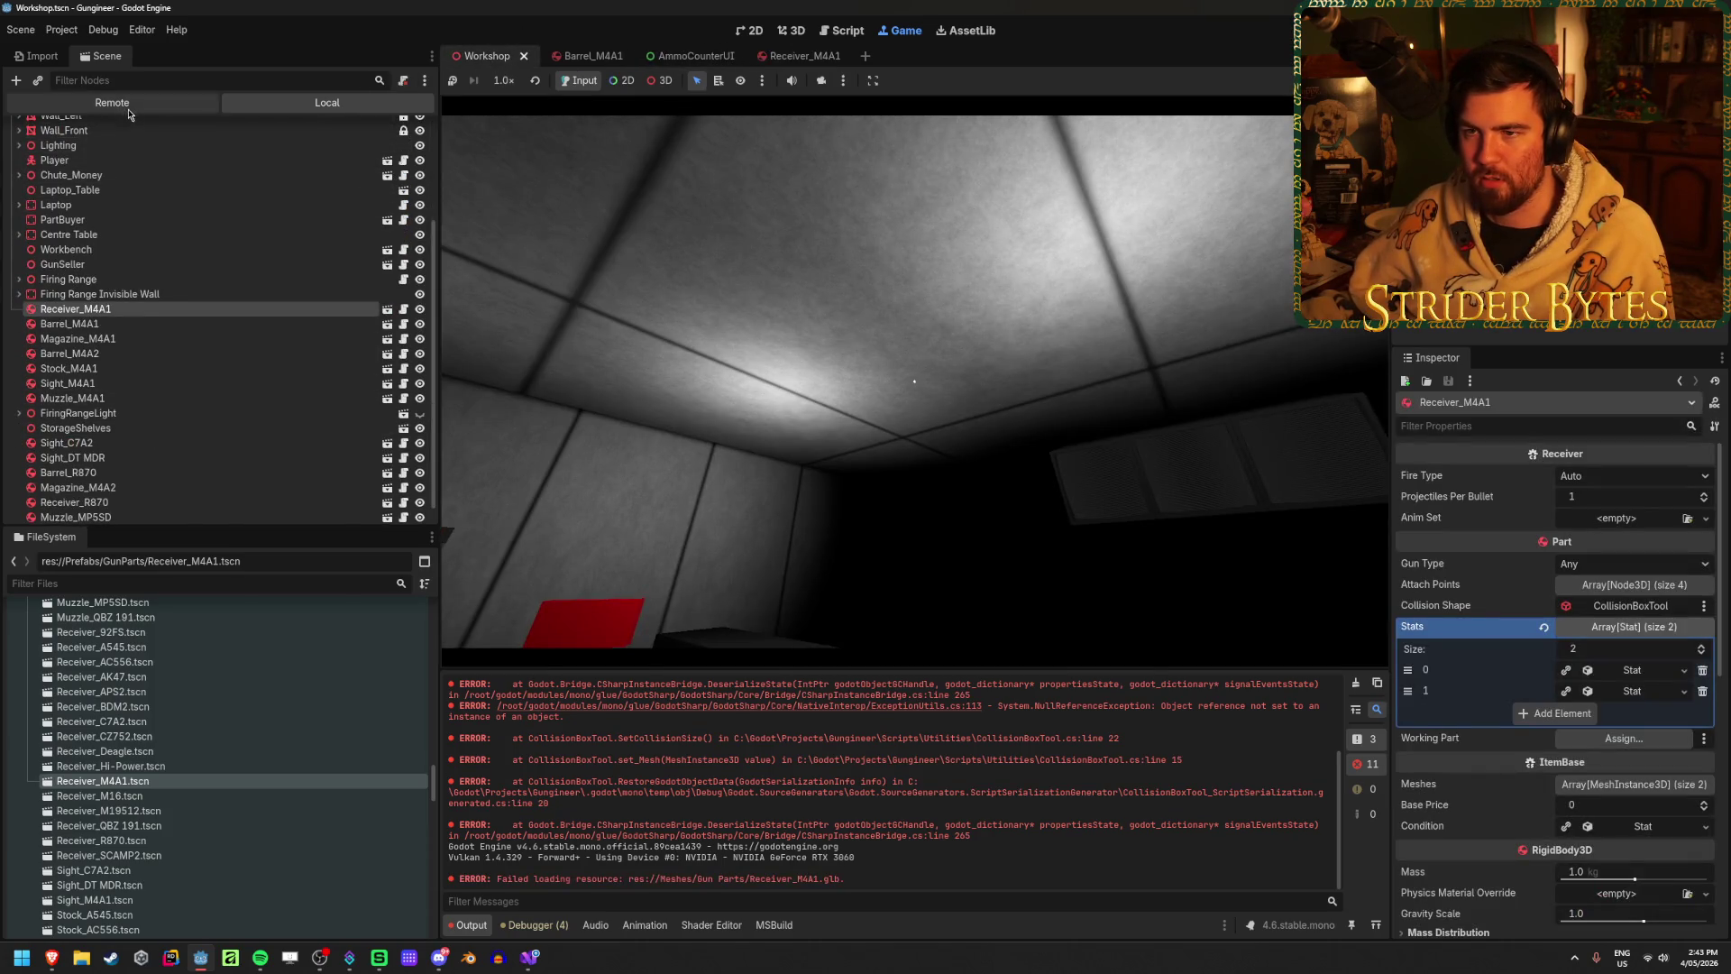
Step: Expand the Workshop and Player nodes in the live remote scene tree
{"action": "left_click", "coordinate": [21, 174]}
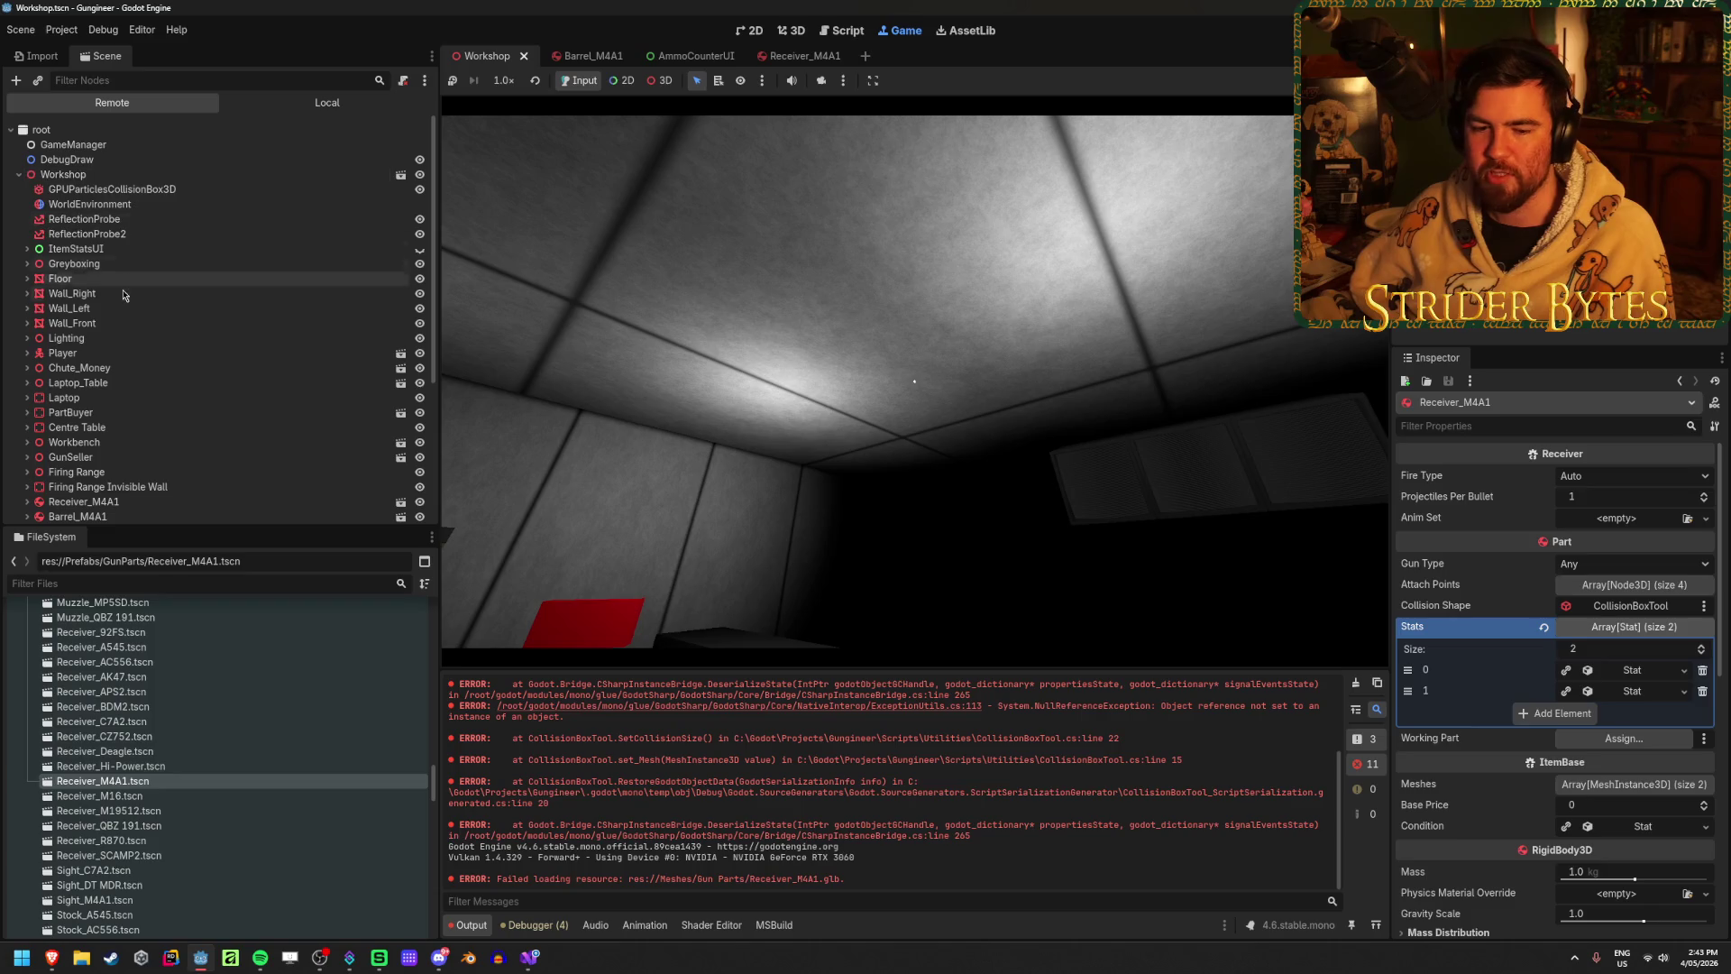
{"action": "scroll", "coordinate": [147, 331], "scroll_direction": "down", "scroll_amount": 5}
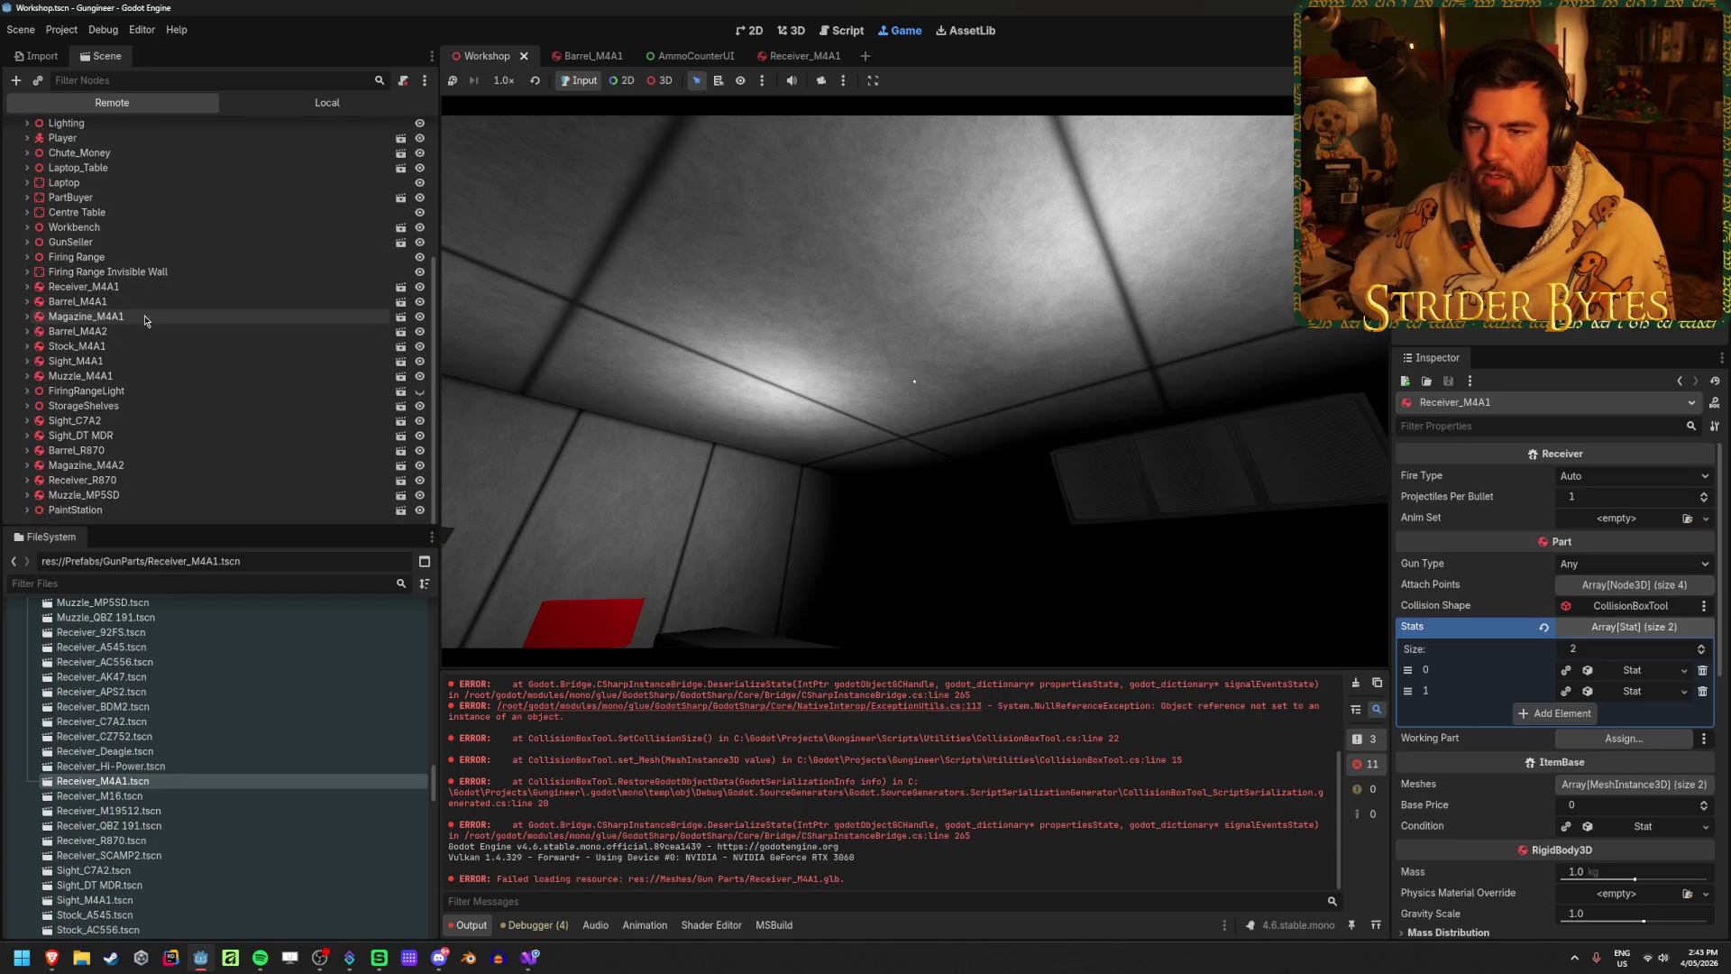
{"action": "left_click", "coordinate": [914, 381]}
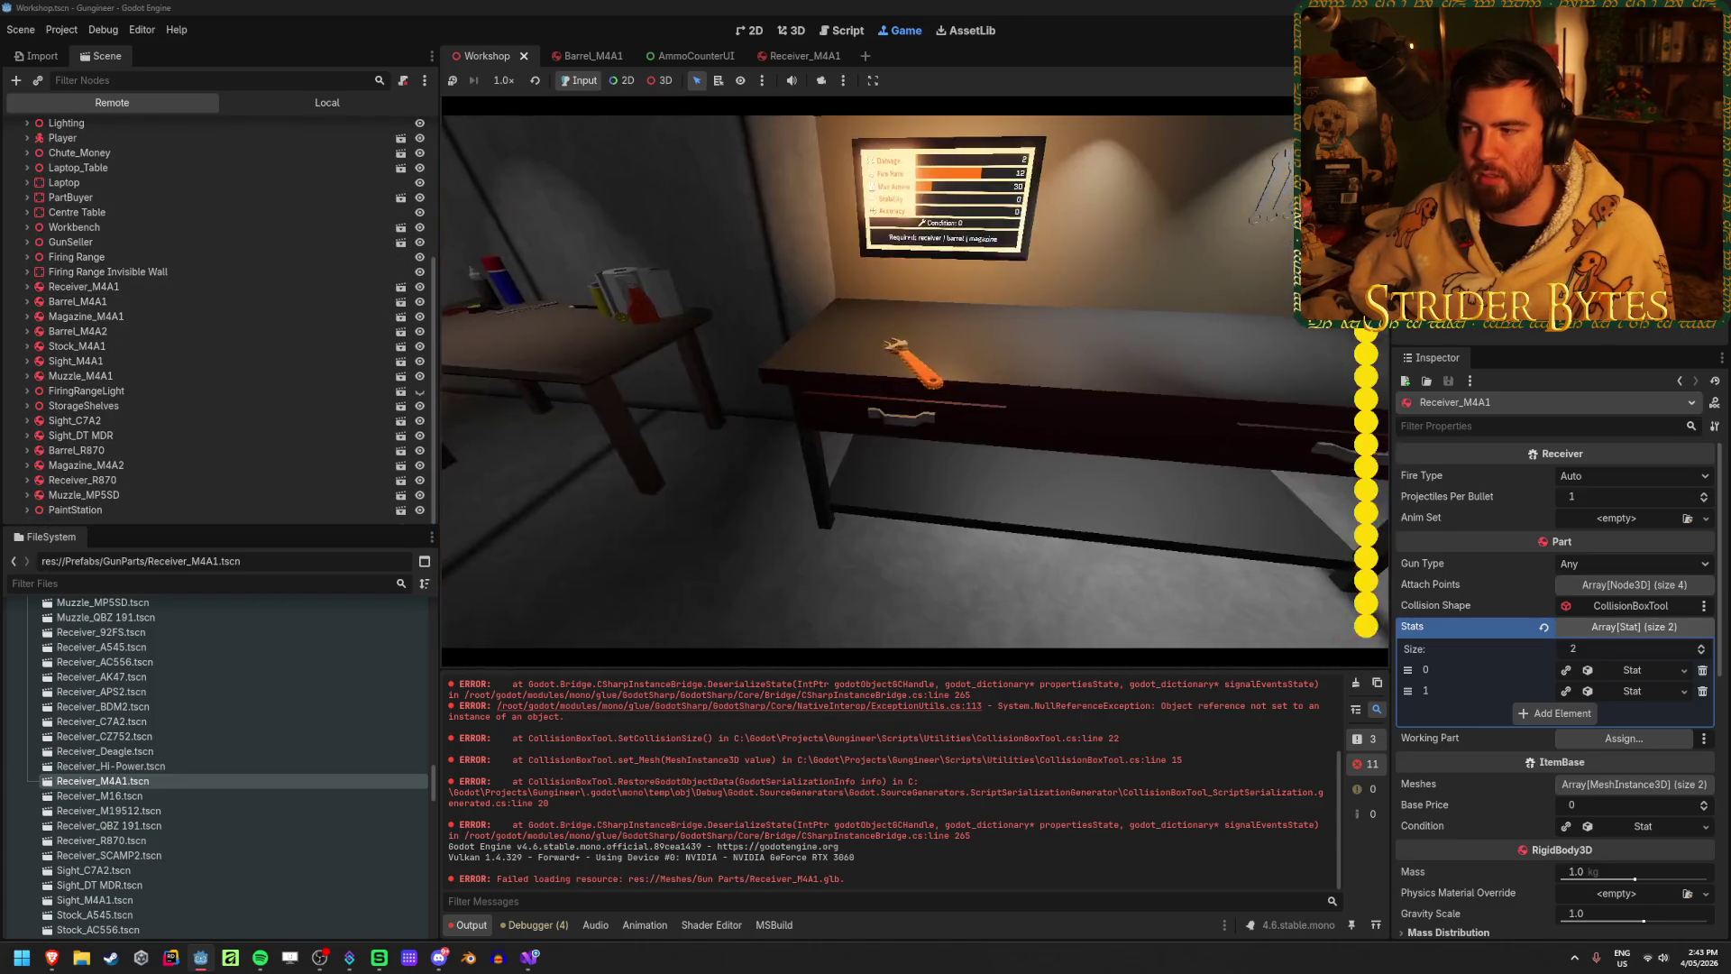
{"action": "scroll", "coordinate": [67, 284], "scroll_direction": "up", "scroll_amount": 3}
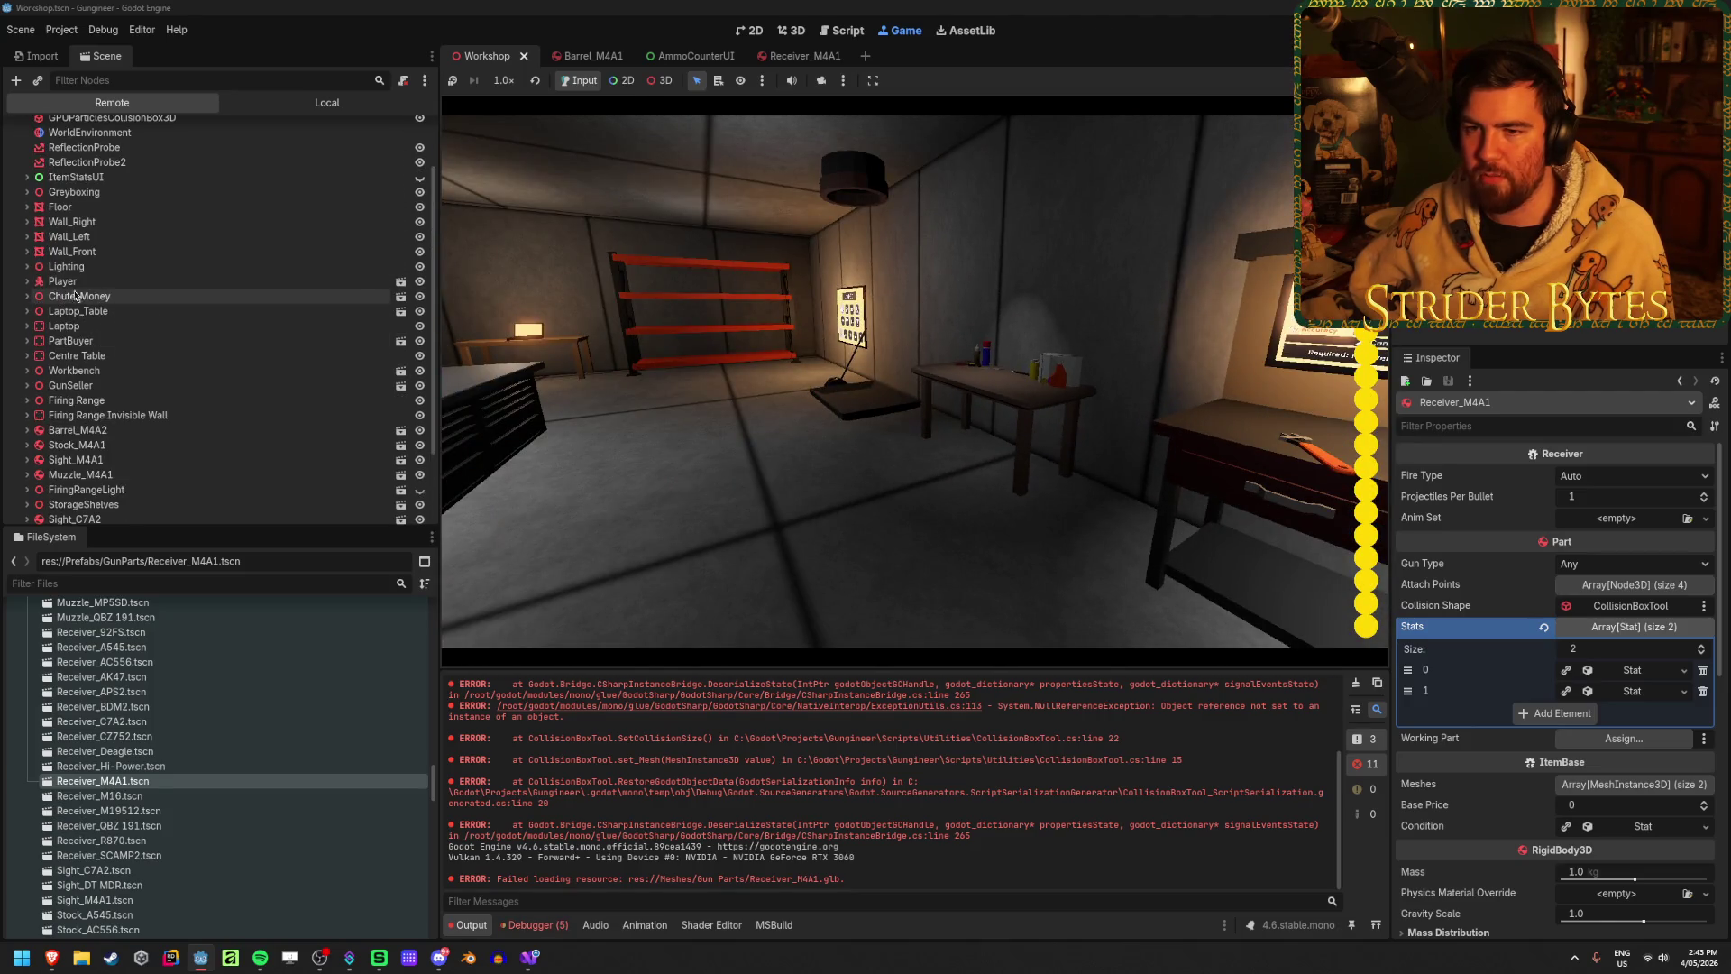
{"action": "left_click", "coordinate": [101, 282]}
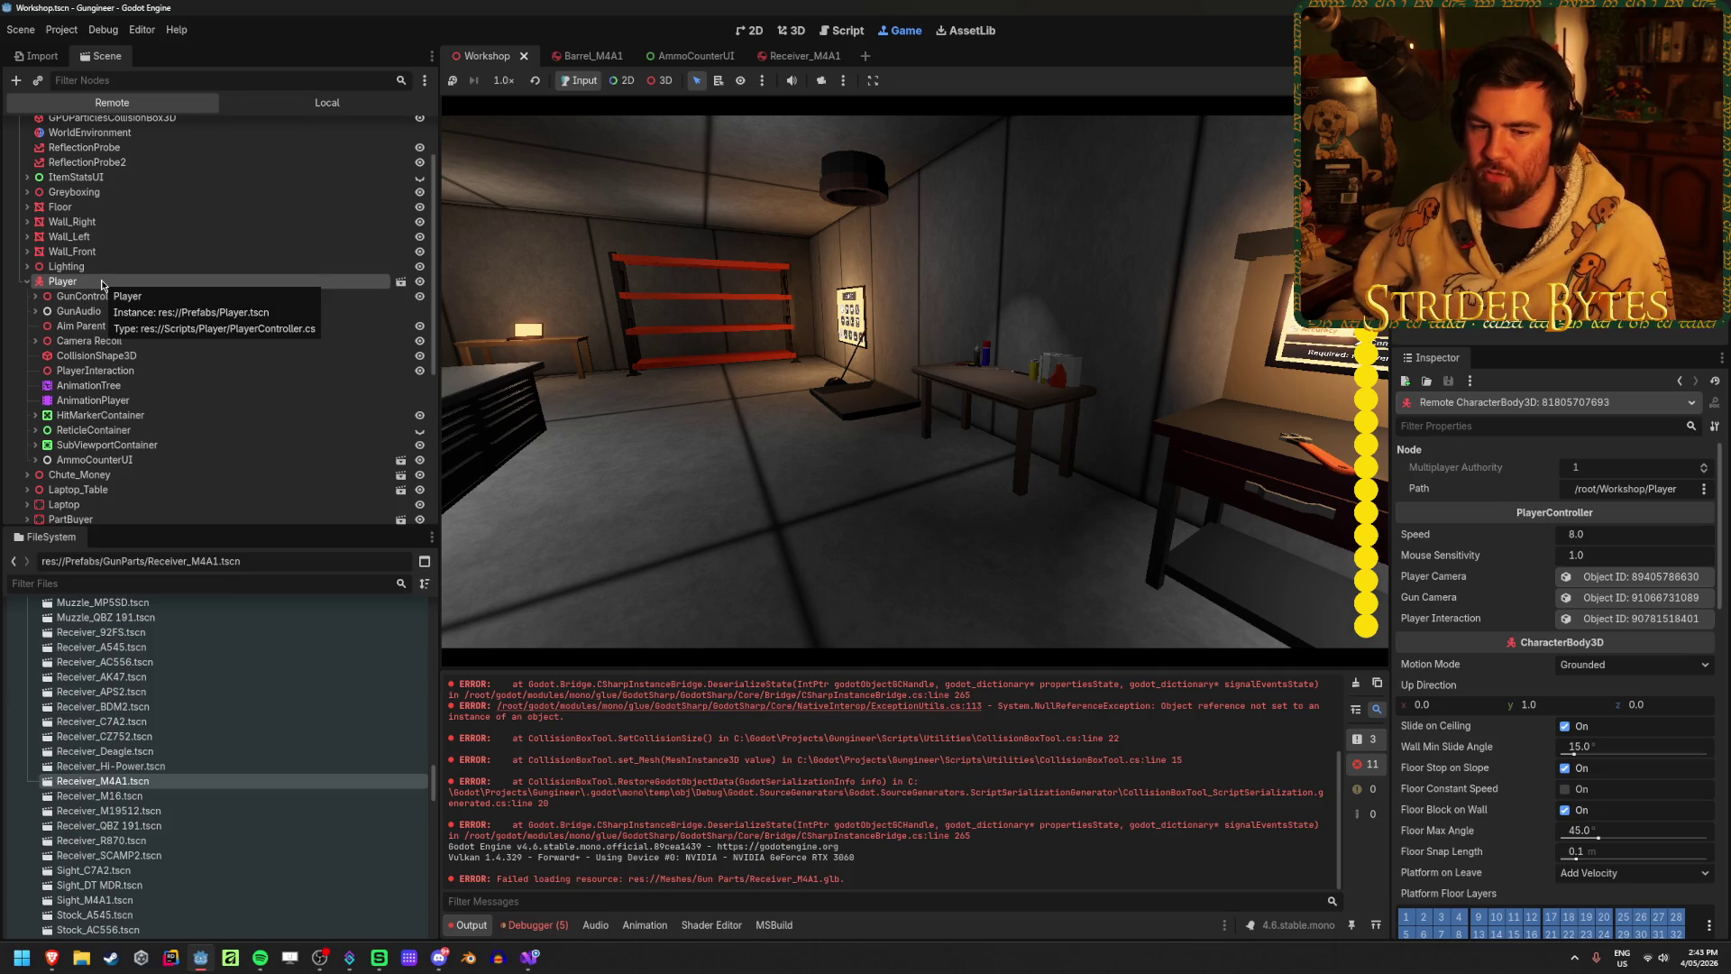
{"action": "left_click", "coordinate": [901, 378]}
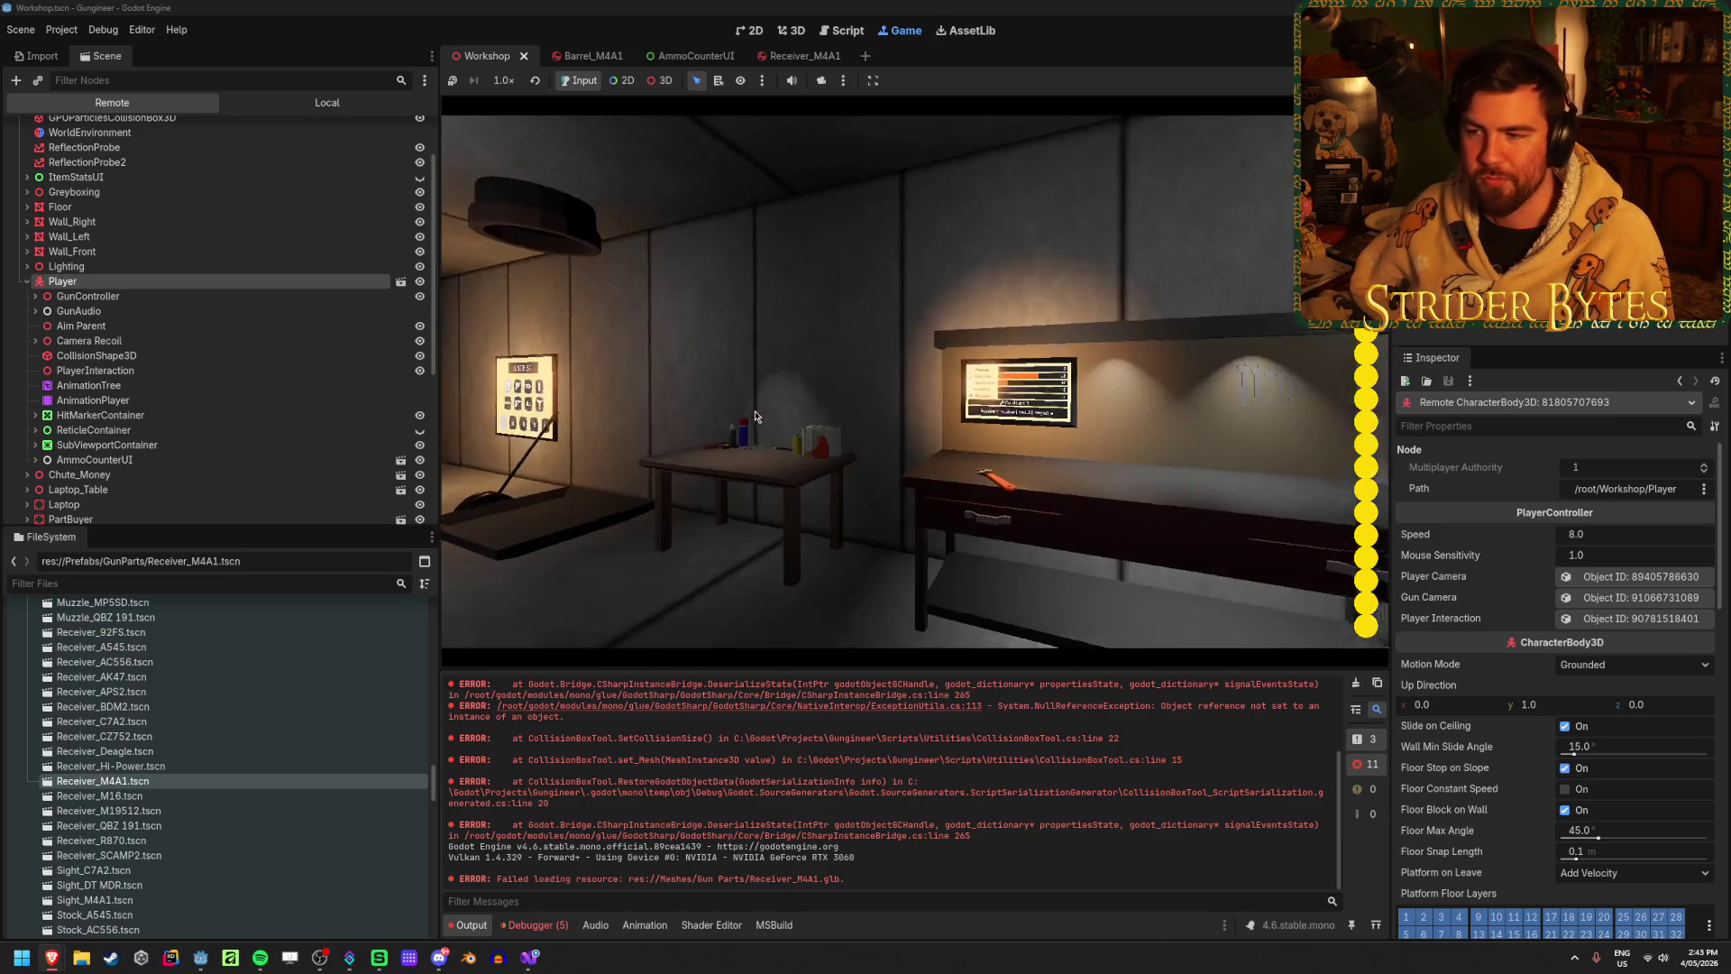
Step: Expand Camera Recoil, Player Camera, Gun Holder, Gun Aiming, Gun Recoil and the LVAA rig
{"action": "left_click", "coordinate": [35, 341]}
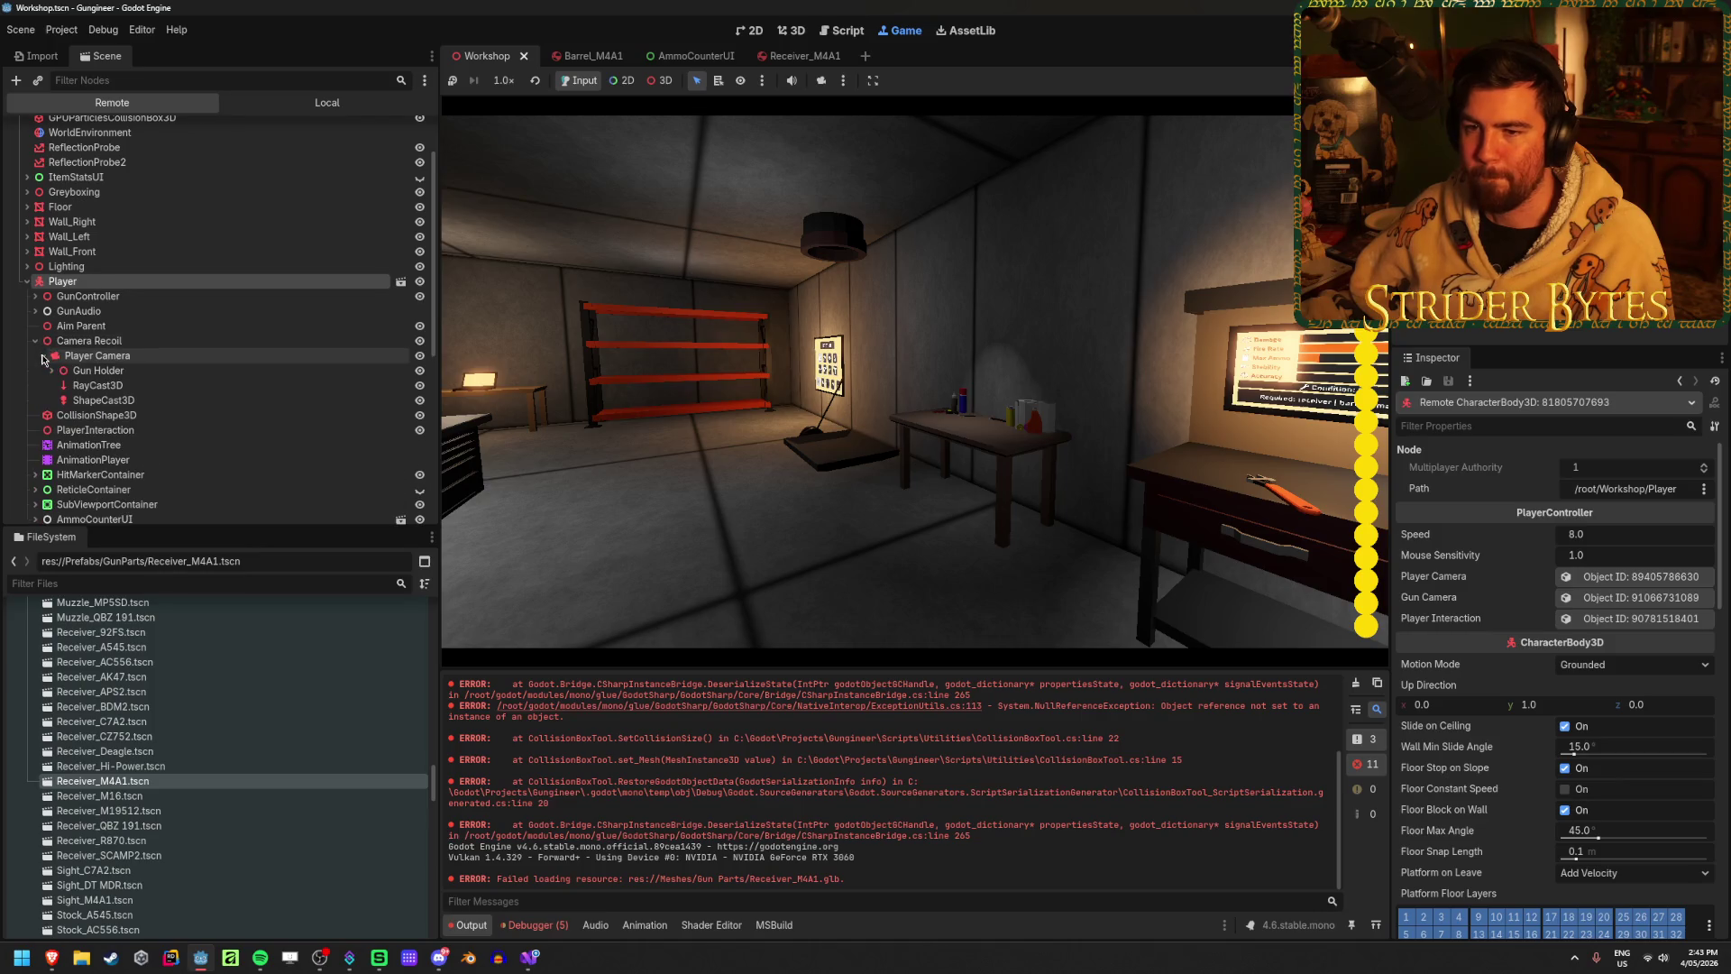
{"action": "left_click", "coordinate": [44, 355]}
{"action": "left_click", "coordinate": [51, 371]}
{"action": "left_click", "coordinate": [60, 385]}
{"action": "left_click", "coordinate": [68, 400]}
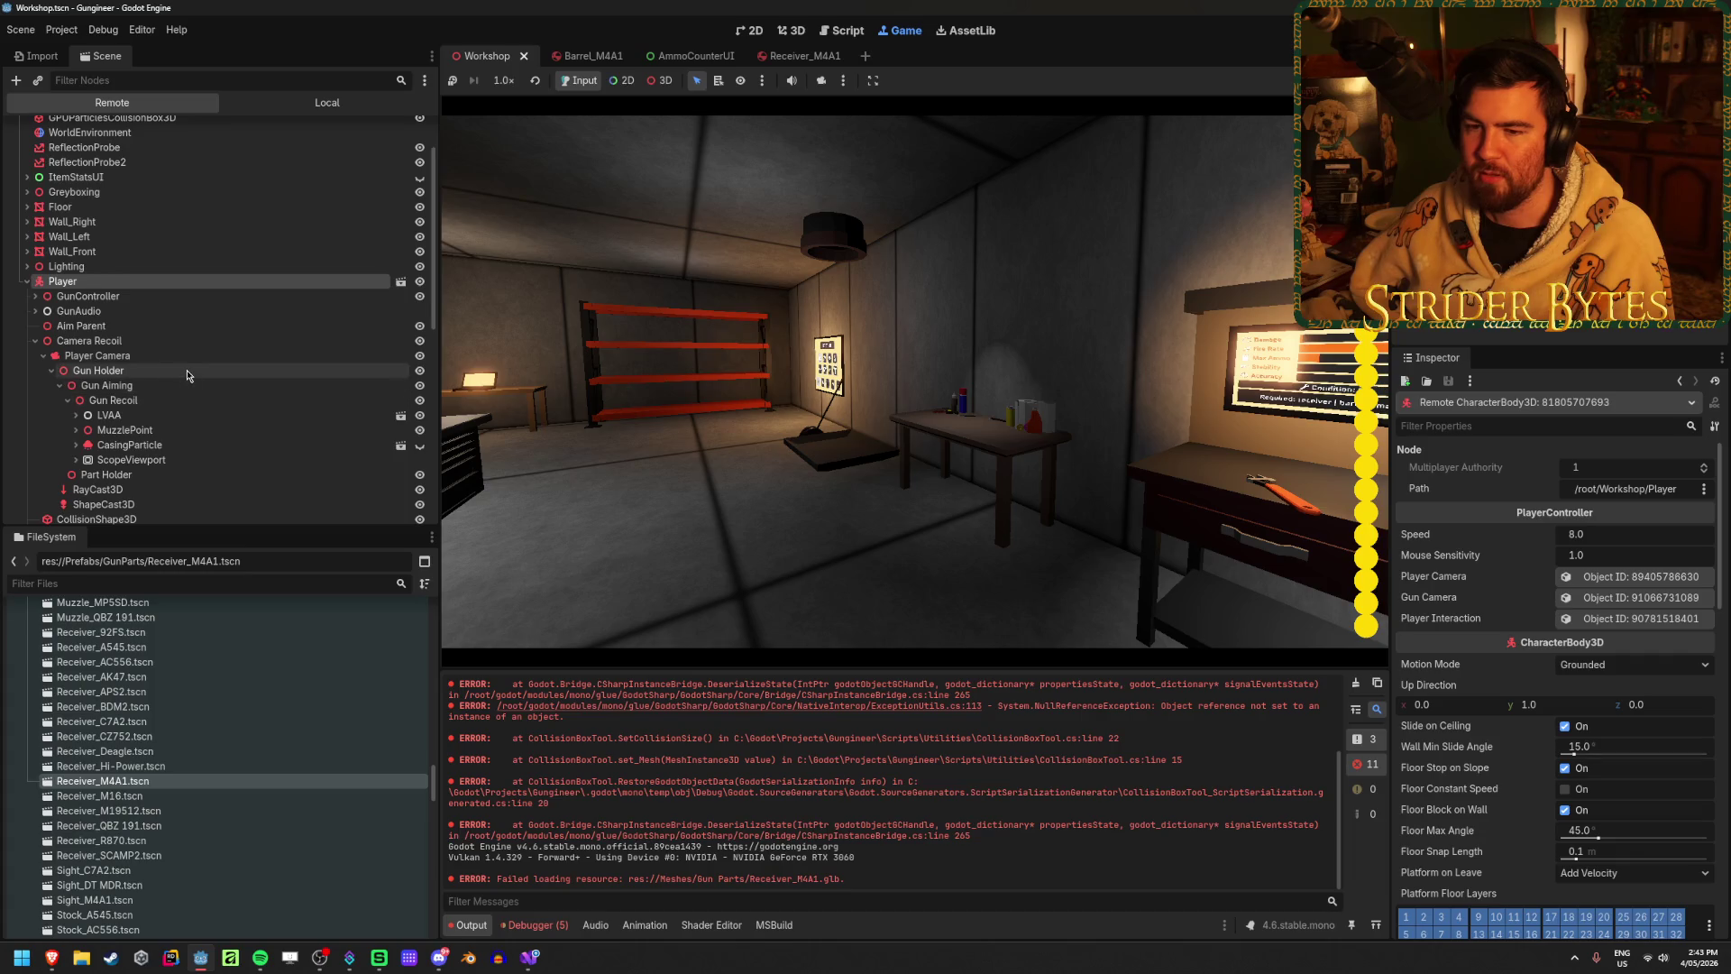
{"action": "scroll", "coordinate": [117, 383], "scroll_direction": "down", "scroll_amount": 1}
{"action": "left_click", "coordinate": [76, 365]}
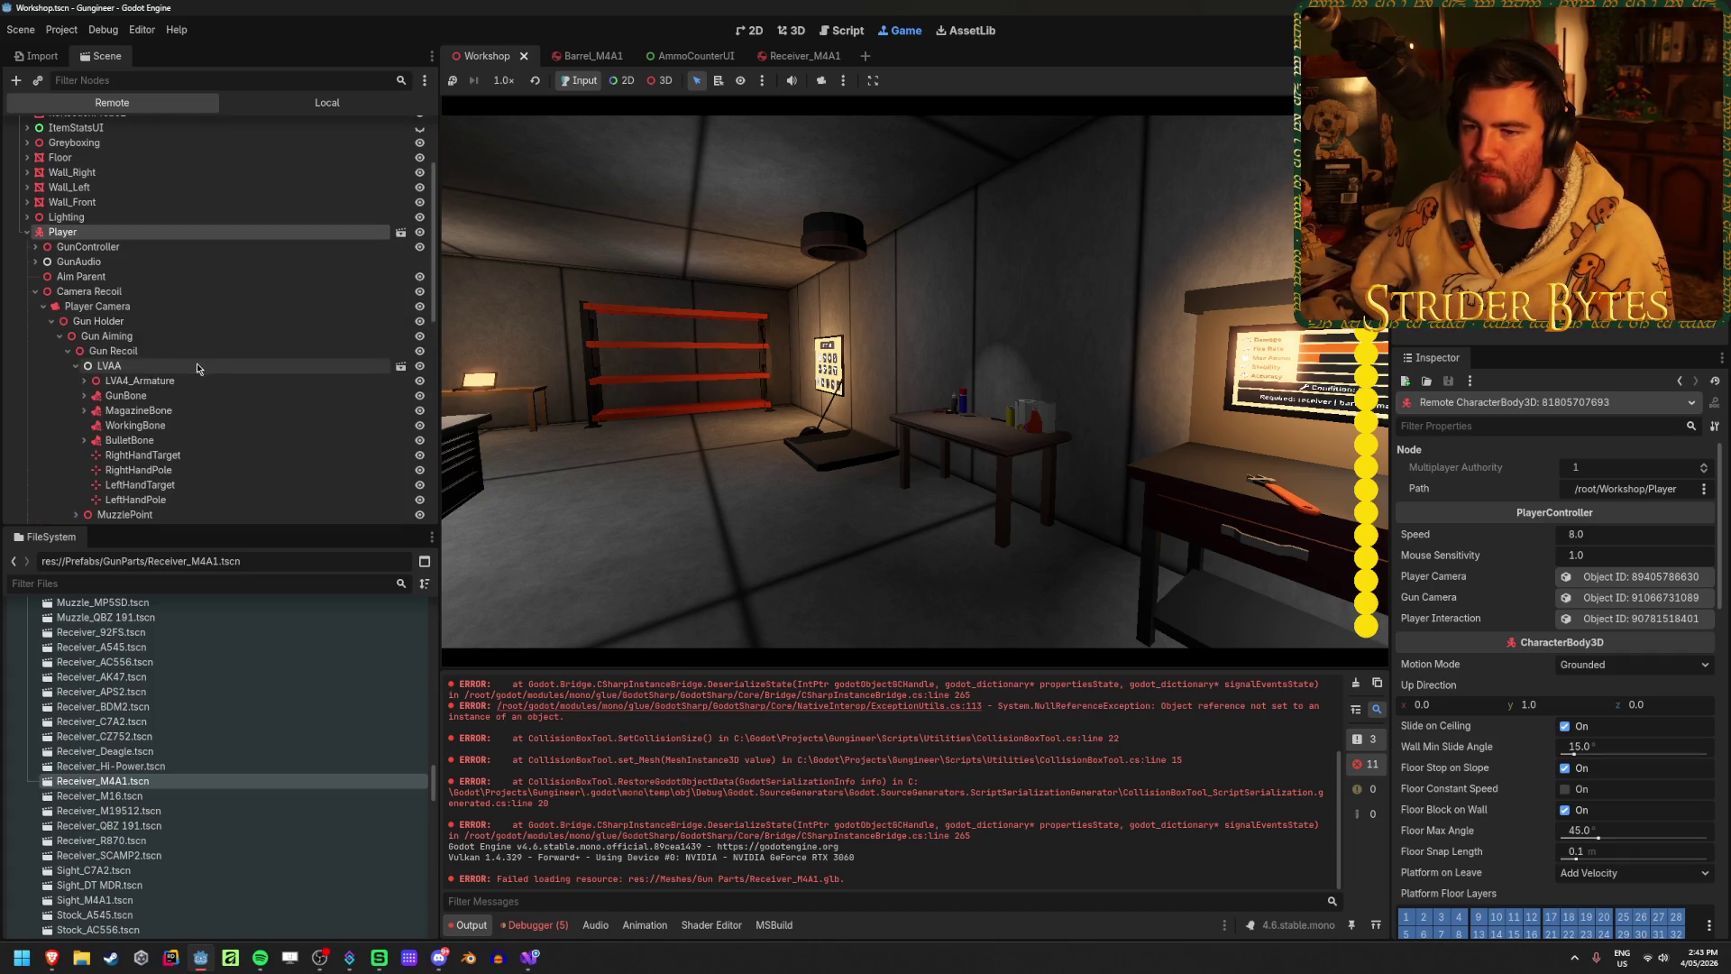
{"action": "scroll", "coordinate": [171, 378], "scroll_direction": "down", "scroll_amount": 2}
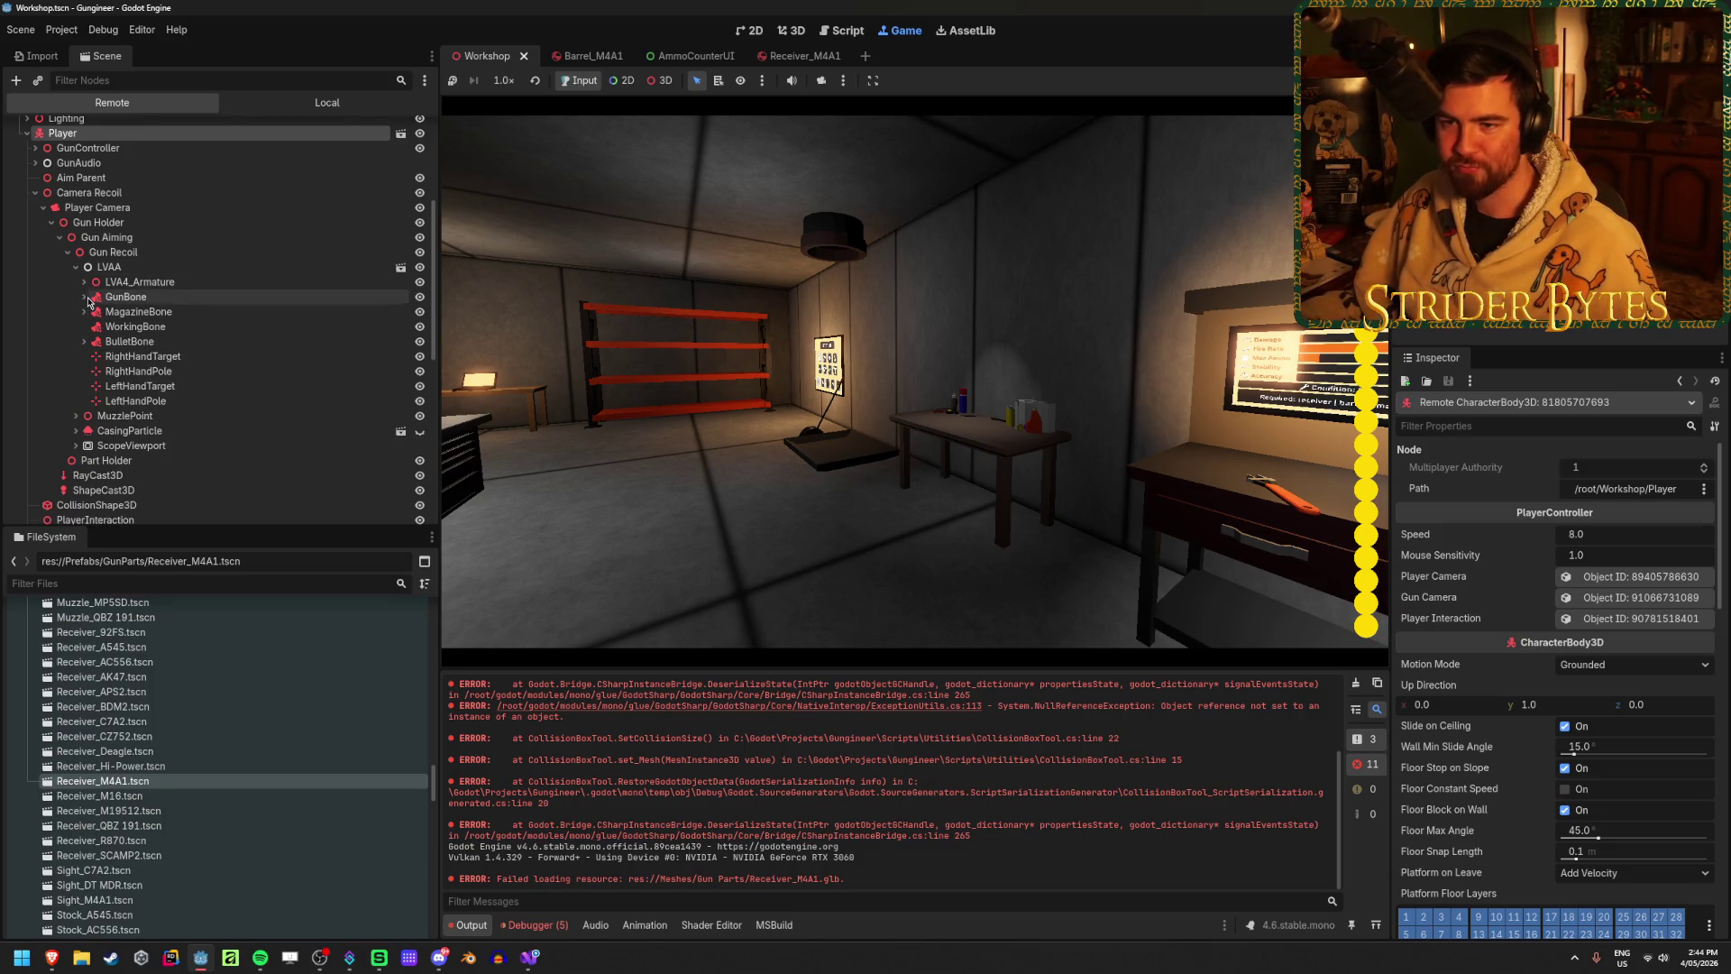
{"action": "left_click", "coordinate": [84, 297]}
{"action": "left_click", "coordinate": [225, 386]}
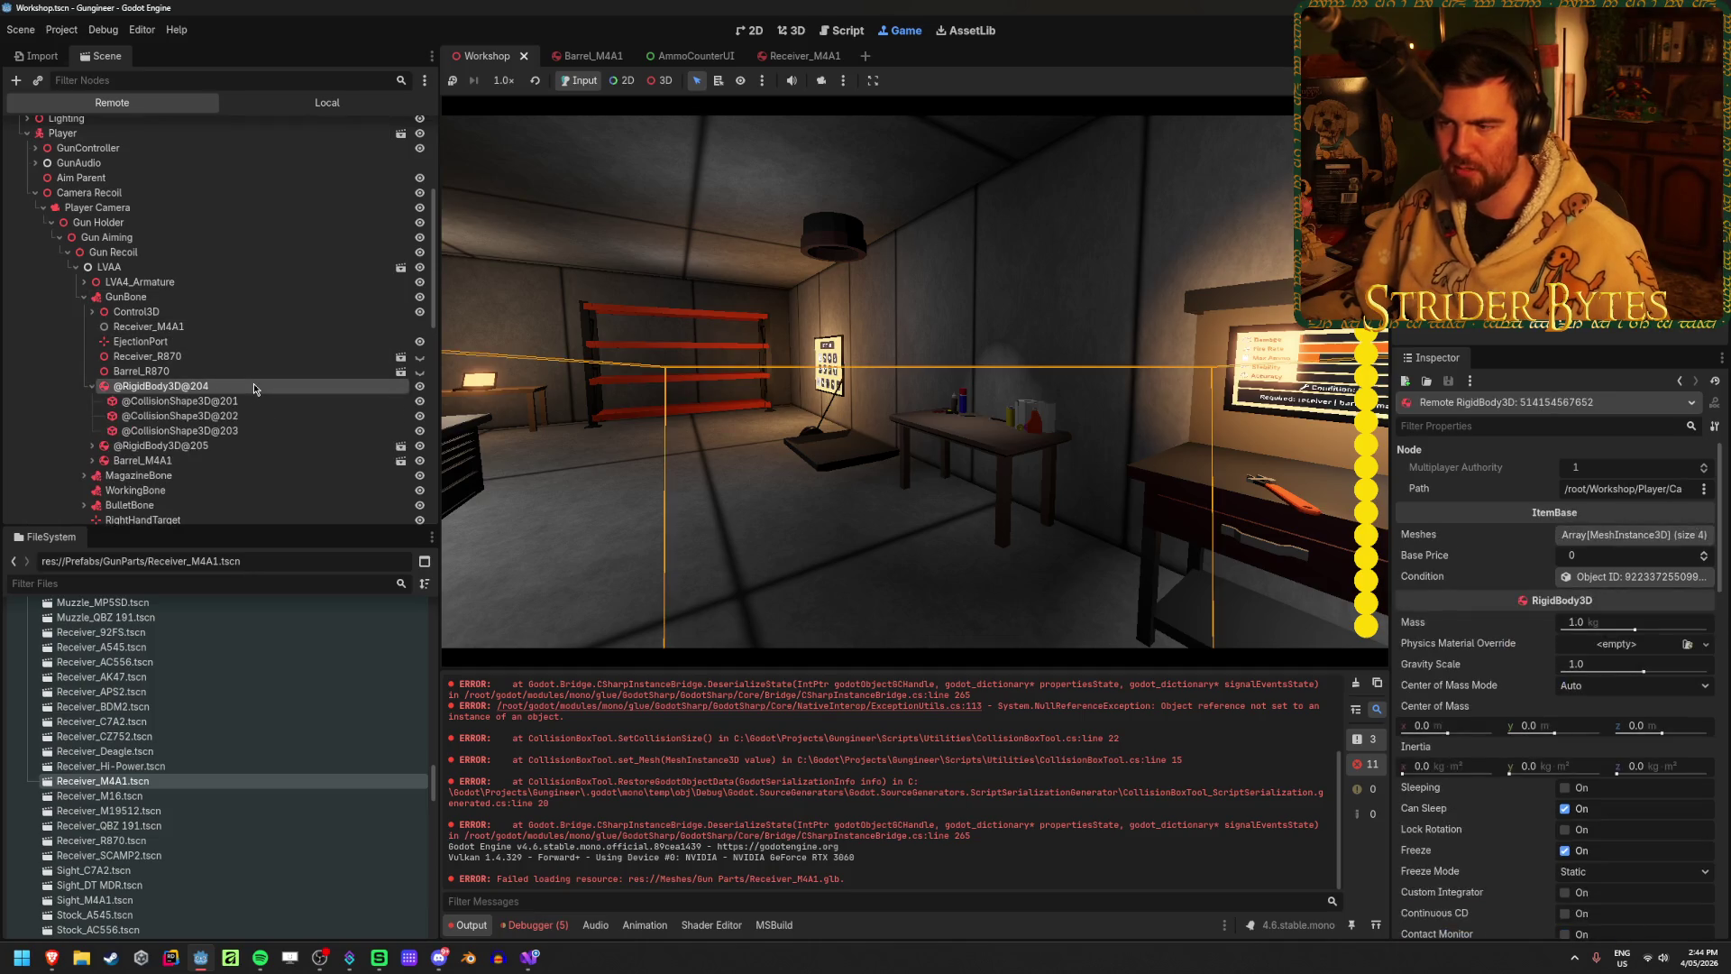
{"action": "left_click", "coordinate": [162, 445]}
{"action": "left_click", "coordinate": [172, 492]}
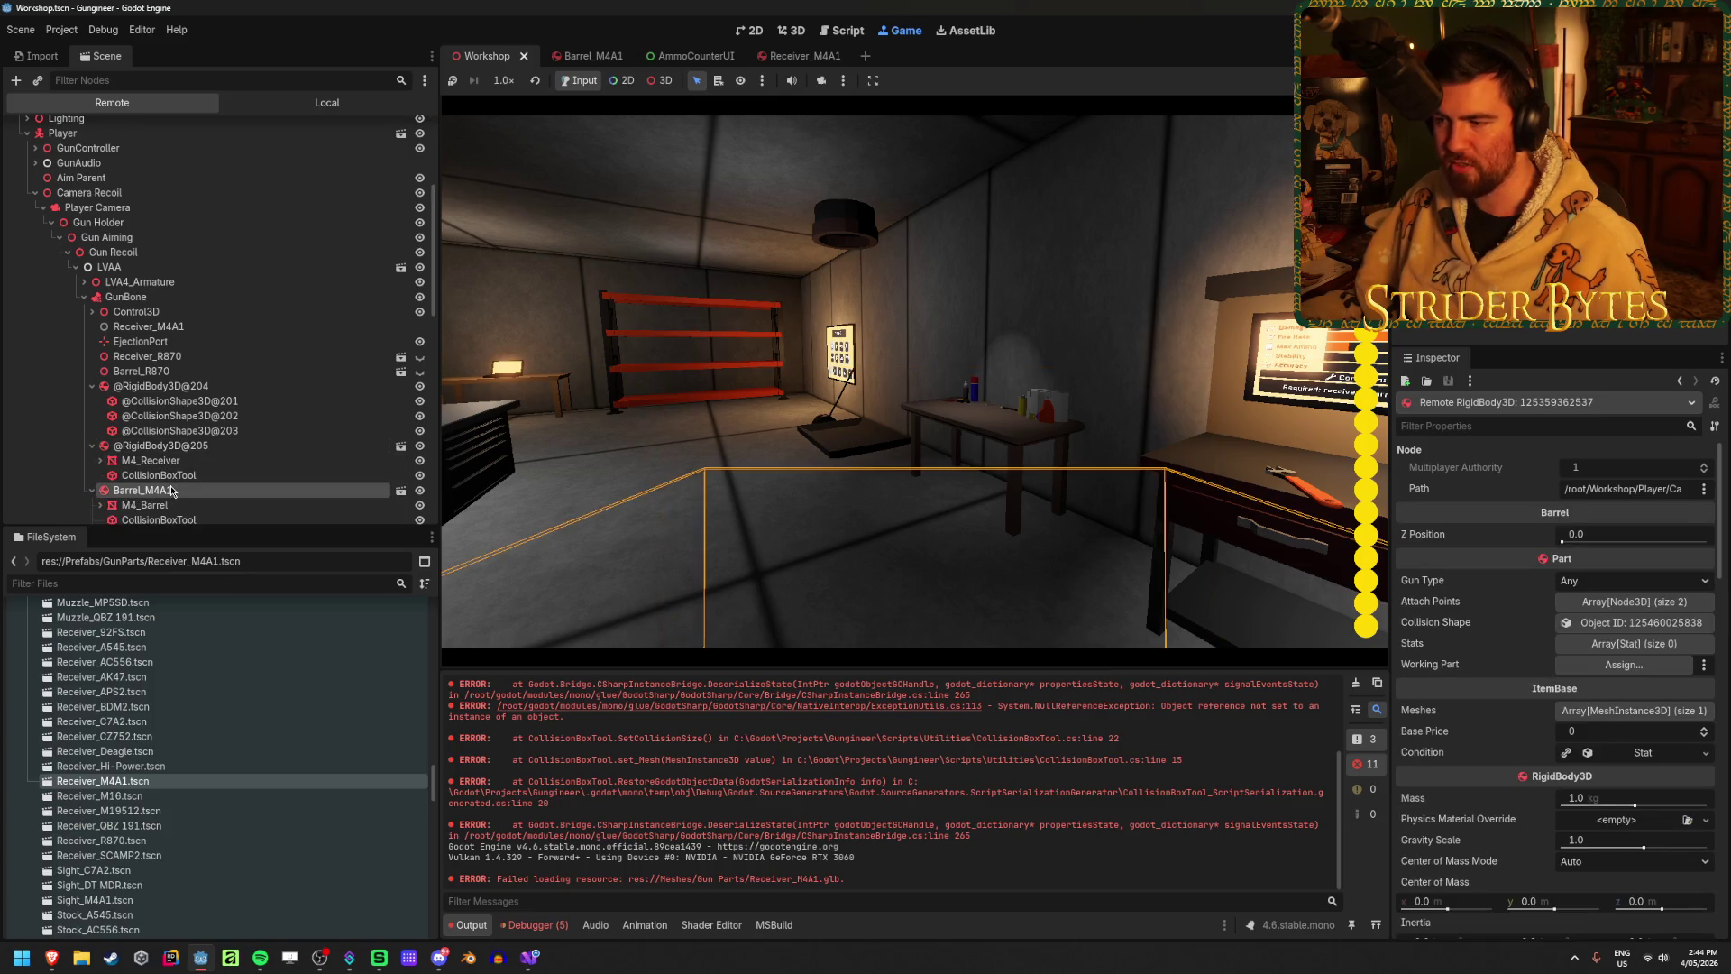
{"action": "left_click", "coordinate": [162, 392]}
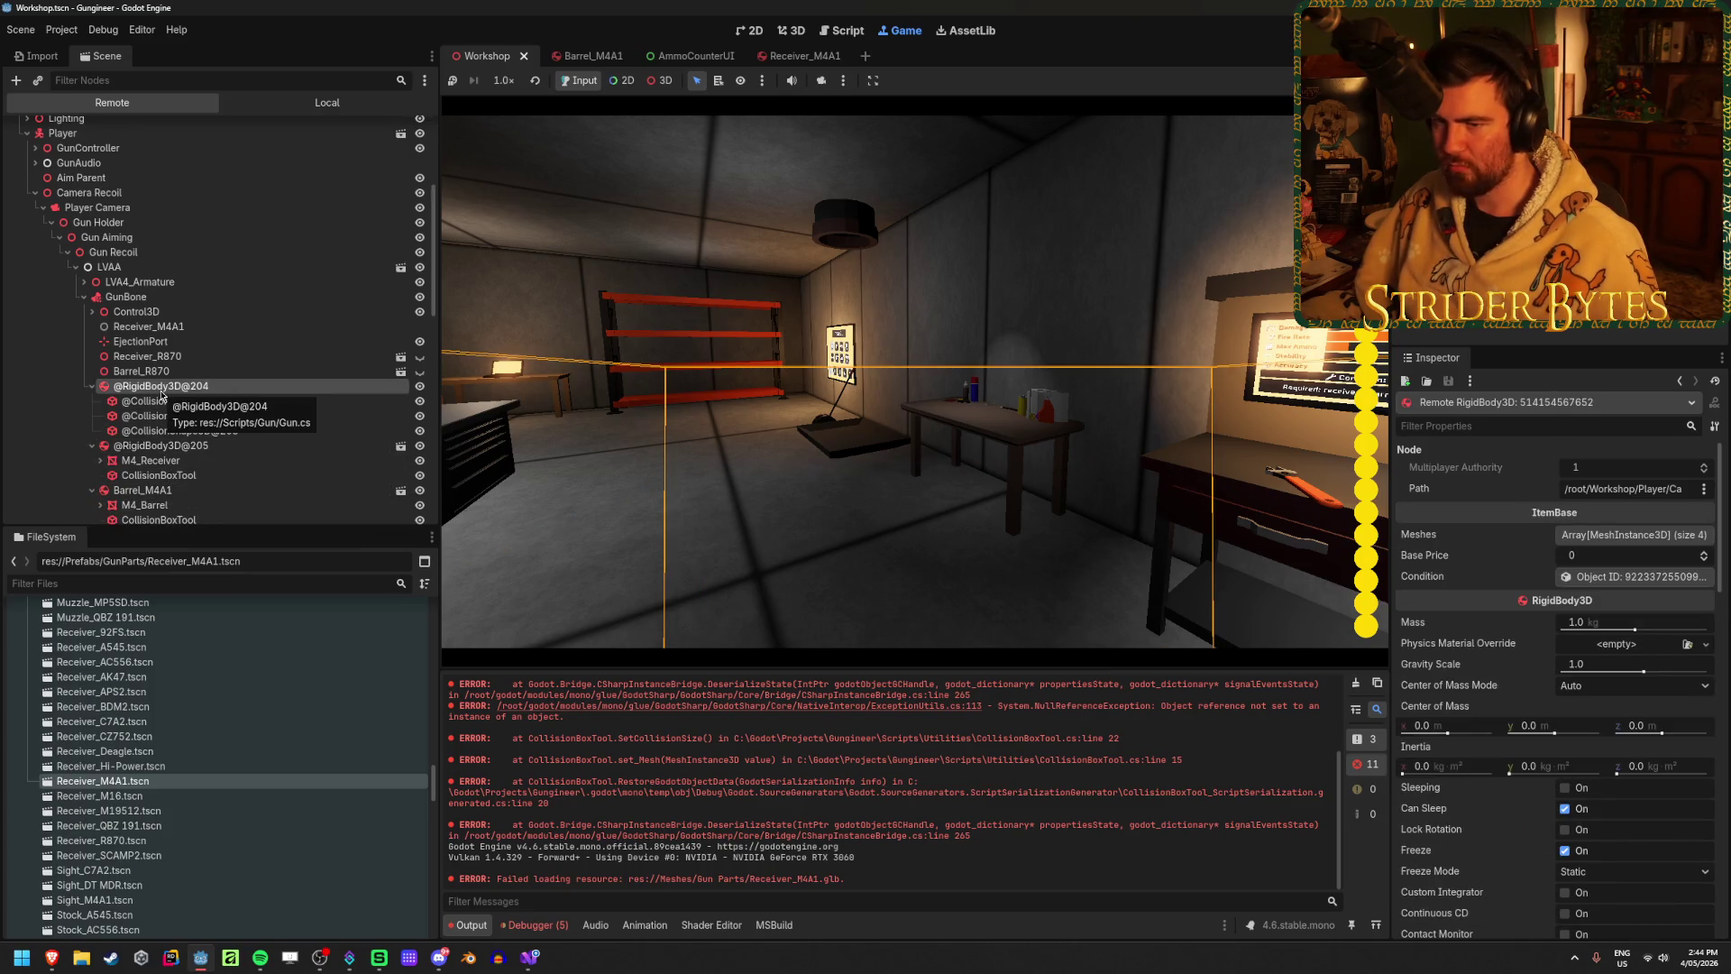
{"action": "left_click", "coordinate": [162, 297]}
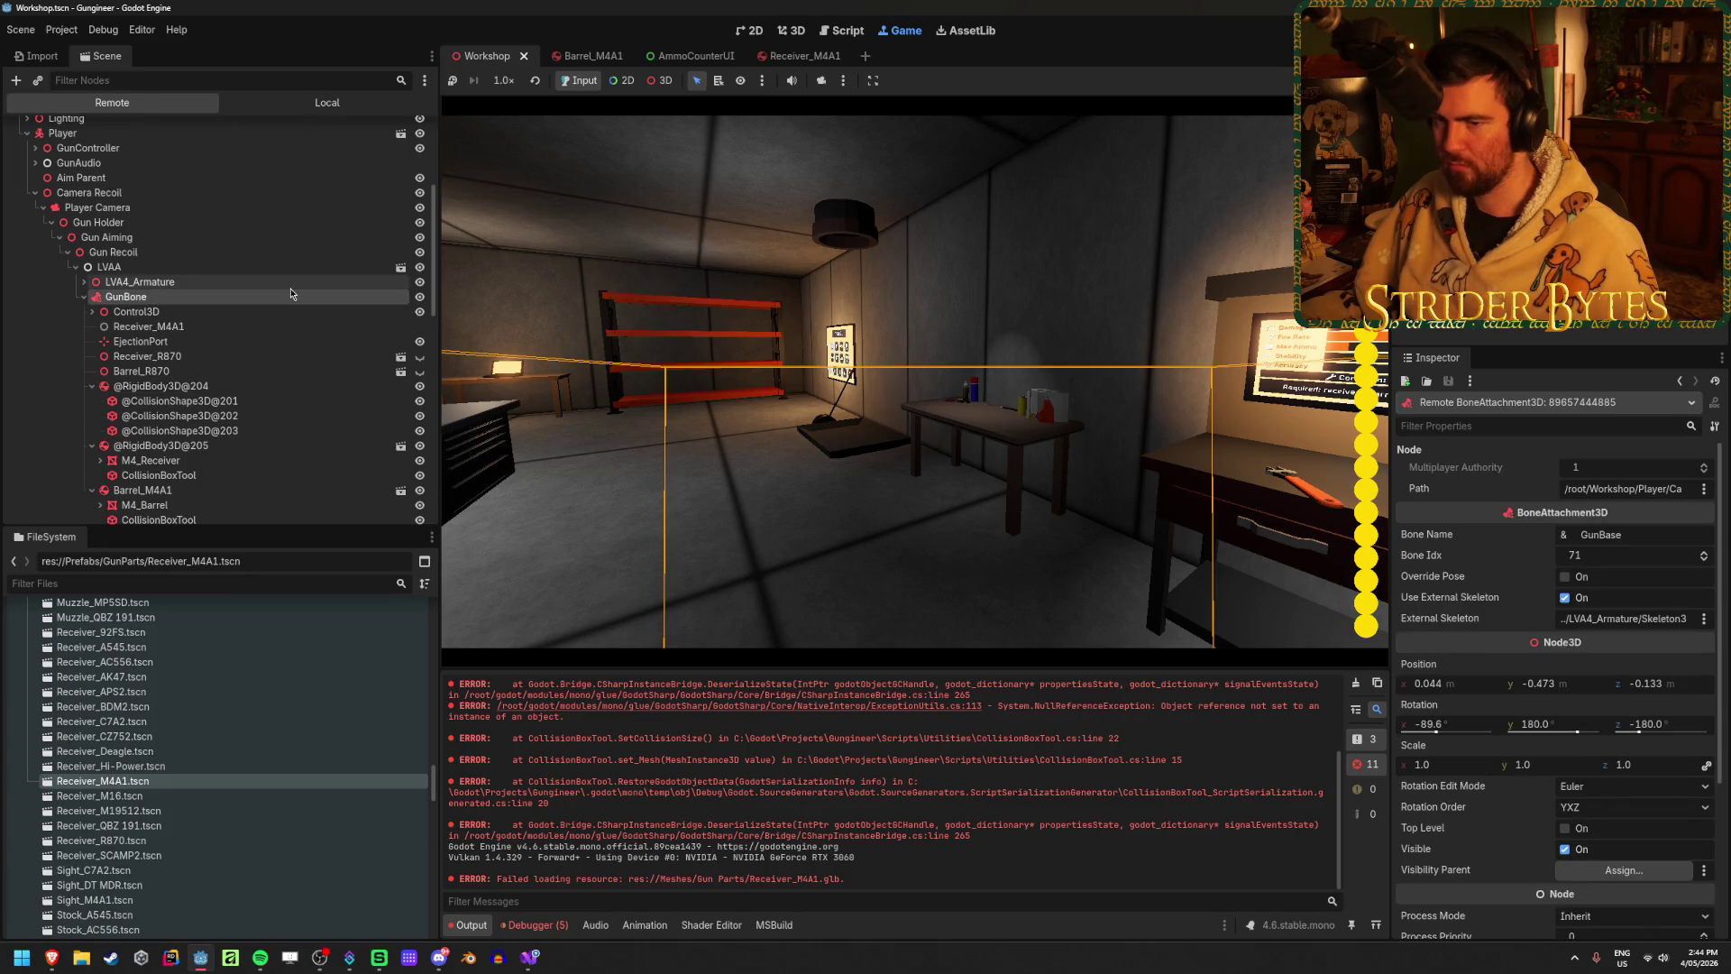
{"action": "left_click", "coordinate": [1012, 414]}
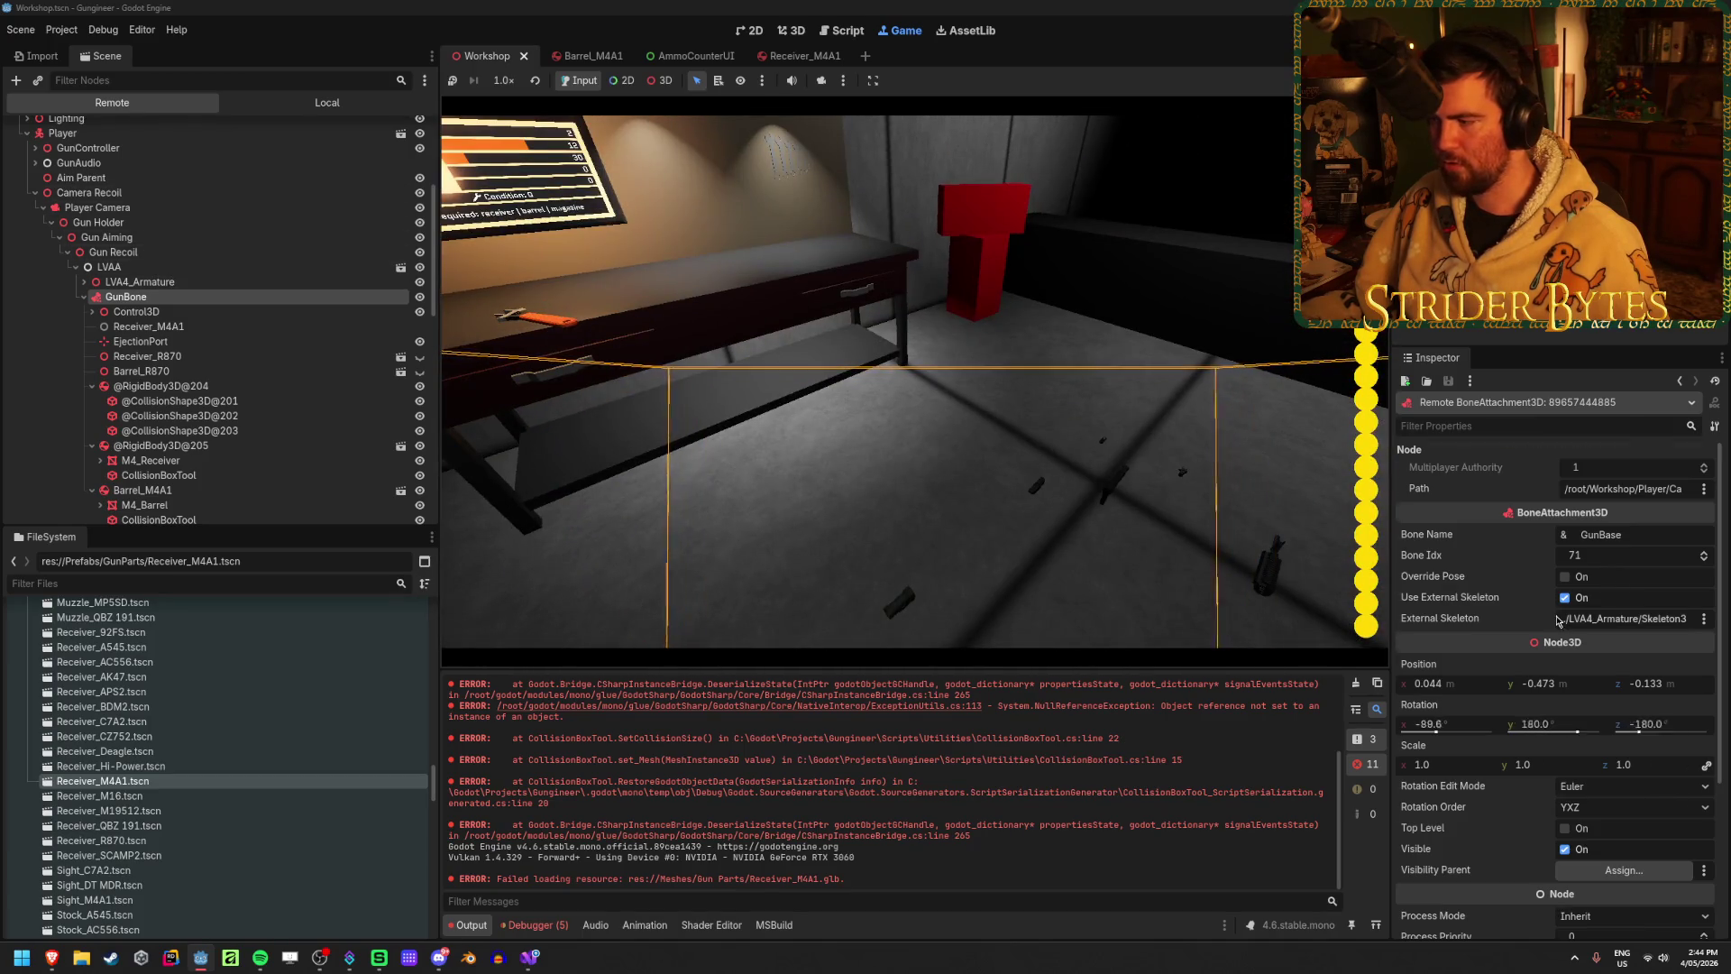
{"action": "scroll", "coordinate": [1581, 585], "scroll_direction": "down", "scroll_amount": 3}
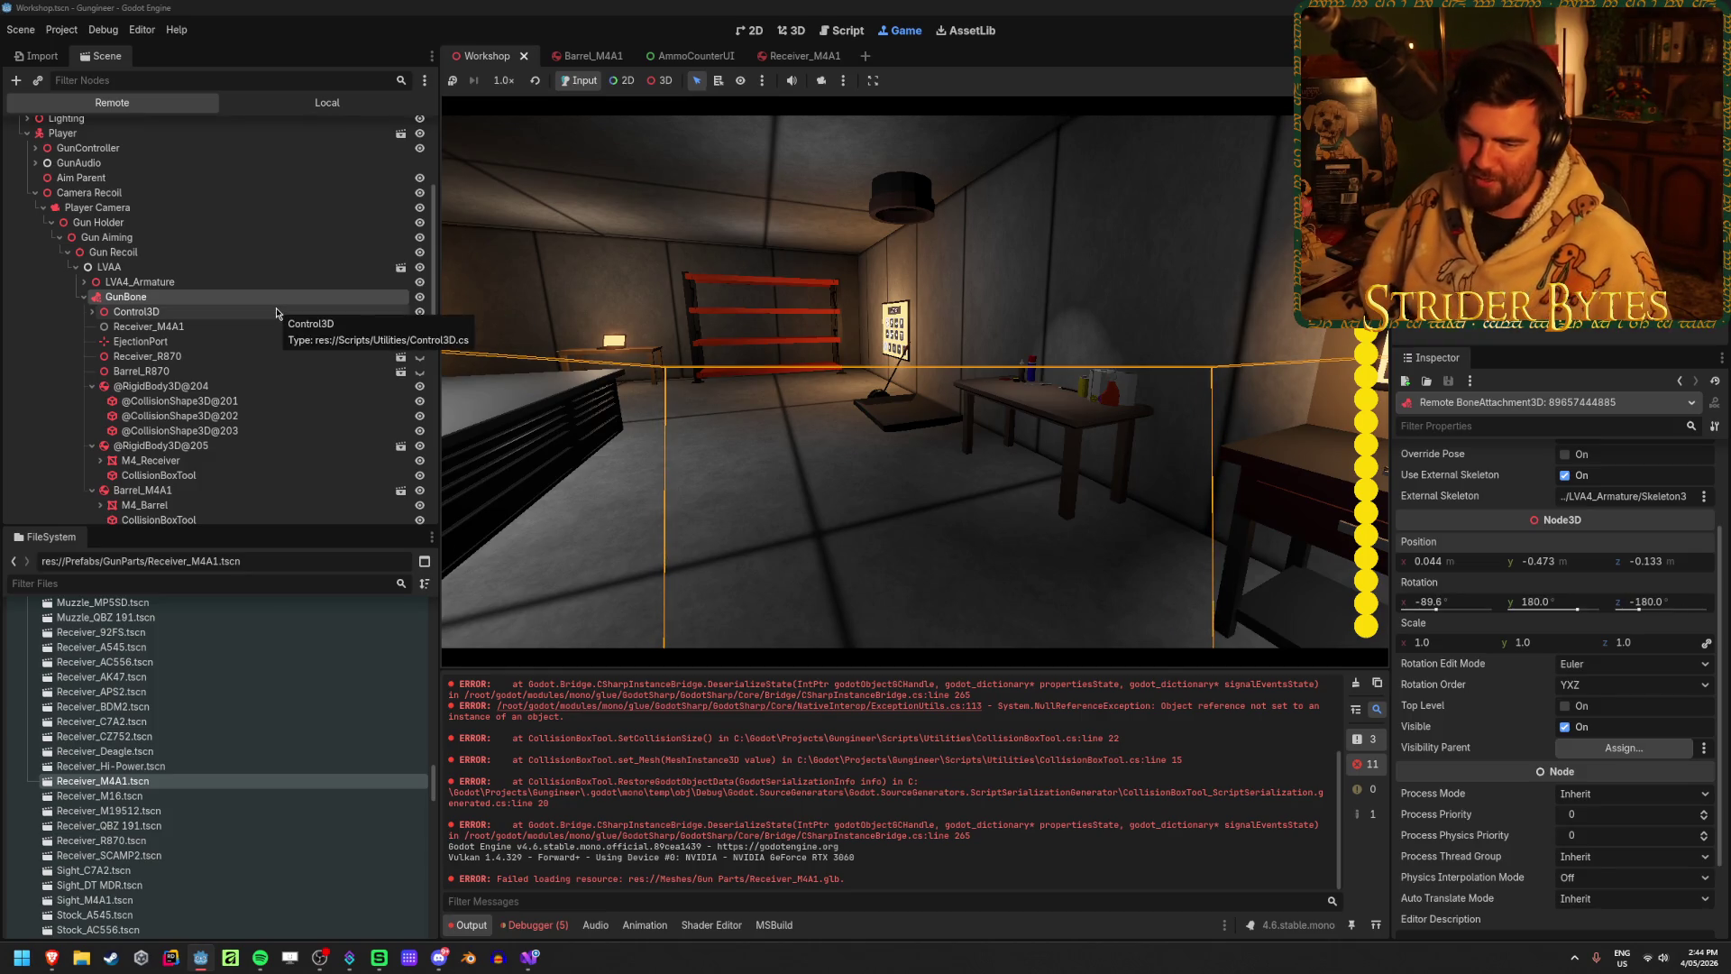
{"action": "left_click", "coordinate": [213, 391]}
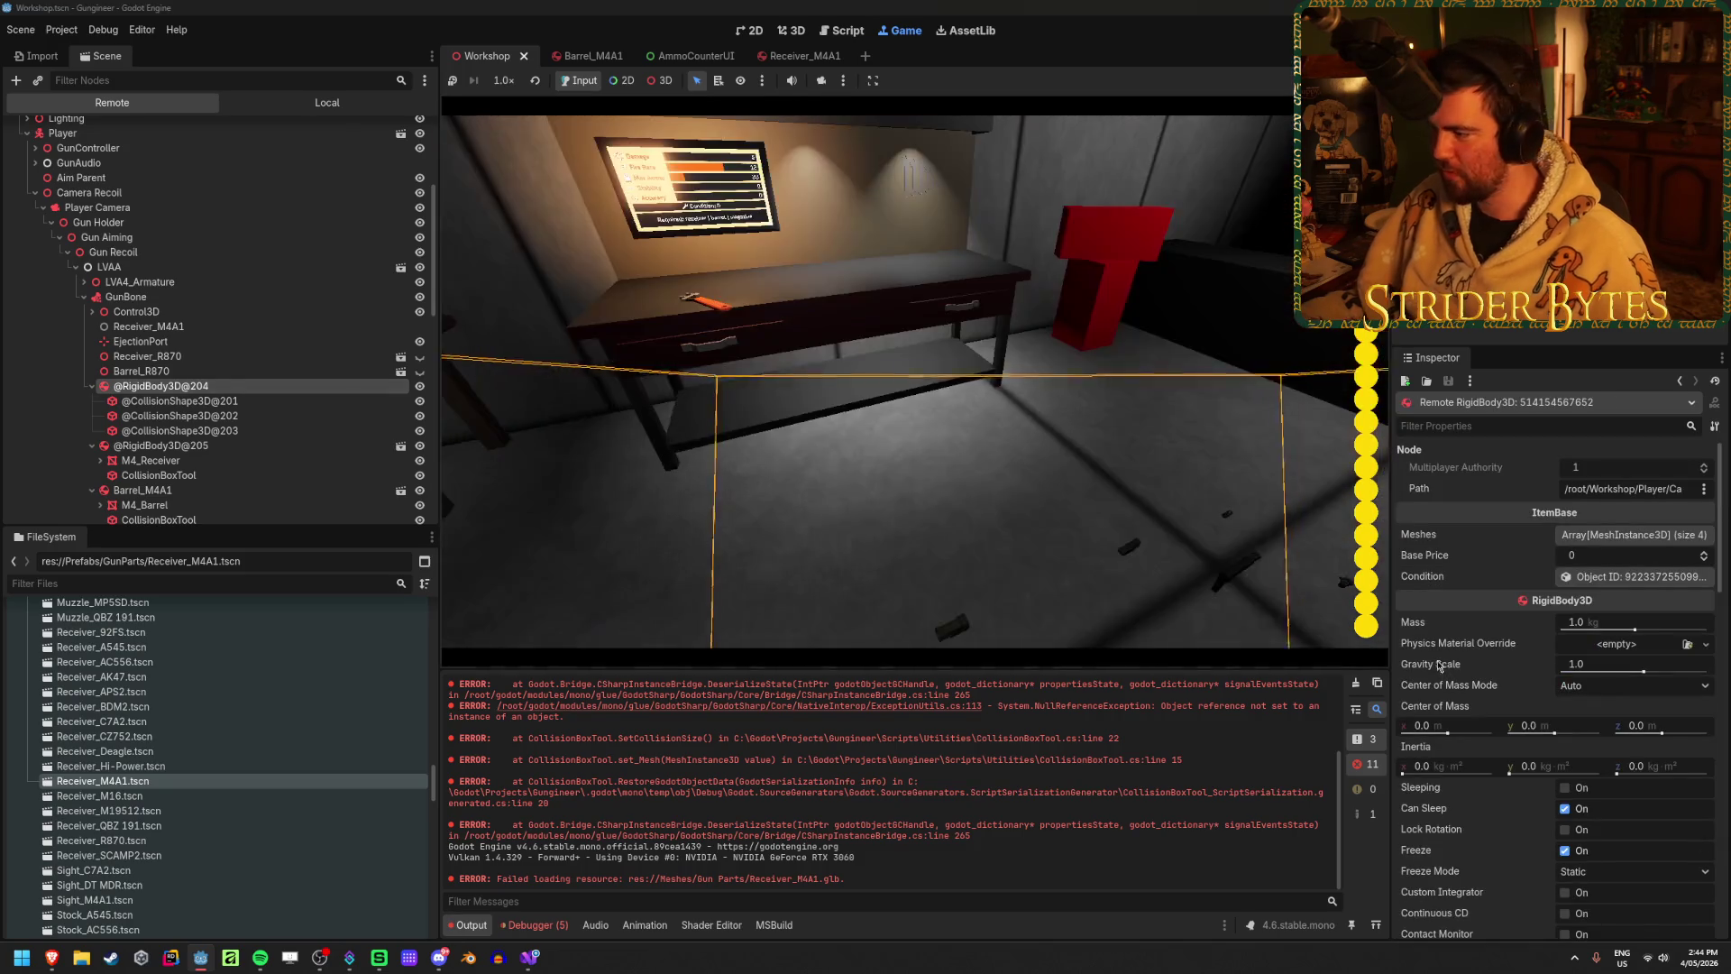
{"action": "scroll", "coordinate": [1529, 659], "scroll_direction": "down", "scroll_amount": 10}
{"action": "scroll", "coordinate": [1515, 658], "scroll_direction": "down", "scroll_amount": 2}
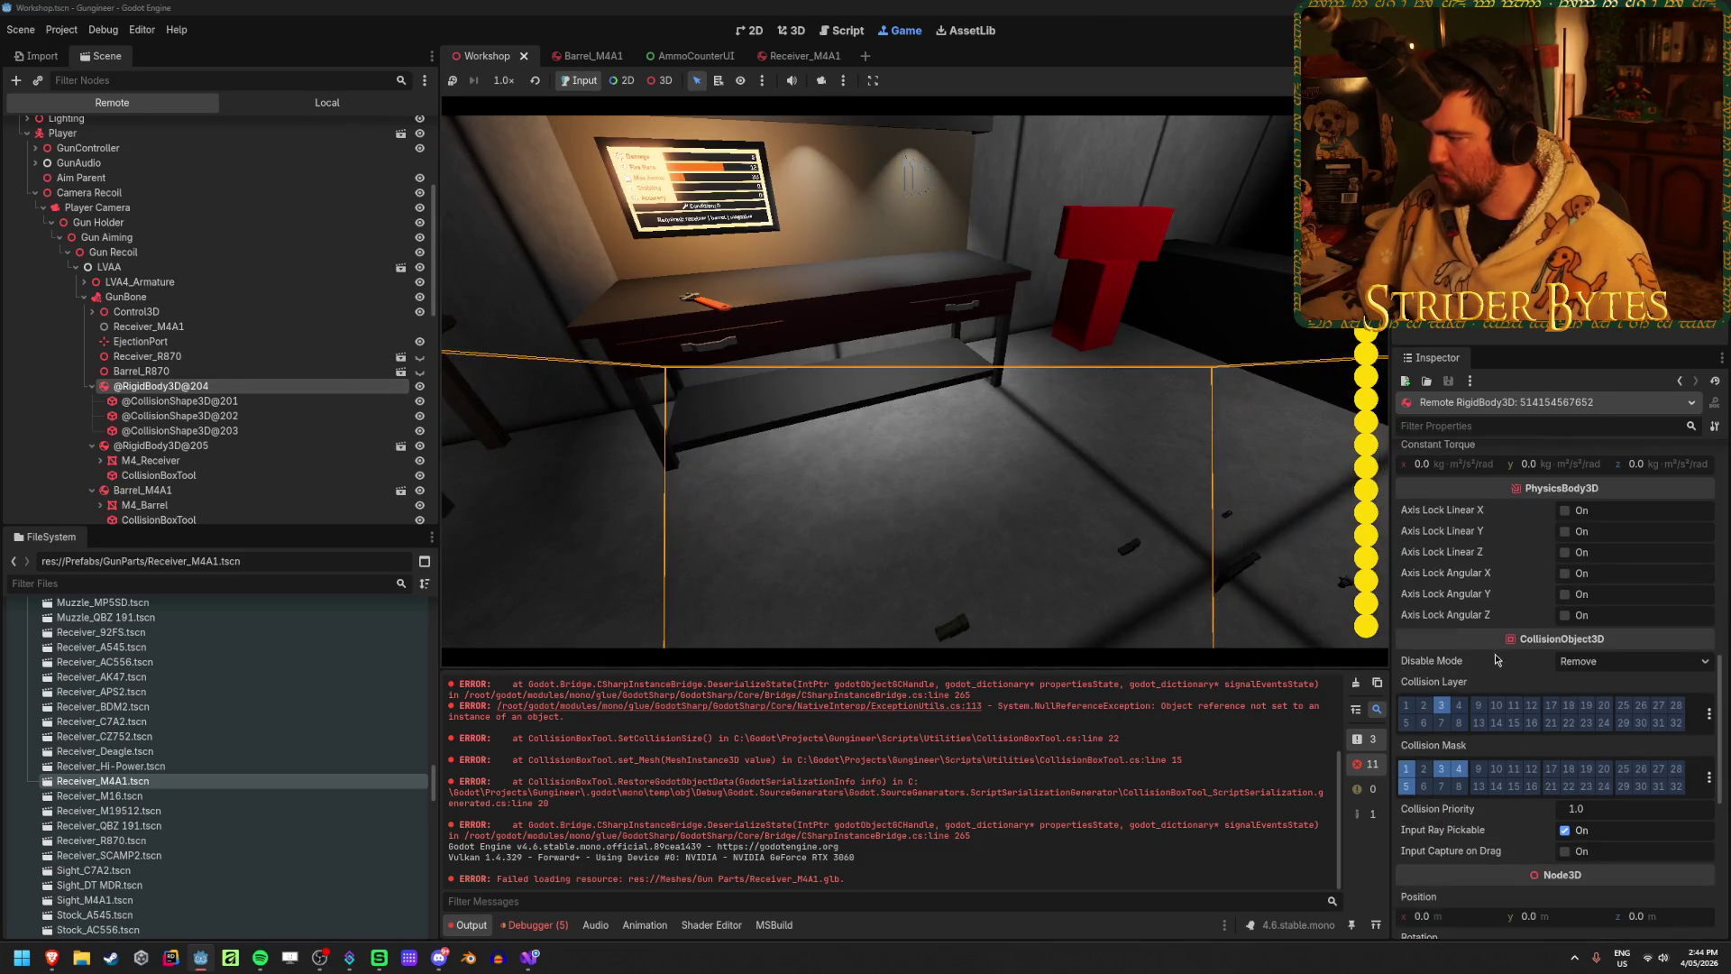
{"action": "scroll", "coordinate": [1492, 661], "scroll_direction": "down", "scroll_amount": 5}
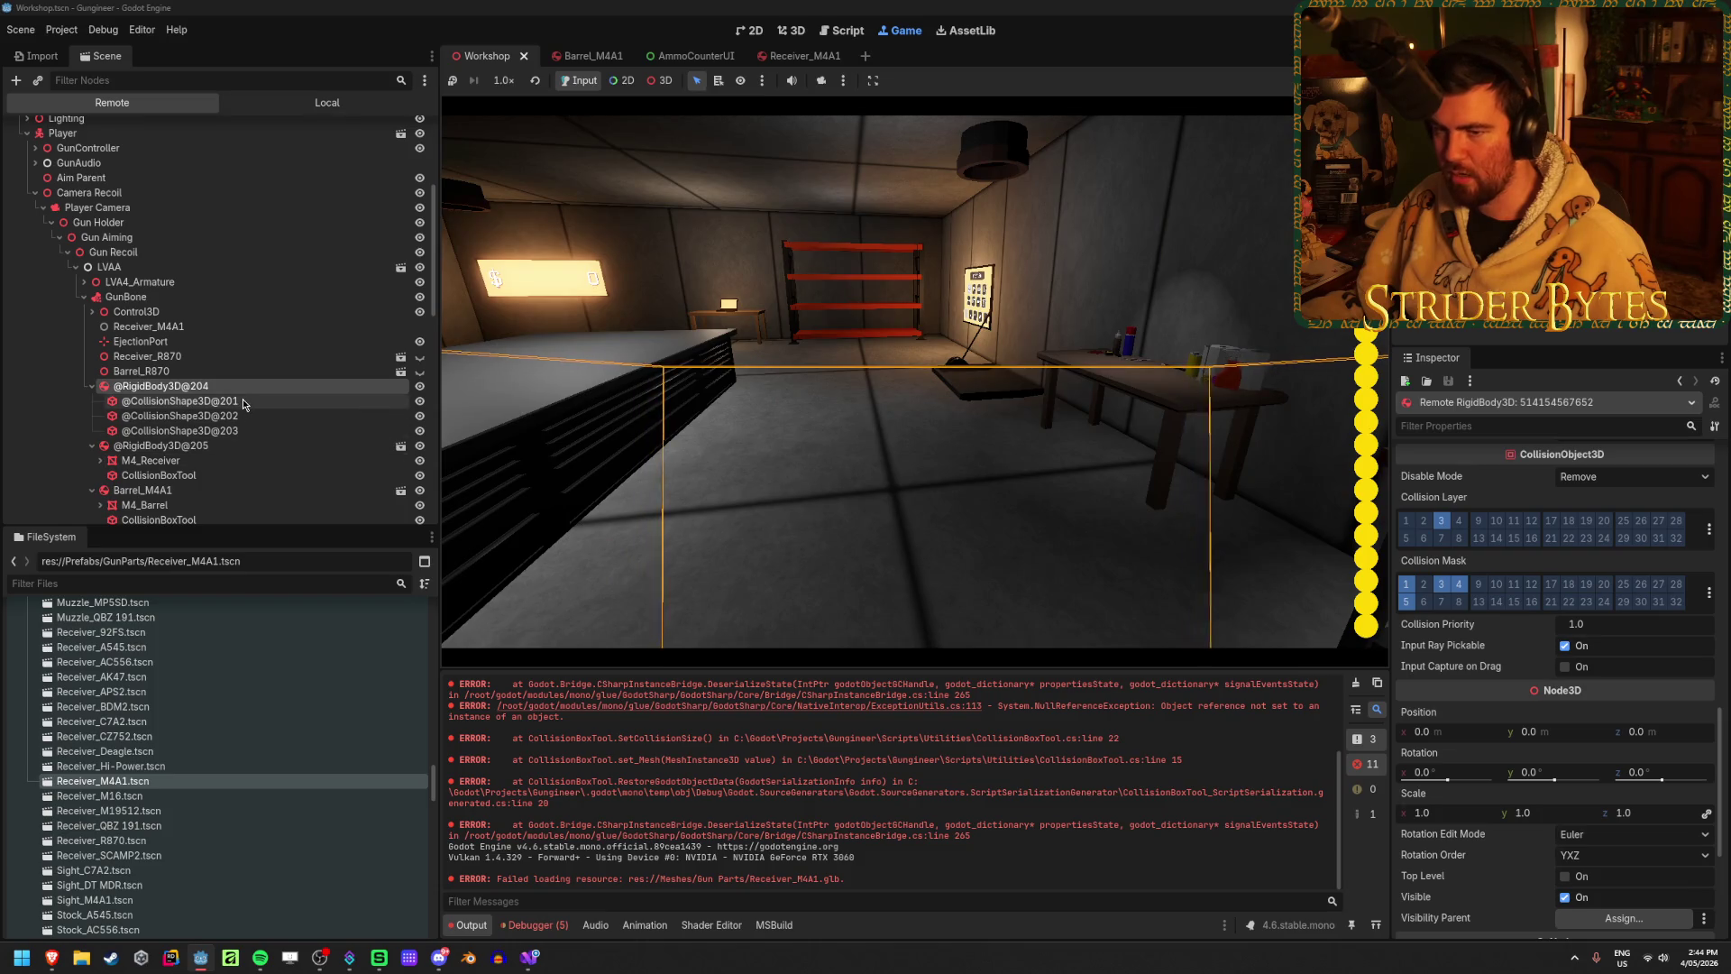
{"action": "left_click", "coordinate": [151, 460]}
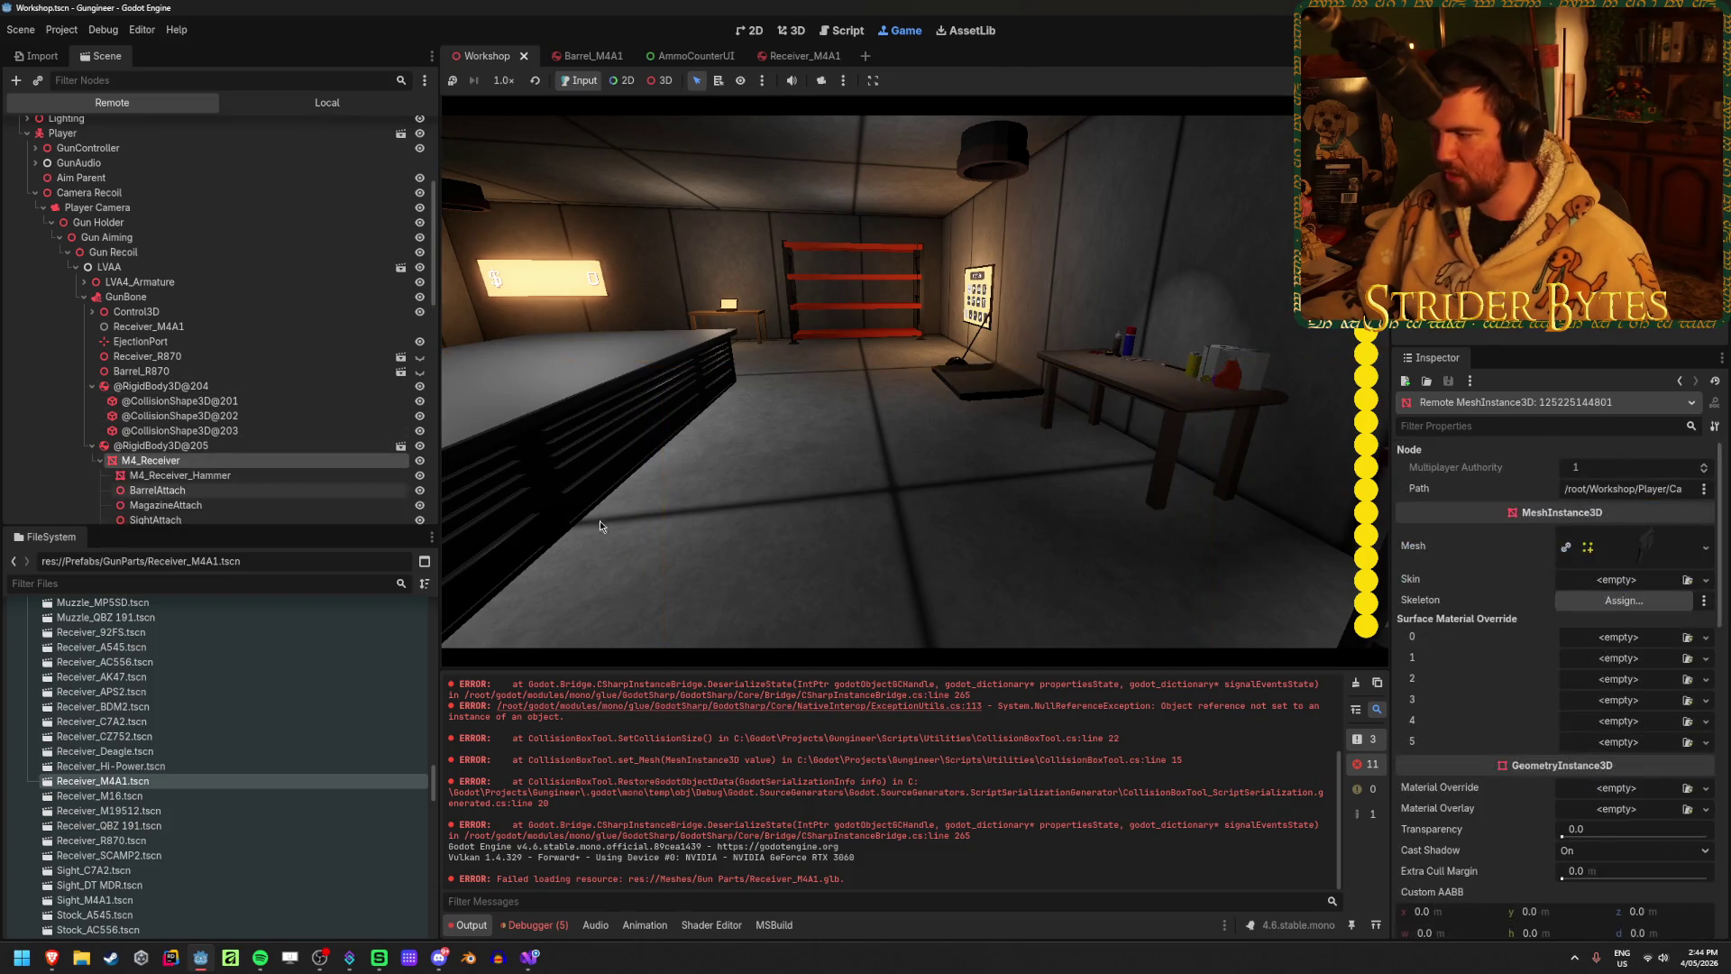
Step: Move the live M4_Receiver mesh from render layer 1 to render layer 2
{"action": "scroll", "coordinate": [1492, 665], "scroll_direction": "down", "scroll_amount": 5}
{"action": "scroll", "coordinate": [1487, 658], "scroll_direction": "down", "scroll_amount": 5}
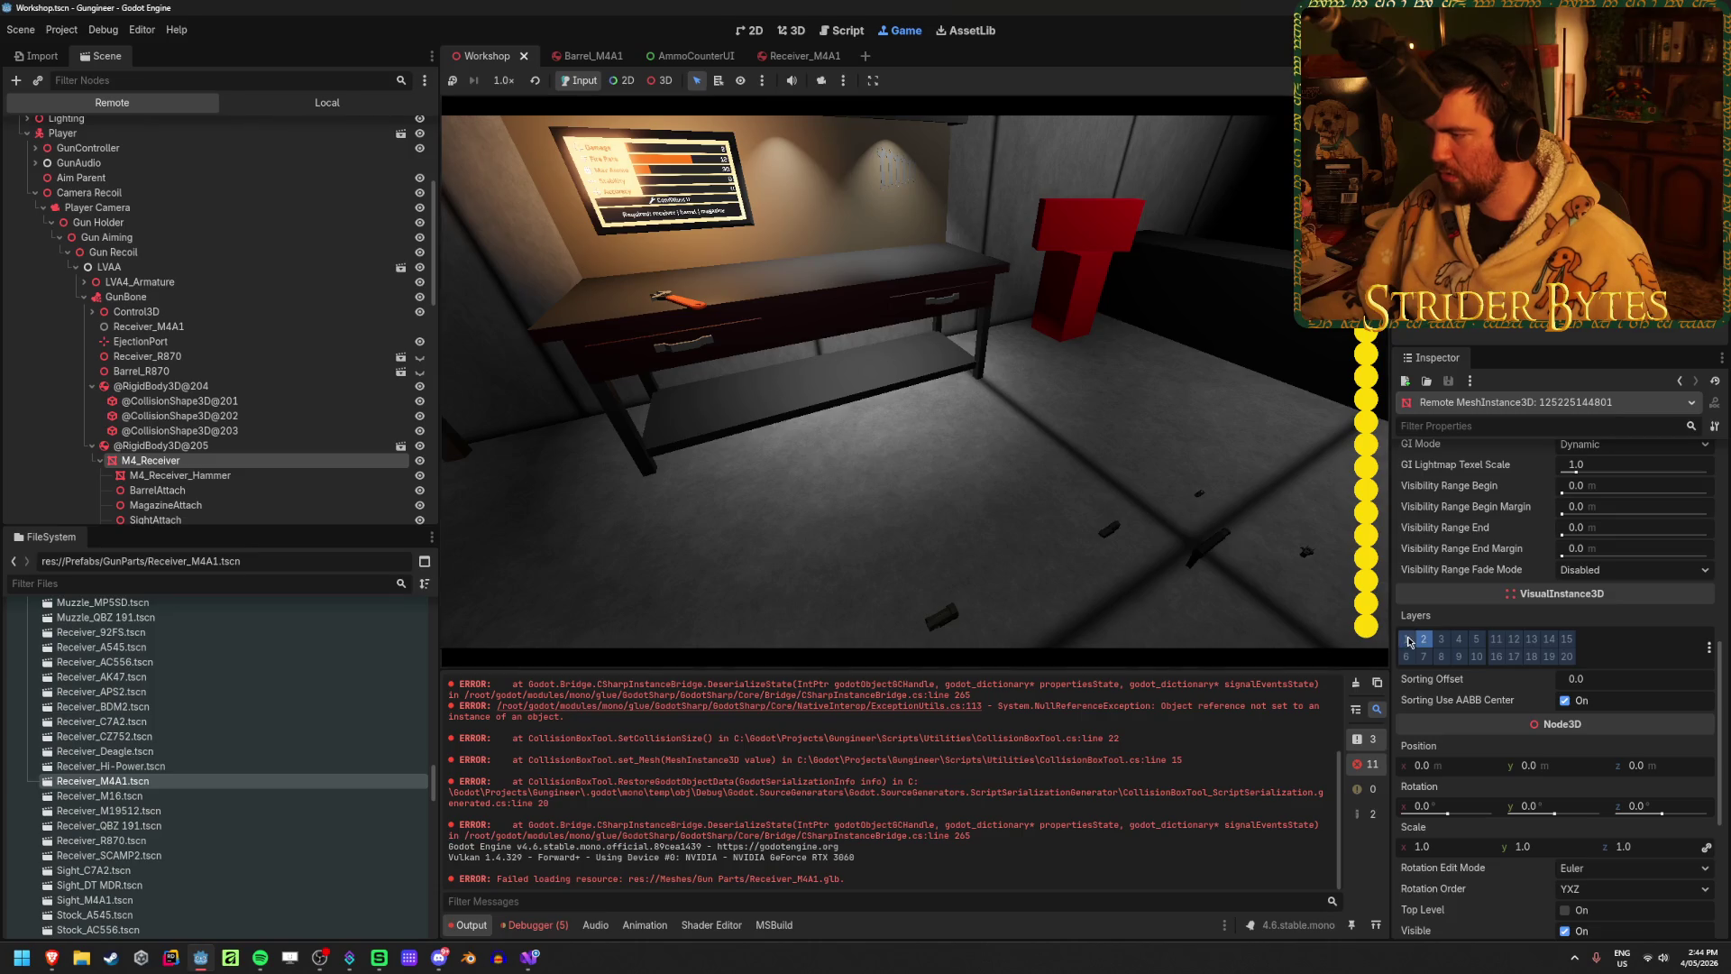
{"action": "left_click", "coordinate": [1405, 638]}
{"action": "left_click", "coordinate": [1424, 638]}
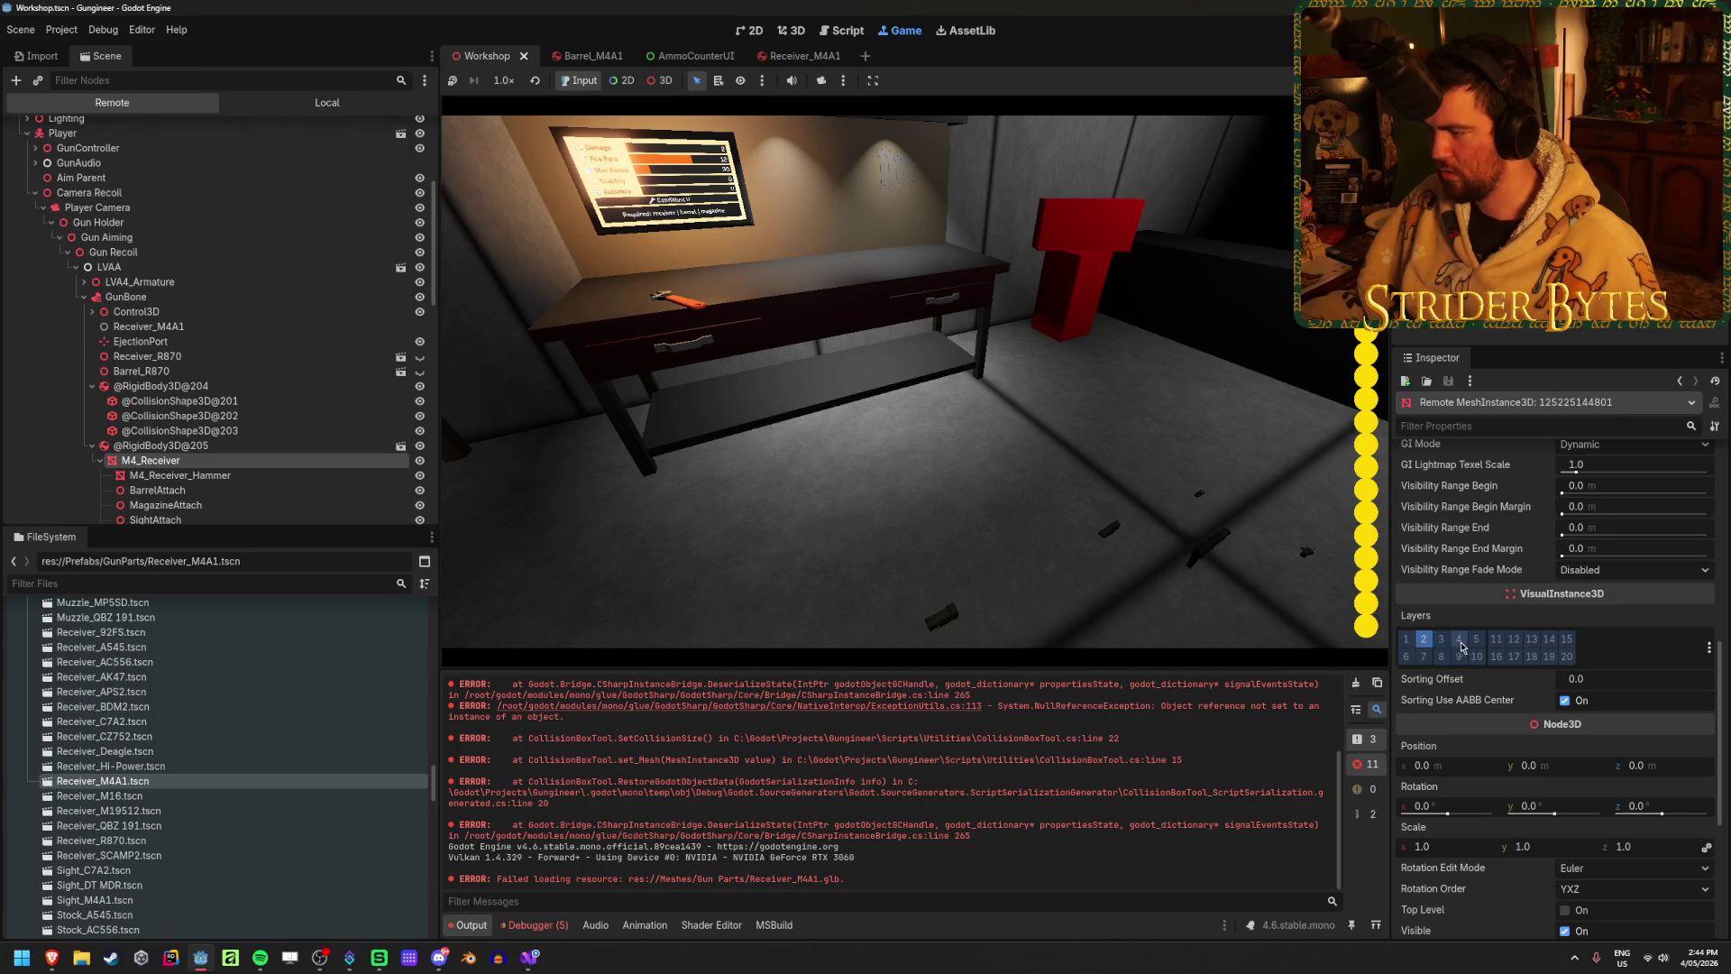
Step: Nudge the receiver mesh to z 0.425 and y 0.245, then stop the game
{"action": "left_click_drag", "start_coordinate": [1636, 764], "coordinate": [1661, 765]}
{"action": "left_click_drag", "start_coordinate": [1532, 764], "coordinate": [1564, 765]}
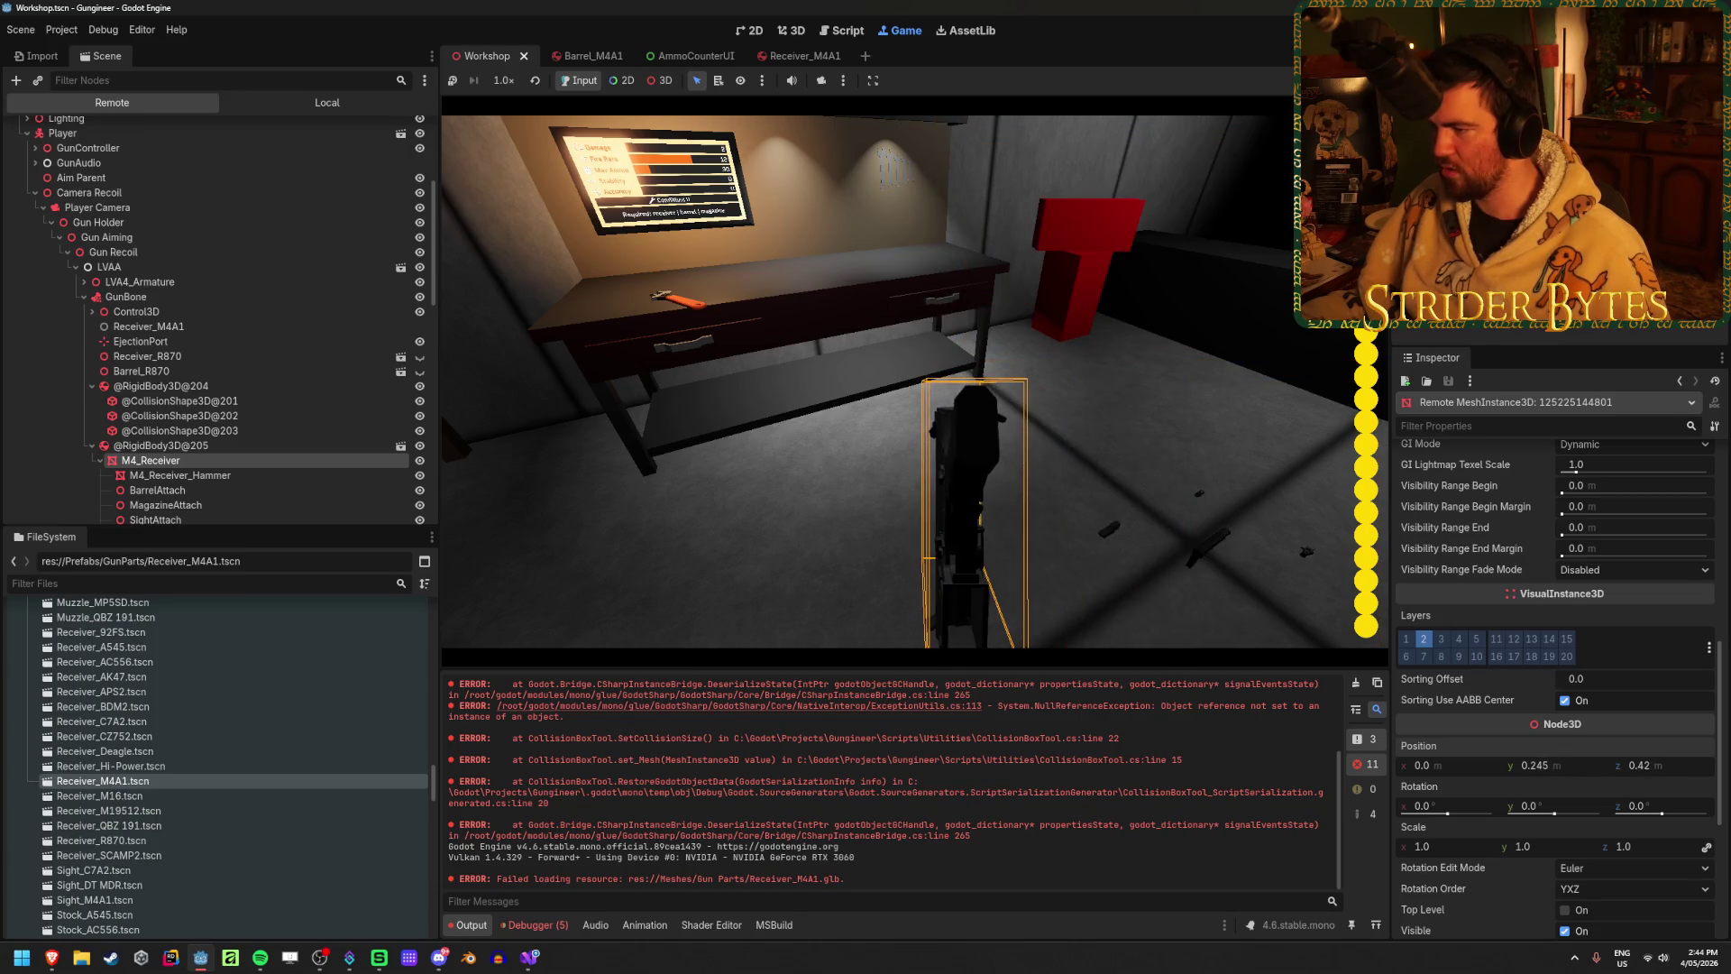
{"action": "key", "text": "F8"}
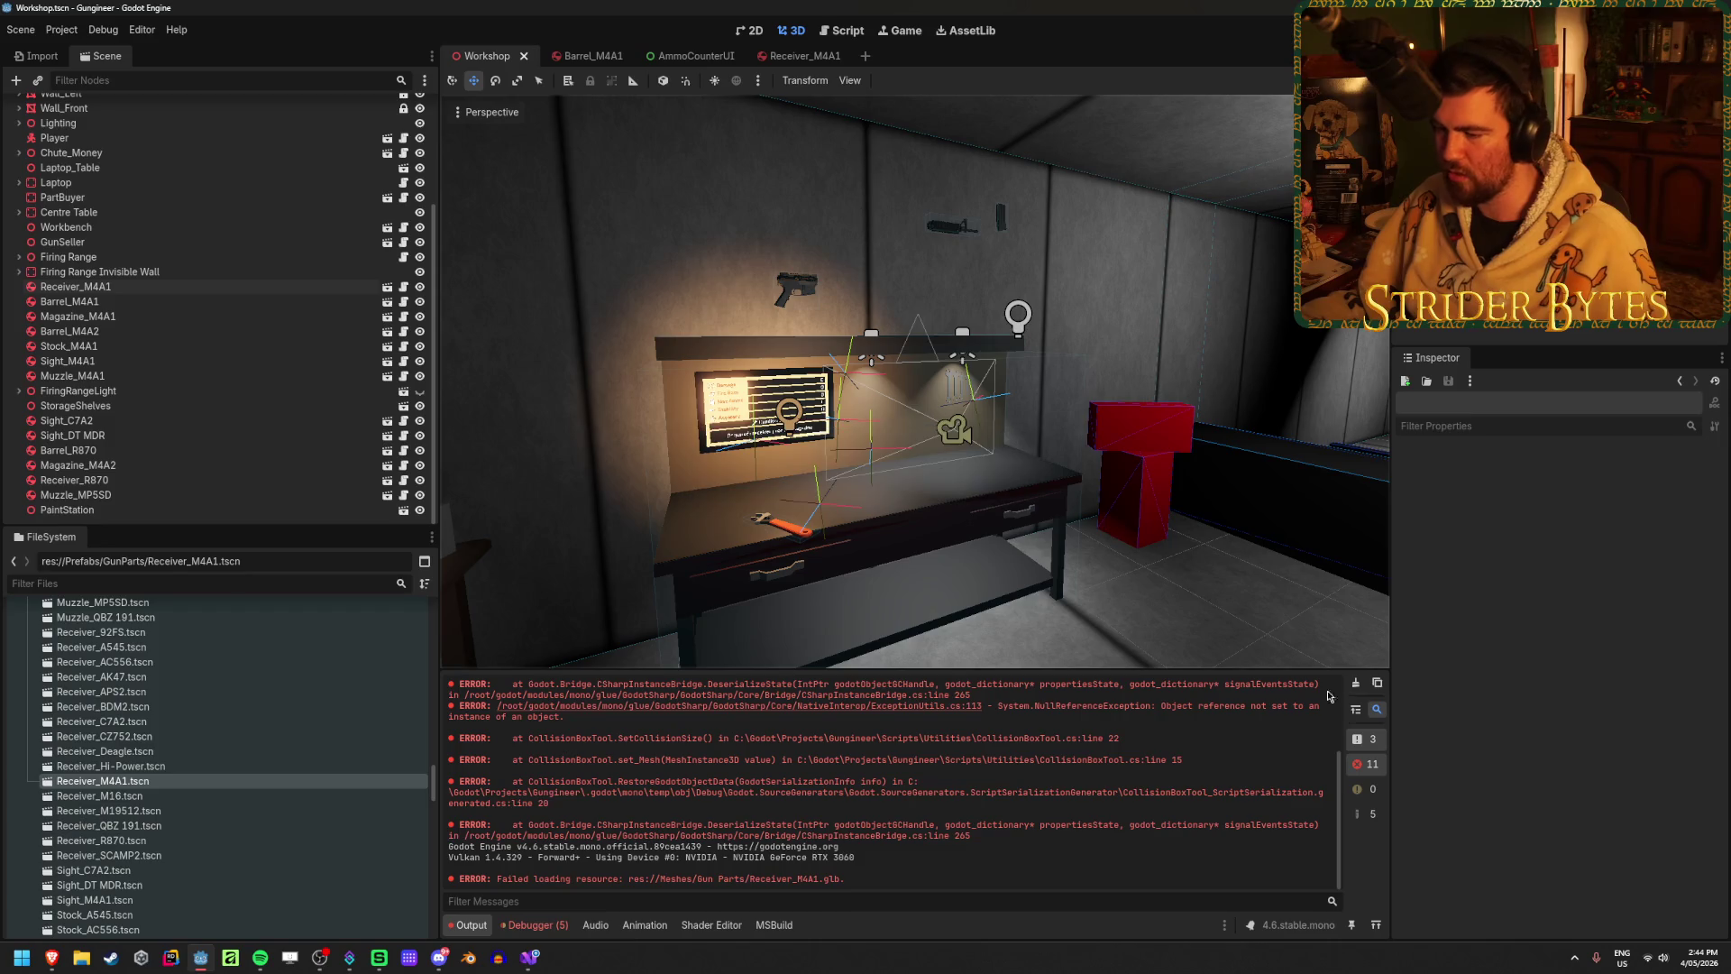
Step: Review the array out-of-range error, clear the debugger error list, and remove the line 136 breakpoint
{"action": "left_click", "coordinate": [530, 924]}
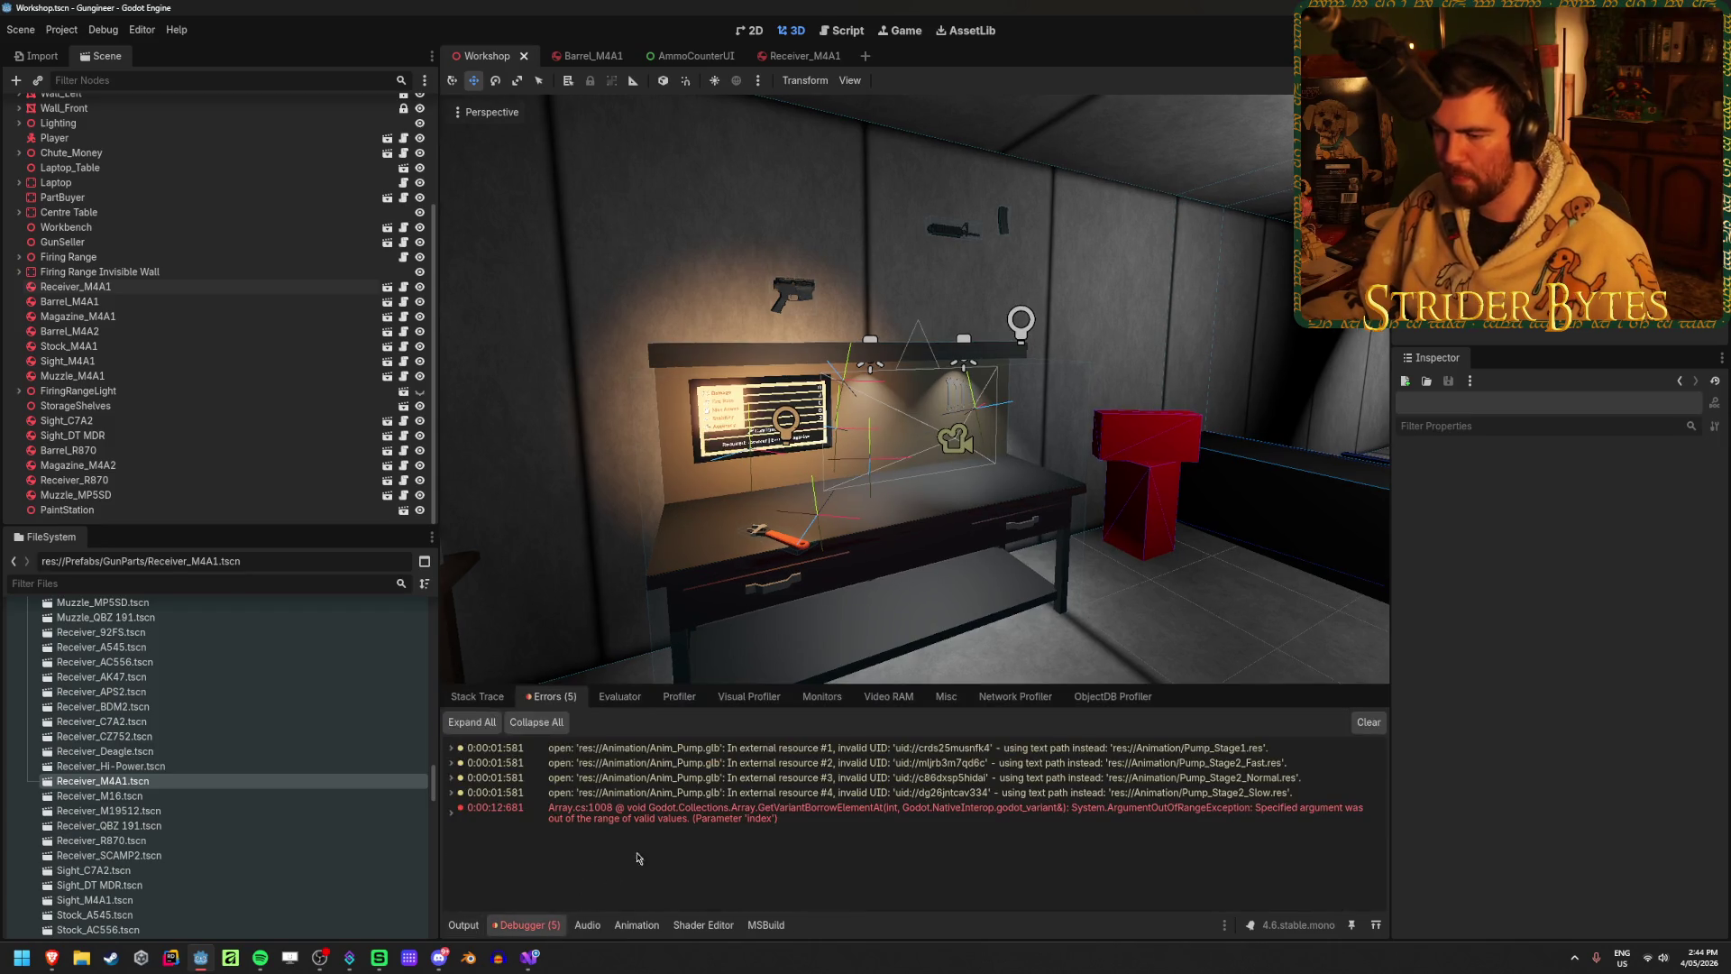
{"action": "double_click", "coordinate": [685, 812]}
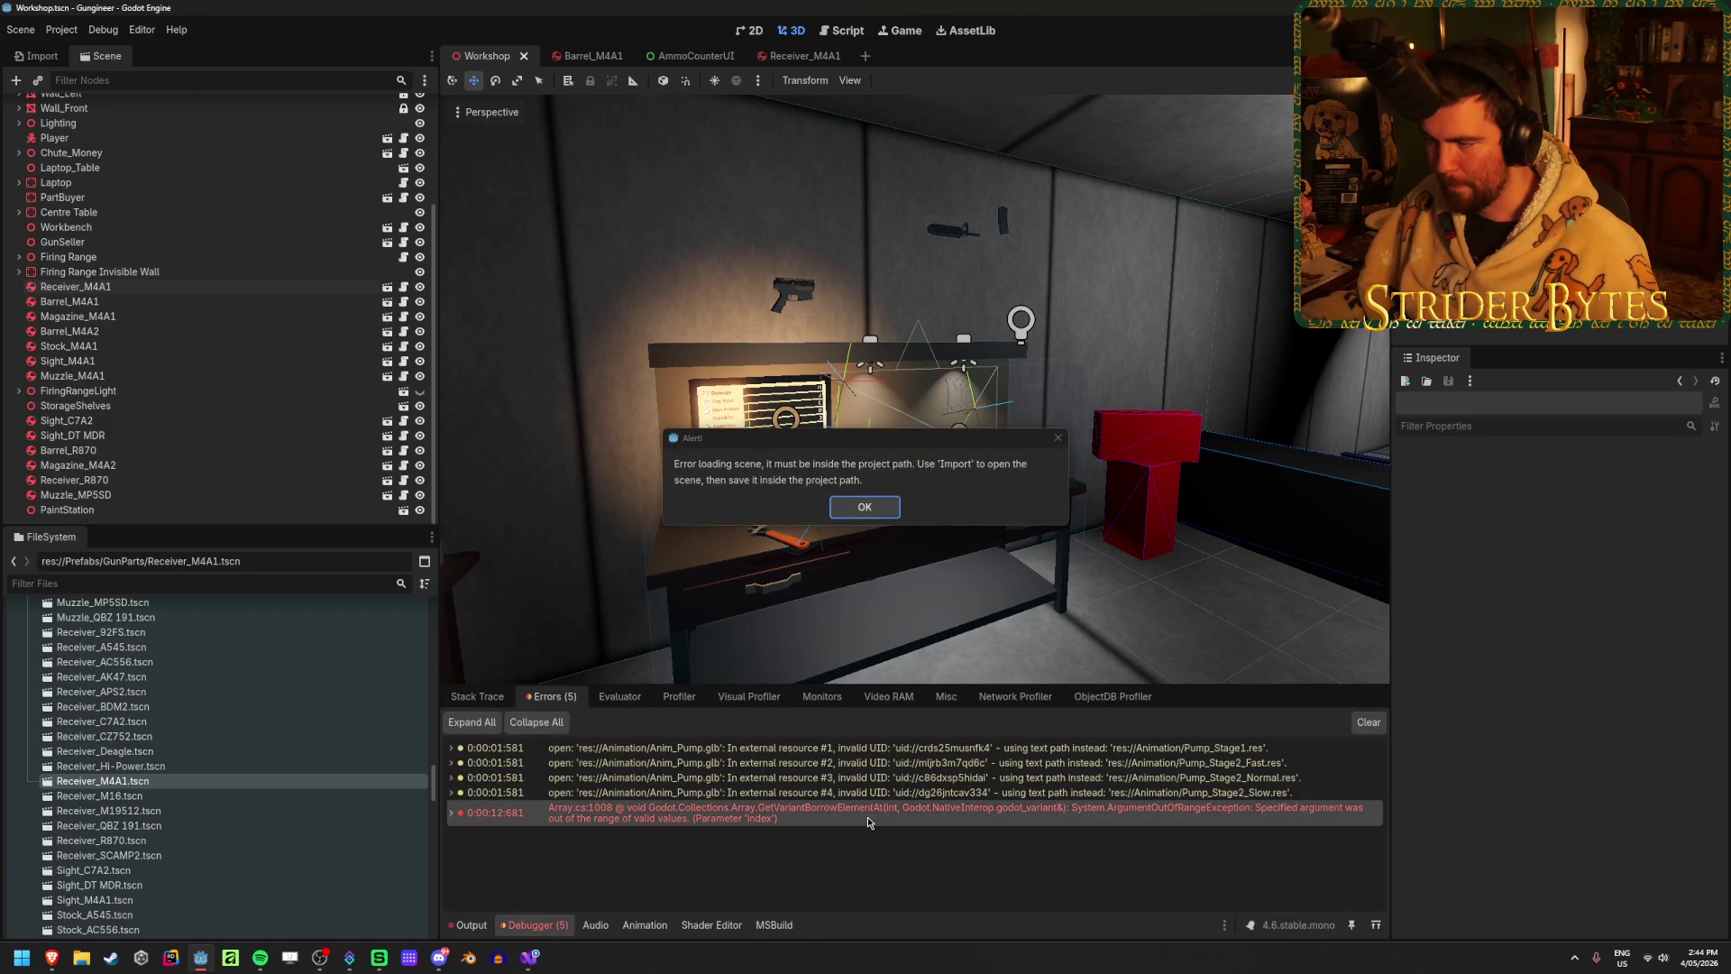
{"action": "left_click", "coordinate": [880, 502]}
{"action": "left_click", "coordinate": [1370, 720]}
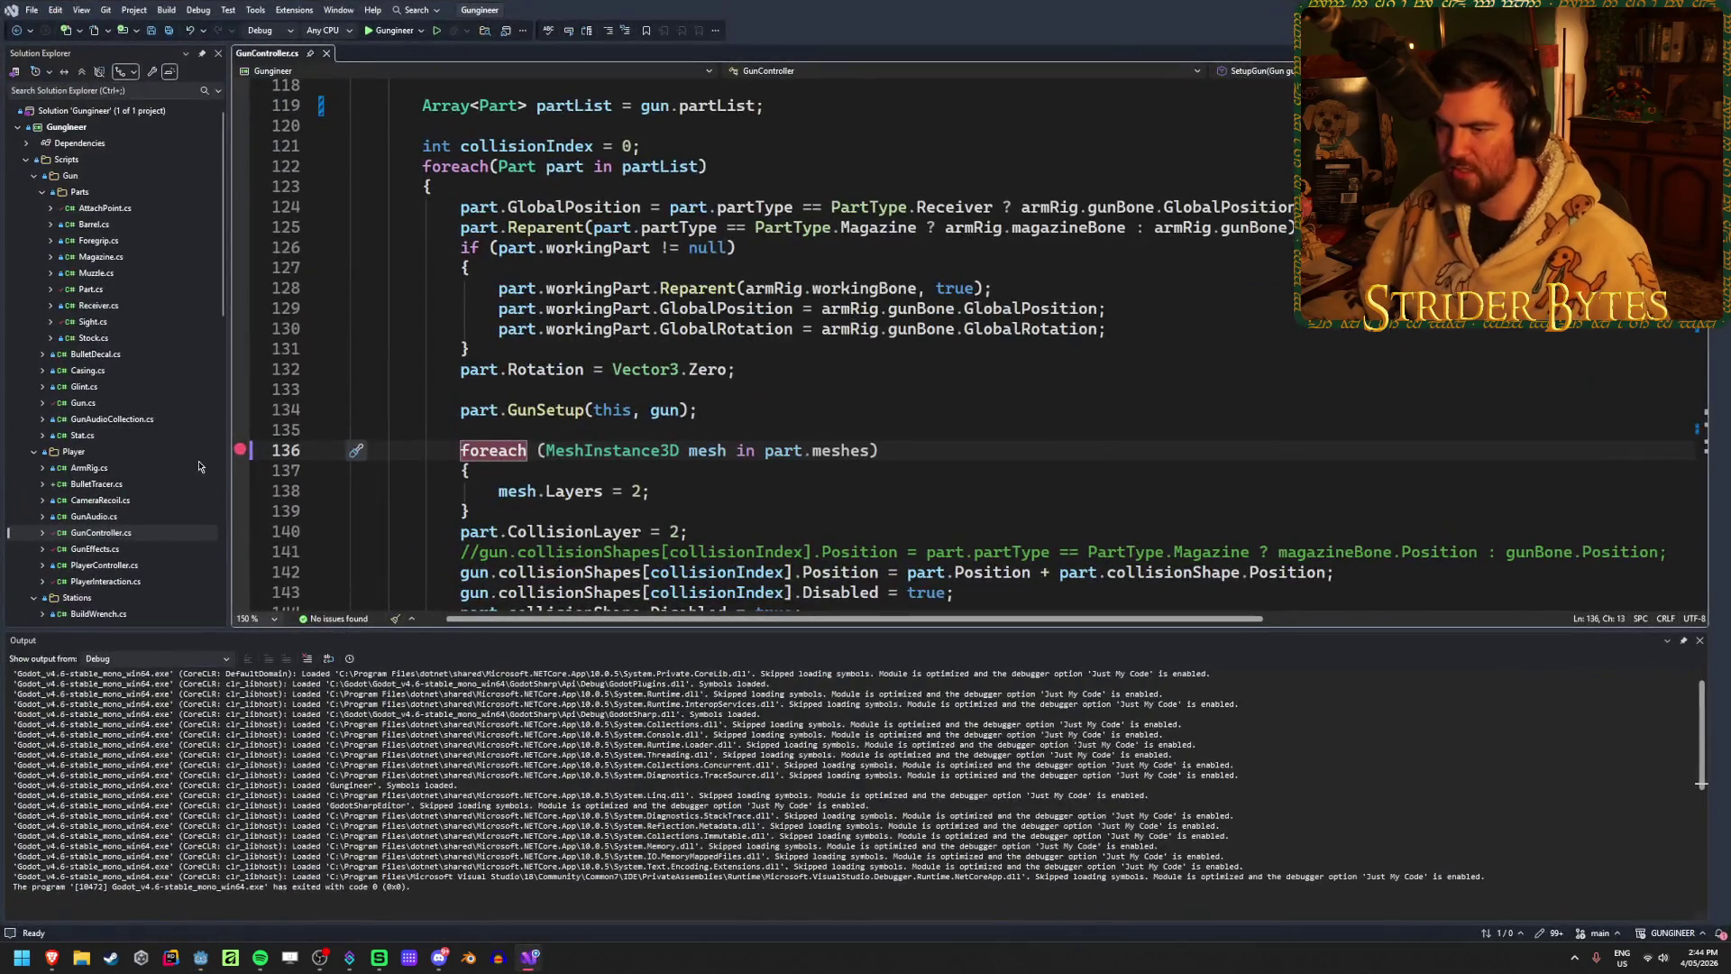
{"action": "left_click", "coordinate": [240, 449]}
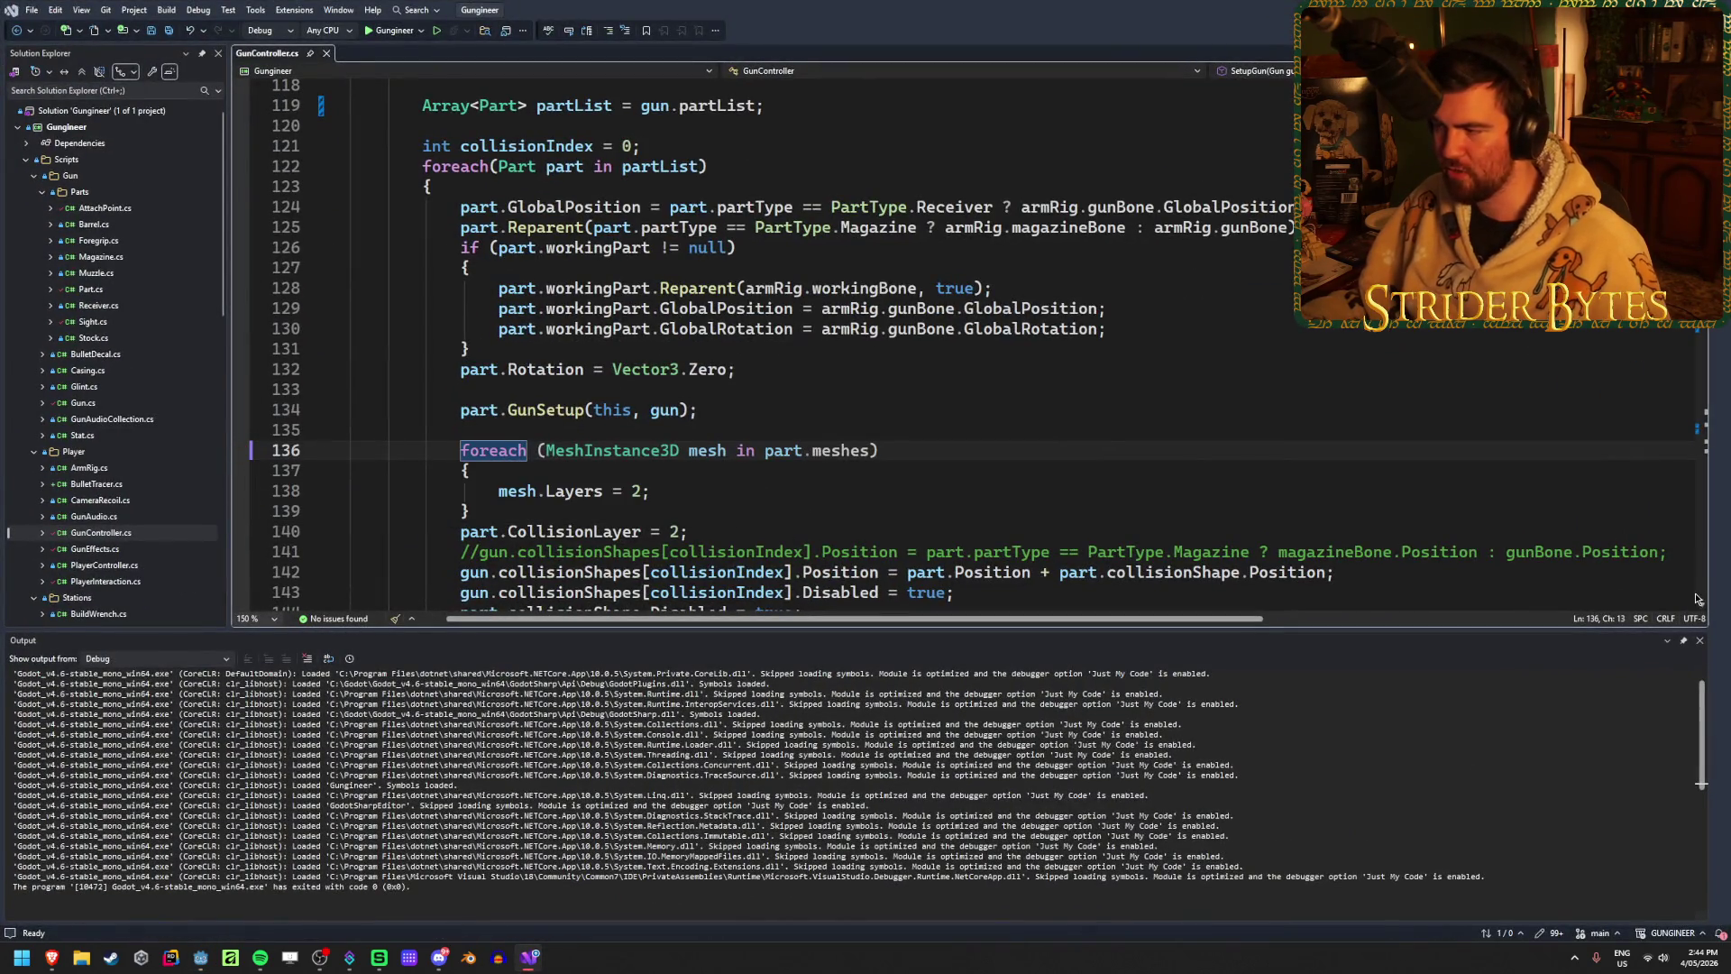
Step: Close the Output pane so GunController.cs fills the window, and save the script
{"action": "left_click", "coordinate": [1699, 640]}
{"action": "scroll", "coordinate": [883, 541], "scroll_direction": "up", "scroll_amount": 2}
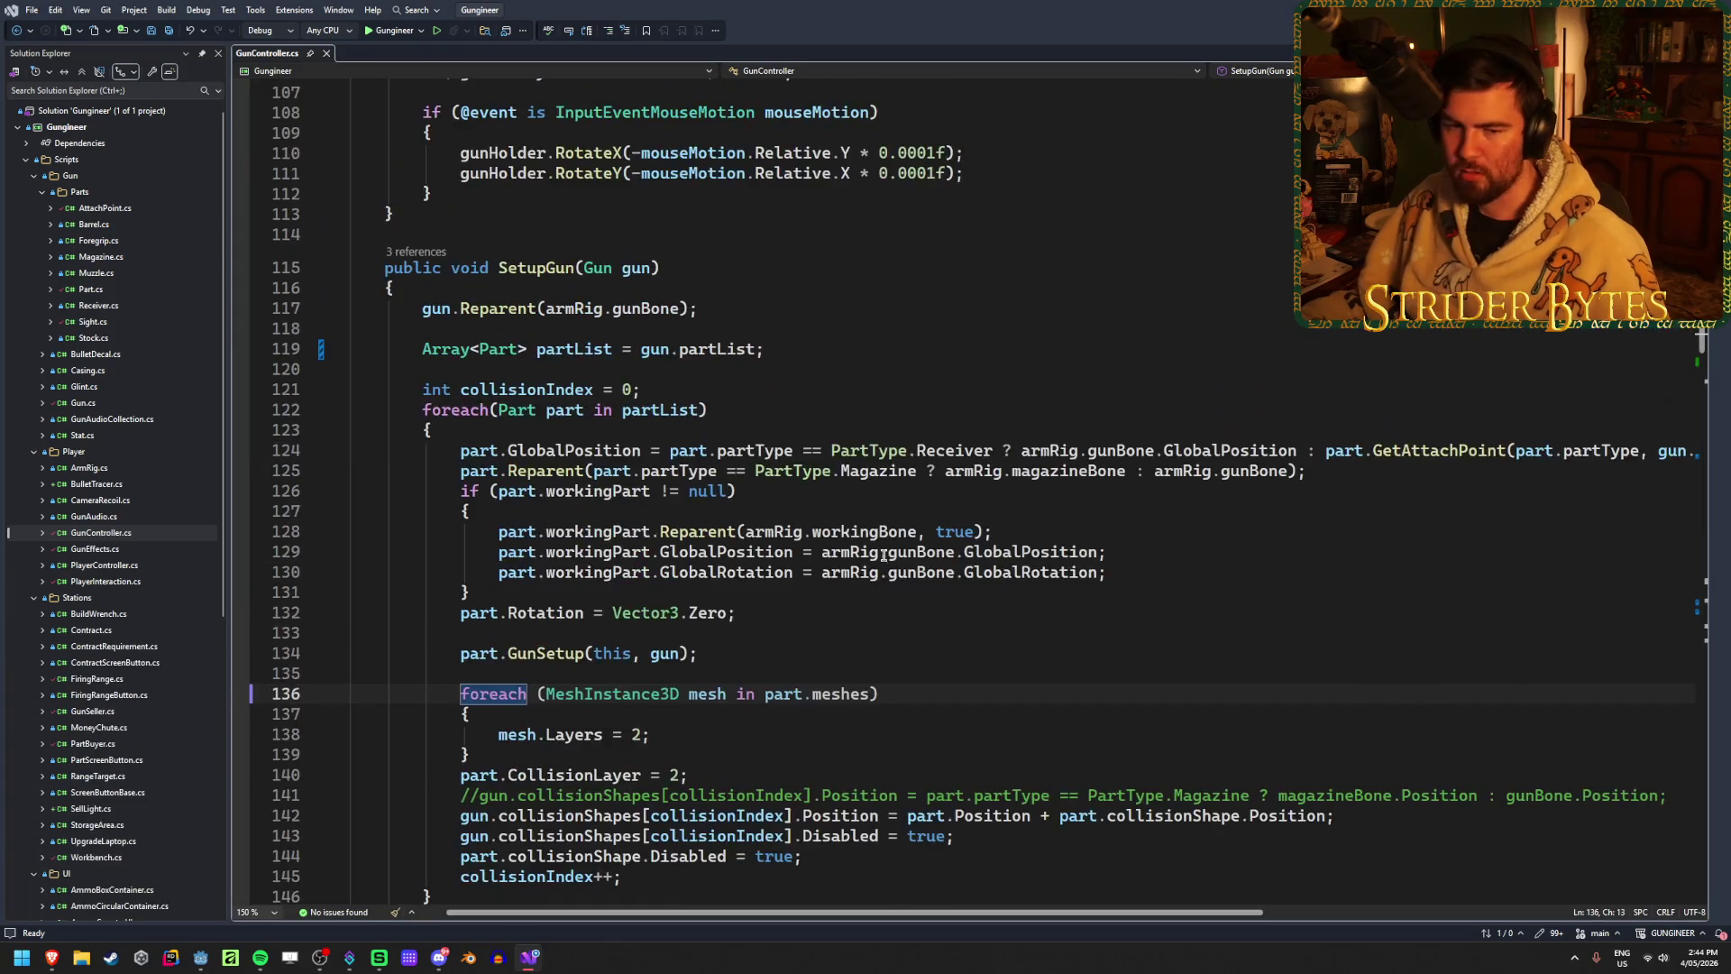
{"action": "scroll", "coordinate": [883, 538], "scroll_direction": "up", "scroll_amount": 1}
{"action": "scroll", "coordinate": [883, 536], "scroll_direction": "down", "scroll_amount": 1}
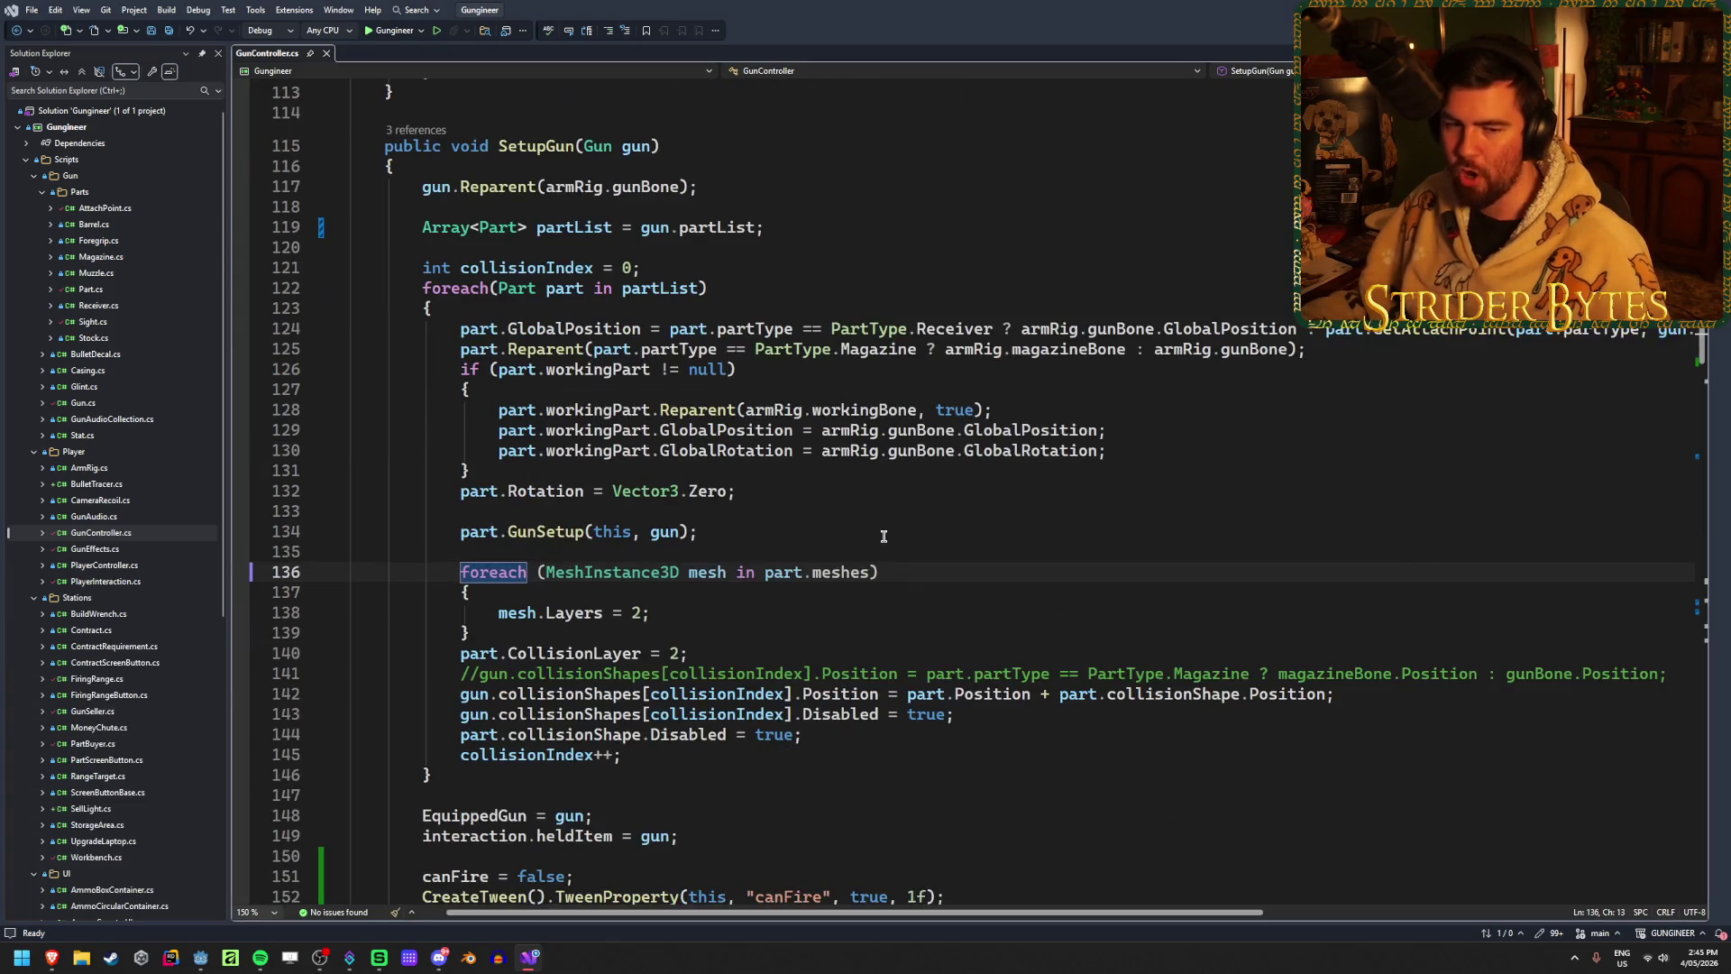
{"action": "scroll", "coordinate": [884, 537], "scroll_direction": "up", "scroll_amount": 20}
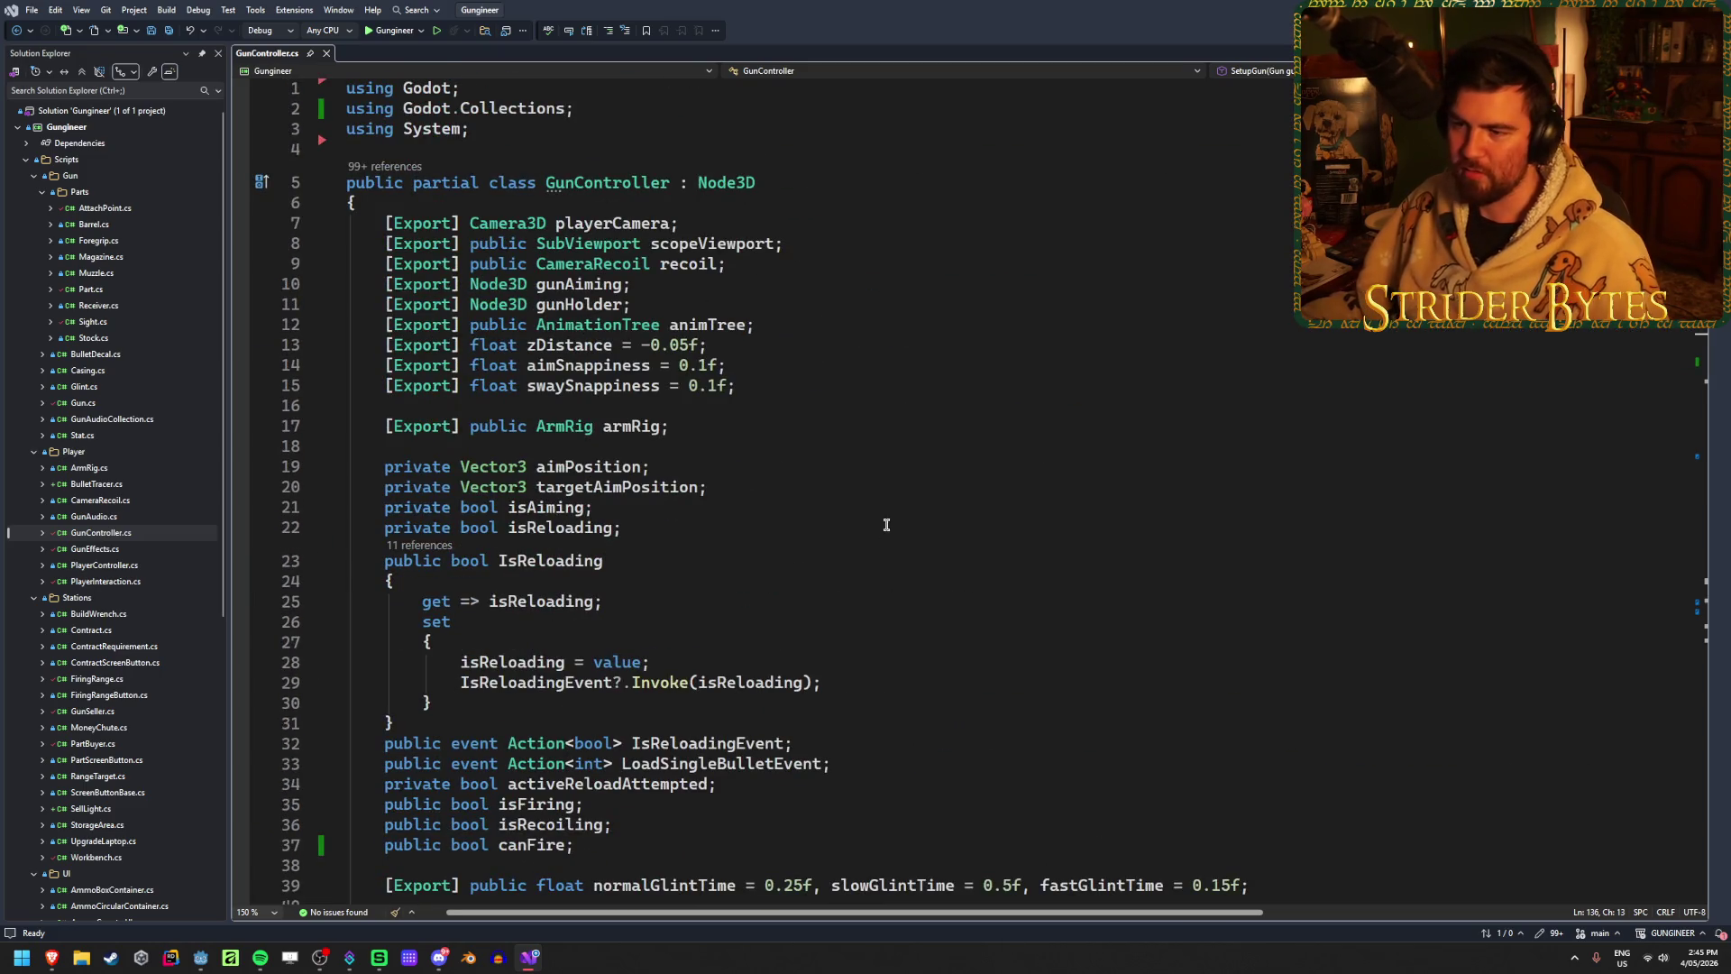
{"action": "left_click", "coordinate": [622, 526]}
{"action": "key", "text": "ctrl+s"}
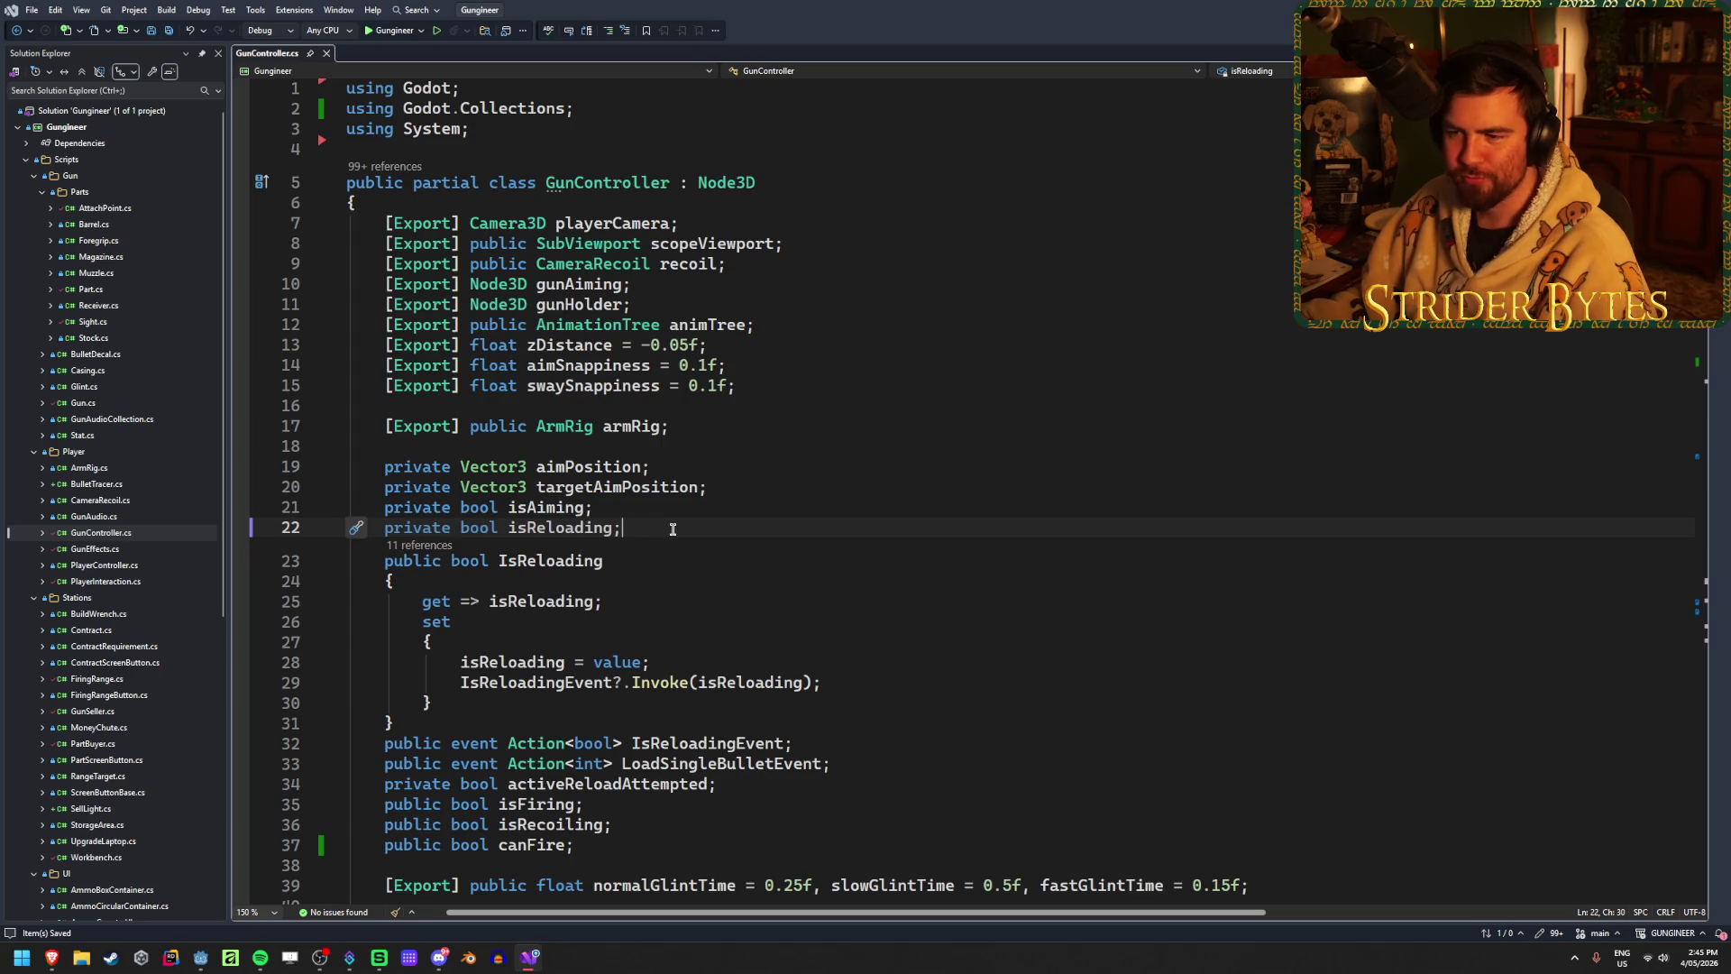
Step: Read through GunController.cs, from ProjectileFiredEventArgs and the partList line to SetupGun's mesh-layers loop
{"action": "scroll", "coordinate": [667, 537], "scroll_direction": "down", "scroll_amount": 15}
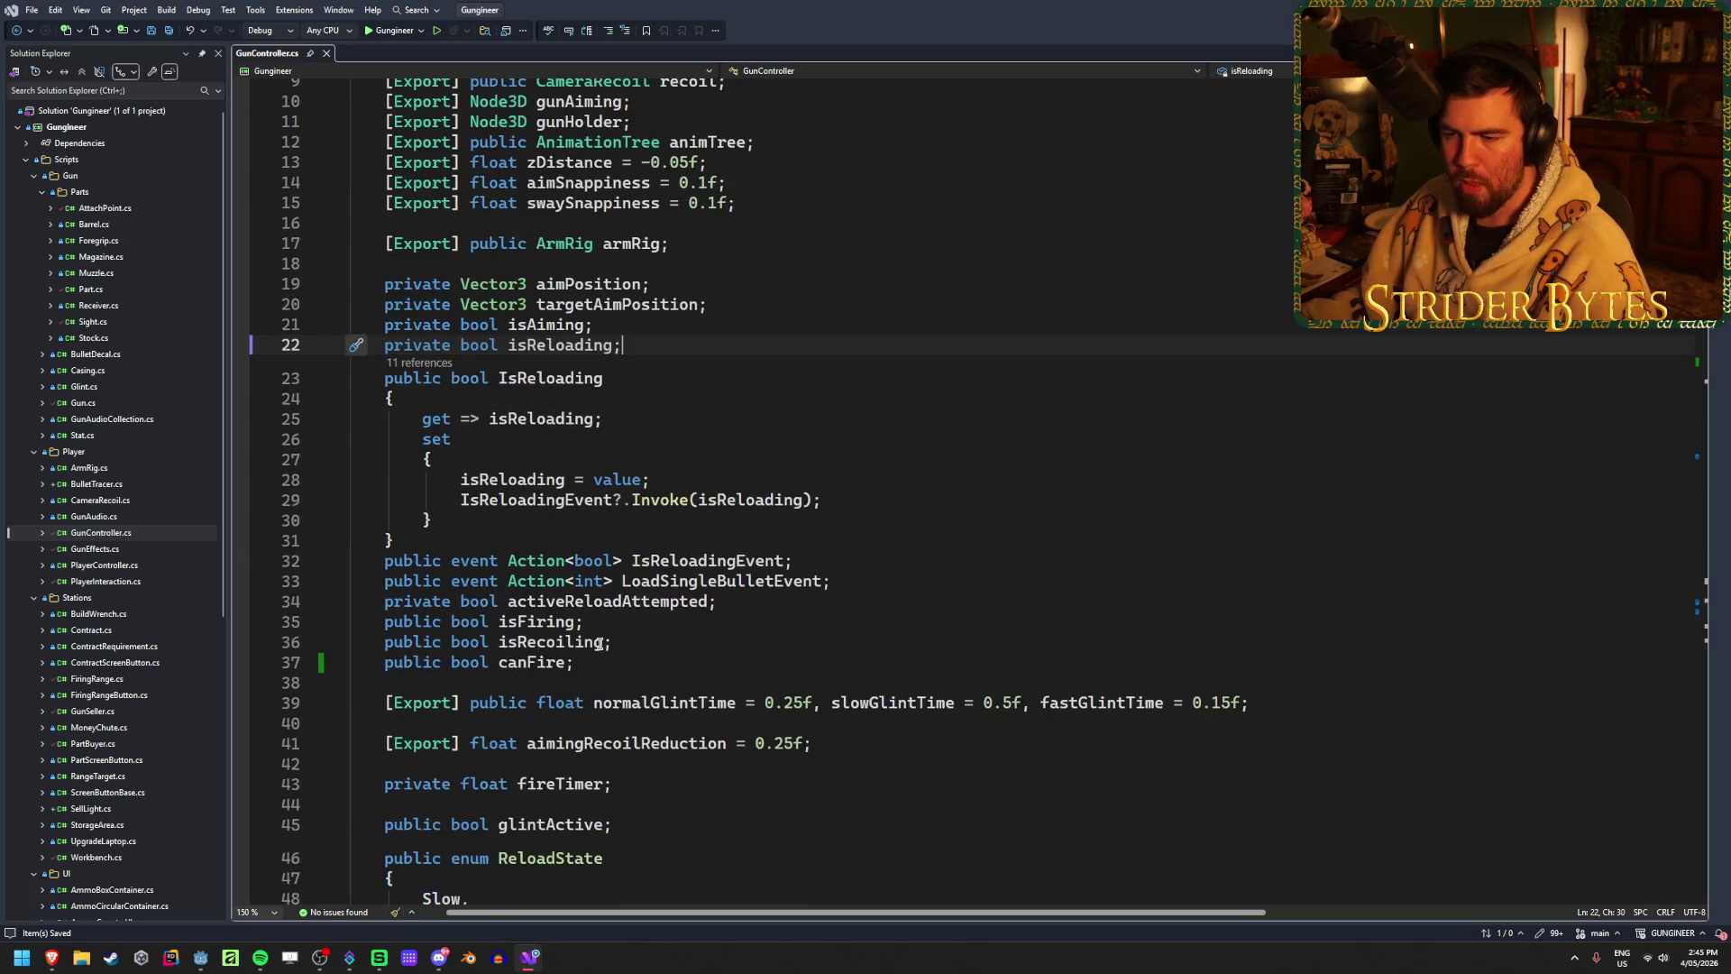
{"action": "scroll", "coordinate": [658, 548], "scroll_direction": "down", "scroll_amount": 5}
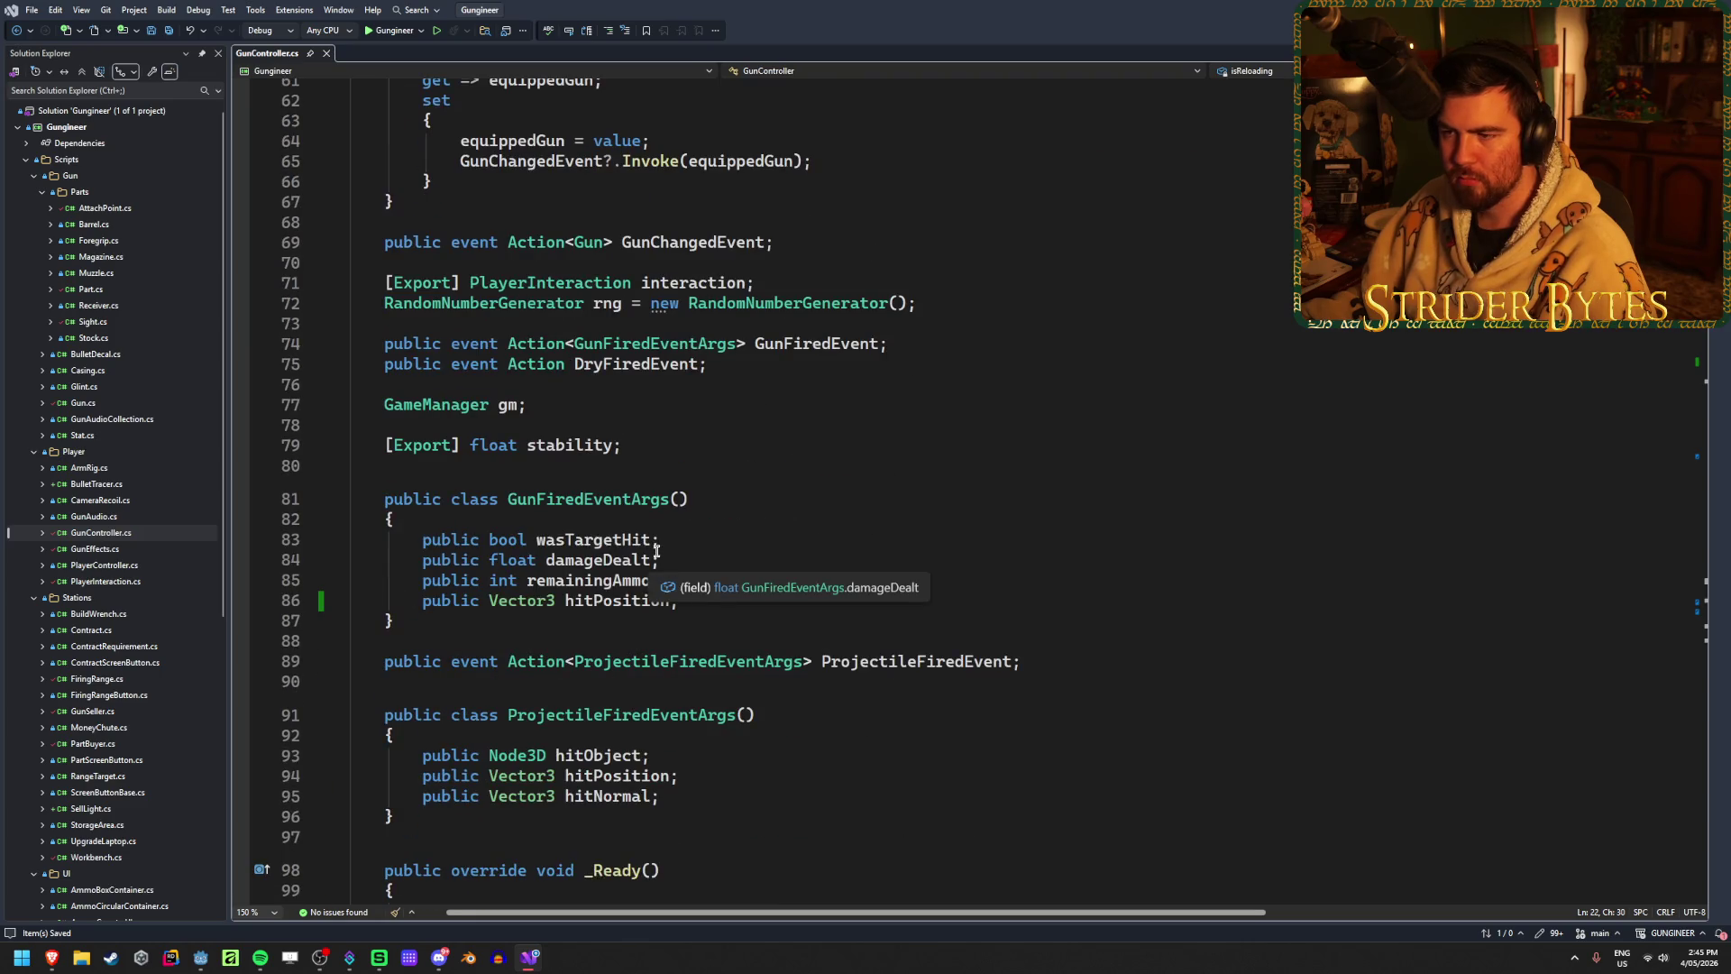
{"action": "scroll", "coordinate": [655, 552], "scroll_direction": "up", "scroll_amount": 5}
{"action": "scroll", "coordinate": [917, 501], "scroll_direction": "up", "scroll_amount": 10}
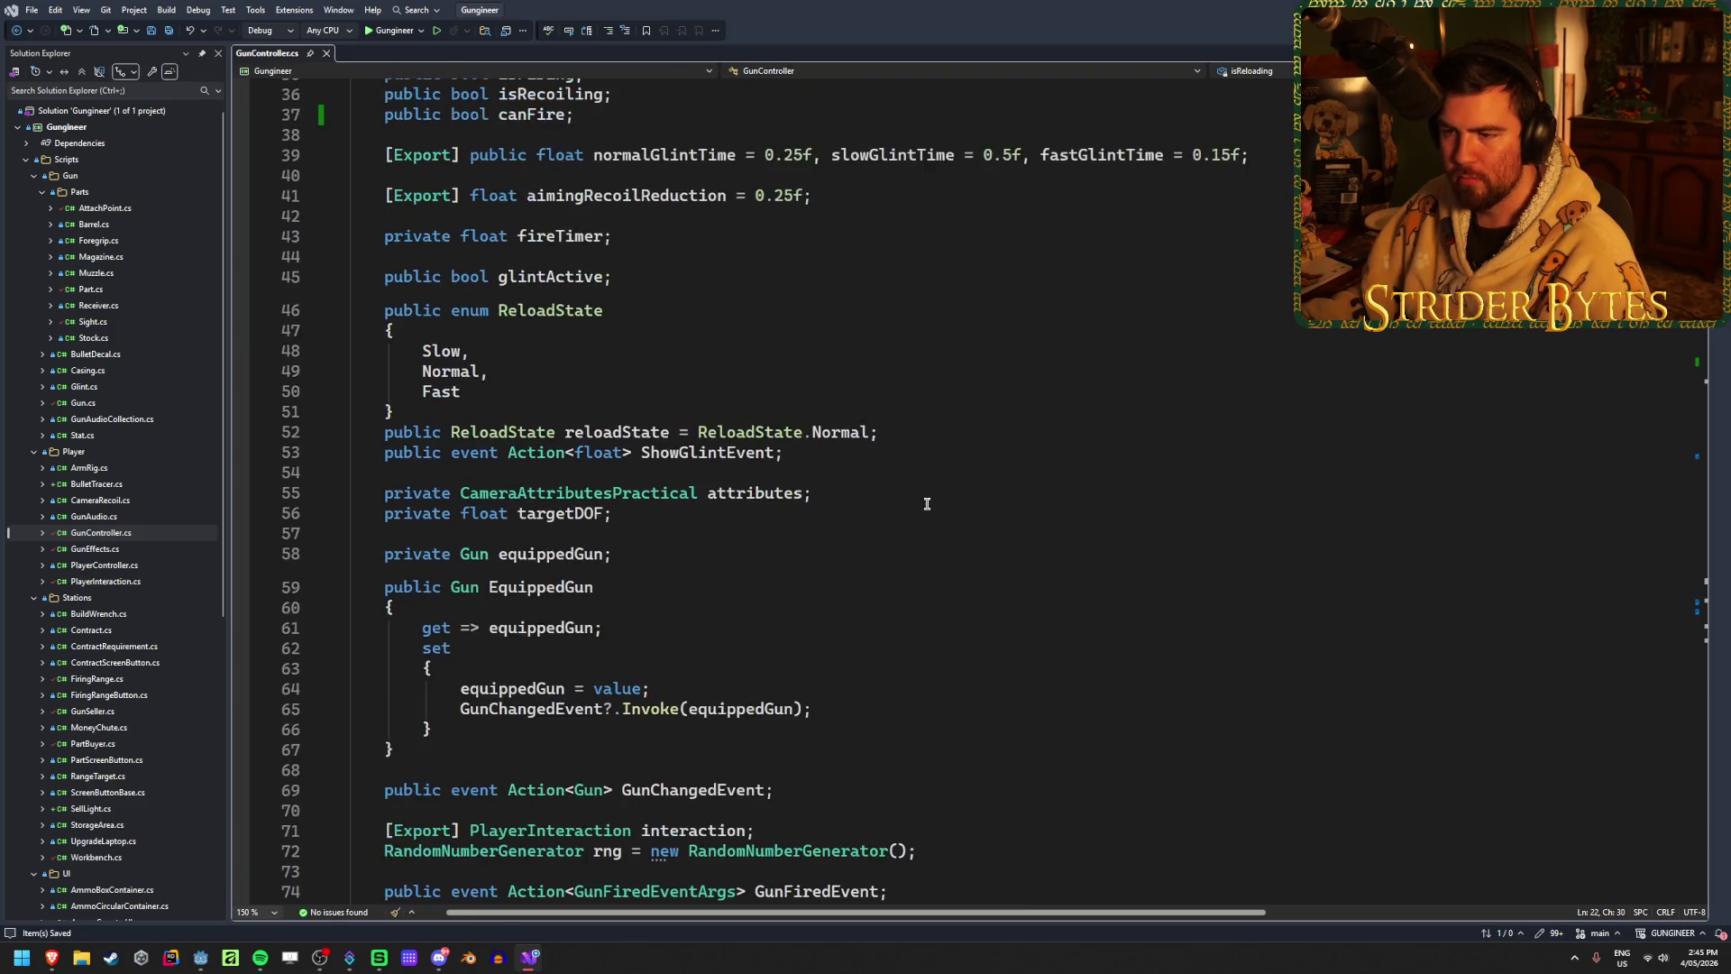
{"action": "scroll", "coordinate": [918, 501], "scroll_direction": "up", "scroll_amount": 5}
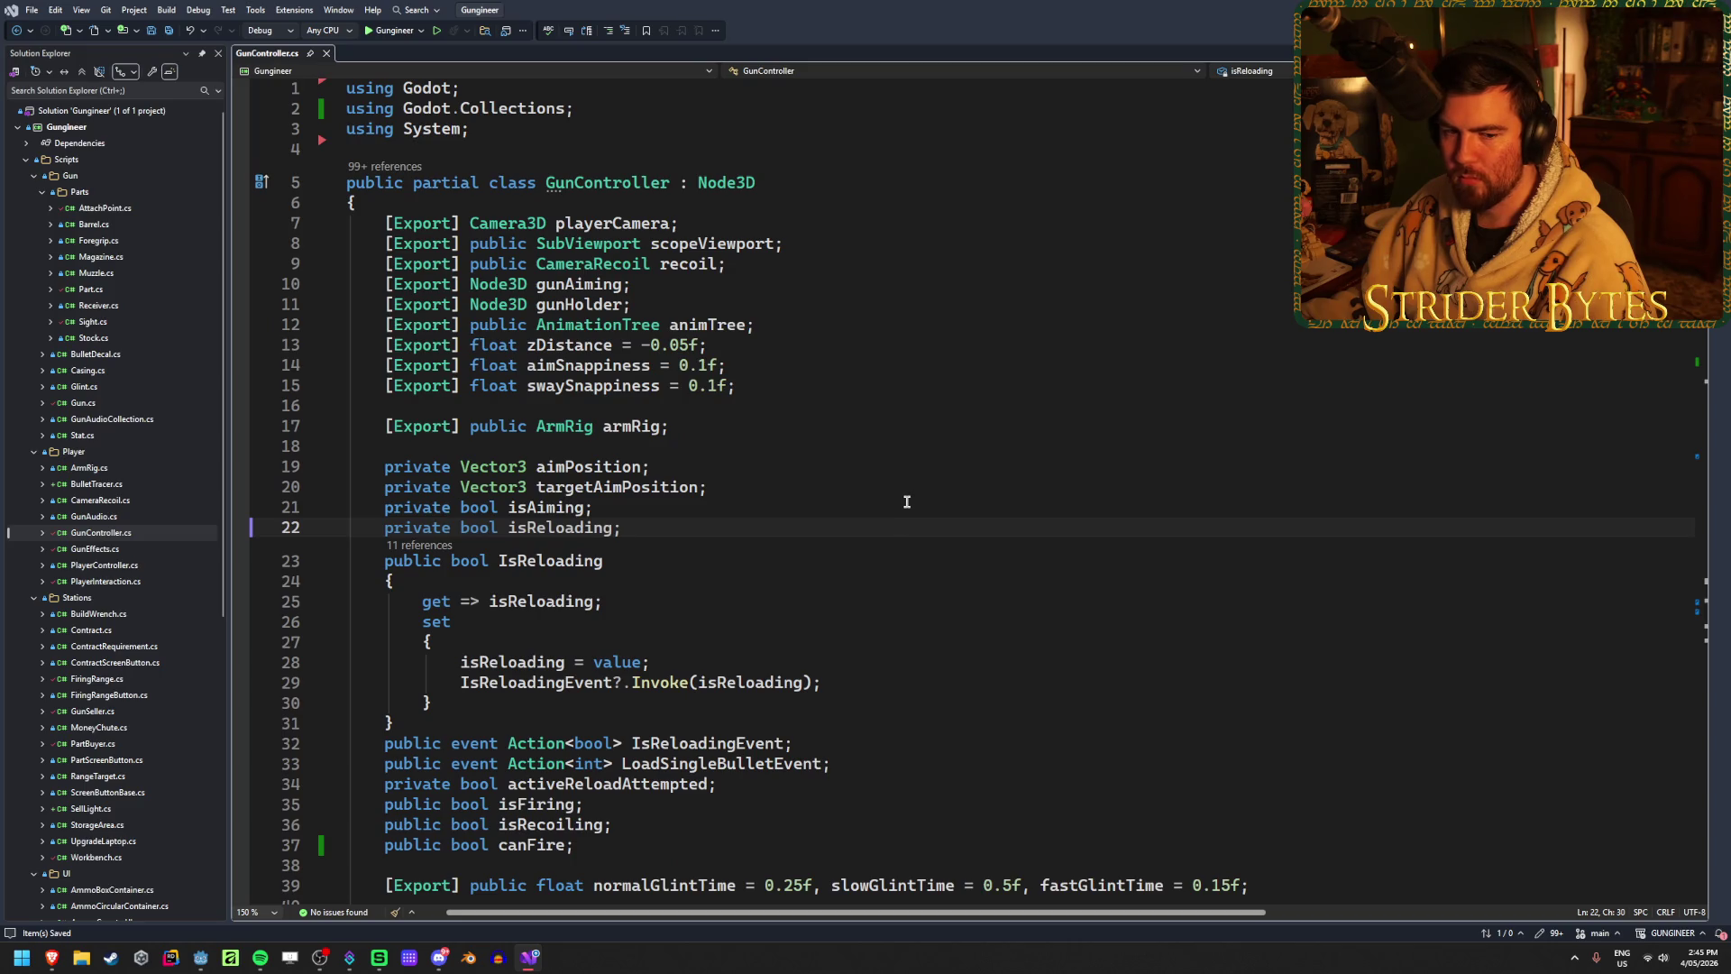
{"action": "scroll", "coordinate": [906, 501], "scroll_direction": "down", "scroll_amount": 20}
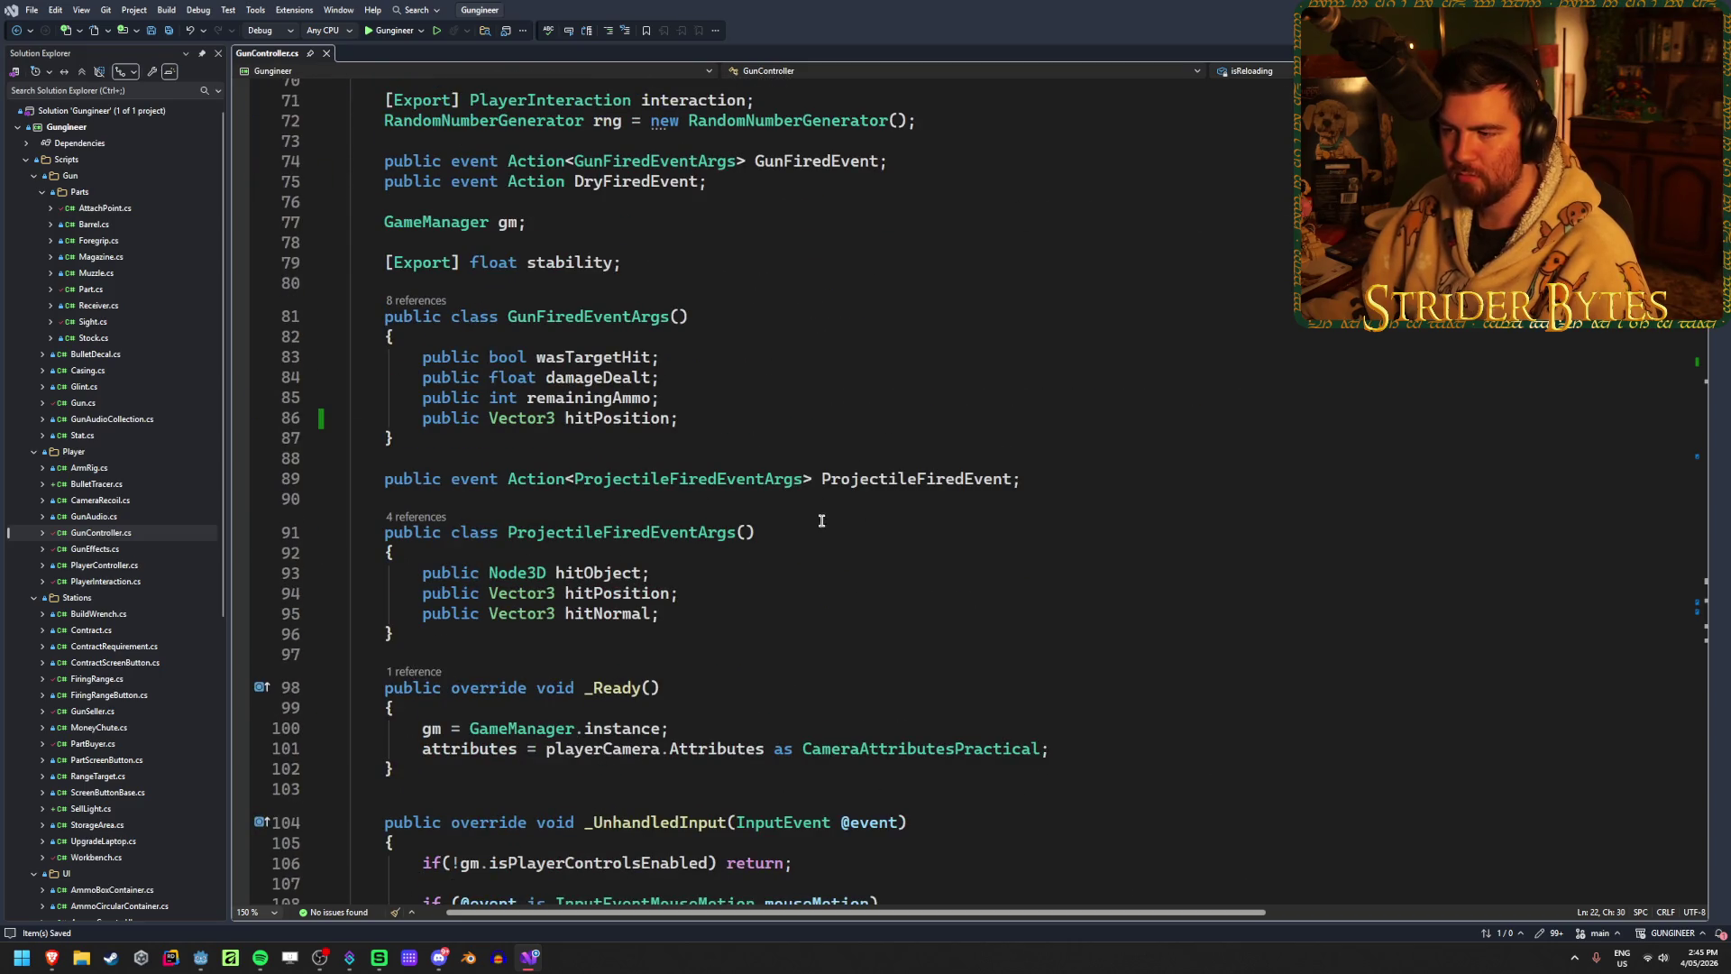
{"action": "left_click", "coordinate": [793, 533]}
{"action": "scroll", "coordinate": [794, 535], "scroll_direction": "down", "scroll_amount": 9}
{"action": "left_click", "coordinate": [794, 530]}
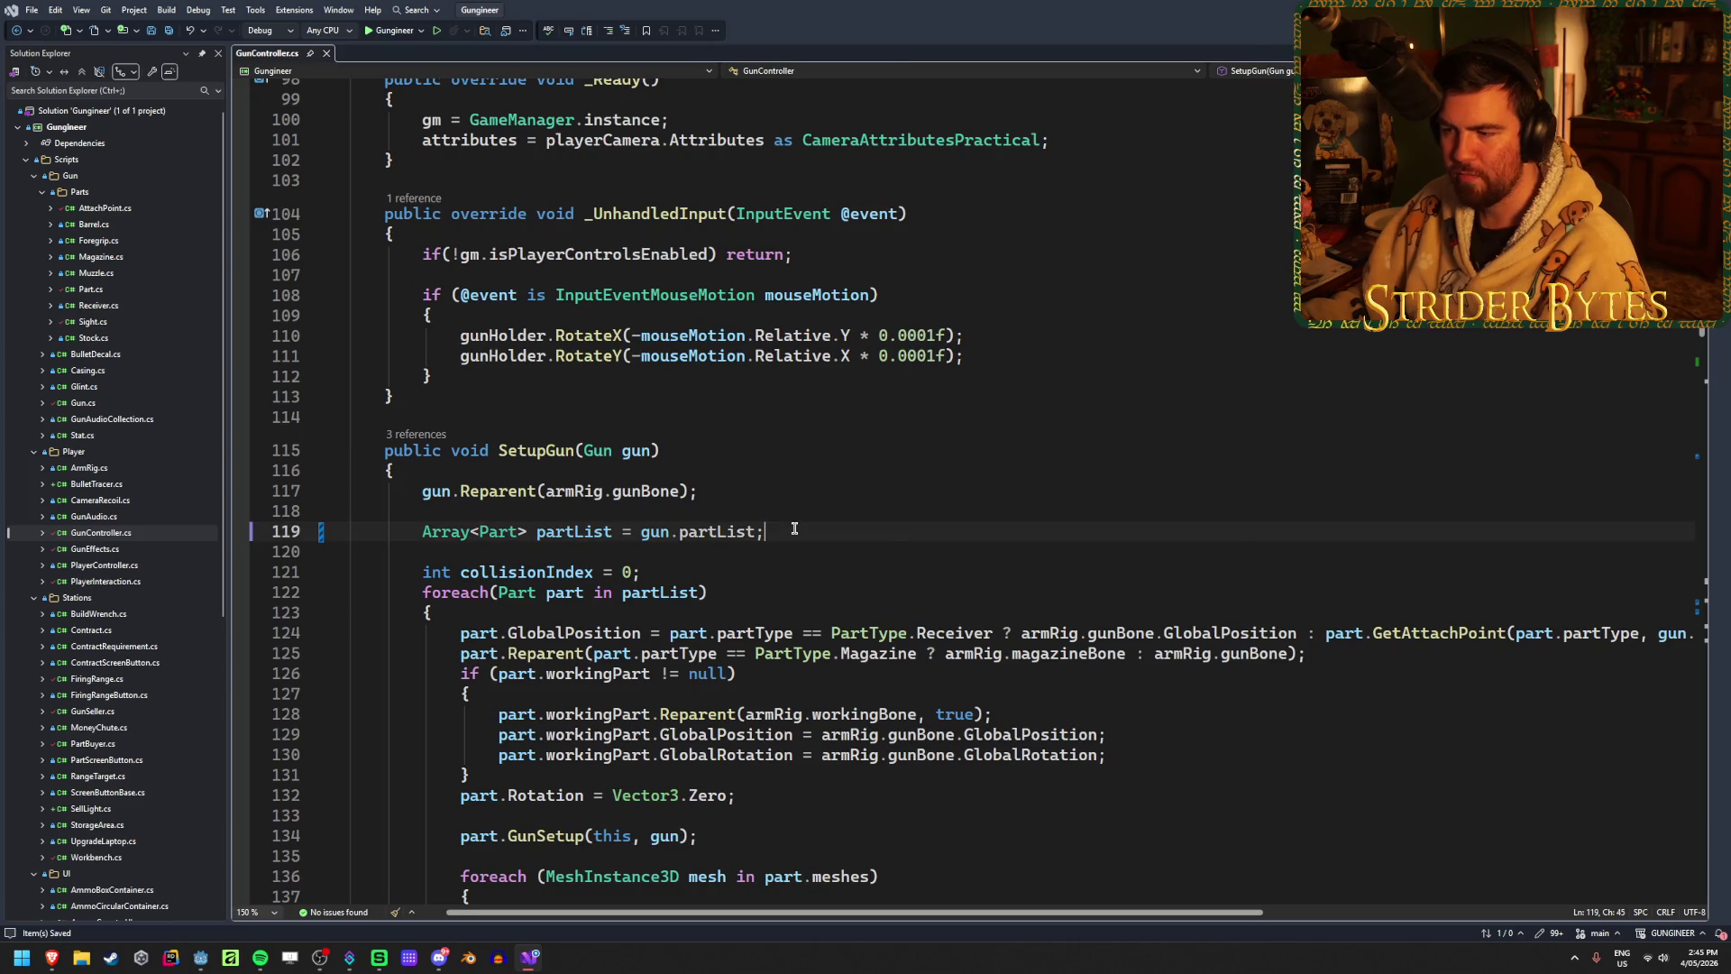
{"action": "scroll", "coordinate": [794, 530], "scroll_direction": "down", "scroll_amount": 3}
{"action": "scroll", "coordinate": [944, 607], "scroll_direction": "down", "scroll_amount": 2}
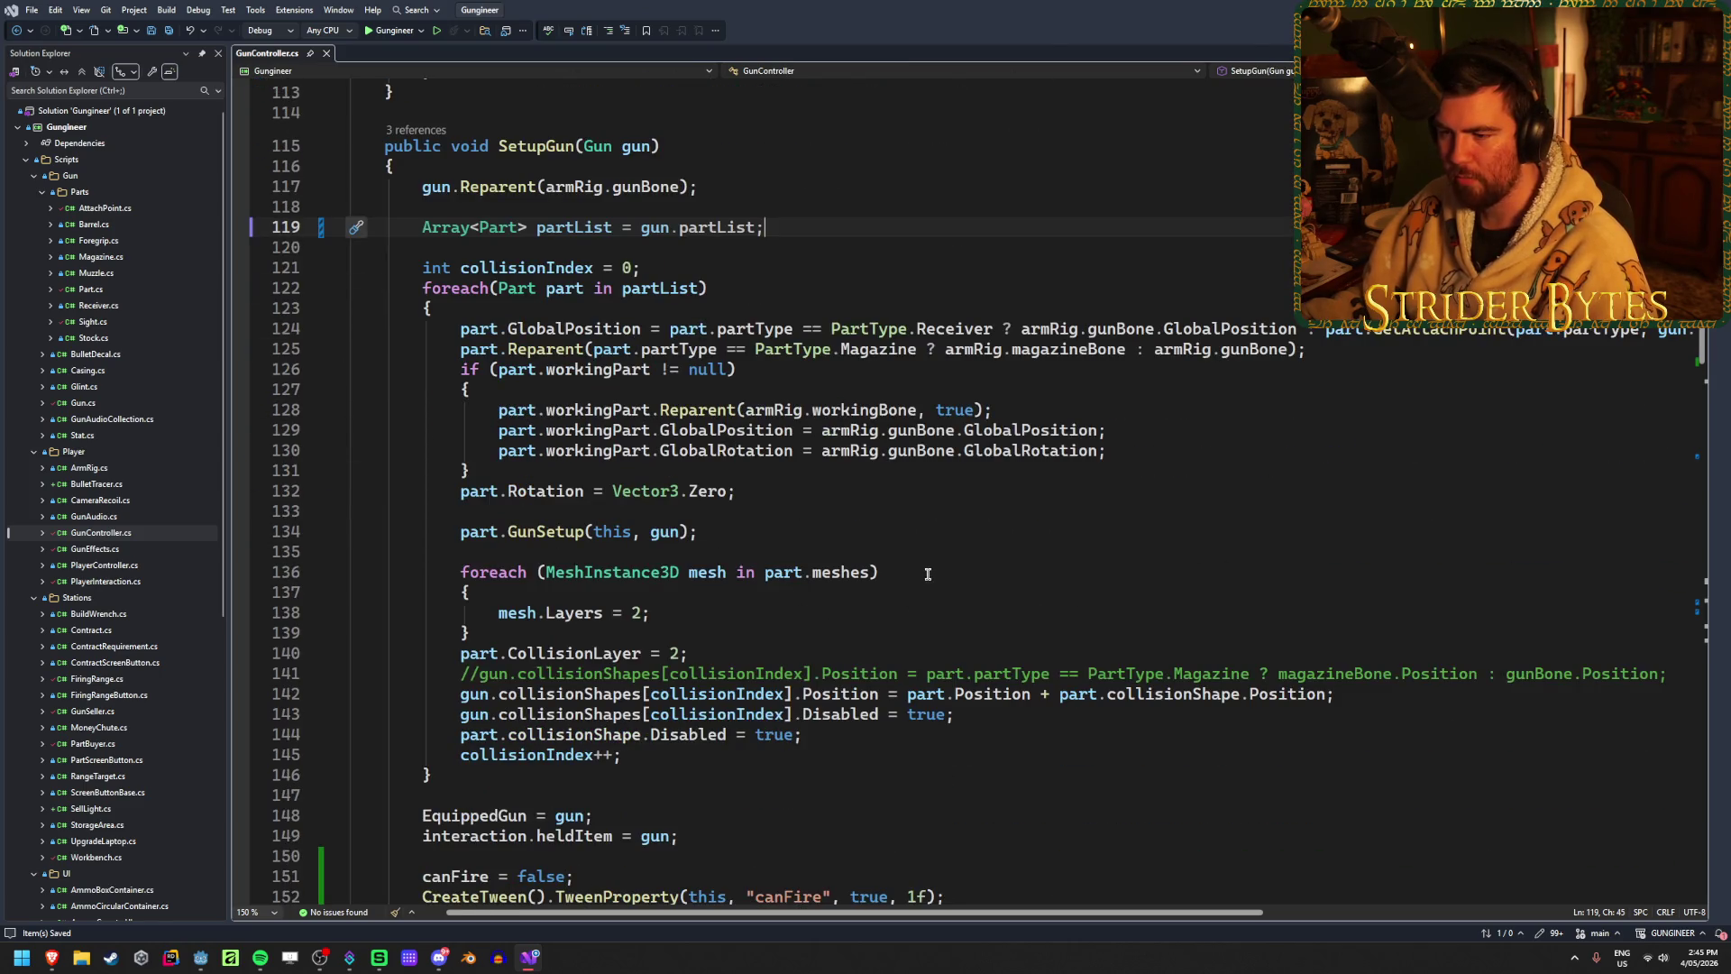
{"action": "left_click", "coordinate": [928, 573]}
{"action": "scroll", "coordinate": [925, 574], "scroll_direction": "down", "scroll_amount": 5}
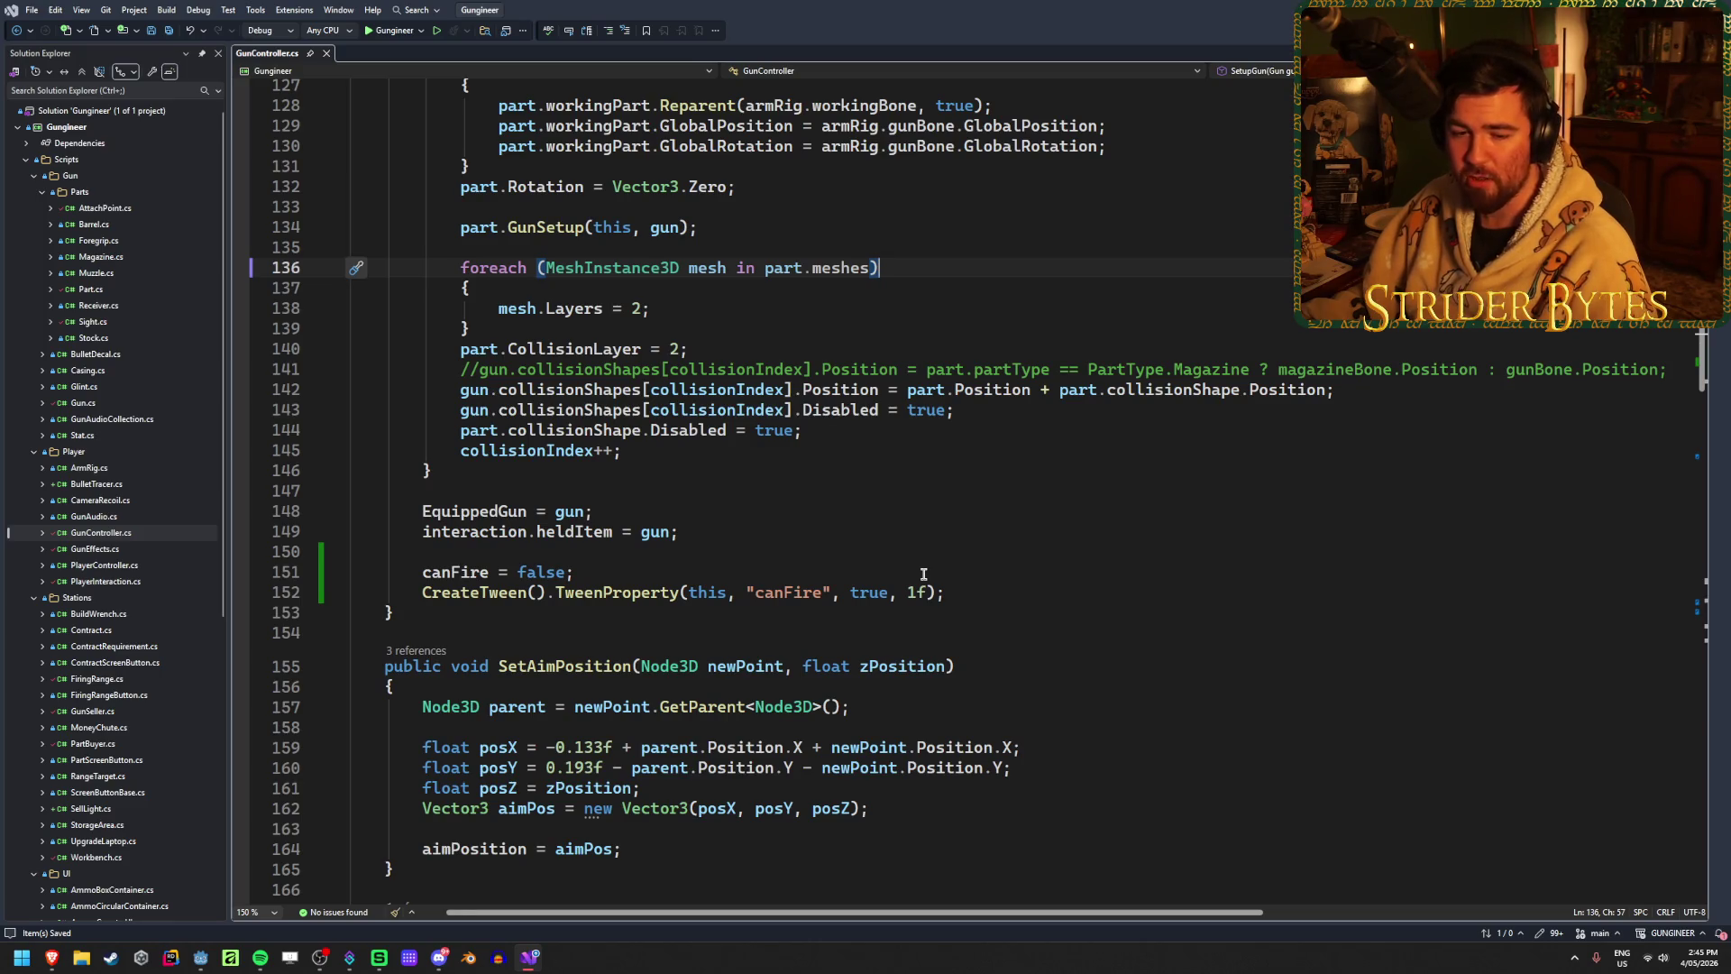
Step: Review SetAimPosition, the canFire tween line, and the EquippedGun and heldItem assignments
{"action": "scroll", "coordinate": [923, 574], "scroll_direction": "down", "scroll_amount": 2}
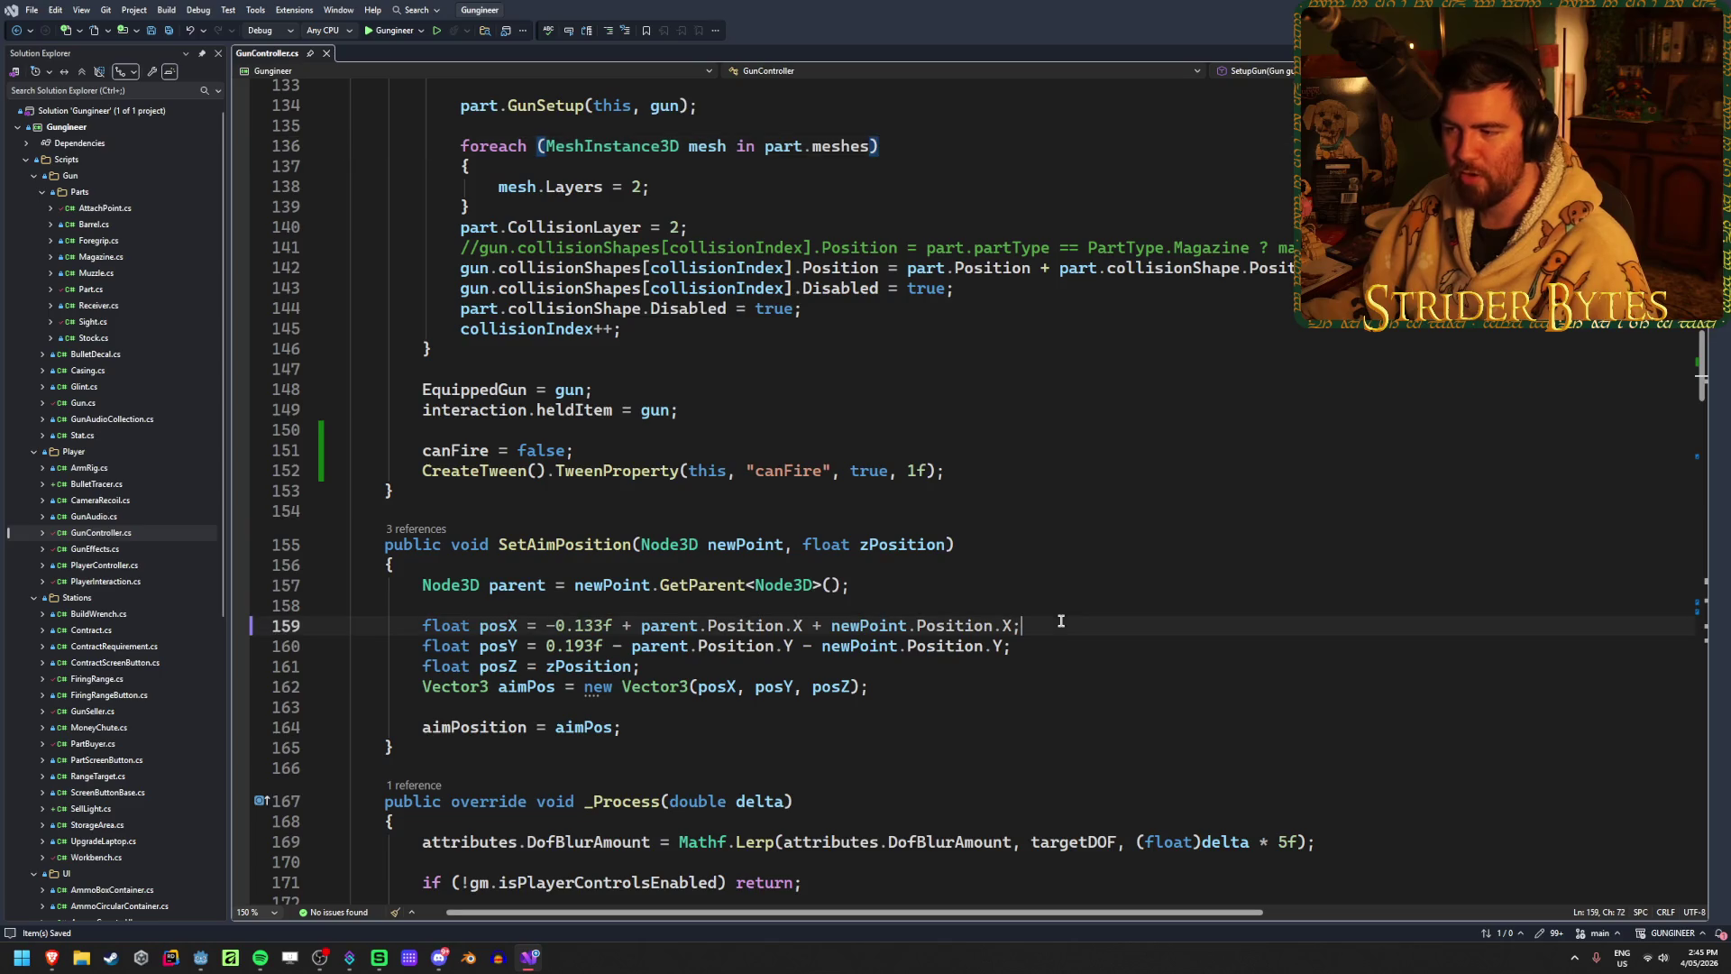
{"action": "left_click", "coordinate": [873, 581]}
{"action": "left_click", "coordinate": [963, 545]}
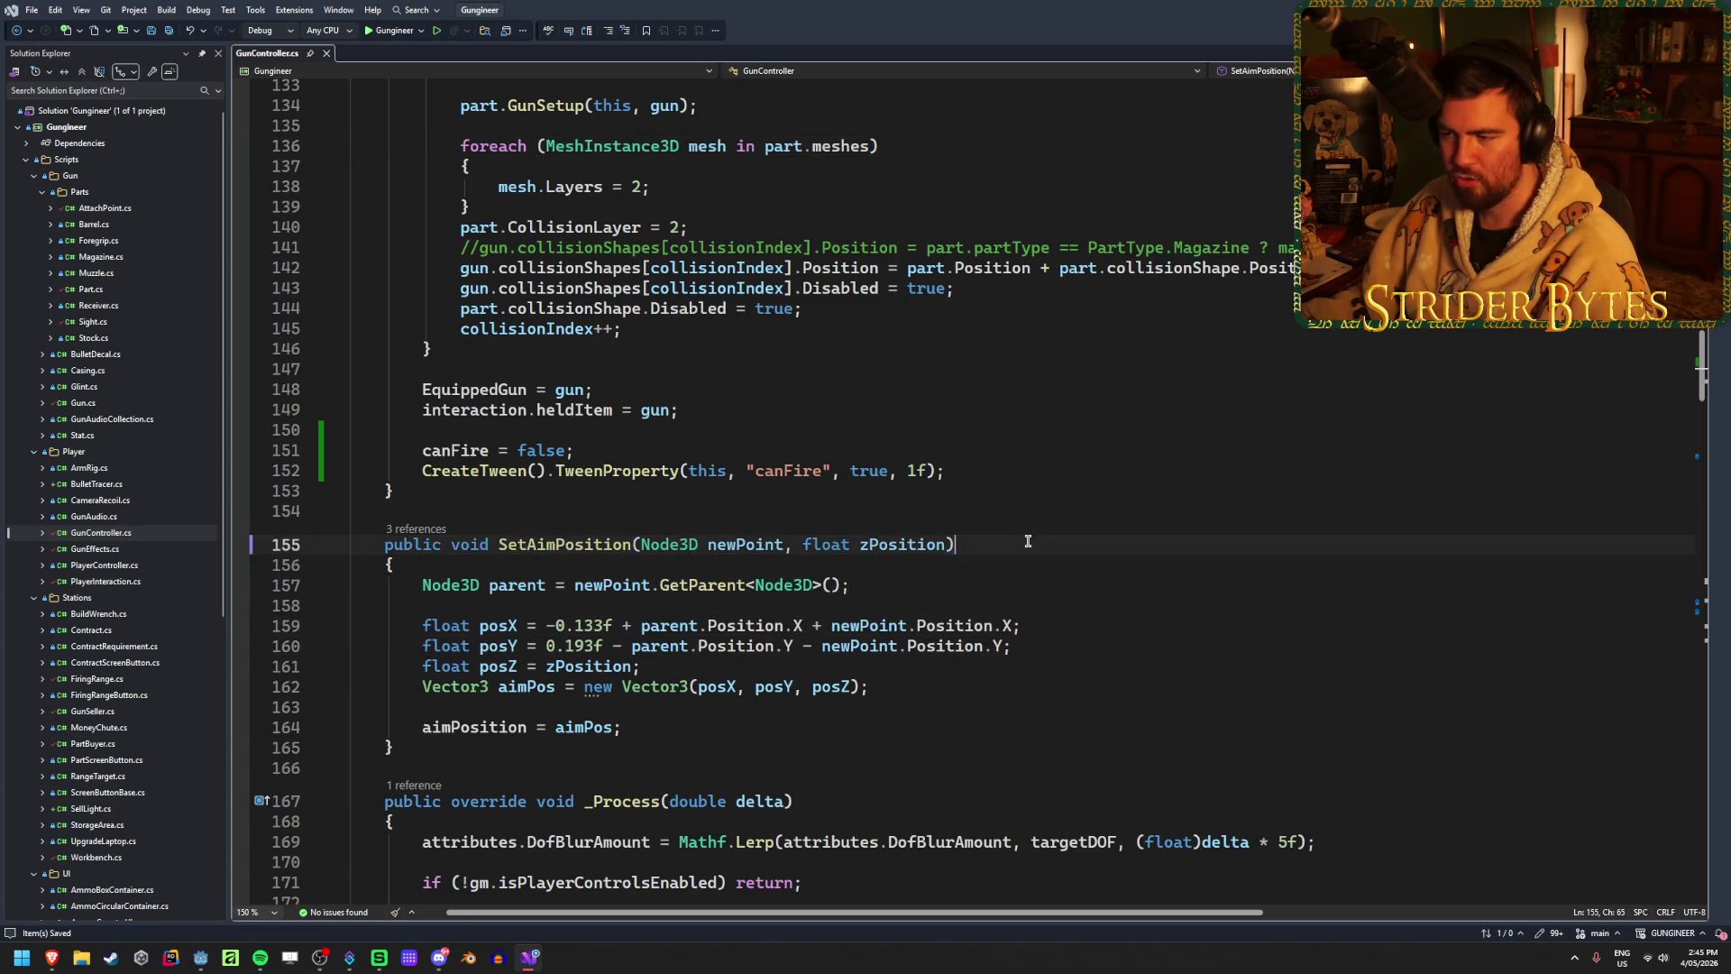
{"action": "left_click", "coordinate": [979, 465]}
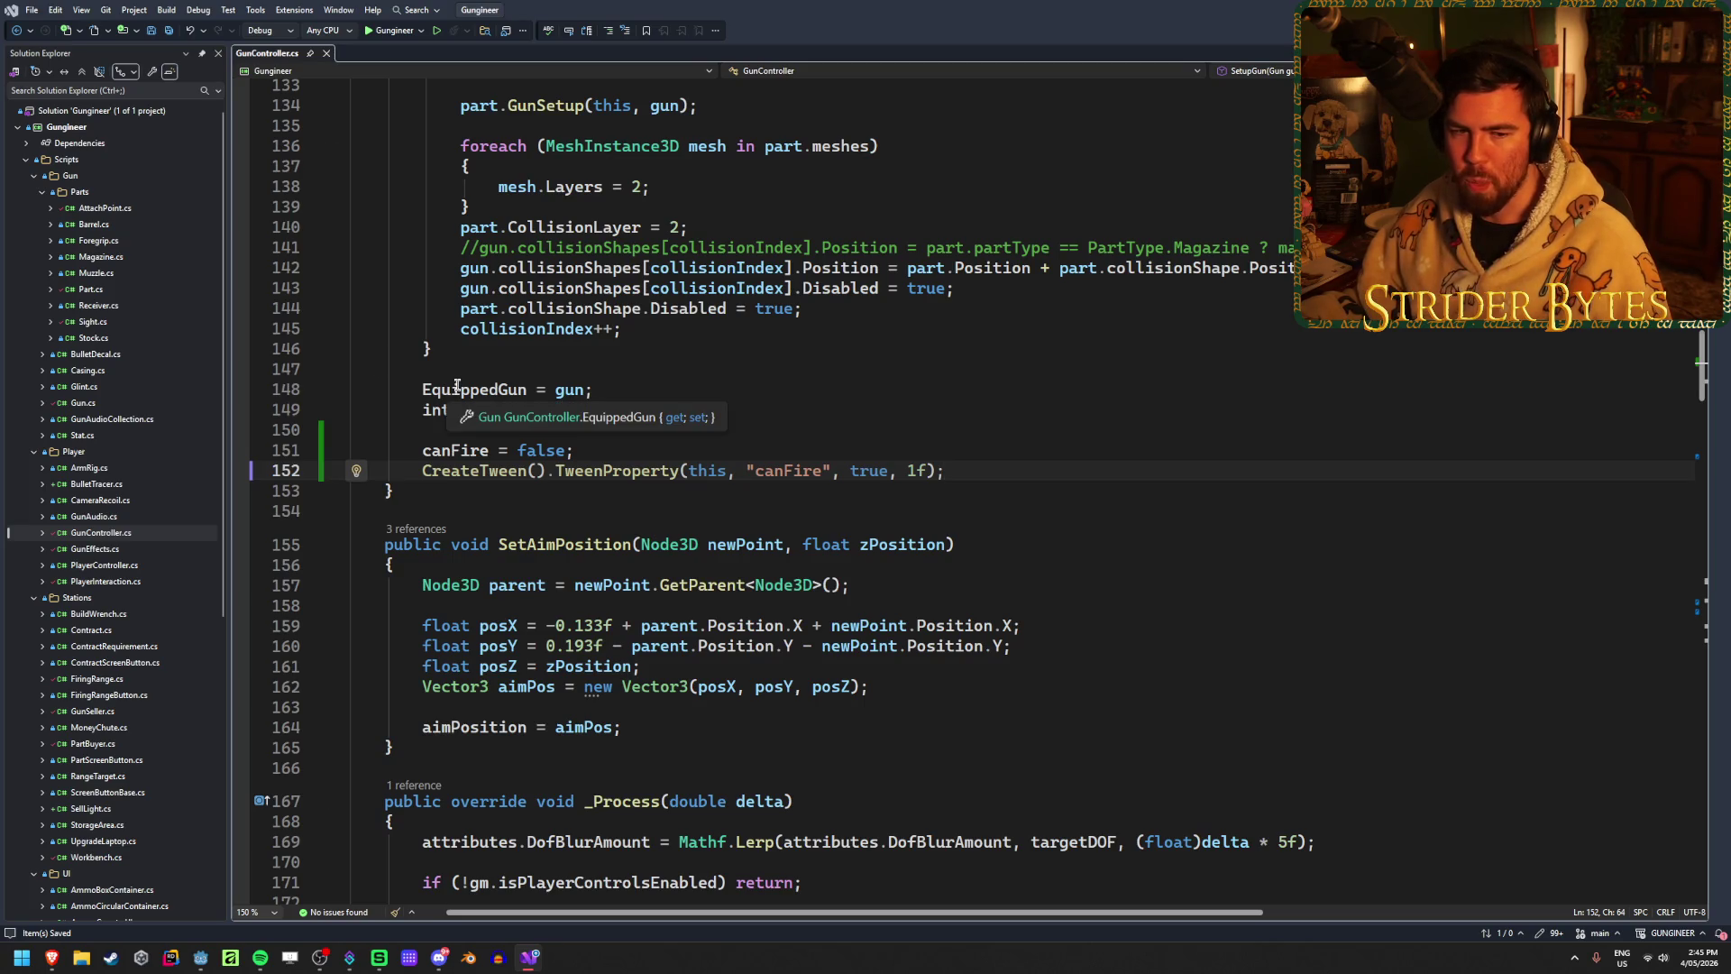
{"action": "left_click", "coordinate": [624, 388]}
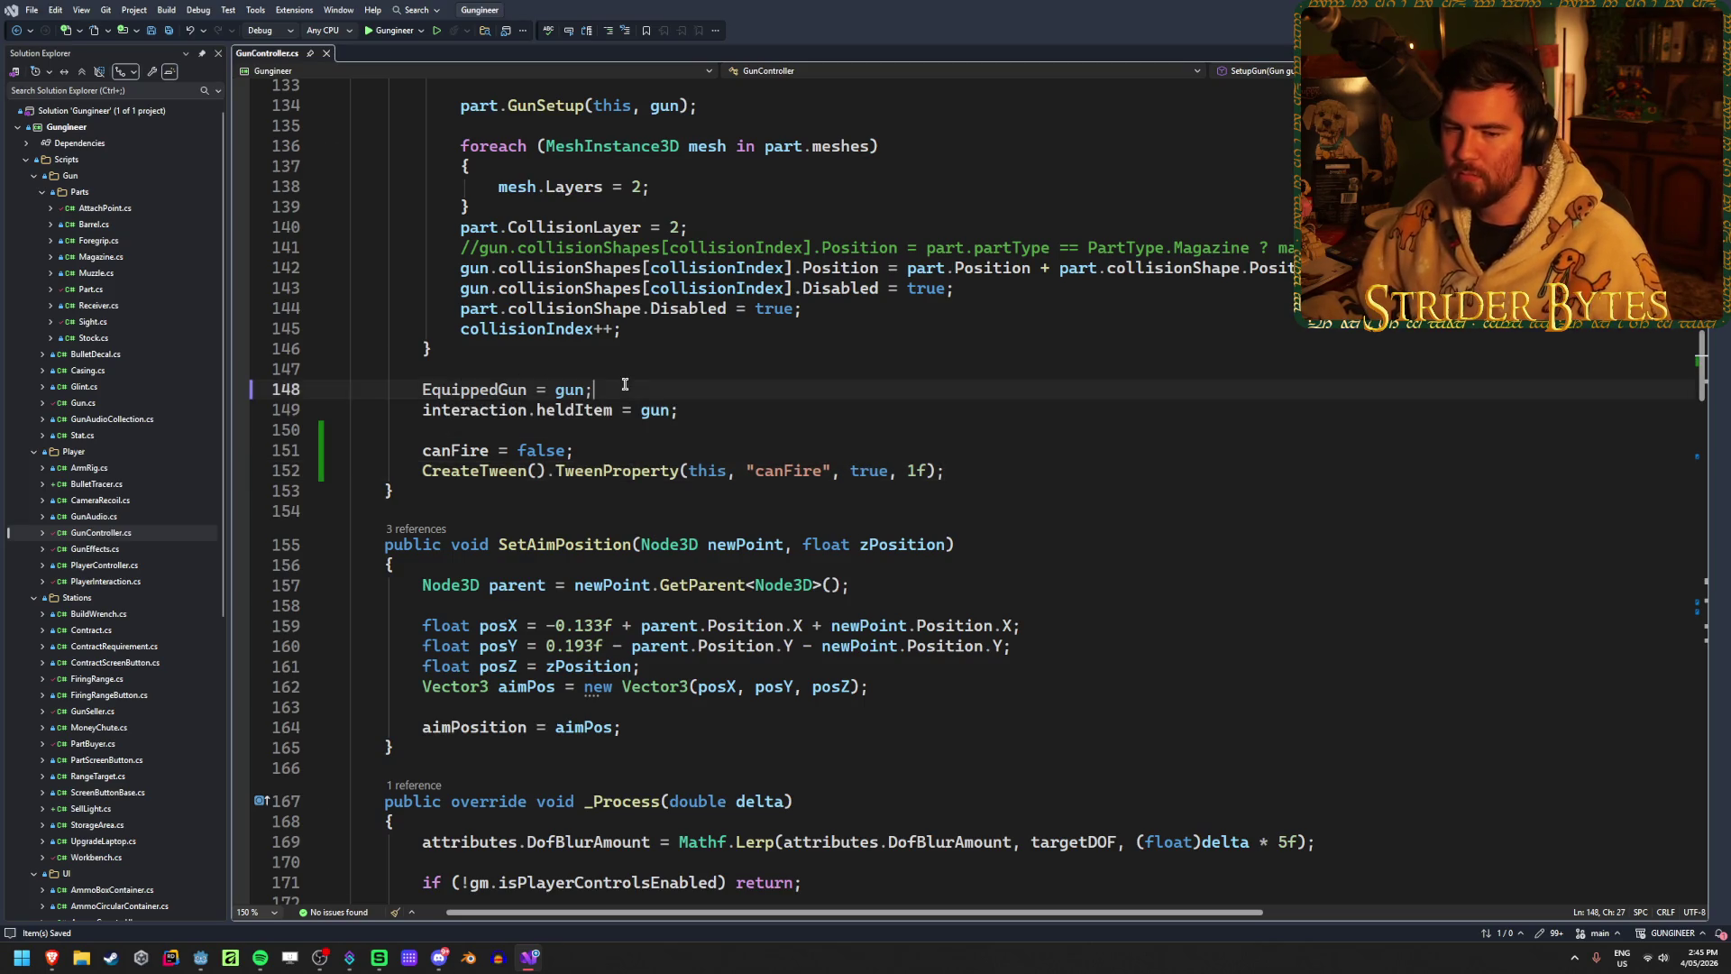
{"action": "left_click", "coordinate": [717, 408]}
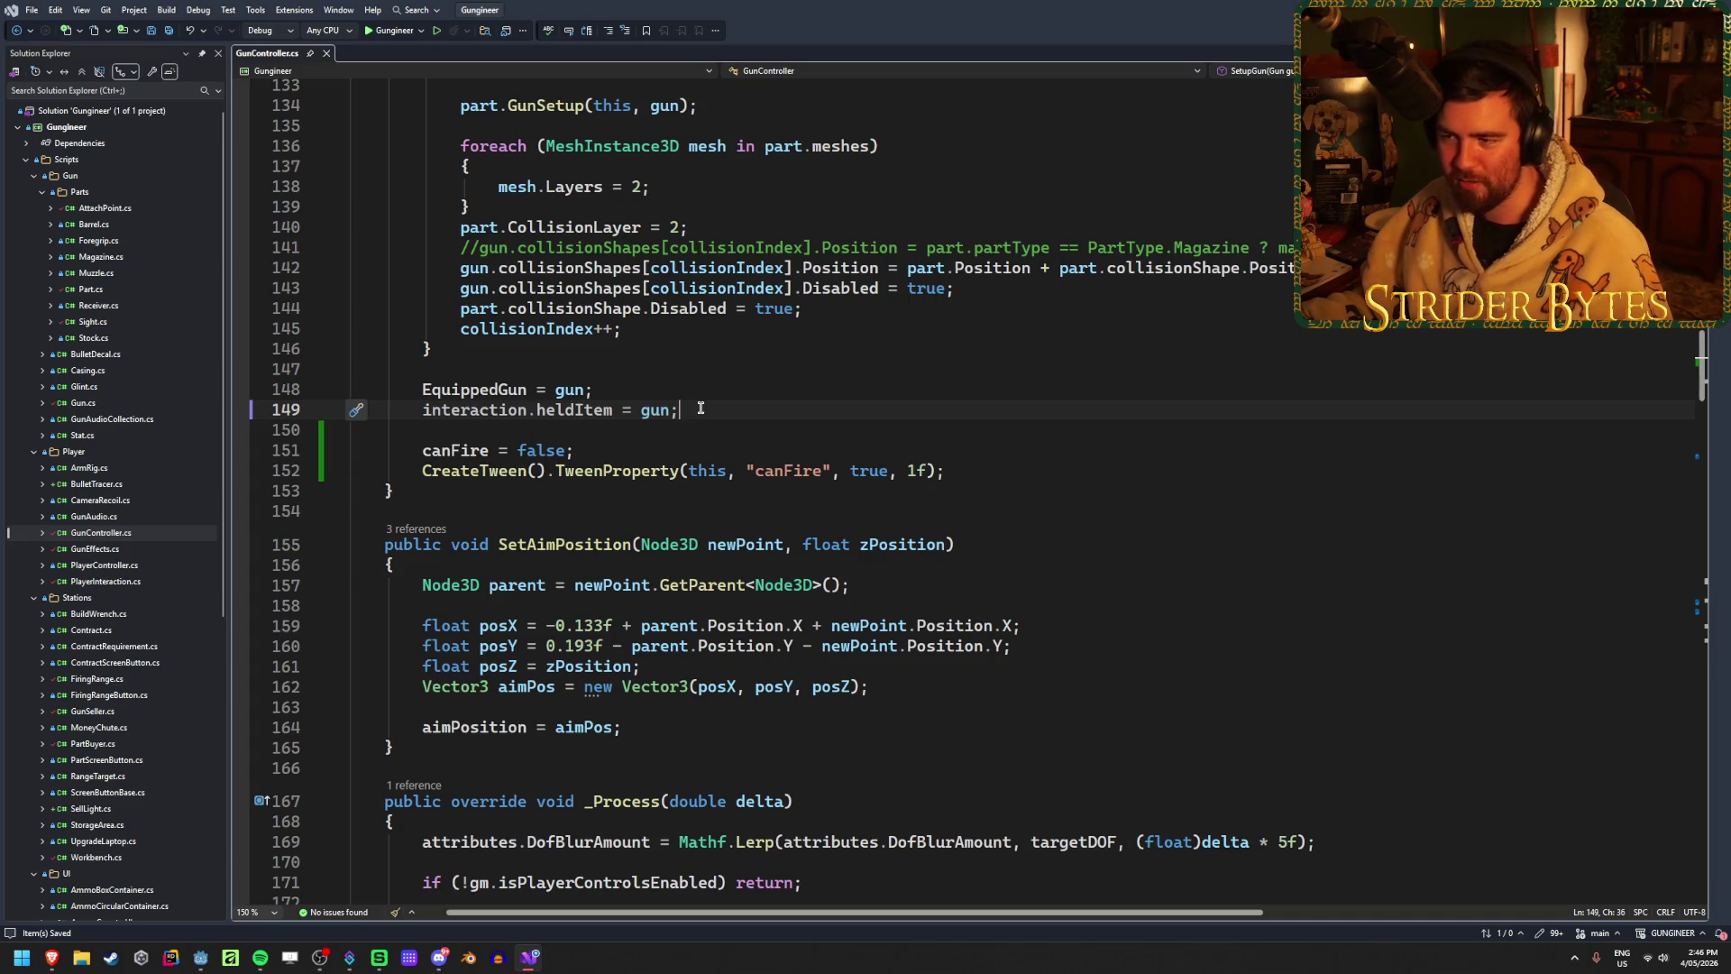
{"action": "left_click", "coordinate": [1009, 548]}
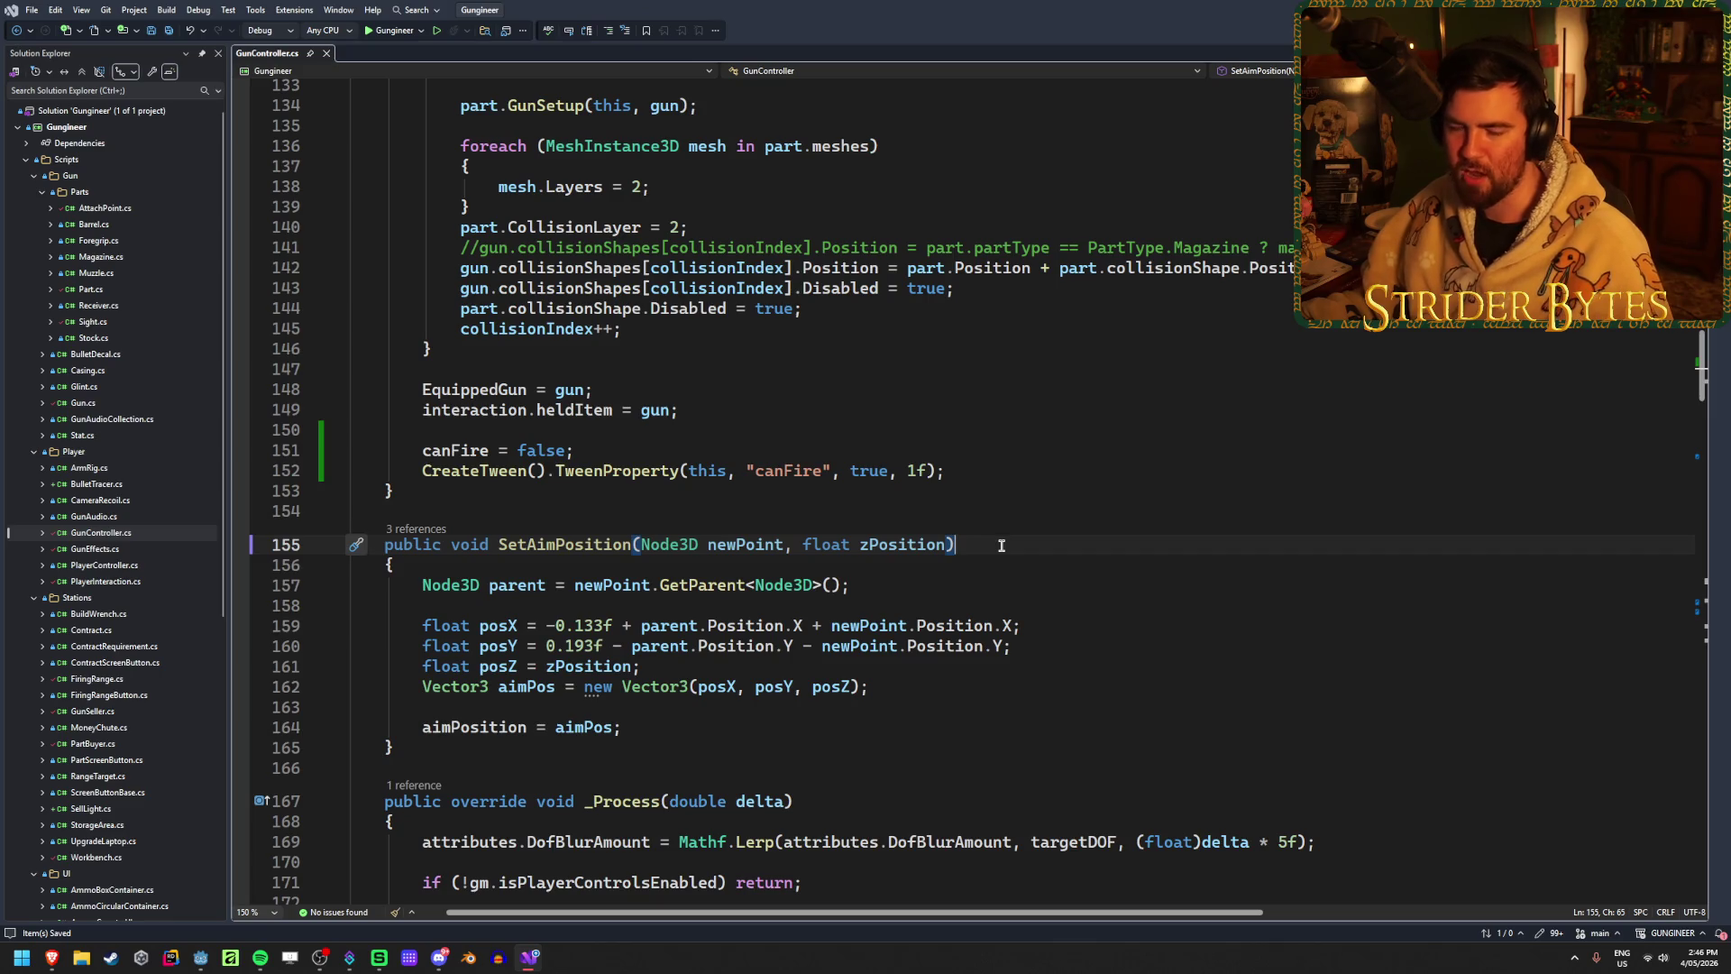
{"action": "left_click", "coordinate": [974, 461]}
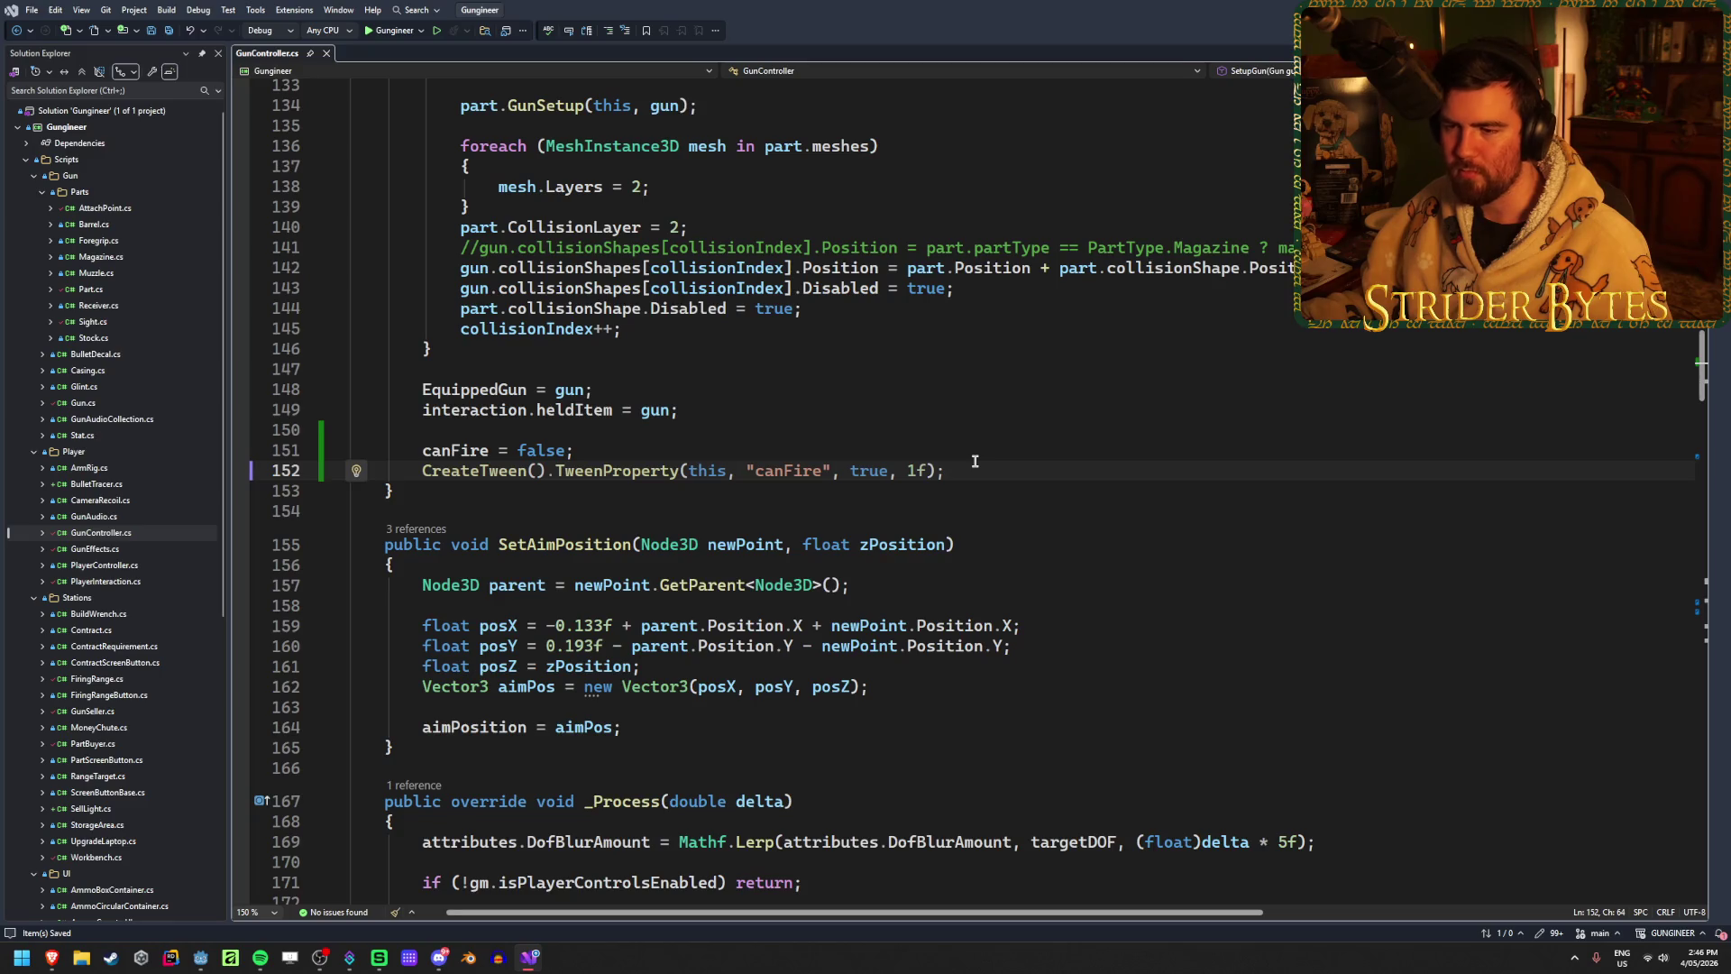
Step: Scroll through the rest of GunController.cs and return to the Godot editor
{"action": "scroll", "coordinate": [974, 461], "scroll_direction": "down", "scroll_amount": 10}
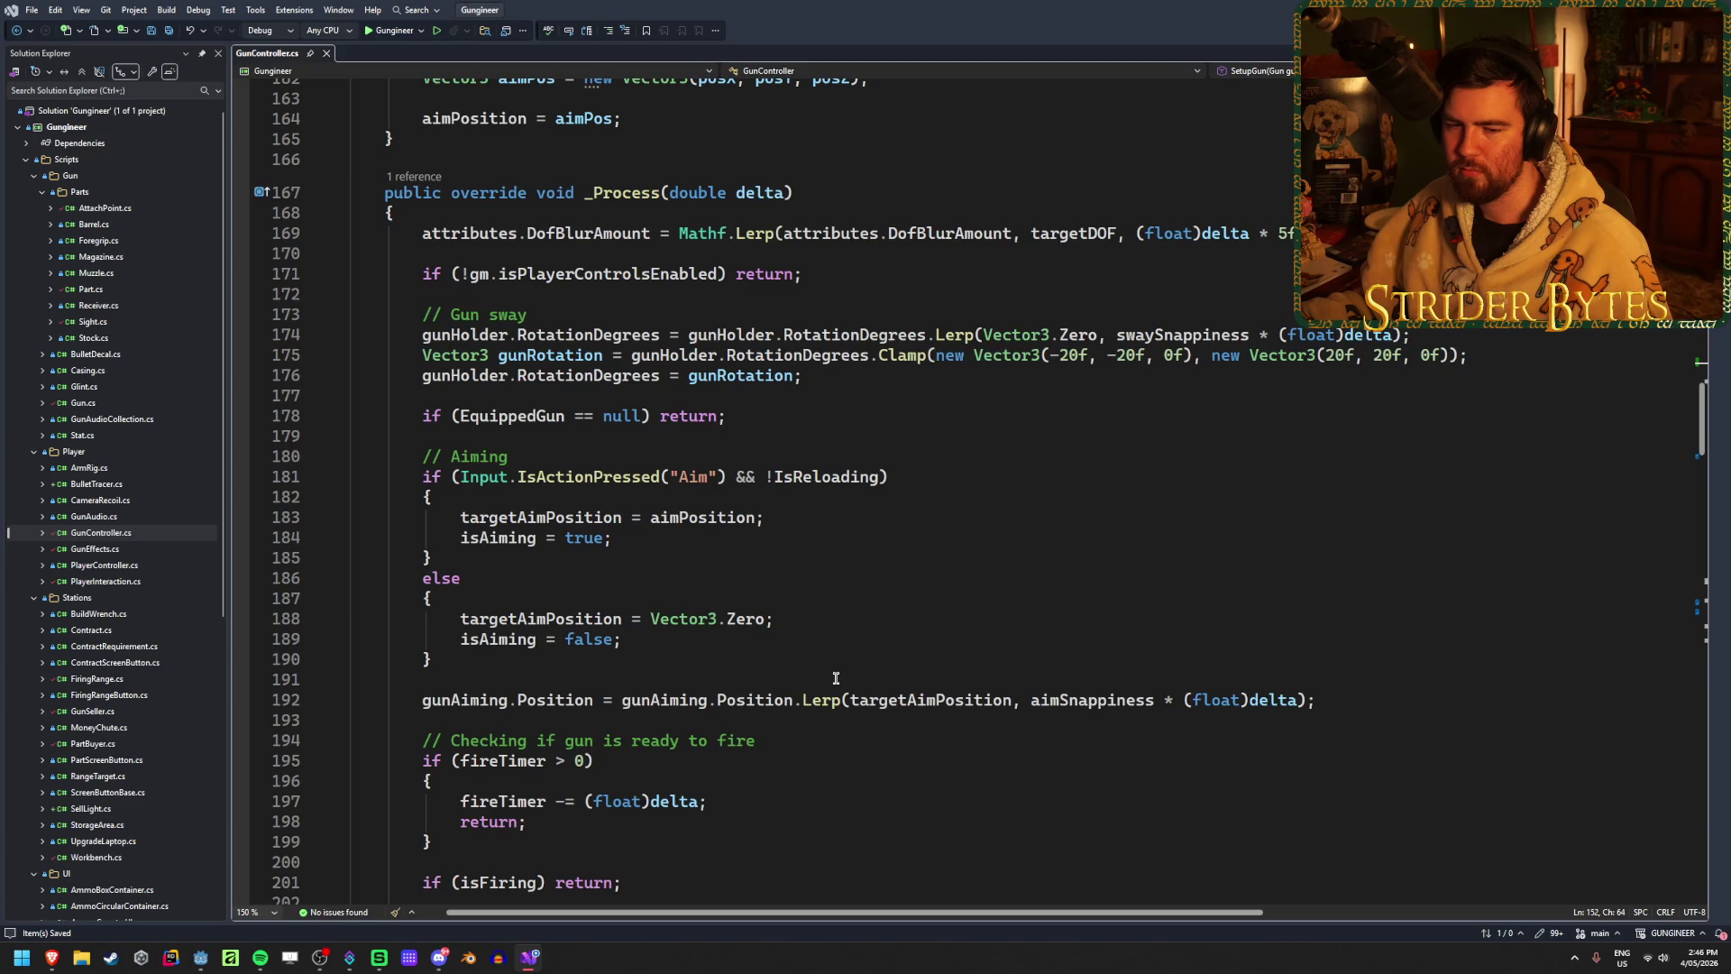
{"action": "scroll", "coordinate": [834, 677], "scroll_direction": "down", "scroll_amount": 2}
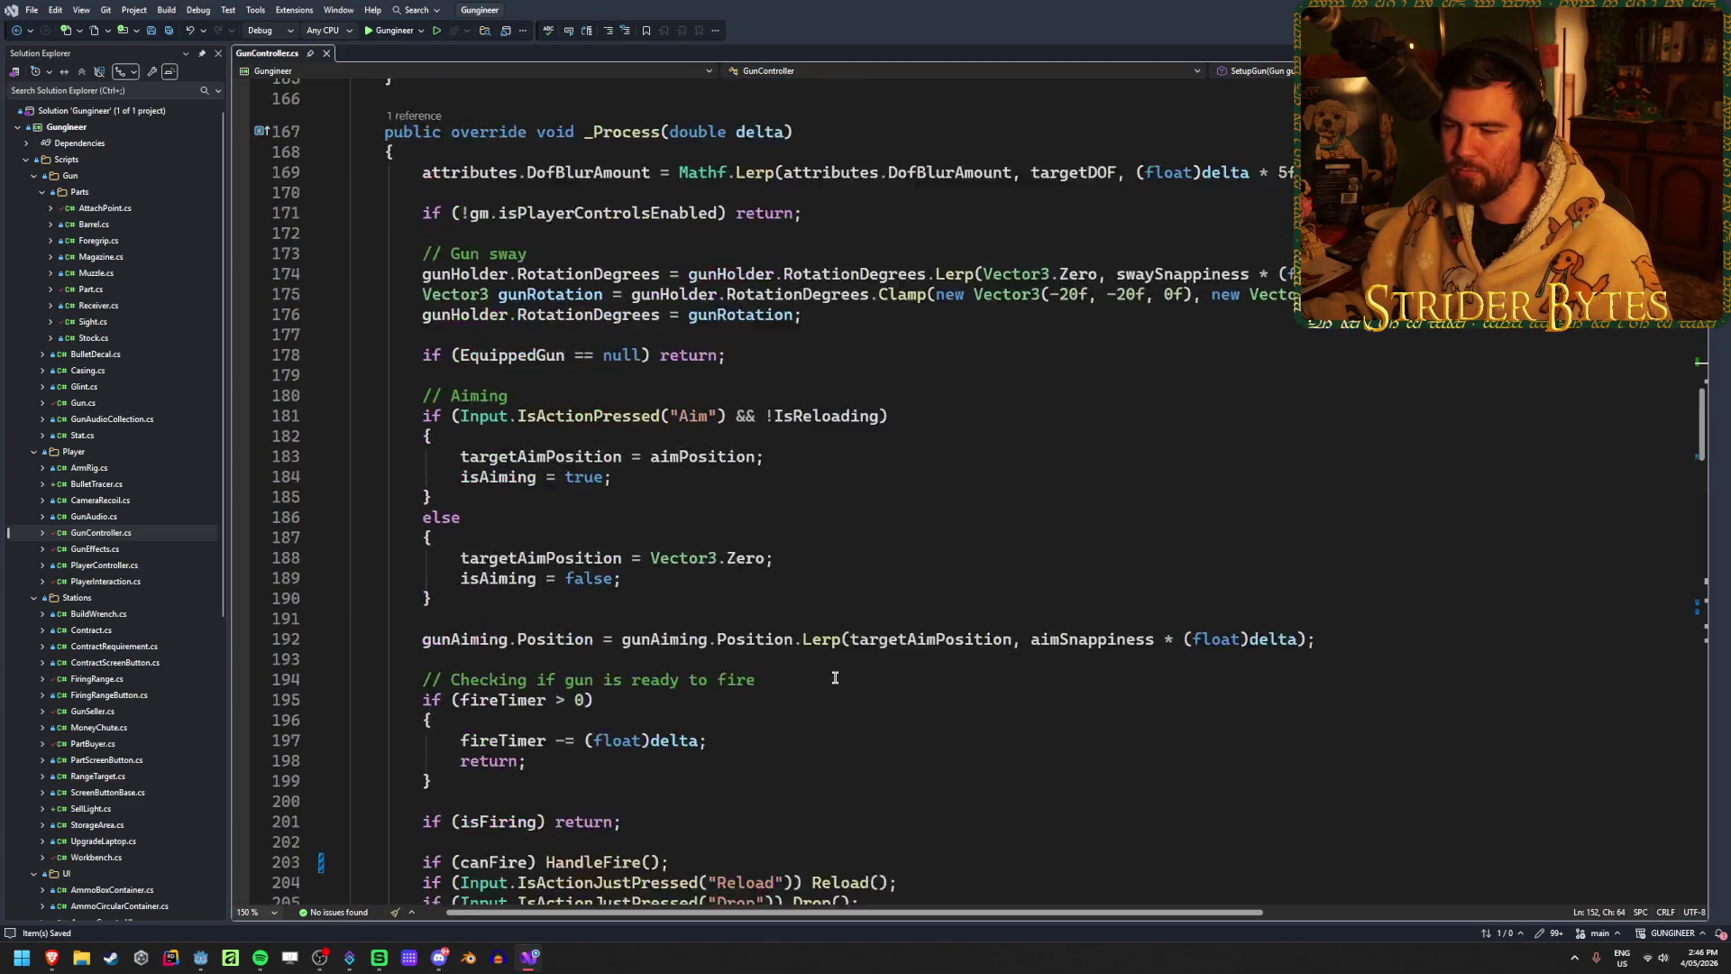
{"action": "scroll", "coordinate": [834, 677], "scroll_direction": "up", "scroll_amount": 1}
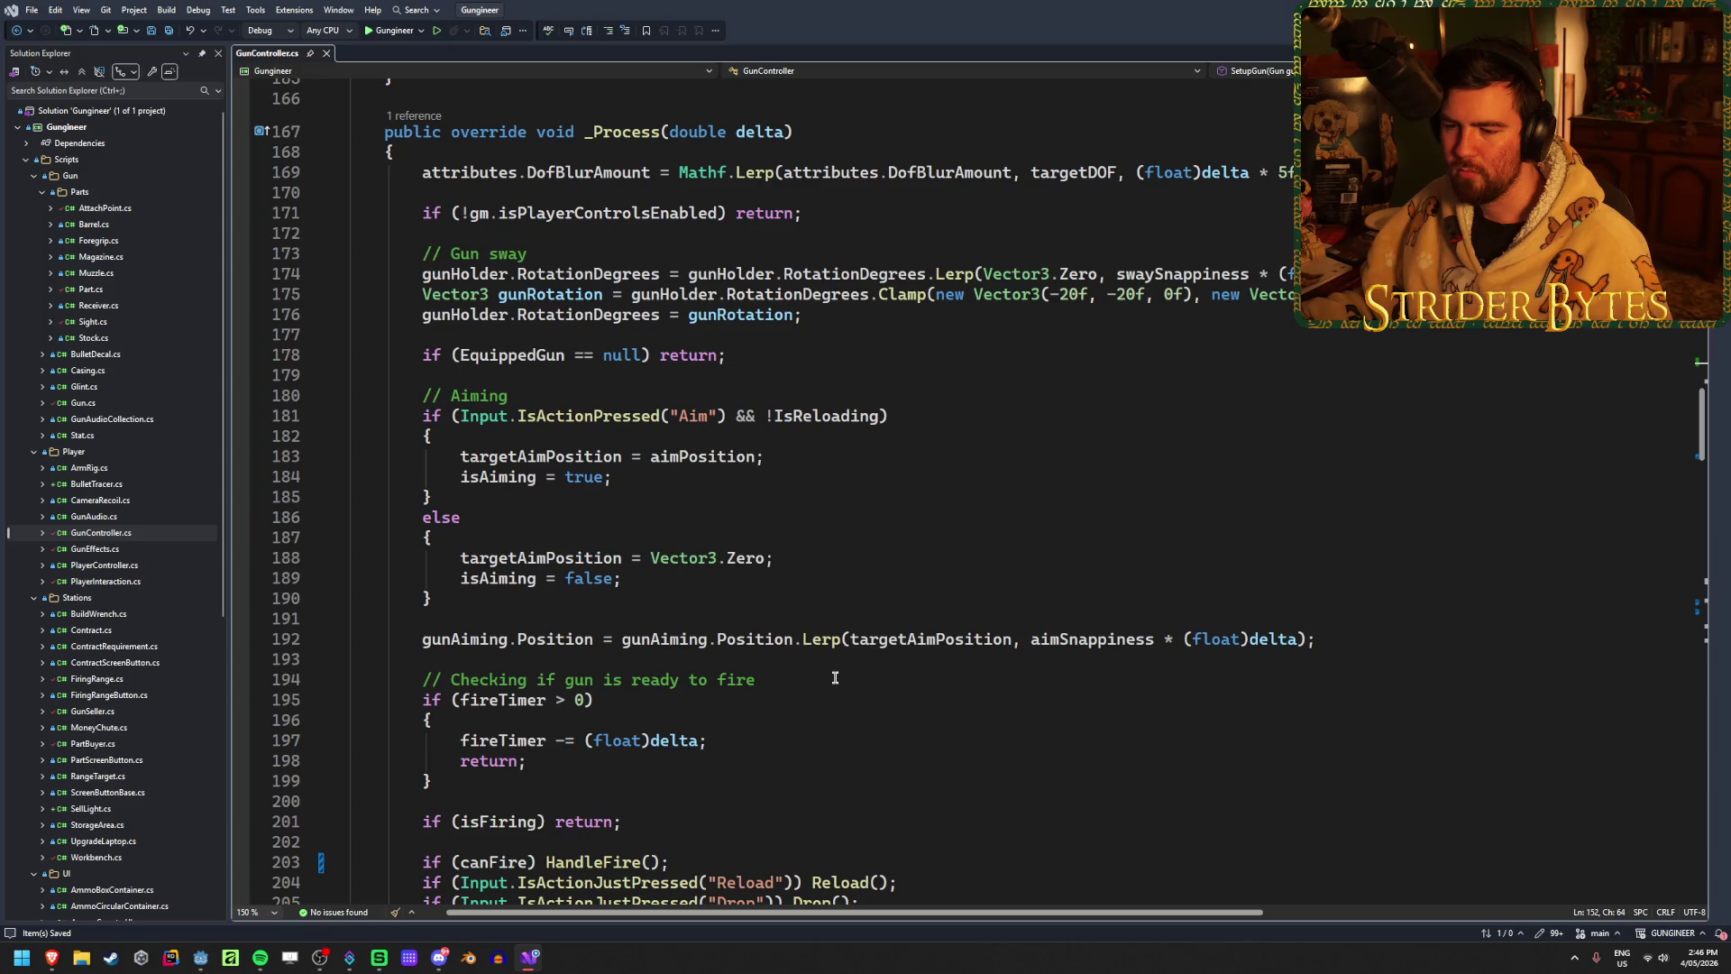
{"action": "scroll", "coordinate": [835, 677], "scroll_direction": "down", "scroll_amount": 3}
{"action": "key", "text": "alt+Tab"}
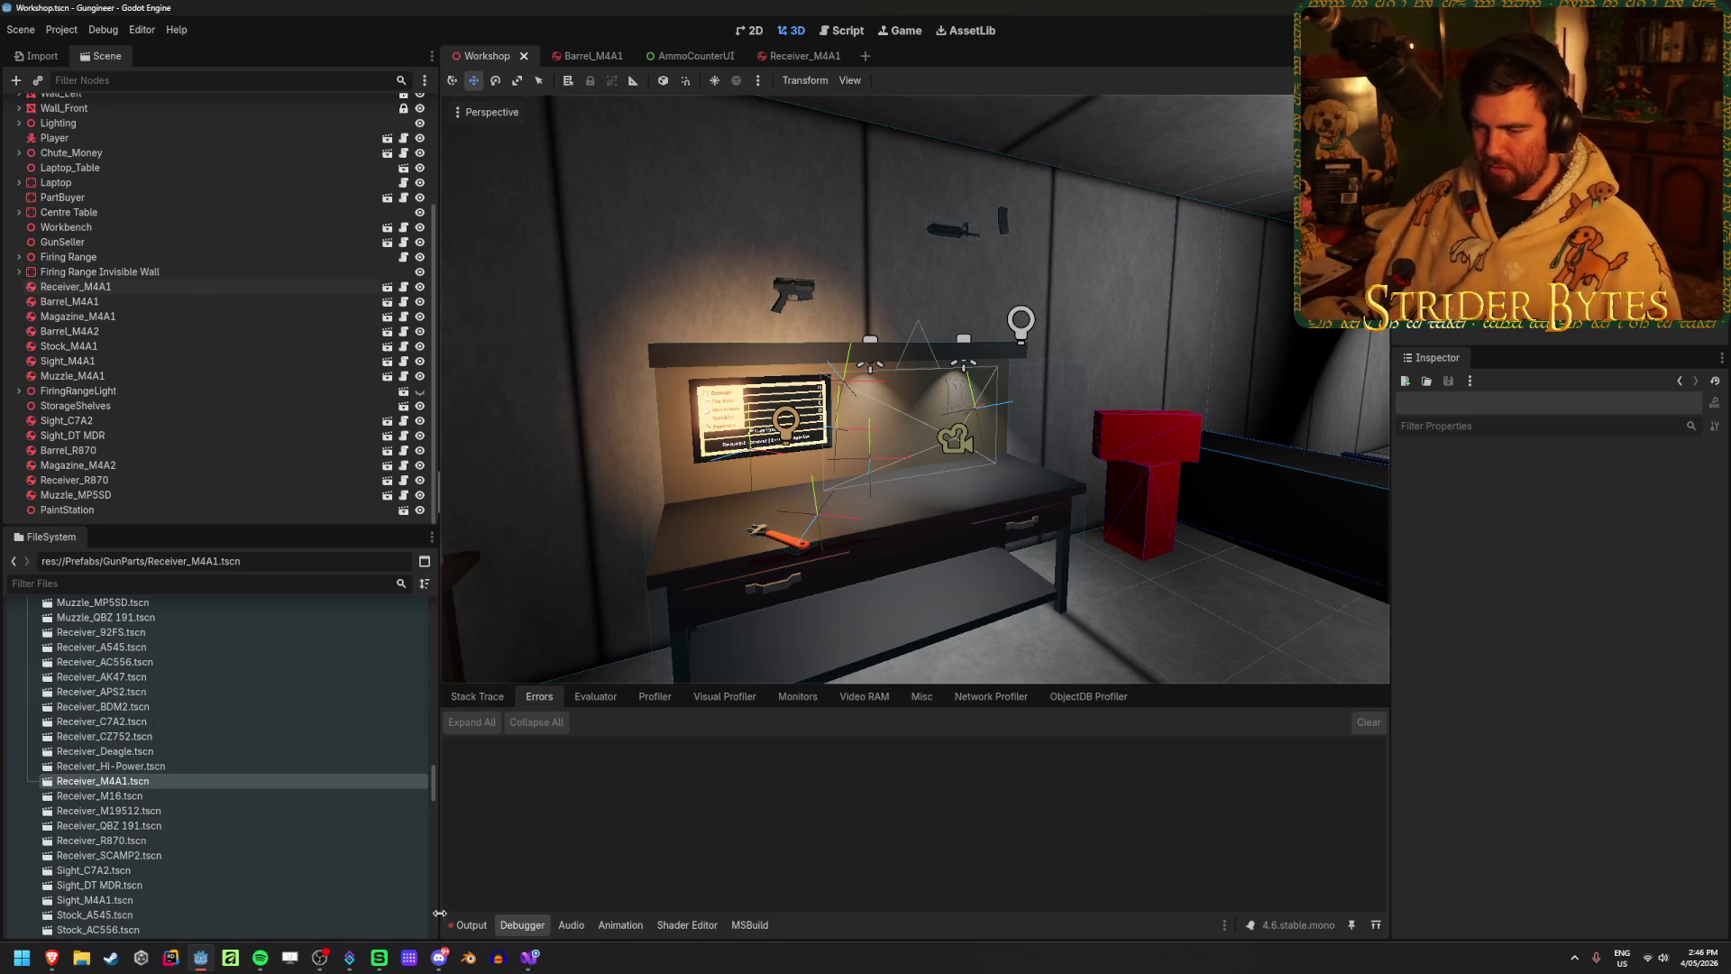
Step: Clear the Output log, close the Barrel_M4A1, AmmoCounterUI and Receiver_M4A1 scene tabs, and run the game
{"action": "left_click", "coordinate": [470, 925]}
{"action": "left_click", "coordinate": [1355, 682]}
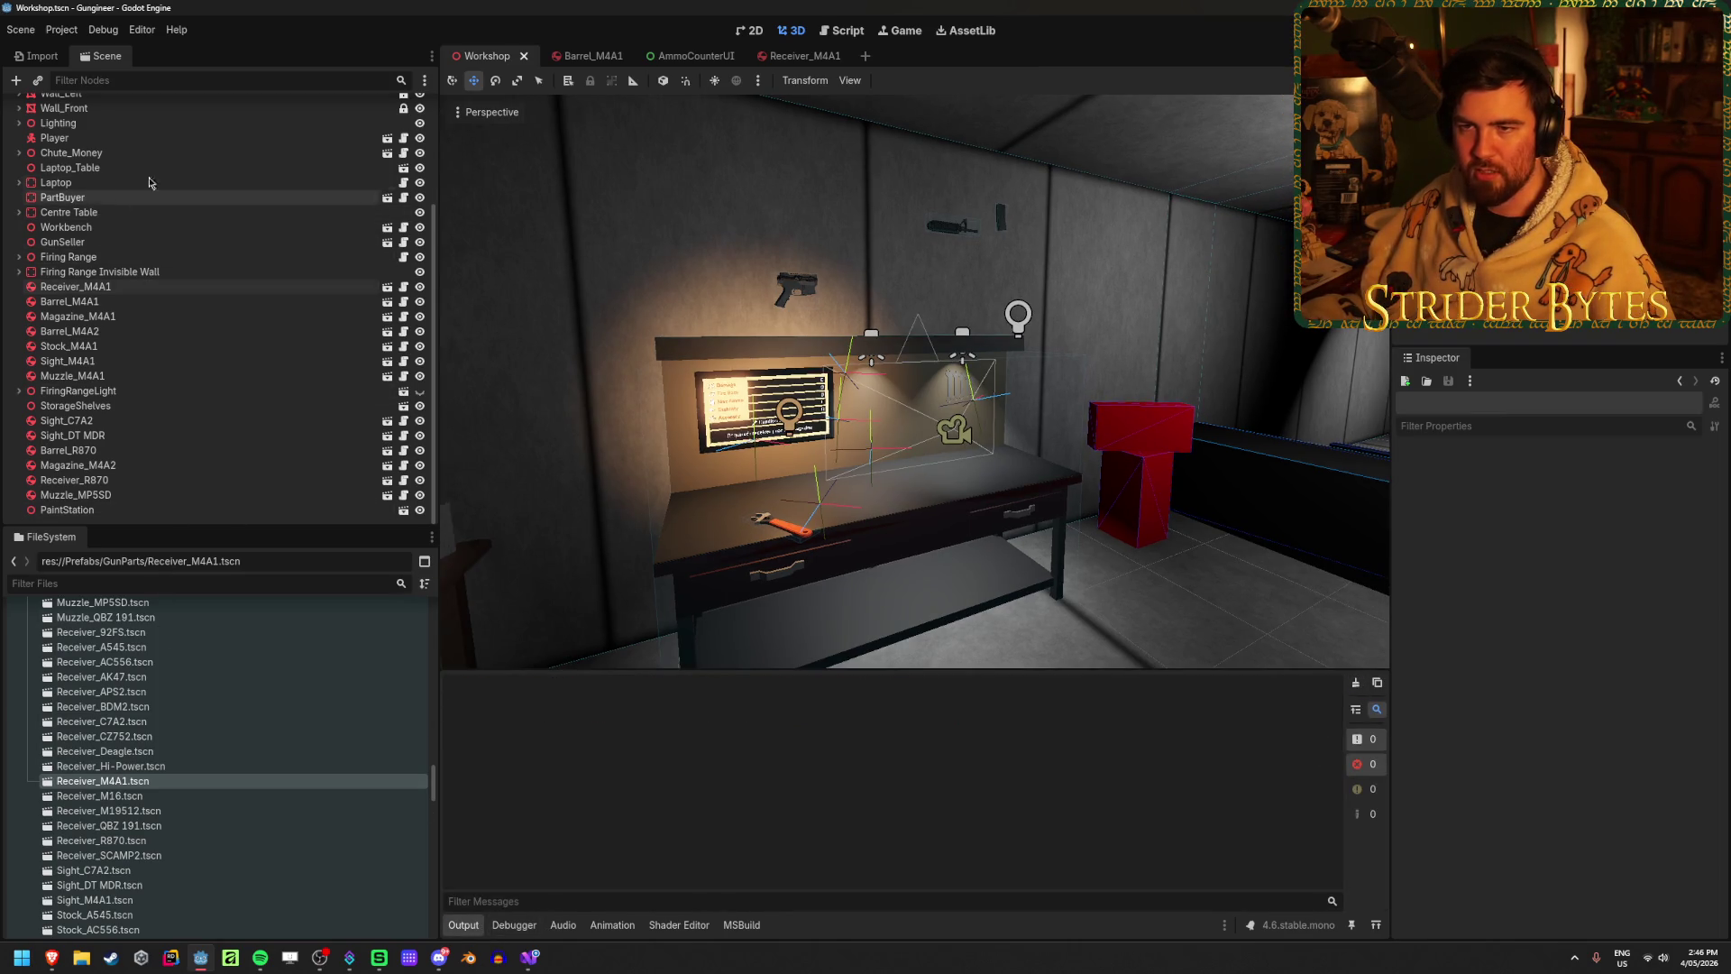
{"action": "middle_click", "coordinate": [618, 57]}
{"action": "middle_click", "coordinate": [618, 58]}
{"action": "middle_click", "coordinate": [617, 58]}
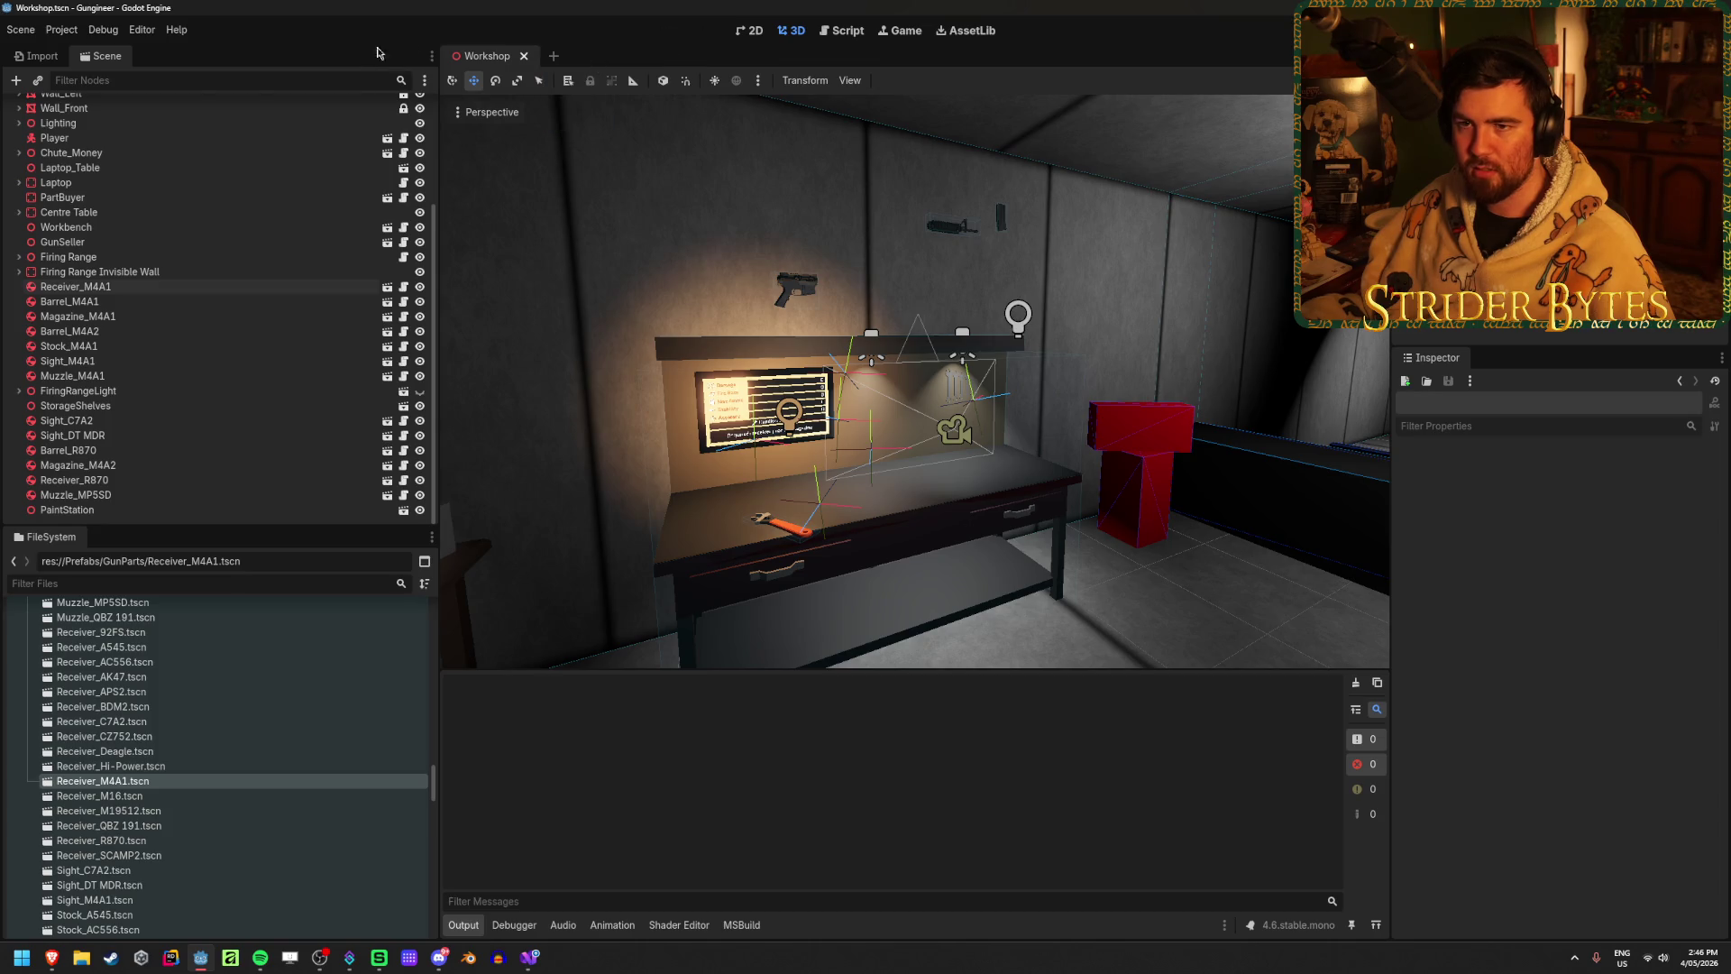
{"action": "key", "text": "F5"}
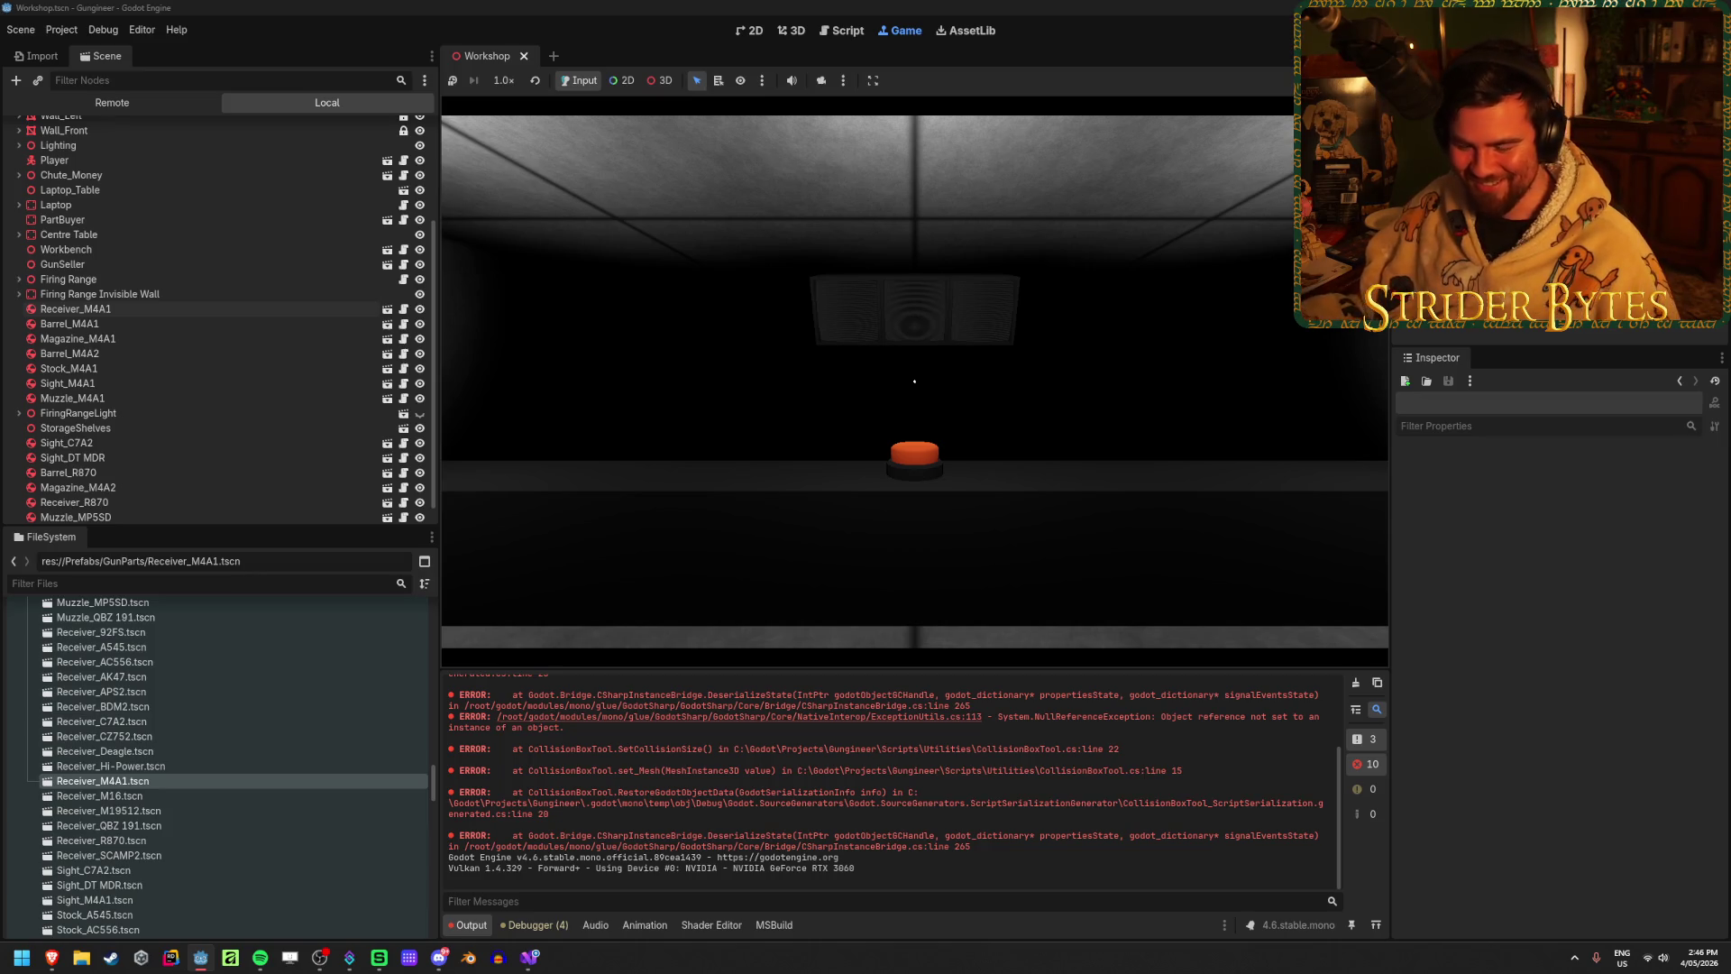
Step: Clear the startup CollisionBoxTool errors from the Output log and scroll the FileSystem dock
{"action": "mouse_move", "coordinate": [914, 381]}
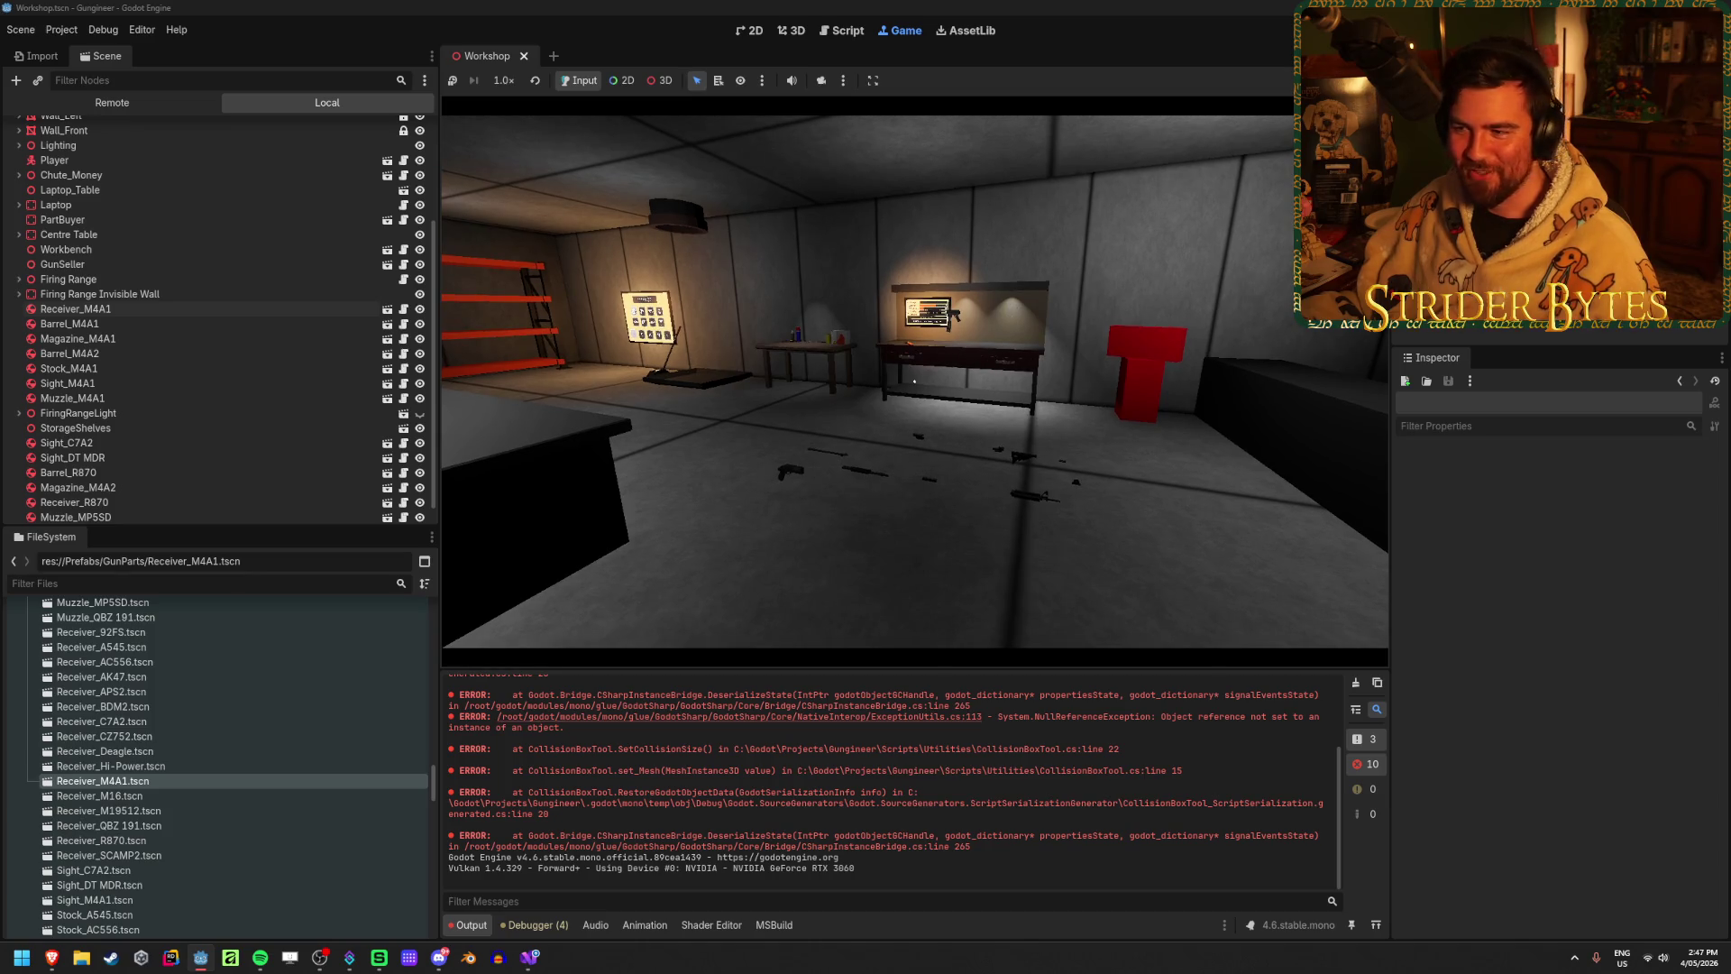
{"action": "left_click", "coordinate": [1355, 685]}
{"action": "scroll", "coordinate": [205, 757], "scroll_direction": "down", "scroll_amount": 15}
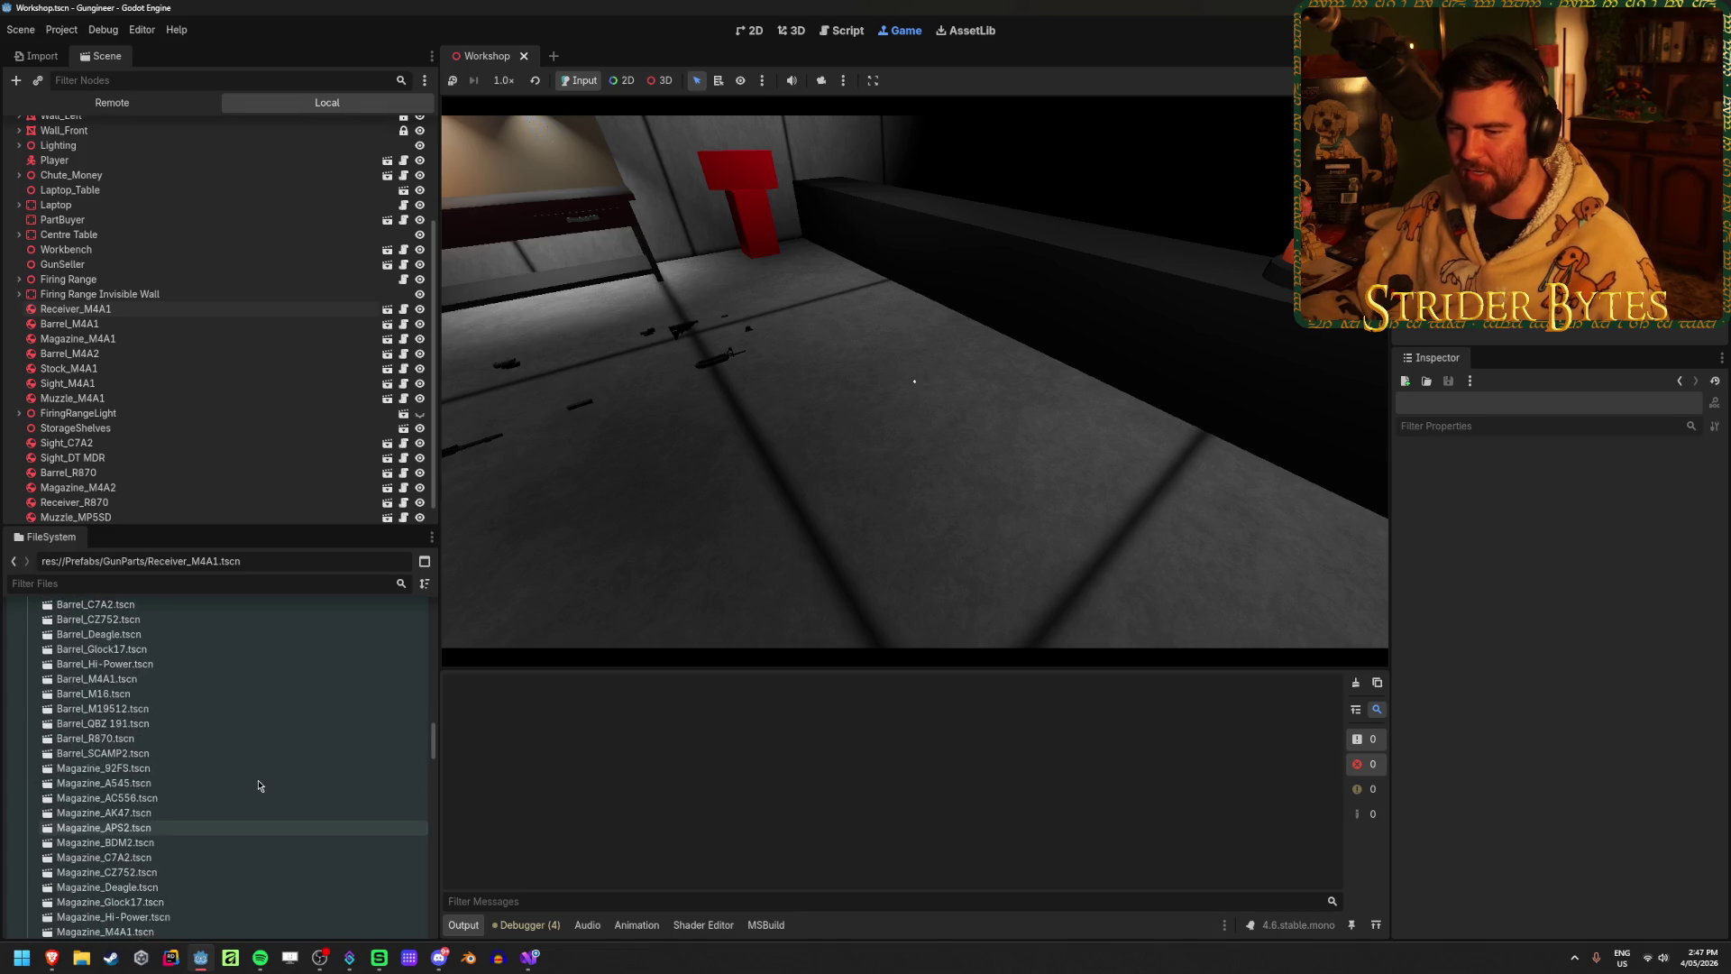
{"action": "scroll", "coordinate": [205, 758], "scroll_direction": "up", "scroll_amount": 5}
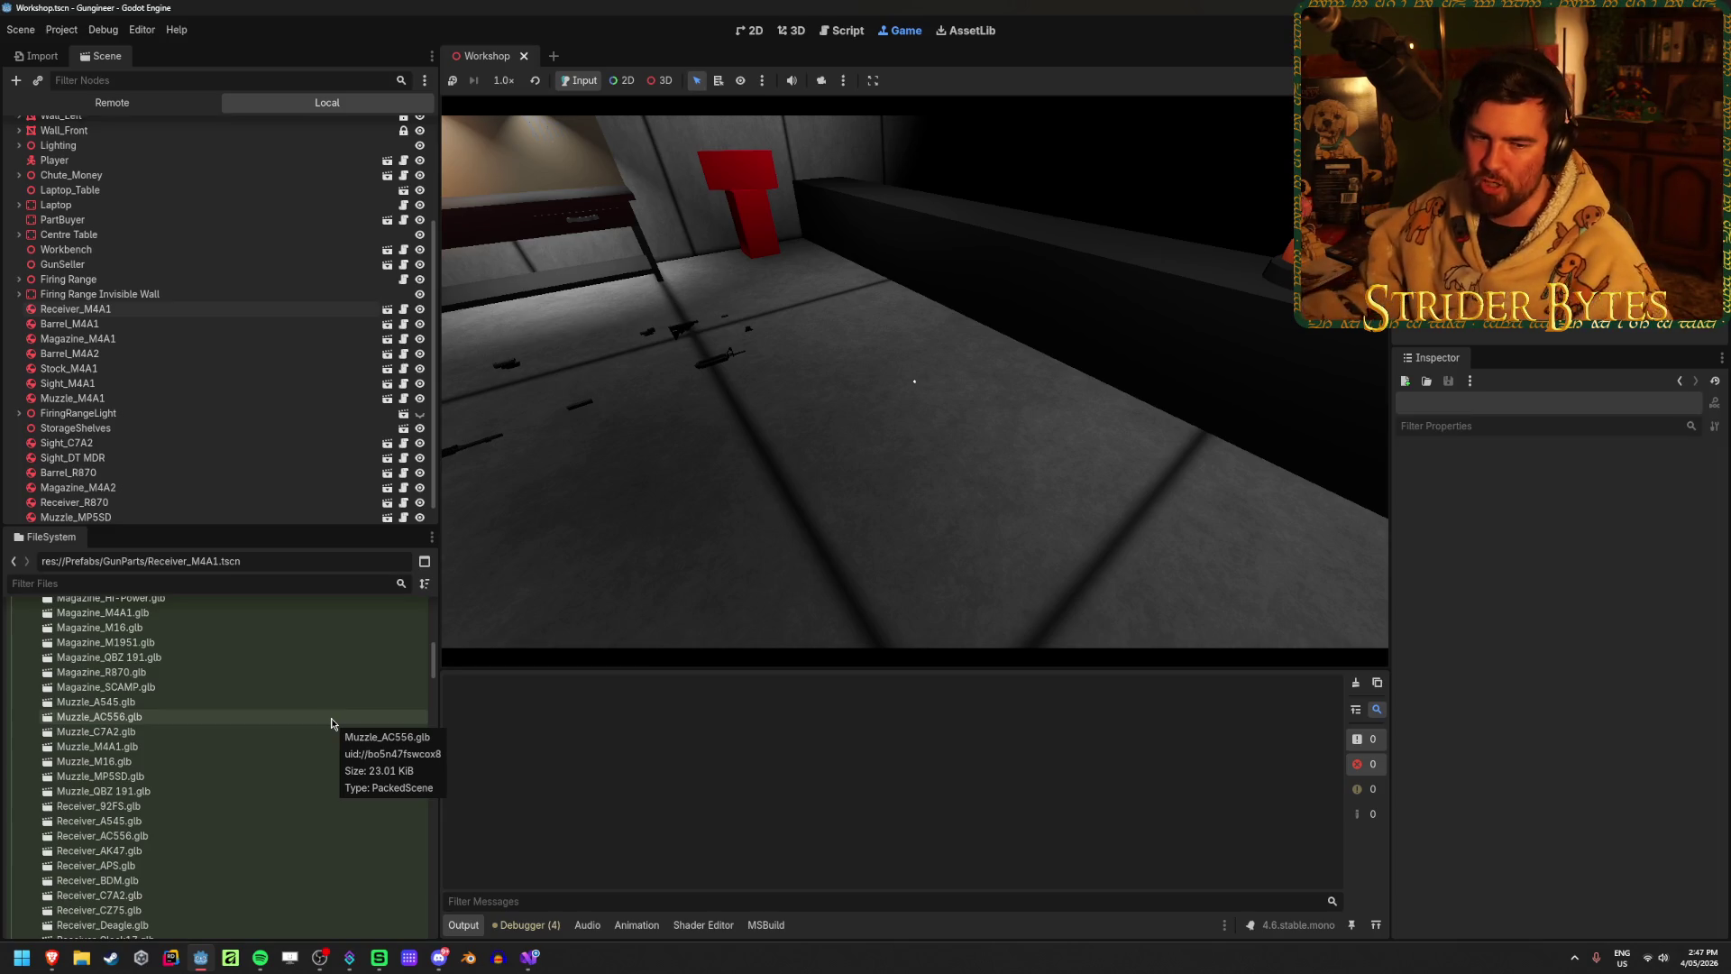
{"action": "scroll", "coordinate": [231, 727], "scroll_direction": "up", "scroll_amount": 6}
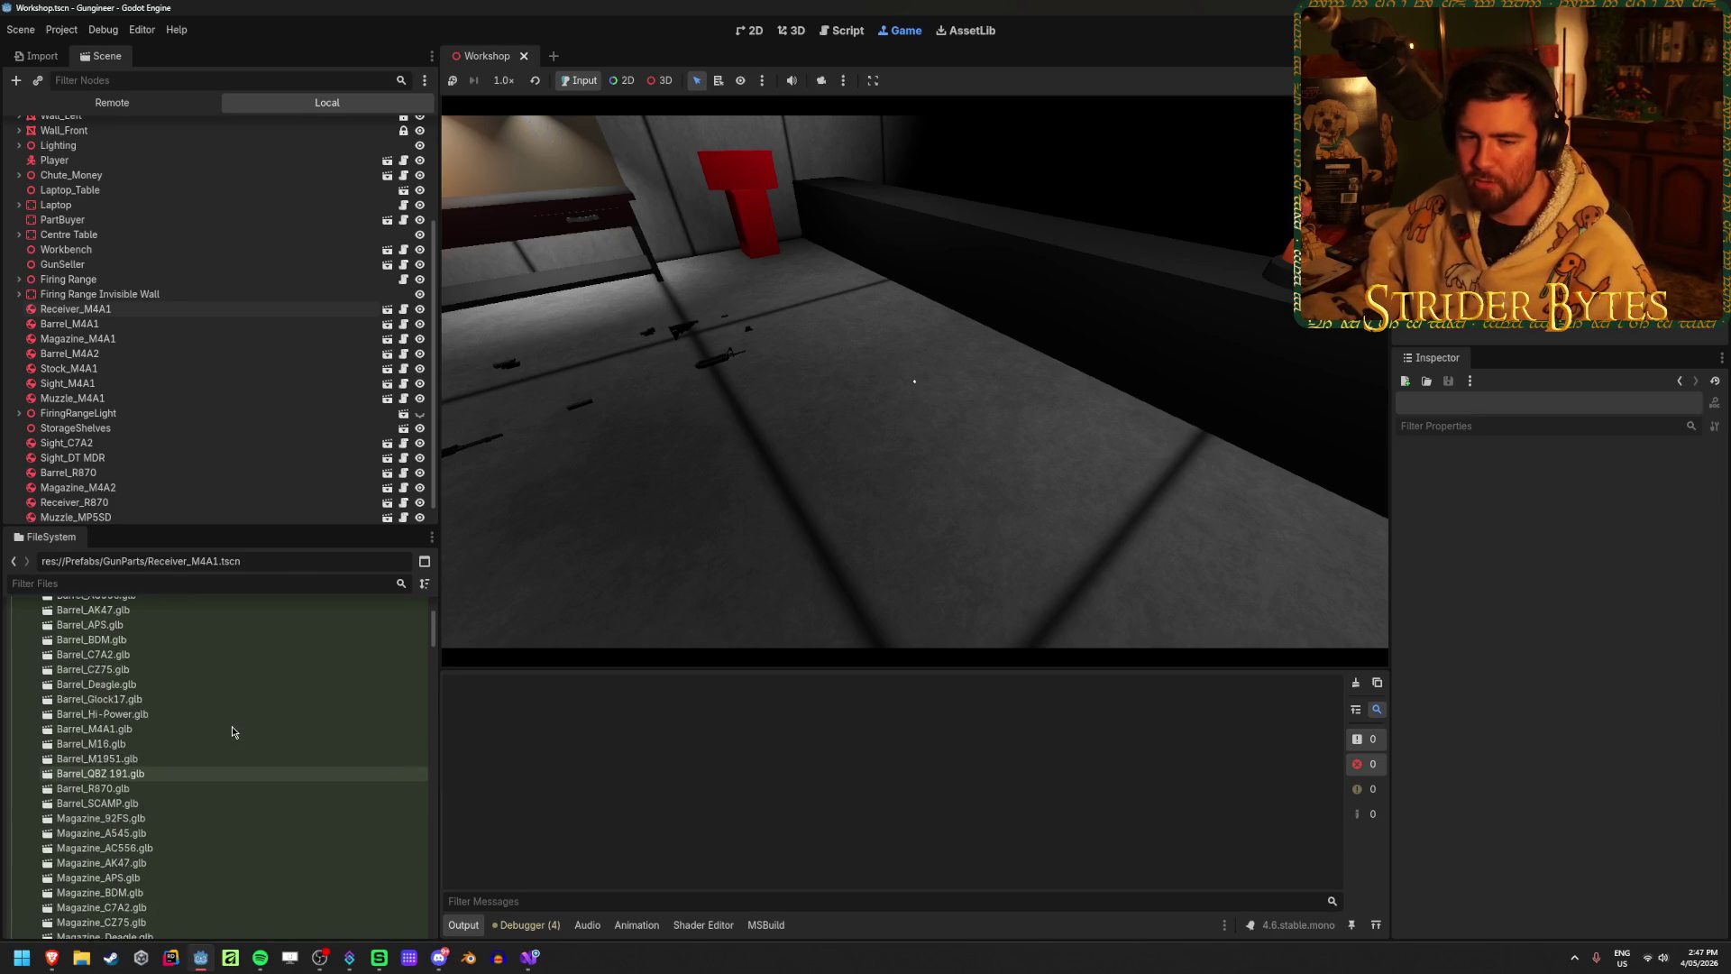
{"action": "scroll", "coordinate": [230, 726], "scroll_direction": "up", "scroll_amount": 3}
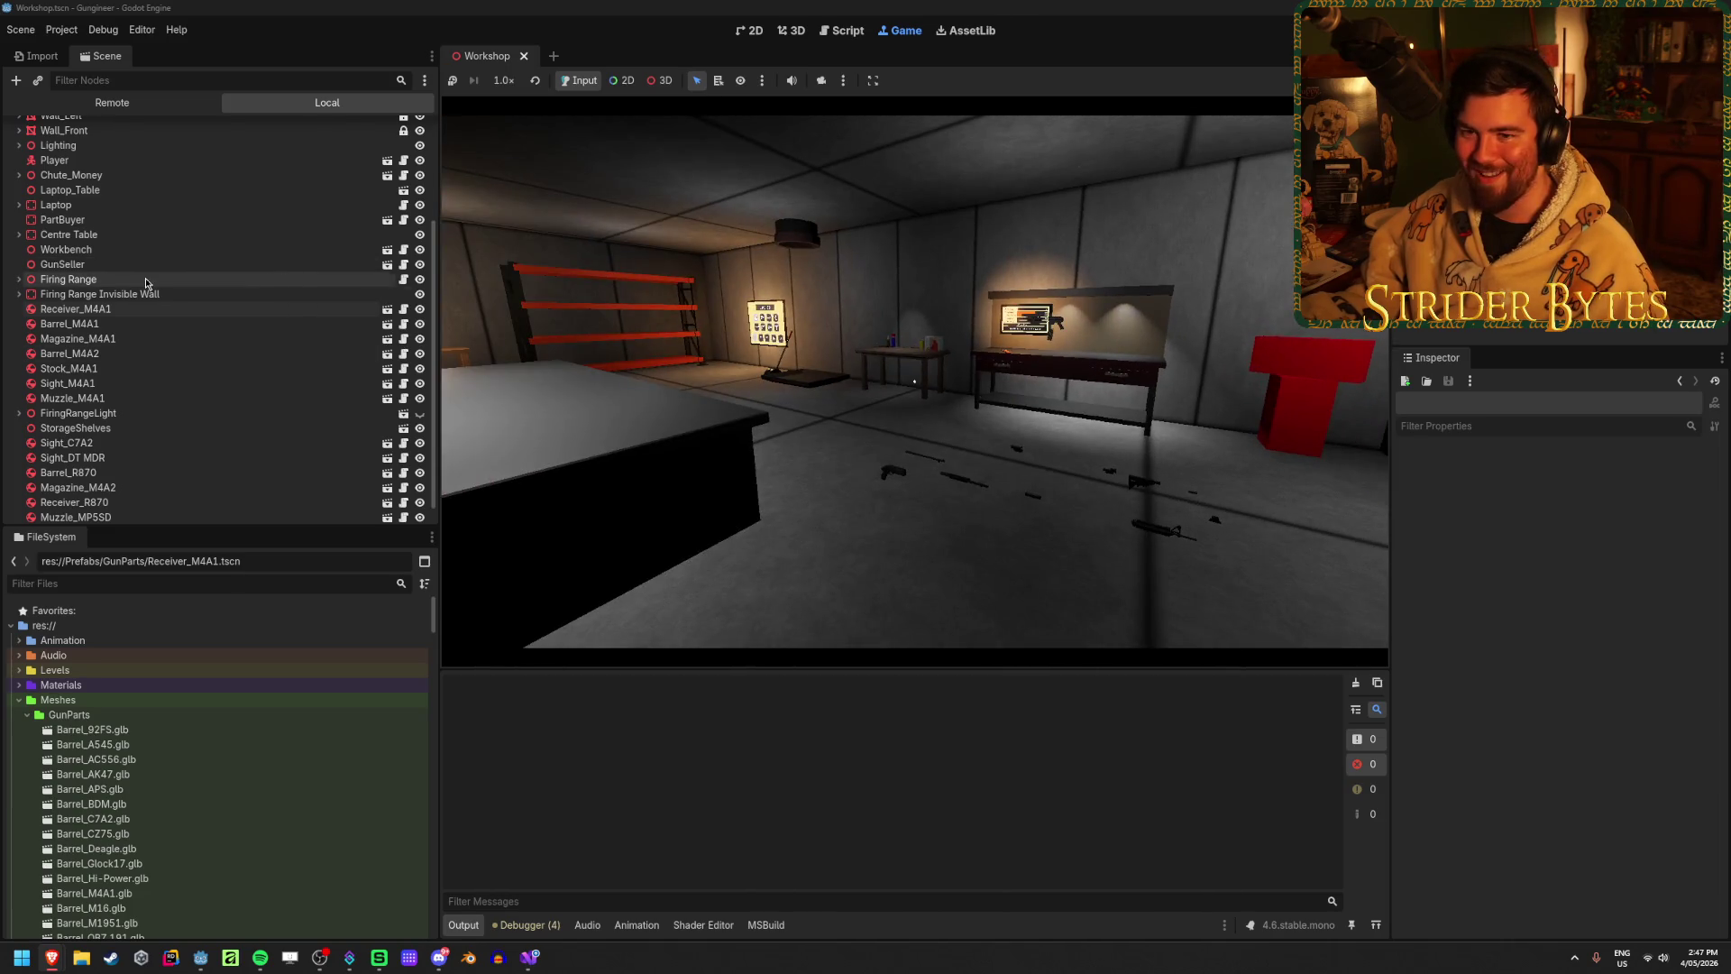
Step: Switch the Scene dock to the live Remote tree and inspect the Player node
{"action": "left_click", "coordinate": [91, 105]}
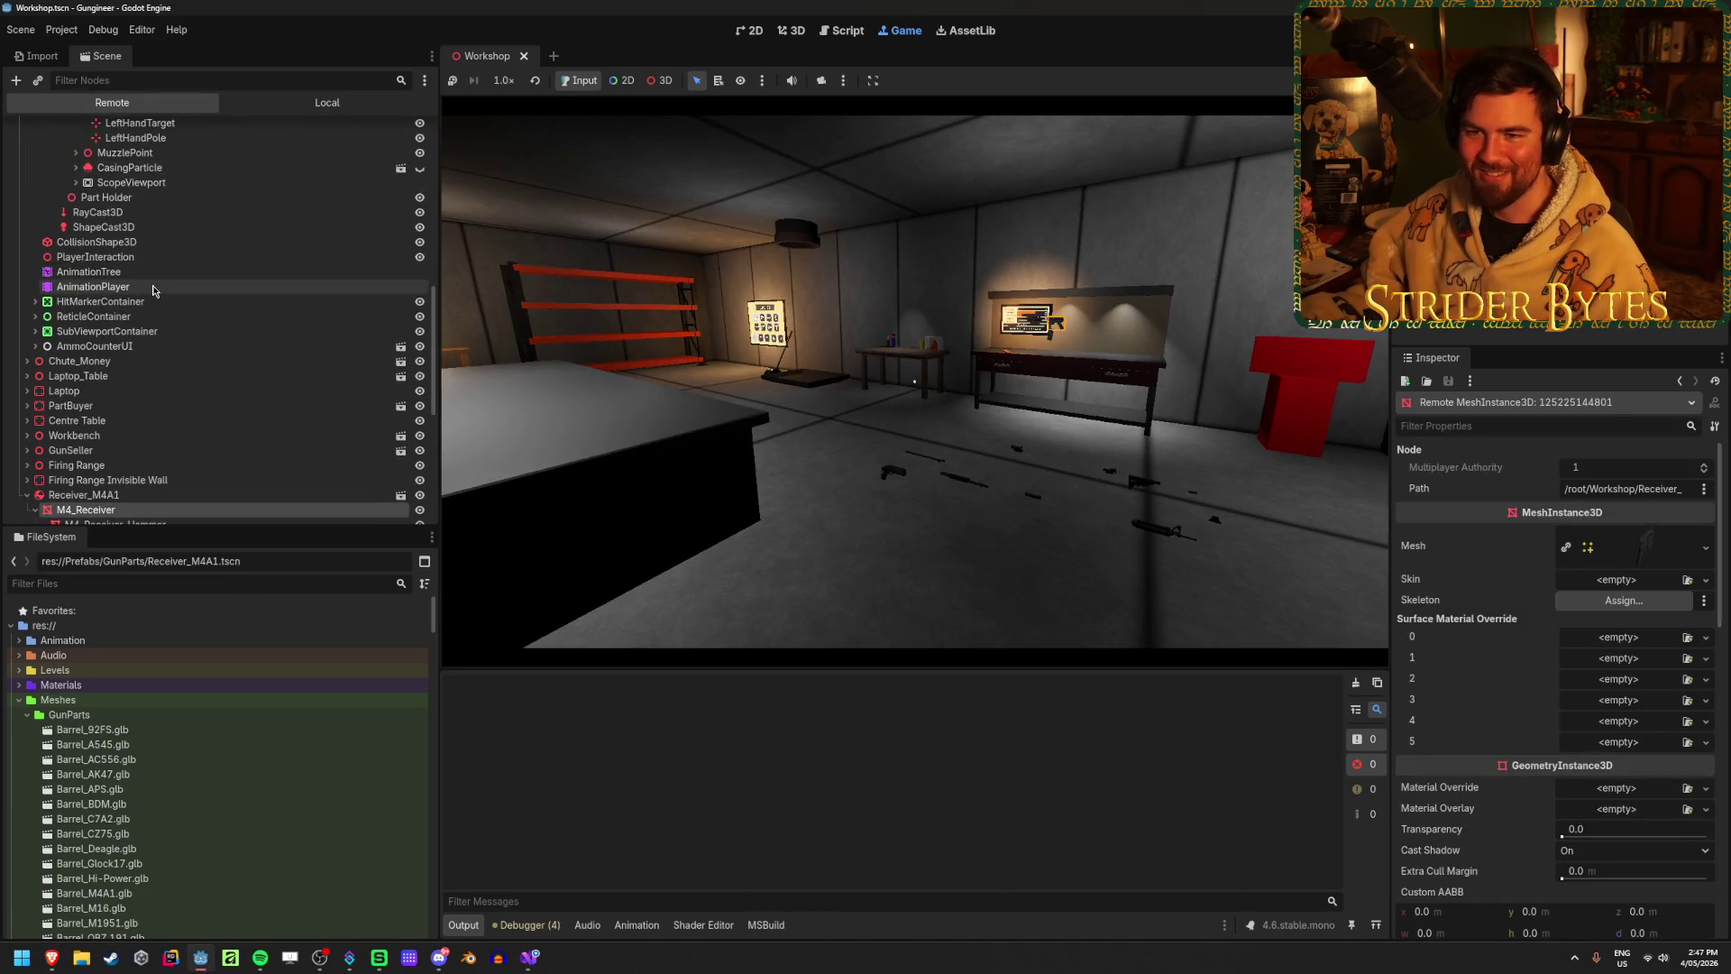
{"action": "scroll", "coordinate": [154, 278], "scroll_direction": "up", "scroll_amount": 4}
{"action": "scroll", "coordinate": [154, 278], "scroll_direction": "up", "scroll_amount": 5}
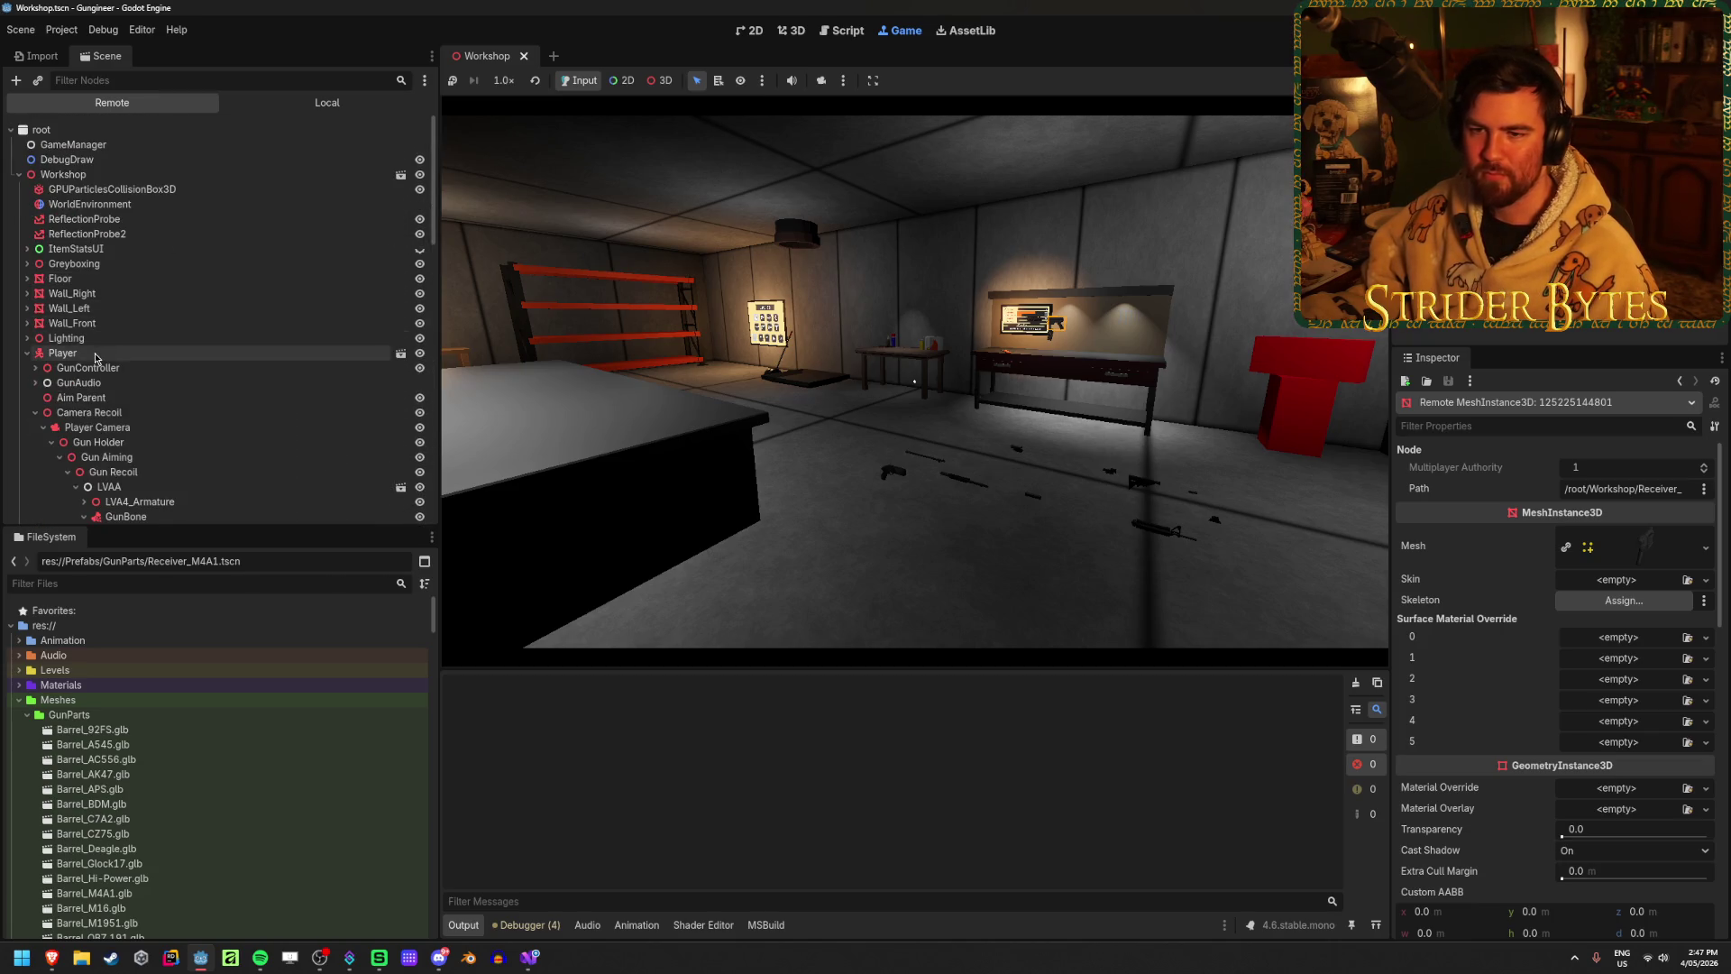
{"action": "left_click", "coordinate": [101, 352]}
{"action": "scroll", "coordinate": [101, 351], "scroll_direction": "down", "scroll_amount": 2}
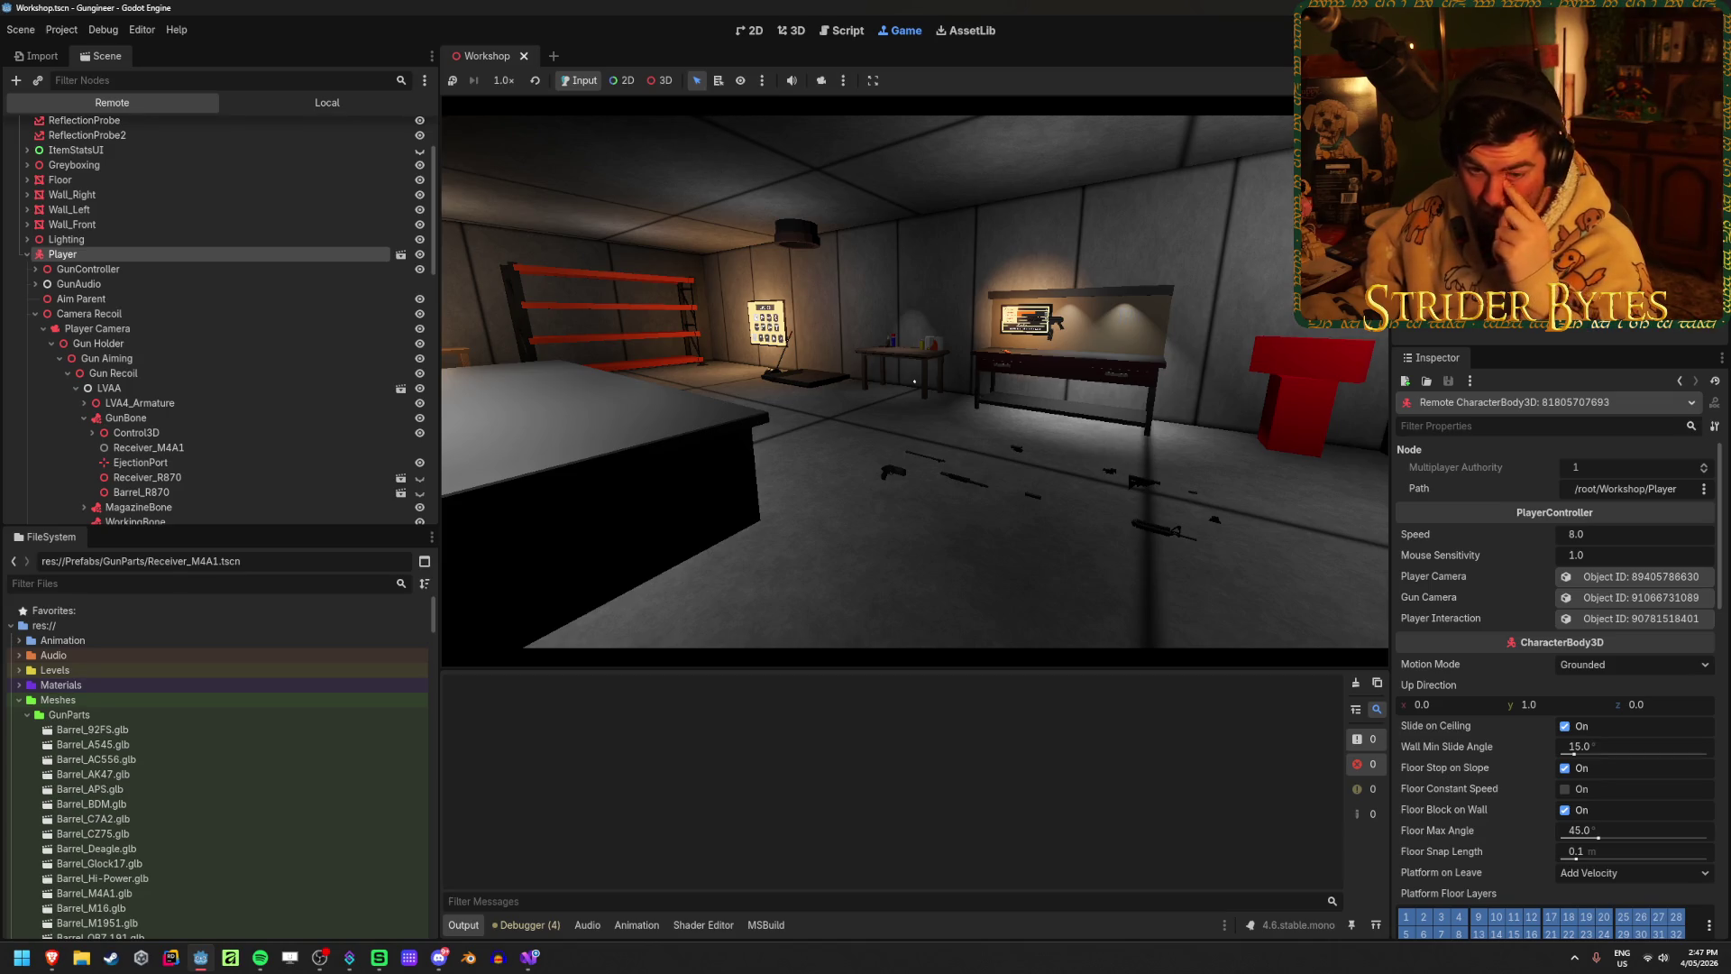
{"action": "scroll", "coordinate": [190, 288], "scroll_direction": "down", "scroll_amount": 5}
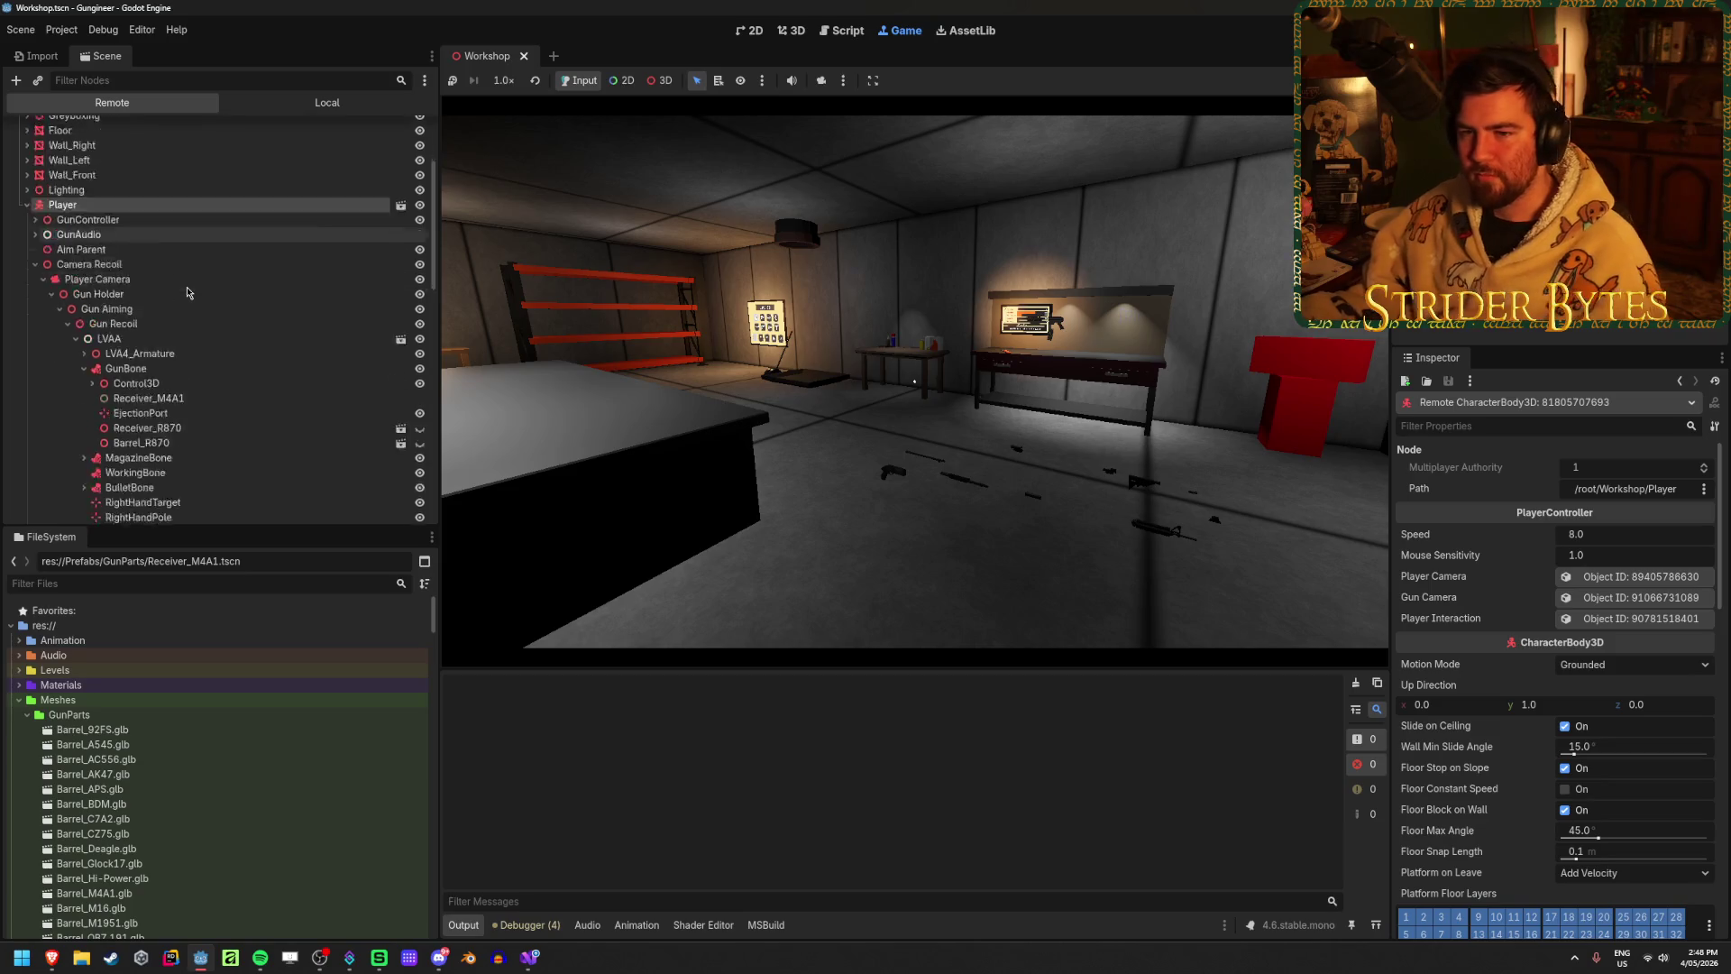
{"action": "scroll", "coordinate": [179, 299], "scroll_direction": "down", "scroll_amount": 2}
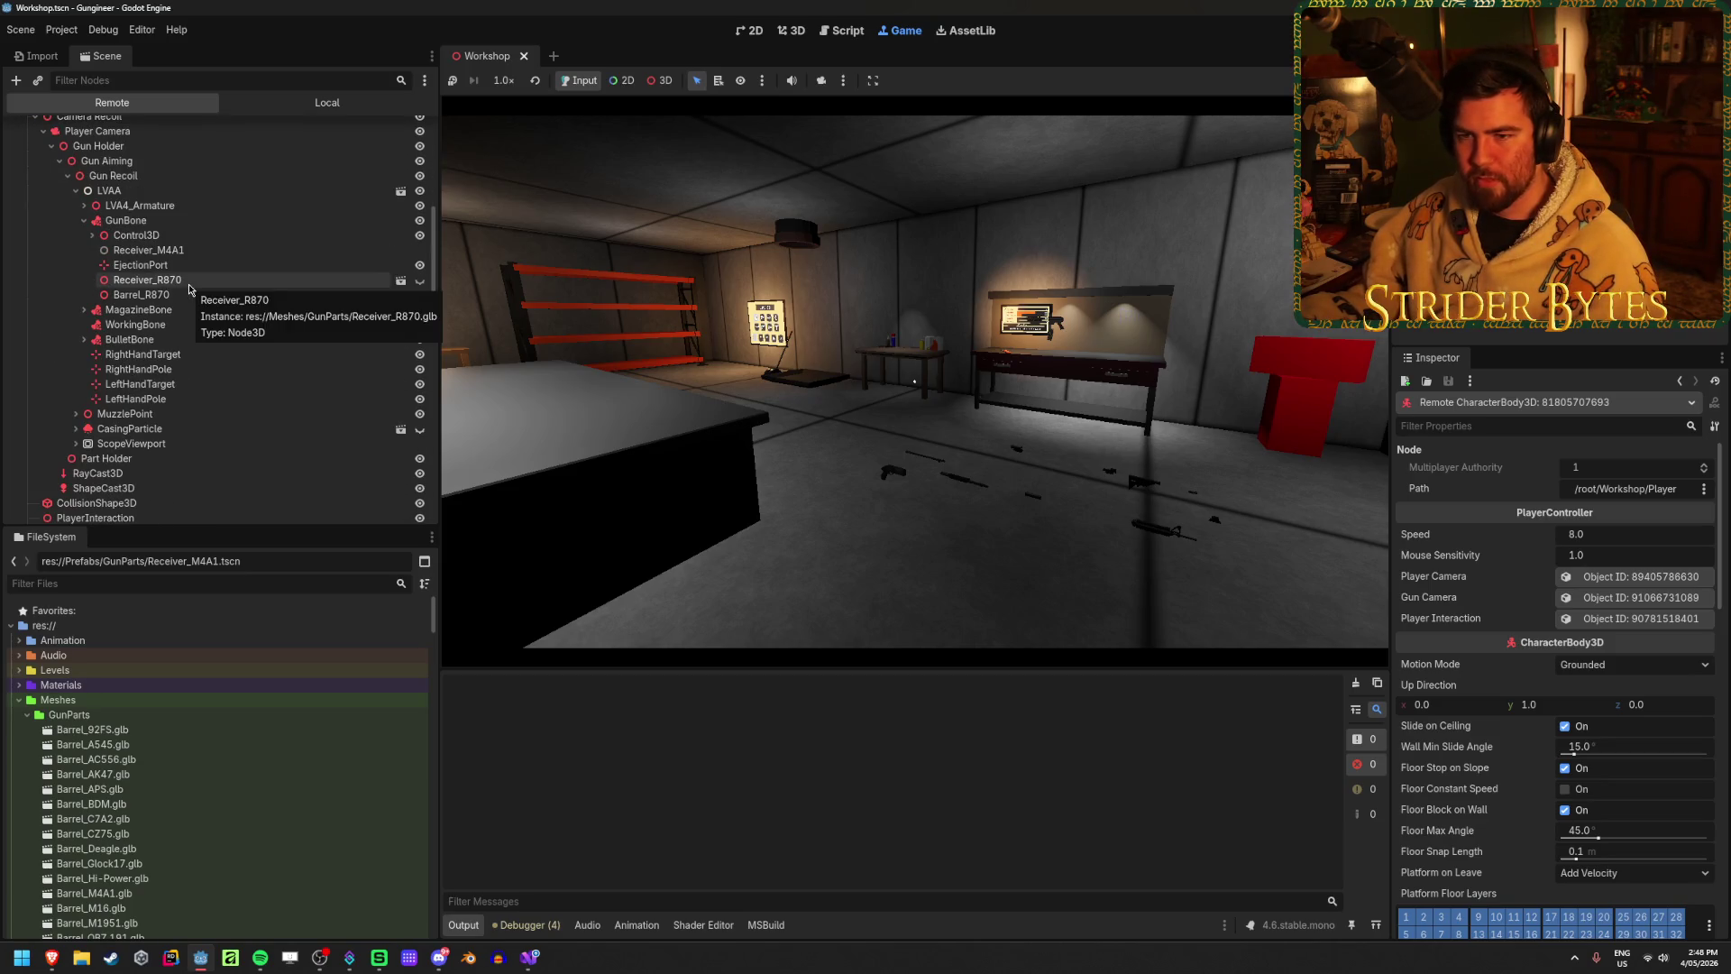
{"action": "scroll", "coordinate": [180, 297], "scroll_direction": "up", "scroll_amount": 3}
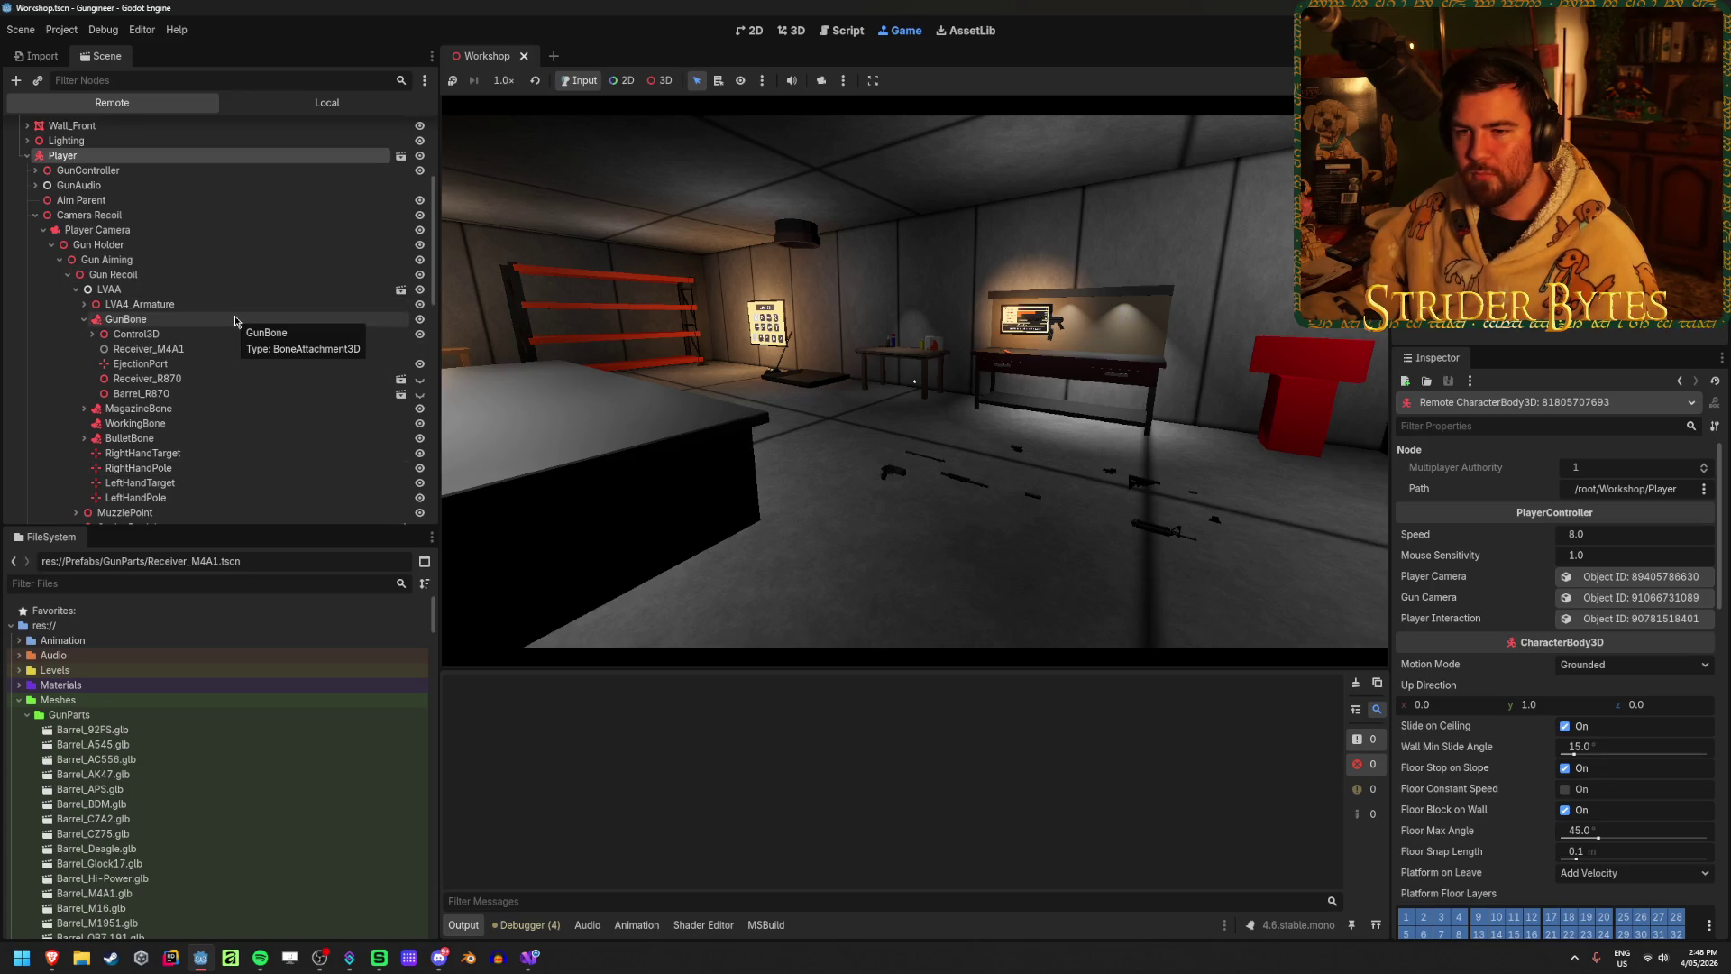
Step: Inspect the player's LVAA arm rig, then select the live AnimationTree node
{"action": "left_click", "coordinate": [239, 290]}
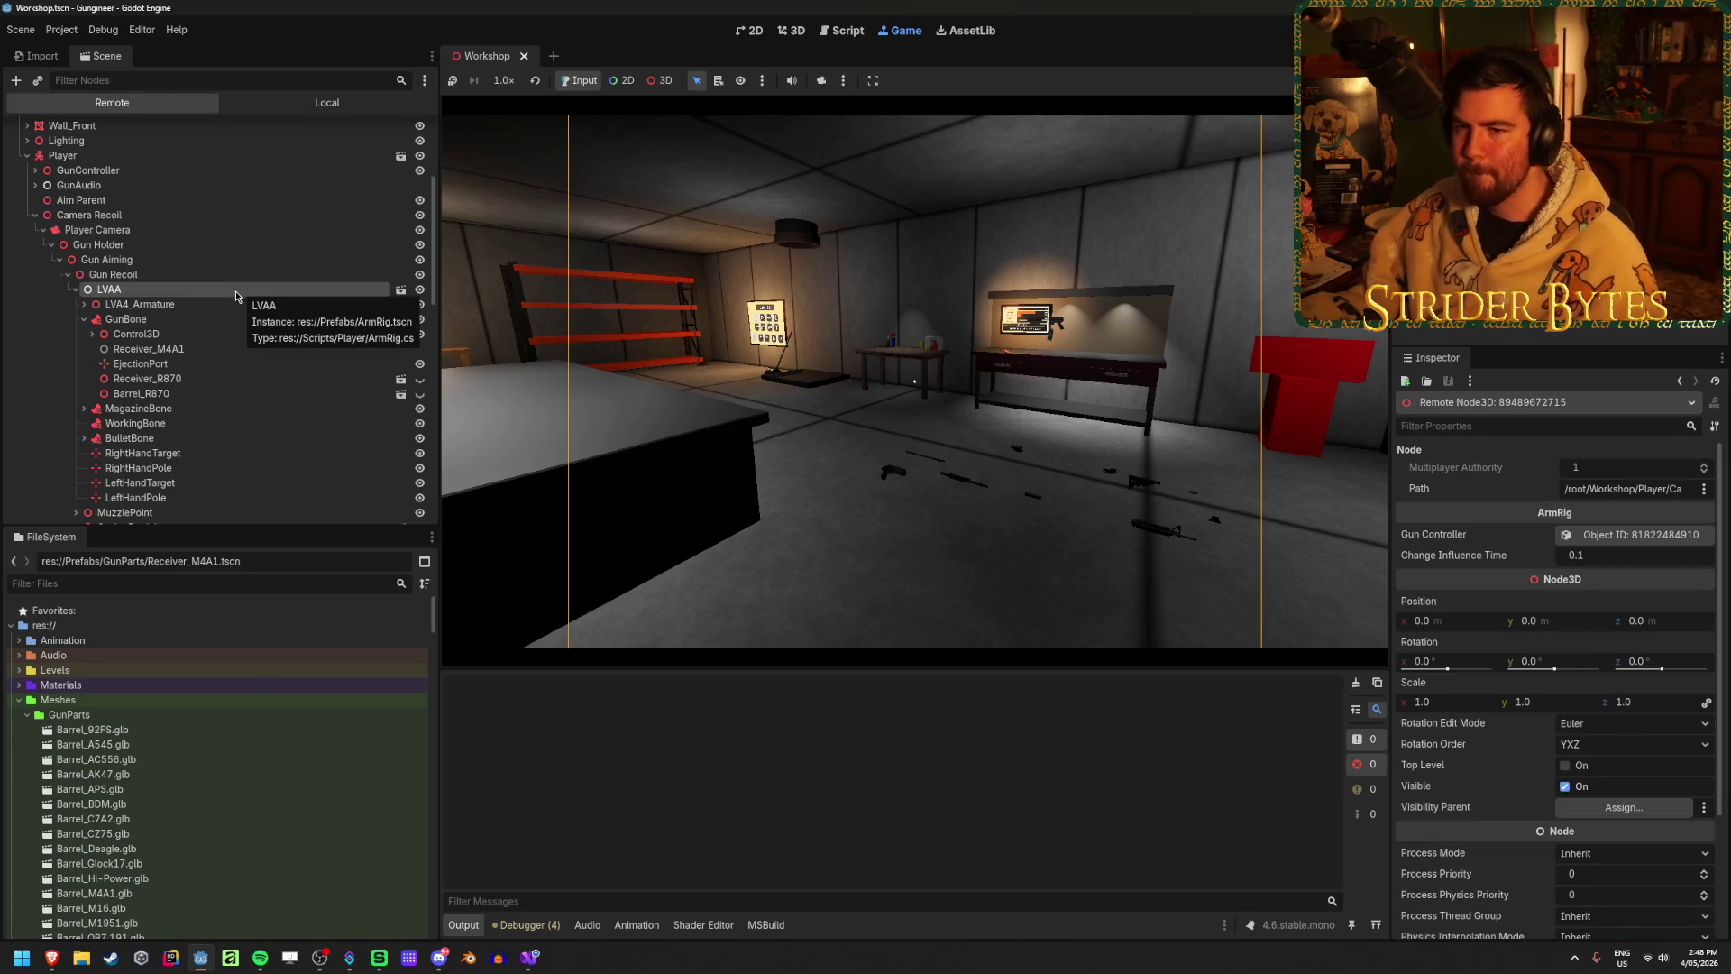
{"action": "scroll", "coordinate": [243, 285], "scroll_direction": "down", "scroll_amount": 2}
{"action": "scroll", "coordinate": [243, 285], "scroll_direction": "down", "scroll_amount": 2}
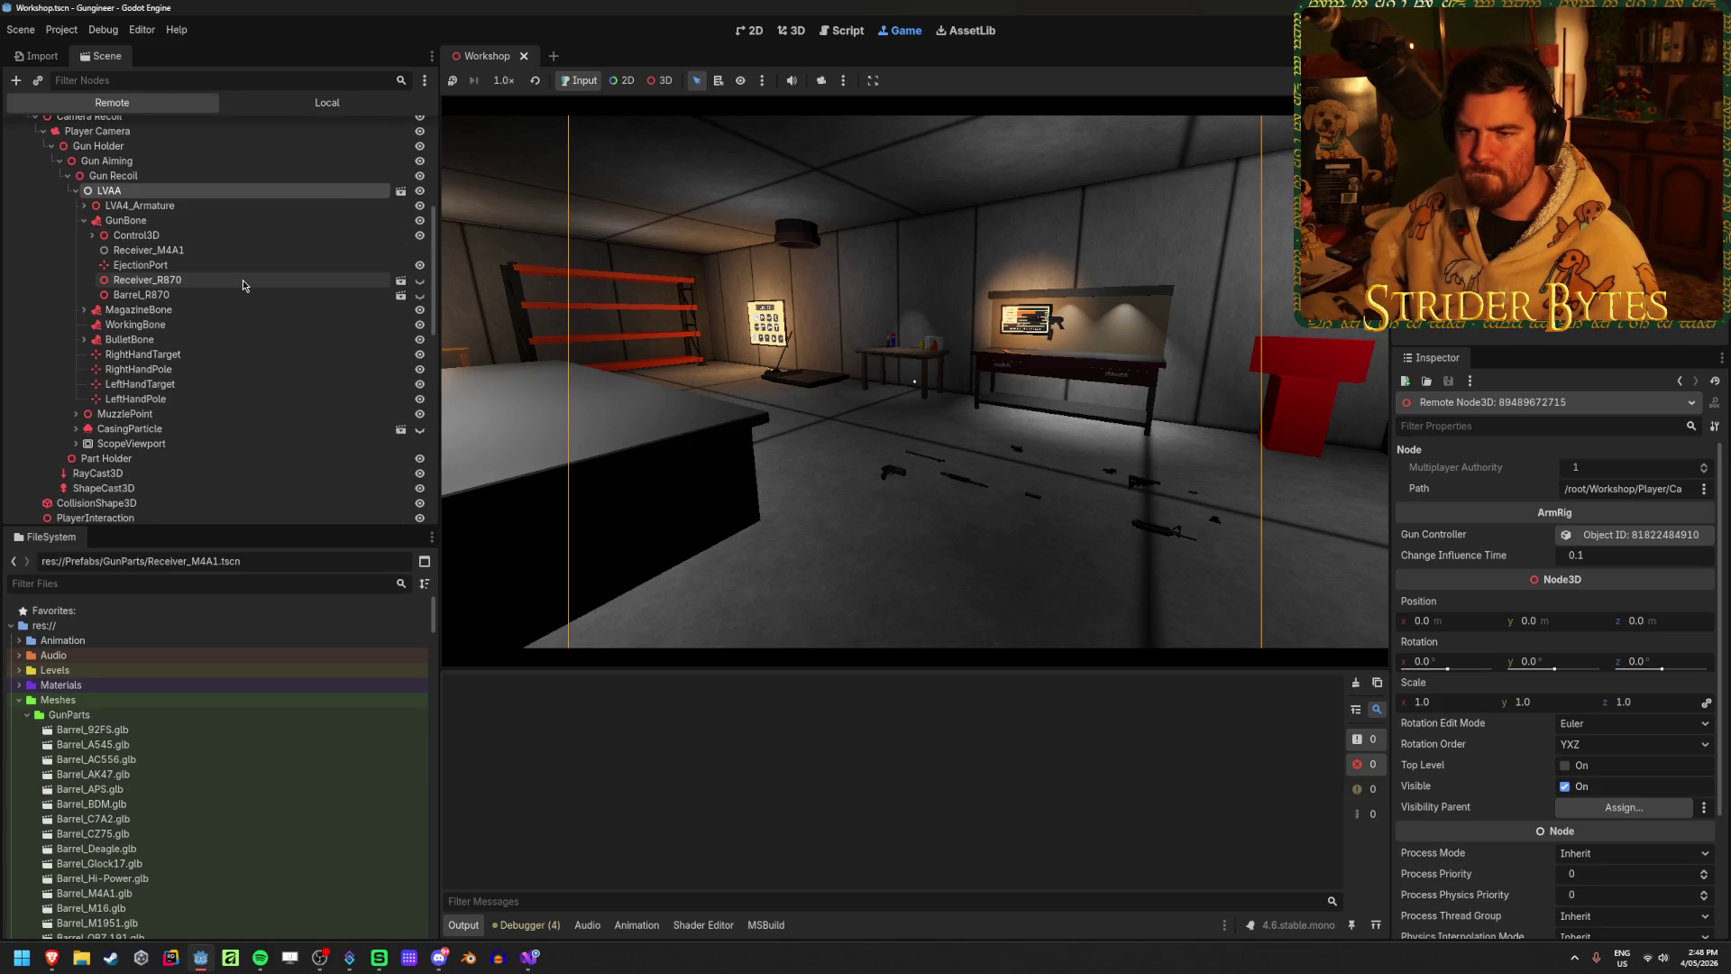
{"action": "scroll", "coordinate": [243, 284], "scroll_direction": "down", "scroll_amount": 4}
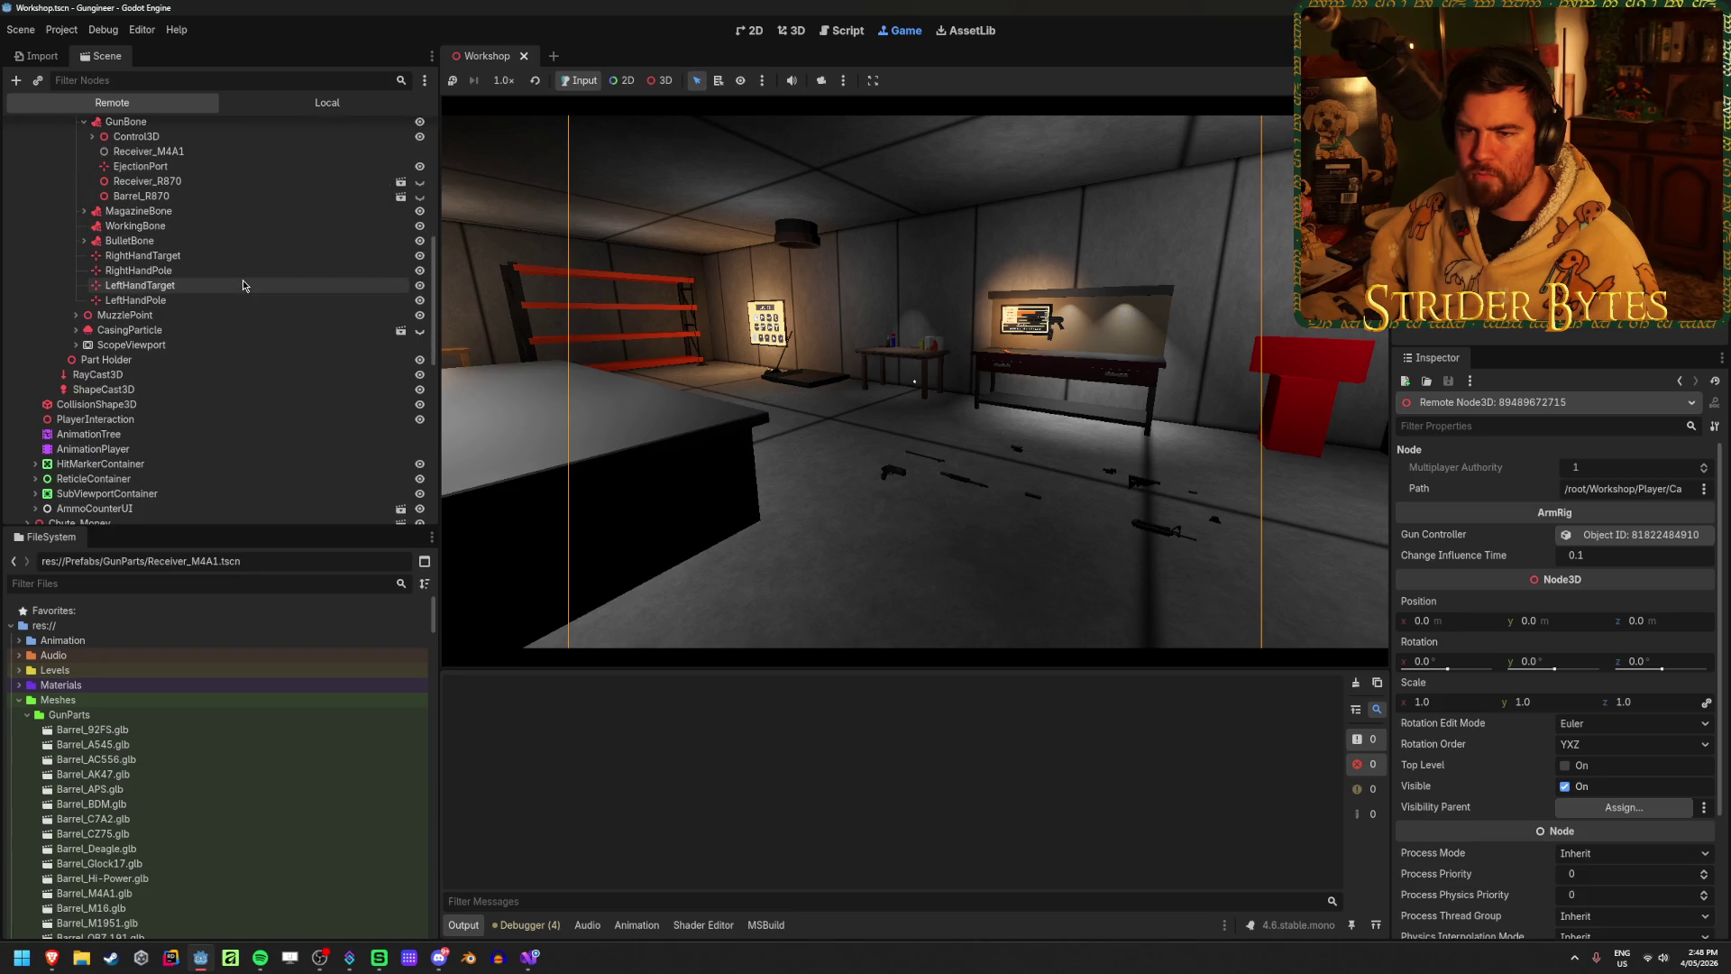
{"action": "scroll", "coordinate": [243, 285], "scroll_direction": "down", "scroll_amount": 2}
{"action": "left_click", "coordinate": [99, 384]}
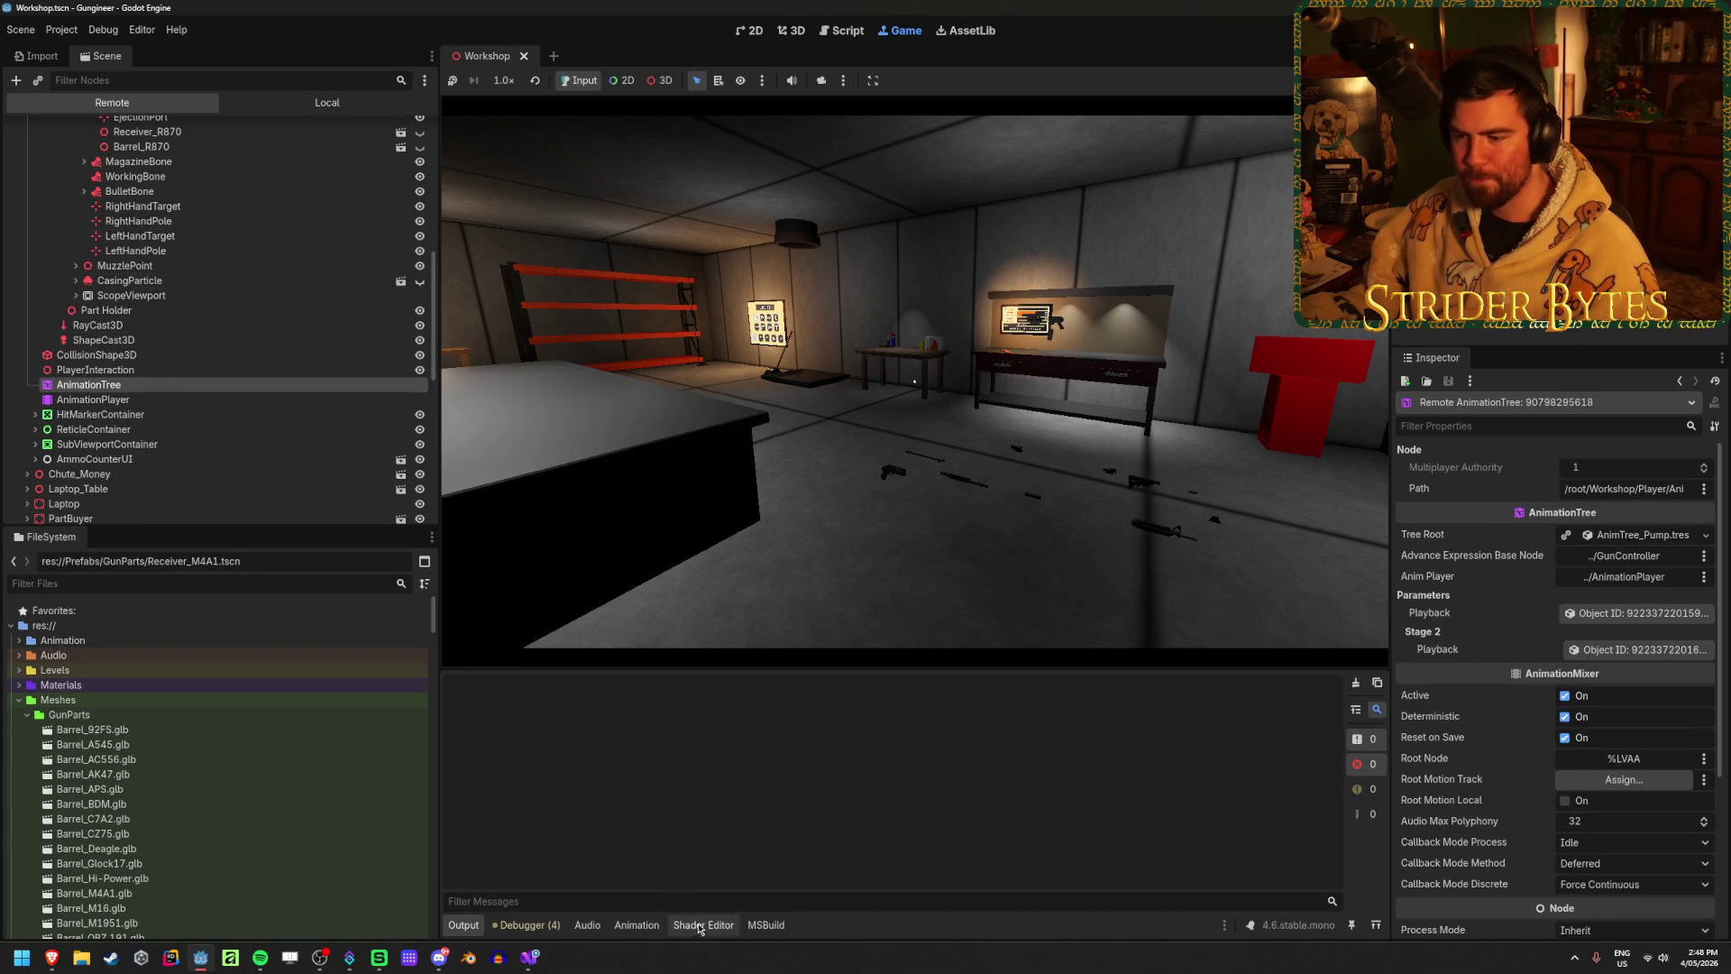
Step: Compare AnimationPlayer and AnimationTree, expand the AnimTree_Pump.tres tree root, then stop the game
{"action": "left_click", "coordinate": [108, 399]}
{"action": "left_click", "coordinate": [118, 387]}
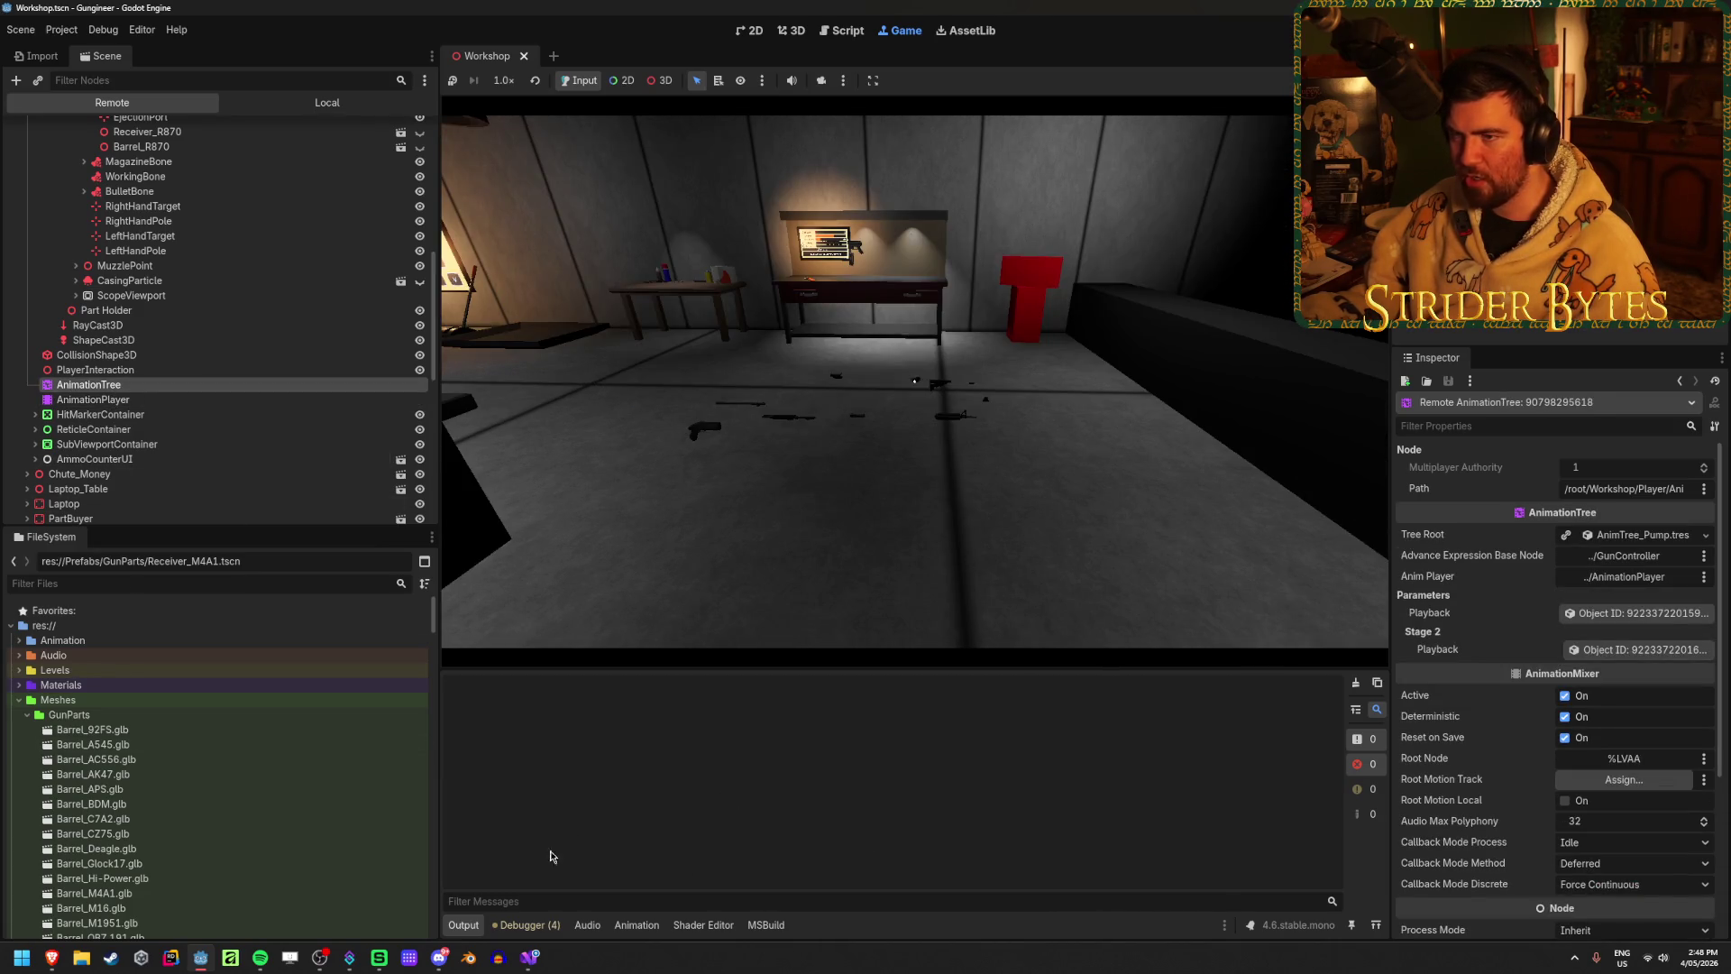
{"action": "left_click", "coordinate": [664, 926]}
{"action": "left_click", "coordinate": [143, 402]}
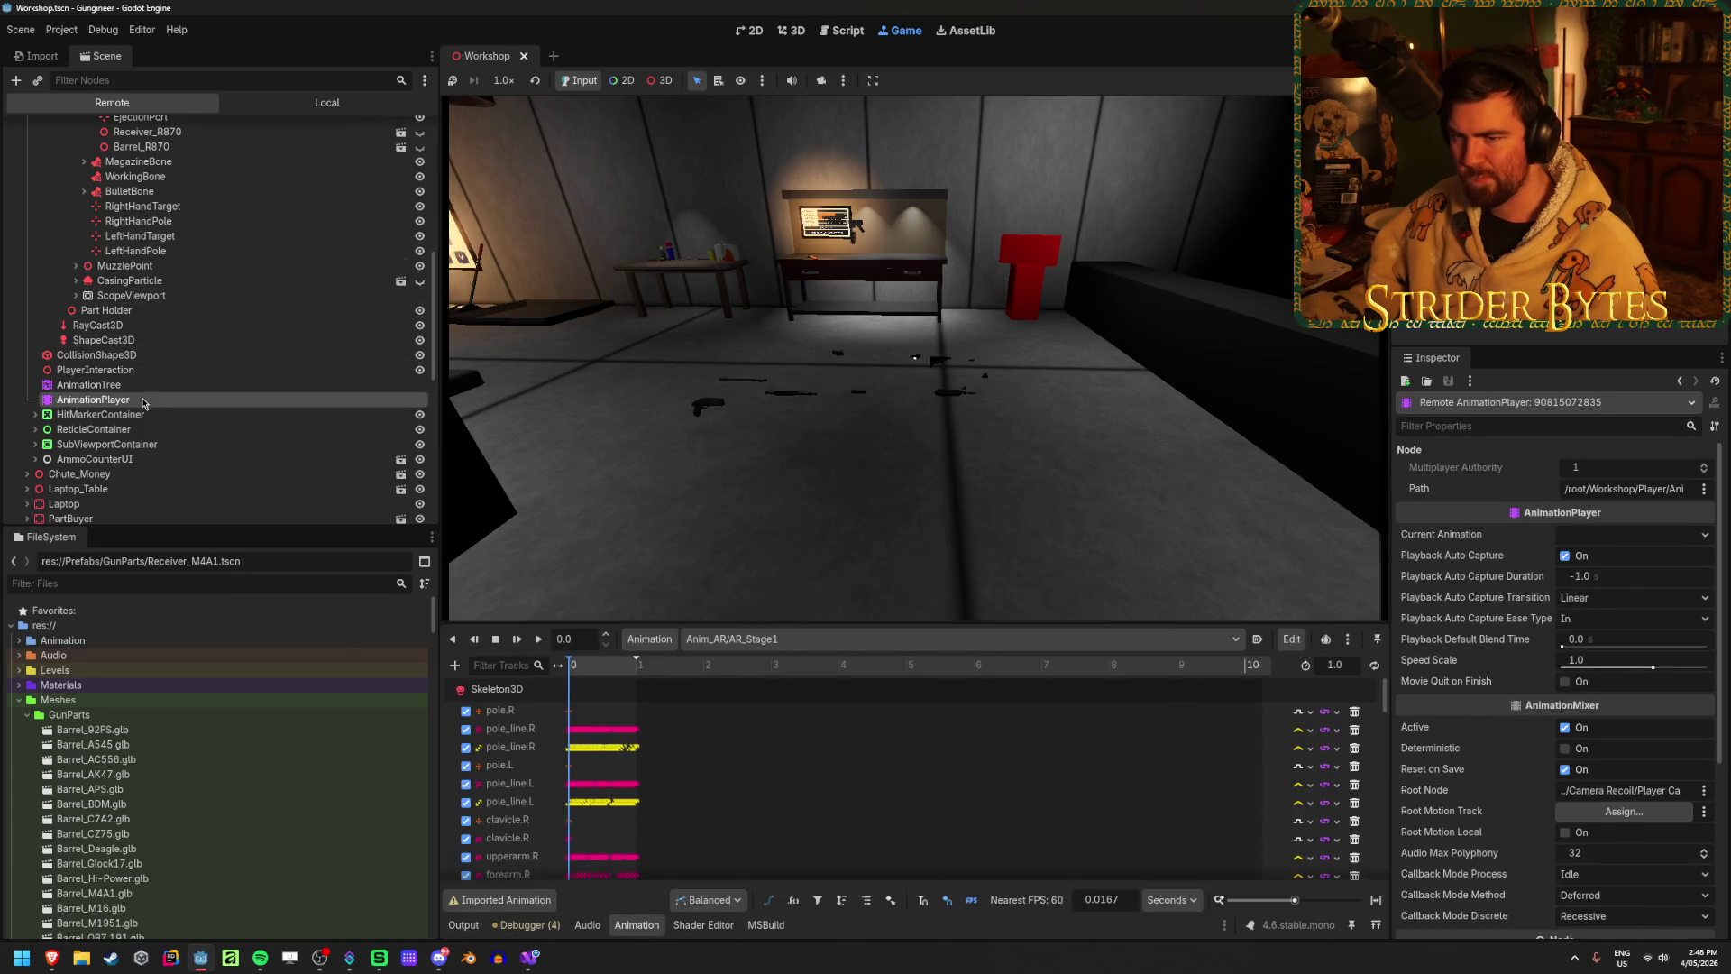
{"action": "left_click", "coordinate": [150, 387]}
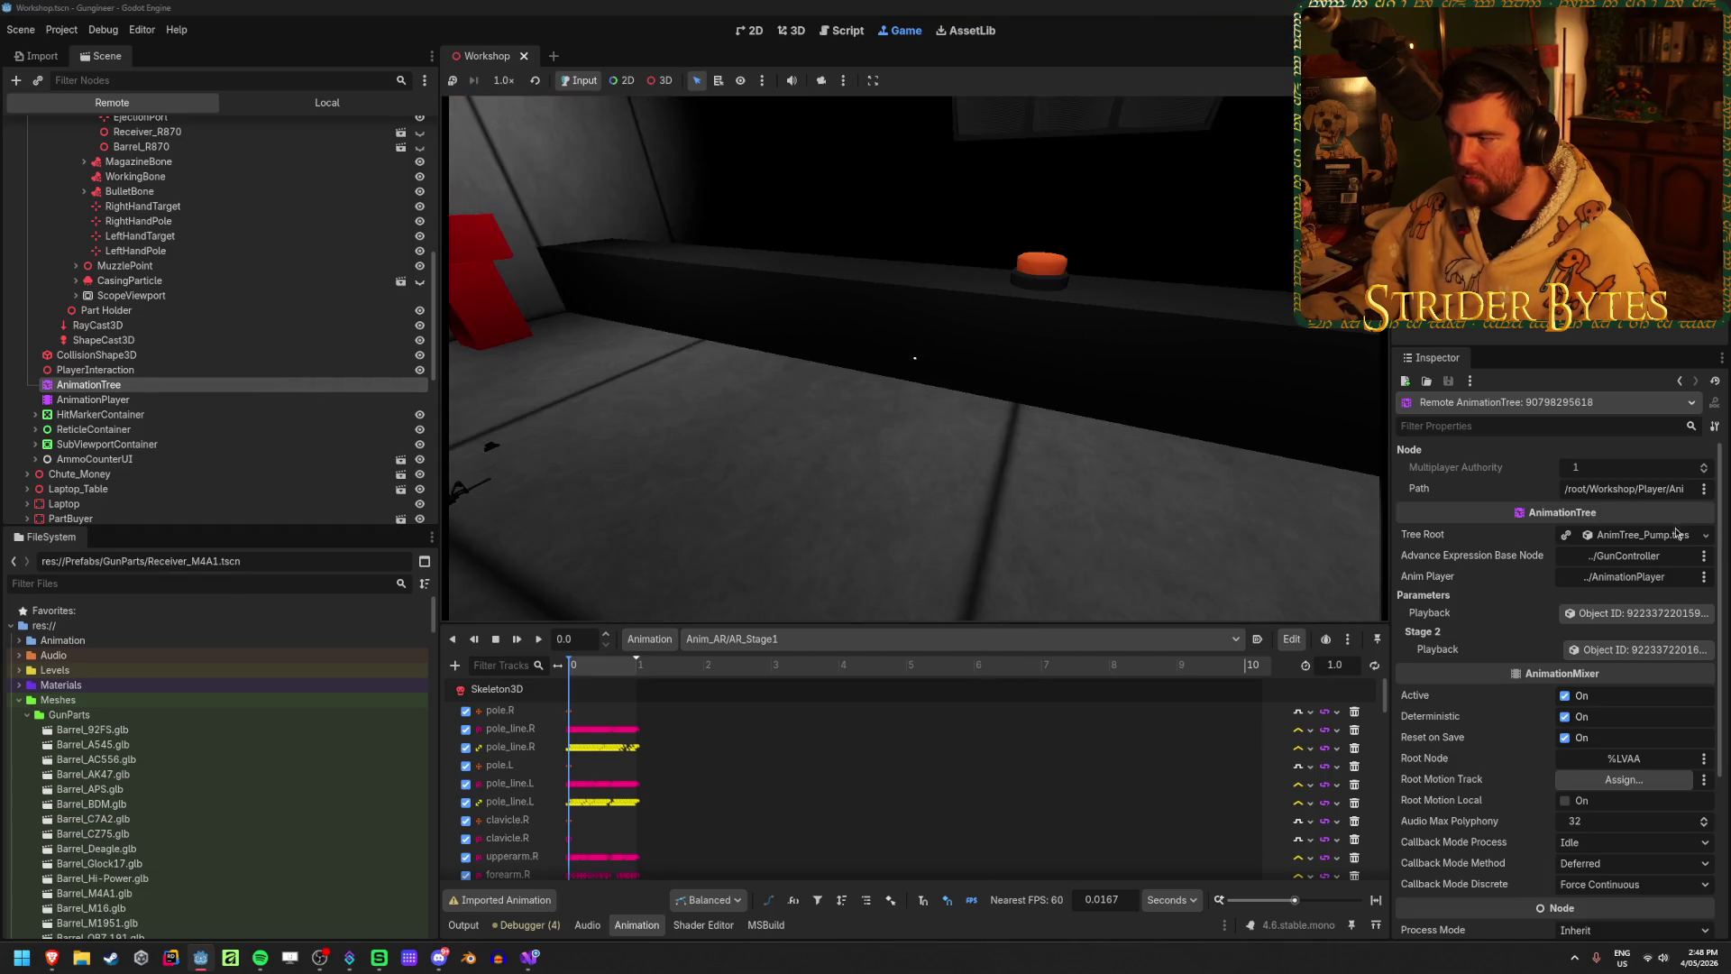
{"action": "left_click", "coordinate": [1658, 536]}
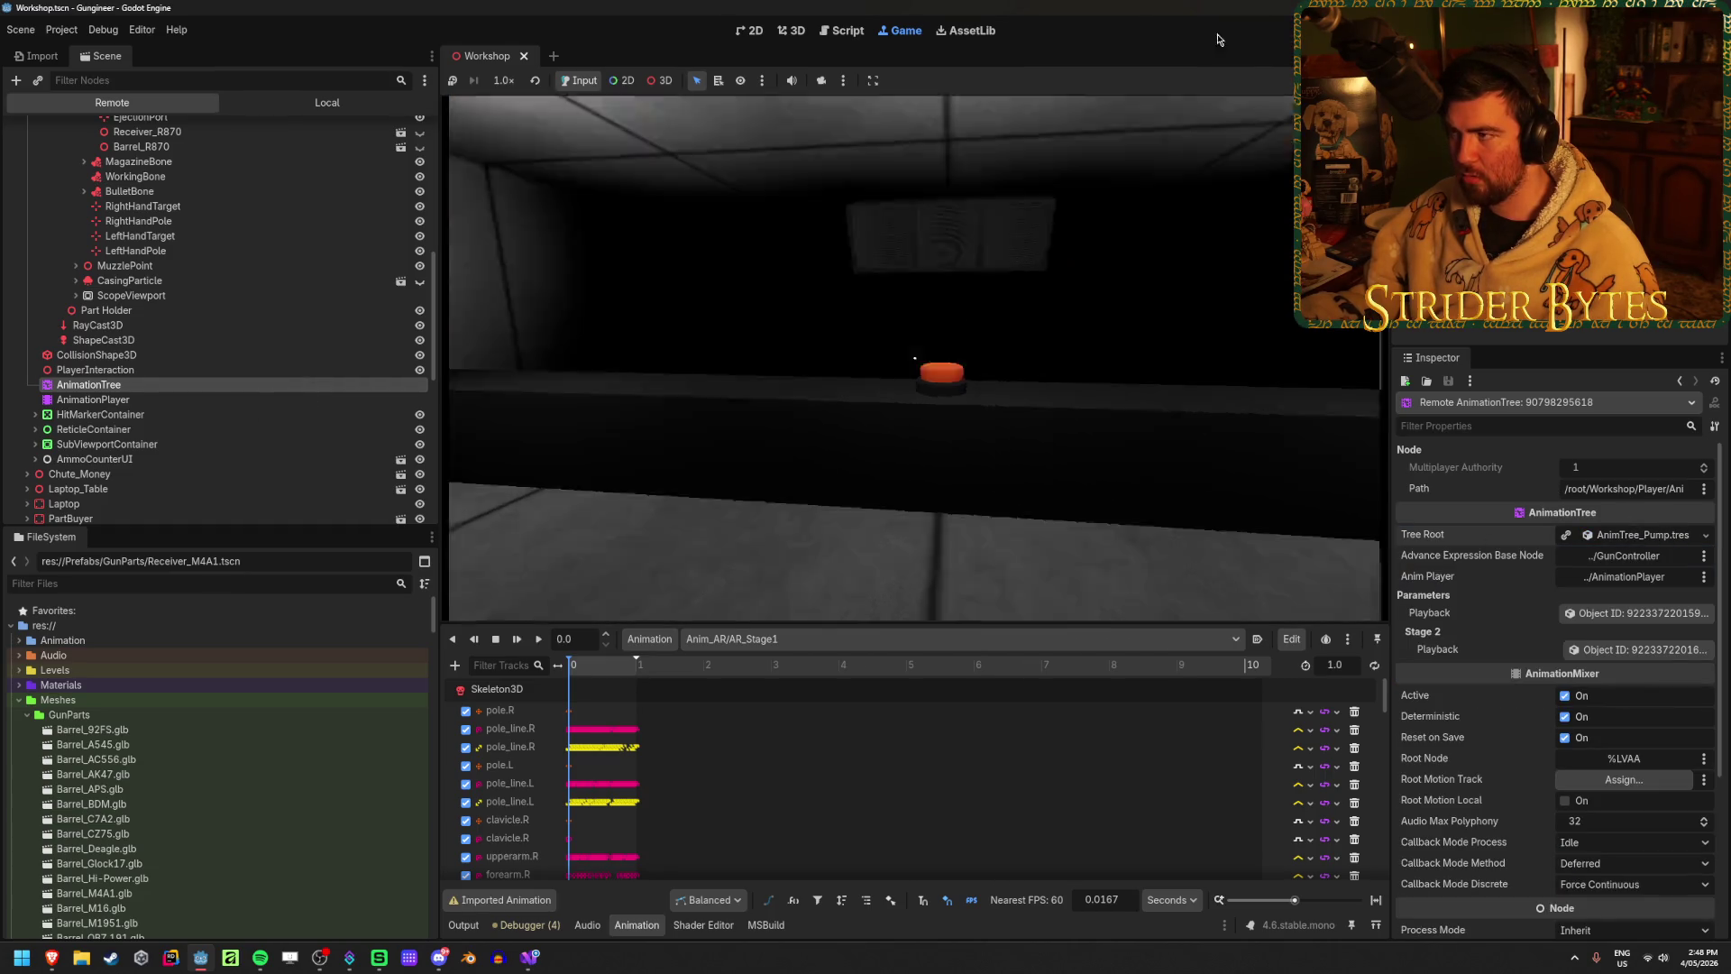
{"action": "key", "text": "F8"}
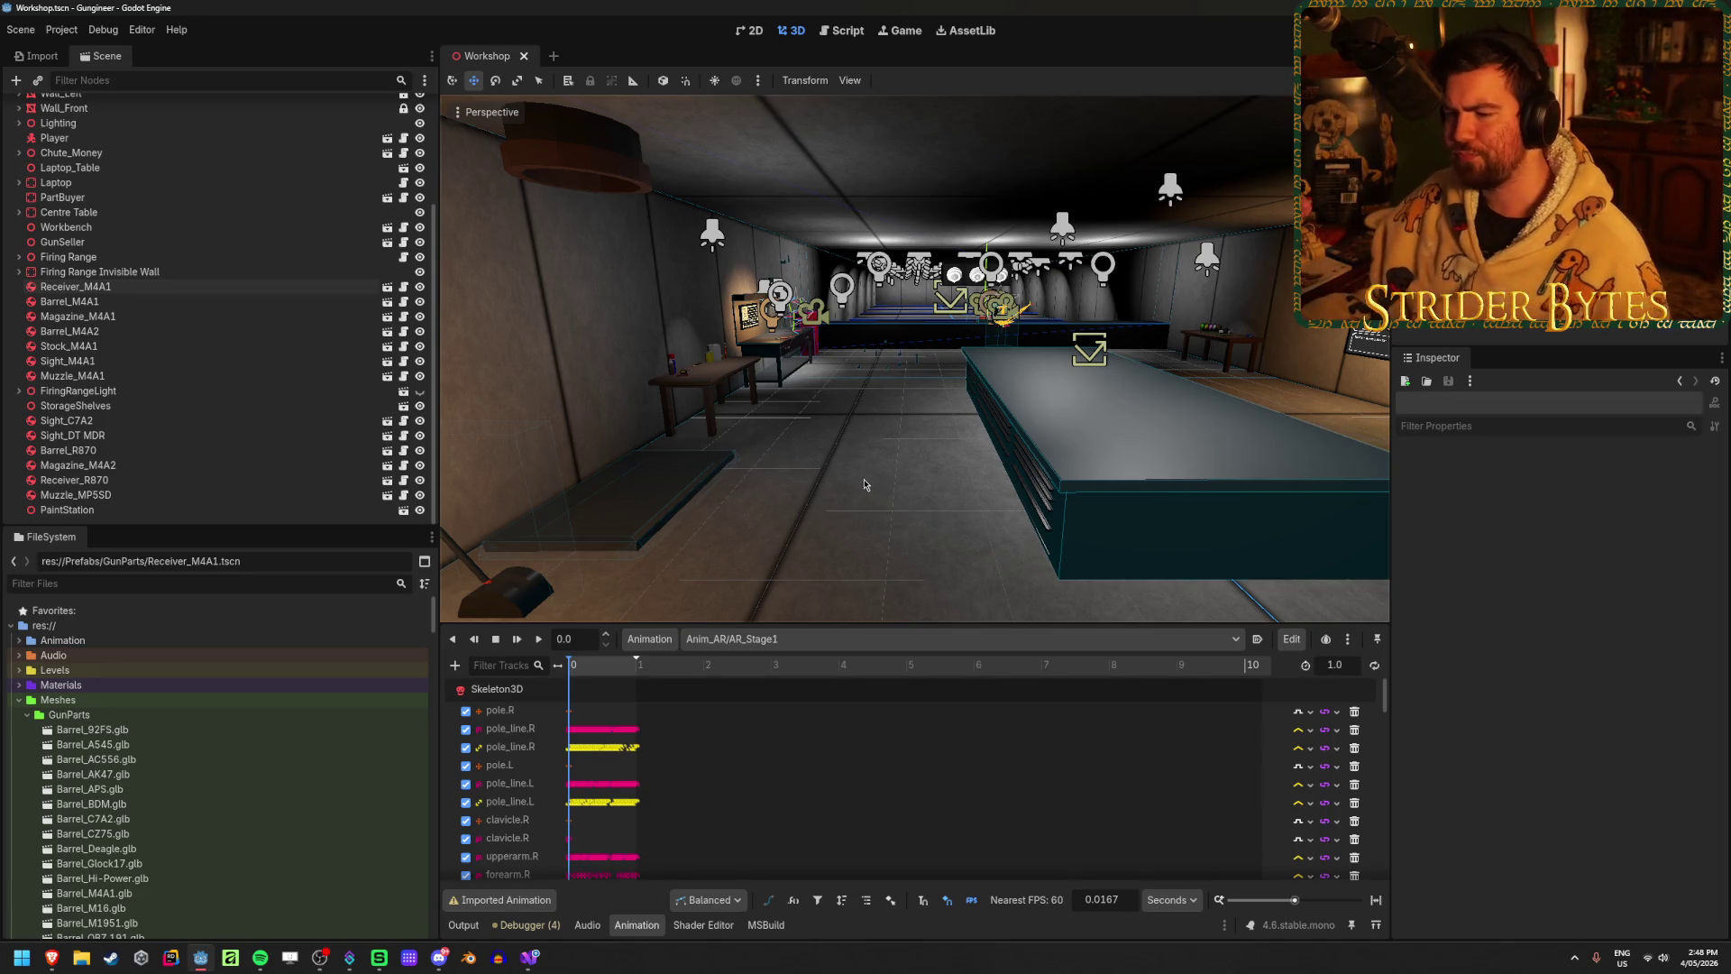
Step: Look around the workshop room in the 3D viewport, then launch the game
{"action": "mouse_move", "coordinate": [890, 479]}
{"action": "left_mouse_down"}
{"action": "mouse_move", "coordinate": [667, 478]}
{"action": "mouse_move", "coordinate": [757, 477]}
{"action": "mouse_move", "coordinate": [775, 523]}
{"action": "mouse_move", "coordinate": [785, 496]}
{"action": "mouse_move", "coordinate": [690, 491]}
{"action": "mouse_move", "coordinate": [946, 469]}
{"action": "mouse_move", "coordinate": [1188, 276]}
{"action": "left_mouse_up"}
{"action": "key", "text": "e"}
{"action": "key", "text": "F5"}
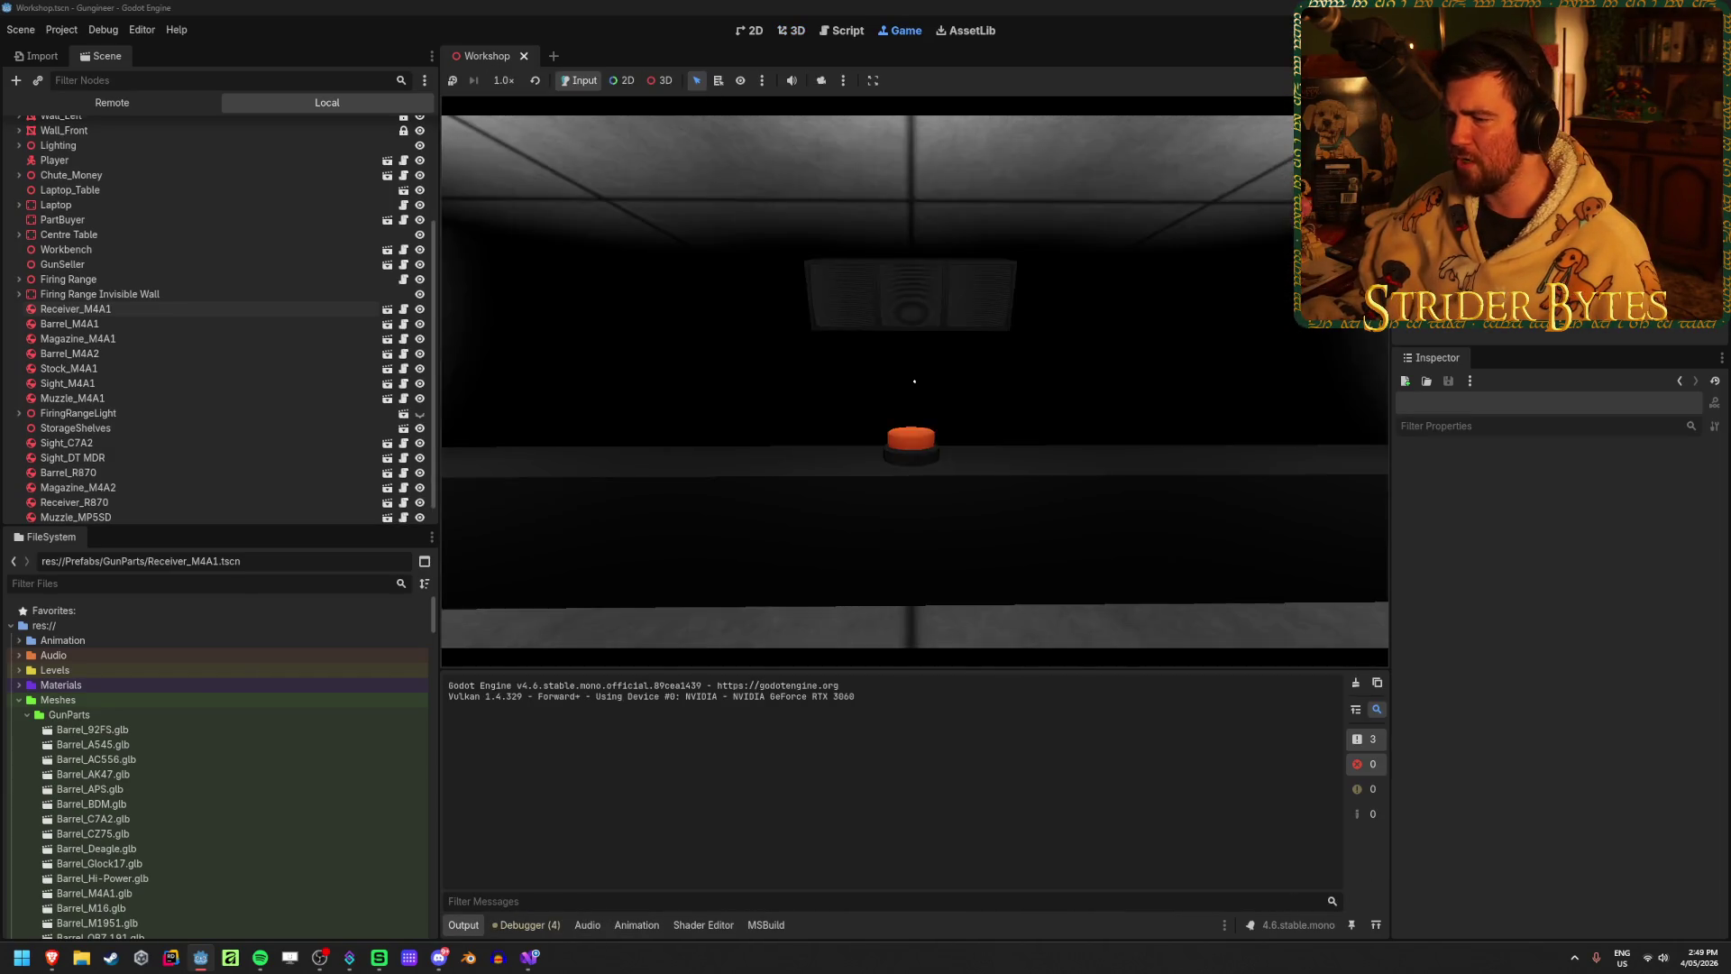
Step: Walk to the CONTRACTS board, view the $985 Gas Snake contract, close it, and stop the game
{"action": "key", "text": "w"}
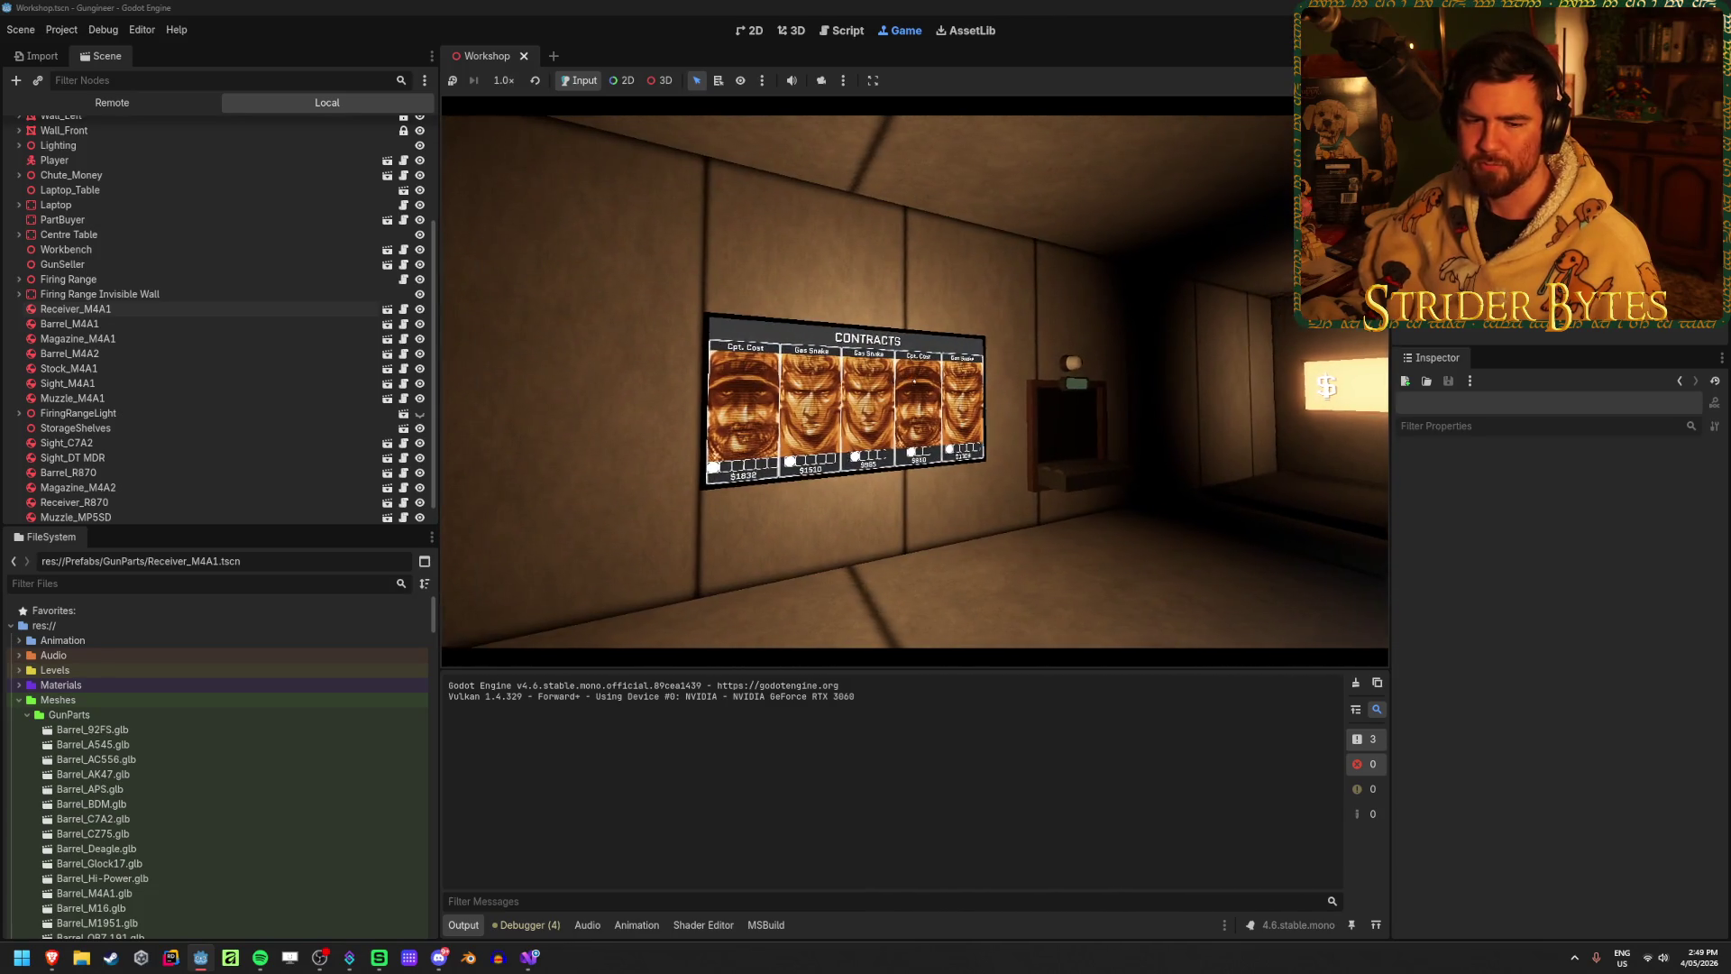
{"action": "key", "text": "w"}
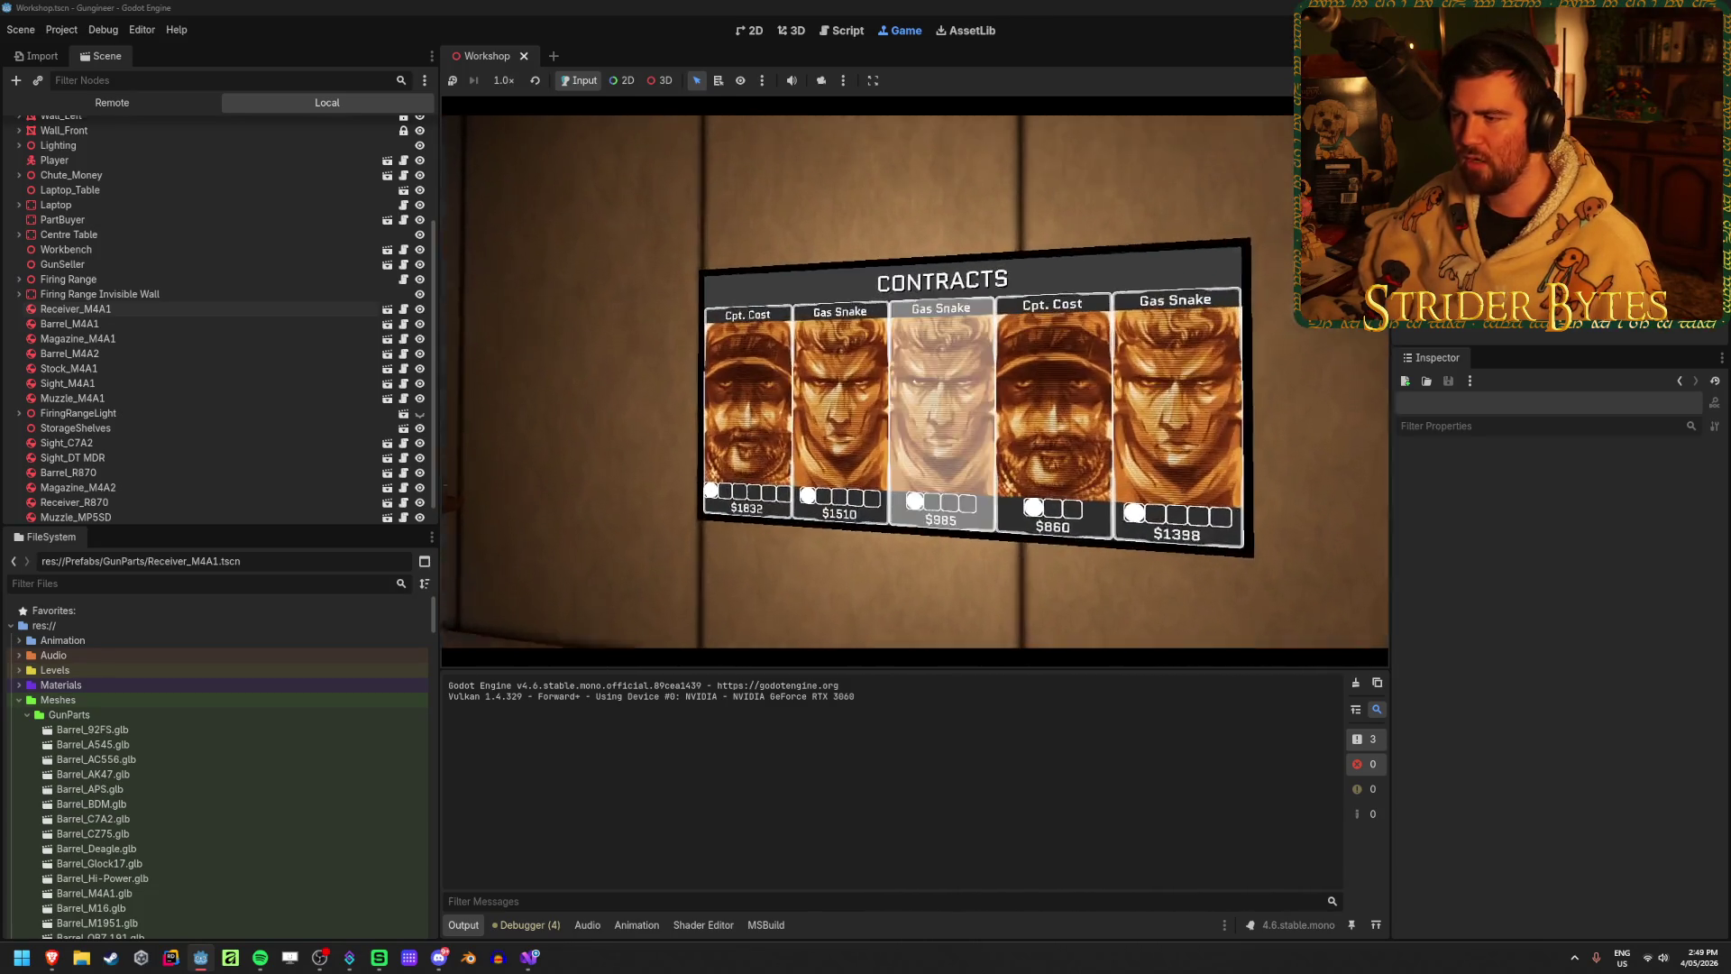
{"action": "left_click", "coordinate": [913, 381]}
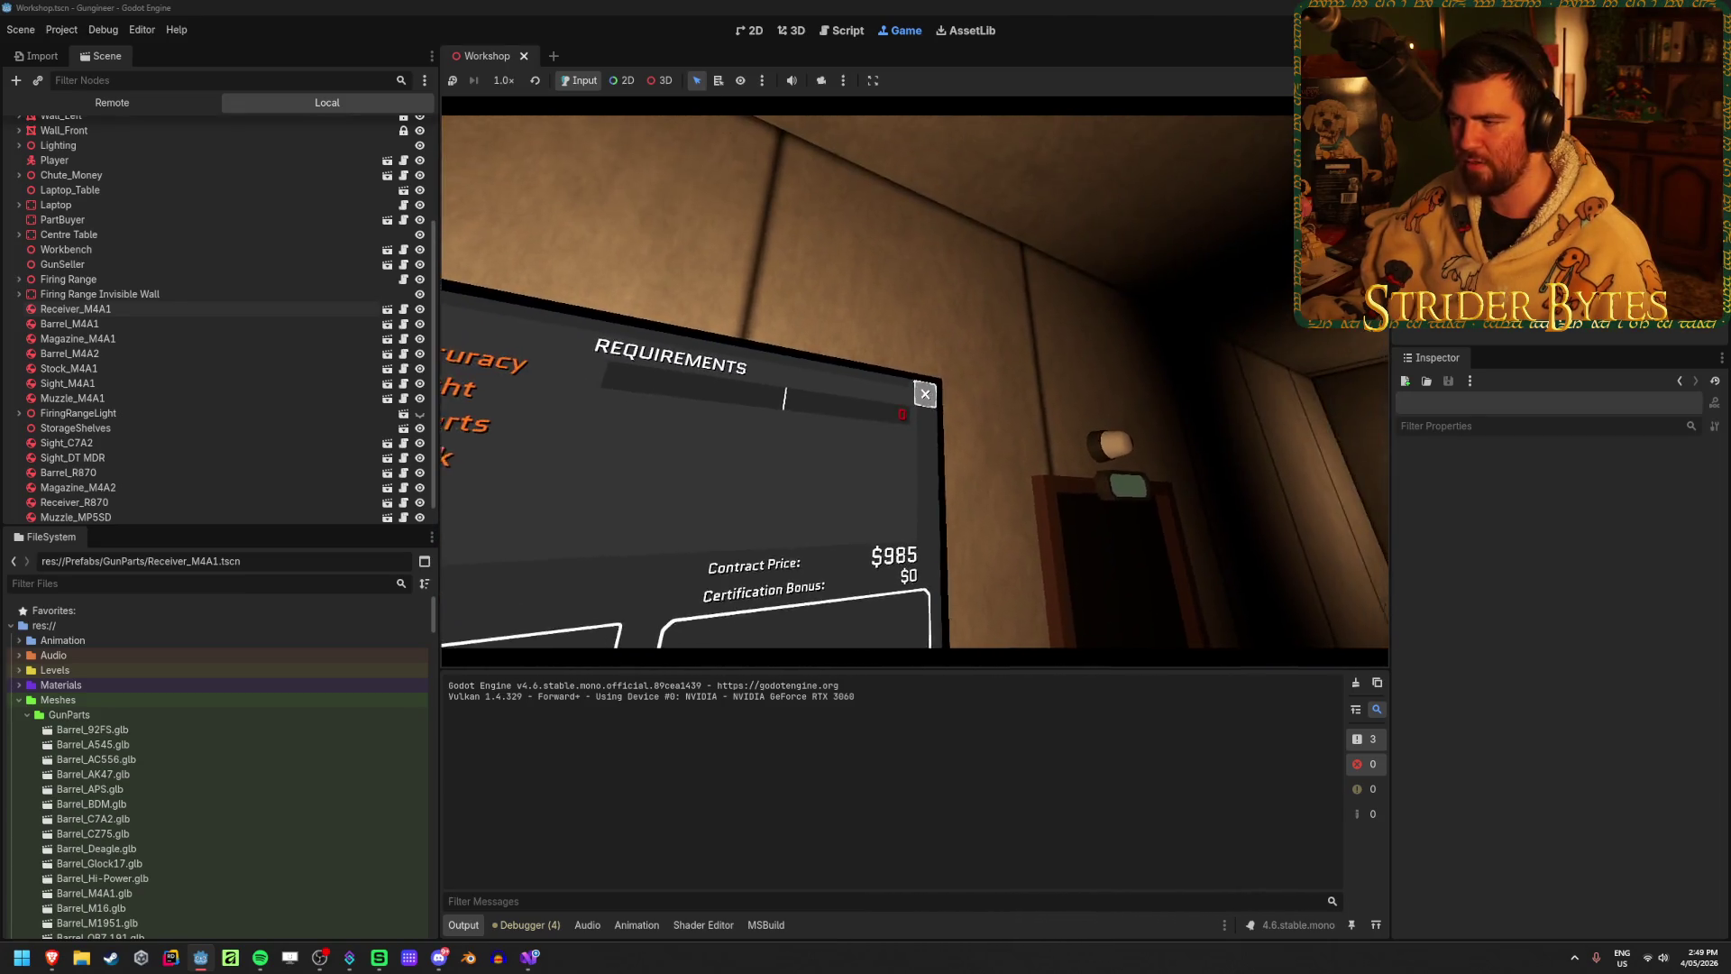
{"action": "left_click", "coordinate": [925, 394]}
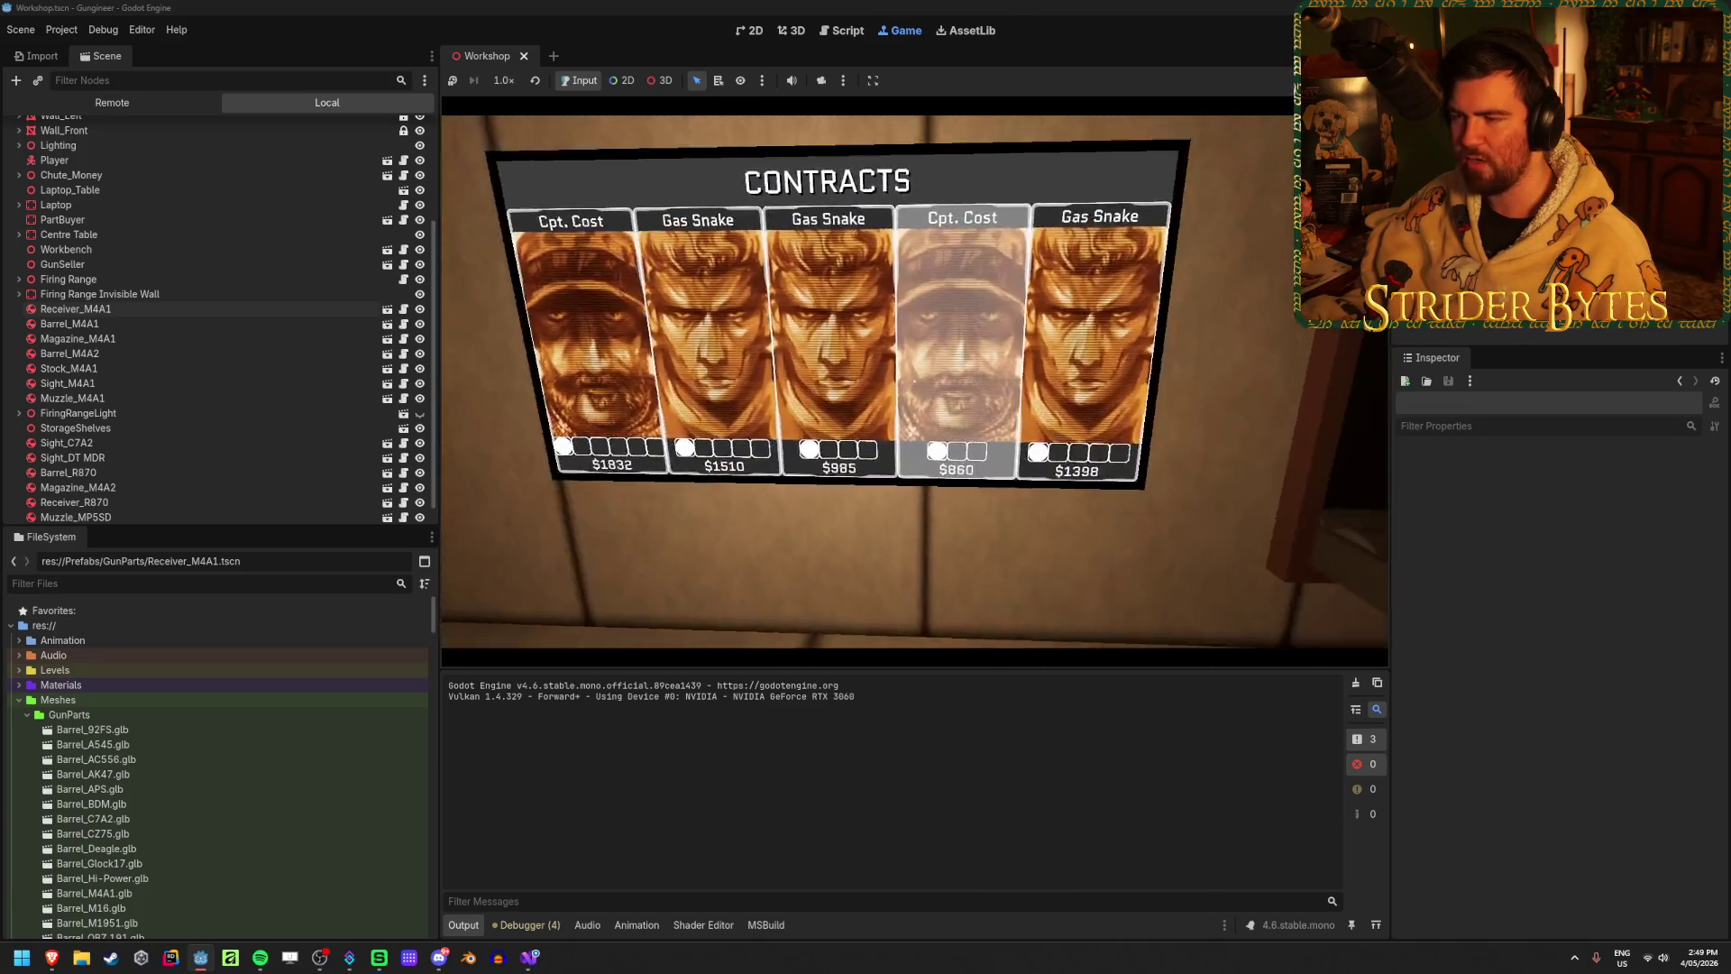
{"action": "key", "text": "F8"}
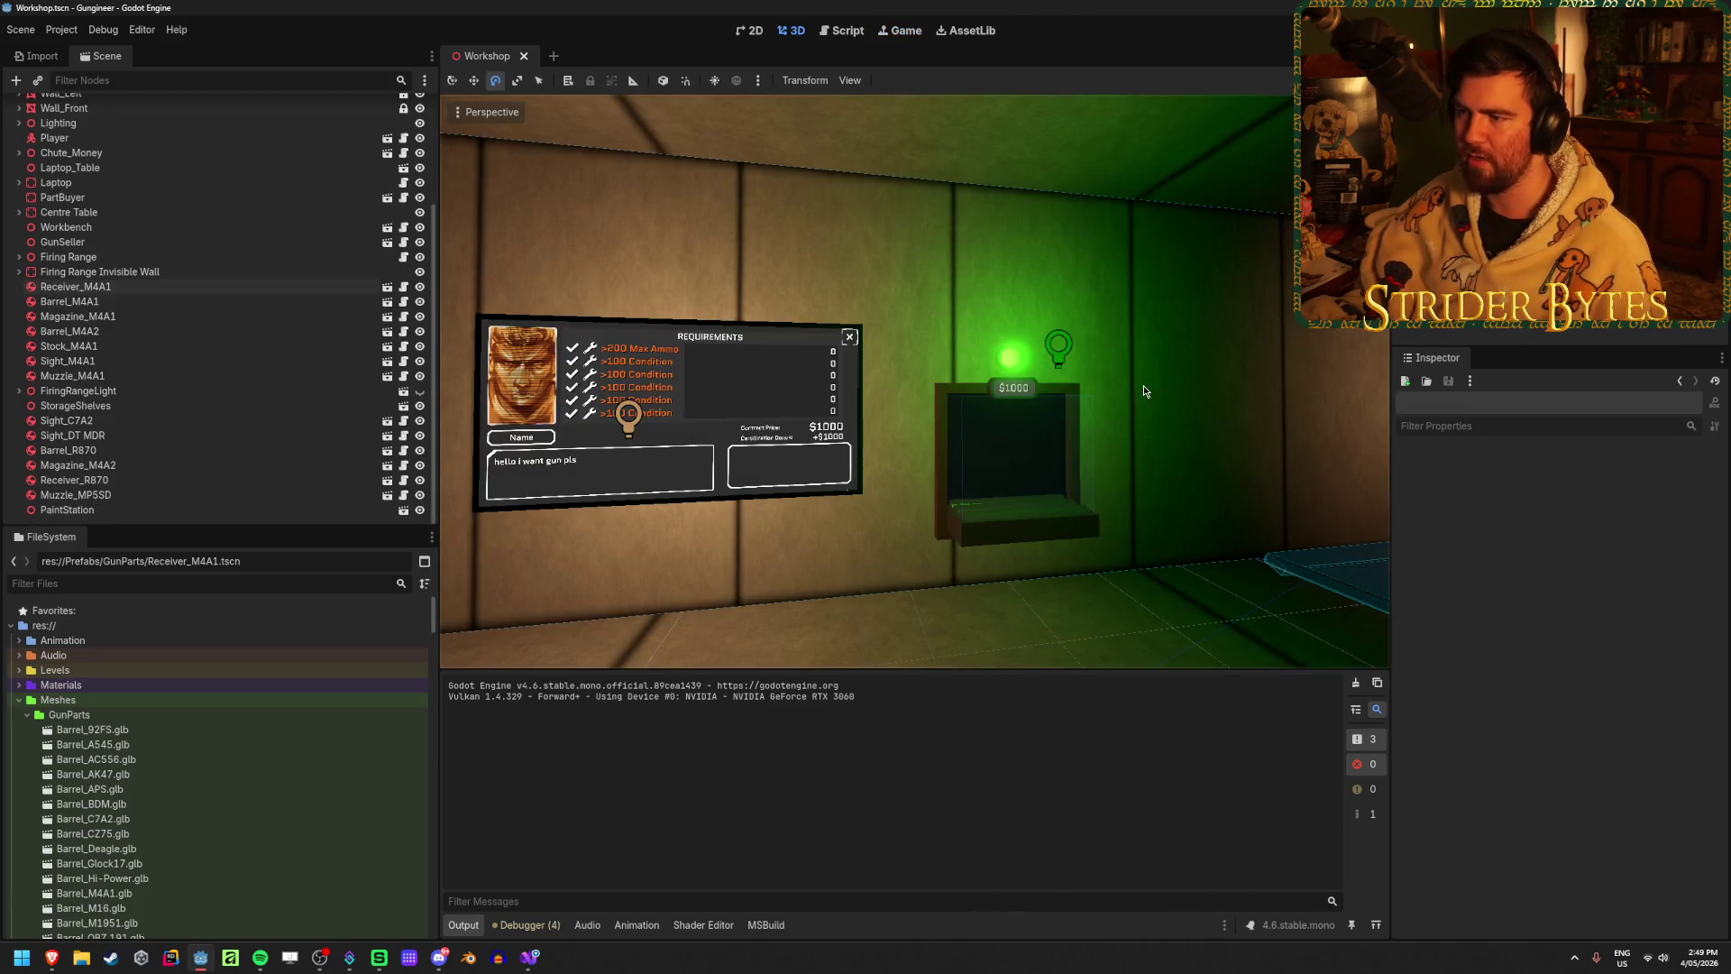
Step: Orbit around the Workshop room, save the scene with Ctrl+S, and build and run the project
{"action": "mouse_move", "coordinate": [1135, 311]}
{"action": "left_mouse_down"}
{"action": "mouse_move", "coordinate": [860, 477]}
{"action": "mouse_move", "coordinate": [702, 409]}
{"action": "left_mouse_up"}
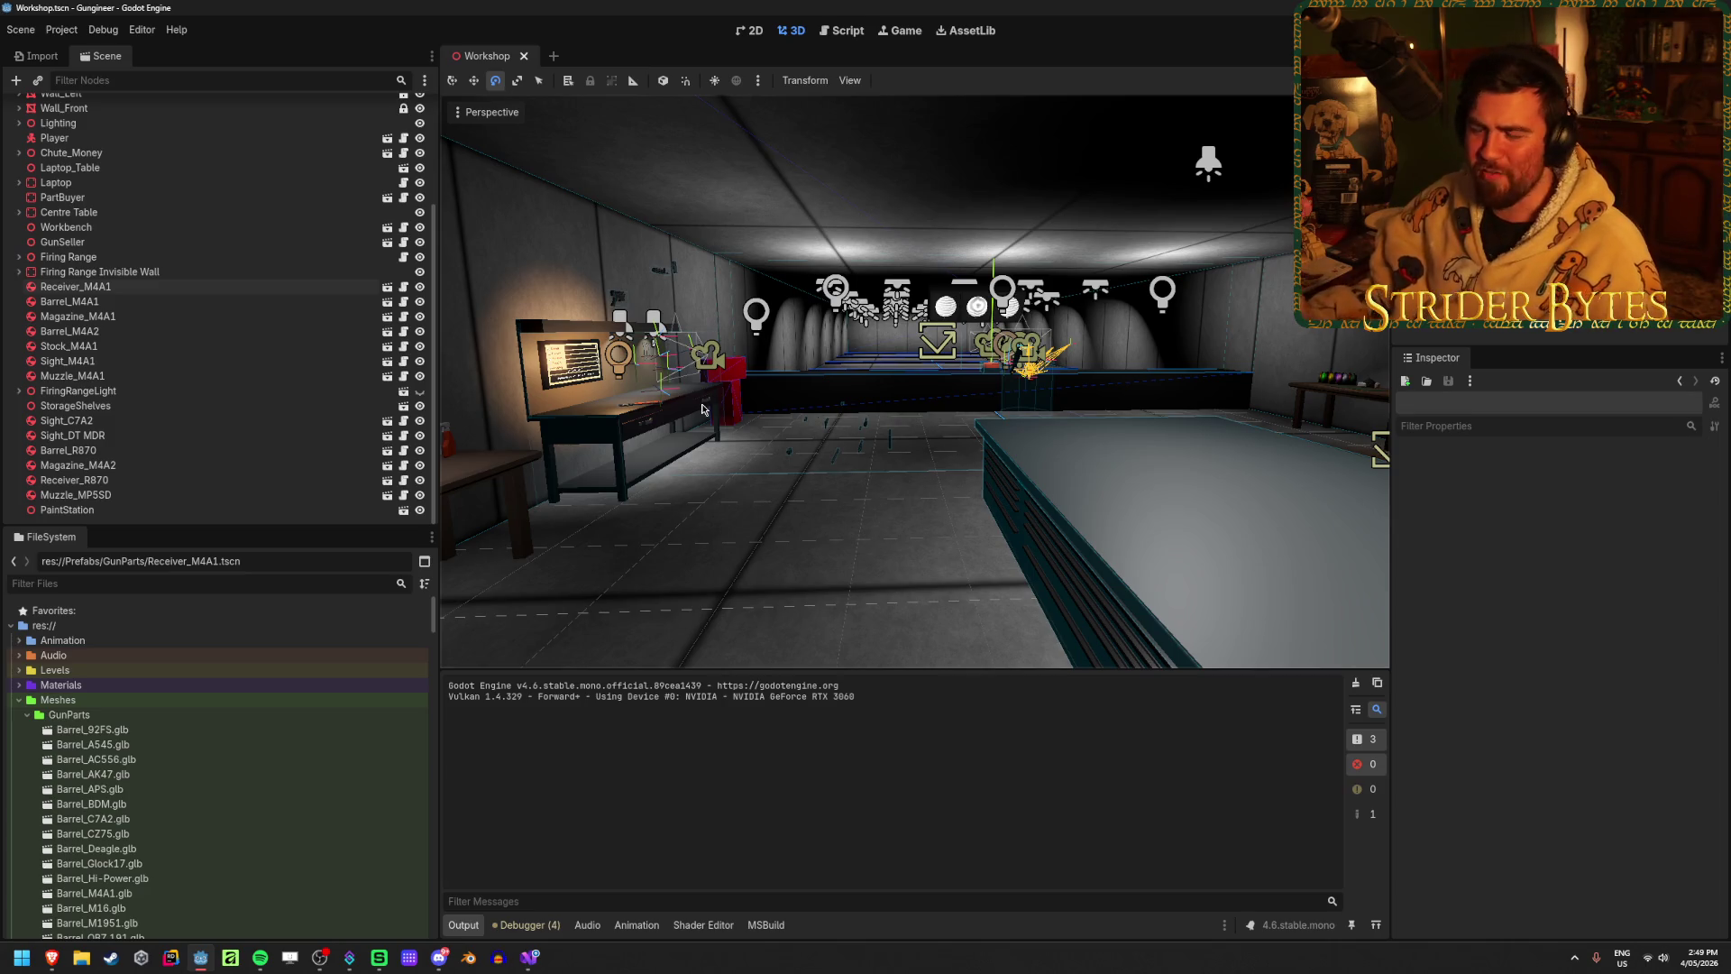
{"action": "mouse_move", "coordinate": [847, 511]}
{"action": "left_mouse_down"}
{"action": "mouse_move", "coordinate": [712, 494]}
{"action": "mouse_move", "coordinate": [985, 520]}
{"action": "mouse_move", "coordinate": [937, 549]}
{"action": "mouse_move", "coordinate": [939, 569]}
{"action": "left_mouse_up"}
{"action": "key", "text": "ctrl+s"}
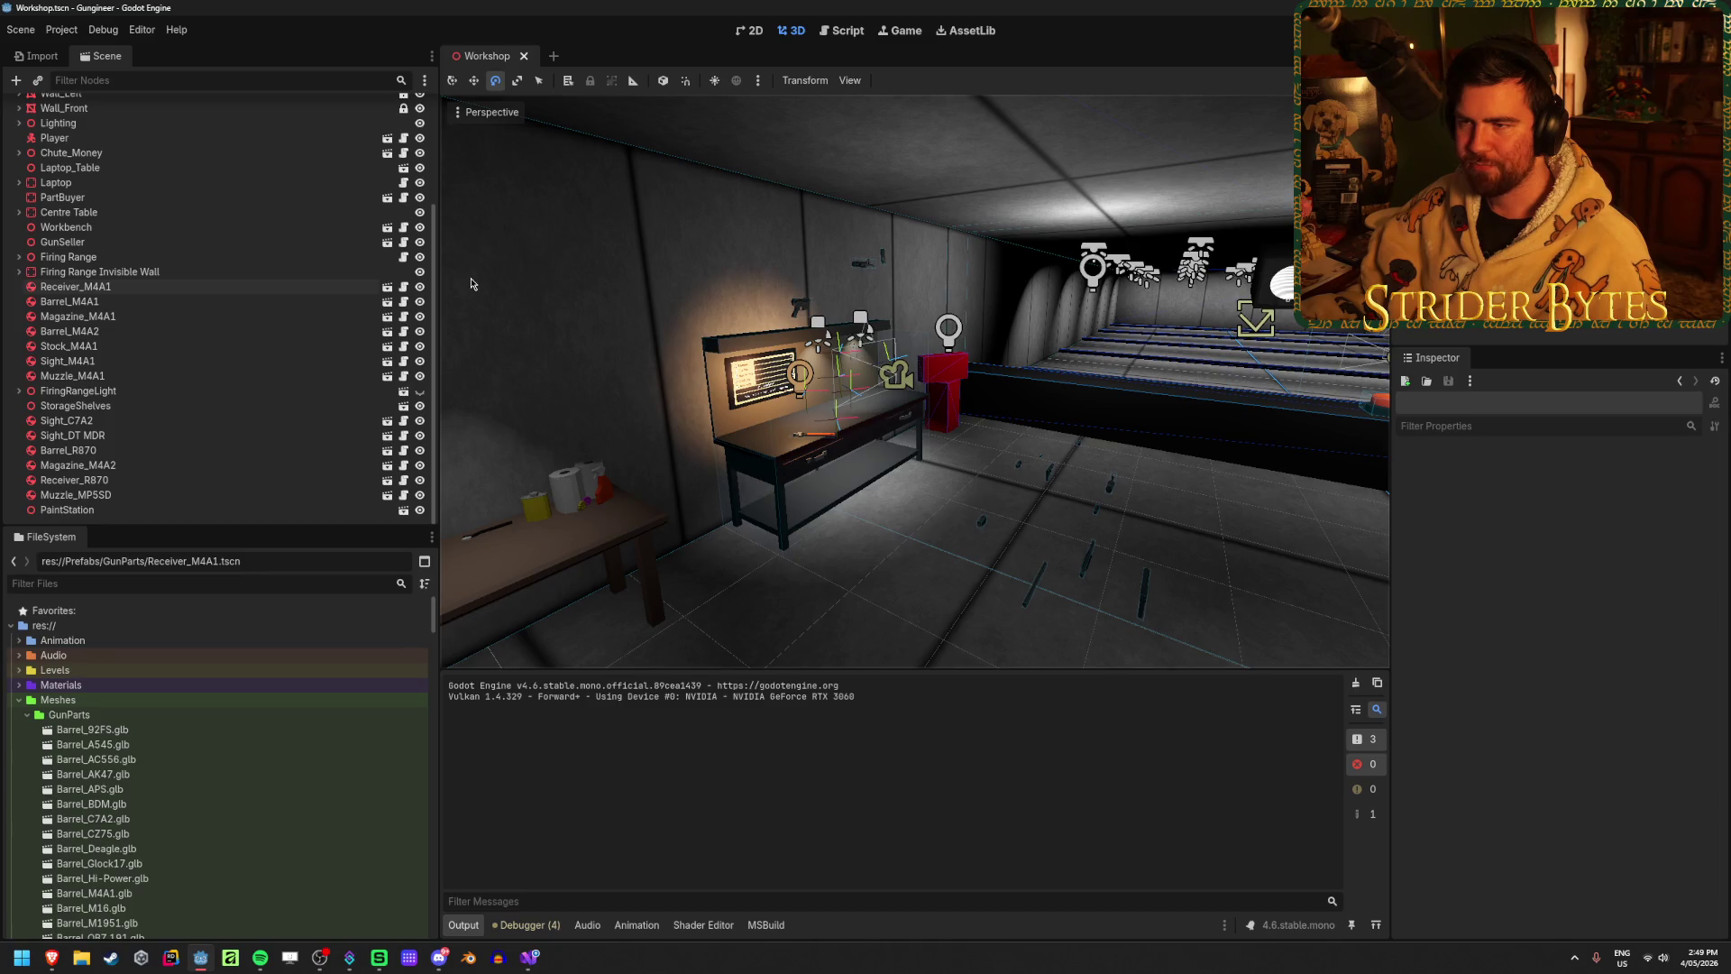
{"action": "key", "text": "F5"}
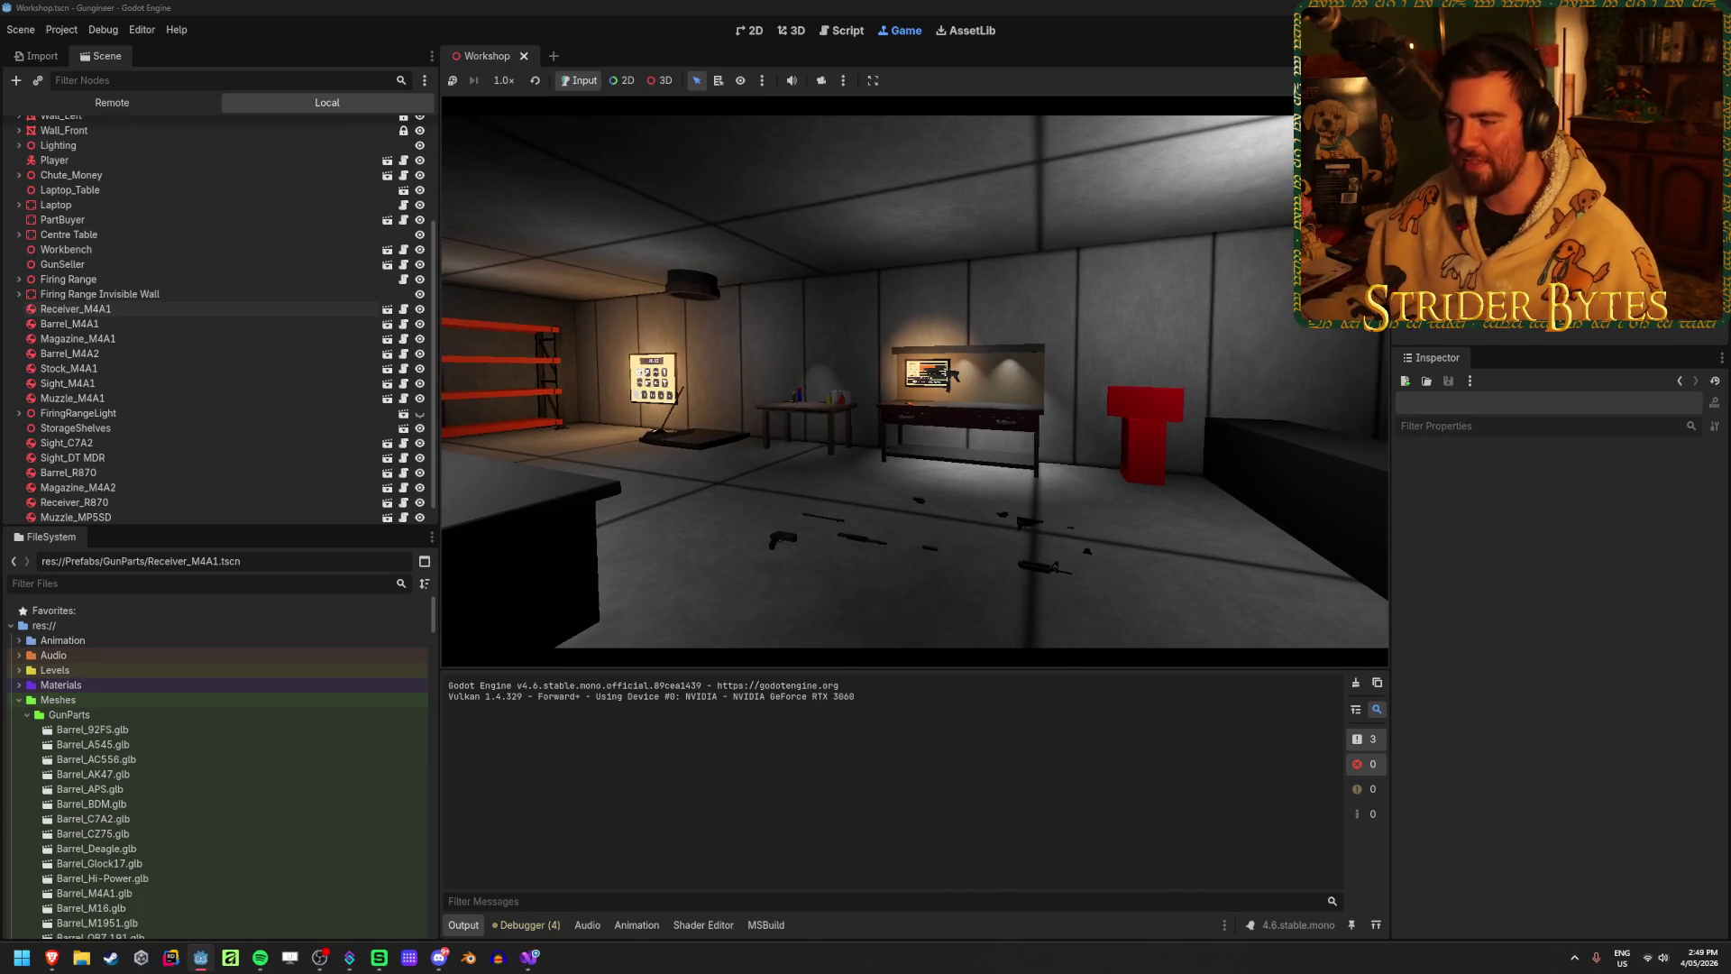
Step: Walk to the wall rack to view the M4A1 part stats, then stop the game
{"action": "key", "text": "w"}
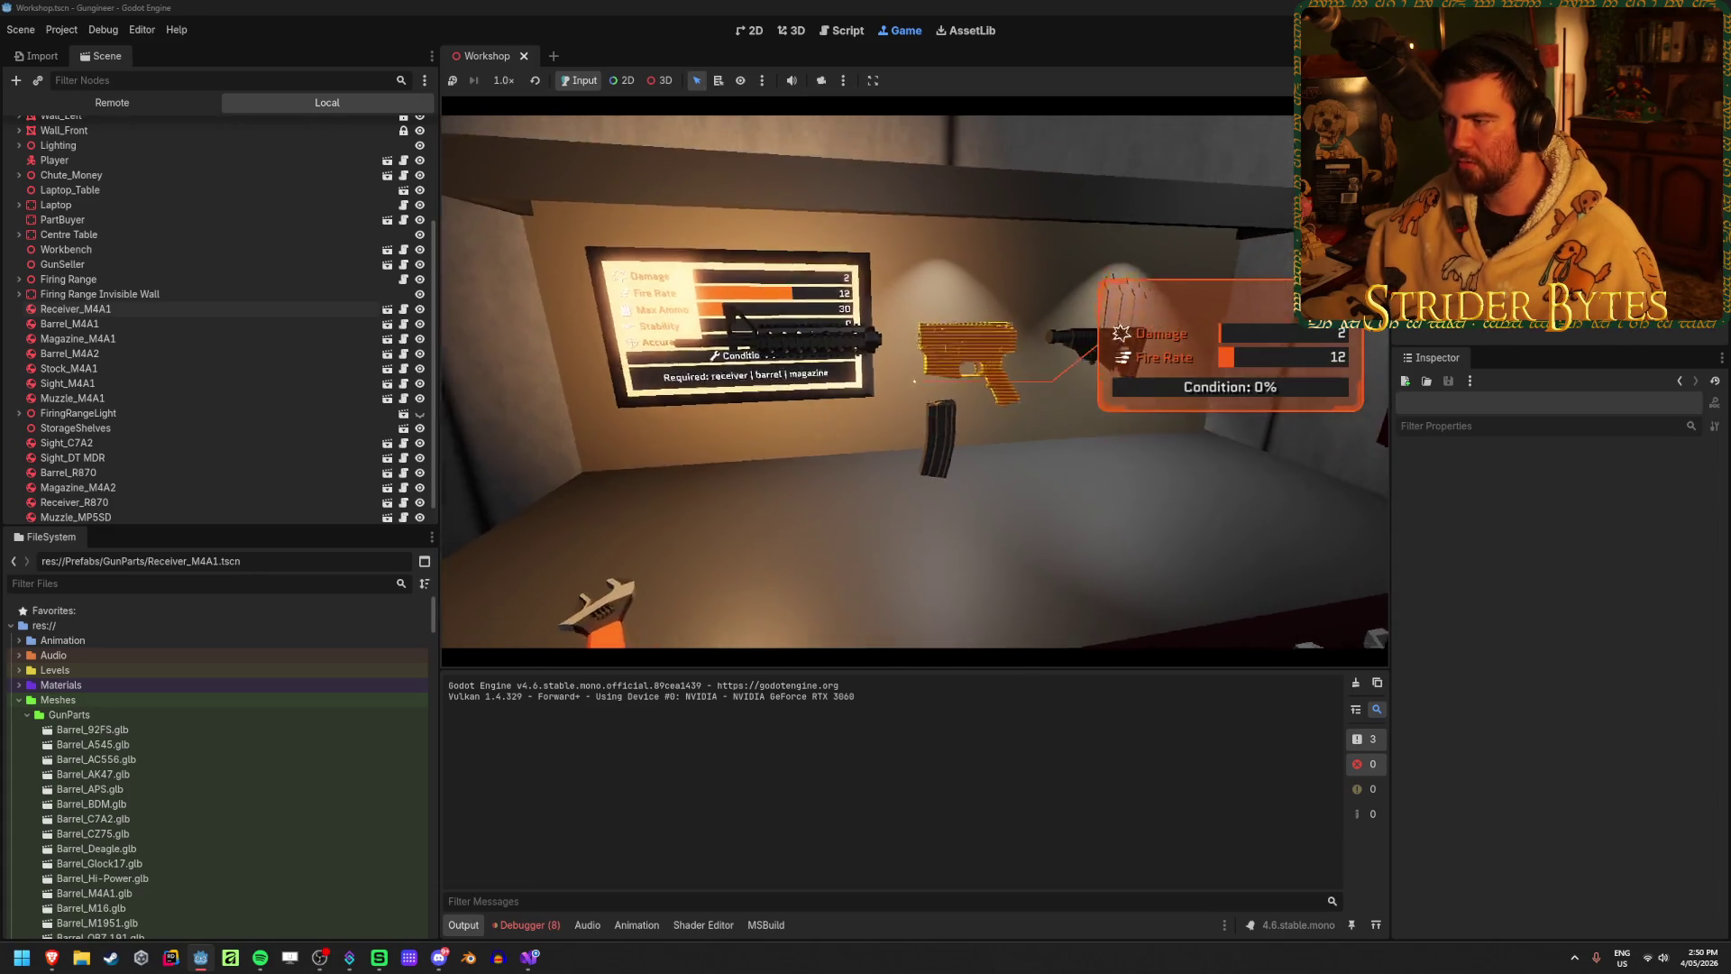
{"action": "key", "text": "s"}
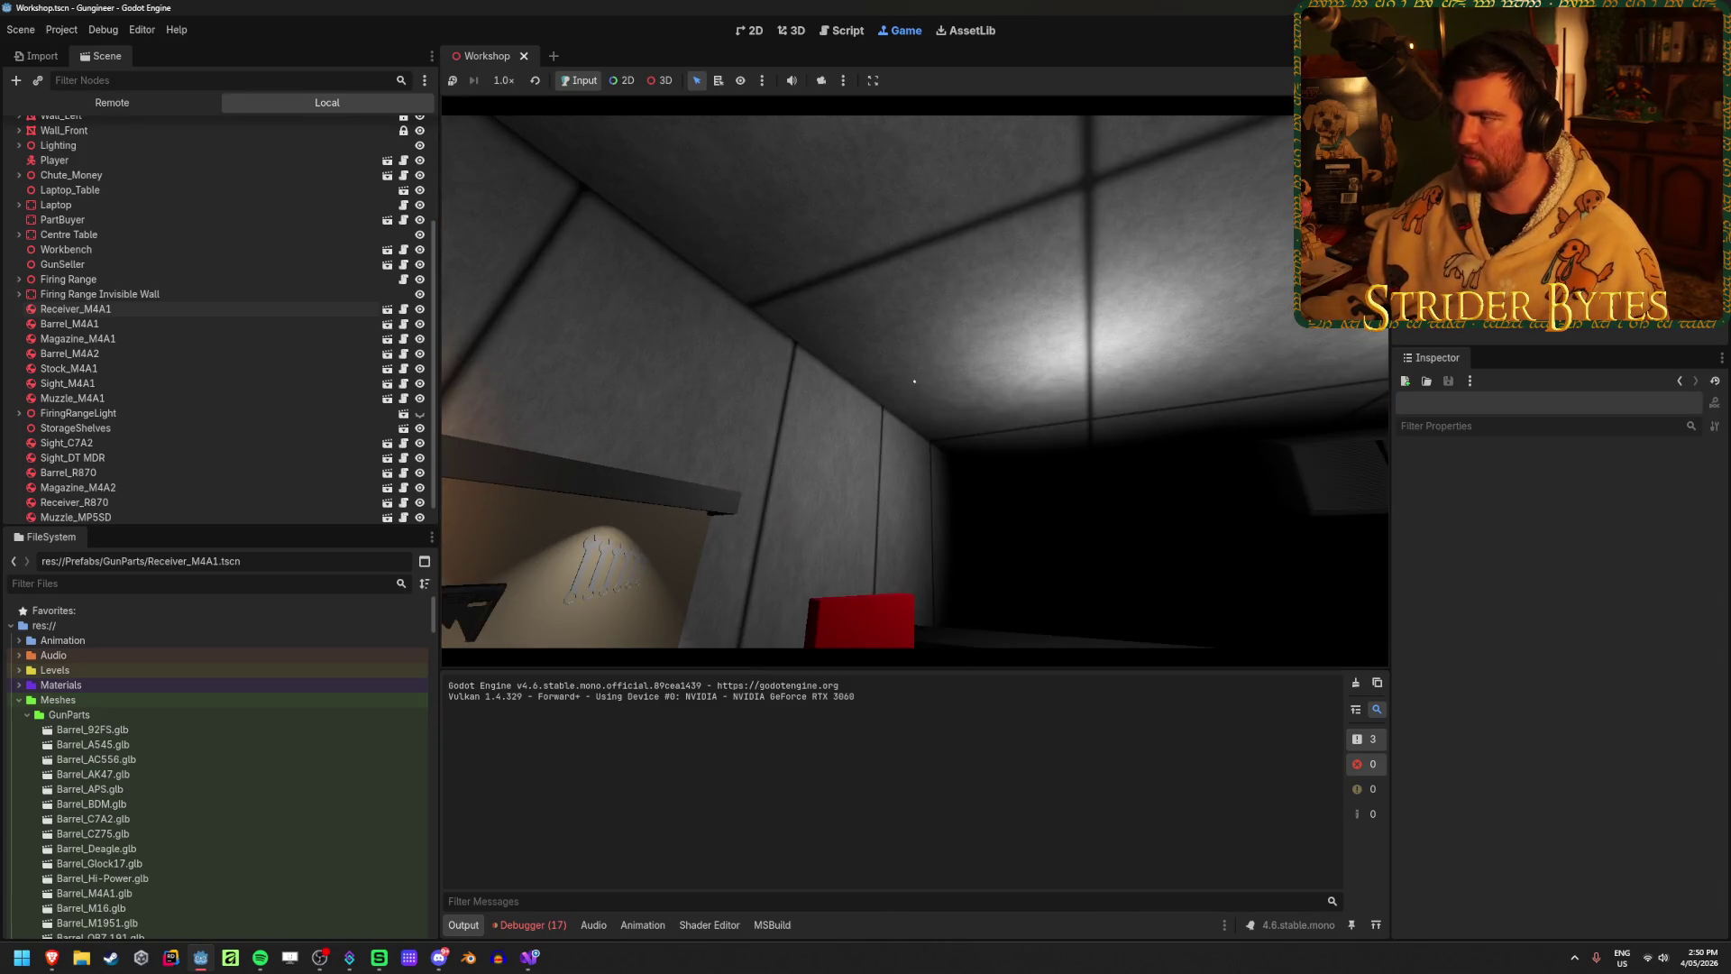
{"action": "key", "text": "F8"}
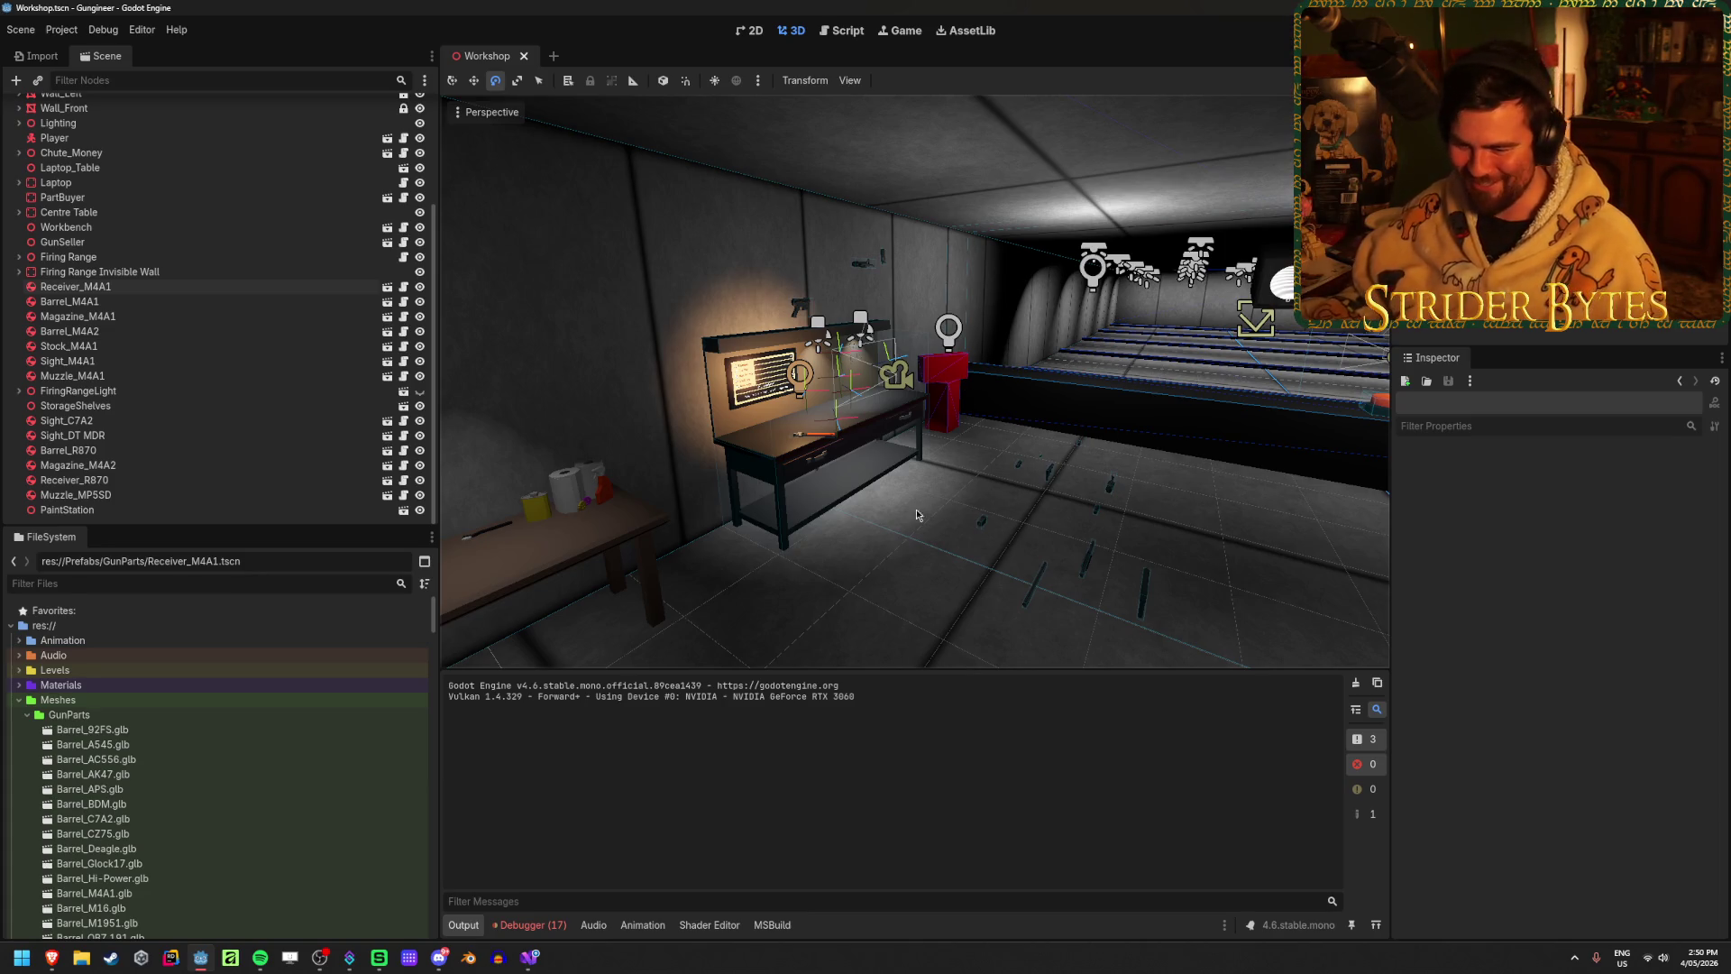
Step: Review the Debugger's runtime errors and rerun the game to fire again
{"action": "left_click", "coordinate": [532, 924]}
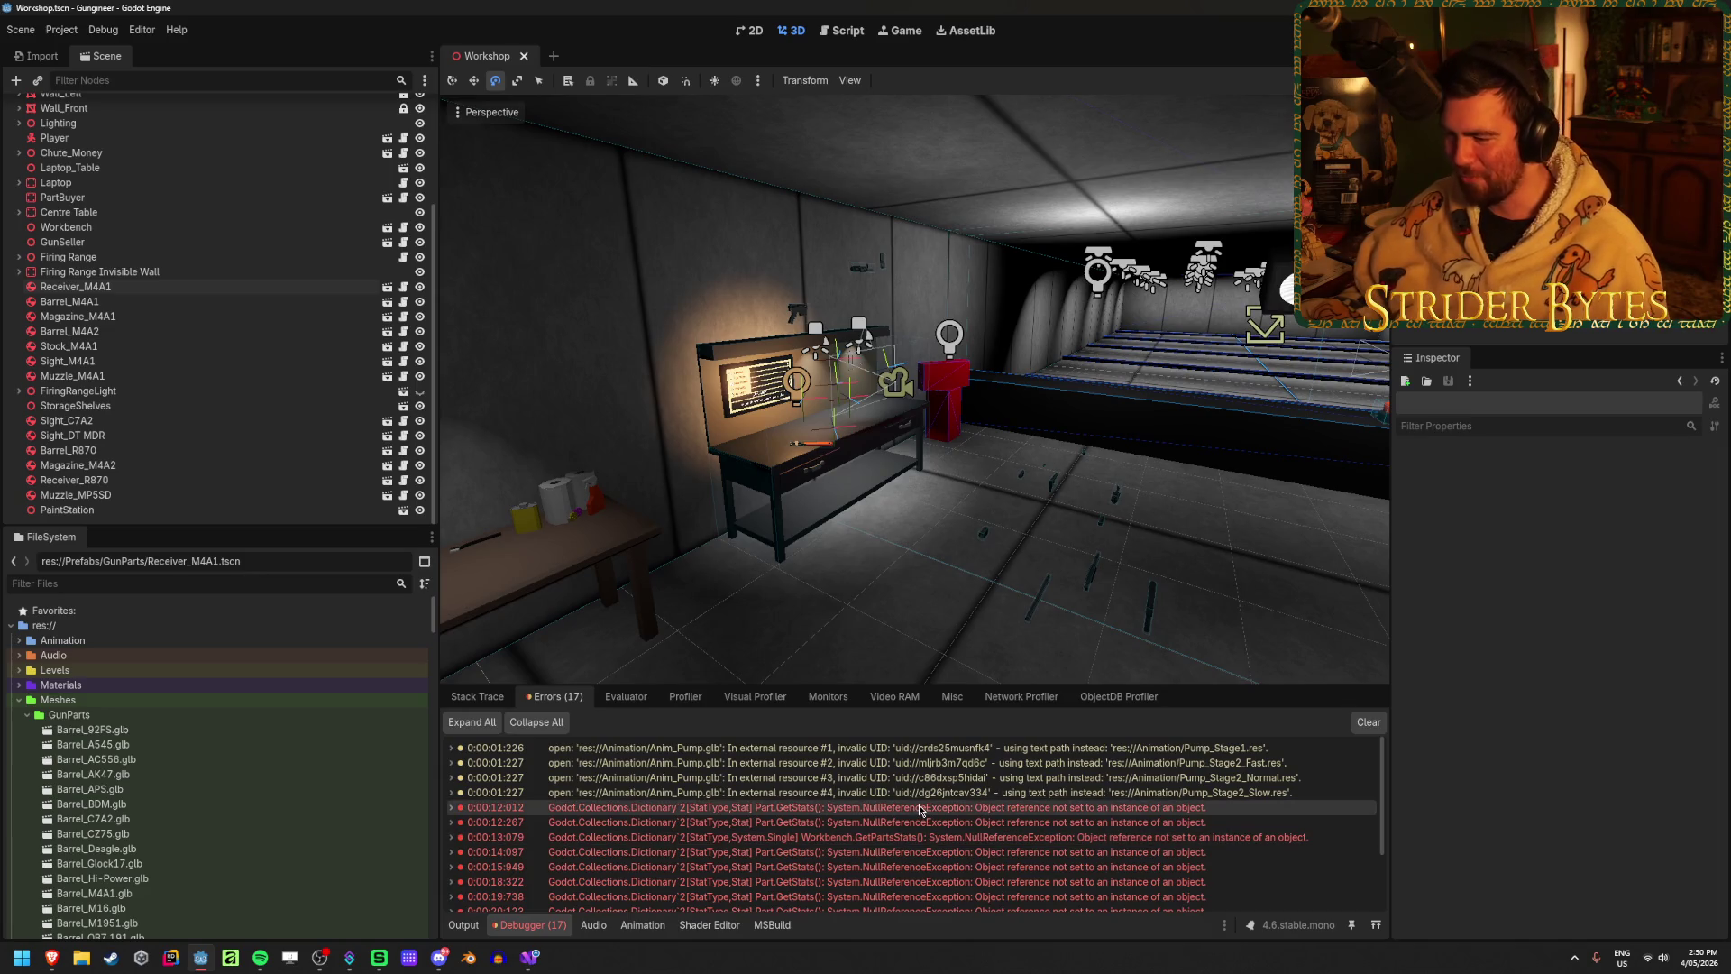
{"action": "mouse_move", "coordinate": [919, 810]}
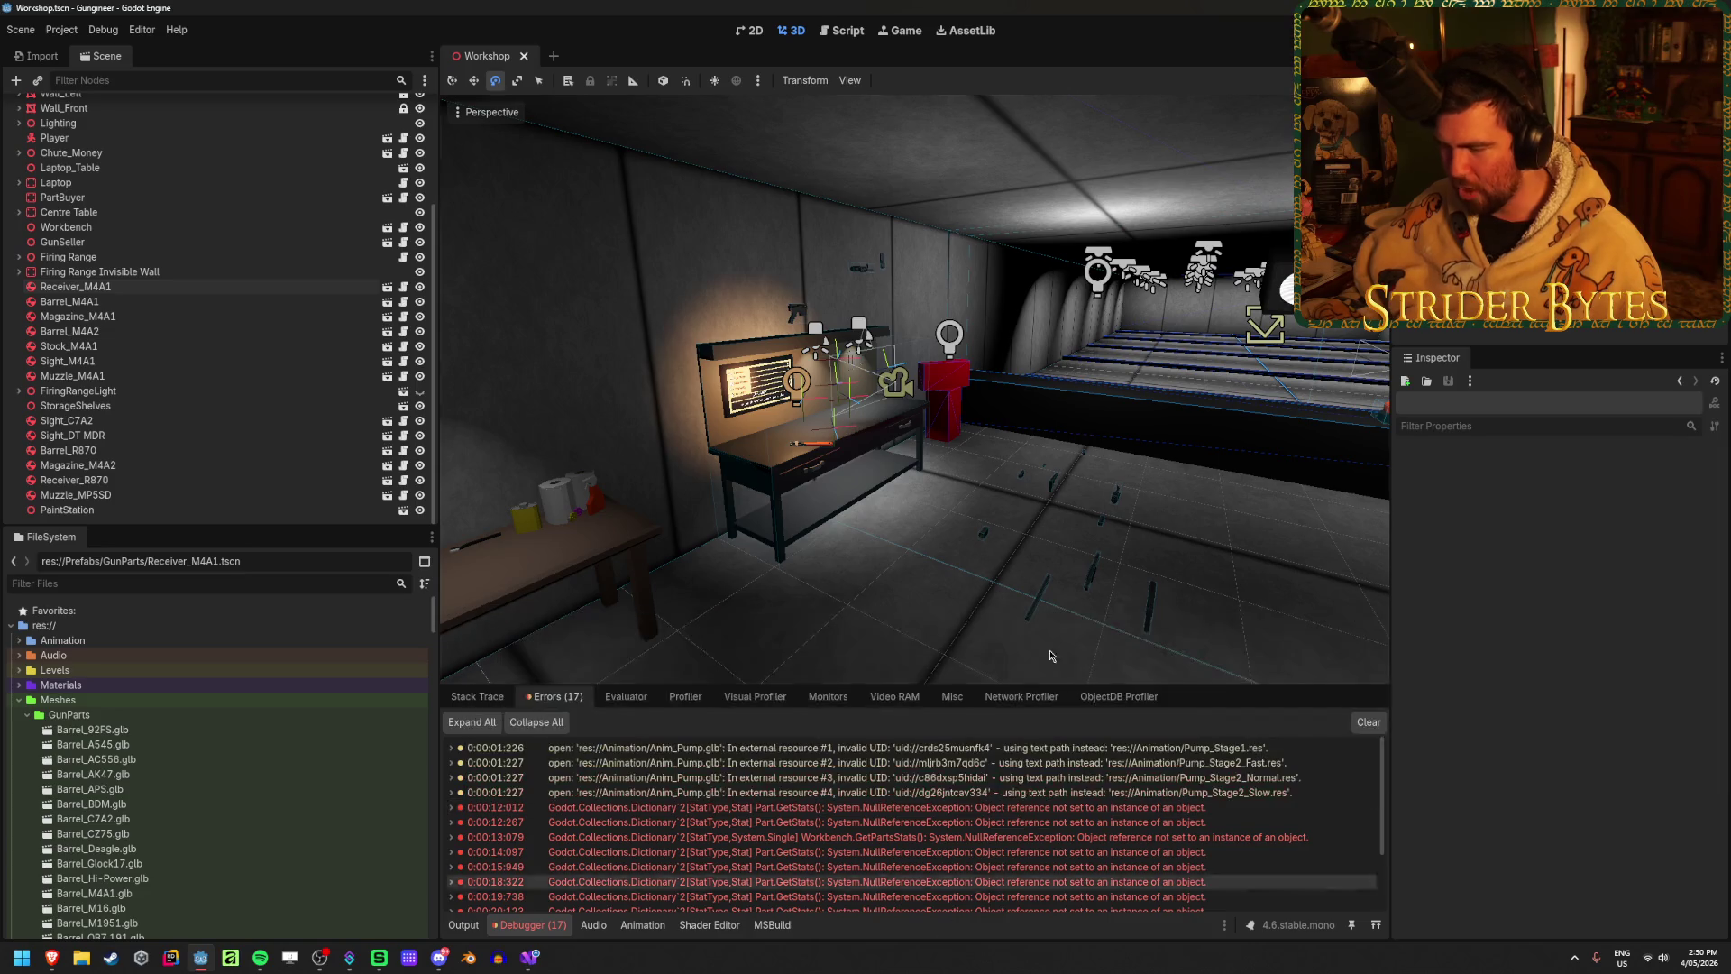
{"action": "key", "text": "F5"}
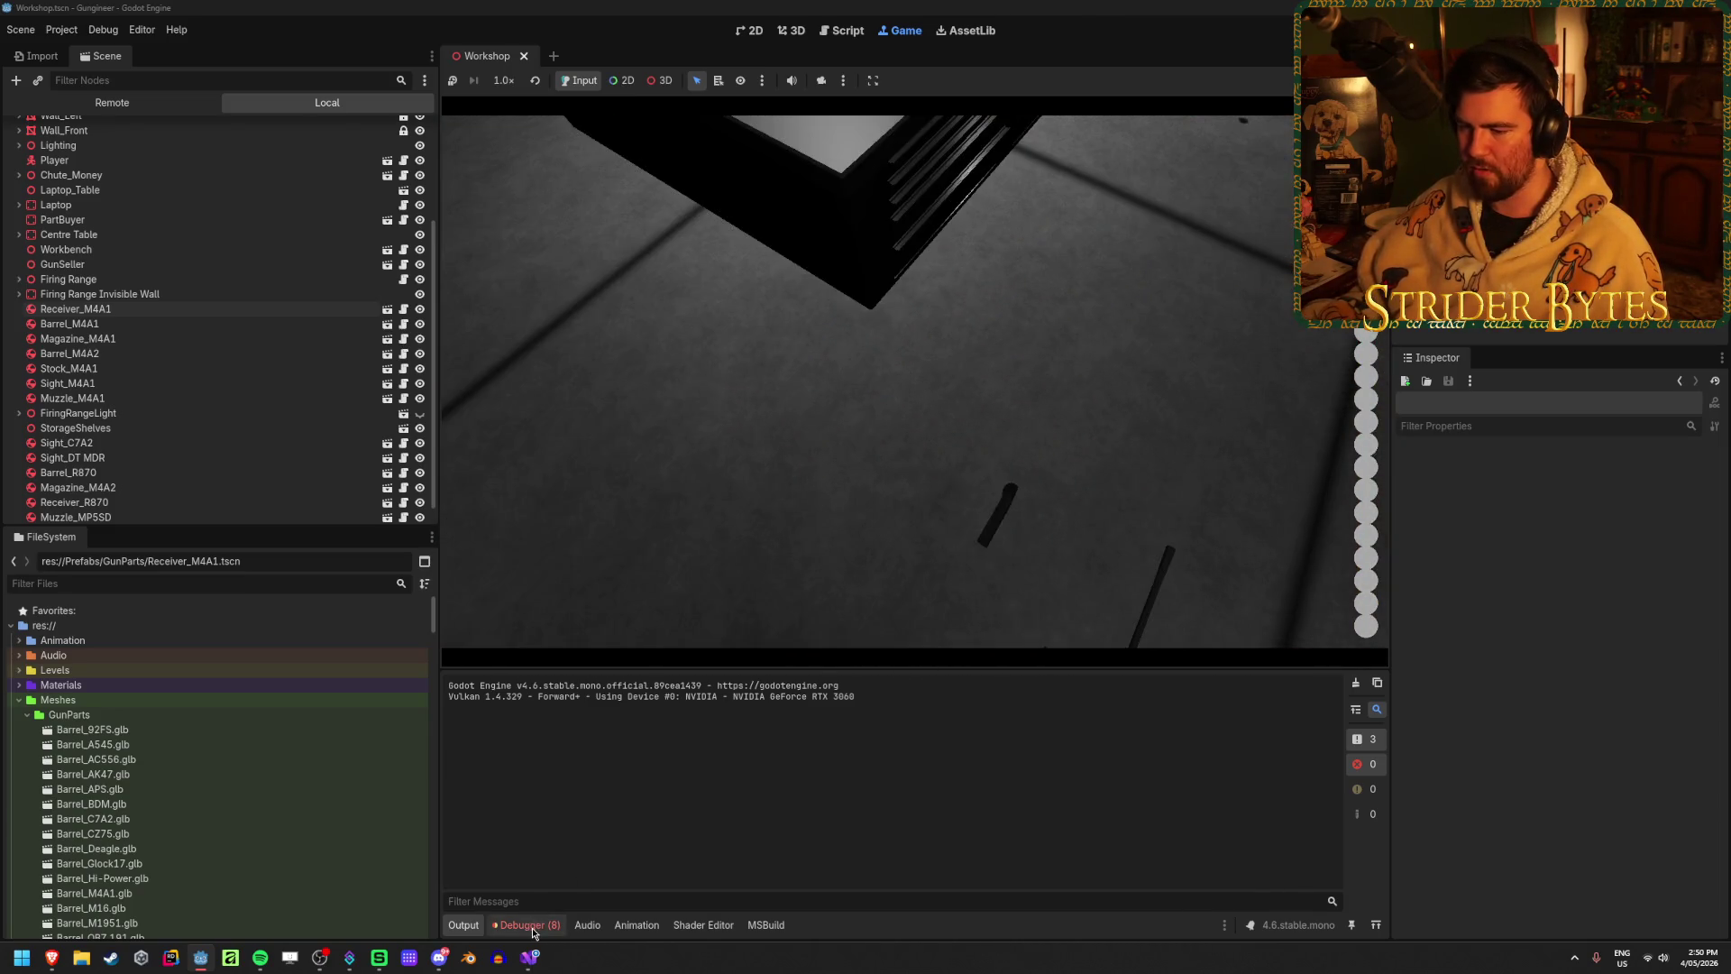
Step: Recheck the new errors, stop the game, and clear the error list
{"action": "left_click", "coordinate": [526, 925]}
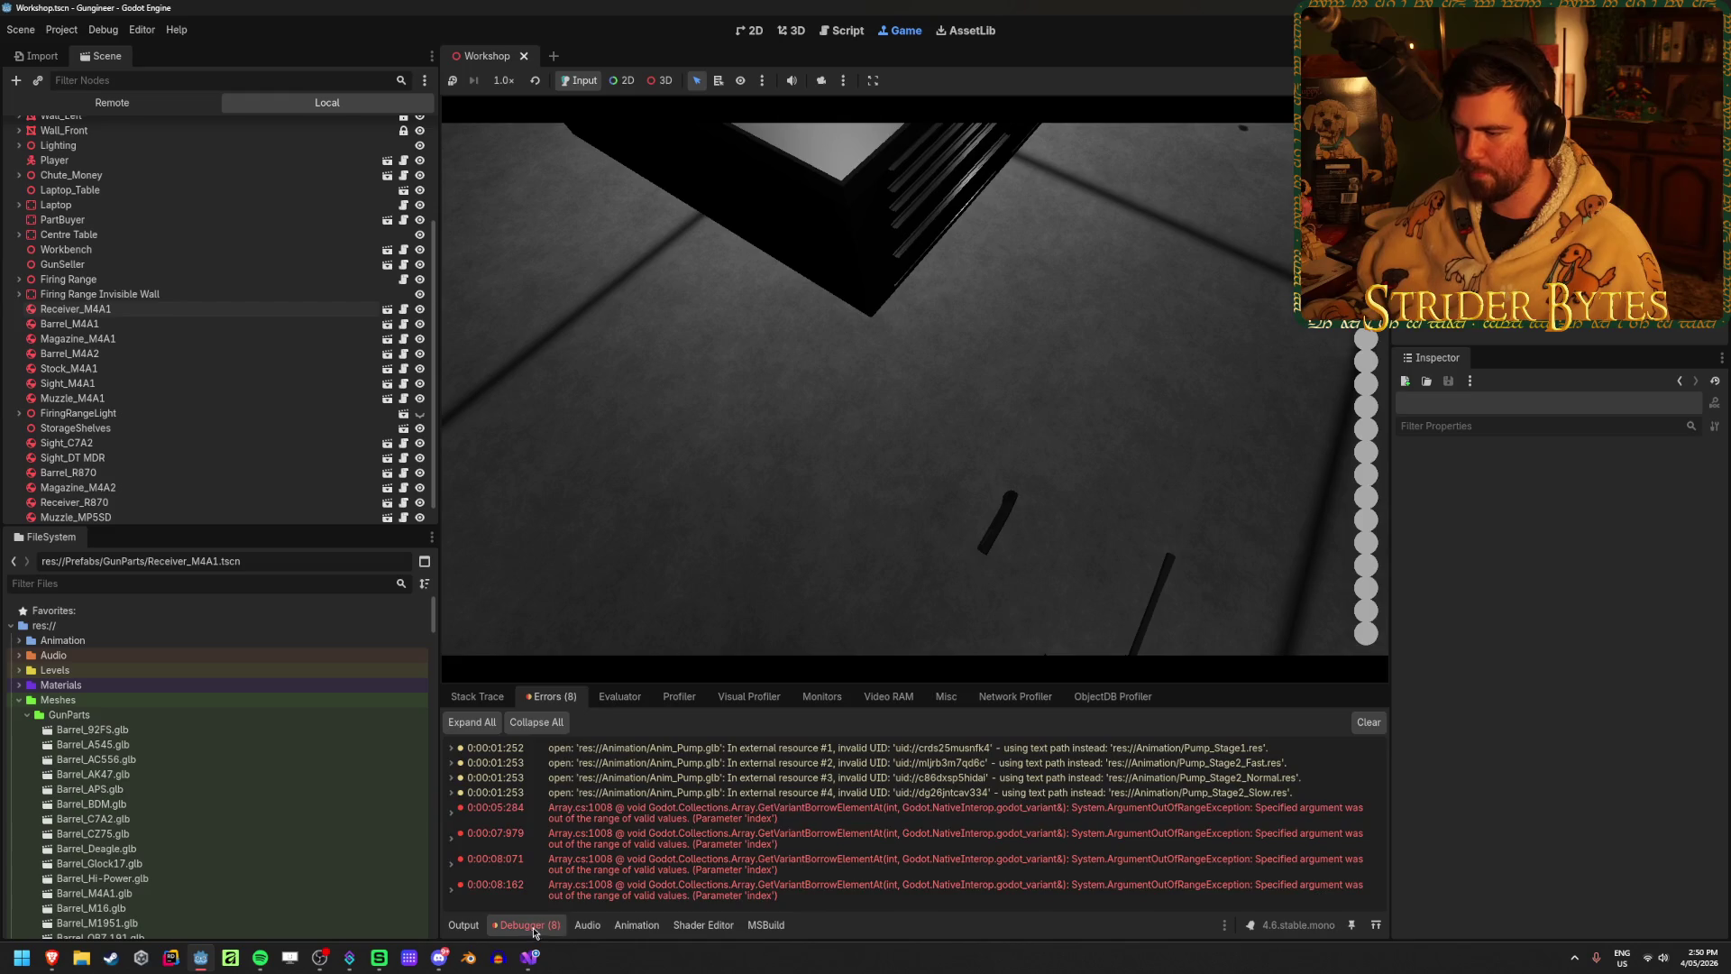
{"action": "key", "text": "F8"}
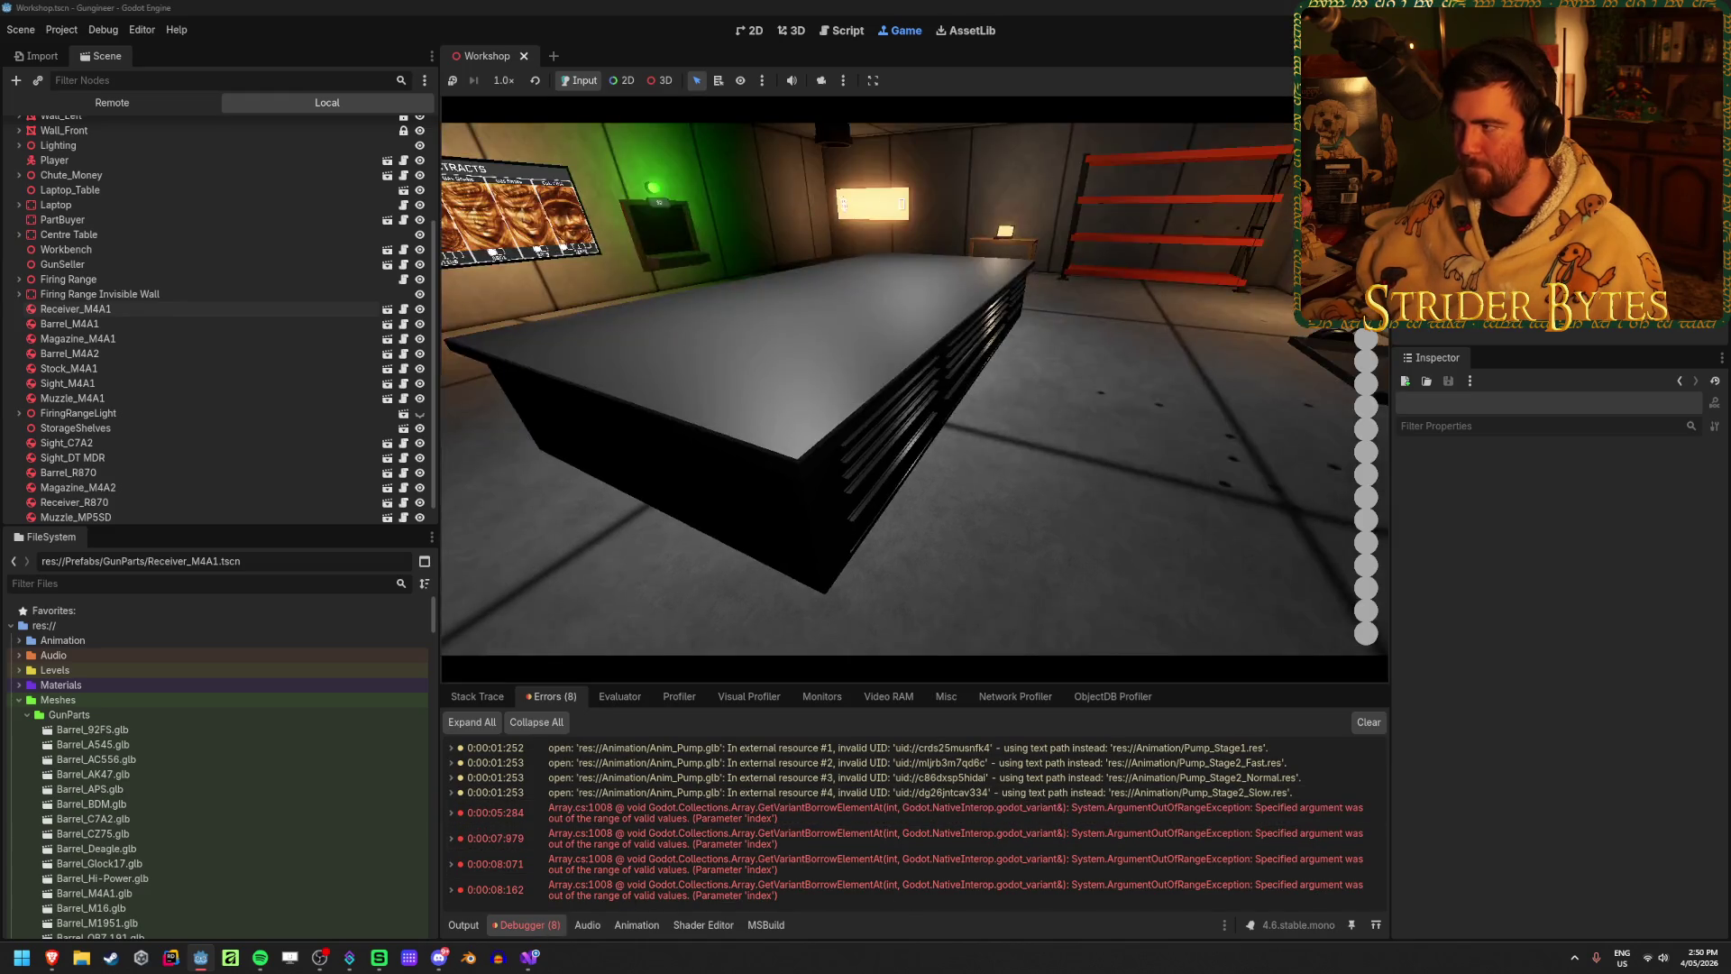
{"action": "left_click", "coordinate": [1369, 722]}
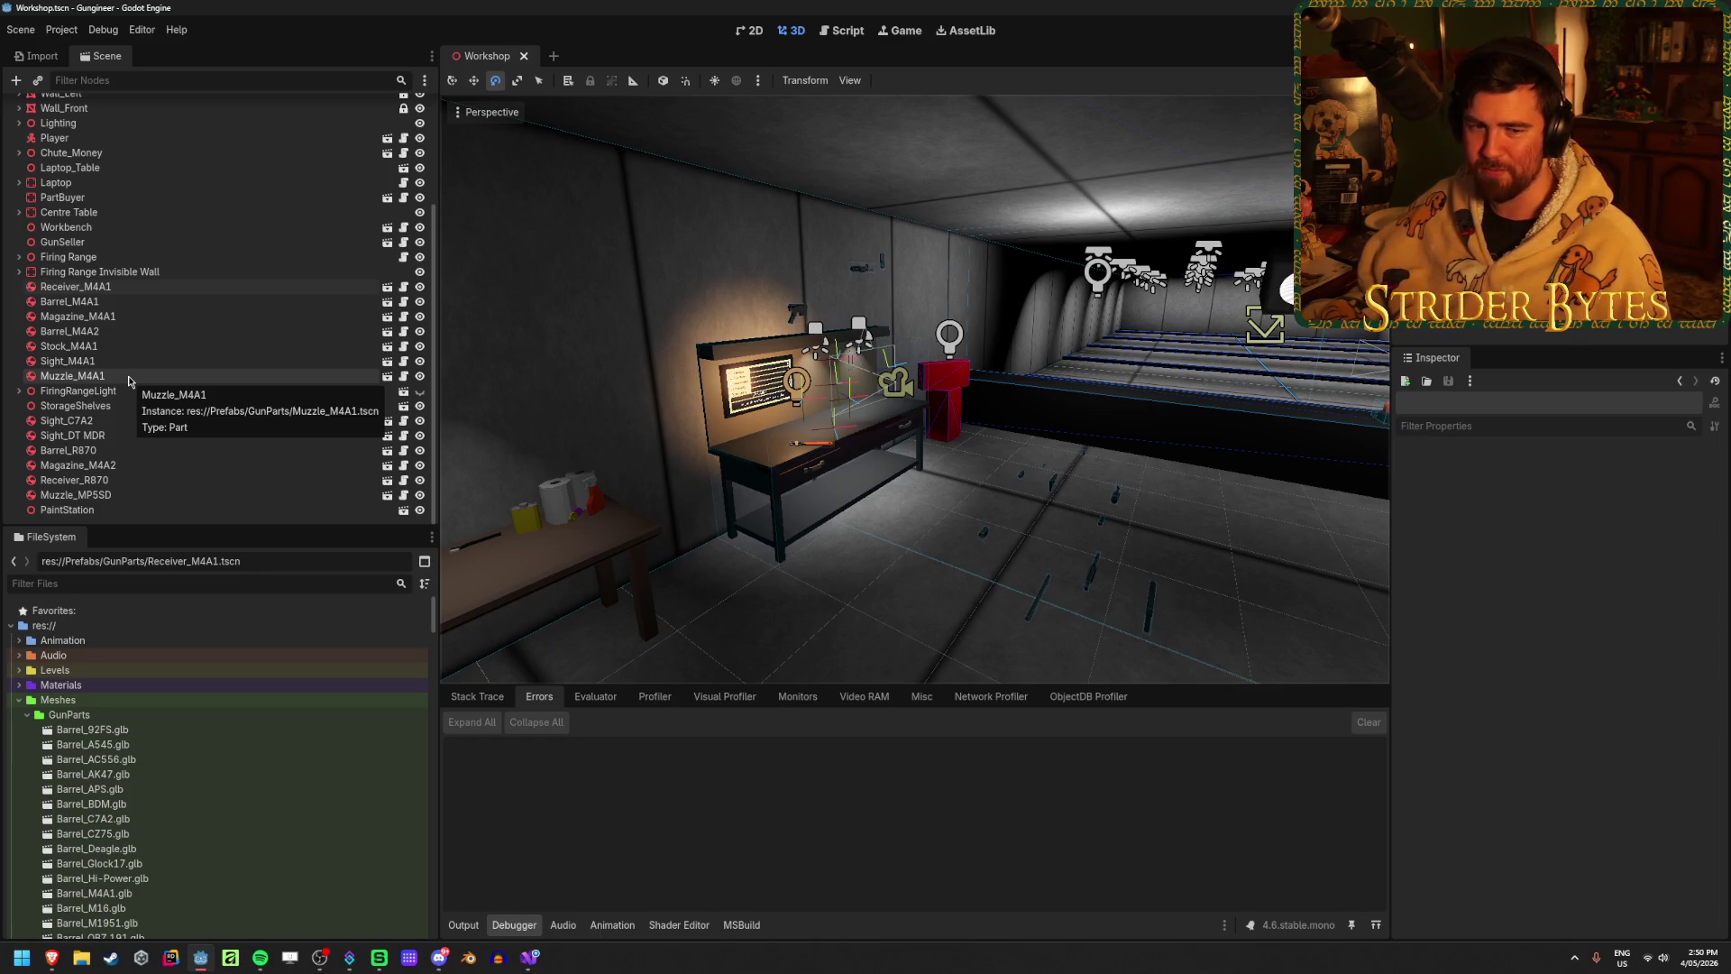
Step: Inspect the Firing Range Invisible Wall, Receiver_M4A1 and PartBuyer nodes in the Scene dock
{"action": "scroll", "coordinate": [129, 381], "scroll_direction": "up", "scroll_amount": 2}
{"action": "left_click", "coordinate": [164, 346]}
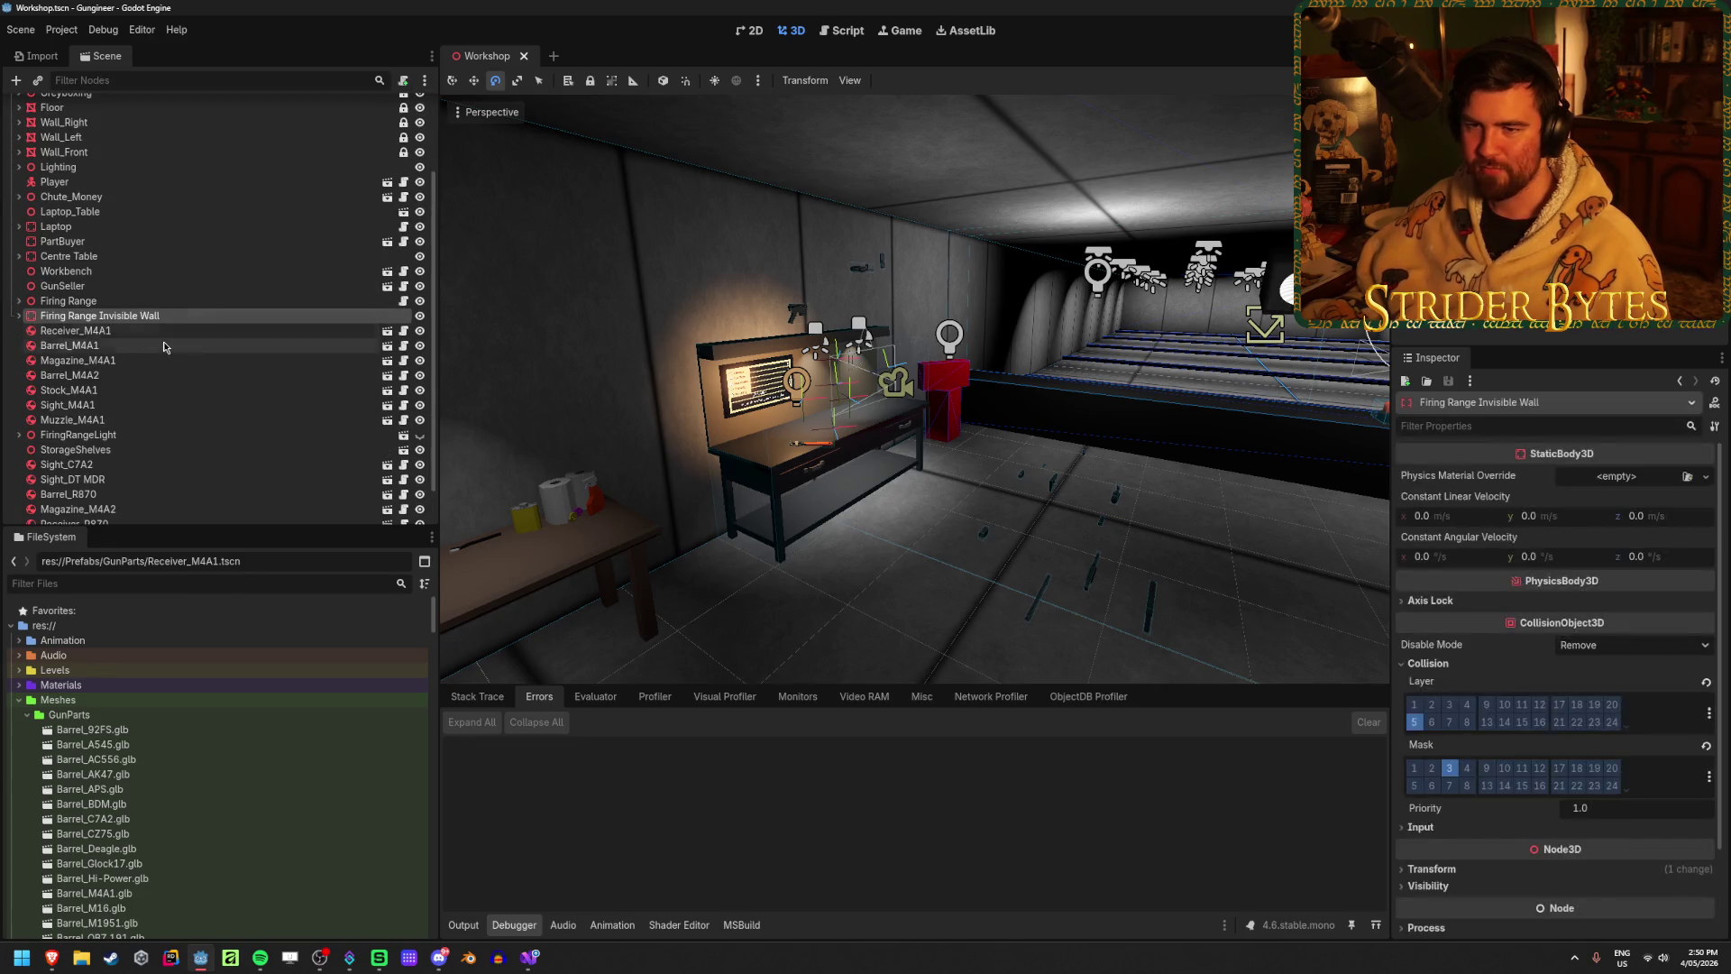
{"action": "left_click", "coordinate": [173, 331]}
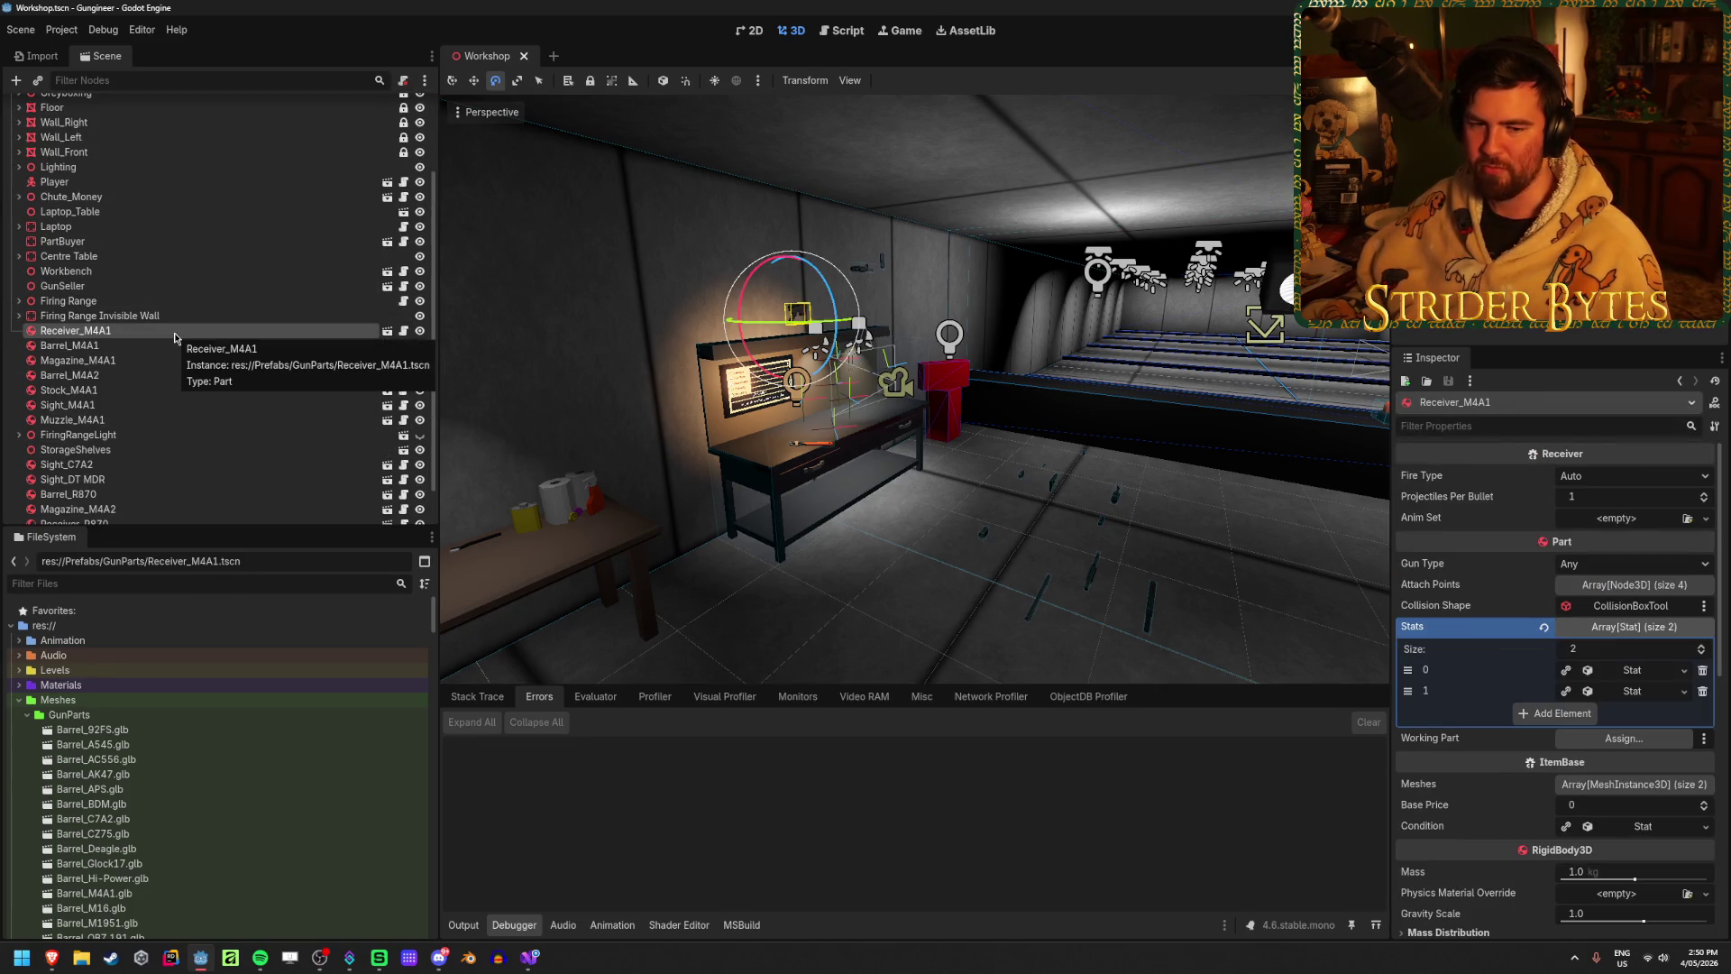
{"action": "scroll", "coordinate": [229, 433], "scroll_direction": "up", "scroll_amount": 4}
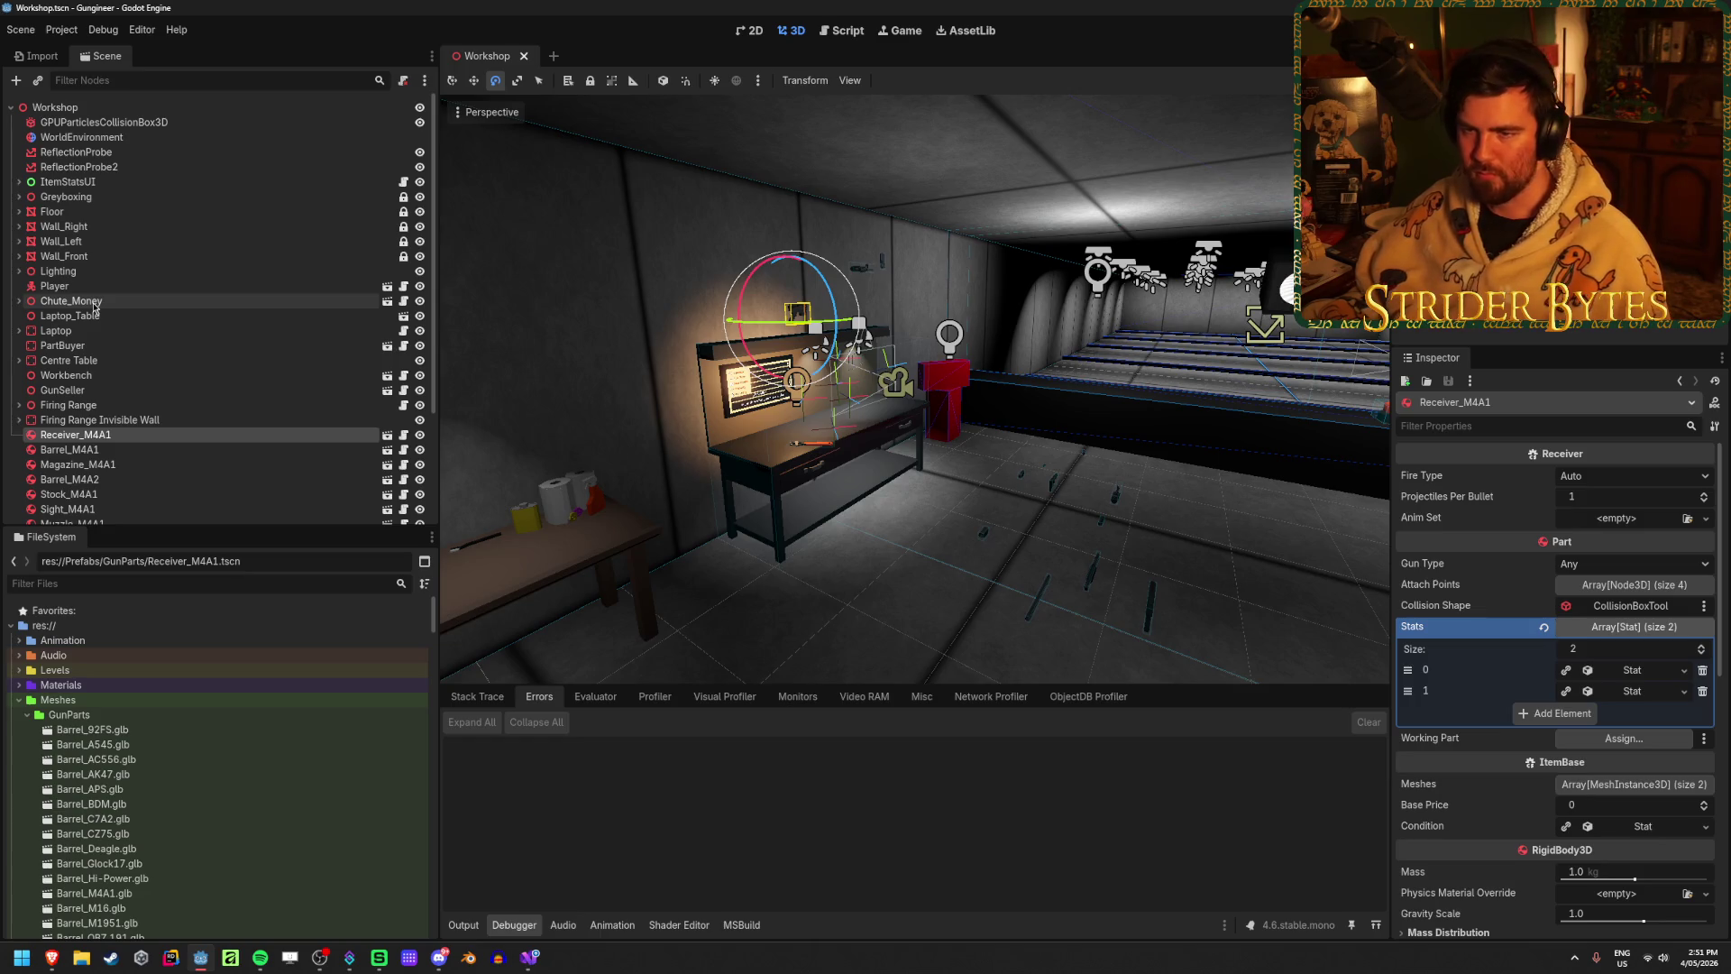
{"action": "left_click", "coordinate": [99, 345]}
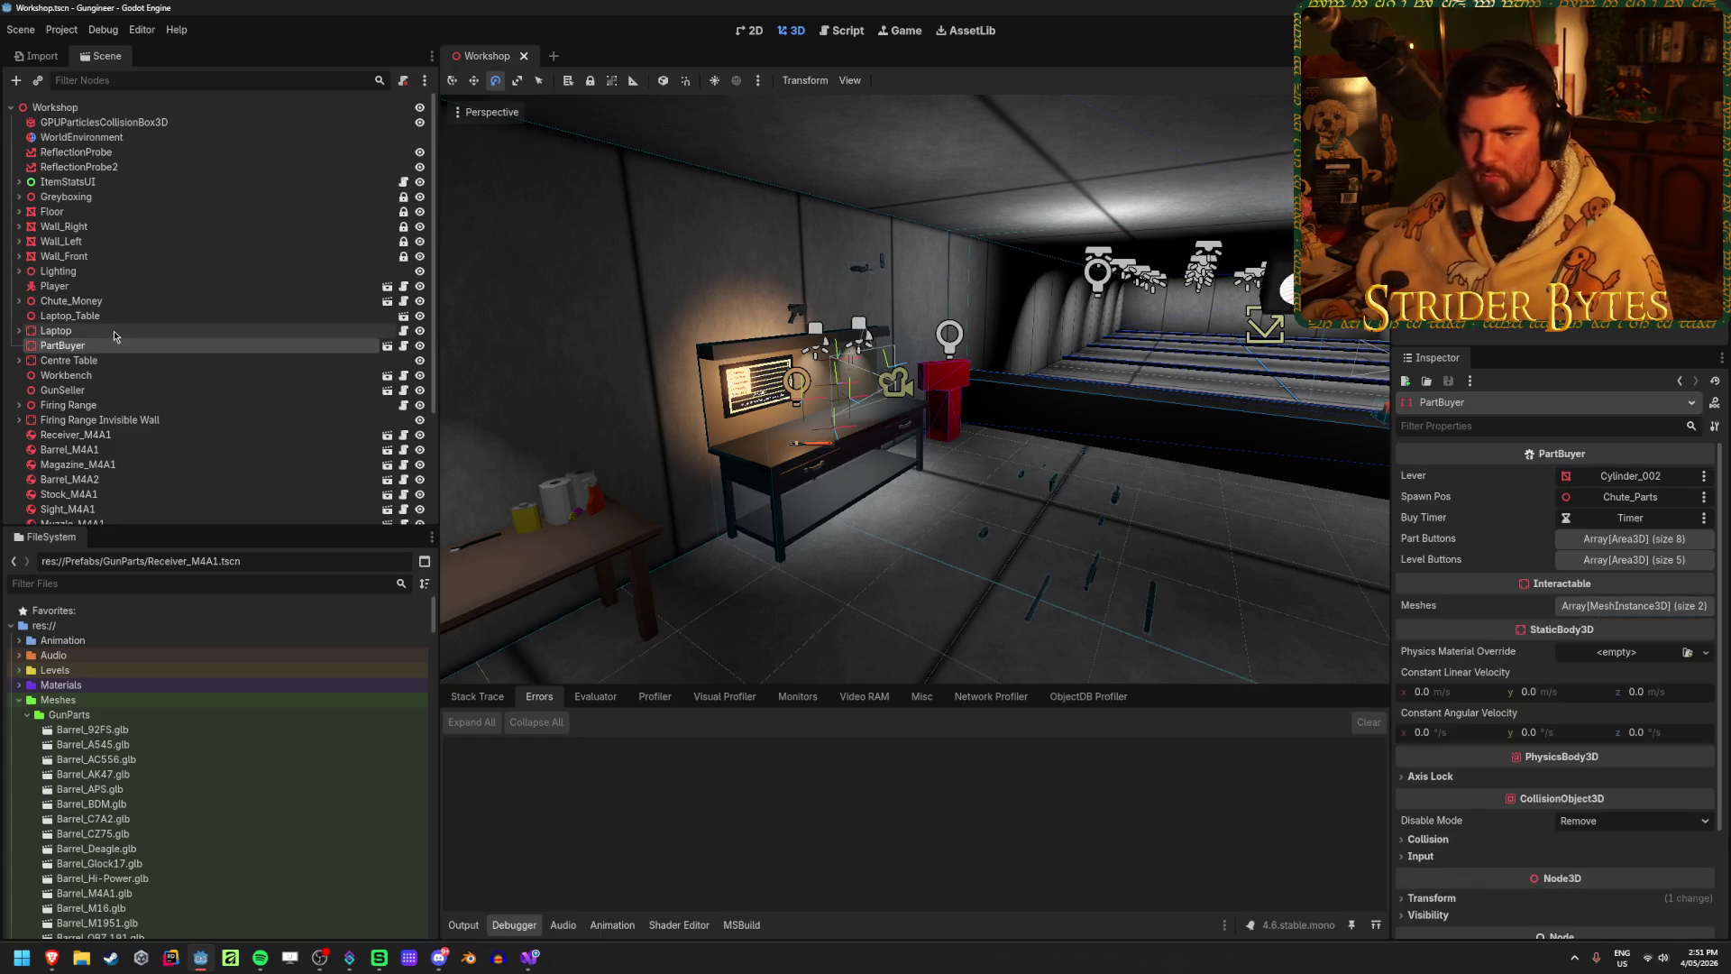
Step: Select the Player node, view its script in Visual Studio, then open Player.tscn in its own tab
{"action": "left_click", "coordinate": [54, 286]}
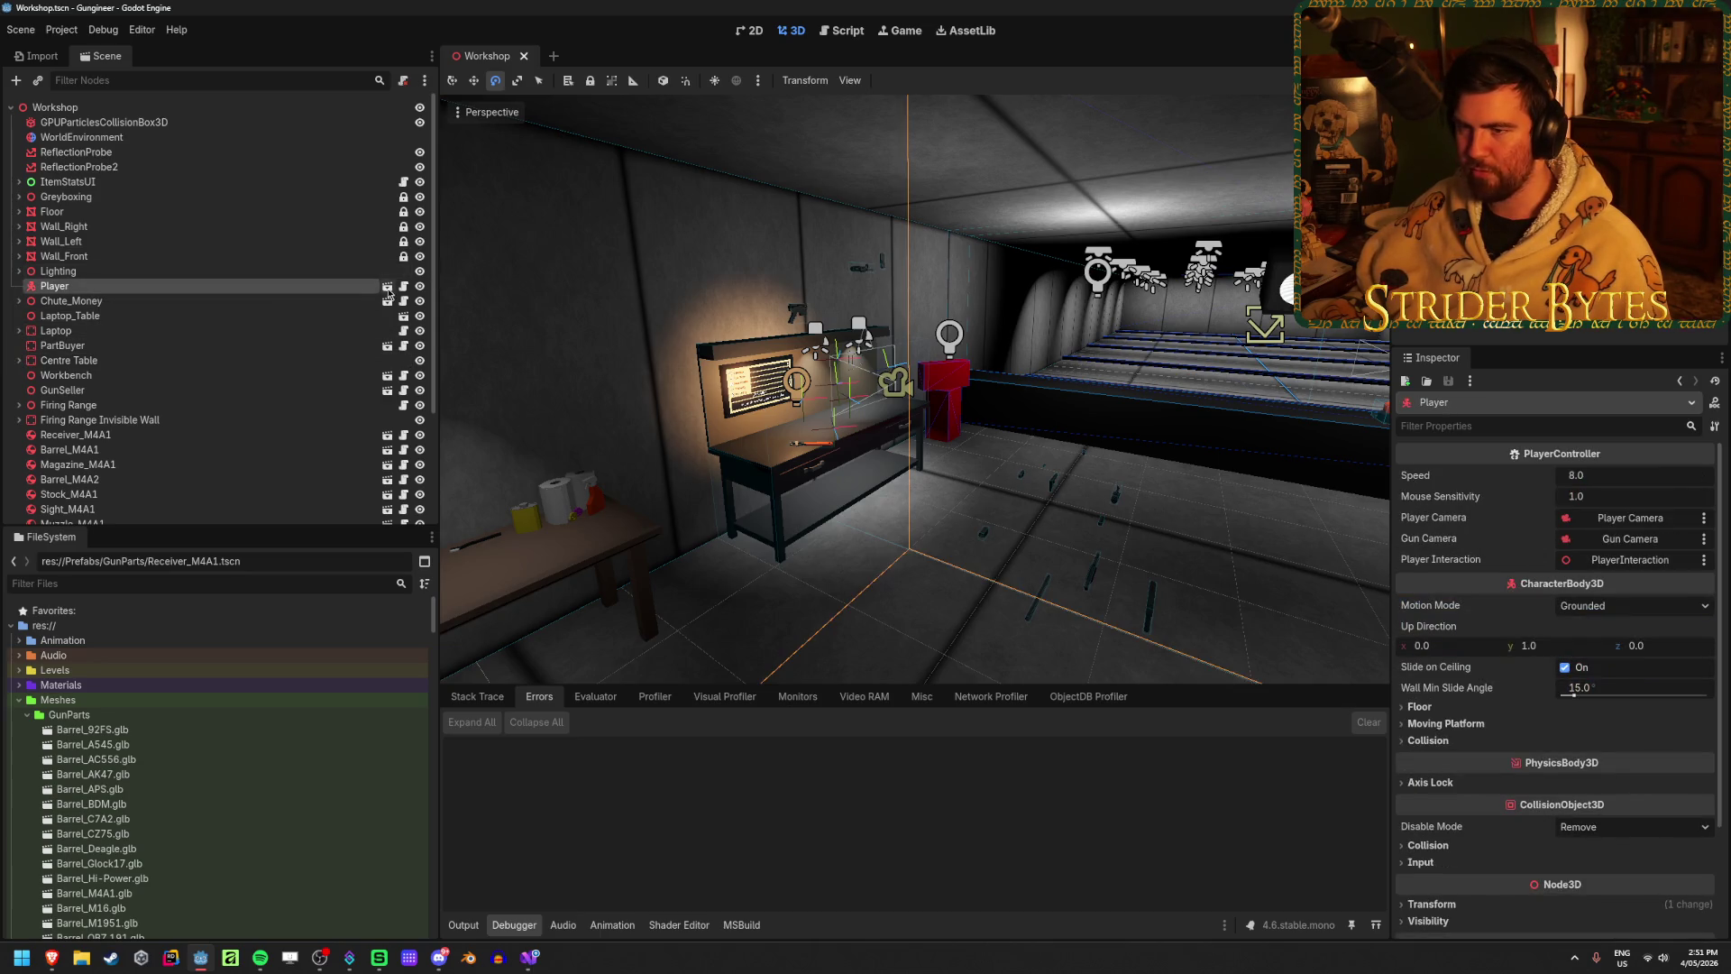
{"action": "left_click", "coordinate": [403, 286]}
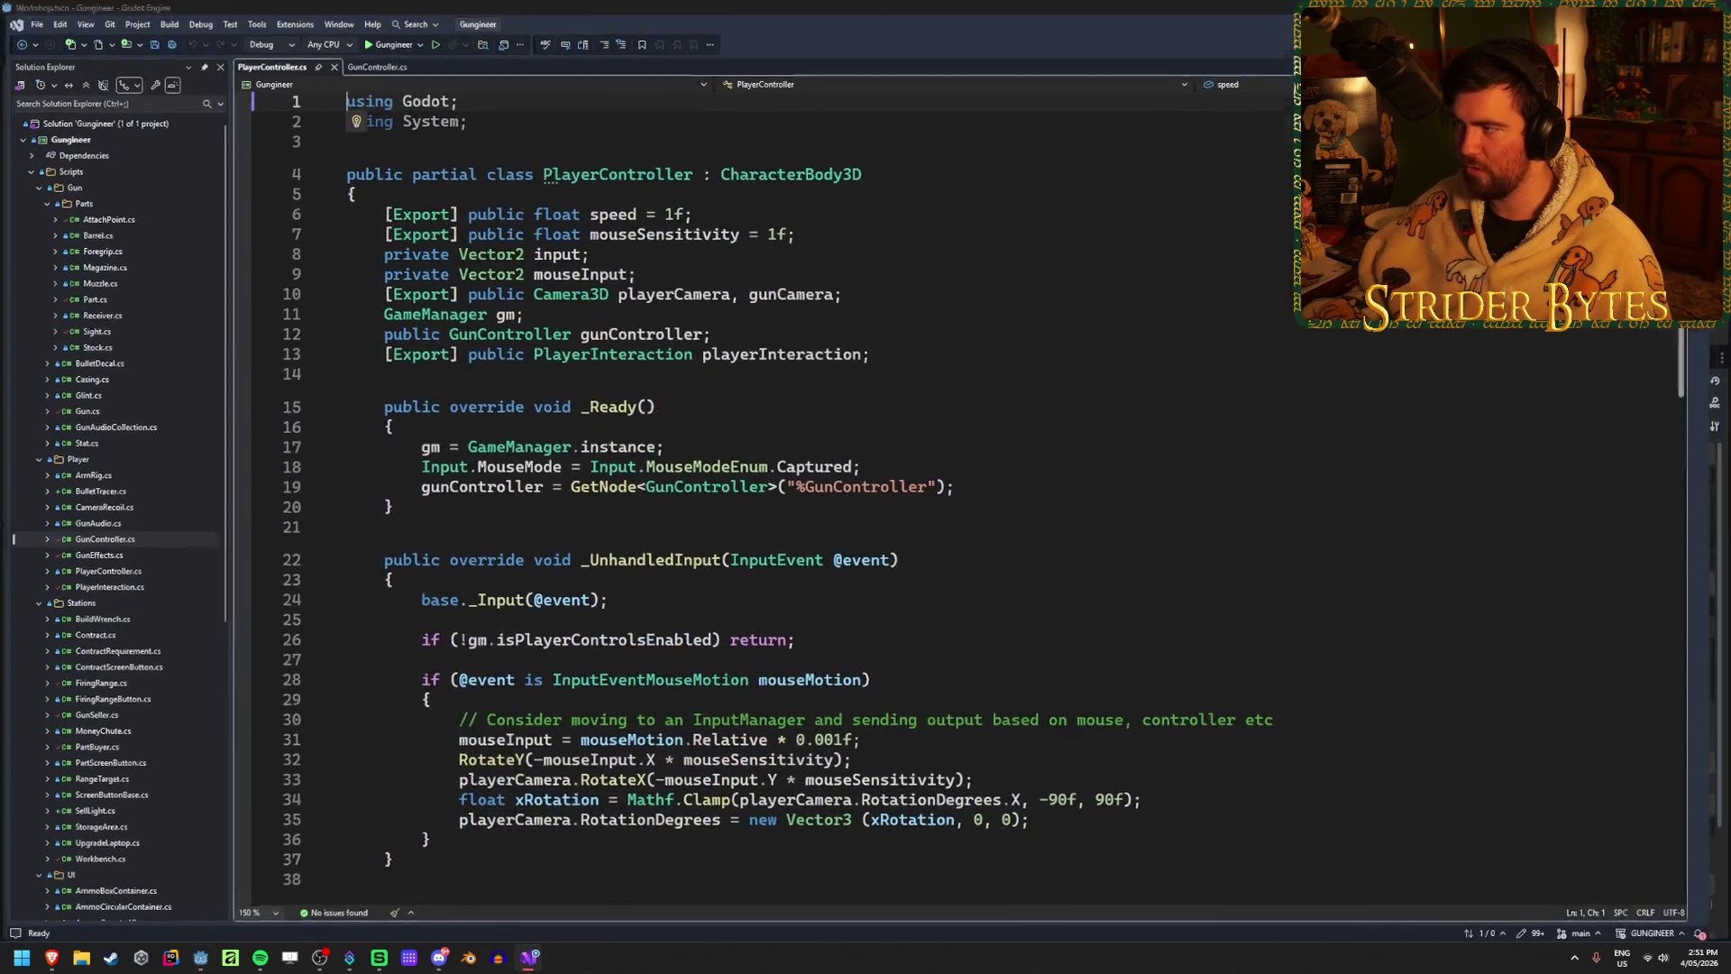
{"action": "key", "text": "alt+Tab"}
{"action": "left_click", "coordinate": [387, 288]}
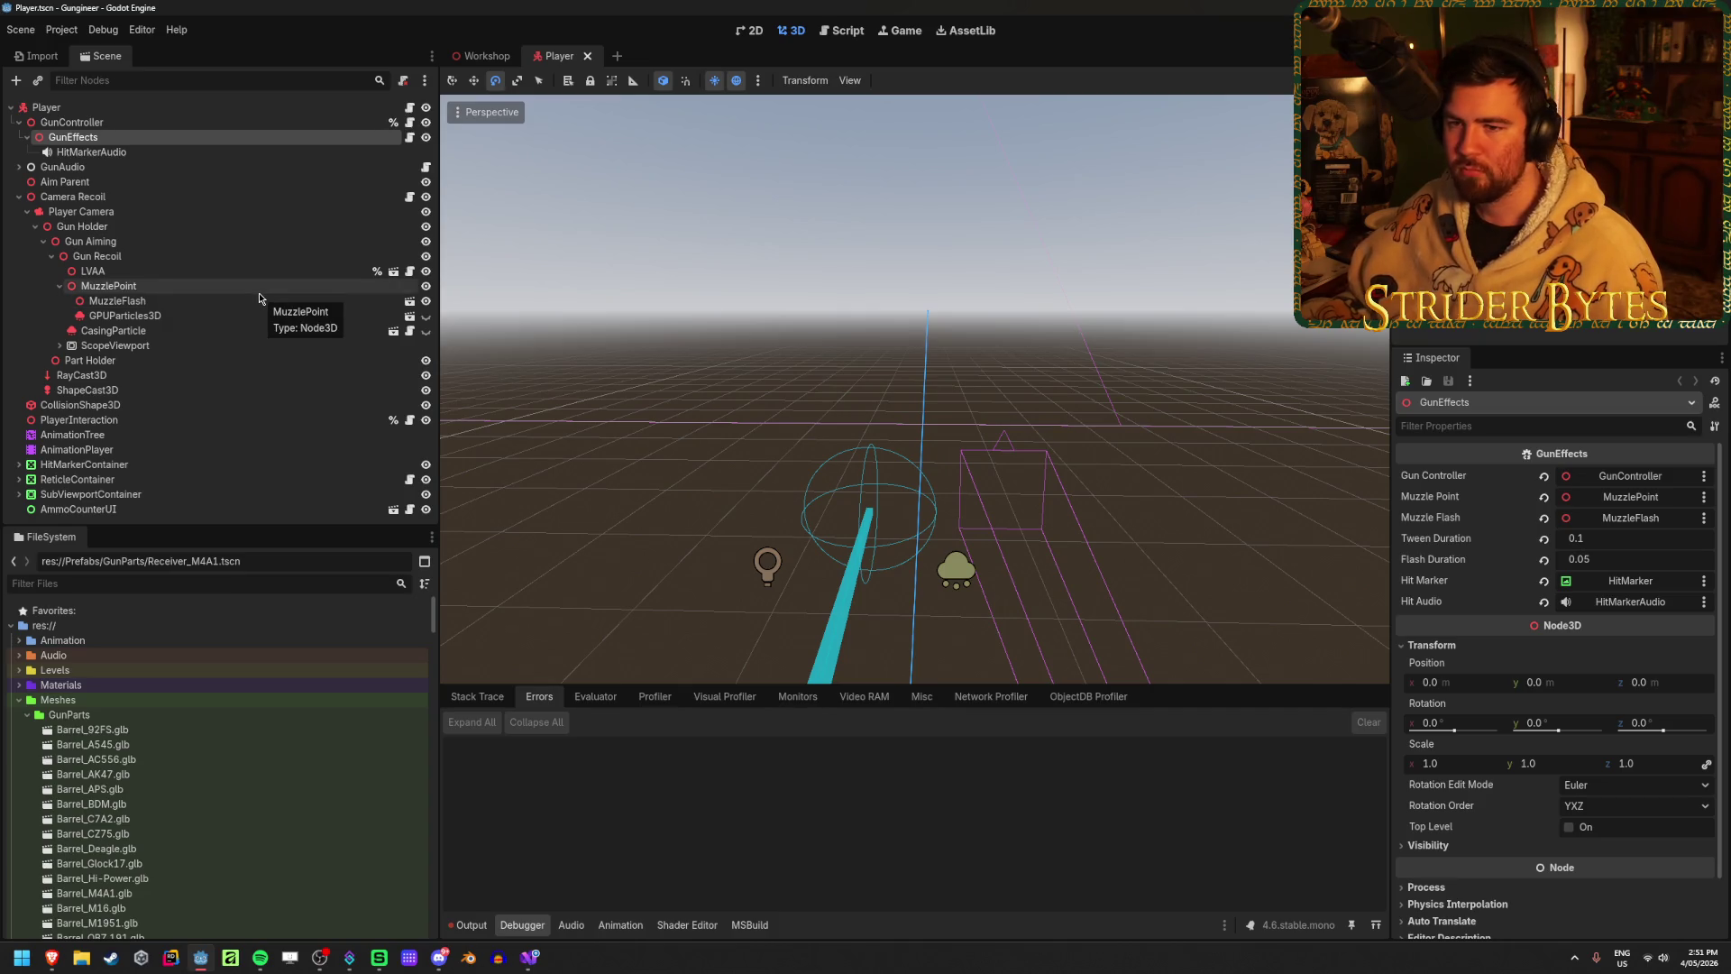
Step: Inspect the muzzle flash and GPUParticles3D nodes and switch the viewport to move mode
{"action": "left_click", "coordinate": [232, 316]}
{"action": "key", "text": "Up"}
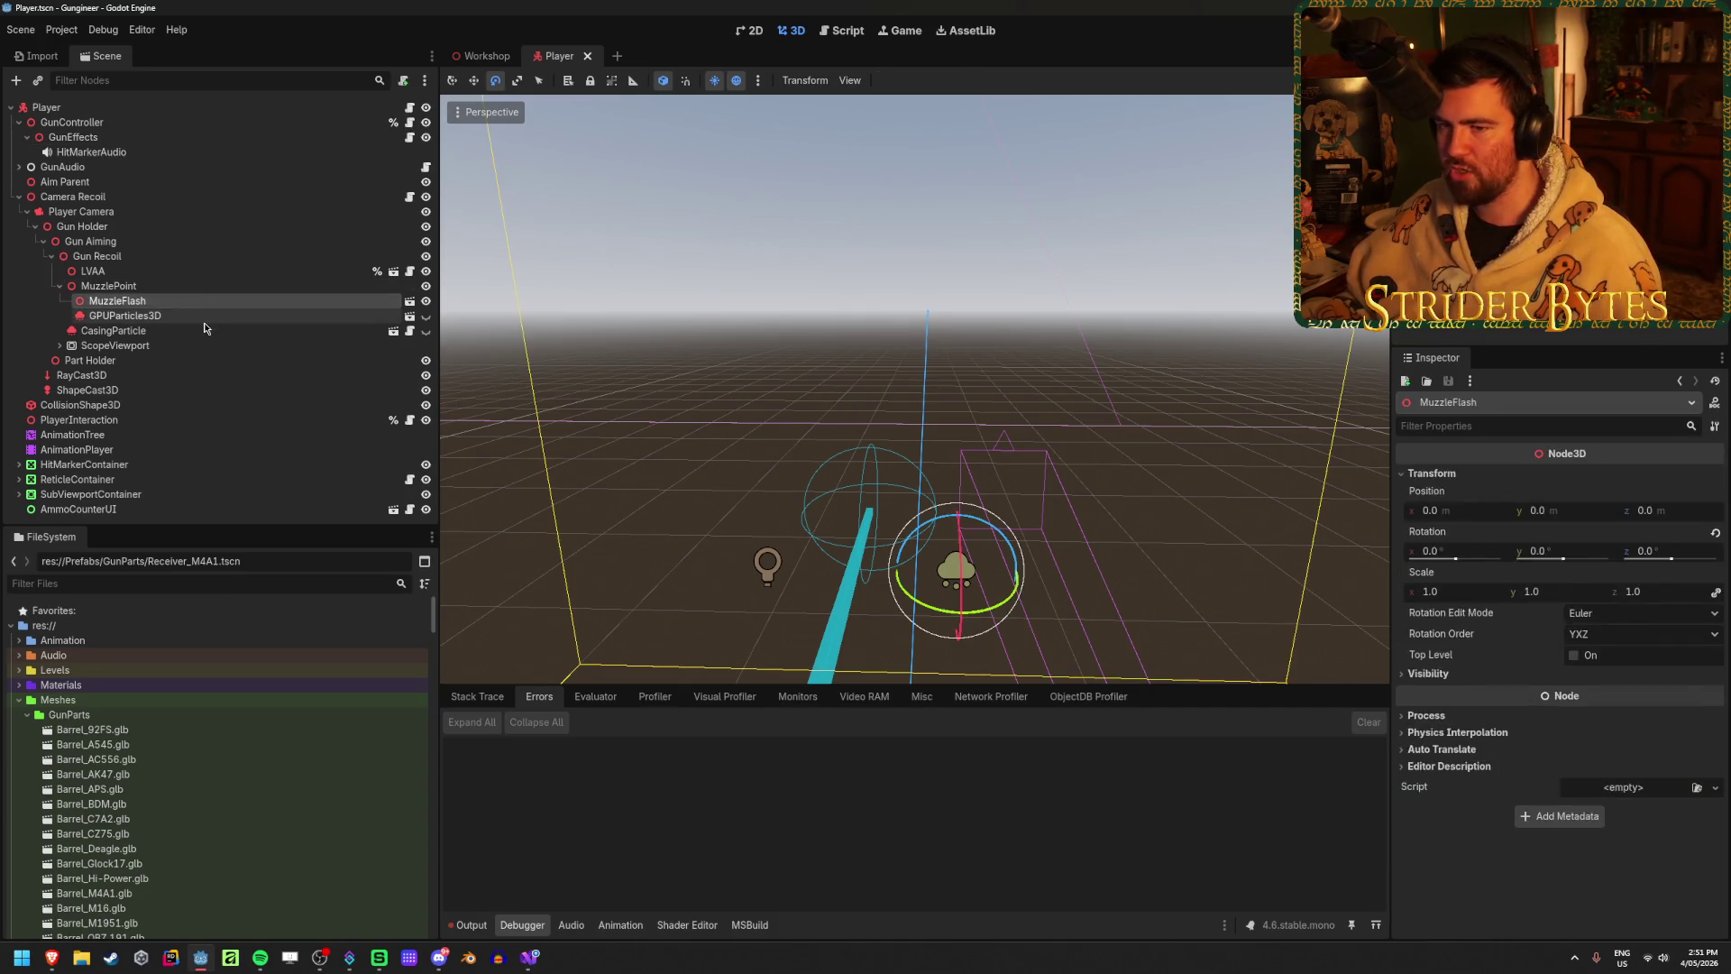
{"action": "key", "text": "Down"}
{"action": "key", "text": "w"}
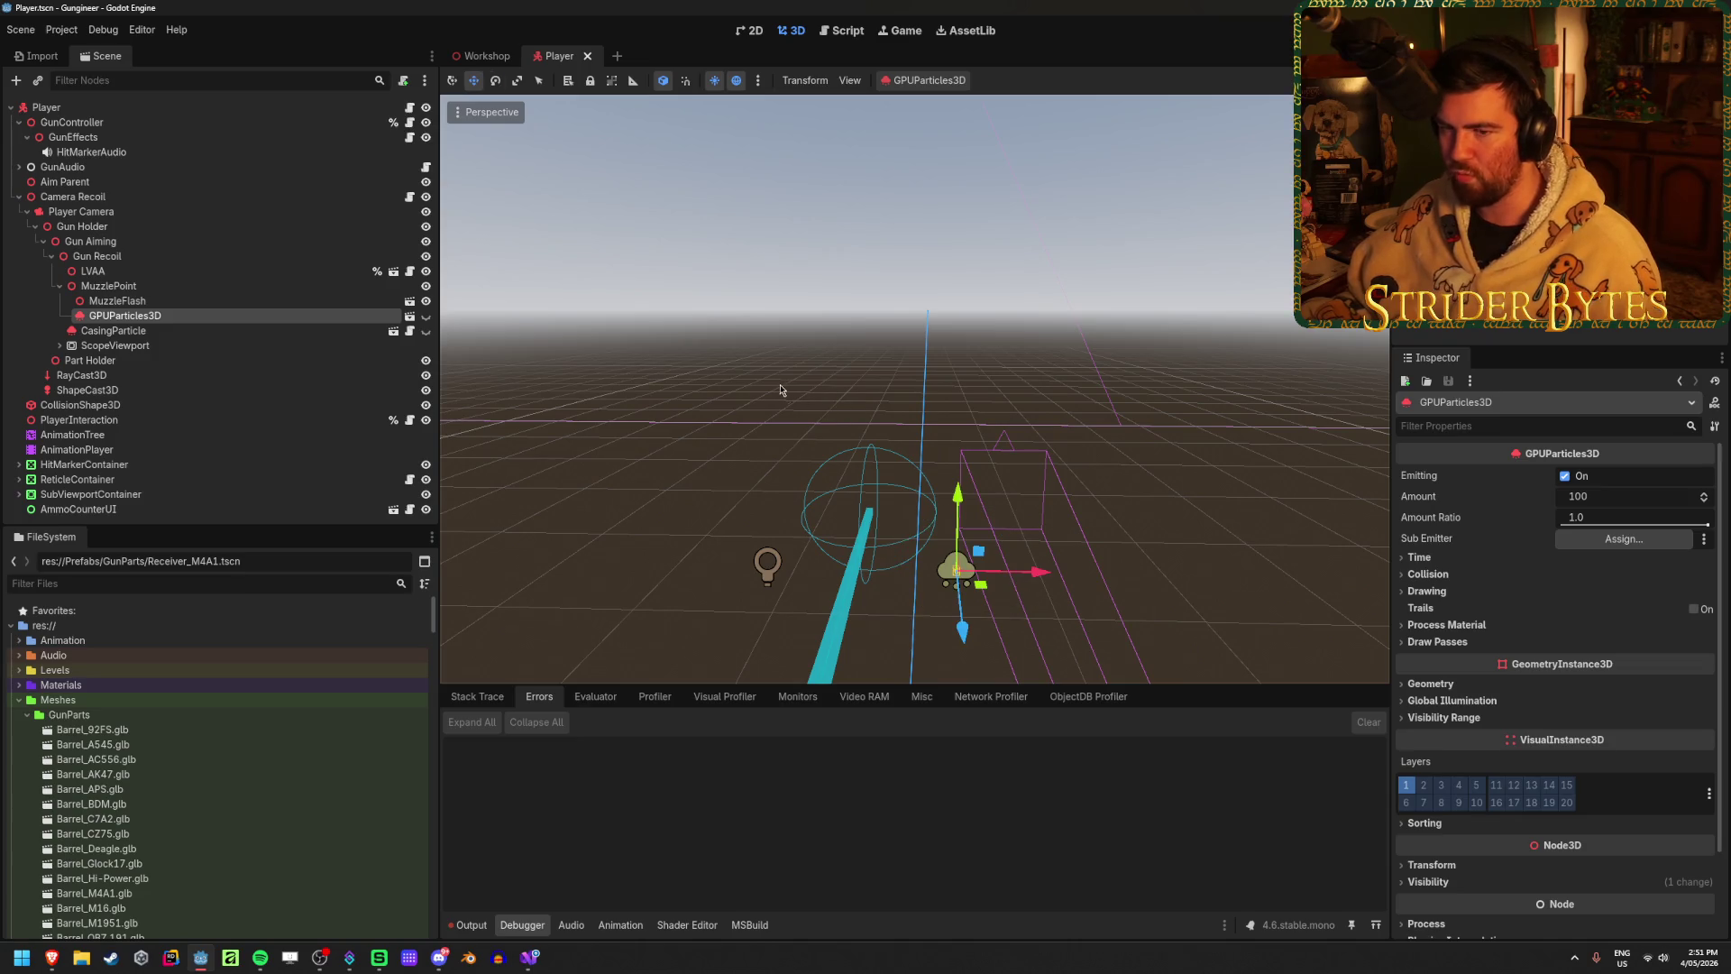
Step: Check the AnimationTree's Hidden-to-Idle transition advance conditions, then return to the Workshop scene
{"action": "left_click", "coordinate": [158, 436]}
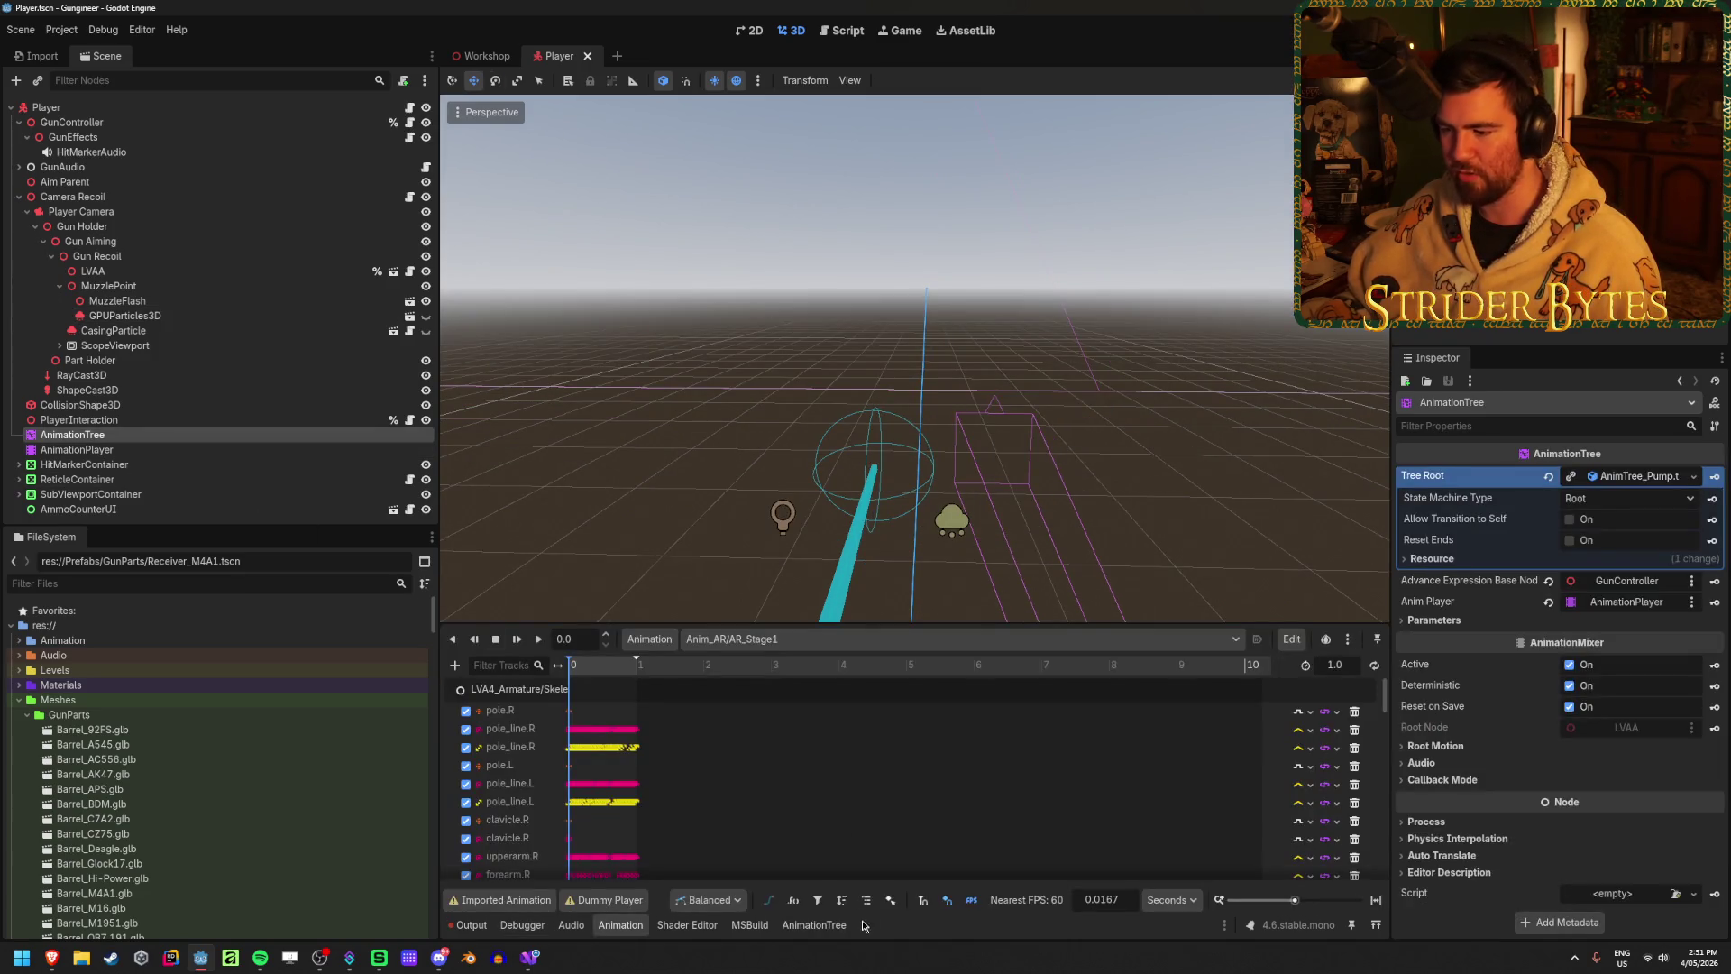
{"action": "left_click", "coordinate": [837, 930]}
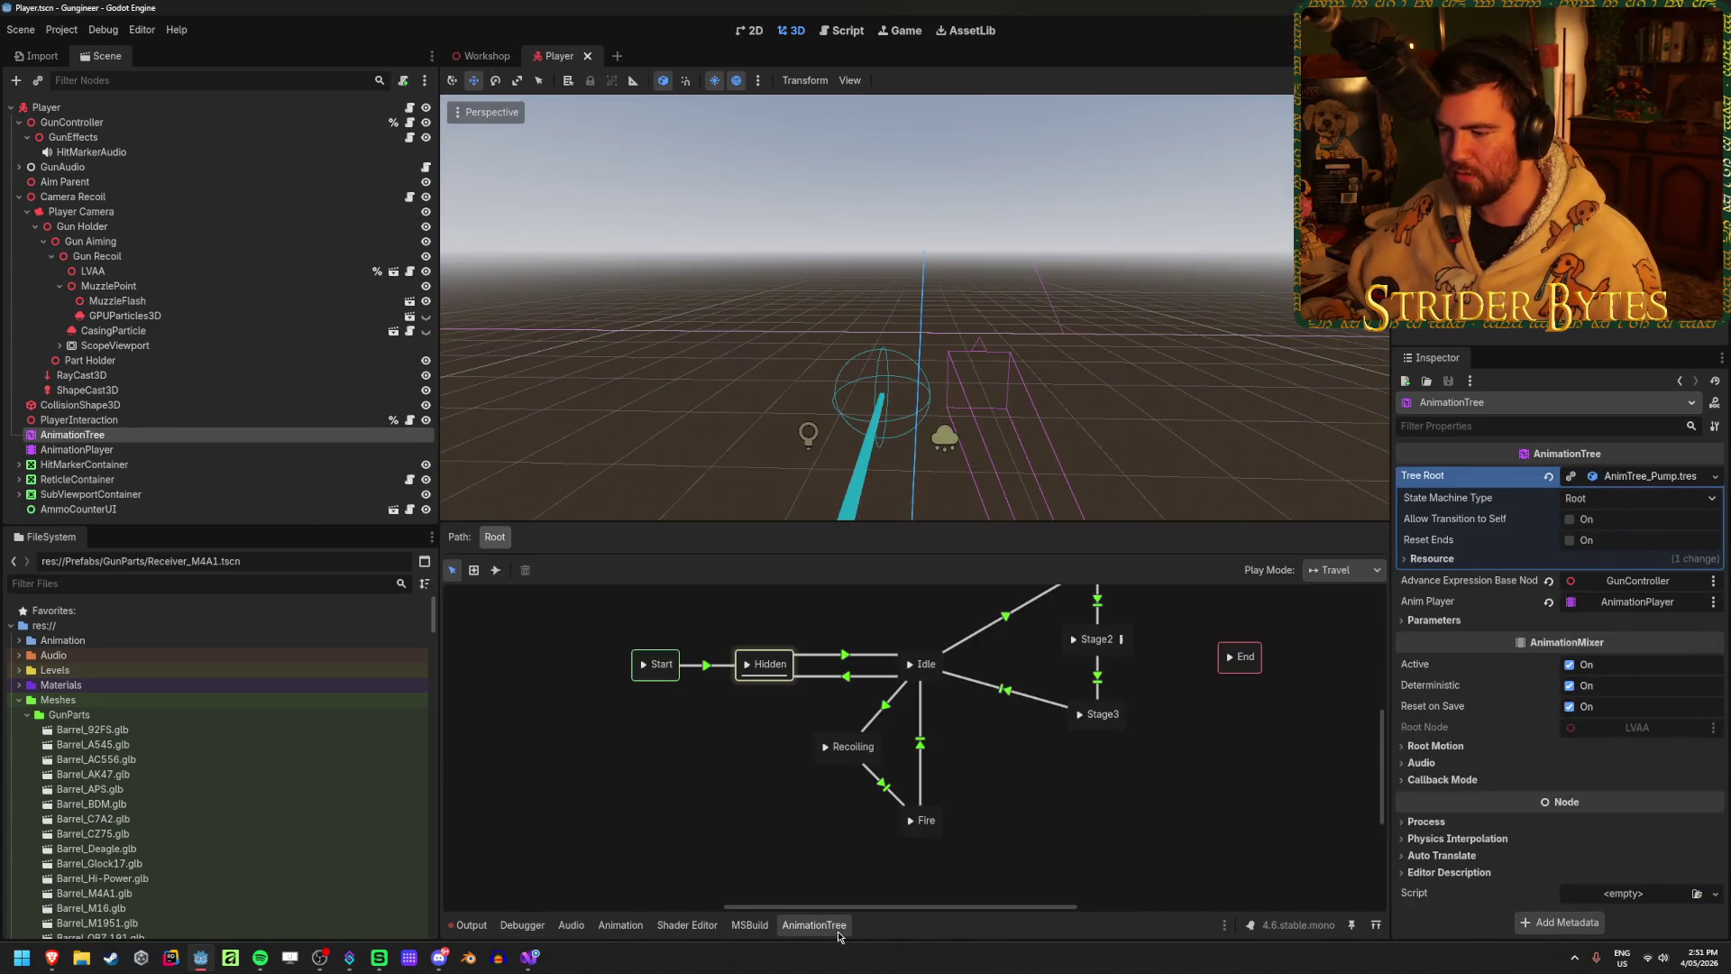
{"action": "left_click", "coordinate": [845, 655]}
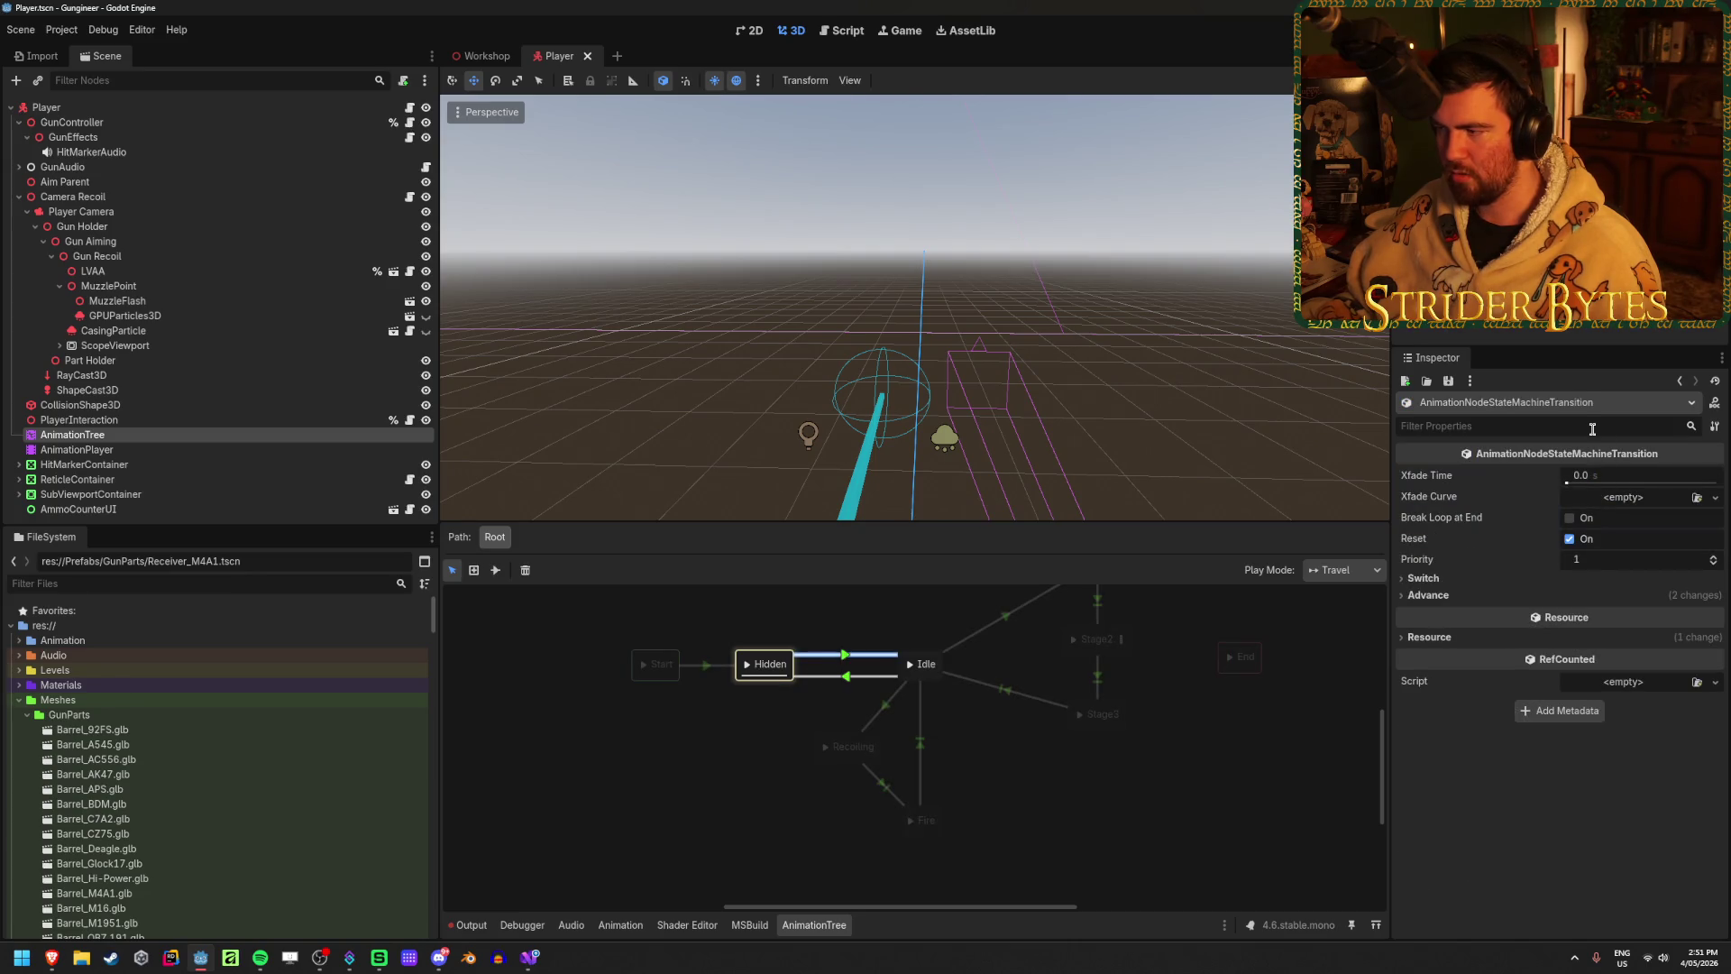
{"action": "left_click", "coordinate": [1437, 595]}
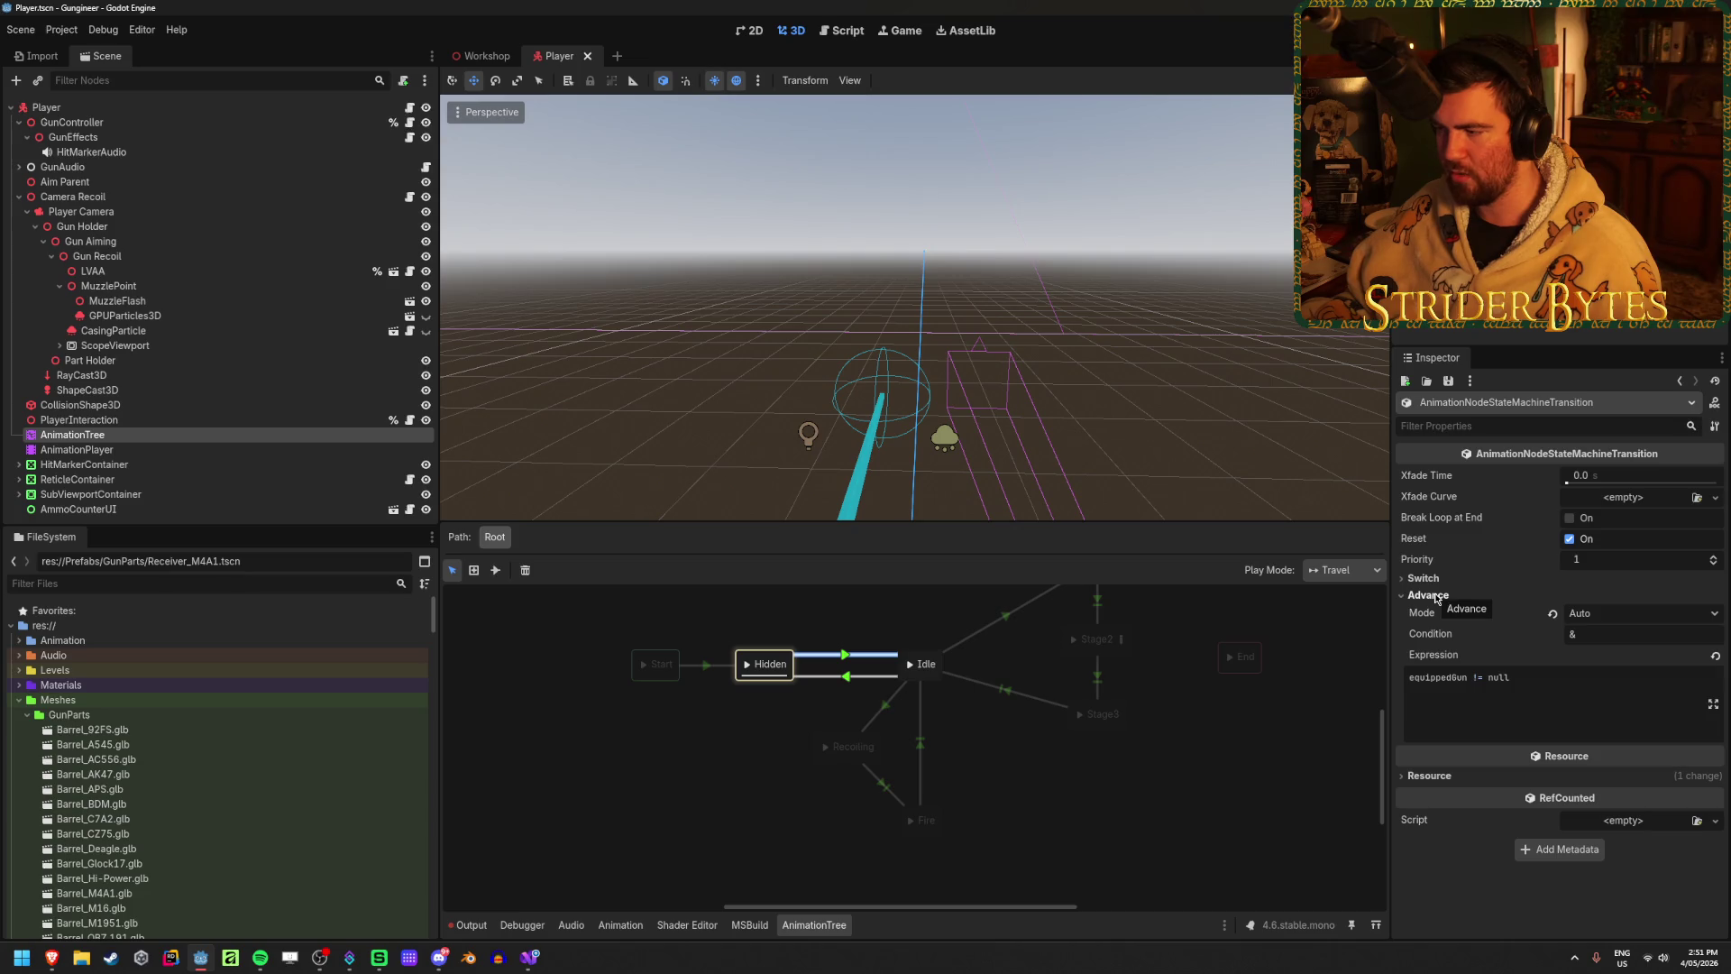
{"action": "left_click", "coordinate": [559, 676]}
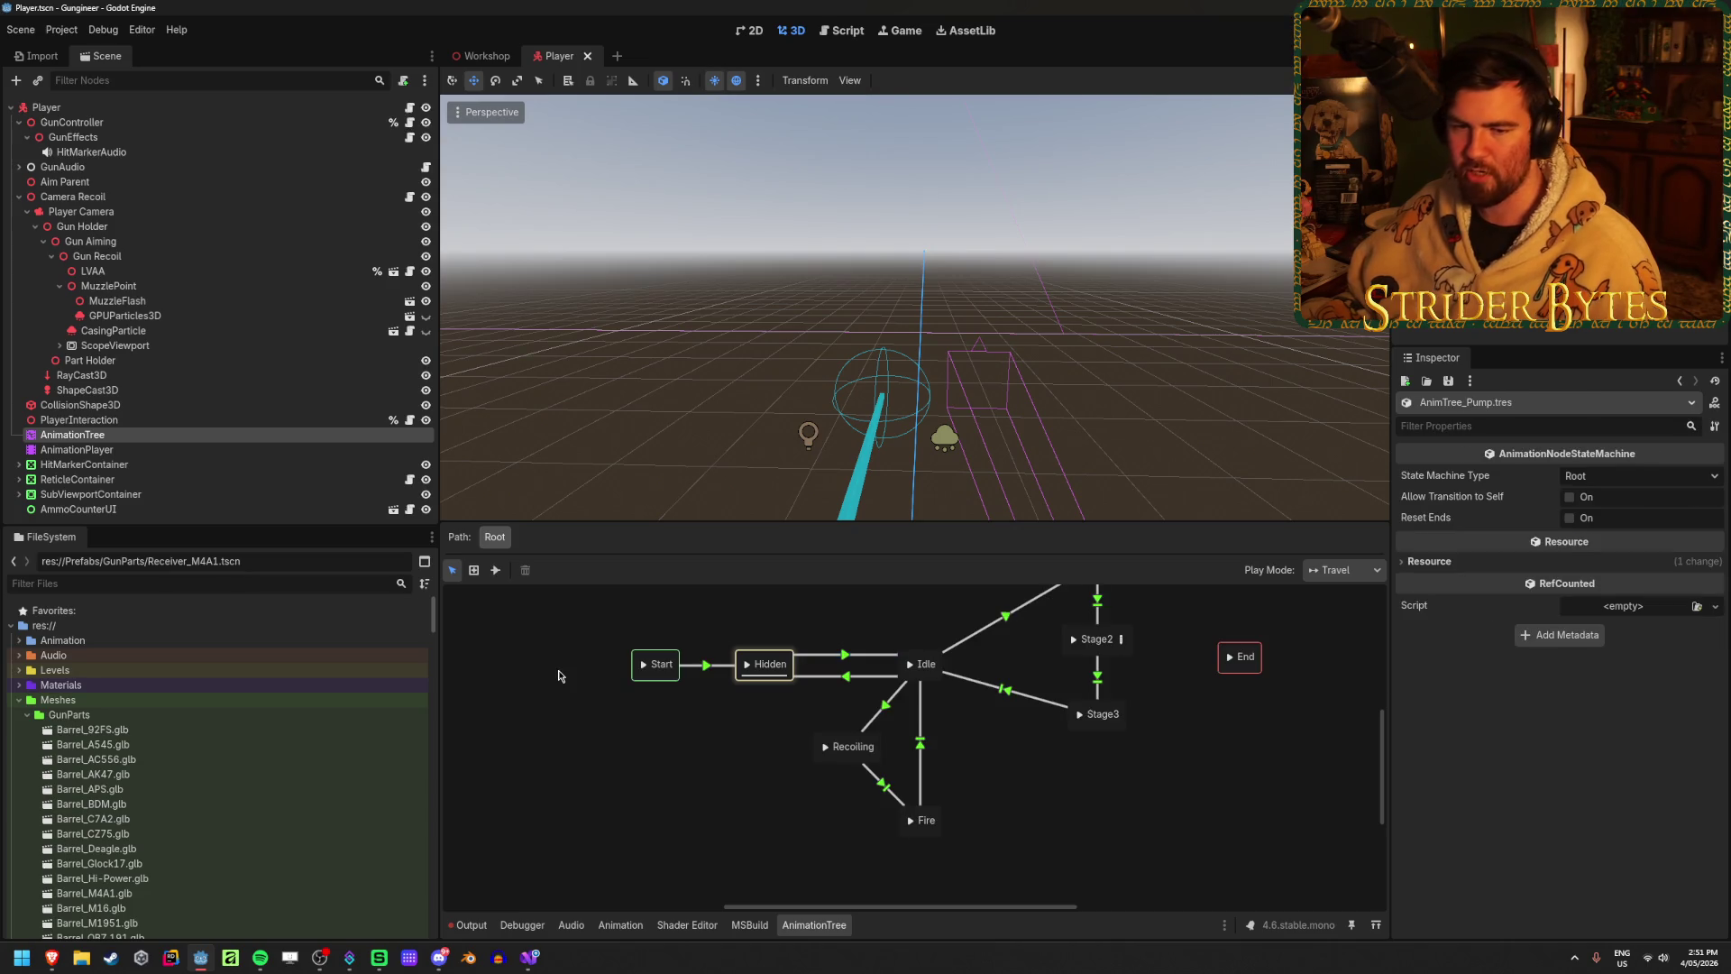
{"action": "left_click", "coordinate": [486, 55]}
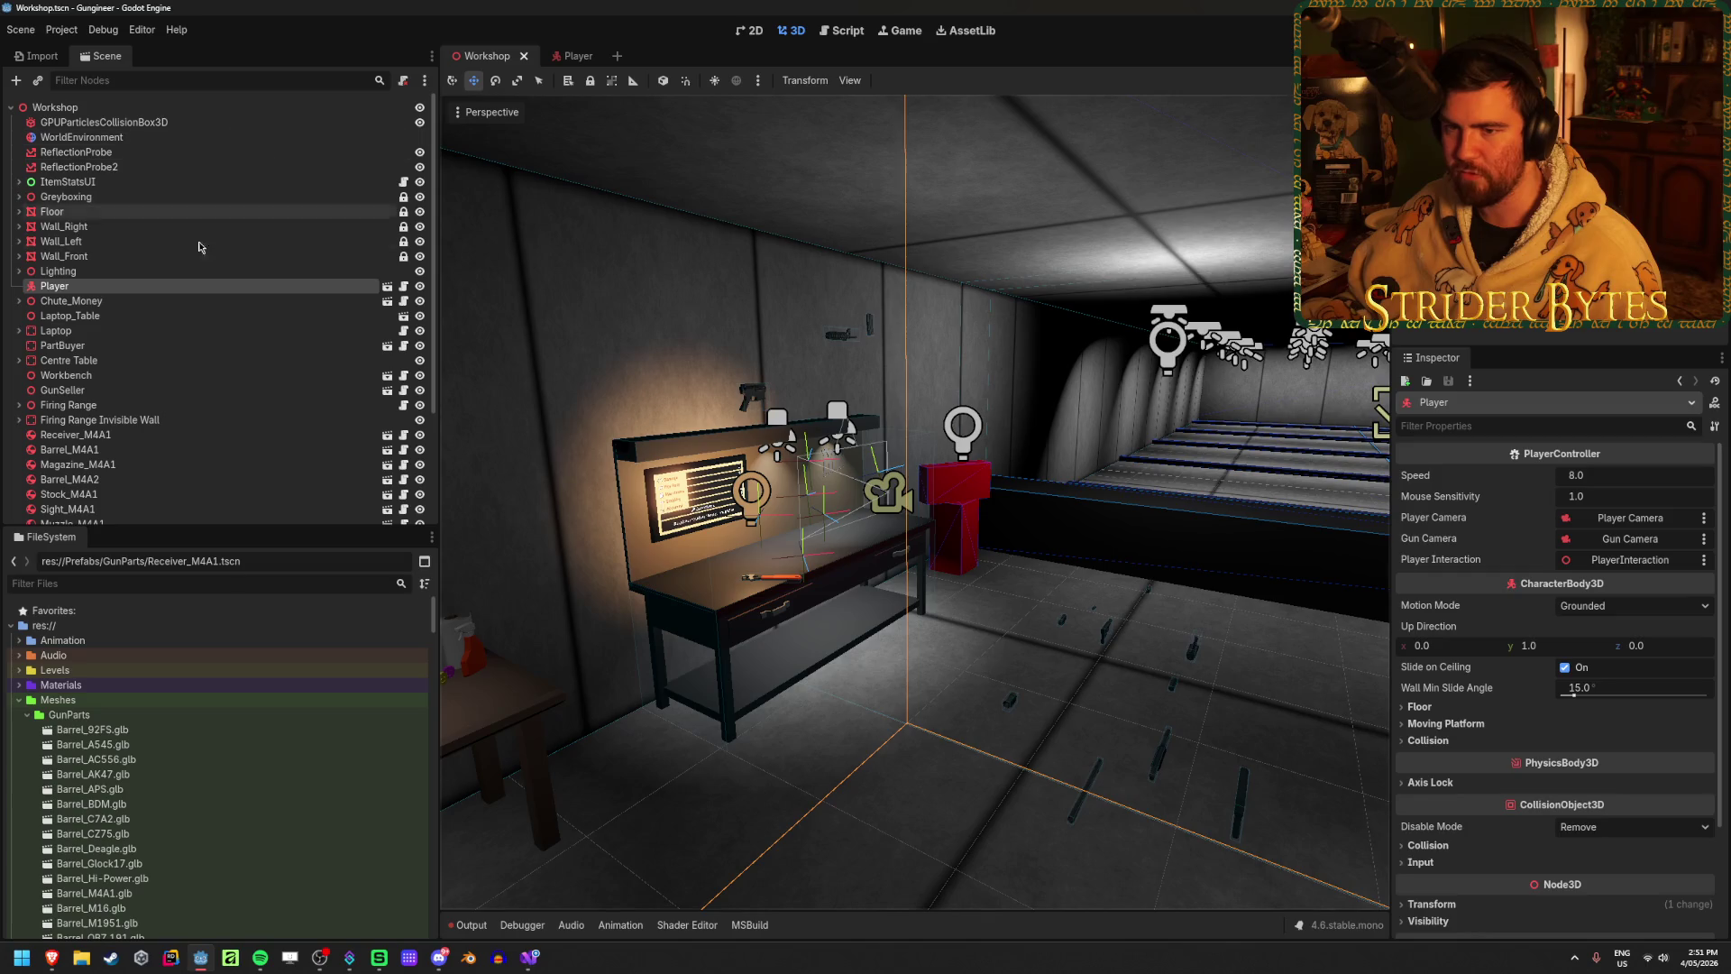
Step: Quick Load AnimTree_AR.tres as Receiver_M4A1's Anim Set and run the game
{"action": "scroll", "coordinate": [230, 799], "scroll_direction": "down", "scroll_amount": 10}
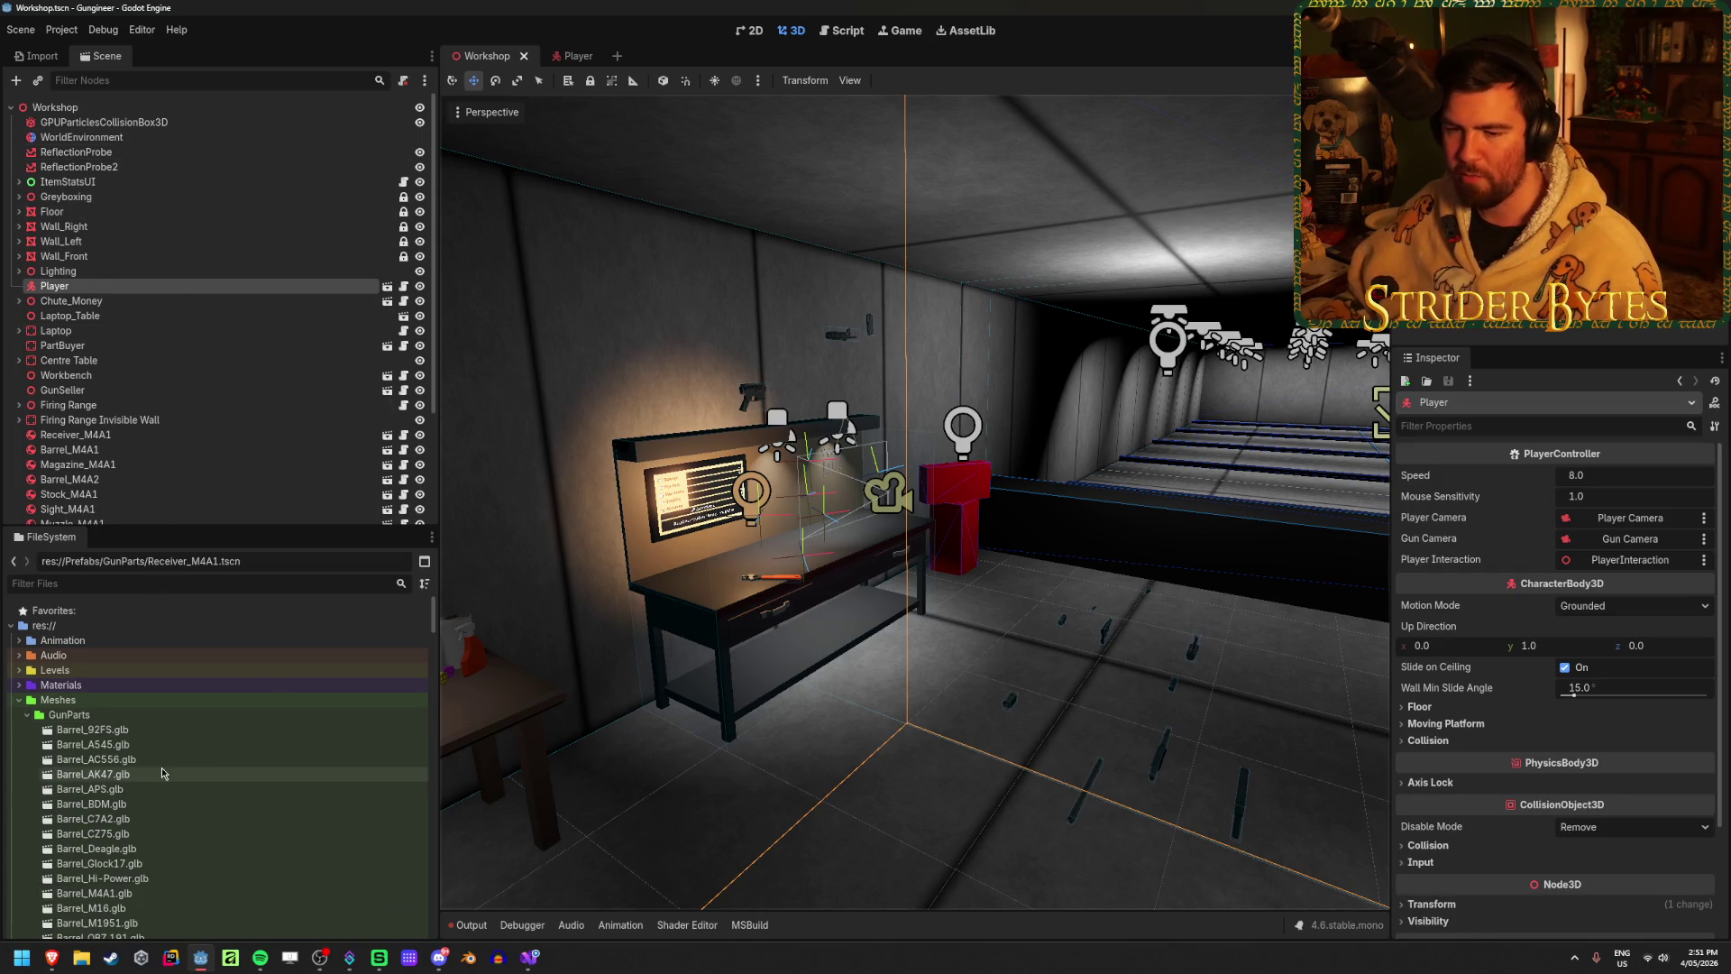
{"action": "scroll", "coordinate": [171, 769], "scroll_direction": "down", "scroll_amount": 3}
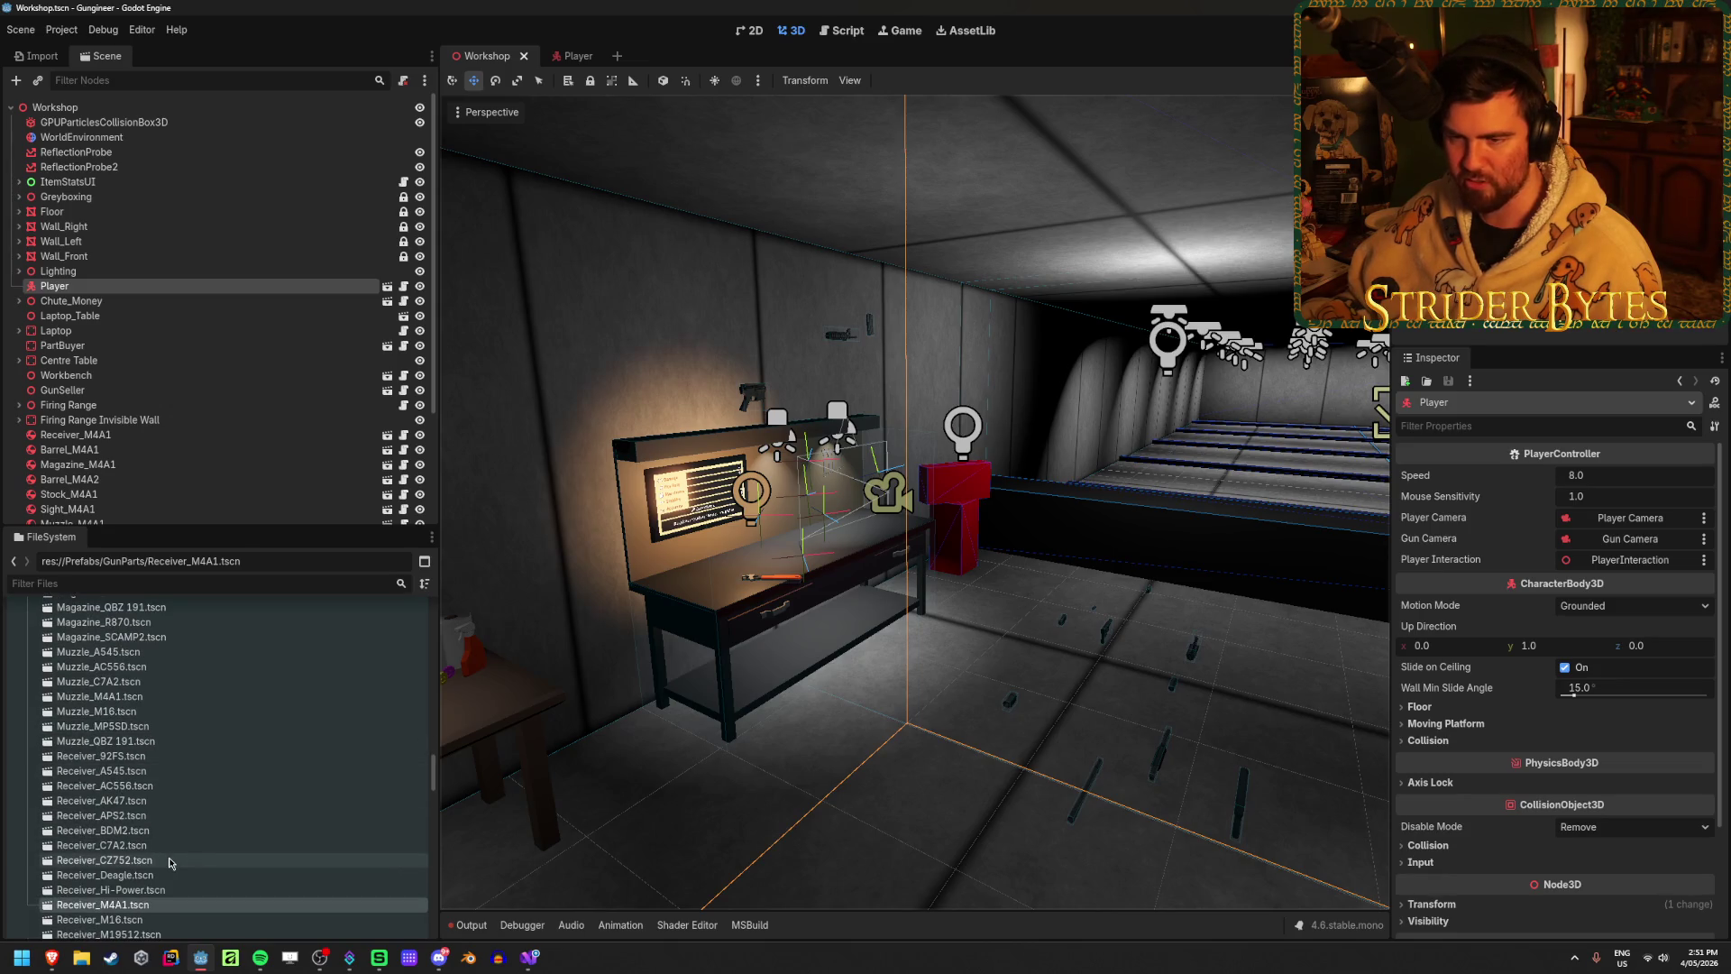
{"action": "scroll", "coordinate": [162, 379], "scroll_direction": "down", "scroll_amount": 3}
{"action": "left_click", "coordinate": [118, 288]}
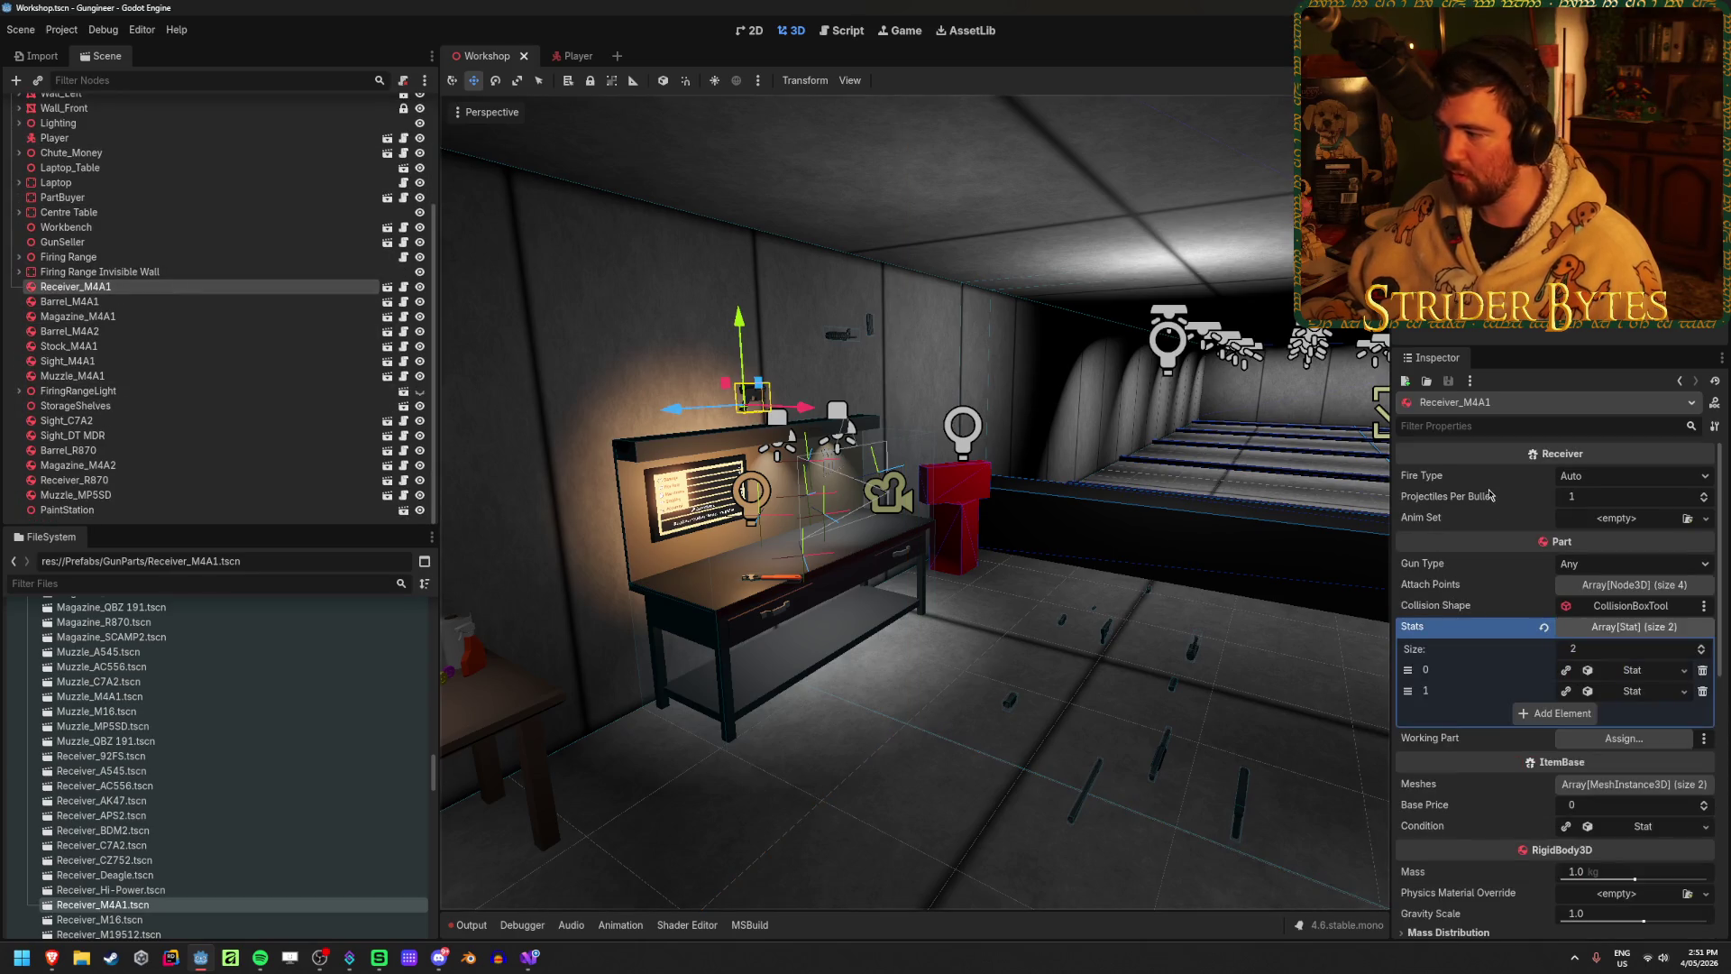
{"action": "left_click", "coordinate": [1706, 520]}
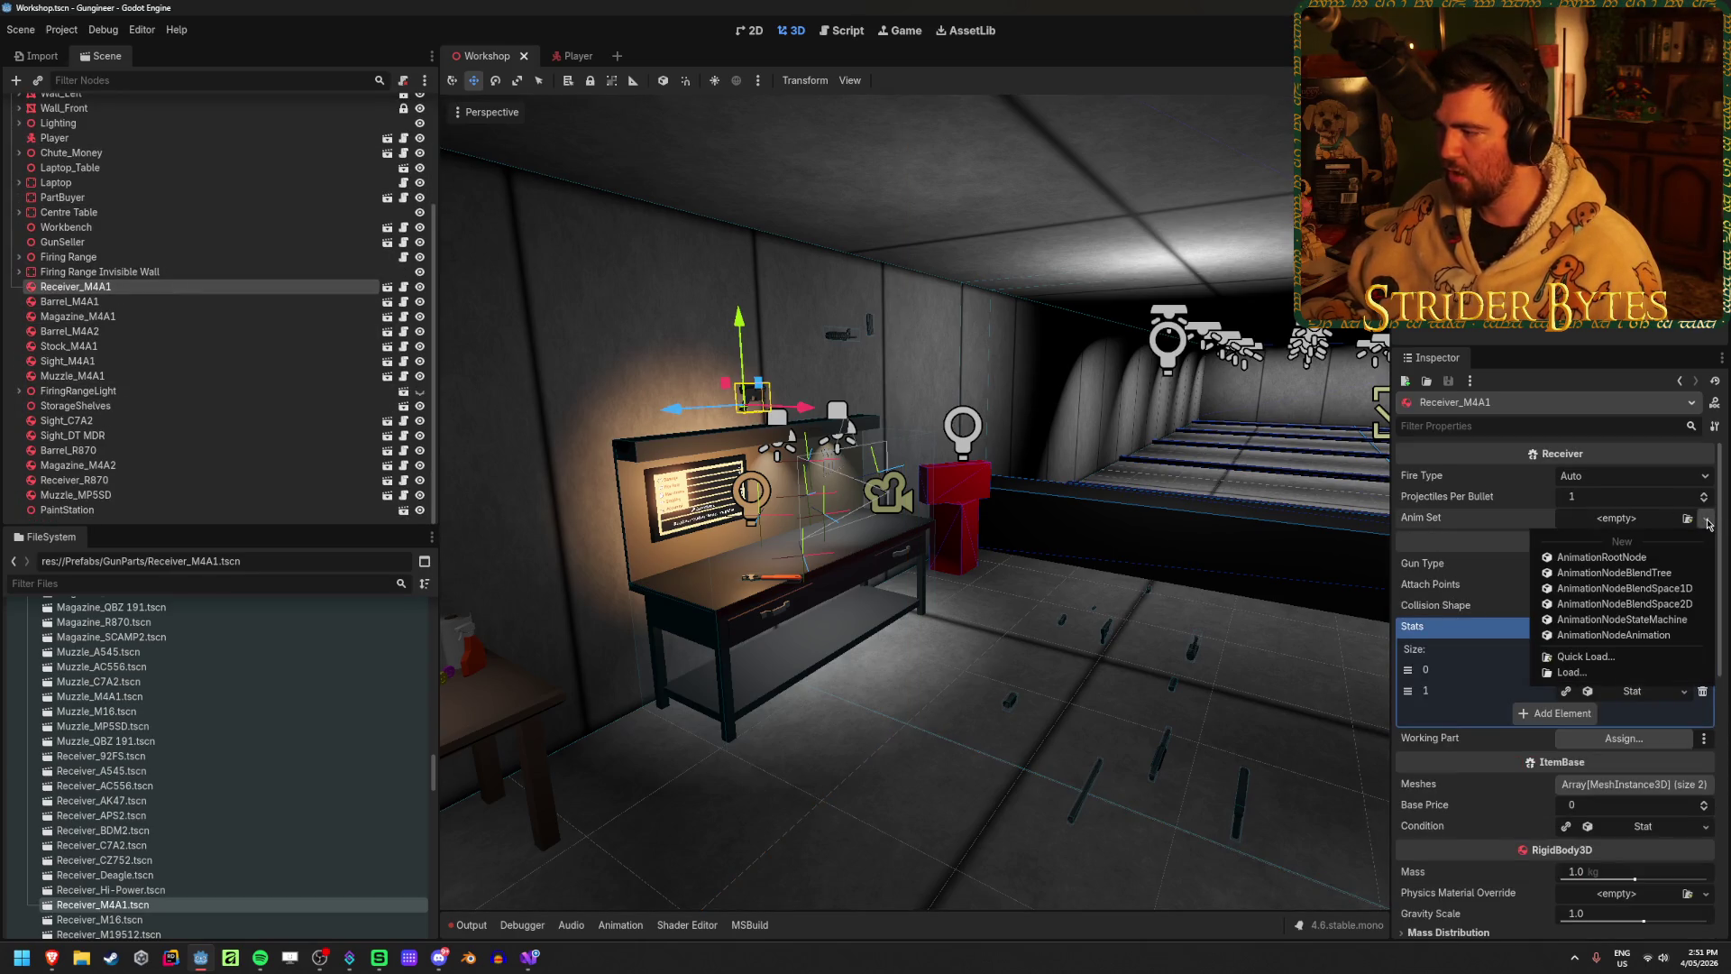
{"action": "left_click", "coordinate": [1706, 520]}
{"action": "left_click", "coordinate": [1687, 520]}
{"action": "left_click", "coordinate": [694, 354]}
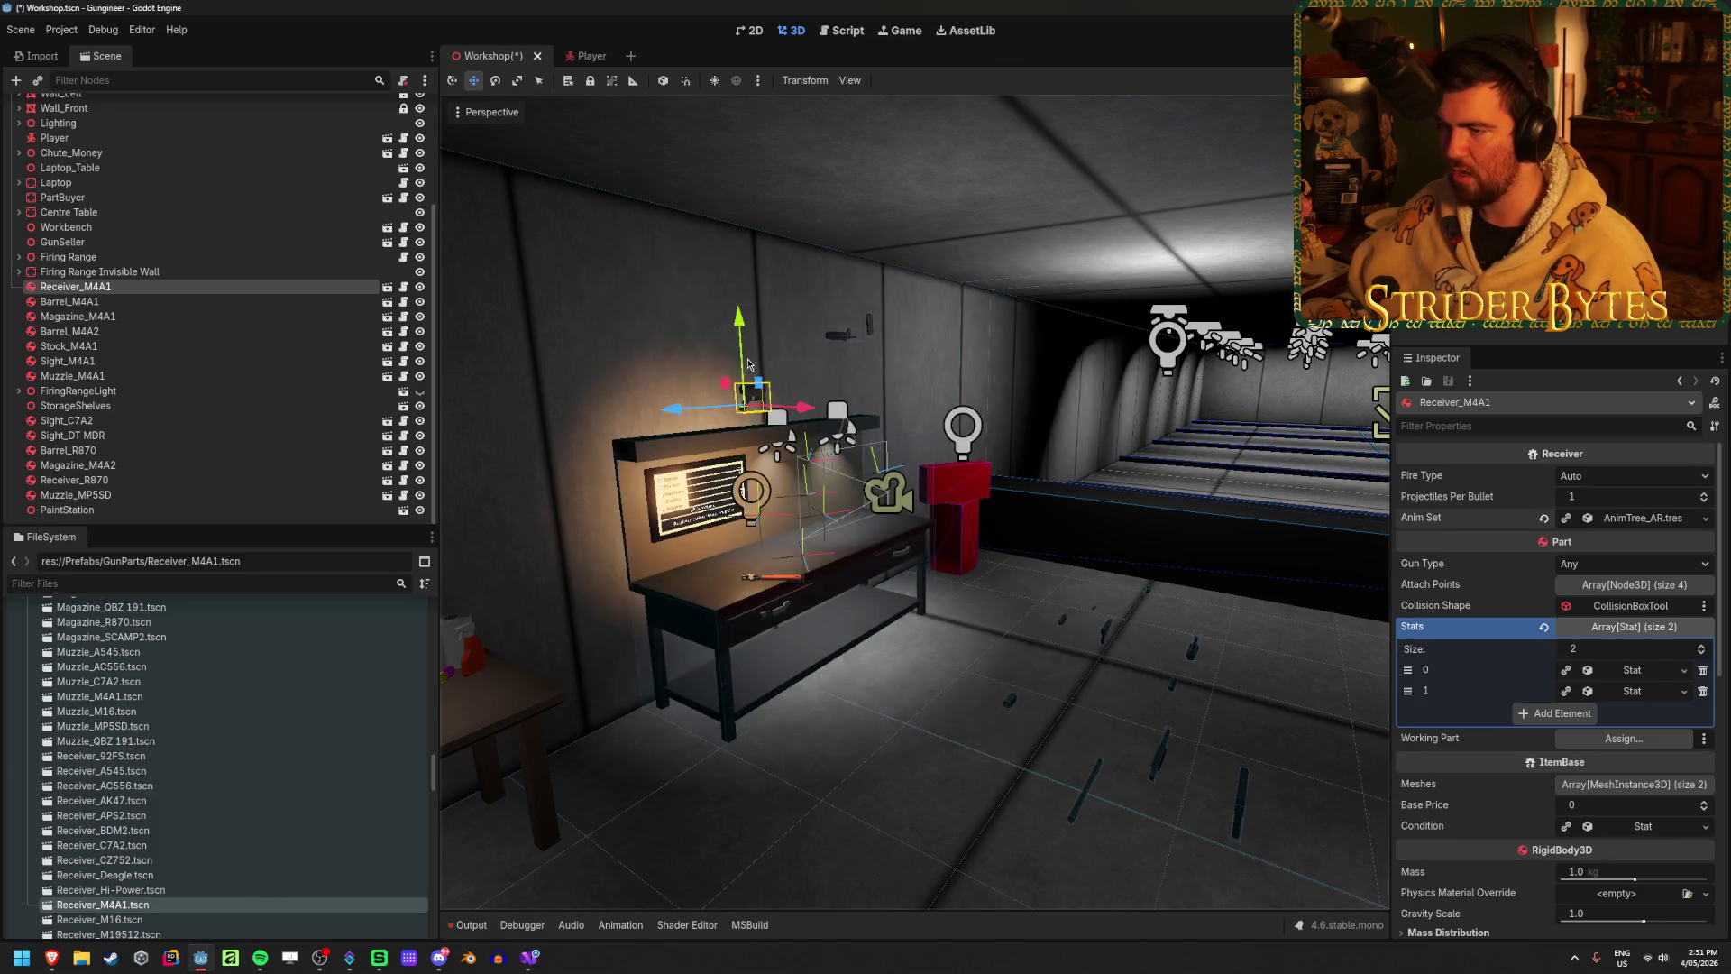
{"action": "key", "text": "F5"}
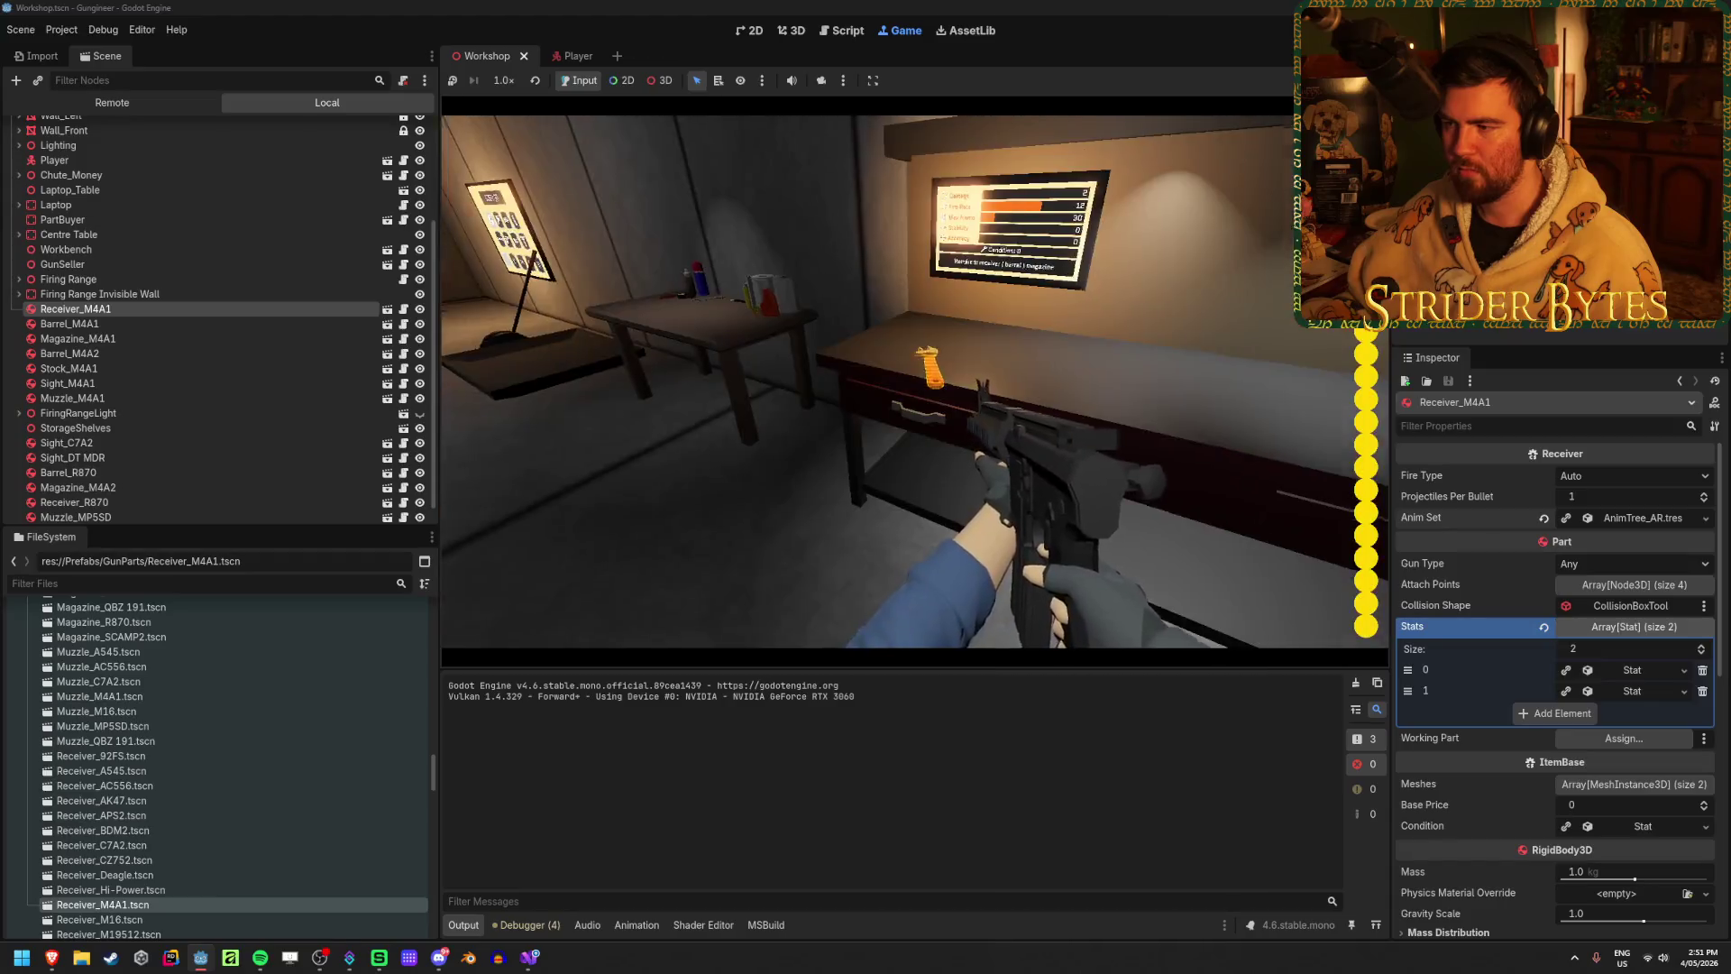
Step: Hold fire to test the M4A1 on full auto while turning, then stop the game
{"action": "left_click_drag", "start_coordinate": [915, 379], "coordinate": [915, 379]}
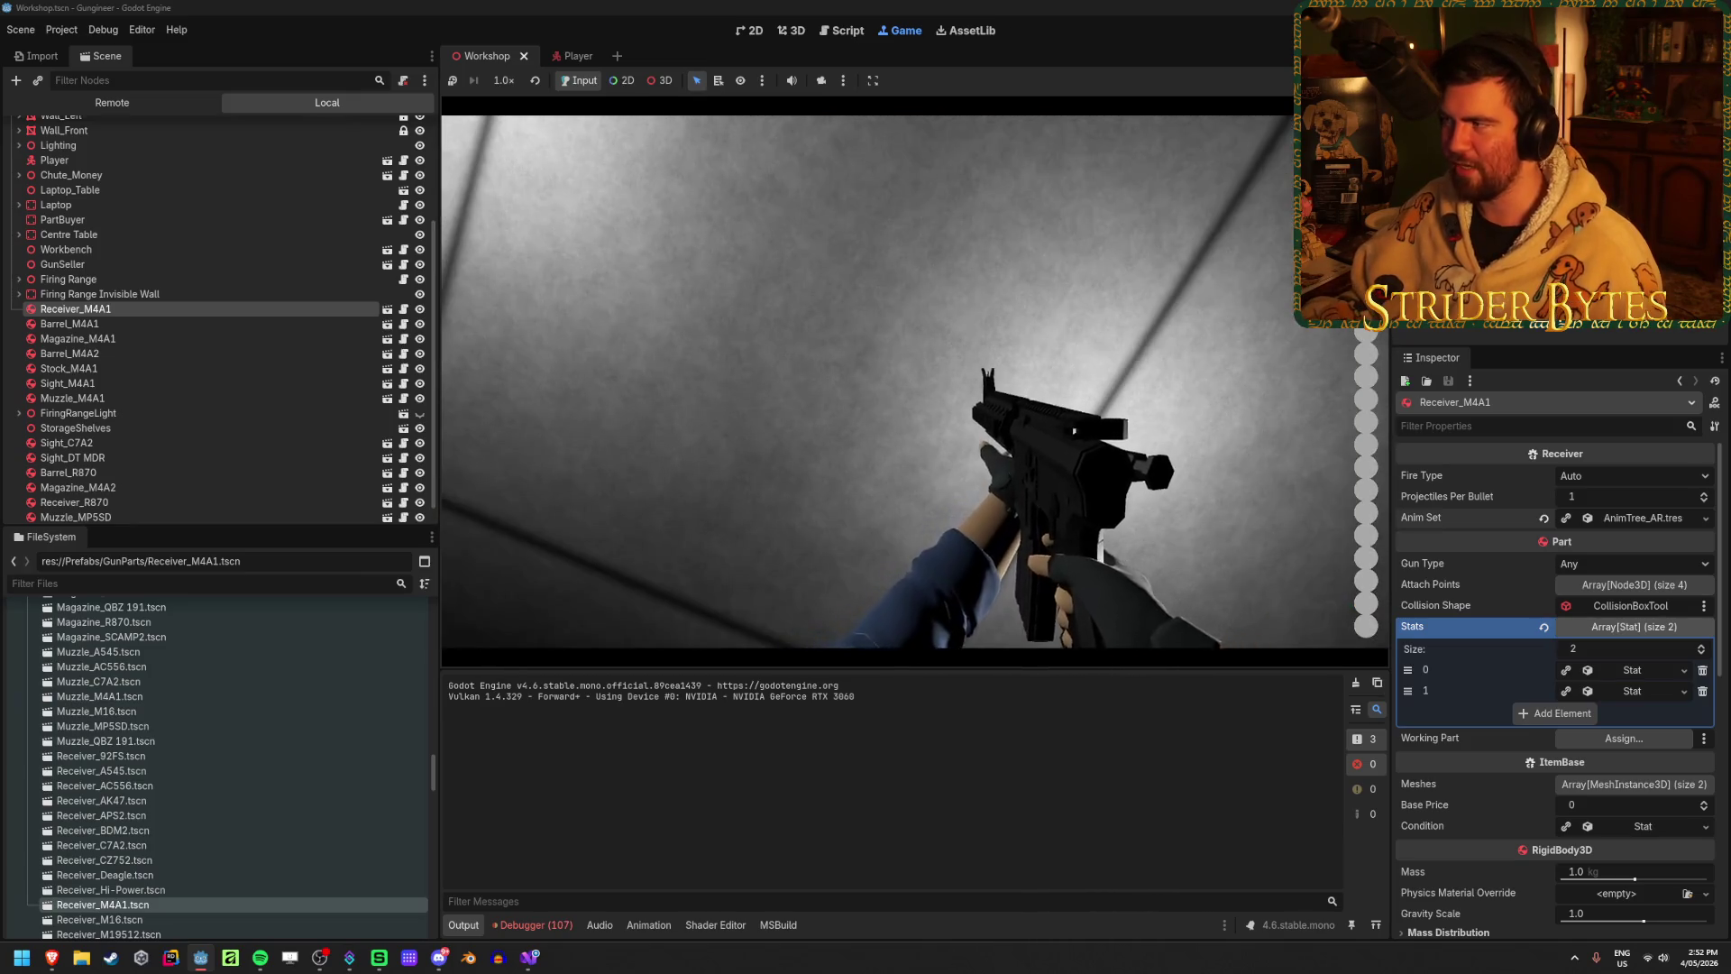
{"action": "key", "text": "F8"}
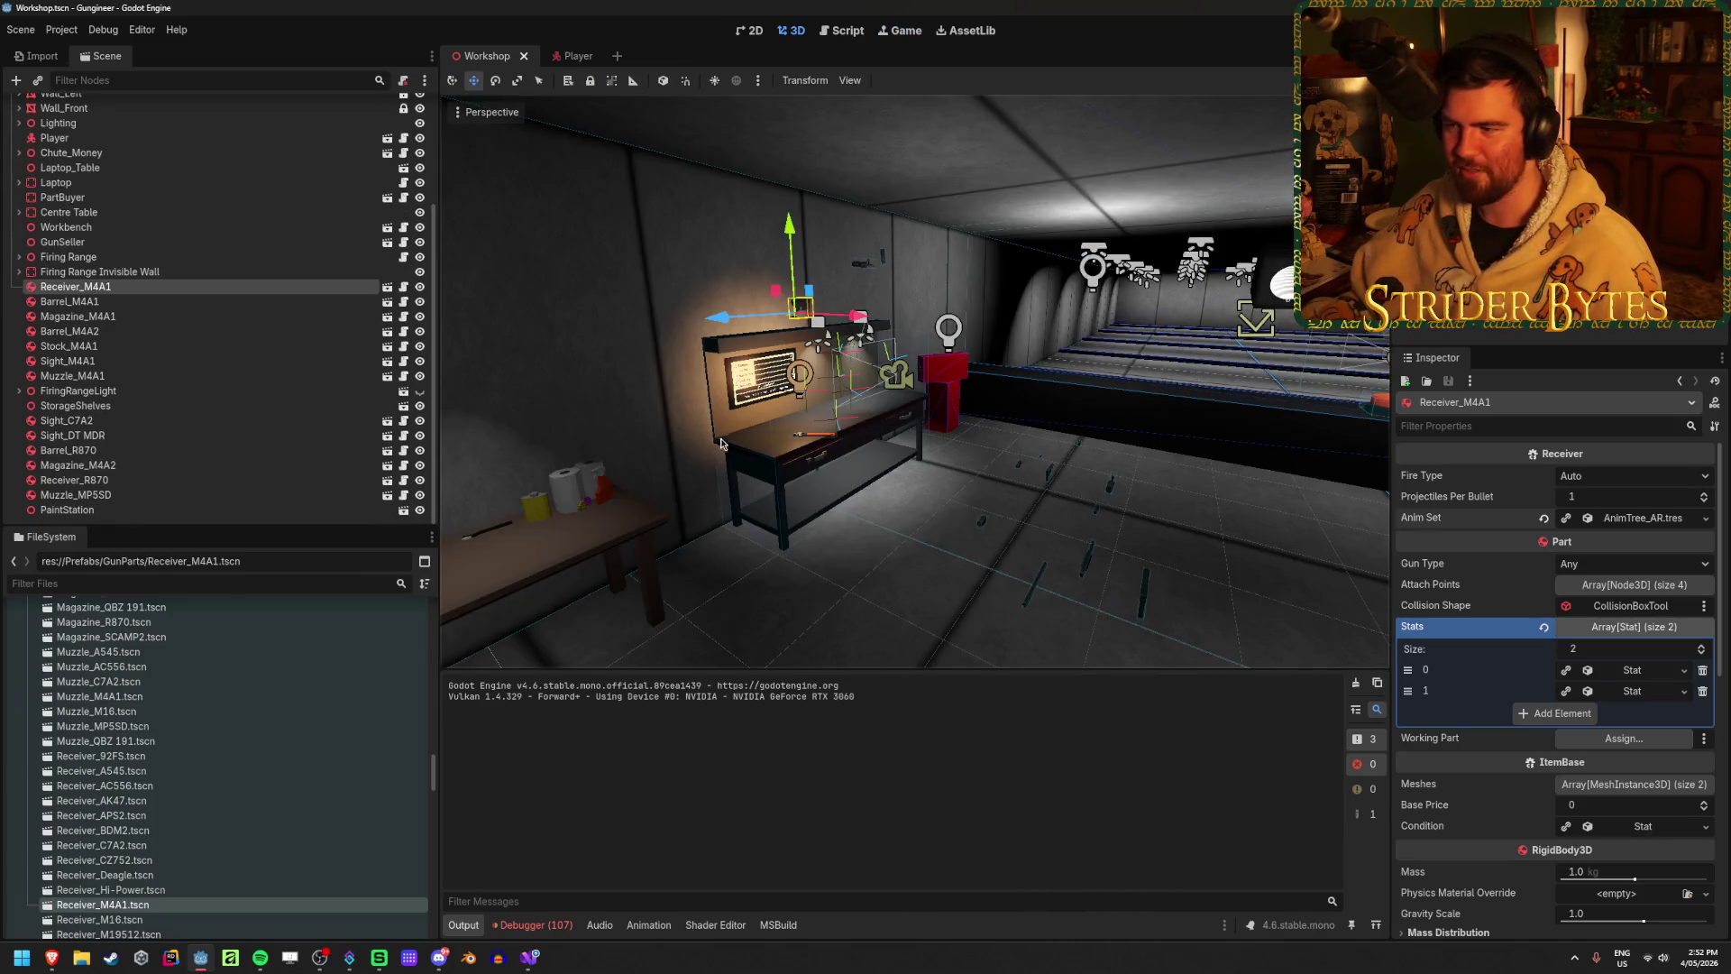
Step: Give Stock_M4A1 a new Stability stat of 8.0 and save the scene
{"action": "scroll", "coordinate": [721, 443], "scroll_direction": "up", "scroll_amount": 5}
{"action": "left_click", "coordinate": [943, 478]}
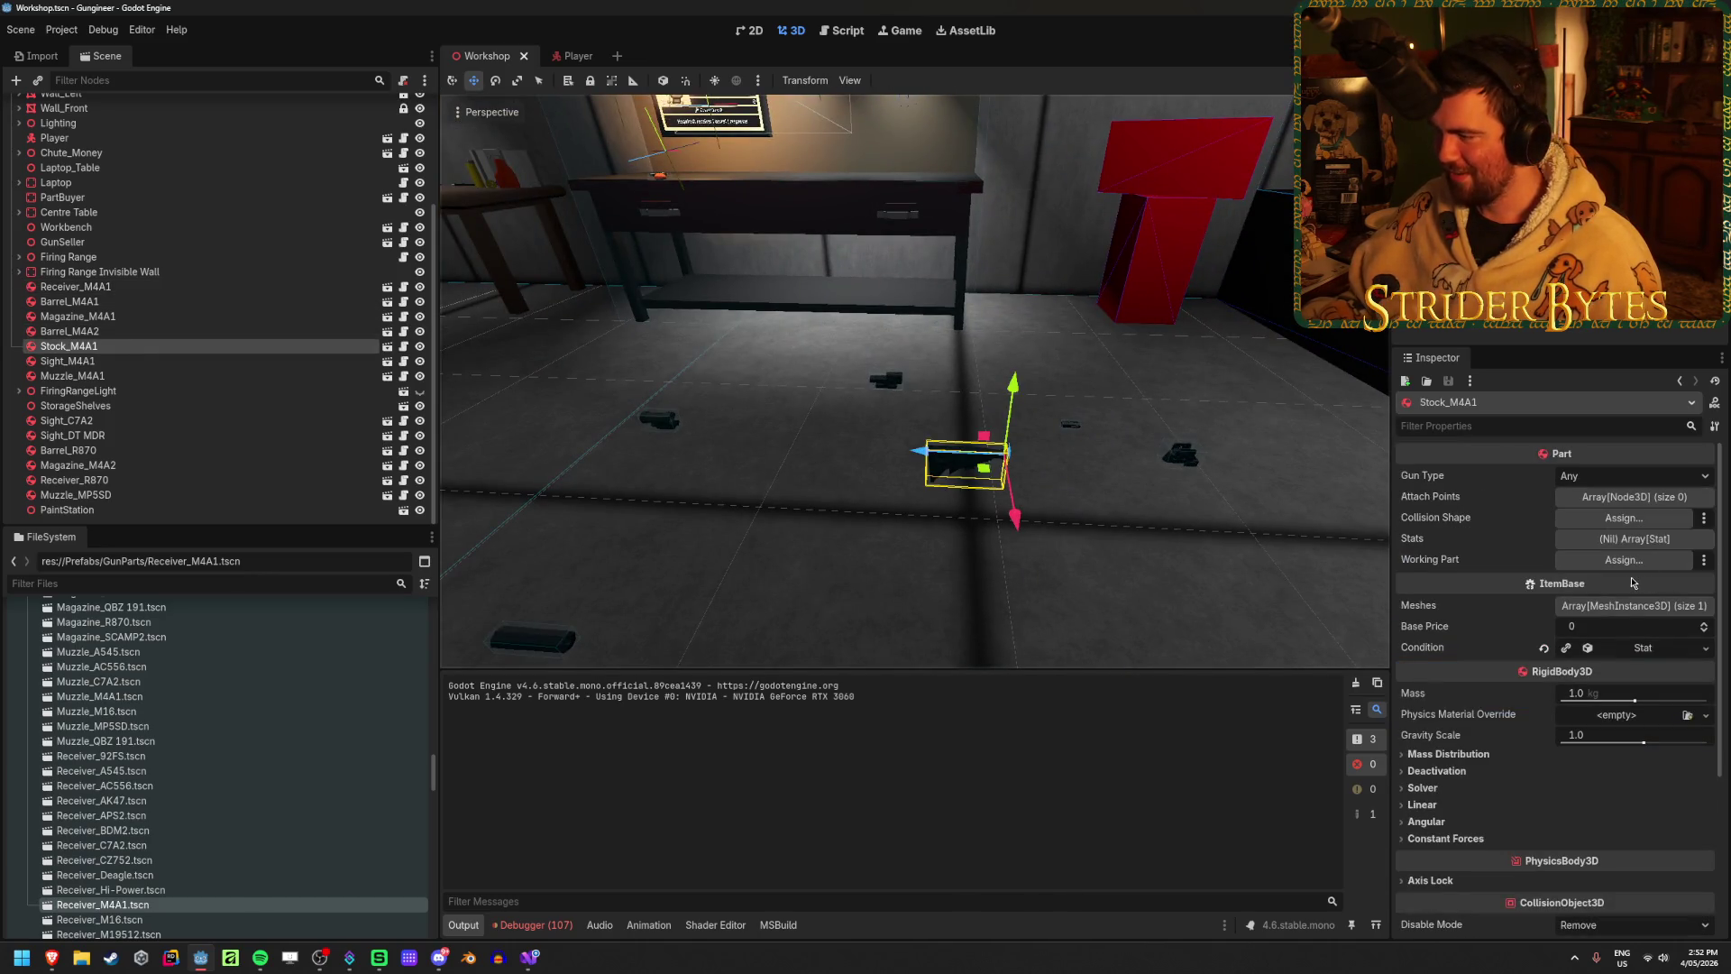
{"action": "left_click", "coordinate": [1672, 539]}
{"action": "left_click", "coordinate": [1599, 583]}
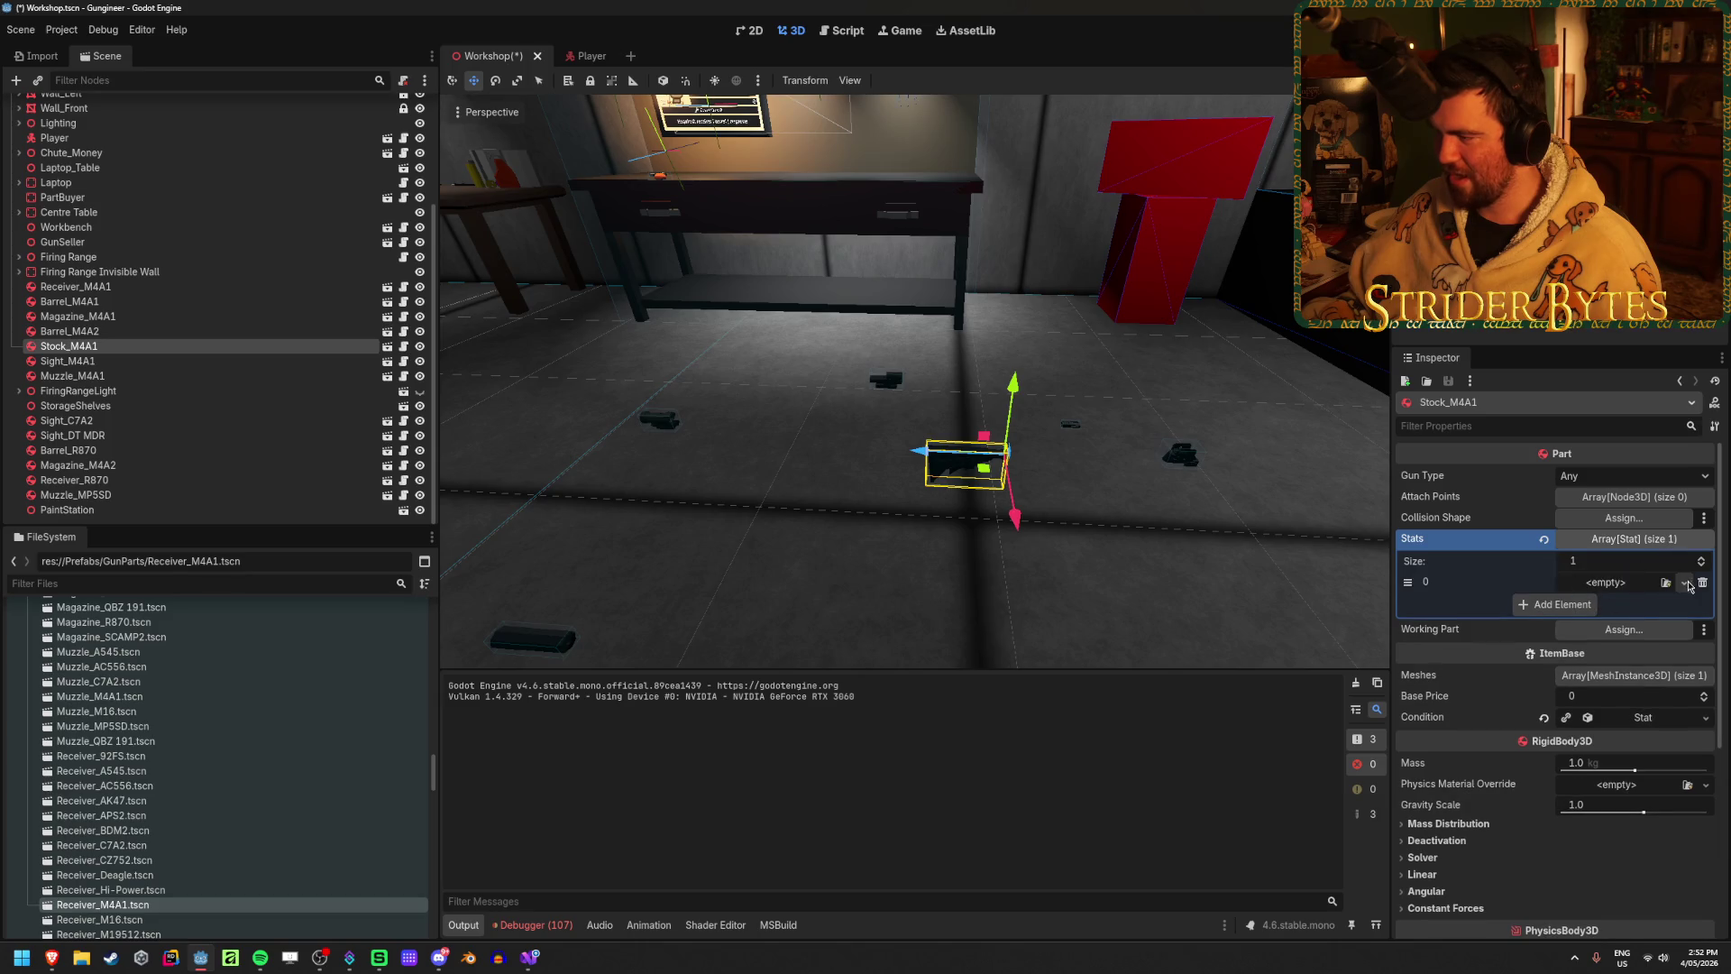
{"action": "left_click", "coordinate": [1684, 583]}
{"action": "left_click", "coordinate": [1684, 587]}
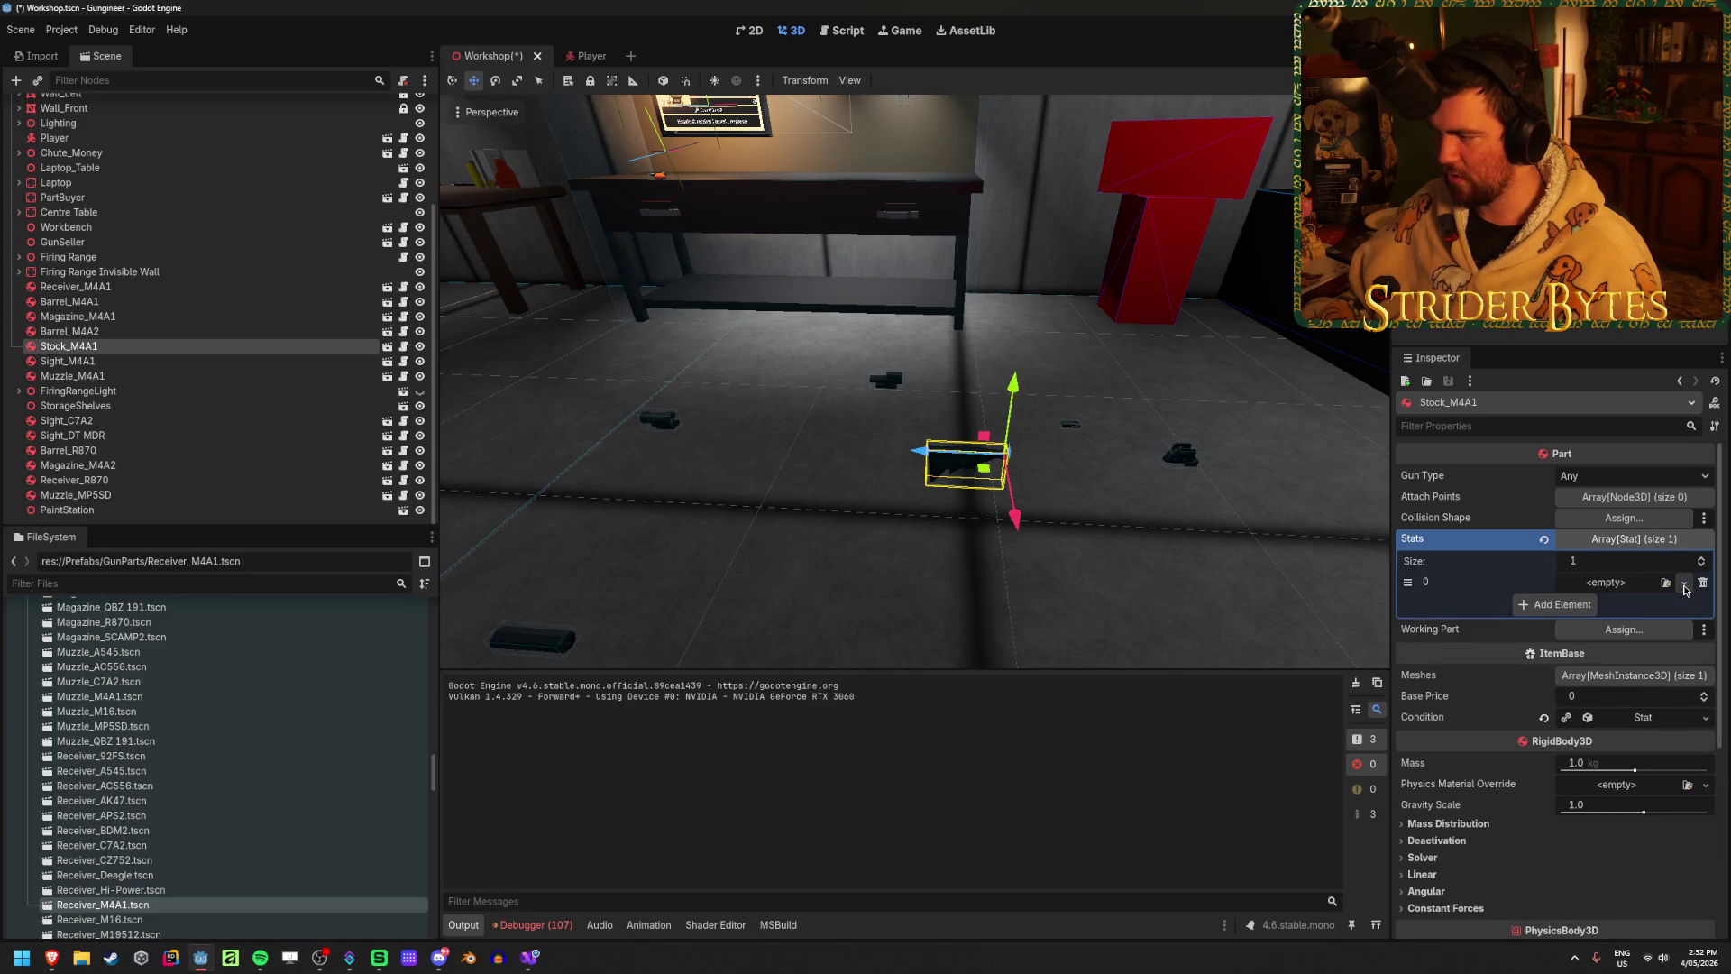
{"action": "left_click", "coordinate": [1684, 583]}
{"action": "left_click", "coordinate": [1622, 623]}
{"action": "left_click", "coordinate": [1632, 582]}
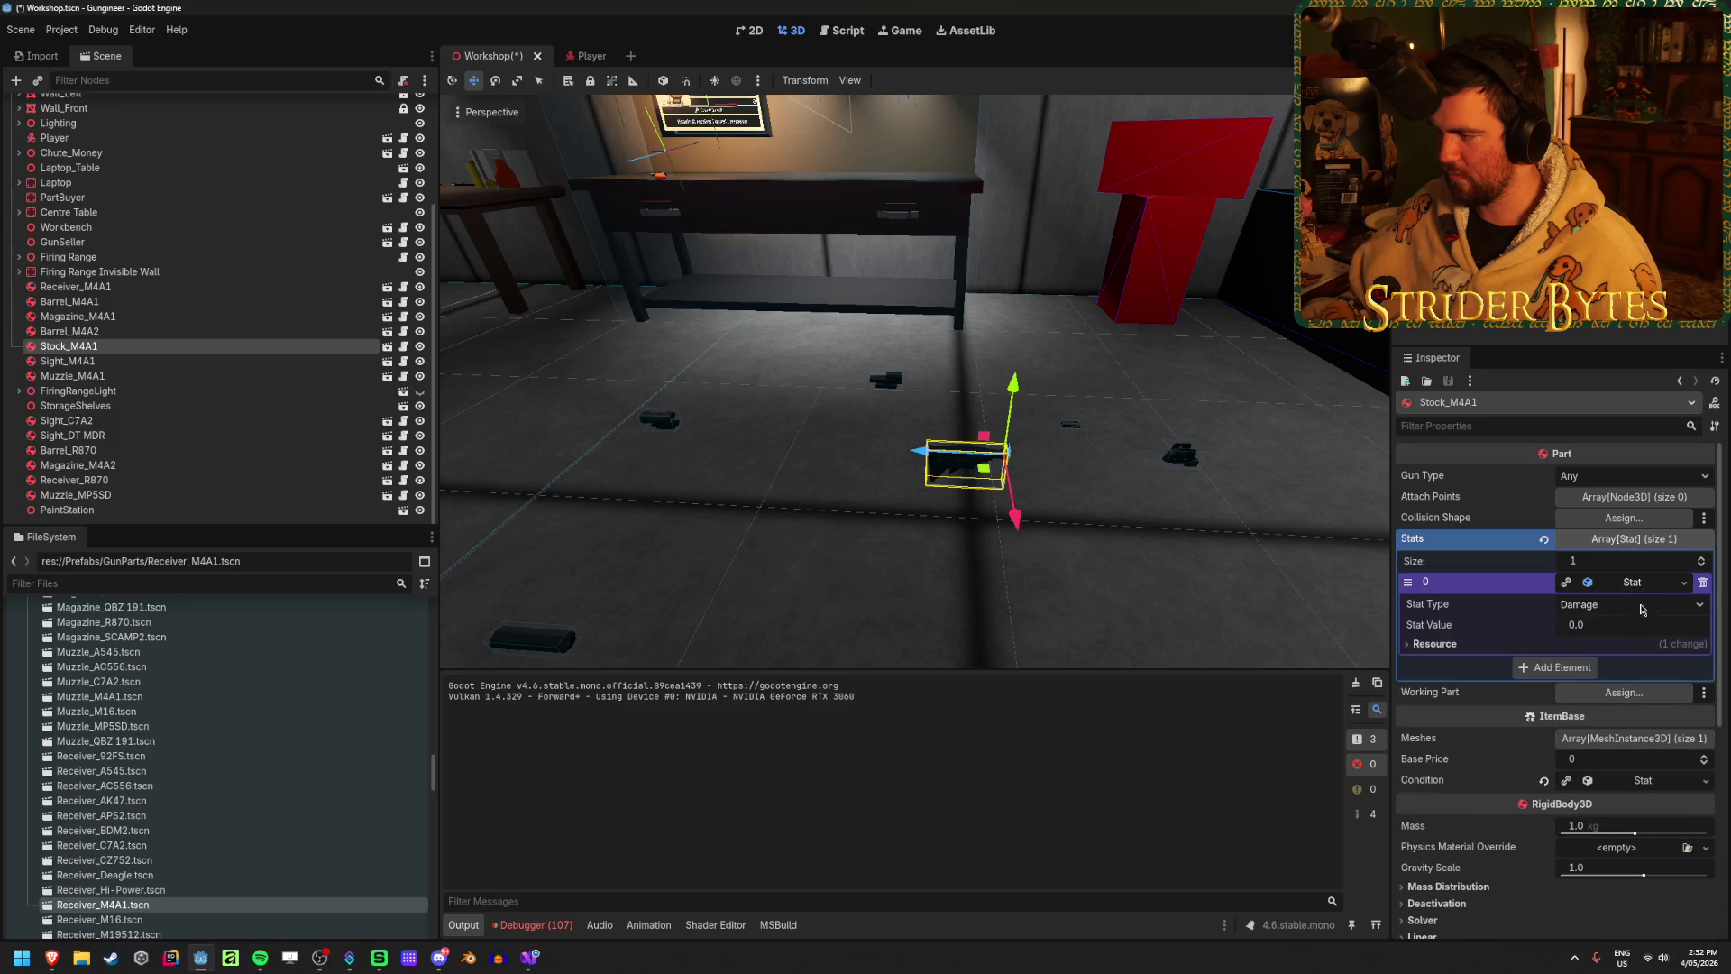
{"action": "left_click", "coordinate": [1636, 604]}
{"action": "left_click", "coordinate": [1601, 674]}
{"action": "left_click", "coordinate": [1612, 624]}
{"action": "type", "text": "8"}
{"action": "key", "text": "Return"}
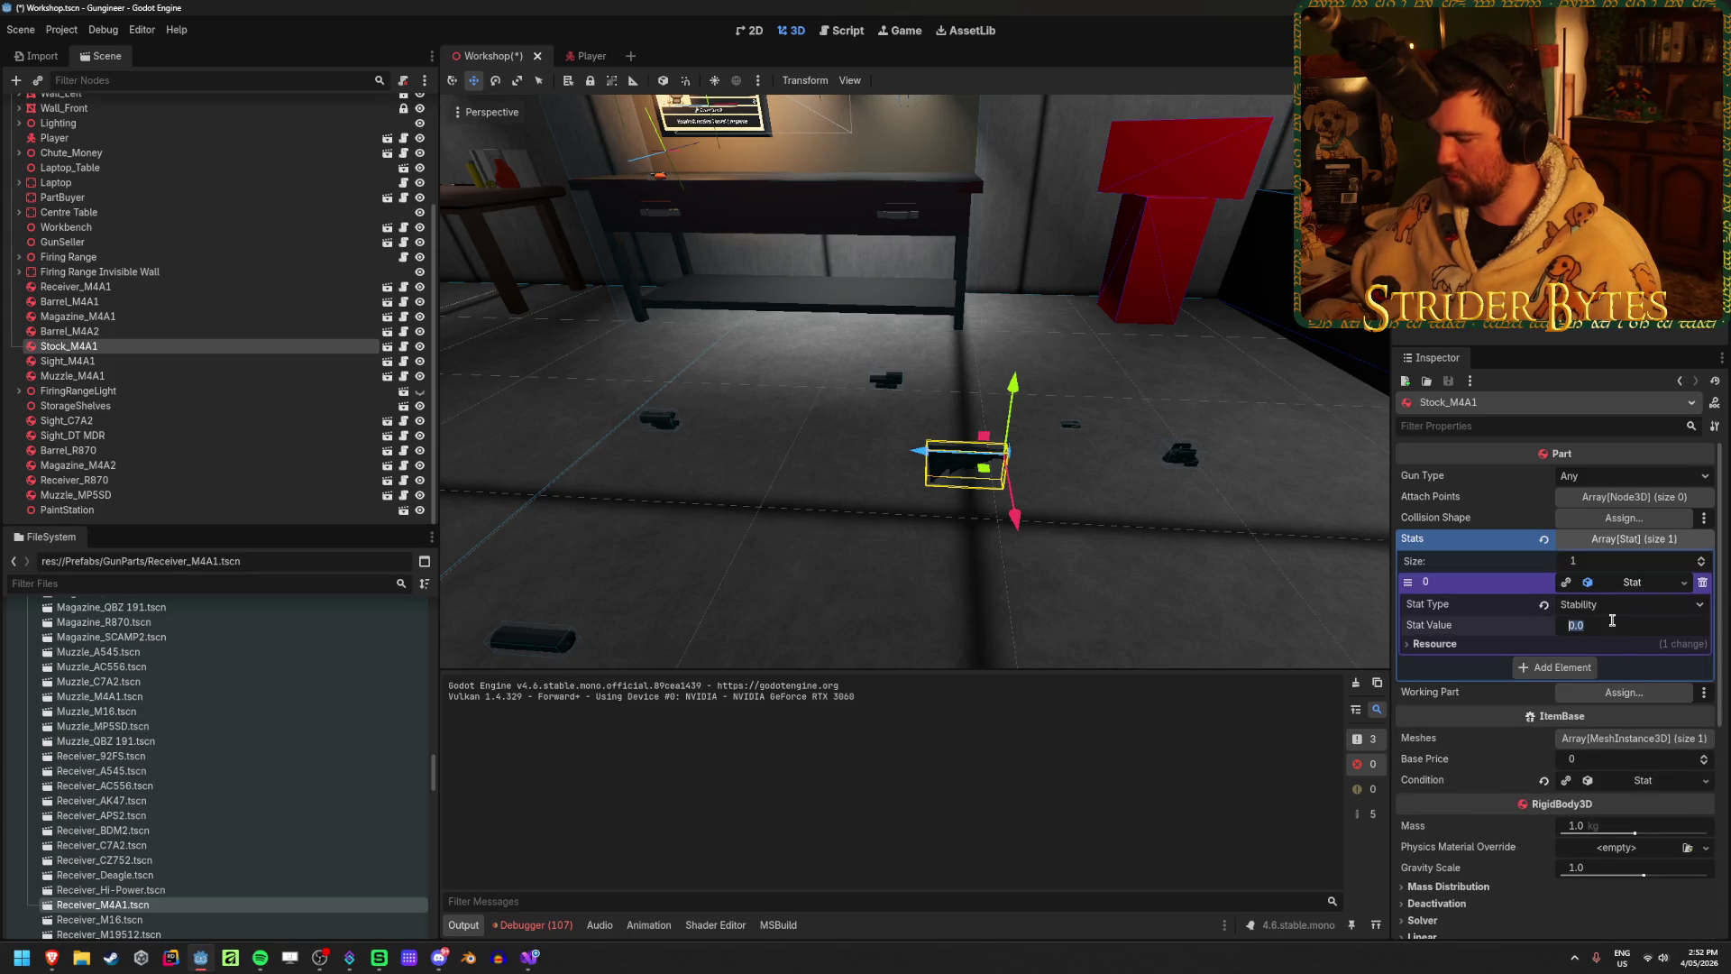
{"action": "key", "text": "ctrl+s"}
Step: Mark Muzzle_MP5SD as a suppressor with an Accuracy stat of 6.0, then relaunch the game
{"action": "scroll", "coordinate": [902, 406], "scroll_direction": "down", "scroll_amount": 2}
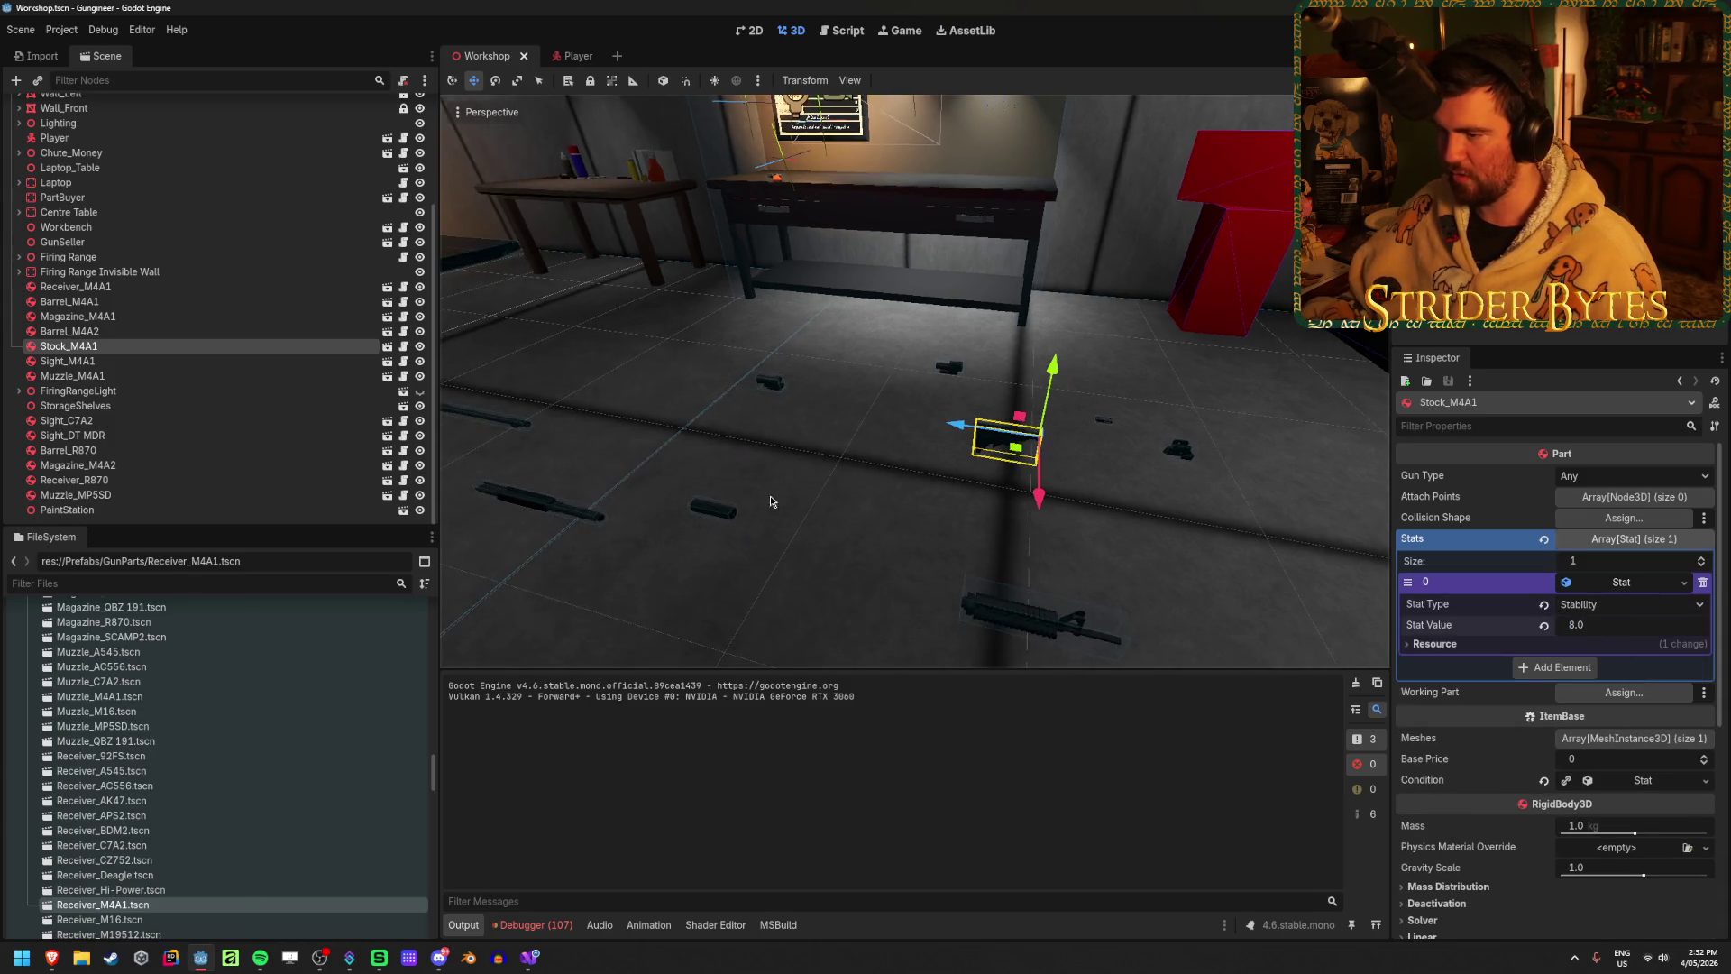
{"action": "left_click", "coordinate": [712, 510]}
{"action": "left_click", "coordinate": [1565, 475]}
{"action": "left_click", "coordinate": [1666, 587]}
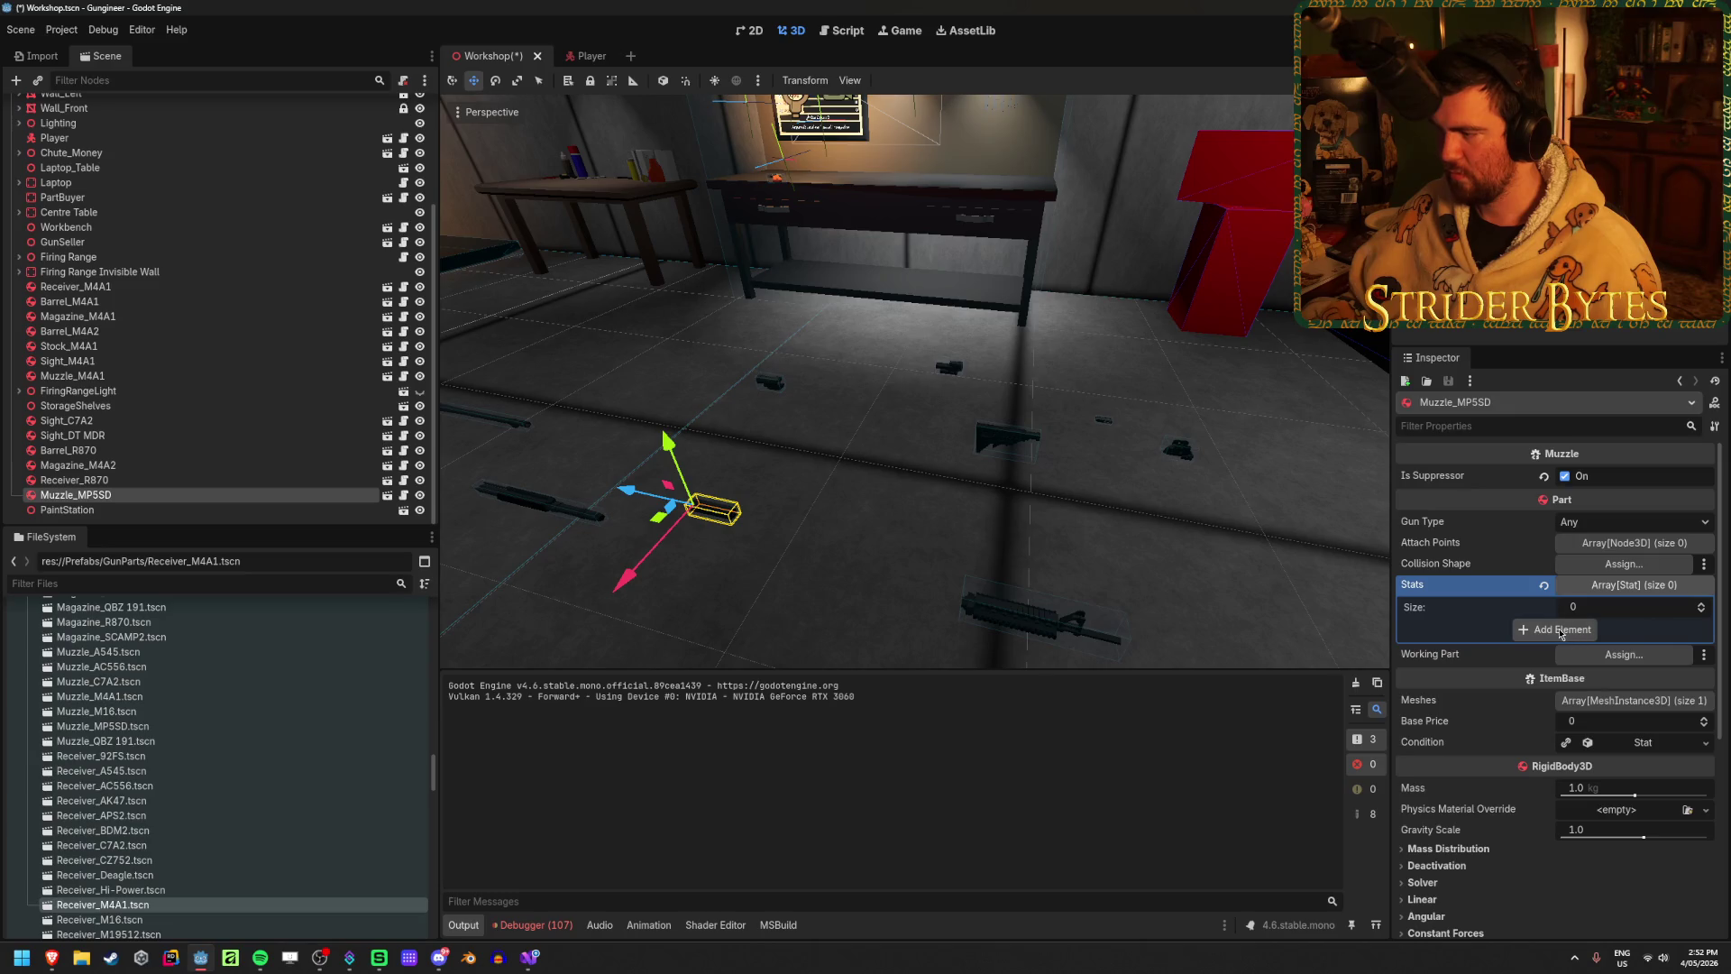
{"action": "left_click", "coordinate": [1588, 629]}
{"action": "left_click", "coordinate": [1684, 628]}
{"action": "left_click", "coordinate": [1620, 667]}
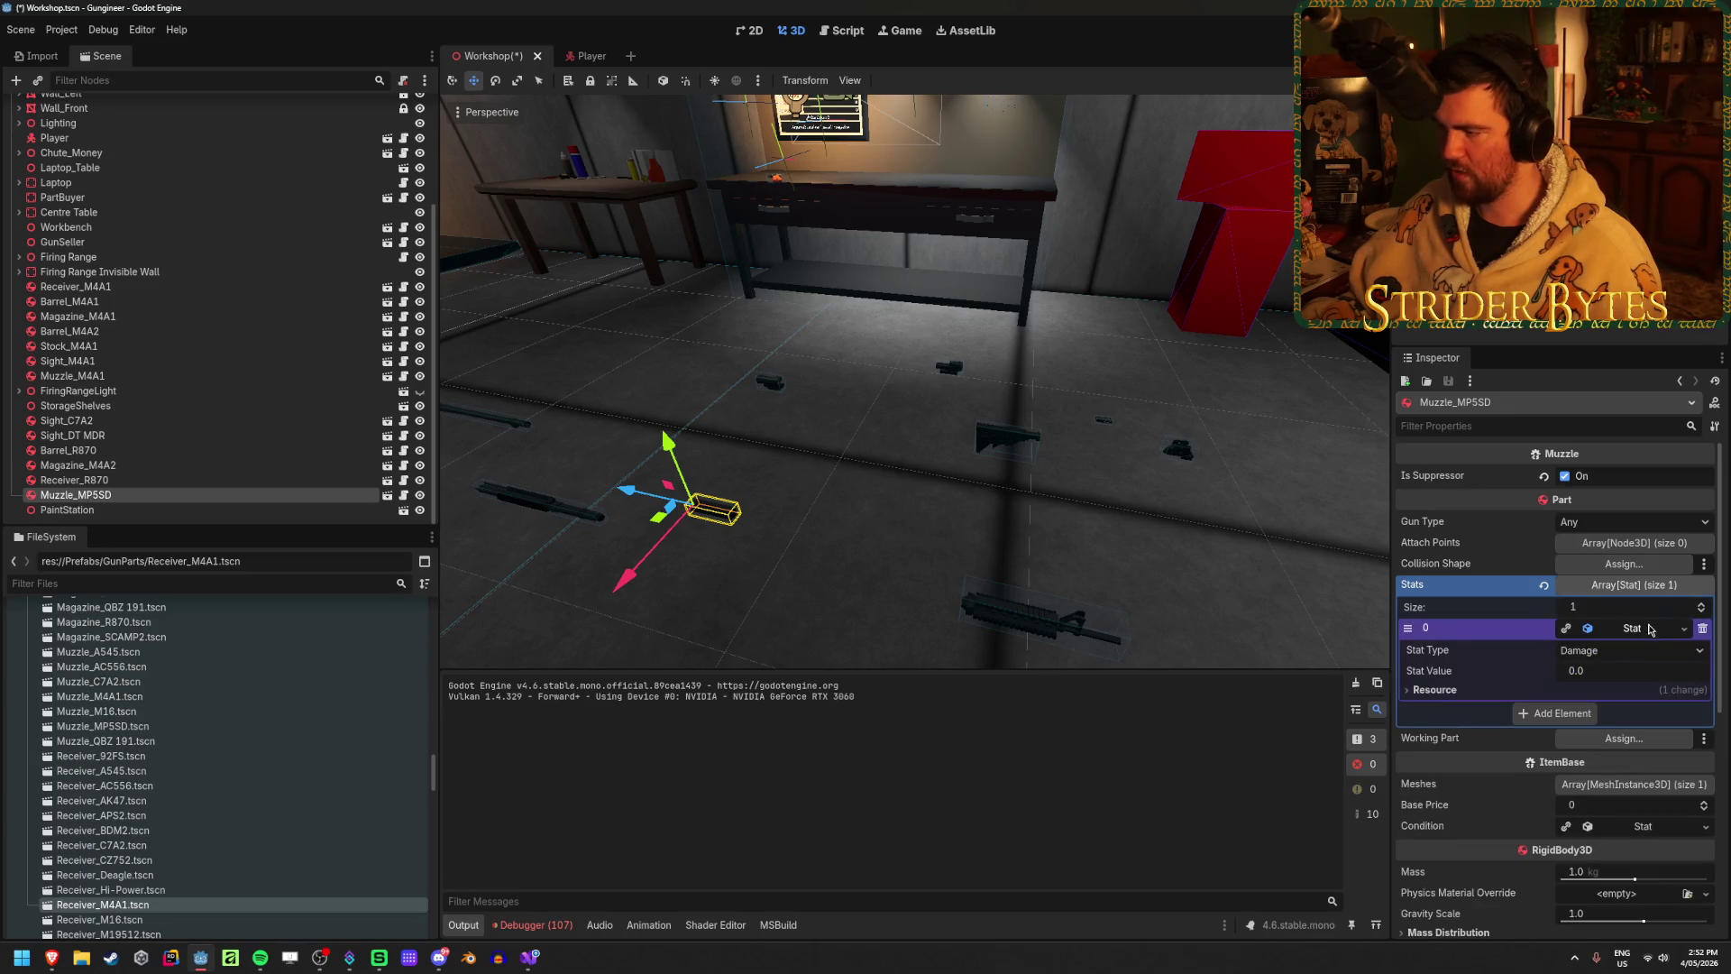
{"action": "left_click", "coordinate": [1633, 650]}
{"action": "left_click", "coordinate": [1614, 736]}
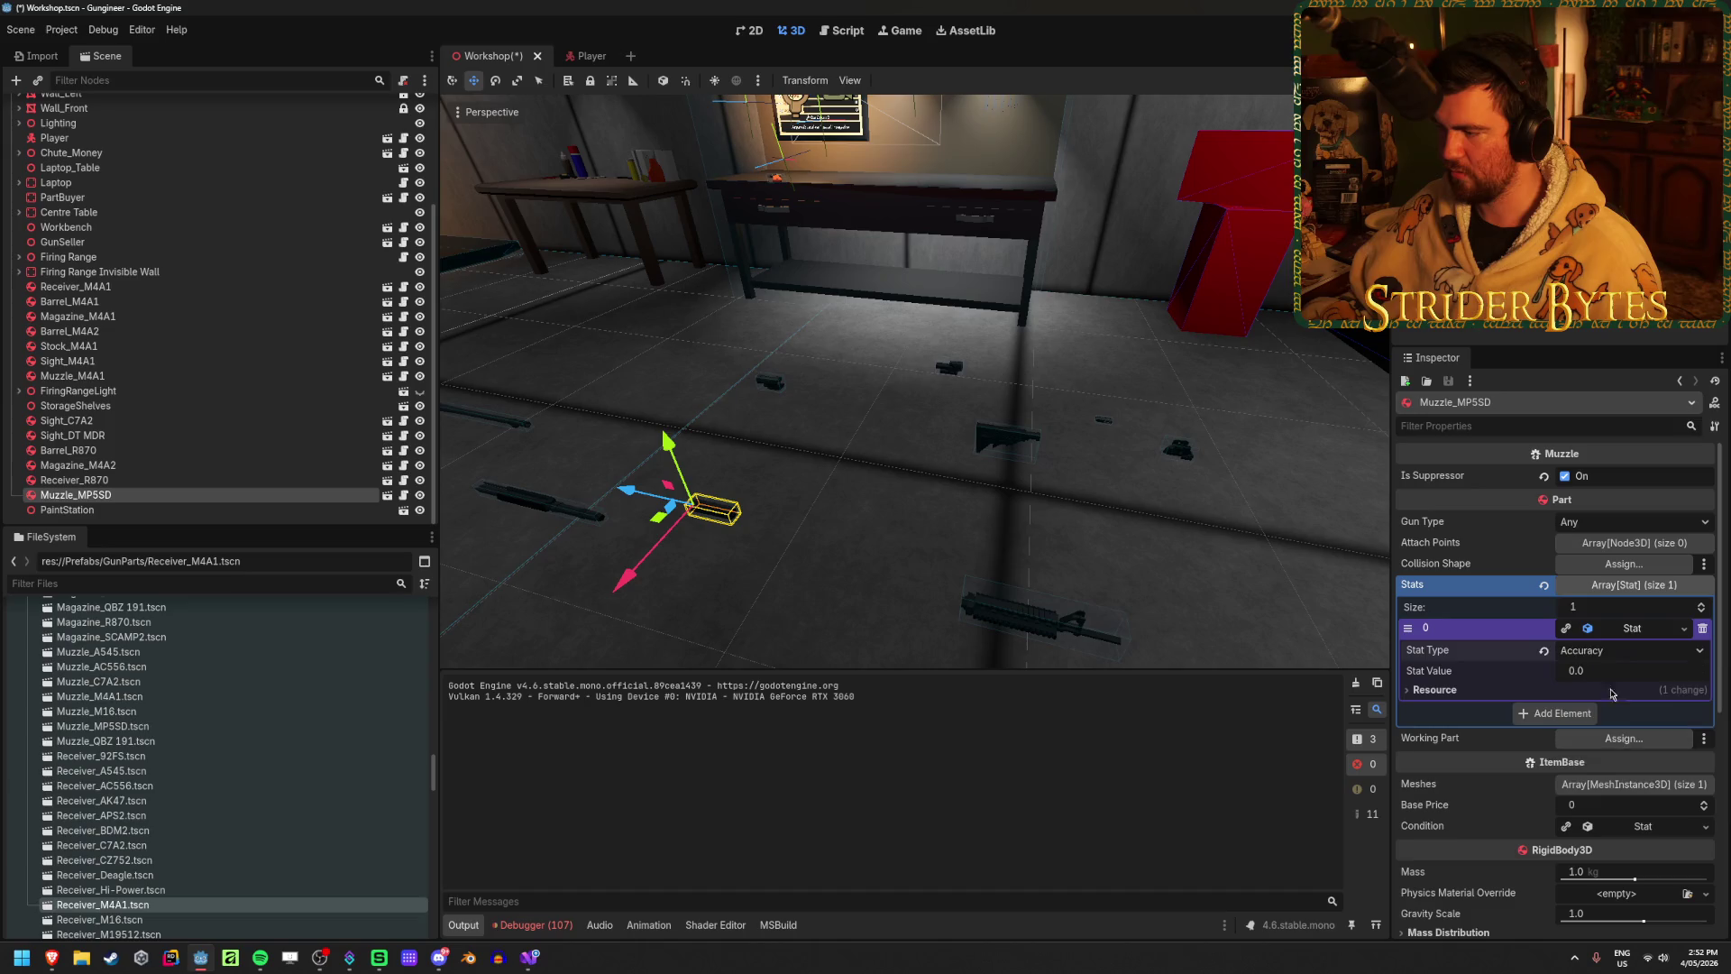
{"action": "left_click", "coordinate": [1620, 670]}
{"action": "type", "text": "6"}
{"action": "key", "text": "Return"}
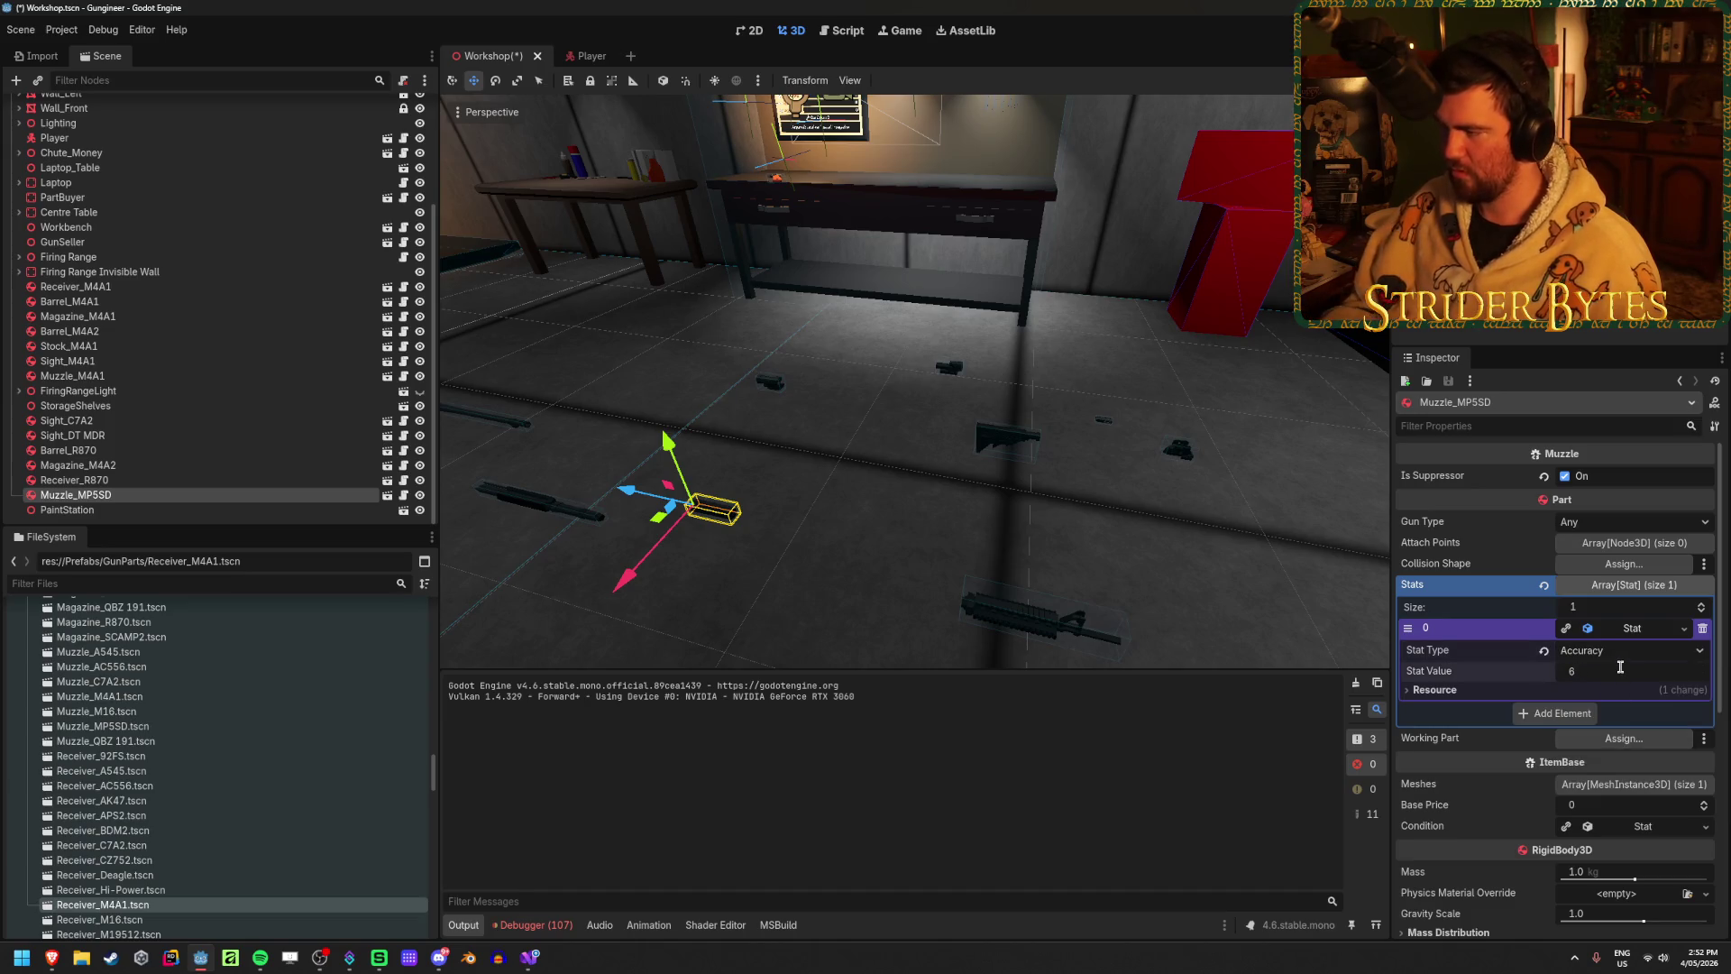
{"action": "key", "text": "F5"}
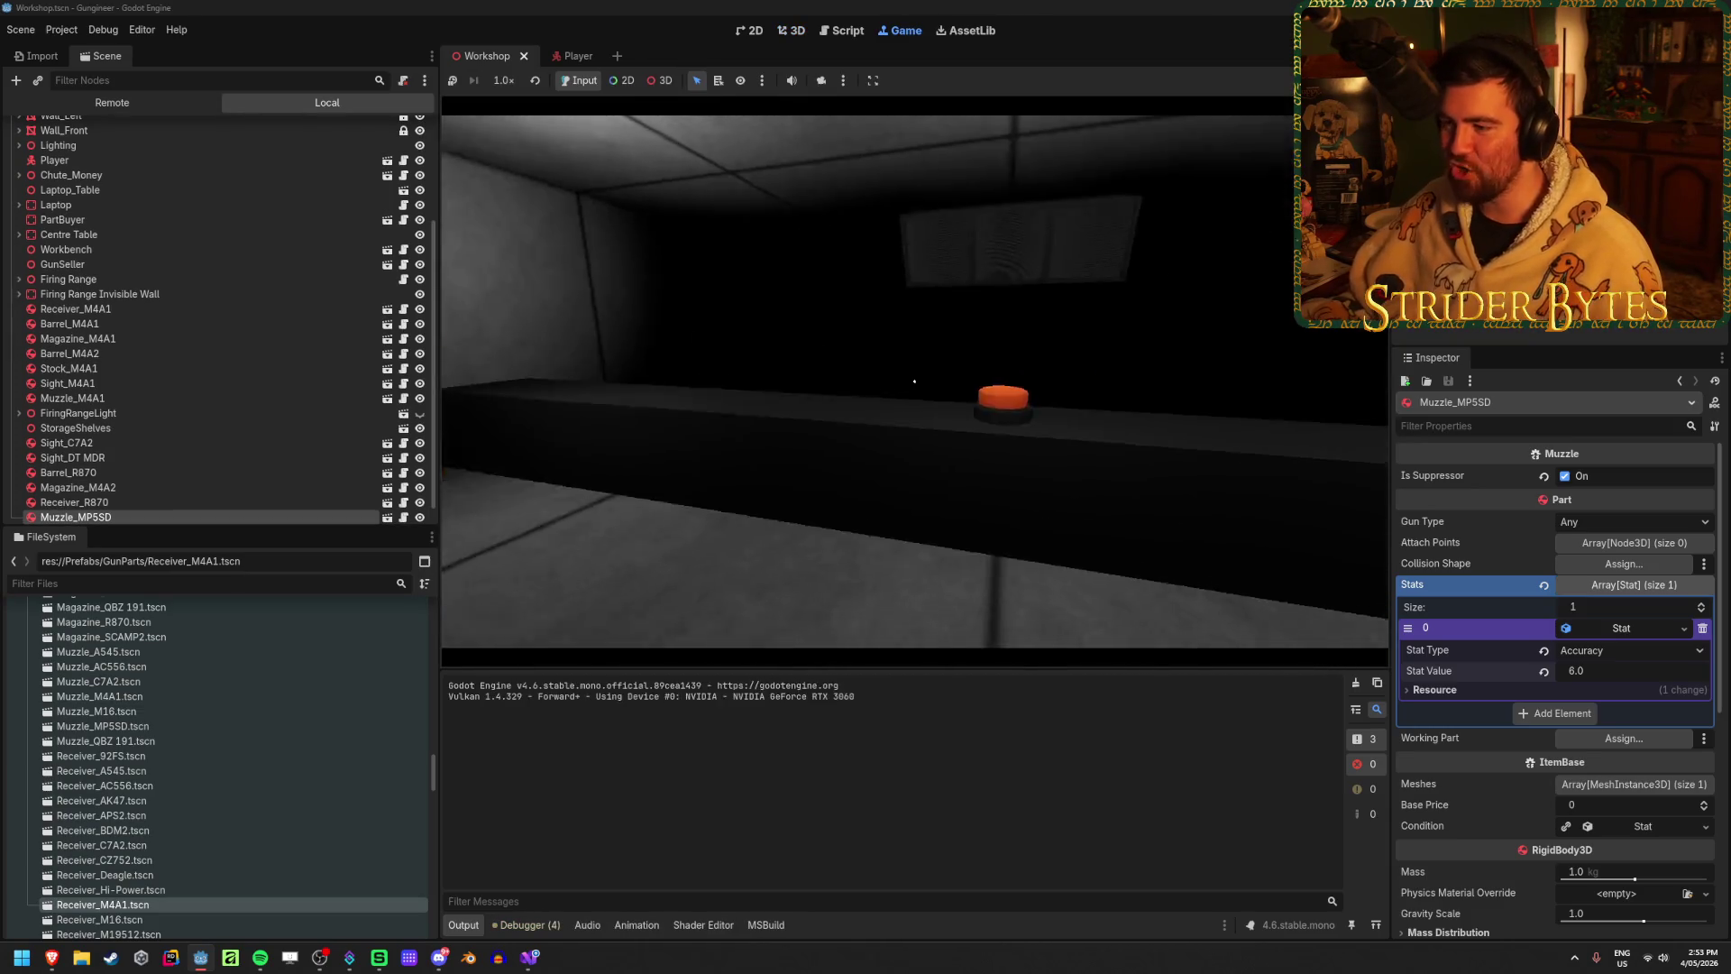
Step: Walk to the workbench, pick up the rifle, and fire several bursts down the range with reloads
{"action": "key", "text": "w"}
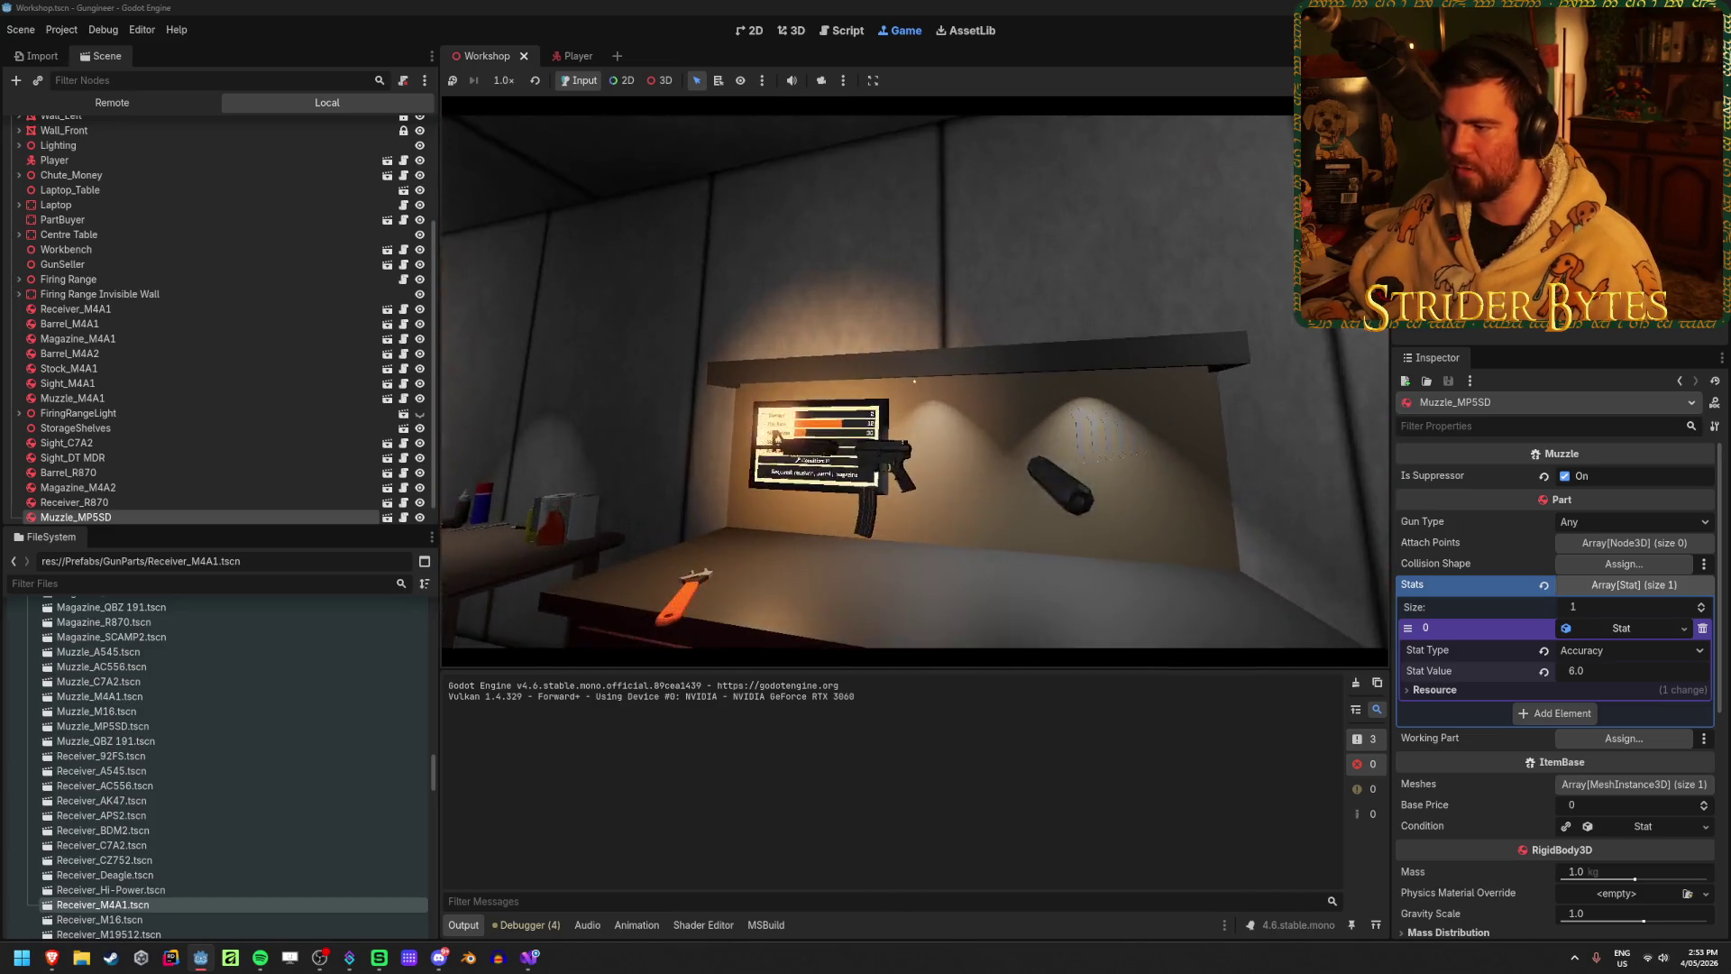
{"action": "key", "text": "e"}
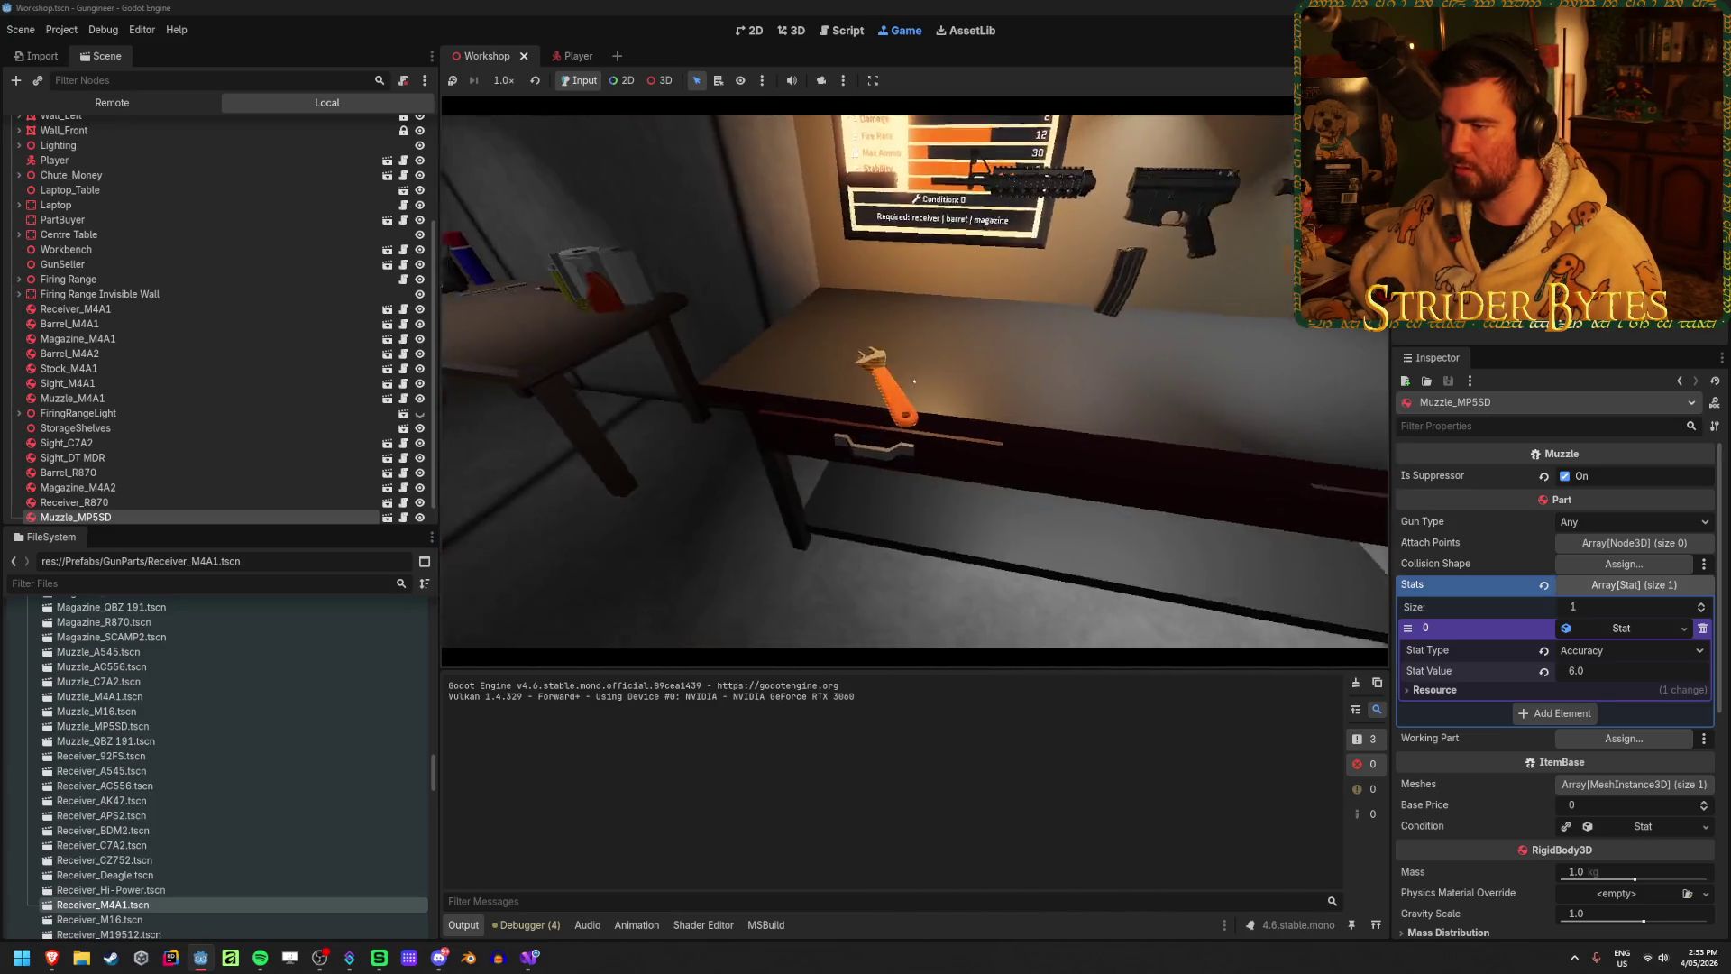
{"action": "left_click", "coordinate": [901, 381]}
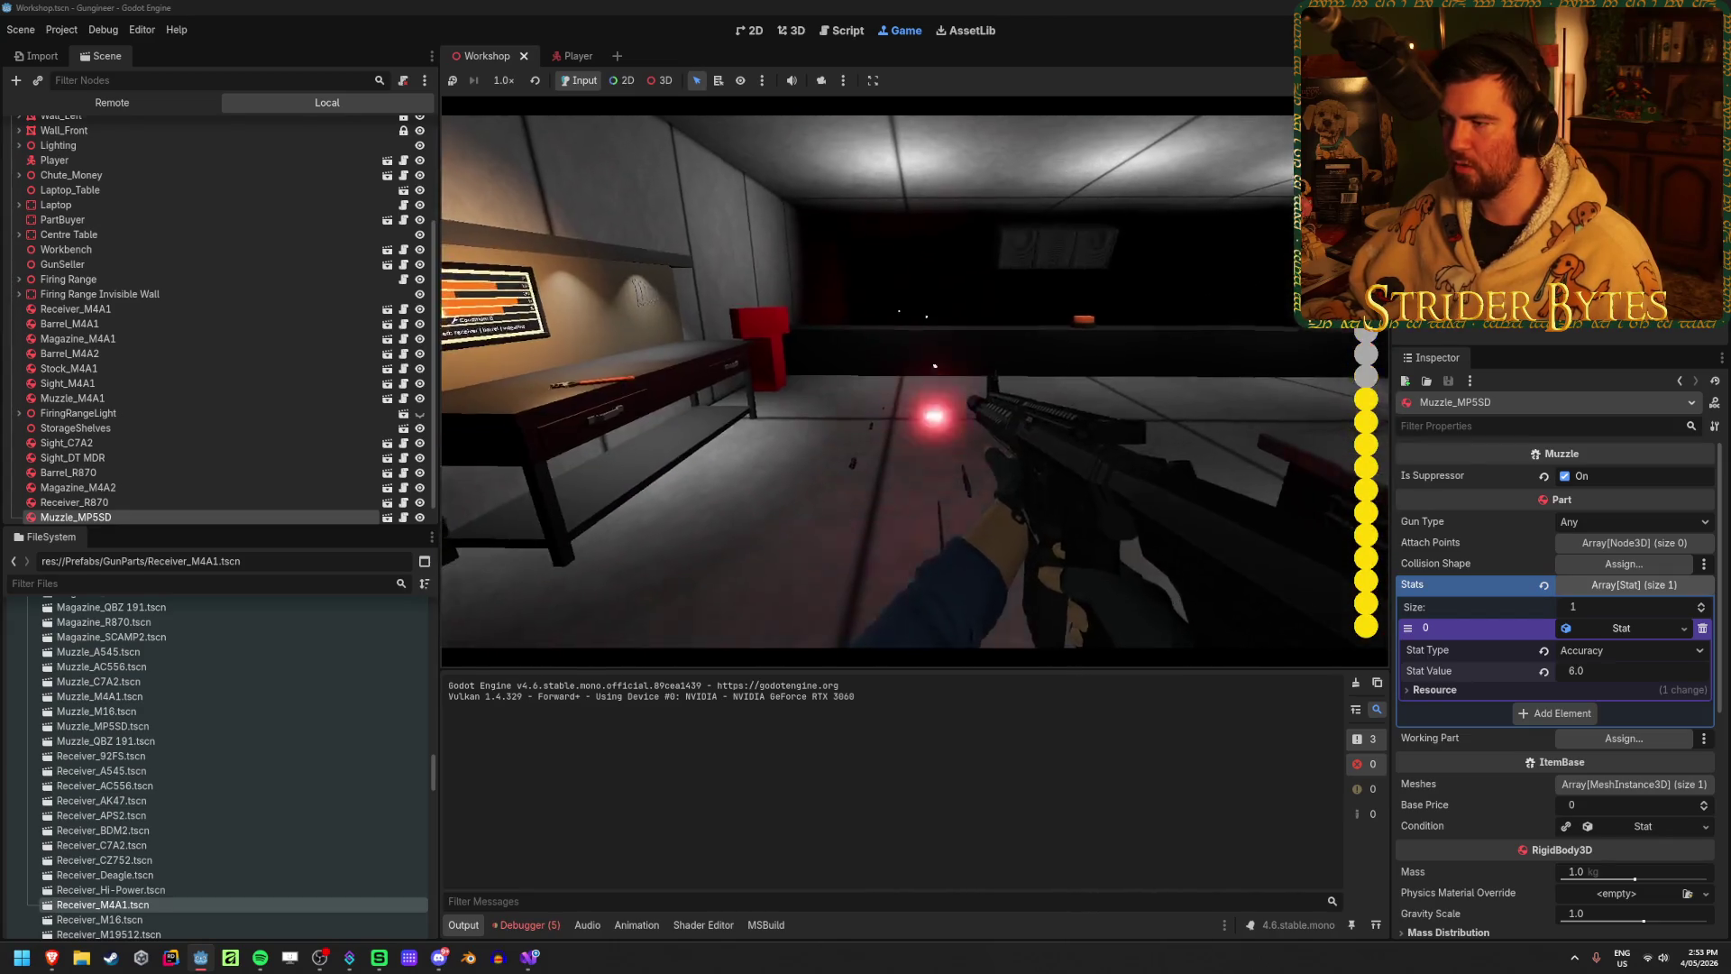
{"action": "left_click", "coordinate": [915, 381]}
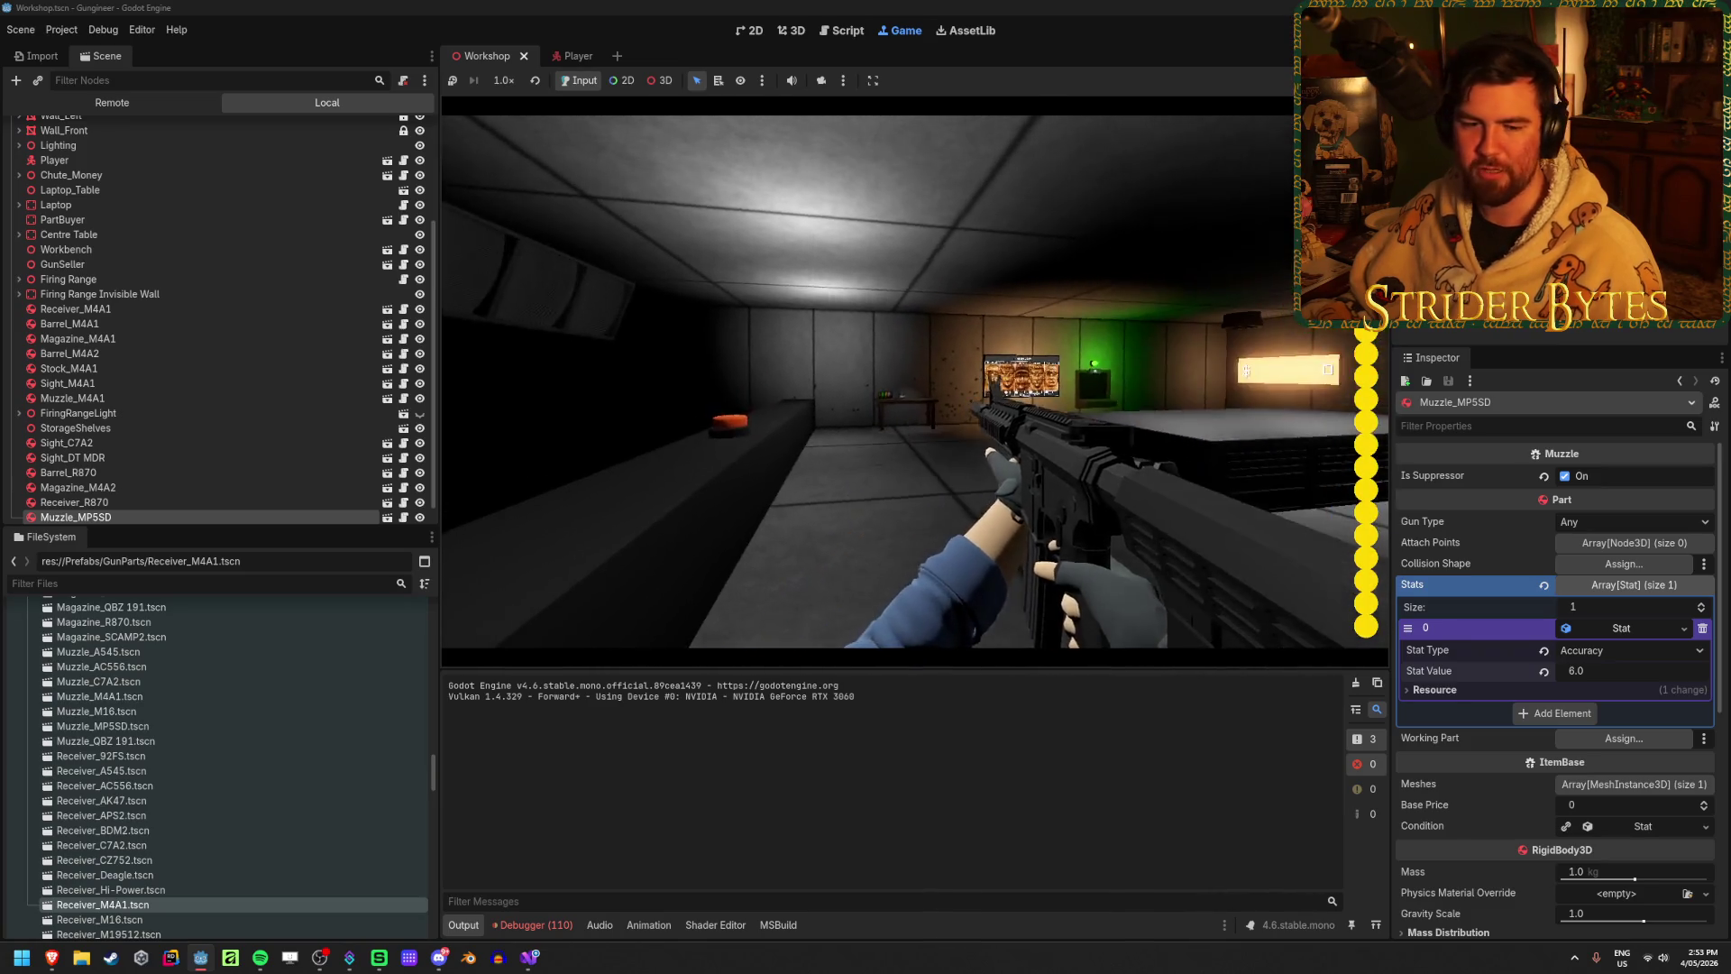
{"action": "left_click", "coordinate": [900, 381]}
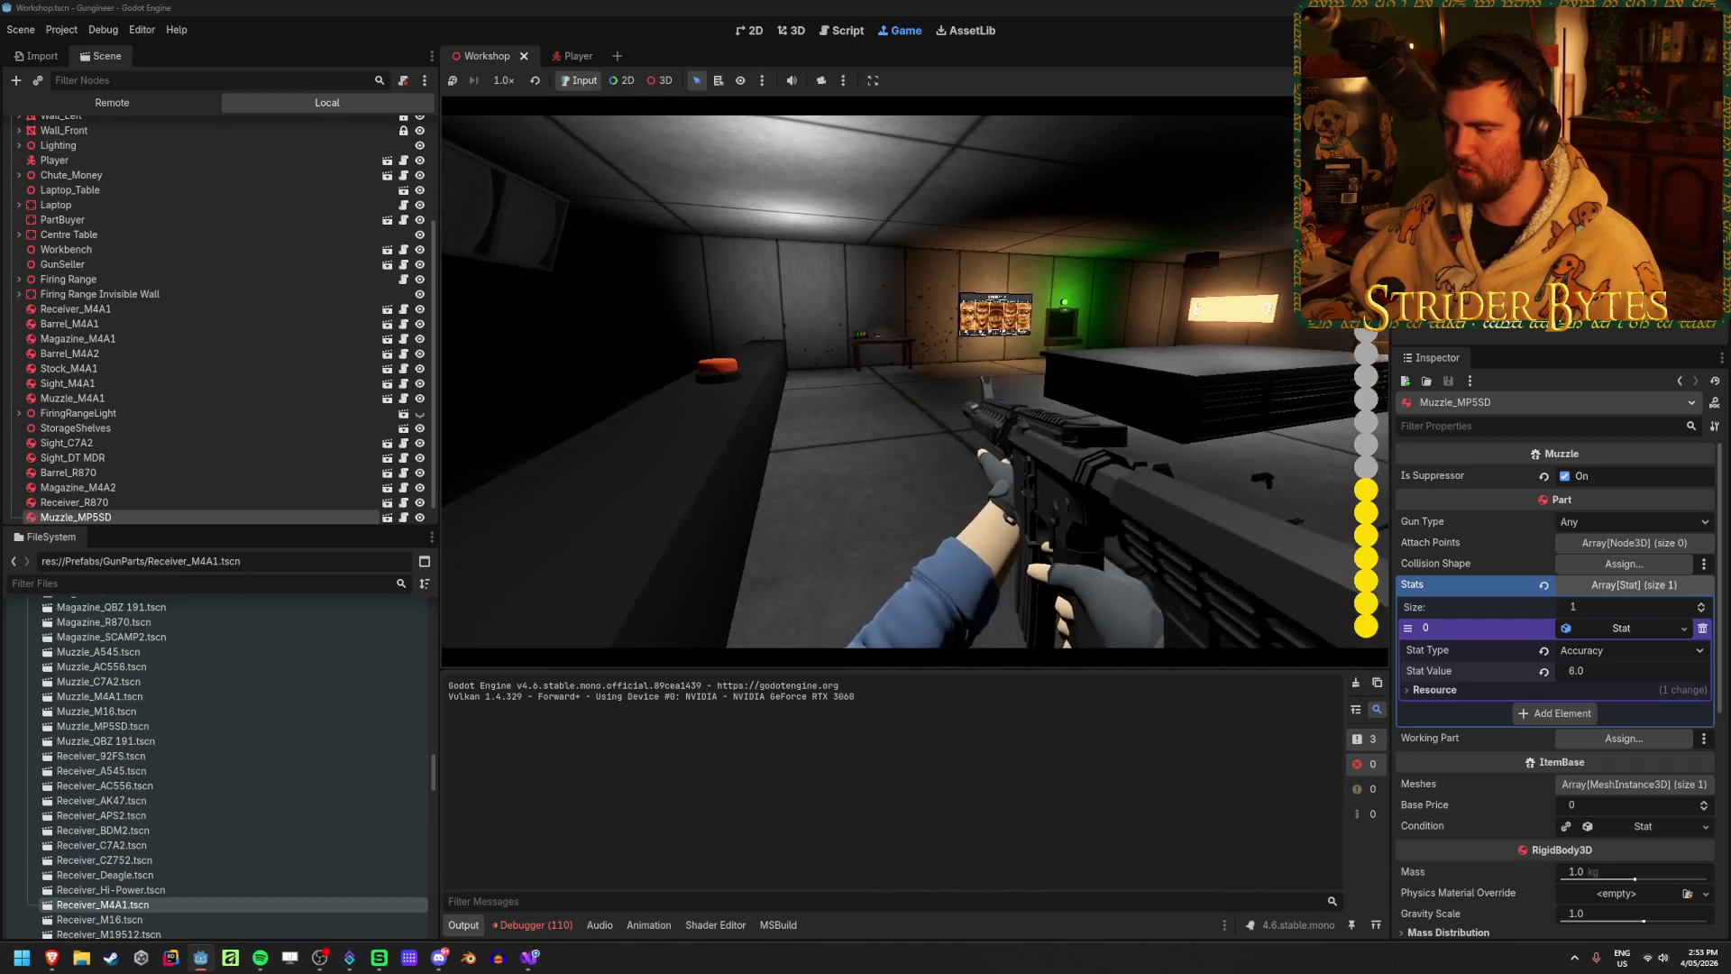
{"action": "key", "text": "r"}
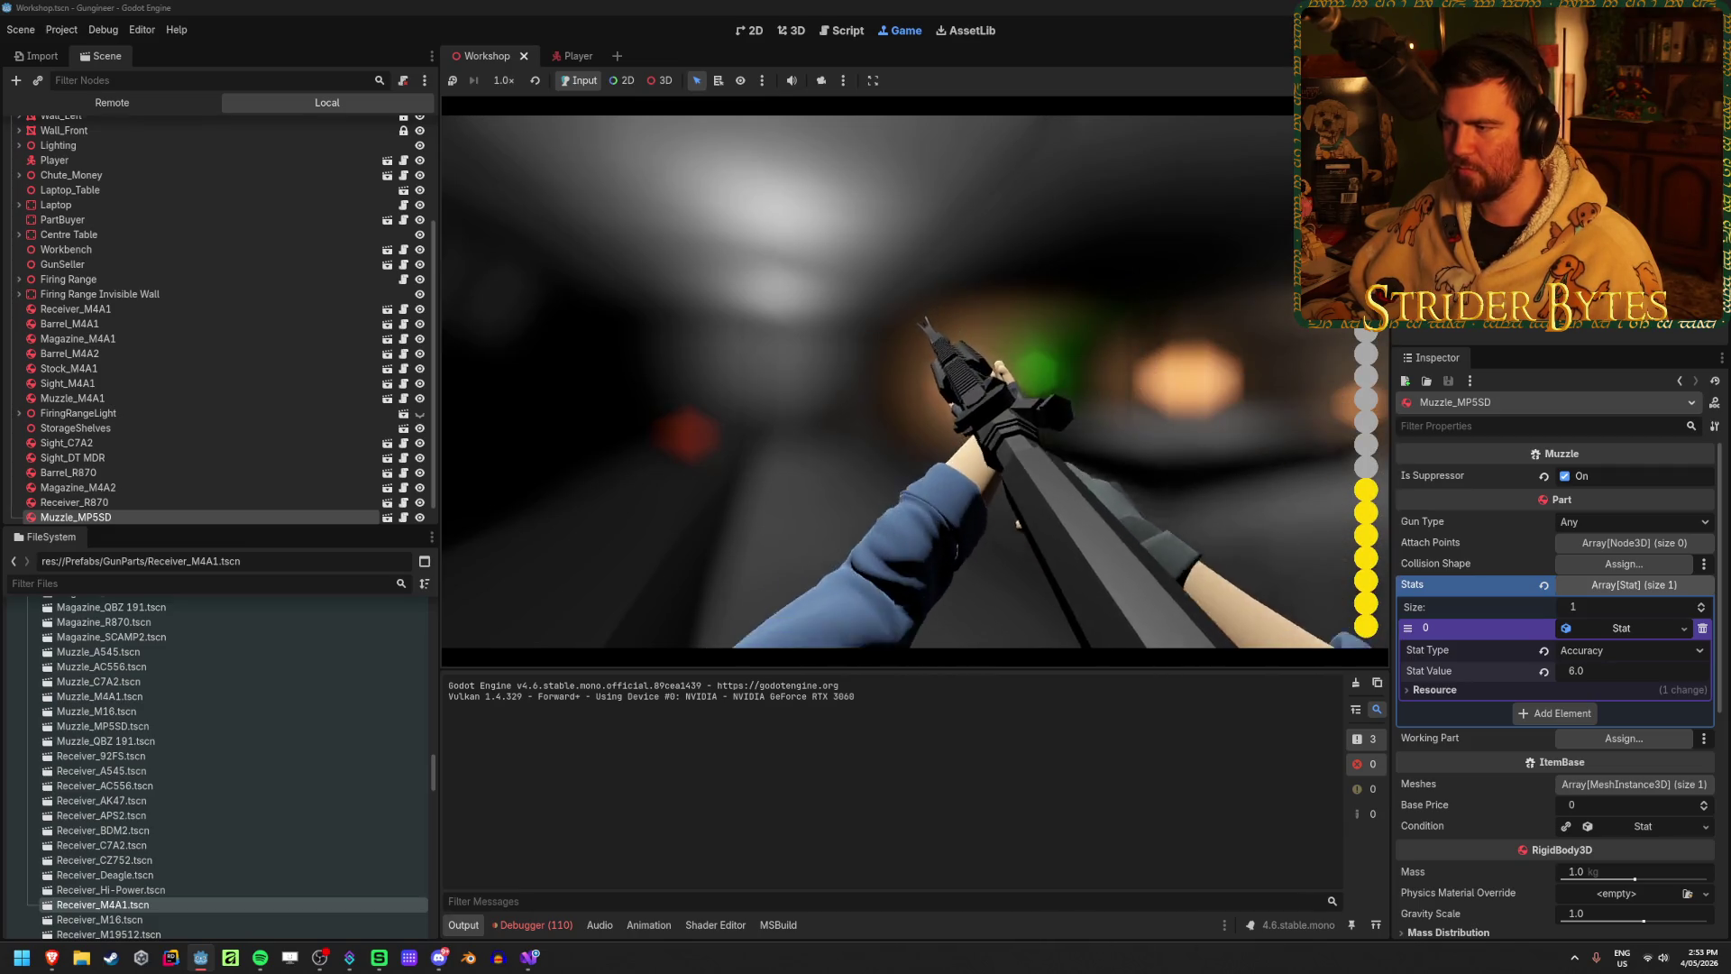
{"action": "left_click", "coordinate": [900, 382]}
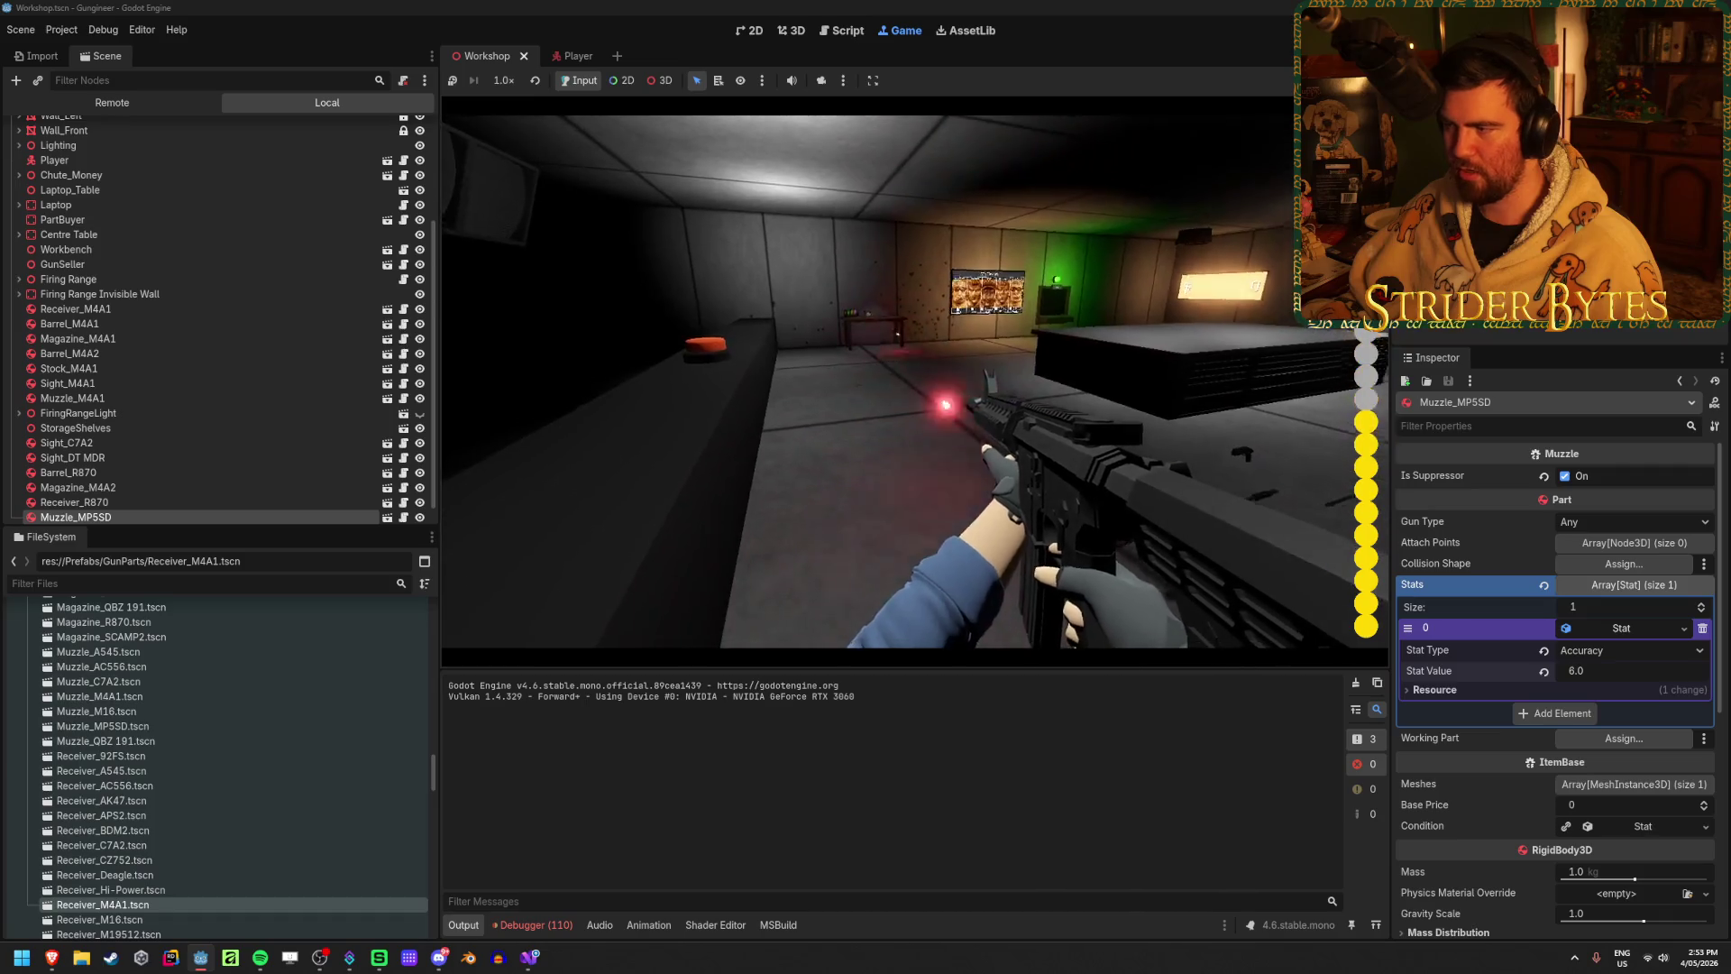
{"action": "key", "text": "r"}
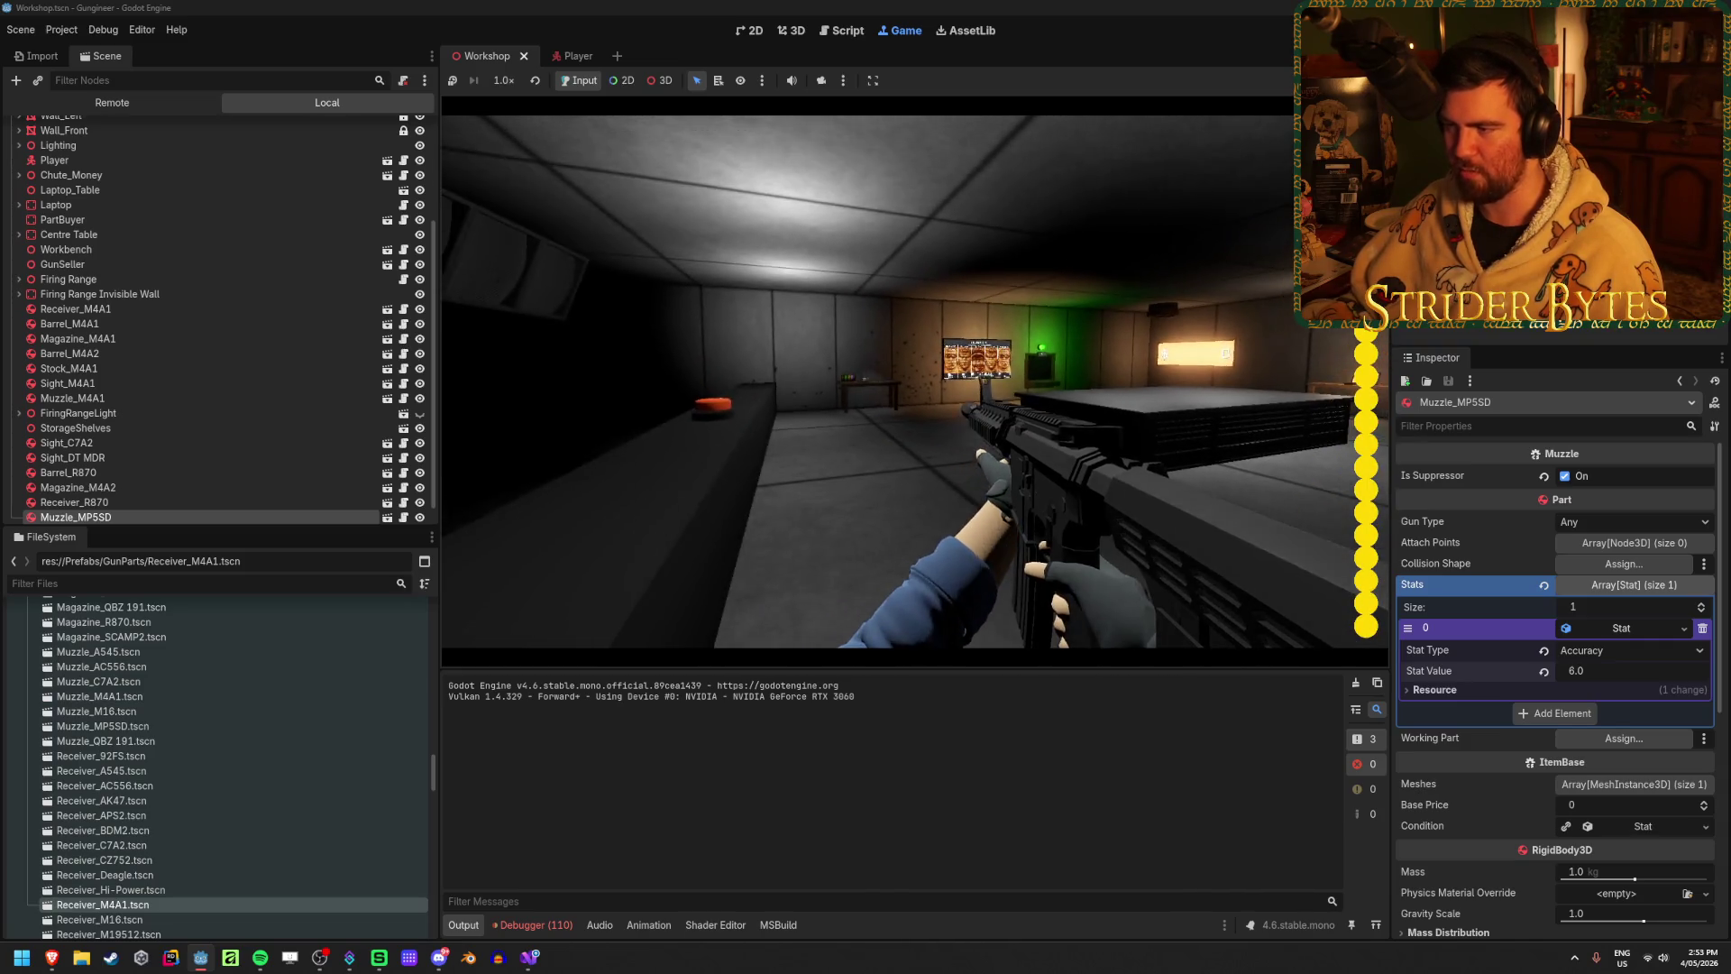
{"action": "left_click", "coordinate": [900, 381]}
{"action": "key", "text": "r"}
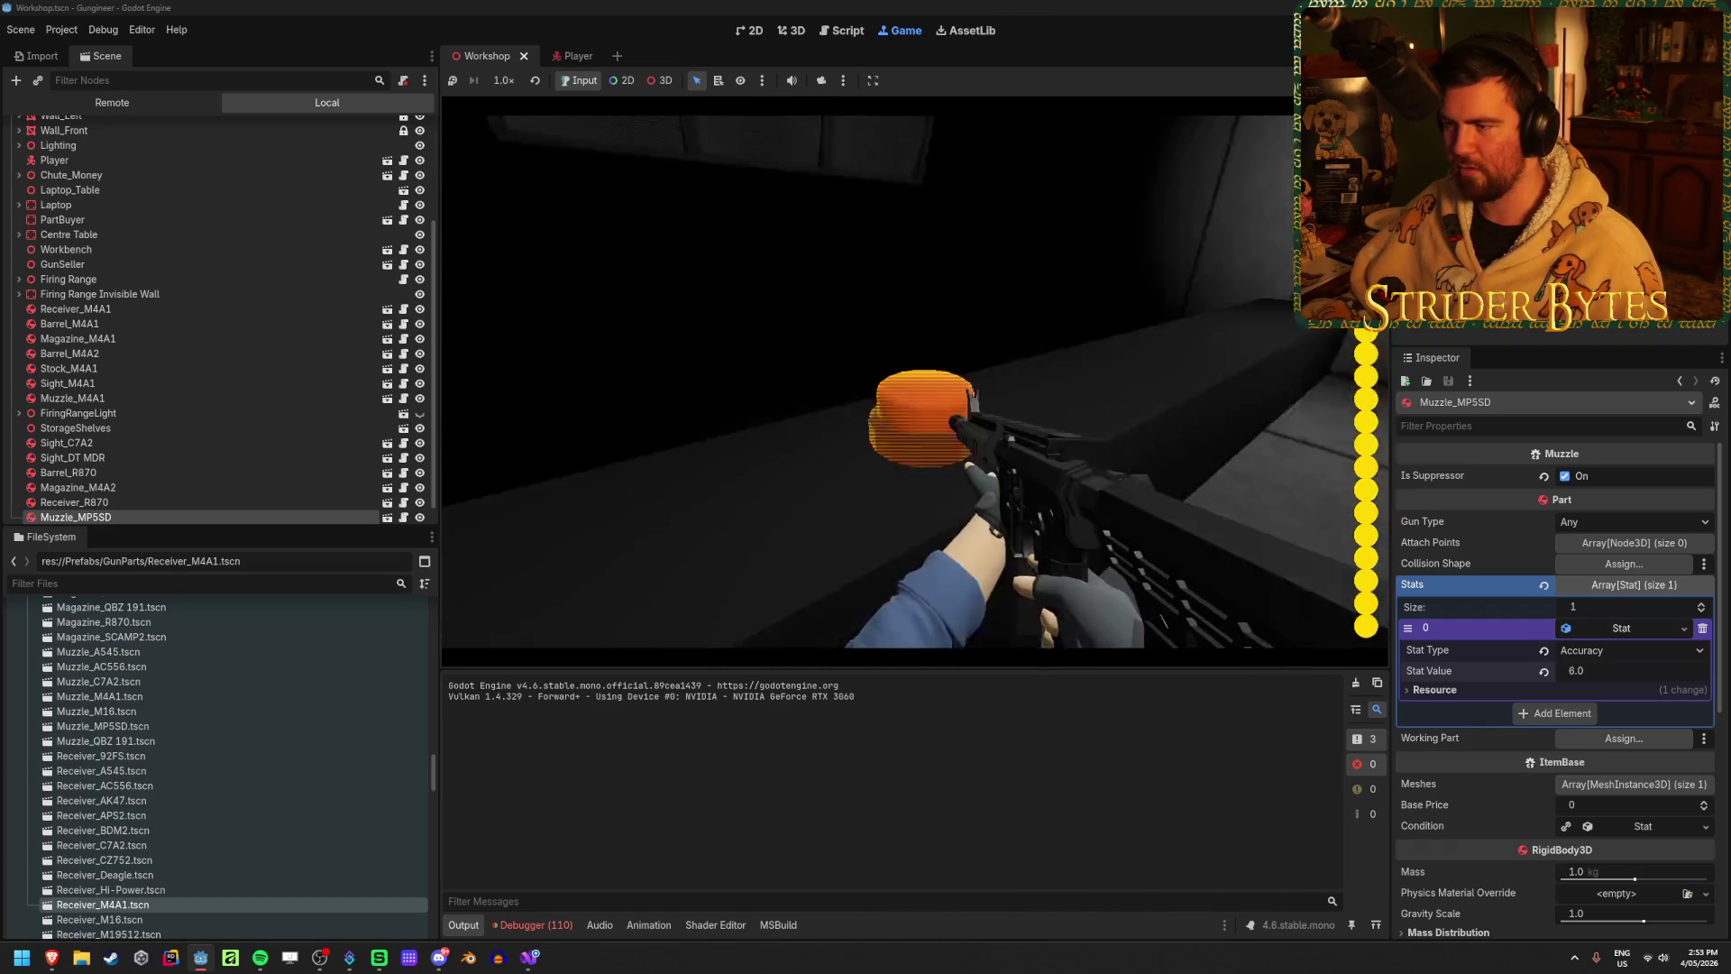
Step: Reload and empty another magazine at the range target, then stop the playtest
{"action": "left_click_drag", "start_coordinate": [902, 378], "coordinate": [901, 379]}
{"action": "key", "text": "r"}
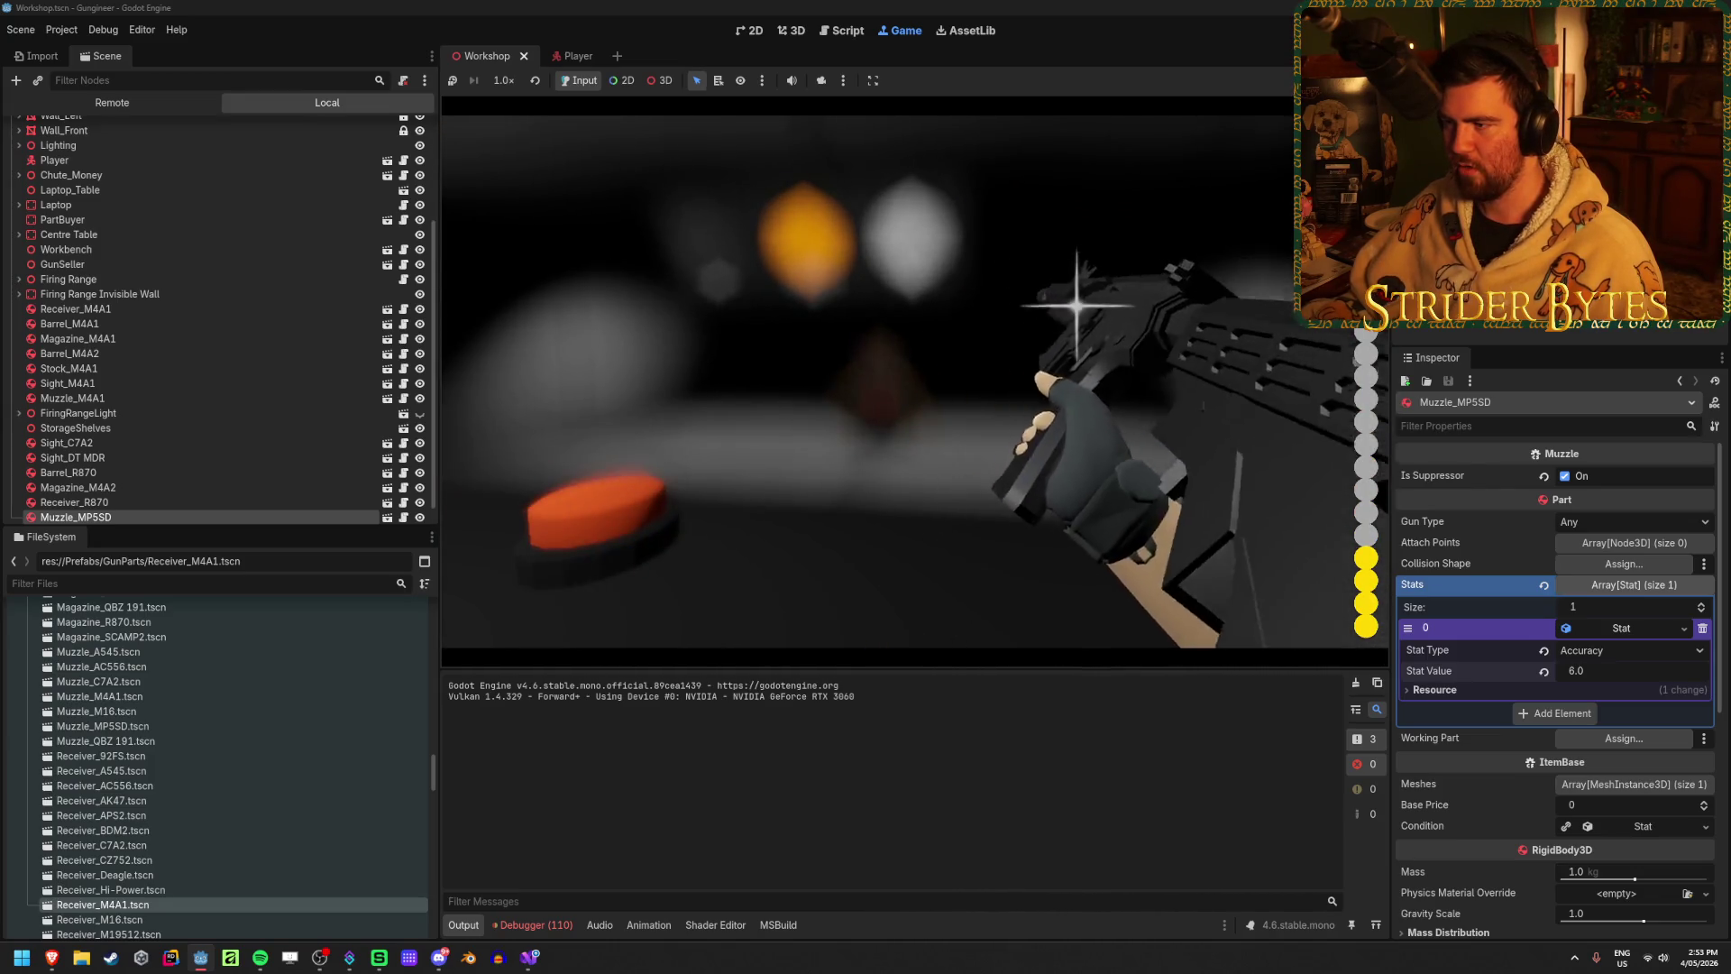
{"action": "left_click", "coordinate": [902, 378]}
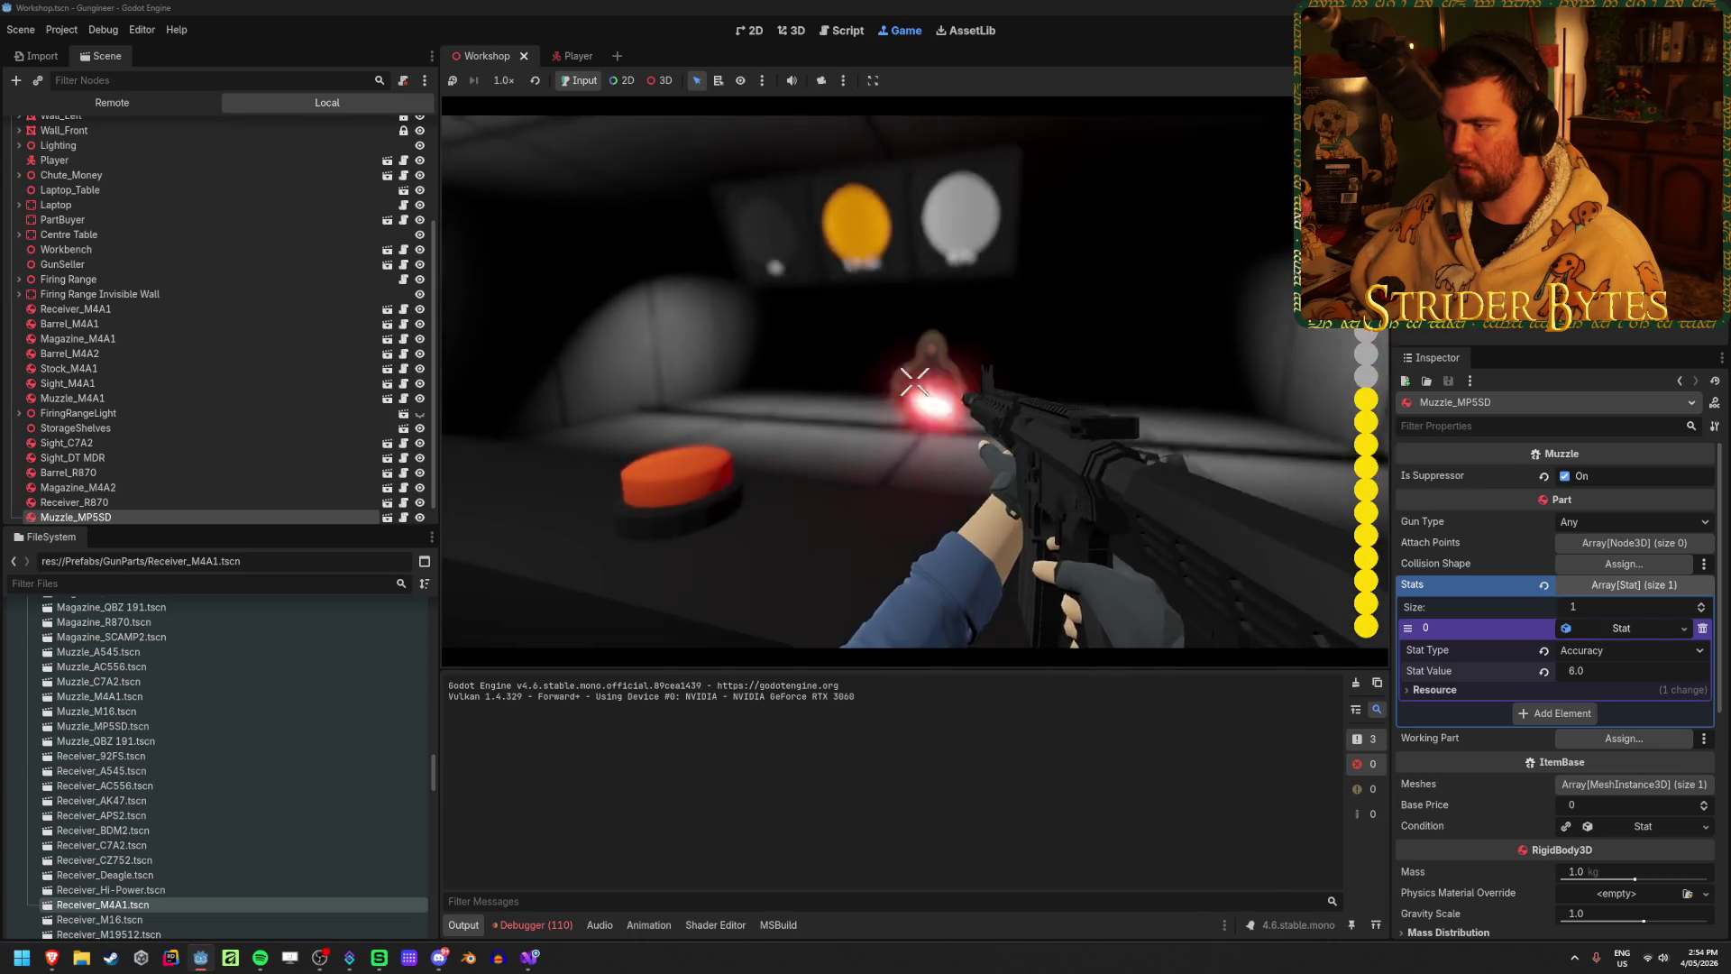
{"action": "left_click", "coordinate": [914, 373]}
{"action": "left_click", "coordinate": [914, 372]}
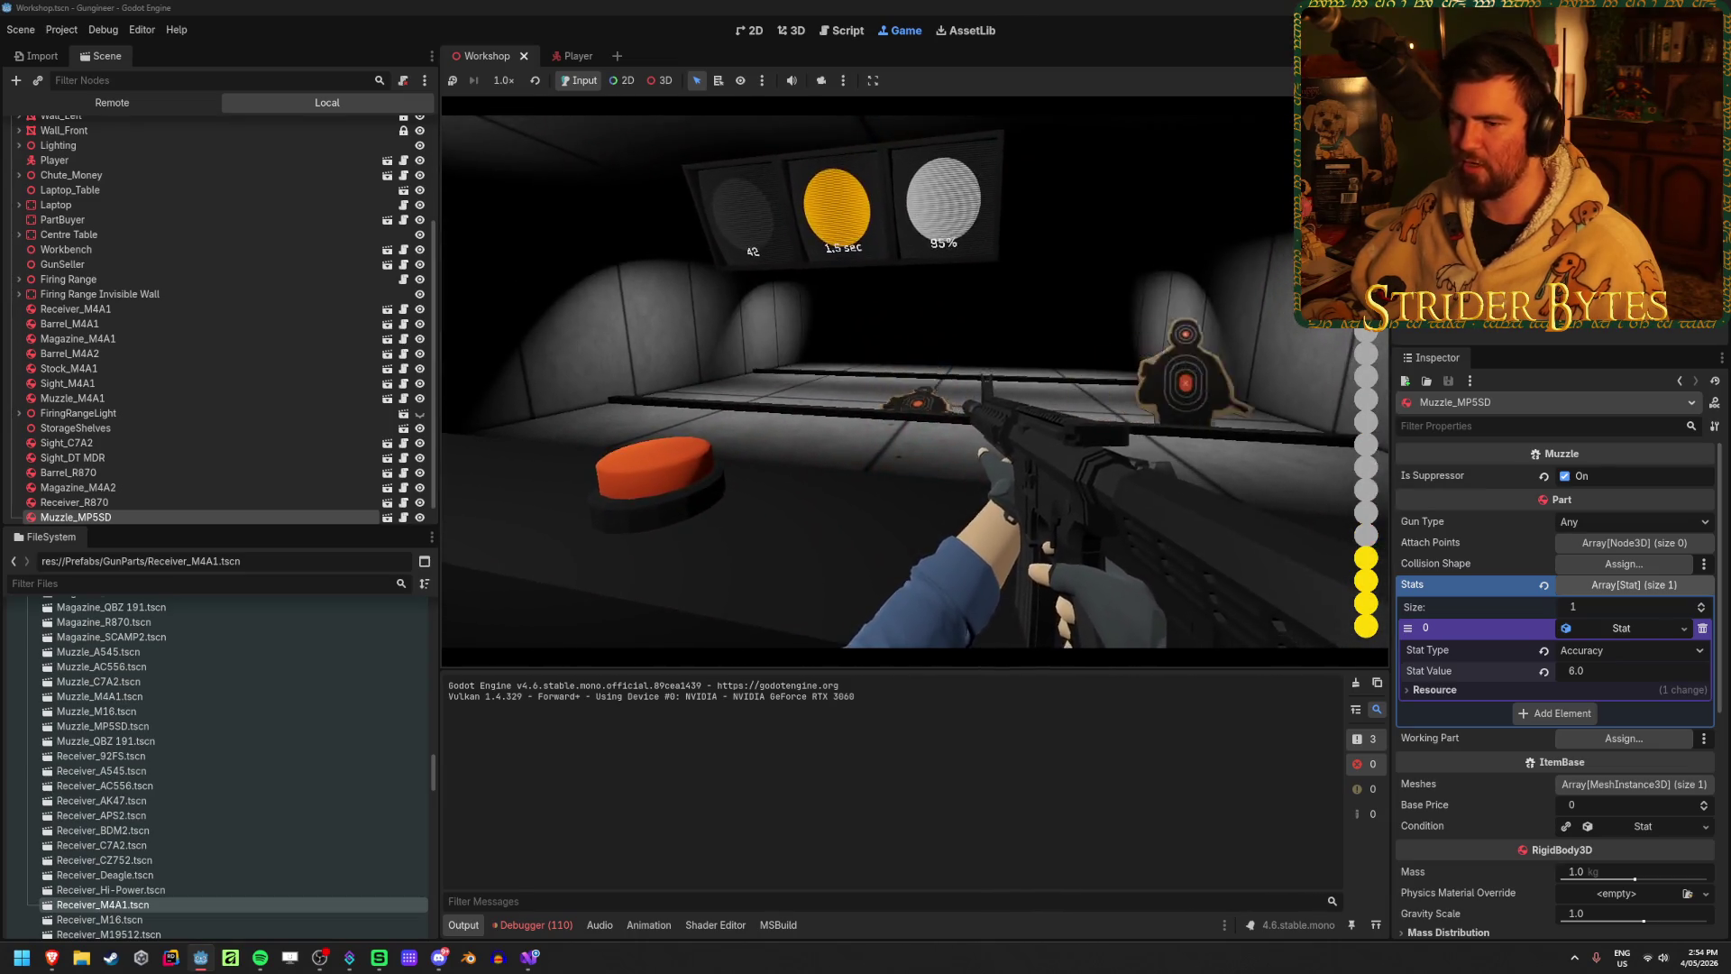
{"action": "left_click", "coordinate": [914, 373]}
{"action": "left_click", "coordinate": [910, 378]}
{"action": "left_click", "coordinate": [911, 379]}
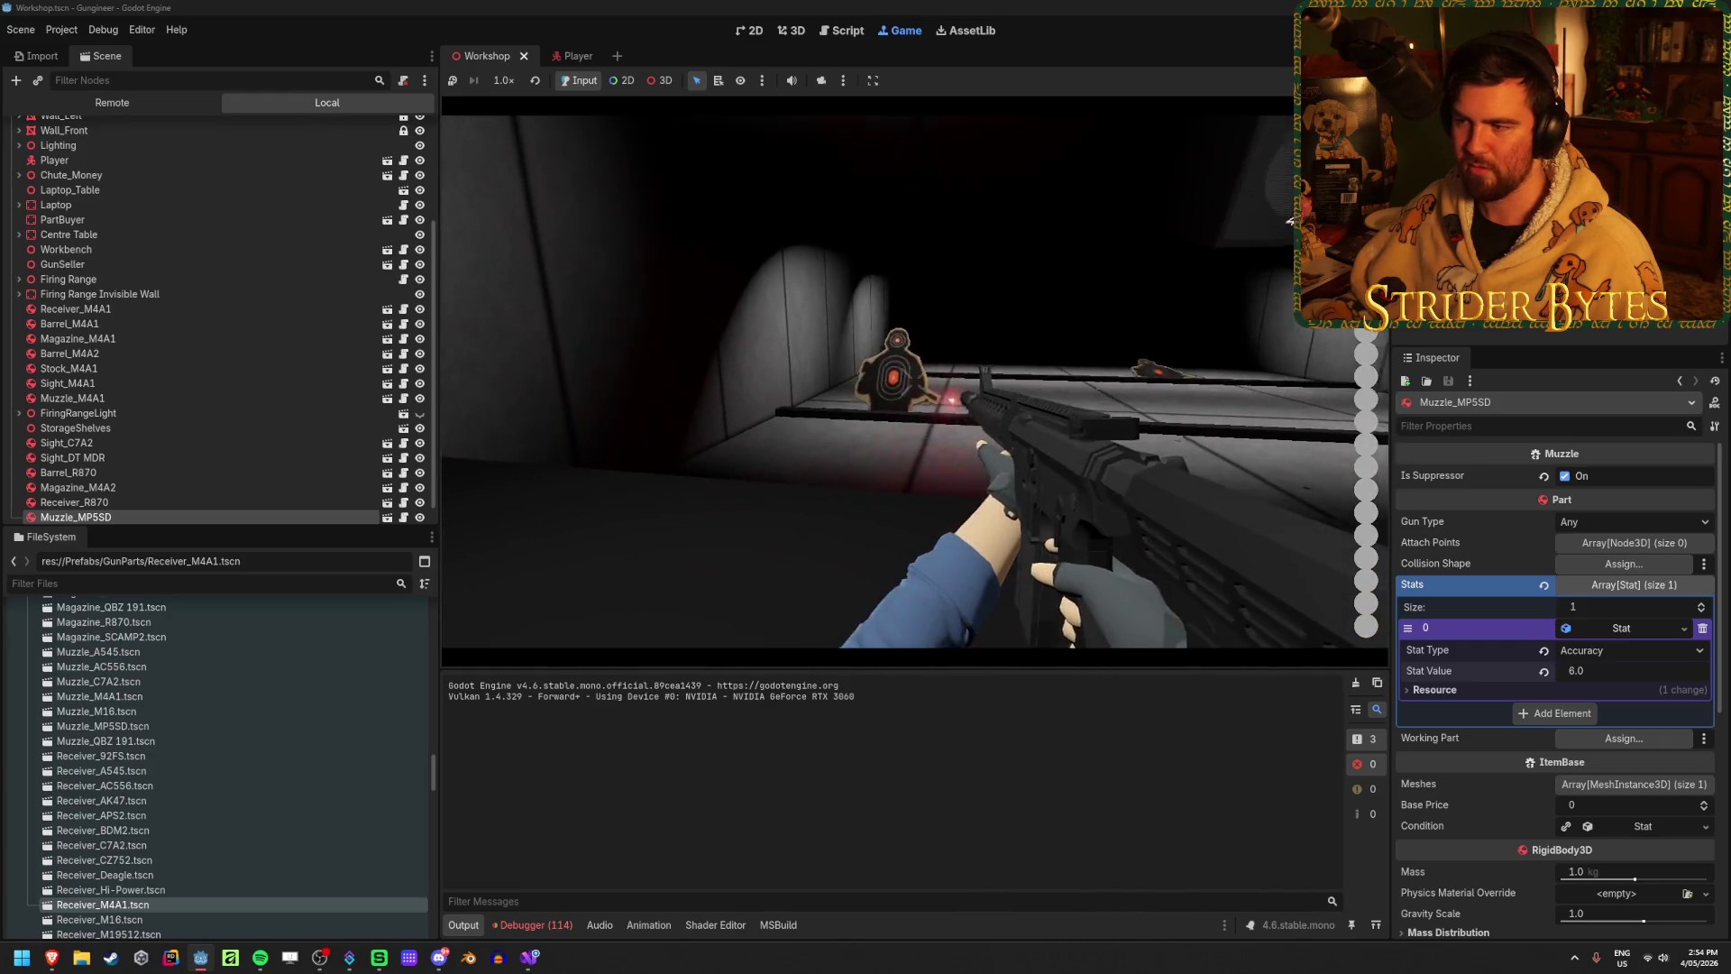
{"action": "left_click", "coordinate": [910, 379]}
{"action": "left_click", "coordinate": [910, 379]}
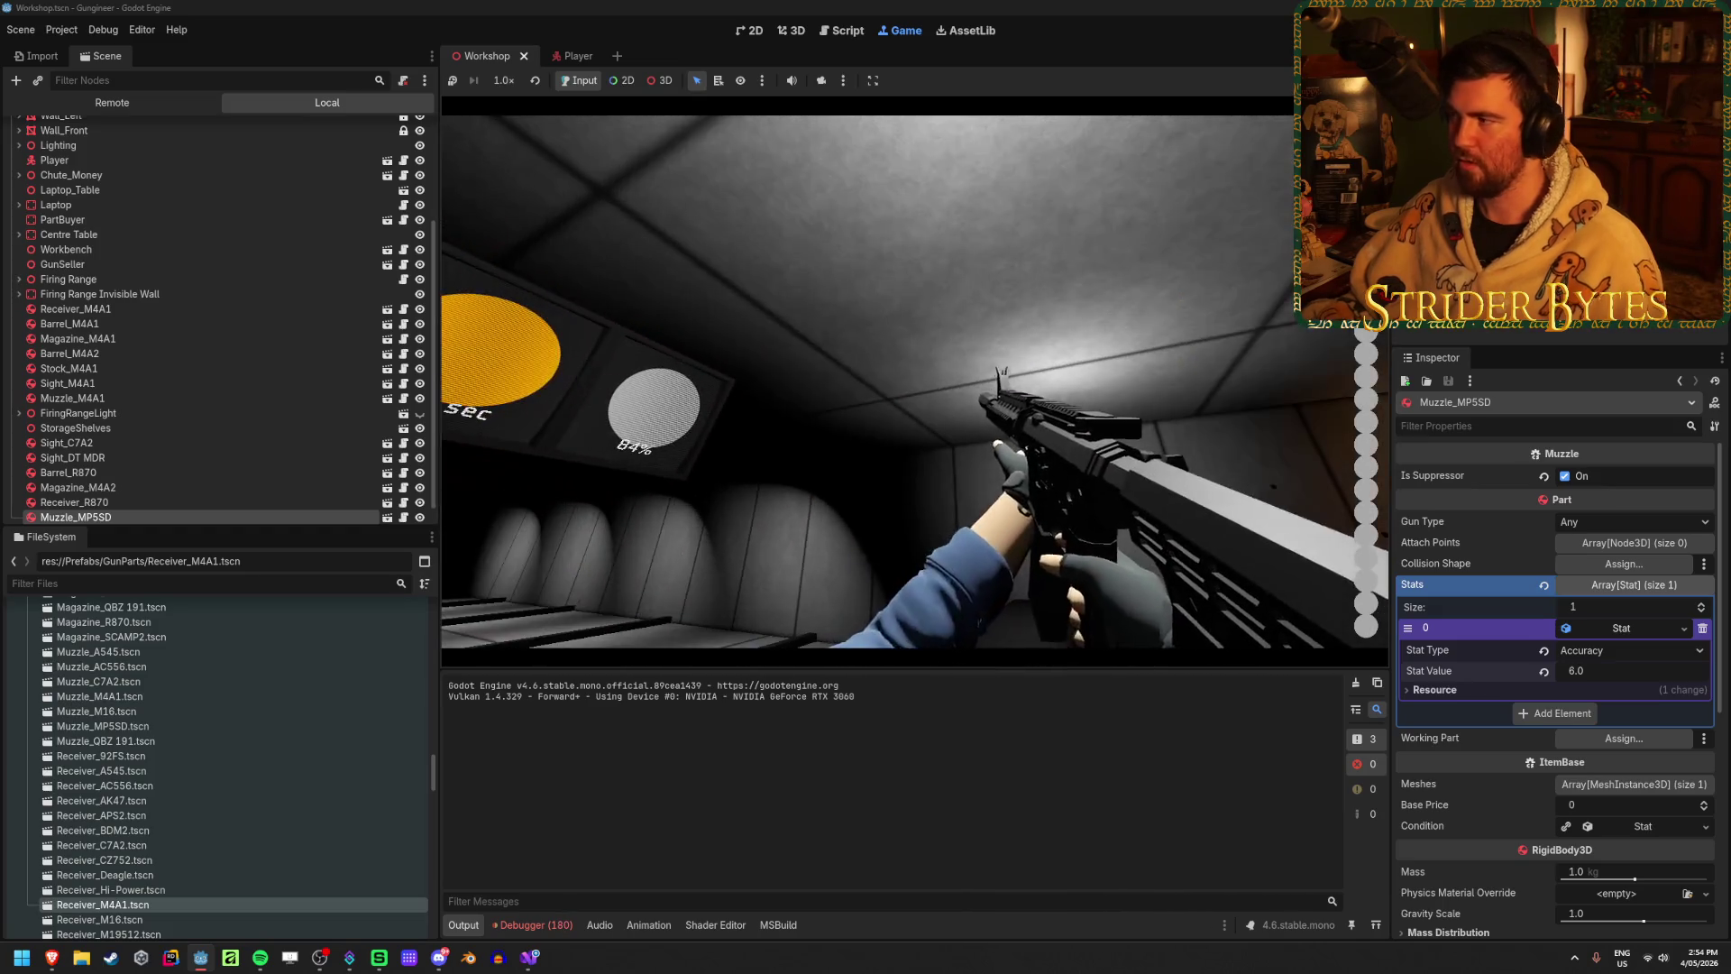
{"action": "key", "text": "F8"}
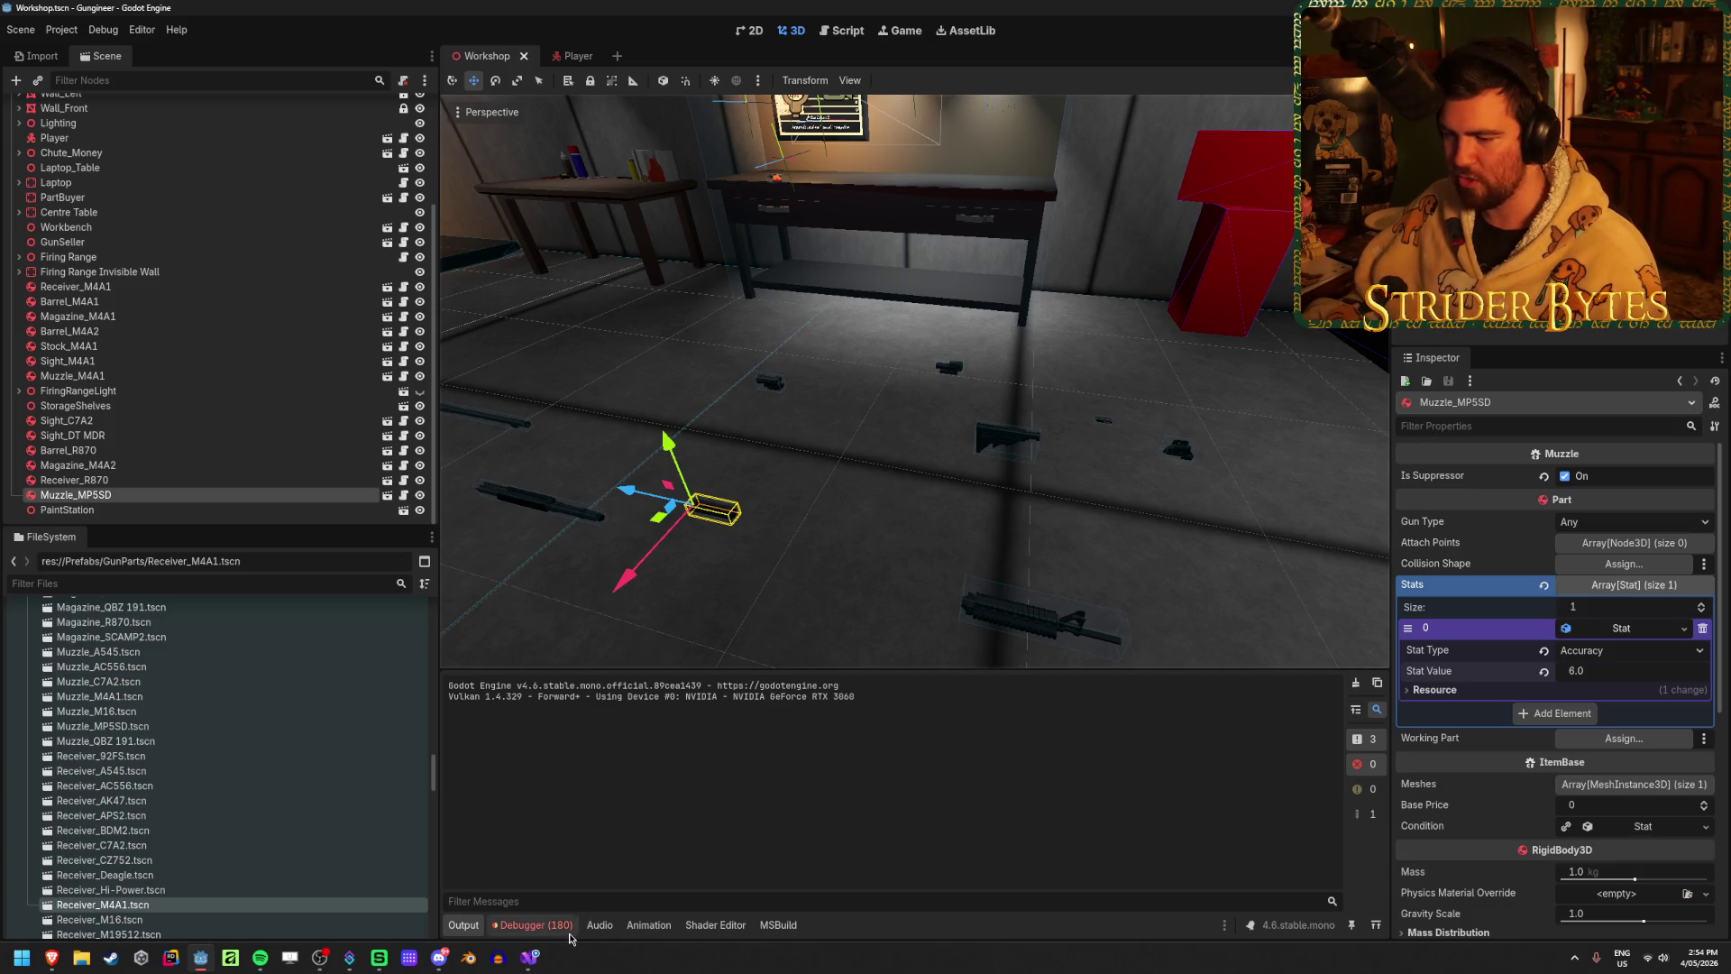
Step: Clear the Debugger's error list and return to the Output log
{"action": "left_click", "coordinate": [534, 924]}
{"action": "left_click", "coordinate": [1374, 724]}
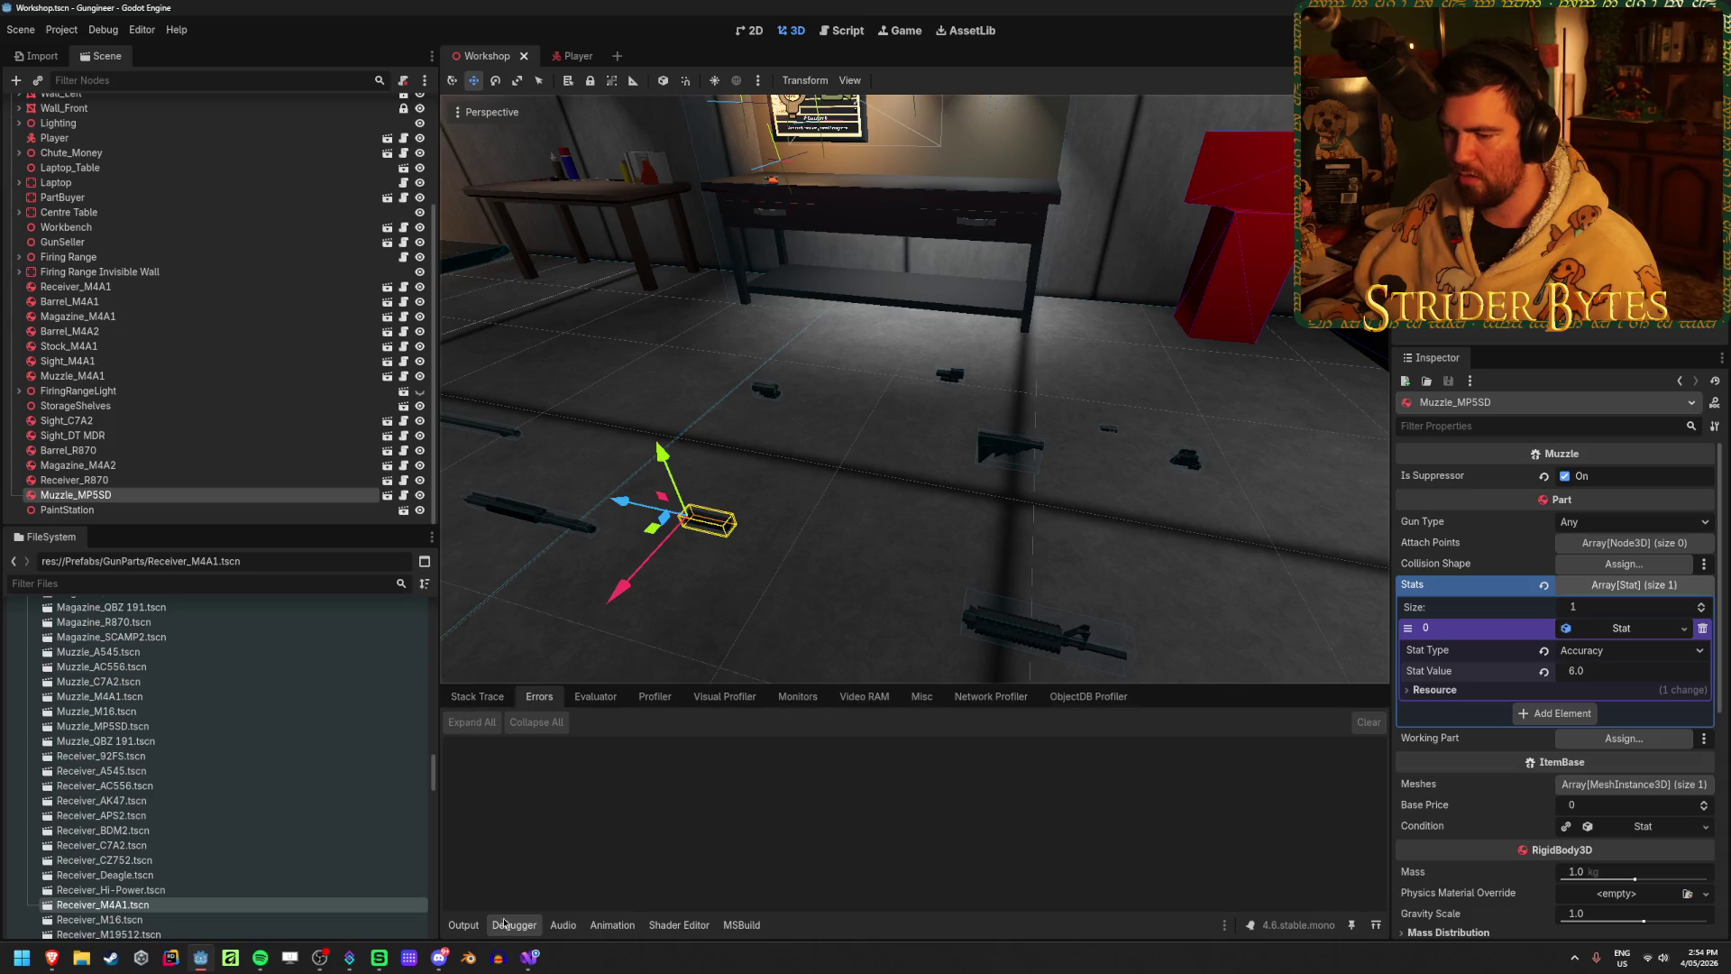
{"action": "left_click", "coordinate": [463, 925]}
Step: Save the Workshop scene and switch to the project's C# code in Visual Studio
{"action": "left_click", "coordinate": [846, 472]}
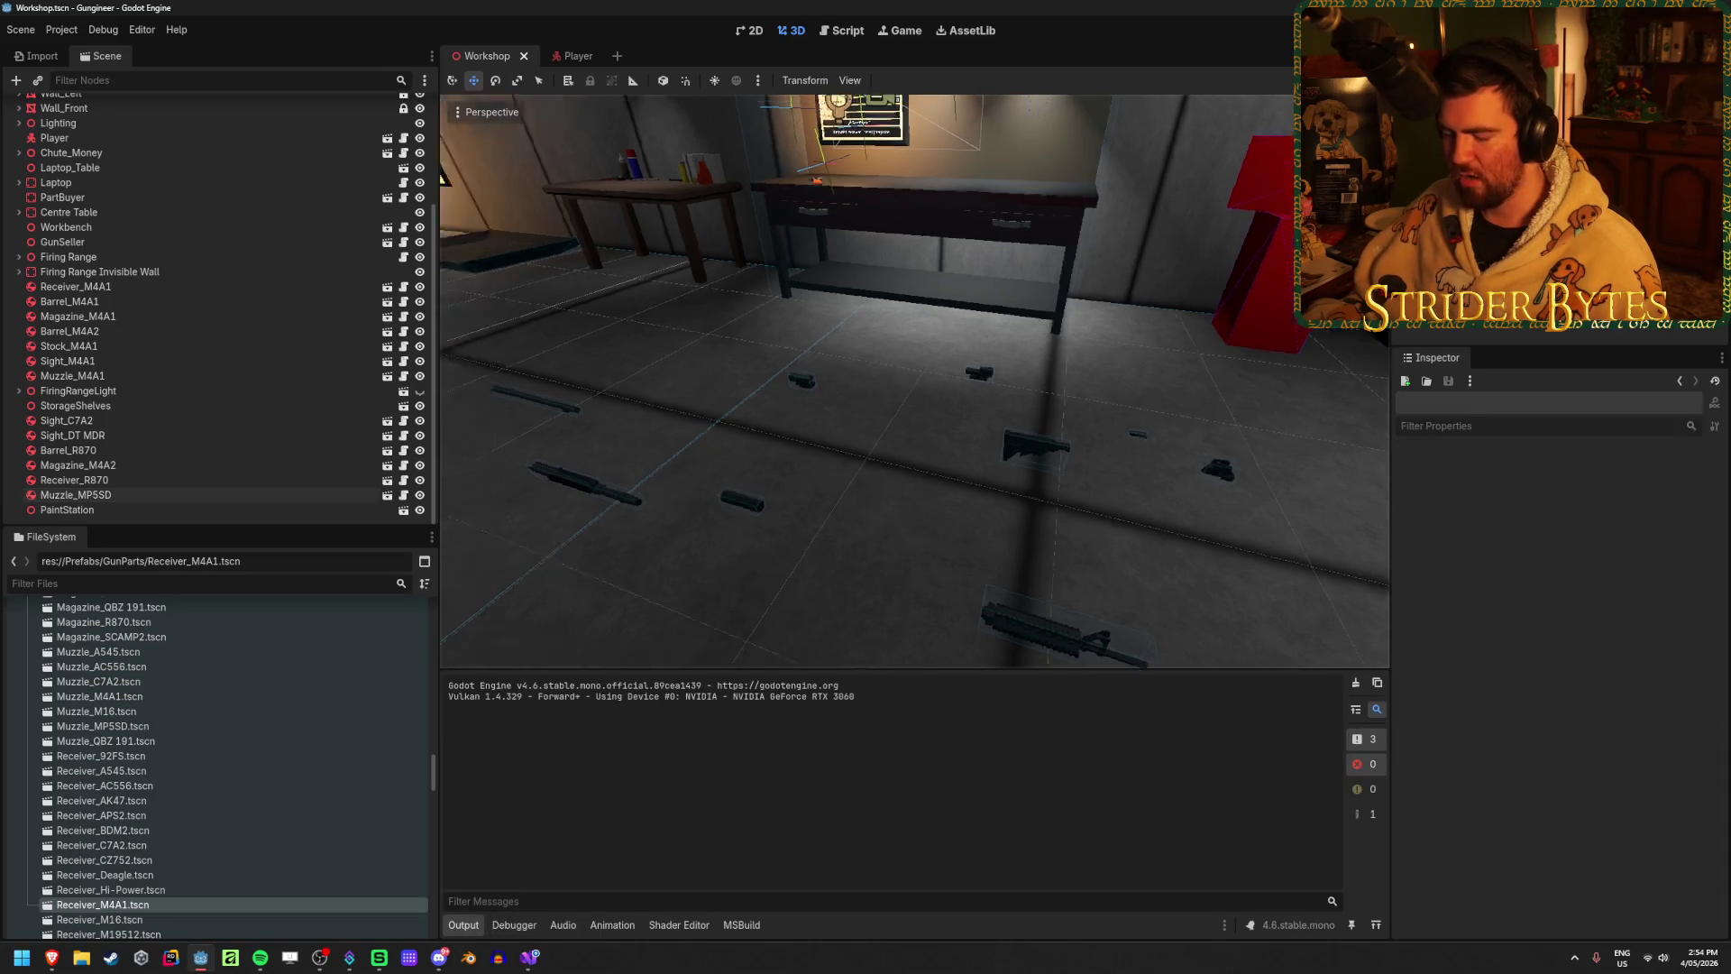
{"action": "mouse_move", "coordinate": [846, 473]}
{"action": "left_mouse_down"}
{"action": "mouse_move", "coordinate": [900, 516]}
{"action": "mouse_move", "coordinate": [730, 519]}
{"action": "left_mouse_up"}
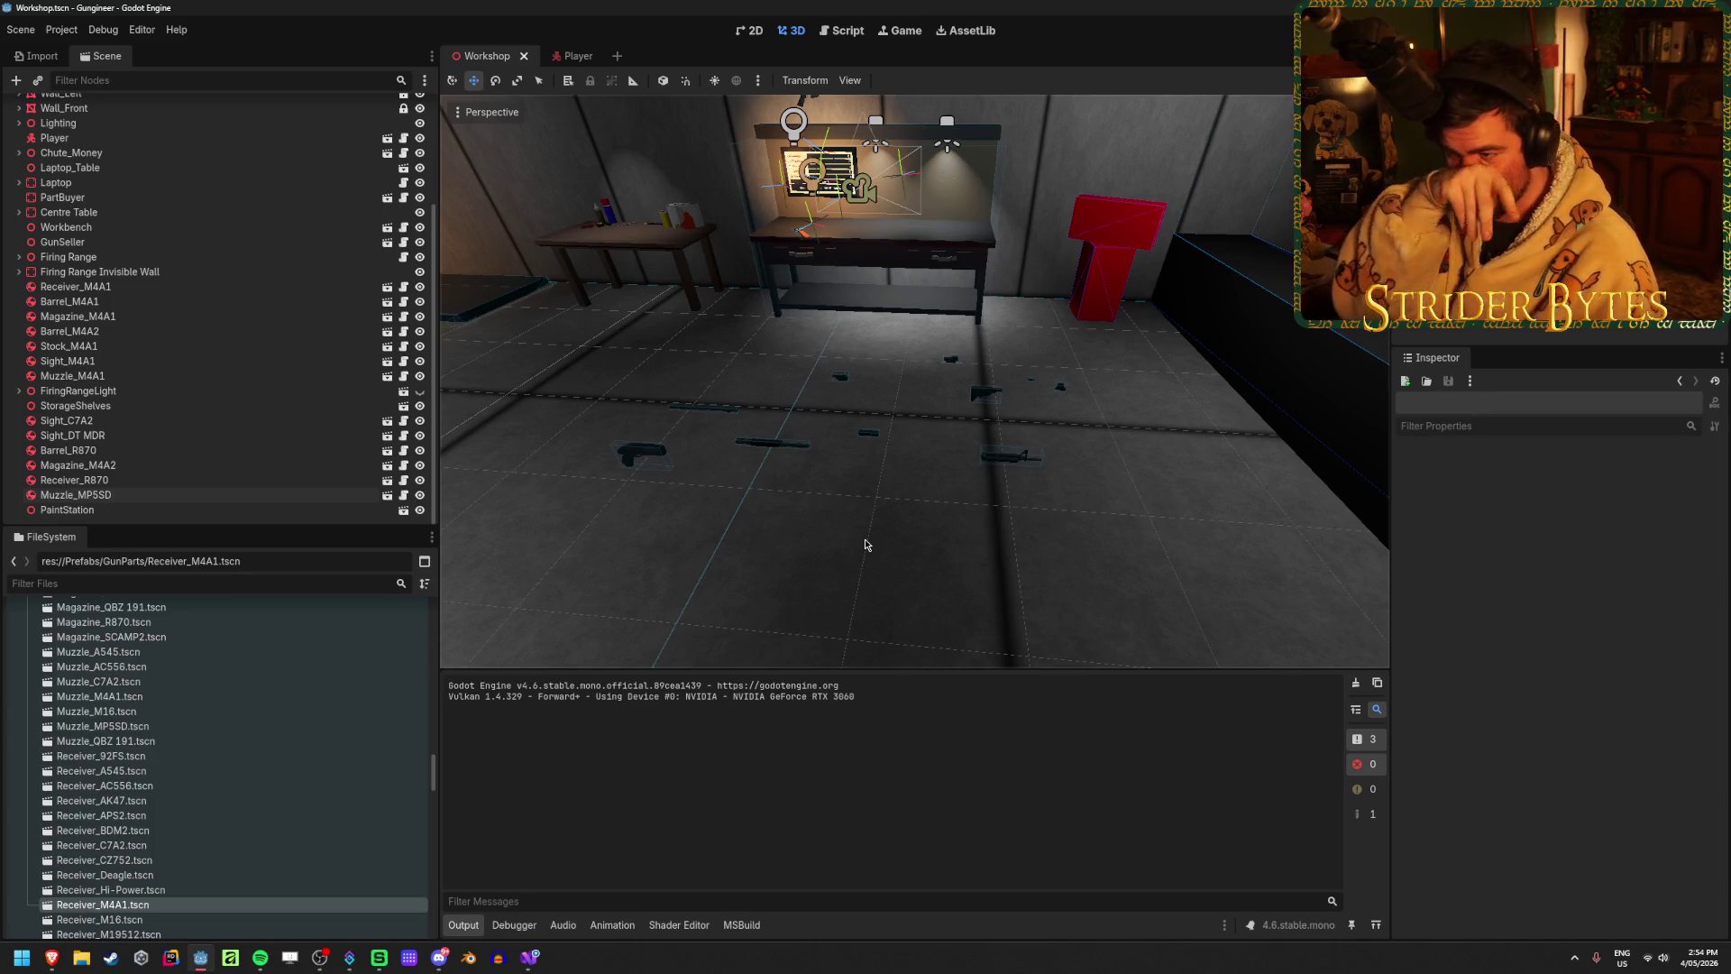
{"action": "key", "text": "ctrl+s"}
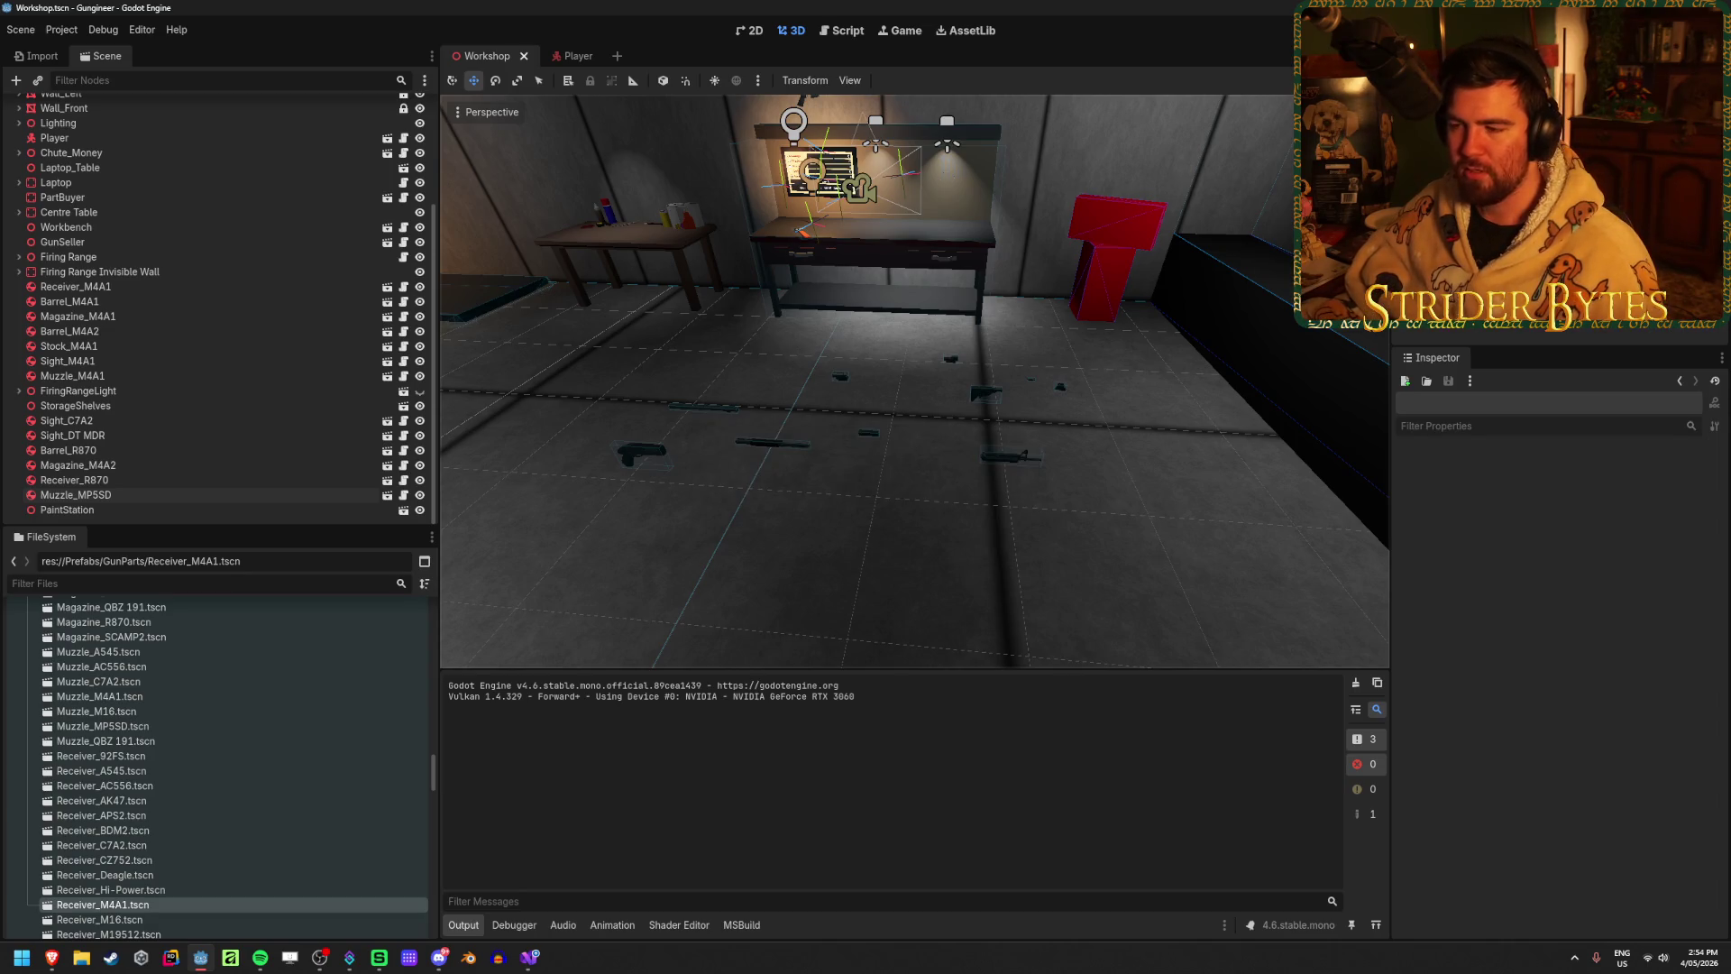
{"action": "mouse_move", "coordinate": [865, 547]}
{"action": "left_mouse_down"}
{"action": "mouse_move", "coordinate": [1029, 546]}
{"action": "mouse_move", "coordinate": [872, 477]}
{"action": "mouse_move", "coordinate": [1036, 478]}
{"action": "mouse_move", "coordinate": [1126, 406]}
{"action": "mouse_move", "coordinate": [947, 342]}
{"action": "mouse_move", "coordinate": [1233, 216]}
{"action": "mouse_move", "coordinate": [894, 489]}
{"action": "left_mouse_up"}
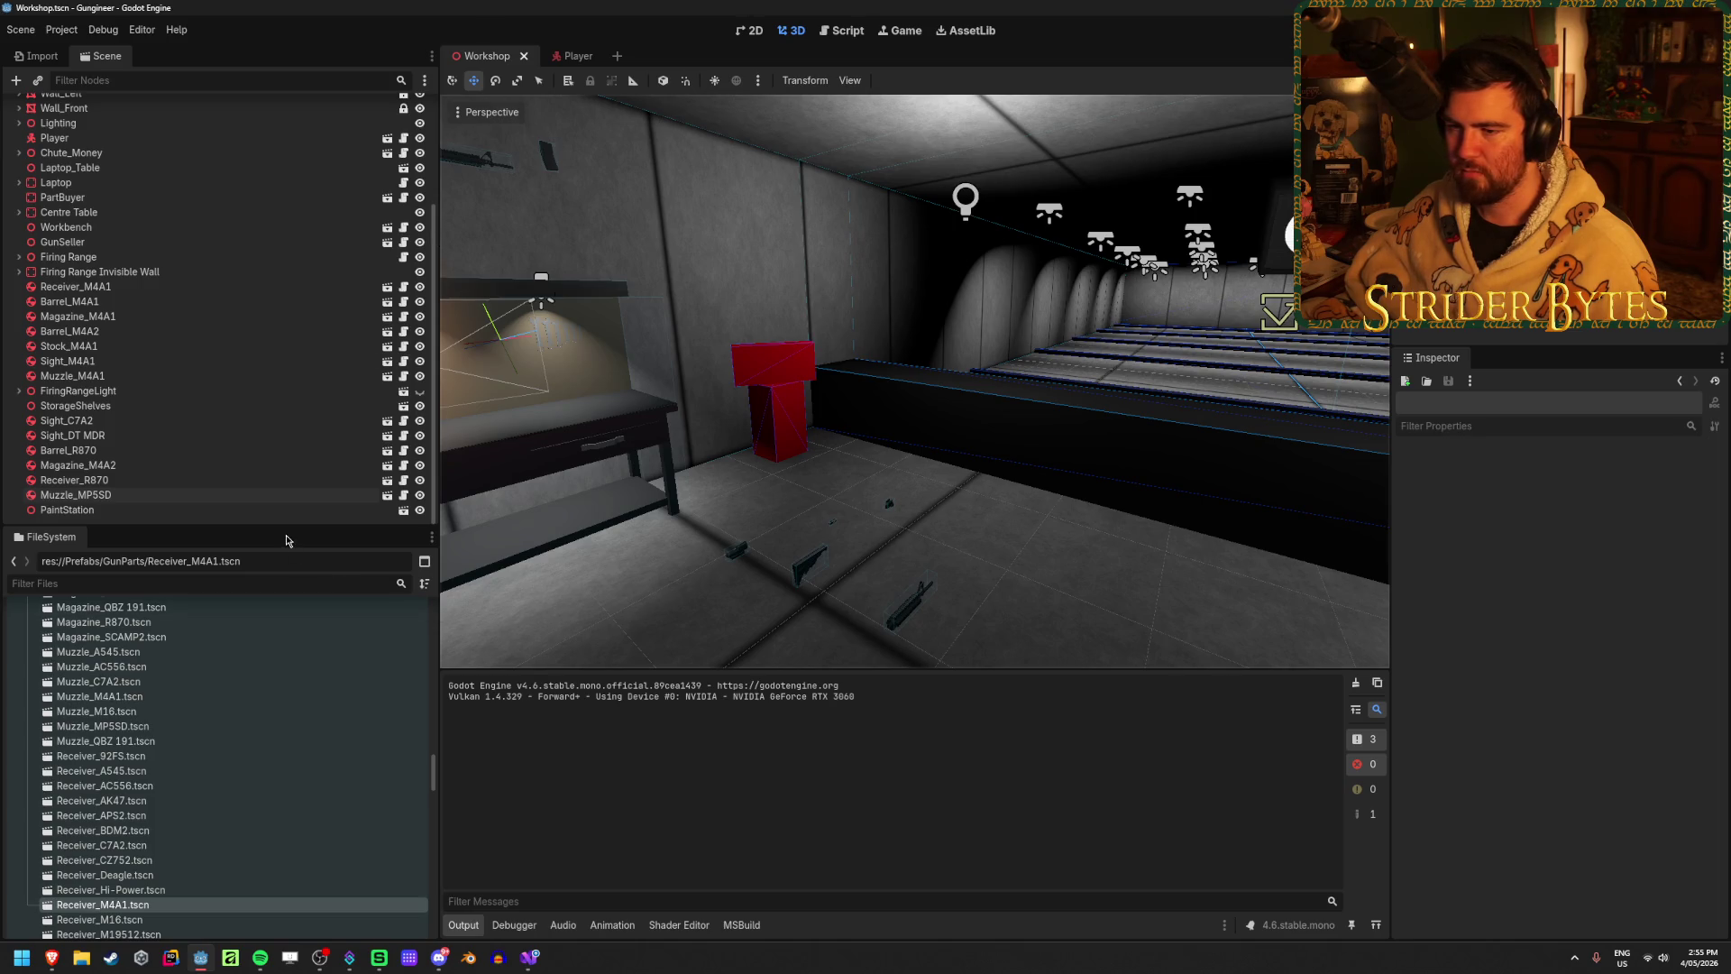
{"action": "left_click", "coordinate": [530, 957]}
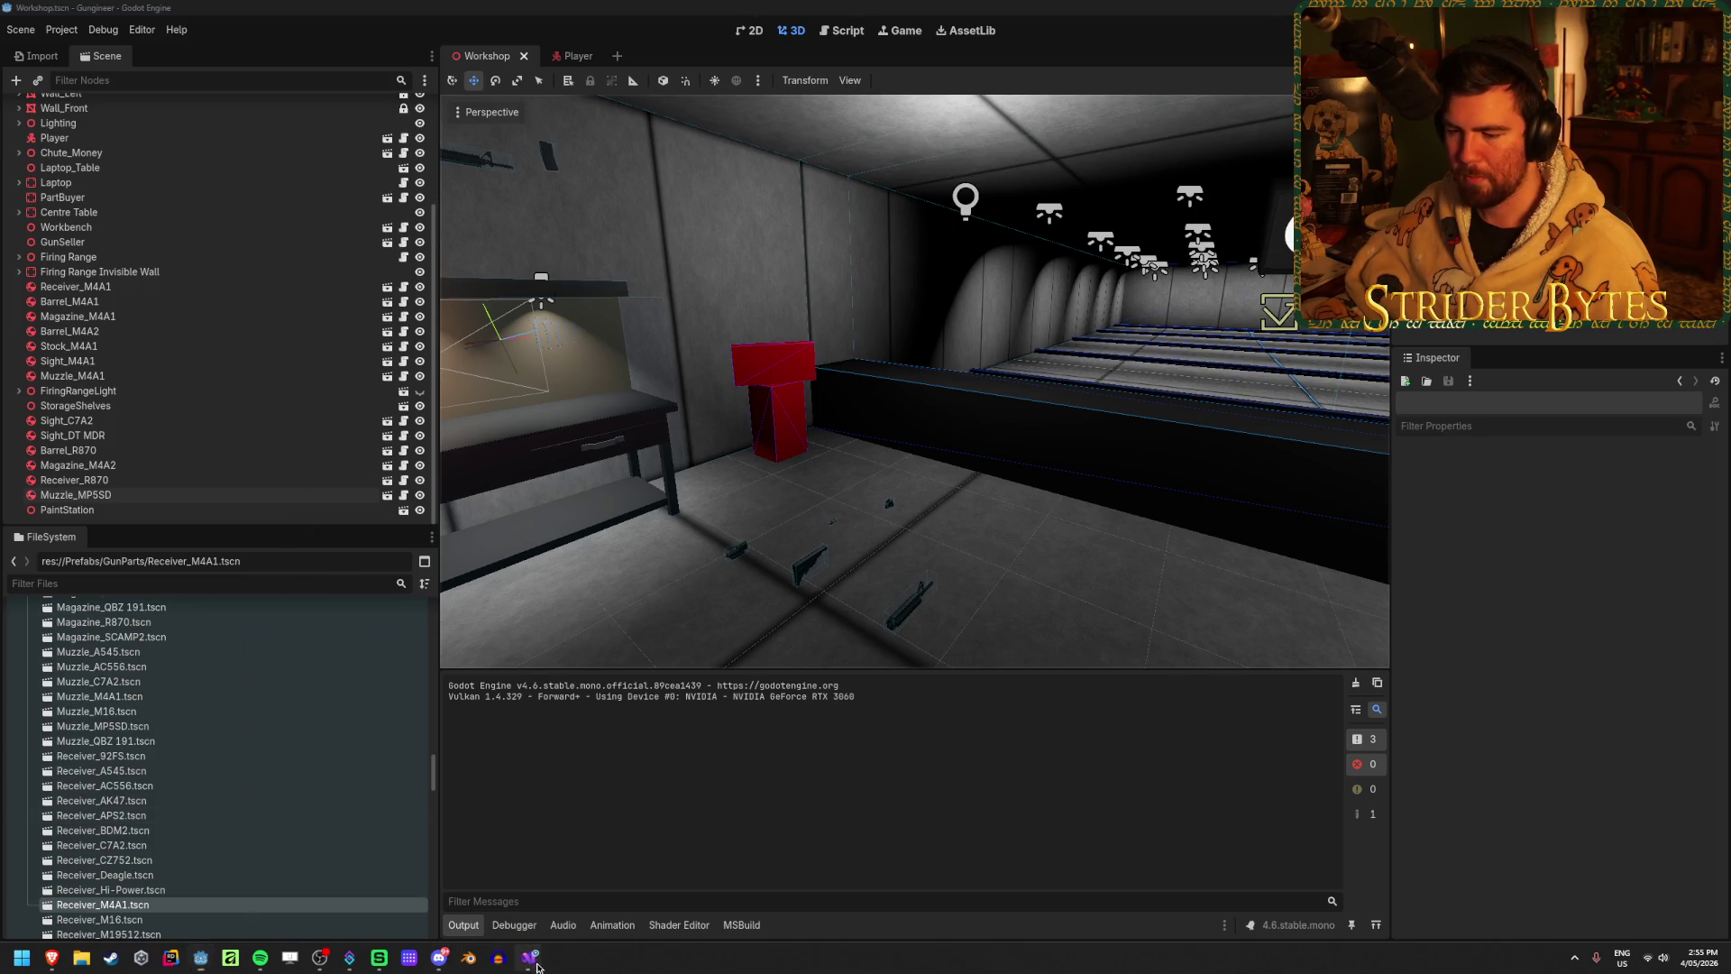
Step: Glance at the Godot editor, then bring GunController.cs back up in Visual Studio
{"action": "scroll", "coordinate": [907, 593], "scroll_direction": "down", "scroll_amount": 4}
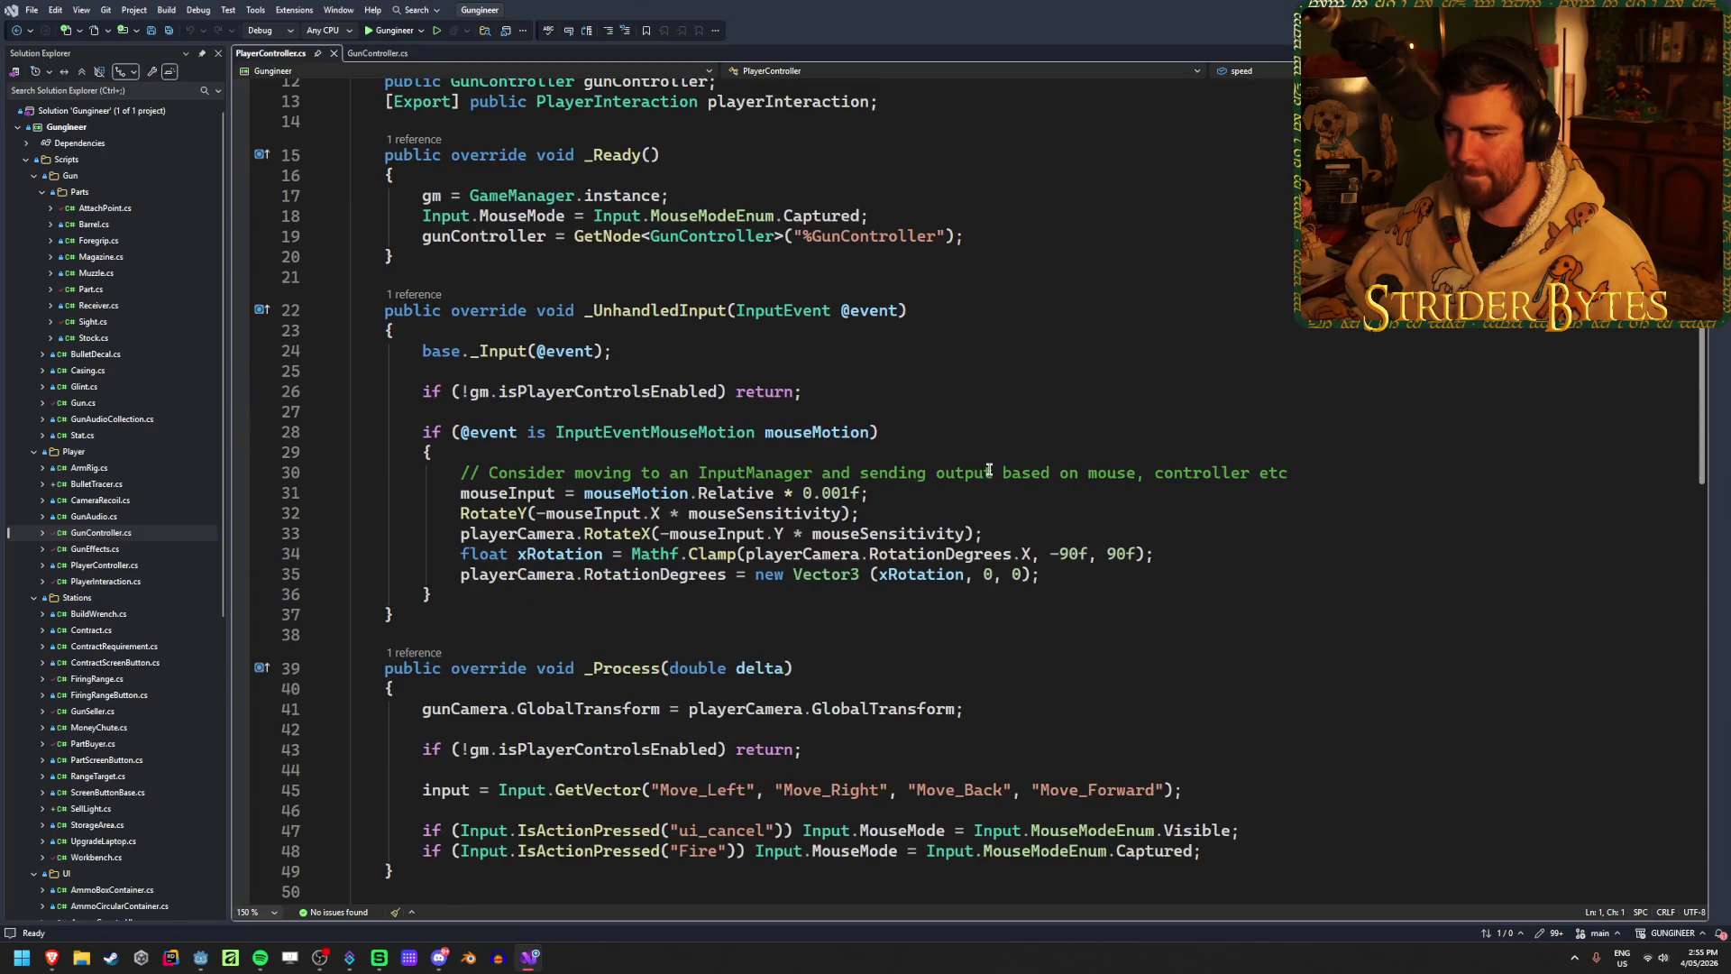
{"action": "scroll", "coordinate": [989, 470], "scroll_direction": "down", "scroll_amount": 5}
{"action": "scroll", "coordinate": [989, 470], "scroll_direction": "up", "scroll_amount": 8}
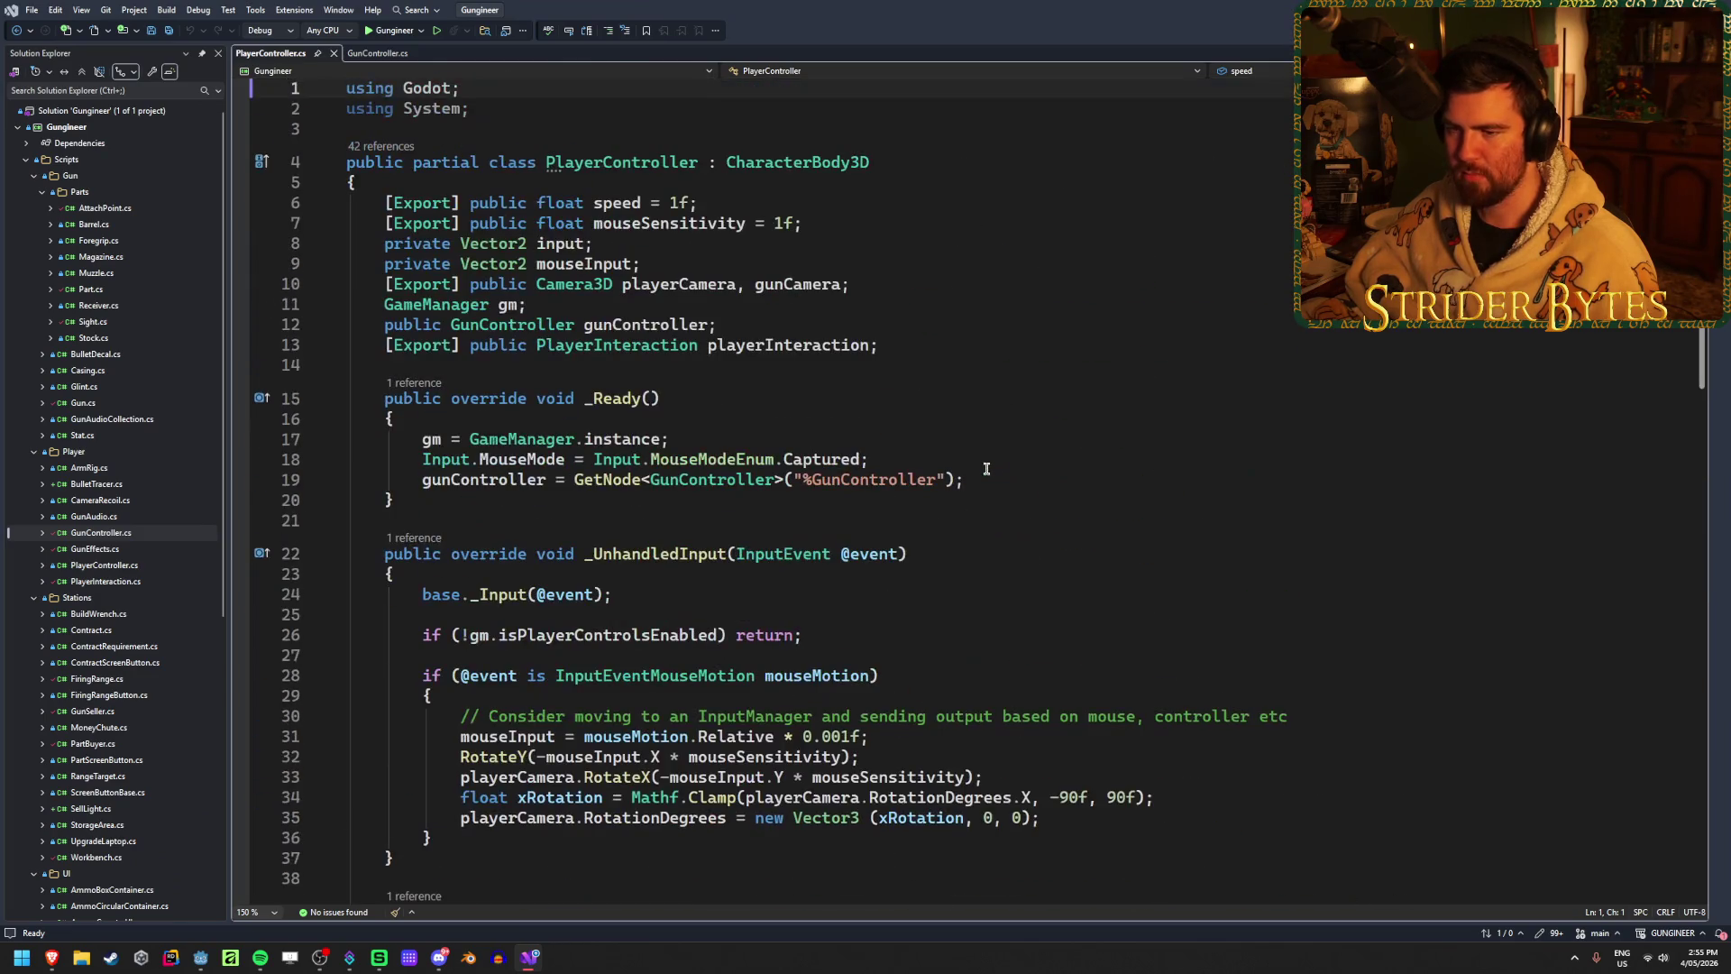
{"action": "left_click", "coordinate": [530, 957]}
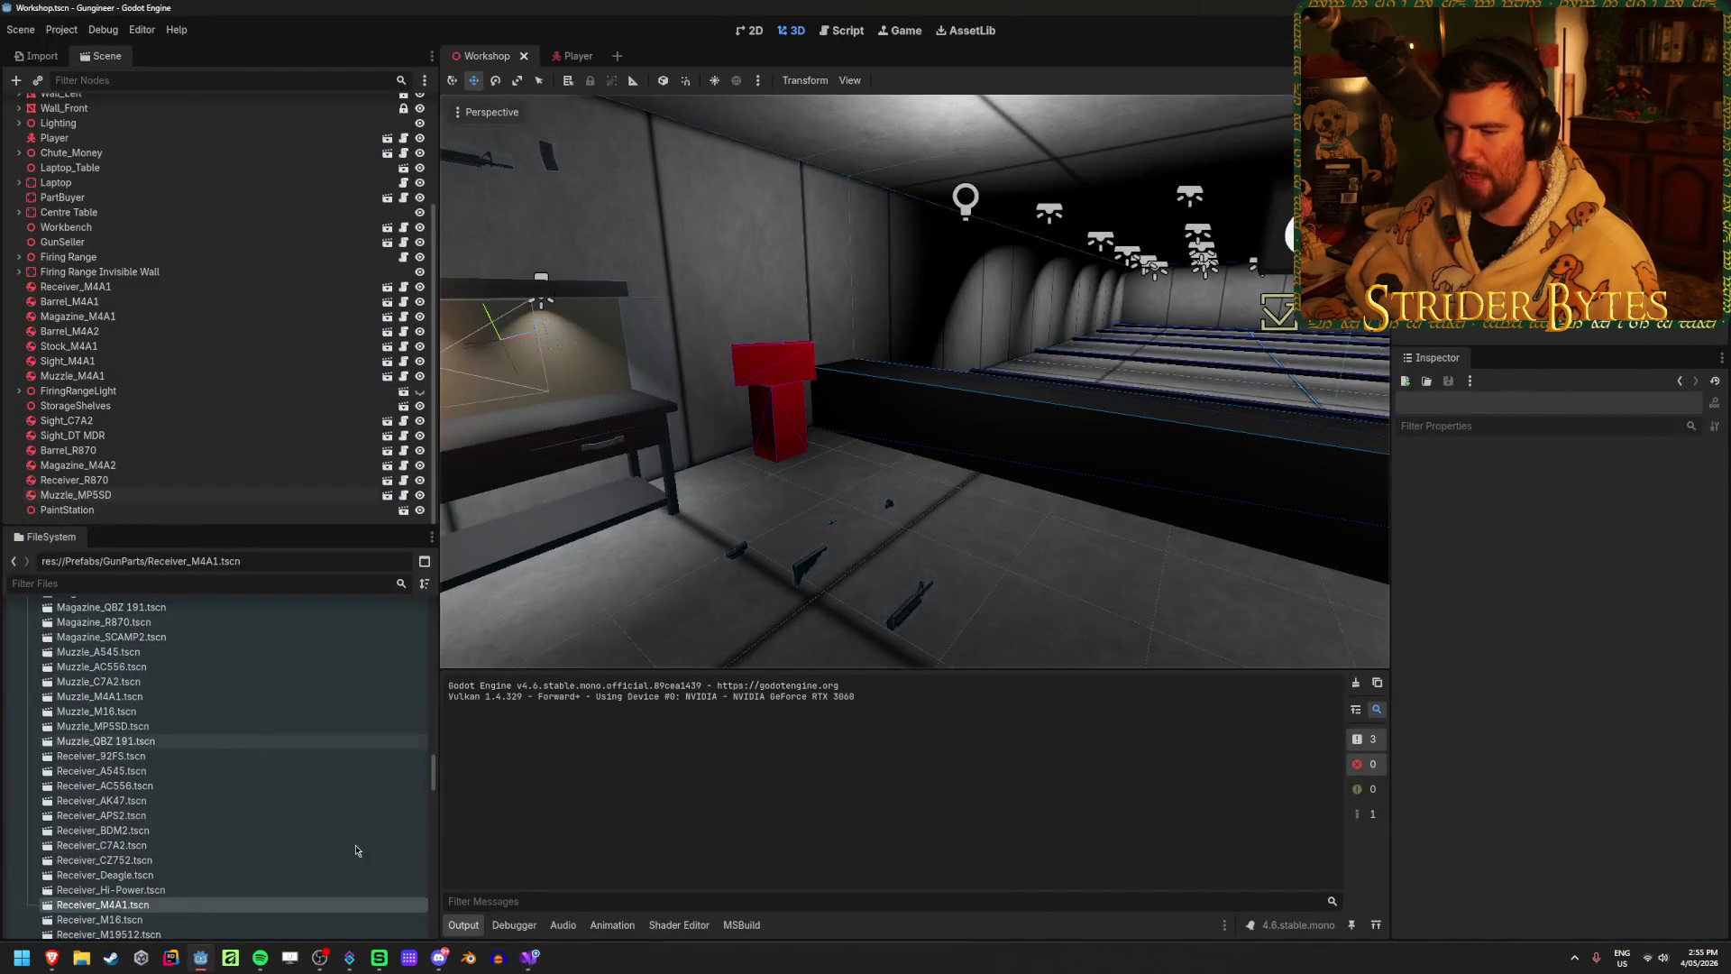
{"action": "left_click", "coordinate": [530, 957]}
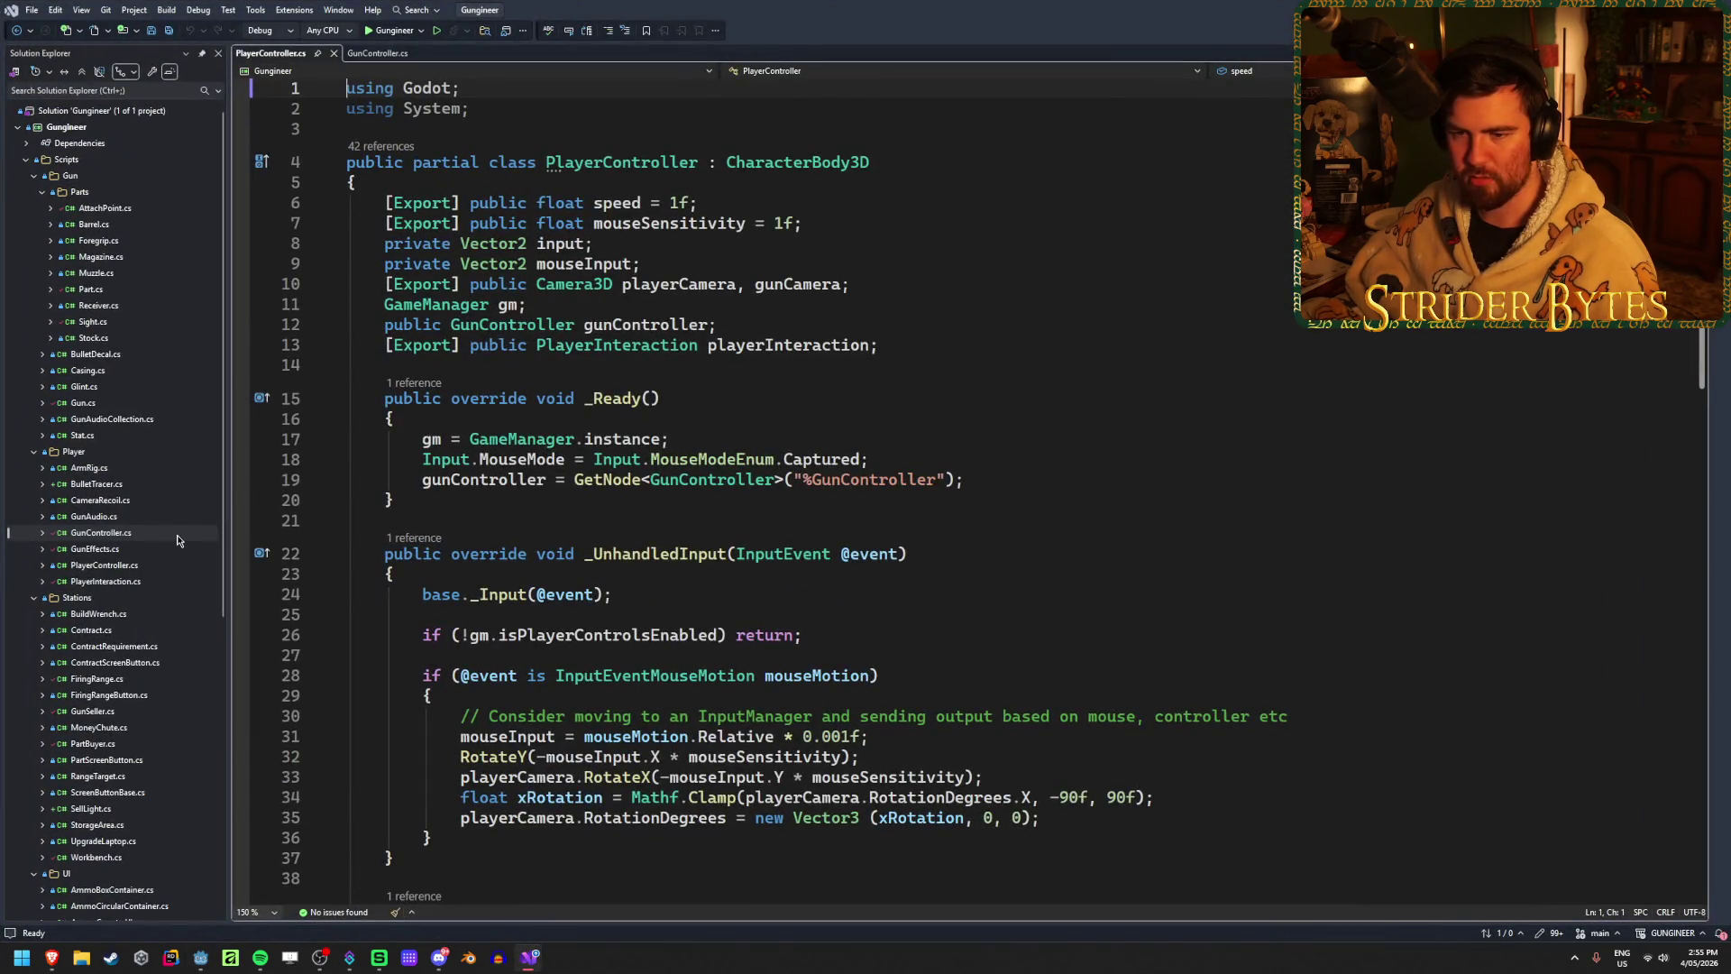
{"action": "key", "text": "ctrl+Tab"}
{"action": "scroll", "coordinate": [769, 617], "scroll_direction": "up", "scroll_amount": 3}
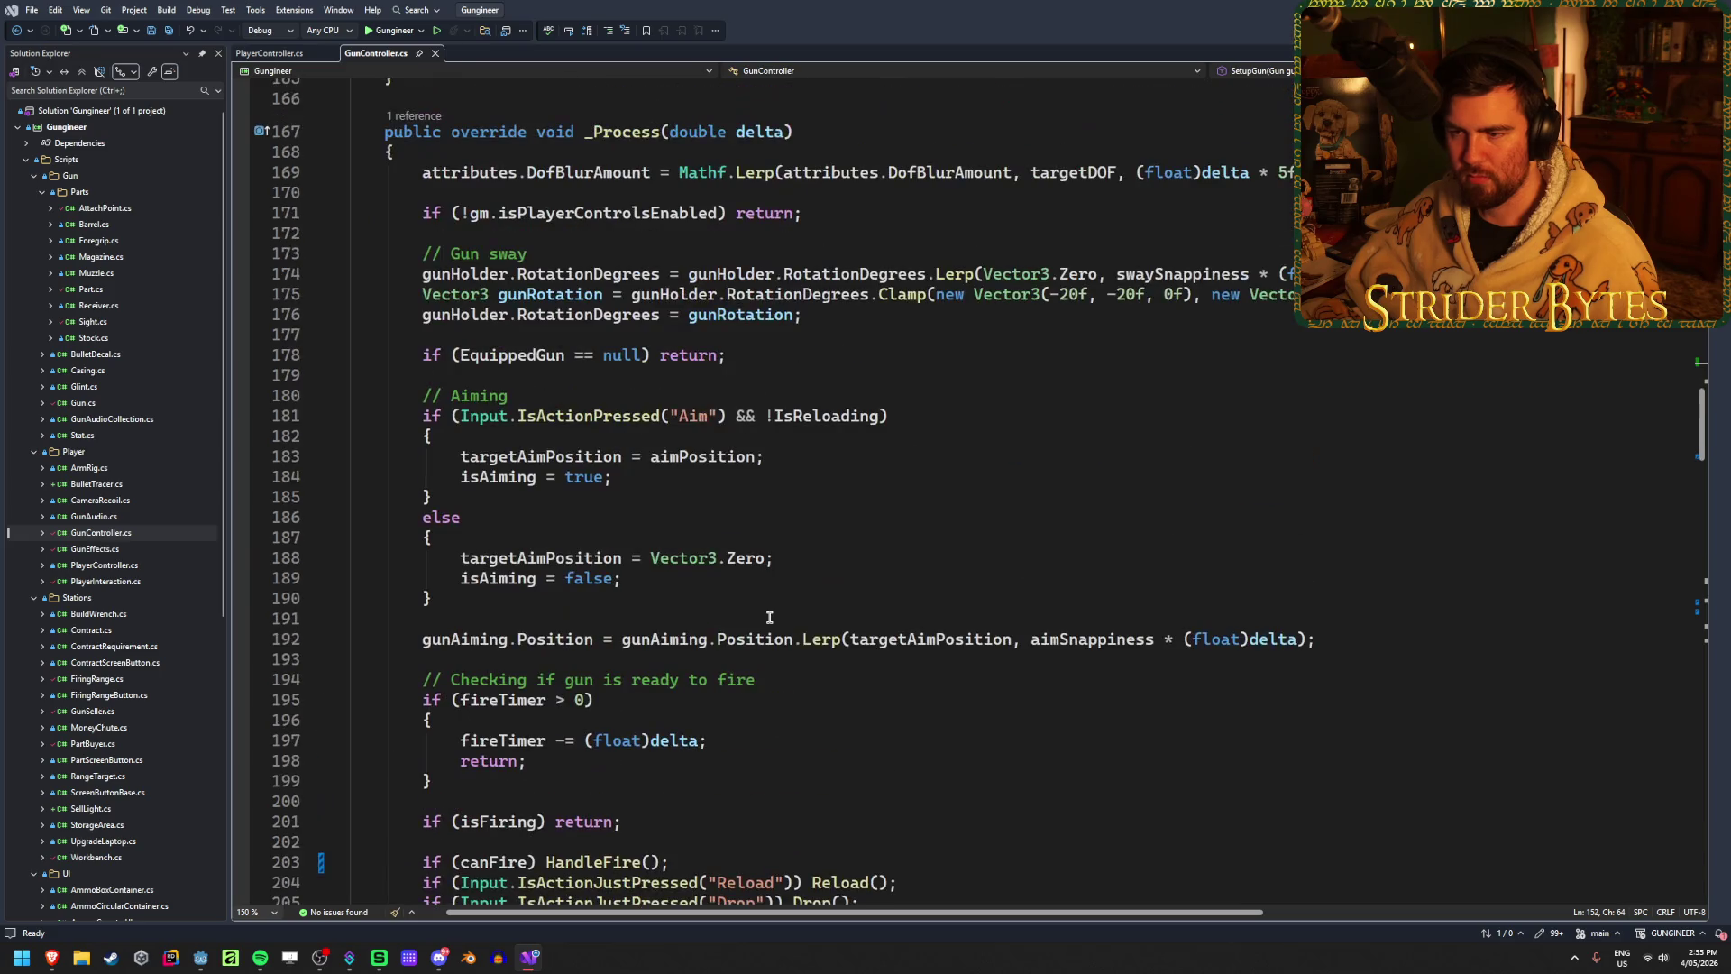
{"action": "scroll", "coordinate": [769, 618], "scroll_direction": "down", "scroll_amount": 3}
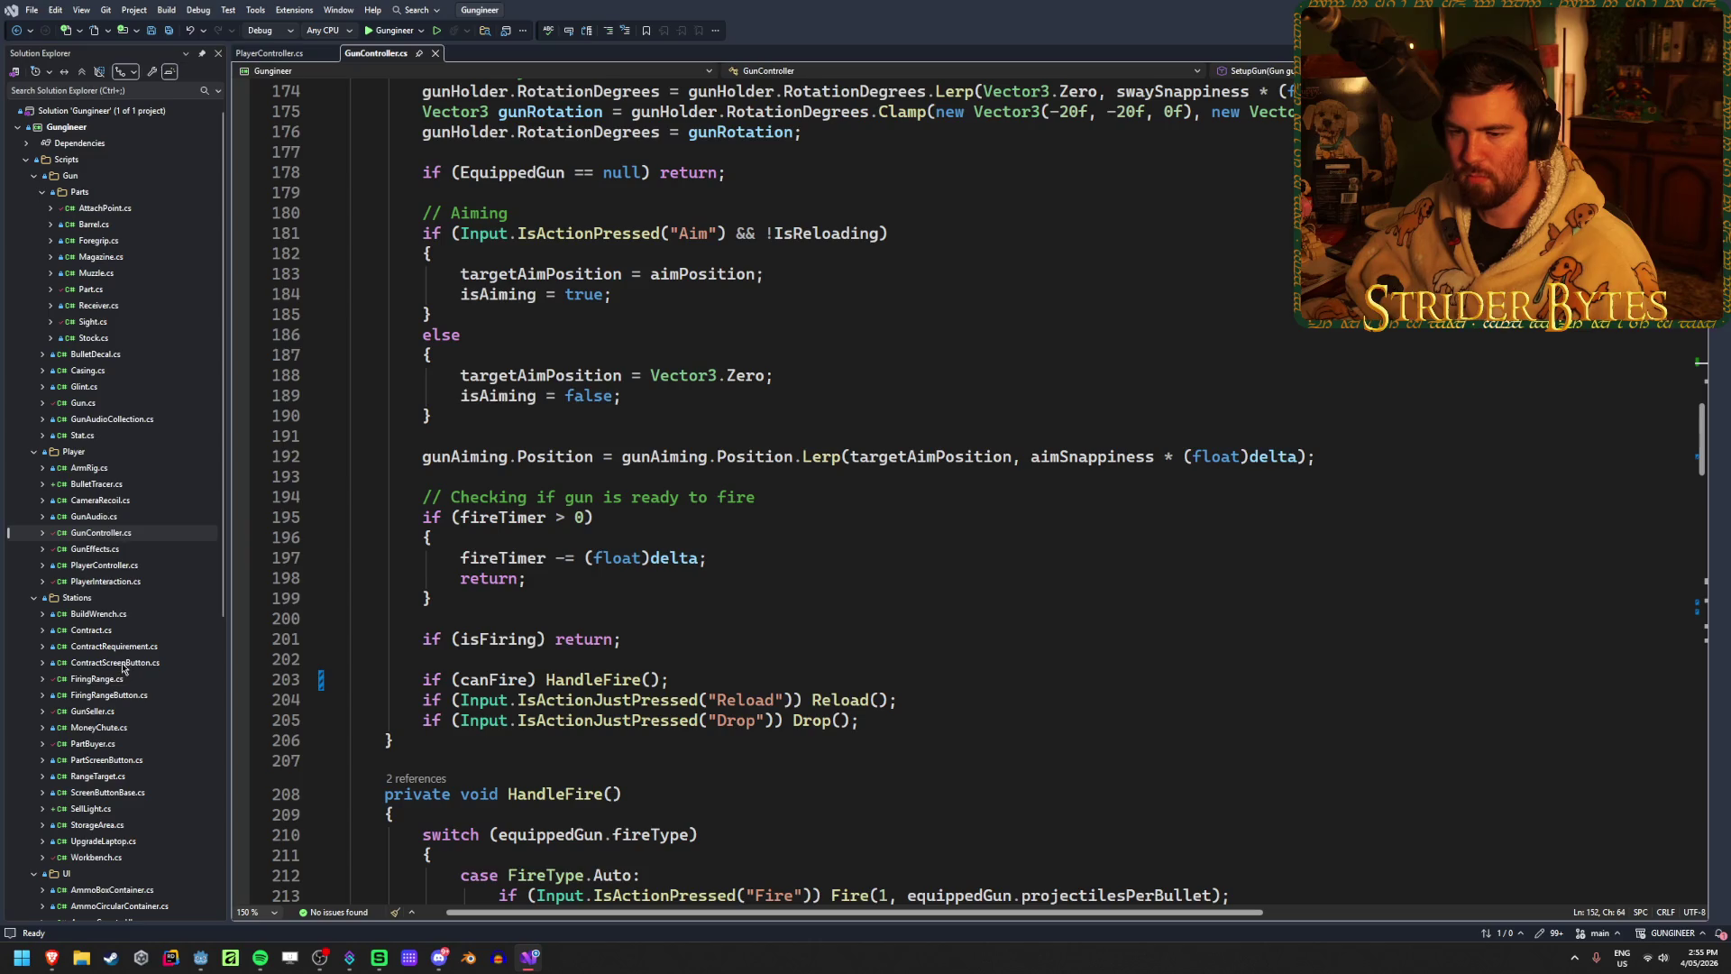
{"action": "scroll", "coordinate": [123, 667], "scroll_direction": "down", "scroll_amount": 4}
Step: Inspect the equippedGun parameter of Setup in AmmoCounterUI.cs
{"action": "double_click", "coordinate": [121, 730]}
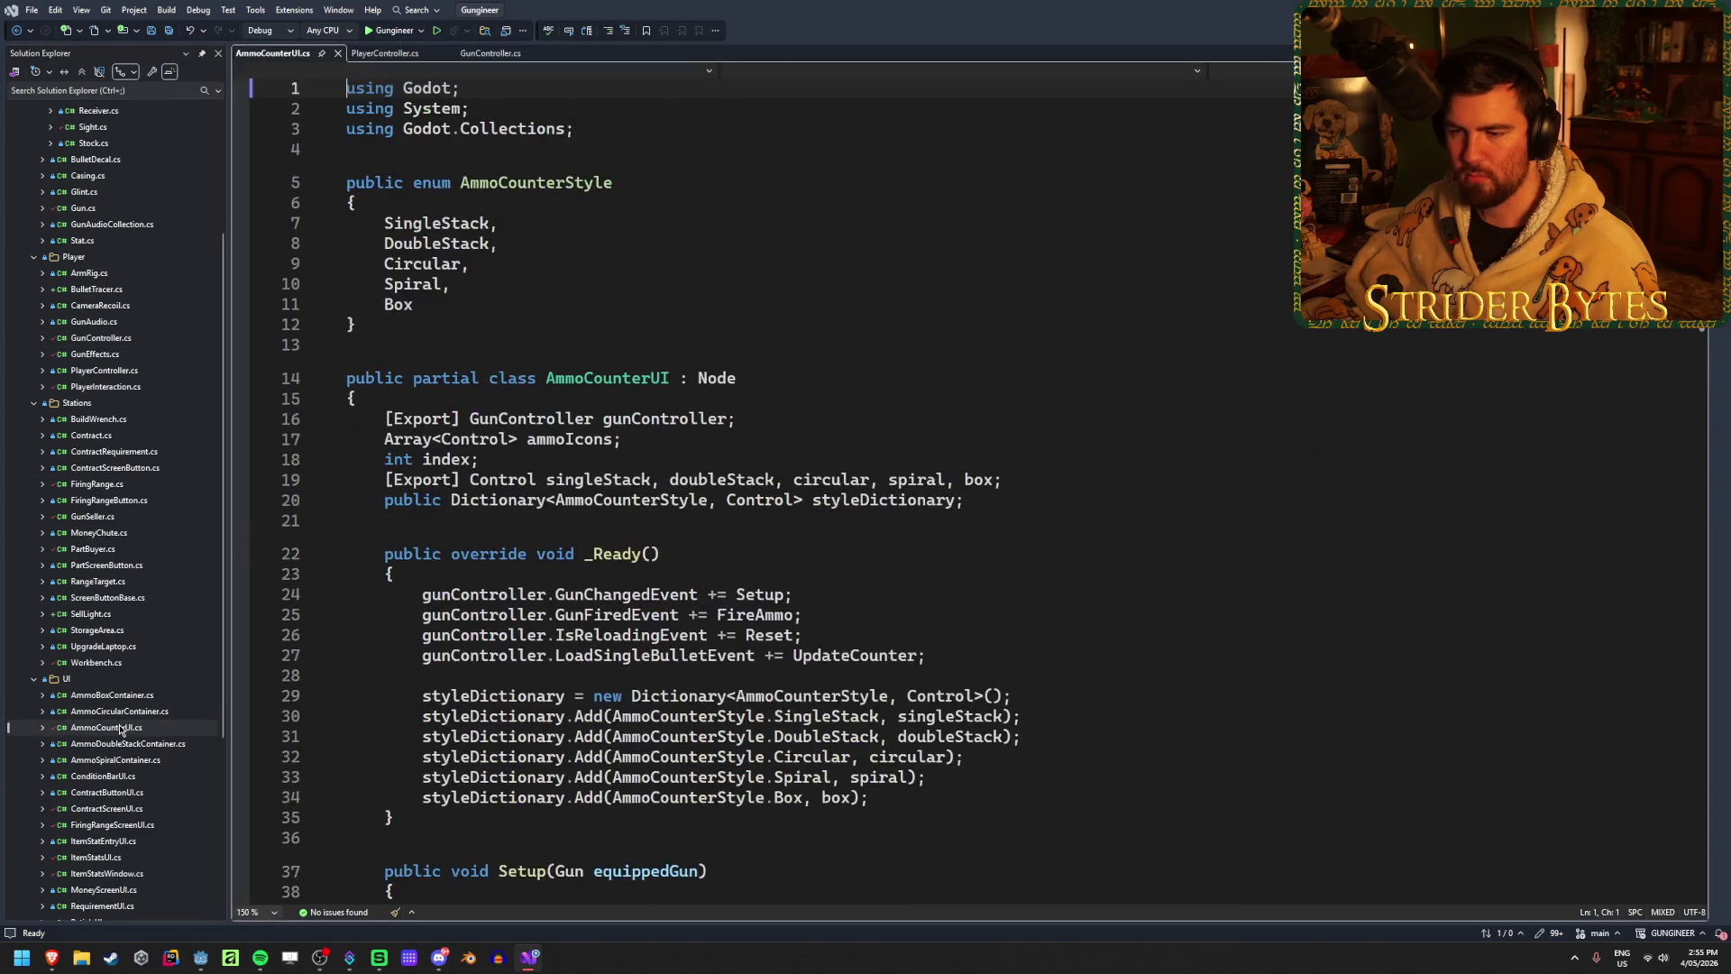
{"action": "scroll", "coordinate": [884, 447], "scroll_direction": "down", "scroll_amount": 3}
{"action": "scroll", "coordinate": [932, 577], "scroll_direction": "down", "scroll_amount": 3}
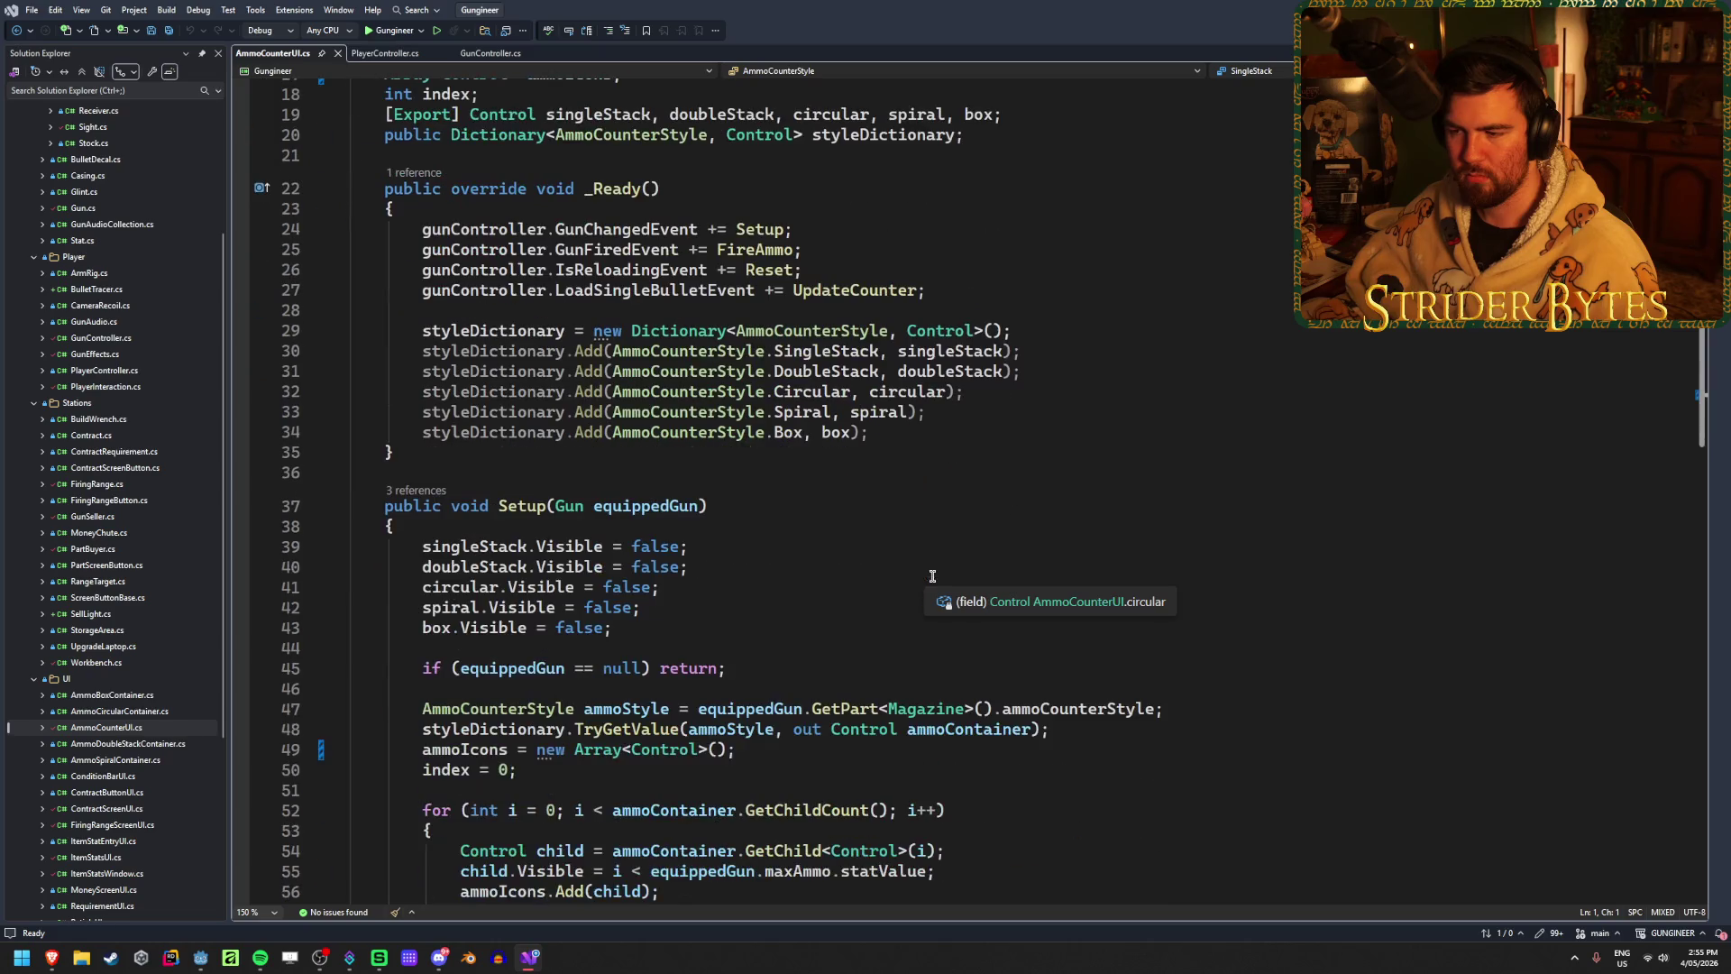
{"action": "scroll", "coordinate": [932, 577], "scroll_direction": "down", "scroll_amount": 5}
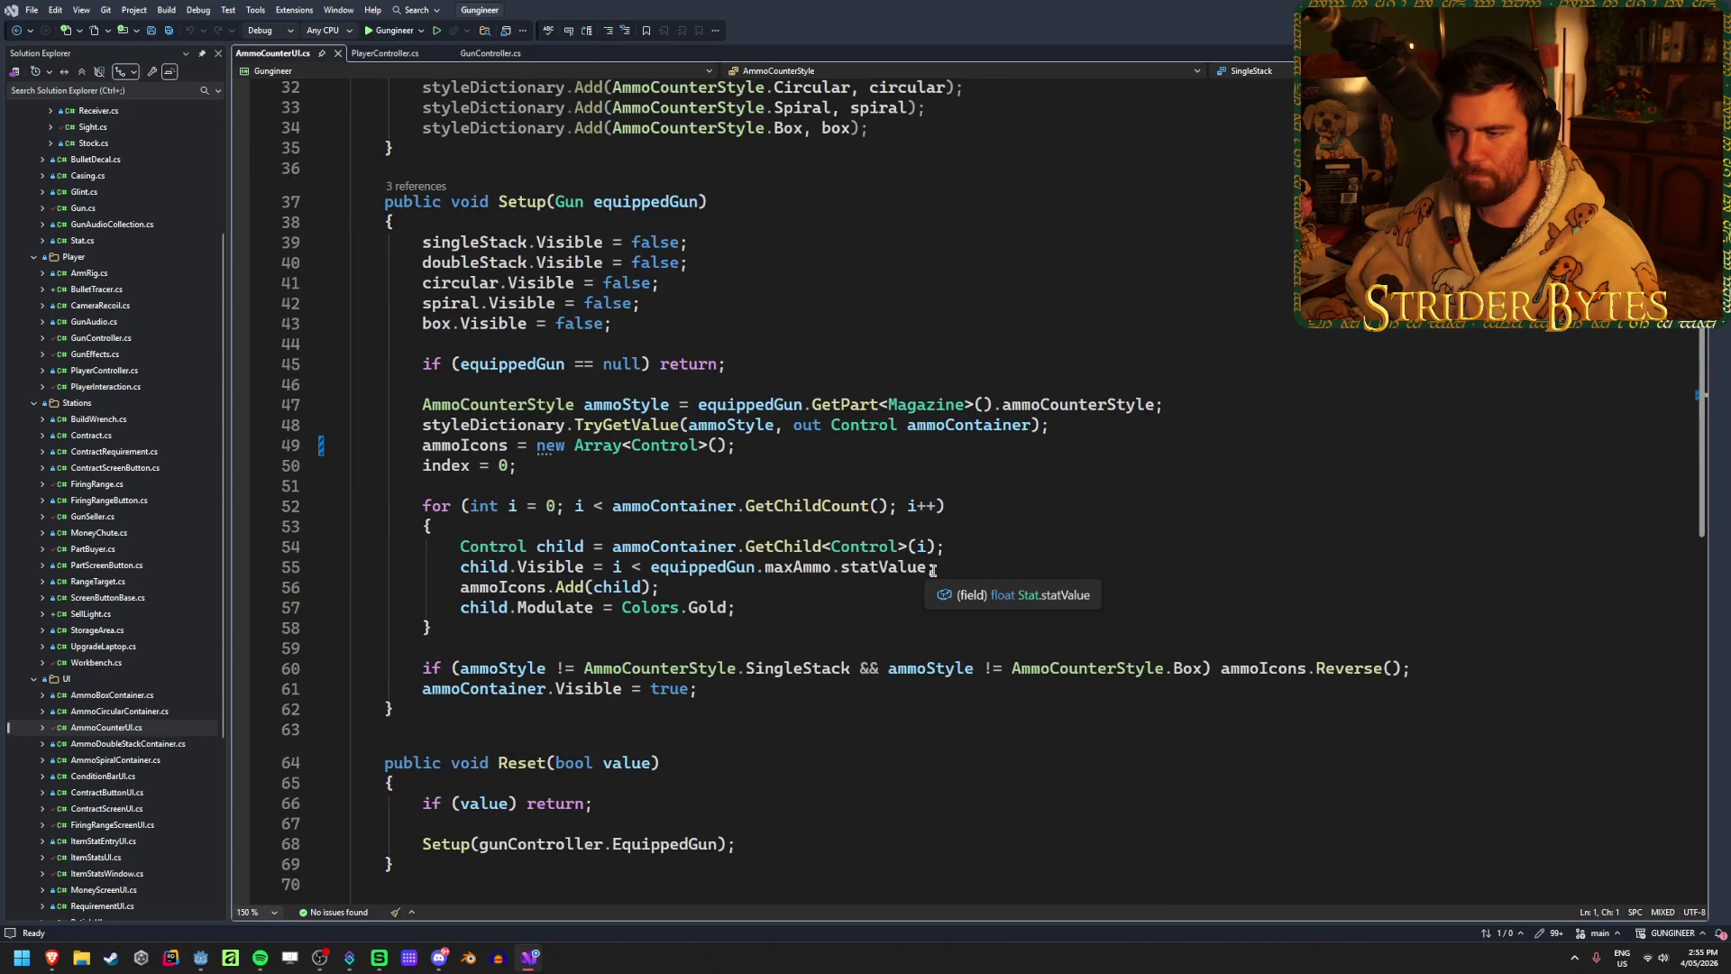
{"action": "scroll", "coordinate": [932, 460], "scroll_direction": "up", "scroll_amount": 10}
{"action": "scroll", "coordinate": [932, 460], "scroll_direction": "down", "scroll_amount": 7}
{"action": "left_click", "coordinate": [630, 446]}
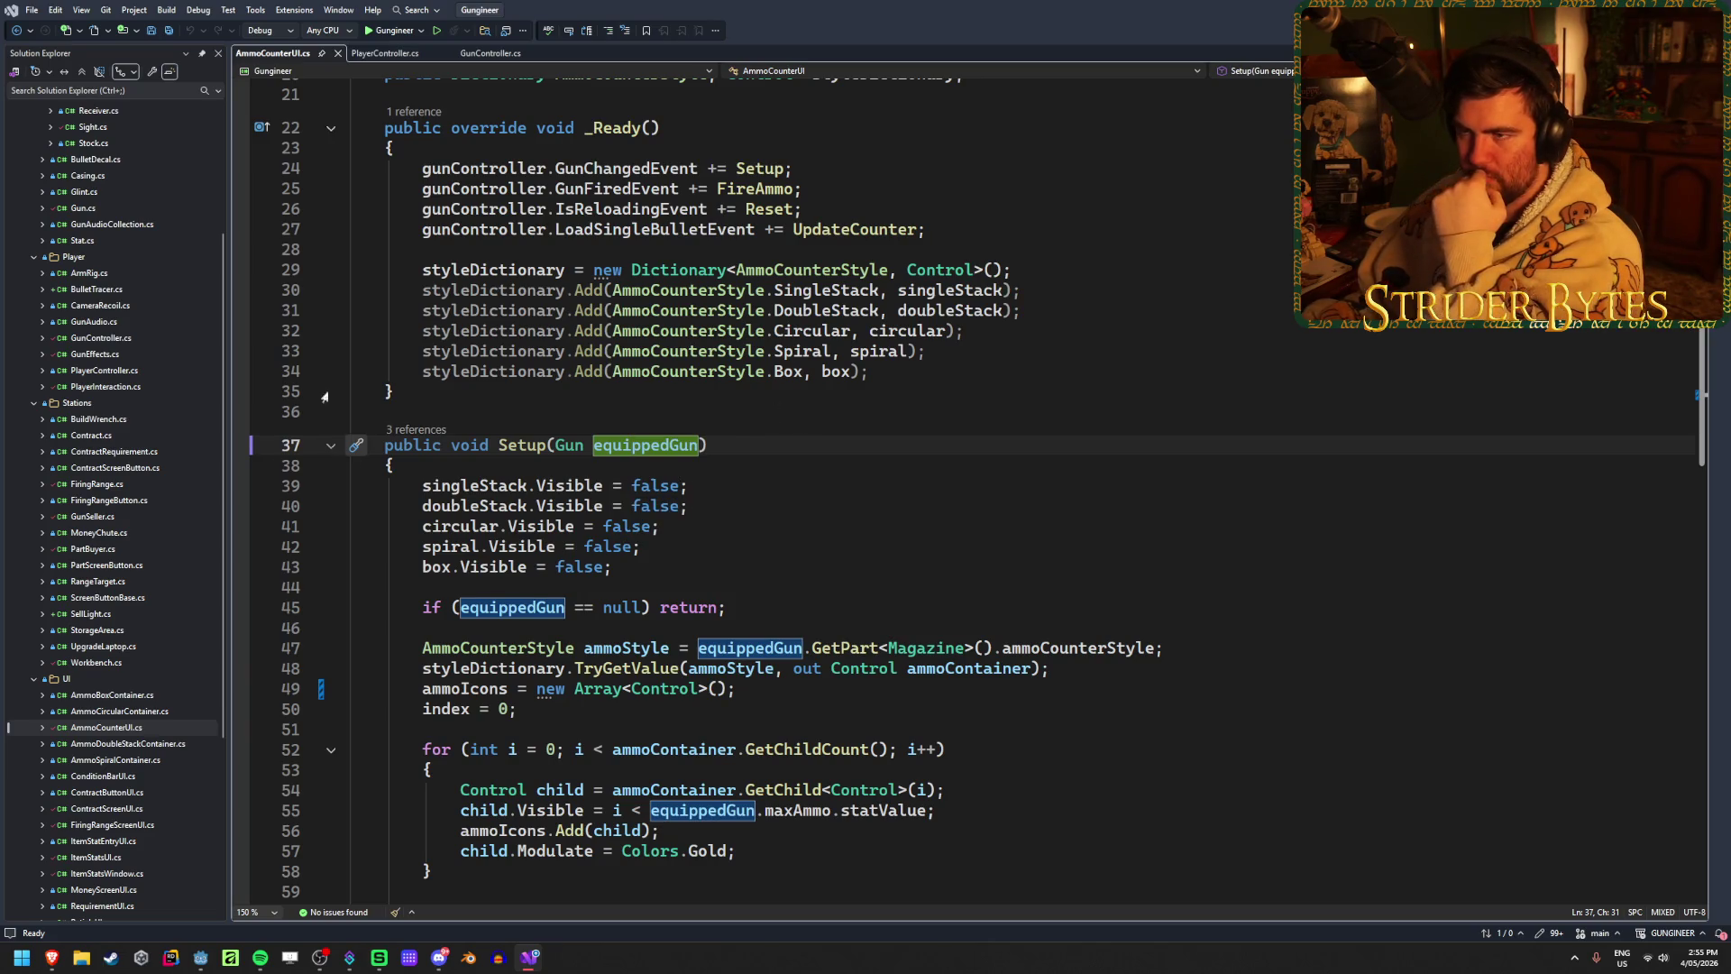
{"action": "left_click", "coordinate": [489, 53]}
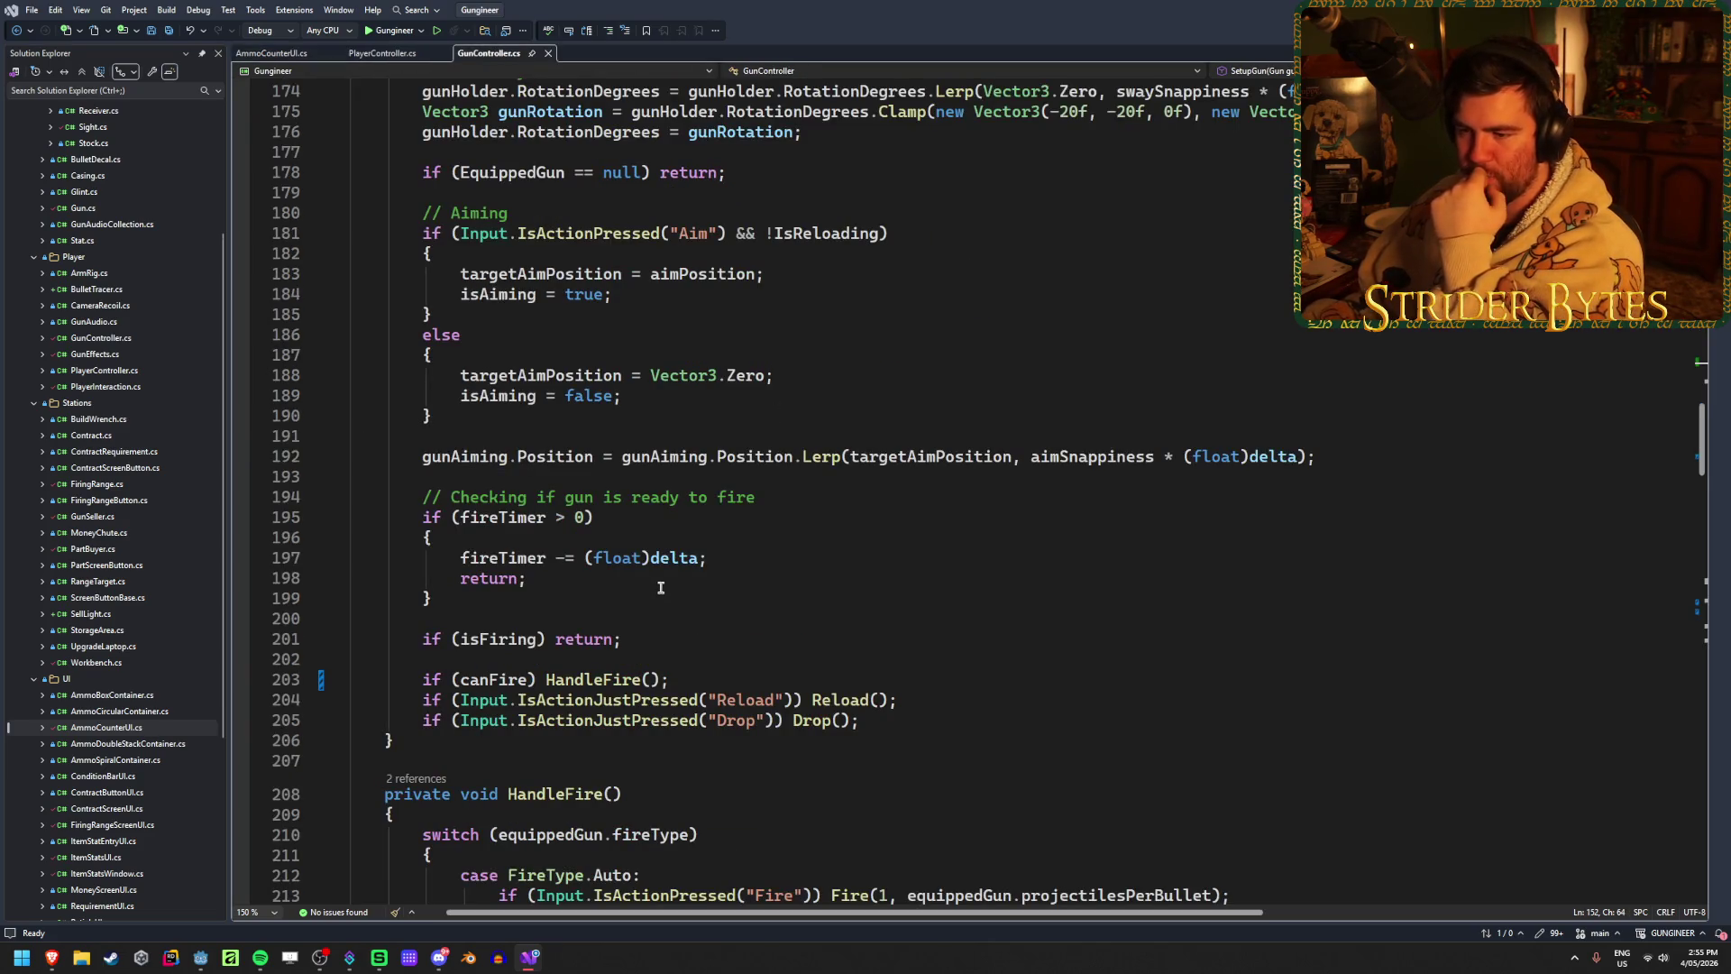
{"action": "scroll", "coordinate": [673, 585], "scroll_direction": "up", "scroll_amount": 20}
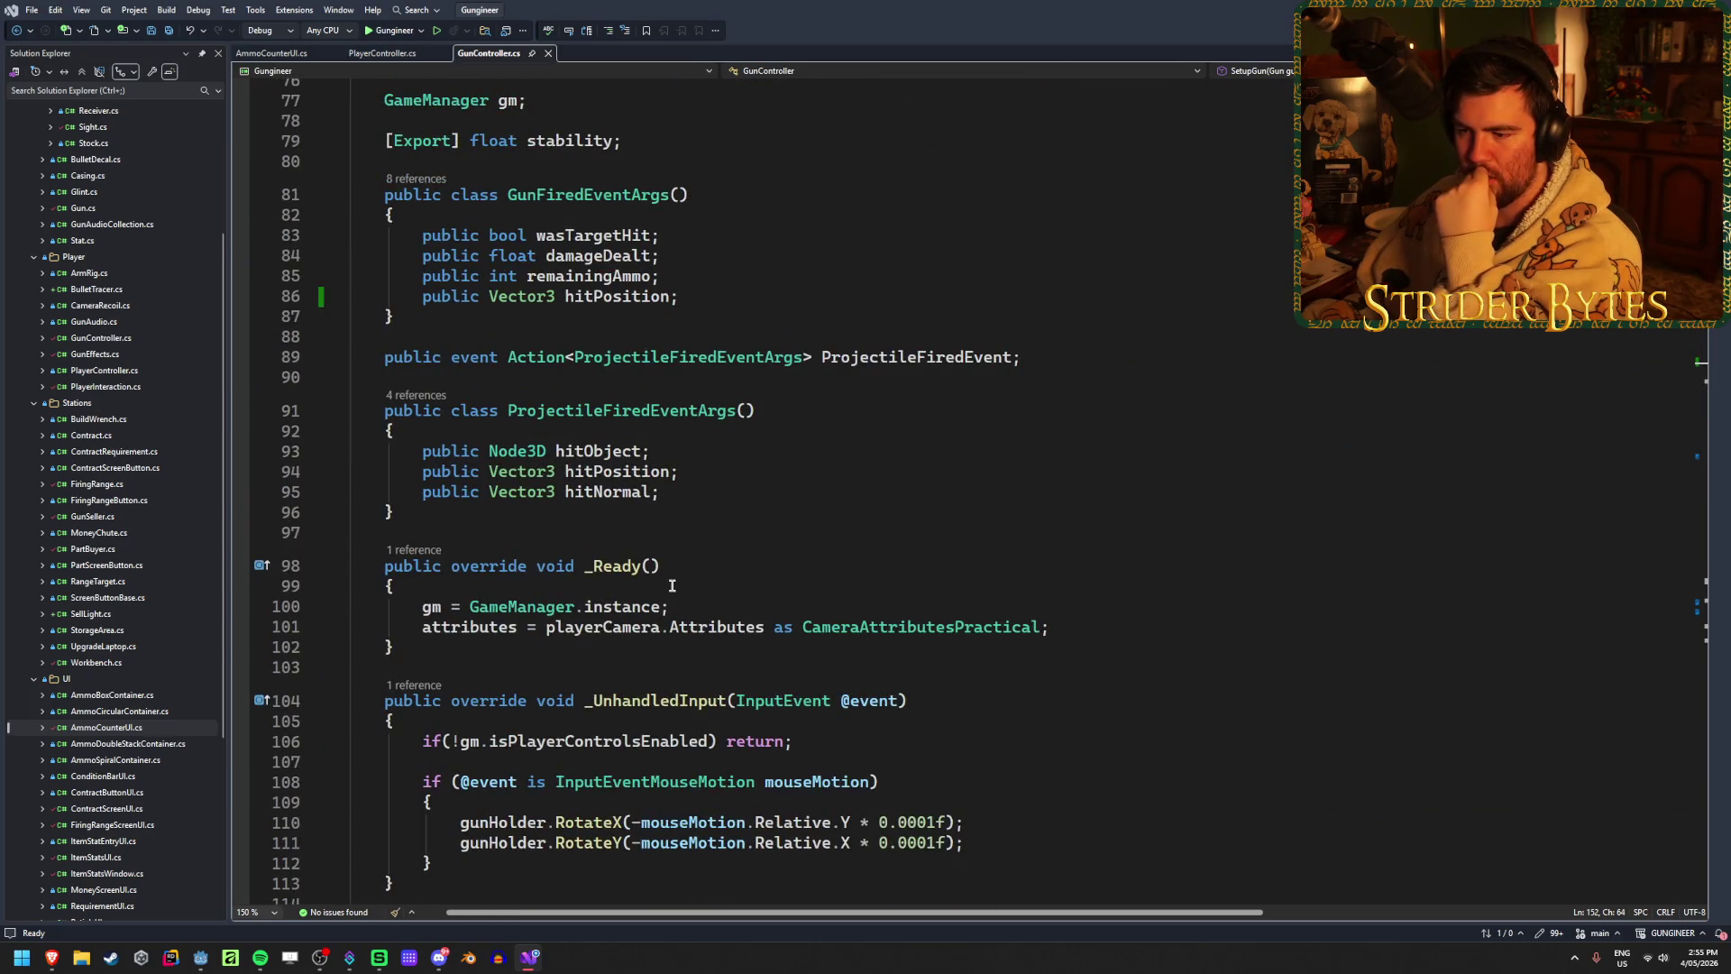
Step: Check the MaxAmmo stat on the Magazine_M4A1 node in Godot
{"action": "key", "text": "alt+Tab"}
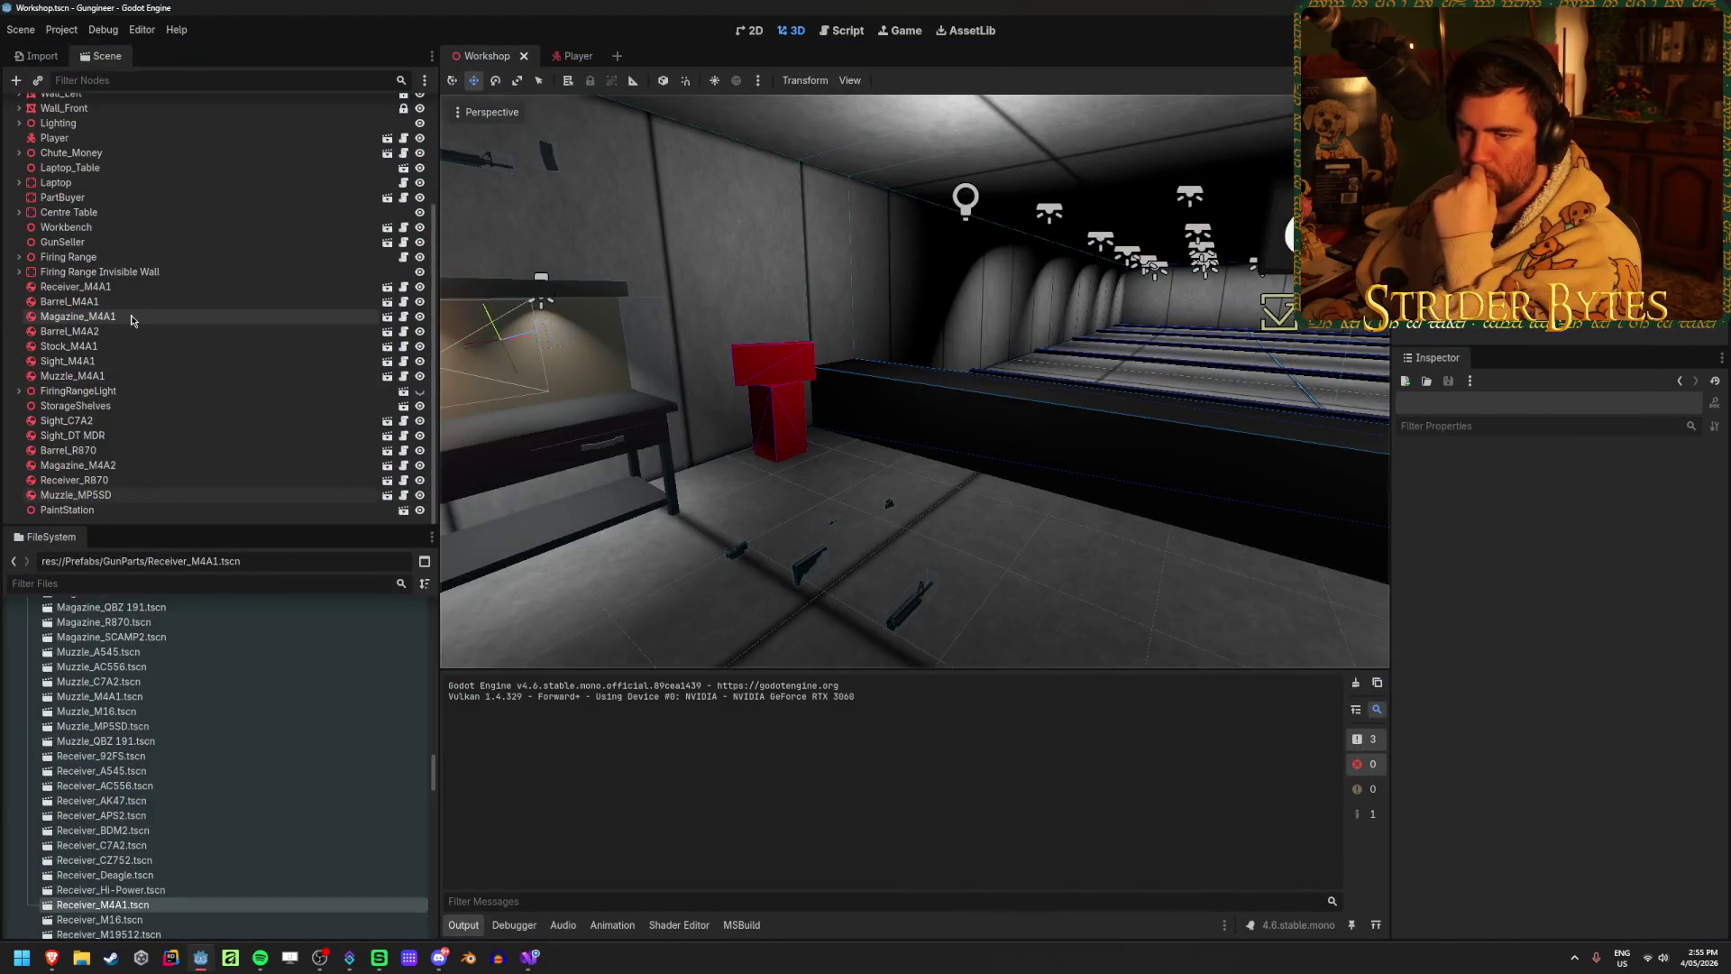
{"action": "left_click", "coordinate": [132, 316]}
{"action": "left_click", "coordinate": [1632, 627]}
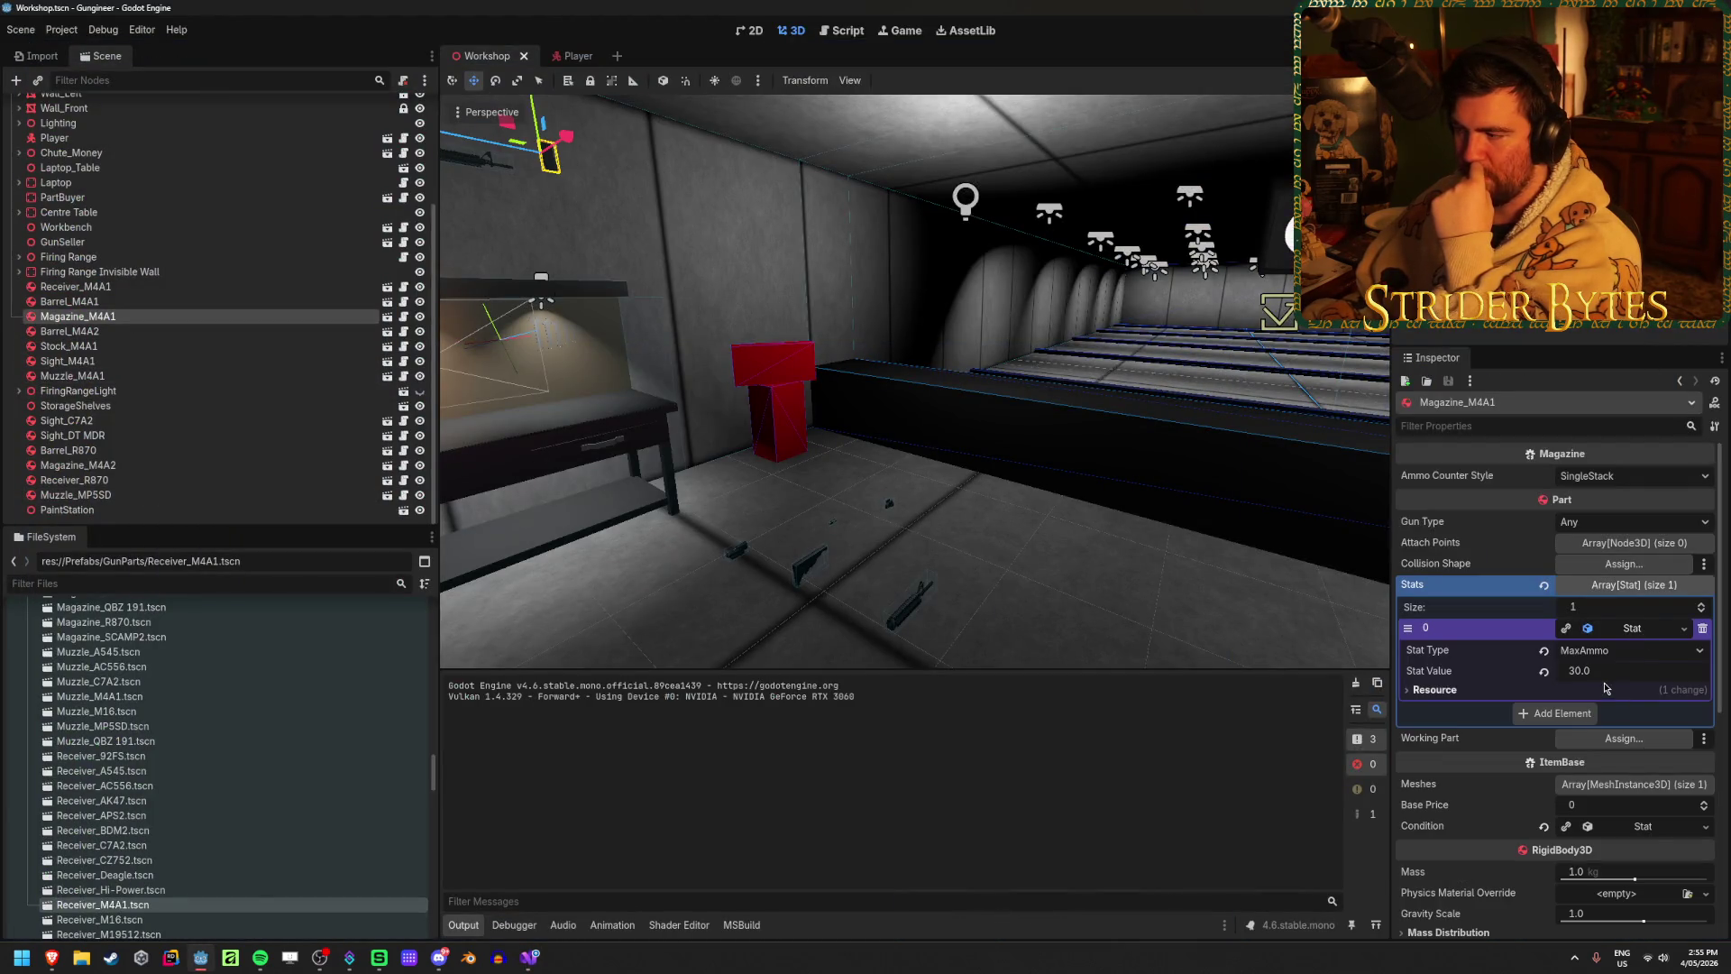
{"action": "key", "text": "alt+Tab"}
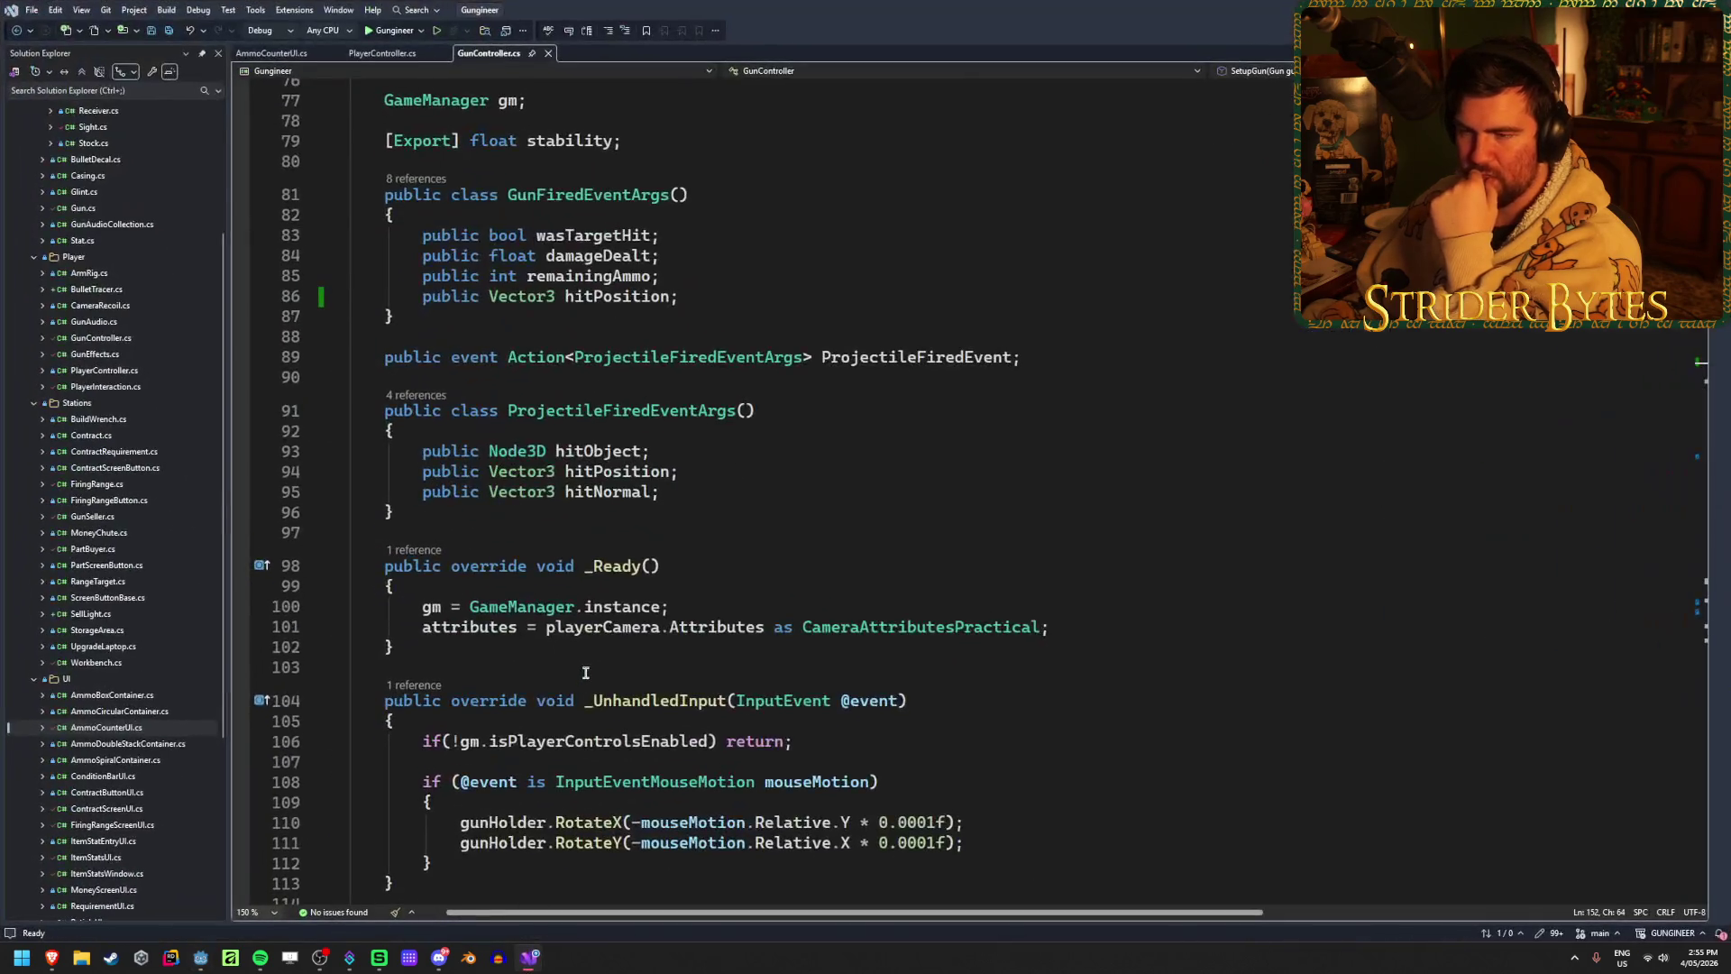
Step: Find the line near 317 in Fire that passes remaining ammo on
{"action": "scroll", "coordinate": [641, 561], "scroll_direction": "up", "scroll_amount": 6}
{"action": "scroll", "coordinate": [738, 534], "scroll_direction": "down", "scroll_amount": 14}
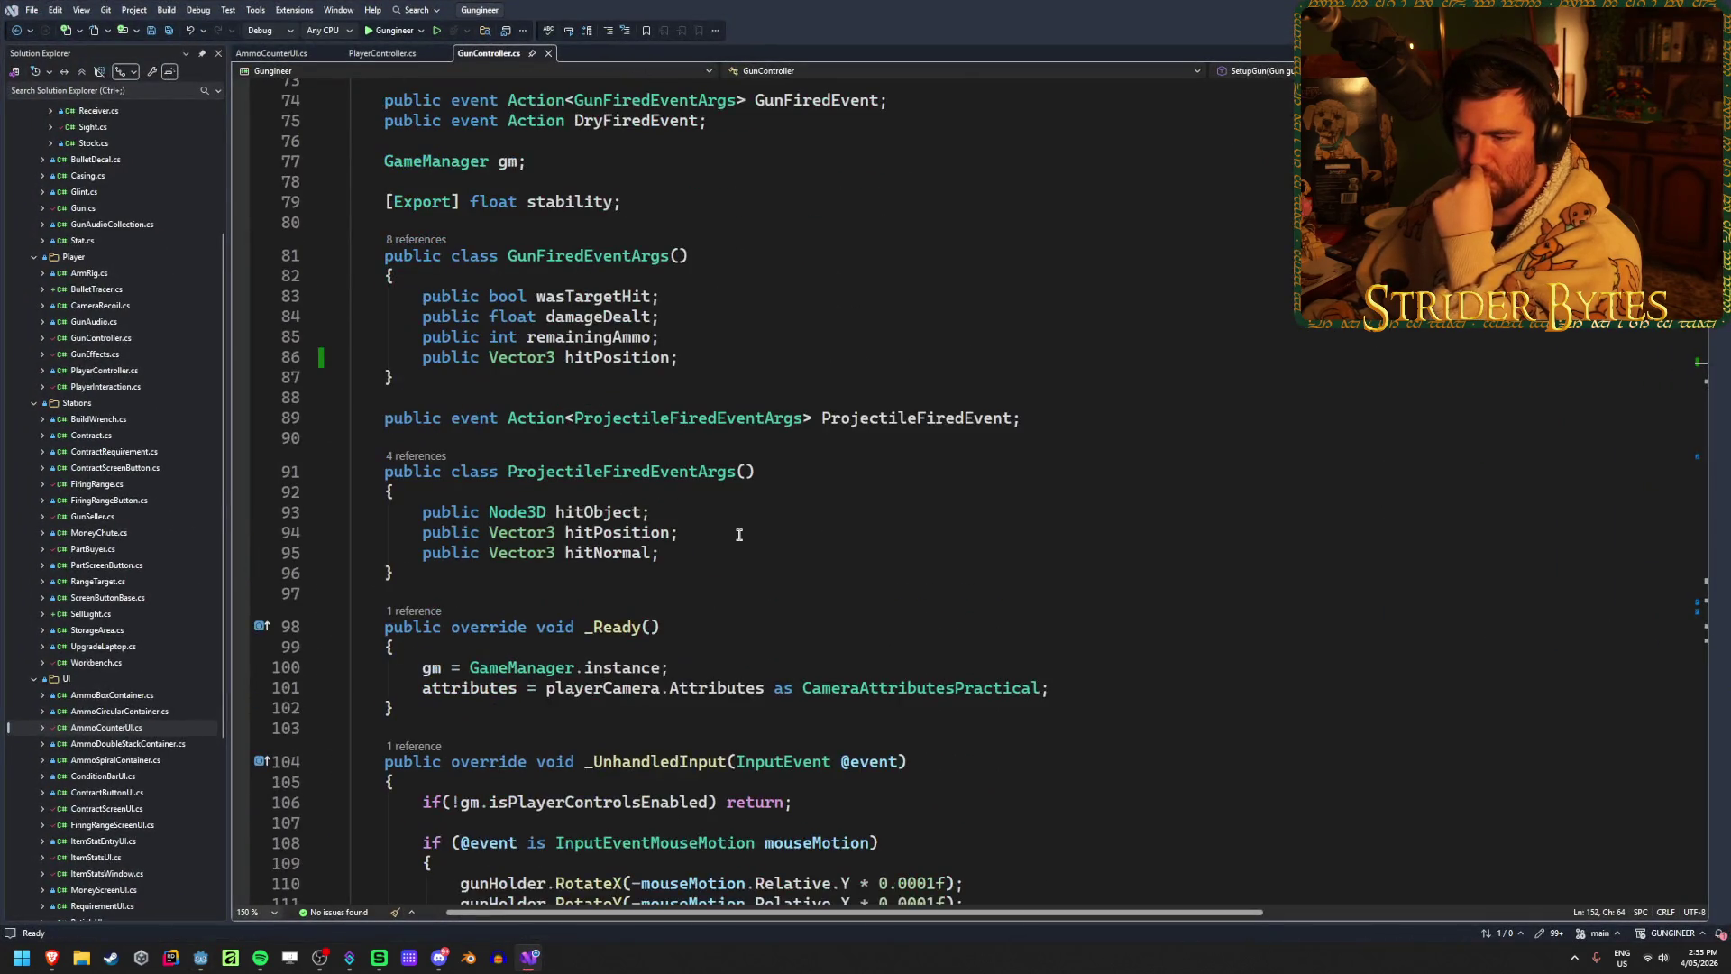
{"action": "scroll", "coordinate": [738, 535], "scroll_direction": "down", "scroll_amount": 11}
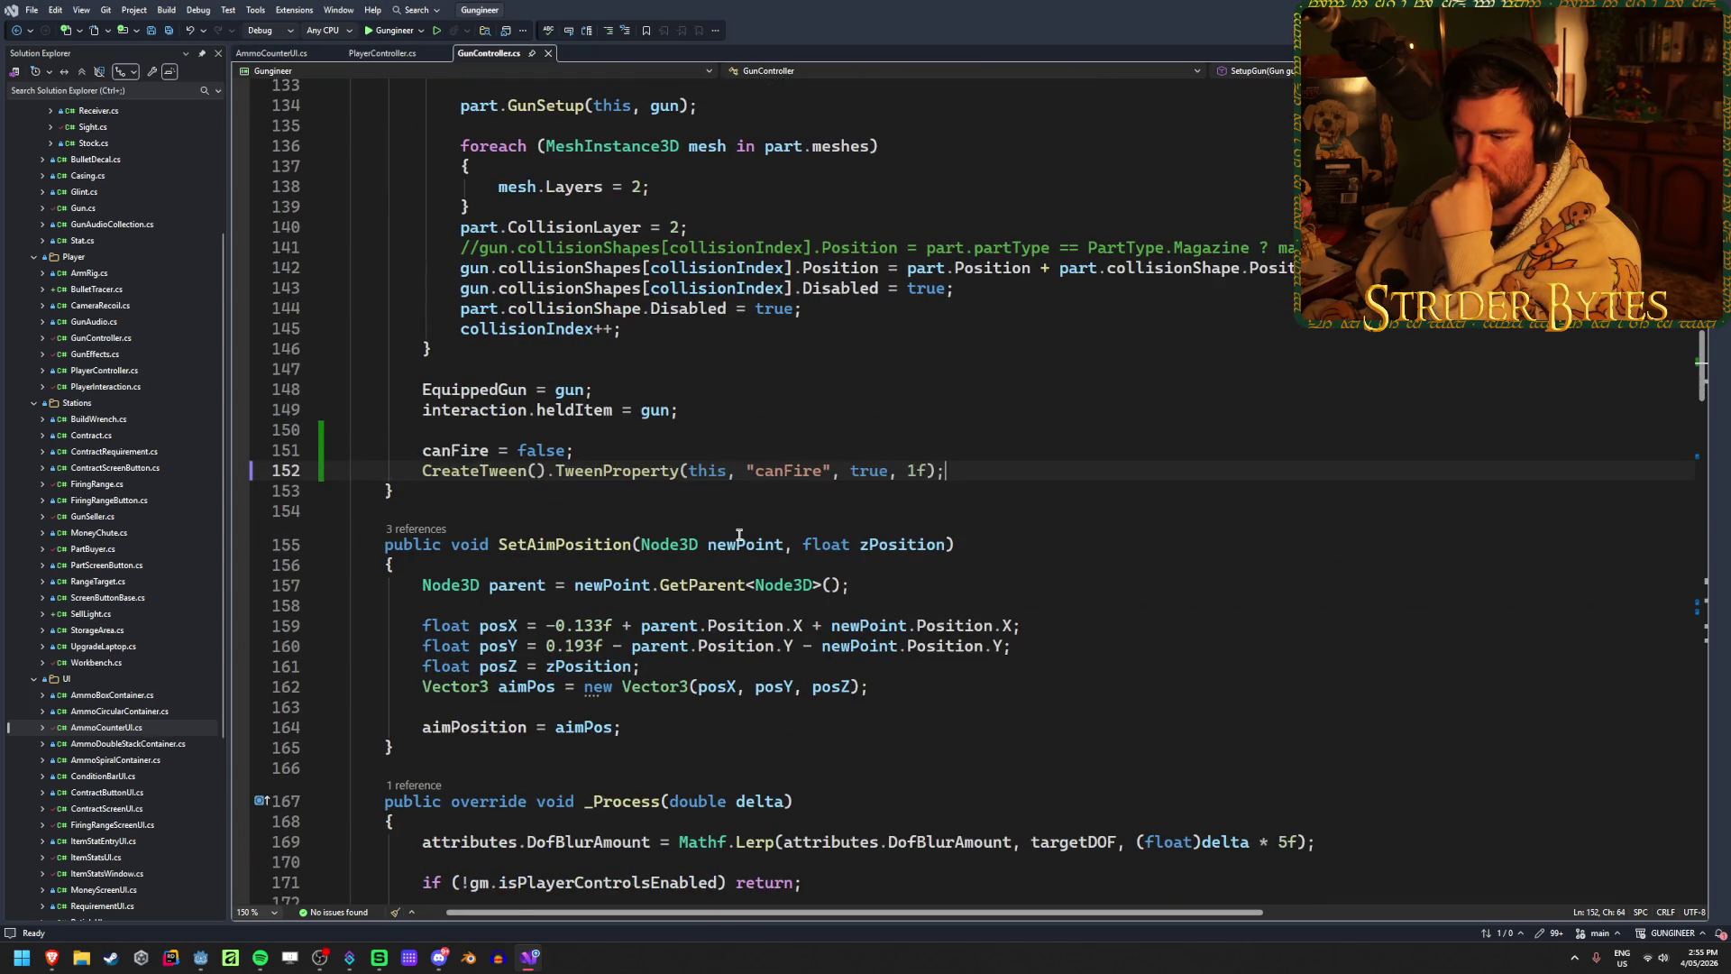
{"action": "scroll", "coordinate": [738, 534], "scroll_direction": "down", "scroll_amount": 14}
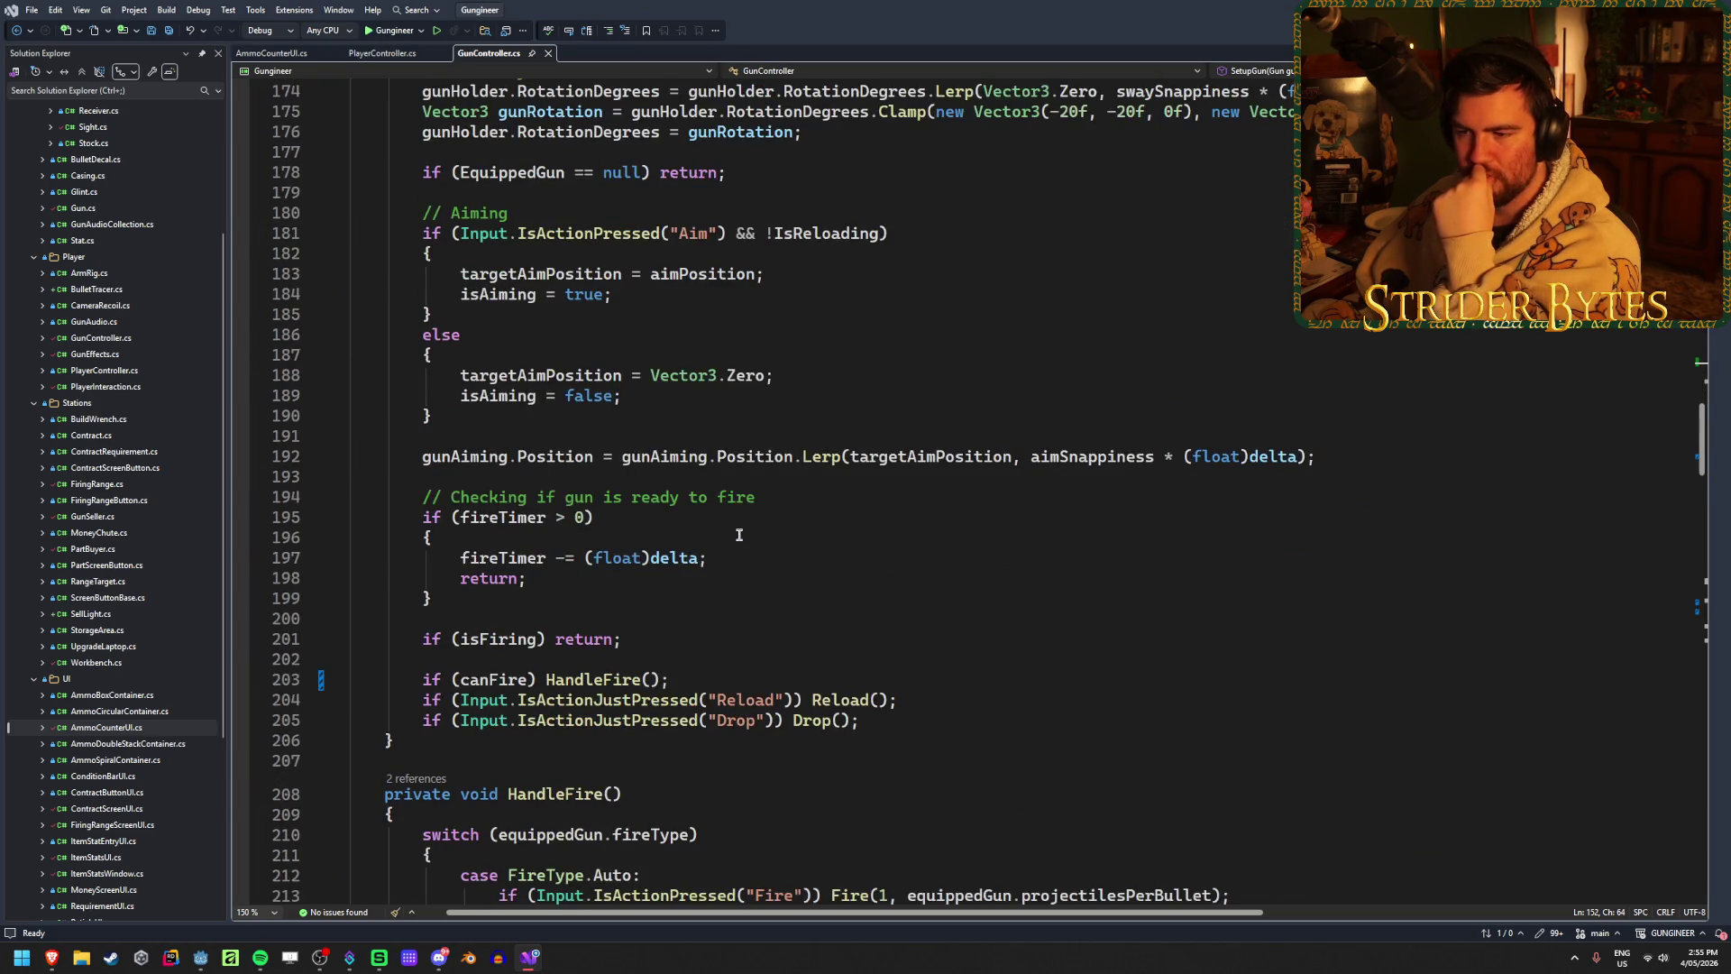
{"action": "scroll", "coordinate": [738, 534], "scroll_direction": "down", "scroll_amount": 10}
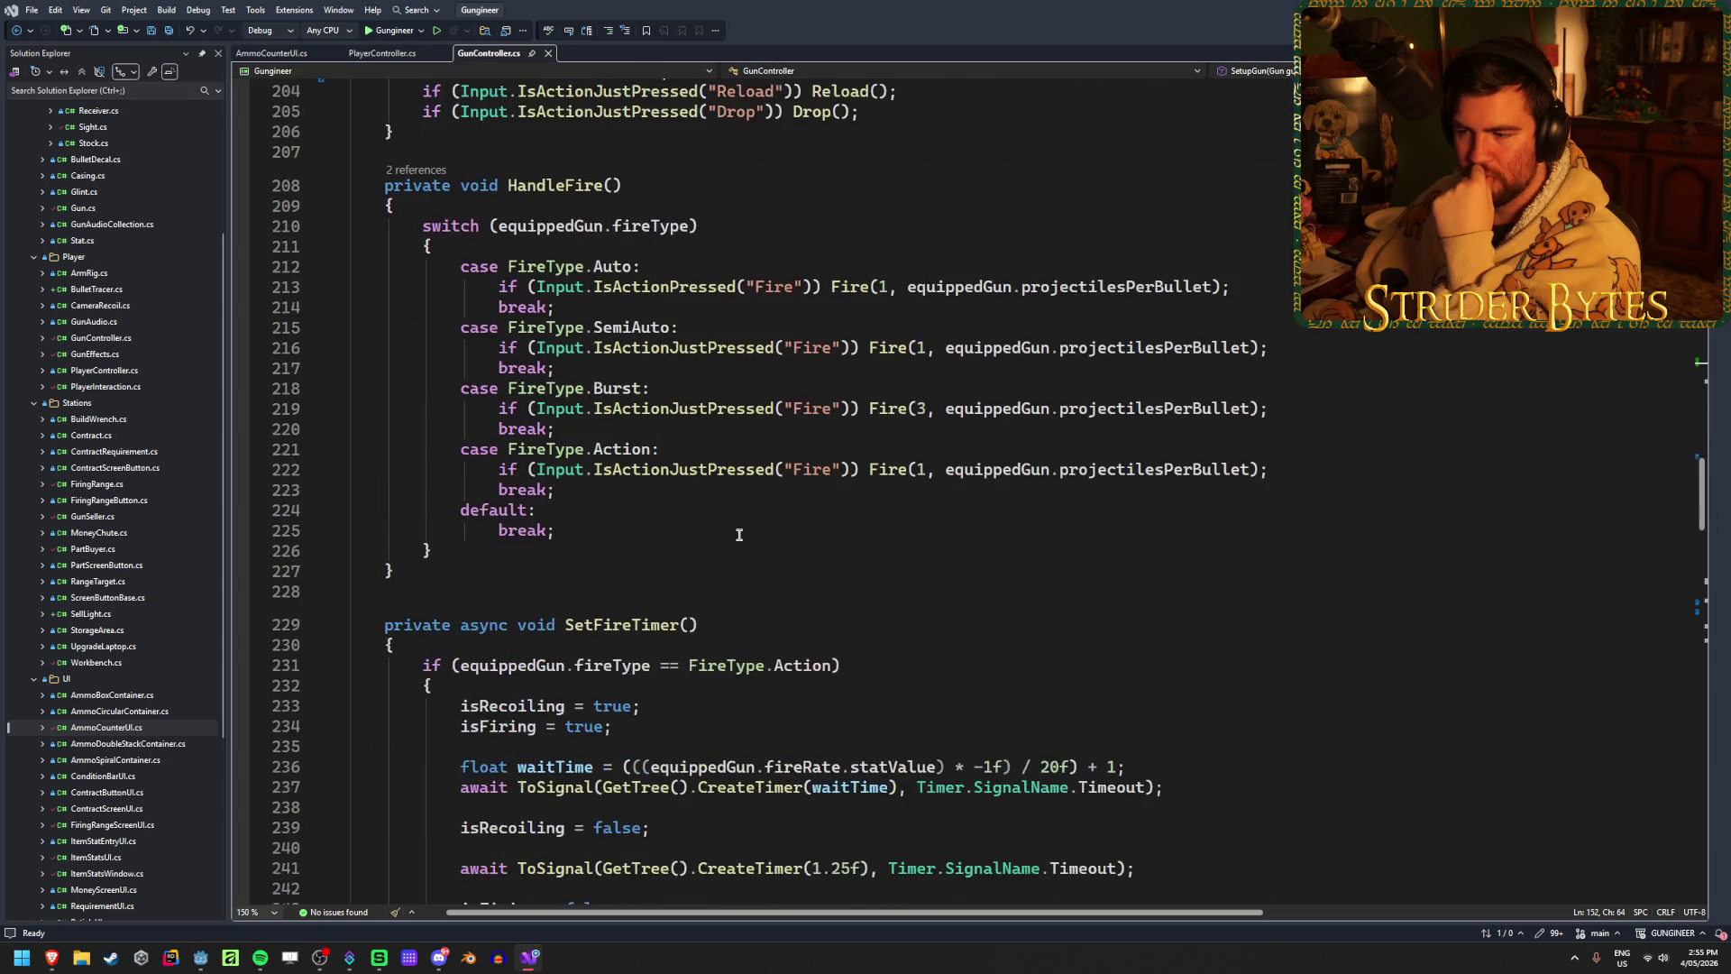
{"action": "scroll", "coordinate": [738, 535], "scroll_direction": "down", "scroll_amount": 3}
{"action": "scroll", "coordinate": [740, 534], "scroll_direction": "down", "scroll_amount": 5}
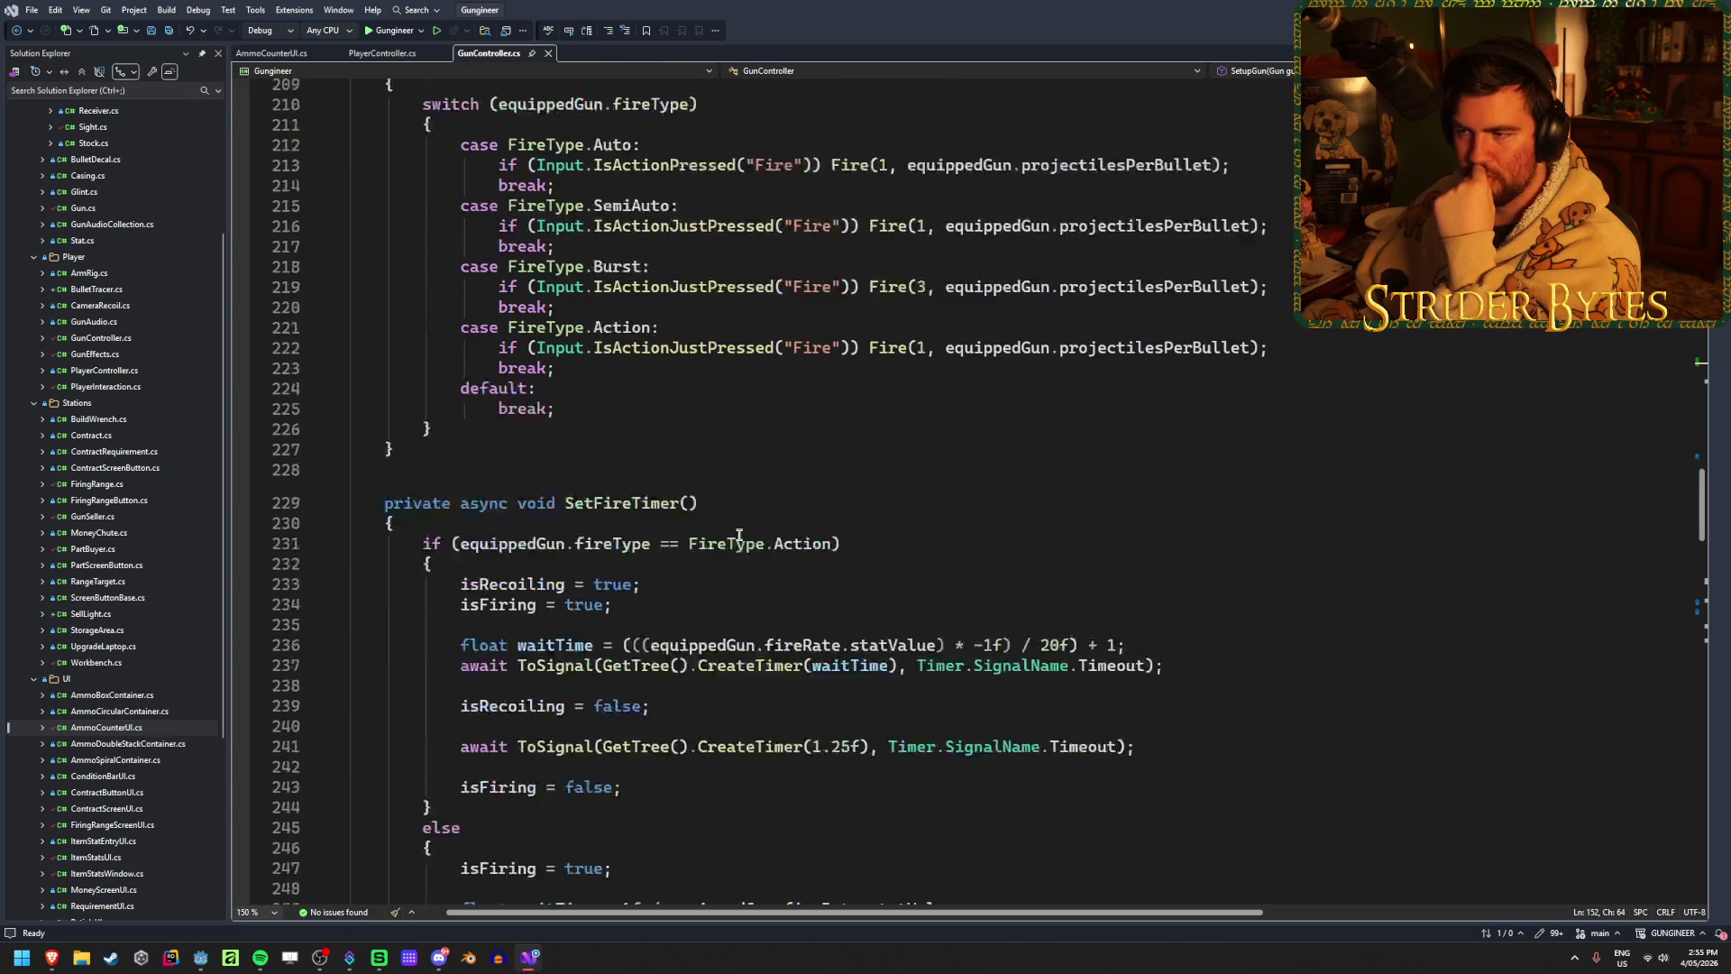
{"action": "scroll", "coordinate": [739, 534], "scroll_direction": "down", "scroll_amount": 1}
{"action": "scroll", "coordinate": [739, 534], "scroll_direction": "down", "scroll_amount": 3}
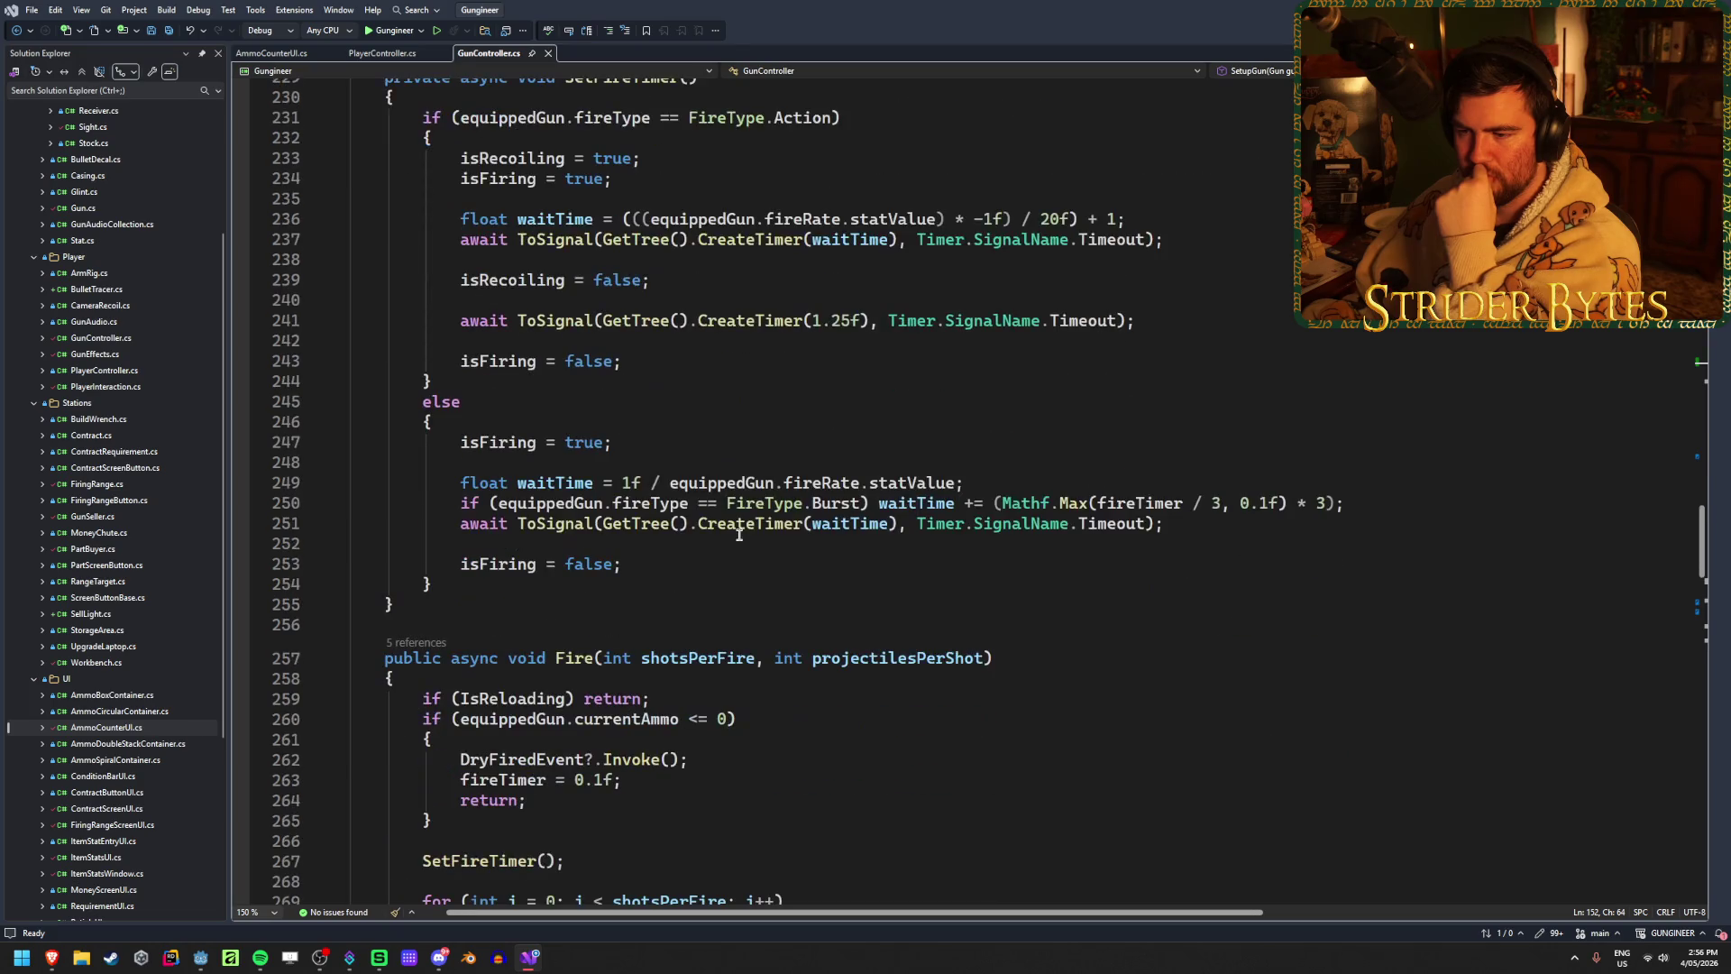
{"action": "scroll", "coordinate": [740, 535], "scroll_direction": "down", "scroll_amount": 5}
{"action": "scroll", "coordinate": [739, 534], "scroll_direction": "down", "scroll_amount": 17}
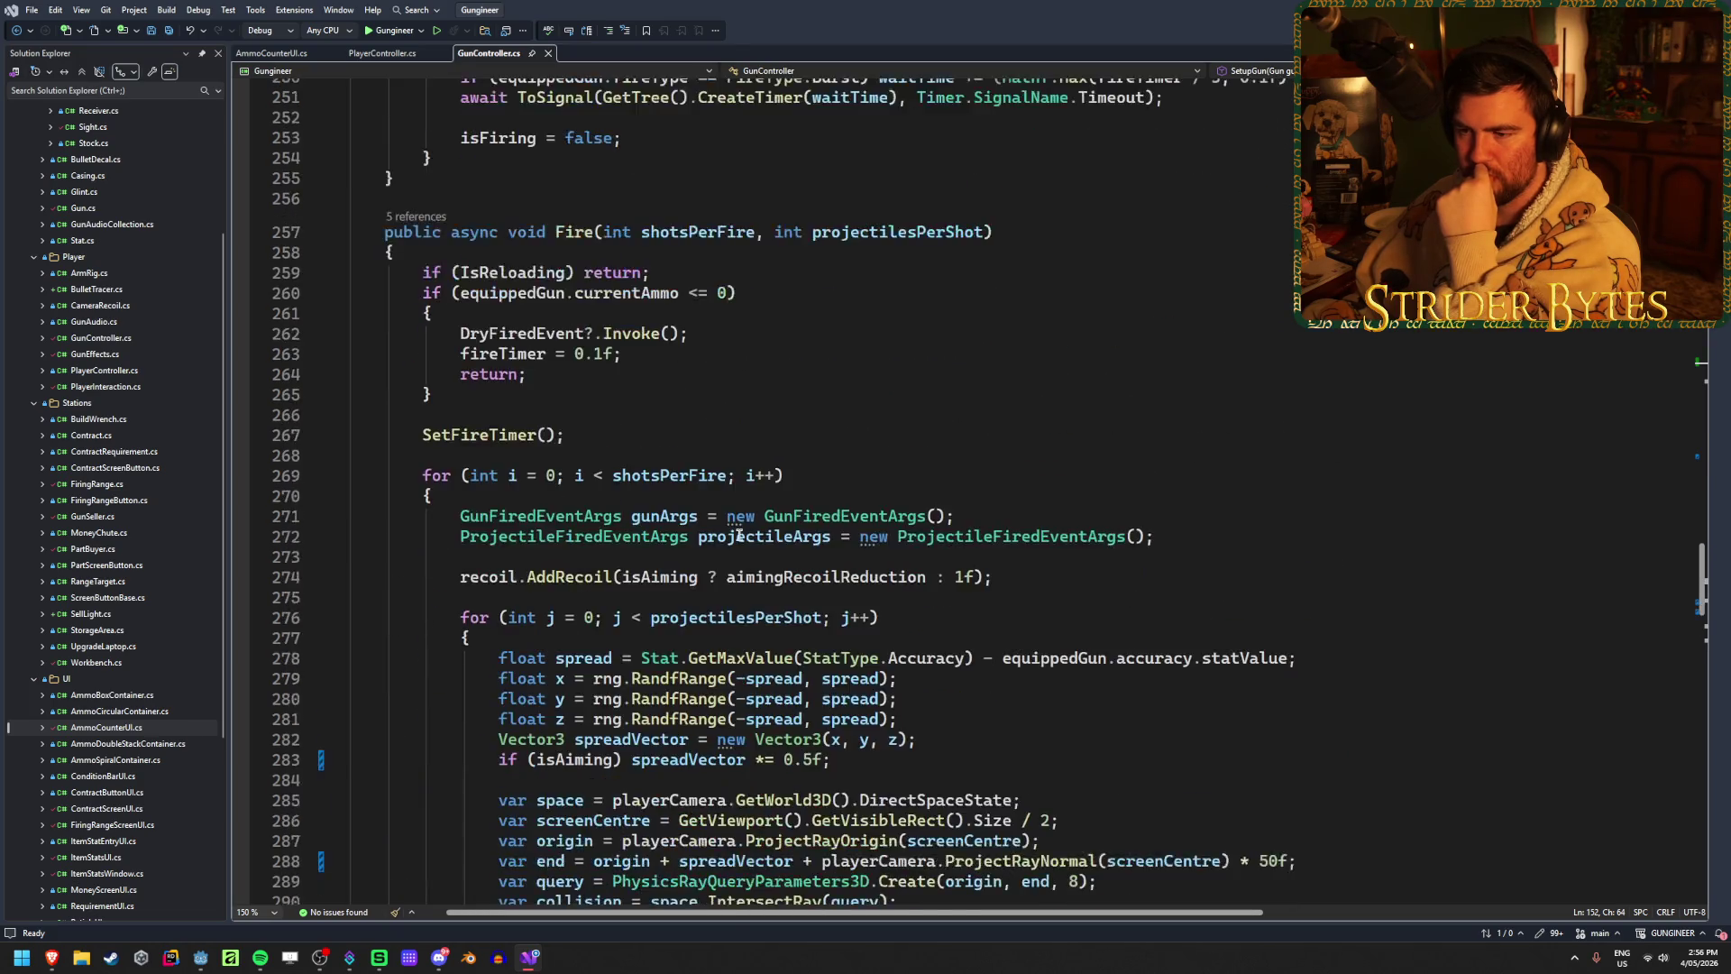
{"action": "scroll", "coordinate": [739, 535], "scroll_direction": "up", "scroll_amount": 20}
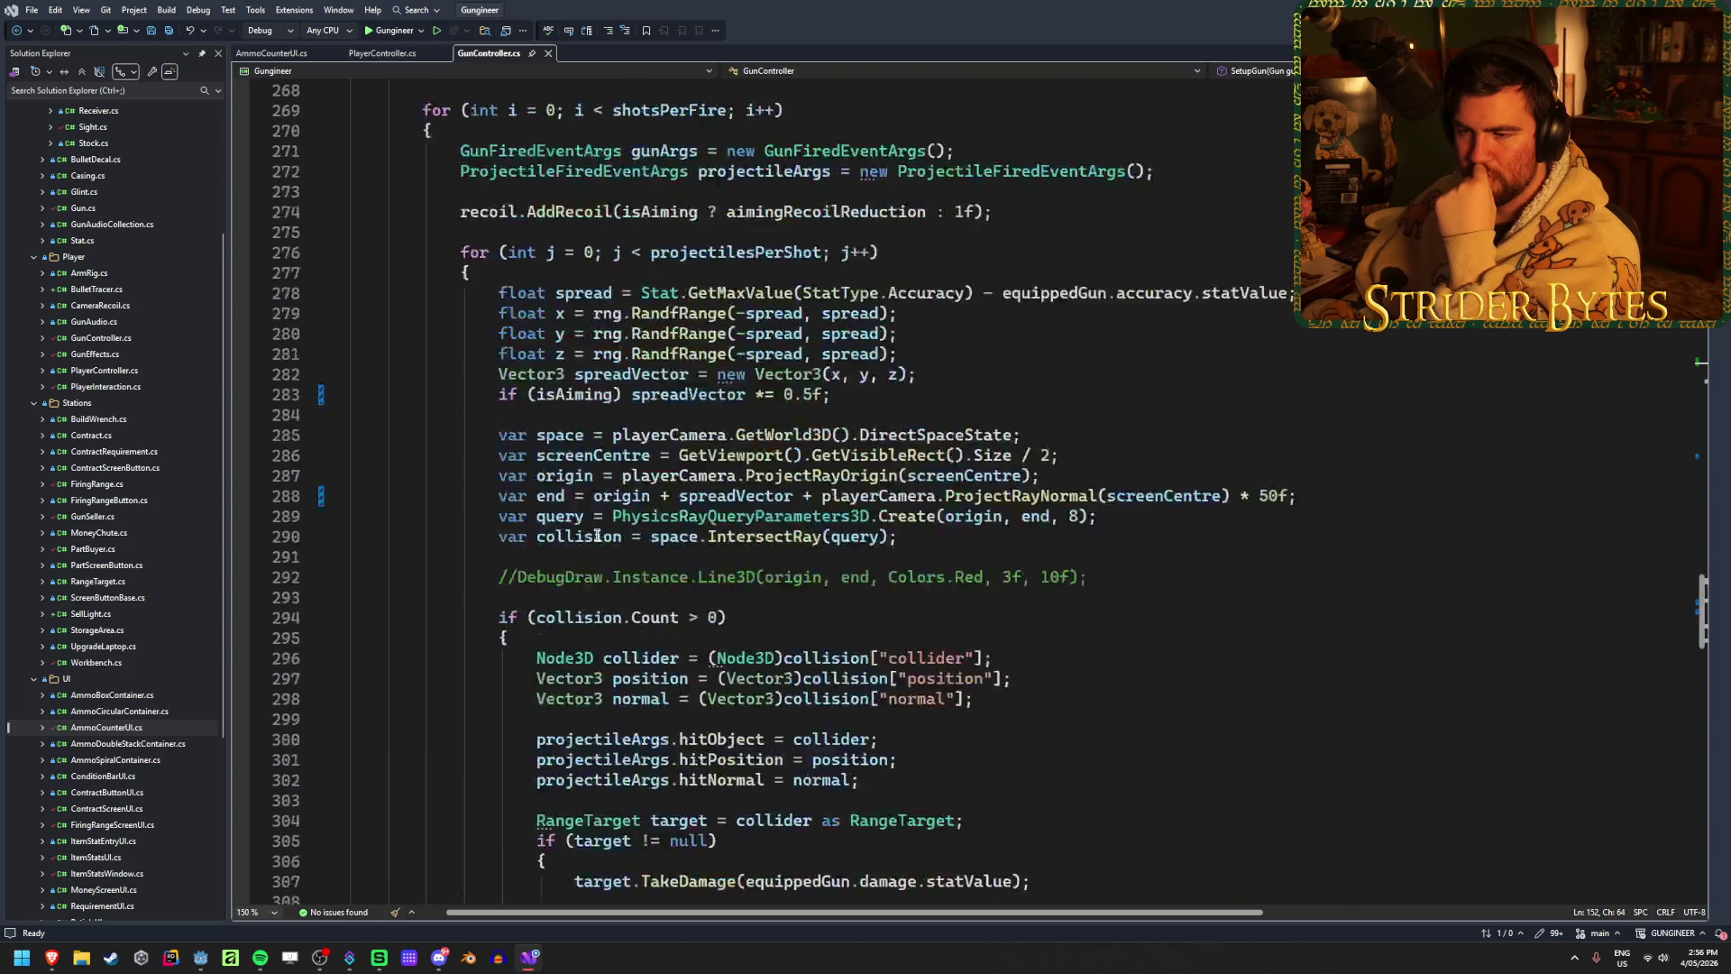
{"action": "scroll", "coordinate": [597, 535], "scroll_direction": "down", "scroll_amount": 9}
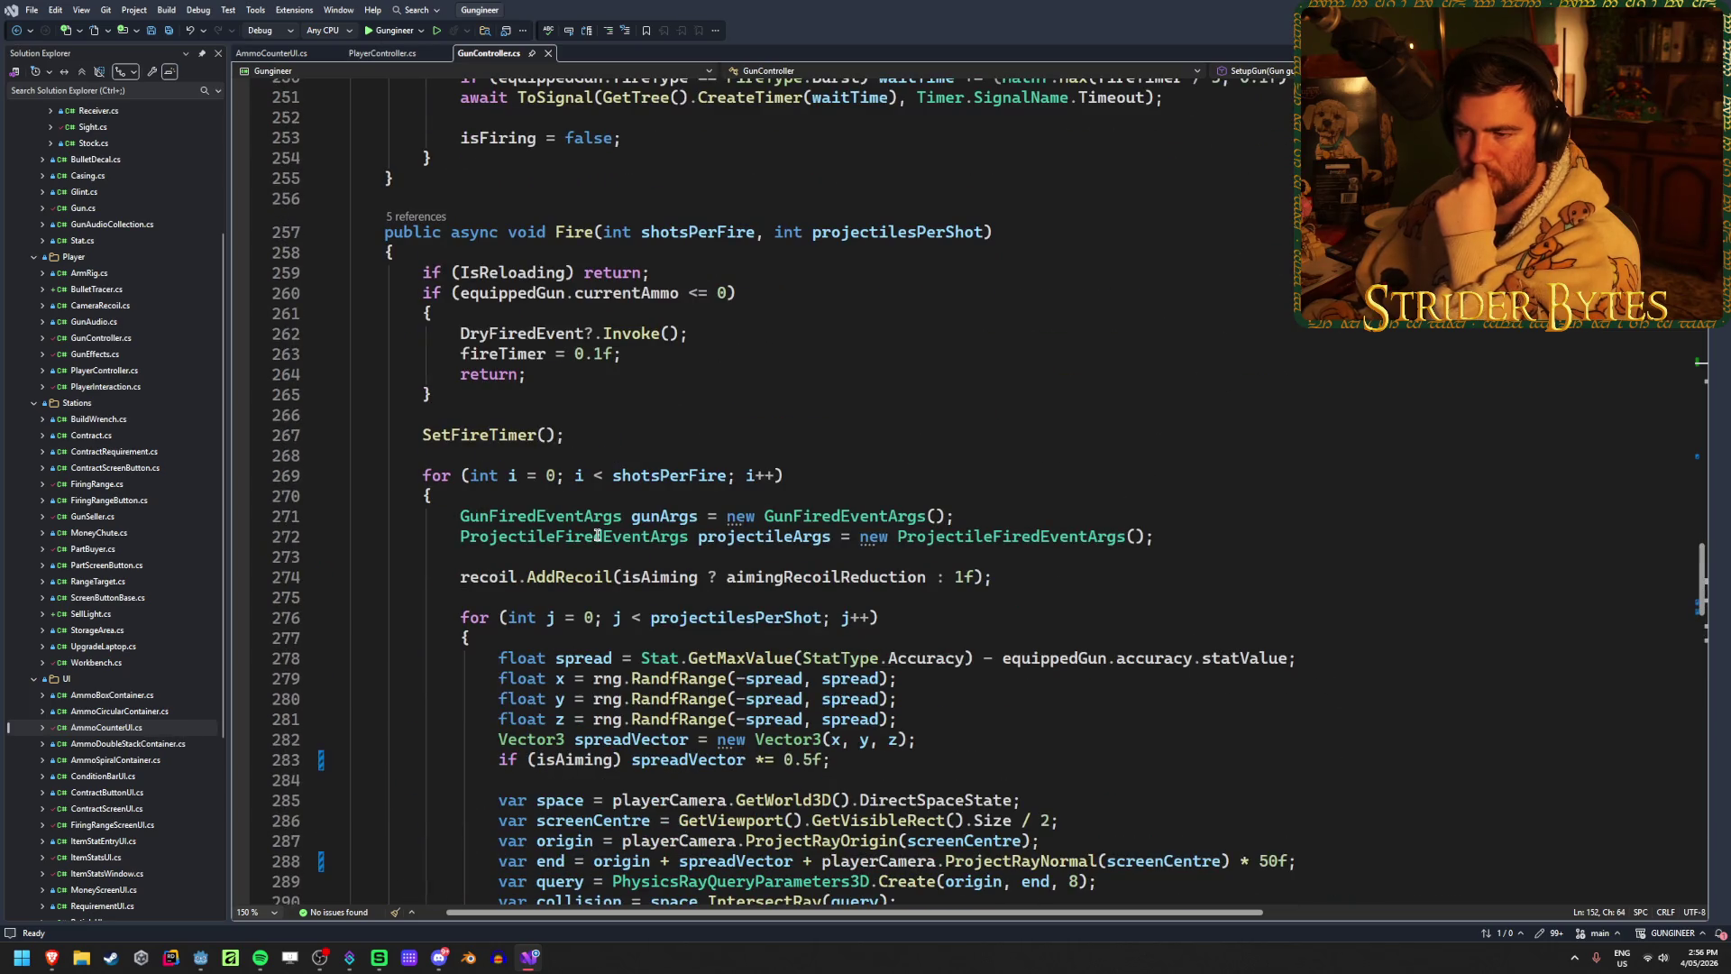
{"action": "scroll", "coordinate": [597, 534], "scroll_direction": "down", "scroll_amount": 12}
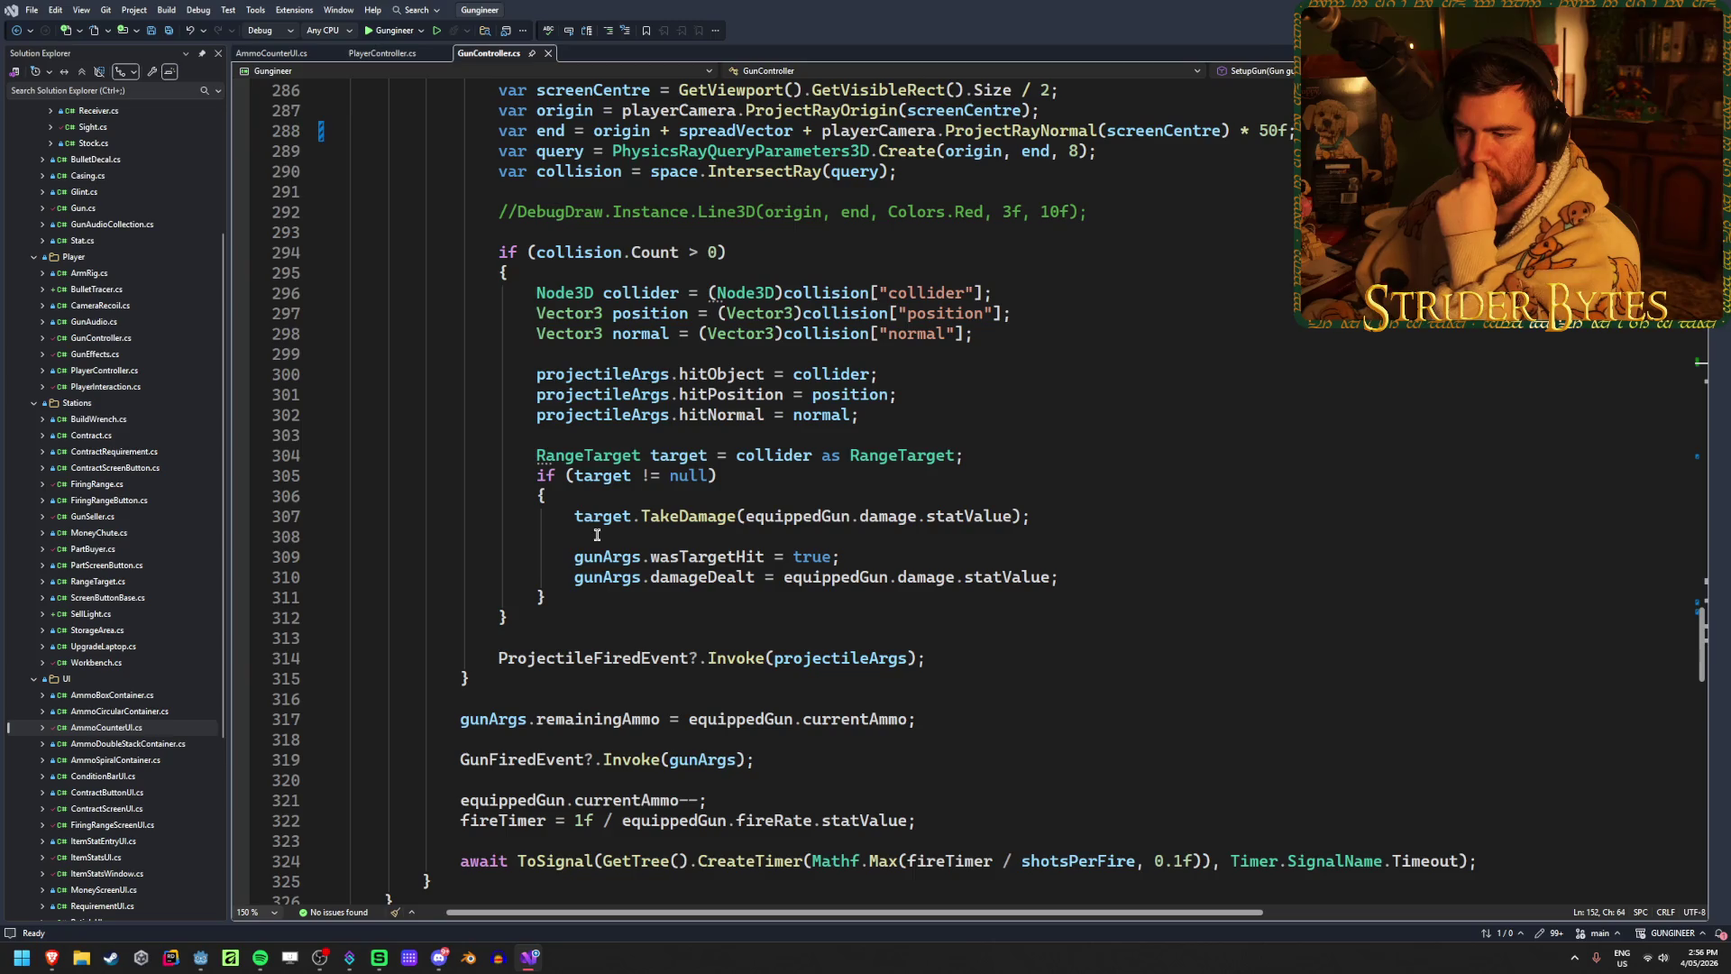
{"action": "scroll", "coordinate": [596, 534], "scroll_direction": "down", "scroll_amount": 1}
{"action": "left_click", "coordinate": [947, 660]}
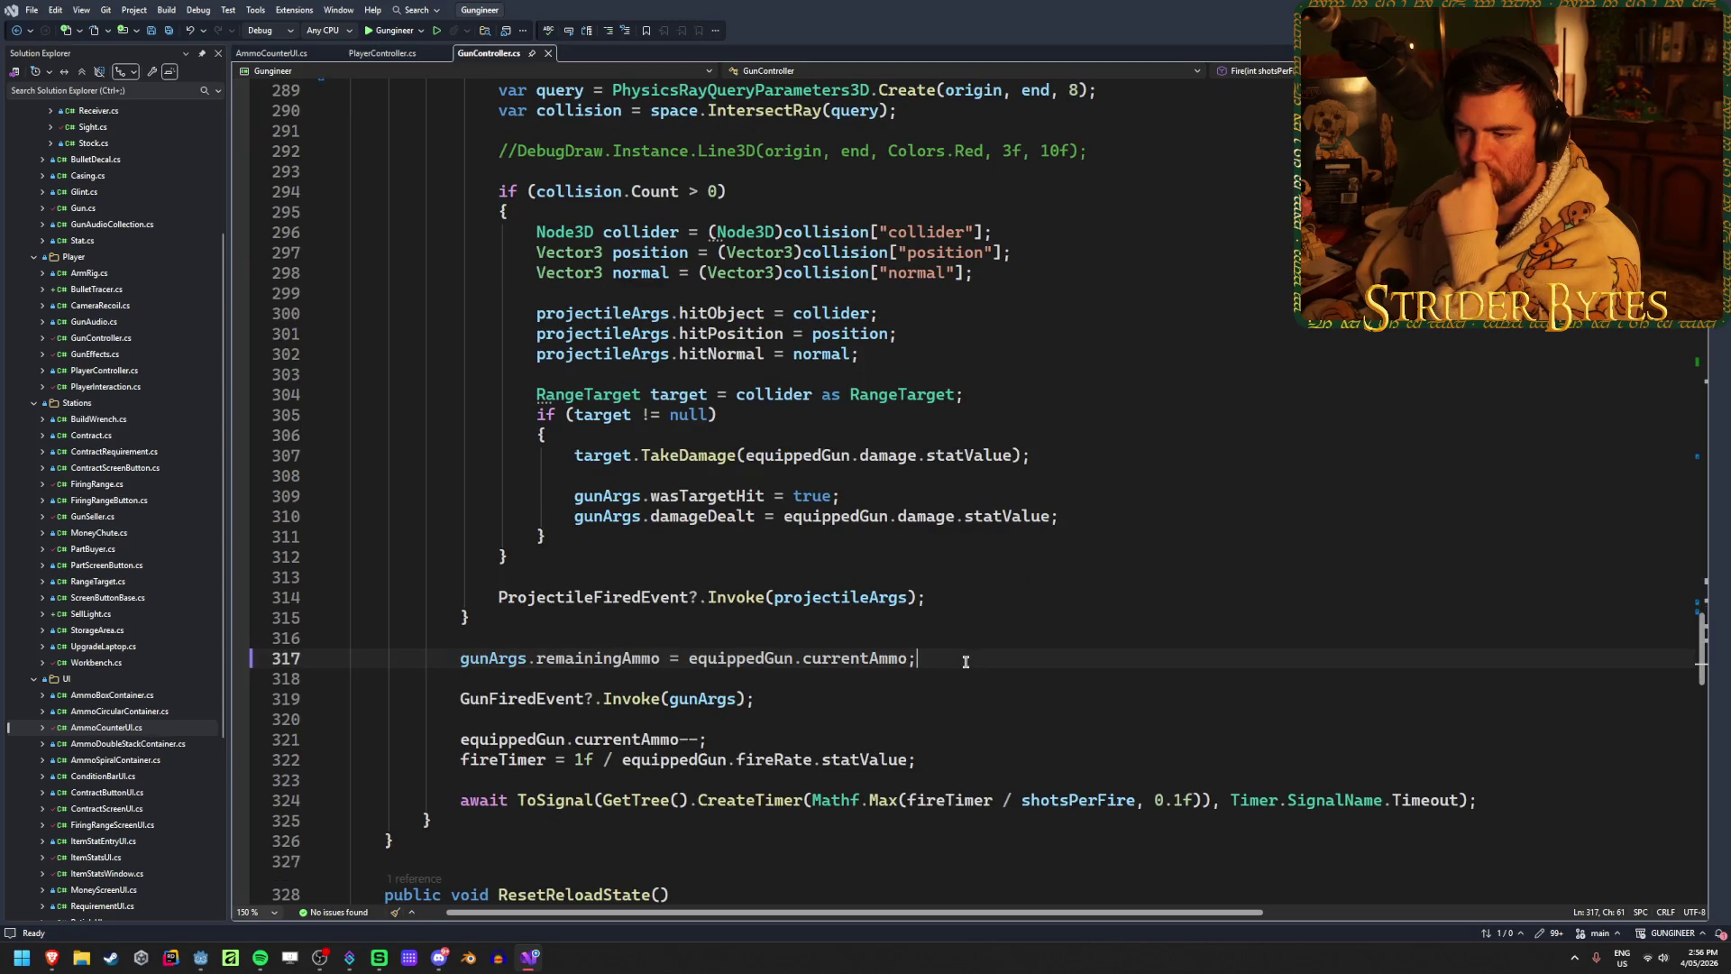
Step: Insert GD.Print(equippedGun.currentAmmo); below currentAmmo-- and save GunController.cs
{"action": "mouse_move", "coordinate": [561, 663]}
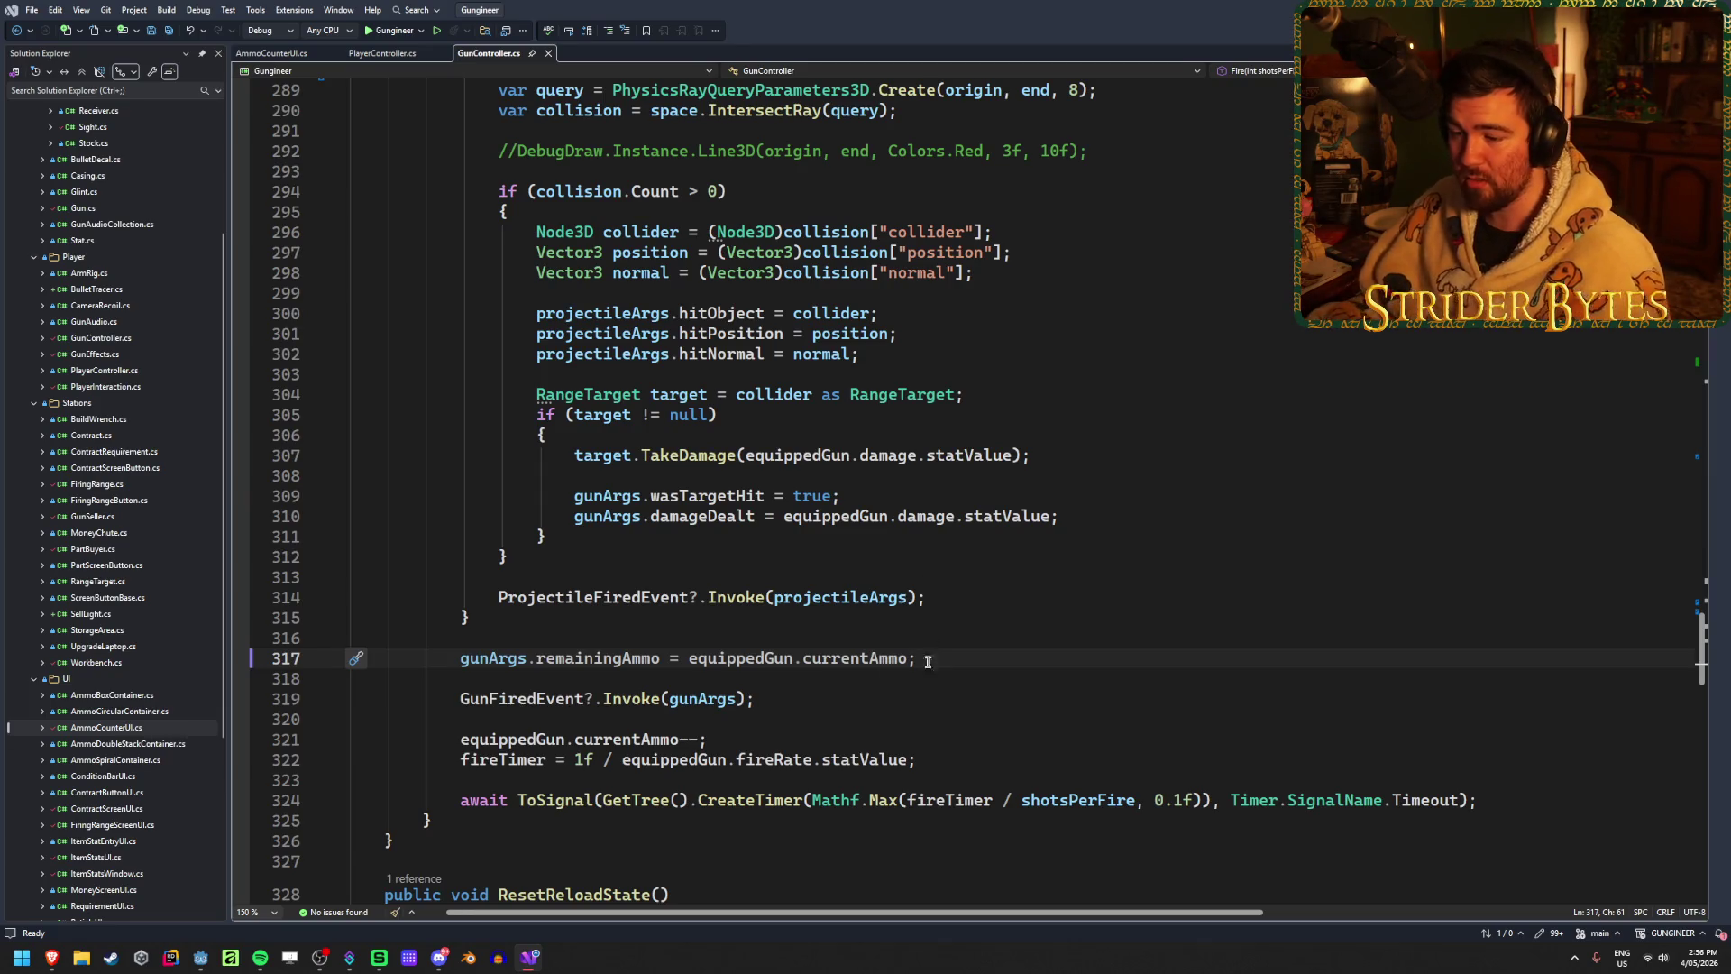
{"action": "left_click", "coordinate": [966, 739]}
{"action": "key", "text": "Return"}
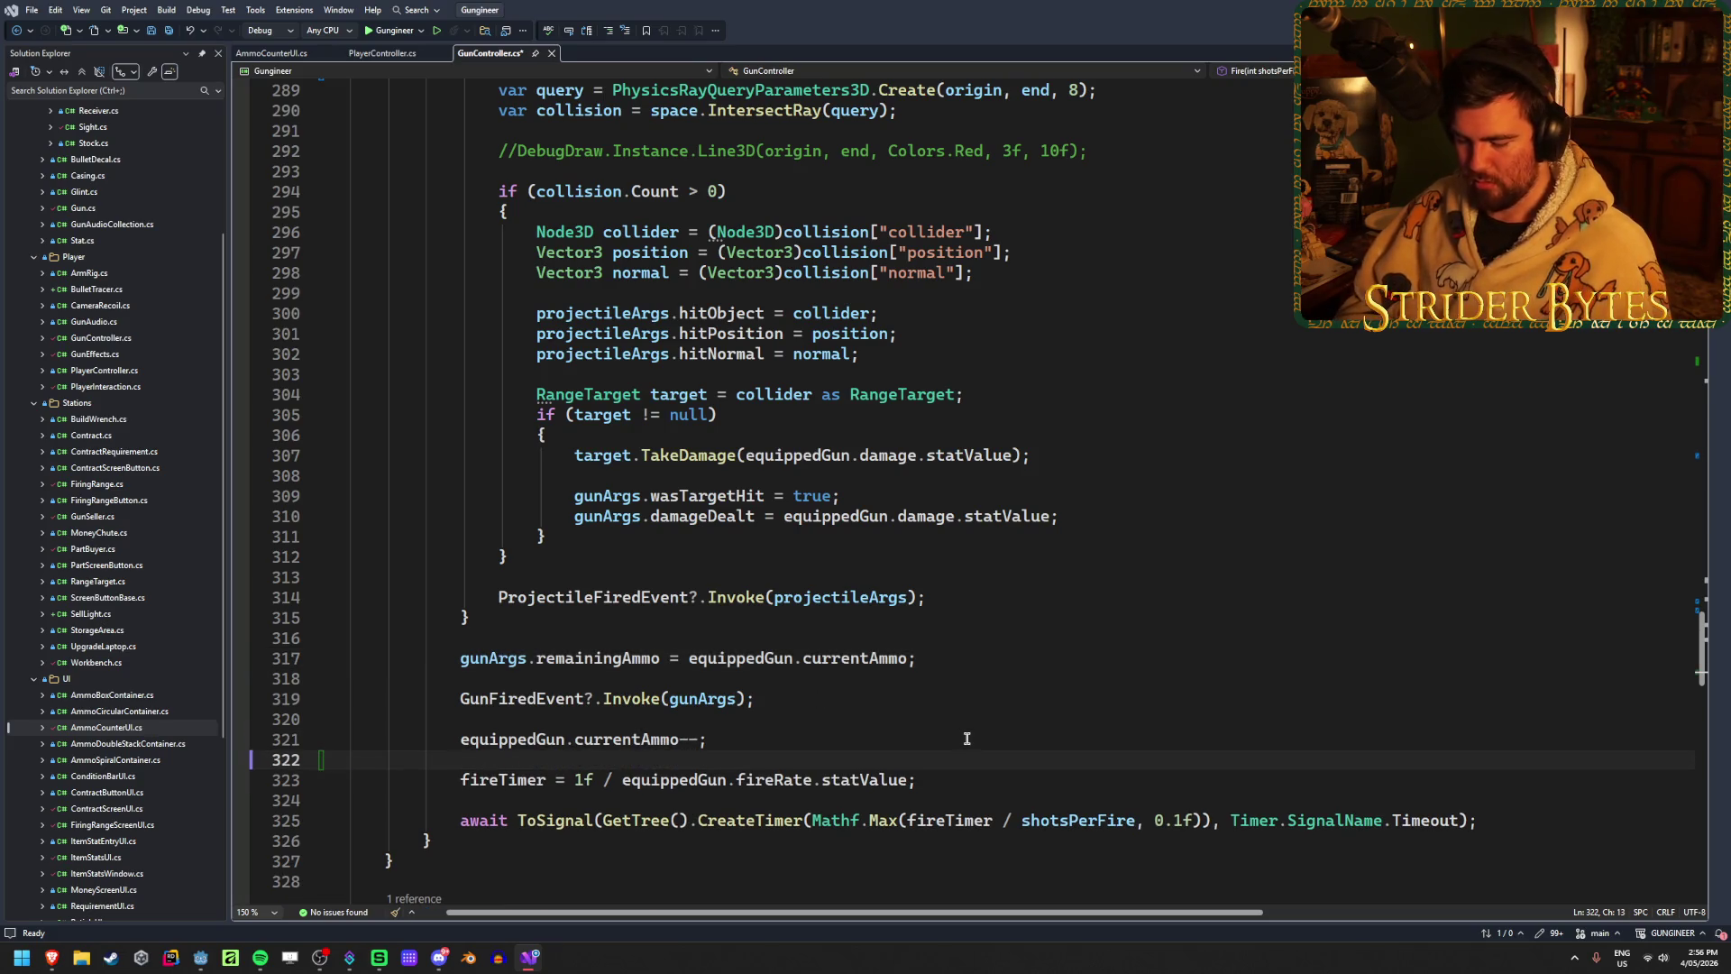
{"action": "type", "text": "GD.Print"}
{"action": "key", "text": "Tab"}
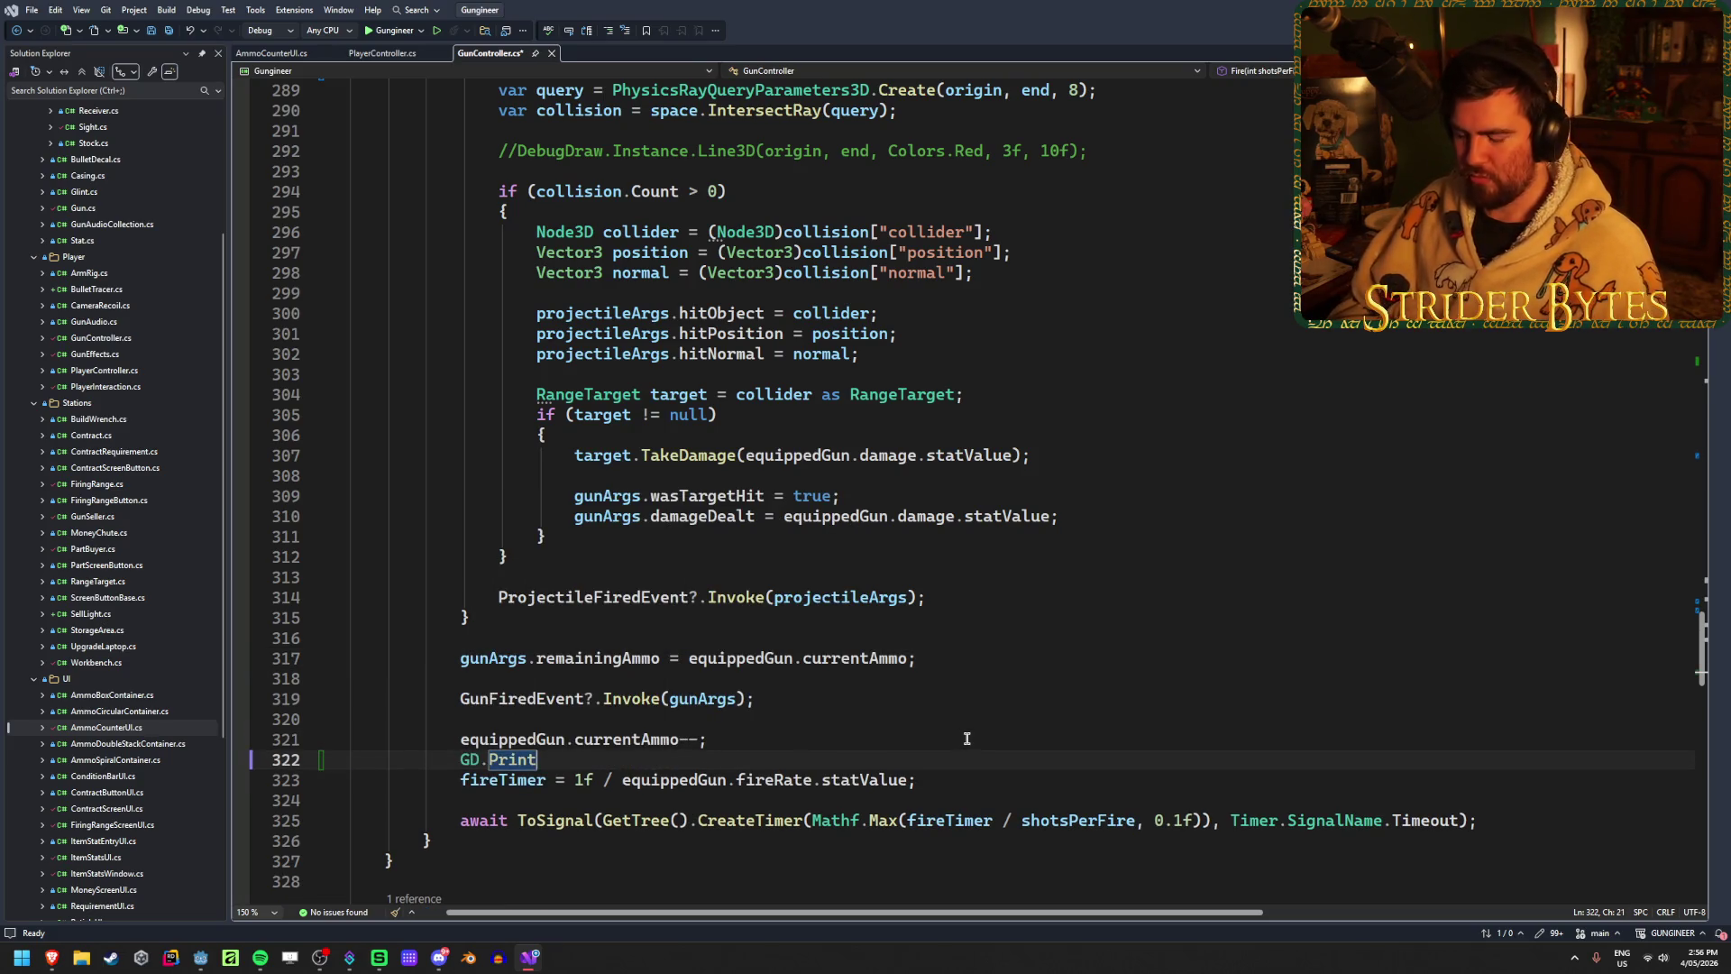
{"action": "type", "text": "("}
{"action": "key", "text": "Escape"}
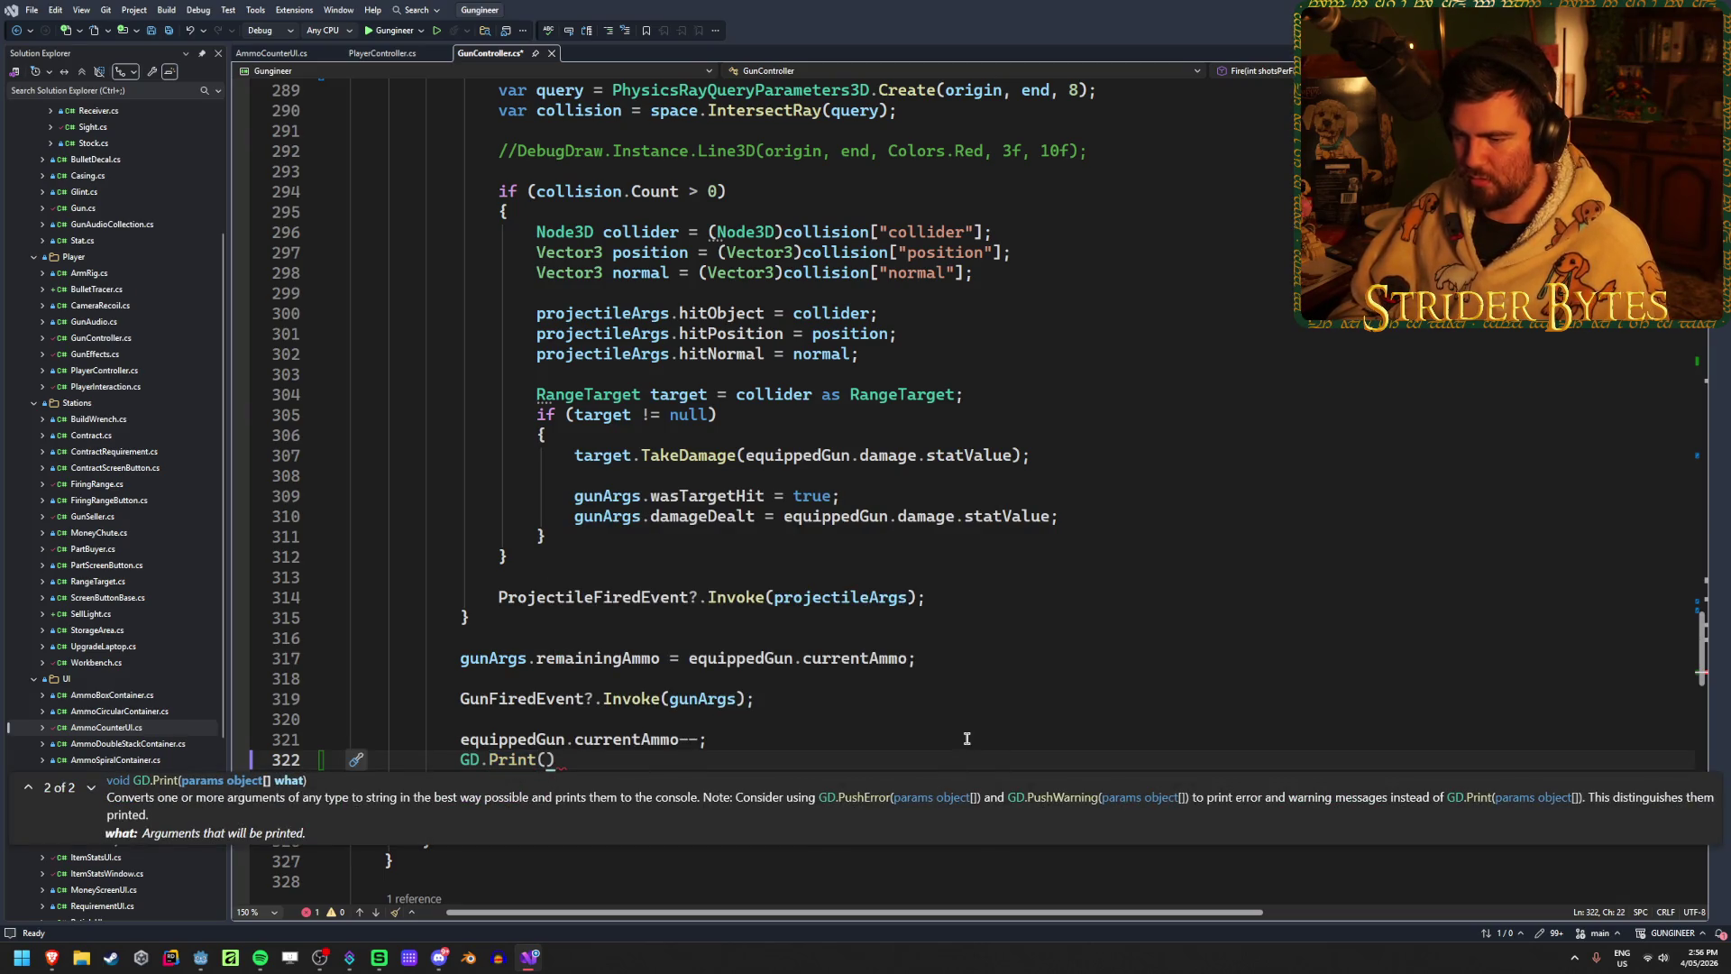
{"action": "type", "text": "equippedGun"}
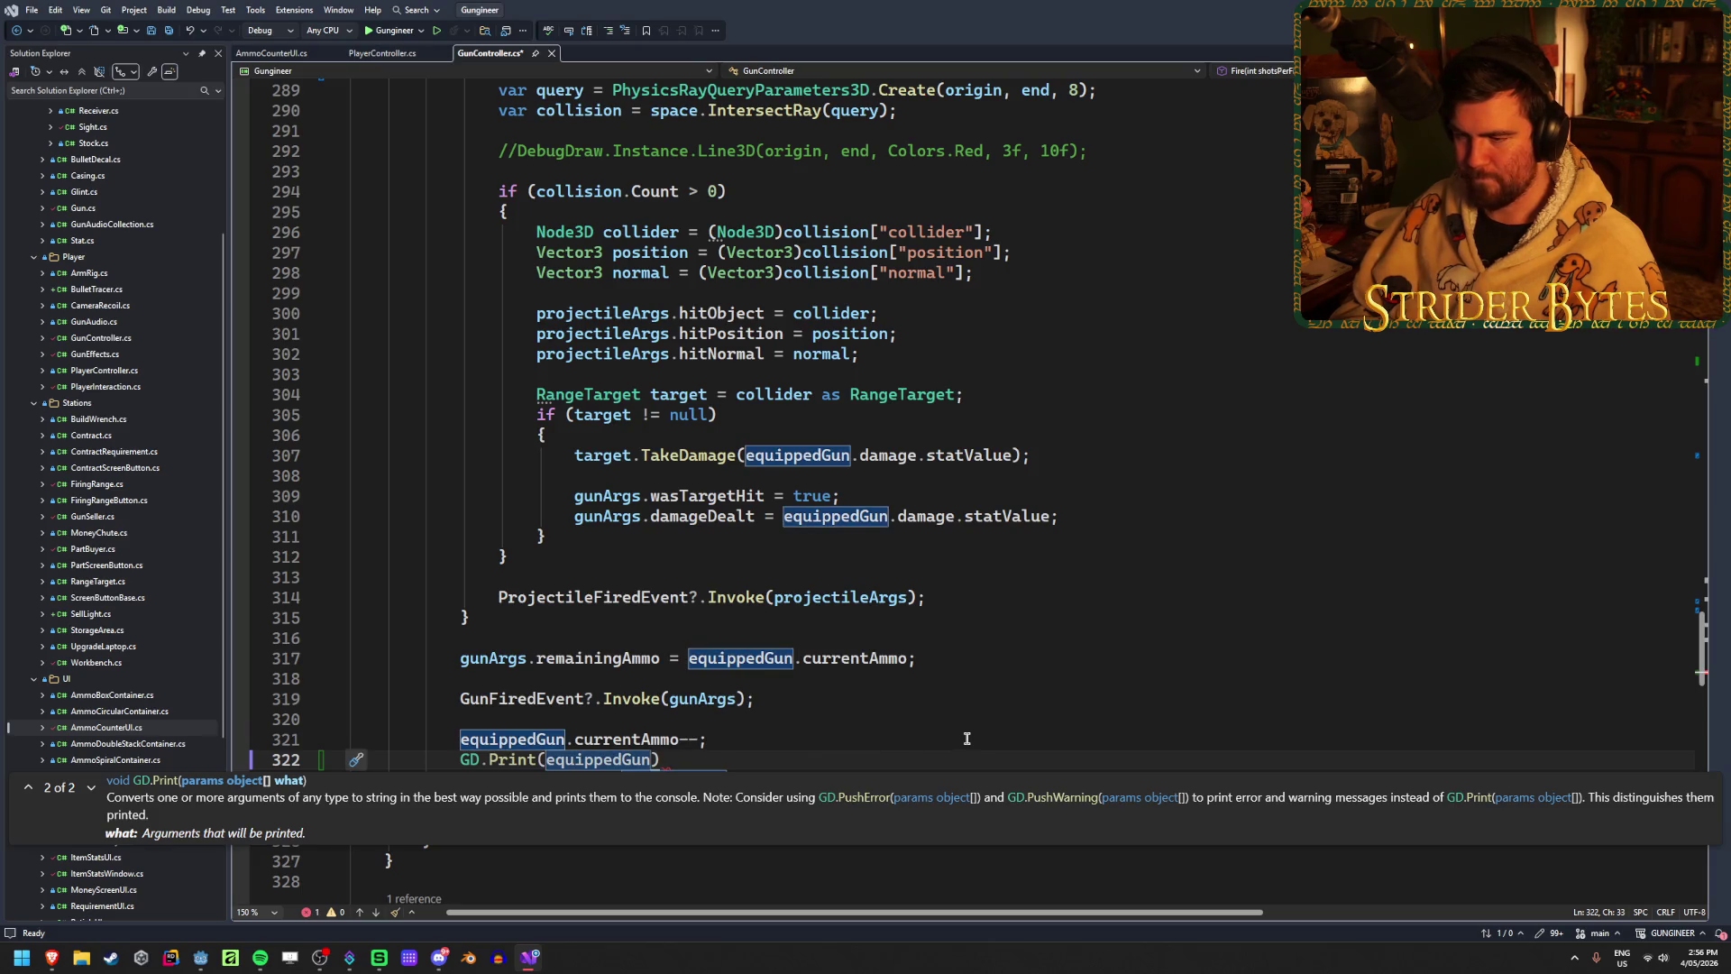
{"action": "type", "text": "."}
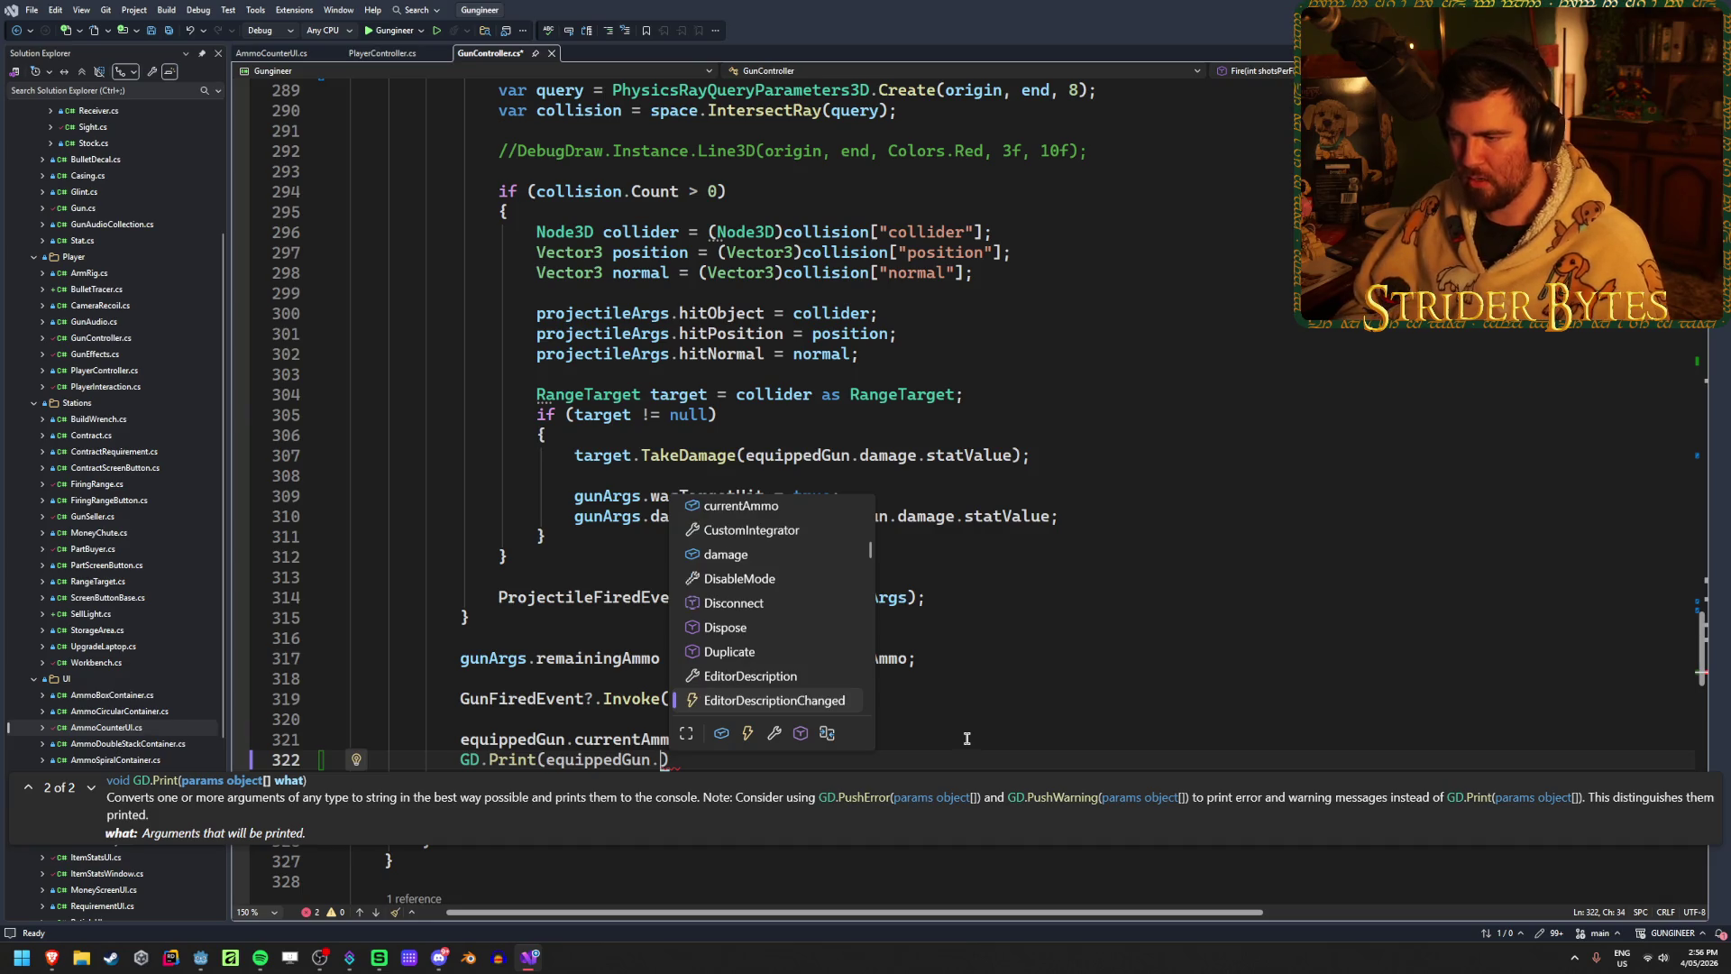
{"action": "key", "text": "Down"}
{"action": "key", "text": "Up"}
{"action": "key", "text": "Up"}
{"action": "key", "text": "Up"}
{"action": "key", "text": "Tab"}
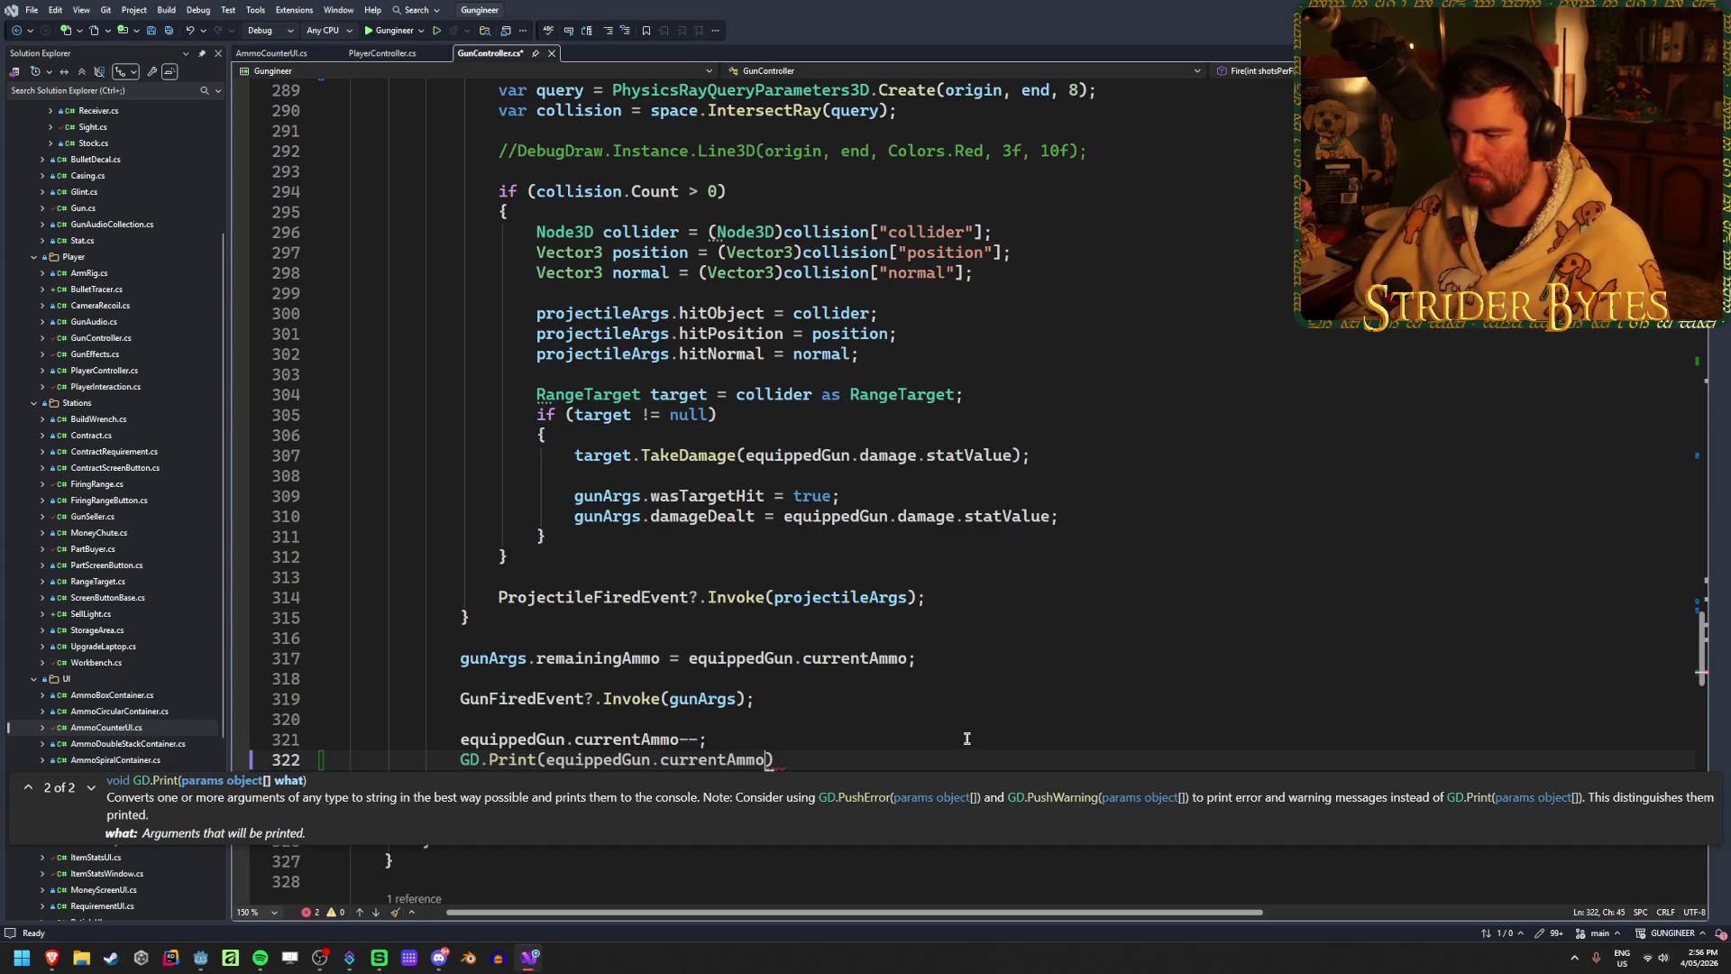
{"action": "key", "text": "Escape"}
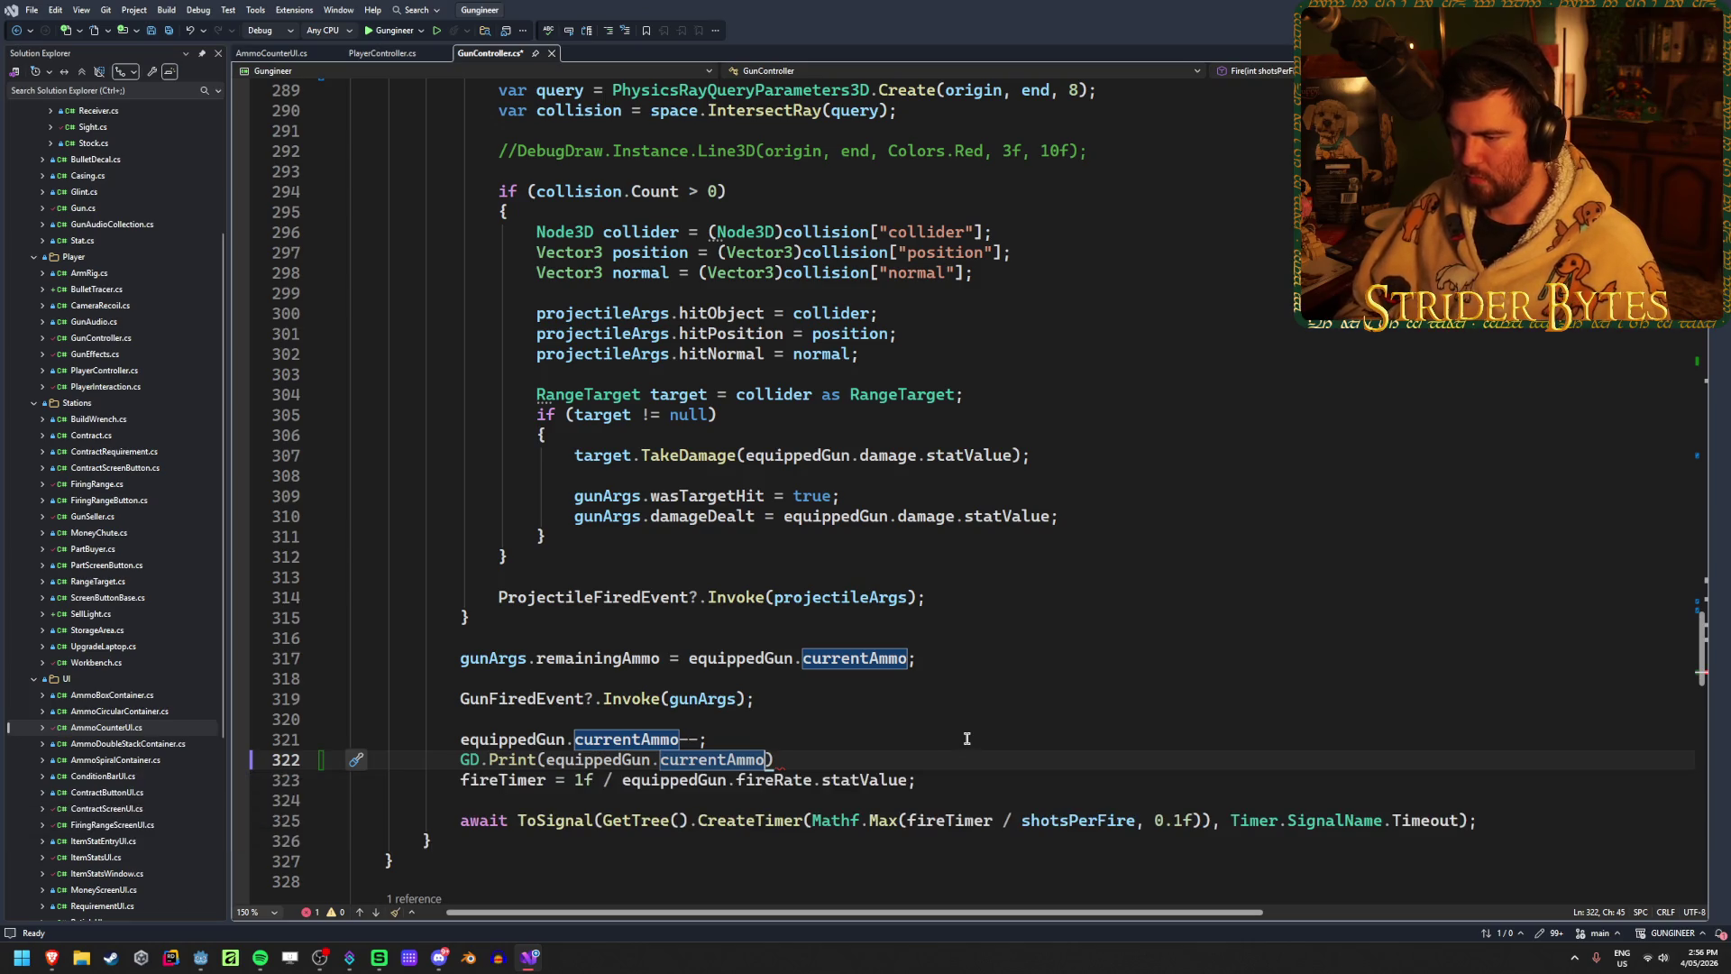
{"action": "type", "text": ");"}
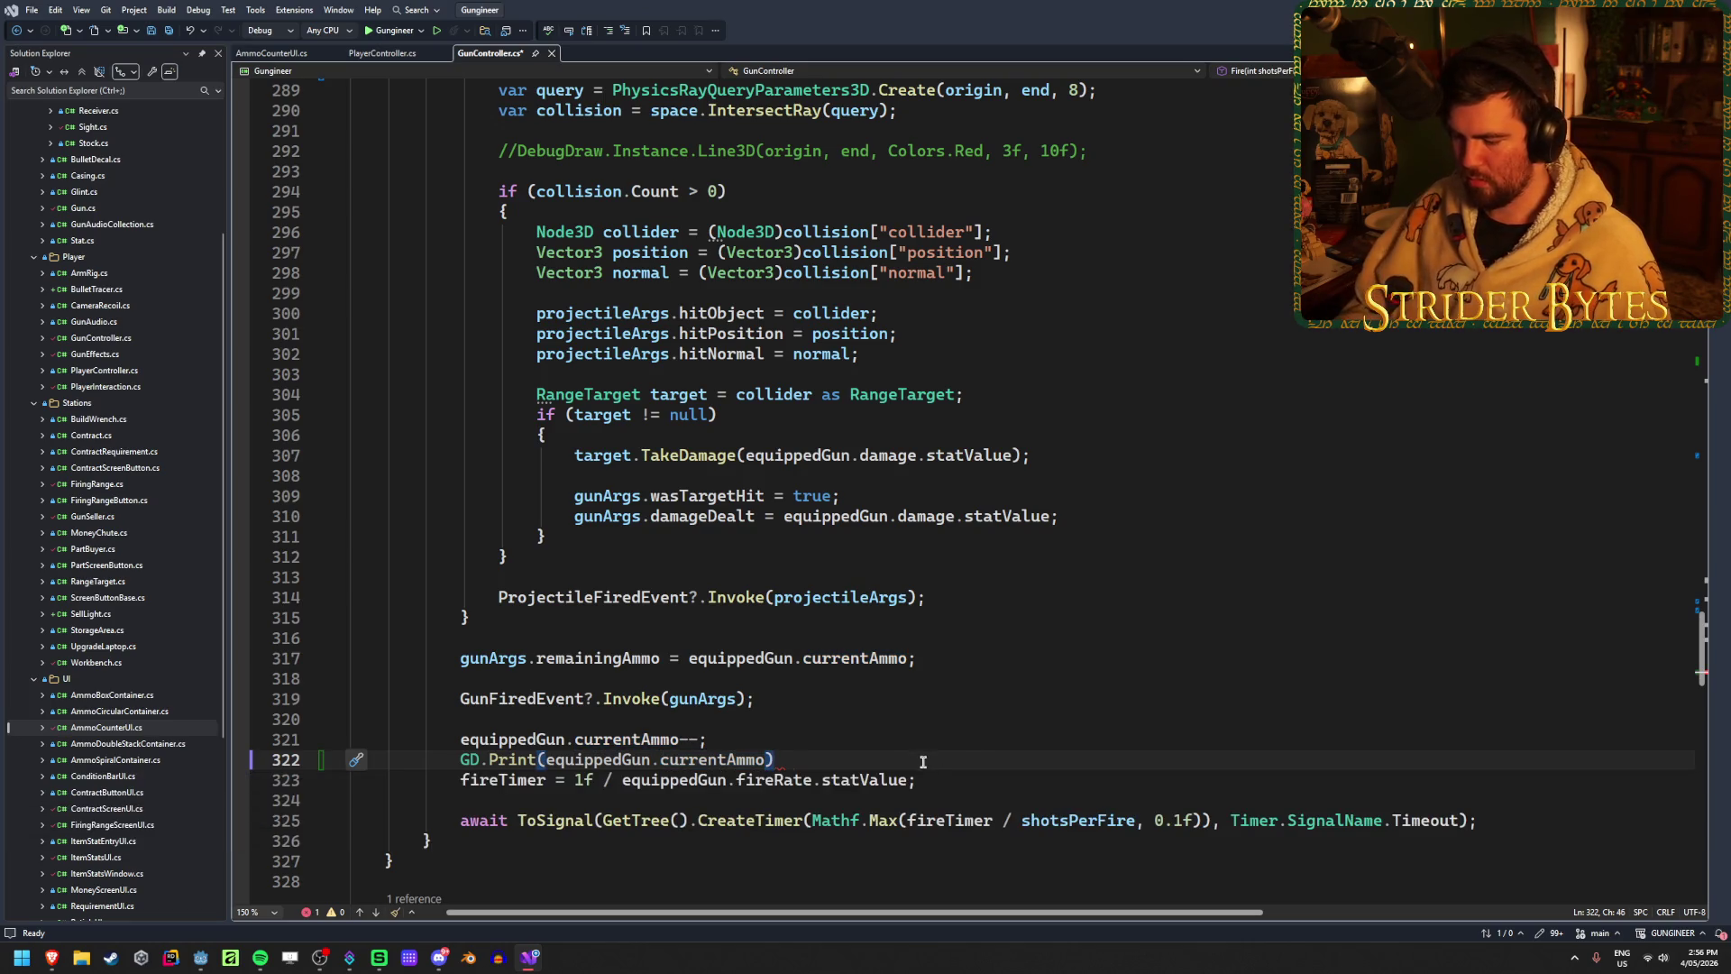
{"action": "key", "text": "ctrl+s"}
{"action": "key", "text": "alt+Tab"}
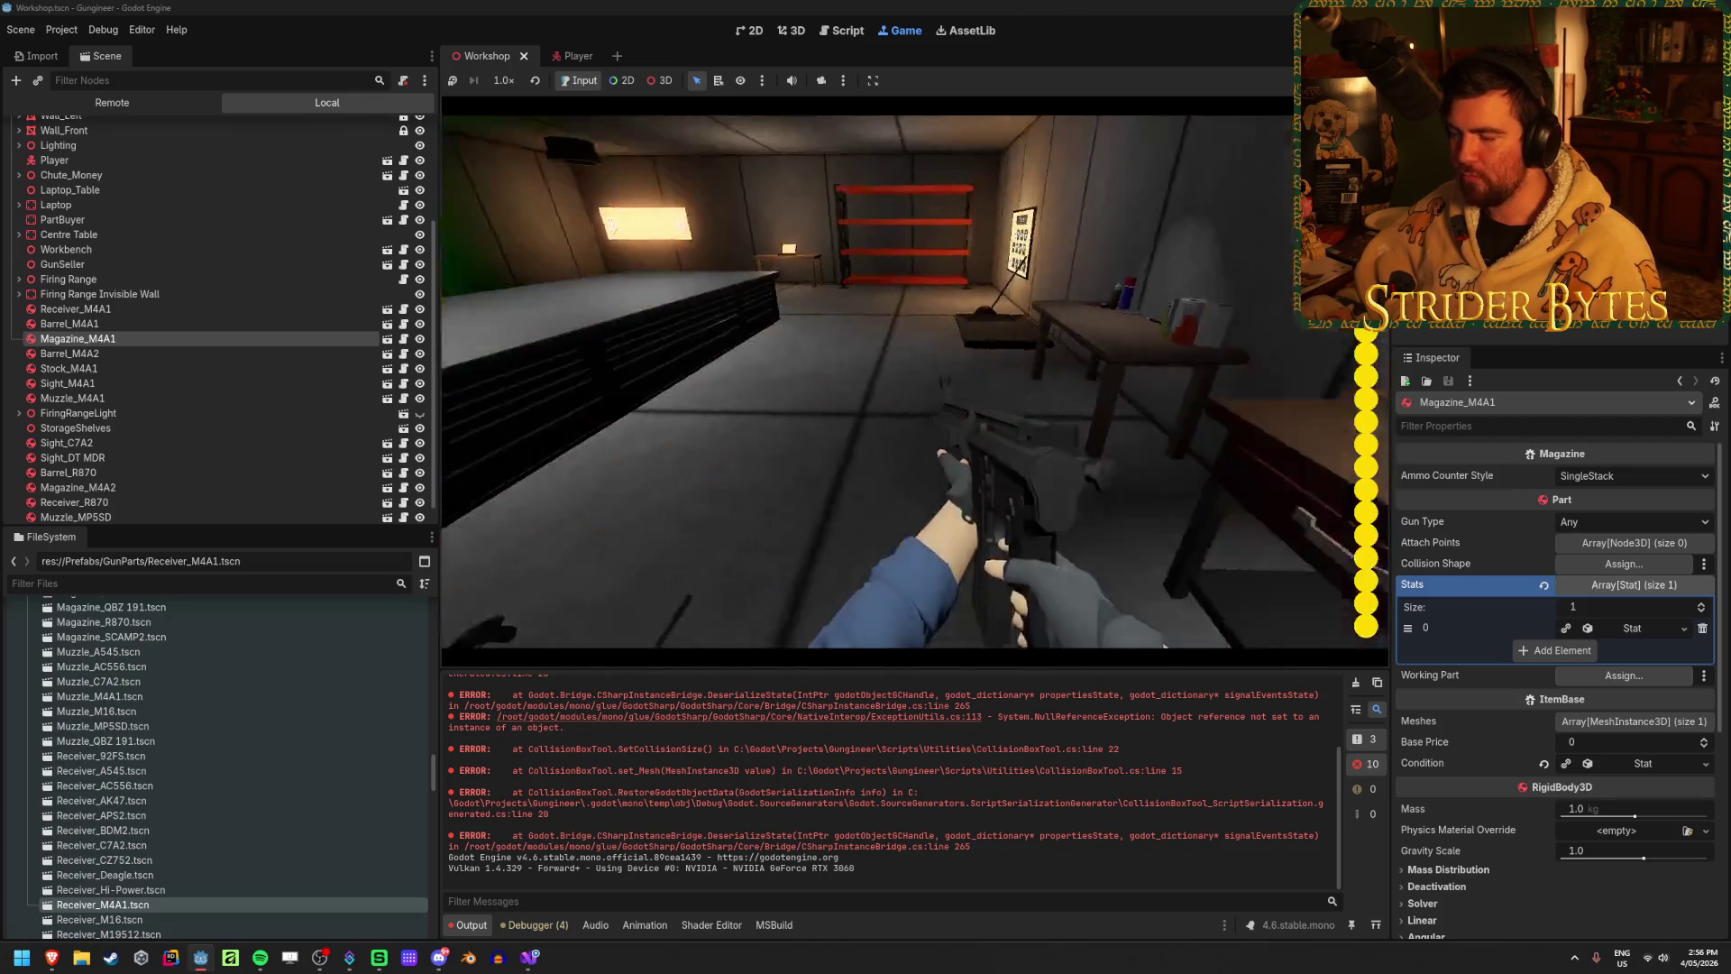
Step: Fire four rifle shots, stop the game, and clear the Debugger Errors list
{"action": "left_click_drag", "start_coordinate": [915, 381], "coordinate": [915, 381]}
{"action": "left_click", "coordinate": [915, 381]}
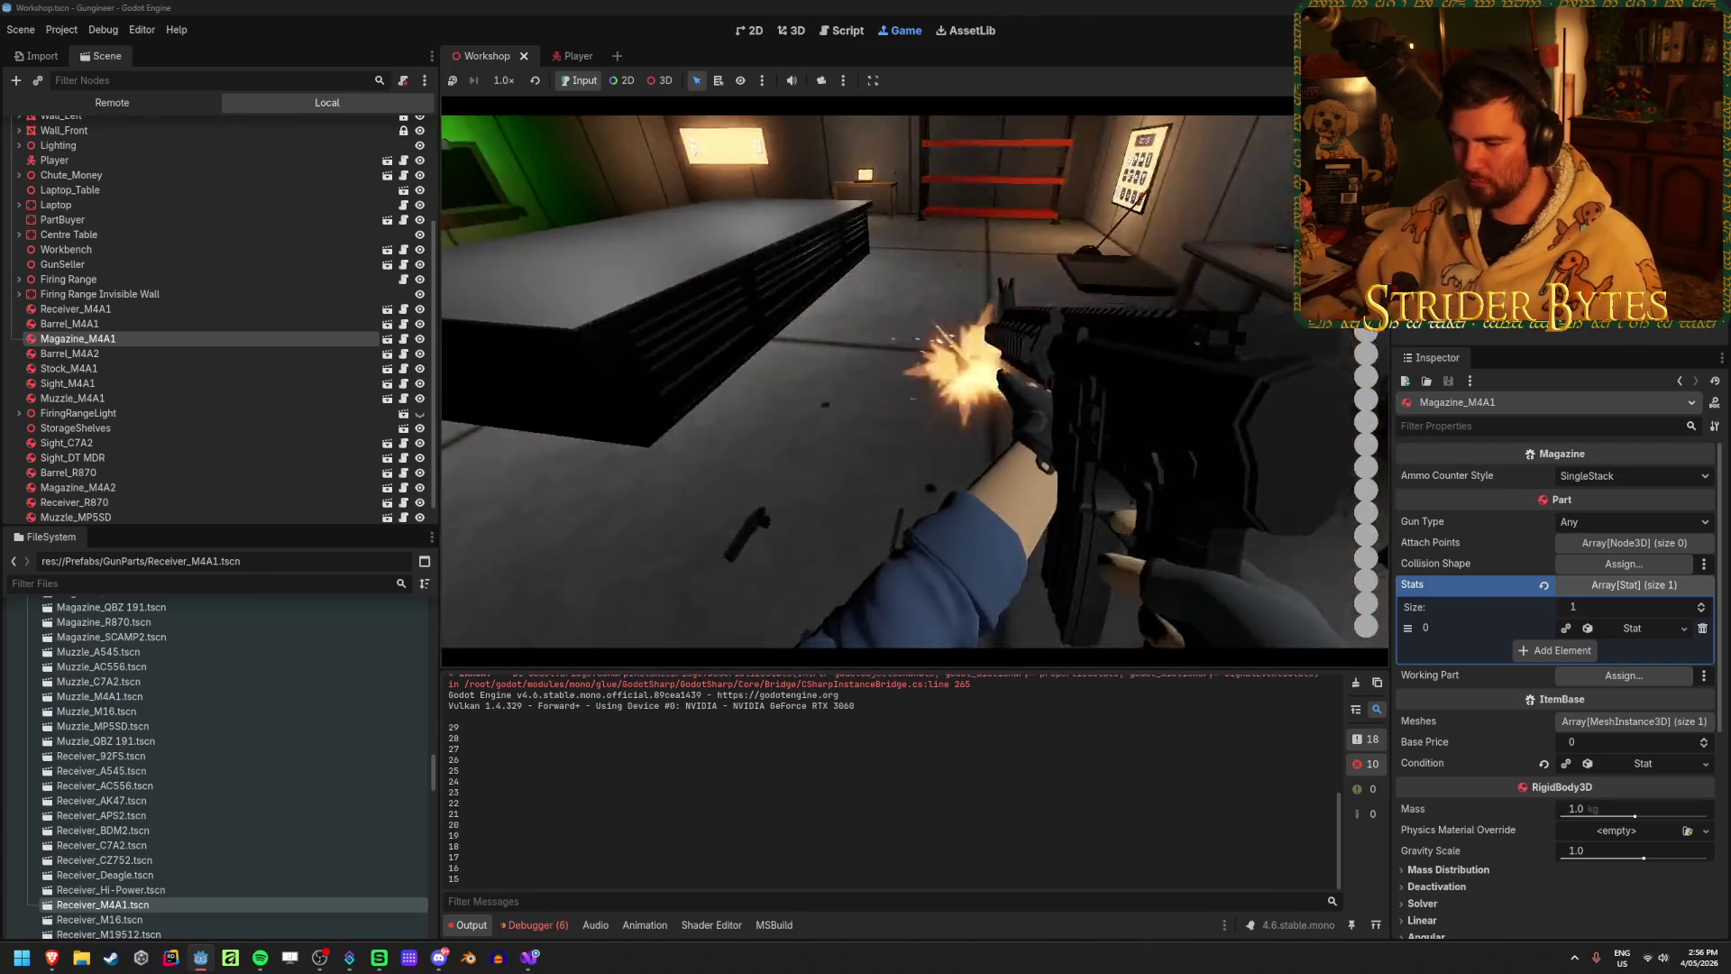
{"action": "left_click", "coordinate": [915, 381]}
{"action": "left_click", "coordinate": [915, 381]}
{"action": "left_click", "coordinate": [915, 381]}
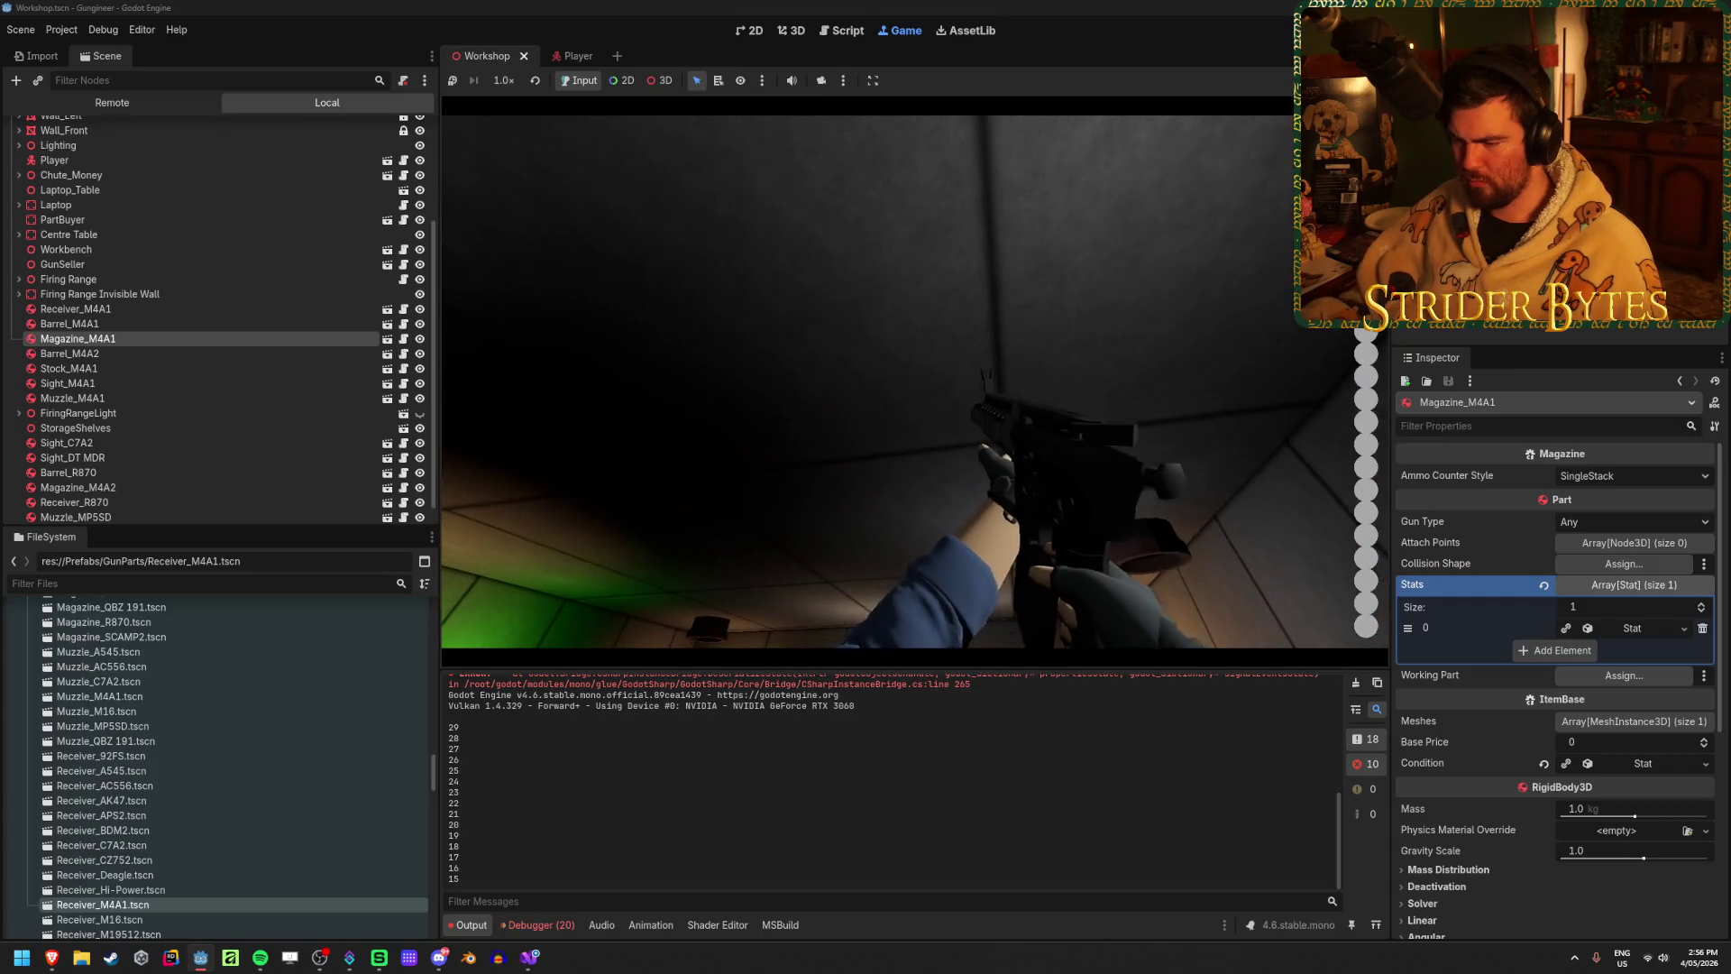
{"action": "key", "text": "F8"}
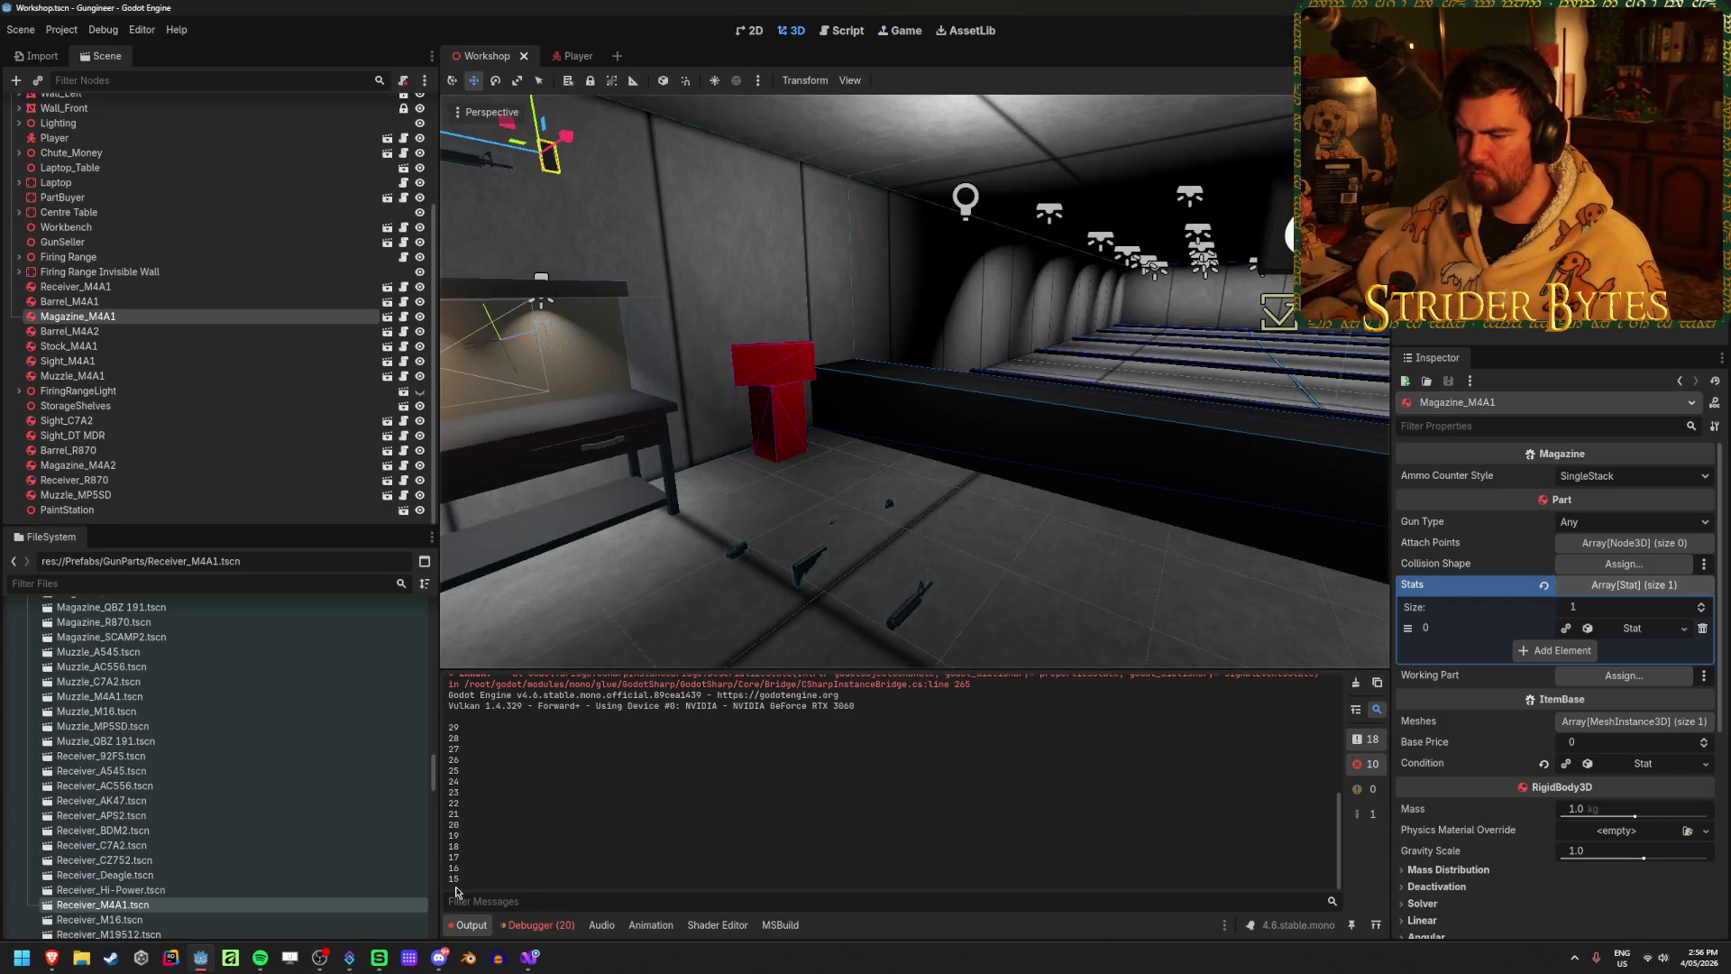
{"action": "left_click", "coordinate": [539, 925]}
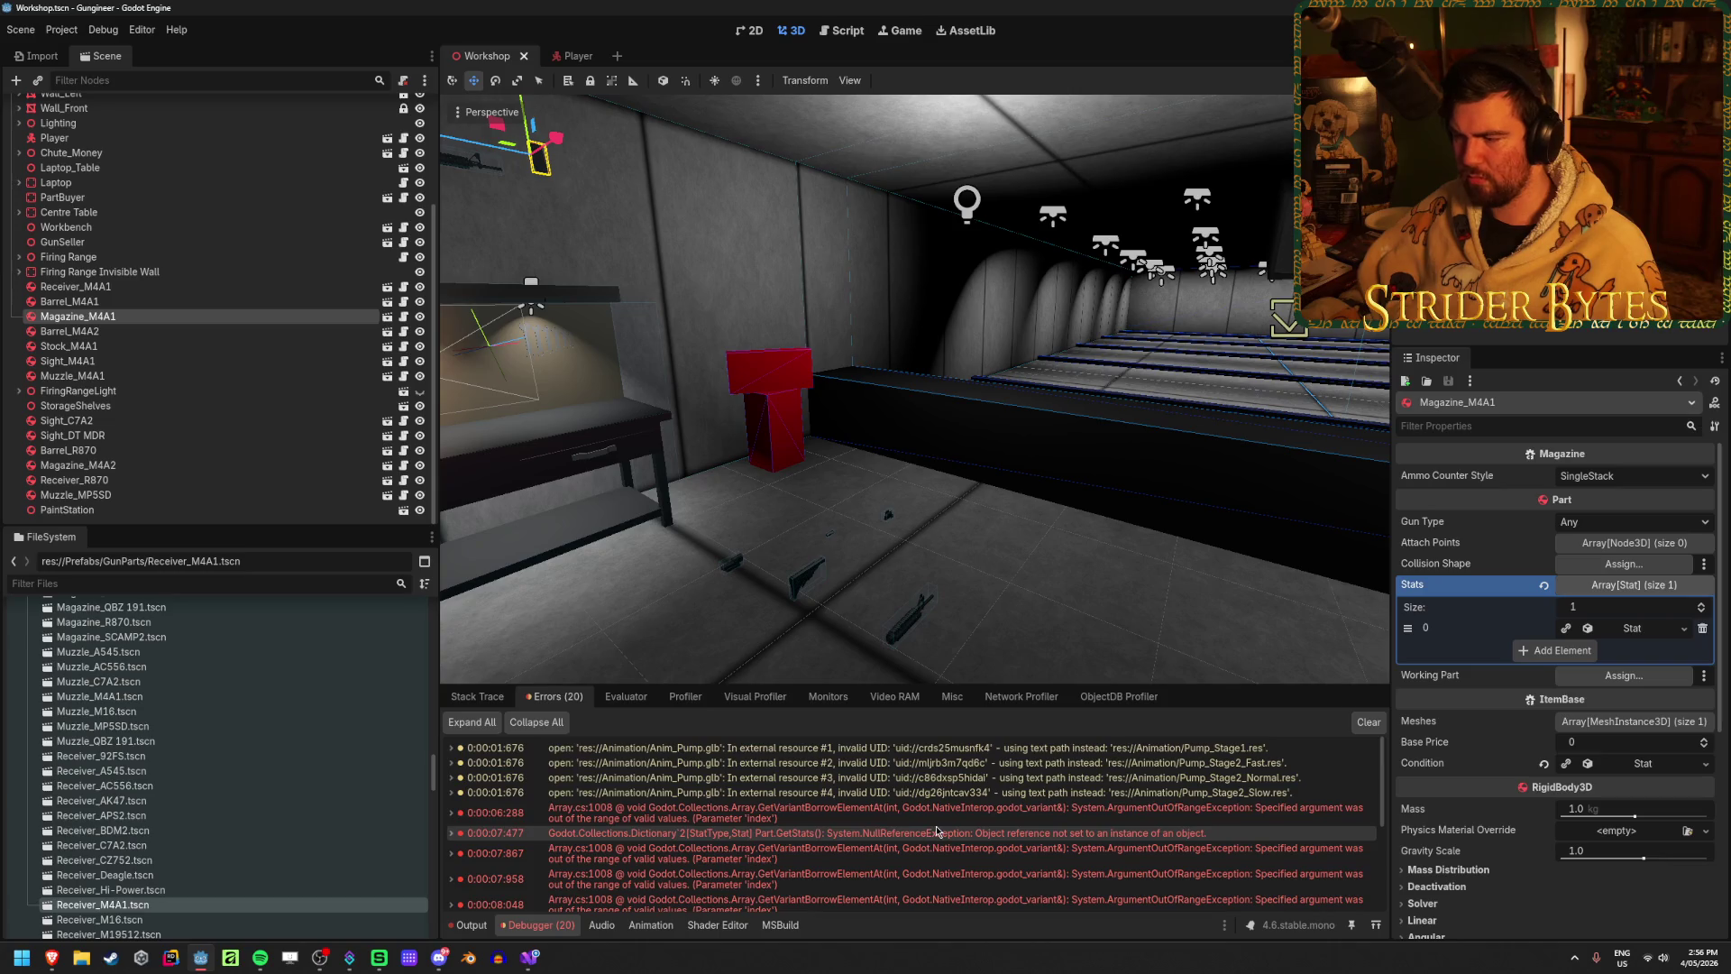
{"action": "left_click", "coordinate": [1376, 723]}
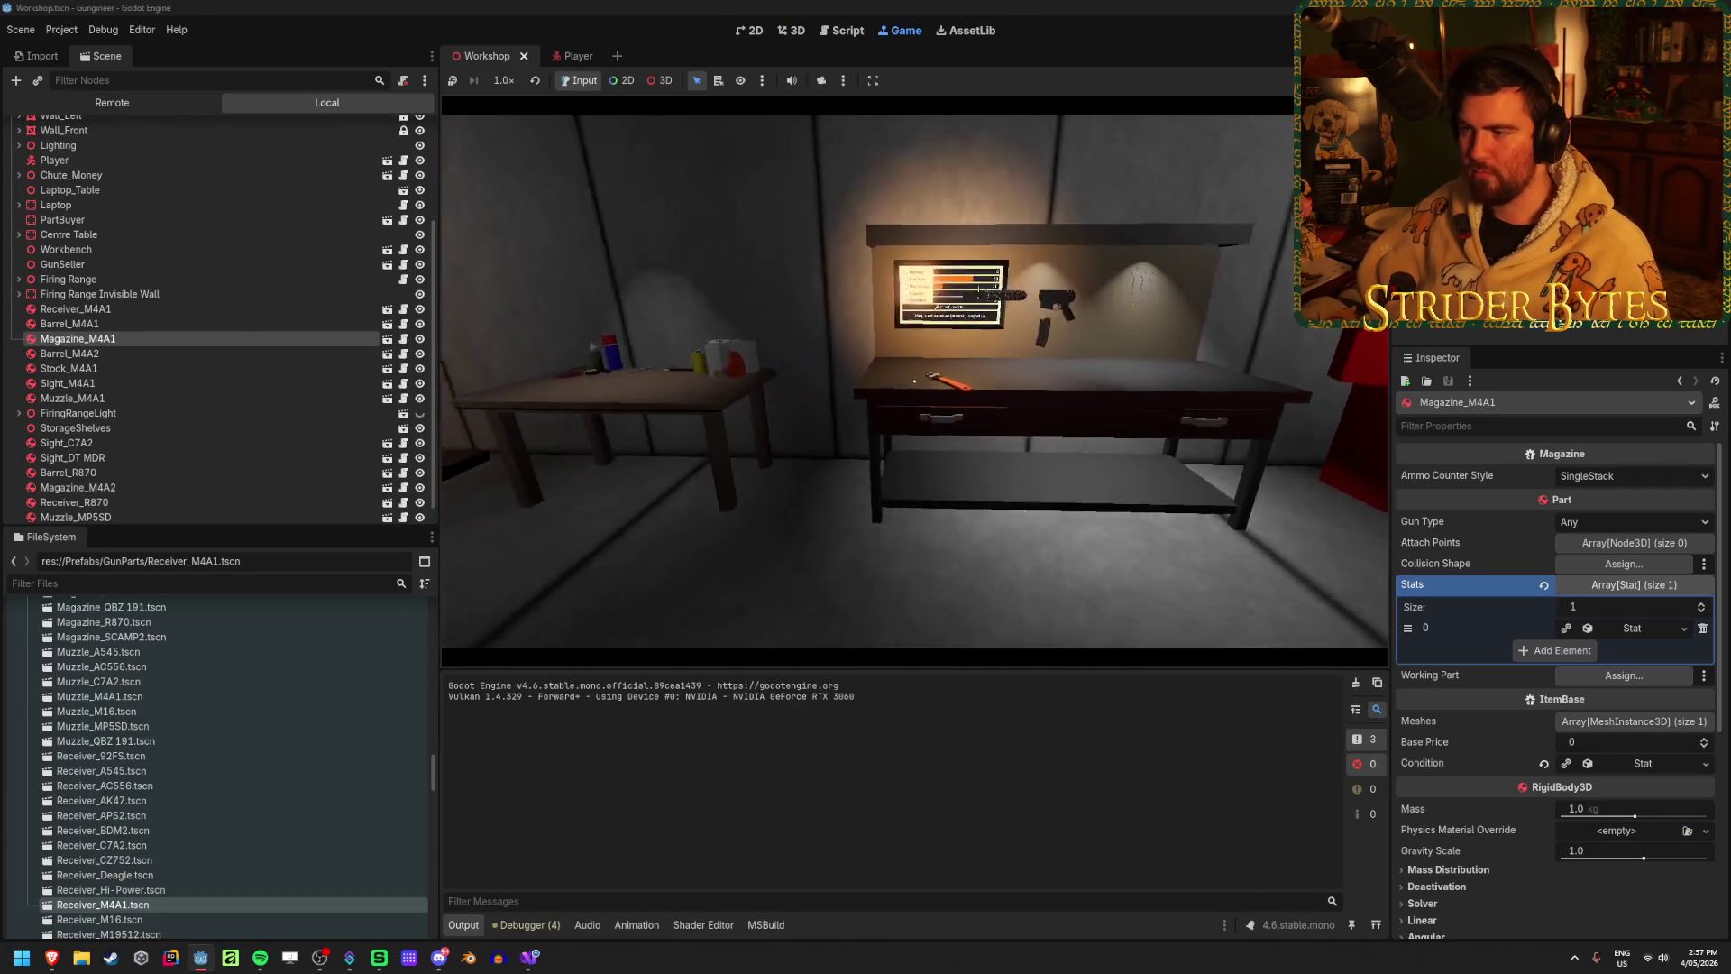
Step: Fire the rifle repeatedly while Output counts ammo down from 29 to 15, then stop
{"action": "left_click", "coordinate": [915, 380]}
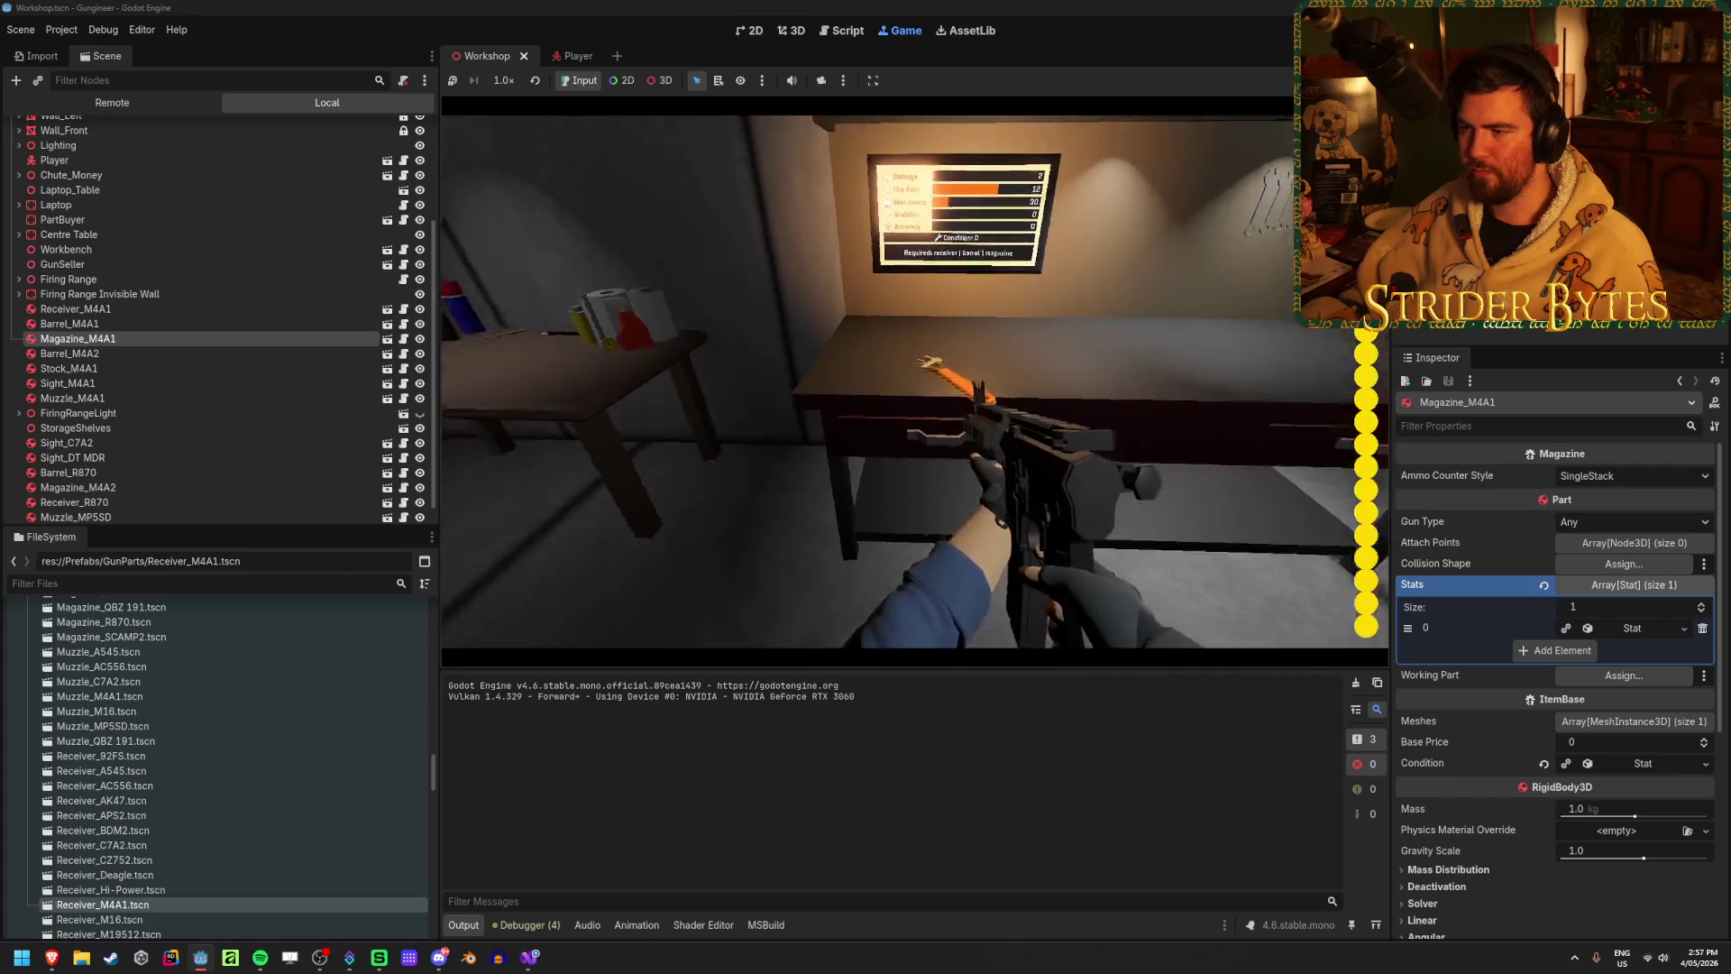
{"action": "left_click", "coordinate": [902, 381]}
{"action": "left_click", "coordinate": [901, 381]}
{"action": "left_click", "coordinate": [901, 382]}
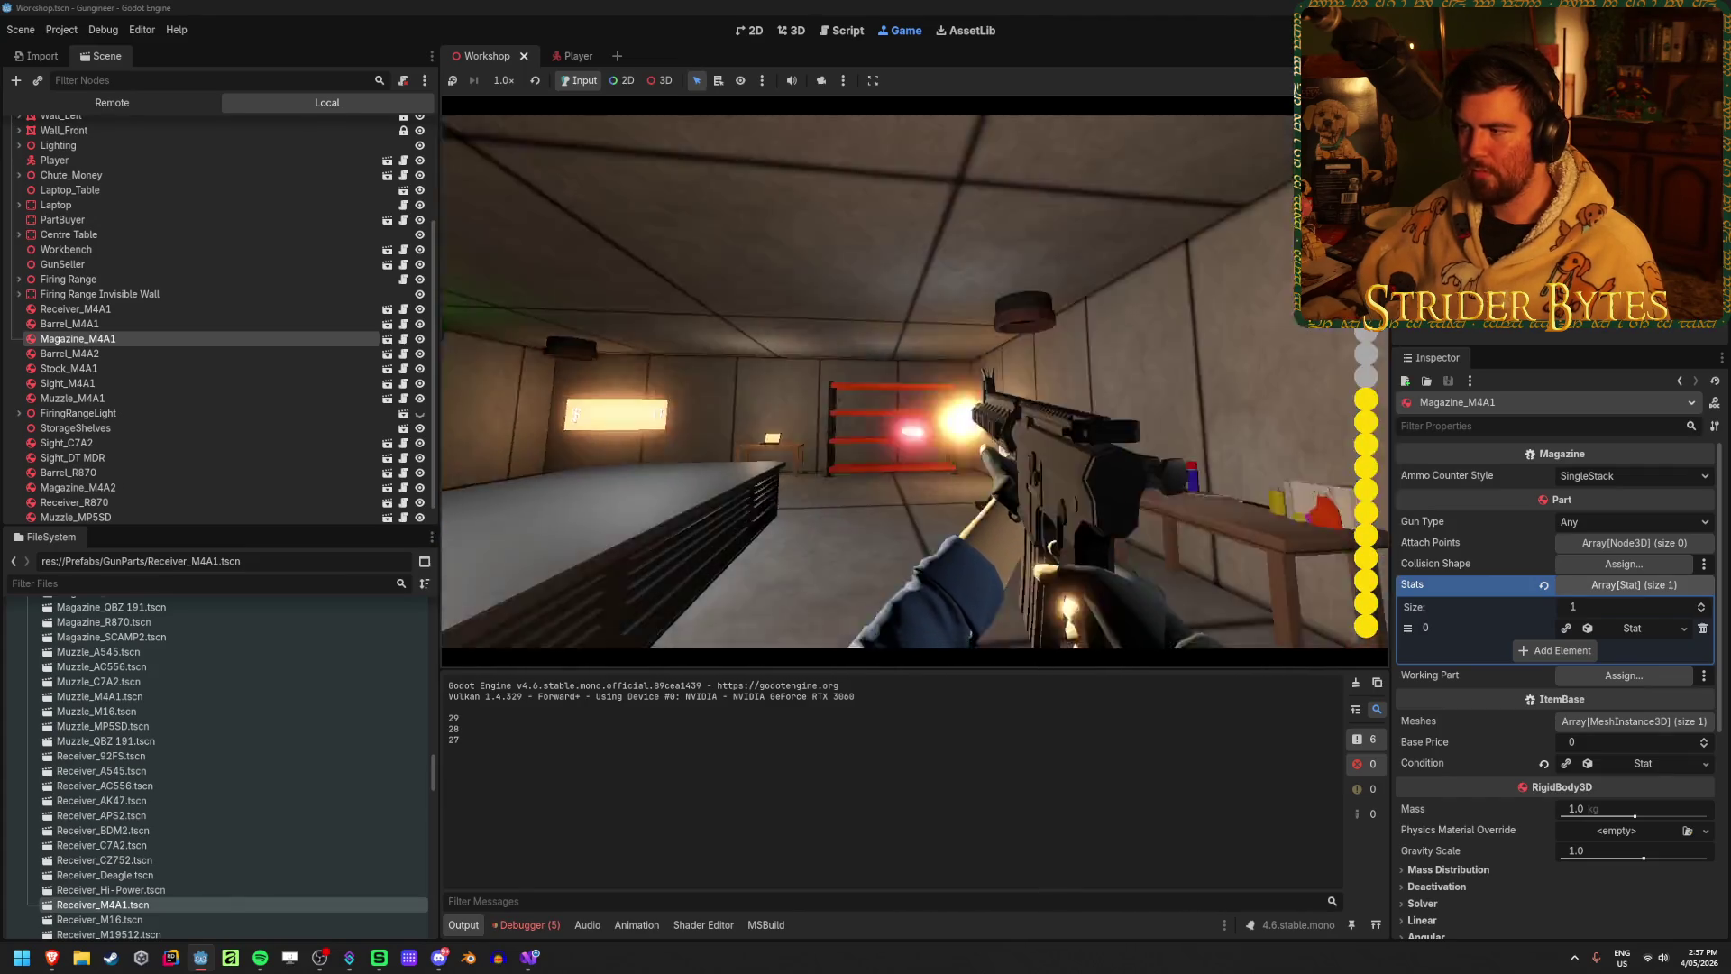
{"action": "left_click", "coordinate": [902, 382]}
{"action": "left_click", "coordinate": [901, 381]}
{"action": "left_click", "coordinate": [901, 382]}
{"action": "left_click", "coordinate": [901, 381]}
{"action": "left_click", "coordinate": [902, 381]}
{"action": "left_click", "coordinate": [902, 381]}
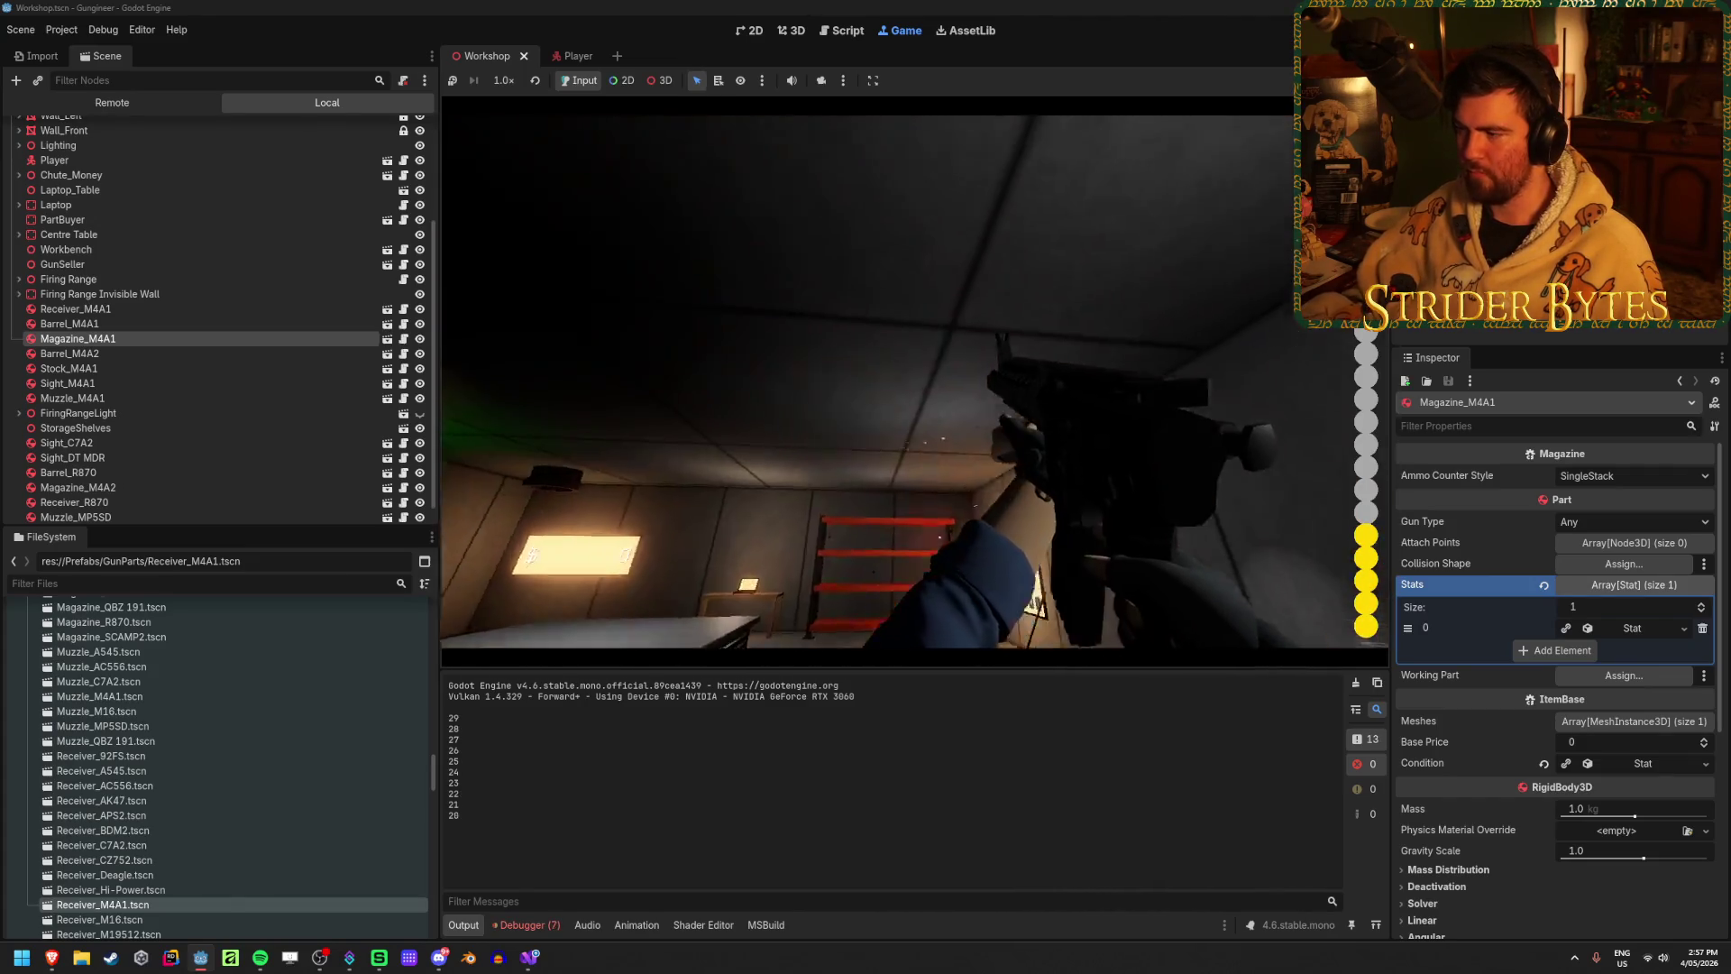
{"action": "left_click", "coordinate": [901, 382]}
{"action": "left_click", "coordinate": [901, 381]}
{"action": "left_click", "coordinate": [902, 381]}
{"action": "left_click", "coordinate": [901, 381]}
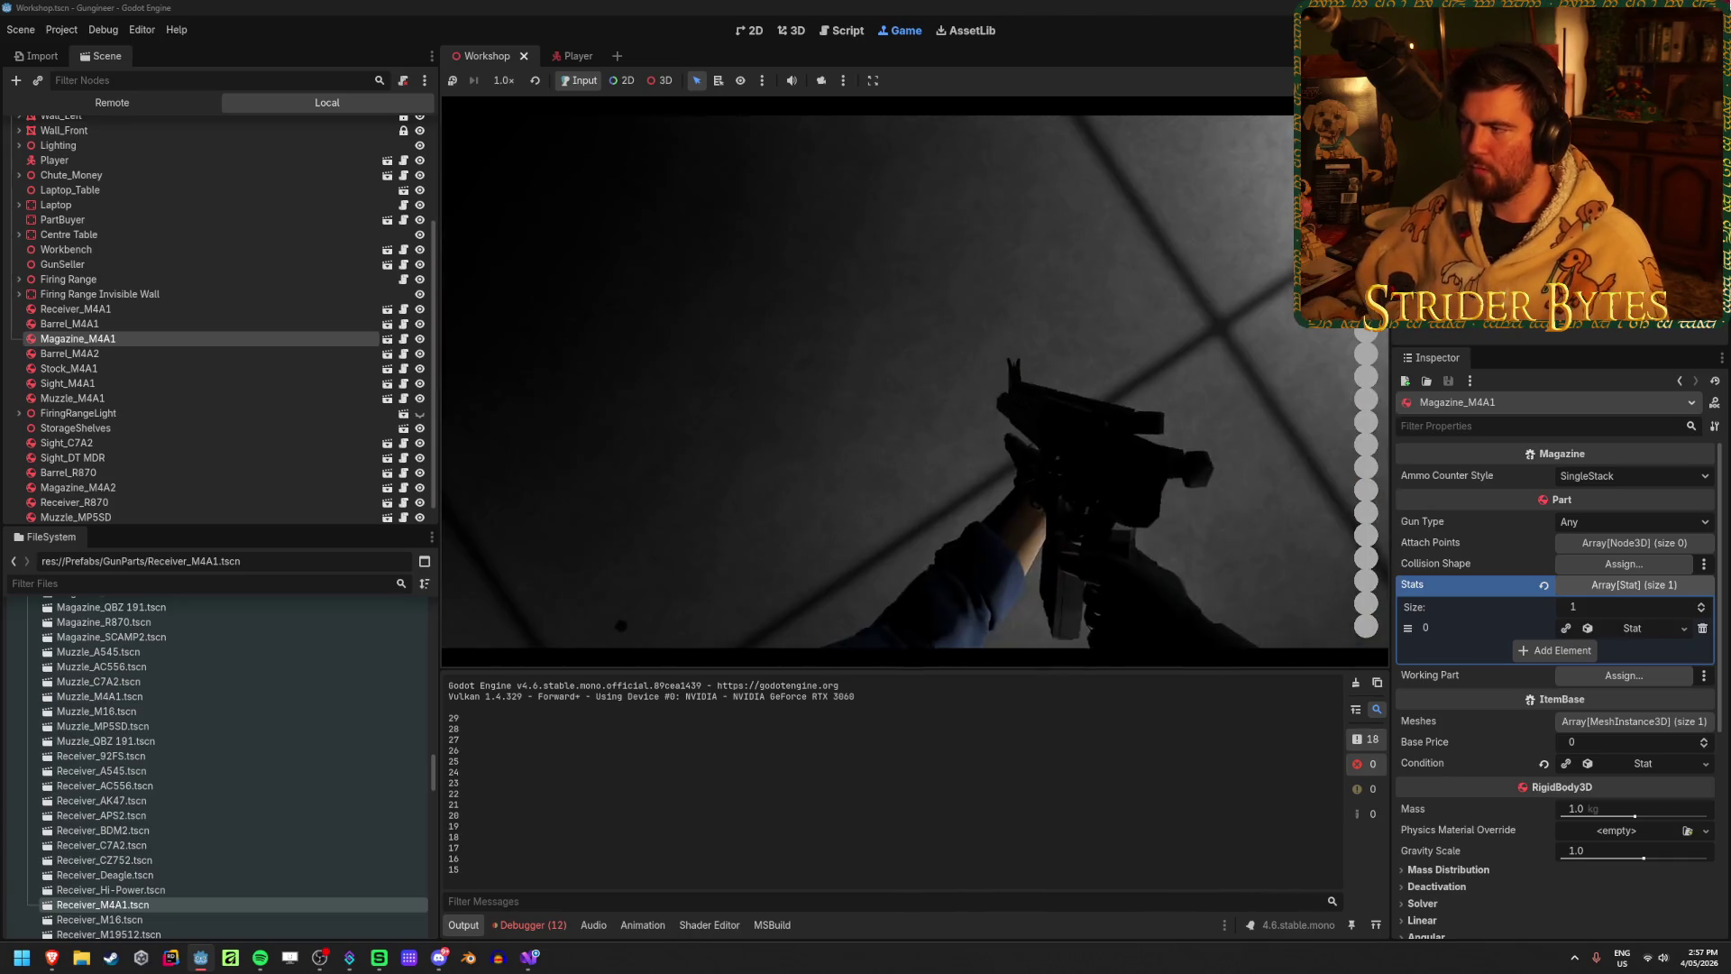
{"action": "left_click", "coordinate": [901, 382]}
{"action": "key", "text": "F8"}
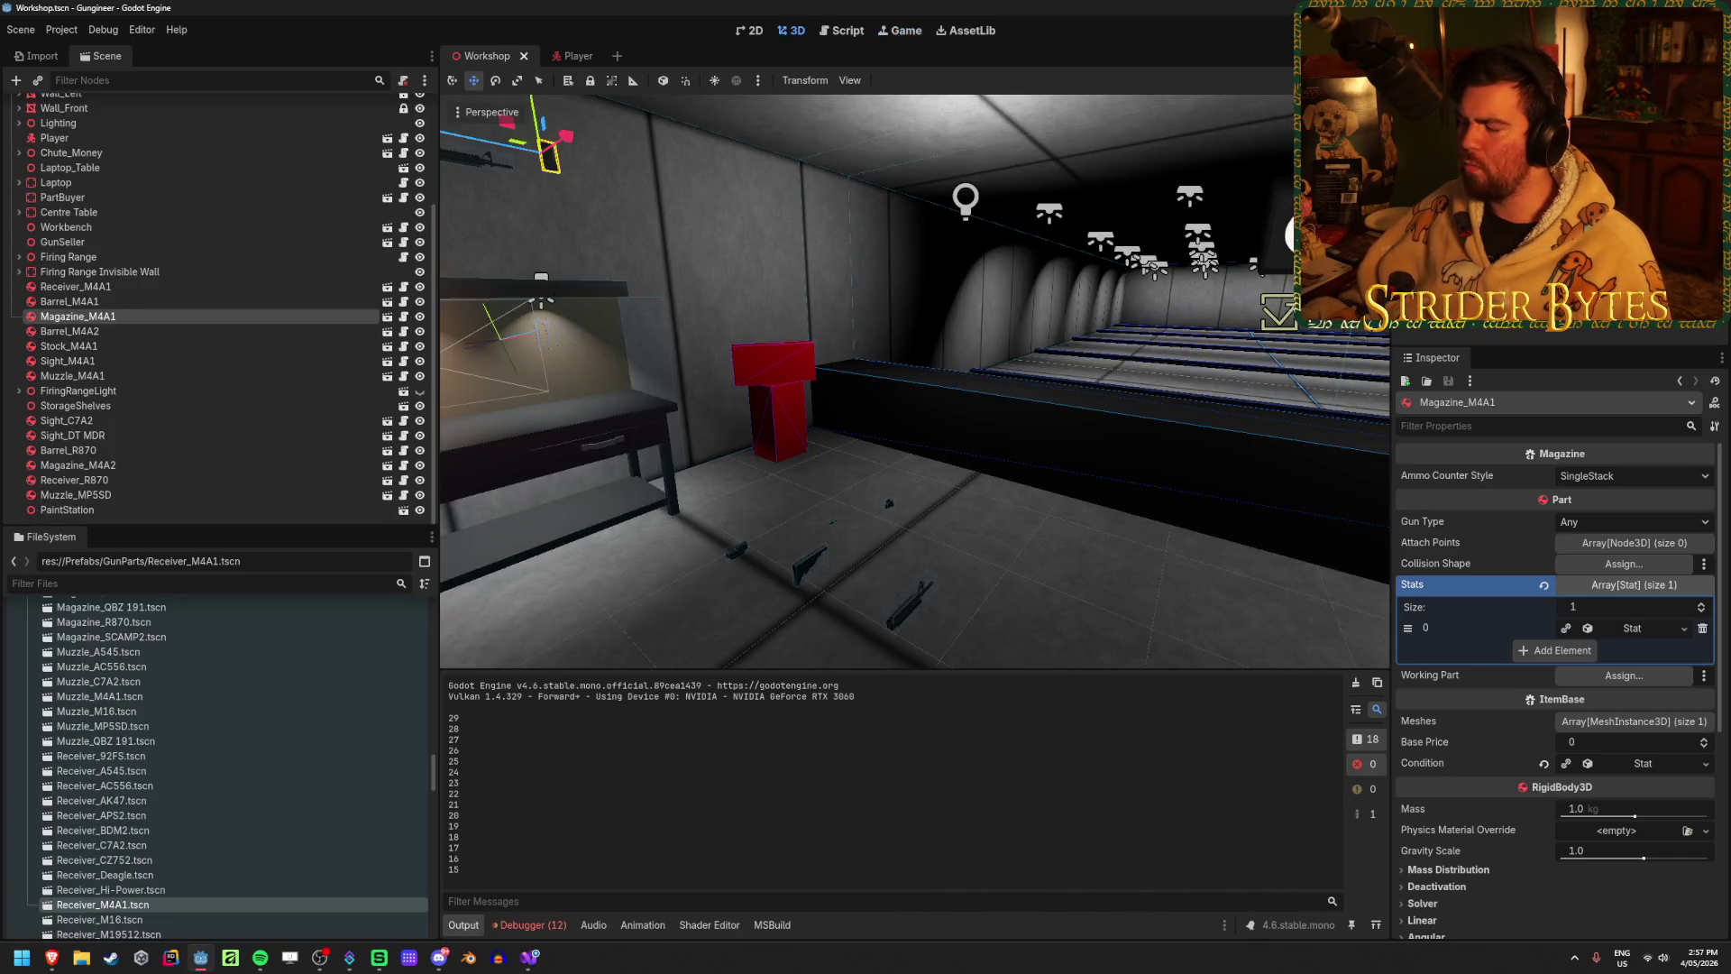
{"action": "left_click", "coordinate": [1613, 483]}
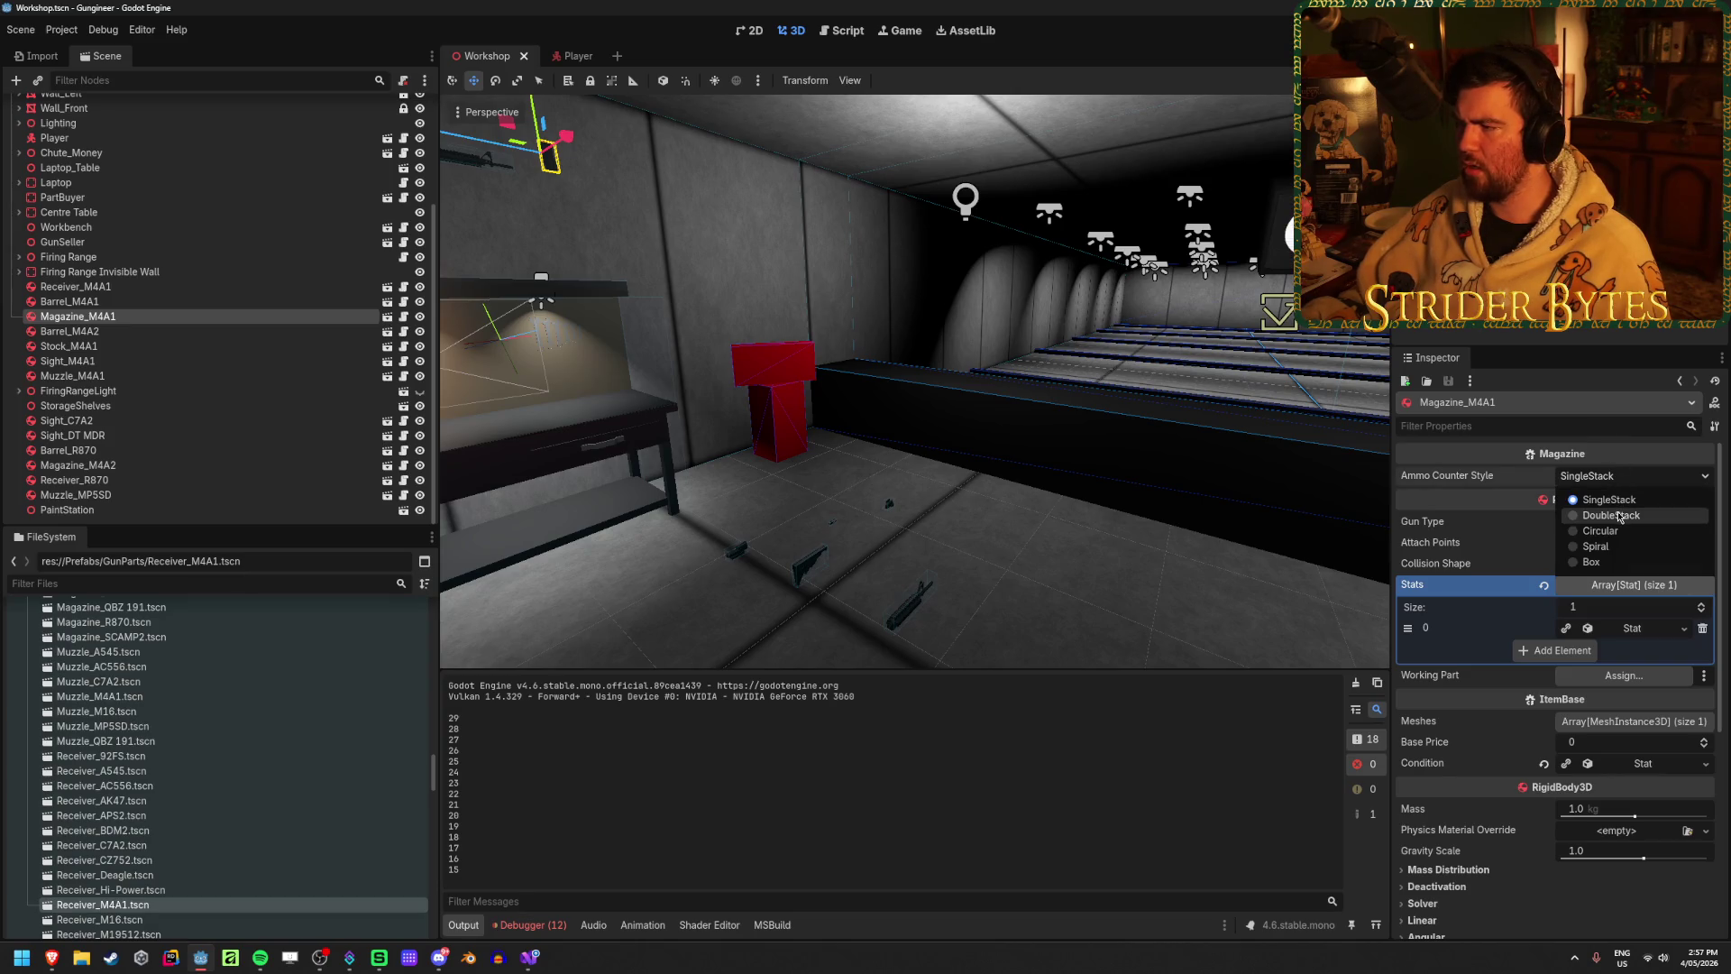
Step: Set Ammo Counter Style to DoubleStack, then run and fire until the magazine reaches 0
{"action": "left_click", "coordinate": [1620, 515]}
{"action": "key", "text": "F5"}
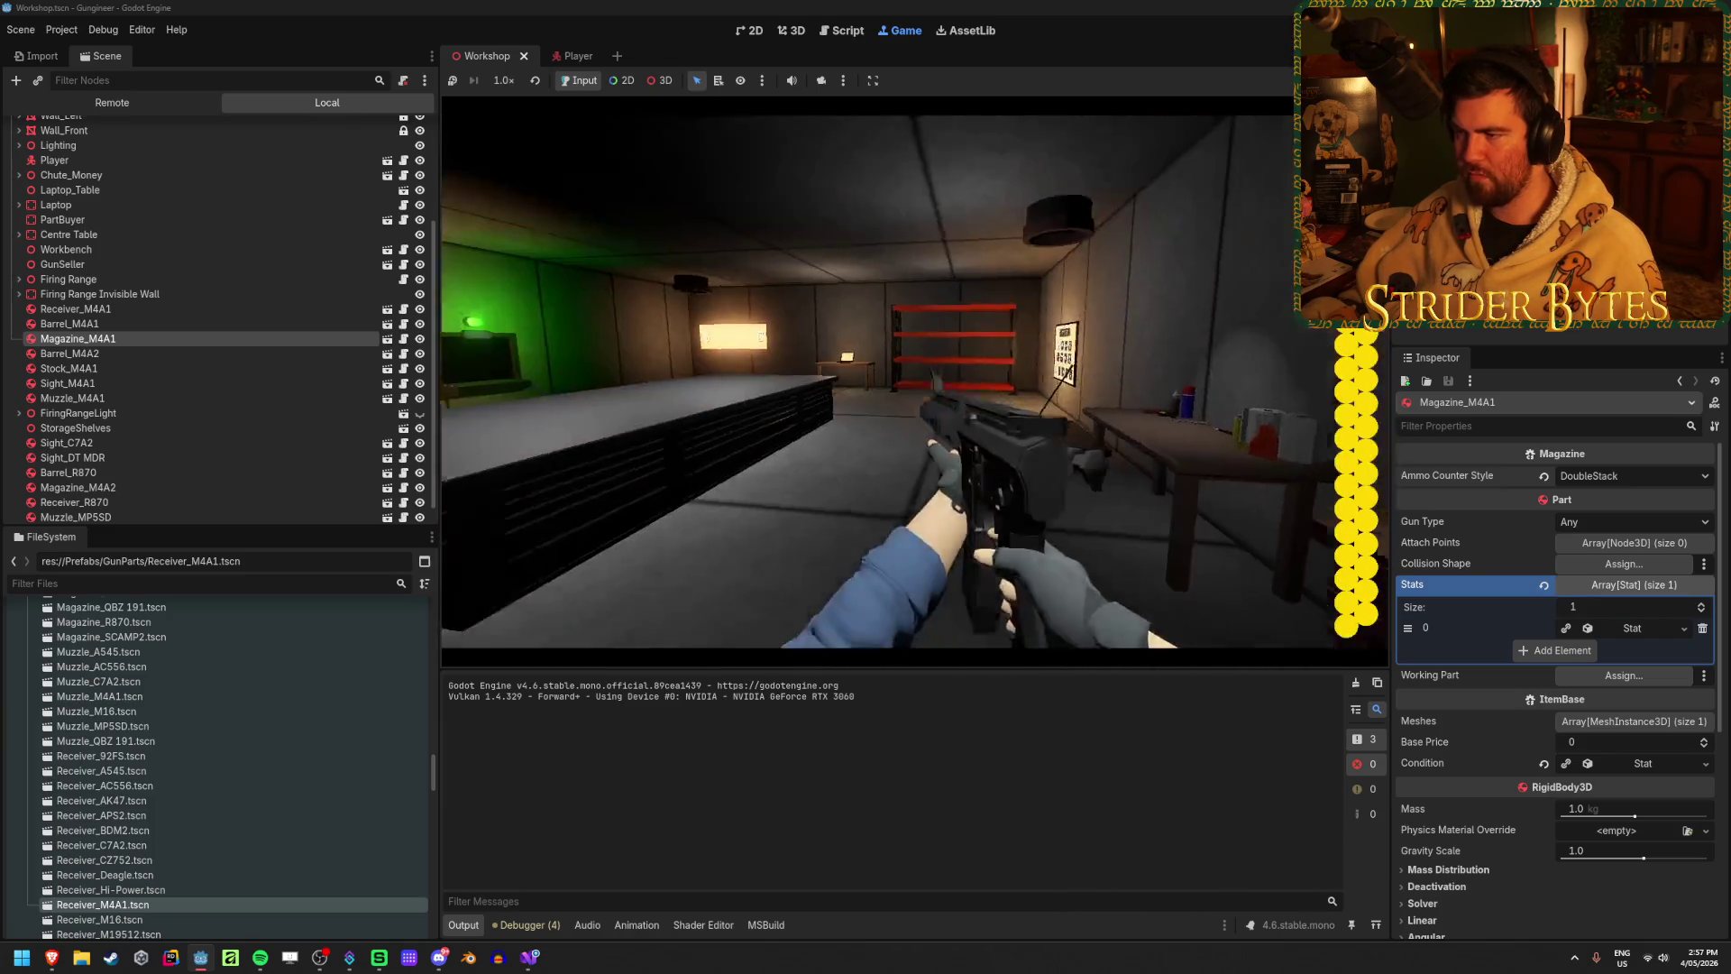
{"action": "left_click_drag", "start_coordinate": [914, 381], "coordinate": [914, 381]}
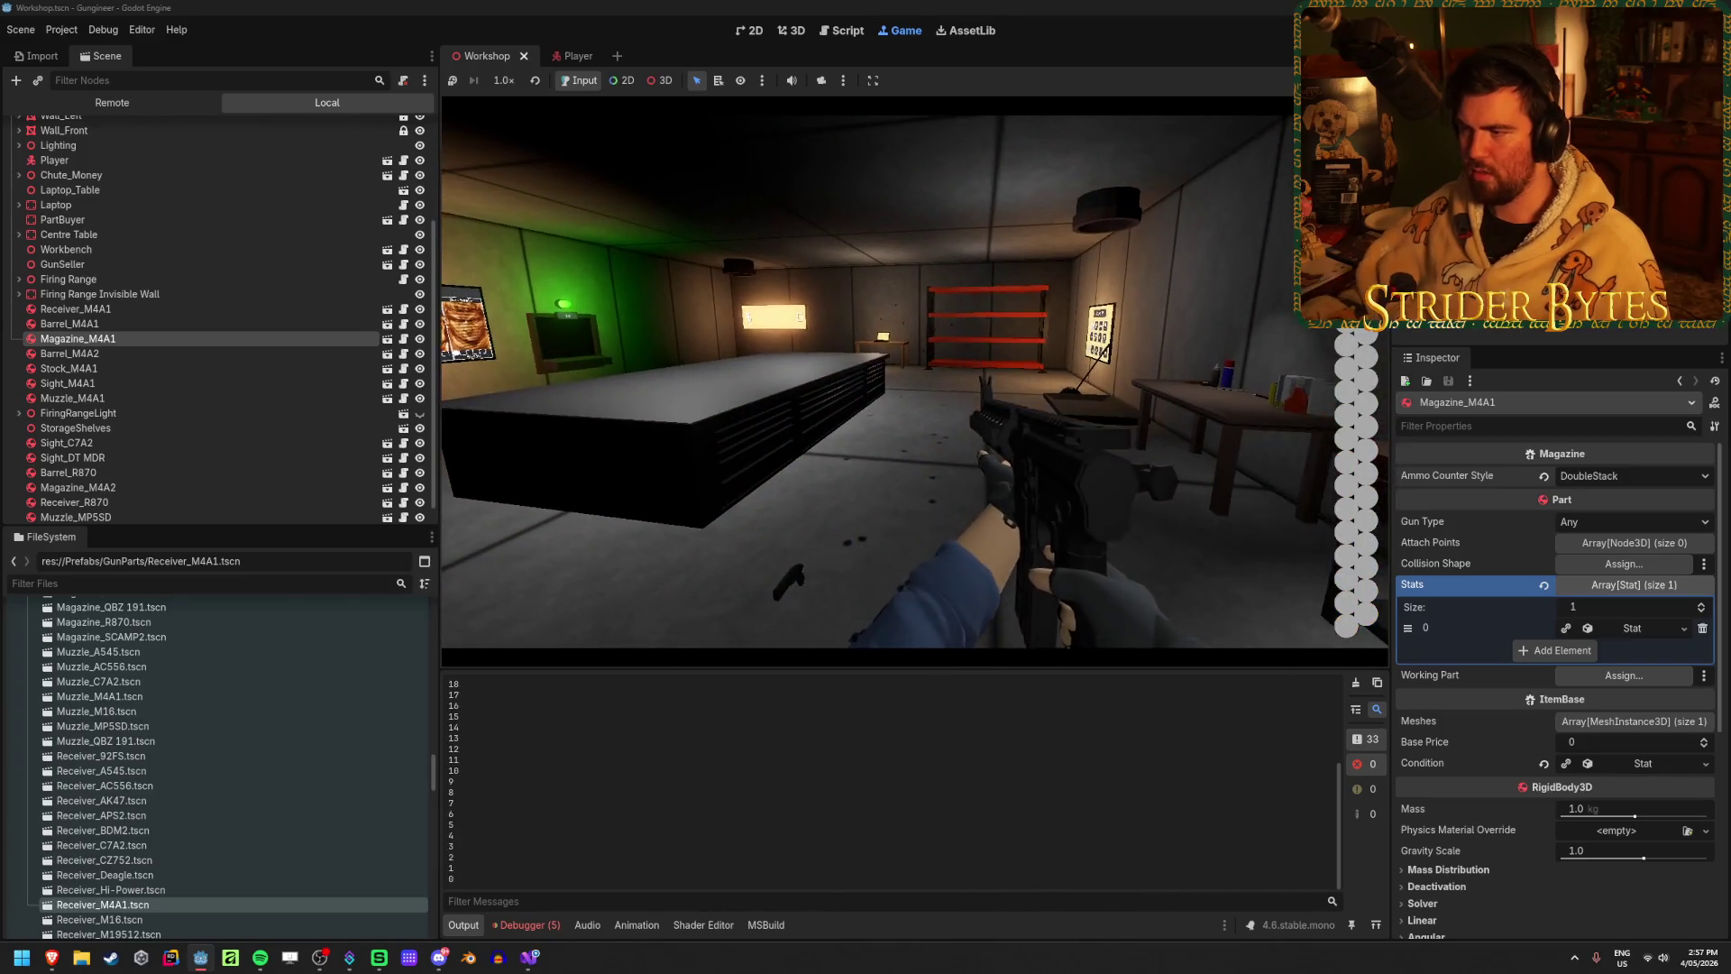
{"action": "key", "text": "F8"}
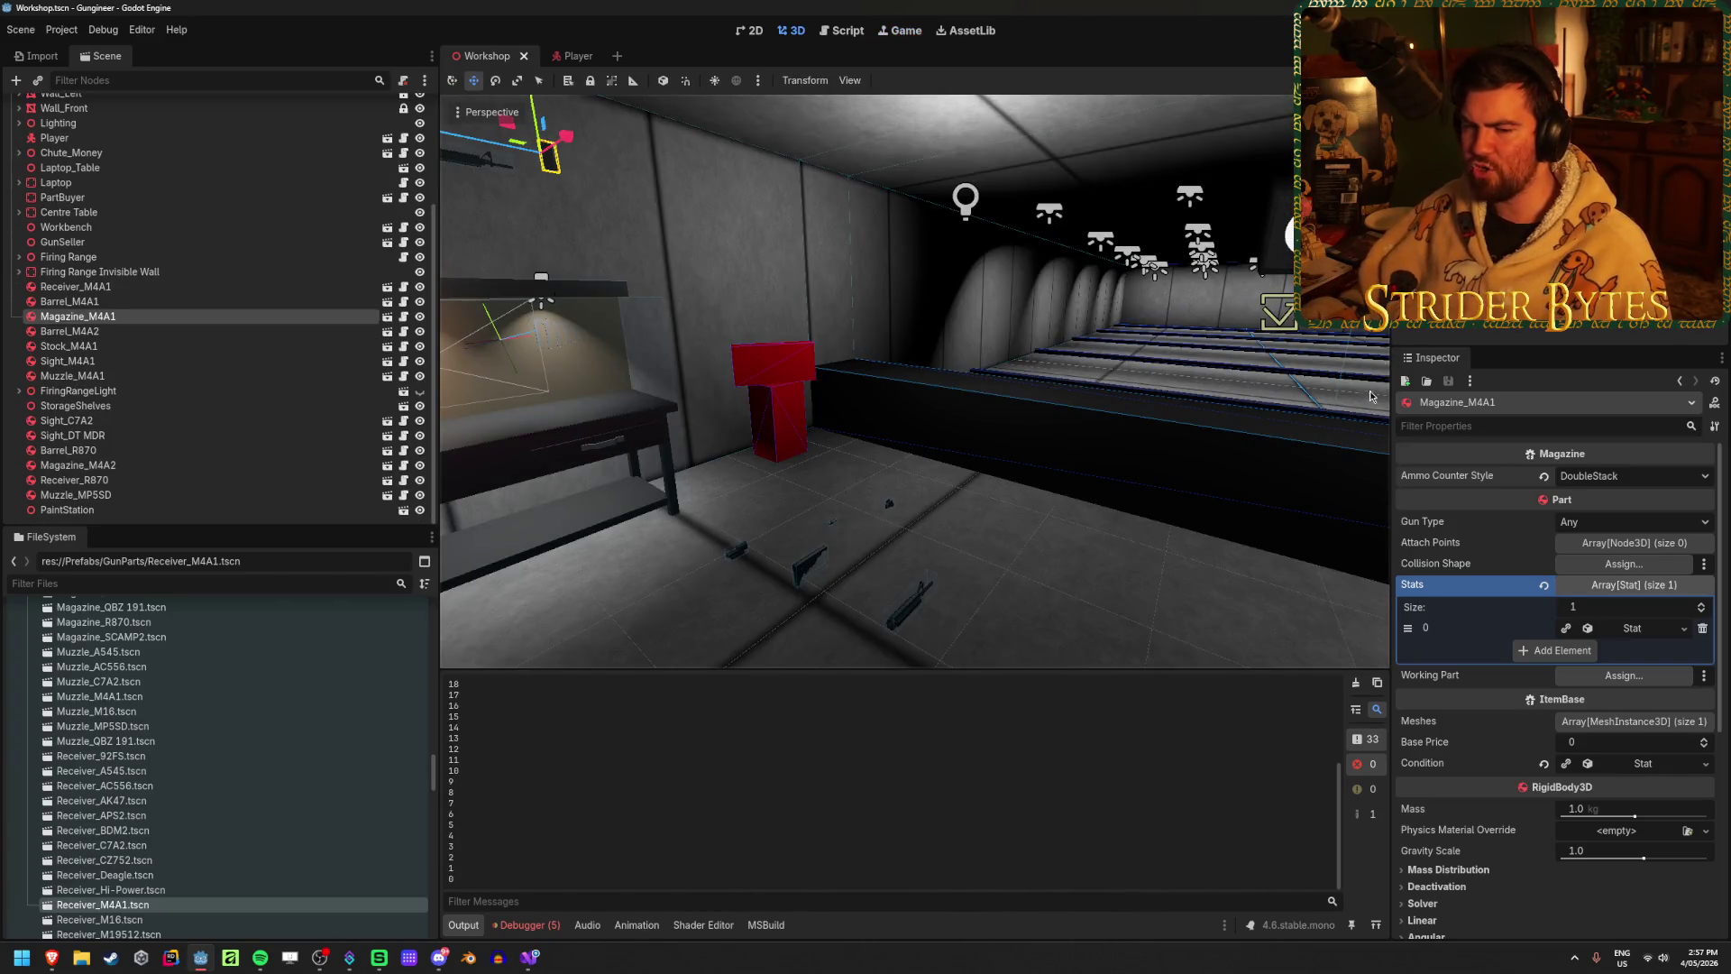
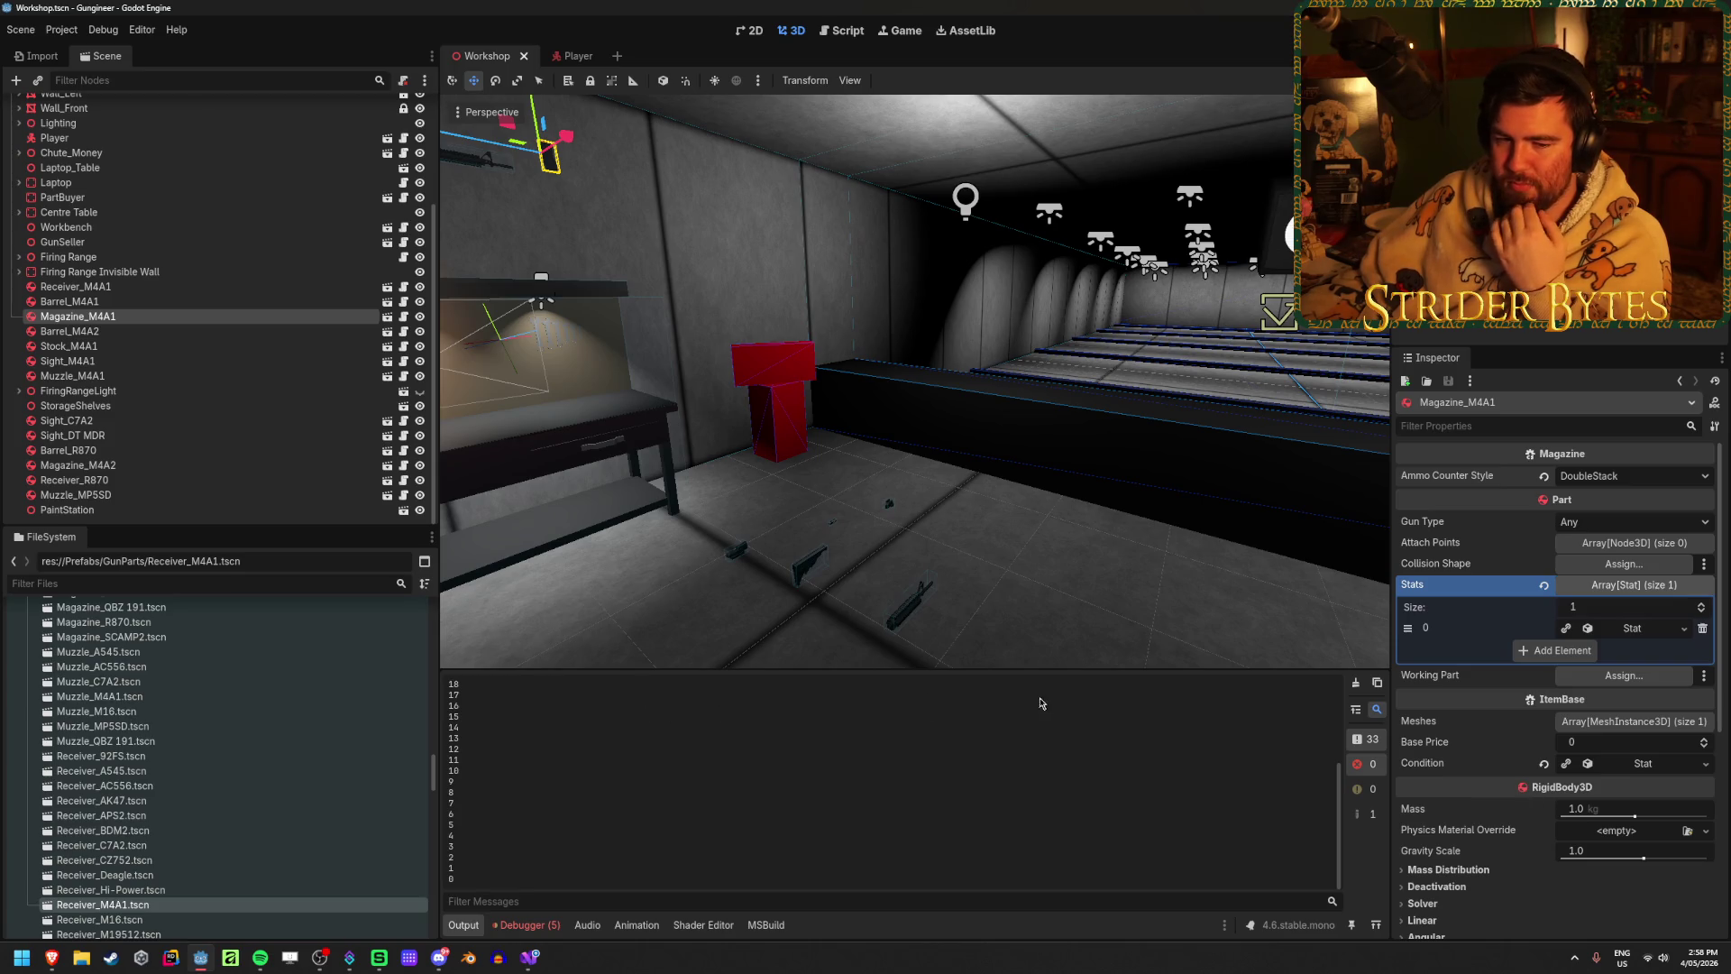
Step: Clear Godot's output log and collapse the Magazine_M4A1 Stats array in the Inspector
{"action": "left_click", "coordinate": [1356, 684]}
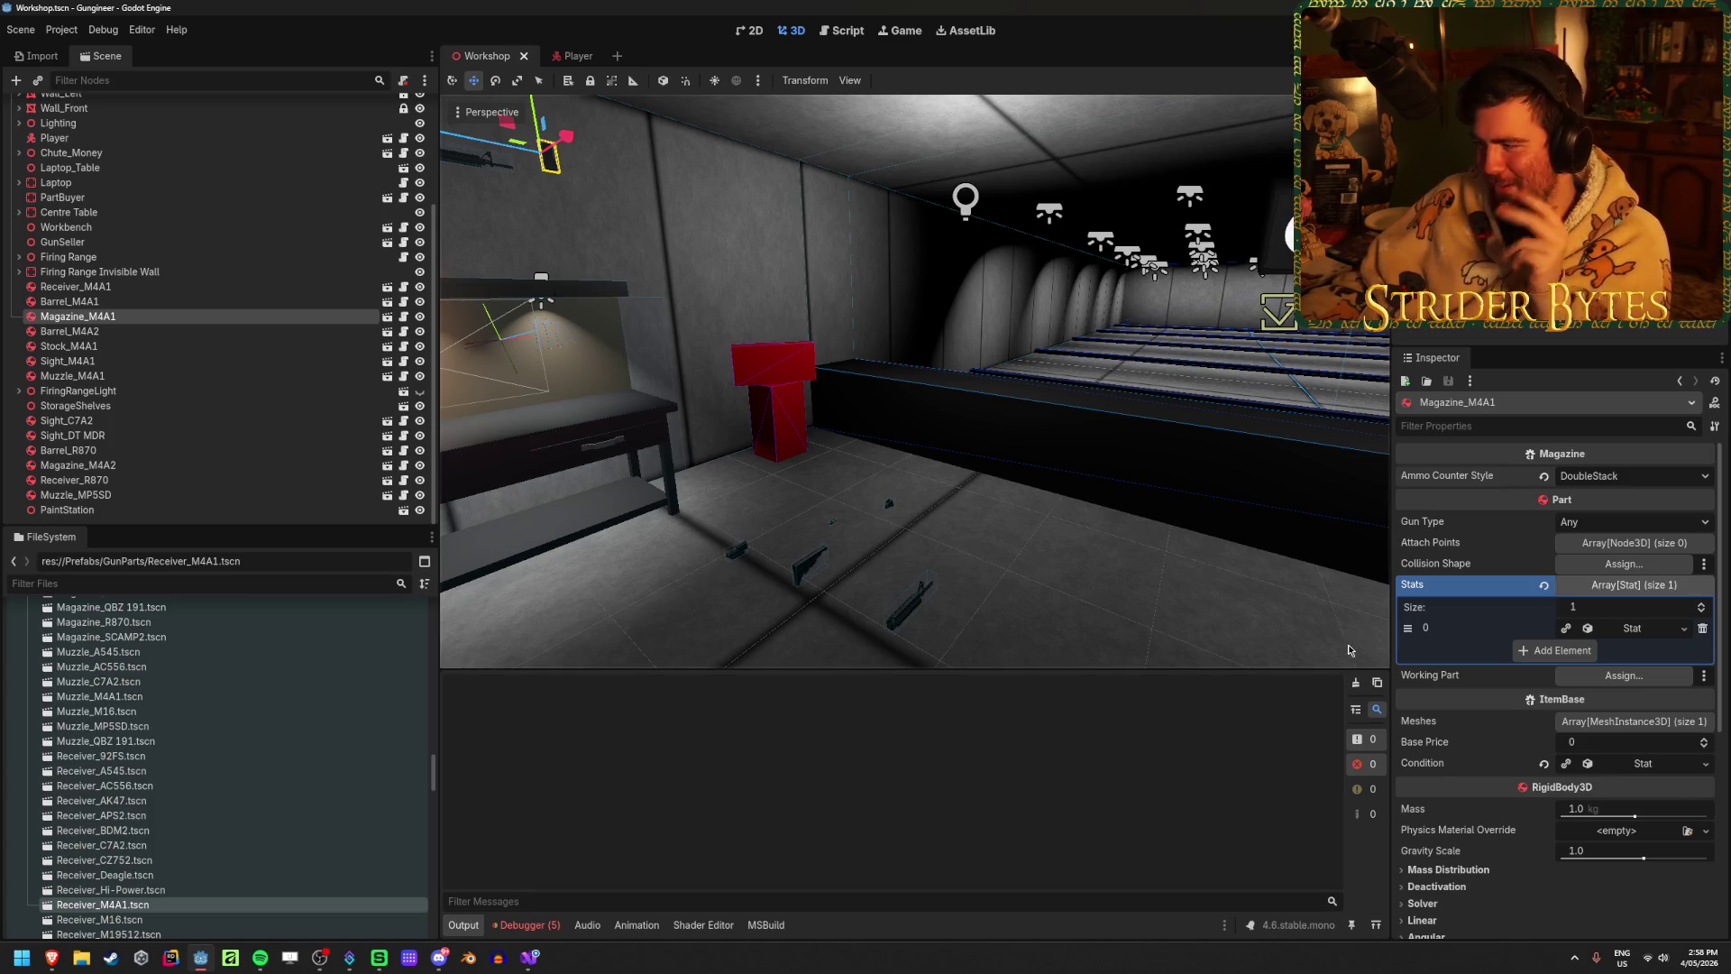
{"action": "left_click", "coordinate": [1633, 584]}
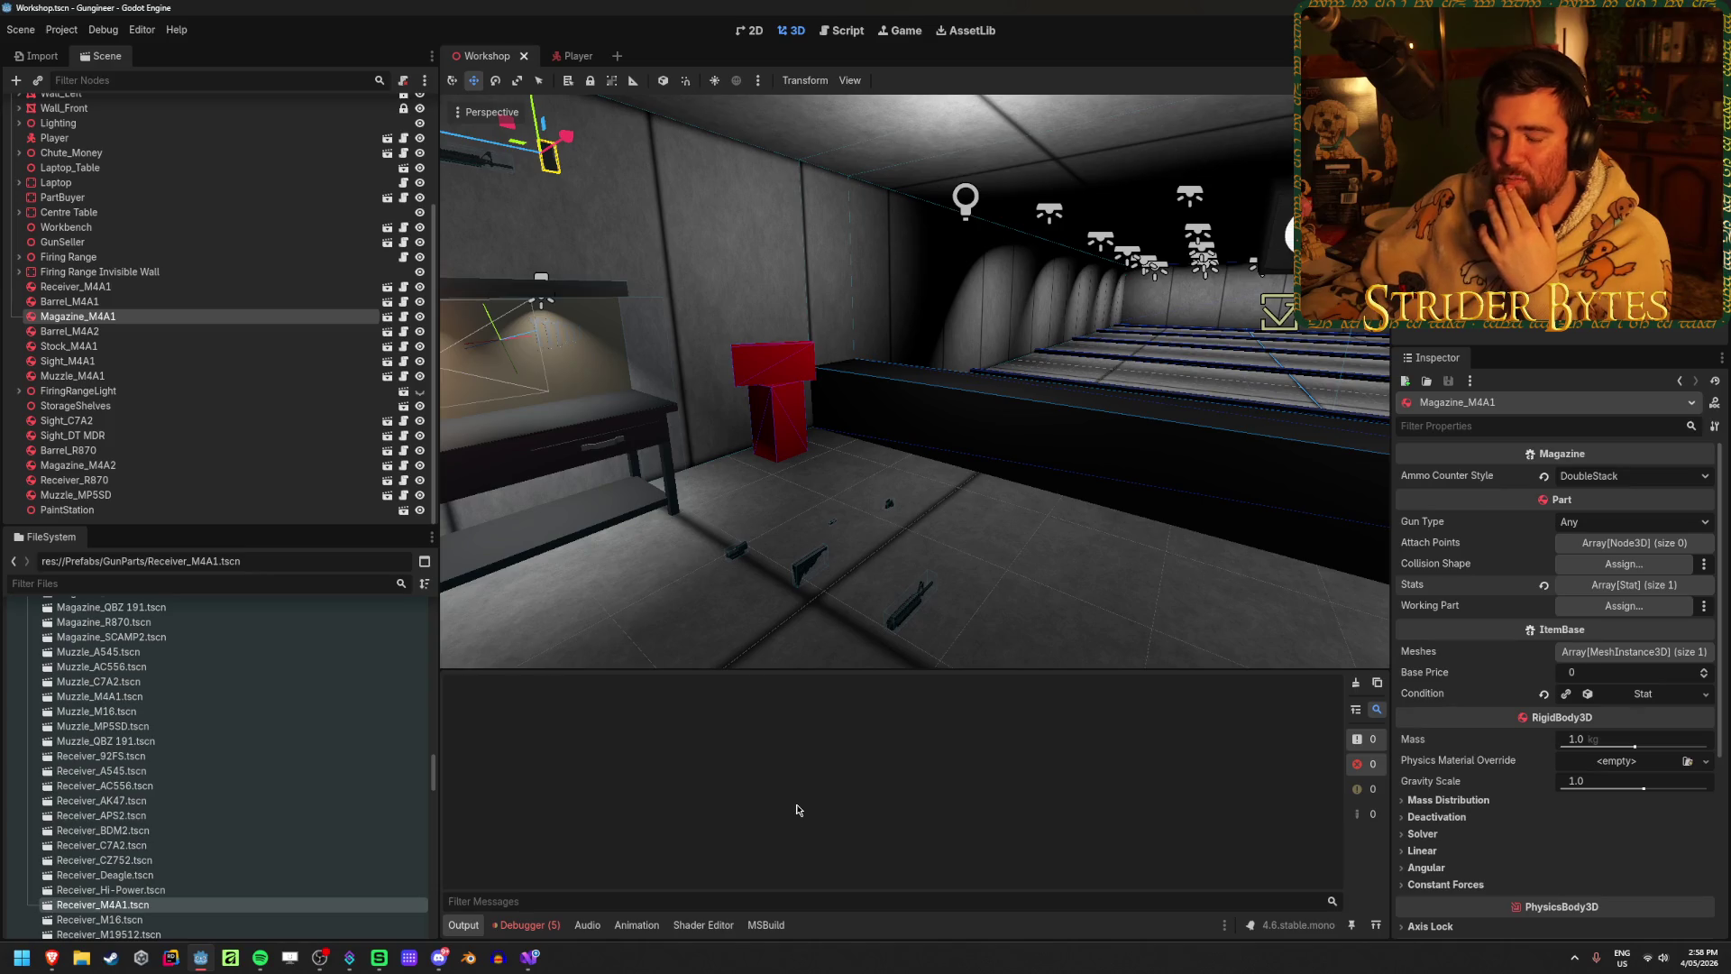
{"action": "left_click", "coordinate": [527, 925]}
Step: Clear the five debugger errors and go back to the empty output log
{"action": "left_click", "coordinate": [1366, 722]}
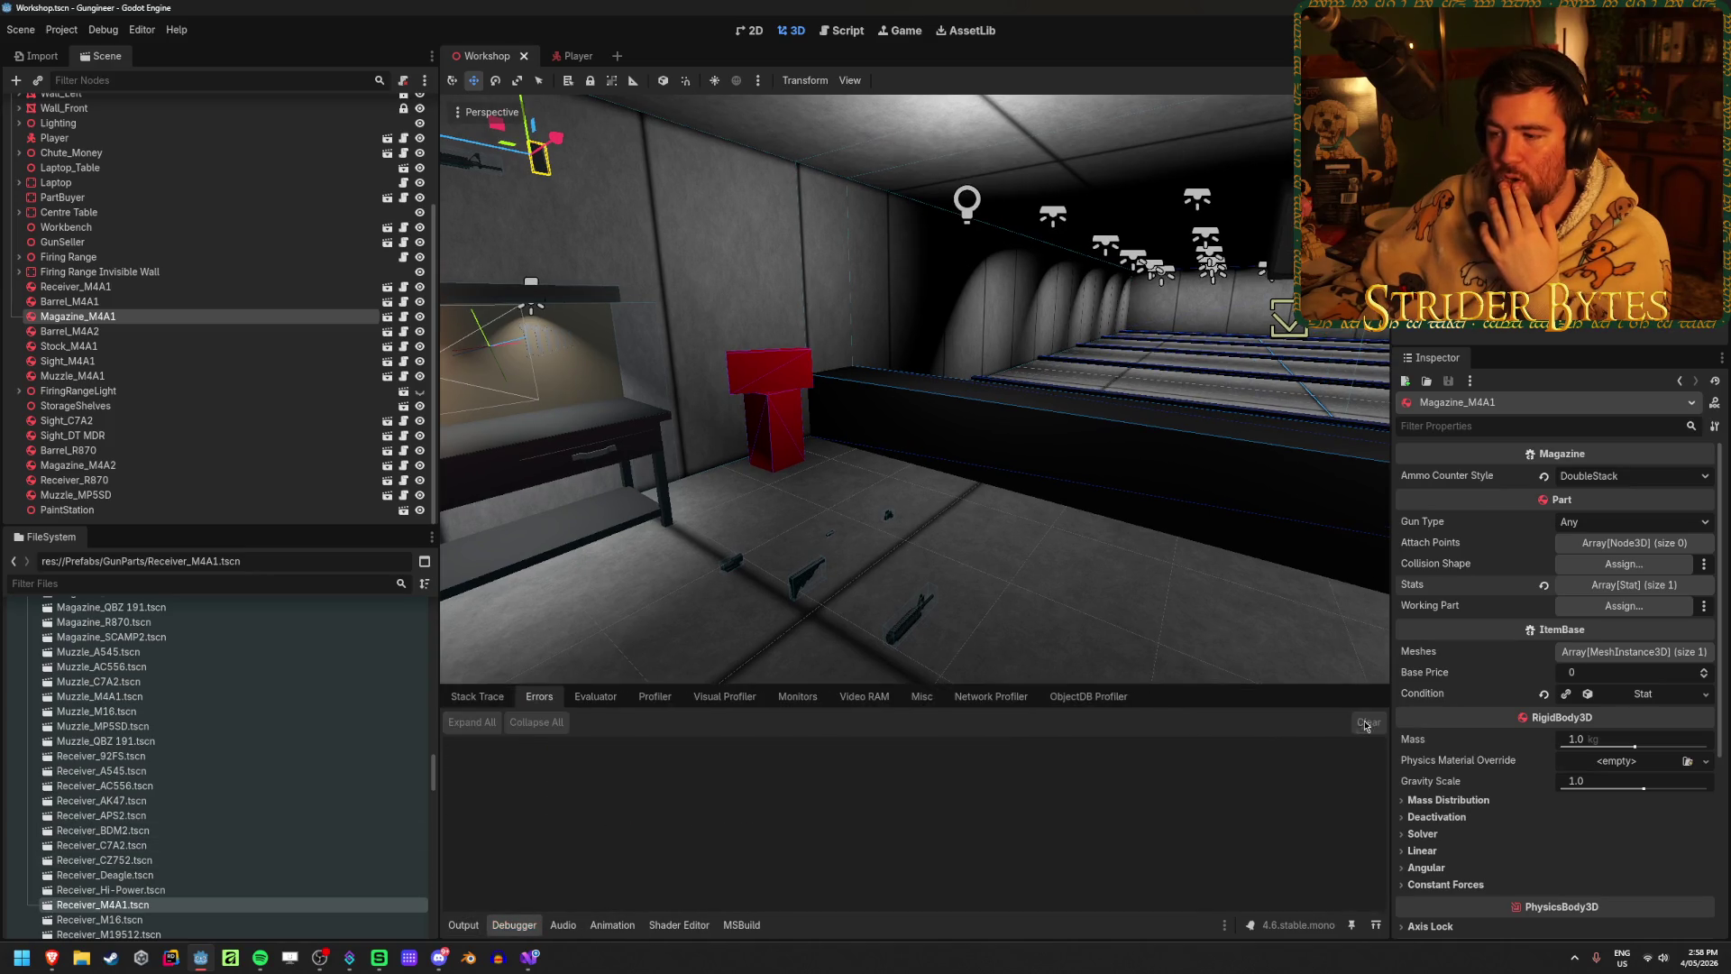
{"action": "left_click", "coordinate": [463, 925]}
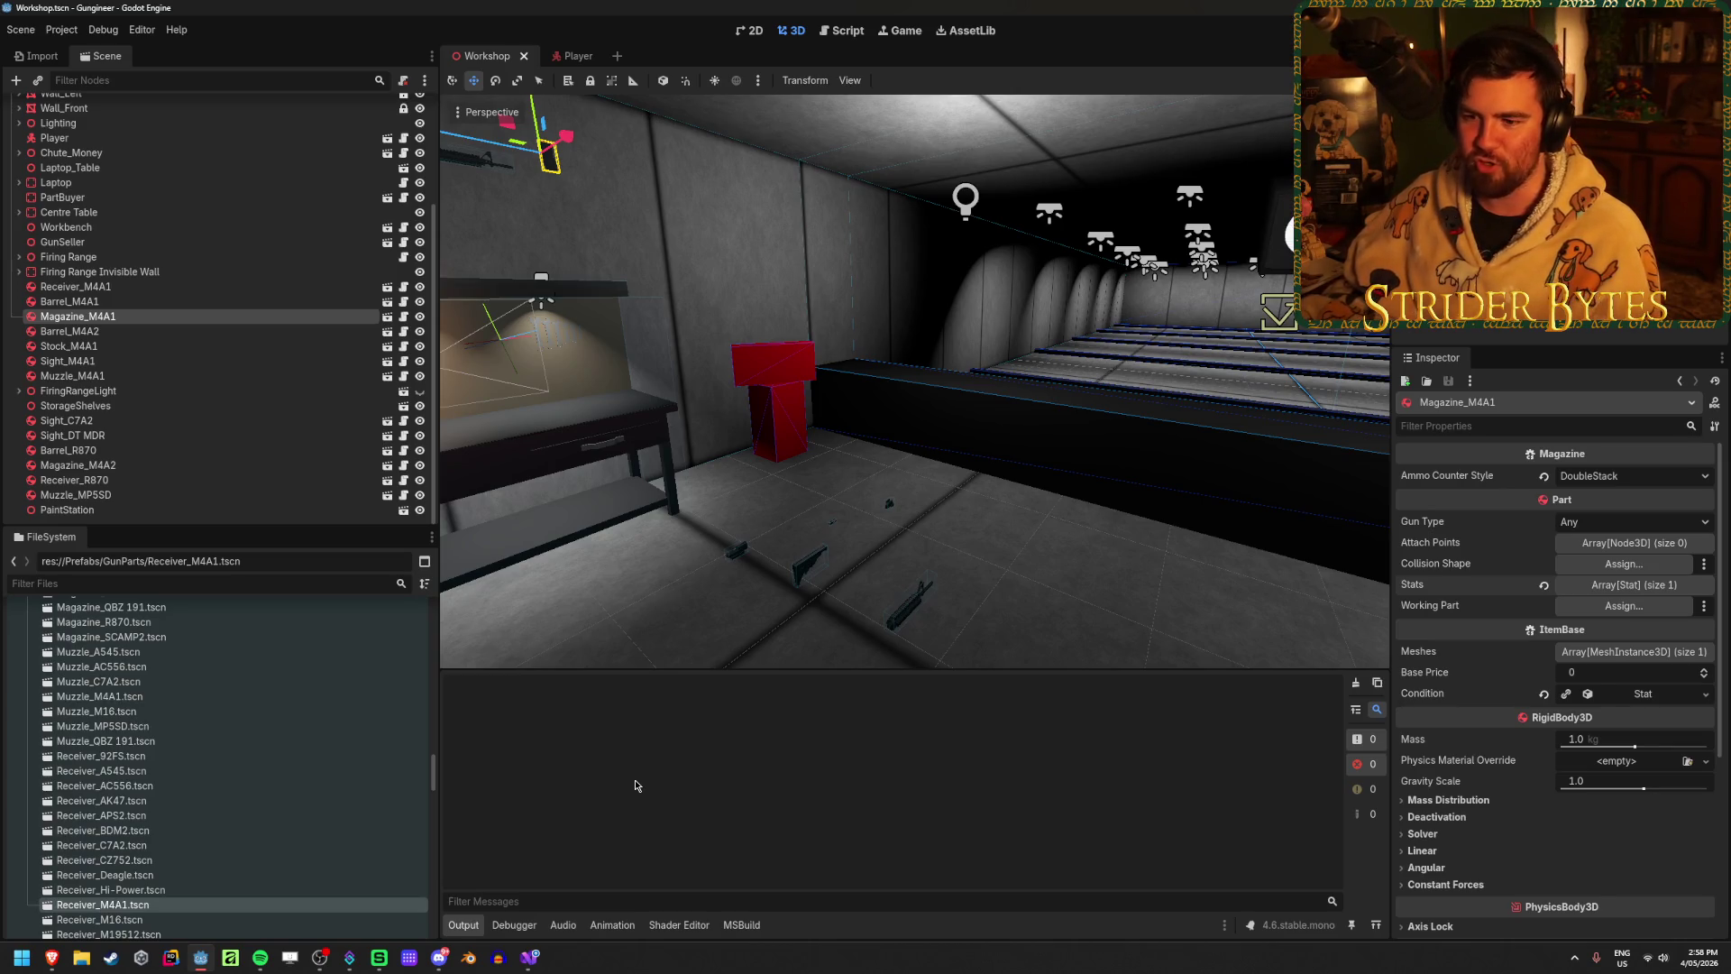
{"action": "left_click", "coordinate": [861, 484]}
Step: Save the Workshop scene and bring up GunController.cs in Visual Studio
{"action": "mouse_move", "coordinate": [861, 485]}
{"action": "left_mouse_down"}
{"action": "mouse_move", "coordinate": [811, 487]}
{"action": "mouse_move", "coordinate": [861, 484]}
{"action": "mouse_move", "coordinate": [912, 540]}
{"action": "left_mouse_up"}
{"action": "key", "text": "ctrl+s"}
{"action": "key", "text": "ctrl+s"}
{"action": "mouse_move", "coordinate": [705, 552]}
{"action": "left_mouse_down"}
{"action": "mouse_move", "coordinate": [920, 545]}
{"action": "mouse_move", "coordinate": [947, 572]}
{"action": "left_mouse_up"}
{"action": "mouse_move", "coordinate": [1047, 495]}
{"action": "left_mouse_down"}
{"action": "mouse_move", "coordinate": [1082, 505]}
{"action": "mouse_move", "coordinate": [808, 414]}
{"action": "left_mouse_up"}
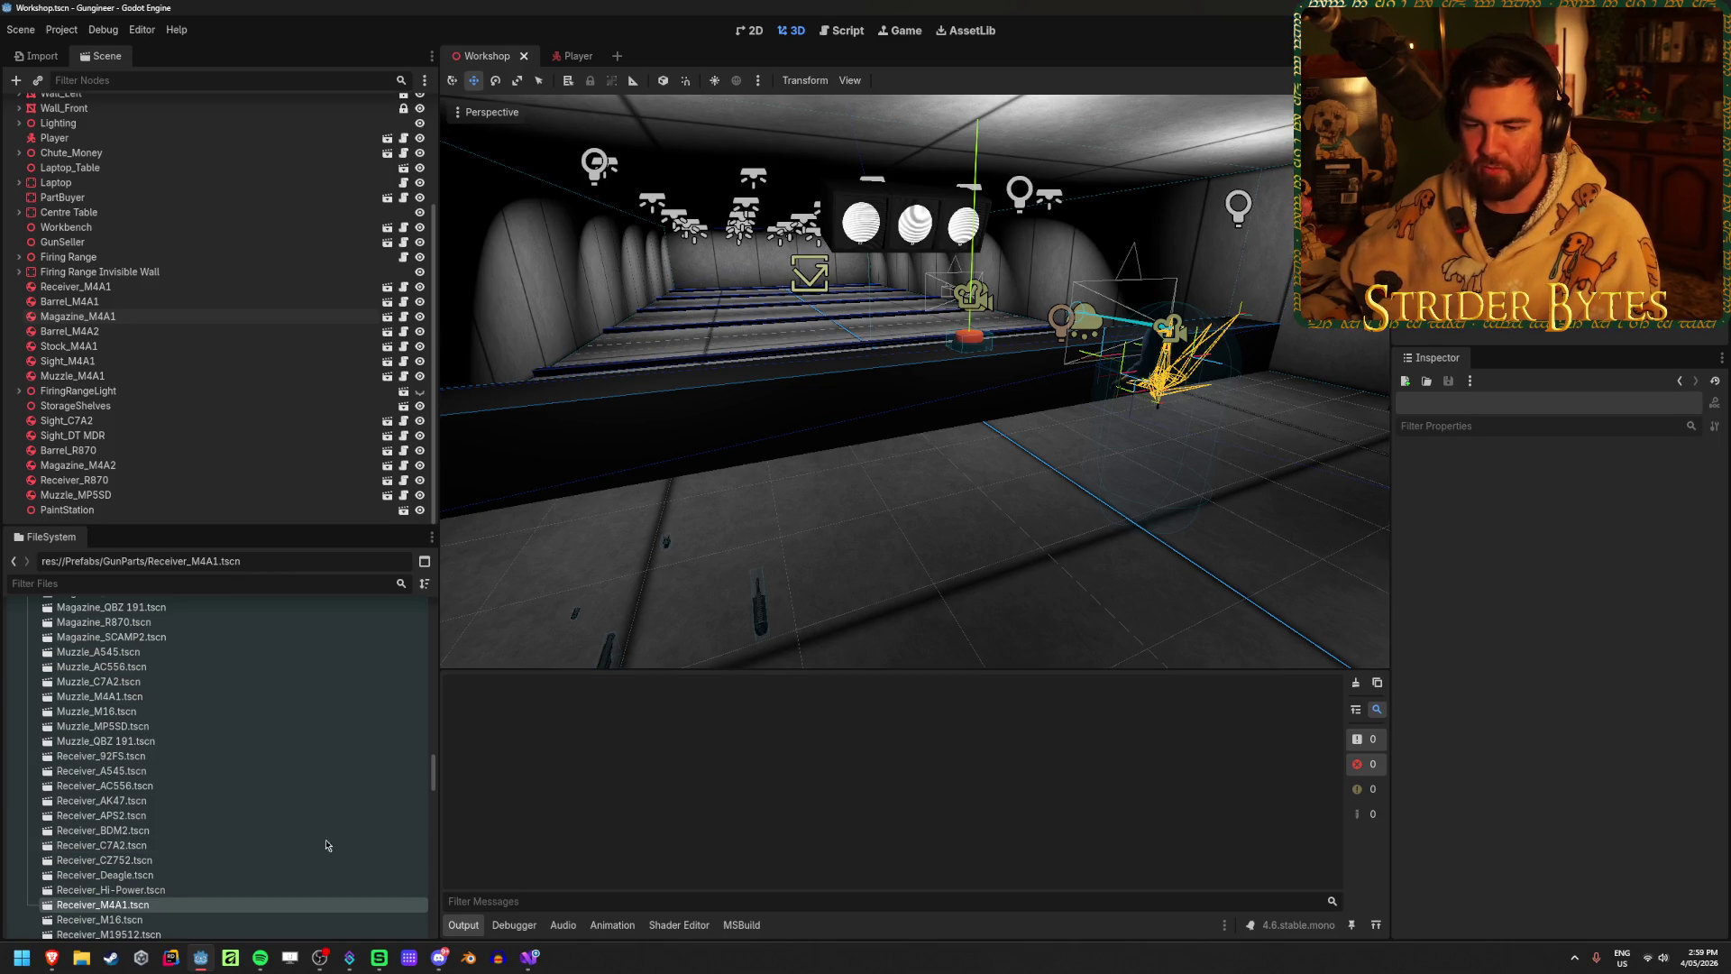
{"action": "left_click", "coordinate": [526, 966]}
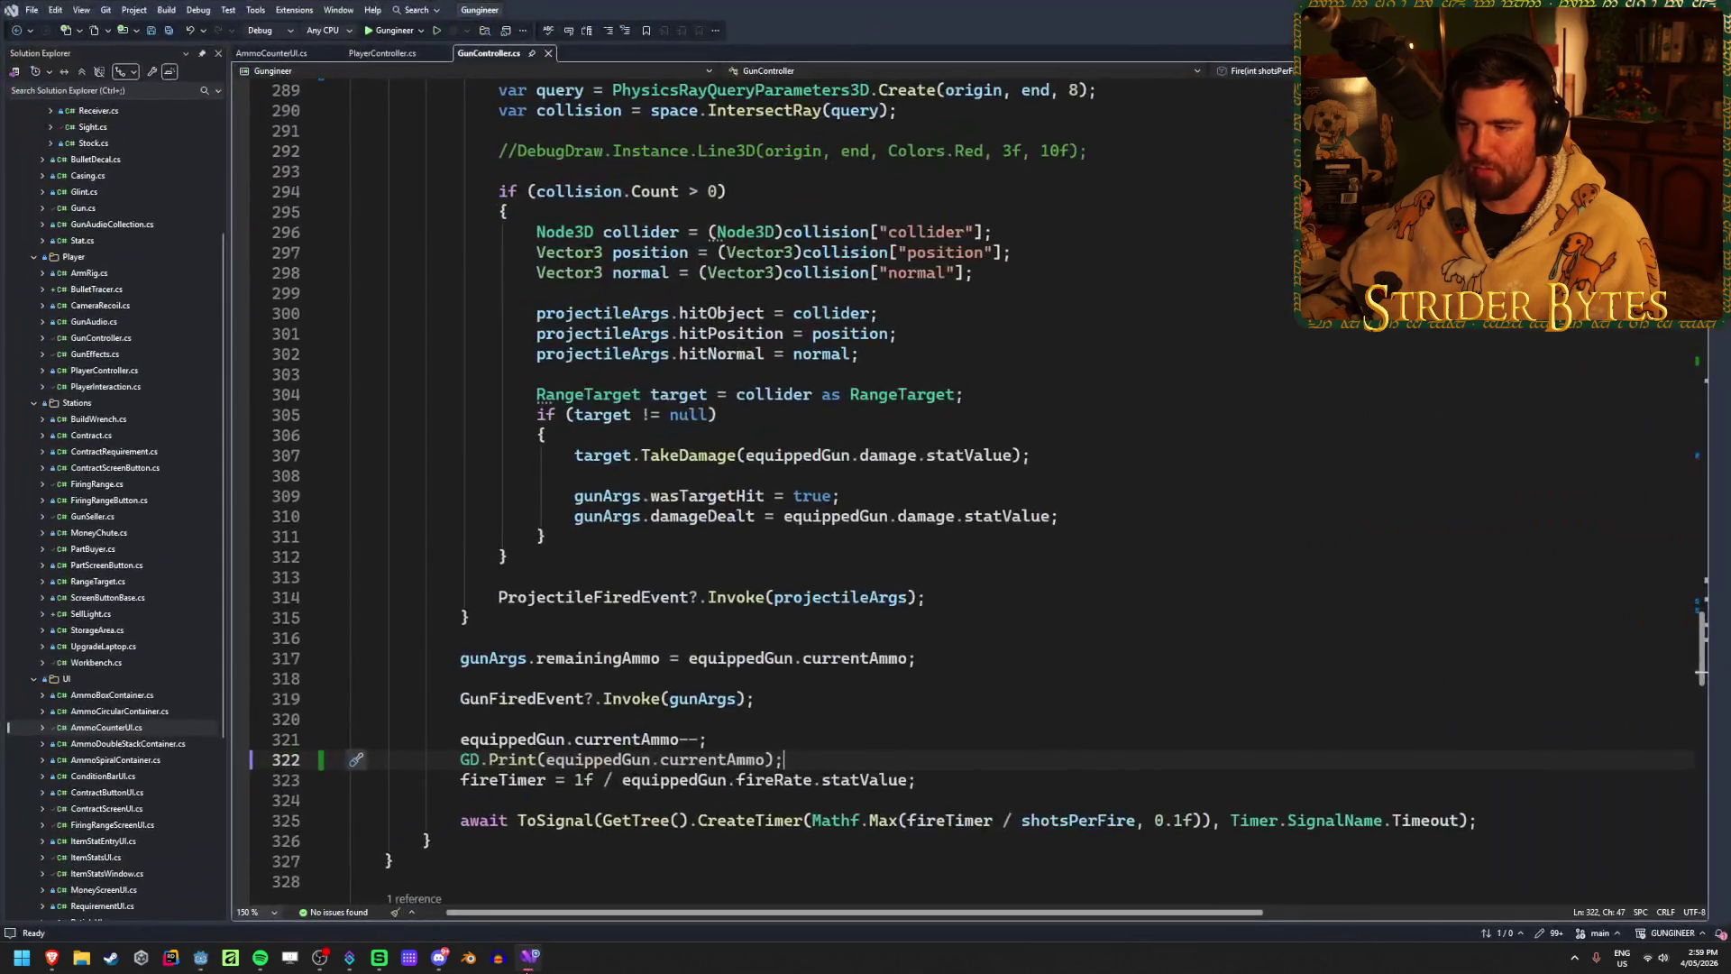
{"action": "mouse_move", "coordinate": [51, 958]}
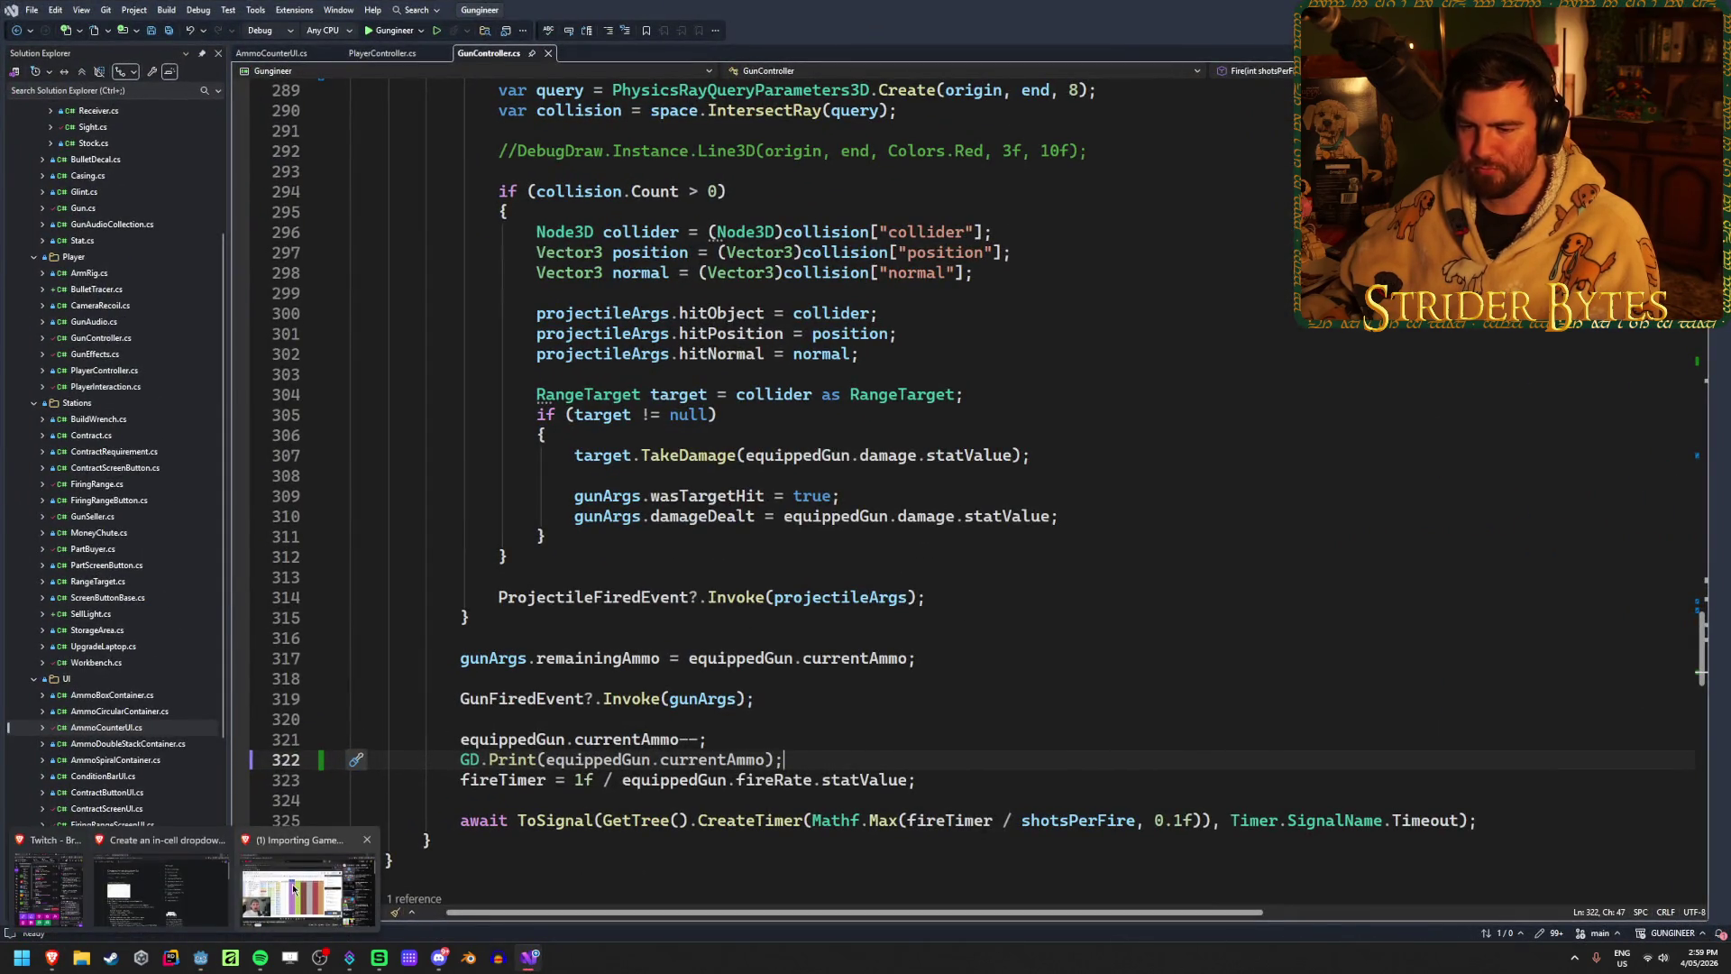
{"action": "mouse_move", "coordinate": [171, 891]}
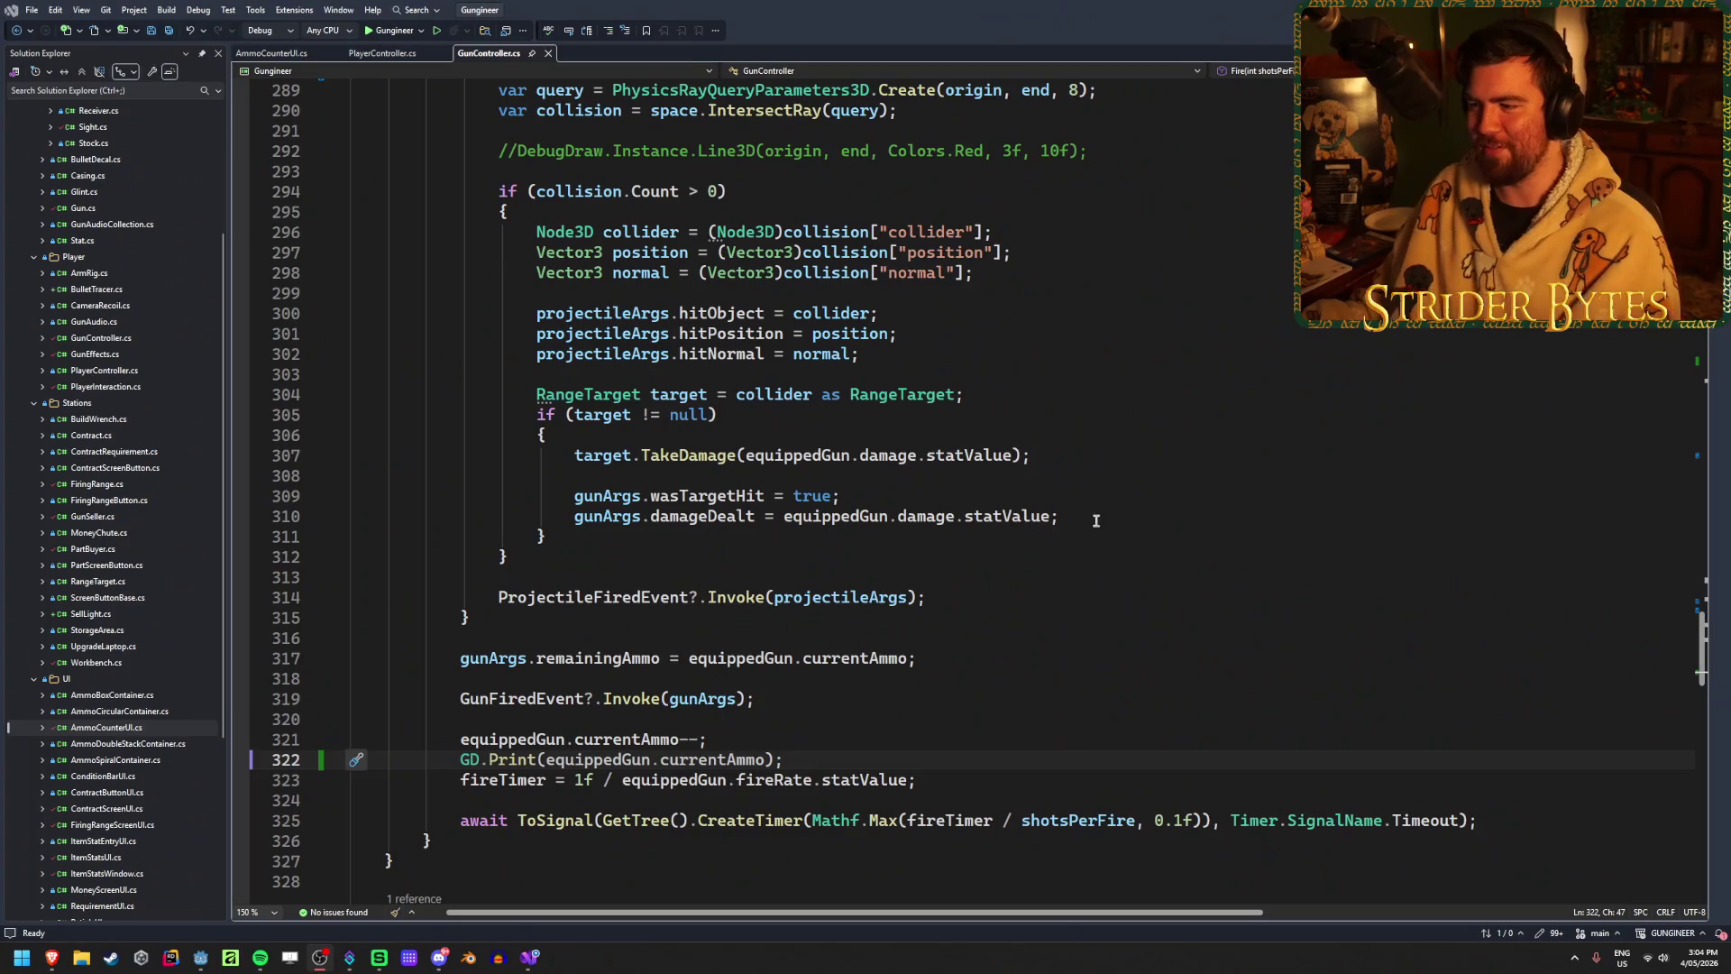
Step: Place the cursor on the damageDealt line in GunController.cs
{"action": "left_click", "coordinate": [1096, 520]}
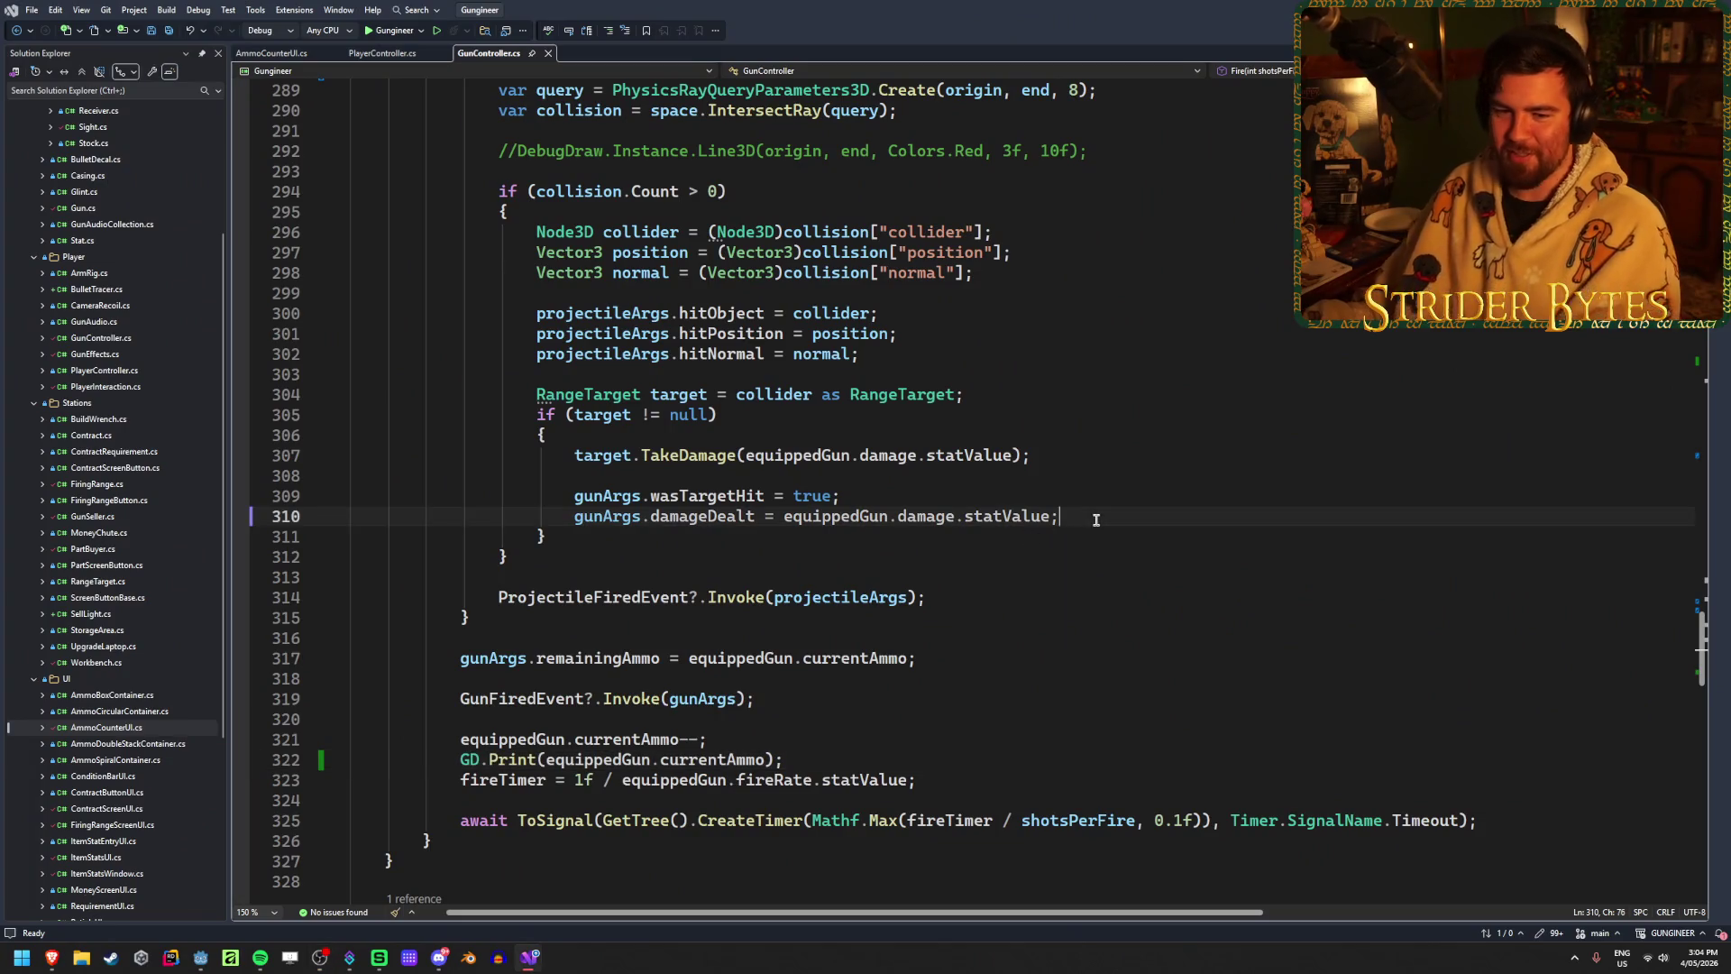
Step: Save GunController.cs and delete the GD.Print currentAmmo debug line
{"action": "key", "text": "ctrl+s"}
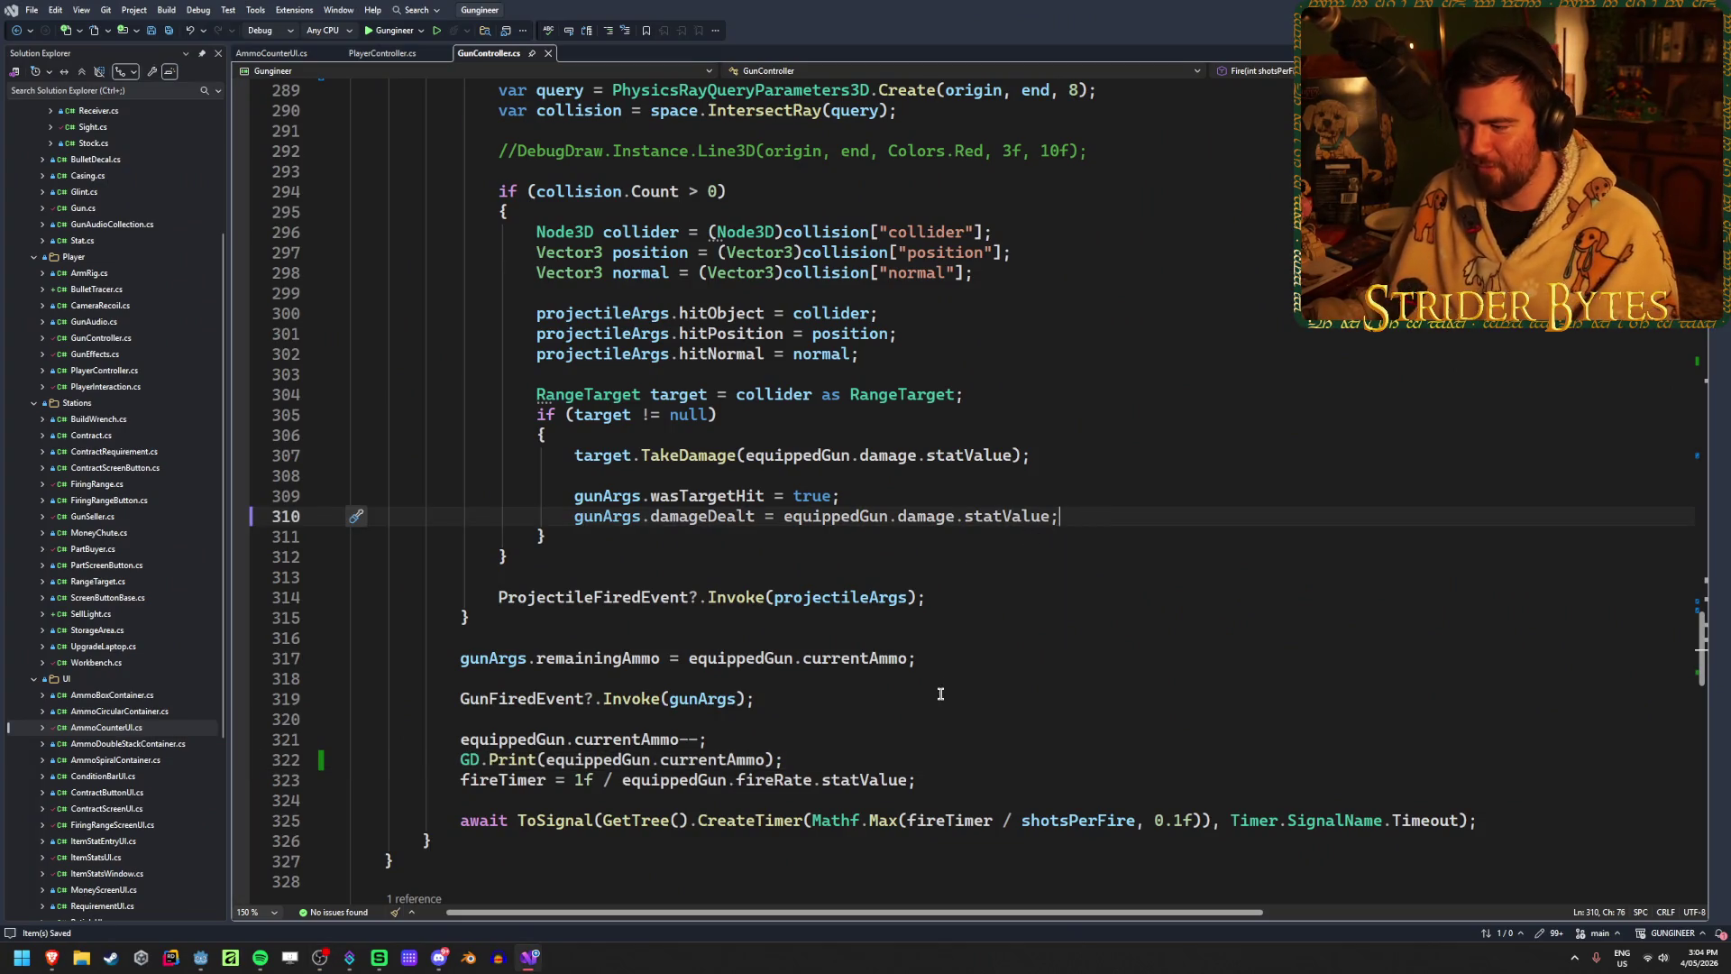
{"action": "left_click", "coordinate": [938, 661]}
{"action": "left_click", "coordinate": [968, 765]}
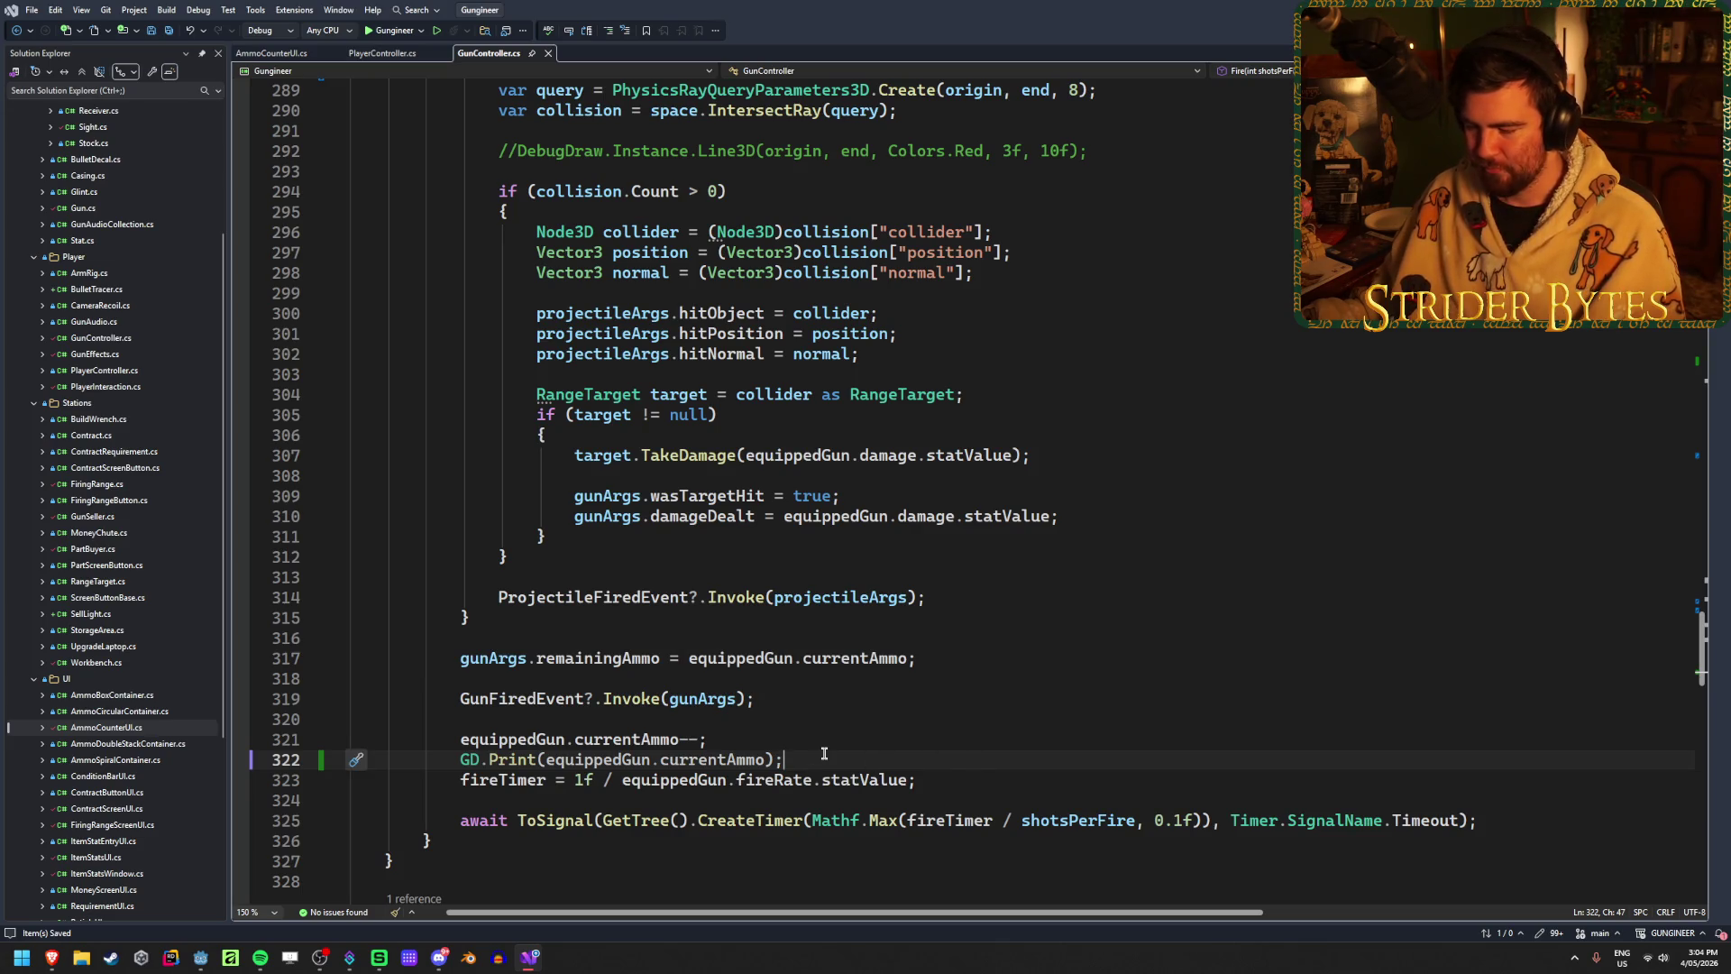
{"action": "key", "text": "ctrl+x"}
{"action": "key", "text": "End"}
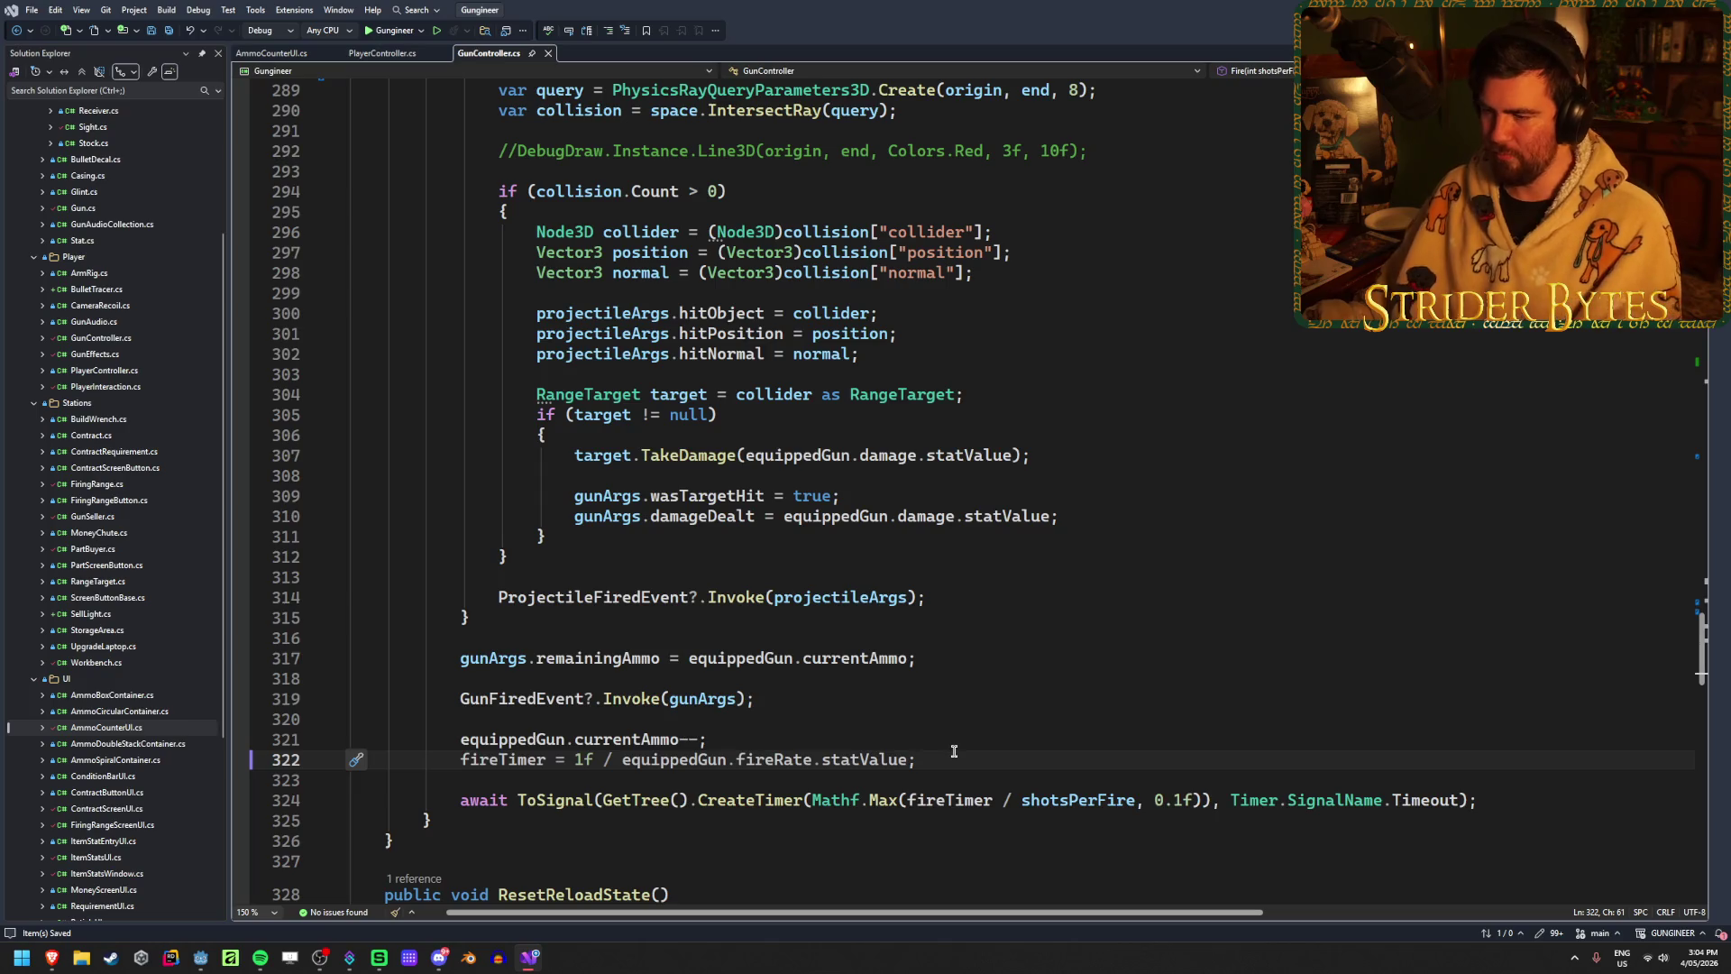
{"action": "scroll", "coordinate": [916, 729], "scroll_direction": "up", "scroll_amount": 15}
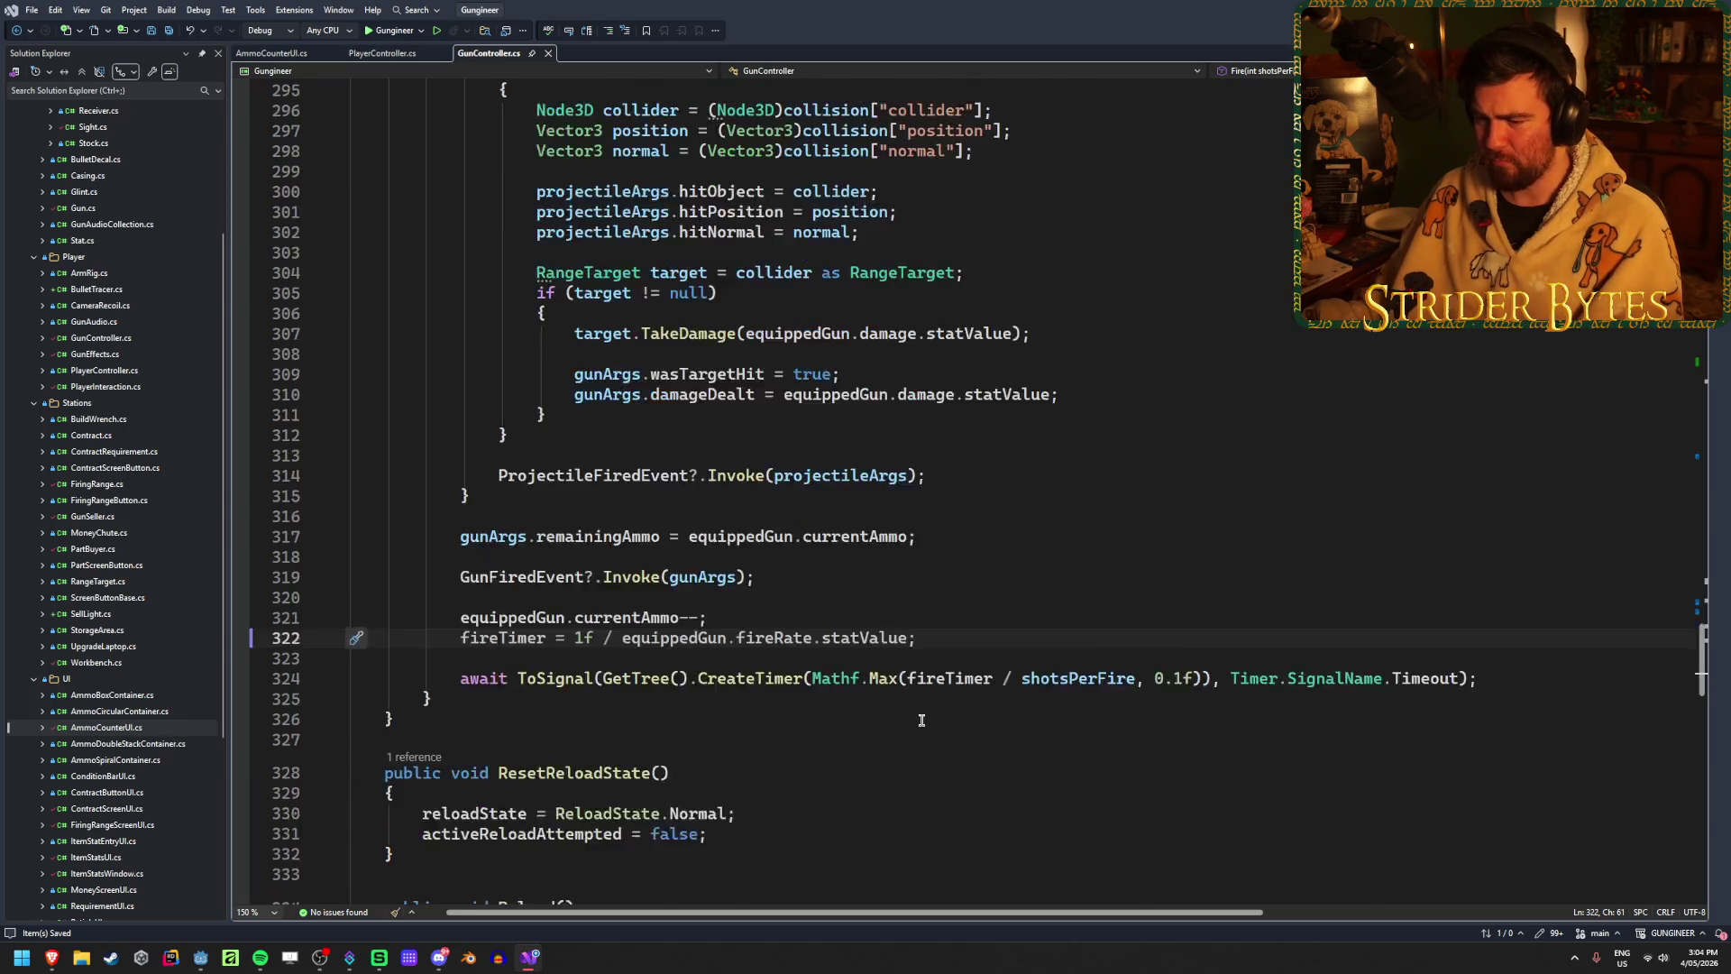
{"action": "scroll", "coordinate": [921, 706], "scroll_direction": "down", "scroll_amount": 20}
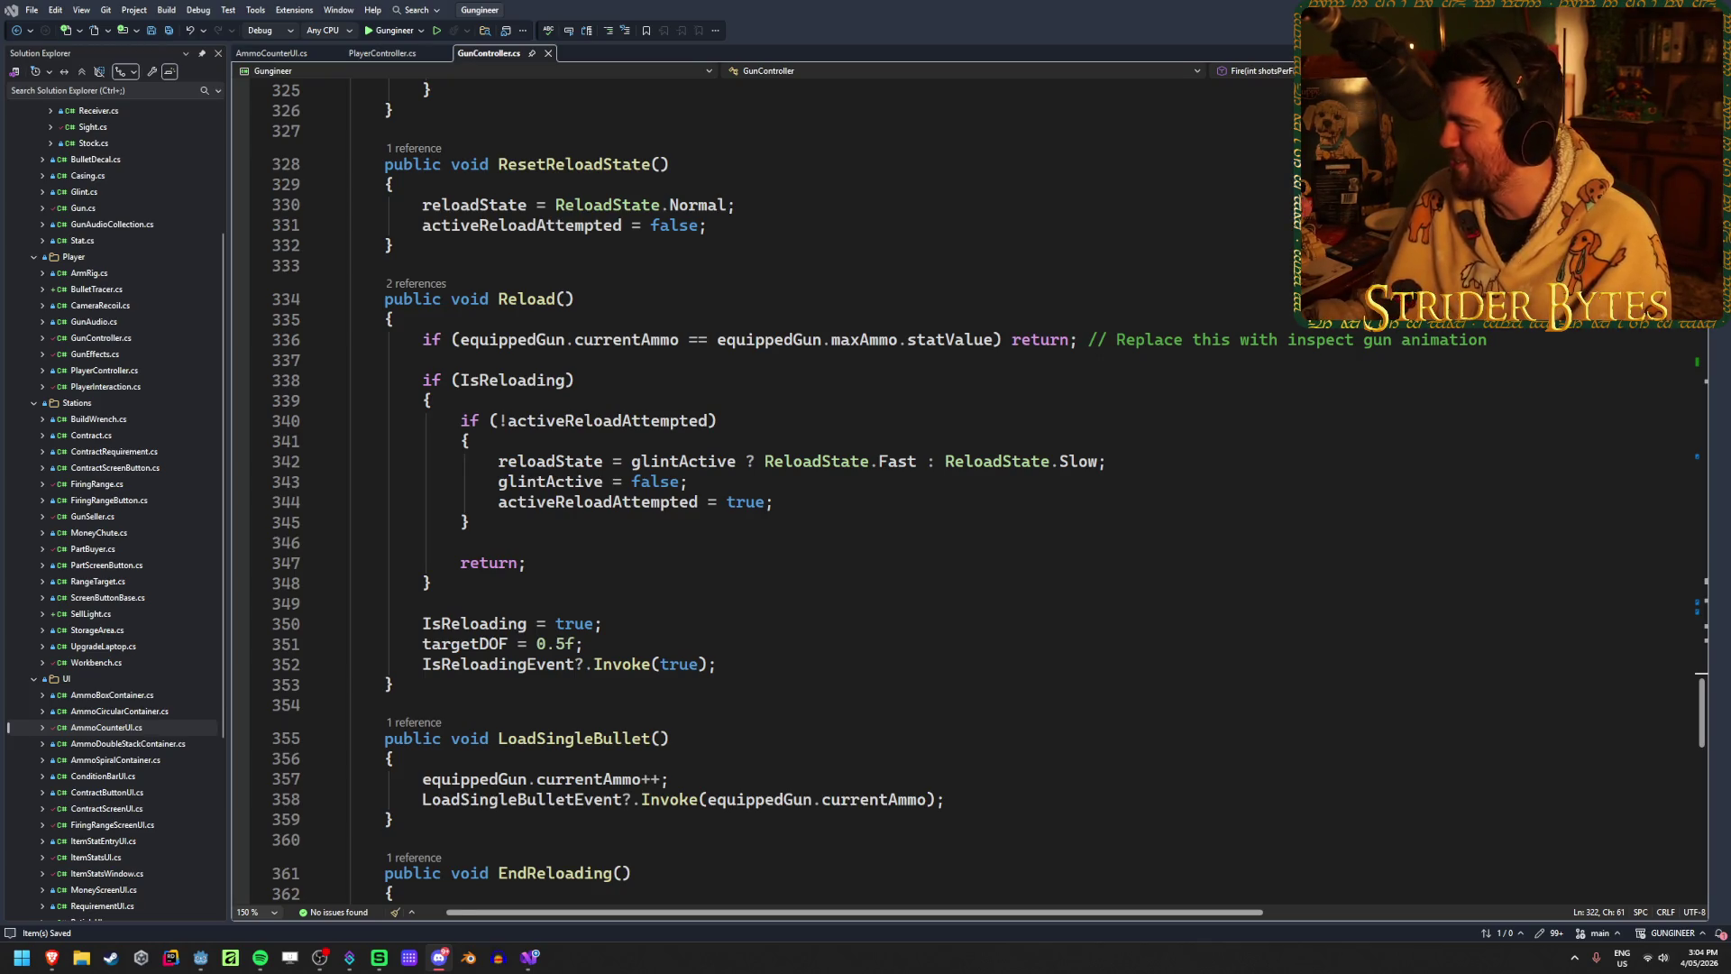
{"action": "key", "text": "alt+Tab"}
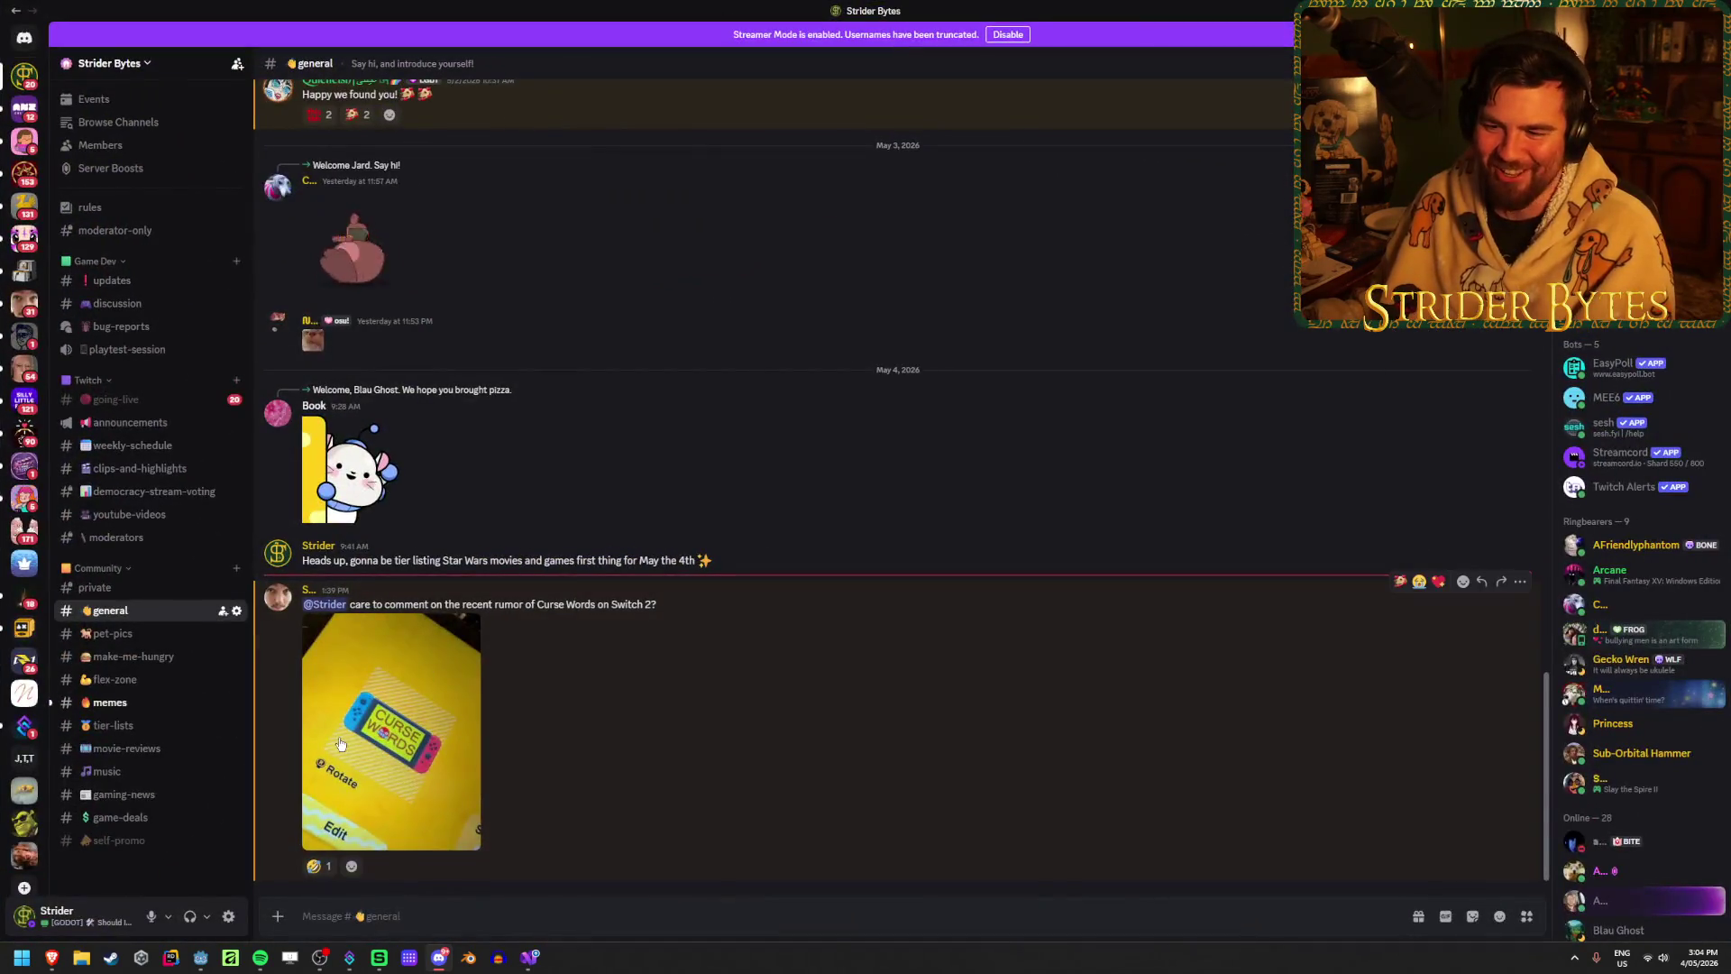
Step: View the Curse Words image full size in #general, then minimize Discord
{"action": "left_click", "coordinate": [341, 743]}
{"action": "left_click", "coordinate": [1219, 528]}
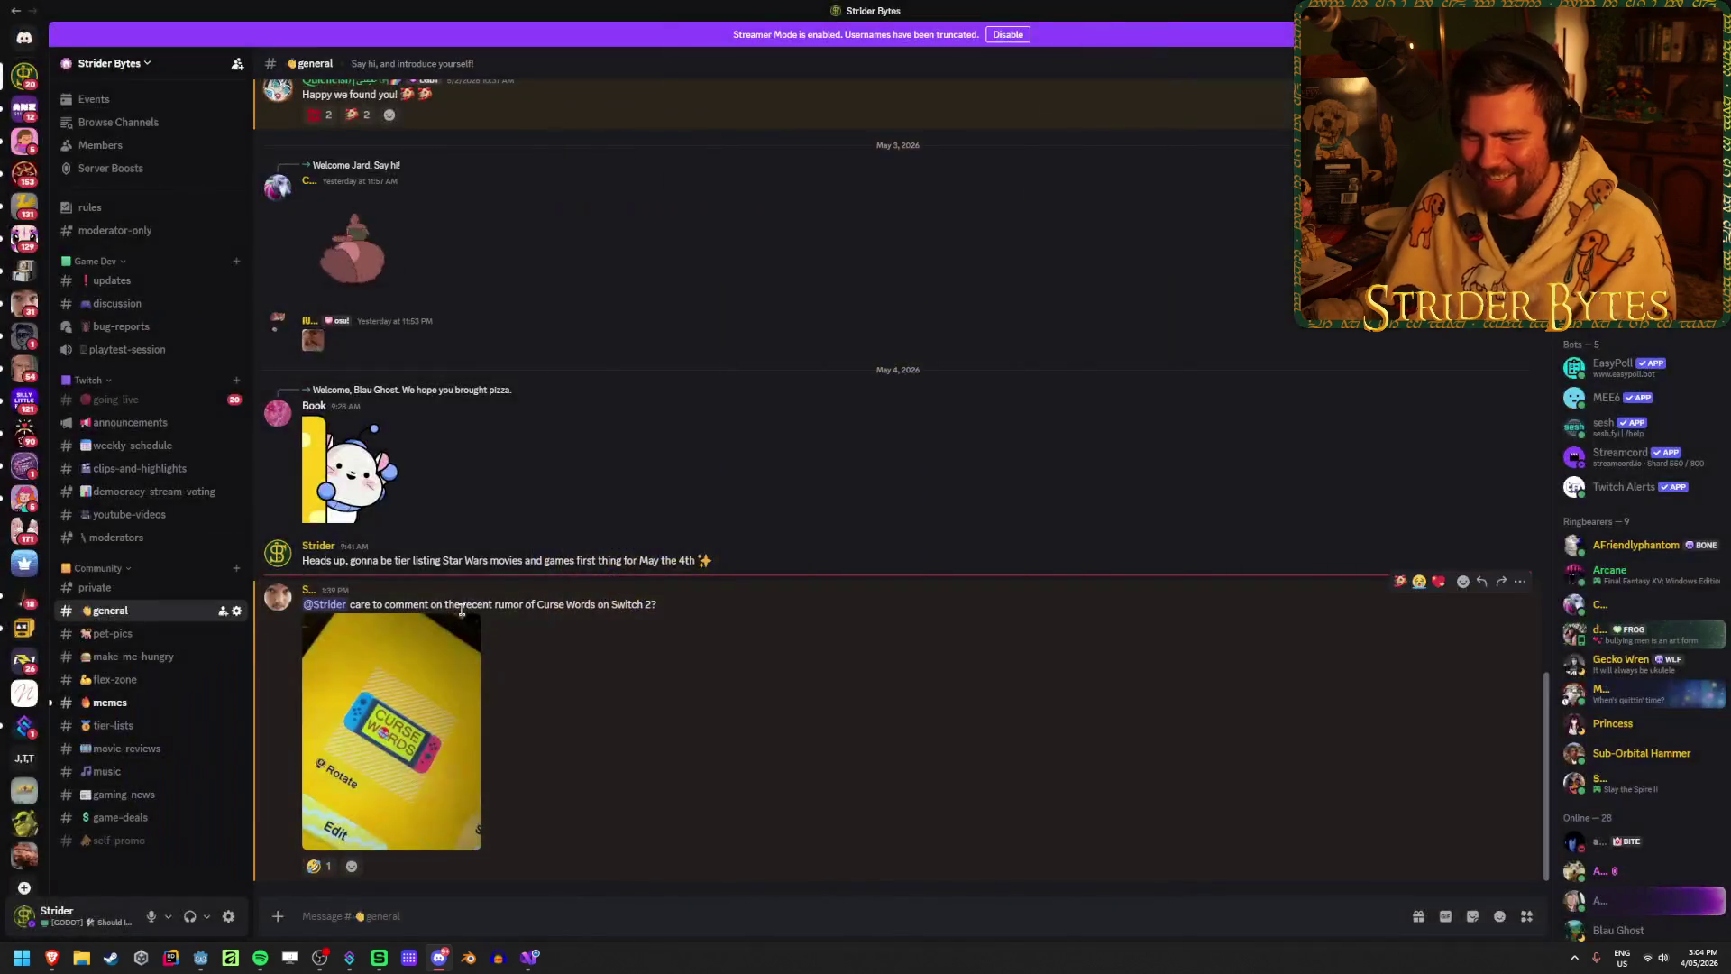
{"action": "left_click", "coordinate": [411, 716]}
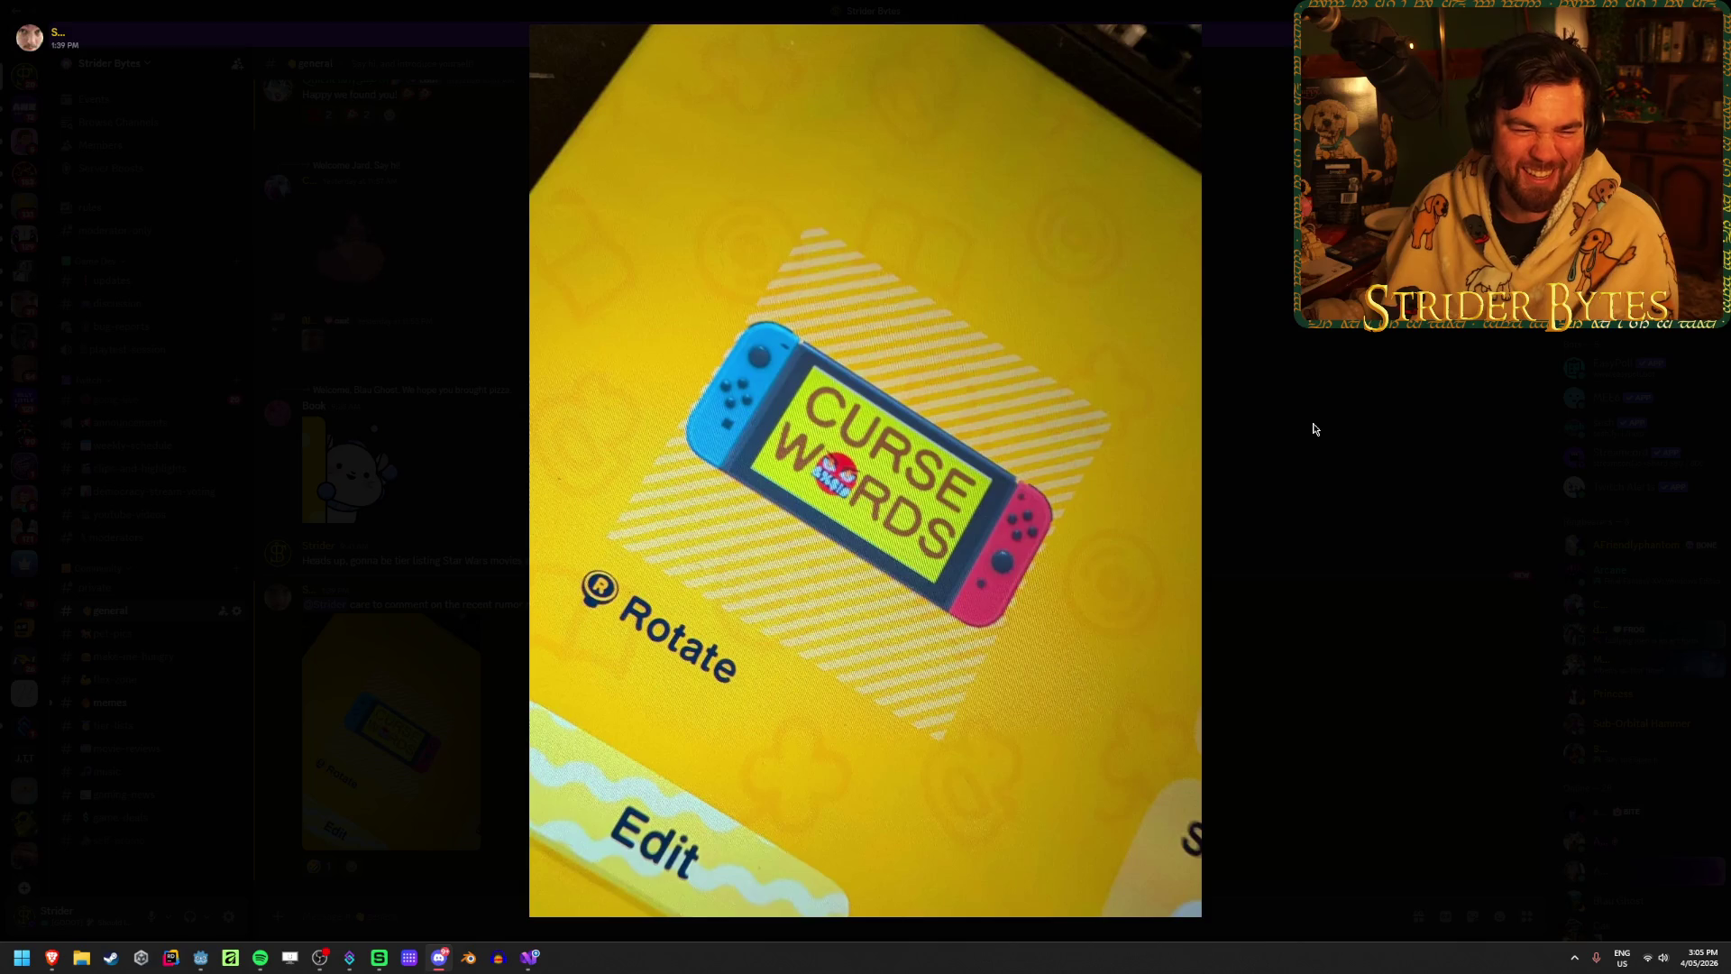
{"action": "left_click", "coordinate": [1299, 451]}
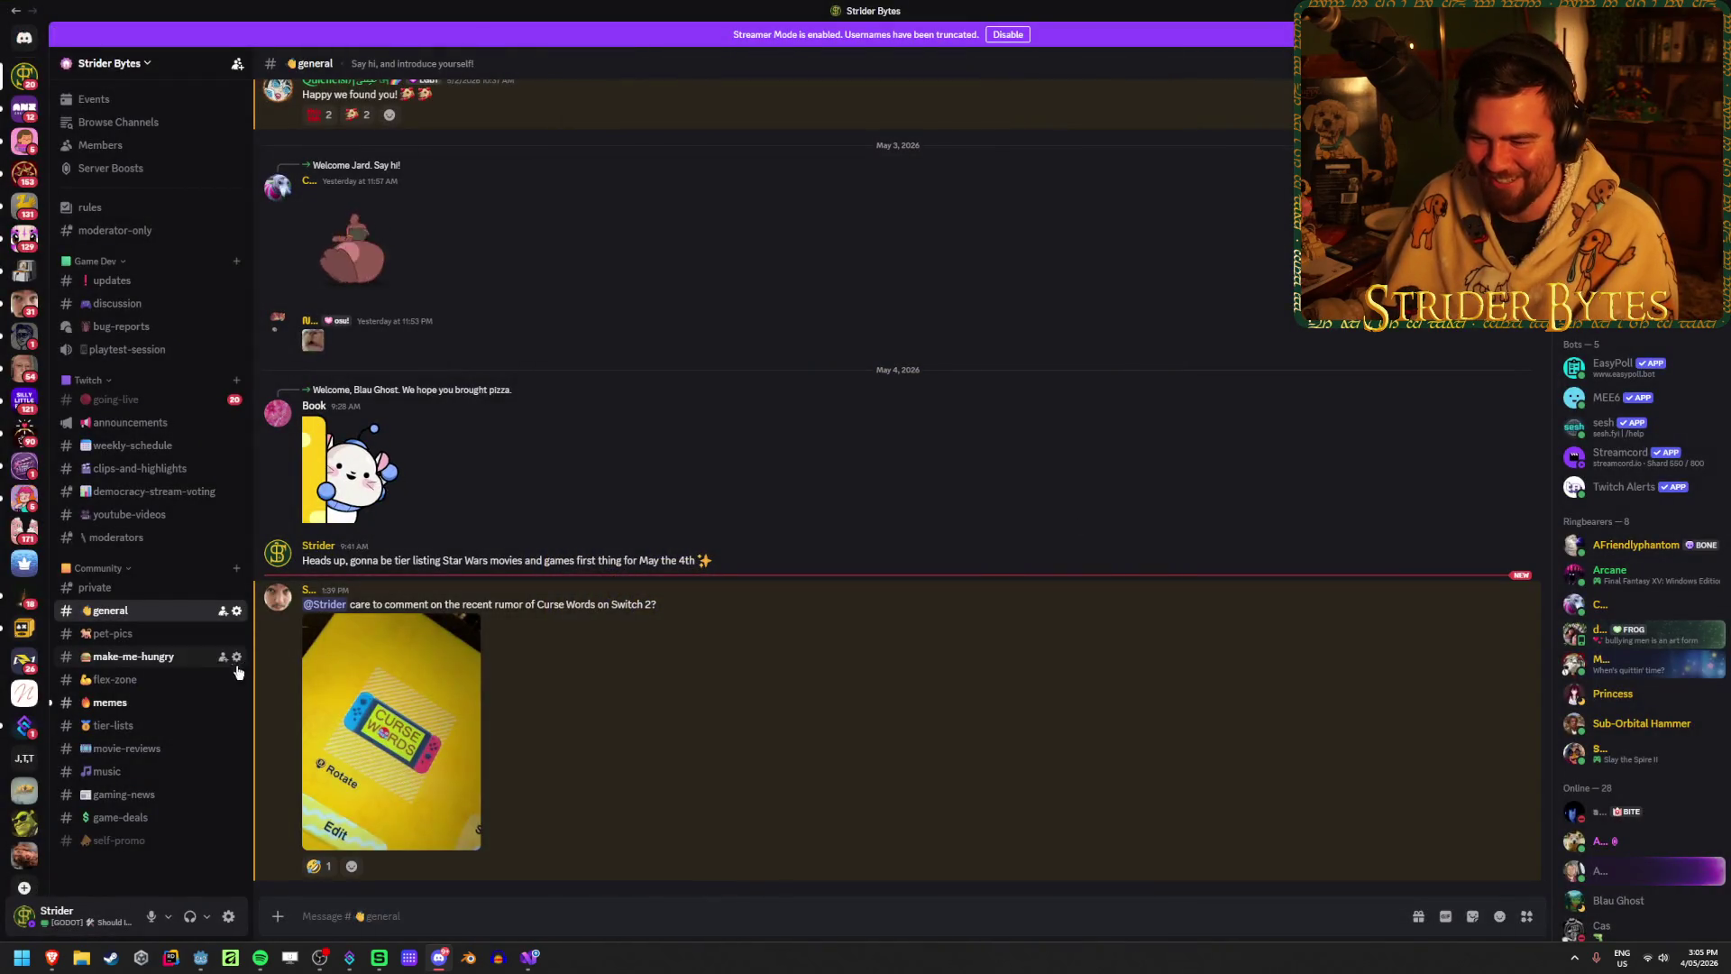
{"action": "key", "text": "super+Down"}
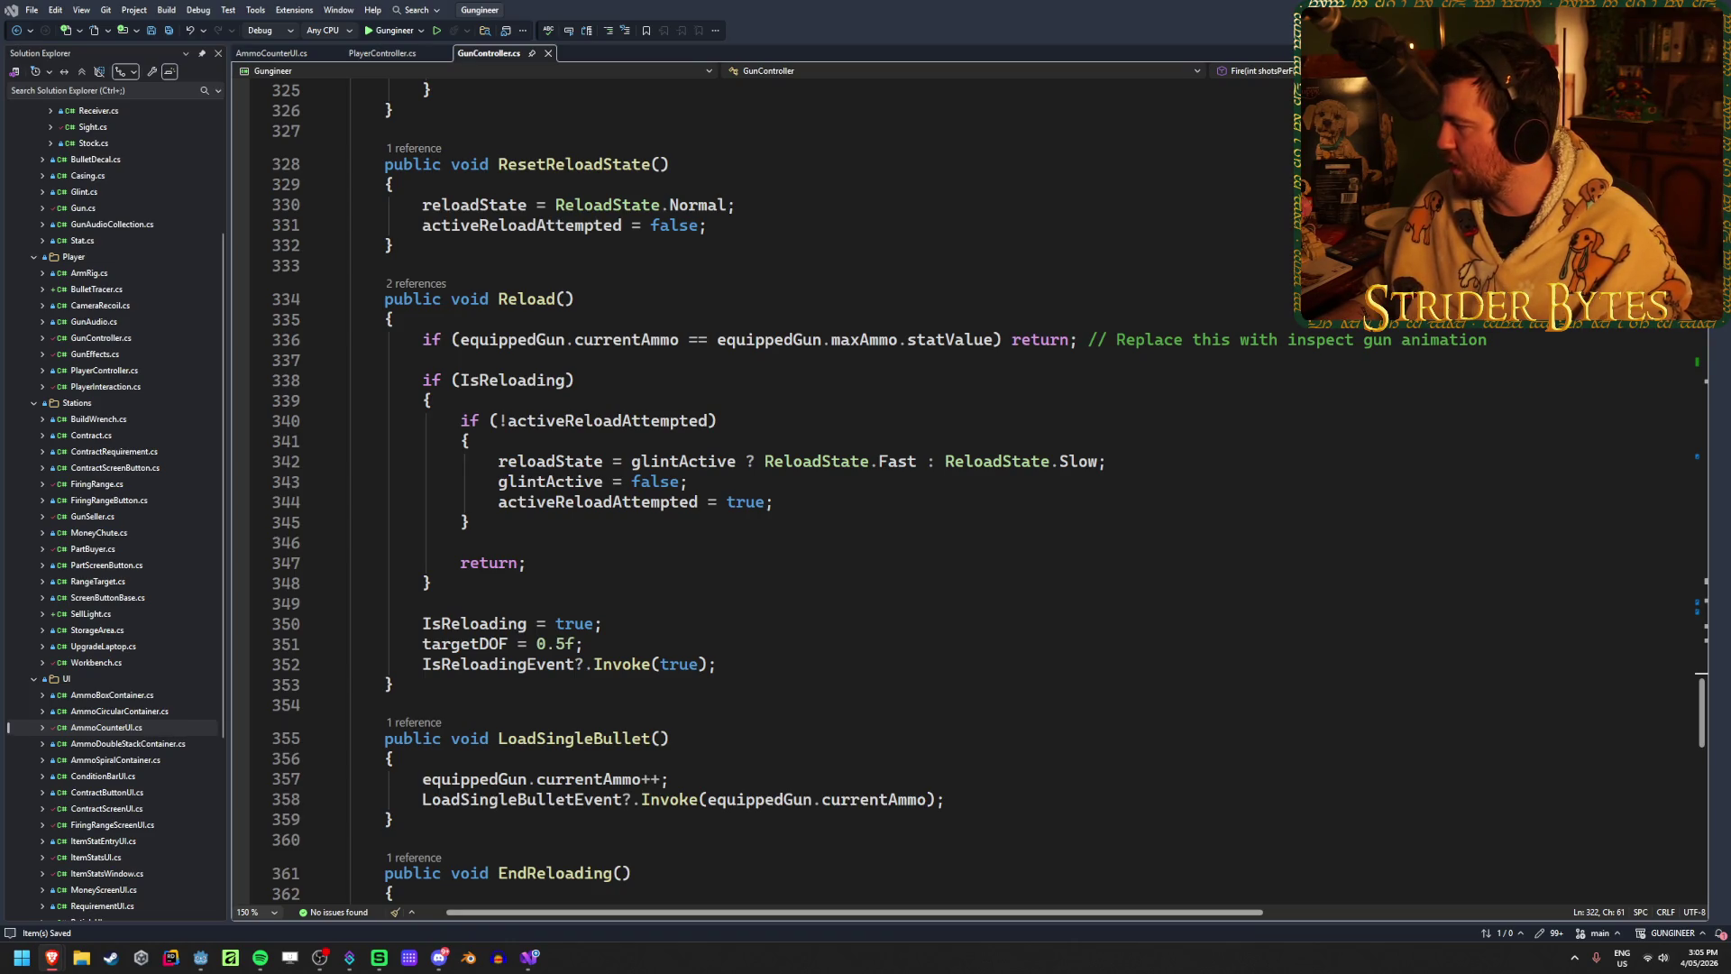
Step: Begin installing the Export Sheet Data add-on for GunStats and grant install permission
{"action": "key", "text": "alt+Tab"}
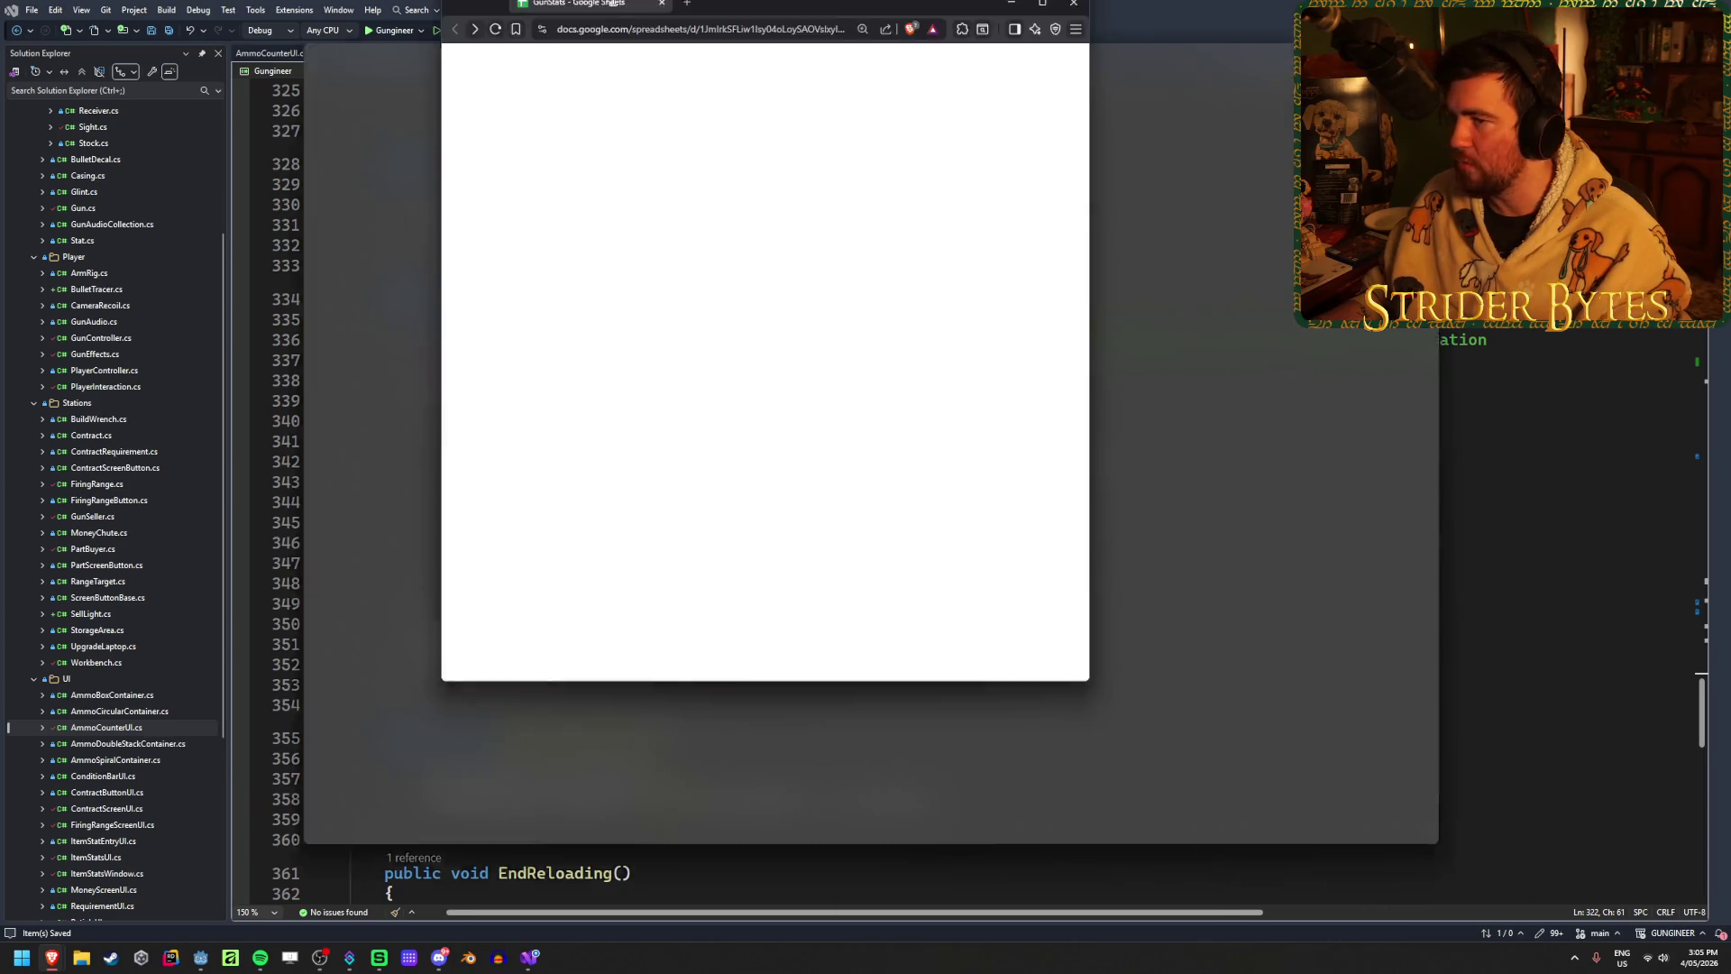
{"action": "left_click", "coordinate": [1112, 393]}
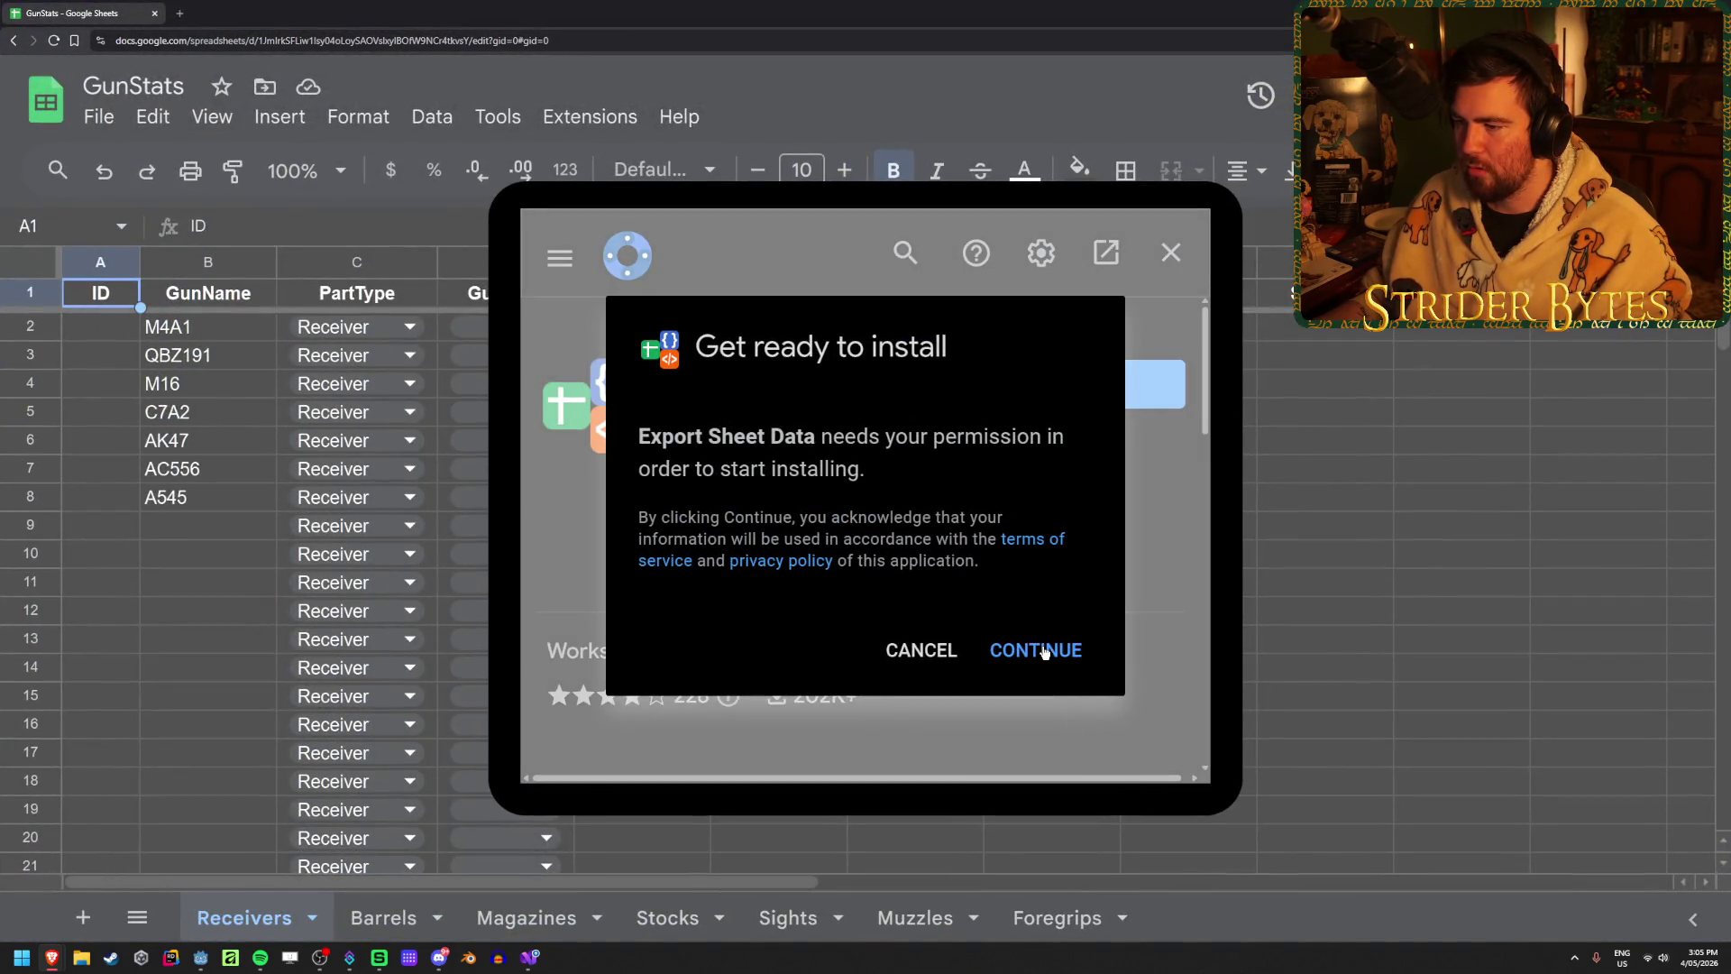
{"action": "left_click", "coordinate": [1044, 652]}
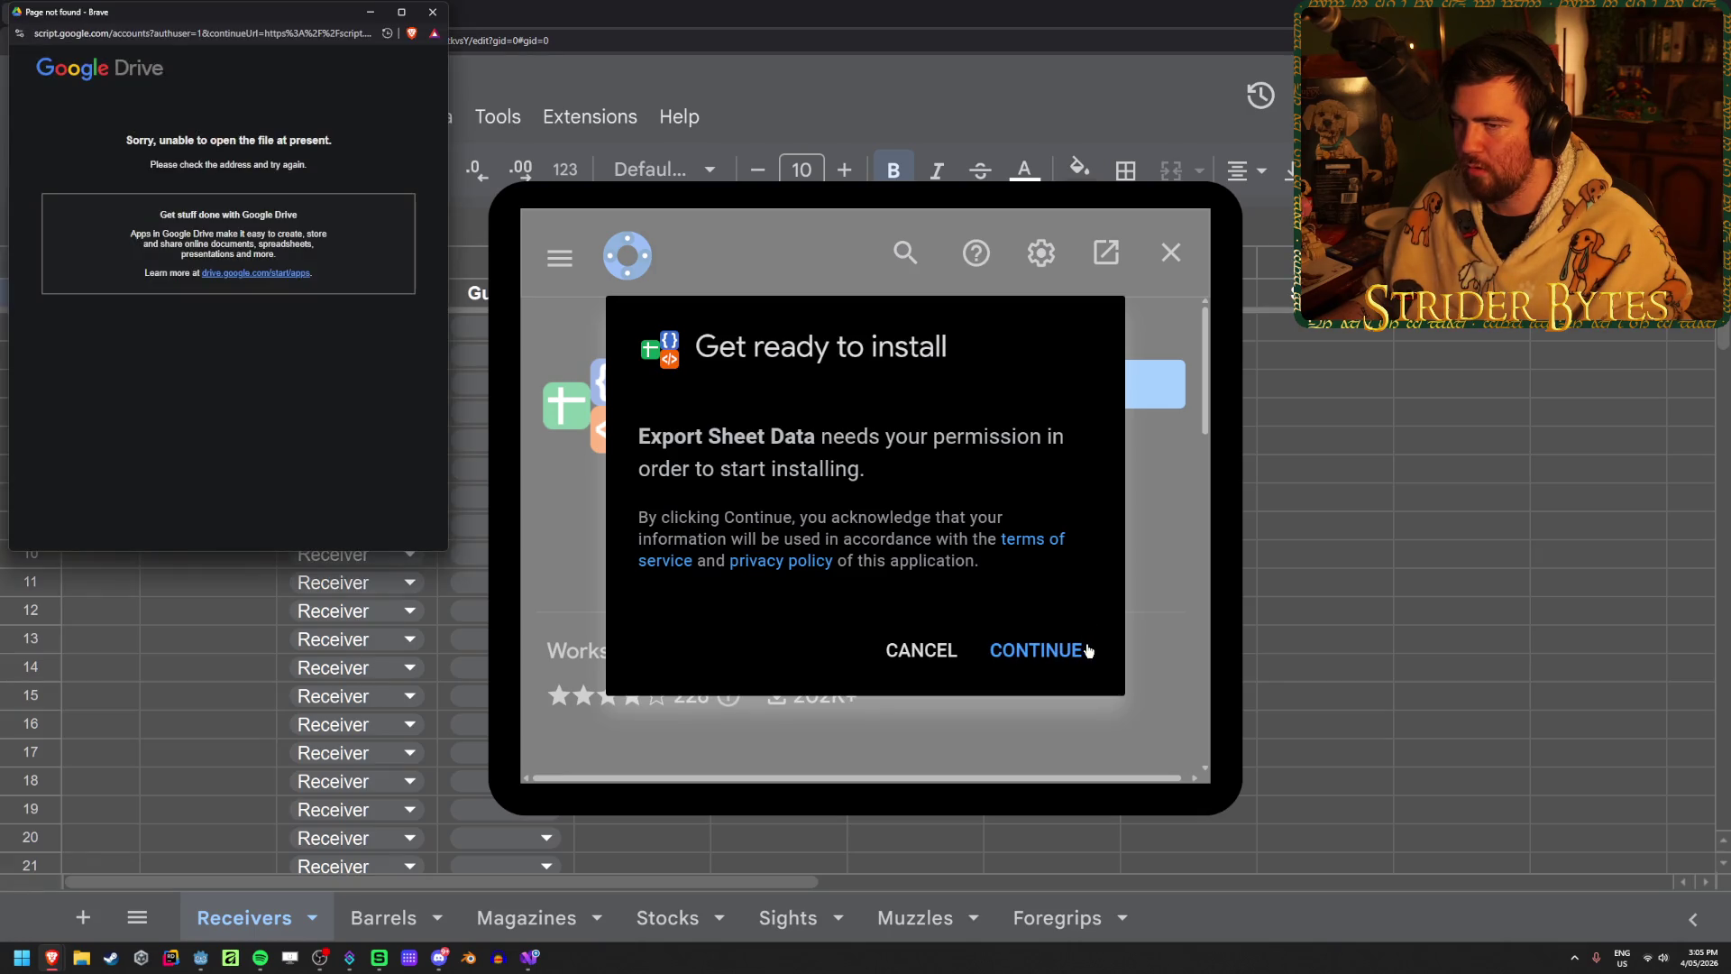
{"action": "mouse_move", "coordinate": [121, 137]}
{"action": "left_mouse_down"}
{"action": "mouse_move", "coordinate": [222, 142]}
{"action": "mouse_move", "coordinate": [330, 261]}
{"action": "left_mouse_up"}
{"action": "left_click", "coordinate": [270, 415]}
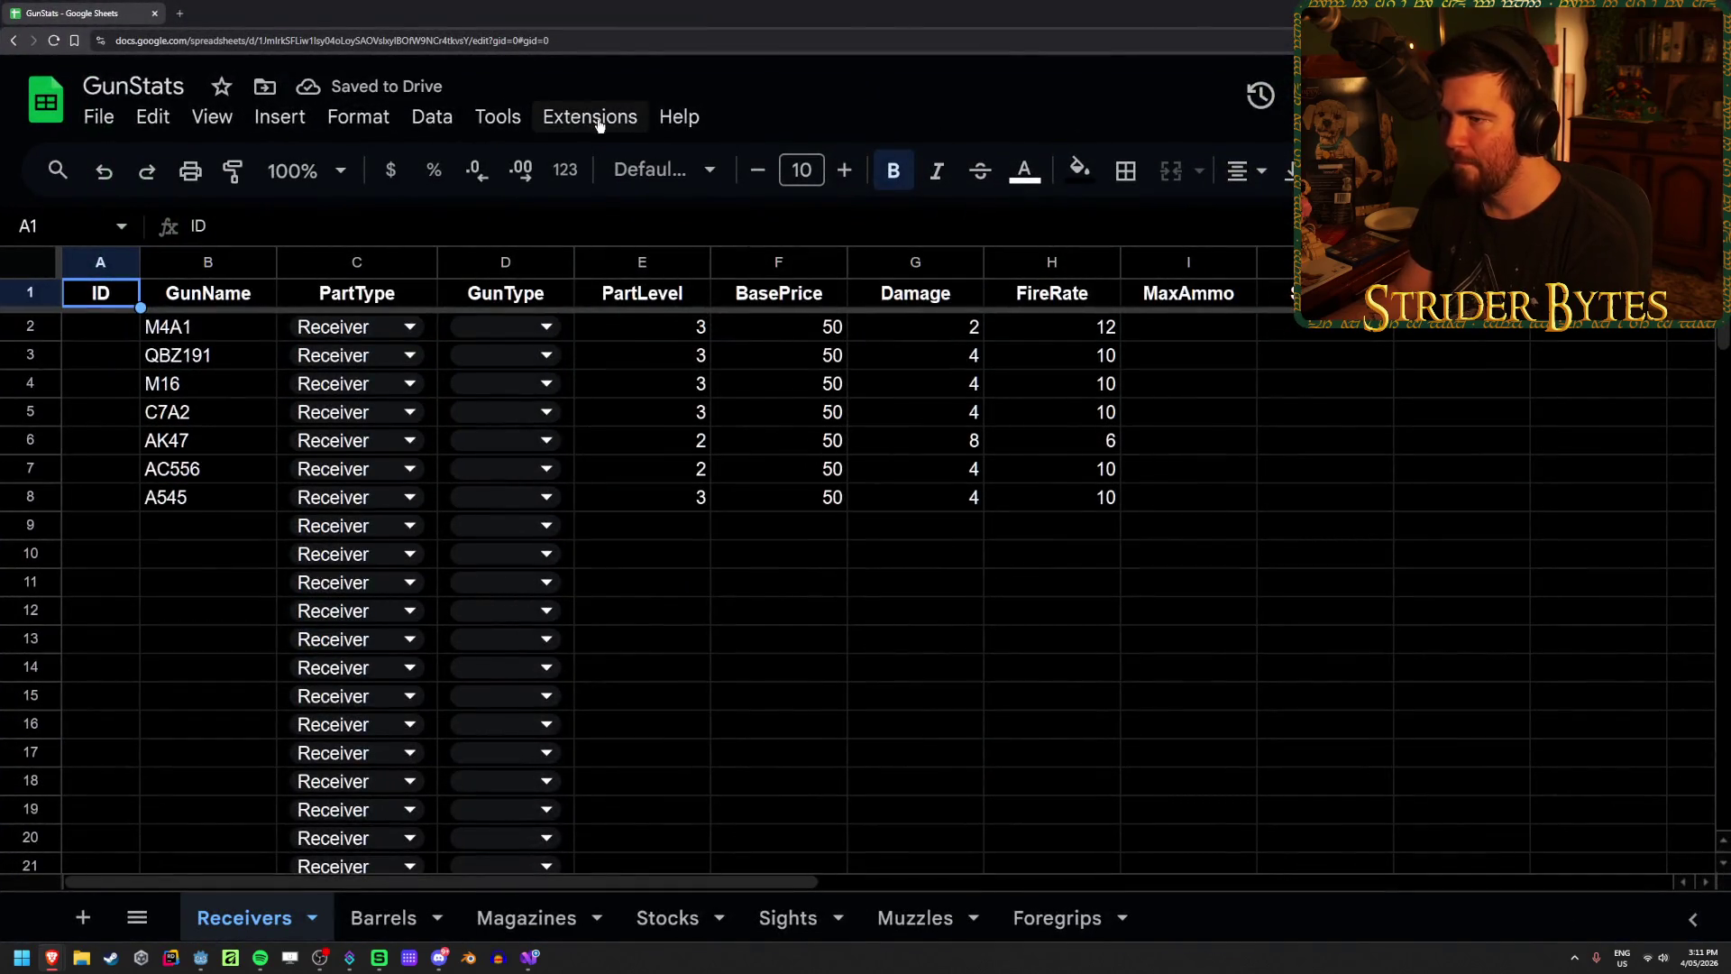
Step: Install Export Sheet Data from Extensions > Add-ons, signing in and allowing its access
{"action": "left_click", "coordinate": [595, 120]}
{"action": "mouse_move", "coordinate": [688, 429]}
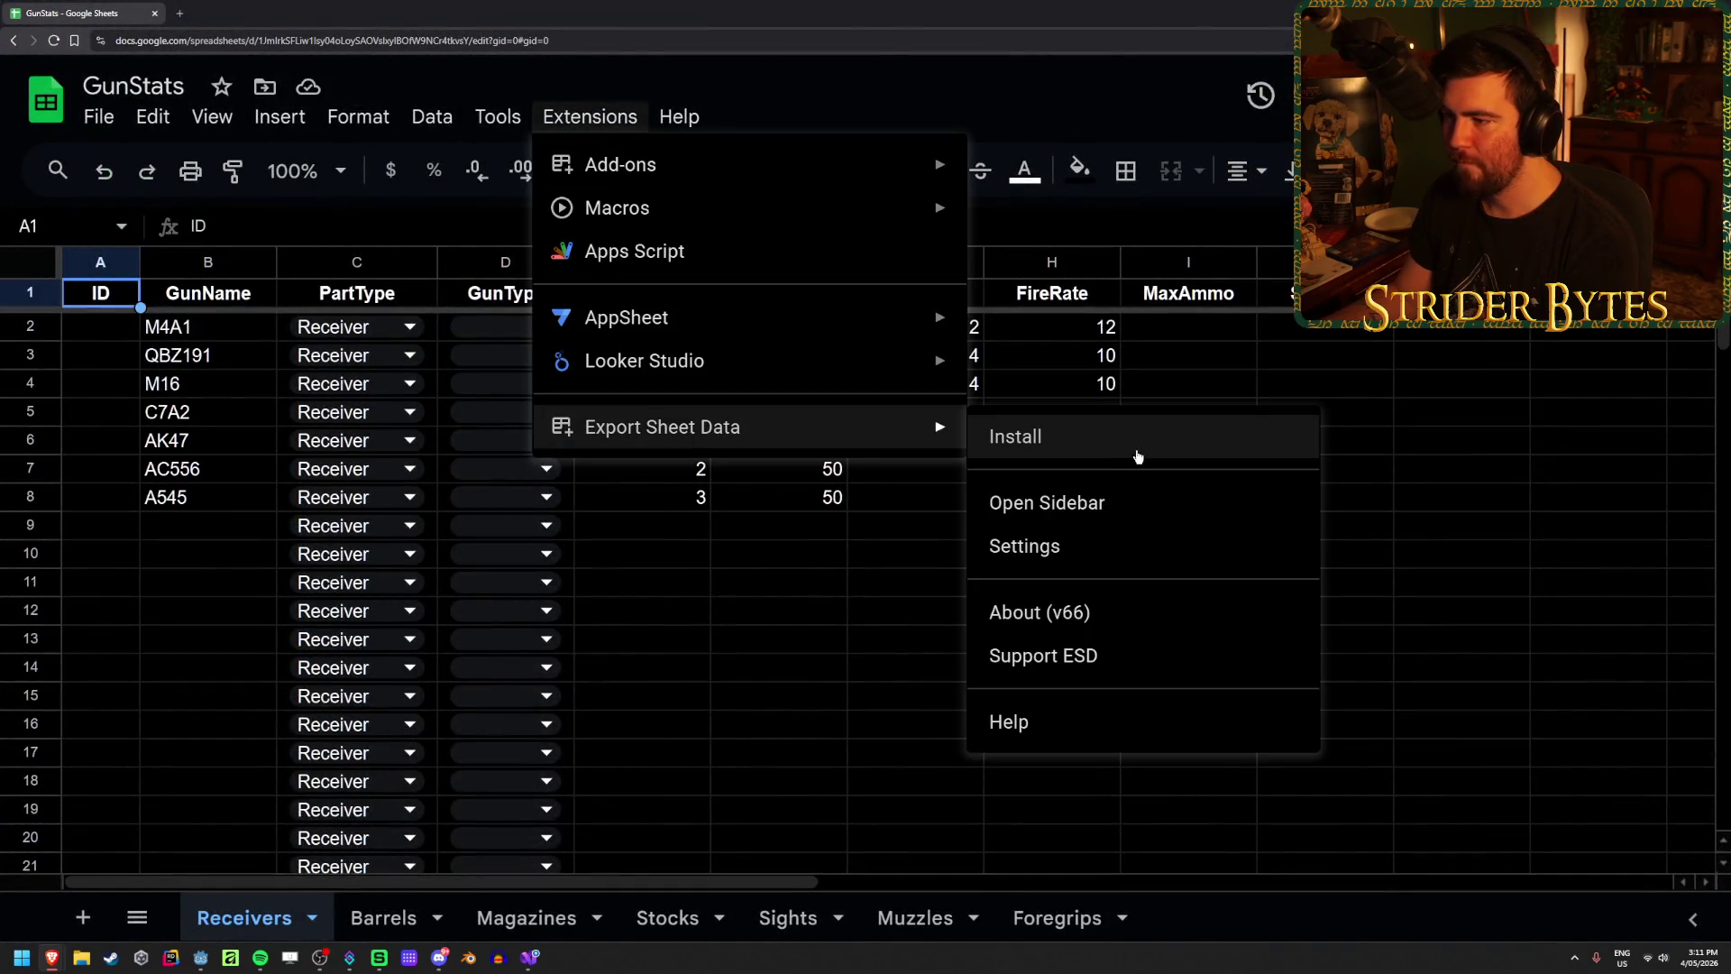
{"action": "left_click", "coordinate": [1136, 454]}
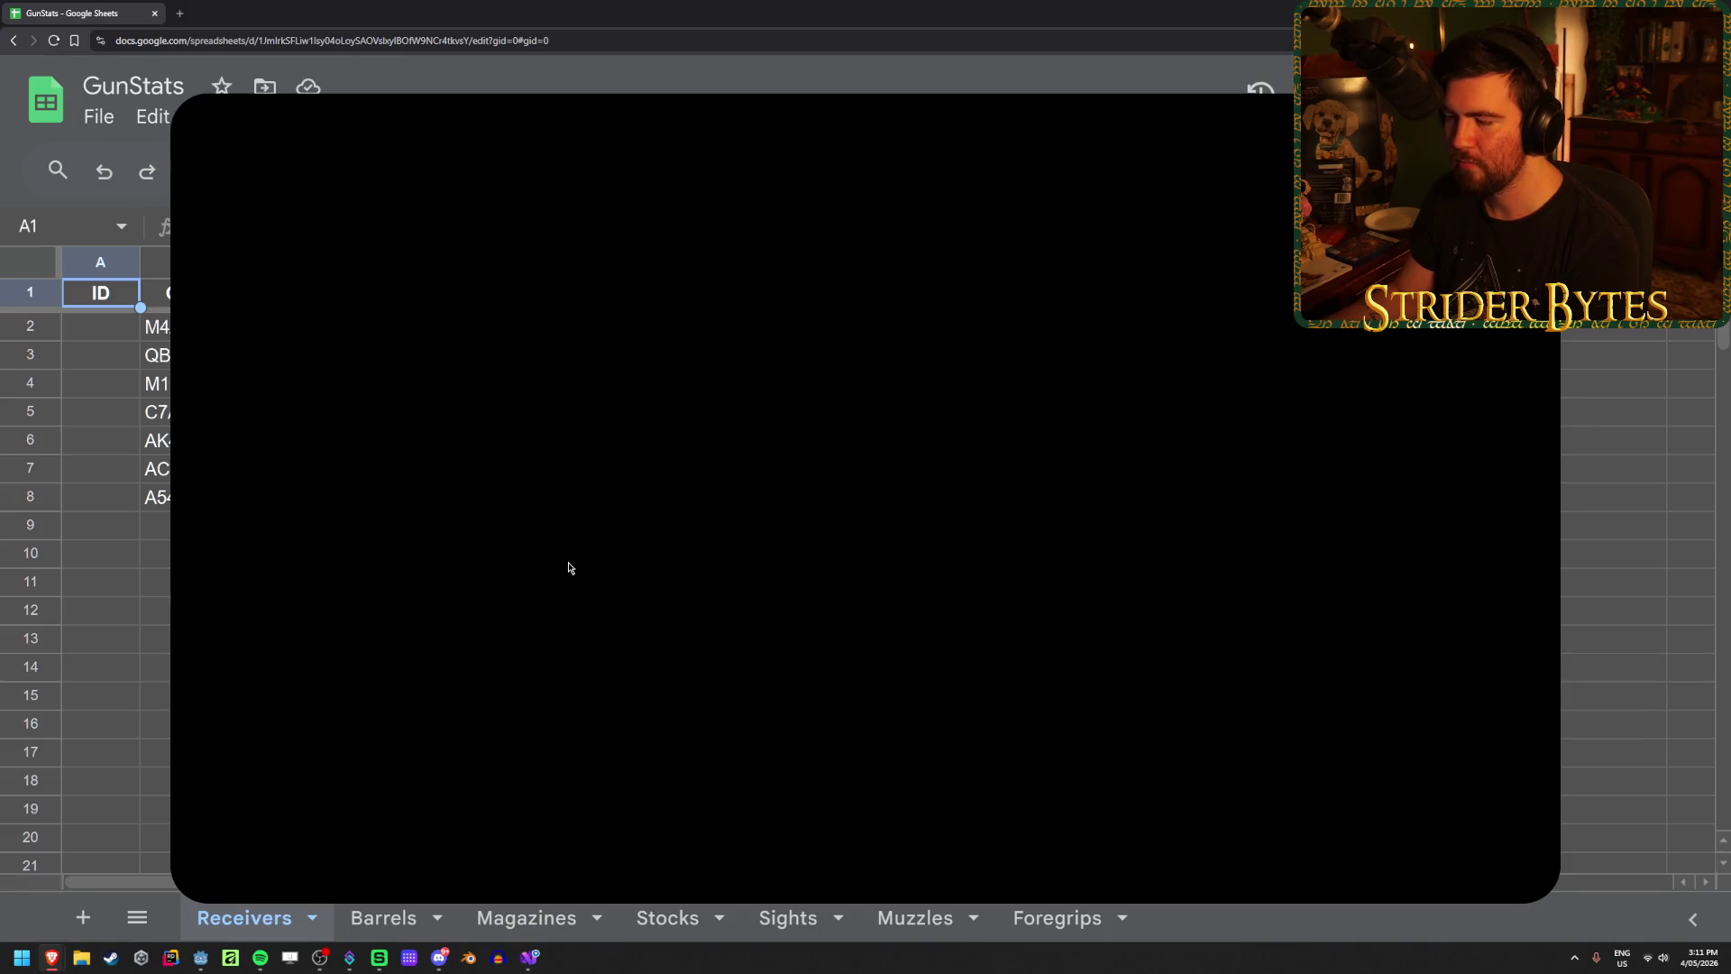
{"action": "left_click", "coordinate": [1242, 352]}
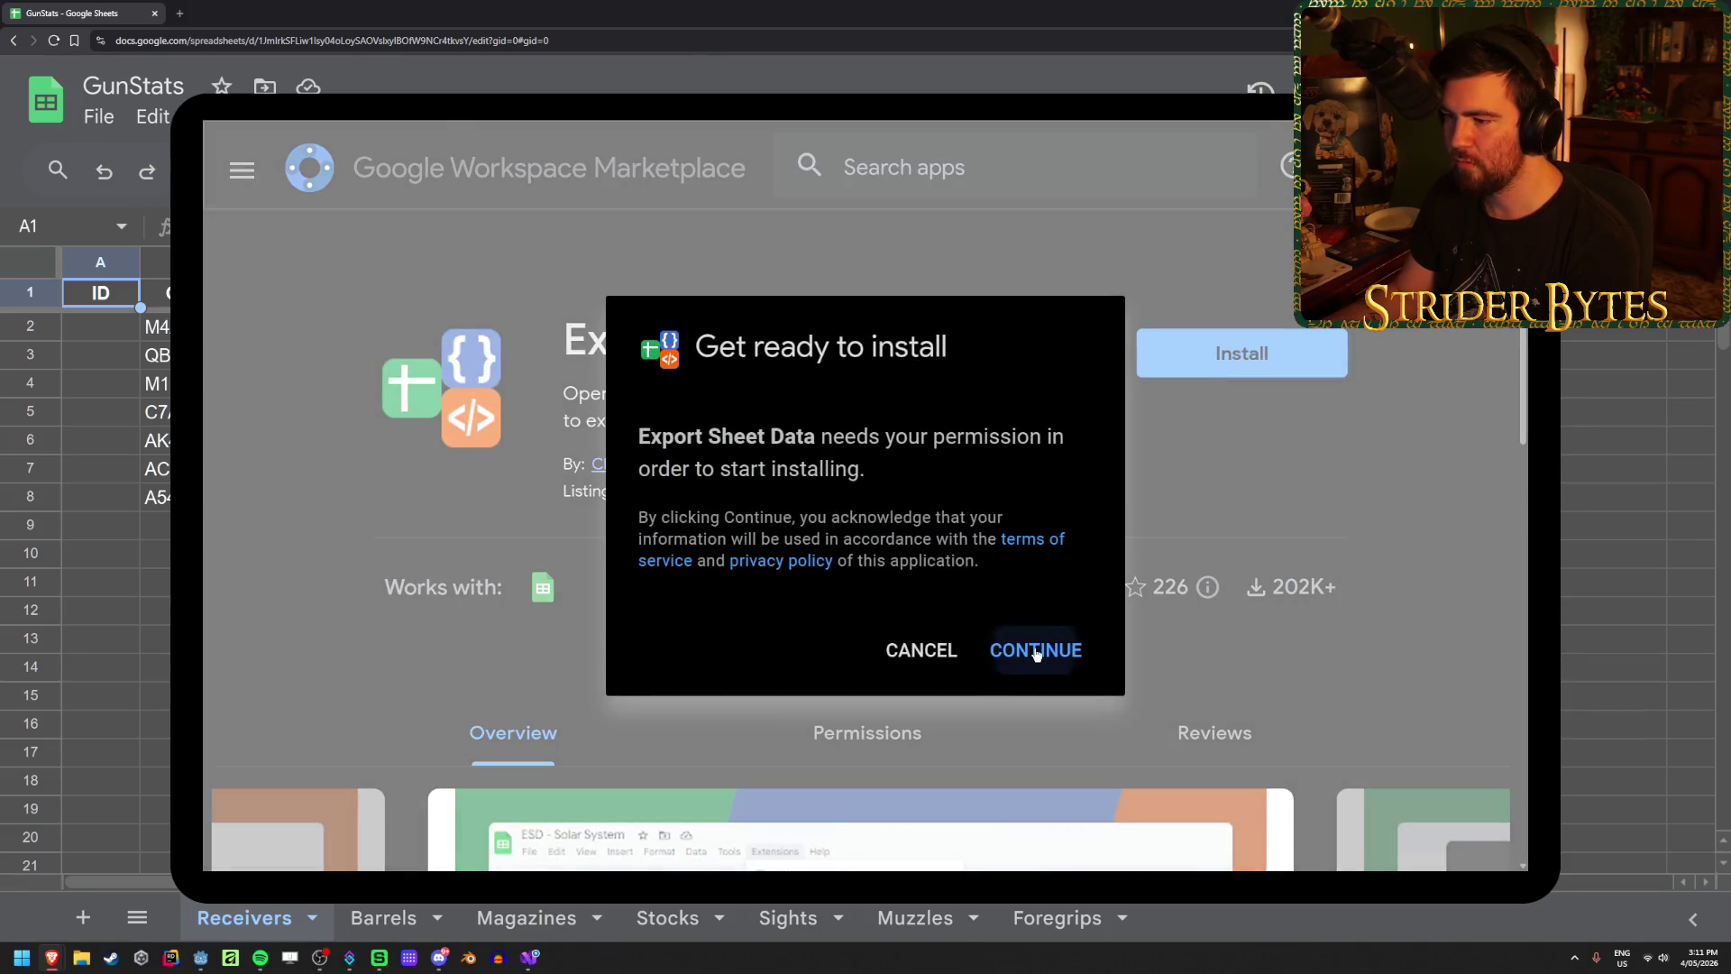
{"action": "left_click", "coordinate": [1035, 651]}
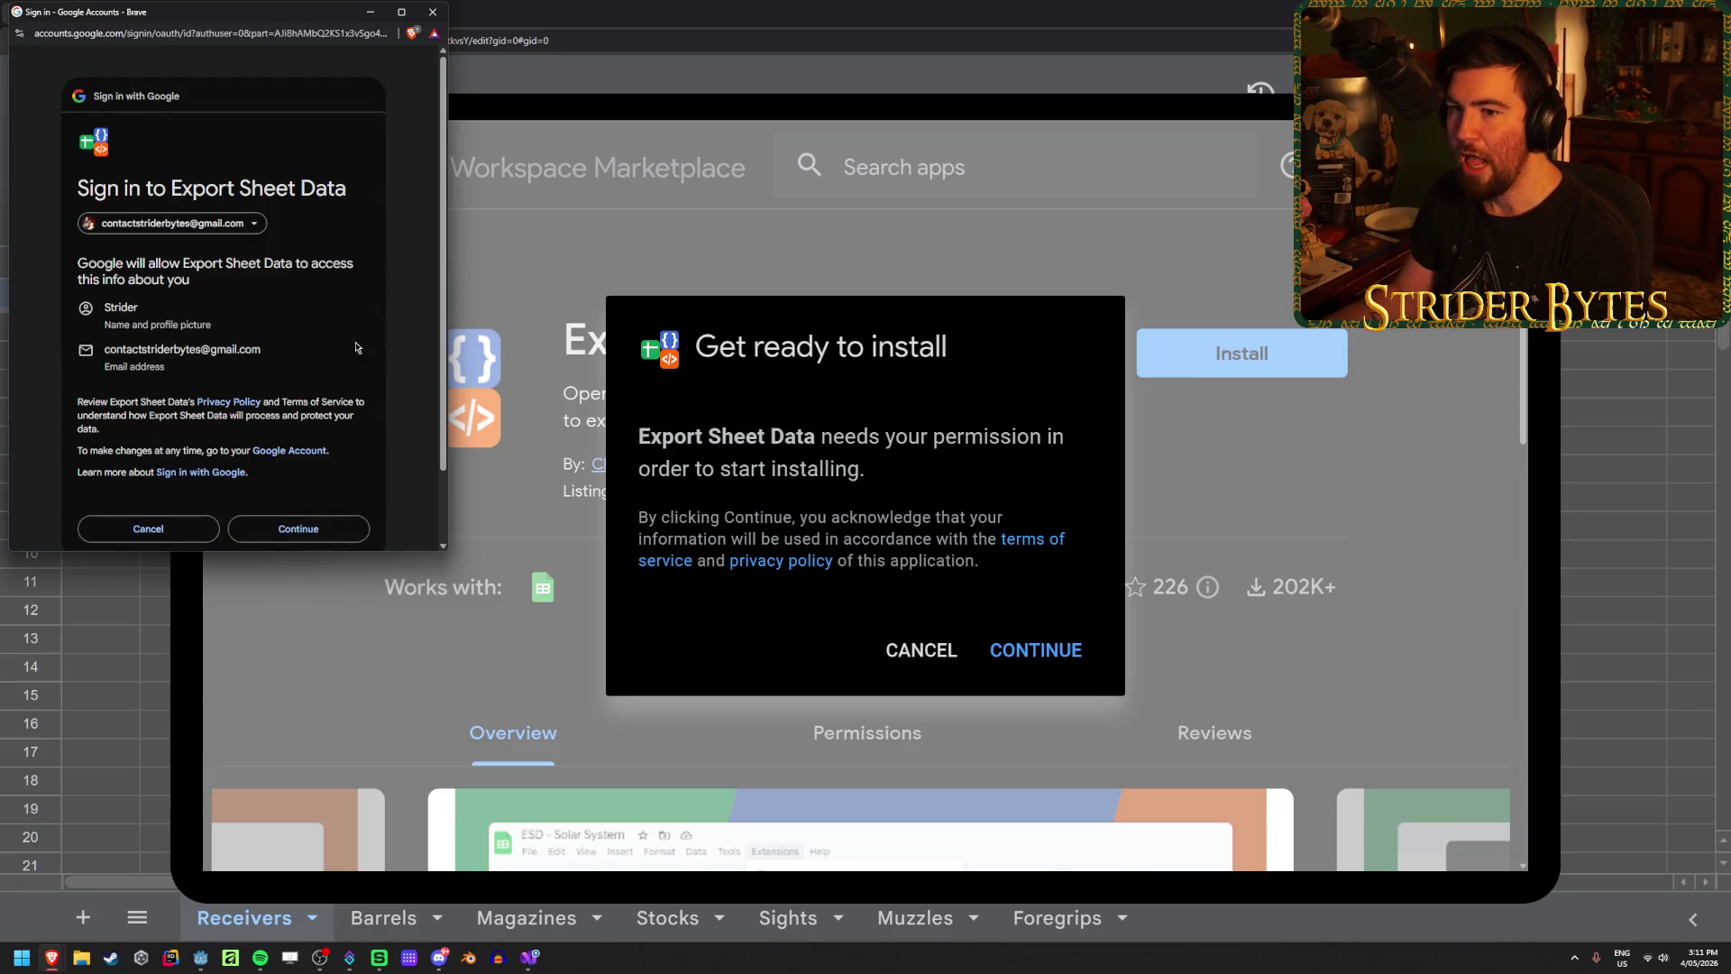
{"action": "left_click", "coordinate": [298, 496]}
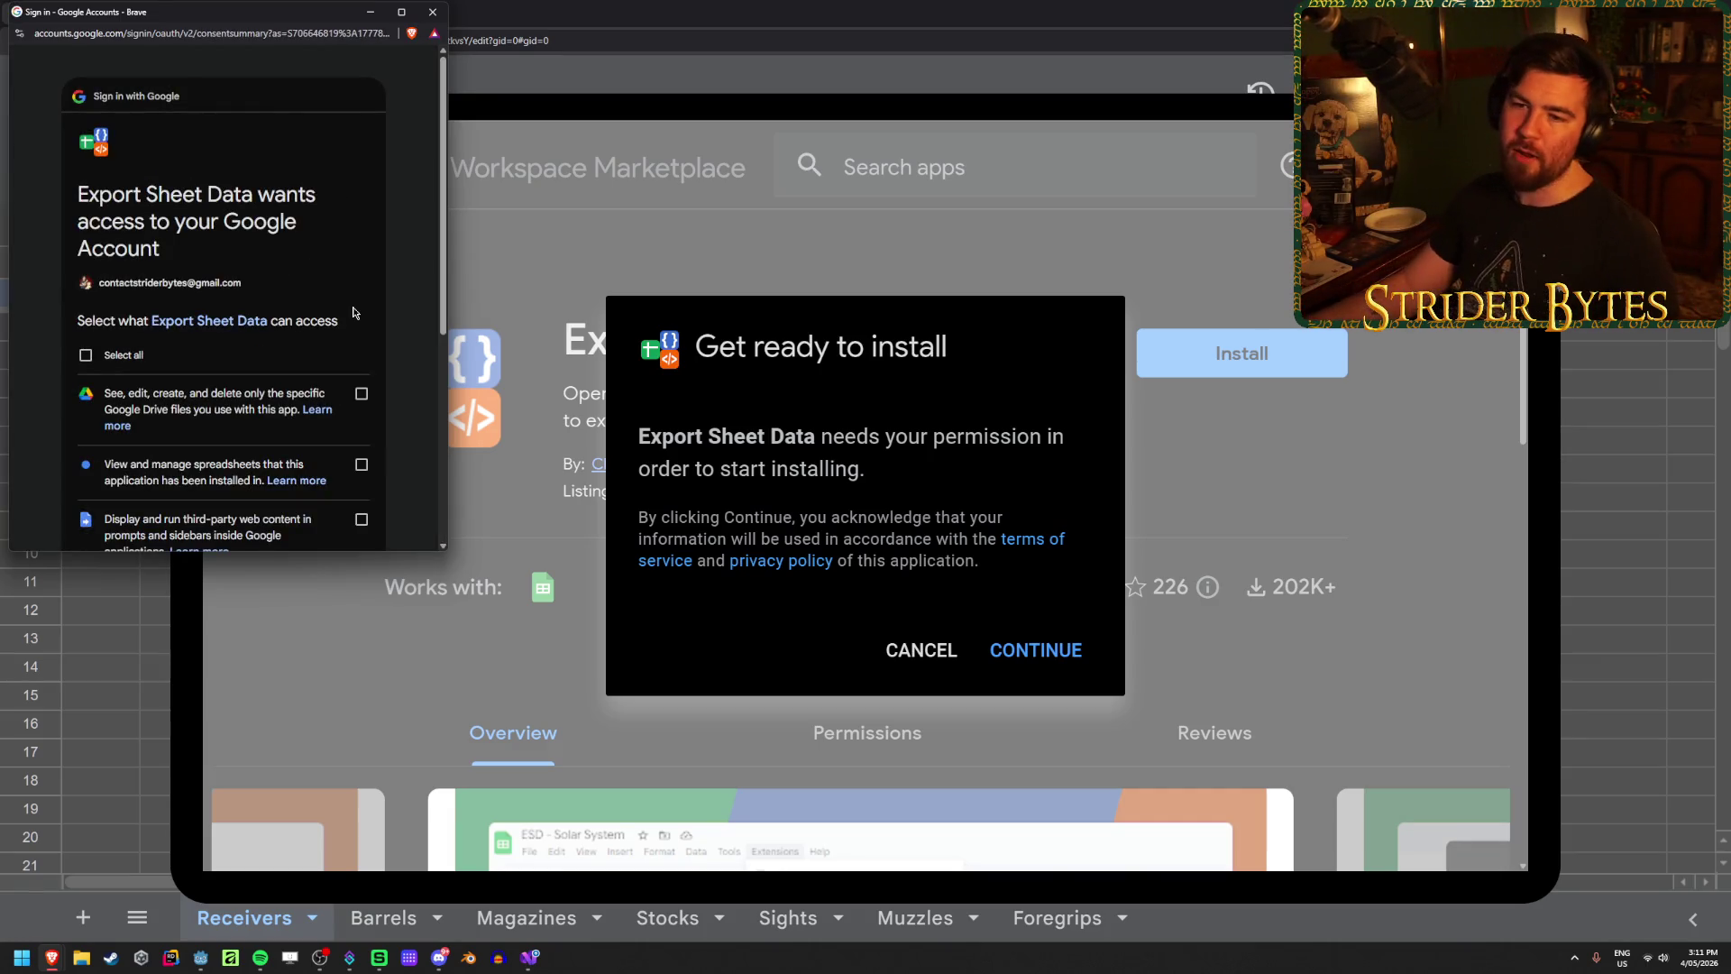
{"action": "scroll", "coordinate": [180, 343], "scroll_direction": "down", "scroll_amount": 5}
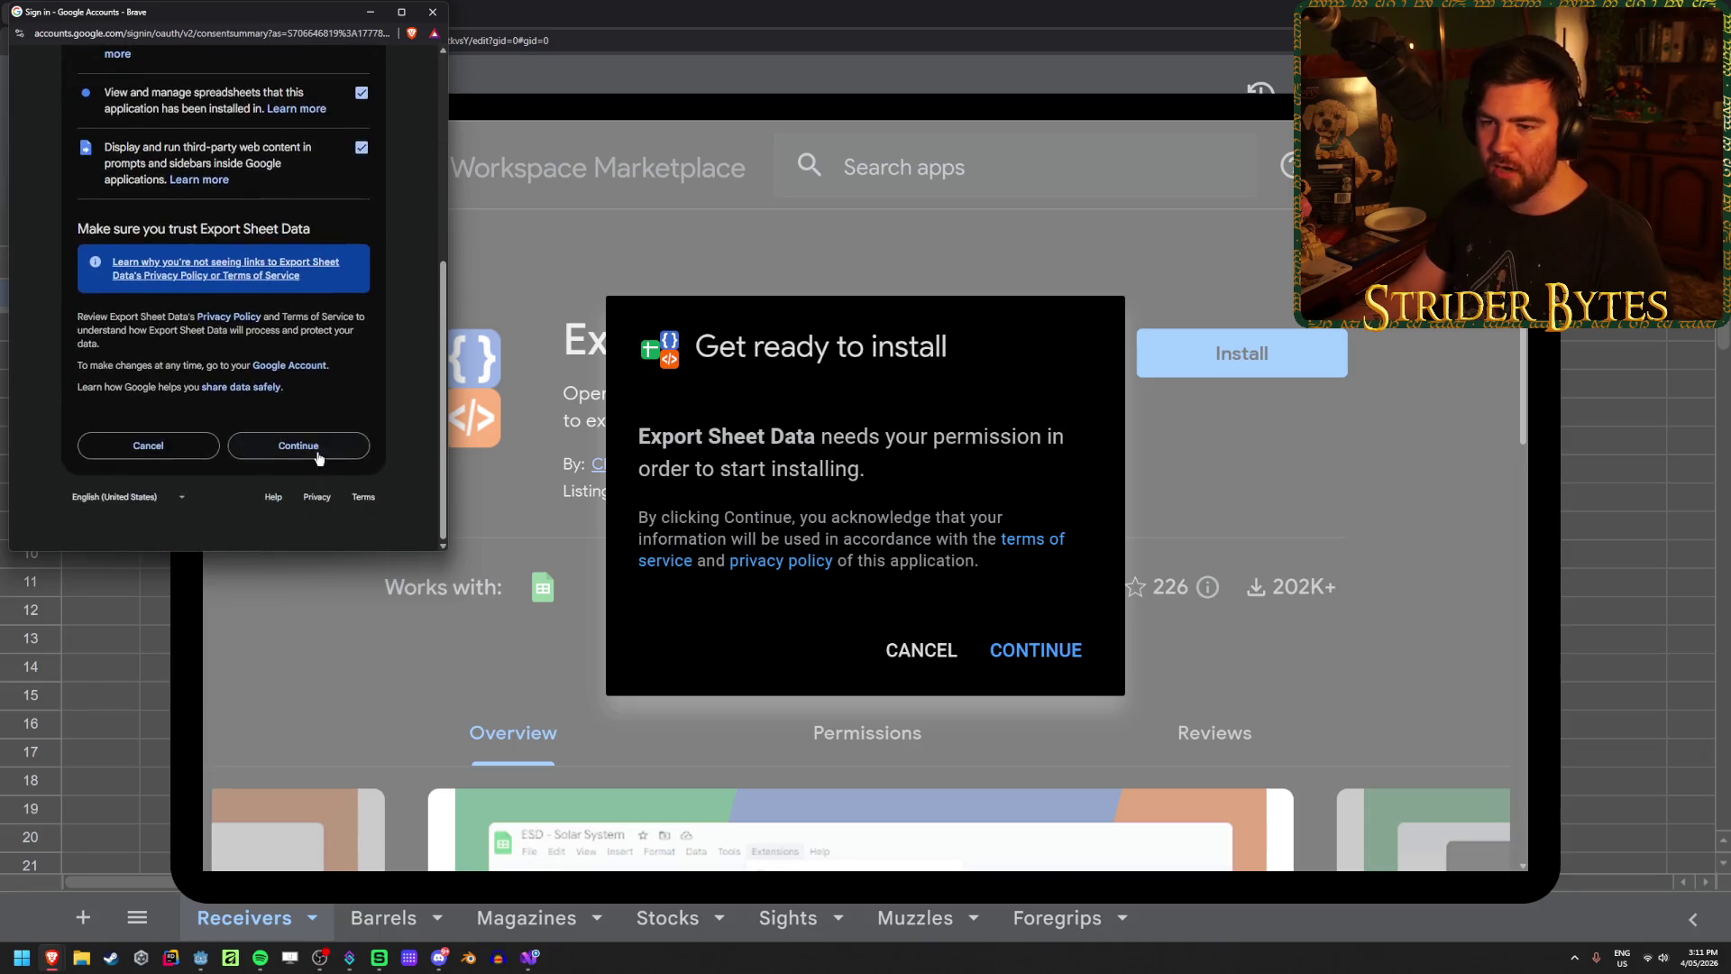
{"action": "key", "text": "Return"}
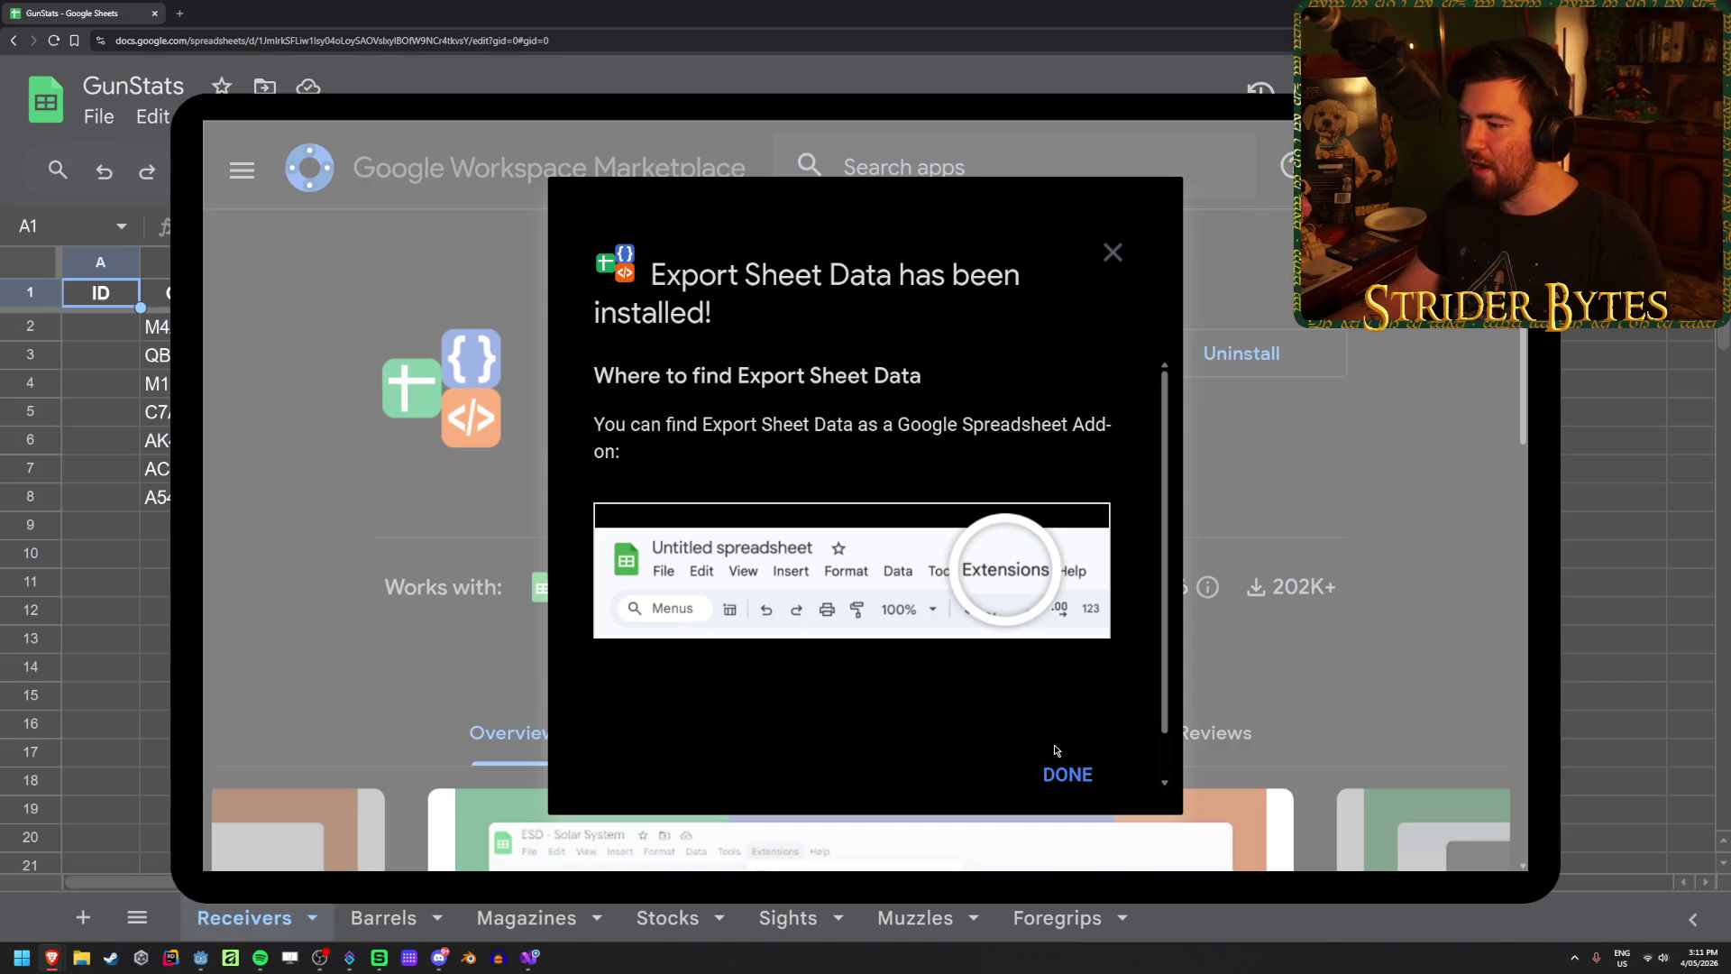
{"action": "left_click", "coordinate": [1081, 775]}
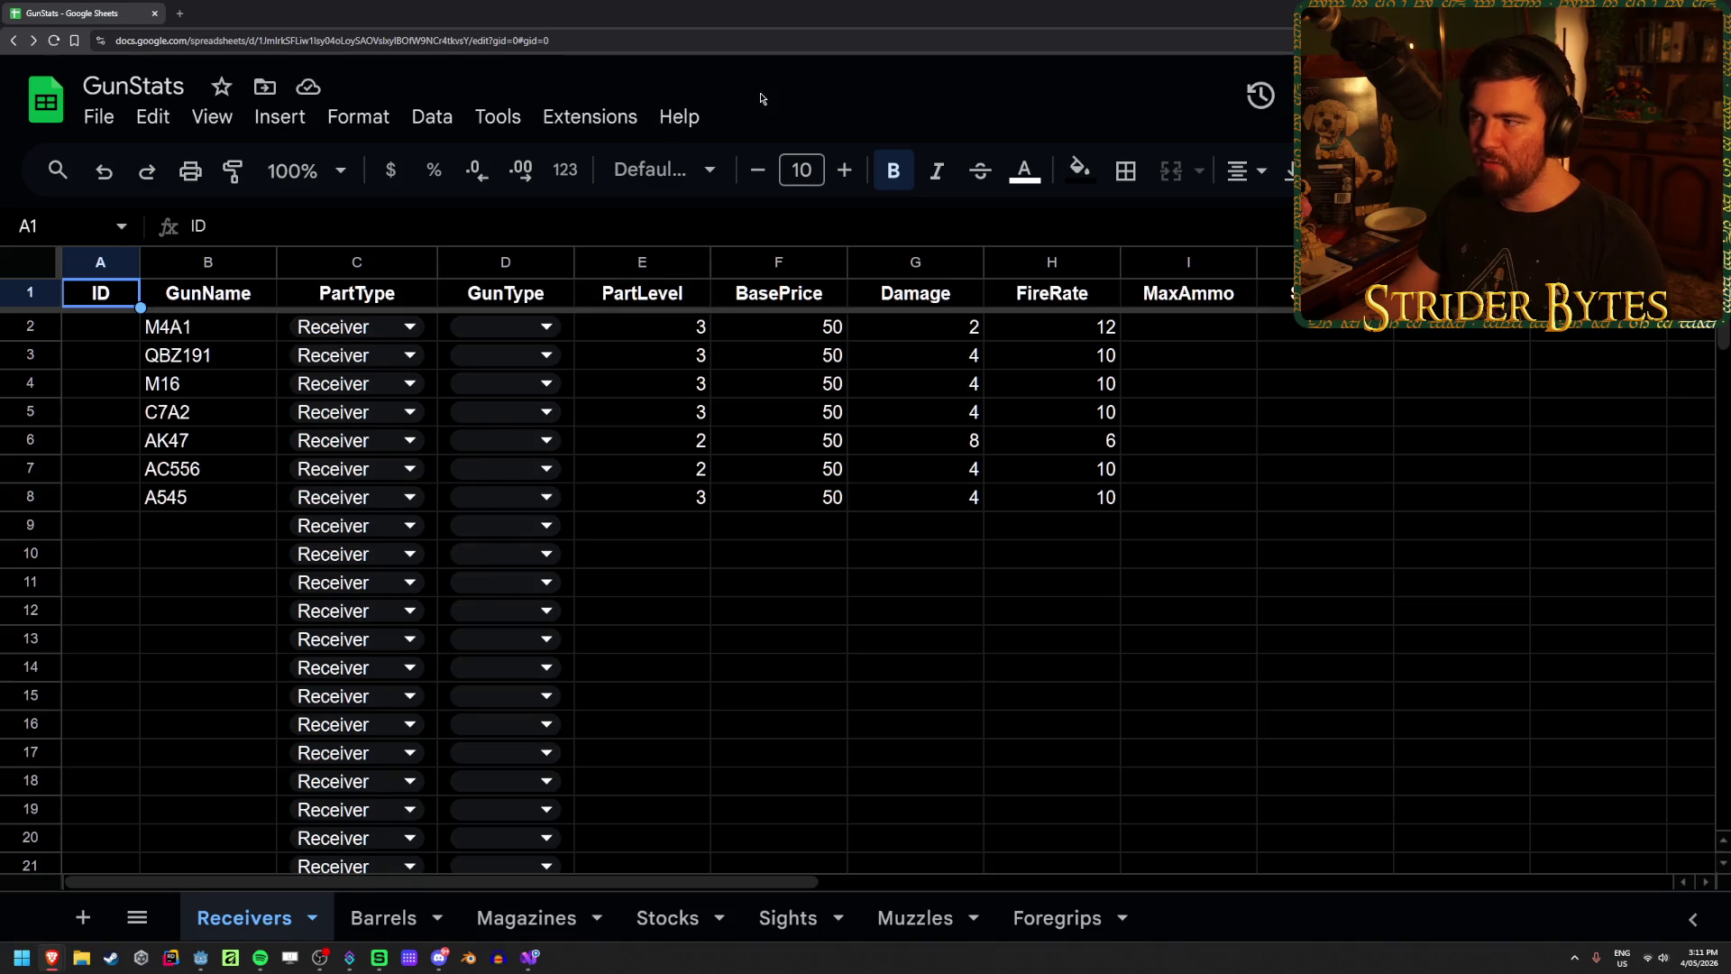
{"action": "key", "text": "alt+Tab"}
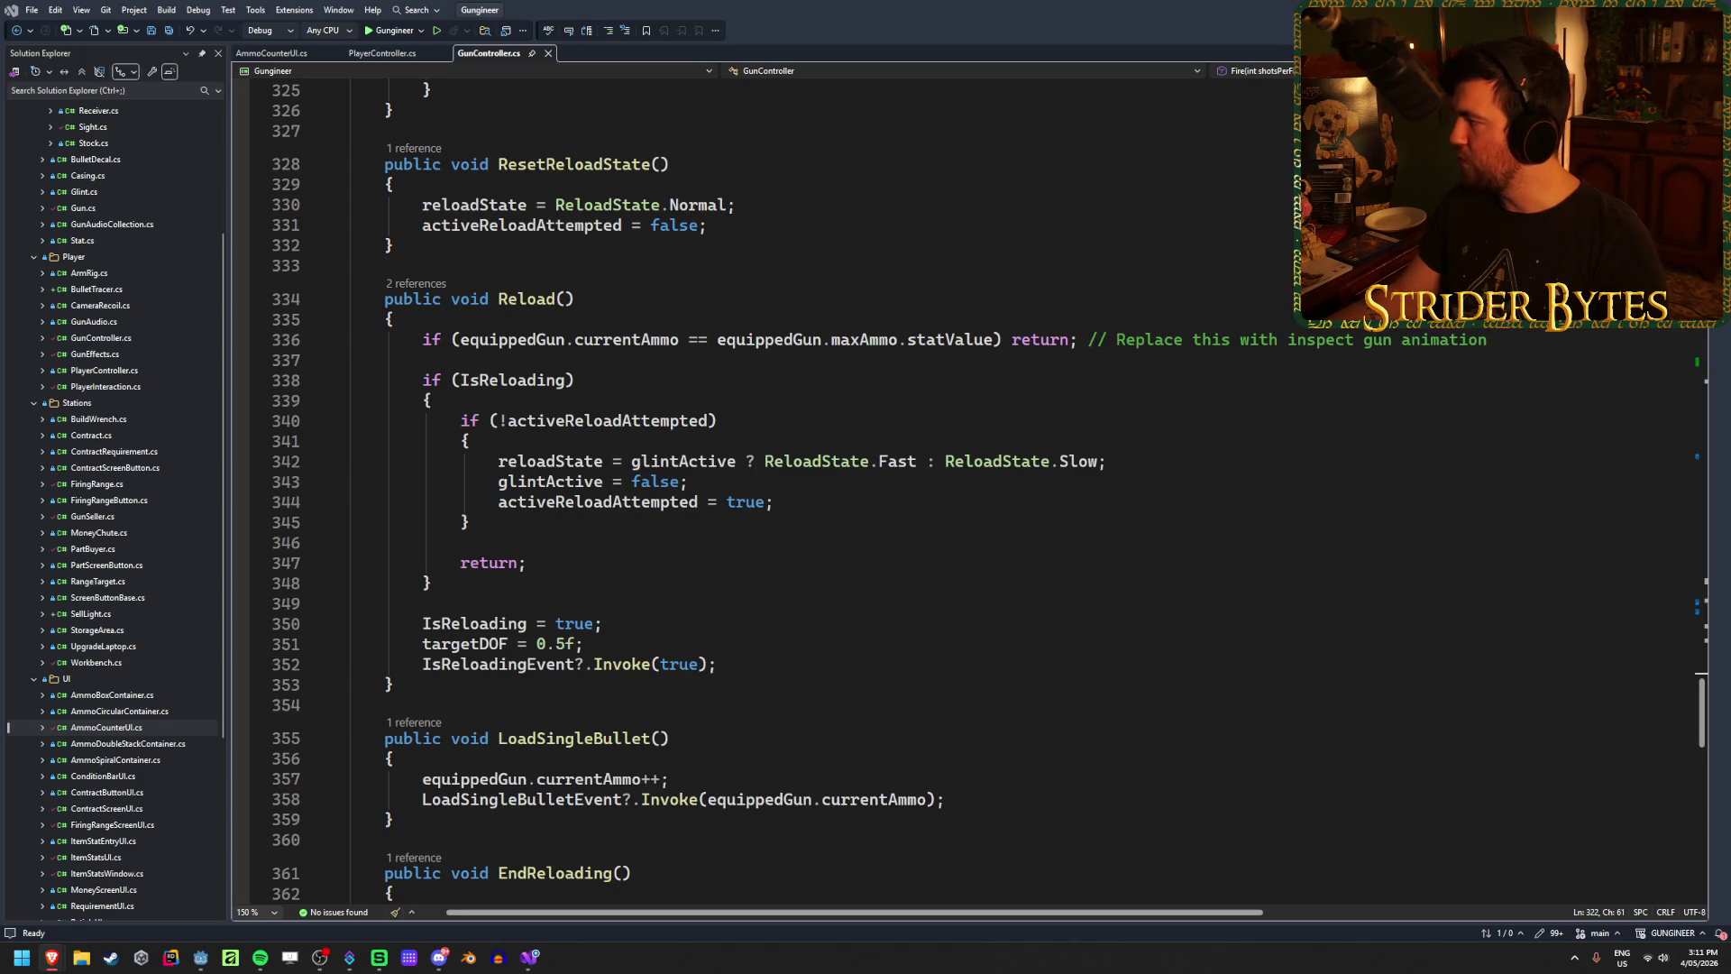
Step: Switch from Visual Studio back to the GunStats spreadsheet
{"action": "key", "text": "alt+Tab"}
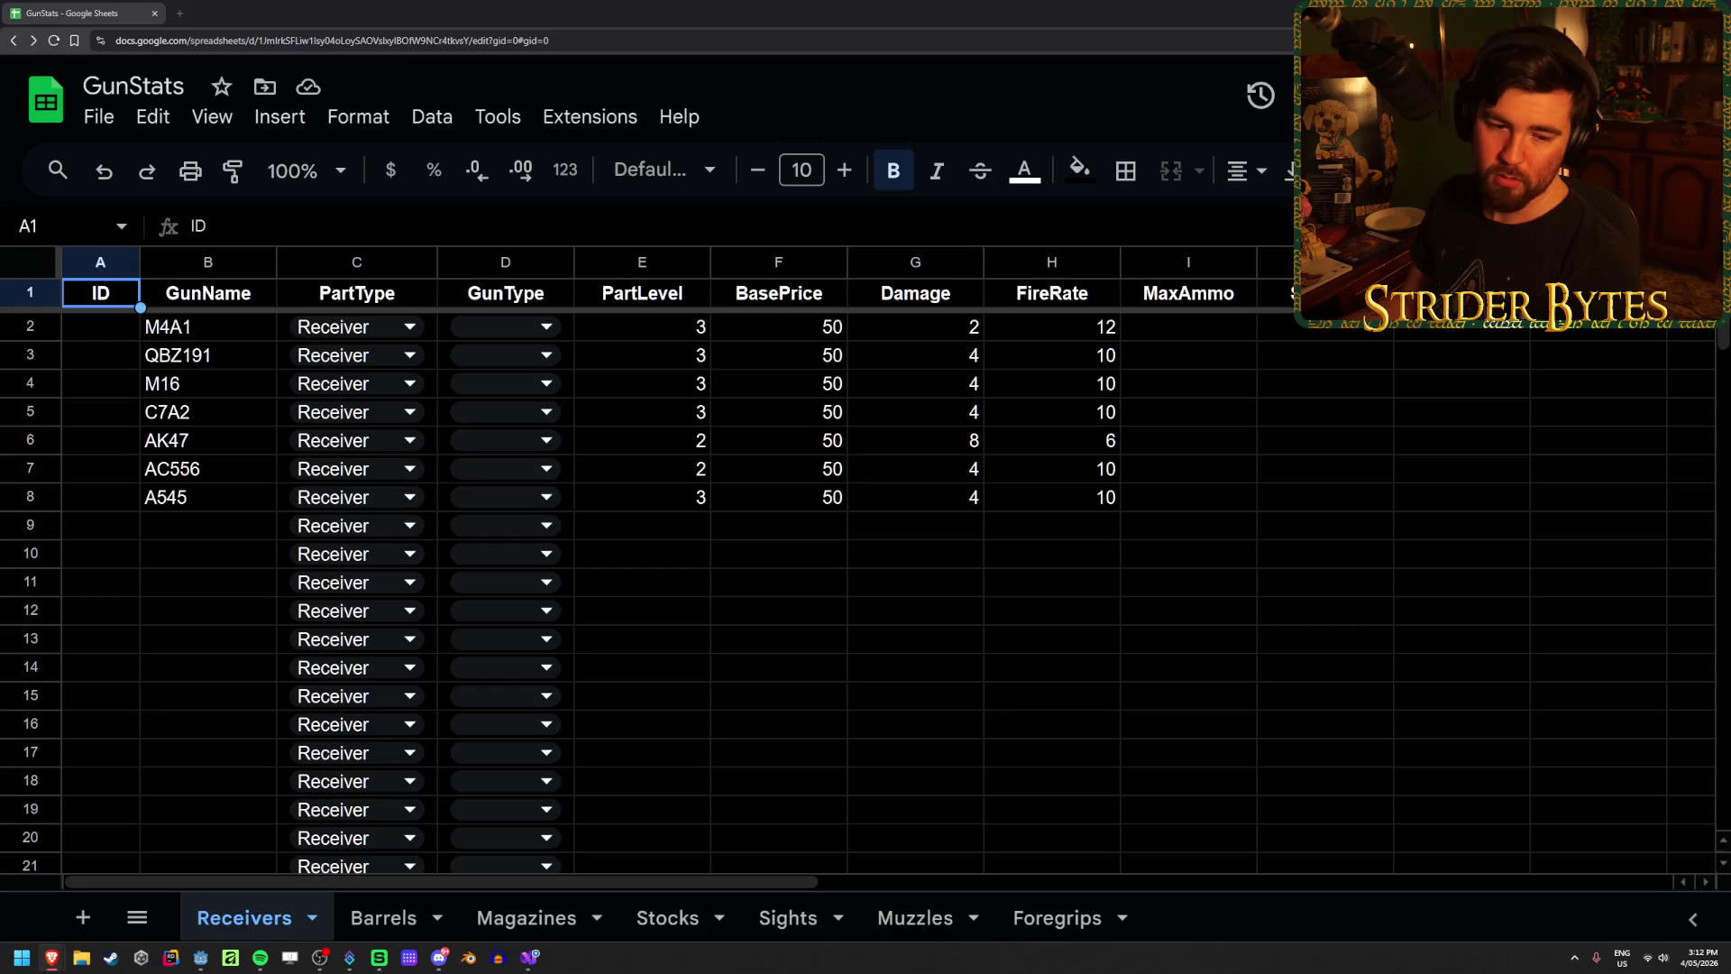
{"action": "left_click", "coordinate": [772, 559]}
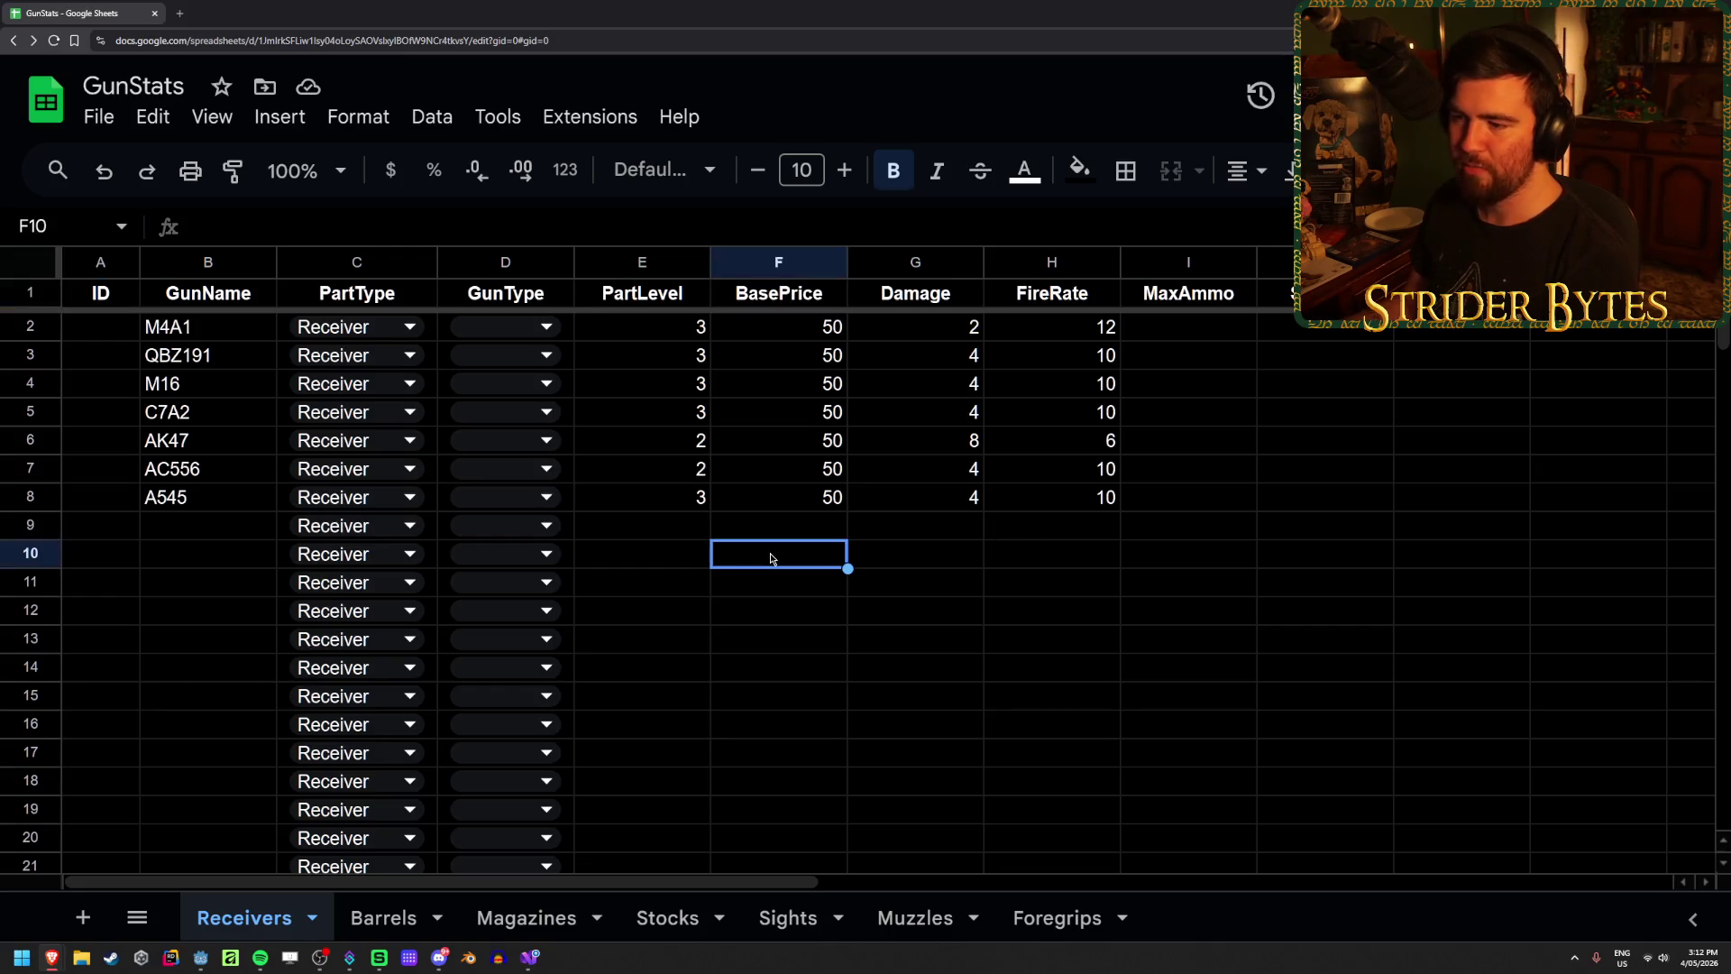
{"action": "left_click", "coordinate": [645, 566]}
{"action": "left_click_drag", "start_coordinate": [646, 566], "coordinate": [1081, 566]}
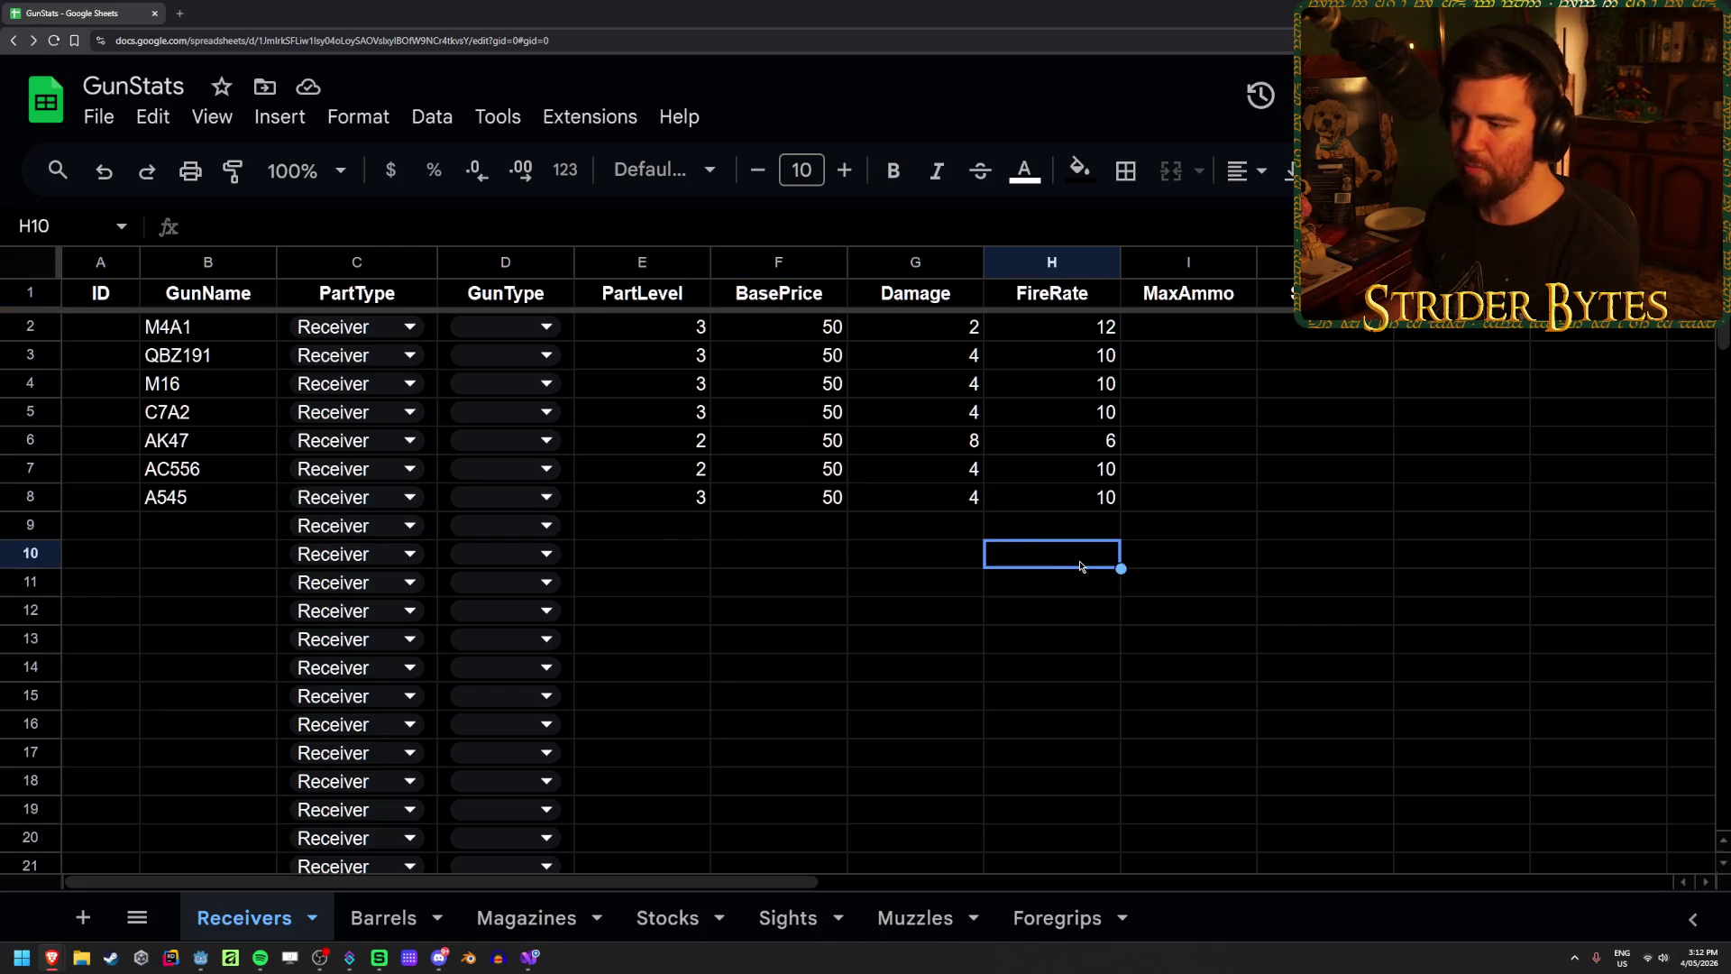
{"action": "left_click", "coordinate": [672, 535]}
{"action": "left_click", "coordinate": [158, 523]}
{"action": "left_click", "coordinate": [109, 523]}
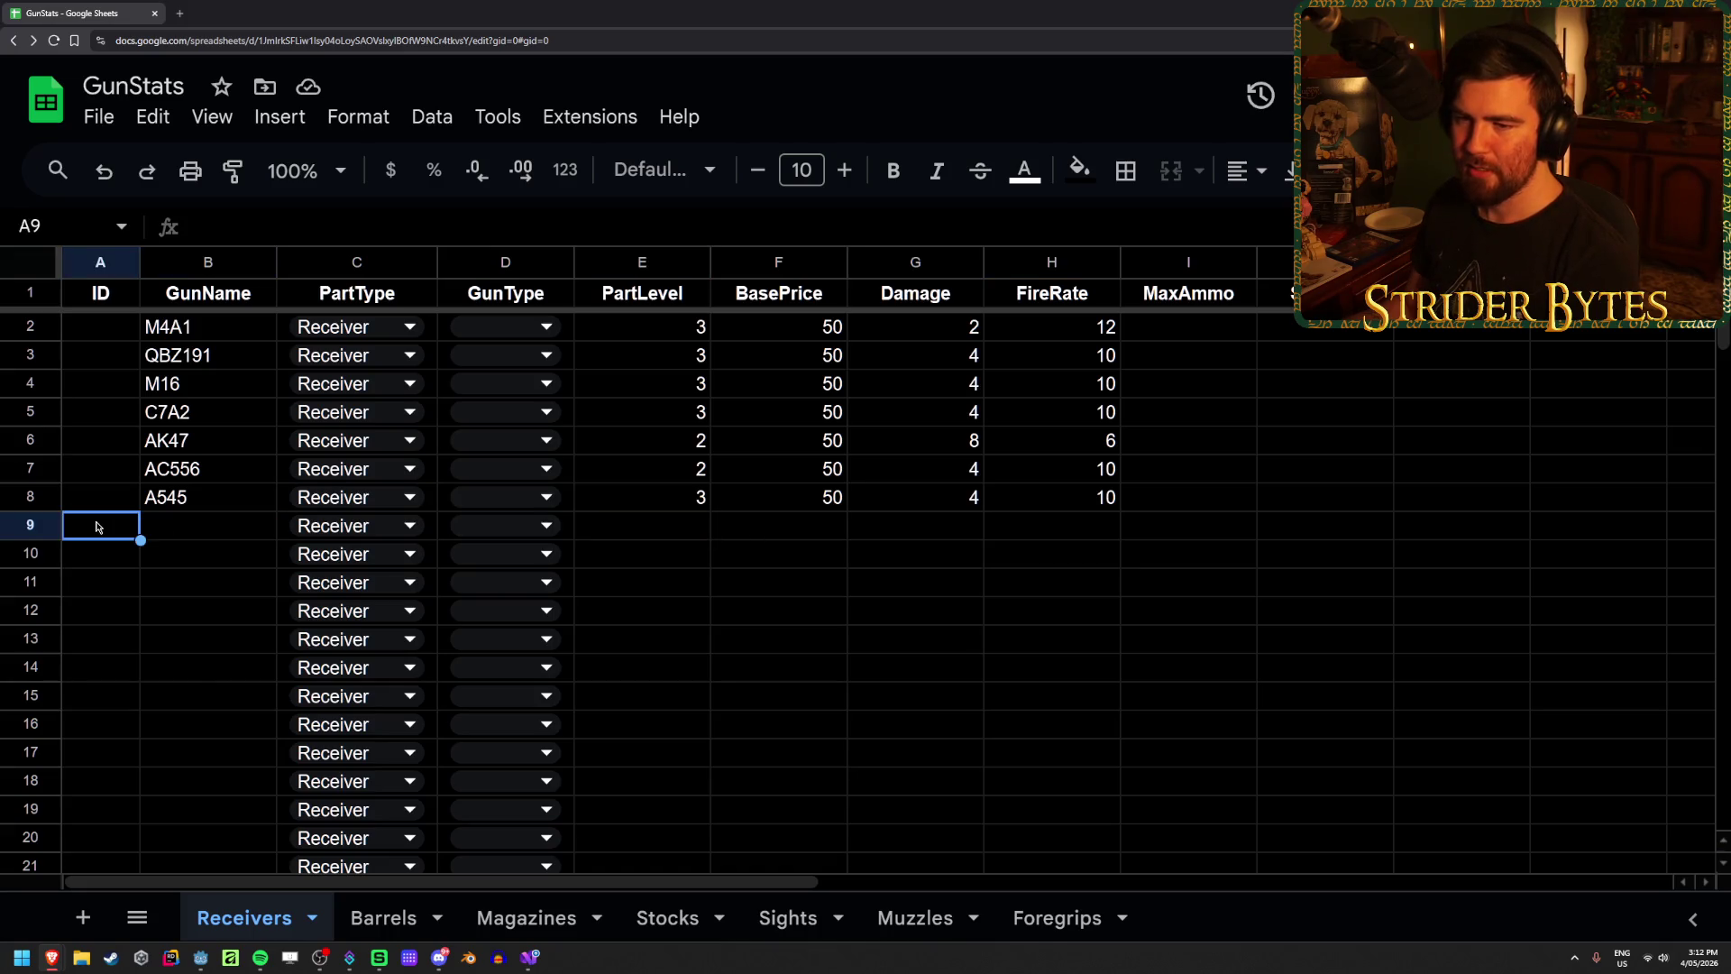
{"action": "left_click", "coordinate": [202, 531]}
{"action": "left_click", "coordinate": [1069, 584]}
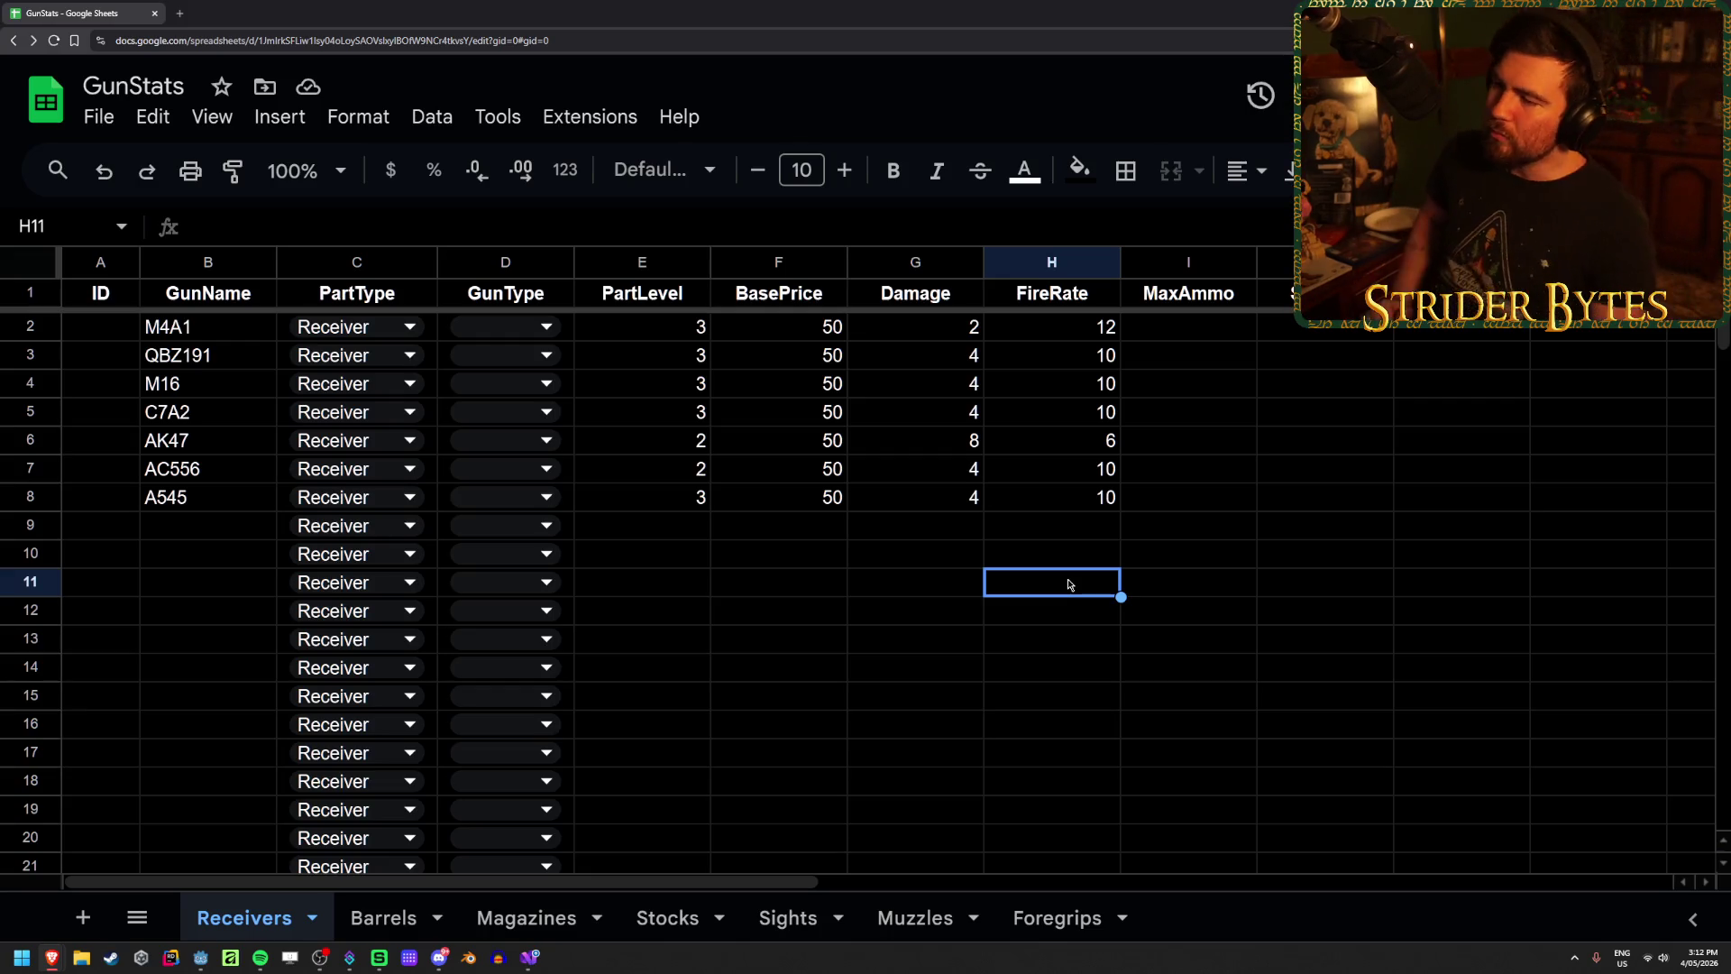
{"action": "left_click", "coordinate": [590, 122]}
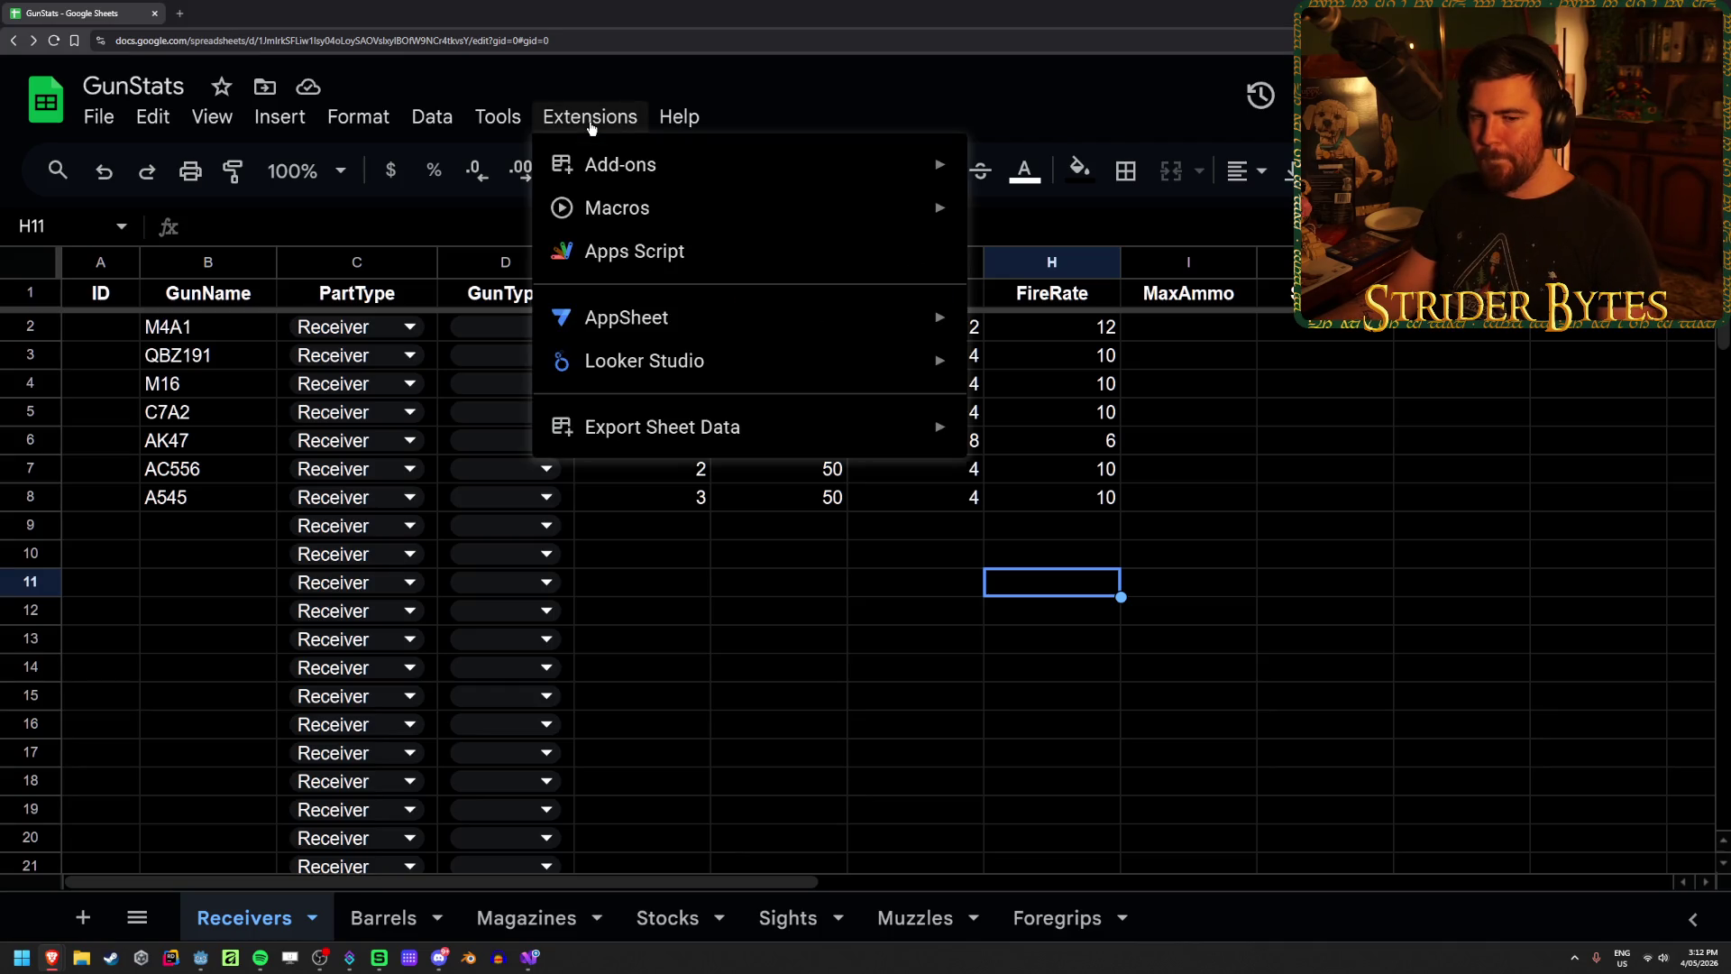
{"action": "left_click", "coordinate": [590, 121]}
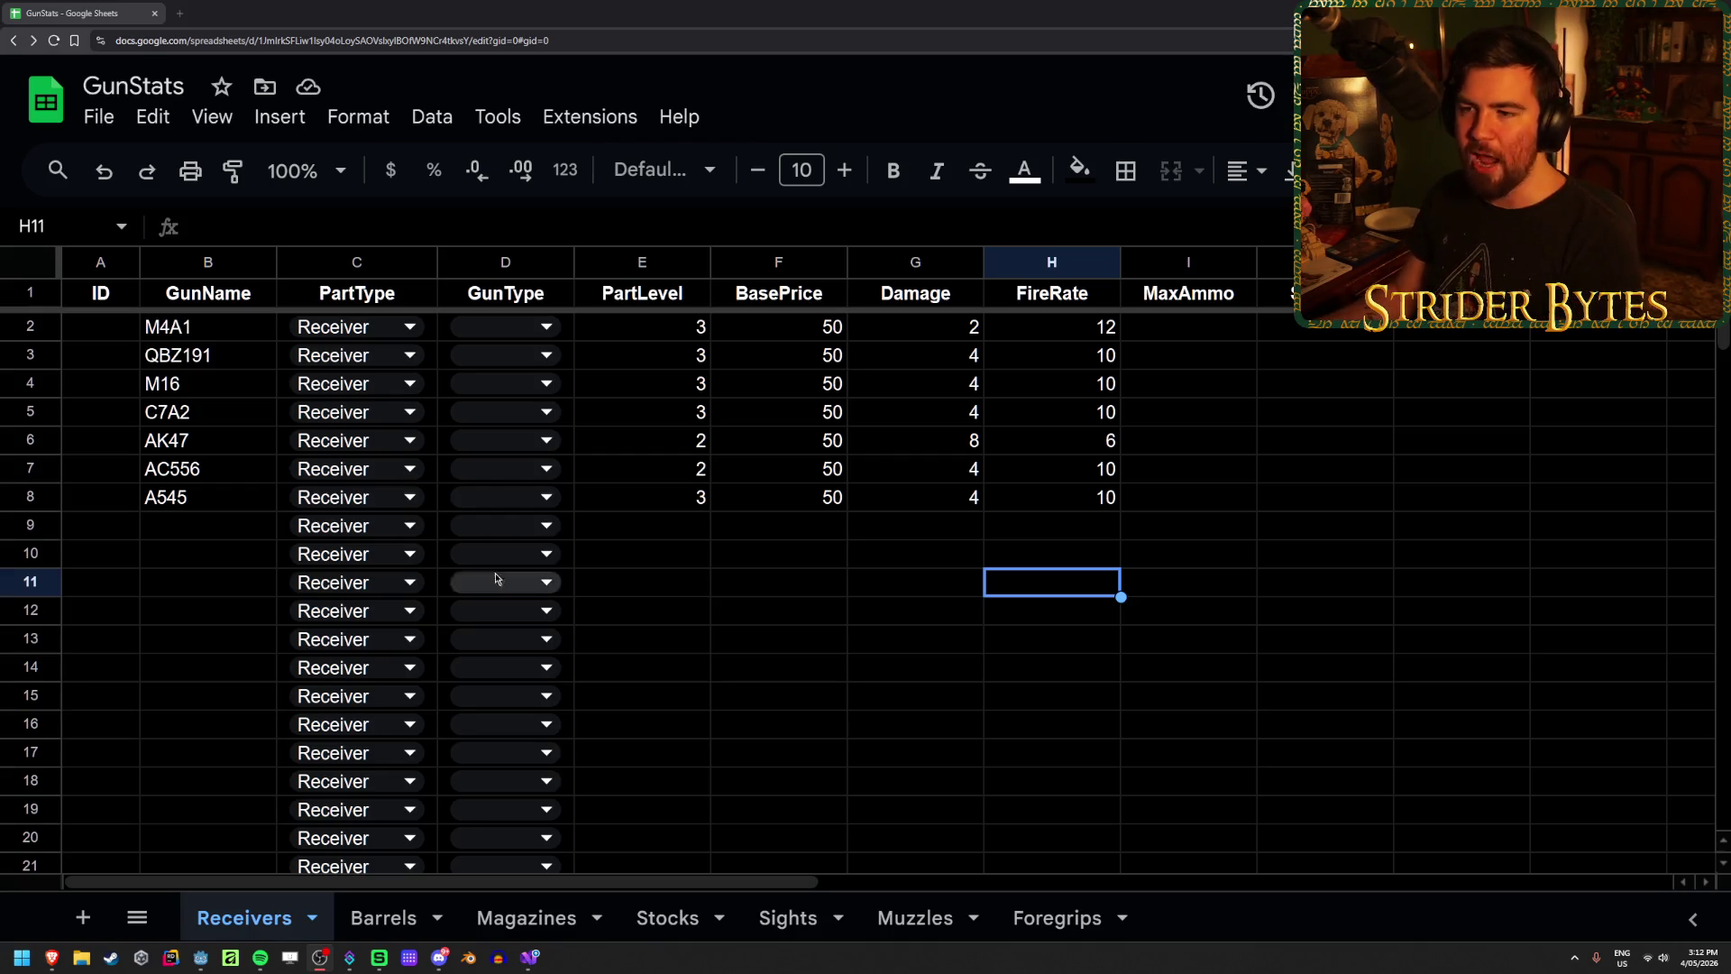
{"action": "left_click", "coordinate": [811, 566]}
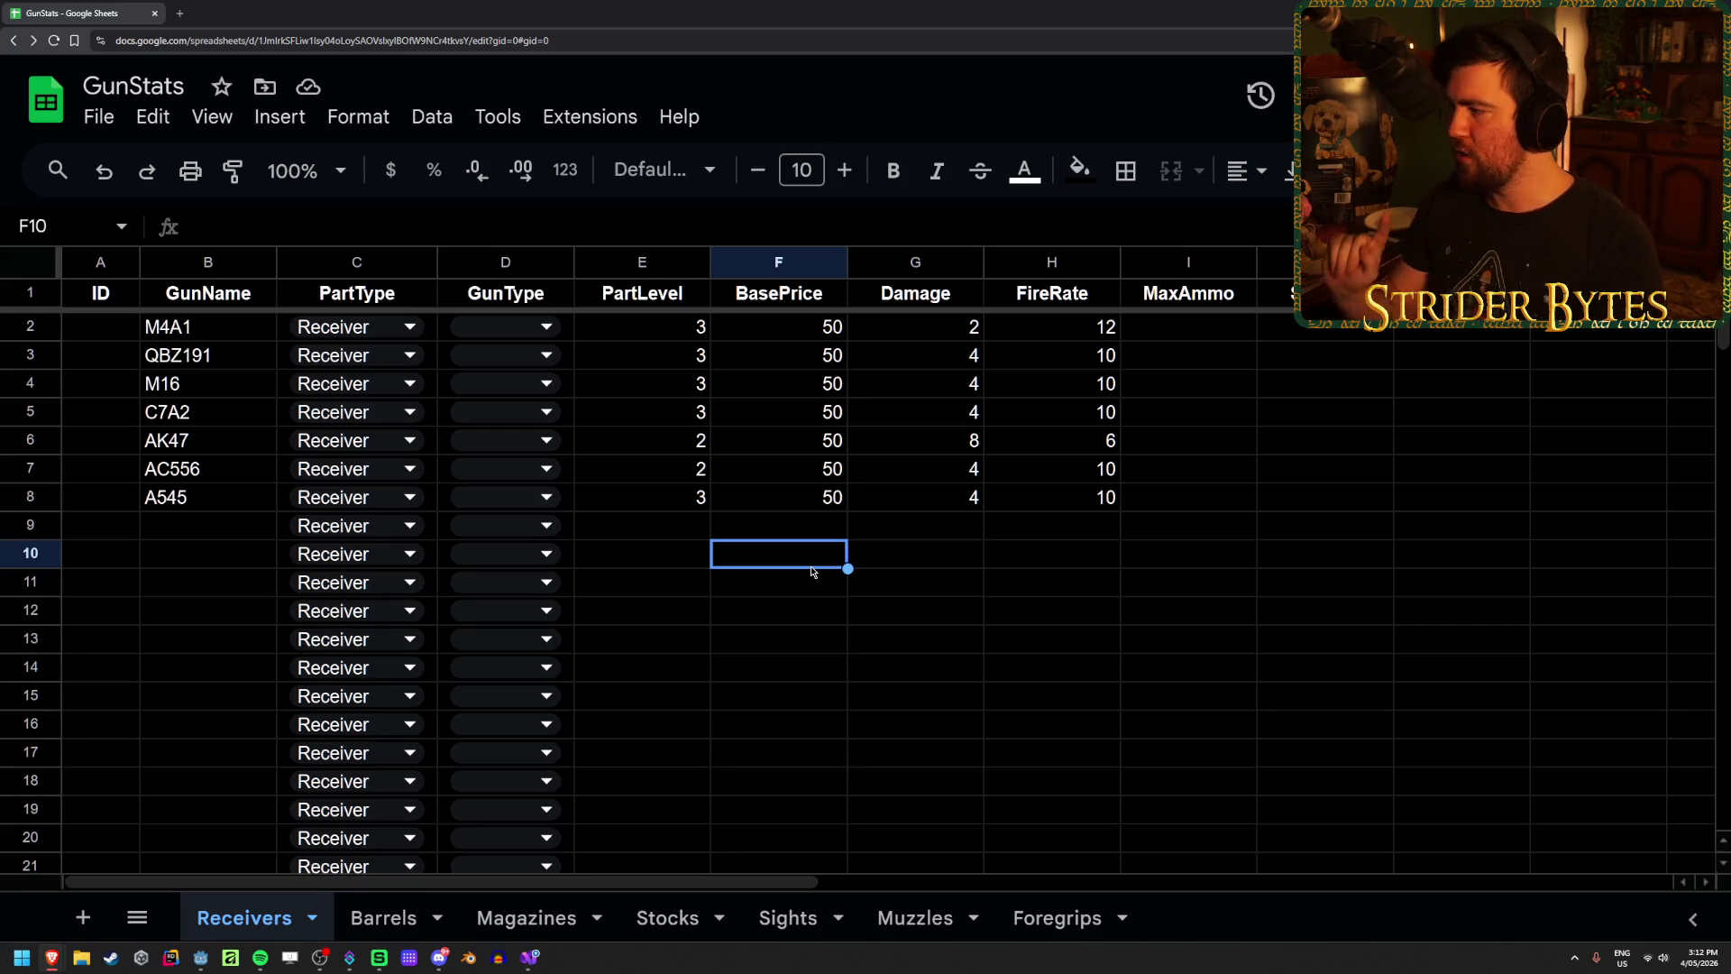
{"action": "left_click_drag", "start_coordinate": [1460, 554], "coordinate": [1686, 582]}
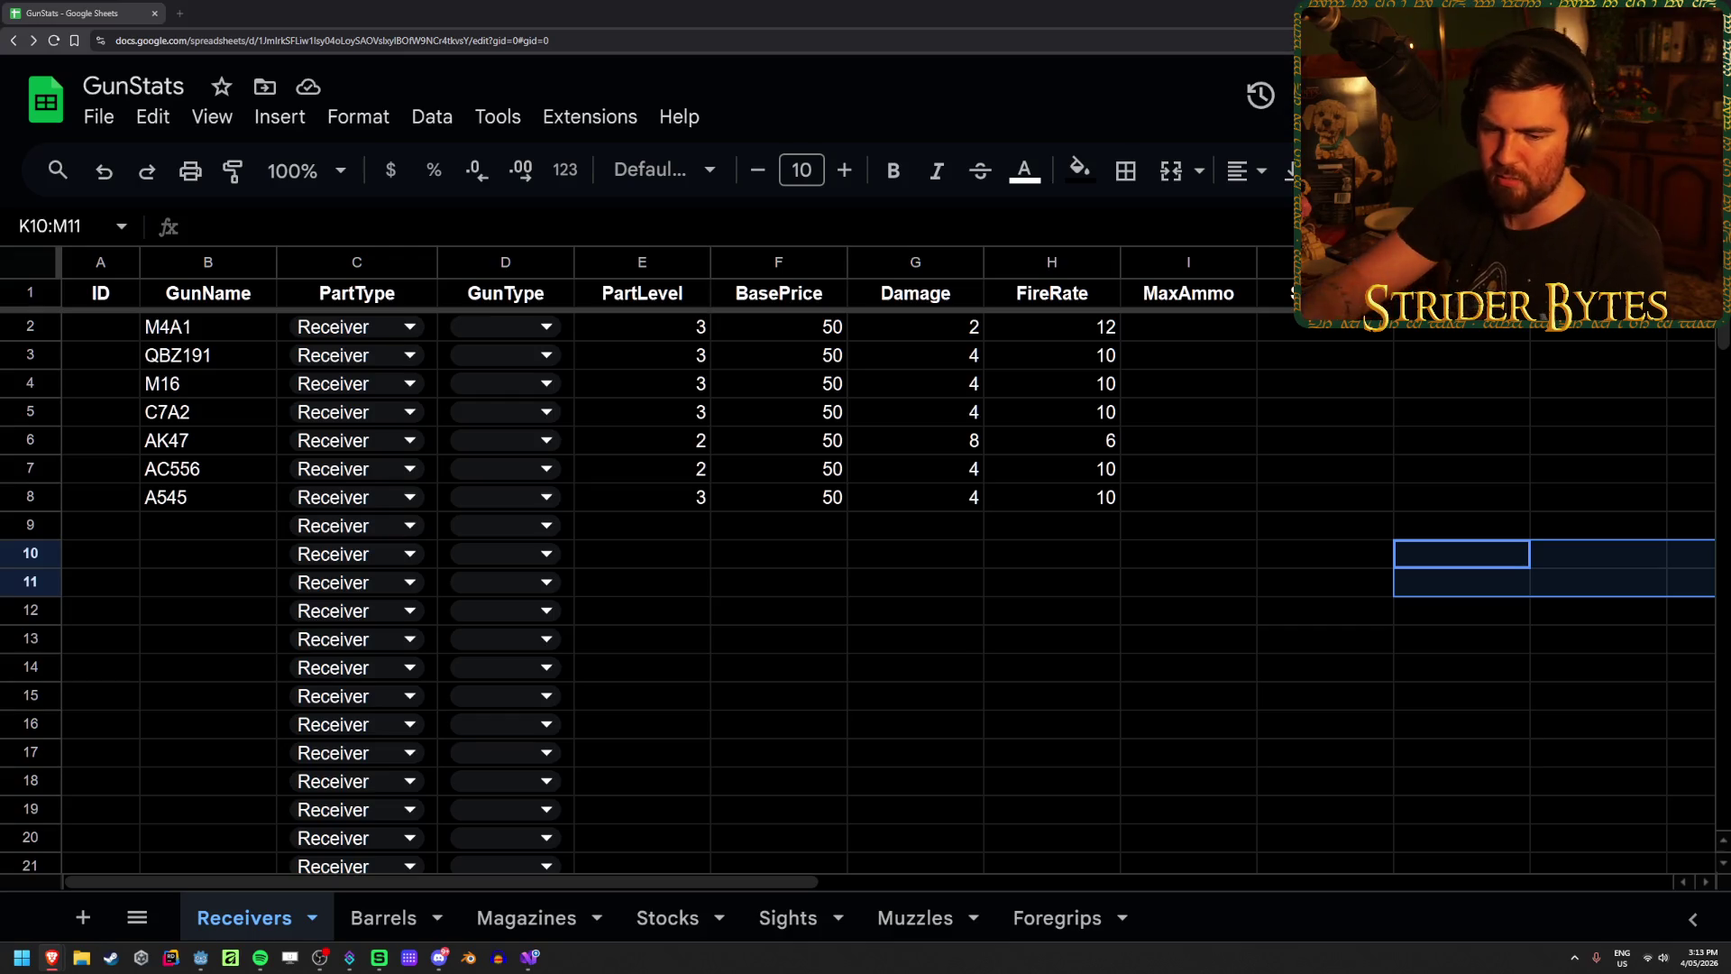
{"action": "left_click", "coordinate": [955, 536]}
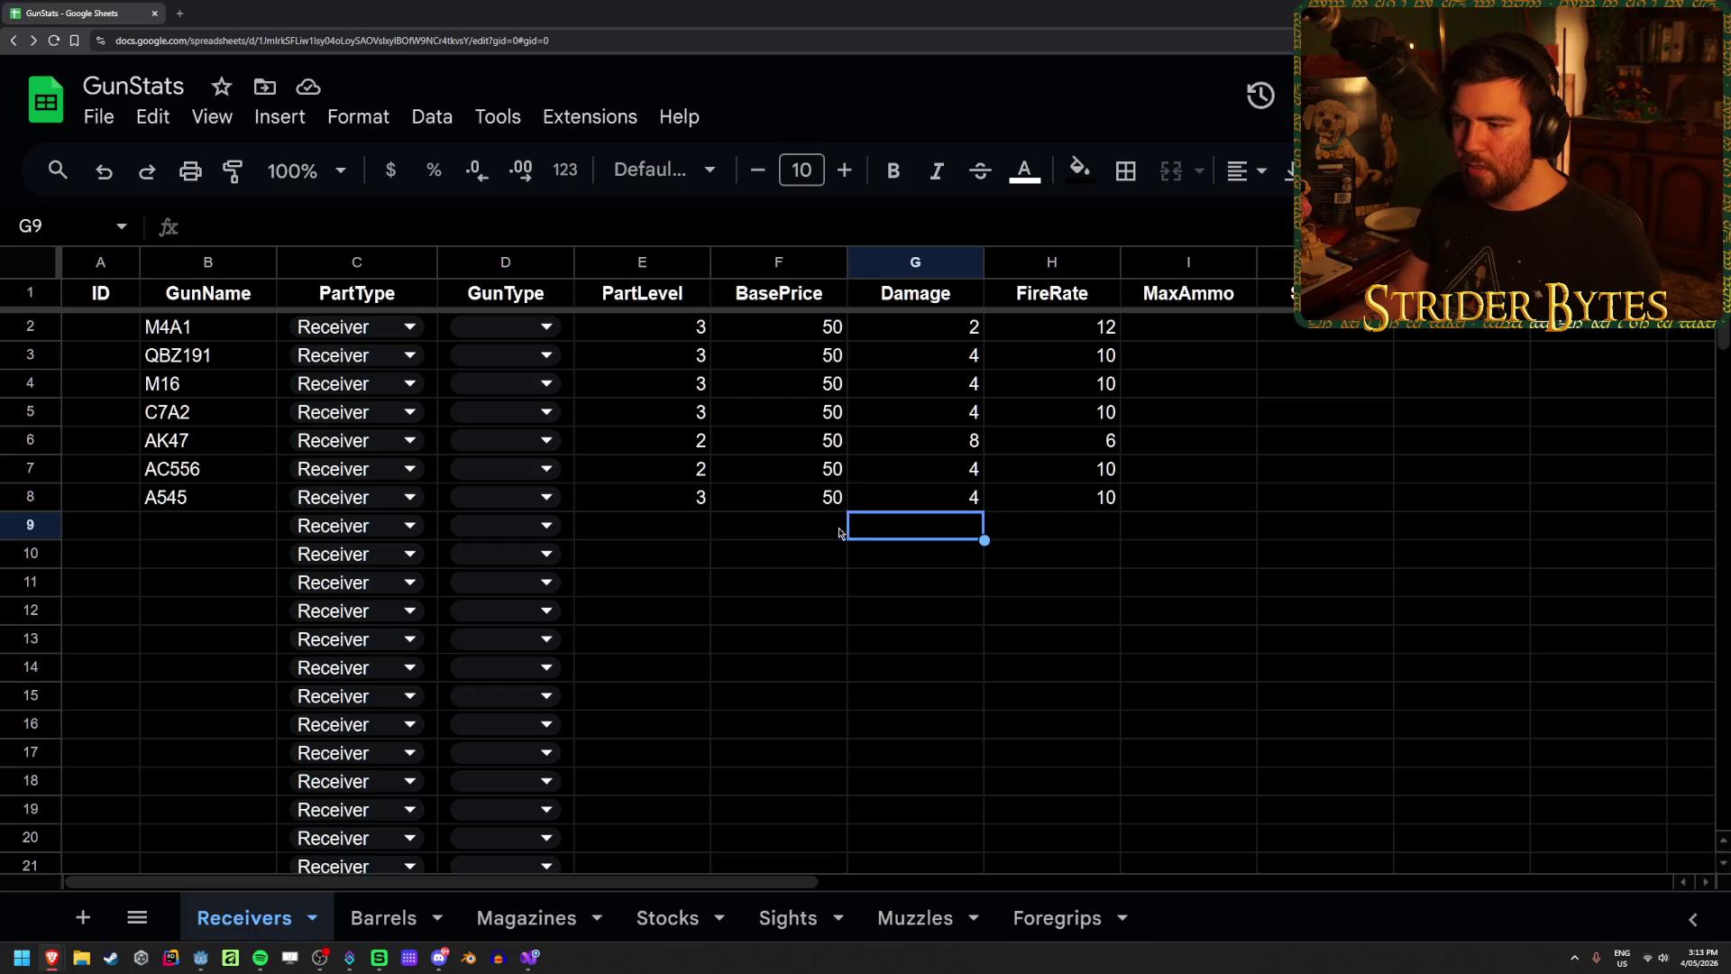
{"action": "left_click", "coordinate": [689, 533]}
{"action": "left_click", "coordinate": [271, 540]}
{"action": "left_click", "coordinate": [642, 540]}
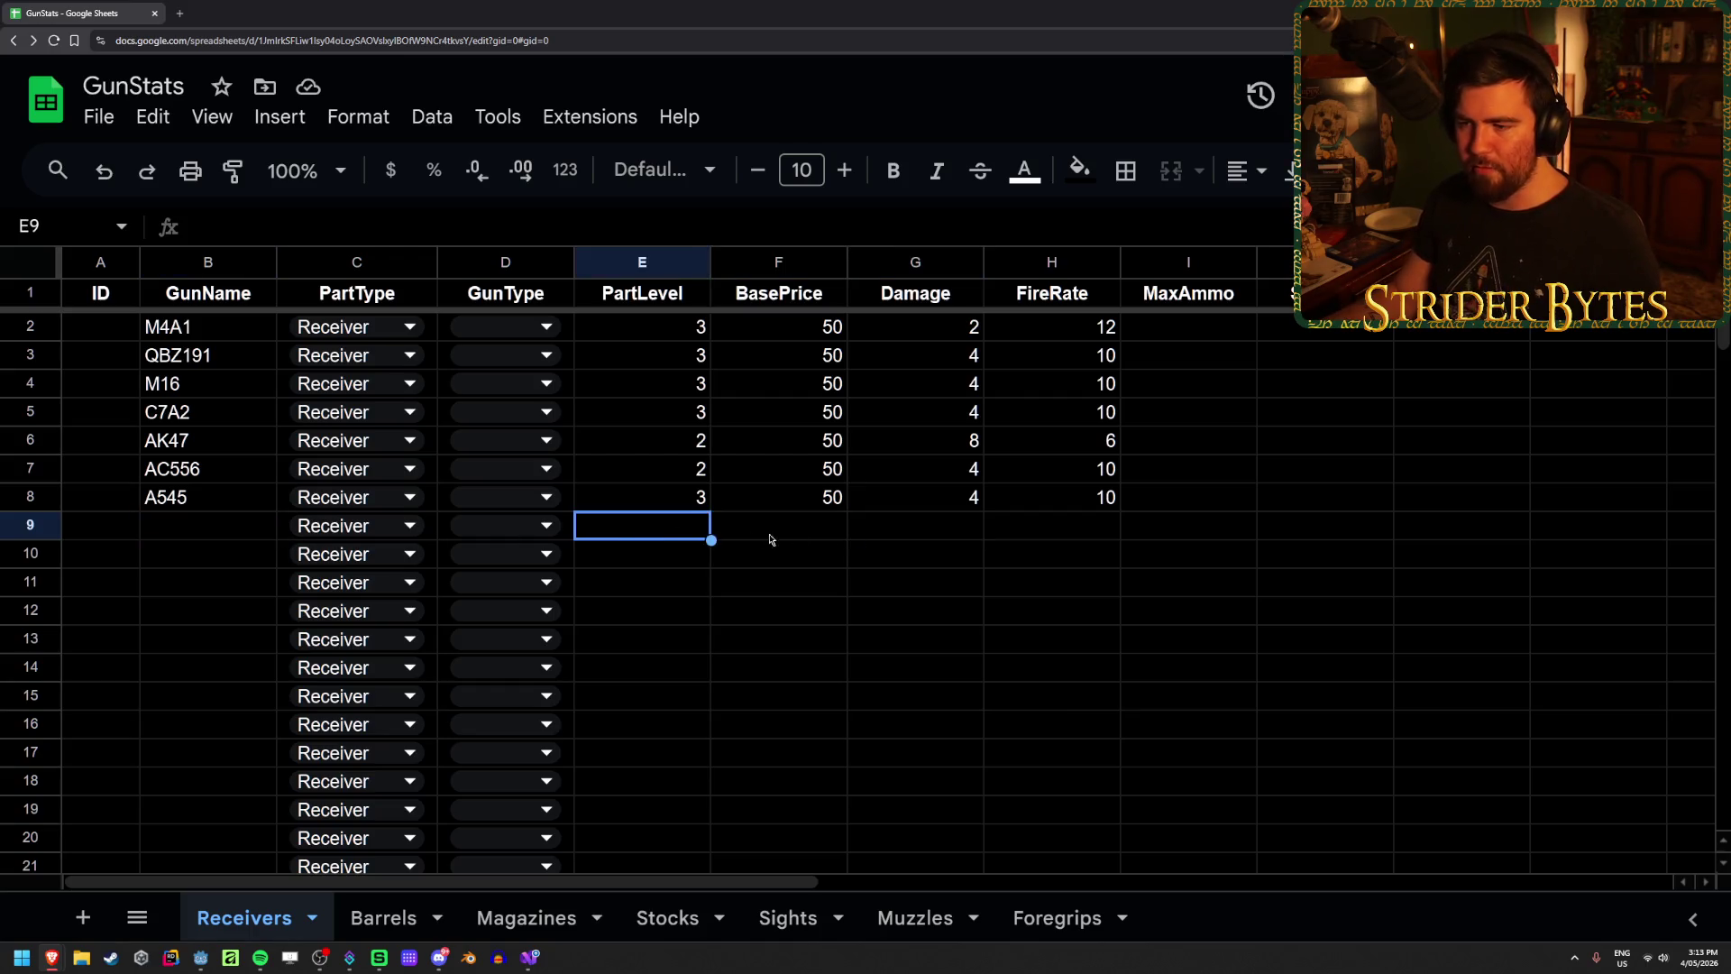
{"action": "left_click", "coordinate": [811, 536]}
{"action": "left_click", "coordinate": [946, 532]}
{"action": "left_click", "coordinate": [1043, 527]}
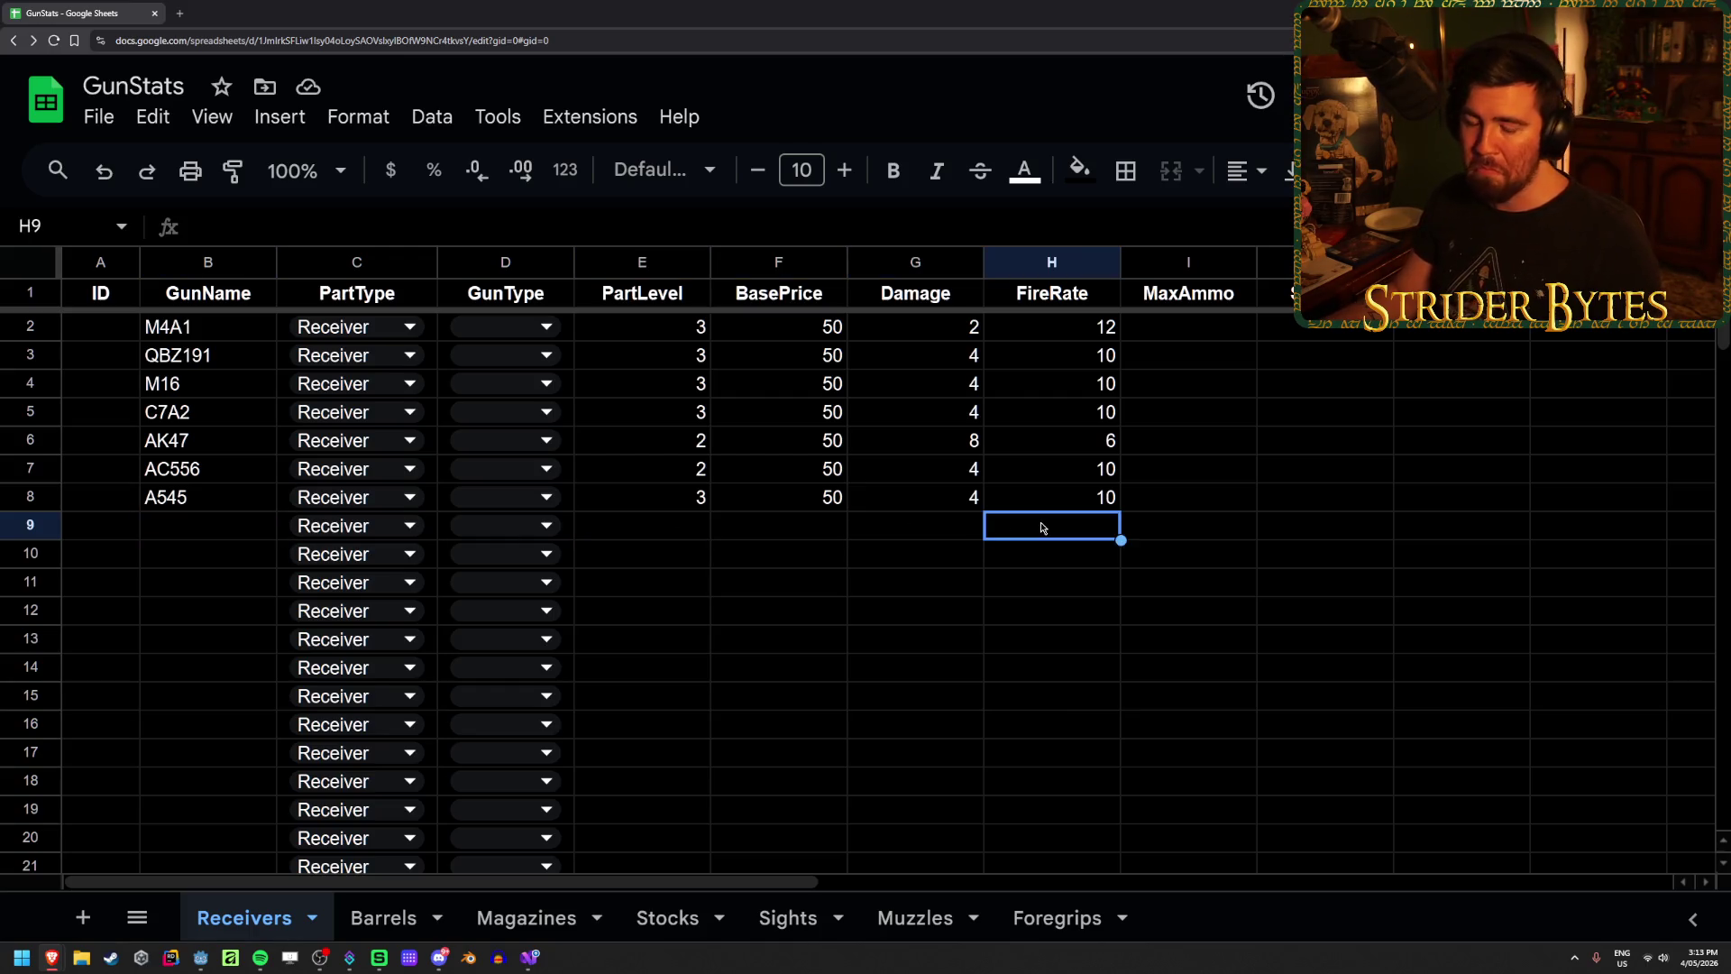
{"action": "left_click", "coordinate": [679, 533]}
{"action": "left_click", "coordinate": [757, 532]}
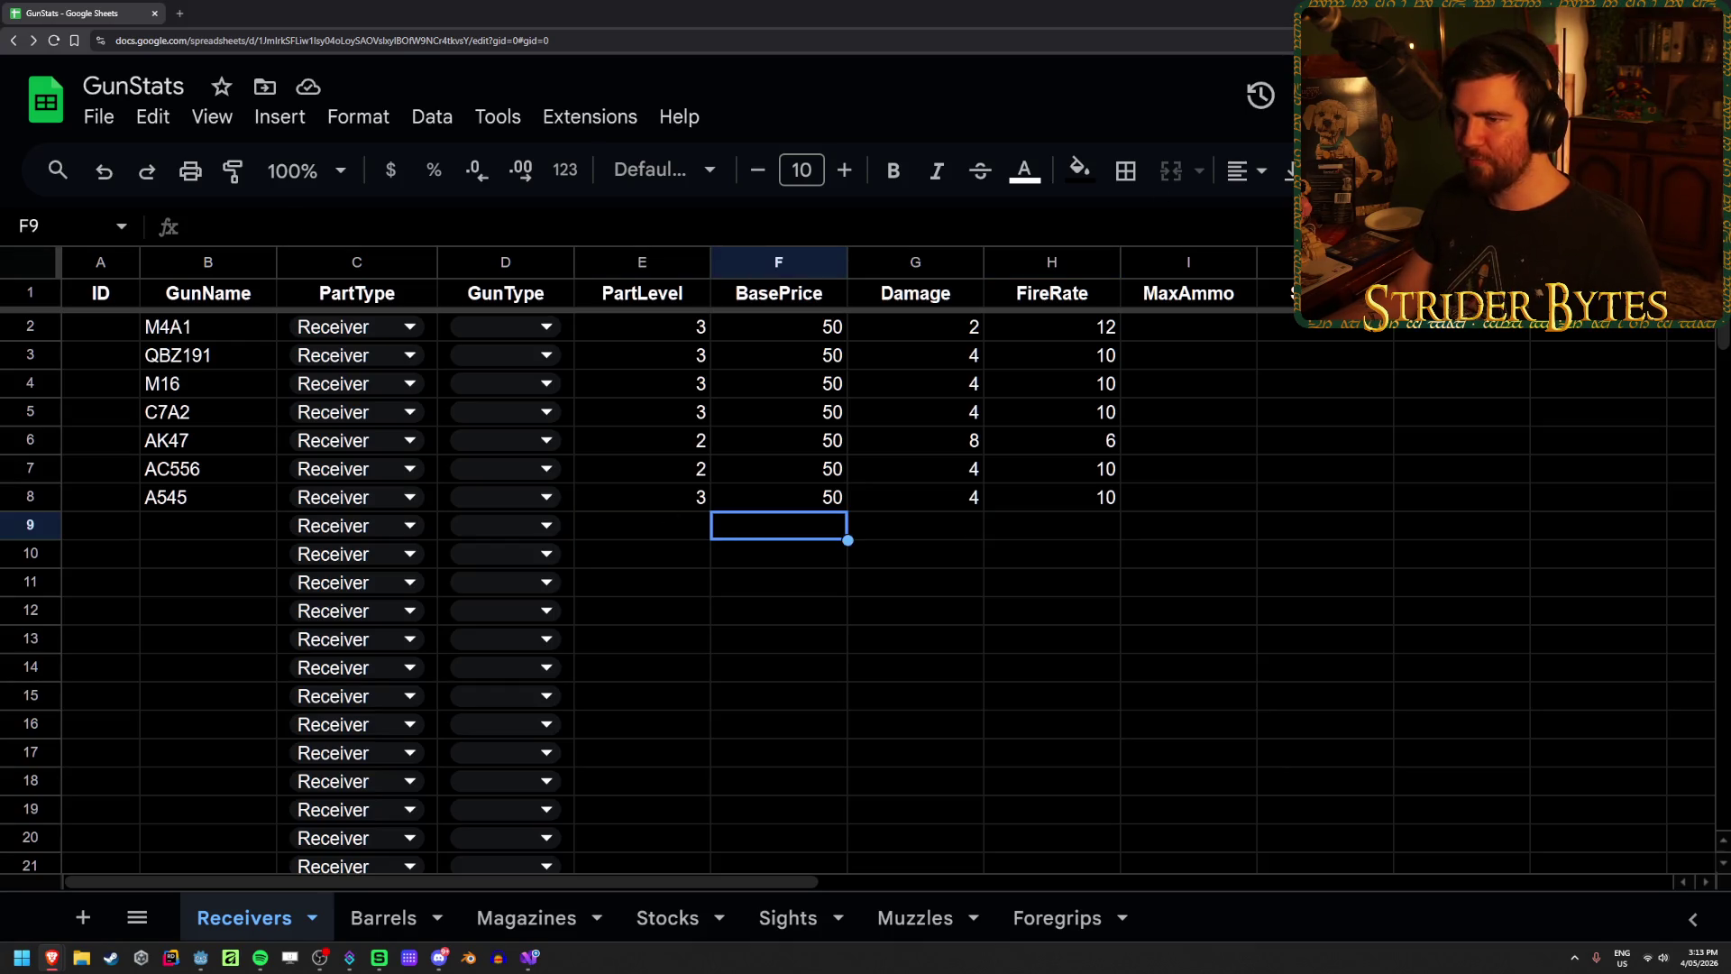
{"action": "left_click", "coordinate": [433, 538]}
{"action": "key", "text": "ctrl+Down"}
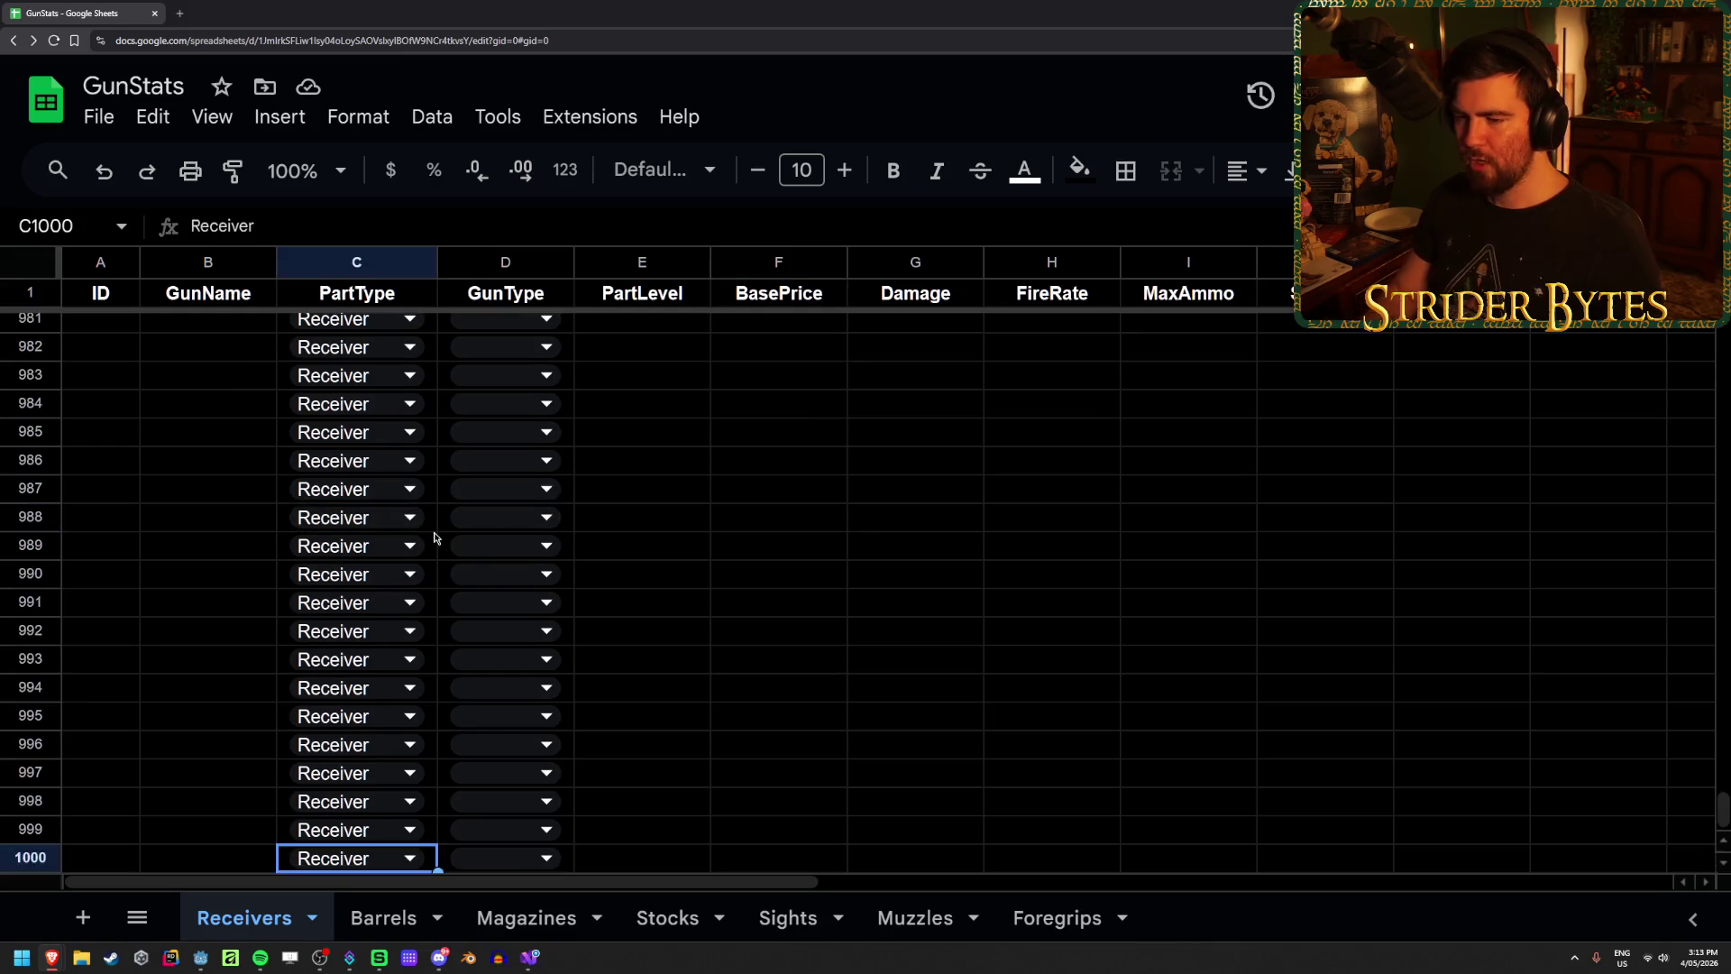
Step: Clear the unused PartType entries from C9 downward
{"action": "key", "text": "ctrl+shift+Up"}
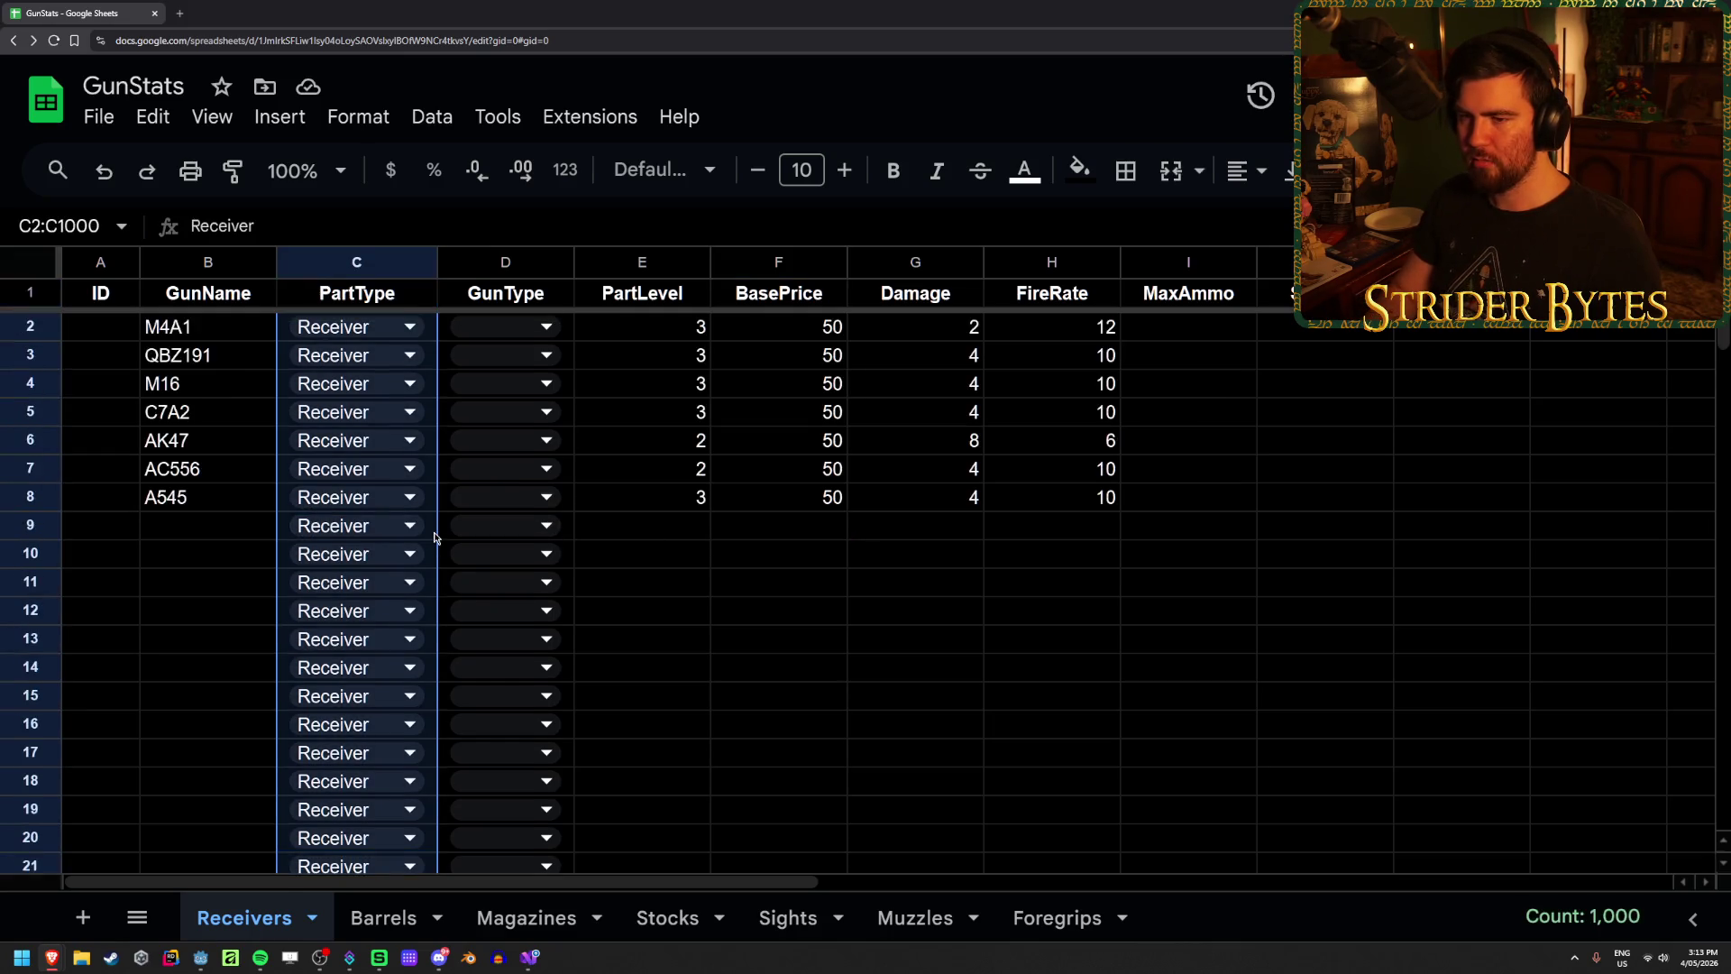
{"action": "key", "text": "shift+Down"}
{"action": "key", "text": "shift+Down"}
{"action": "key", "text": "shift+Down"}
{"action": "key", "text": "Delete"}
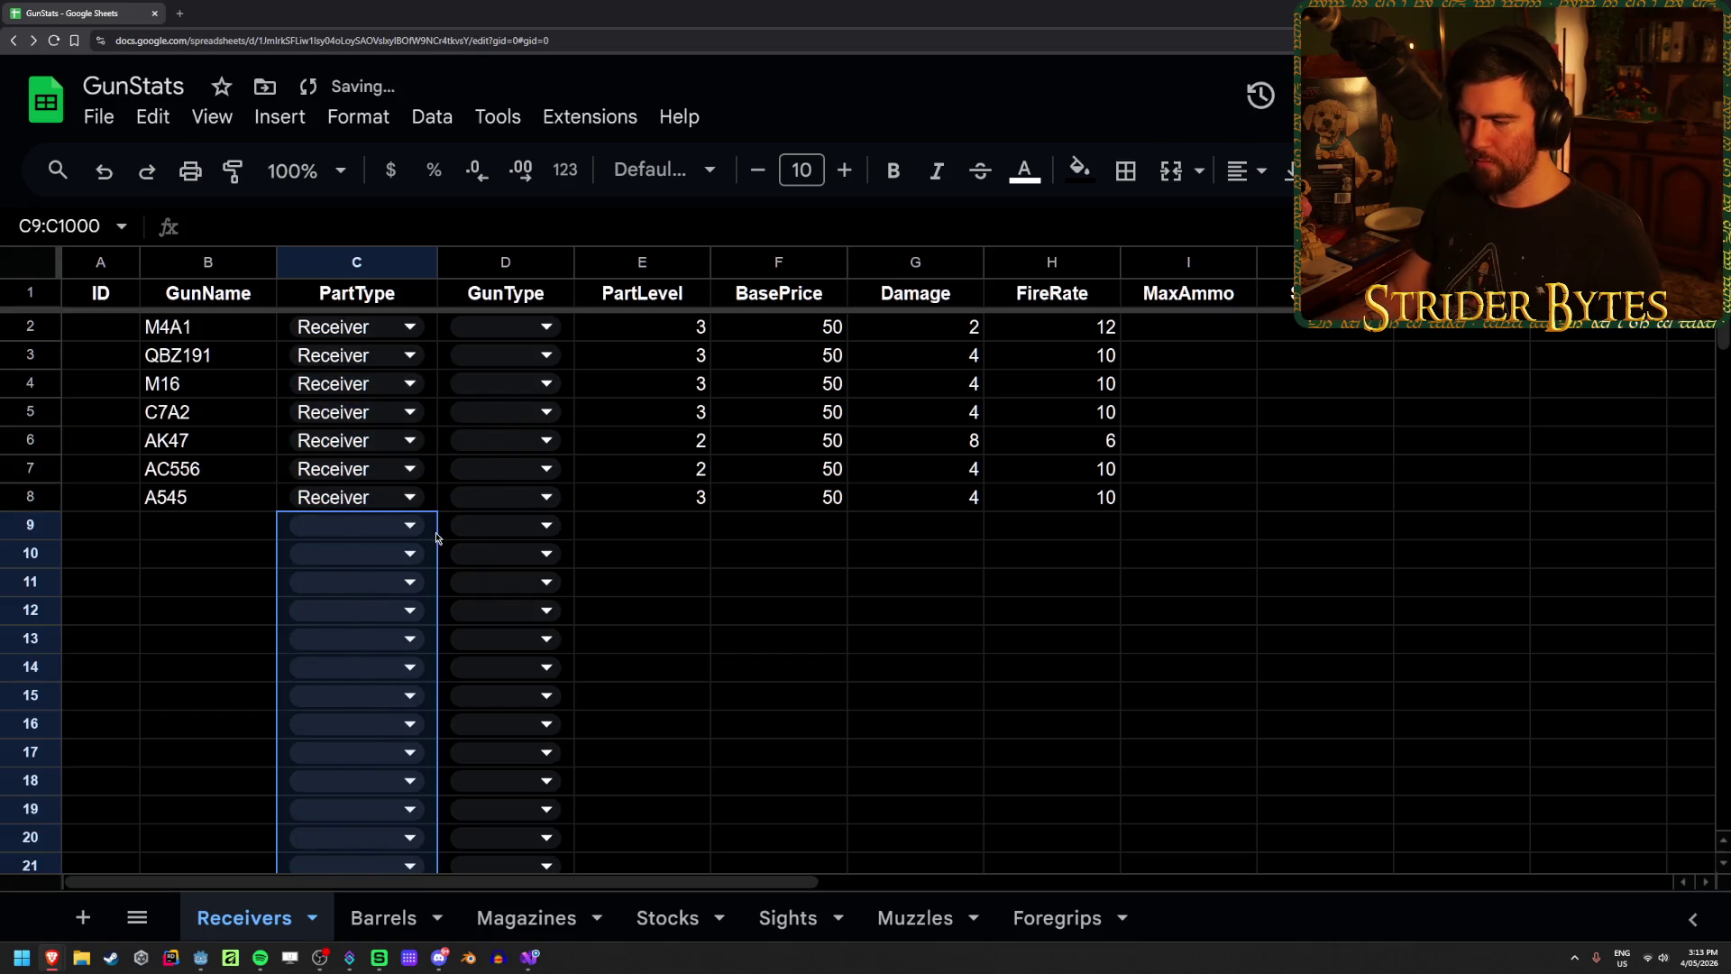
{"action": "left_click", "coordinate": [778, 582]}
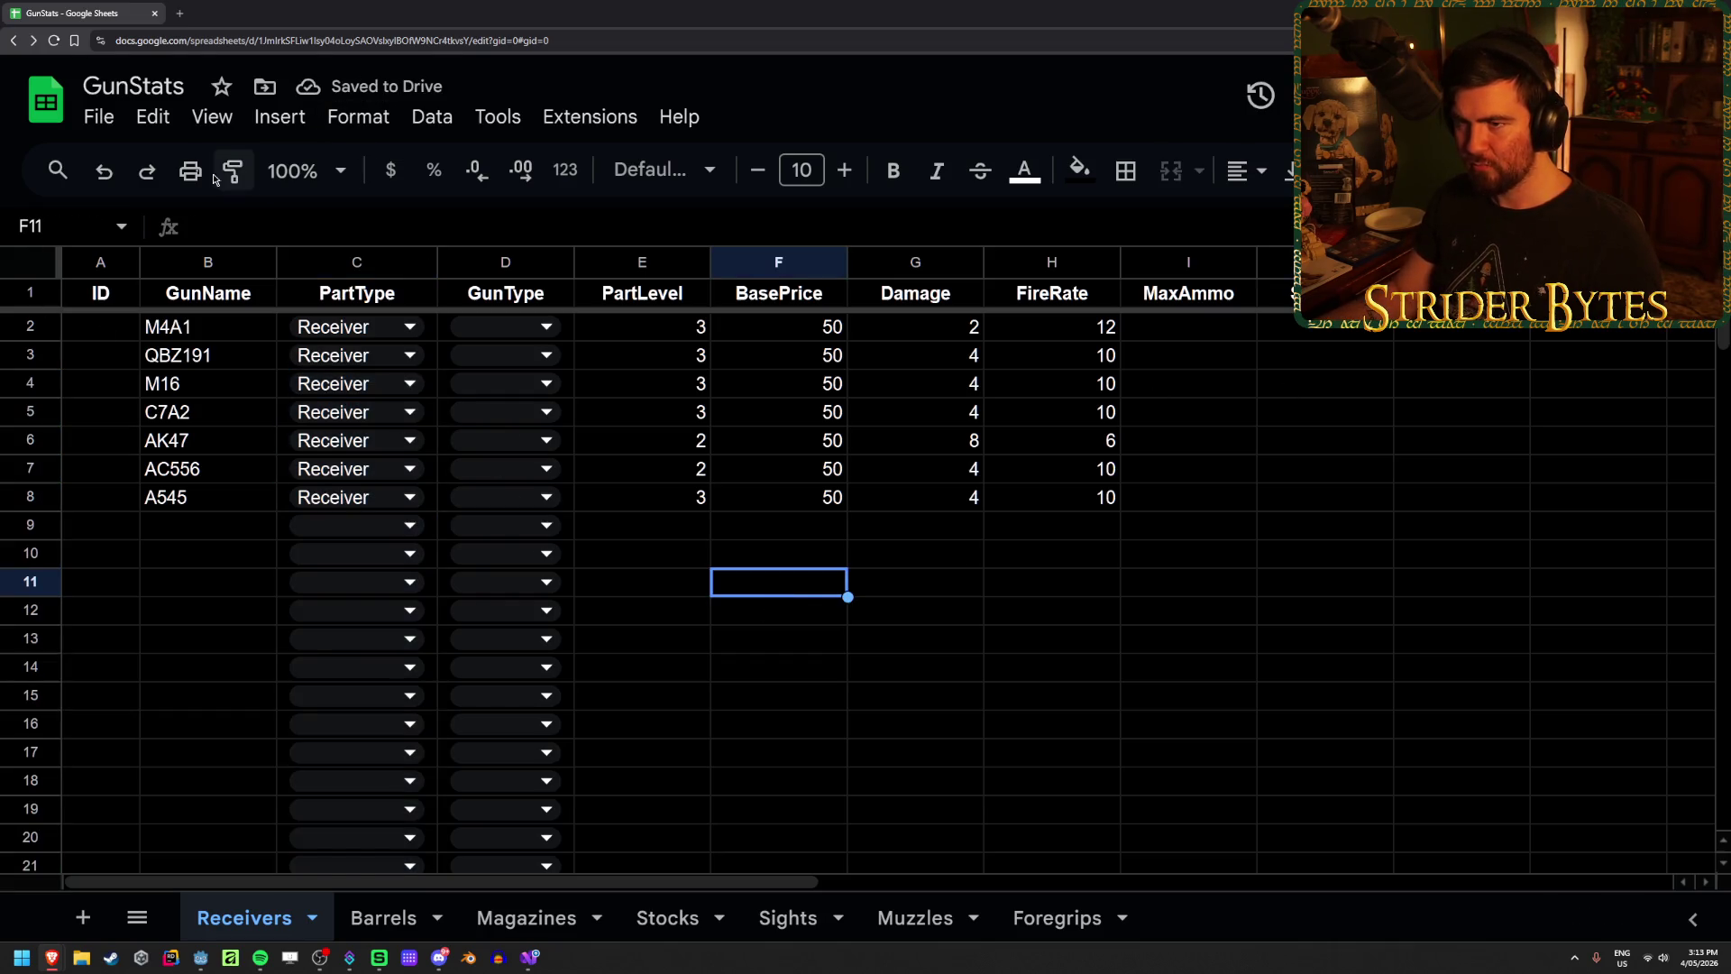
Step: Open the Export Sheet Data sidebar and dismiss its what's new notice
{"action": "left_click", "coordinate": [101, 118]}
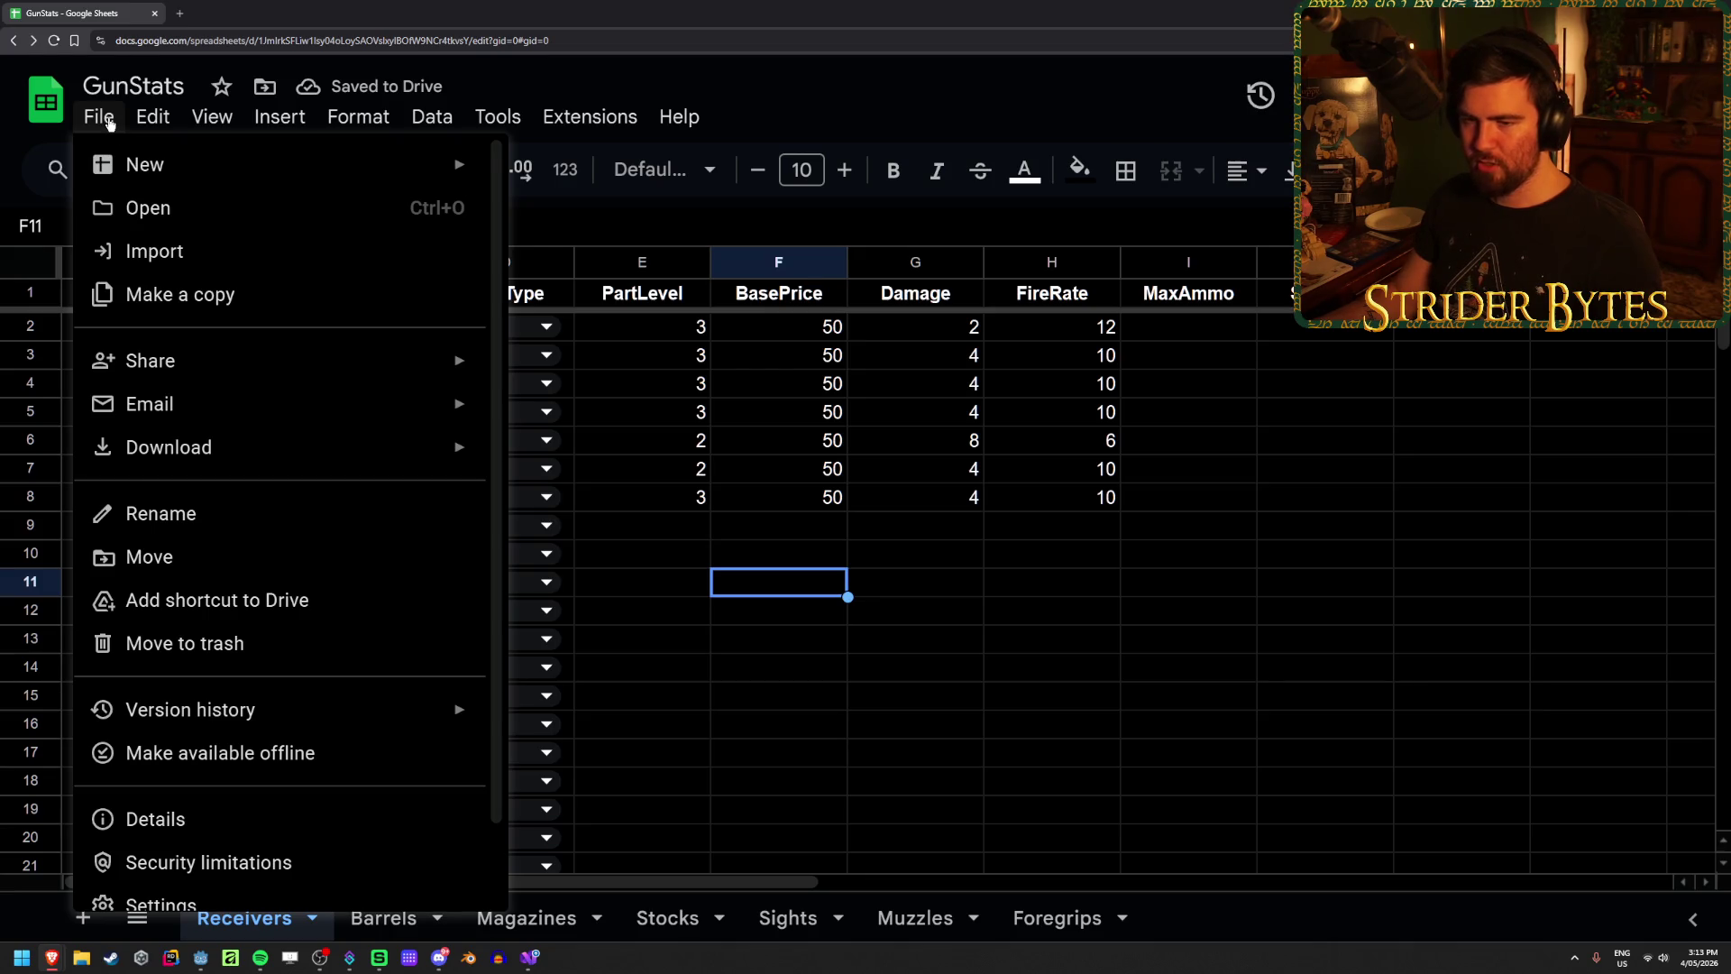
{"action": "left_click", "coordinate": [108, 123]}
{"action": "left_click", "coordinate": [586, 117]}
{"action": "mouse_move", "coordinate": [649, 446]}
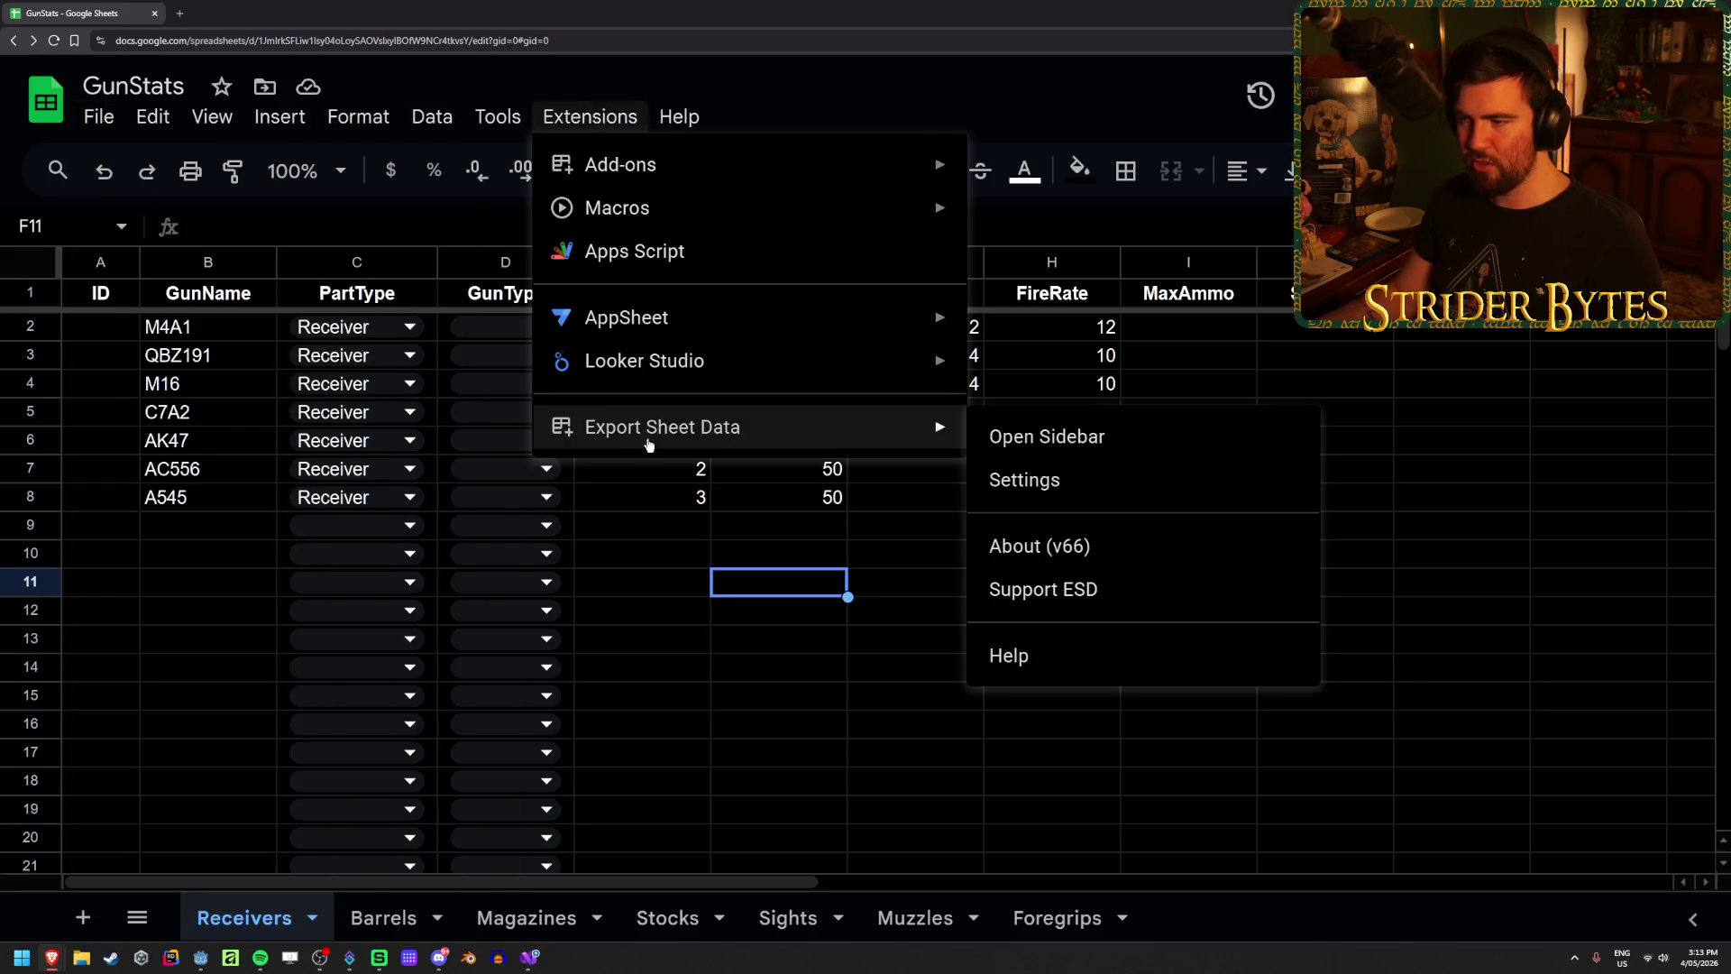
{"action": "left_click", "coordinate": [1180, 438]}
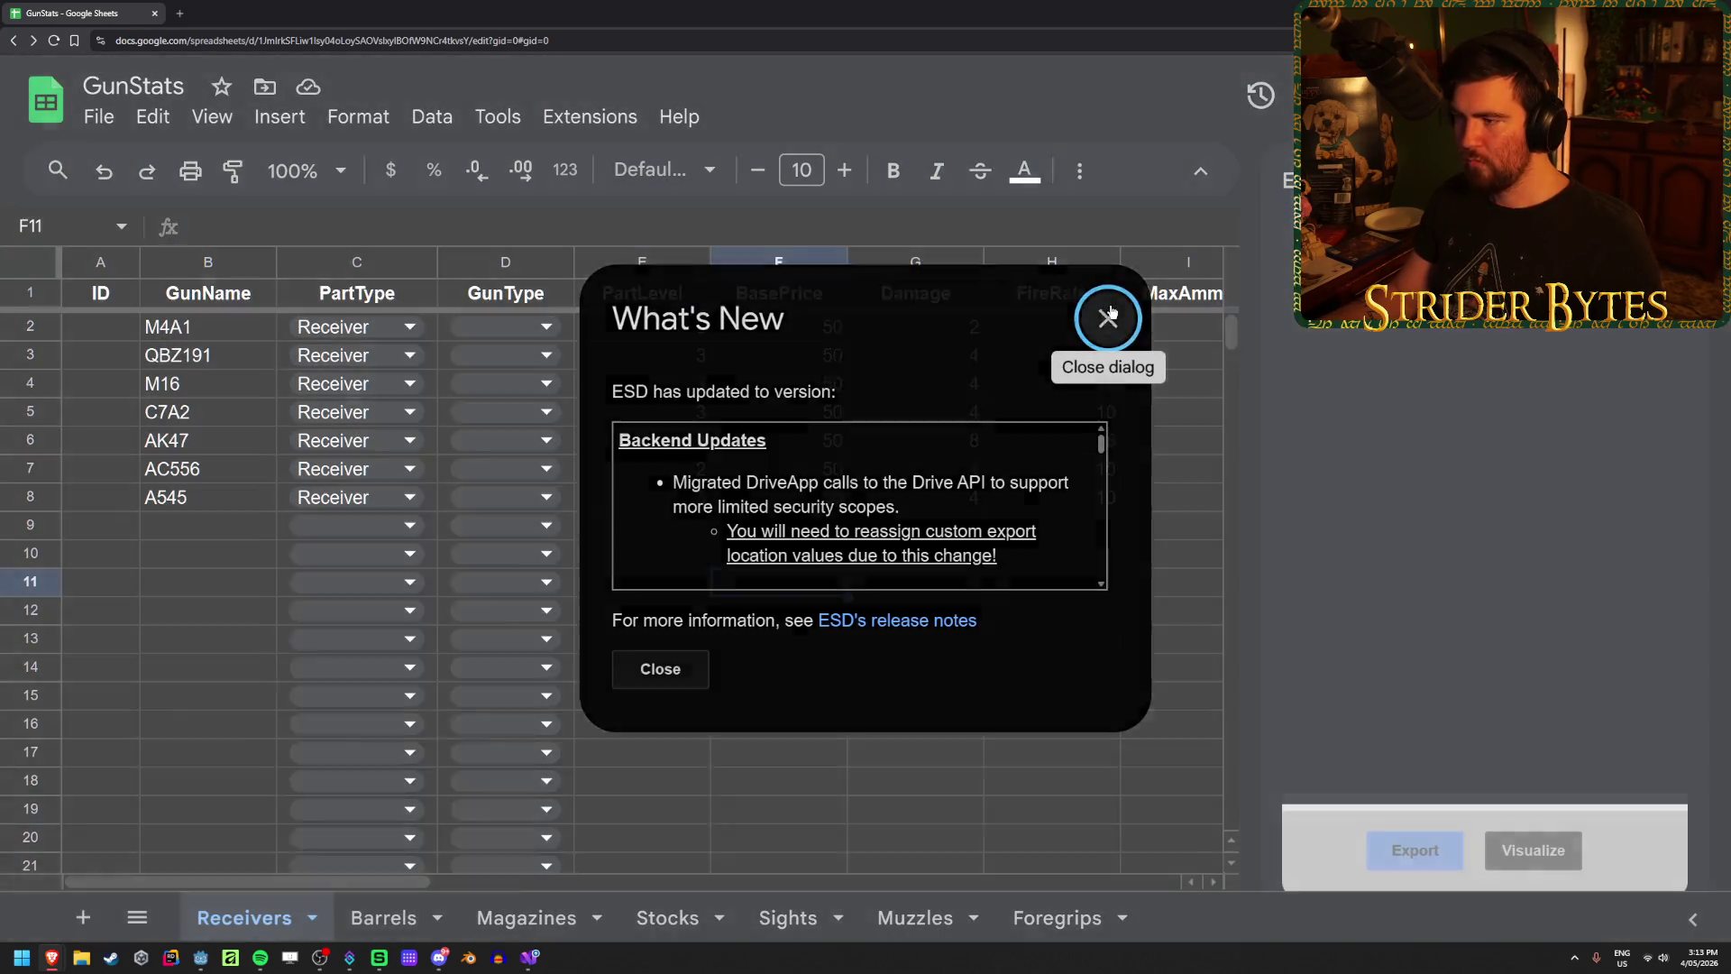
{"action": "left_click", "coordinate": [1107, 313]}
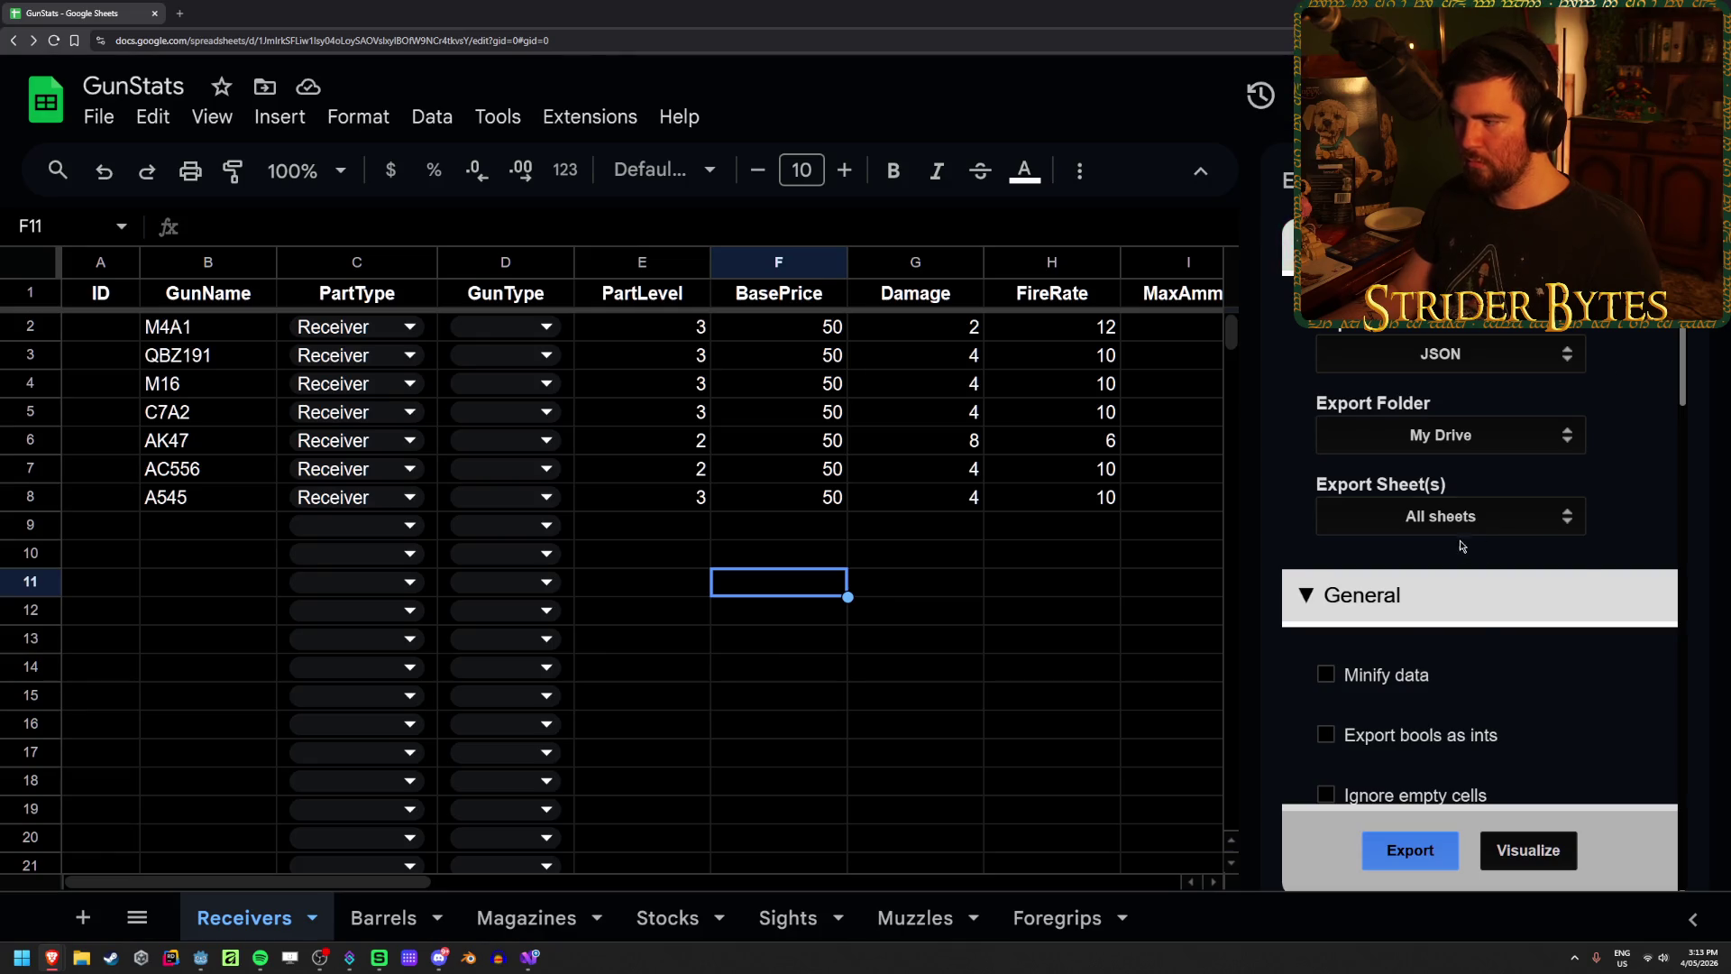
Step: Set the export to Current sheet only with a Custom folder, and browse for it
{"action": "left_click", "coordinate": [1473, 520]}
{"action": "left_click", "coordinate": [1523, 570]}
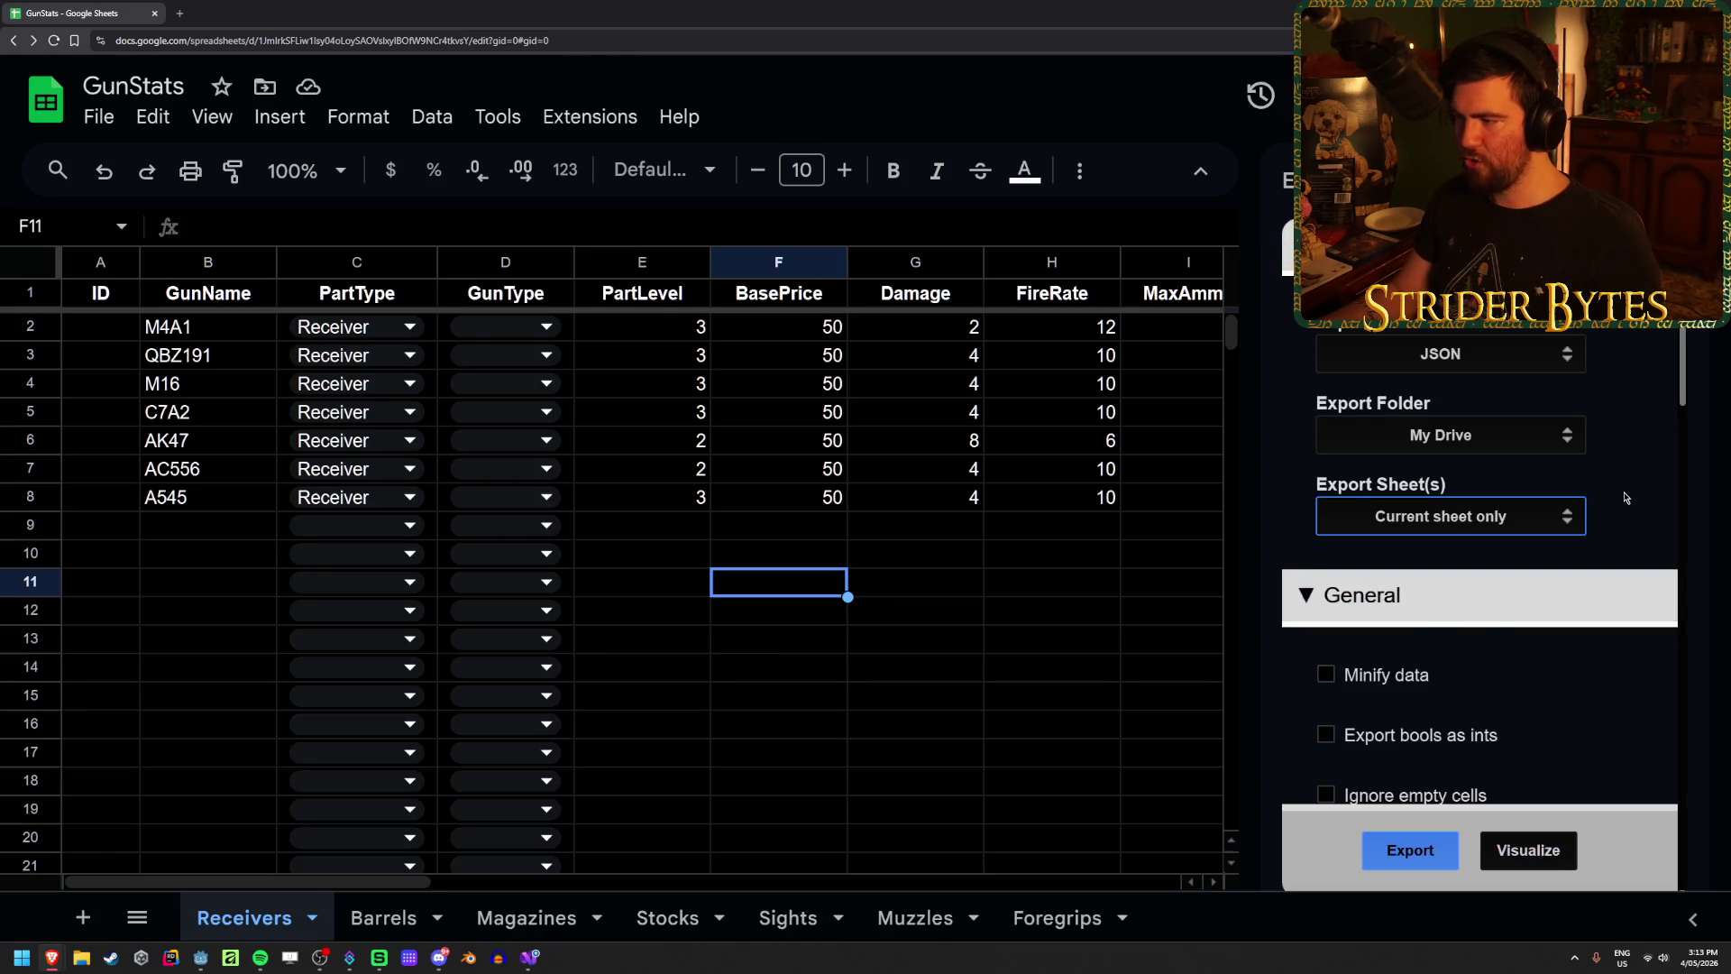
{"action": "left_click", "coordinate": [1441, 439]}
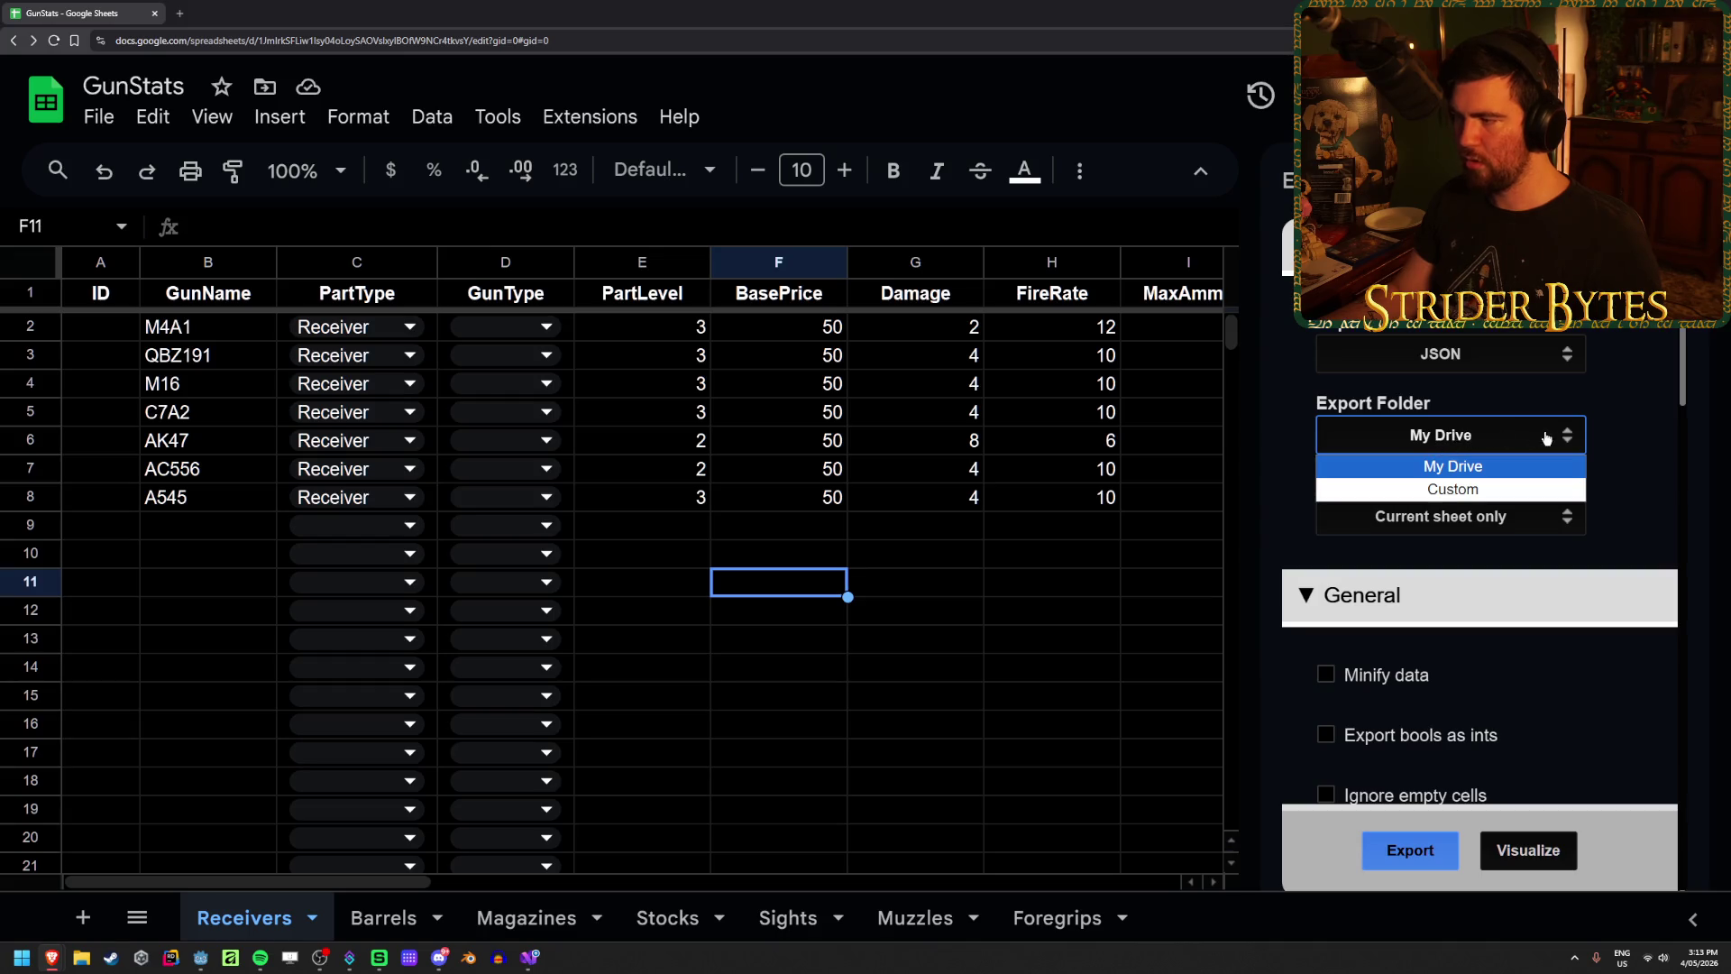
{"action": "left_click", "coordinate": [1451, 489]}
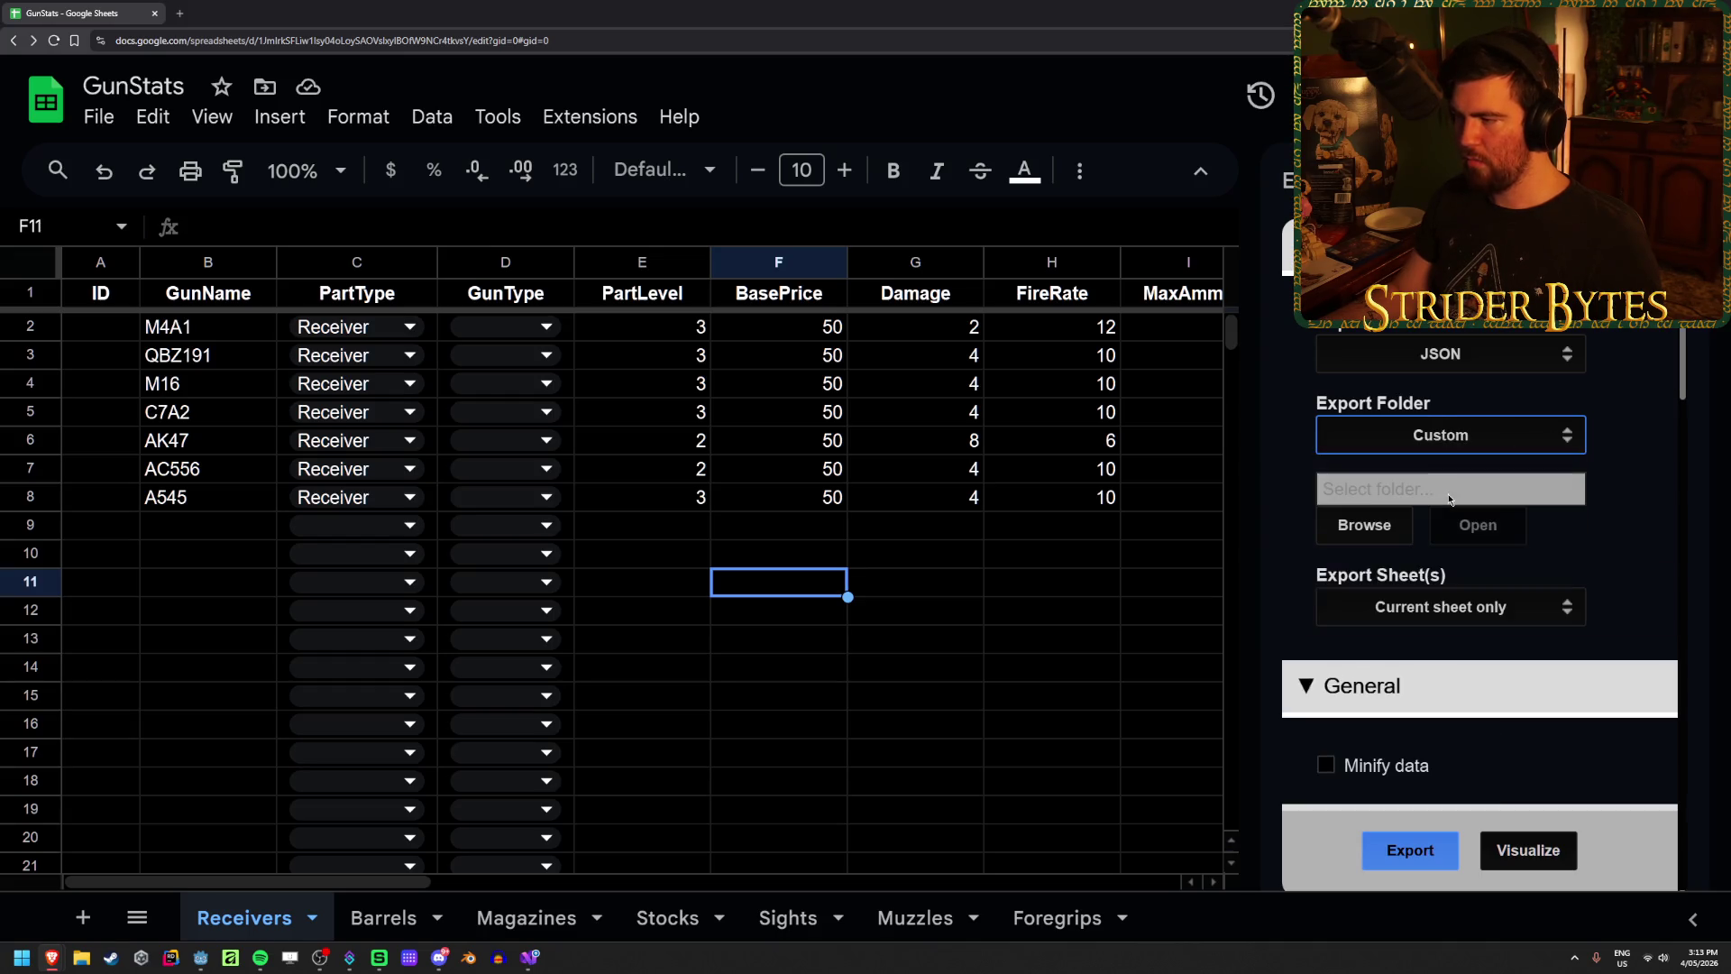
{"action": "left_click", "coordinate": [1377, 532]}
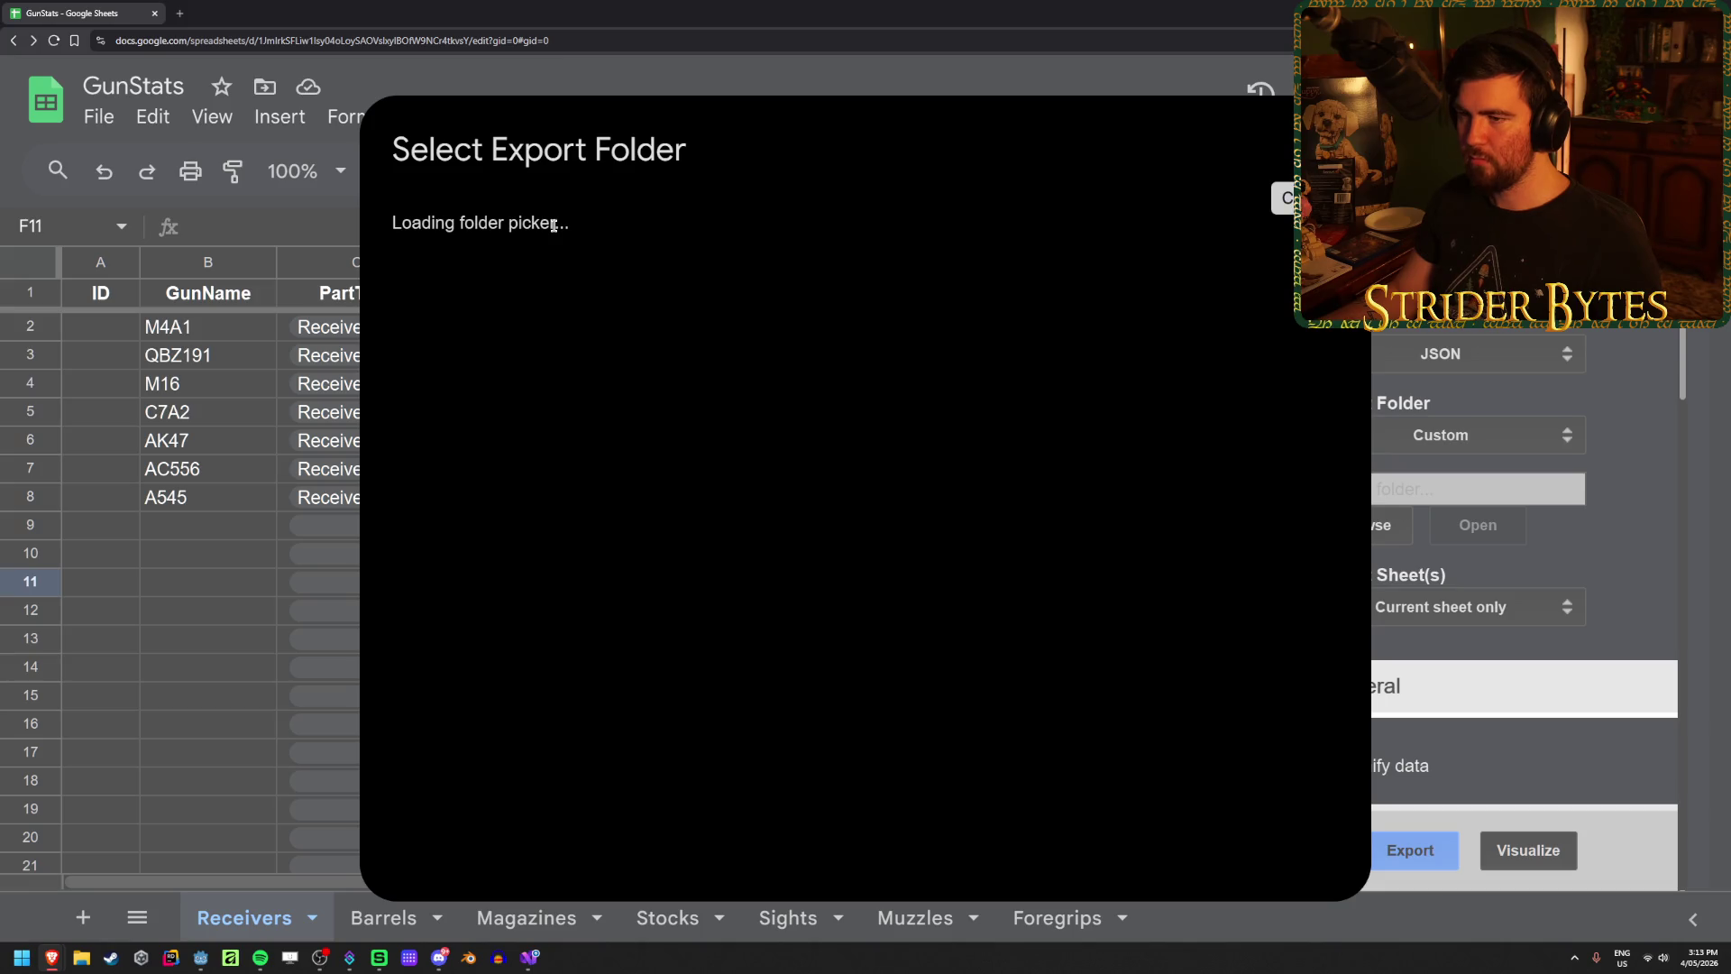
Step: Glance at the game's code in Visual Studio, then return to the Export Sheet Data sidebar
{"action": "key", "text": "alt+Tab"}
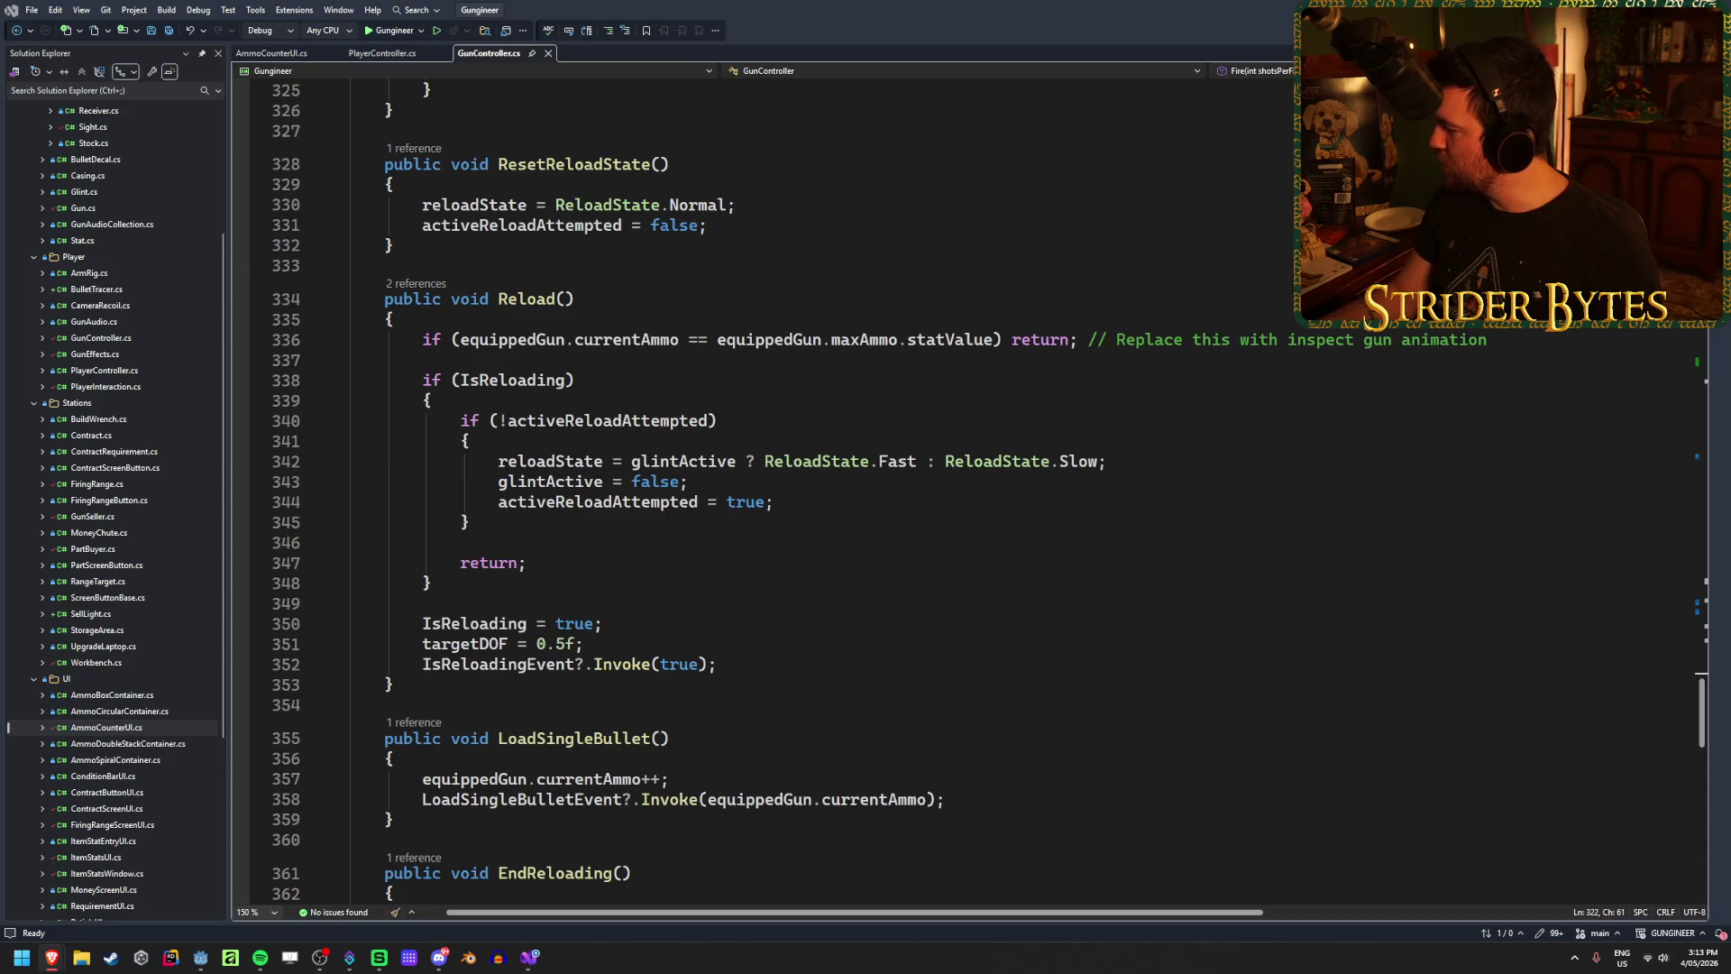
{"action": "key", "text": "alt+Tab"}
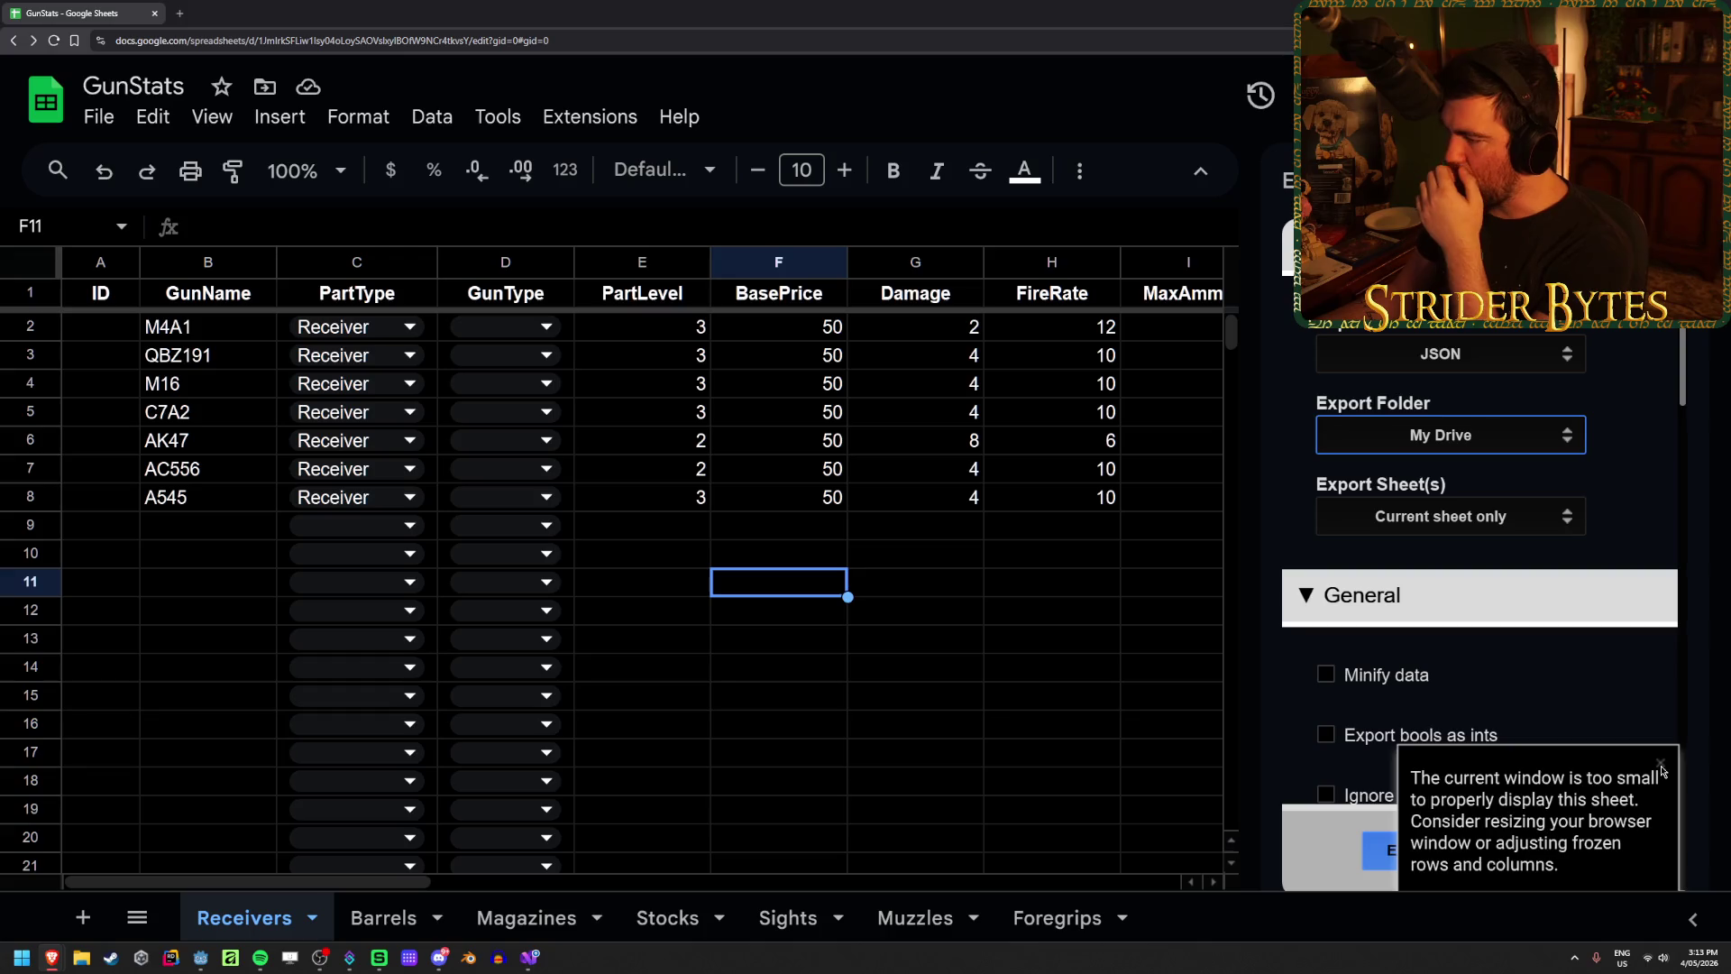
Step: Dismiss the window-too-small notice, export the Receivers sheet, and open GunStats - Receivers.json in Drive
{"action": "left_click", "coordinate": [1582, 637]}
{"action": "scroll", "coordinate": [1615, 539], "scroll_direction": "down", "scroll_amount": 3}
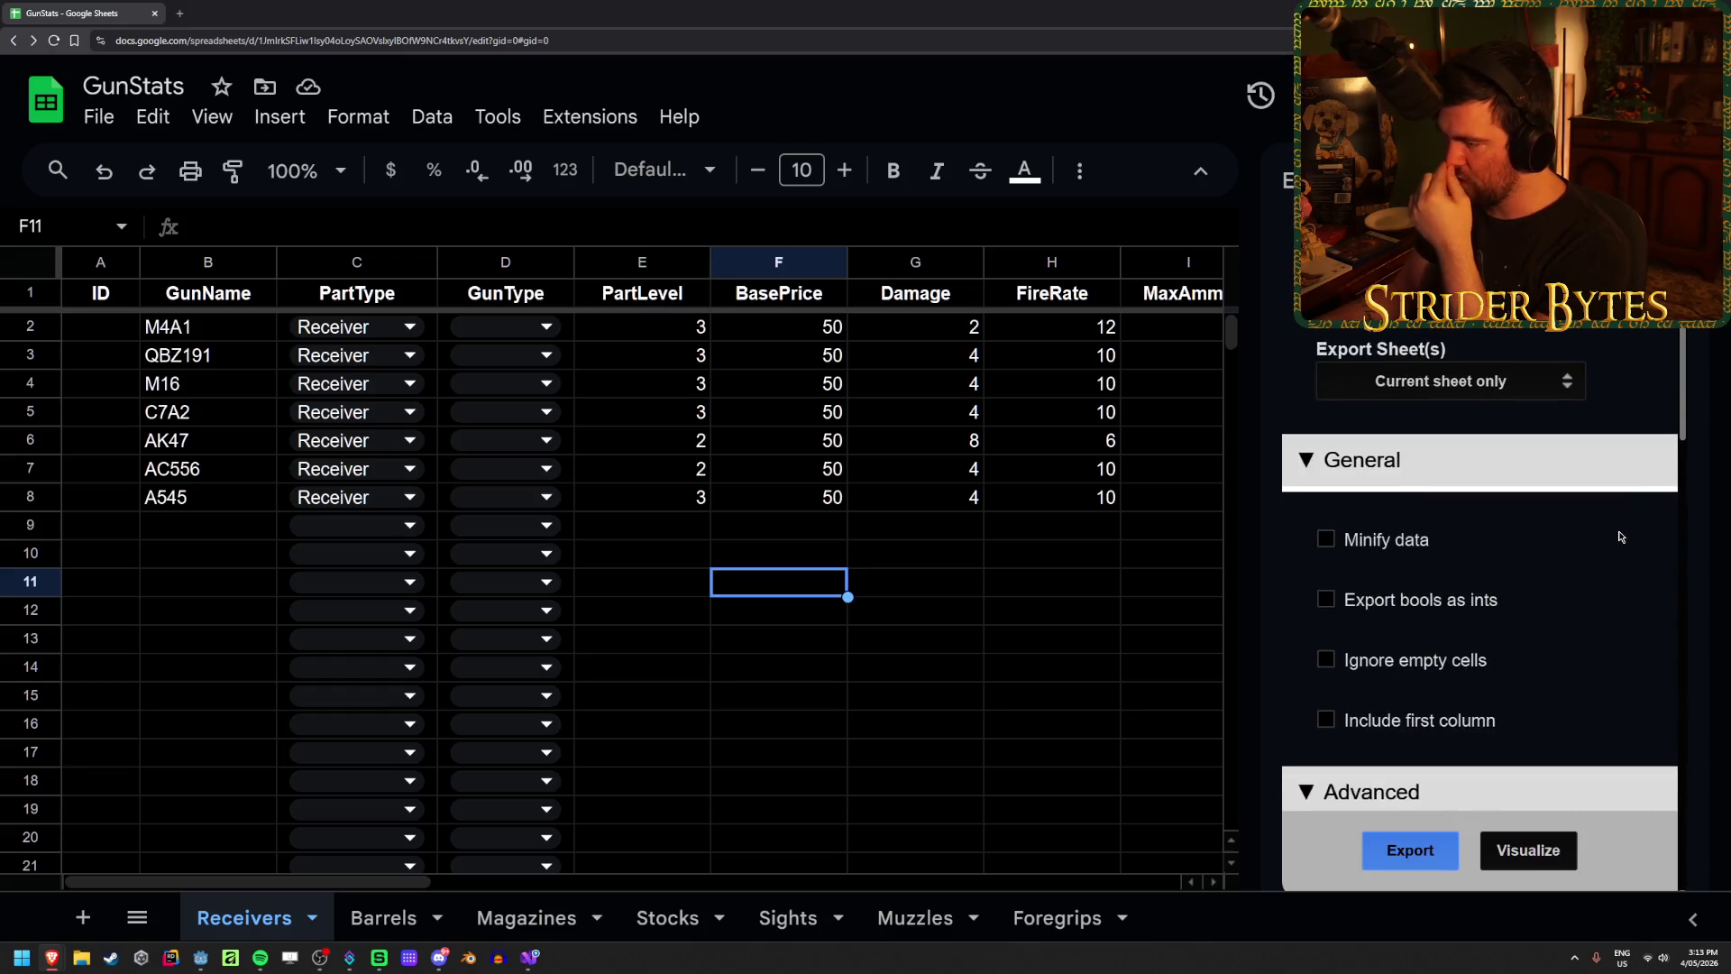
{"action": "scroll", "coordinate": [1620, 537], "scroll_direction": "down", "scroll_amount": 15}
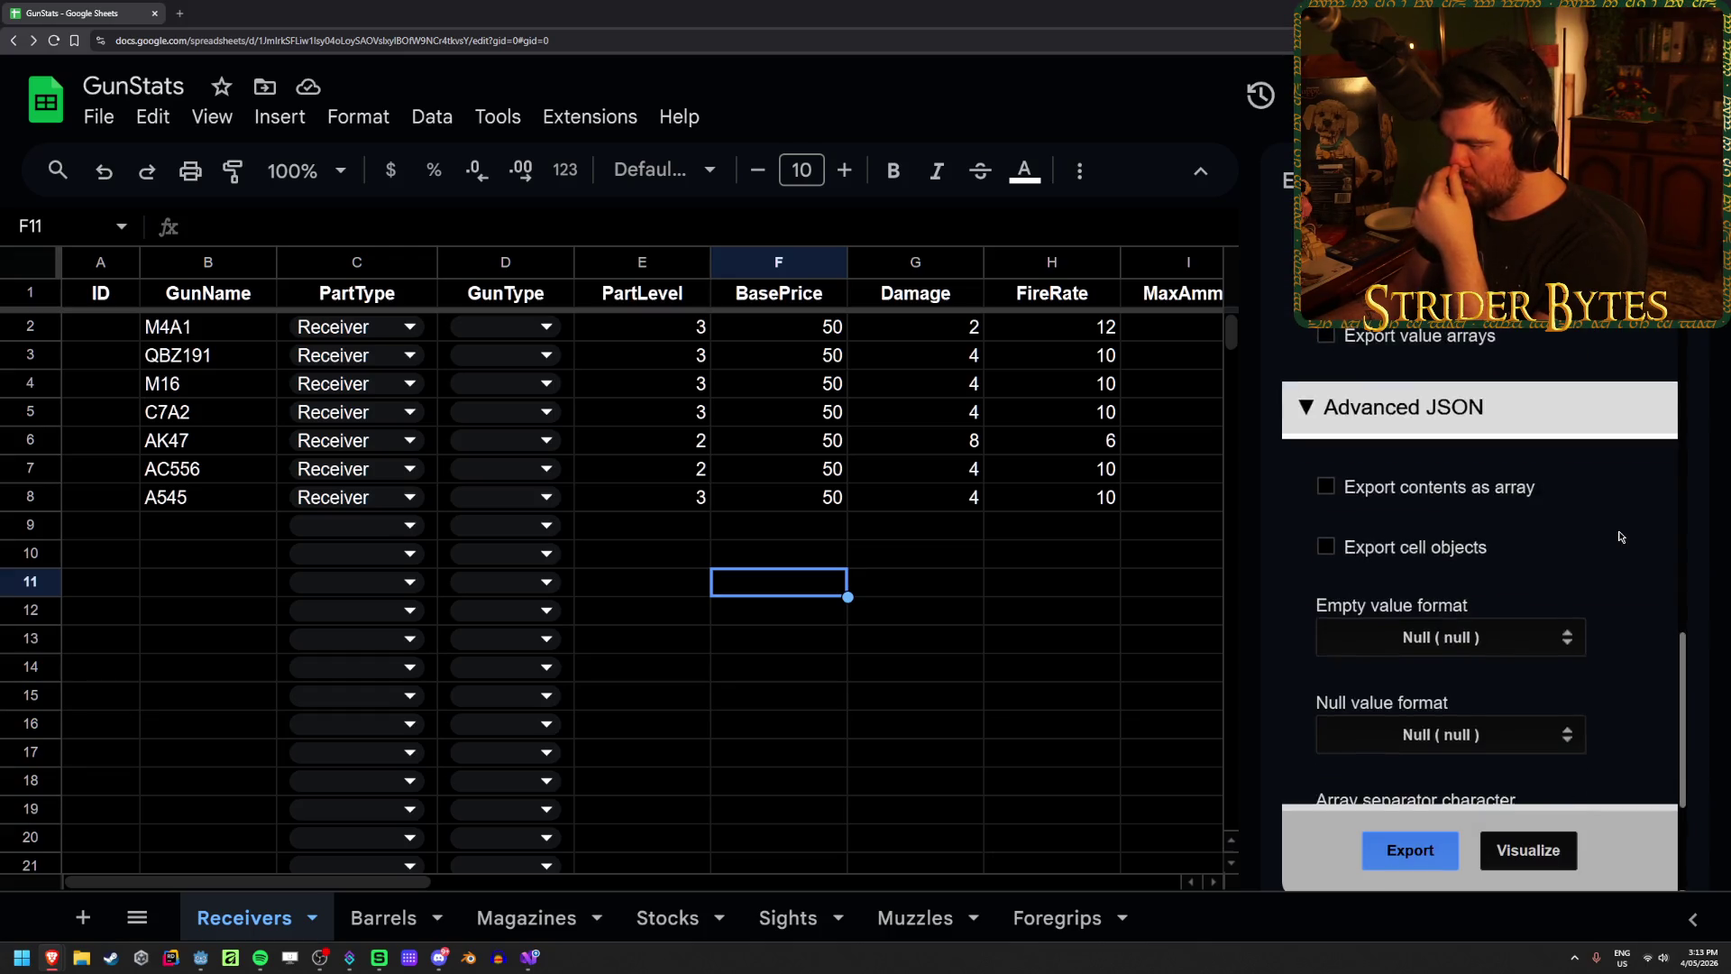
{"action": "left_click", "coordinate": [1408, 863]}
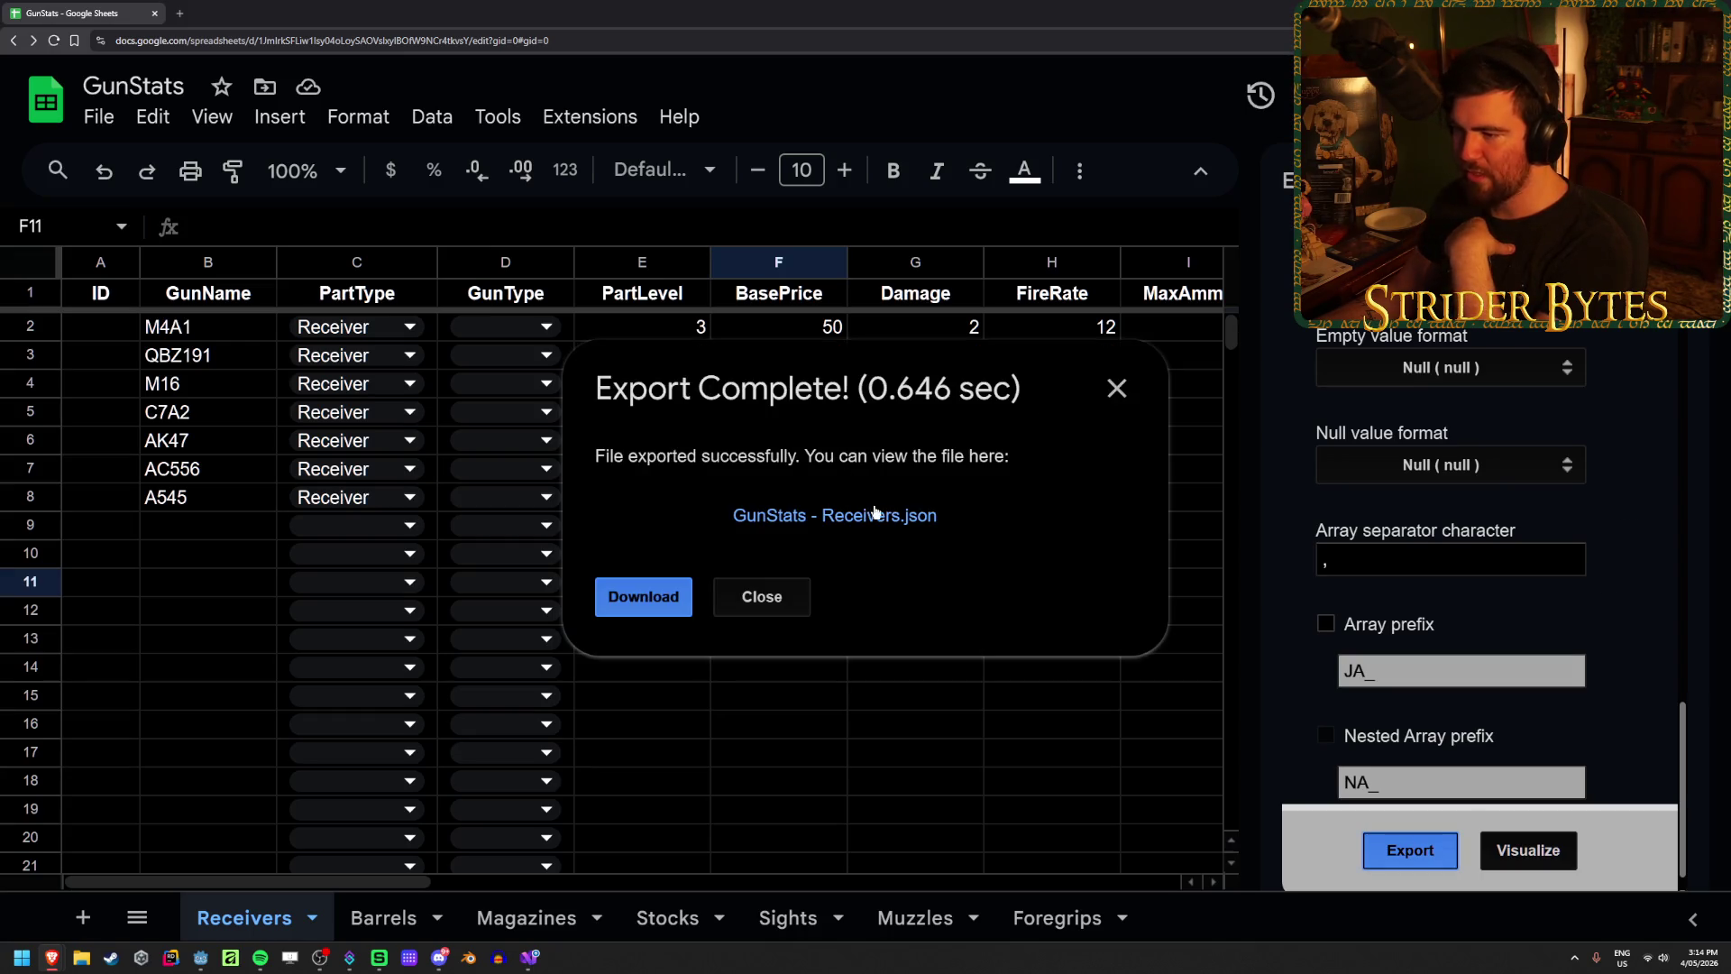
{"action": "left_click", "coordinate": [874, 518]}
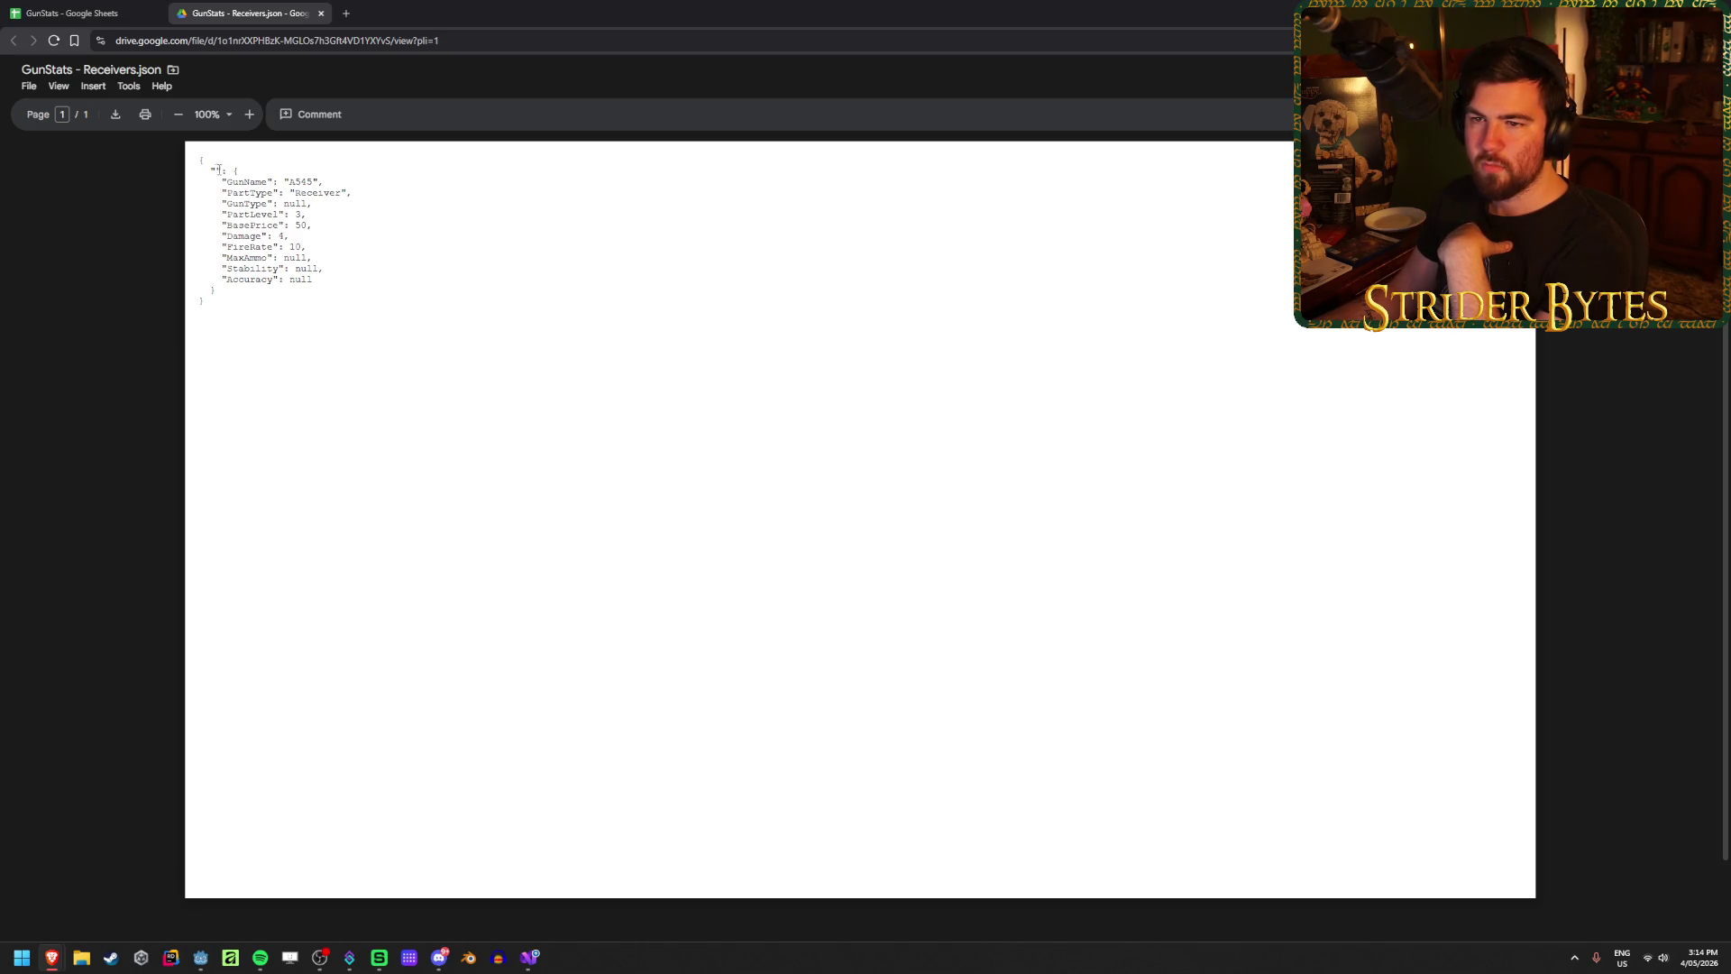
Step: Inspect the exported JSON, finding only the A545 entry under an empty key, then return to GunStats
{"action": "left_click_drag", "start_coordinate": [218, 169], "coordinate": [316, 240]}
{"action": "left_click", "coordinate": [329, 270]}
{"action": "scroll", "coordinate": [512, 479], "scroll_direction": "down", "scroll_amount": 1}
{"action": "scroll", "coordinate": [511, 482], "scroll_direction": "up", "scroll_amount": 1}
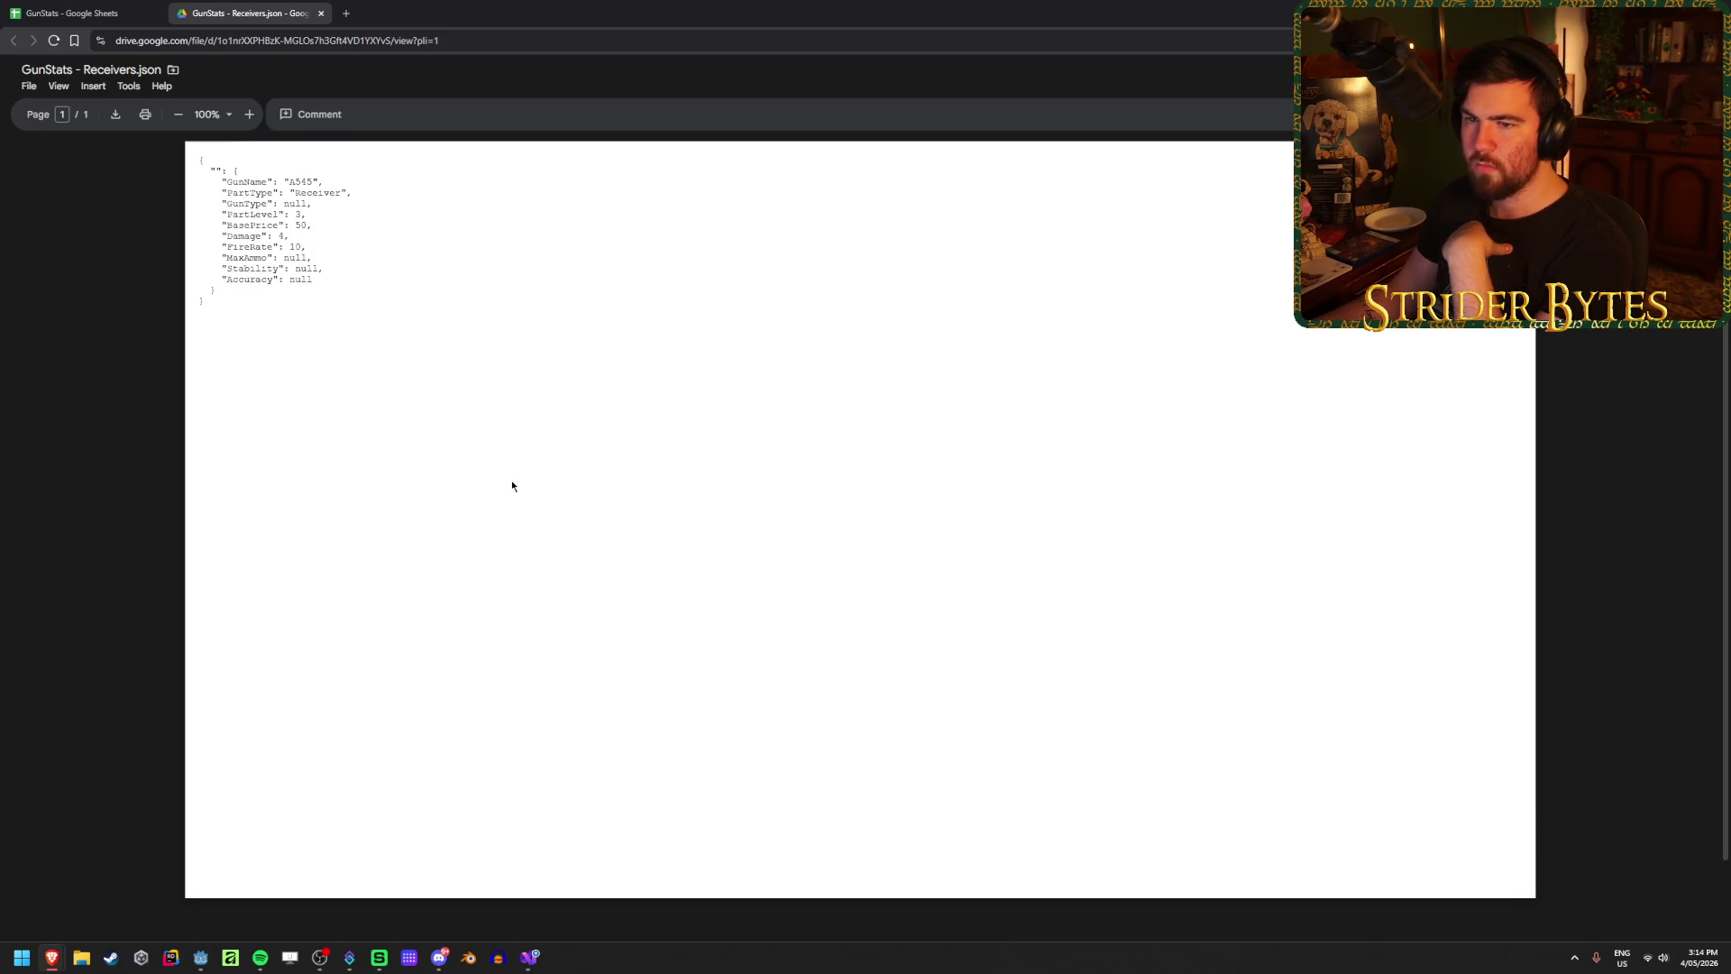
{"action": "scroll", "coordinate": [494, 484], "scroll_direction": "down", "scroll_amount": 1}
{"action": "scroll", "coordinate": [492, 485], "scroll_direction": "up", "scroll_amount": 1}
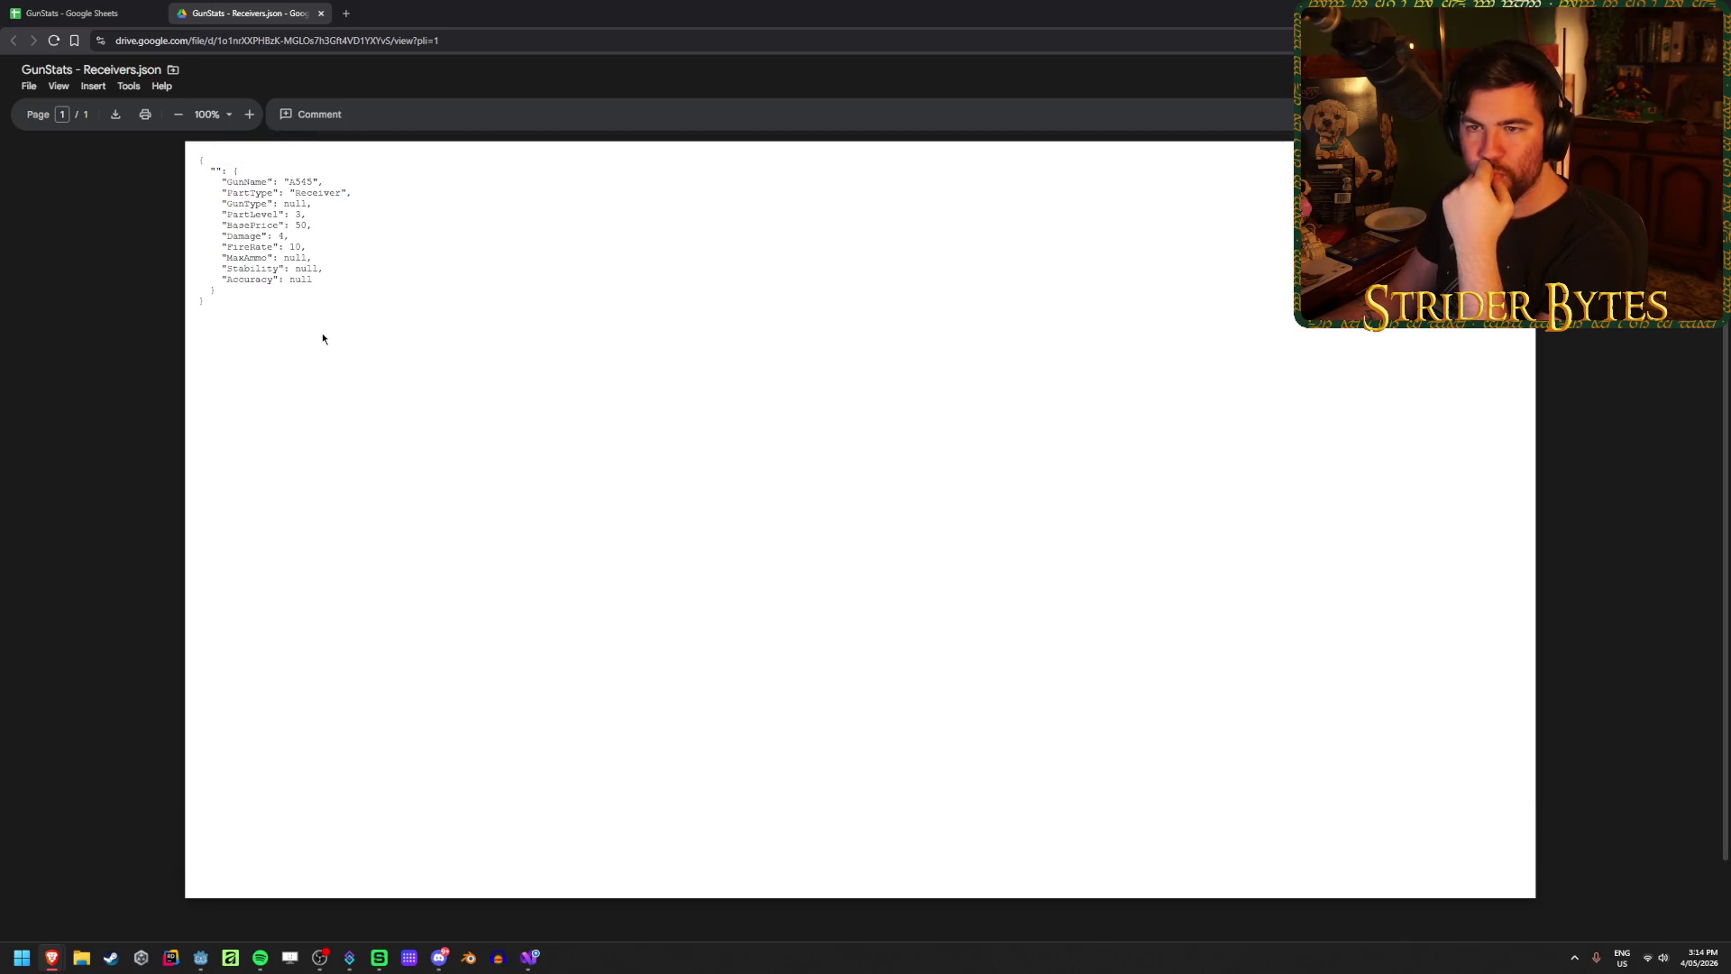
{"action": "left_click_drag", "start_coordinate": [302, 270], "coordinate": [208, 165]}
{"action": "left_click", "coordinate": [209, 165]}
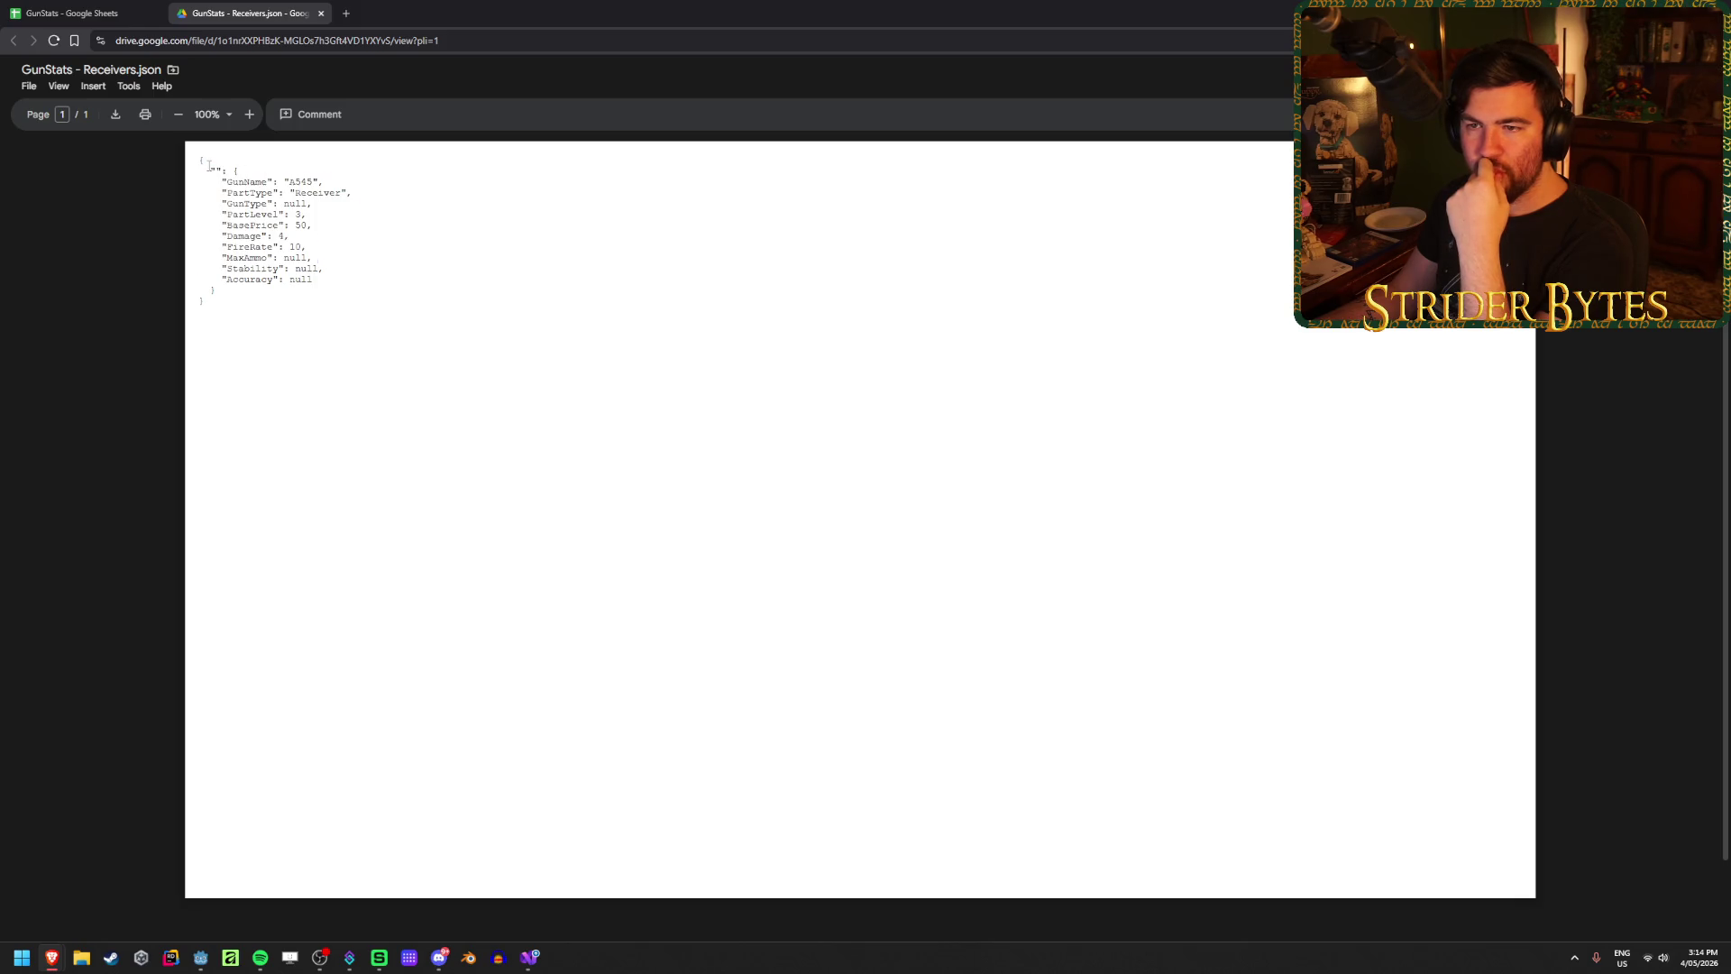
{"action": "double_click", "coordinate": [218, 173]}
{"action": "left_click", "coordinate": [70, 7]}
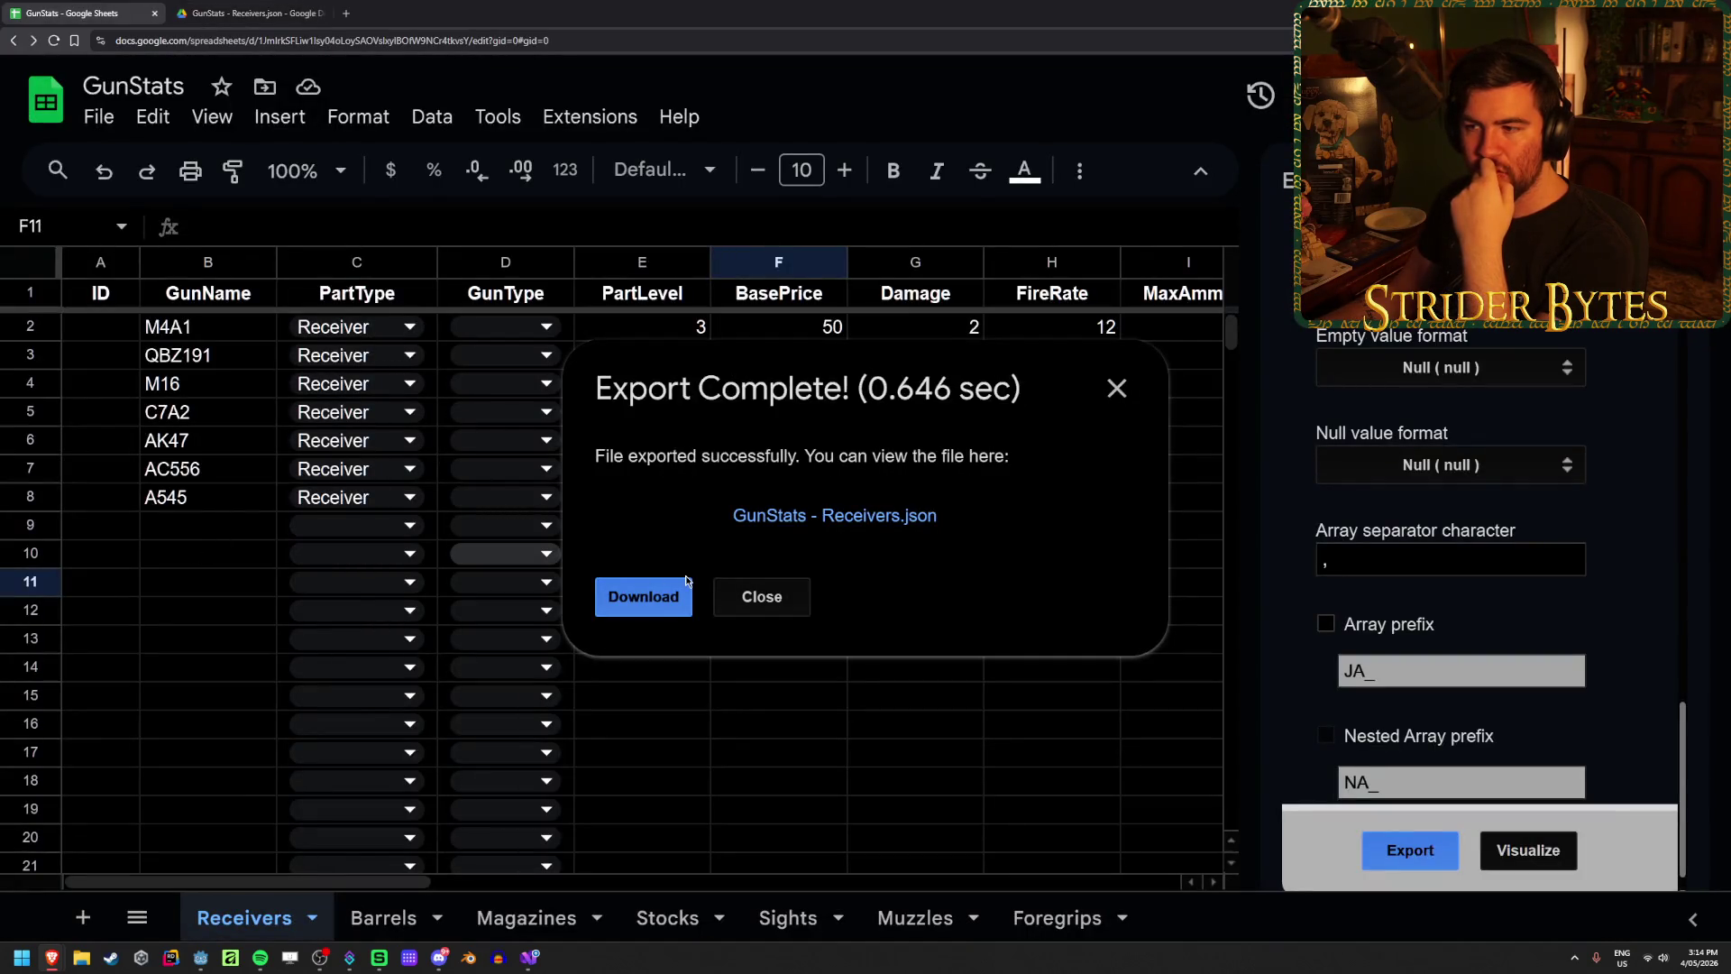
Step: Re-export the Receivers data to JSON with range A1:H8 selected
{"action": "left_click", "coordinate": [761, 596]}
{"action": "scroll", "coordinate": [1587, 599], "scroll_direction": "up", "scroll_amount": 3}
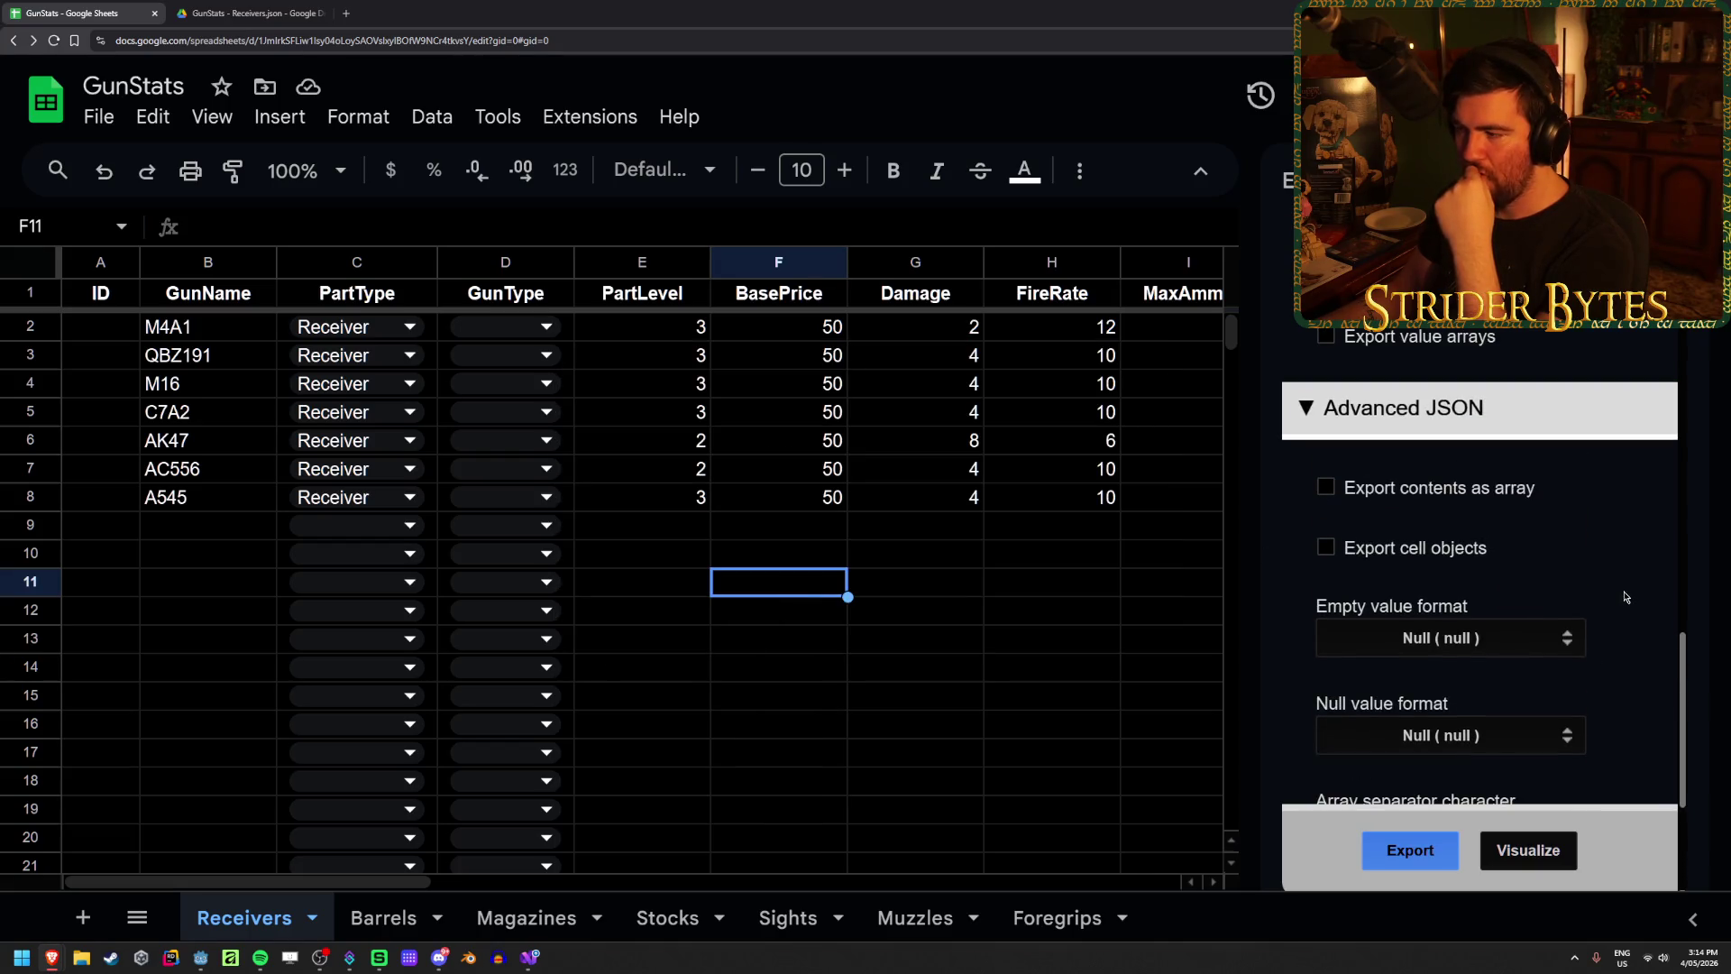
{"action": "scroll", "coordinate": [1626, 596], "scroll_direction": "up", "scroll_amount": 3}
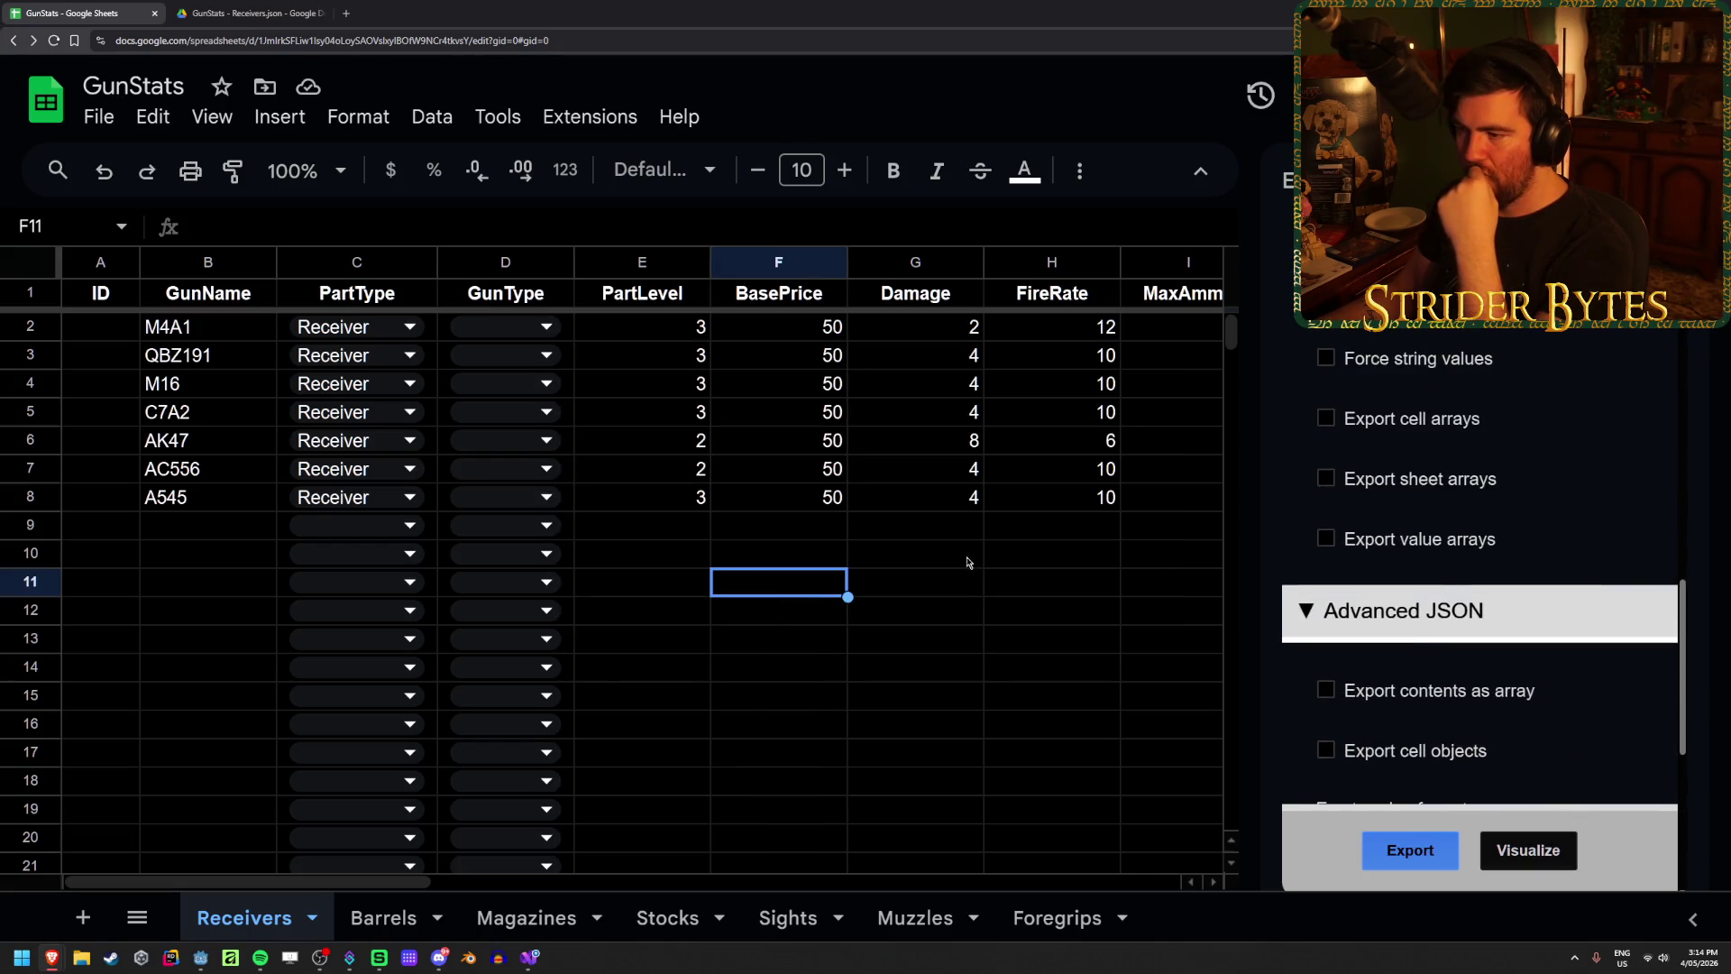
{"action": "mouse_move", "coordinate": [1064, 503]}
{"action": "left_mouse_down"}
{"action": "mouse_move", "coordinate": [101, 326]}
{"action": "mouse_move", "coordinate": [101, 293]}
{"action": "left_mouse_up"}
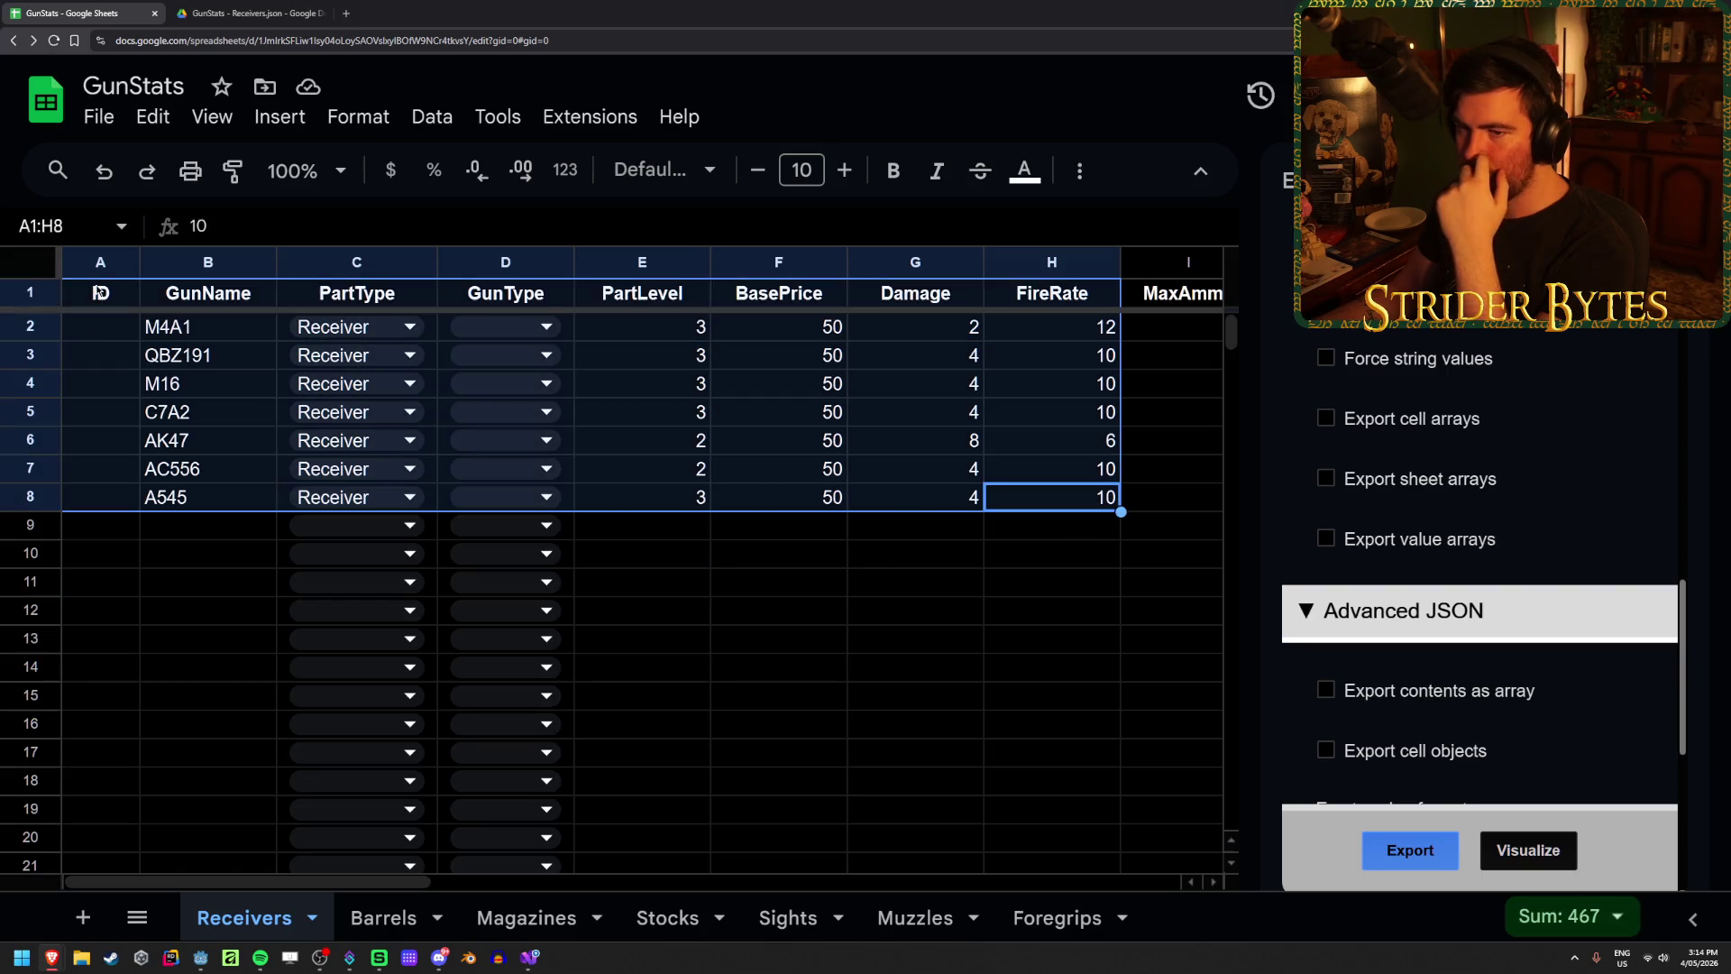
{"action": "left_click", "coordinate": [1410, 850]}
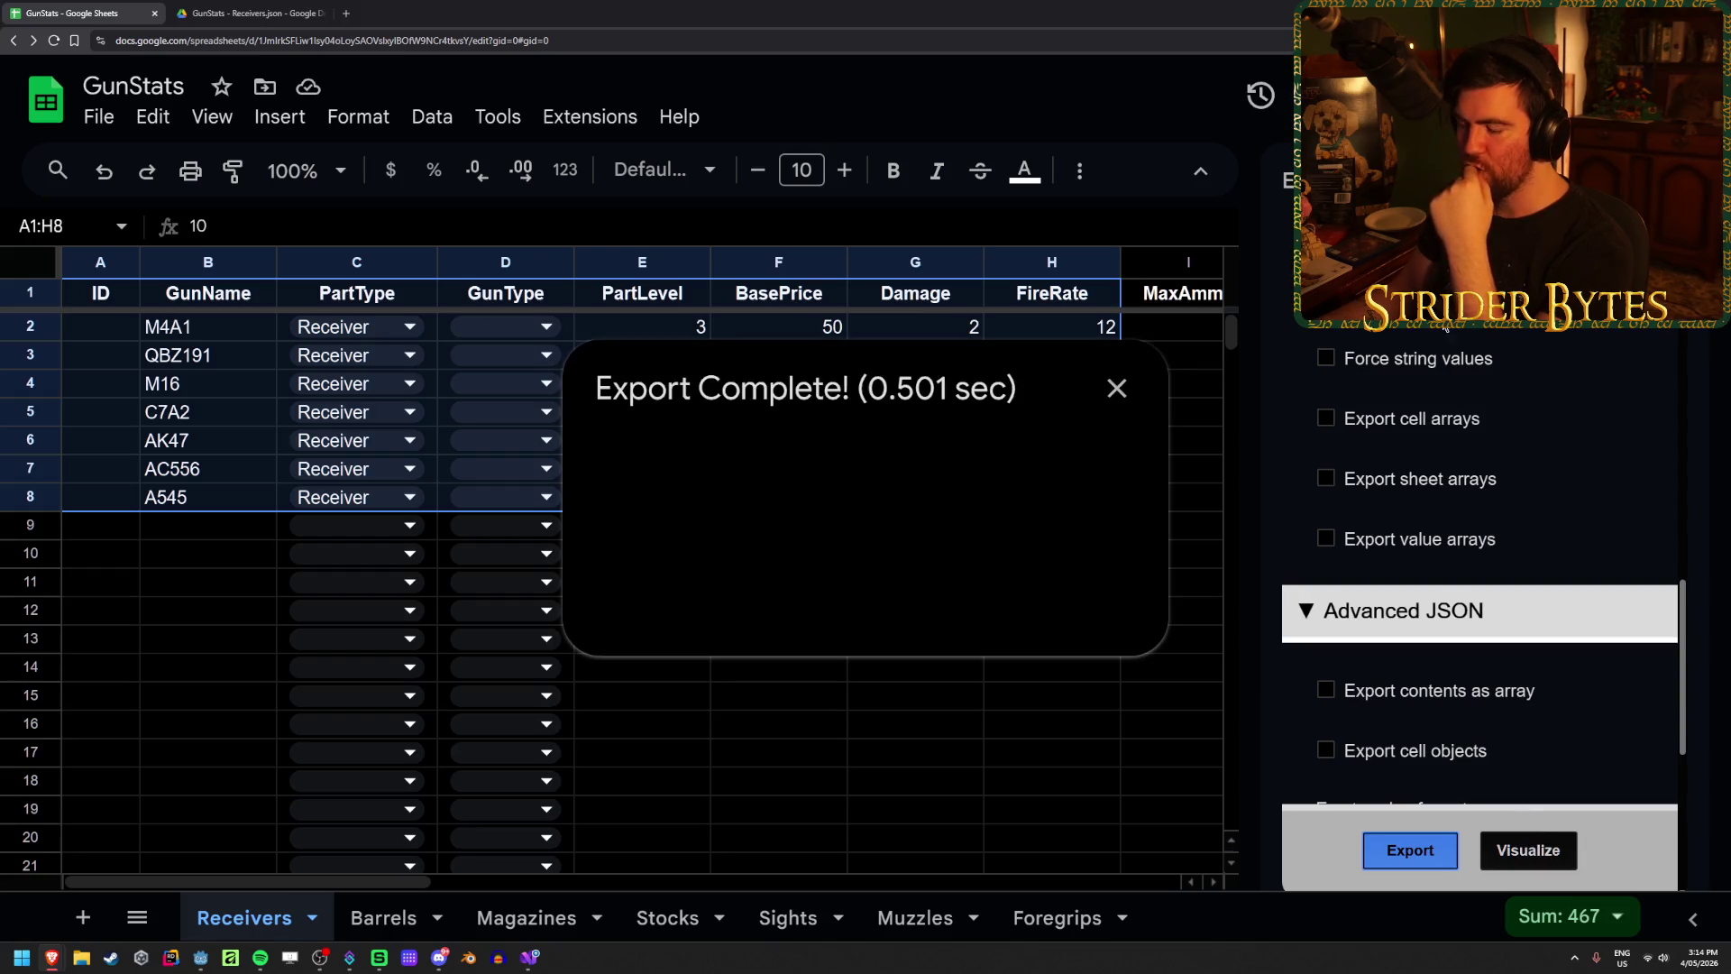
Step: Open the new GunStats - Receivers.json, cancel the Move dialog, and close both JSON tabs
{"action": "left_click", "coordinate": [879, 517]}
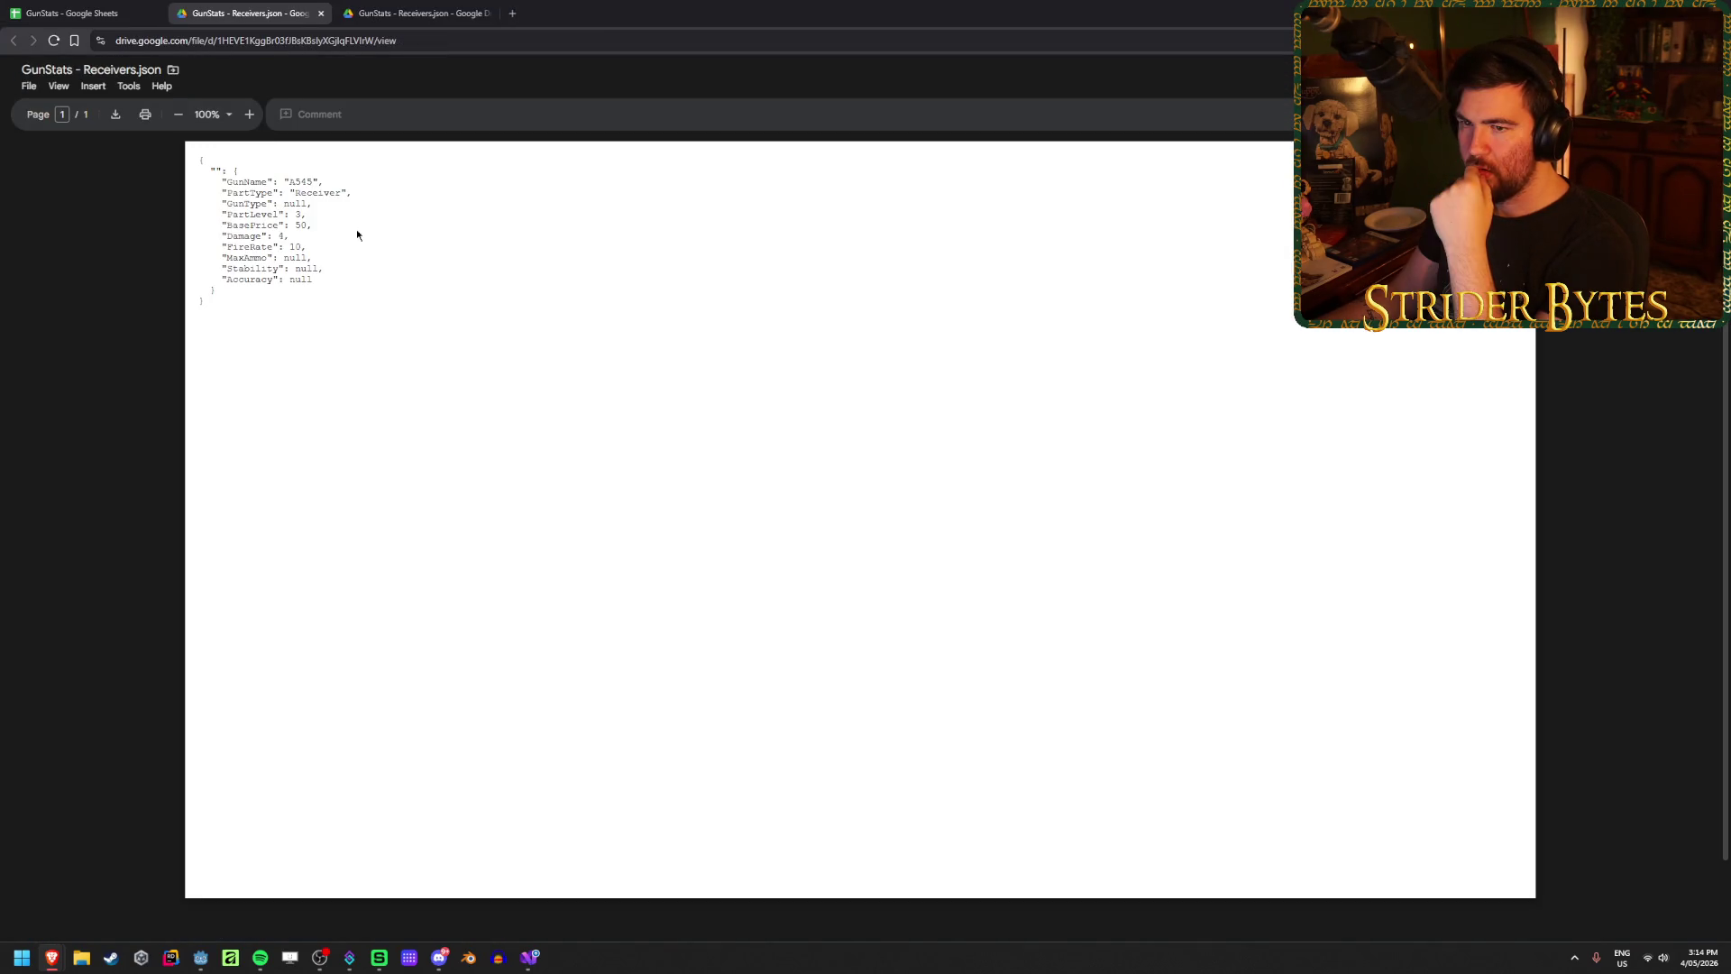
{"action": "left_click", "coordinate": [173, 69]}
{"action": "left_click", "coordinate": [895, 241]}
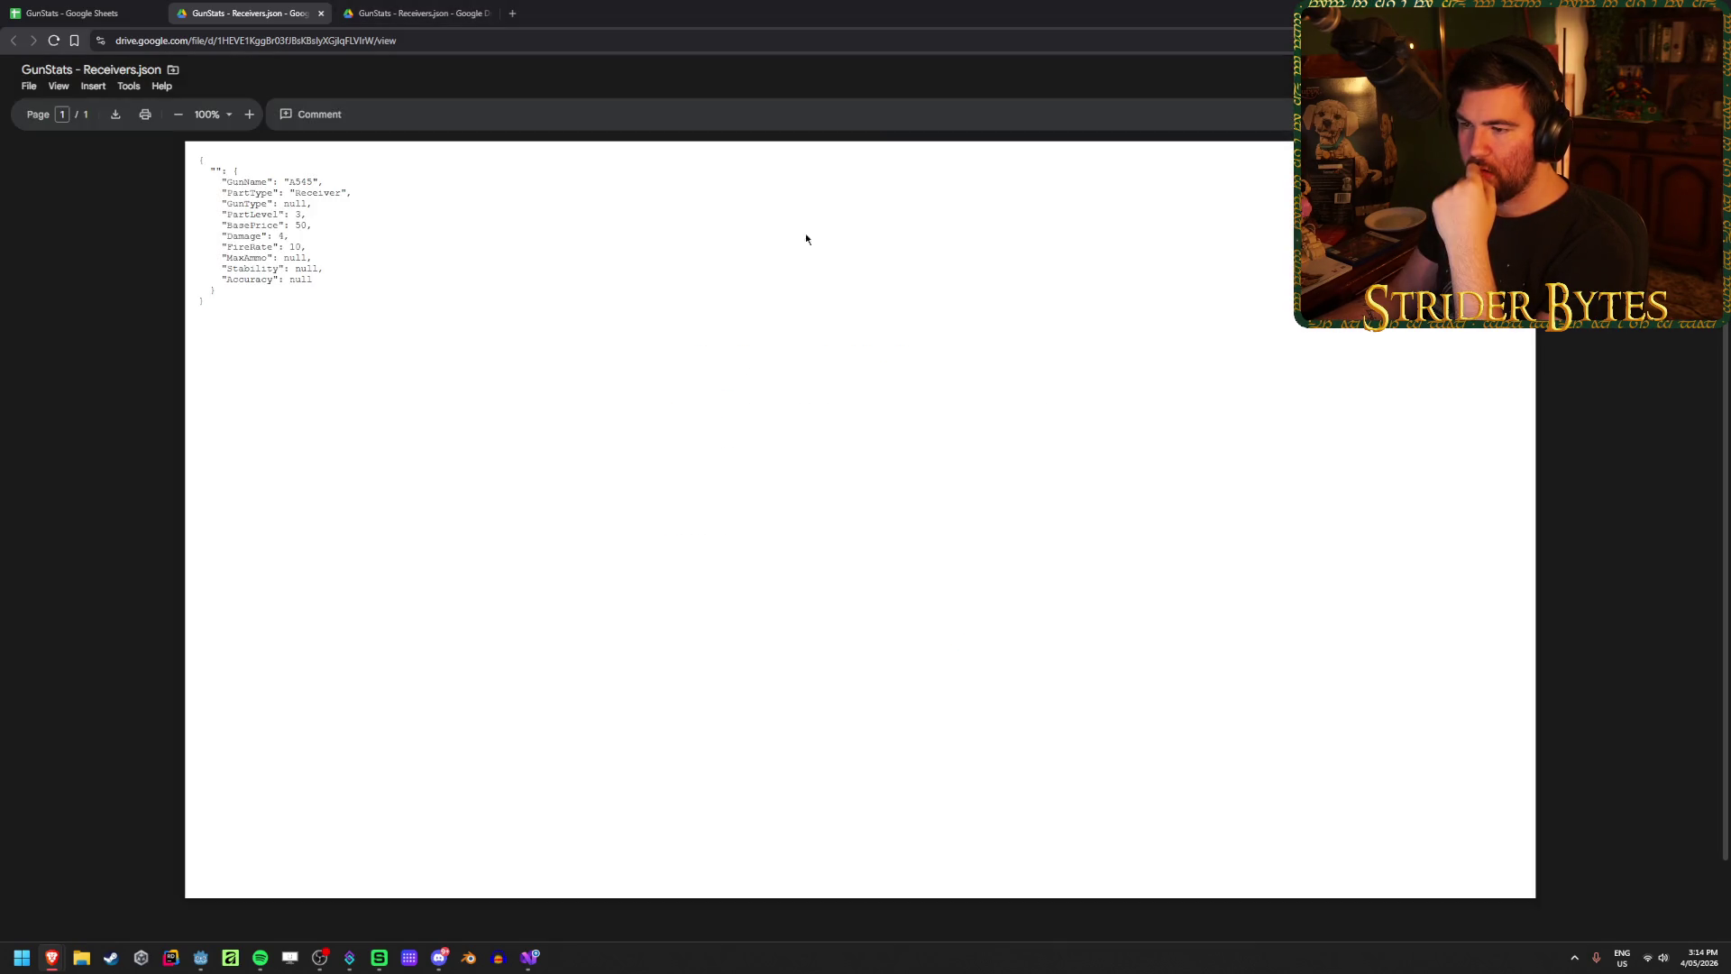
{"action": "middle_click", "coordinate": [262, 9]}
{"action": "middle_click", "coordinate": [262, 5]}
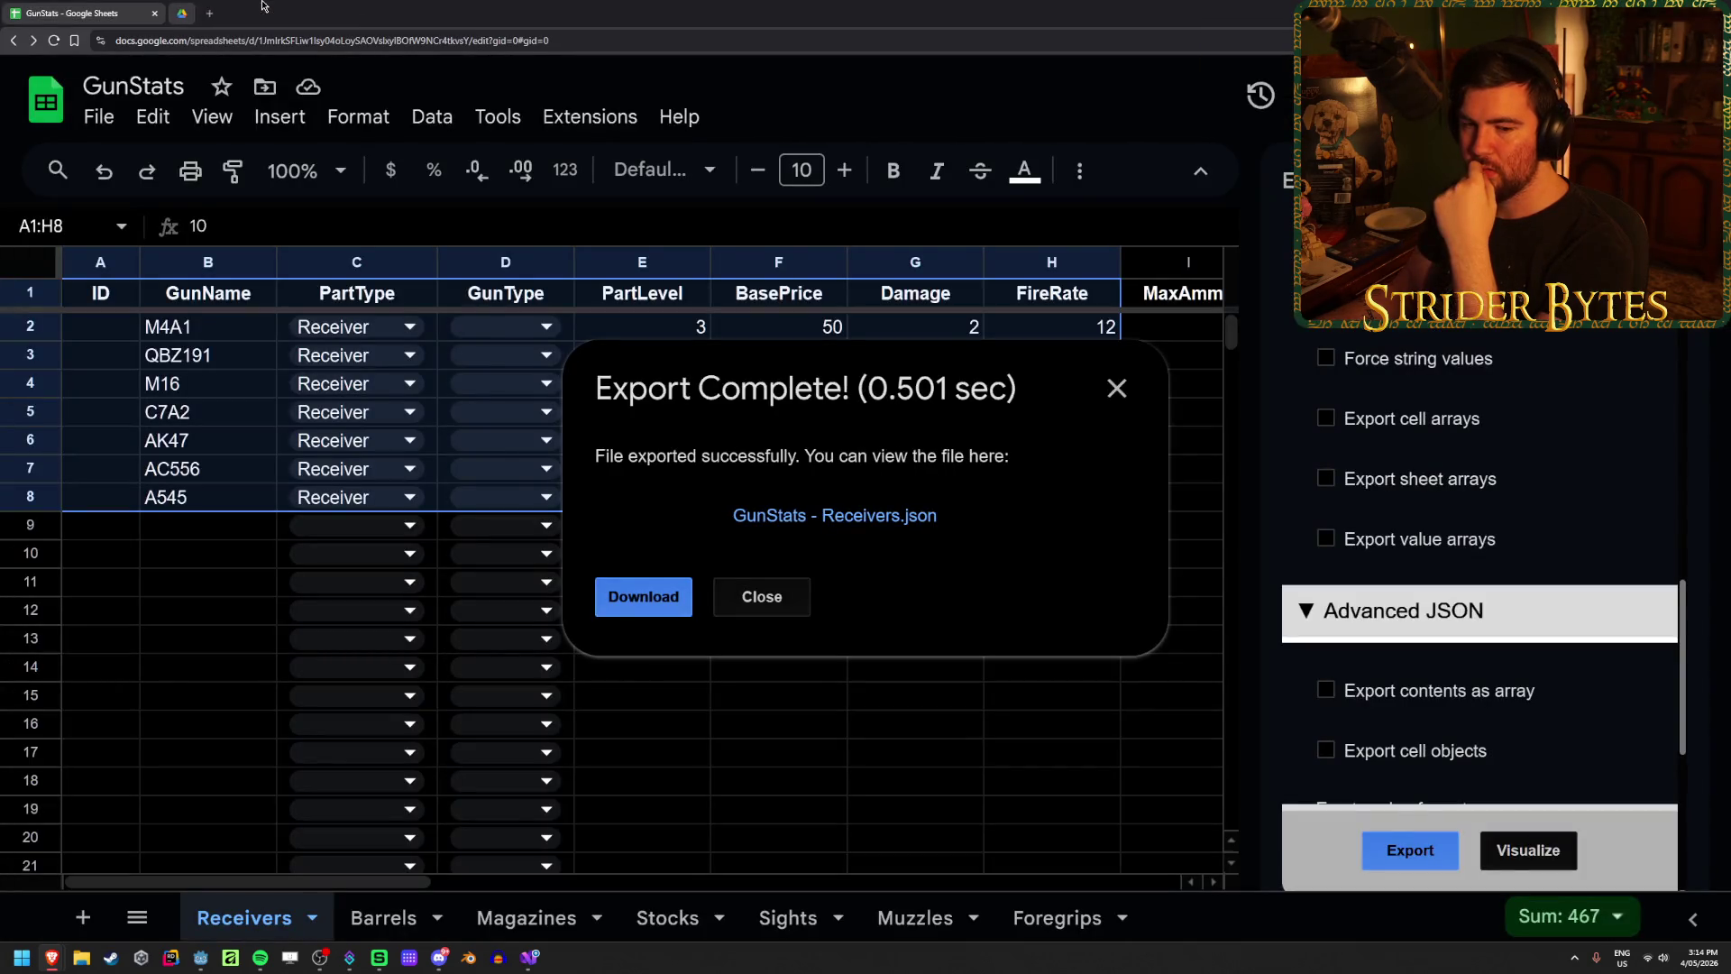
Step: Try enabling Replace File in the export sidebar, then set it back to Disabled
{"action": "left_click", "coordinate": [749, 603]}
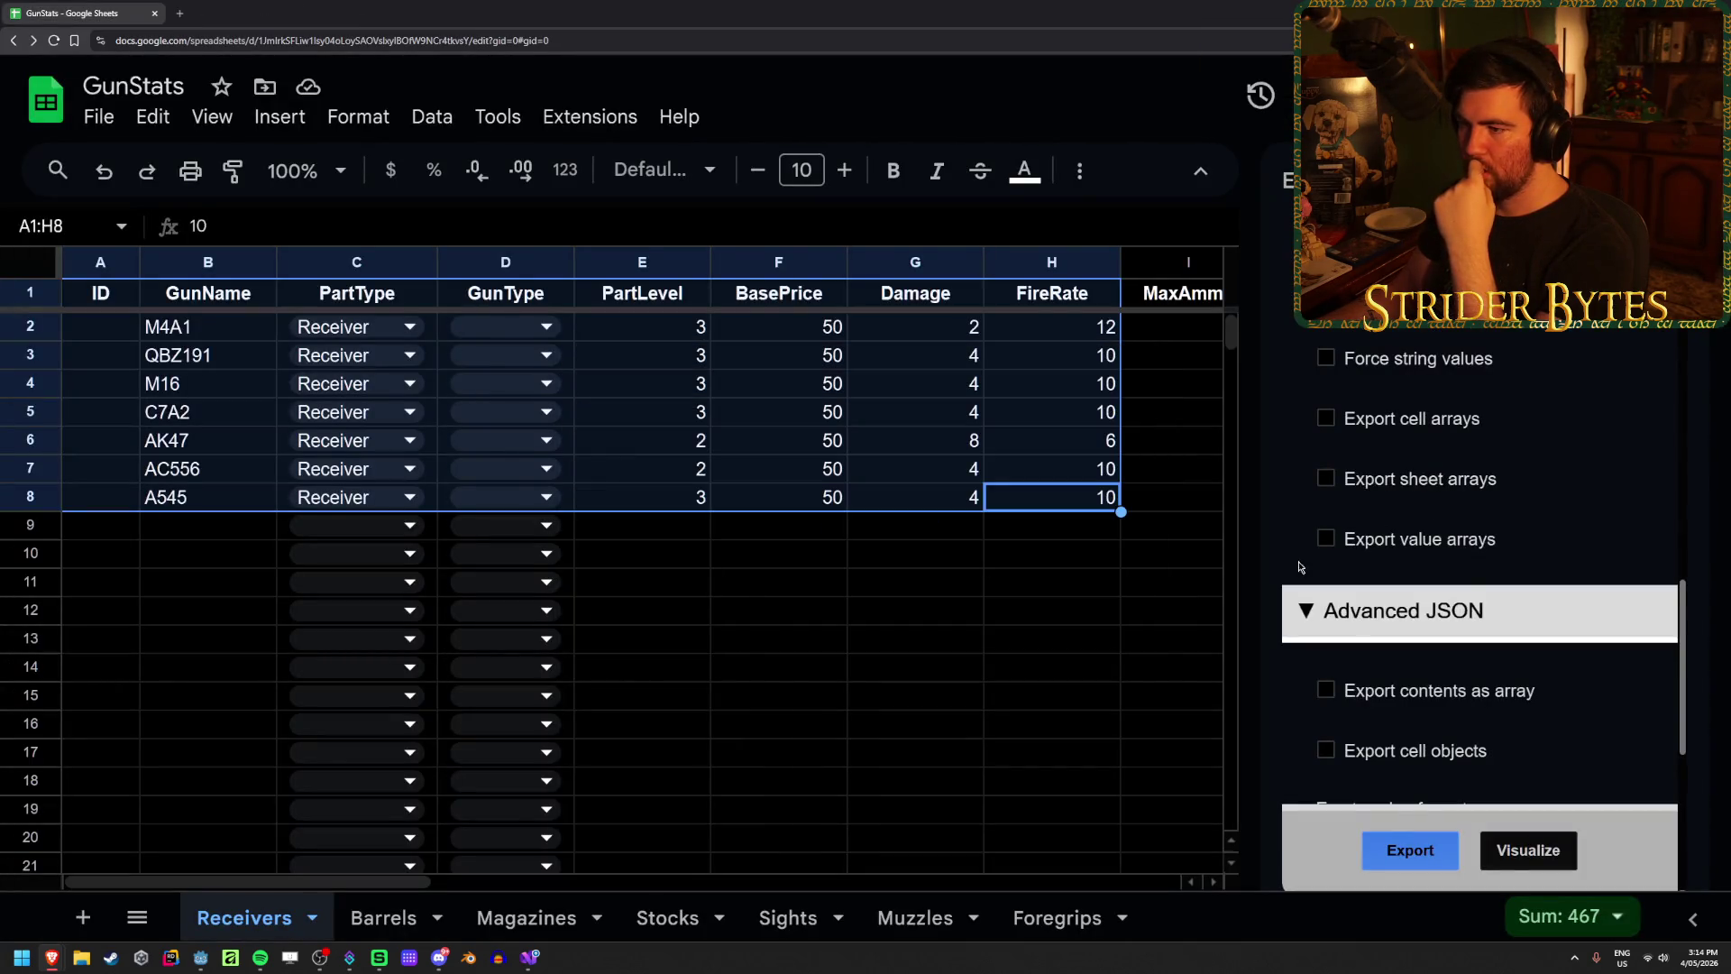
{"action": "scroll", "coordinate": [1453, 487], "scroll_direction": "up", "scroll_amount": 2}
{"action": "left_click", "coordinate": [1453, 483]}
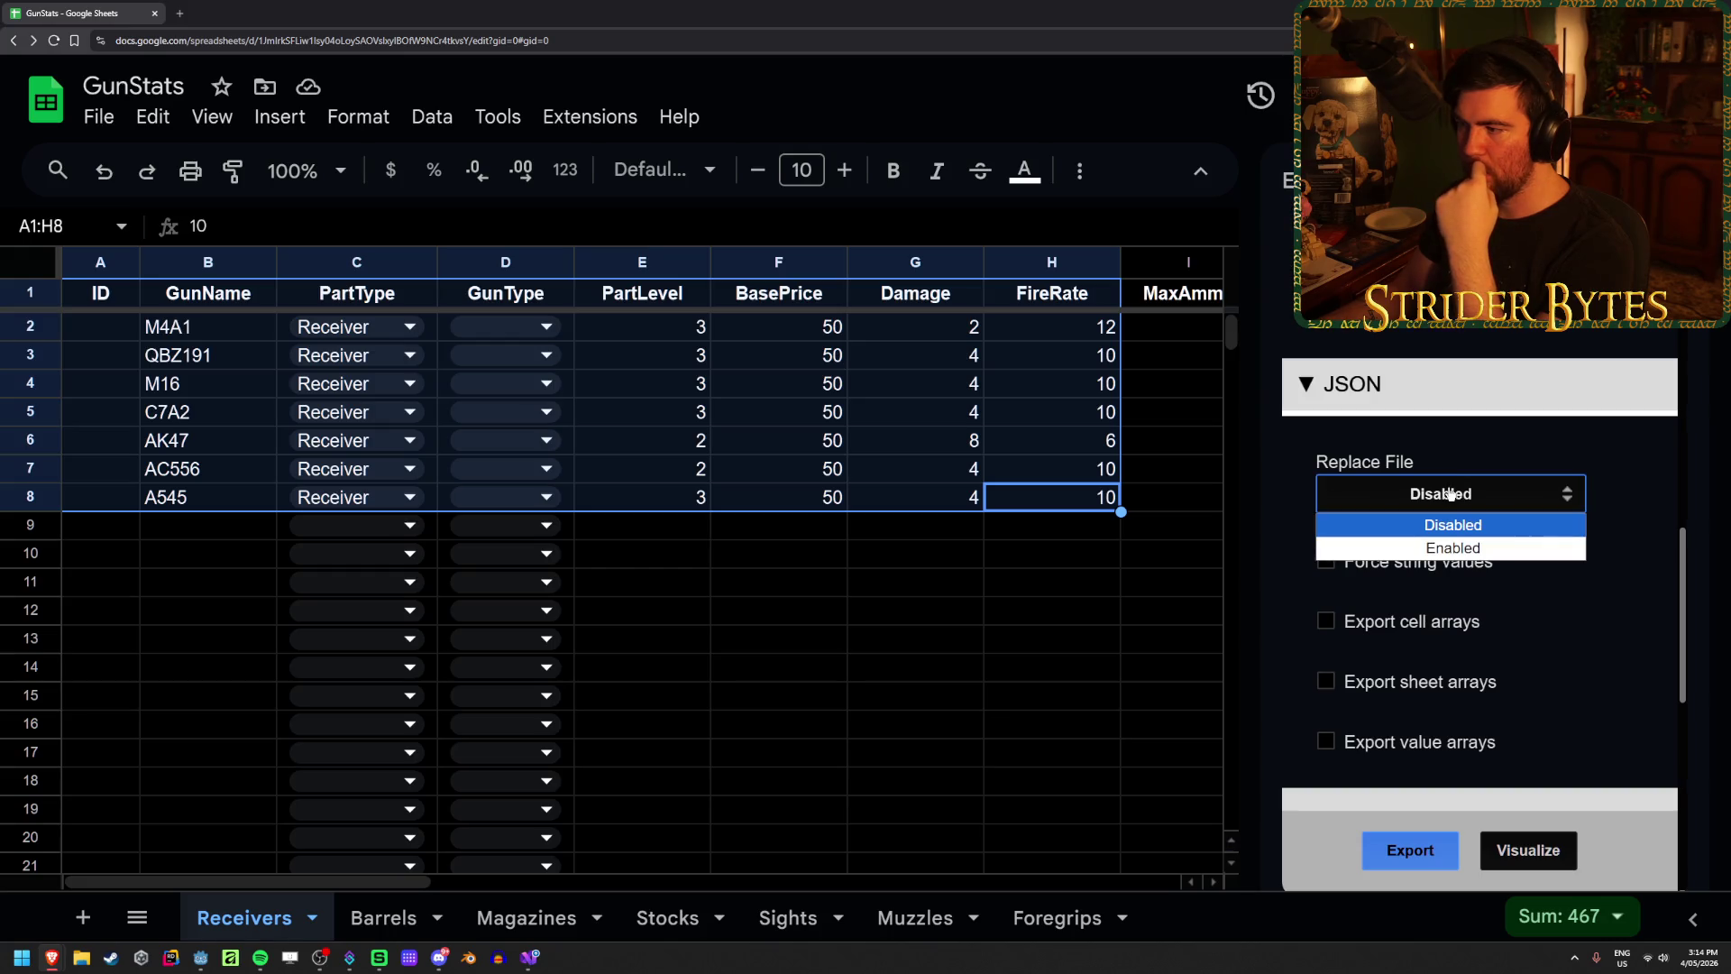
{"action": "left_click", "coordinate": [1464, 548]}
{"action": "scroll", "coordinate": [1591, 581], "scroll_direction": "up", "scroll_amount": 1}
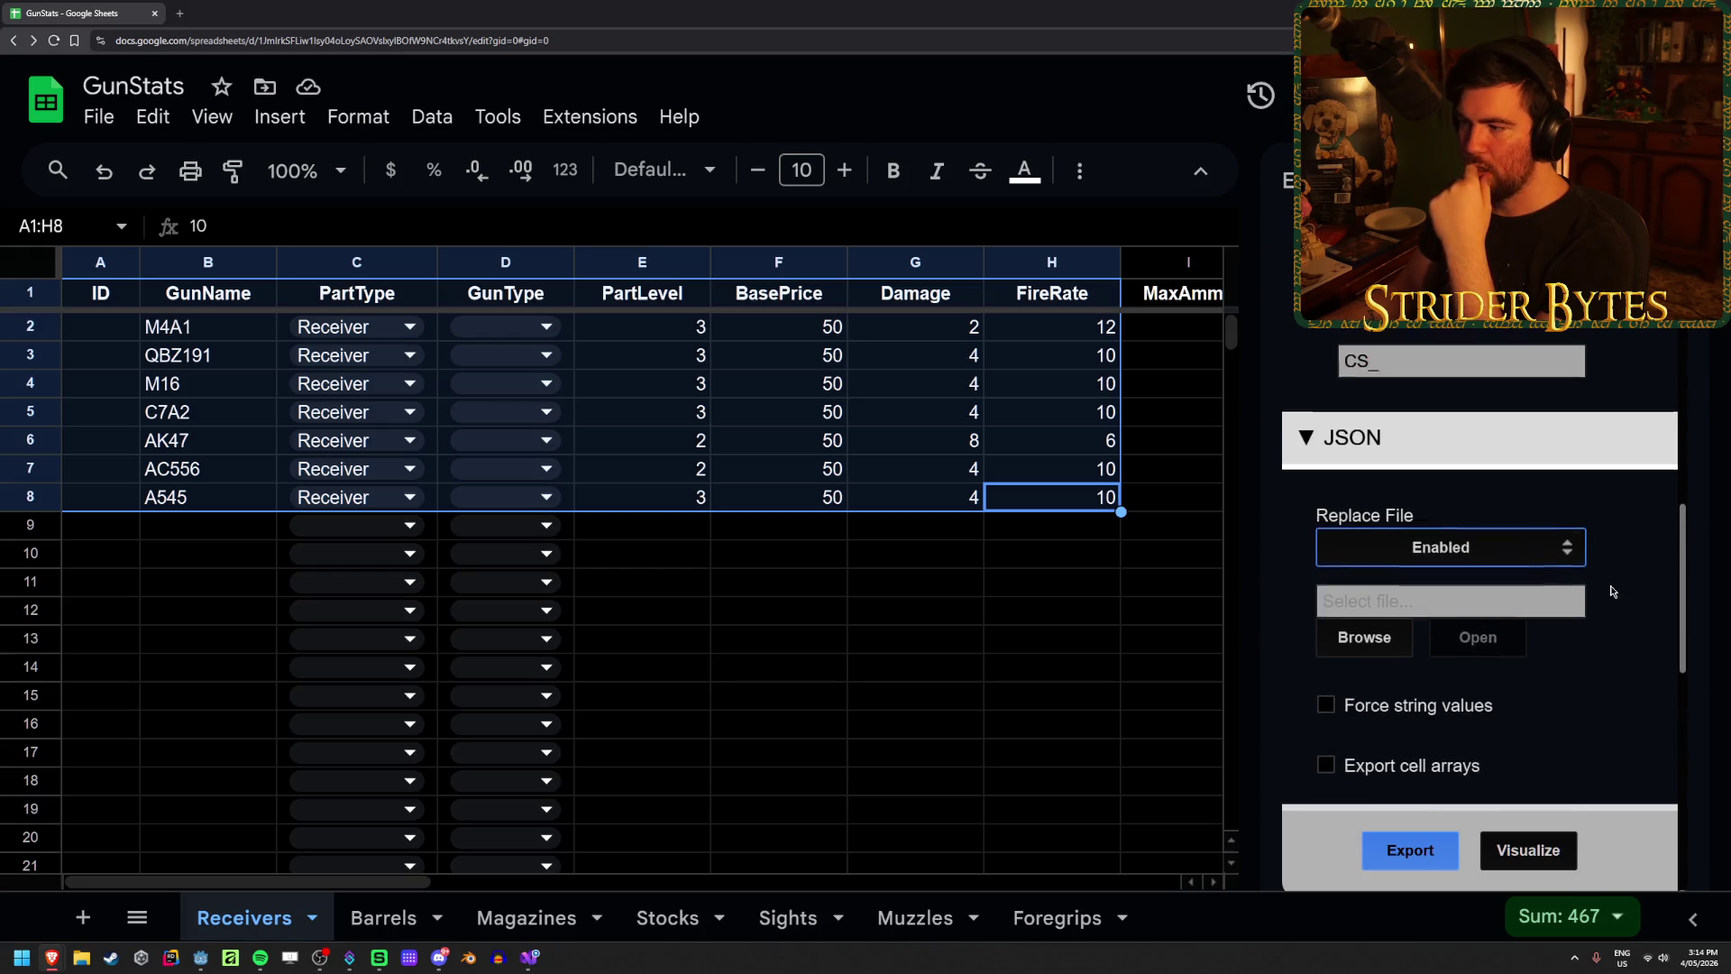
{"action": "left_click", "coordinate": [1569, 562]}
{"action": "left_click", "coordinate": [1568, 592]}
{"action": "scroll", "coordinate": [1579, 565], "scroll_direction": "up", "scroll_amount": 5}
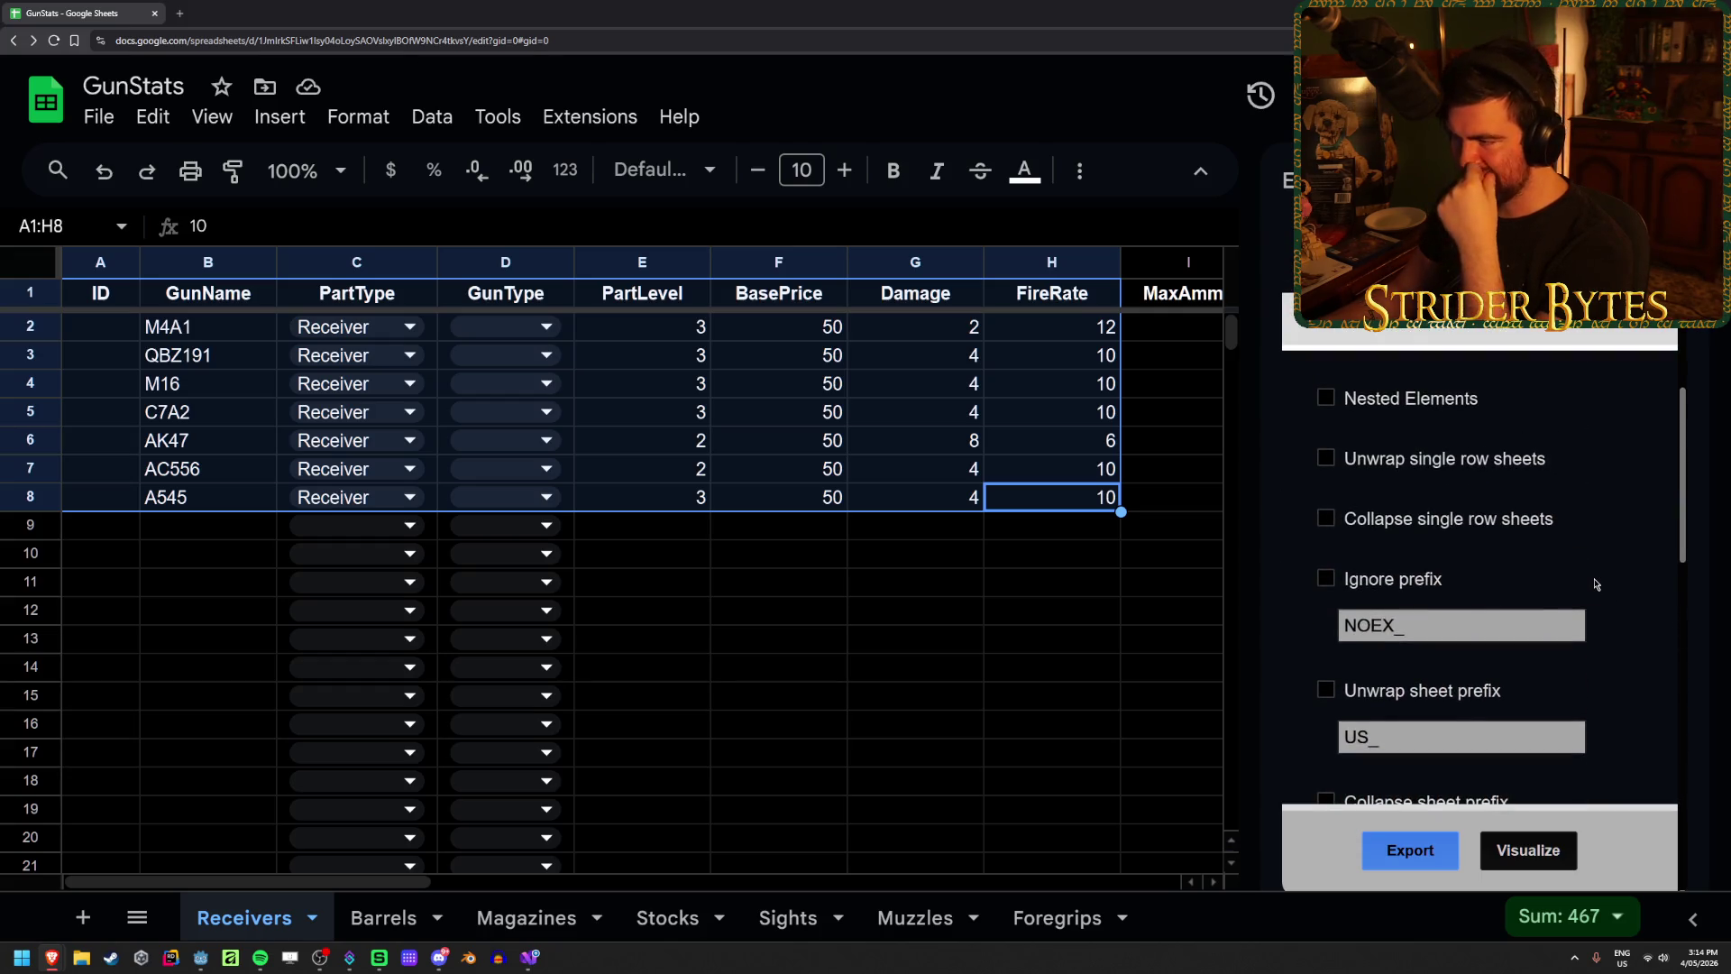
{"action": "scroll", "coordinate": [1594, 584], "scroll_direction": "up", "scroll_amount": 3}
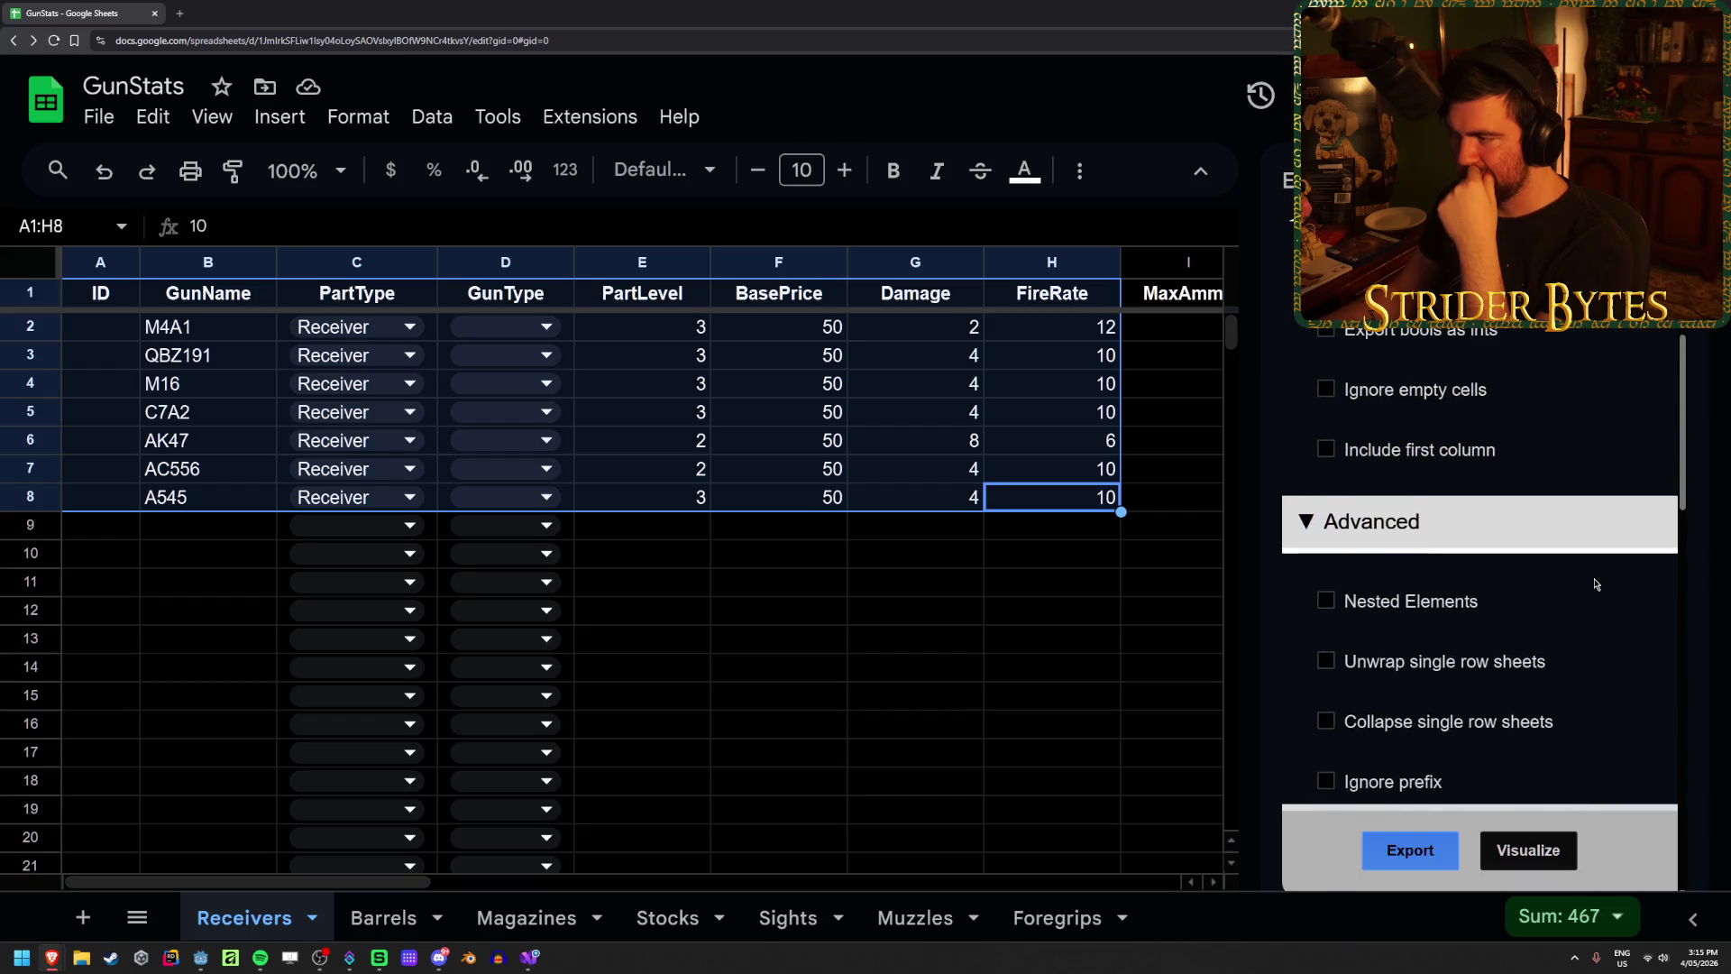
Step: Turn on Ignore empty cells, export the Receivers sheet, and open GunStats - Receivers.json
{"action": "mouse_move", "coordinate": [1409, 584]}
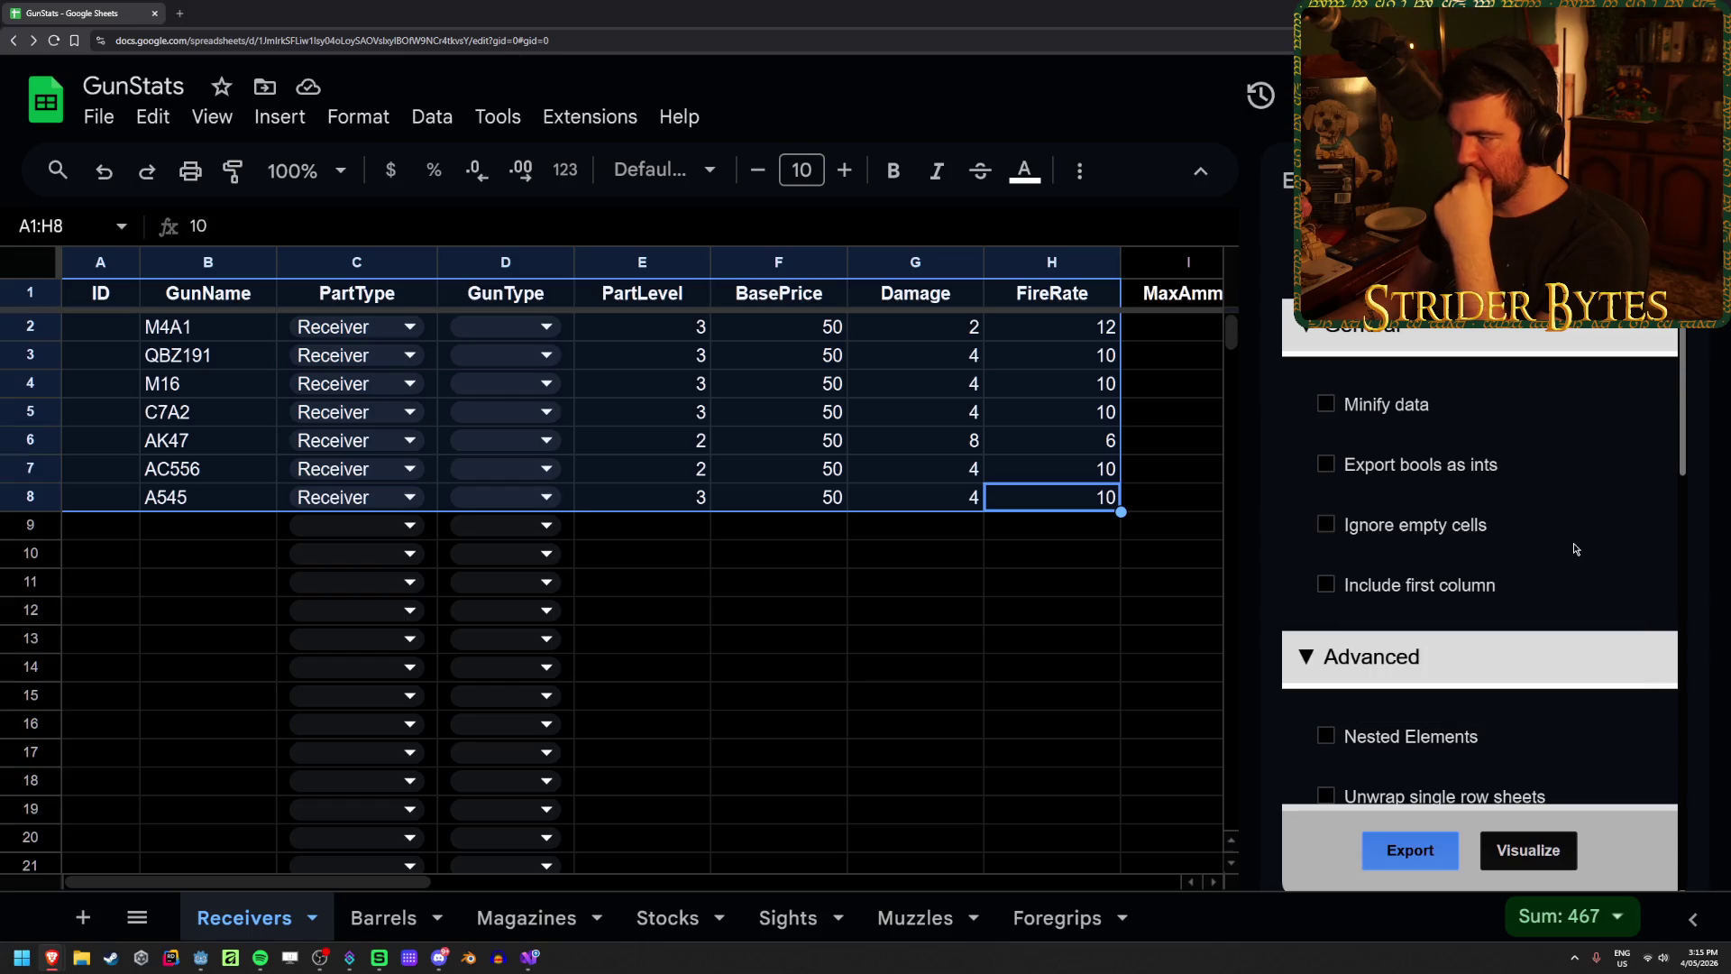
{"action": "mouse_move", "coordinate": [1440, 530]}
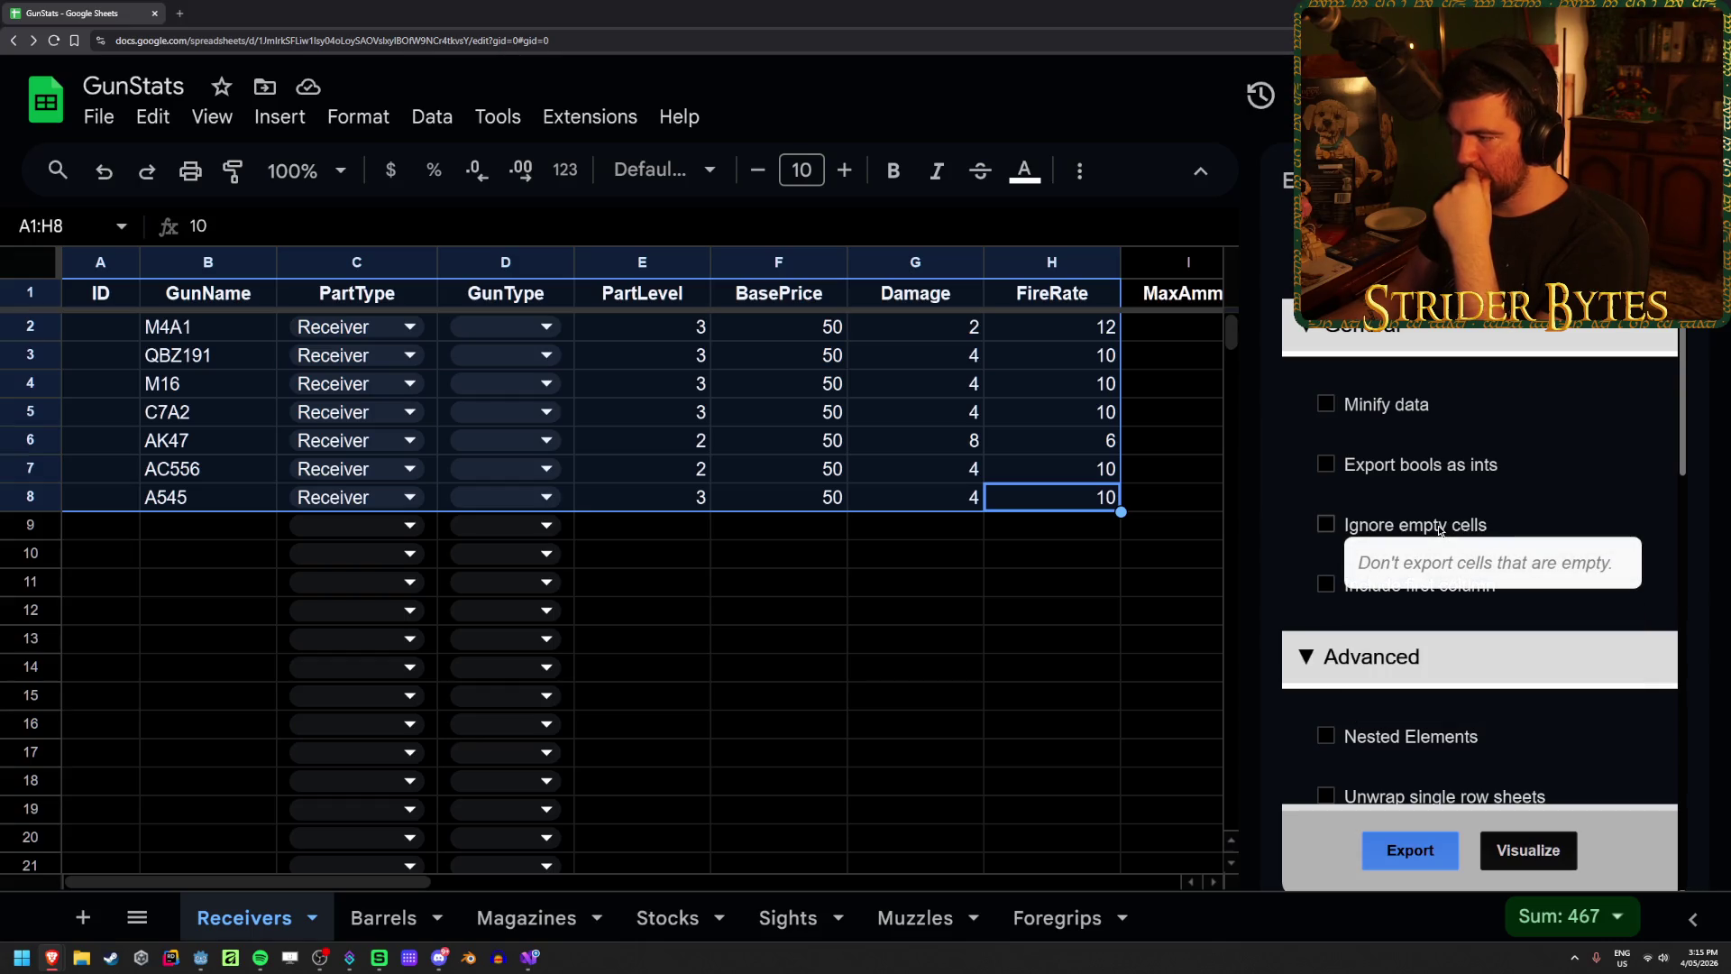
{"action": "left_click", "coordinate": [1439, 527]}
{"action": "left_click", "coordinate": [924, 555]}
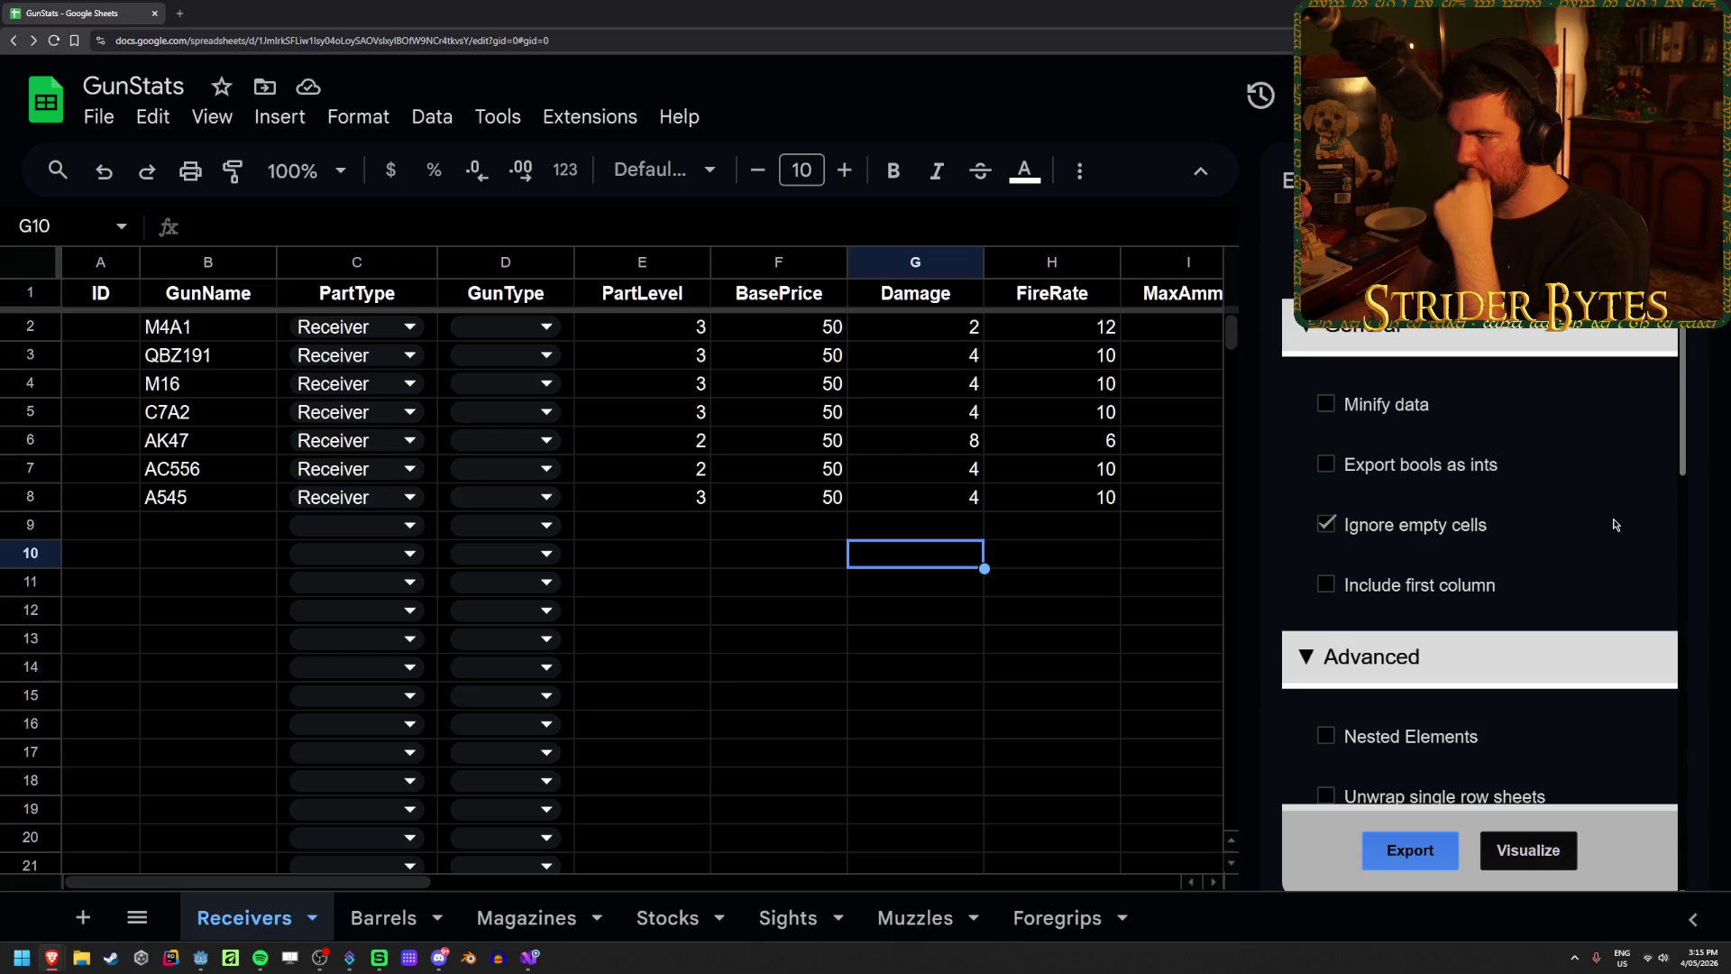
{"action": "scroll", "coordinate": [1610, 529], "scroll_direction": "up", "scroll_amount": 3}
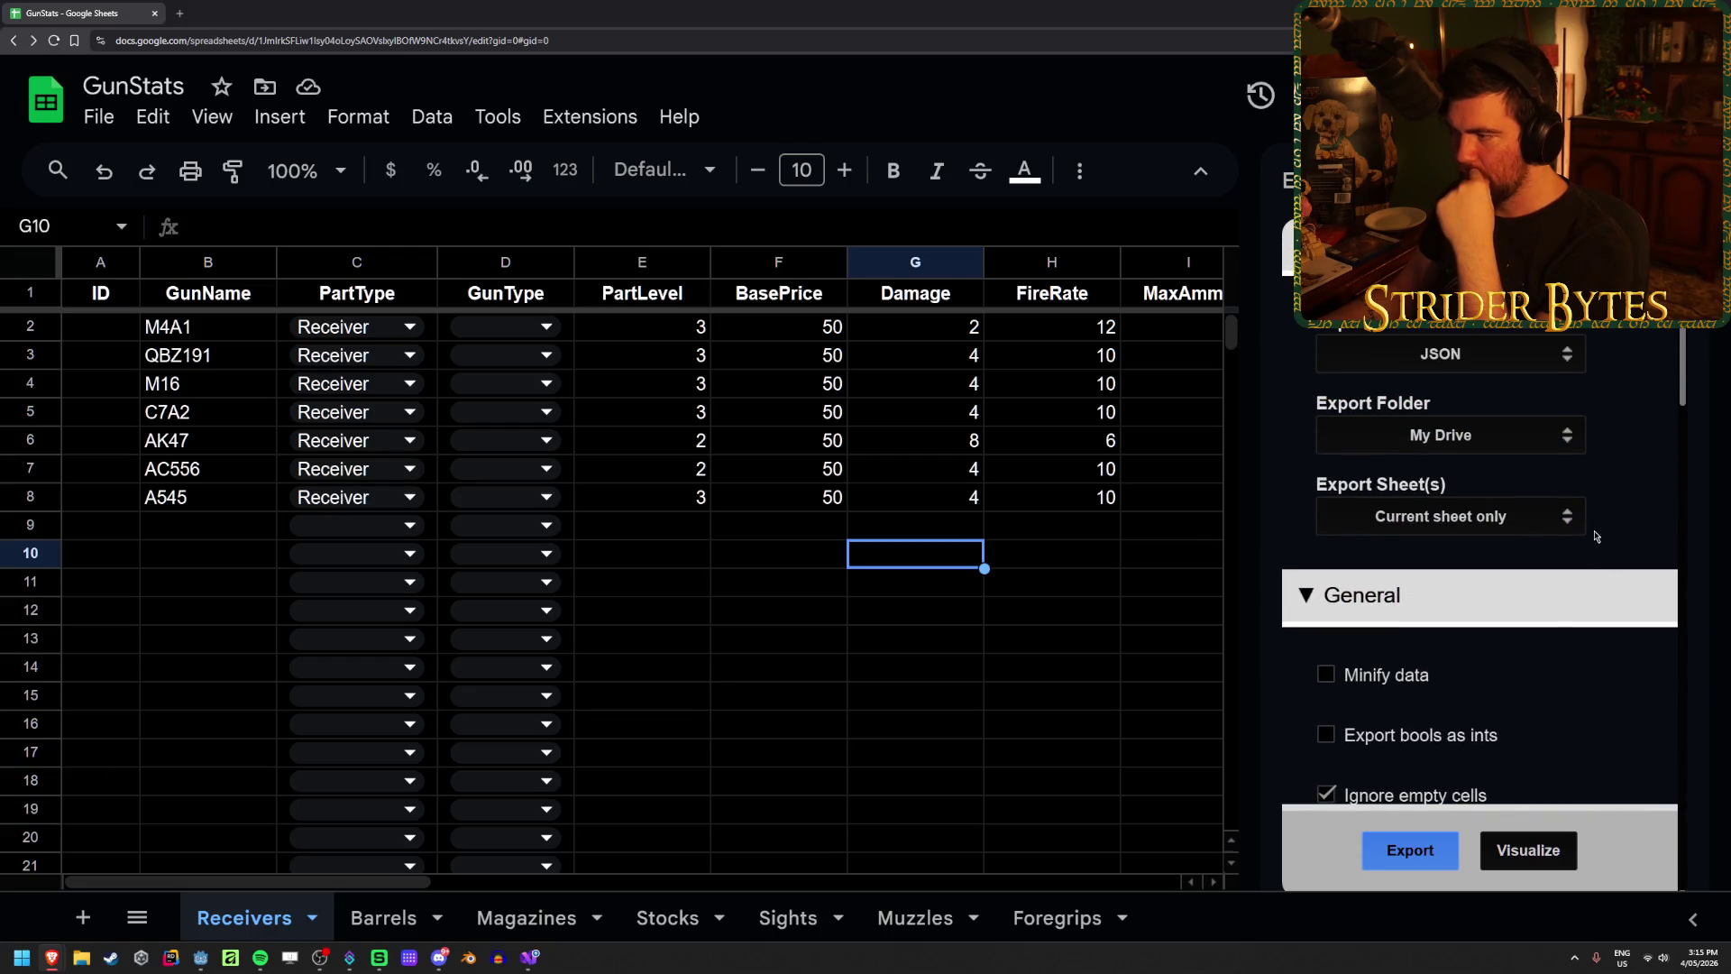
{"action": "left_click", "coordinate": [1399, 856]}
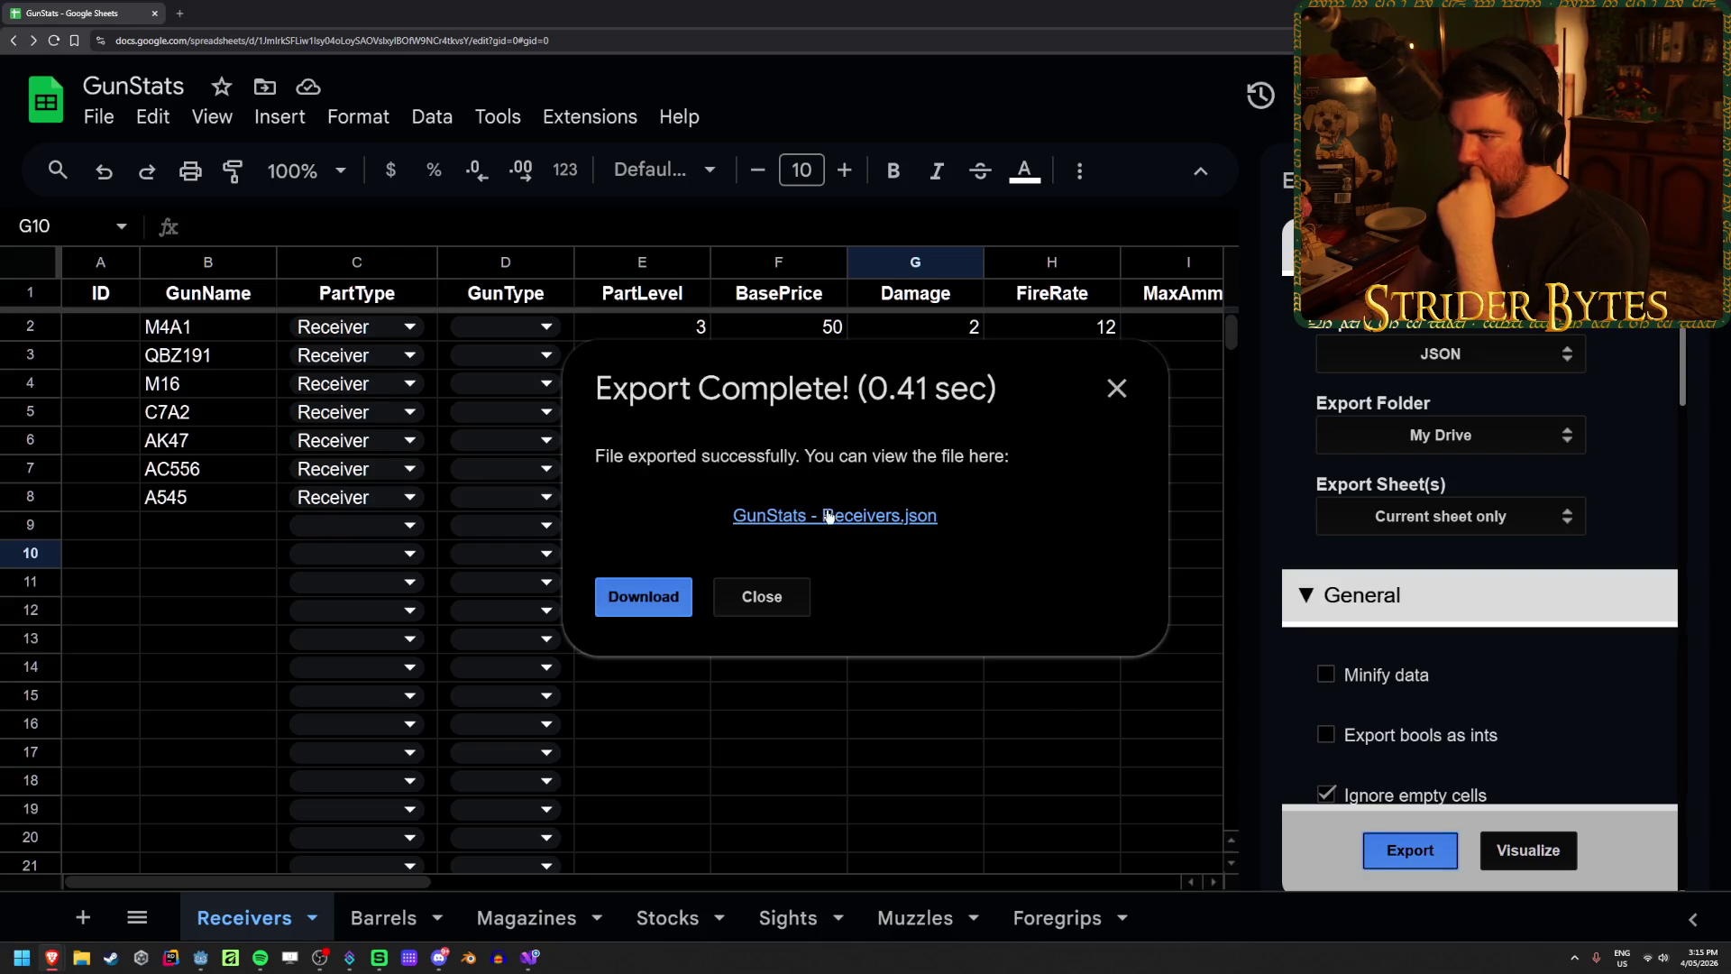
{"action": "left_click", "coordinate": [827, 514]}
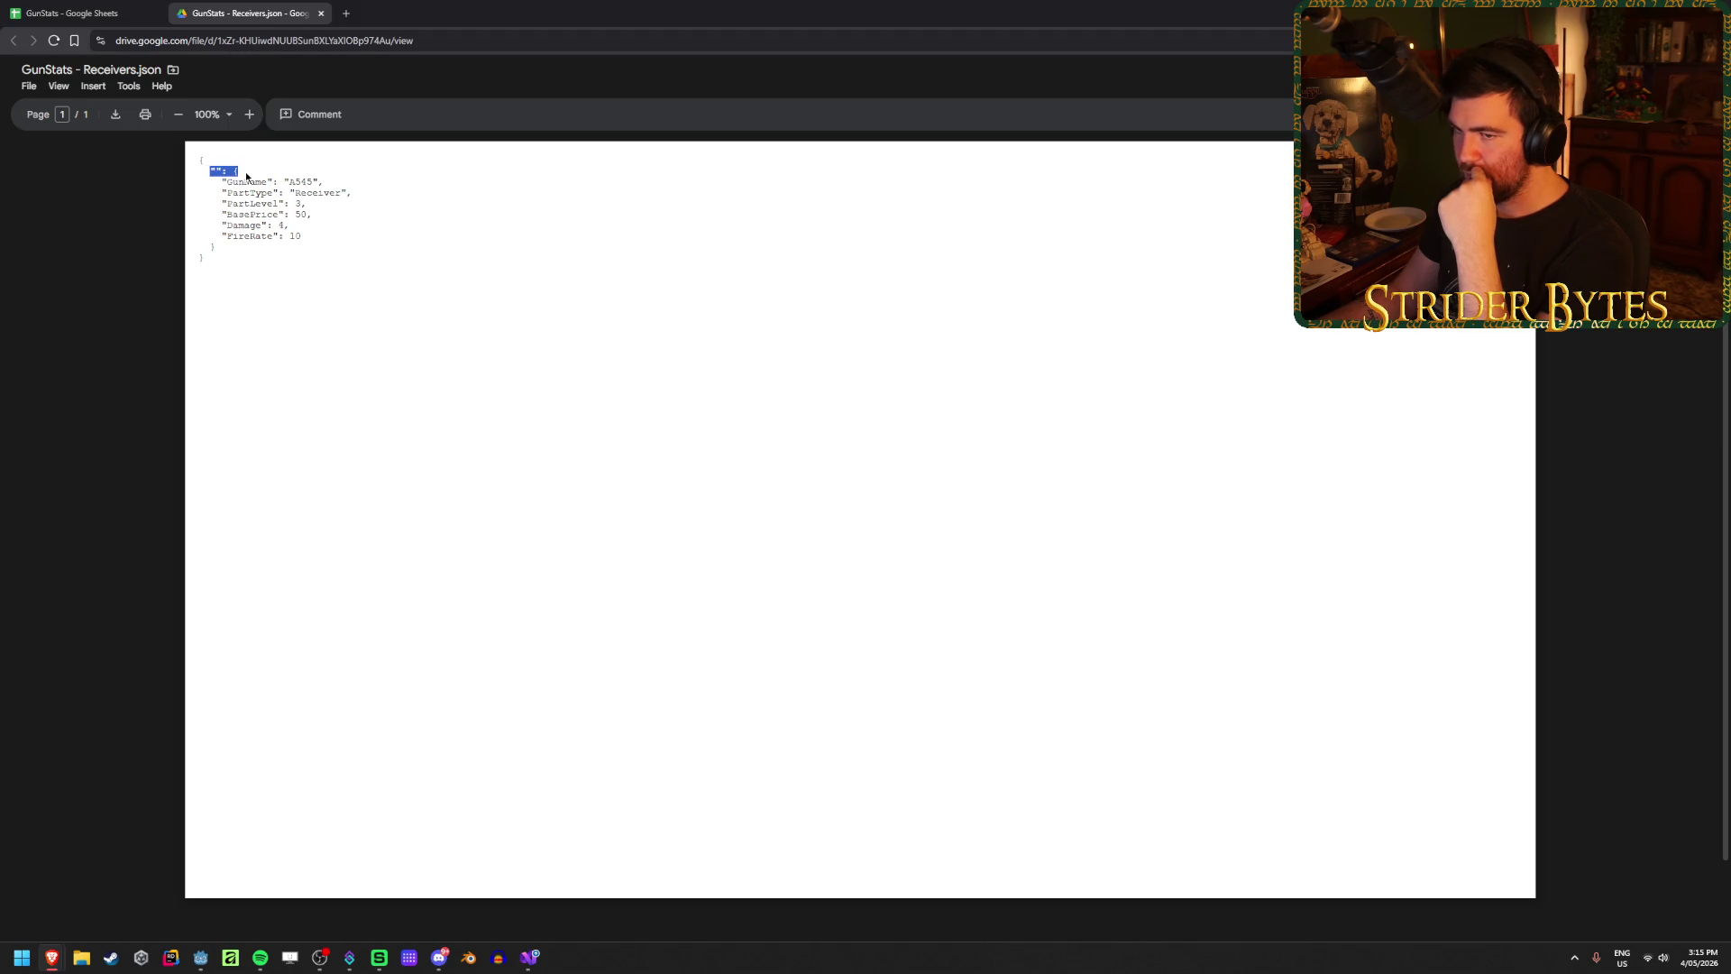
Step: Highlight the empty key of the single A545 entry, then go back to the GunStats sheet
{"action": "left_click_drag", "start_coordinate": [245, 171], "coordinate": [211, 168]}
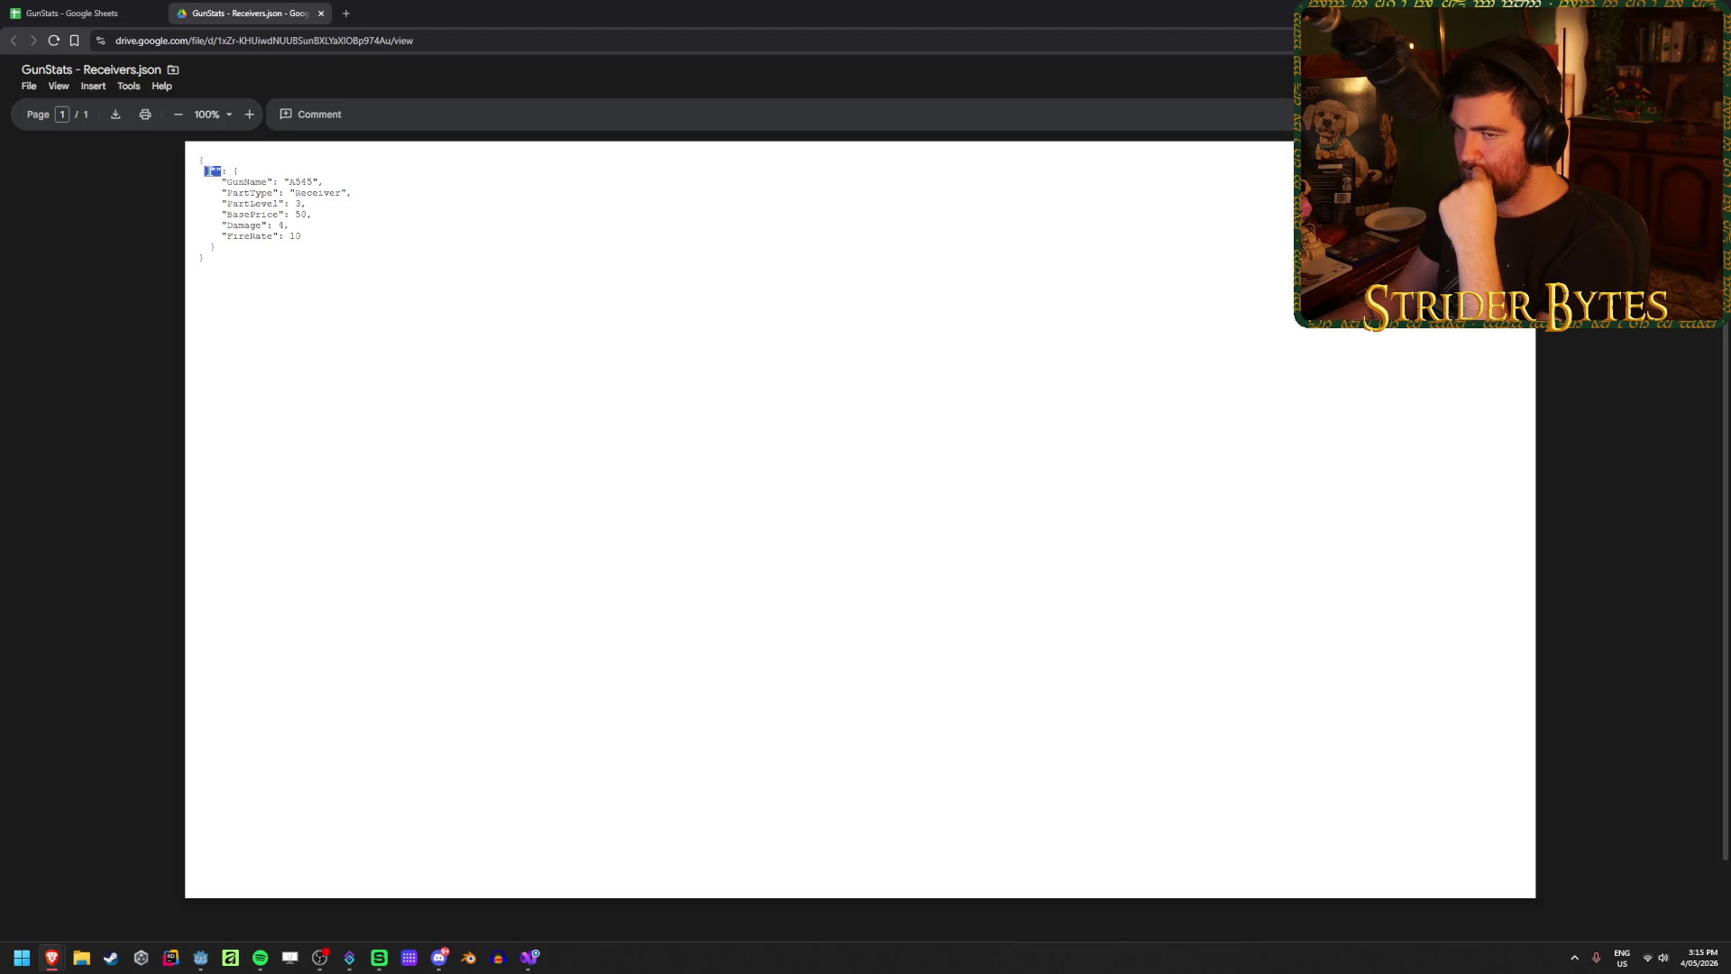
{"action": "left_click", "coordinate": [72, 13]}
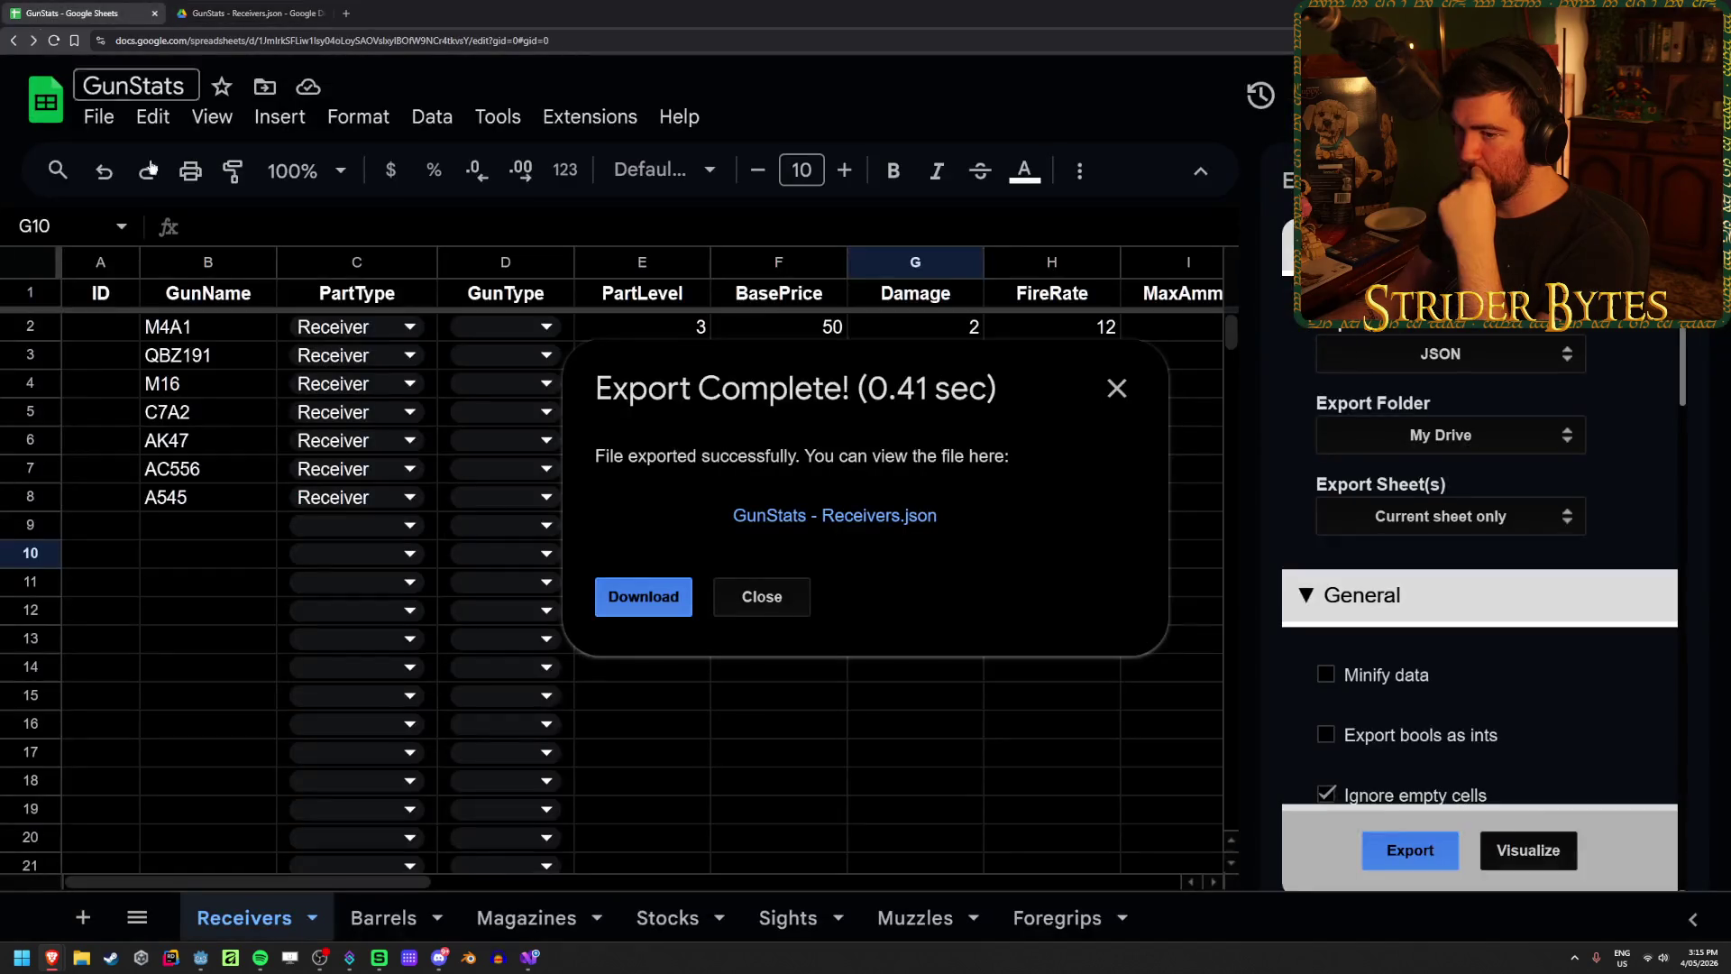
Step: Enter IDs 1 through 6 down the ID column starting at cell A2
{"action": "left_click", "coordinate": [761, 595]}
{"action": "left_click", "coordinate": [124, 326]}
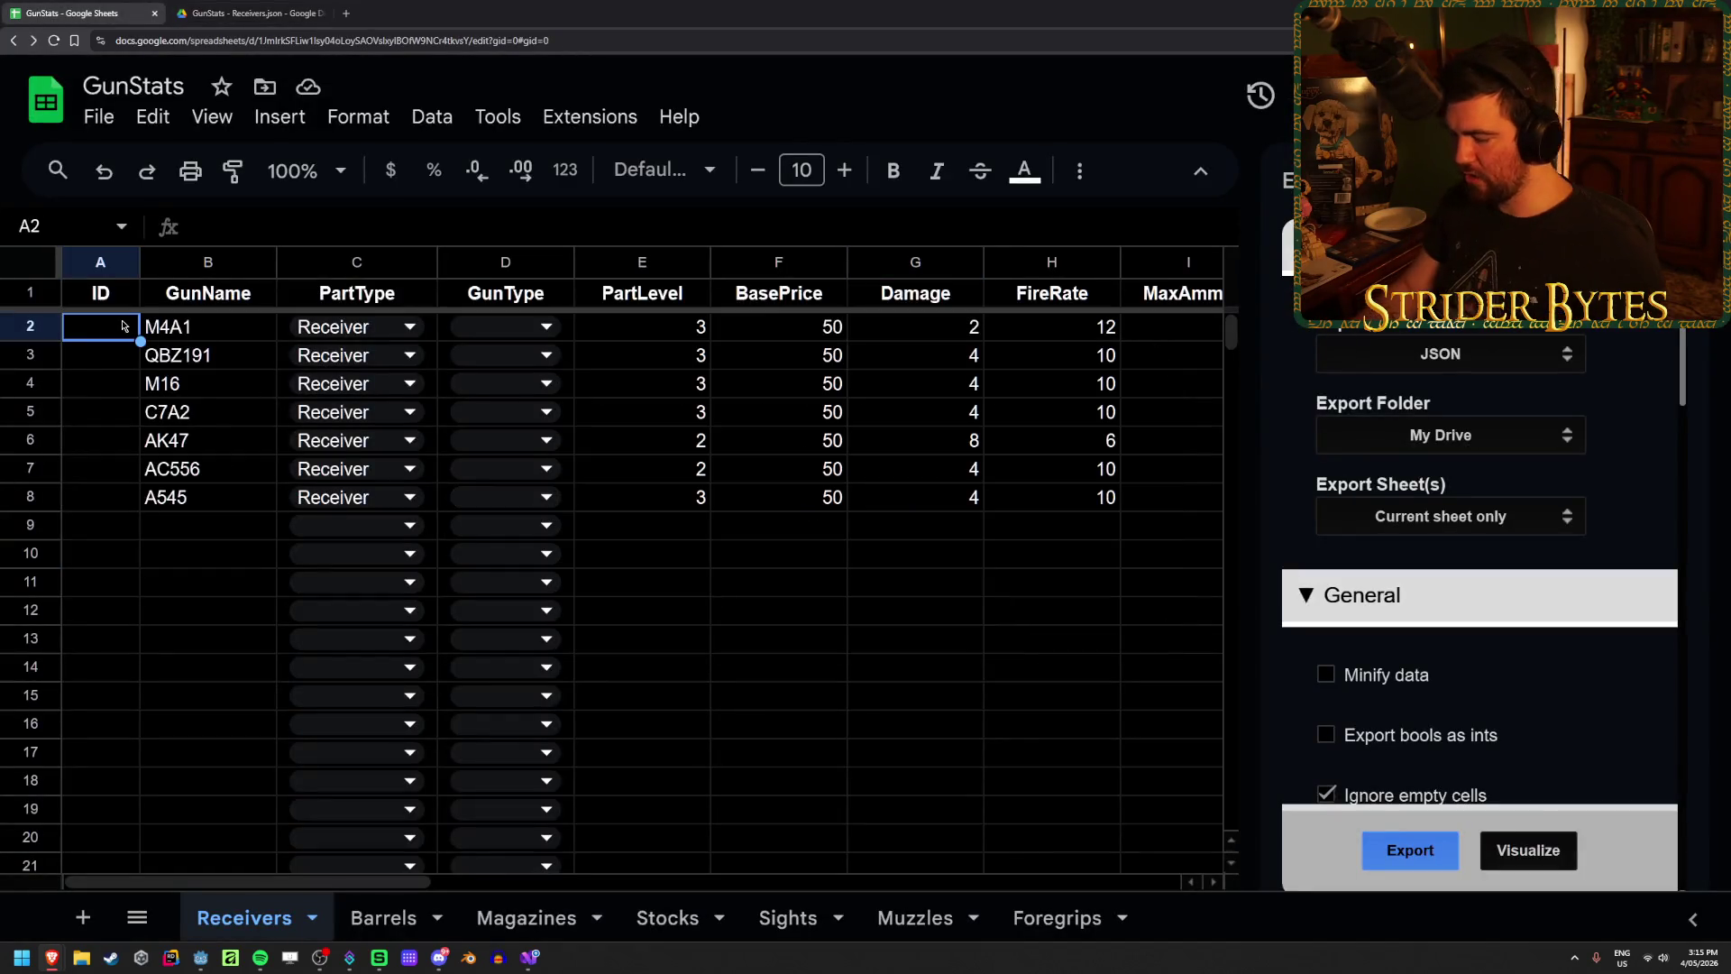
{"action": "type", "text": "1"}
{"action": "key", "text": "Return"}
{"action": "type", "text": "2"}
{"action": "key", "text": "Return"}
{"action": "type", "text": "3"}
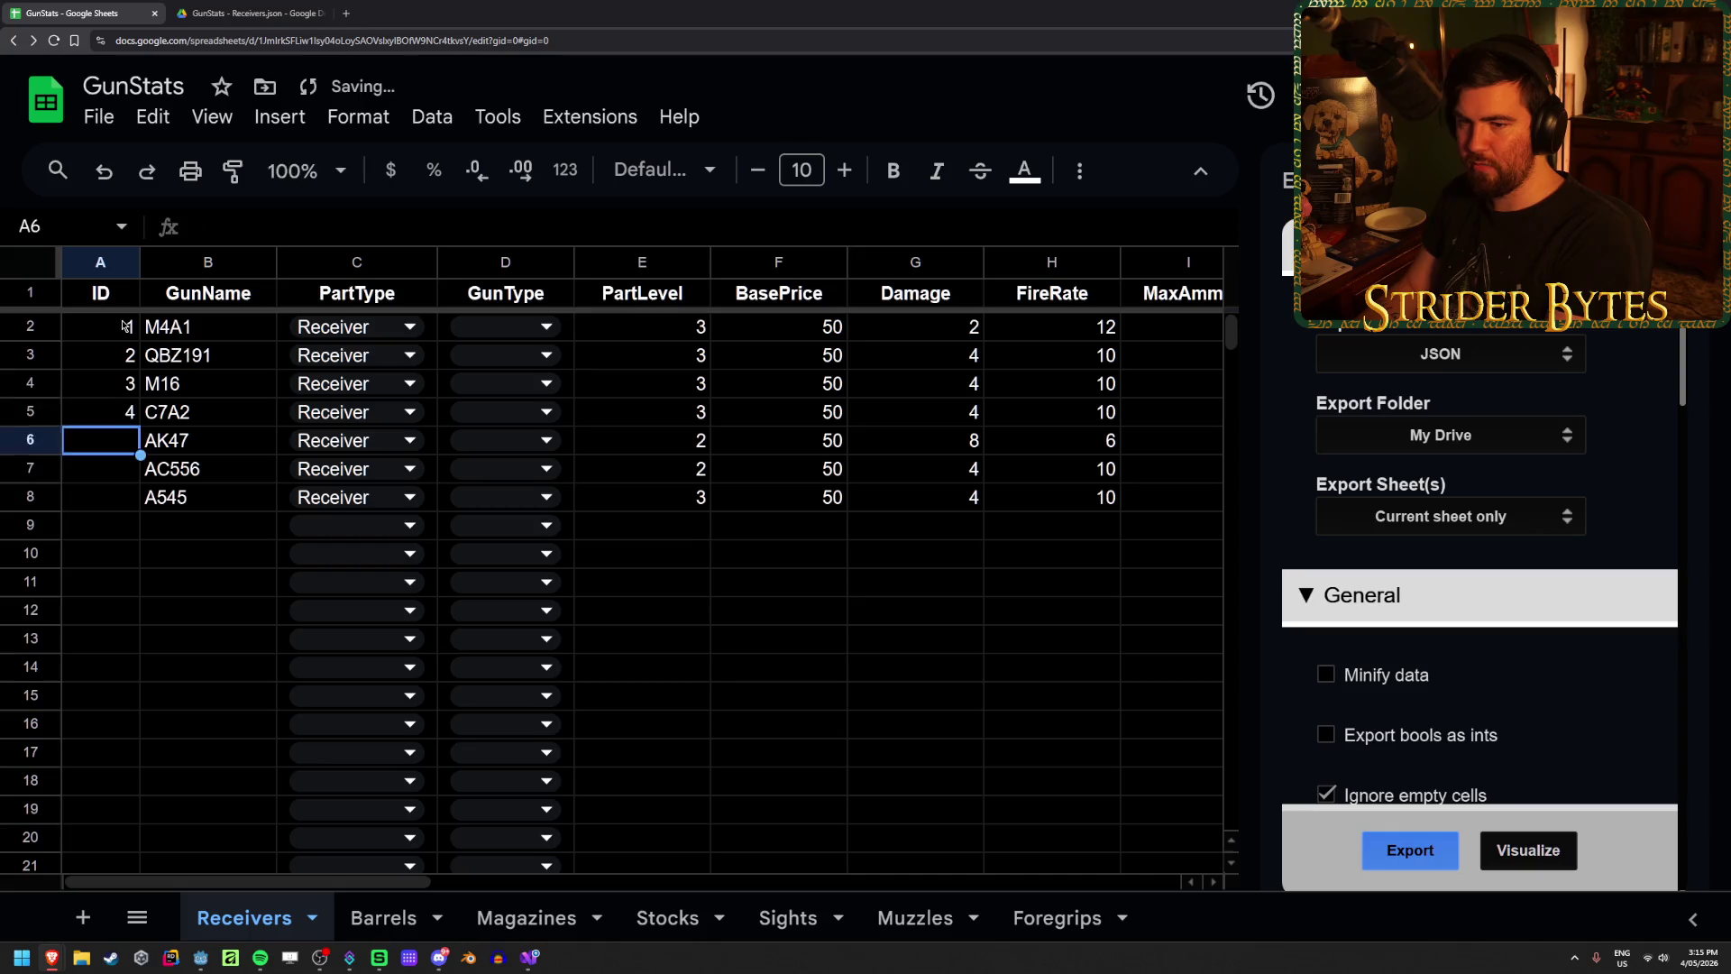
{"action": "type", "text": " 4 5 6"}
{"action": "key", "text": "Return"}
{"action": "type", "text": "+"}
{"action": "key", "text": "Down"}
{"action": "key", "text": "Return"}
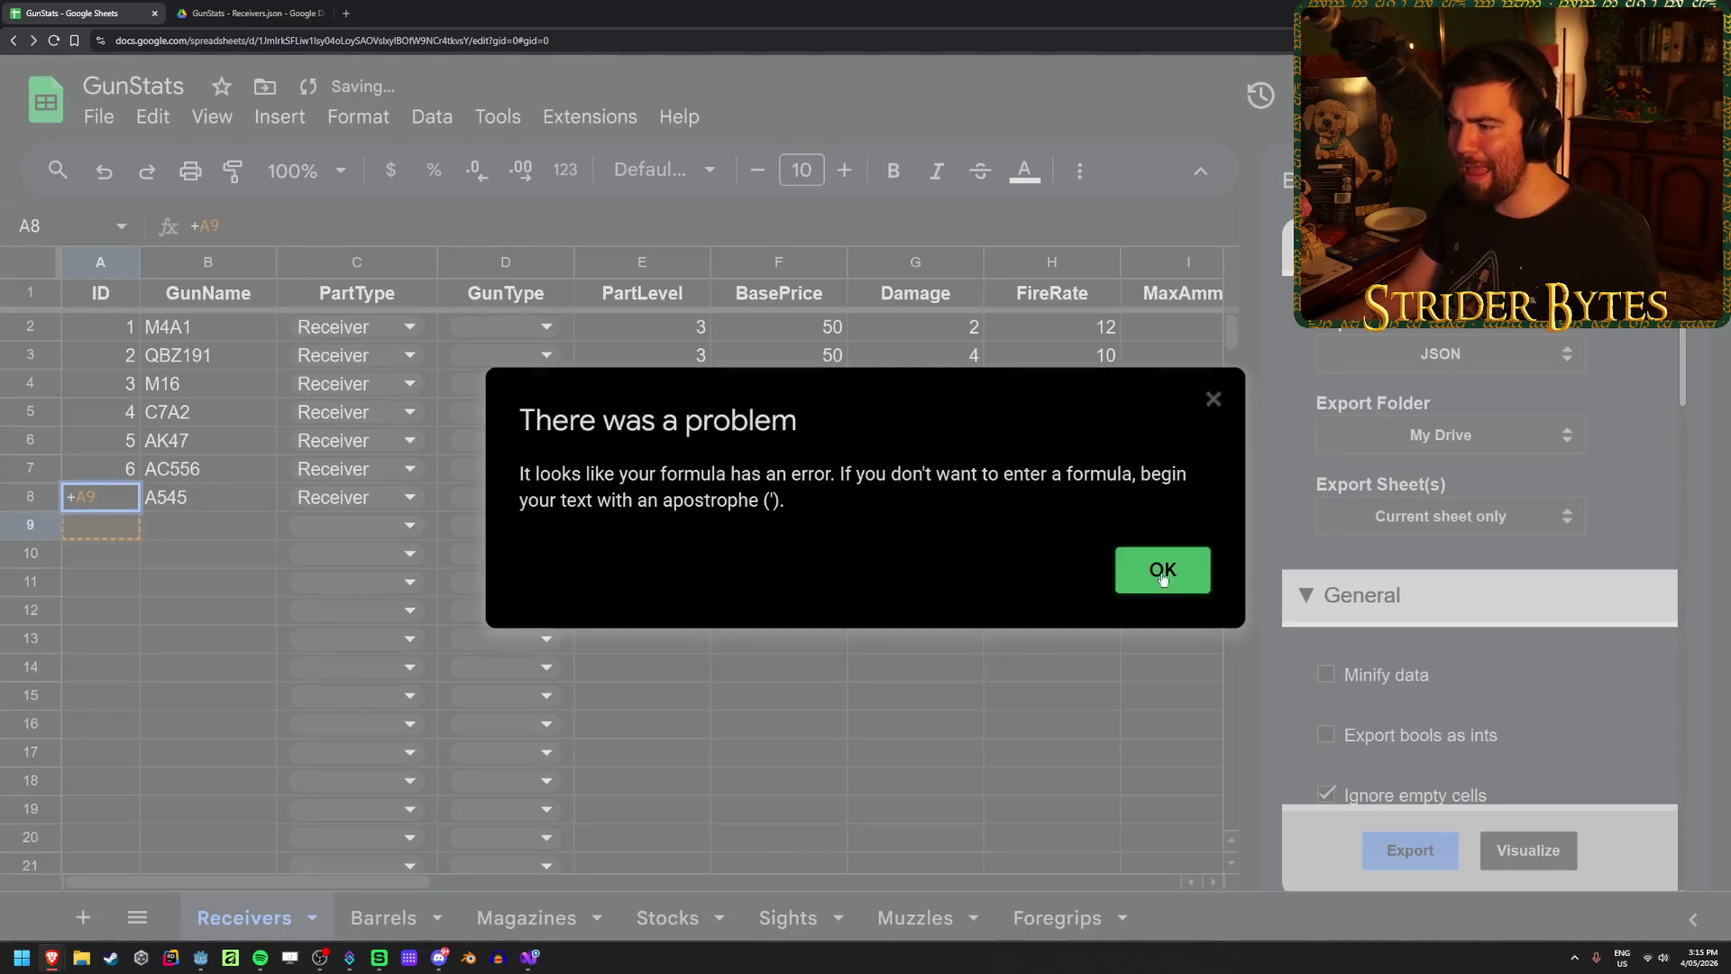
Step: Fix the mistaken entry in A8 to ID 7, re-export to JSON, and open the new file
{"action": "left_click", "coordinate": [1162, 569]}
{"action": "double_click", "coordinate": [117, 499]}
{"action": "type", "text": "7"}
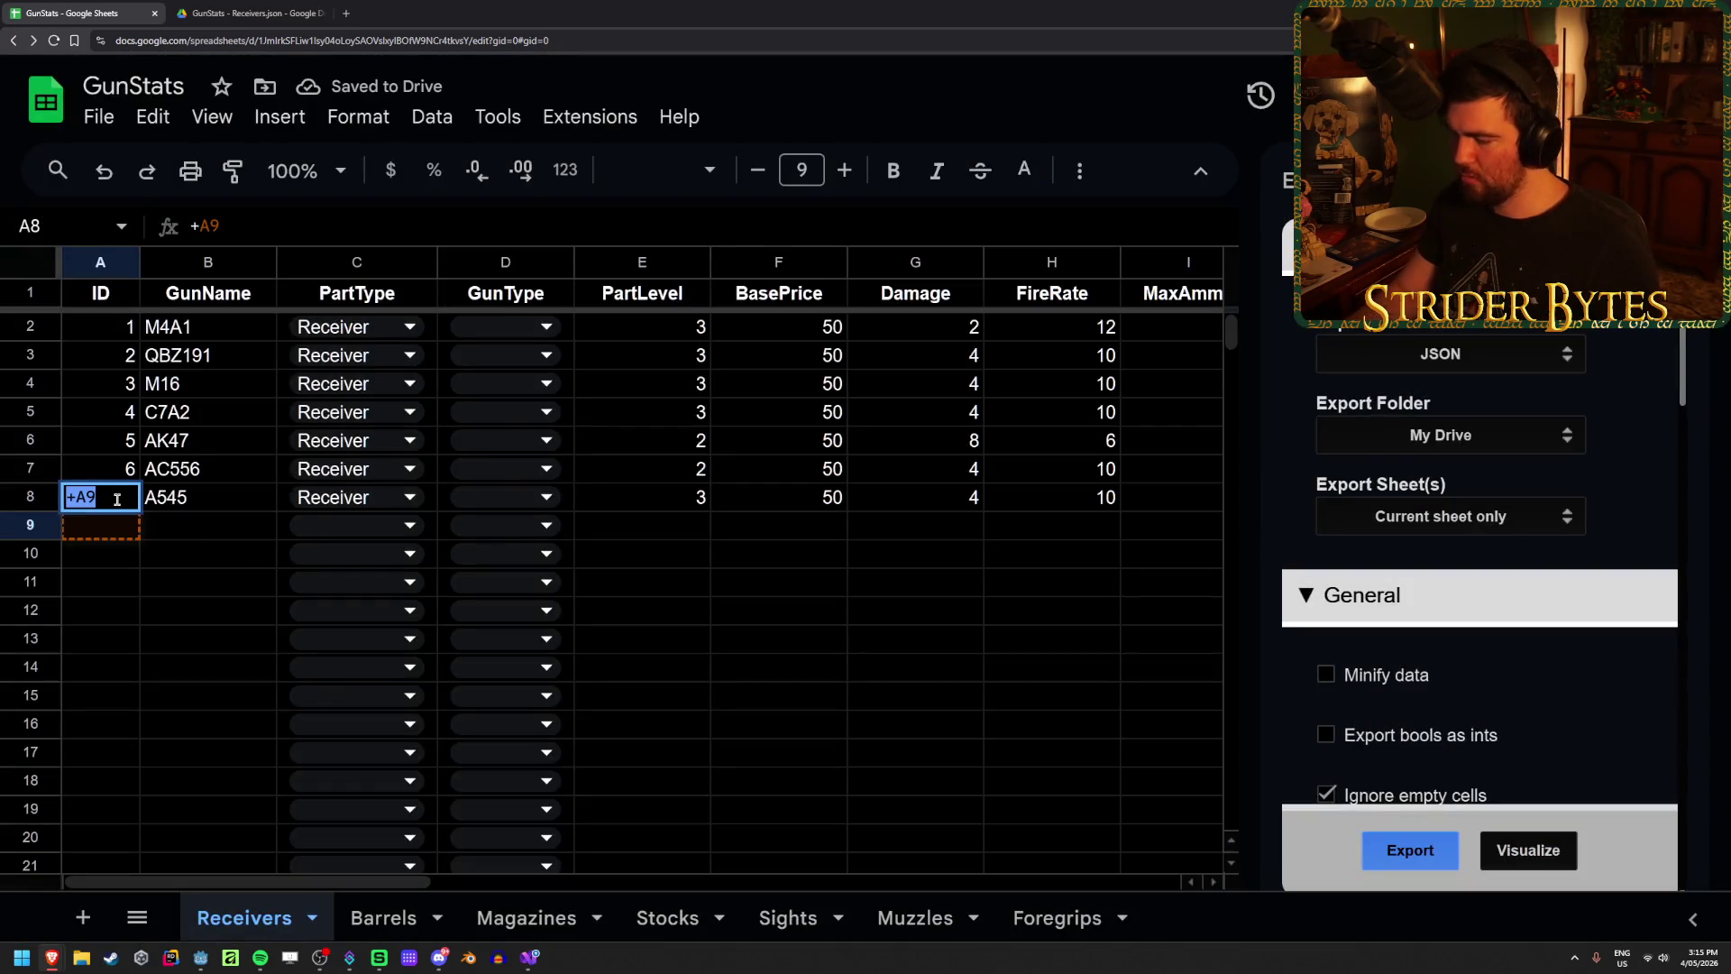
{"action": "key", "text": "Return"}
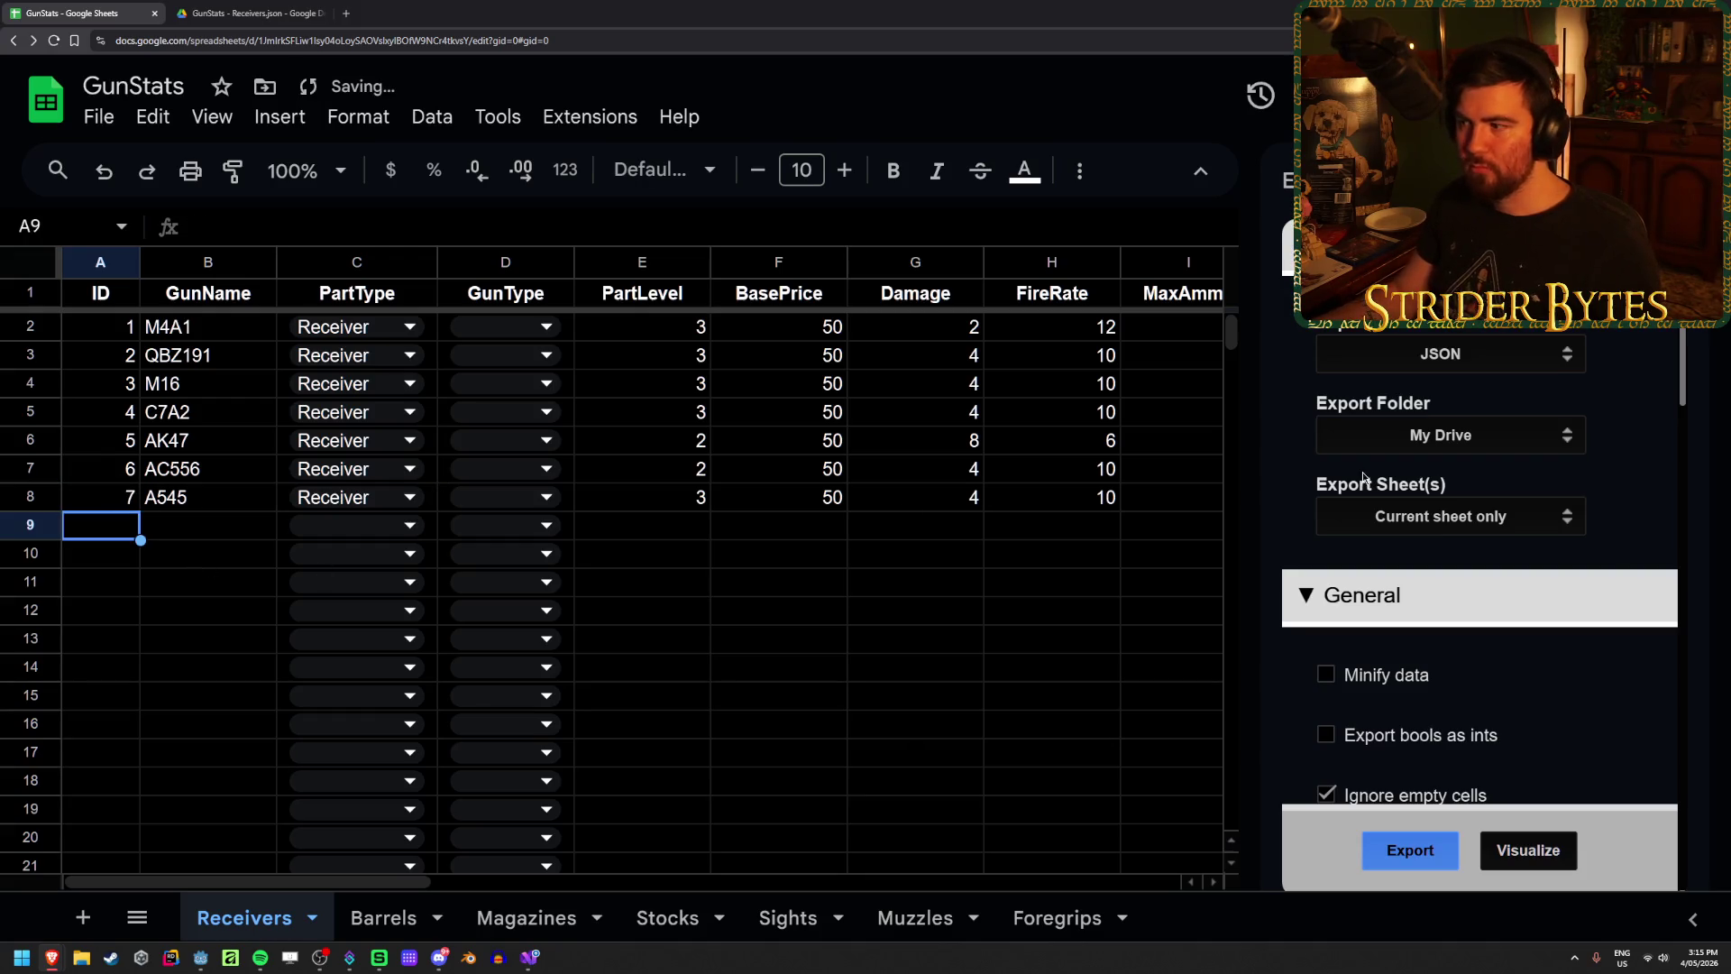
{"action": "left_click", "coordinate": [1386, 847]}
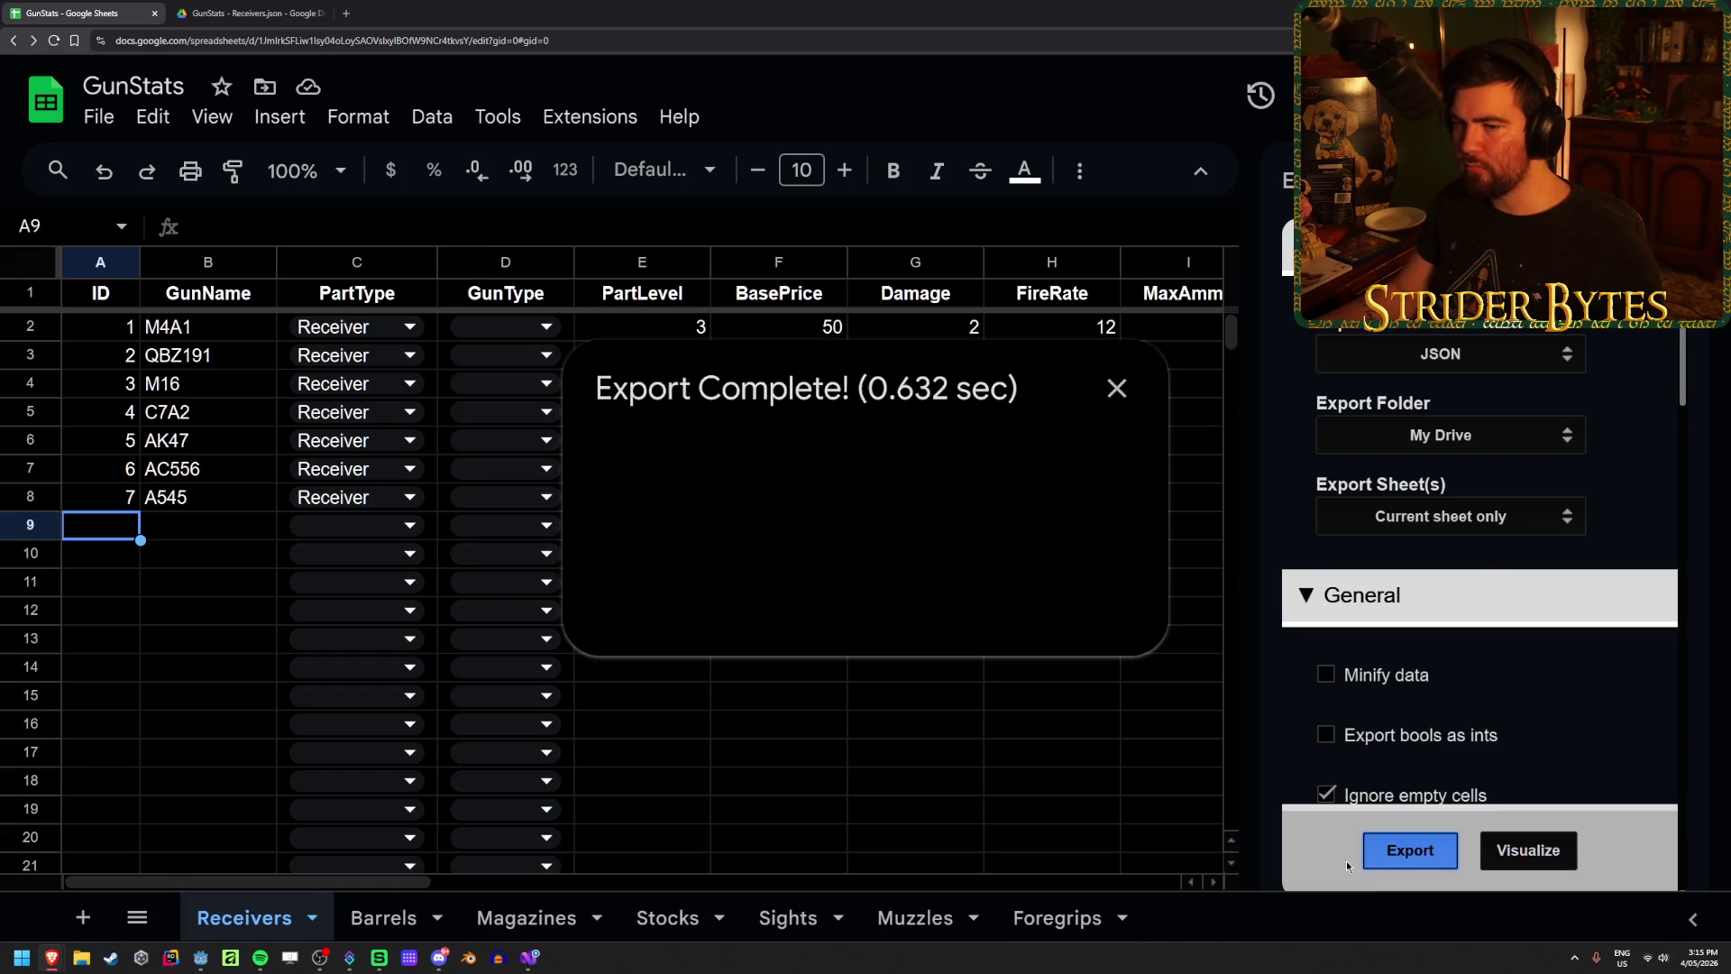
{"action": "left_click", "coordinate": [861, 519]}
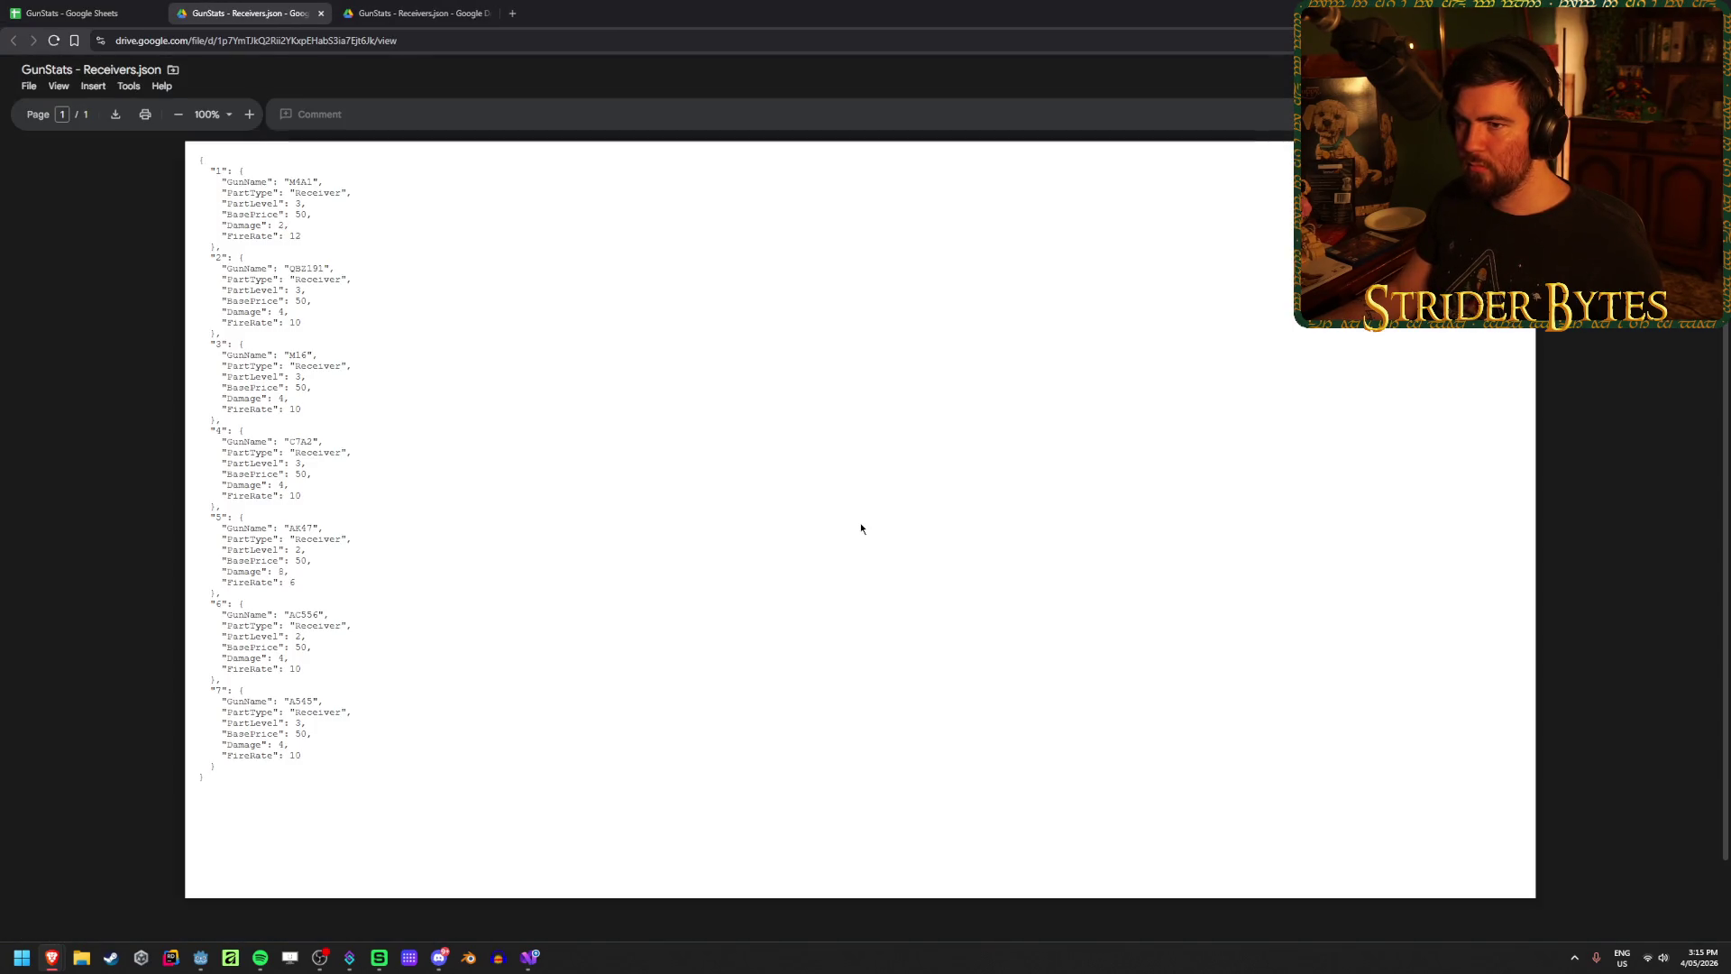
Step: Review the re-exported JSON listing all seven receivers keyed 1–7, then switch to the Godot project
{"action": "mouse_move", "coordinate": [269, 798]}
{"action": "left_mouse_down"}
{"action": "mouse_move", "coordinate": [217, 701]}
{"action": "mouse_move", "coordinate": [207, 199]}
{"action": "left_mouse_up"}
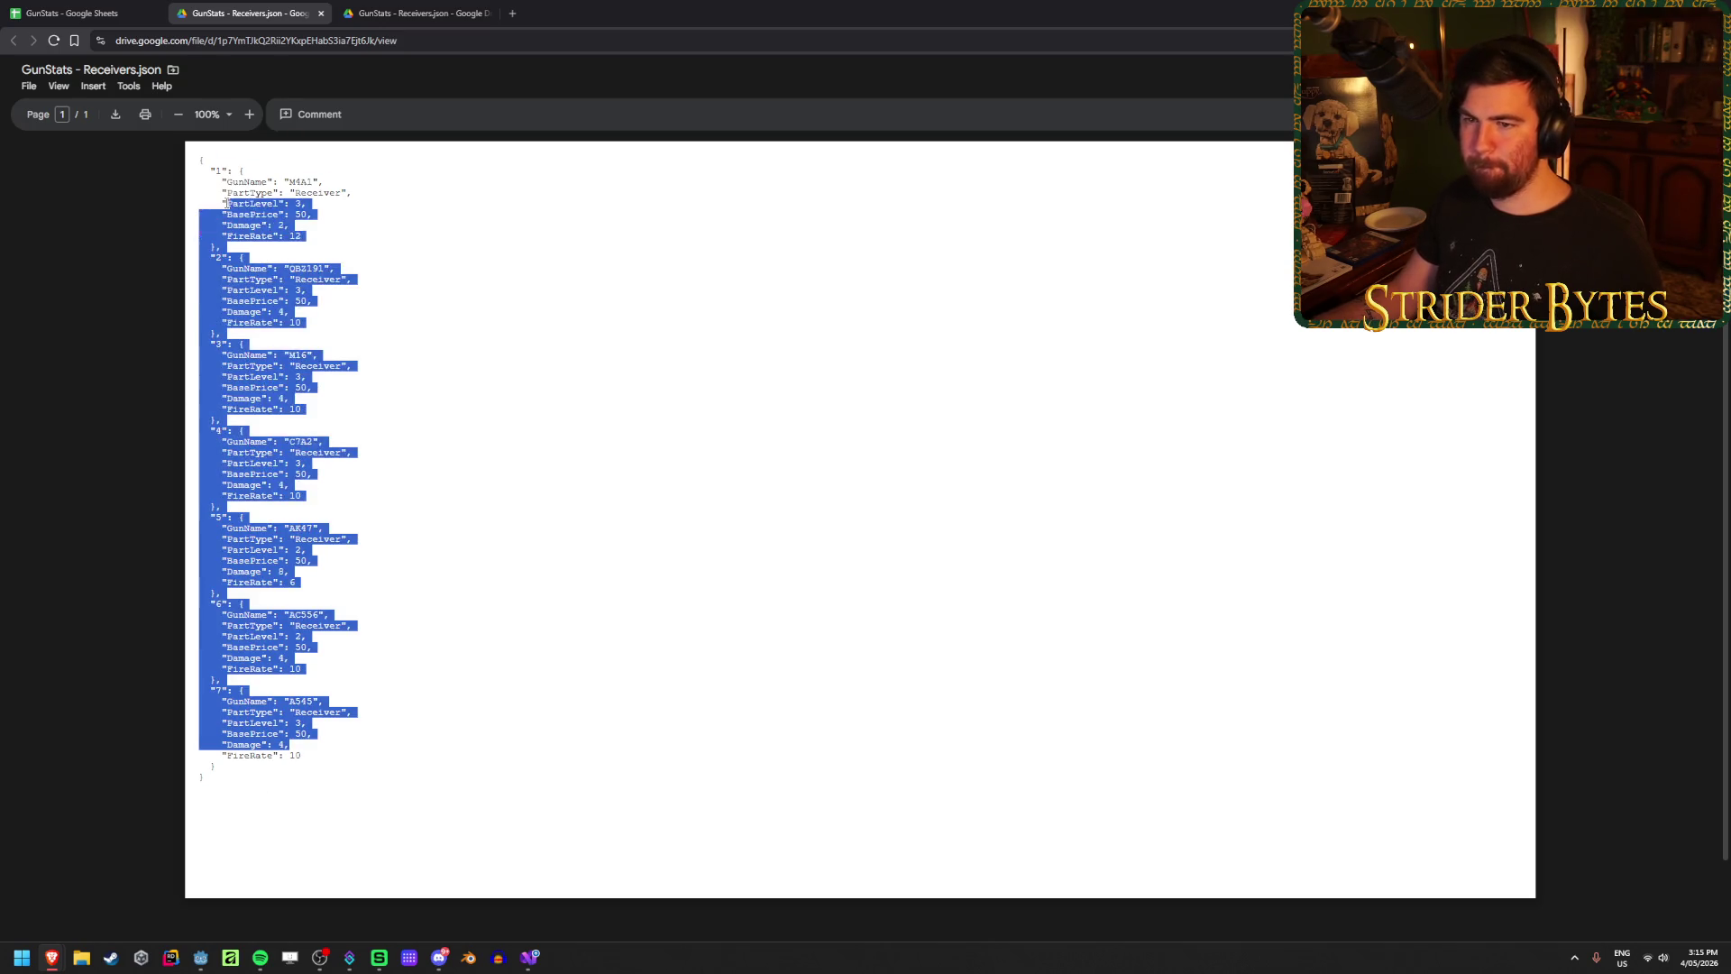
{"action": "left_click", "coordinate": [330, 663]}
{"action": "left_click_drag", "start_coordinate": [301, 775], "coordinate": [203, 165]}
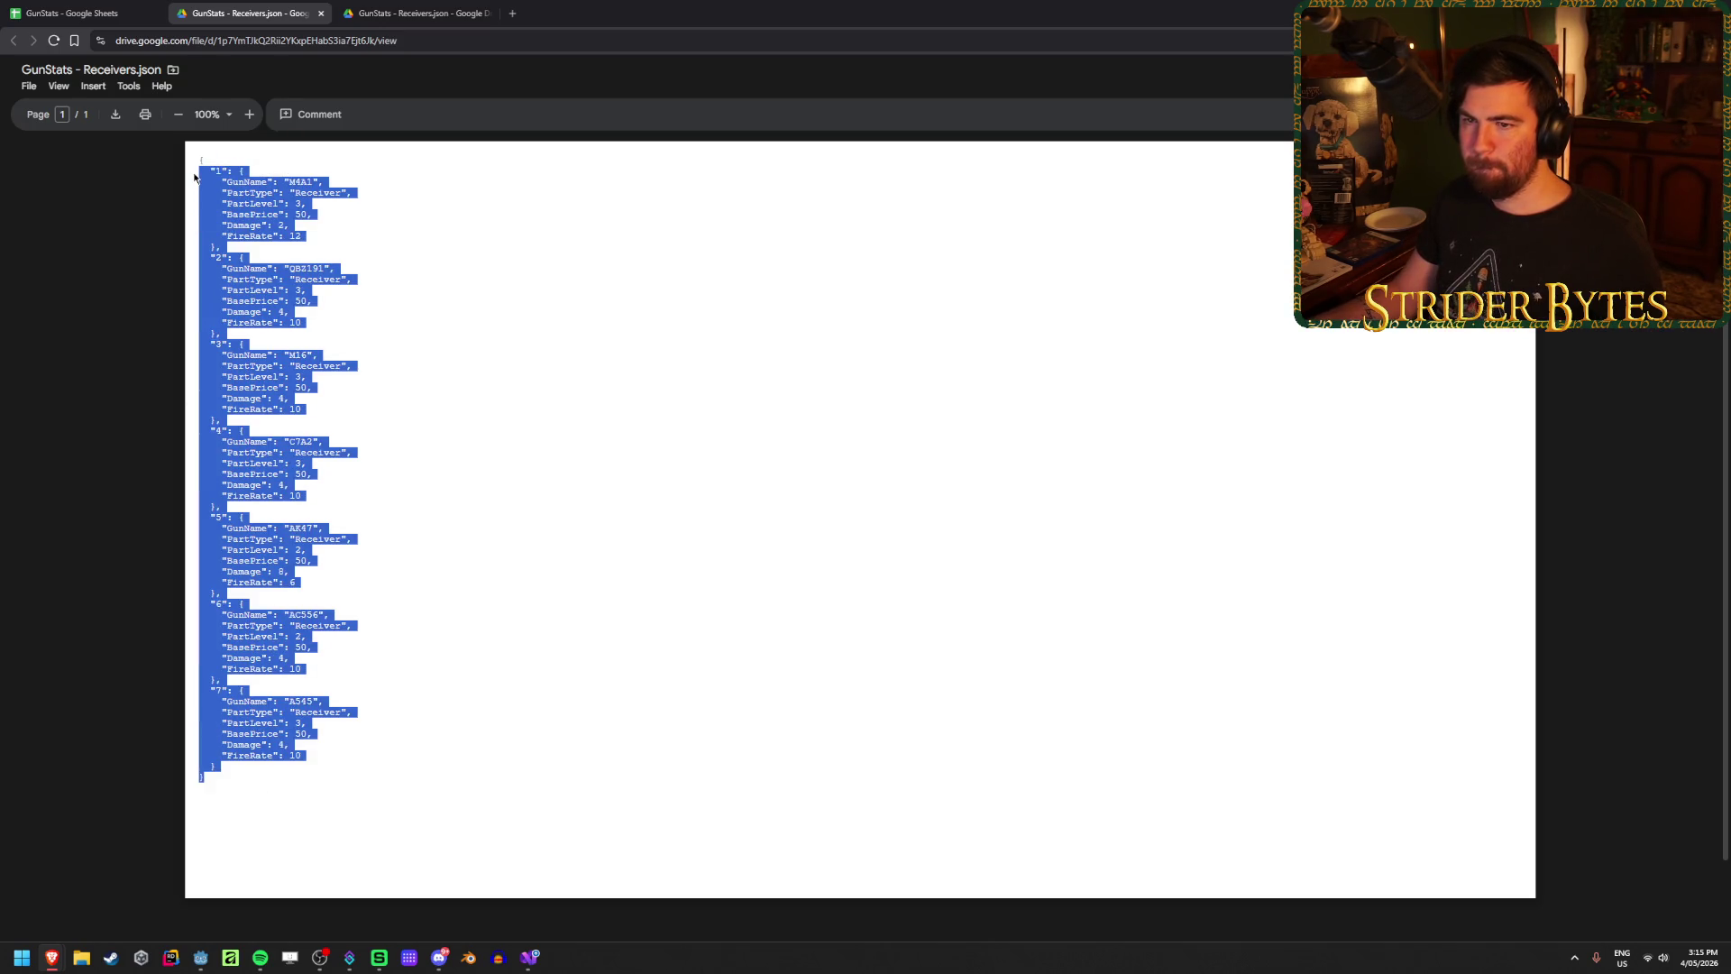
{"action": "left_click", "coordinate": [294, 753]}
{"action": "mouse_move", "coordinate": [294, 753]}
{"action": "left_mouse_down"}
{"action": "mouse_move", "coordinate": [211, 301]}
{"action": "mouse_move", "coordinate": [267, 159]}
{"action": "left_mouse_up"}
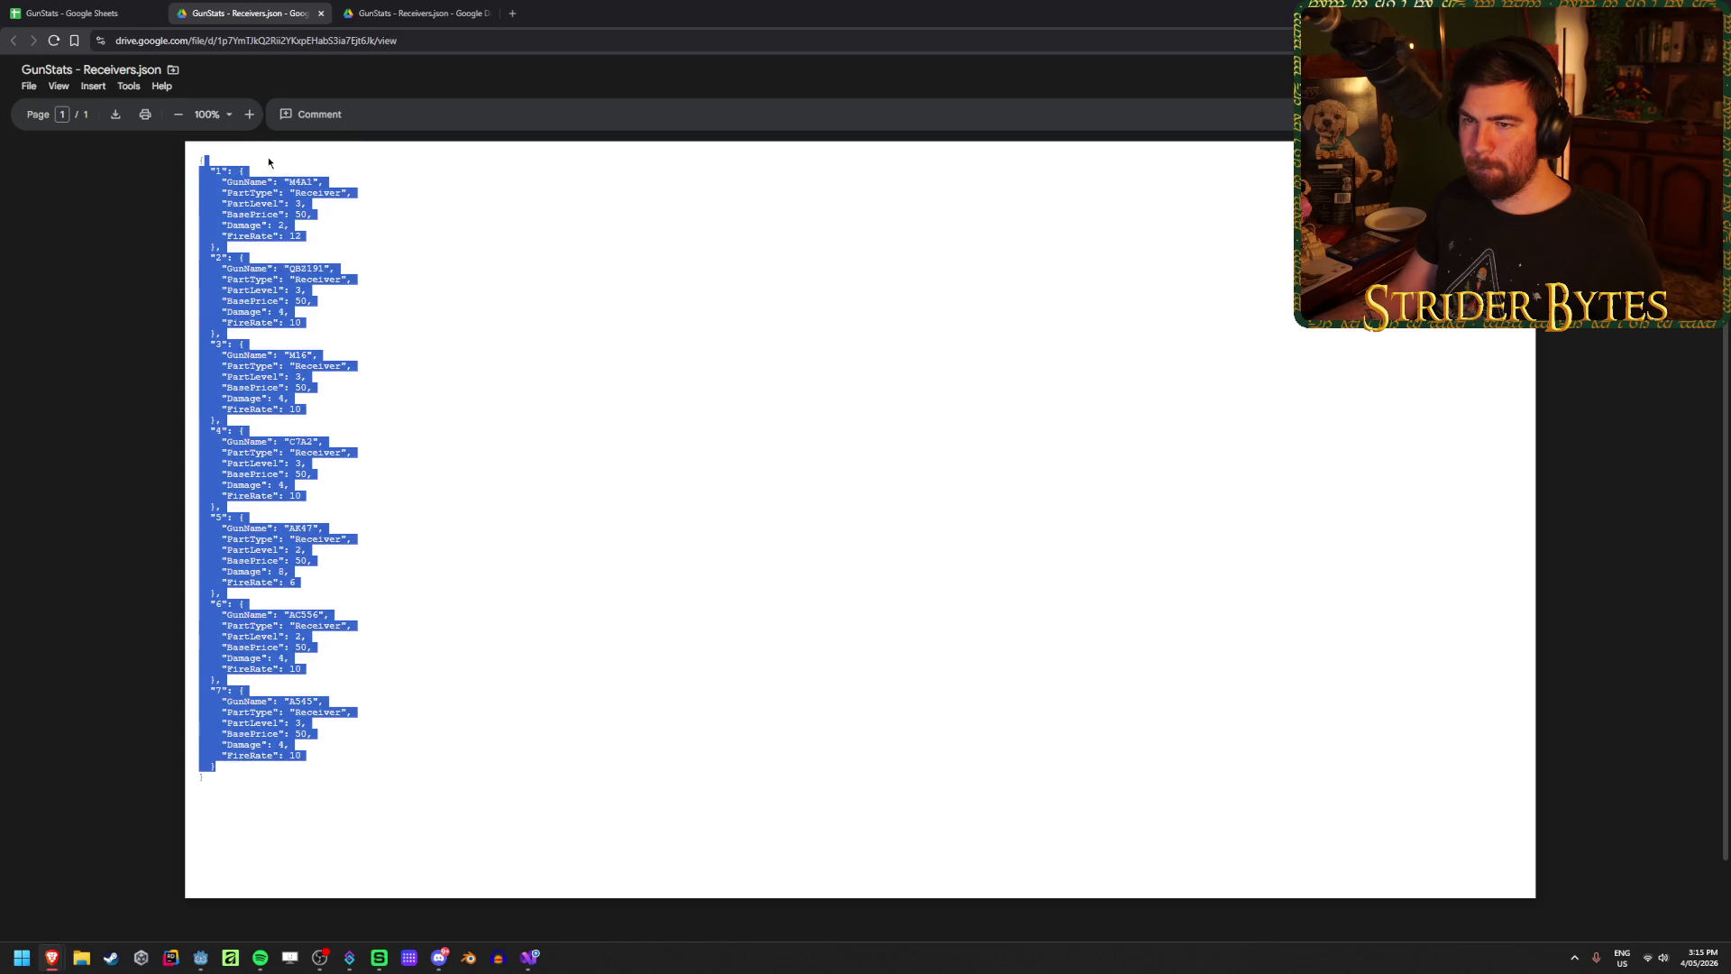
{"action": "left_click", "coordinate": [336, 382]}
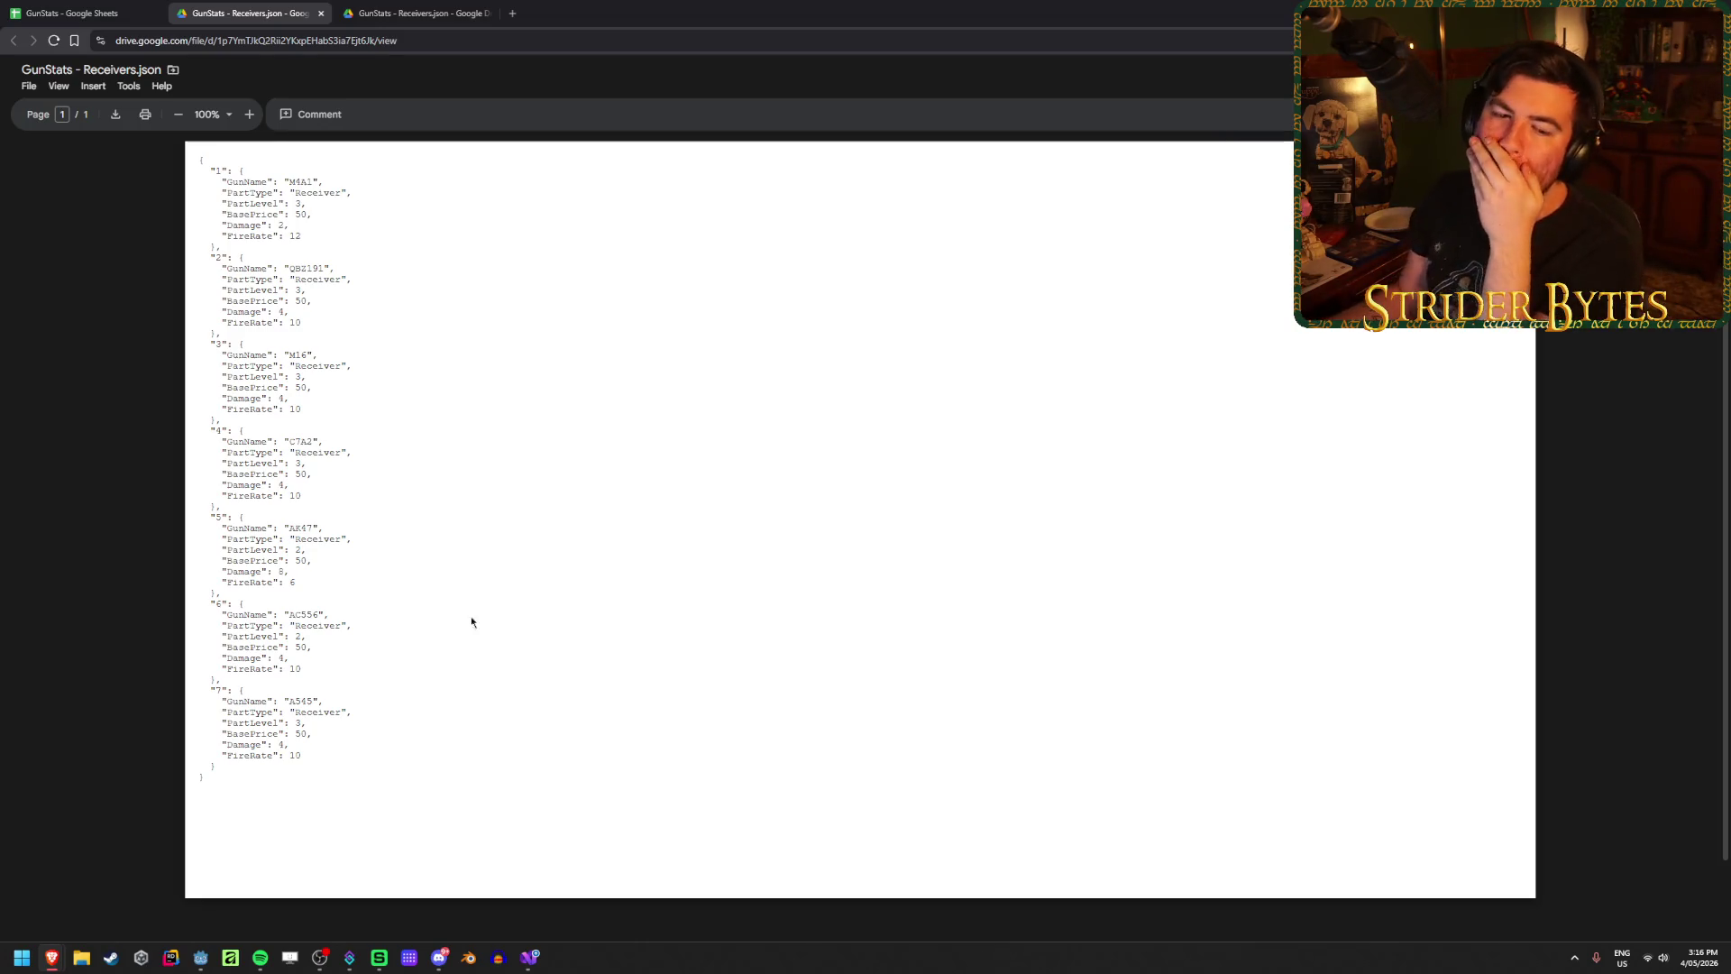
{"action": "left_click", "coordinate": [200, 957]}
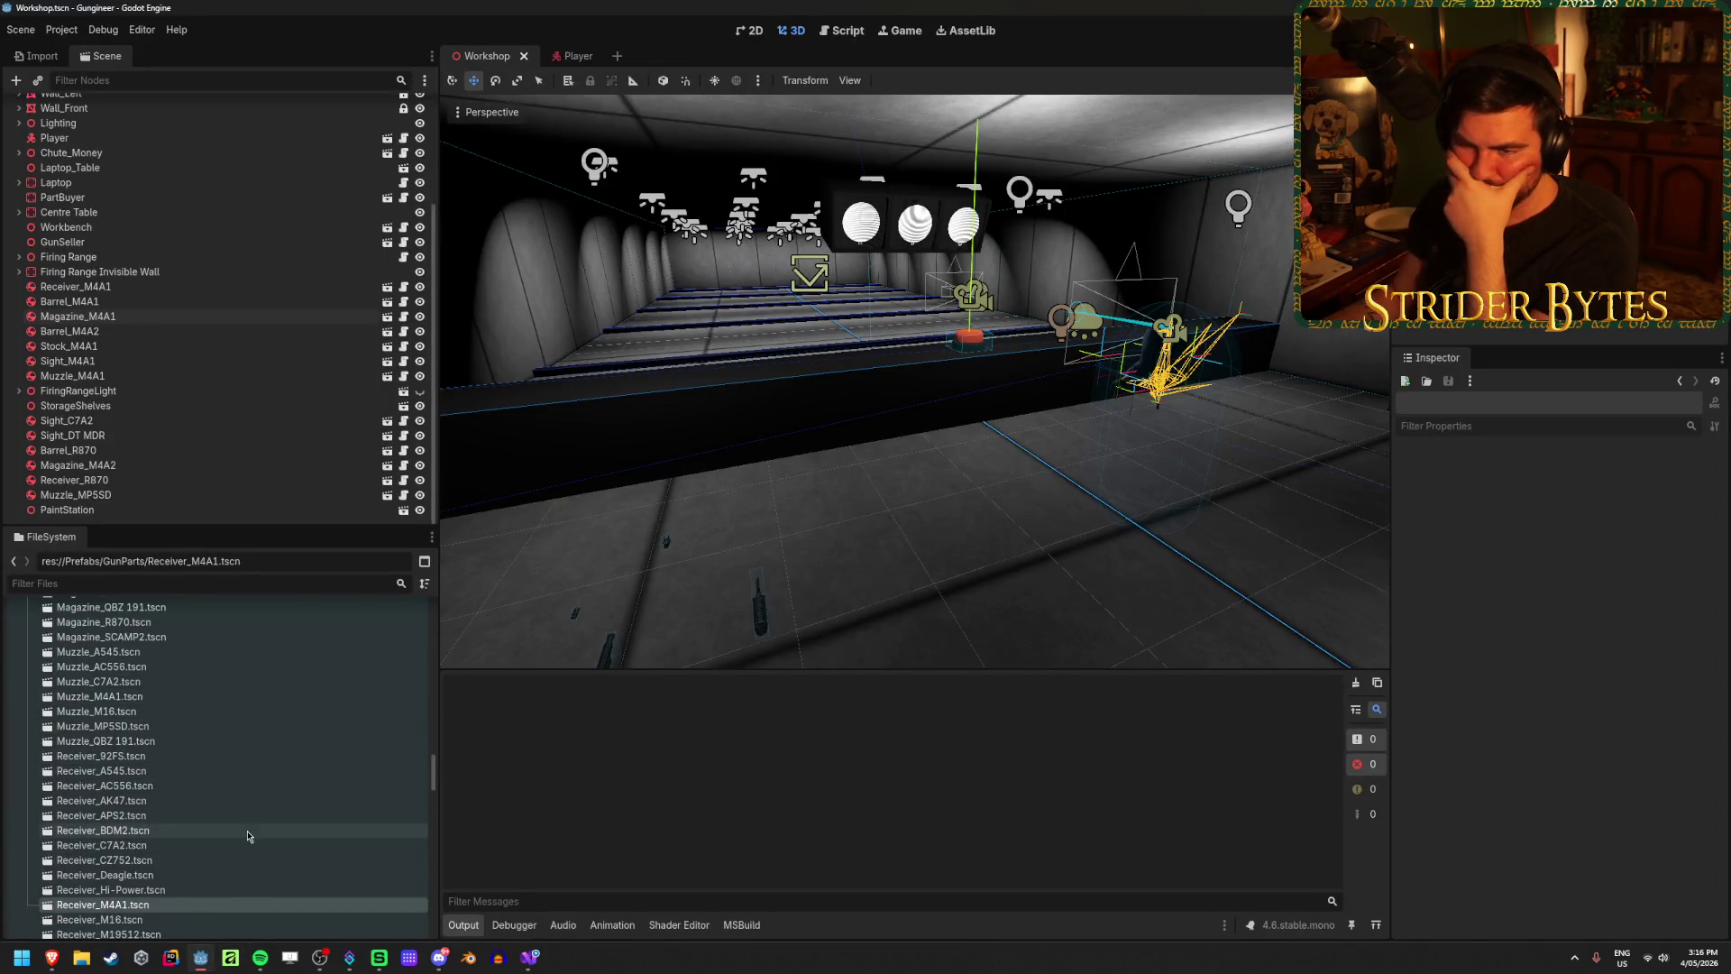
{"action": "scroll", "coordinate": [248, 836], "scroll_direction": "up", "scroll_amount": 10}
{"action": "scroll", "coordinate": [248, 835], "scroll_direction": "up", "scroll_amount": 3}
{"action": "scroll", "coordinate": [248, 835], "scroll_direction": "down", "scroll_amount": 6}
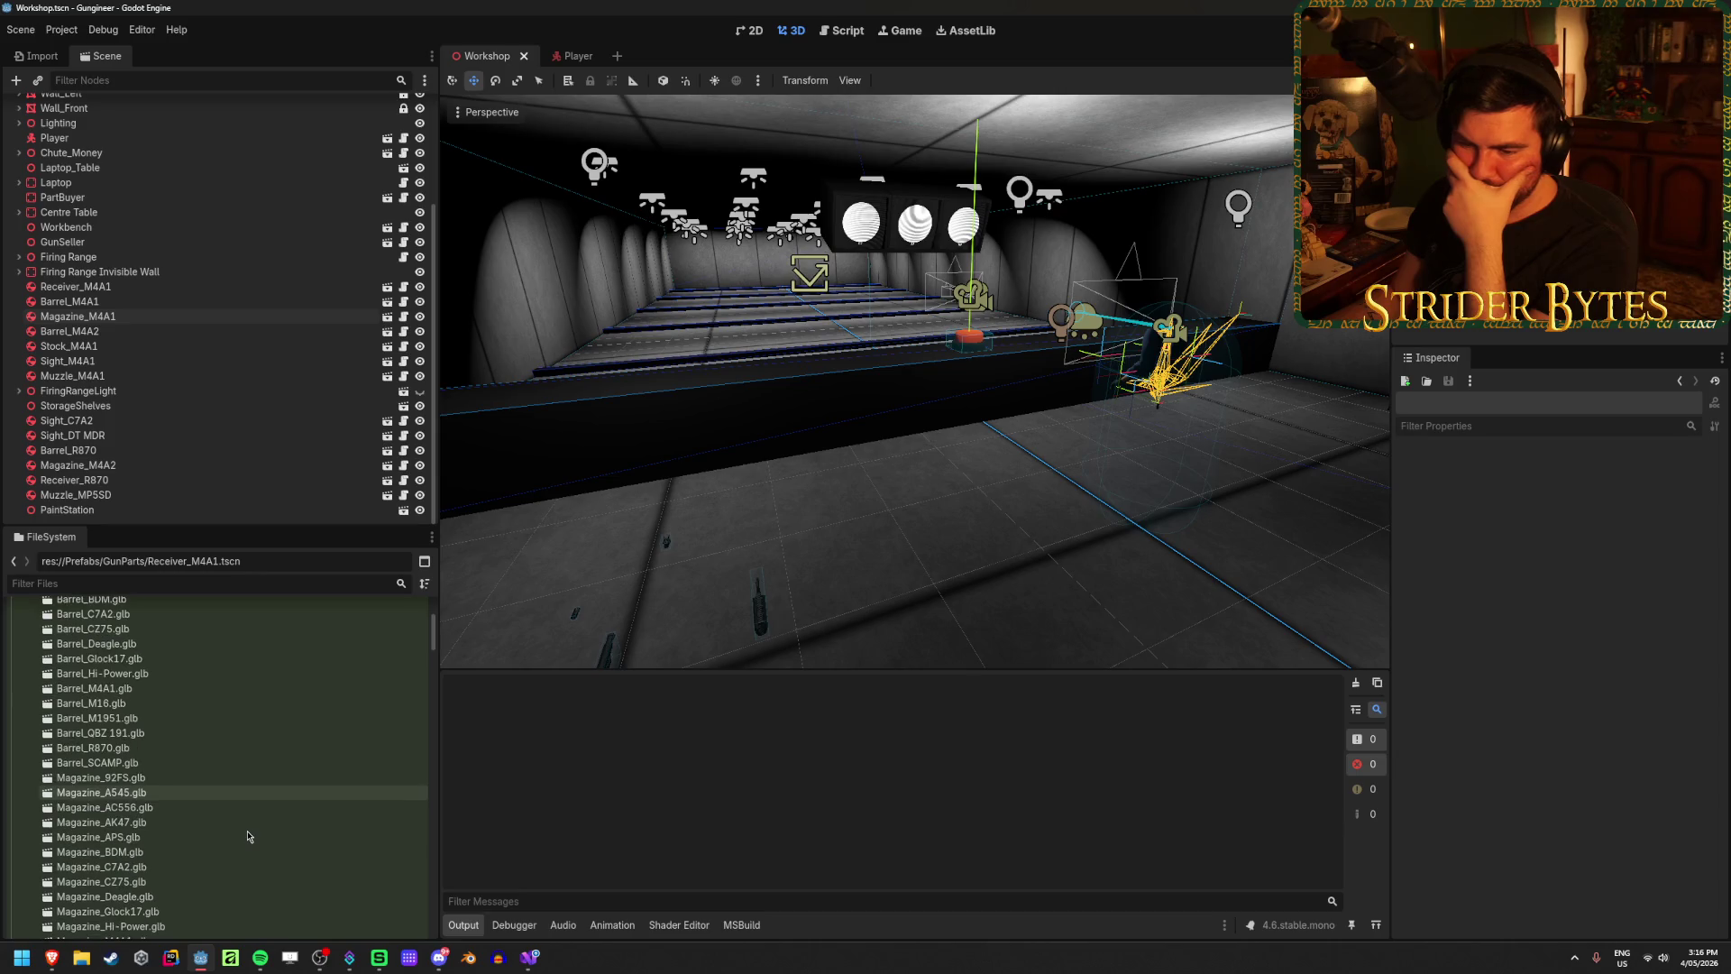
{"action": "scroll", "coordinate": [135, 838], "scroll_direction": "down", "scroll_amount": 12}
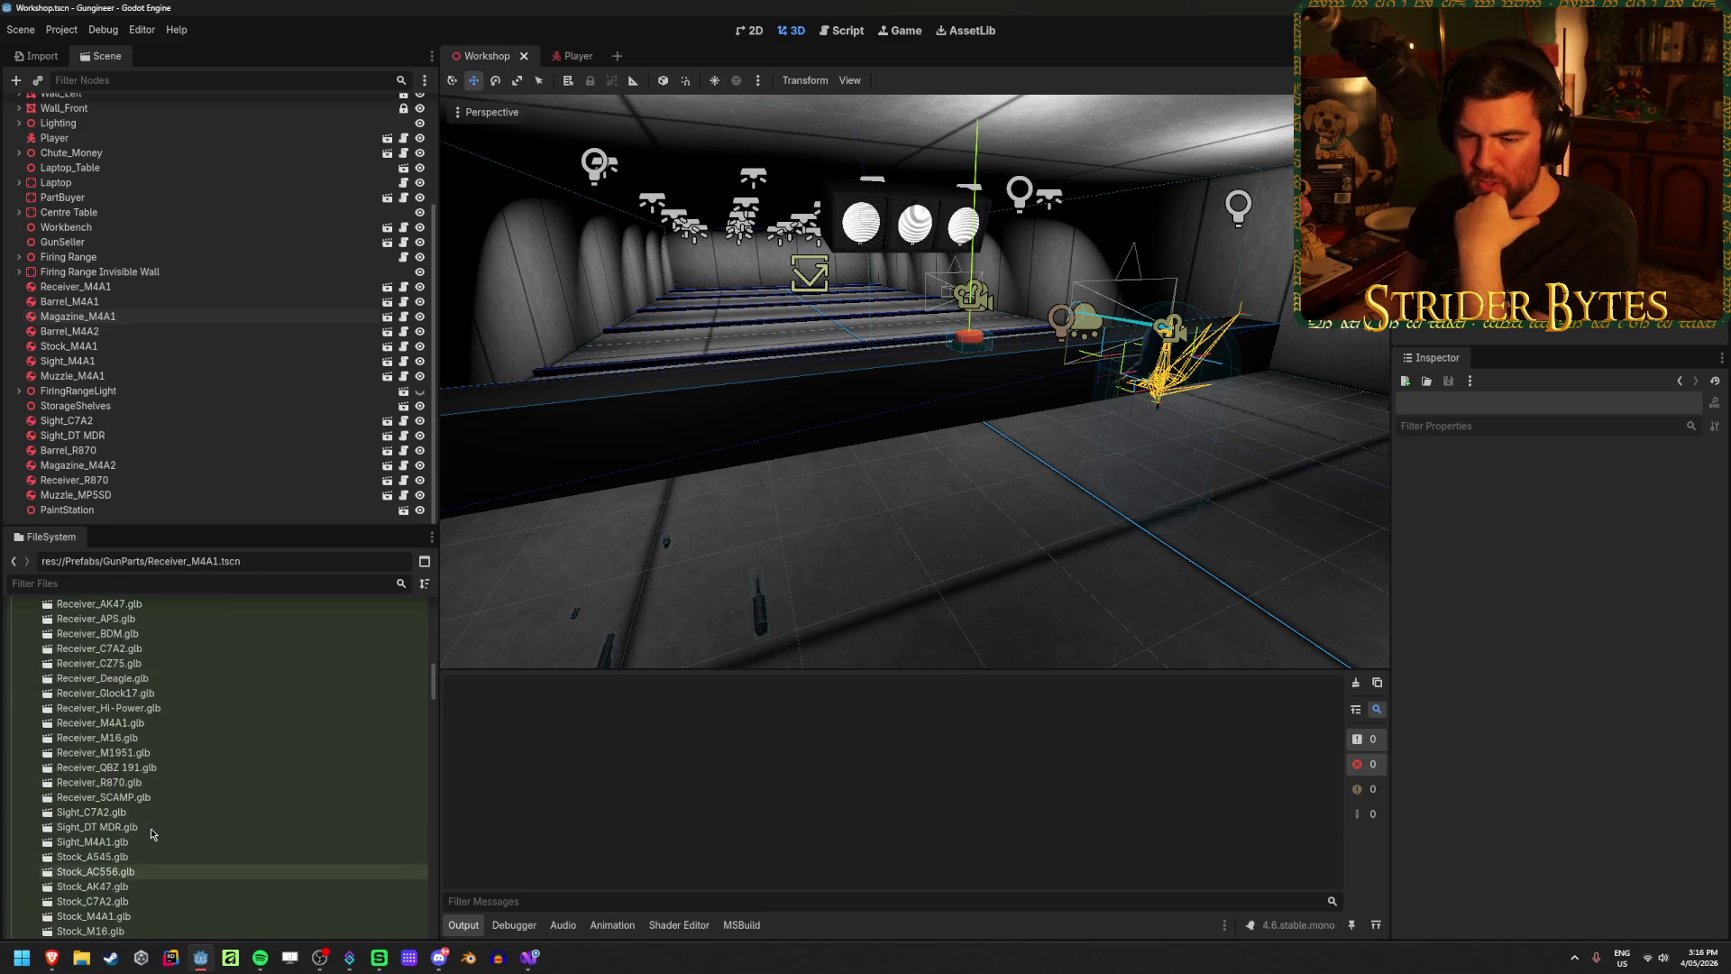
{"action": "double_click", "coordinate": [142, 765]}
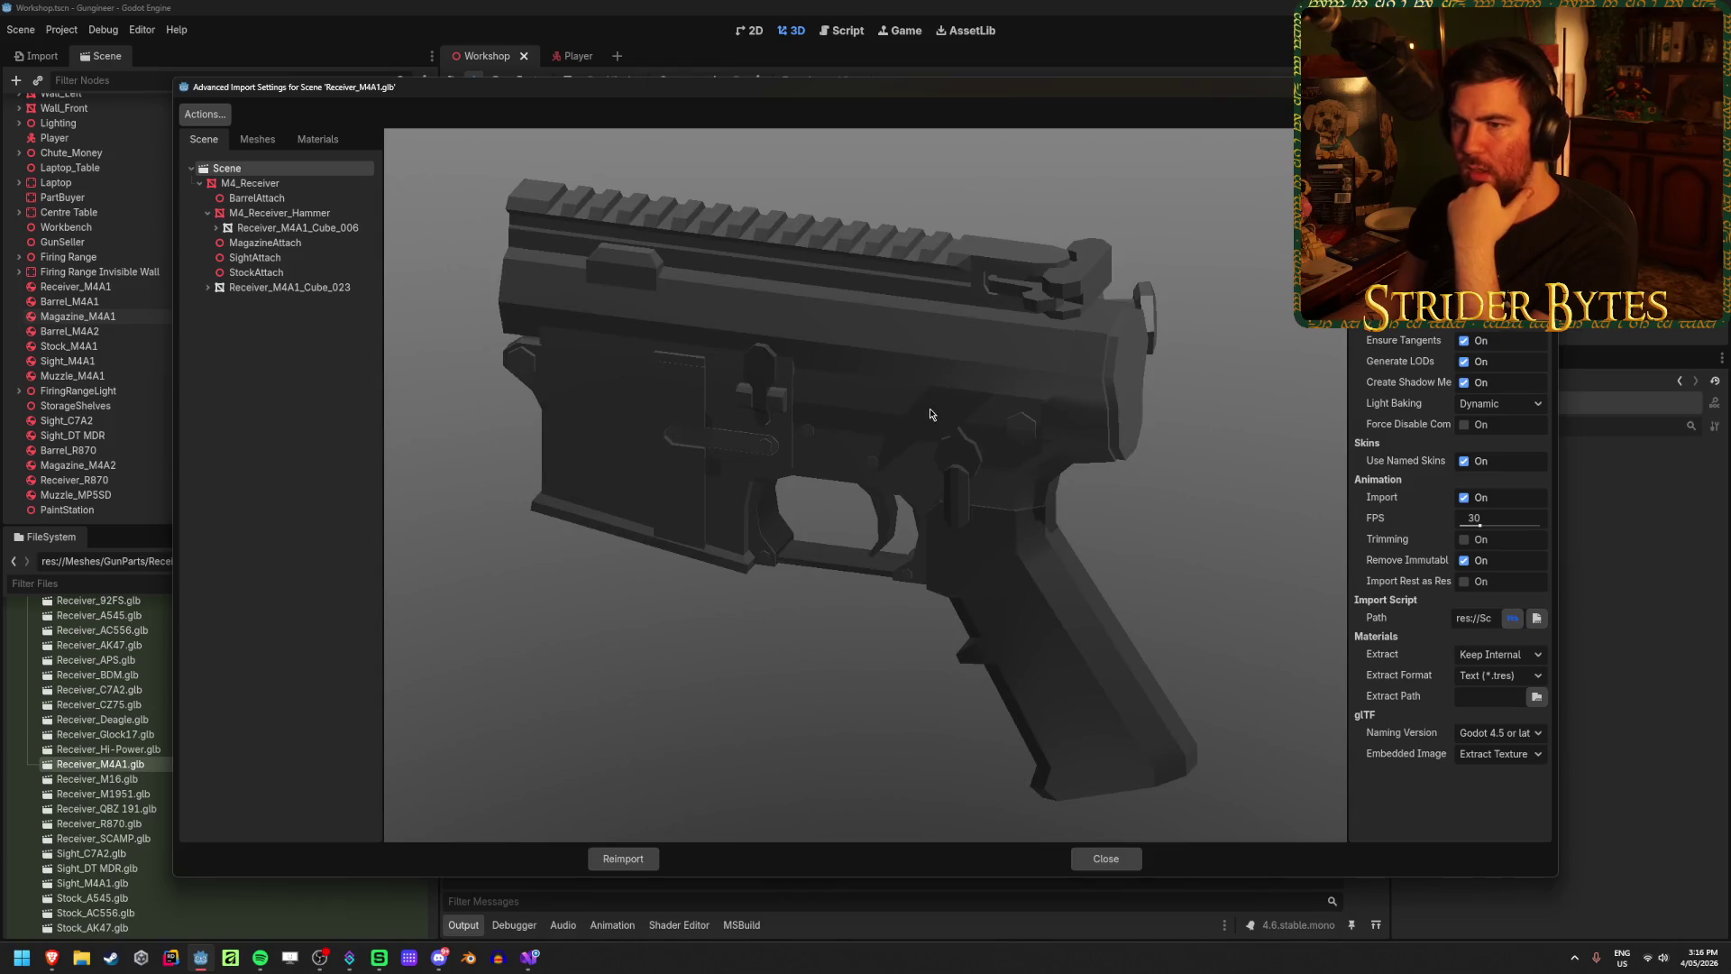
{"action": "scroll", "coordinate": [933, 404], "scroll_direction": "down", "scroll_amount": 2}
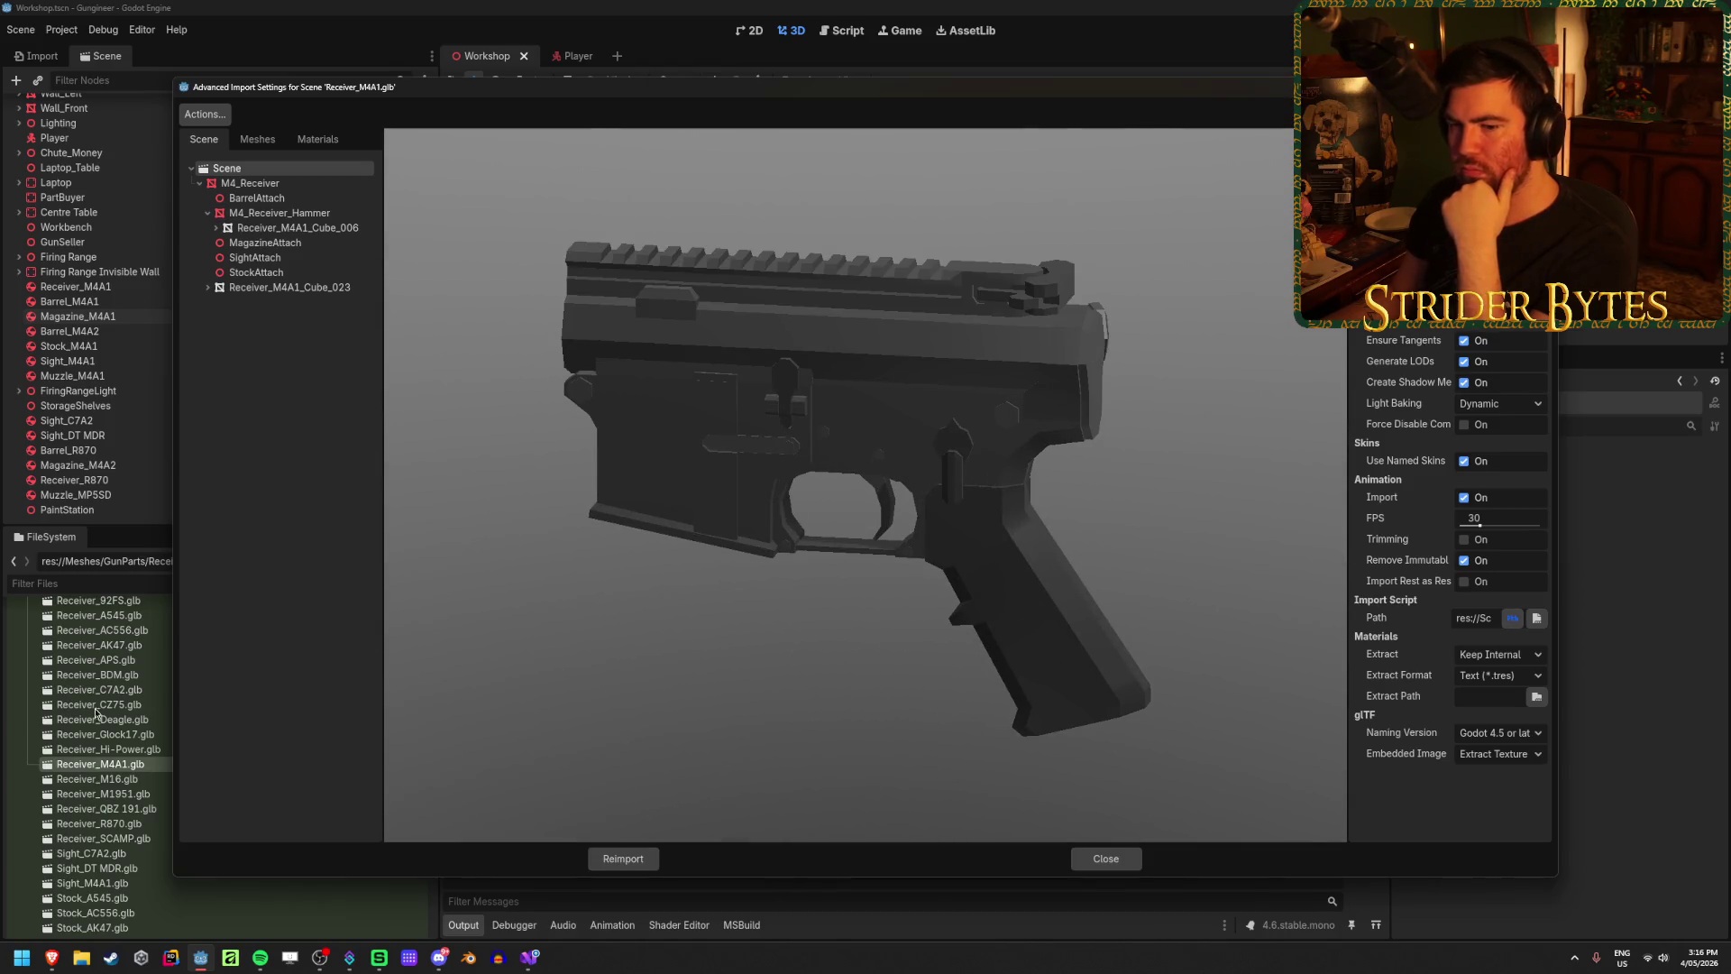
{"action": "left_click", "coordinate": [1106, 859]}
{"action": "double_click", "coordinate": [98, 779]}
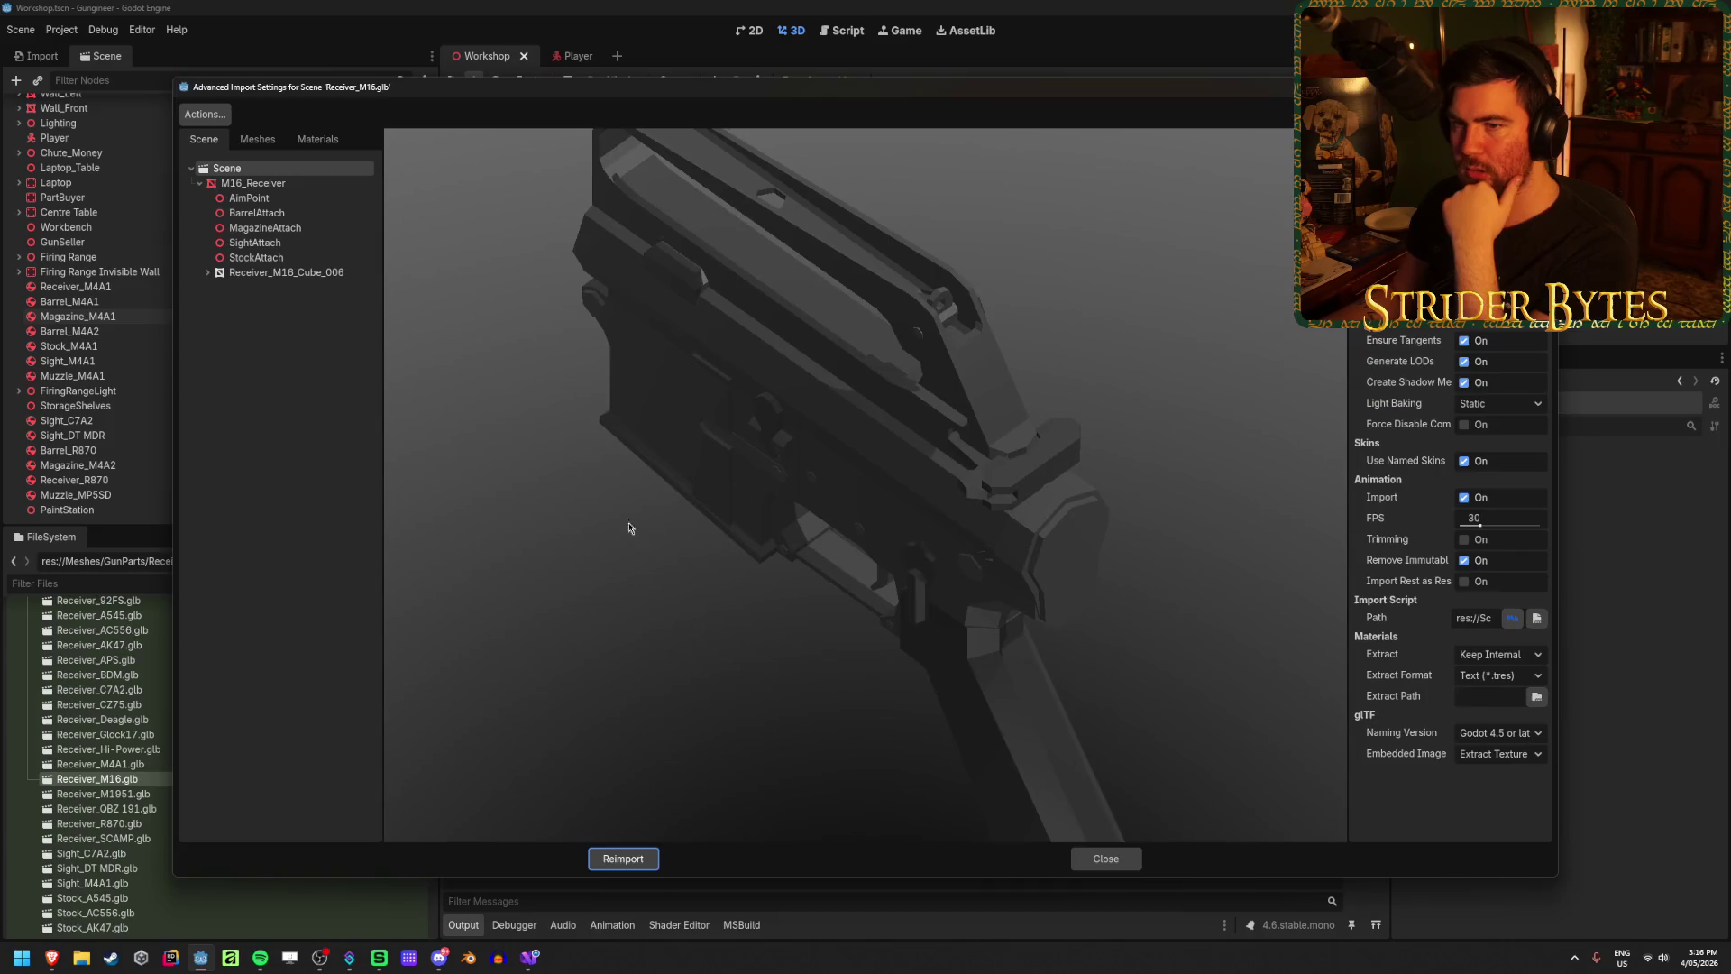
{"action": "scroll", "coordinate": [1006, 592], "scroll_direction": "up", "scroll_amount": 1}
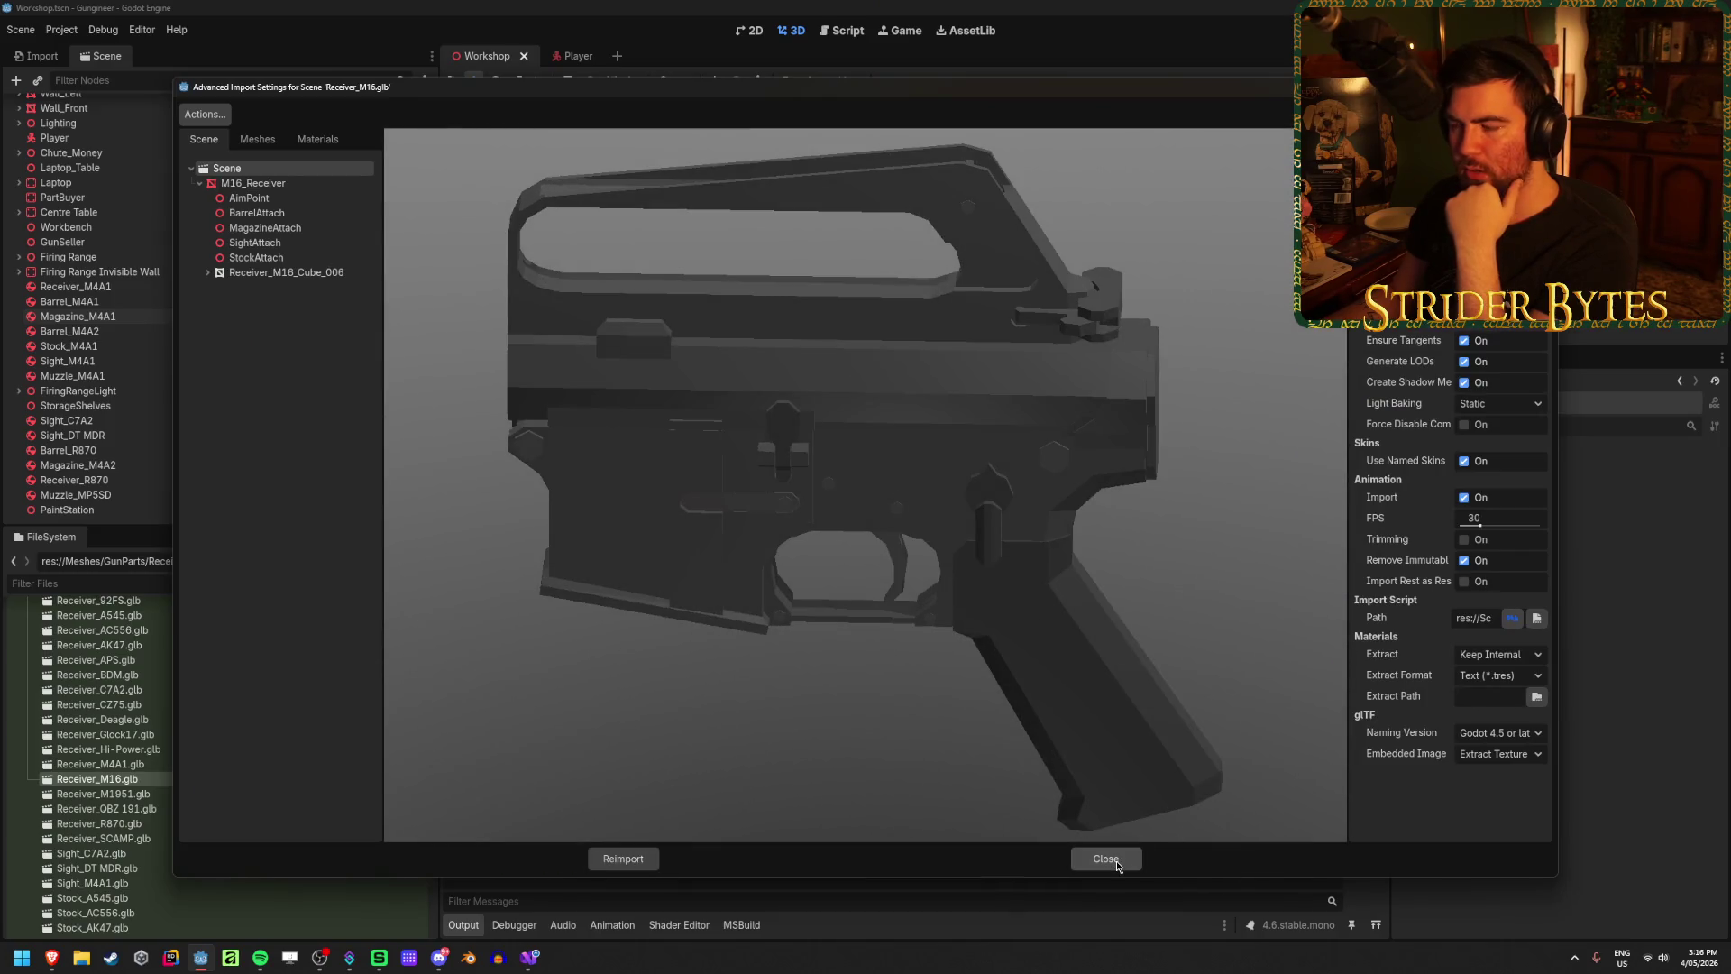
{"action": "mouse_move", "coordinate": [685, 721]}
{"action": "left_mouse_down"}
{"action": "mouse_move", "coordinate": [862, 755]}
{"action": "mouse_move", "coordinate": [676, 708]}
{"action": "mouse_move", "coordinate": [1045, 649]}
{"action": "left_mouse_up"}
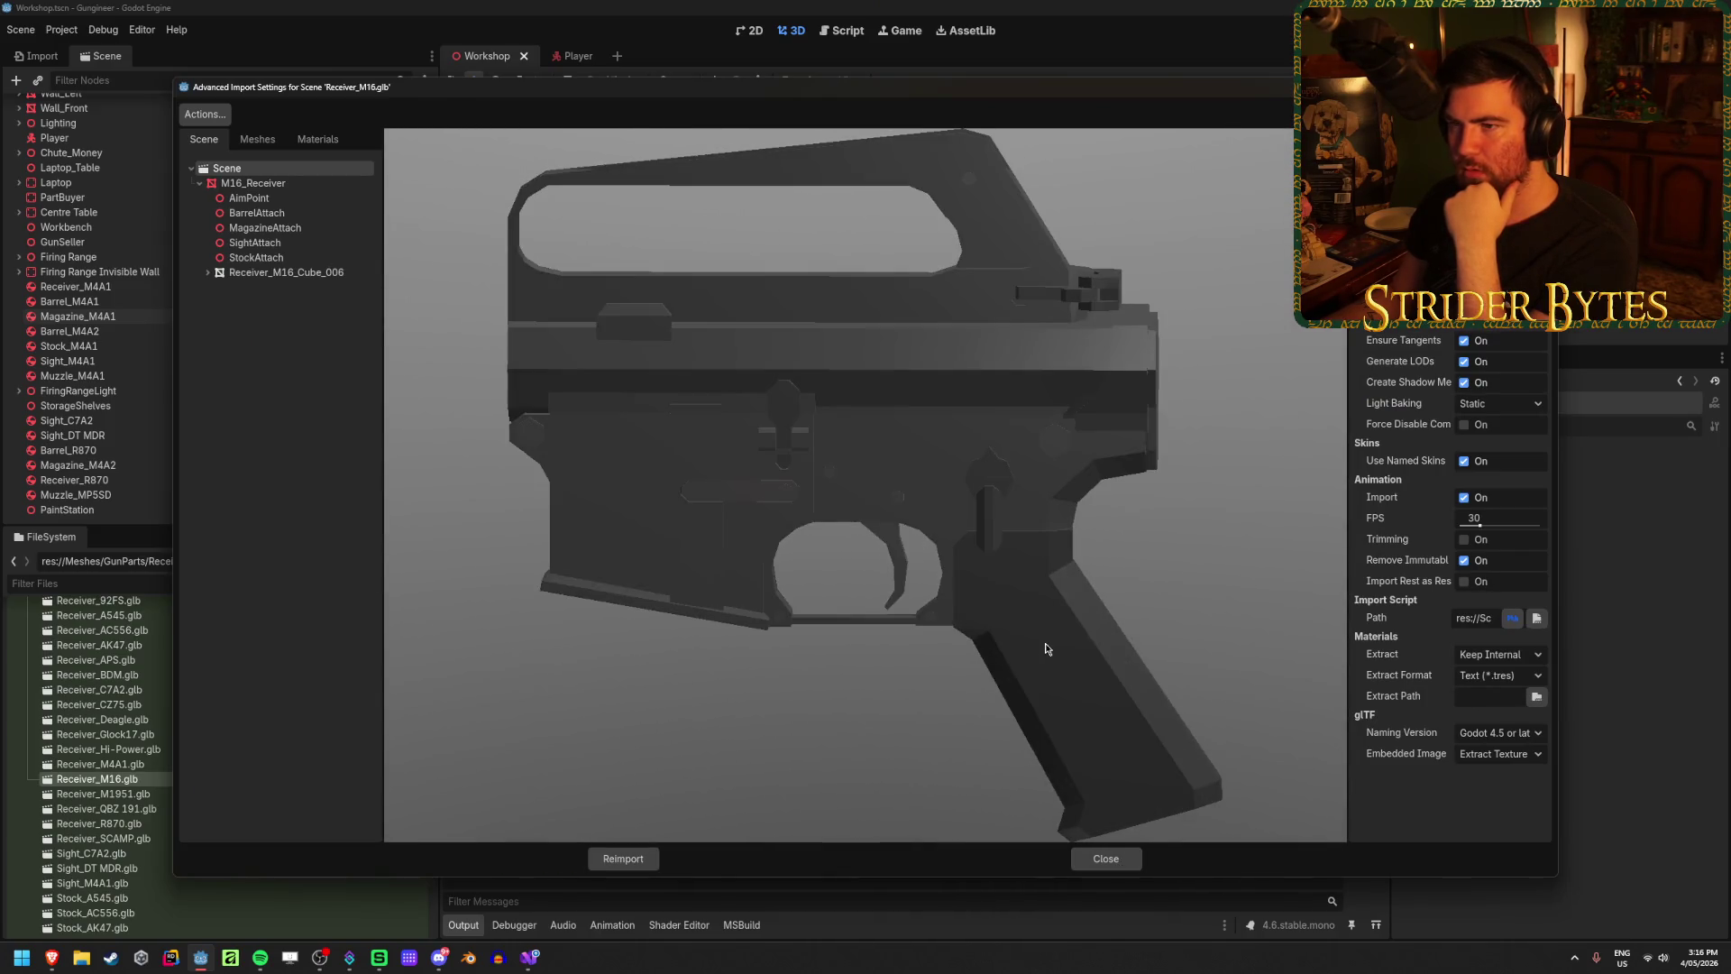
{"action": "left_click", "coordinate": [1106, 858]}
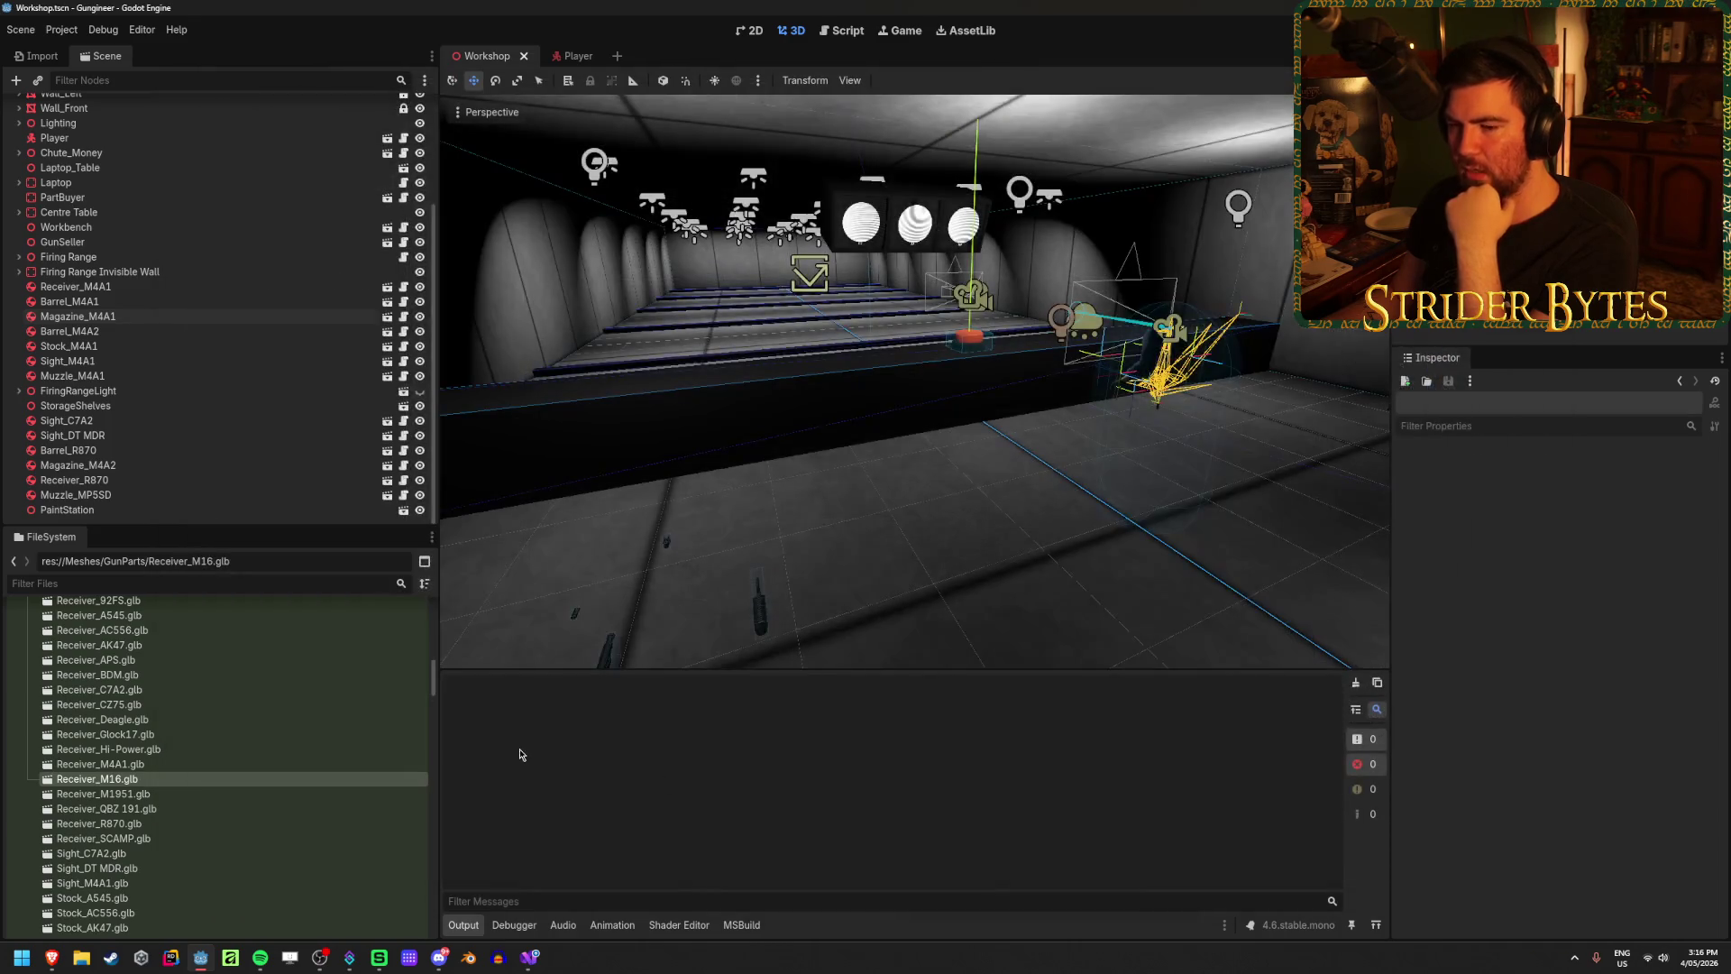
{"action": "left_click", "coordinate": [532, 957]}
Step: Look through GunController.cs around lines 279–344
{"action": "left_click", "coordinate": [803, 502]}
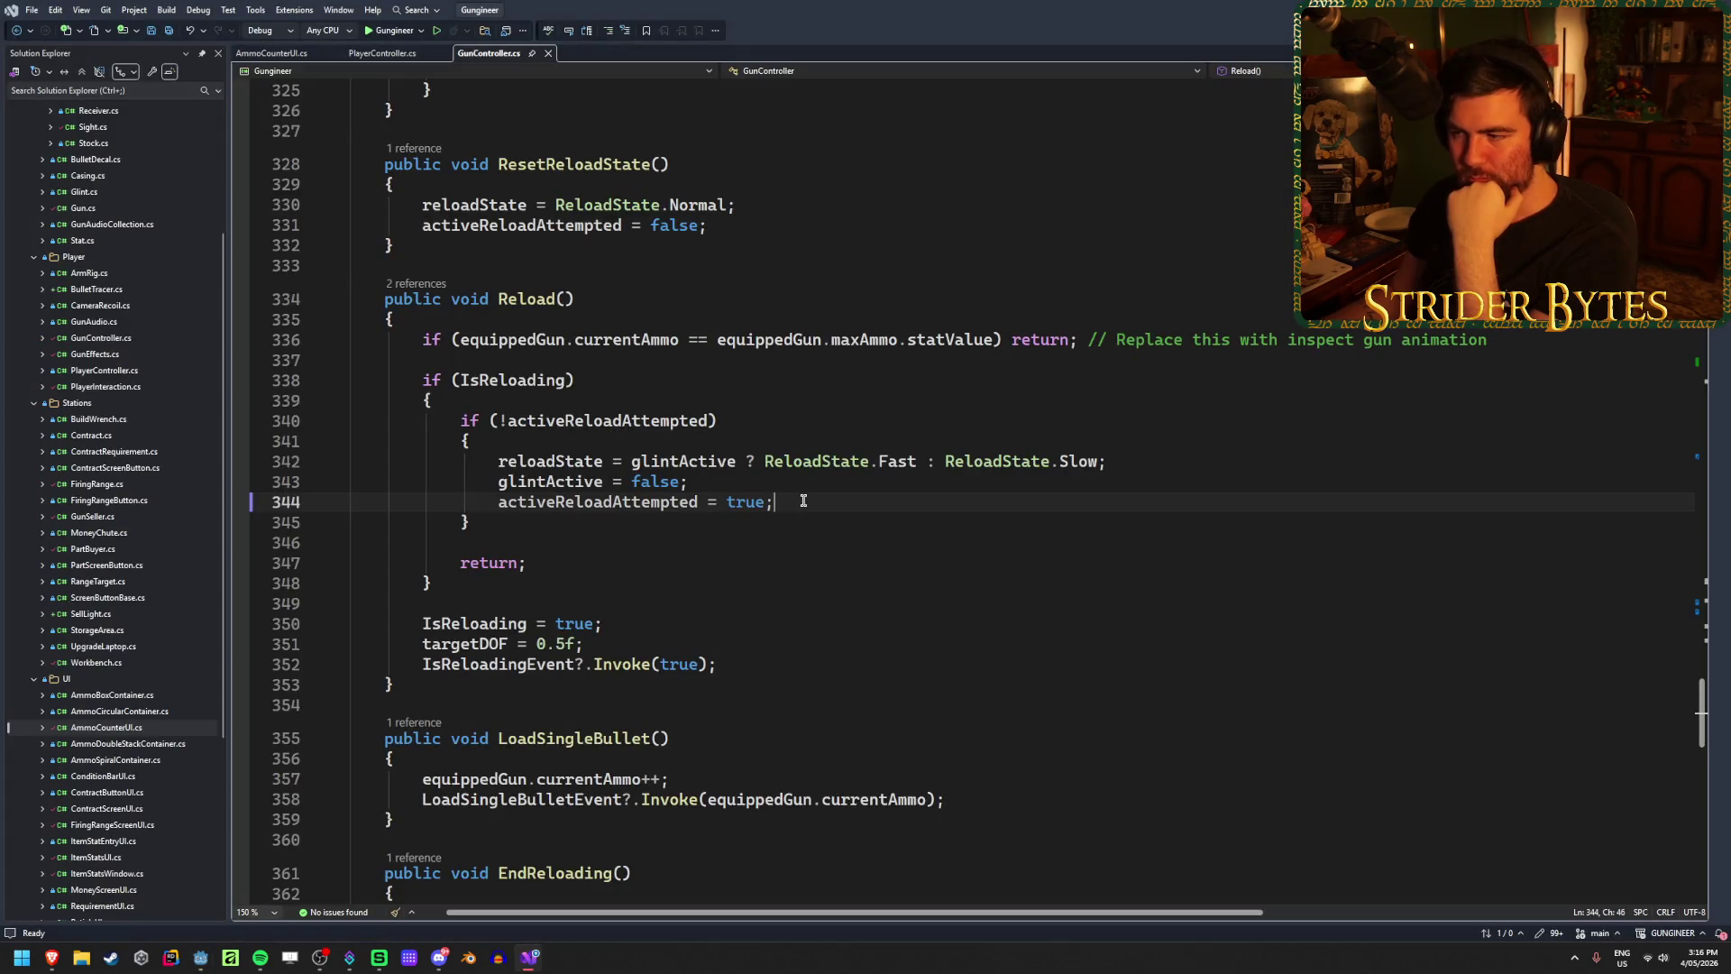
{"action": "left_click", "coordinate": [1193, 460]}
{"action": "scroll", "coordinate": [975, 610], "scroll_direction": "up", "scroll_amount": 20}
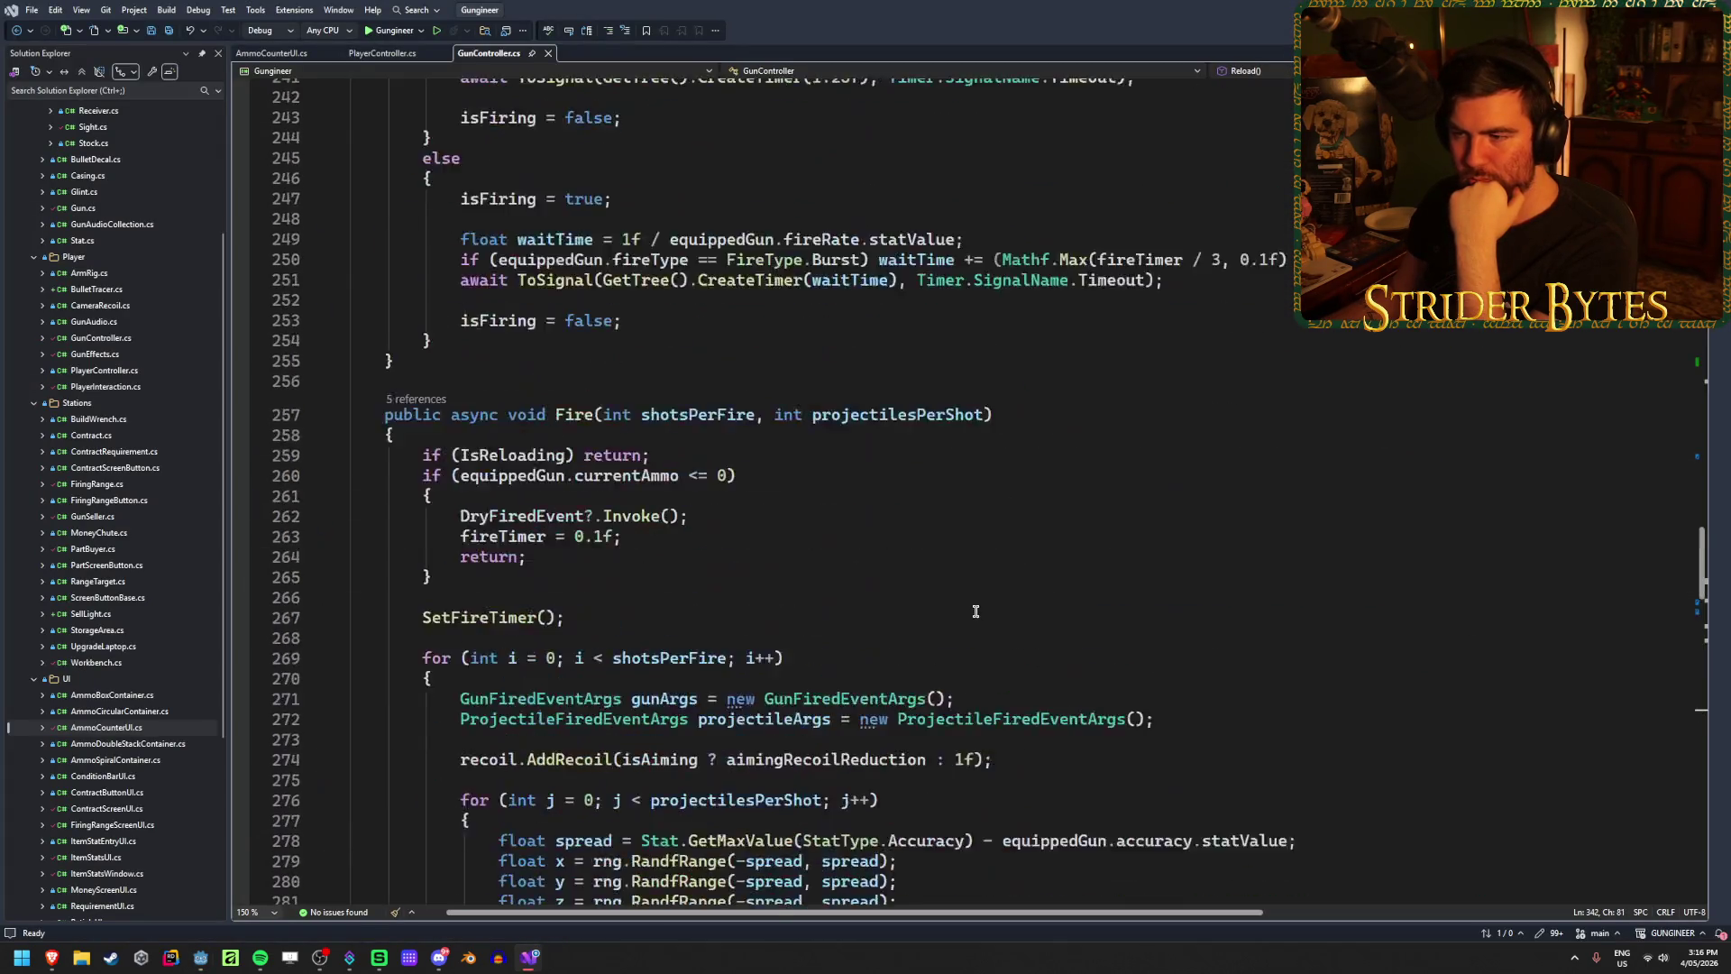
{"action": "scroll", "coordinate": [976, 610], "scroll_direction": "up", "scroll_amount": 20}
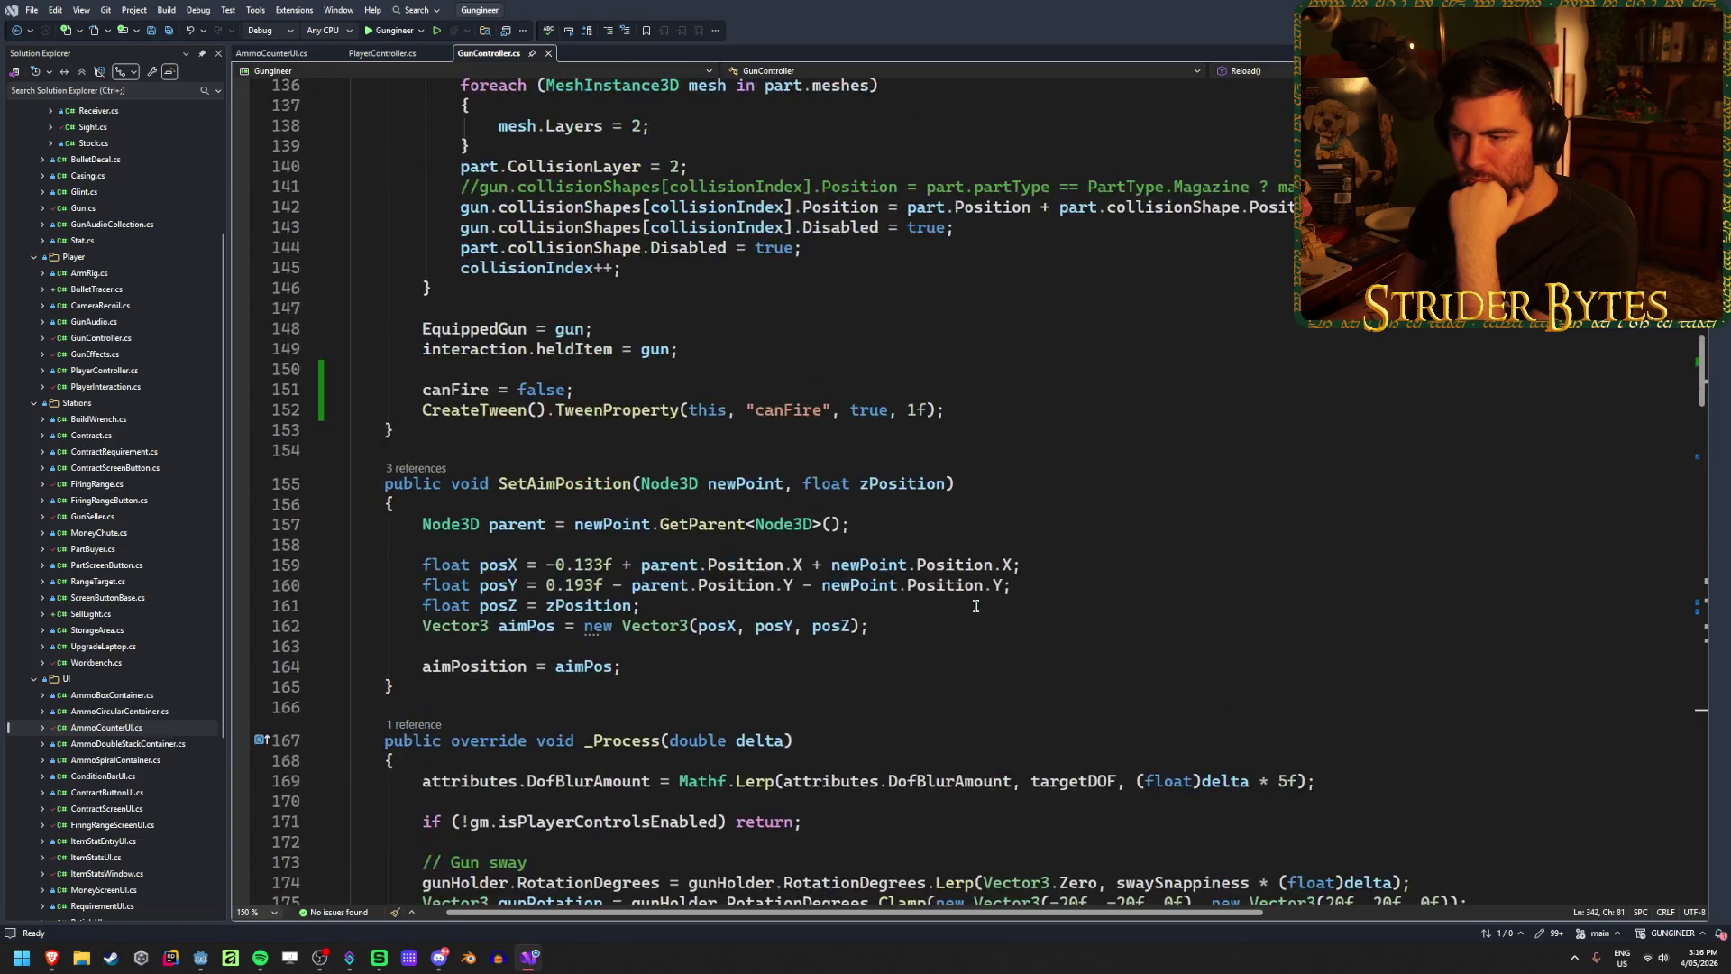
{"action": "scroll", "coordinate": [975, 605], "scroll_direction": "up", "scroll_amount": 20}
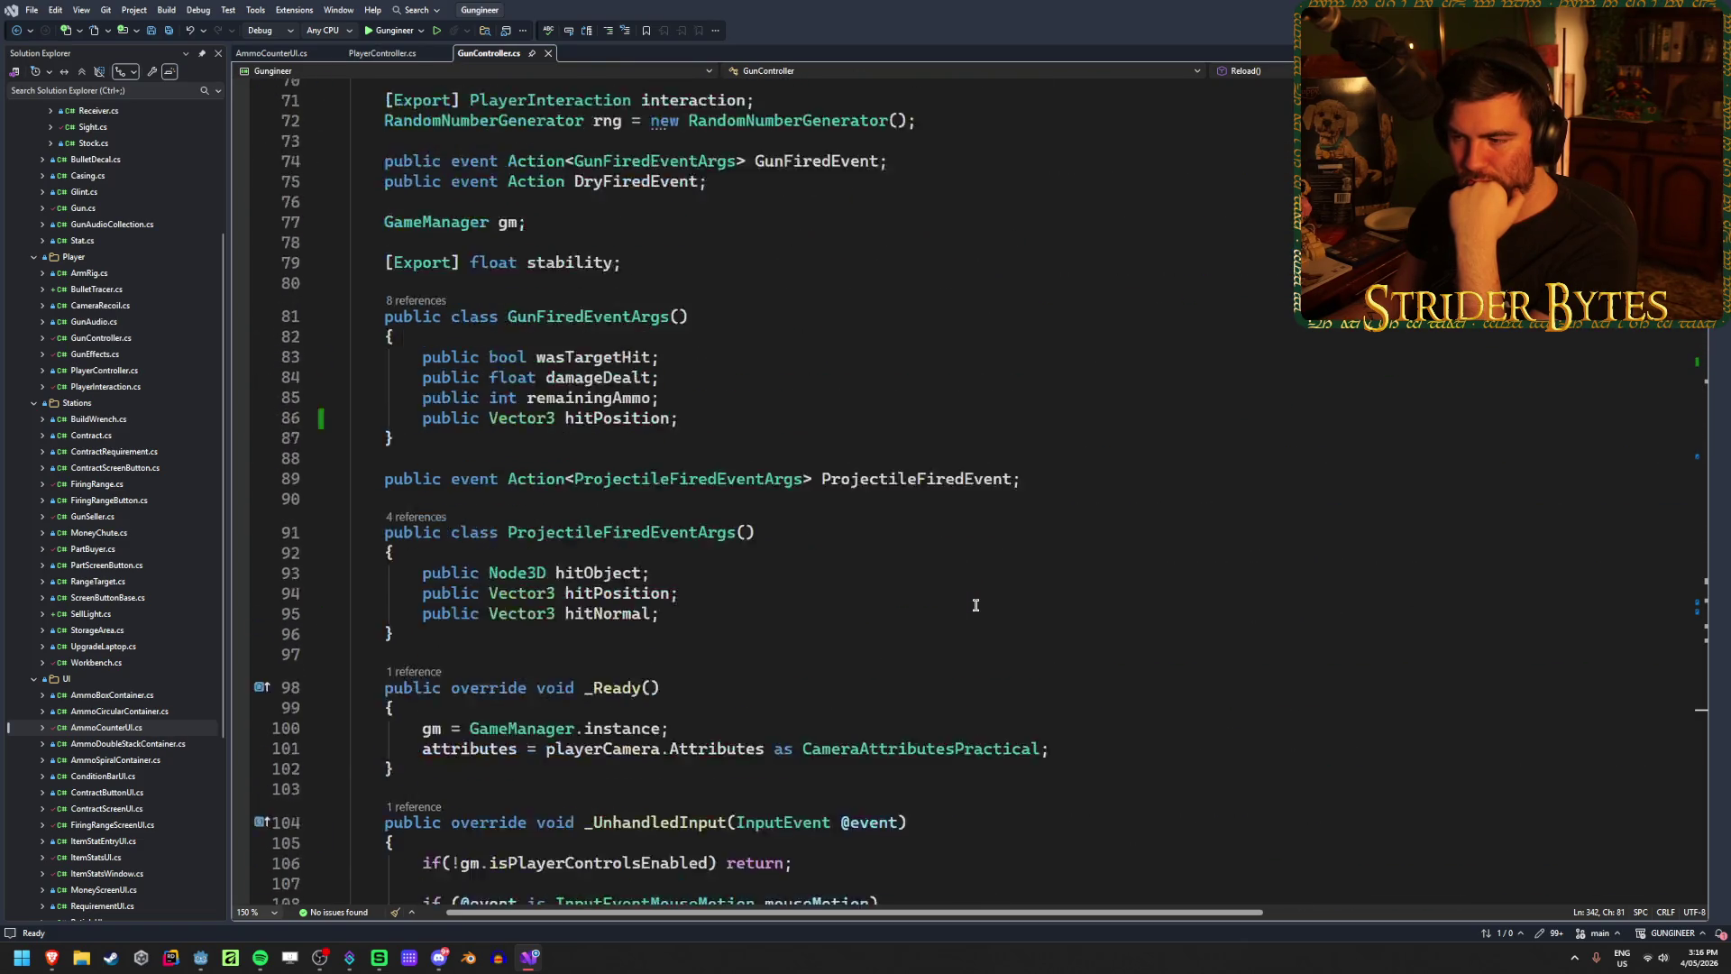
{"action": "scroll", "coordinate": [975, 605], "scroll_direction": "up", "scroll_amount": 14}
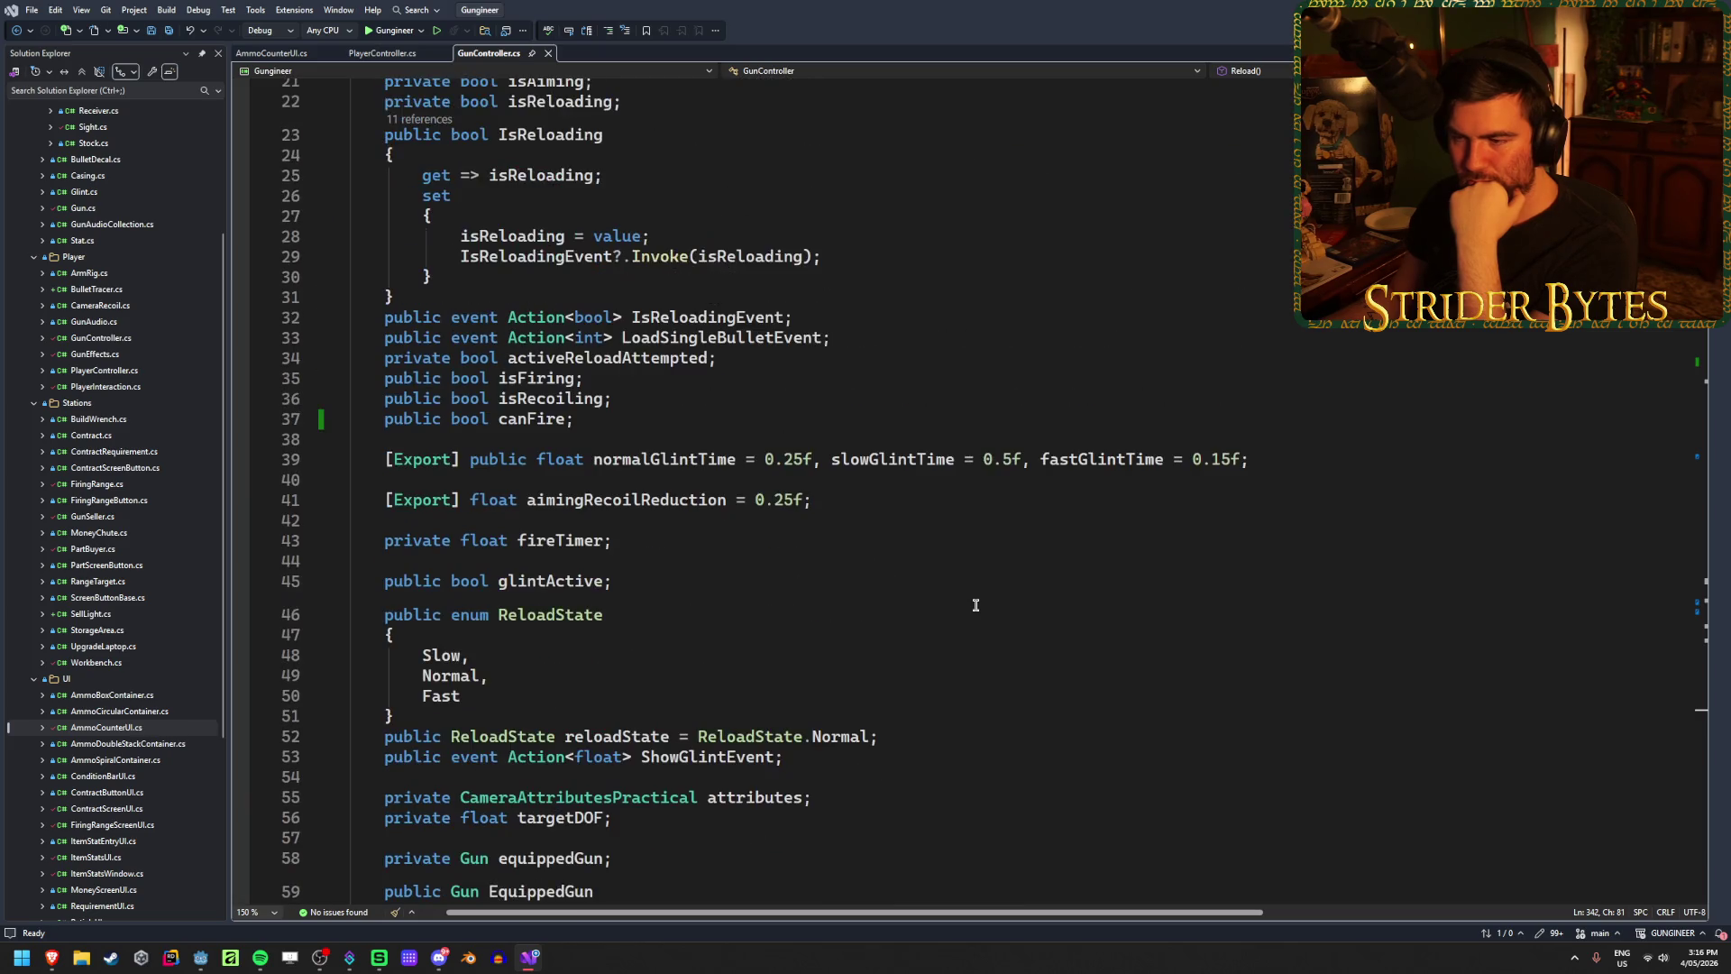
{"action": "scroll", "coordinate": [975, 605], "scroll_direction": "down", "scroll_amount": 18}
{"action": "scroll", "coordinate": [975, 605], "scroll_direction": "down", "scroll_amount": 20}
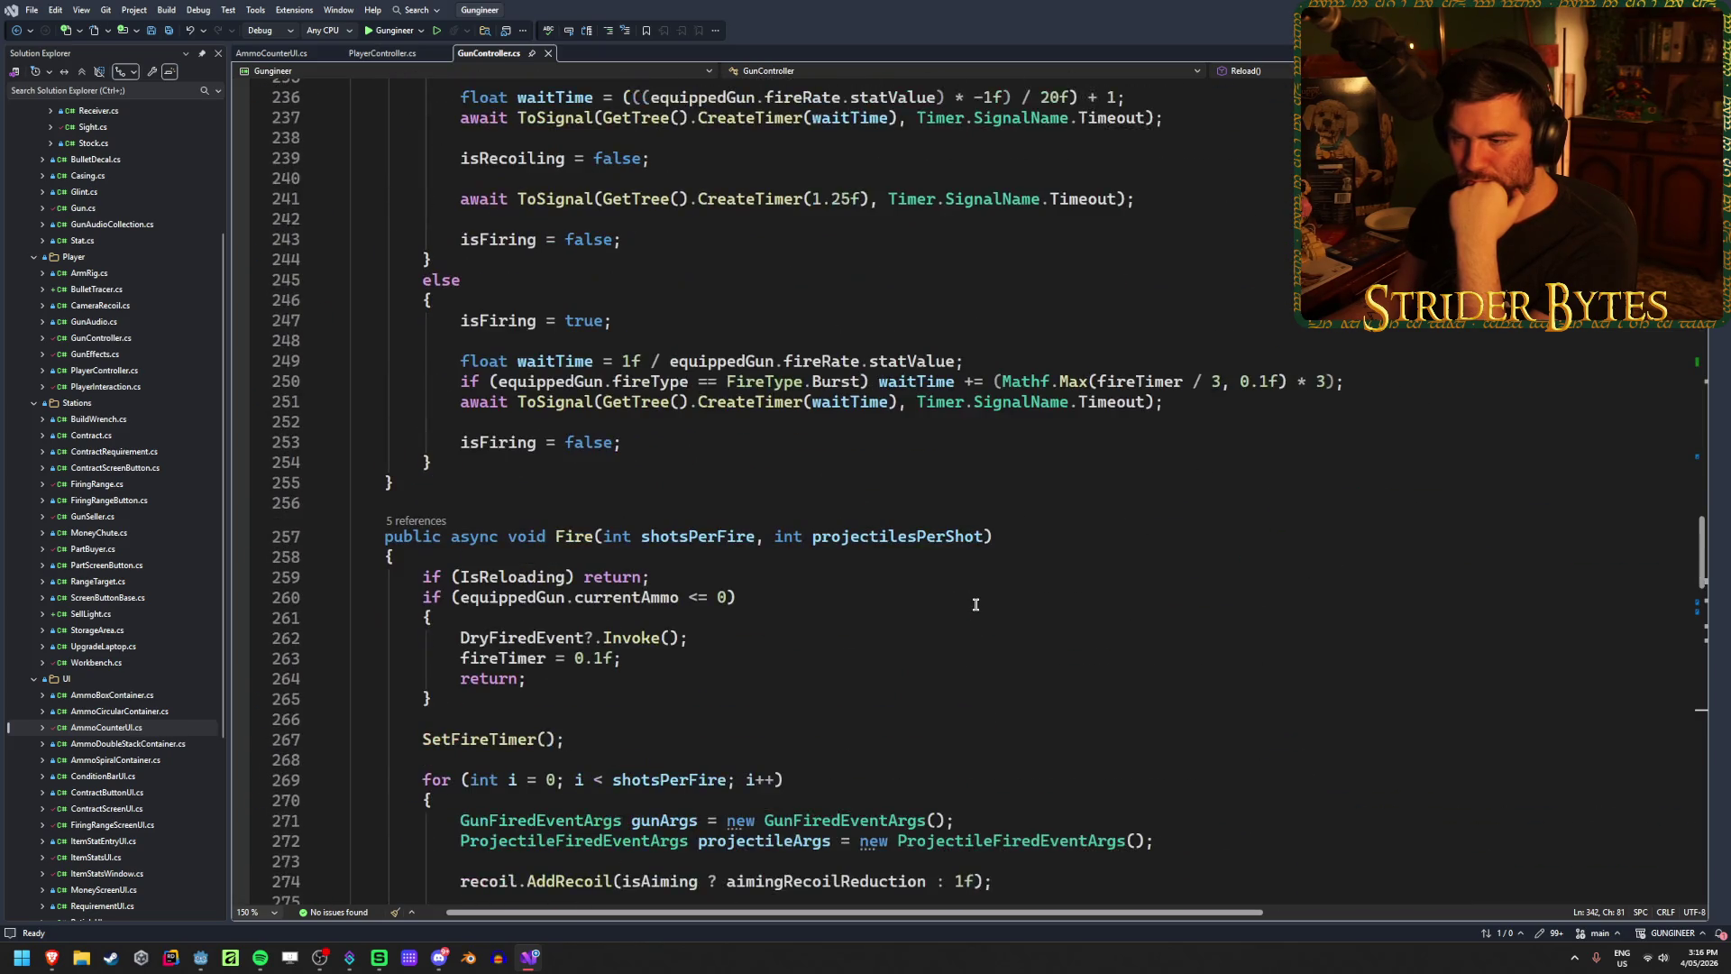
{"action": "scroll", "coordinate": [976, 605], "scroll_direction": "down", "scroll_amount": 1}
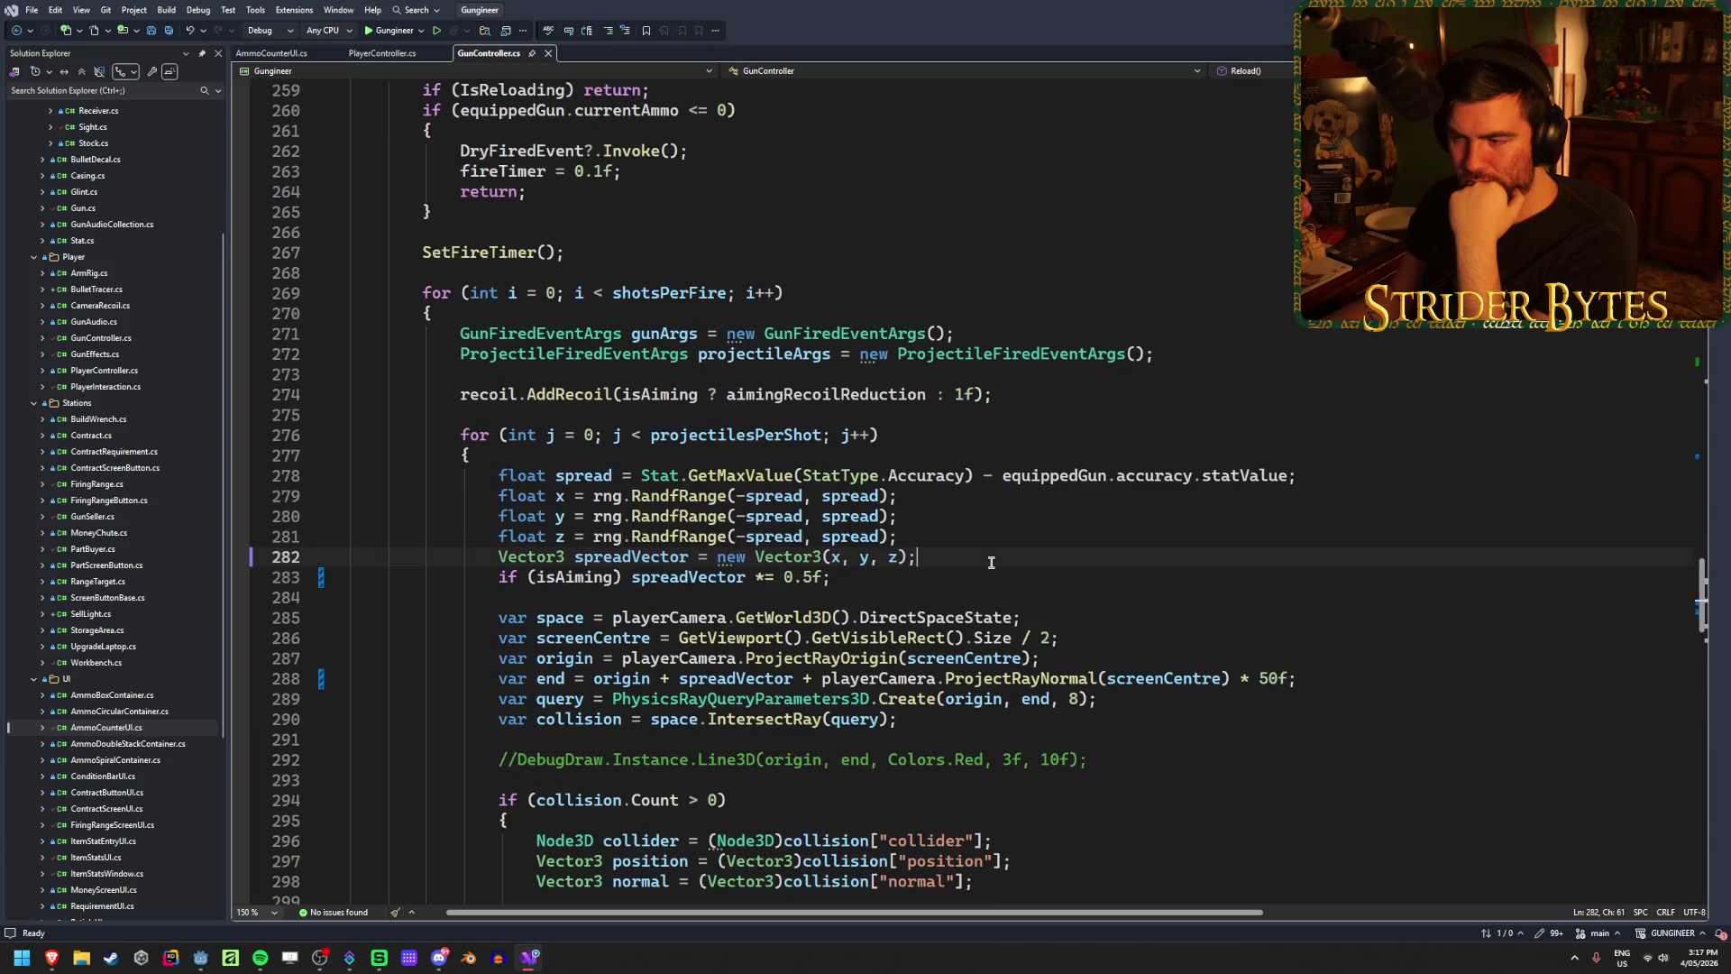
{"action": "key", "text": "Up"}
{"action": "key", "text": "Up"}
{"action": "key", "text": "Up"}
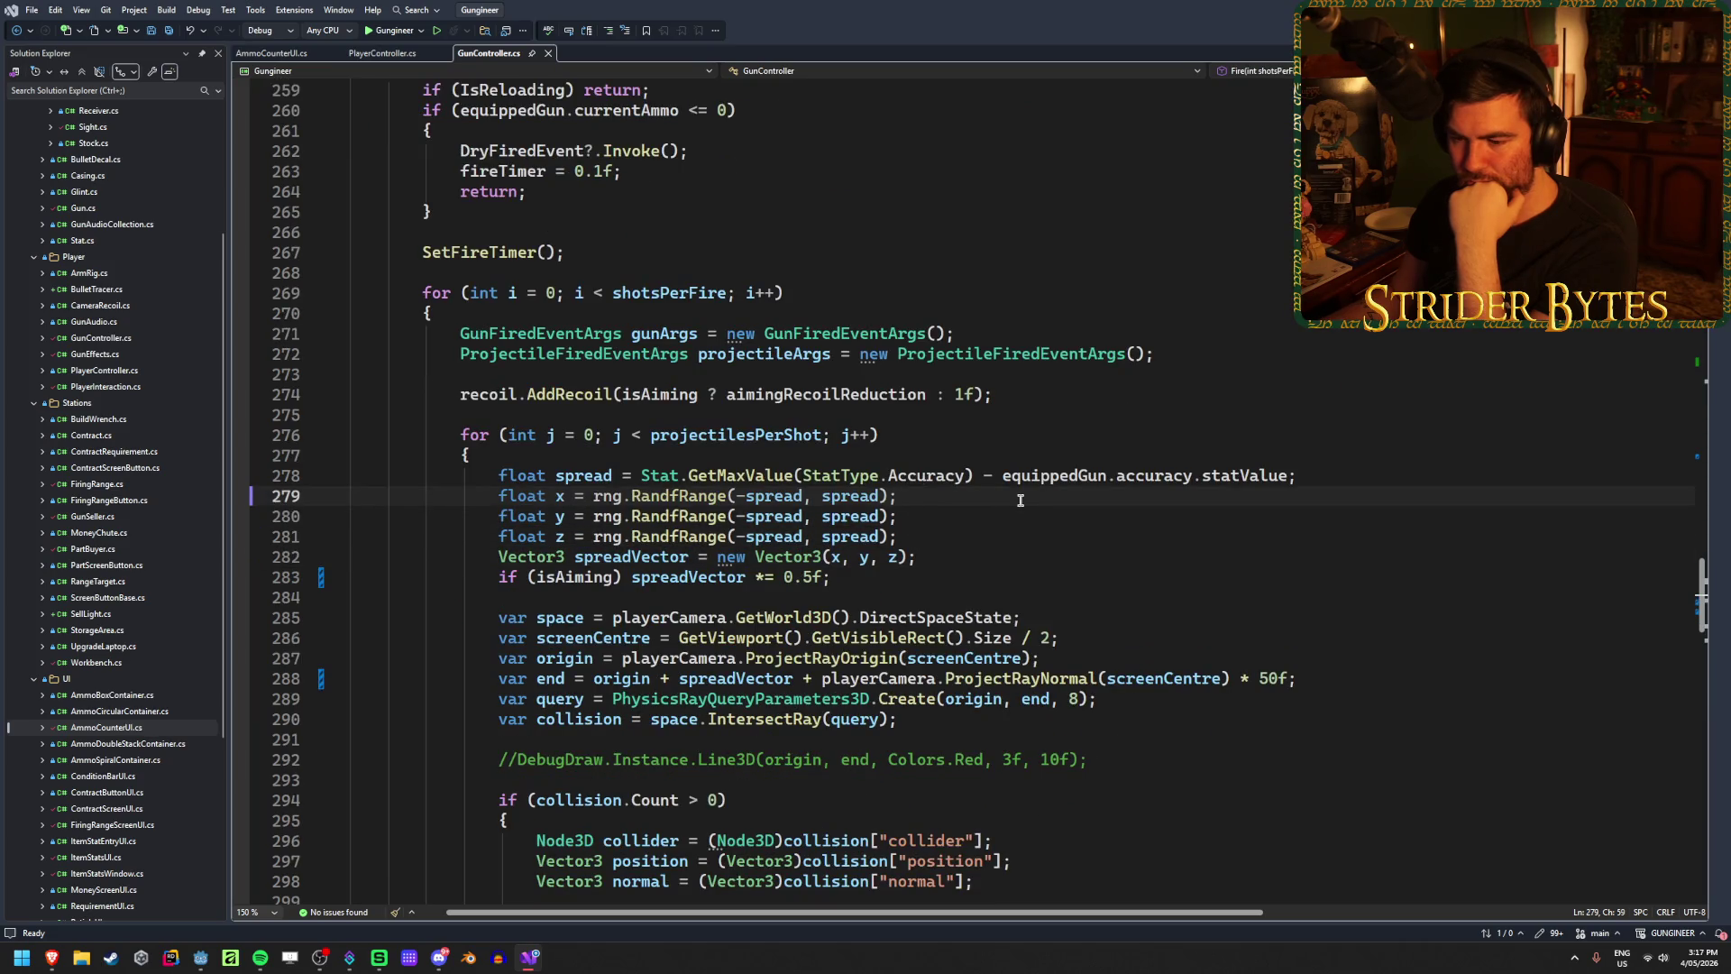
{"action": "left_click", "coordinate": [932, 528]}
{"action": "key", "text": "Up"}
{"action": "key", "text": "Up"}
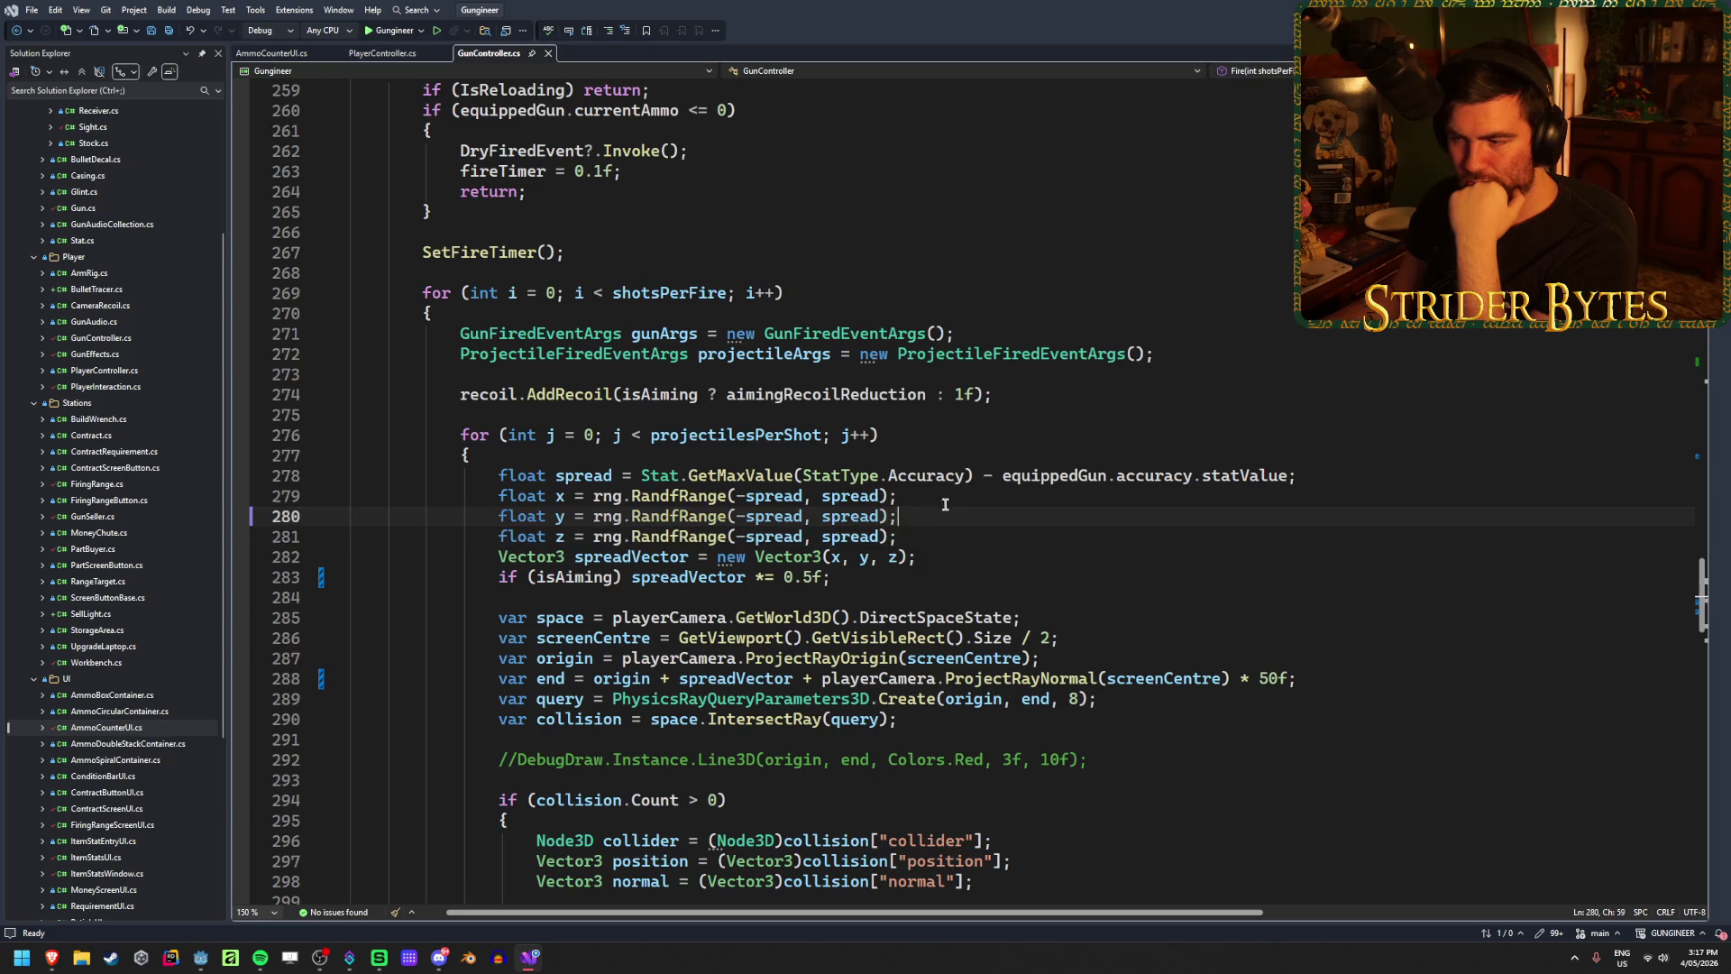
{"action": "scroll", "coordinate": [948, 500], "scroll_direction": "up", "scroll_amount": 20}
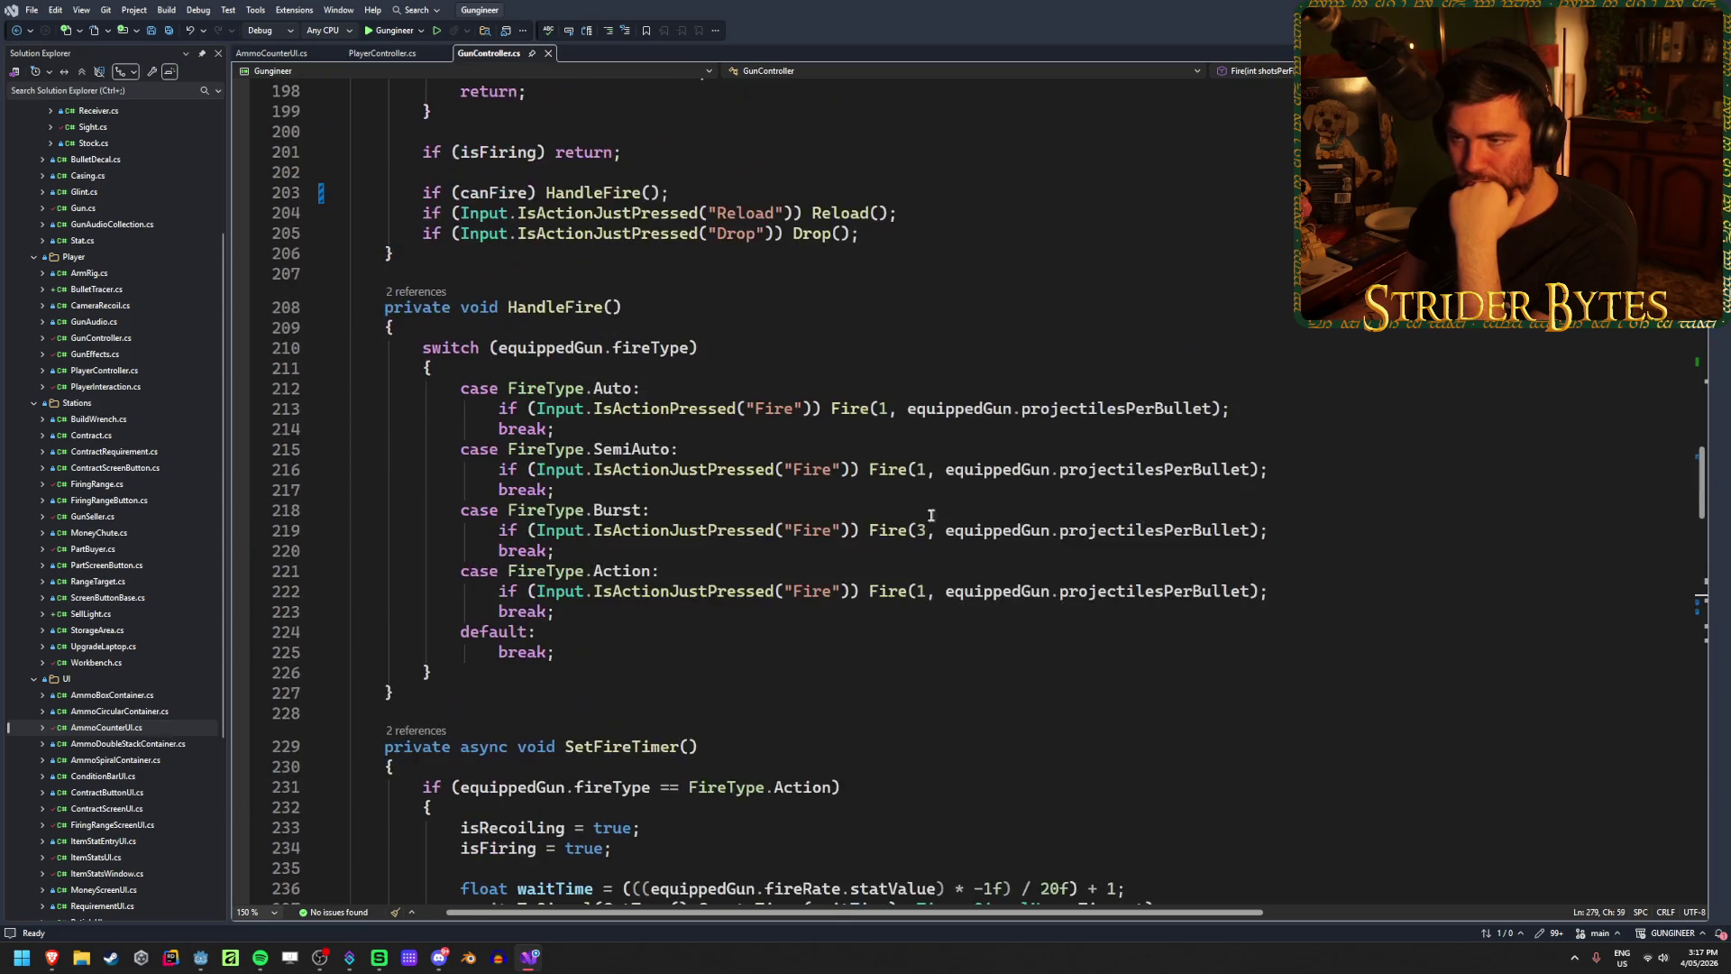
Step: Close the GunController.cs, PlayerController.cs and AmmoCounterUI.cs script tabs
{"action": "left_click", "coordinate": [548, 53]}
{"action": "middle_click", "coordinate": [382, 53]}
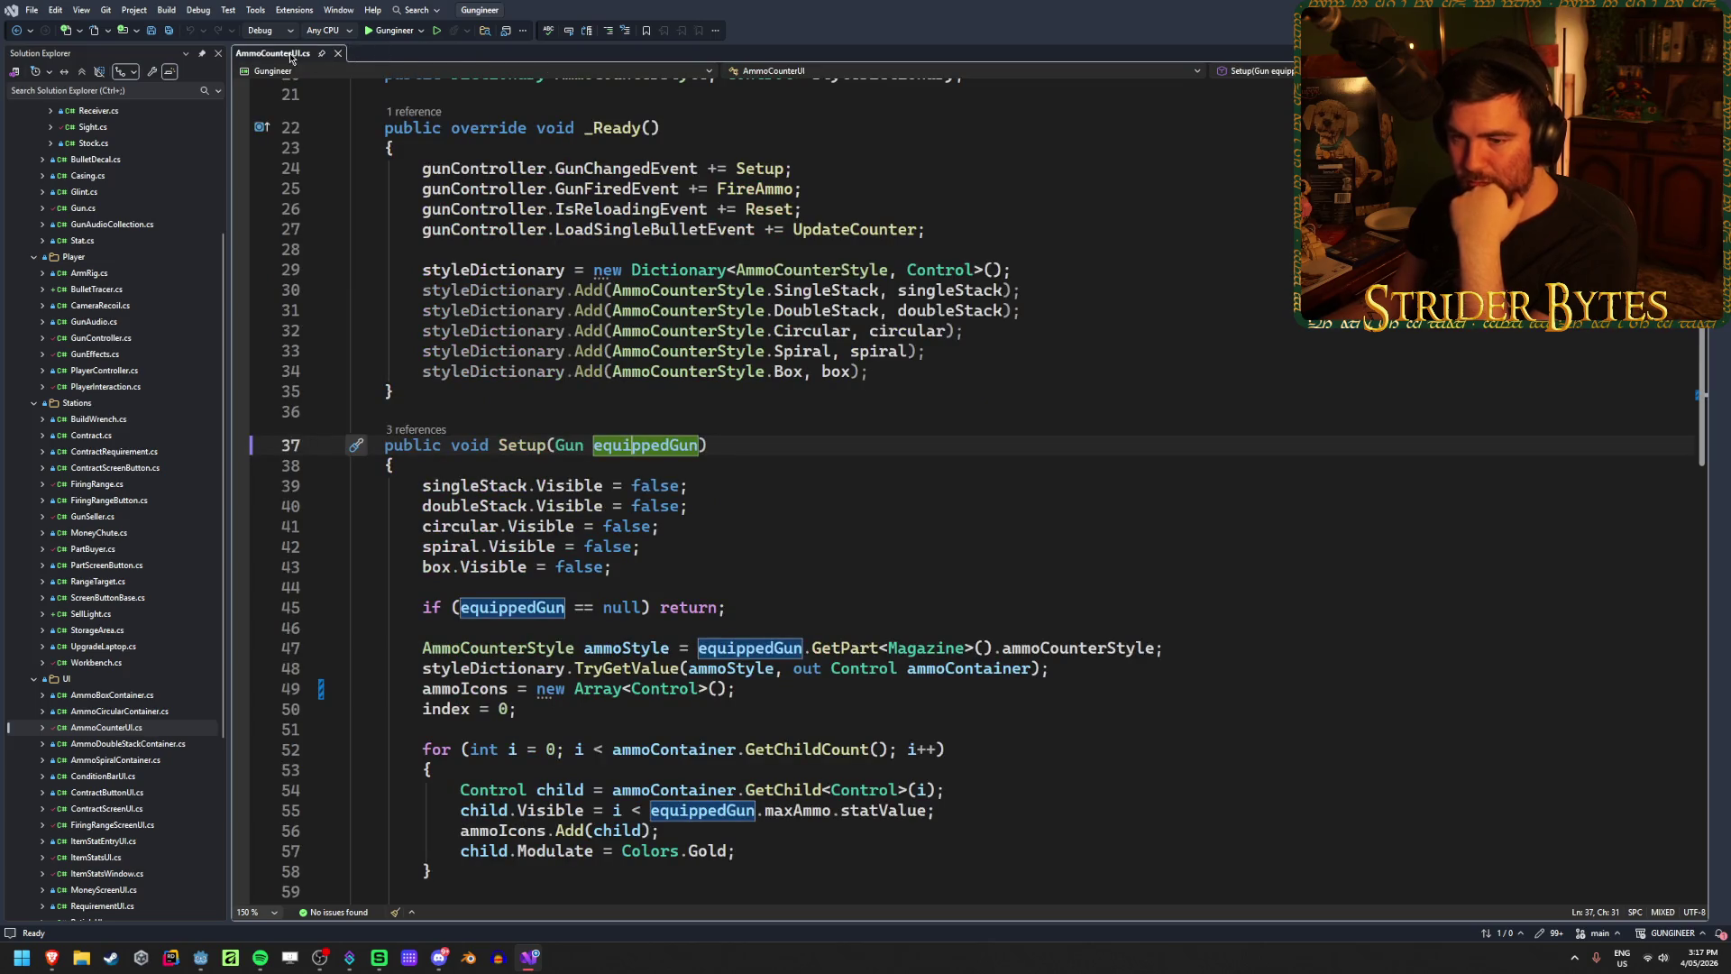
{"action": "middle_click", "coordinate": [296, 53]}
{"action": "scroll", "coordinate": [140, 631], "scroll_direction": "down", "scroll_amount": 6}
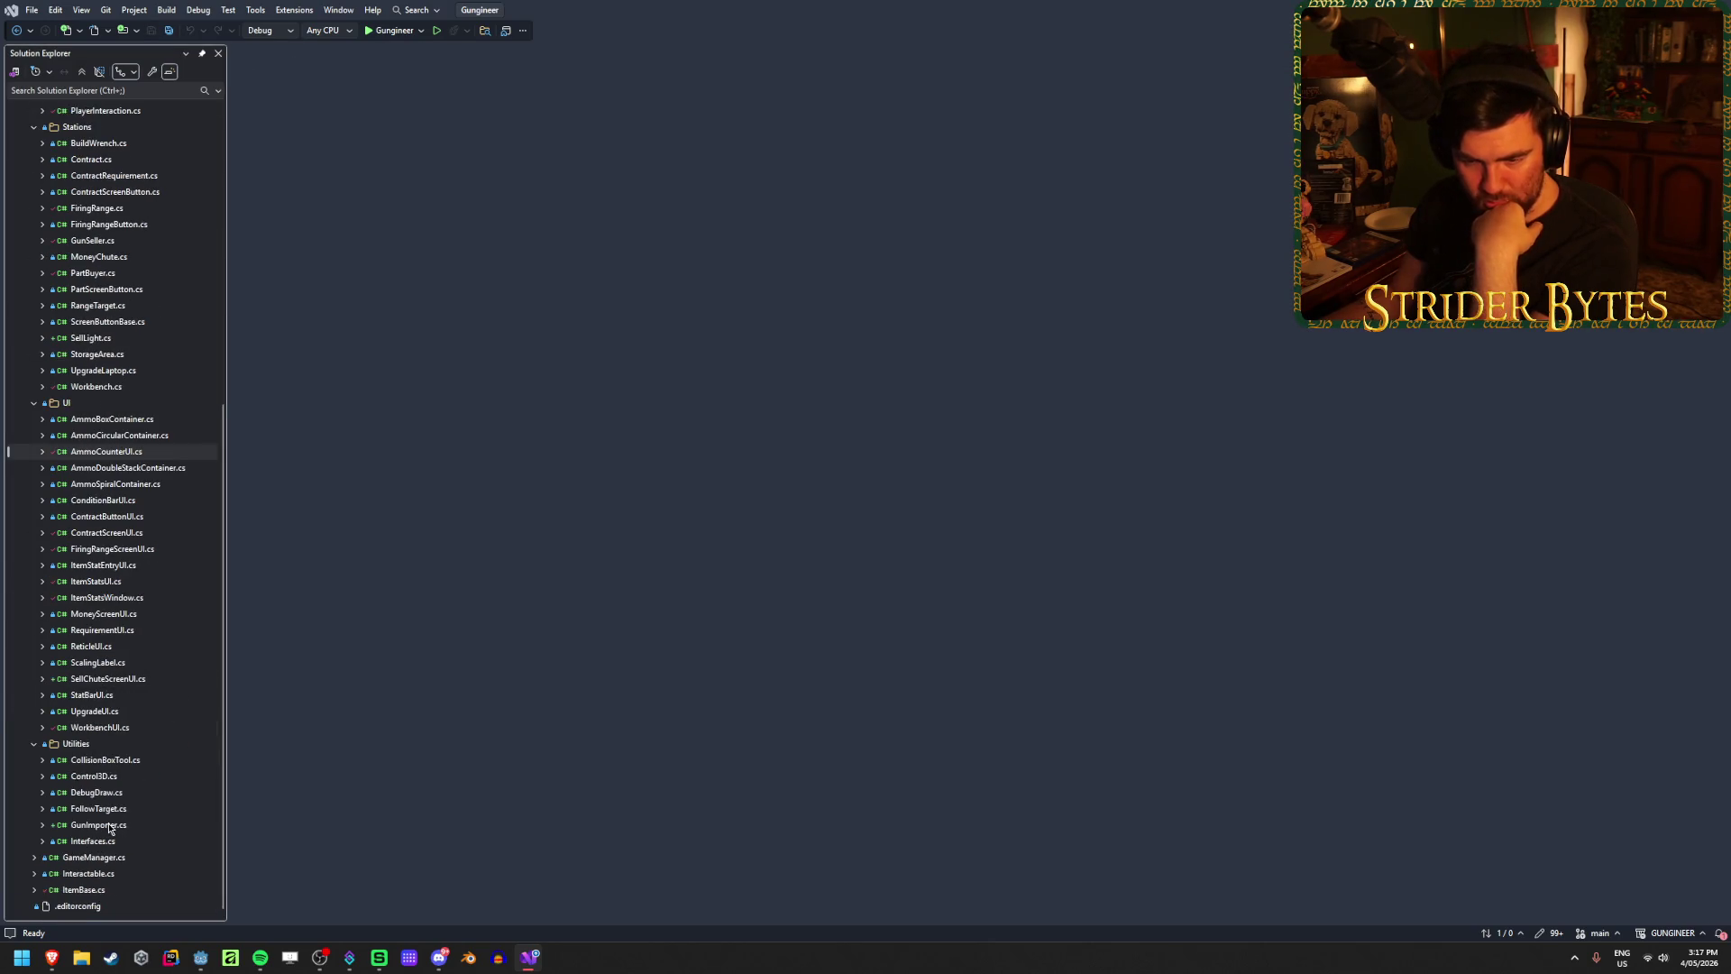
Step: Open GunImporter.cs, review its _PostImport part-type switch, then bring up the exported JSON in the browser
{"action": "double_click", "coordinate": [99, 824]}
{"action": "left_click", "coordinate": [723, 449]}
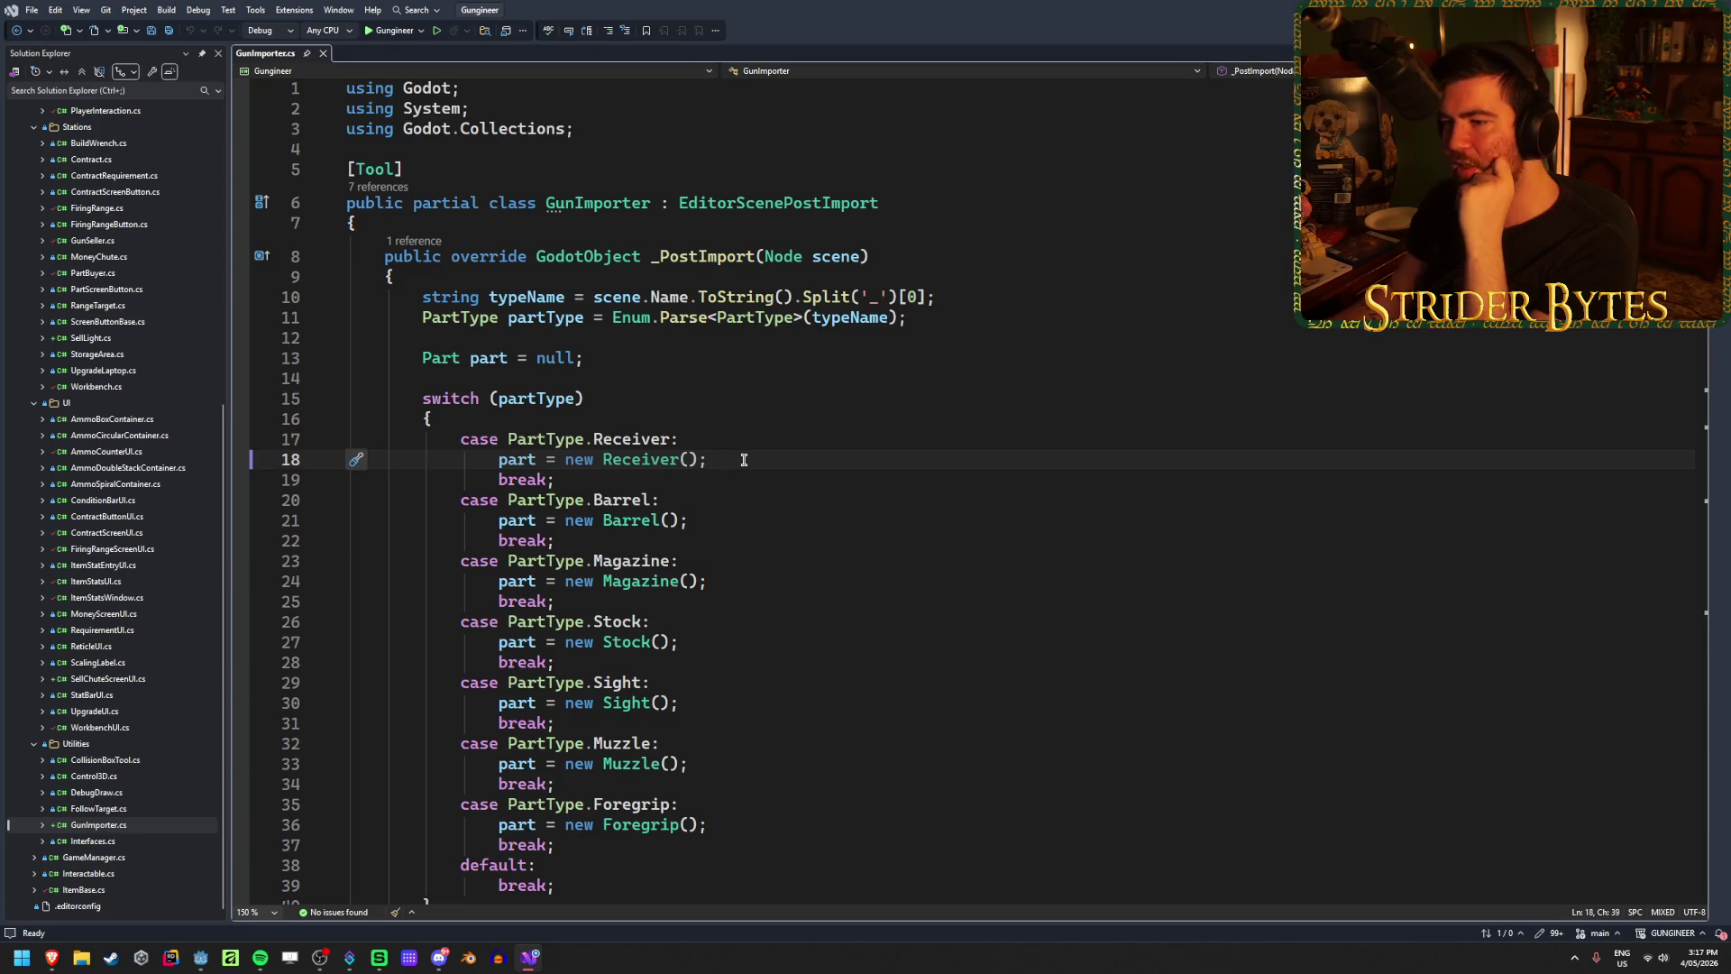
{"action": "scroll", "coordinate": [709, 495], "scroll_direction": "down", "scroll_amount": 5}
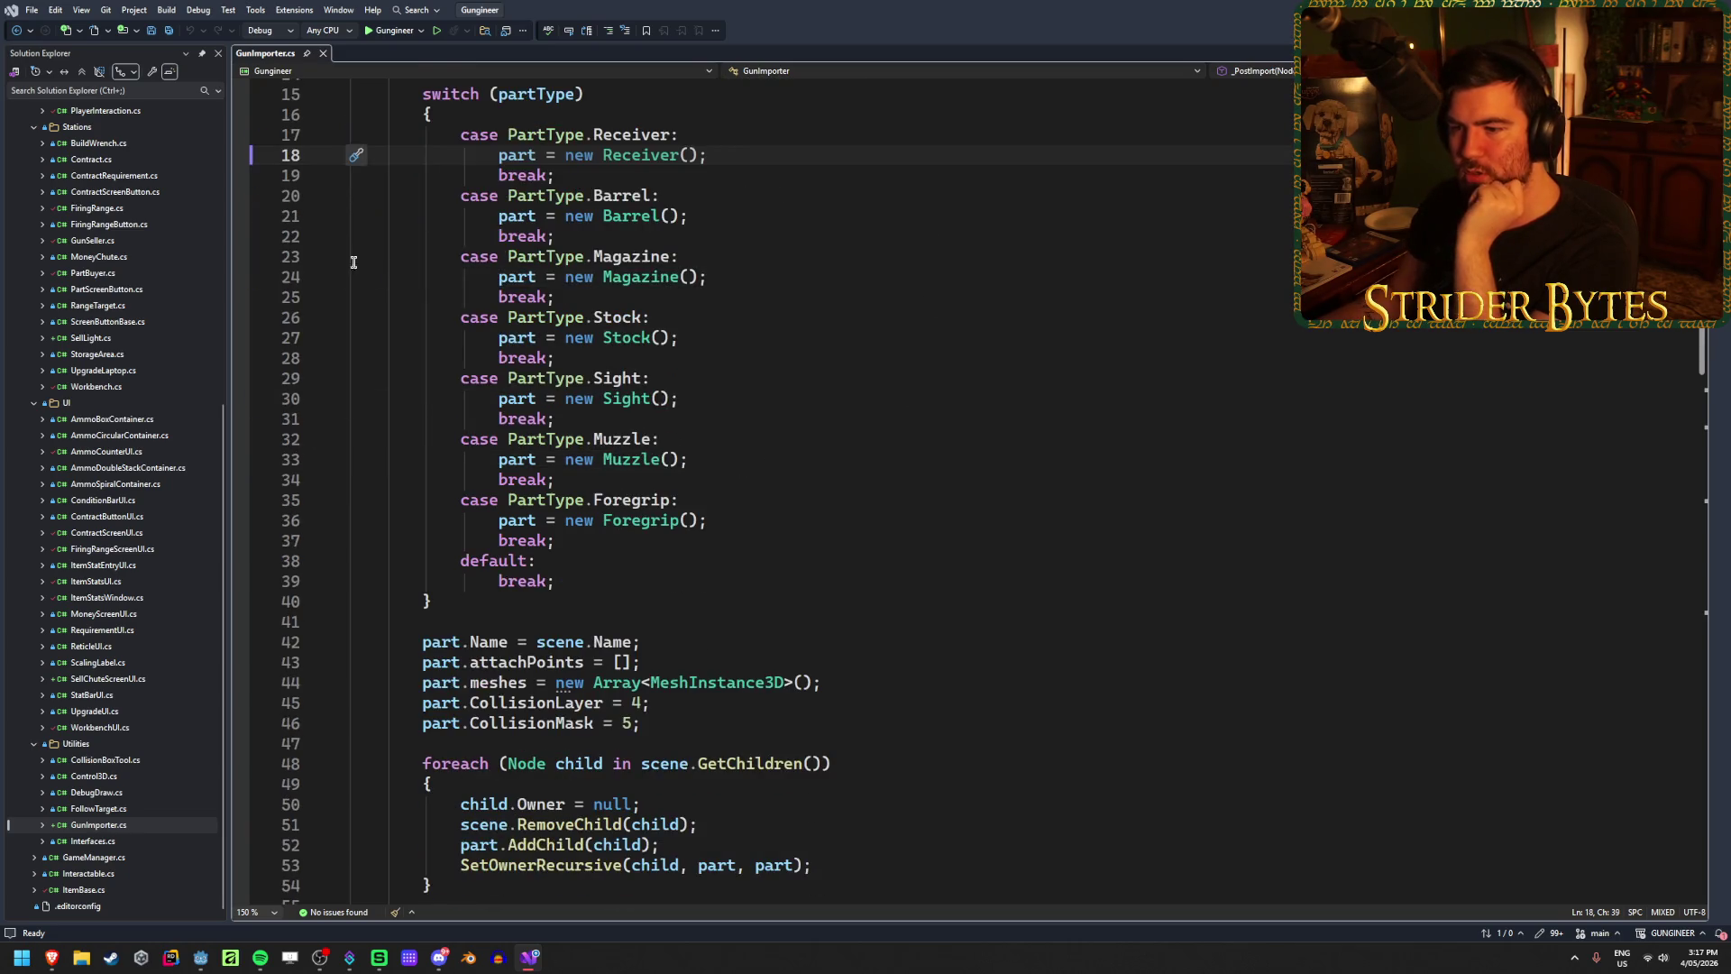
{"action": "scroll", "coordinate": [628, 694], "scroll_direction": "up", "scroll_amount": 5}
{"action": "scroll", "coordinate": [1023, 318], "scroll_direction": "down", "scroll_amount": 3}
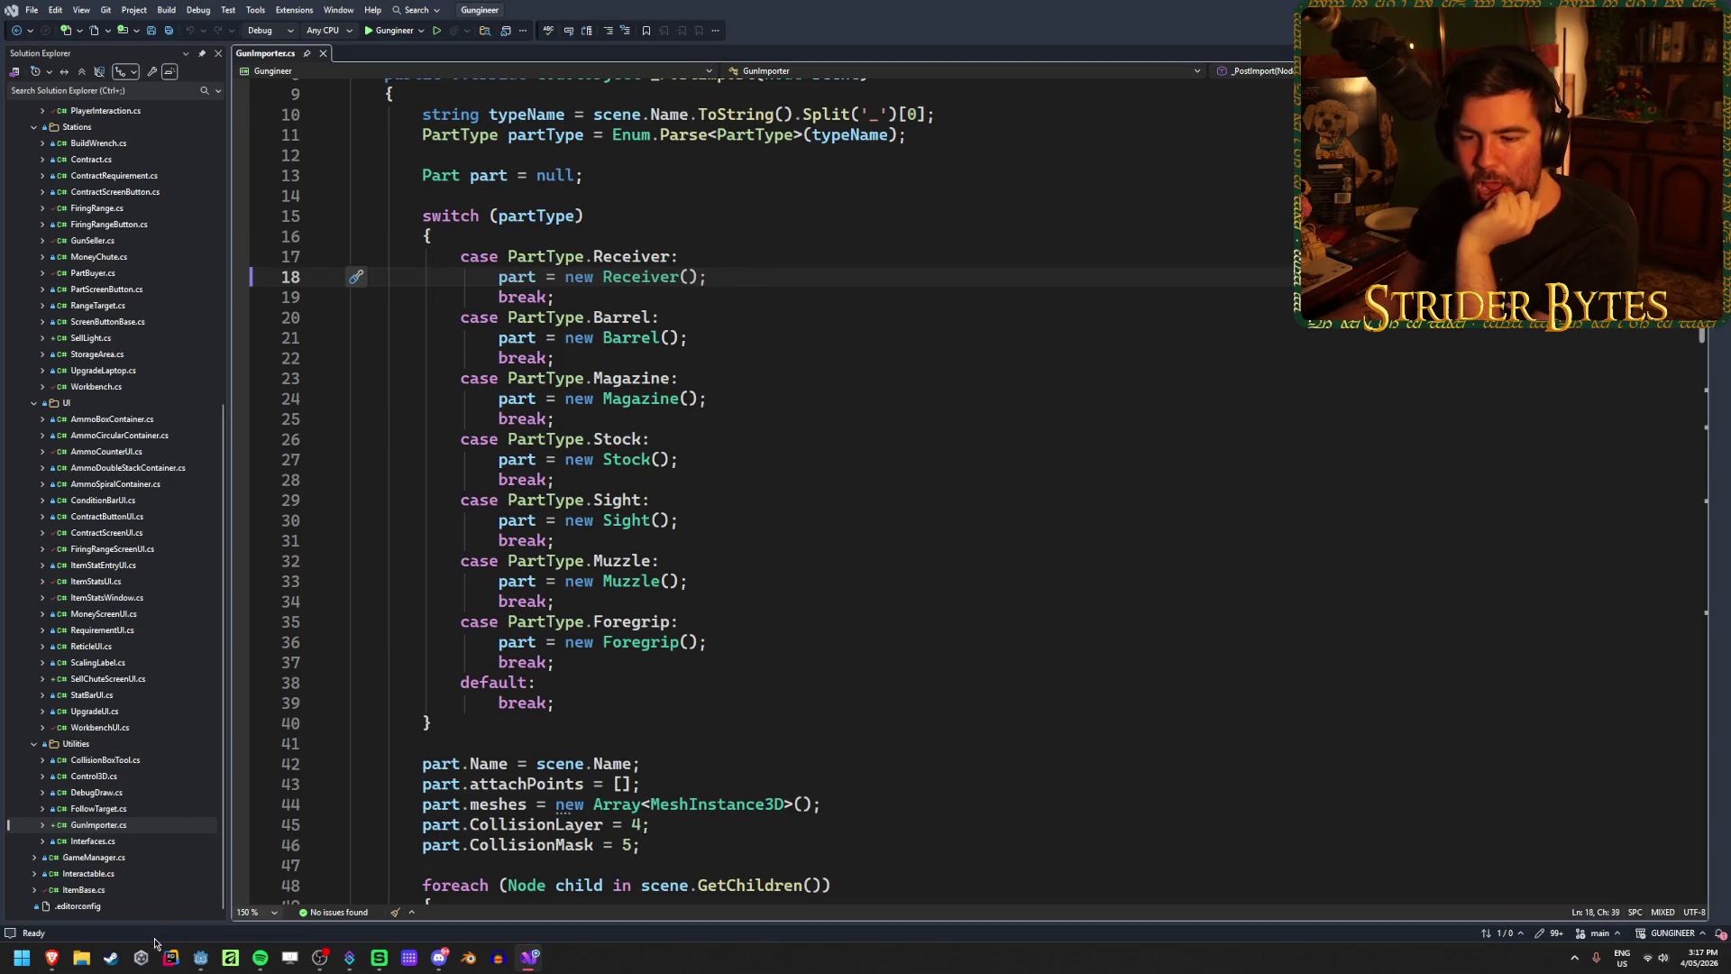
{"action": "scroll", "coordinate": [834, 481], "scroll_direction": "up", "scroll_amount": 2}
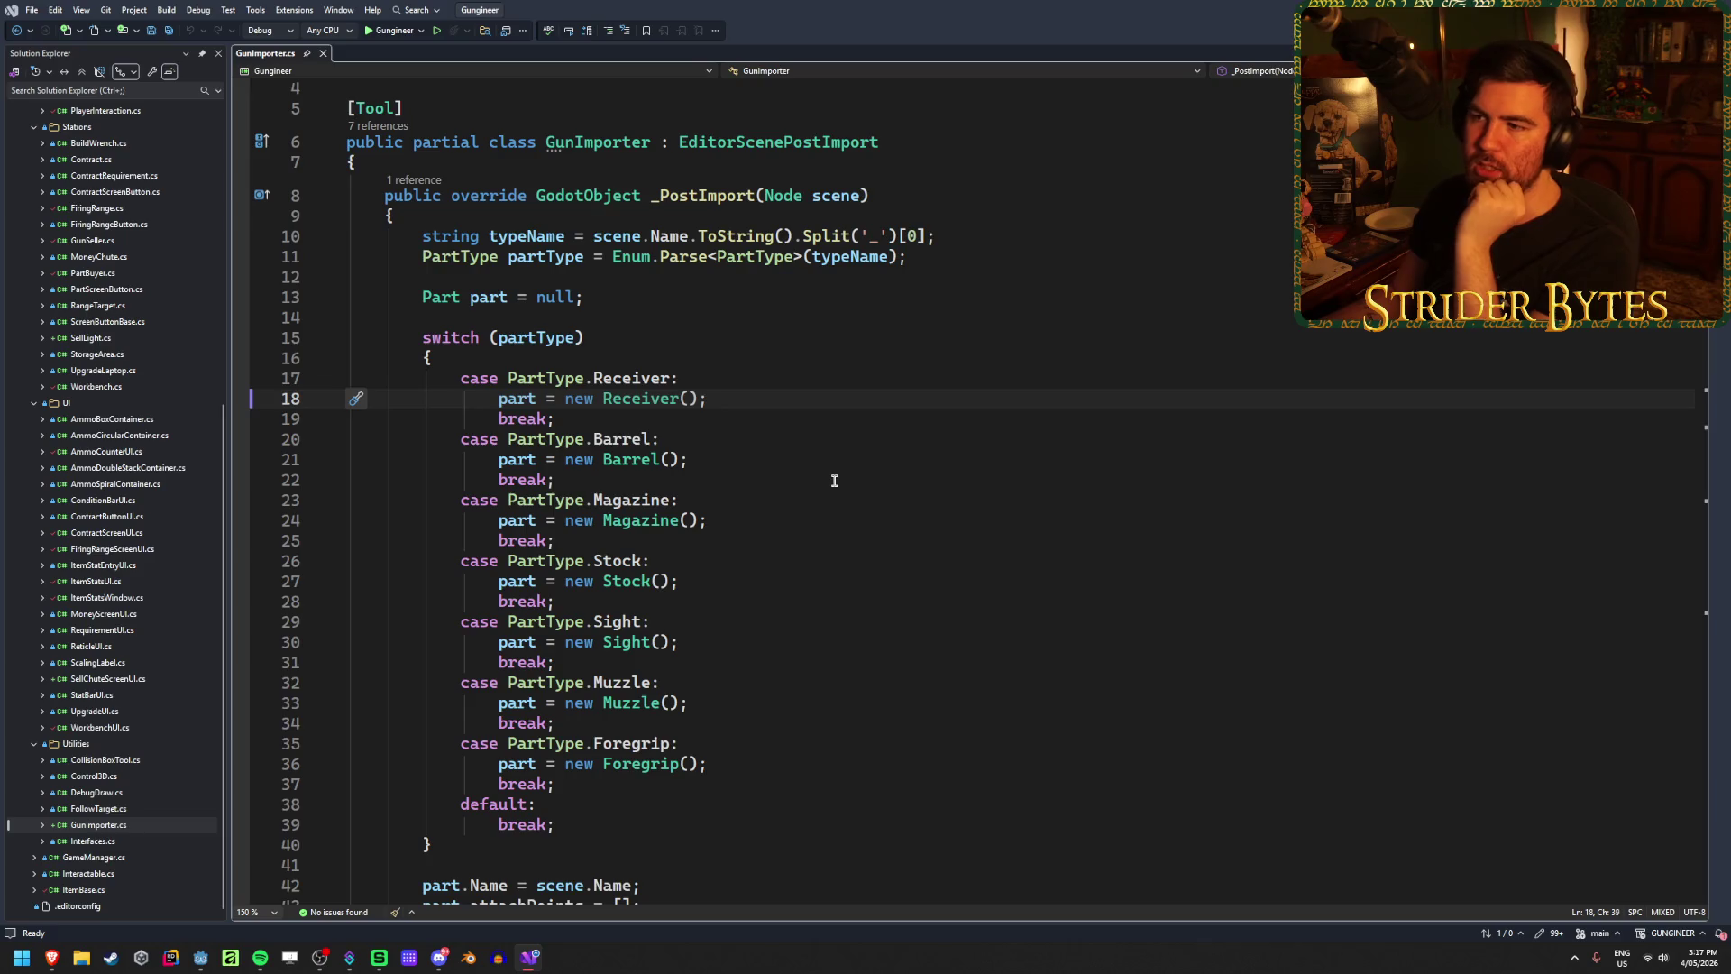
{"action": "mouse_move", "coordinate": [204, 961]}
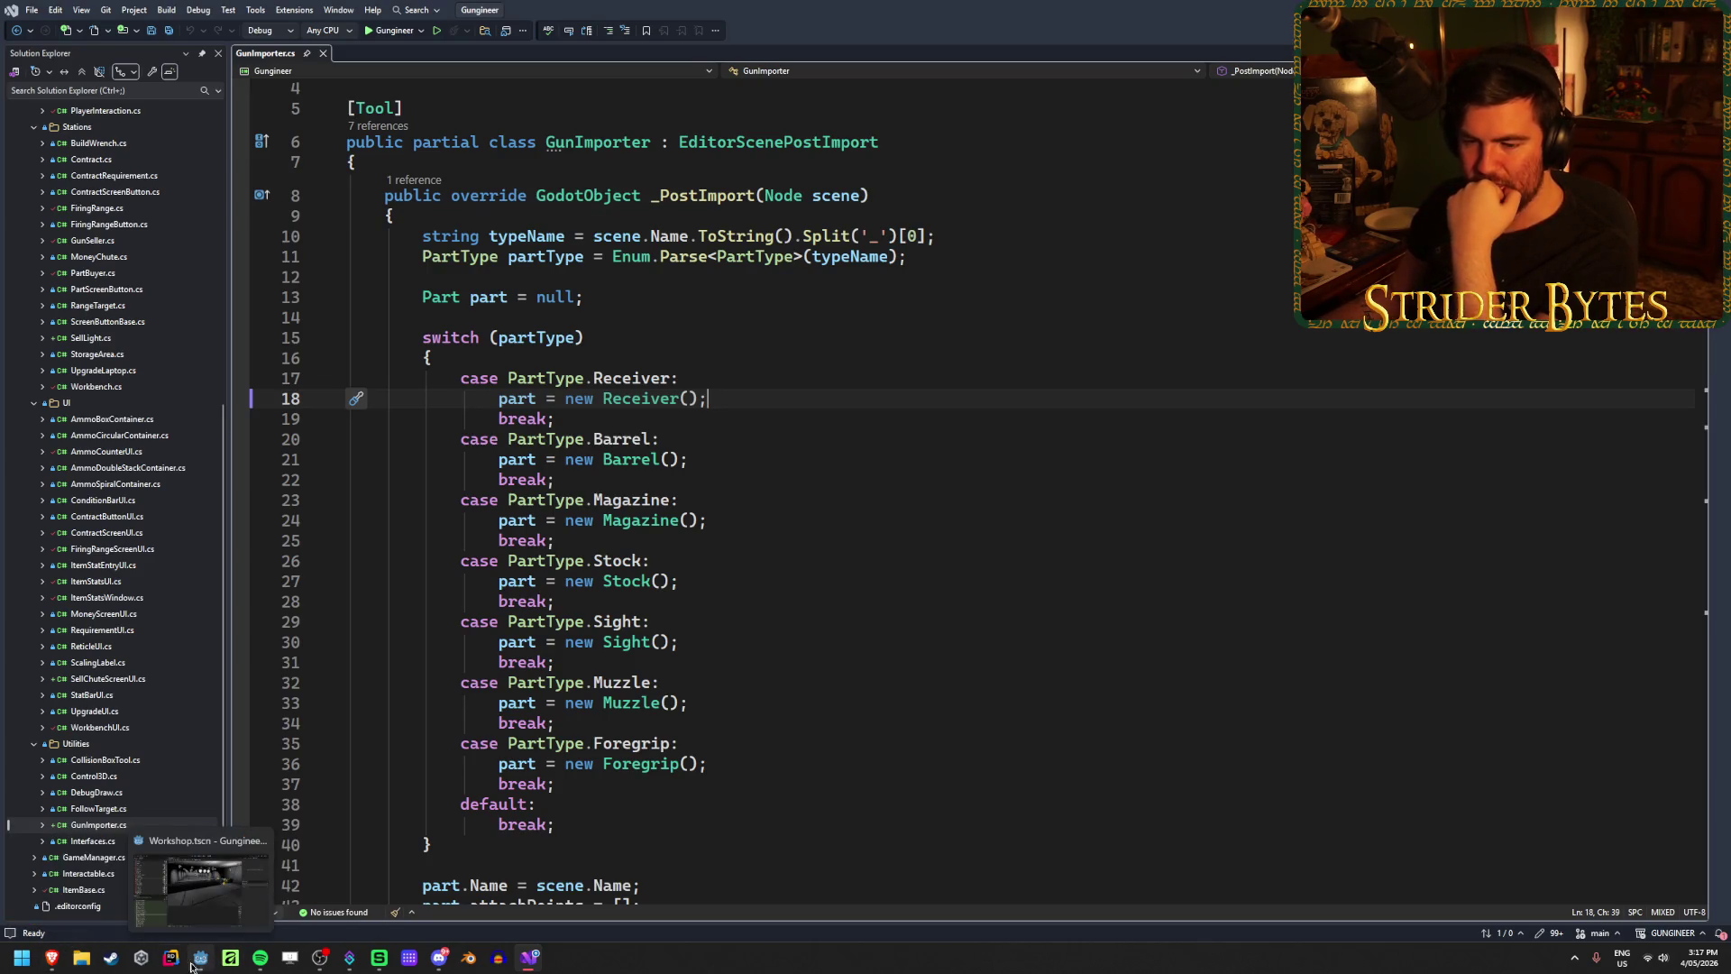
{"action": "left_click", "coordinate": [307, 888]}
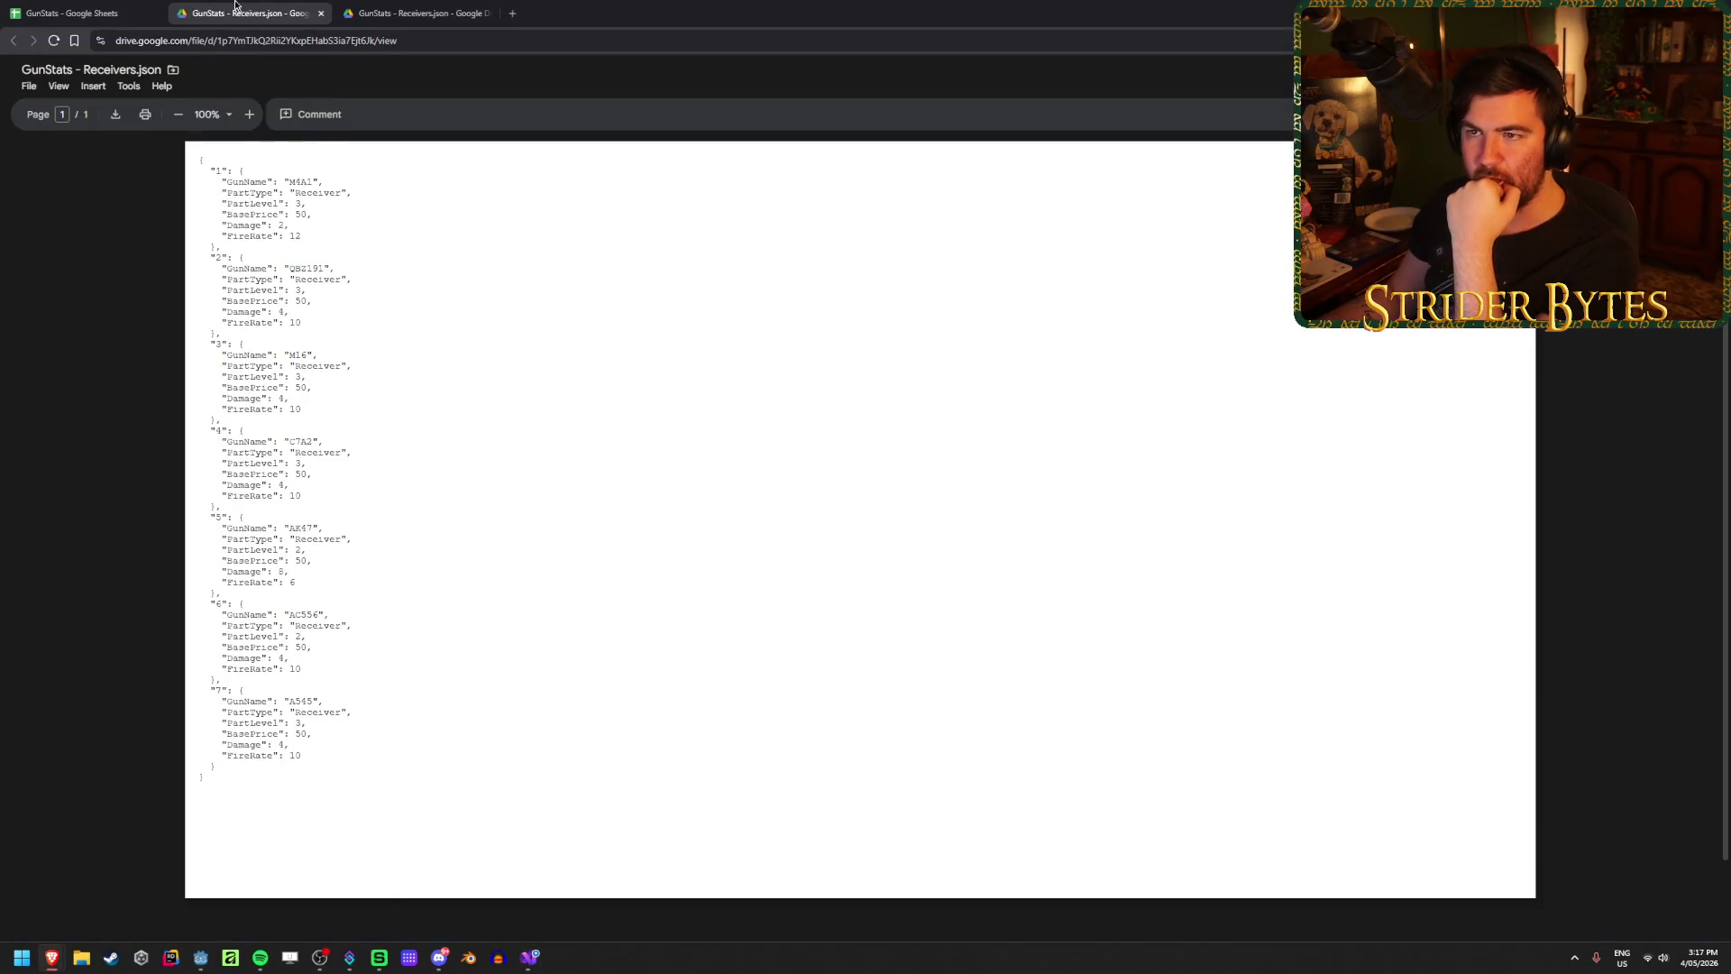
Step: Close both Receivers.json preview tabs and the Export Complete notice
{"action": "left_click", "coordinate": [320, 12]}
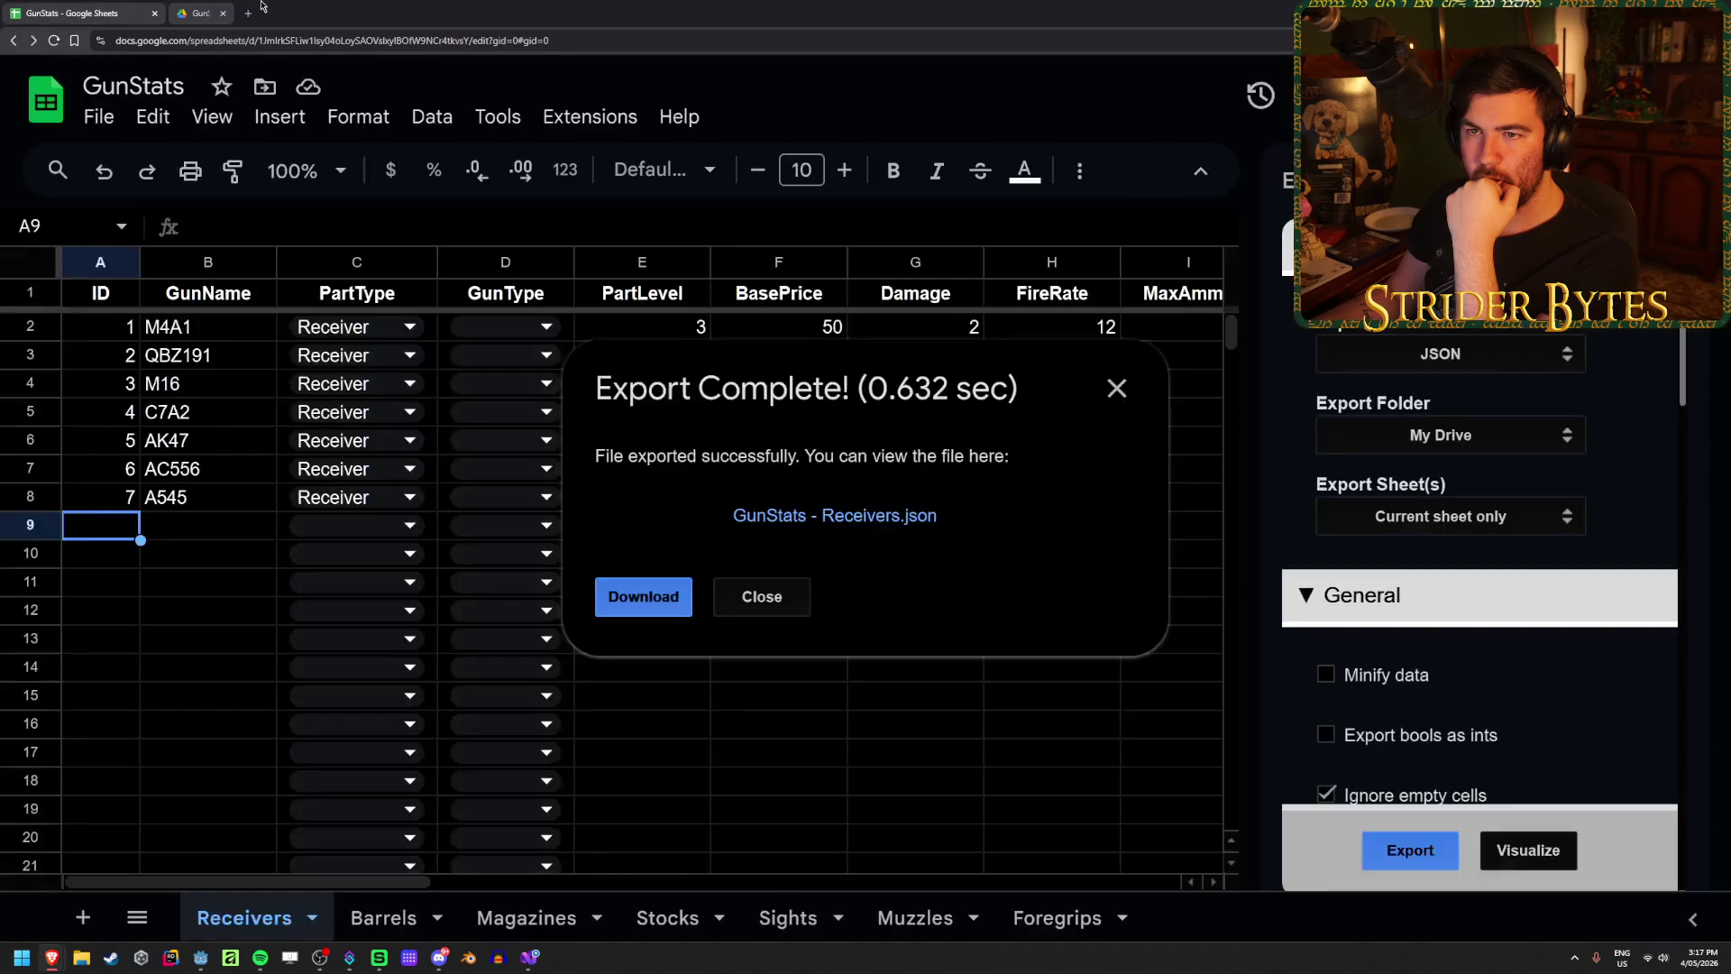
{"action": "left_click", "coordinate": [321, 12]}
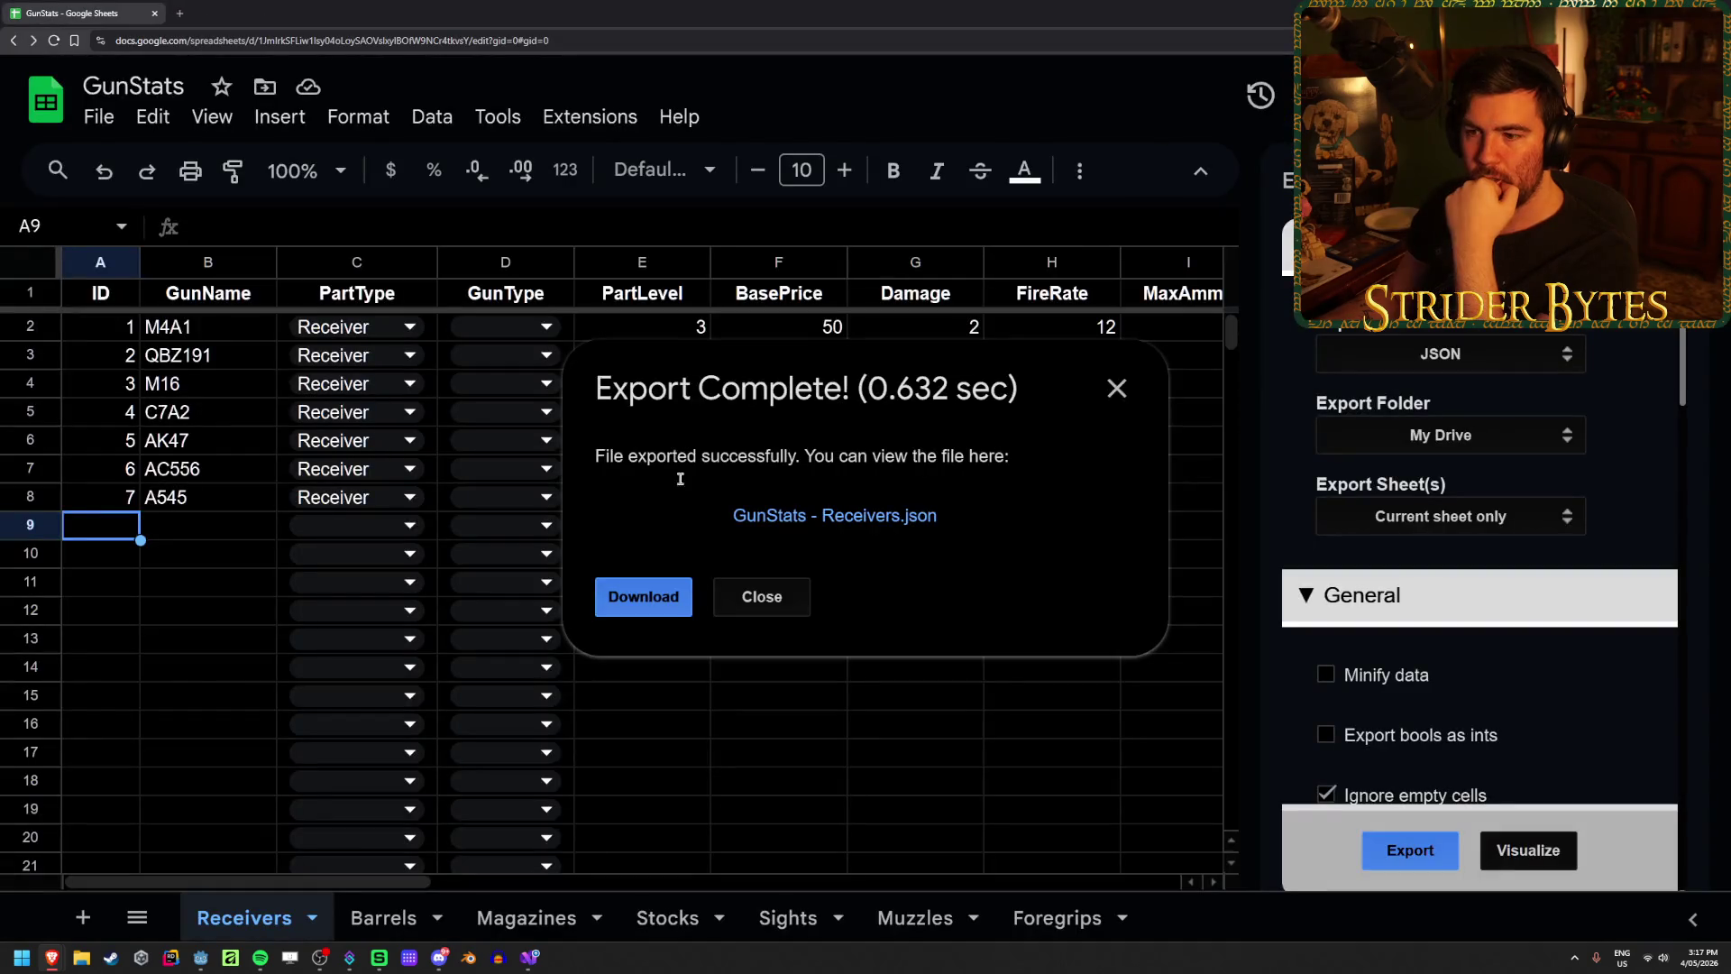
{"action": "left_click", "coordinate": [771, 605]}
Step: Select the gun names in column B, B2:B8, starting from M4A1
{"action": "left_click_drag", "start_coordinate": [213, 613], "coordinate": [201, 581]}
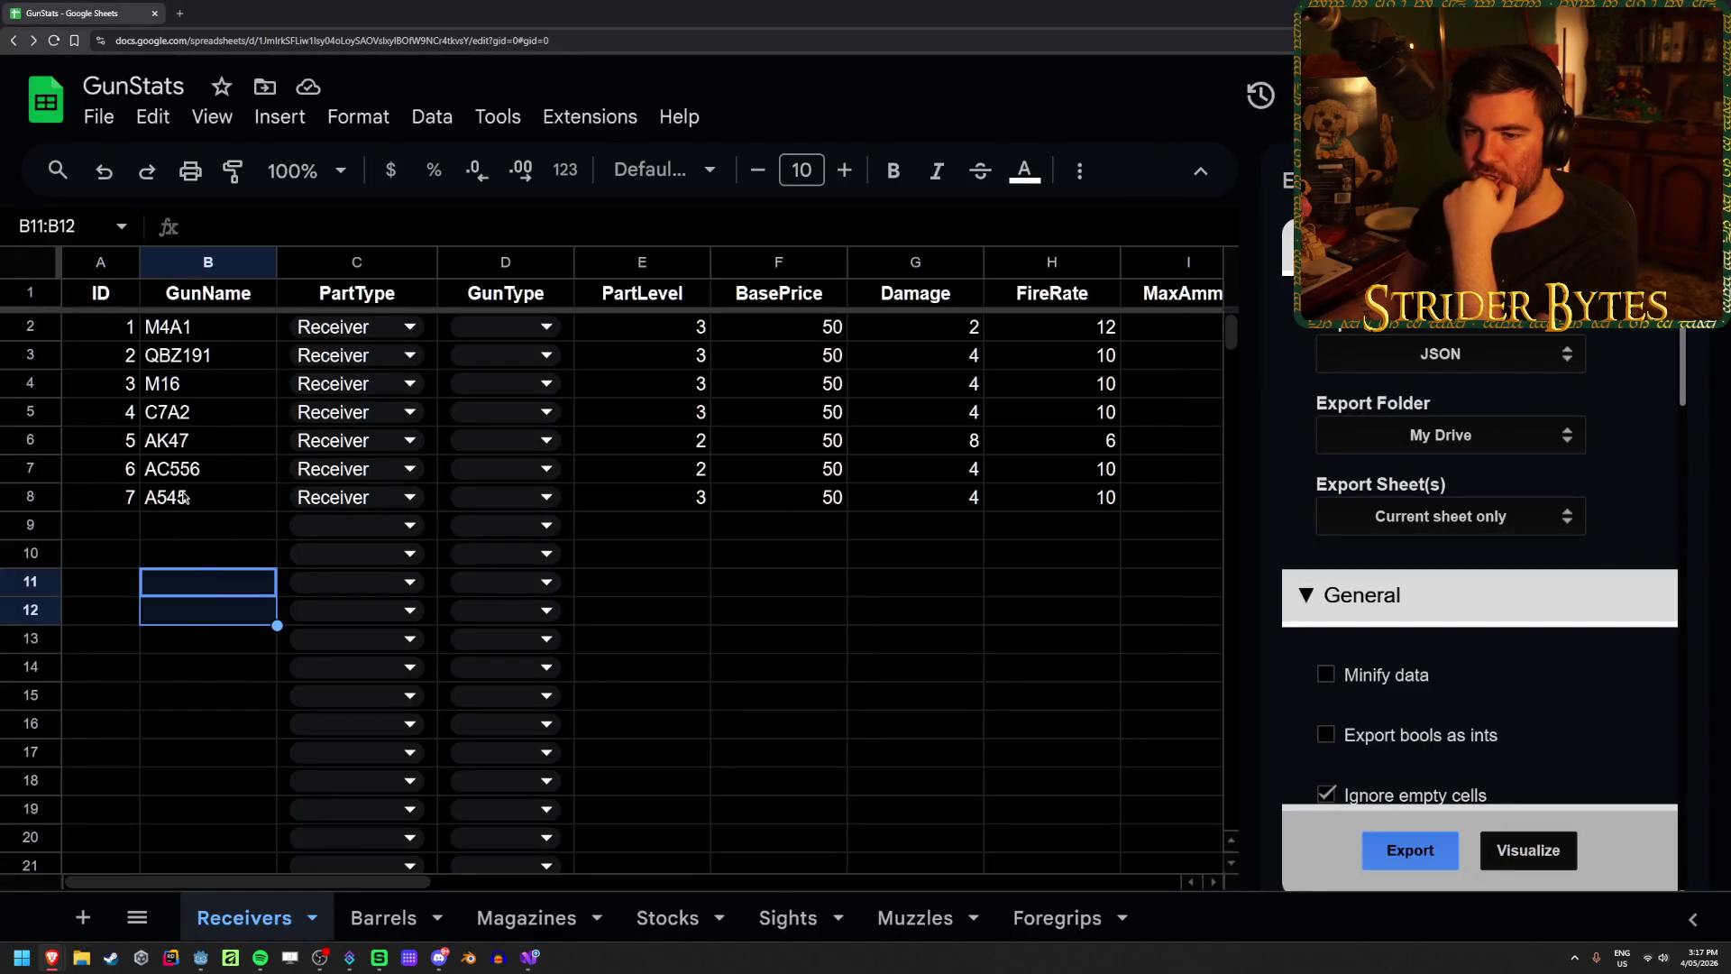
{"action": "left_click_drag", "start_coordinate": [183, 497], "coordinate": [189, 326]}
{"action": "left_click", "coordinate": [180, 525]}
{"action": "mouse_move", "coordinate": [184, 497]}
{"action": "left_mouse_down"}
{"action": "mouse_move", "coordinate": [191, 328]}
{"action": "mouse_move", "coordinate": [202, 507]}
{"action": "mouse_move", "coordinate": [223, 334]}
{"action": "left_mouse_up"}
{"action": "left_click", "coordinate": [202, 500]}
{"action": "left_click", "coordinate": [202, 581]}
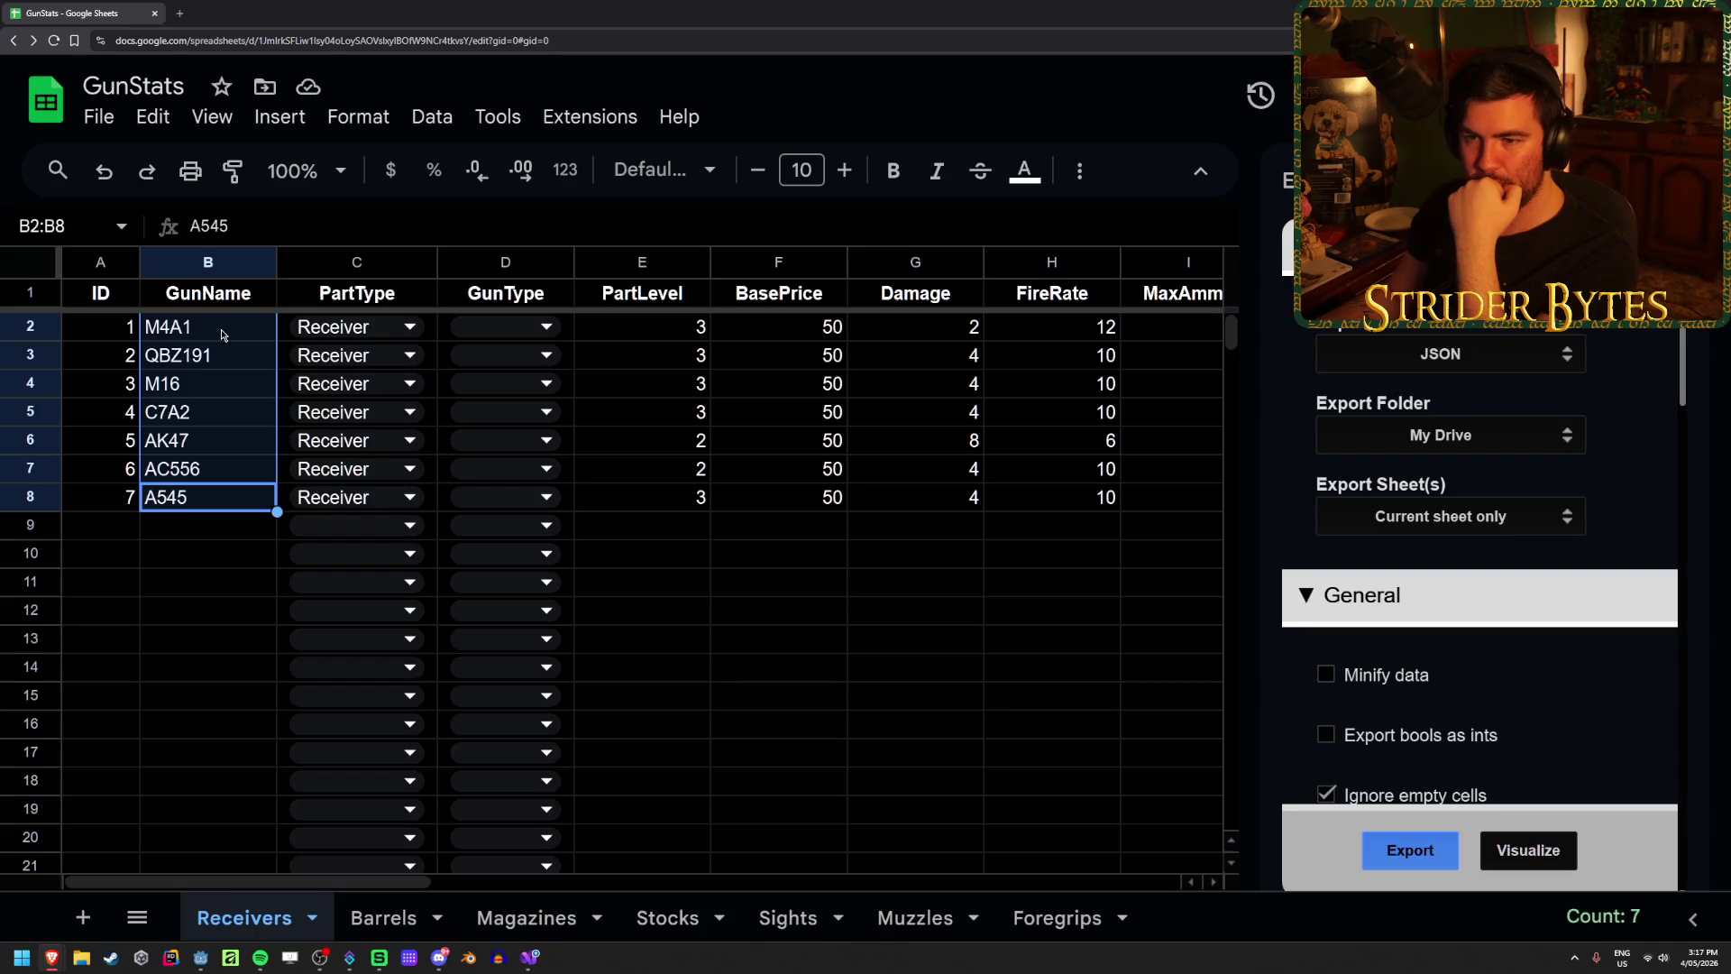
{"action": "left_click", "coordinate": [223, 335]}
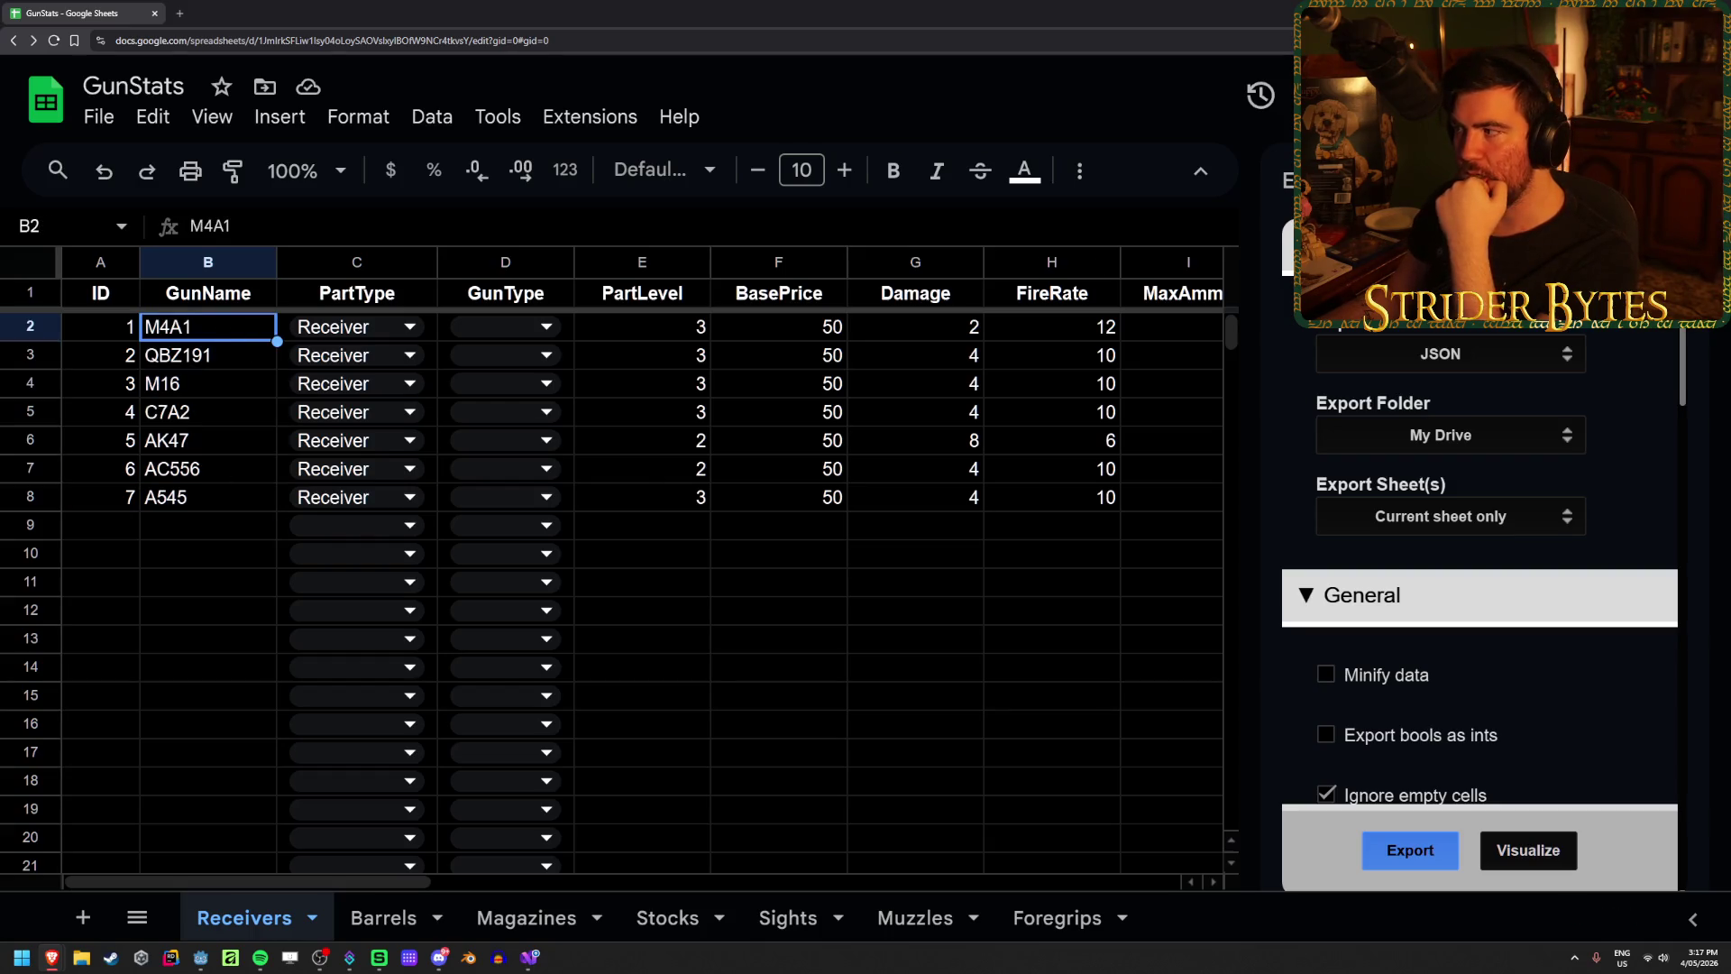
{"action": "left_click", "coordinate": [214, 954]}
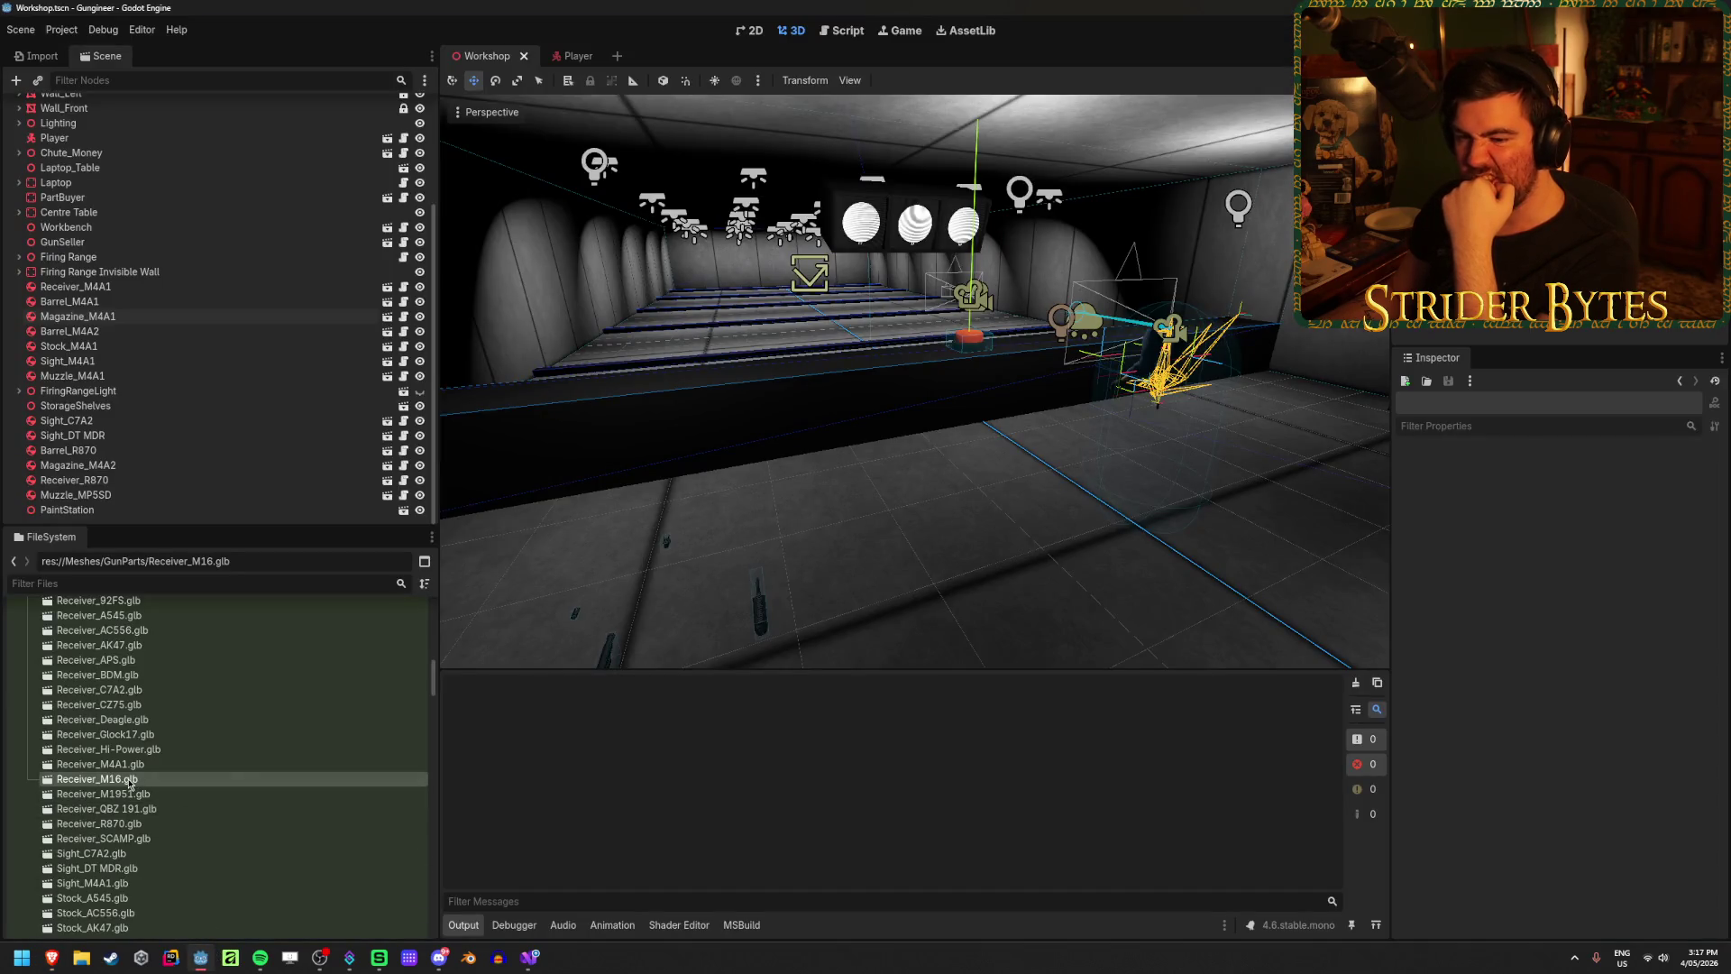
Step: Open Receiver_M16.glb's import preview, rotate it to view the other side, then close it
{"action": "double_click", "coordinate": [129, 781]}
{"action": "scroll", "coordinate": [869, 392], "scroll_direction": "down", "scroll_amount": 3}
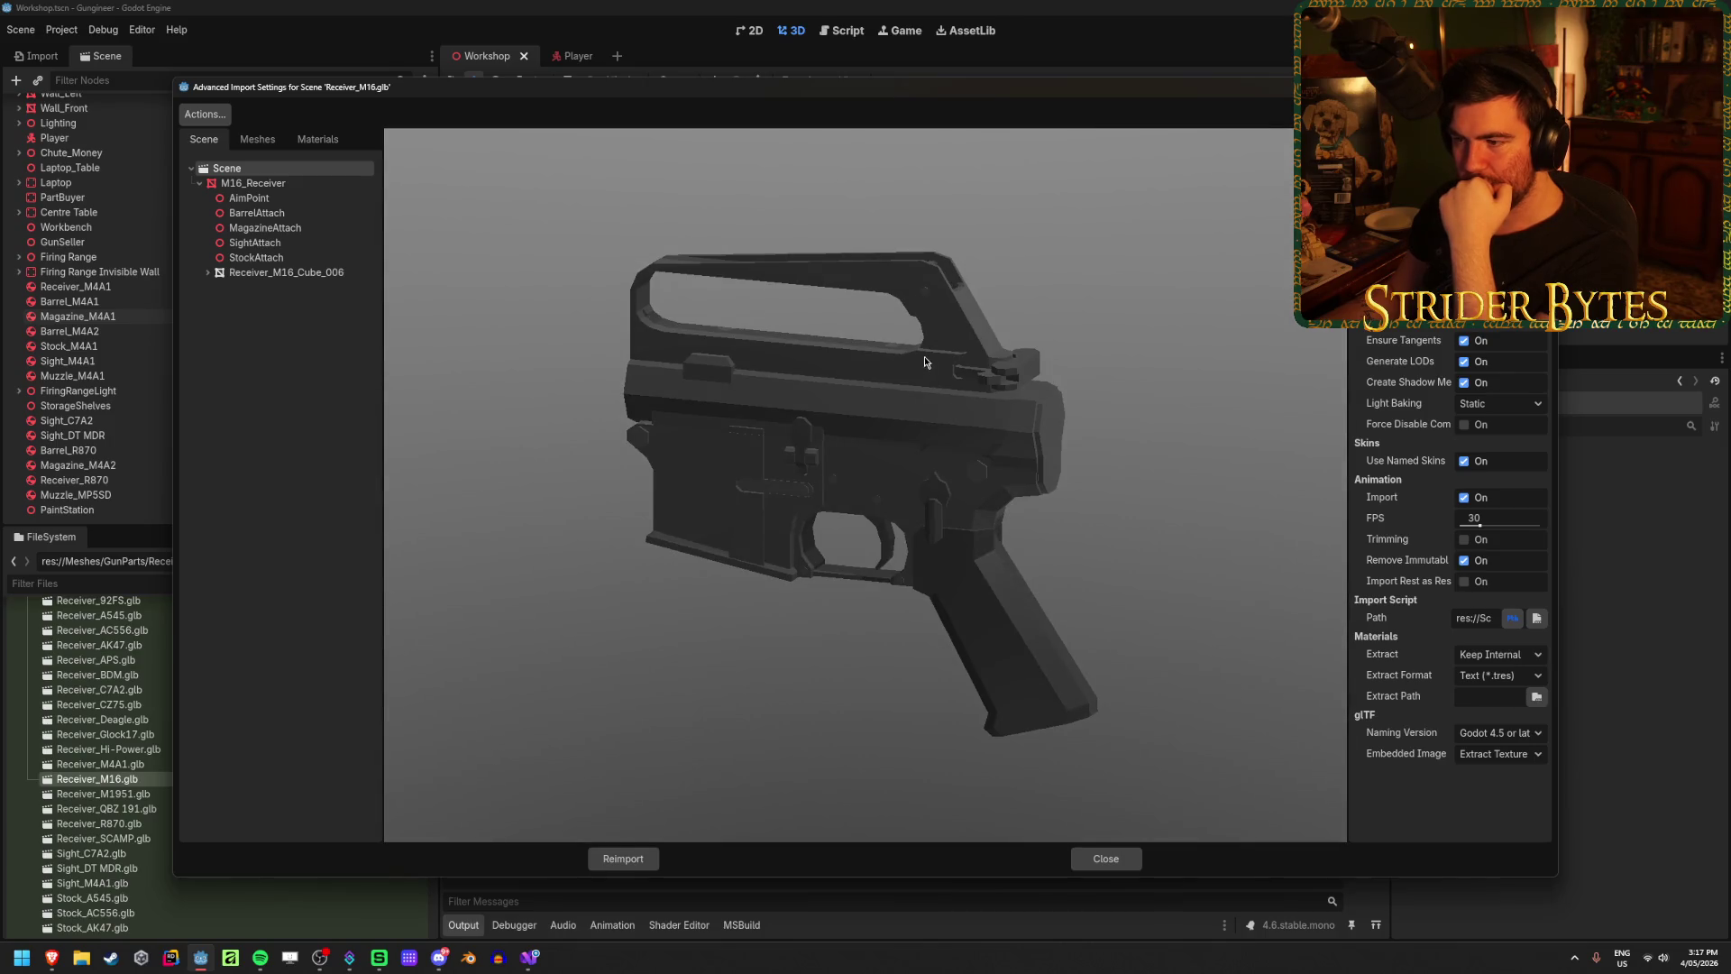
{"action": "mouse_move", "coordinate": [924, 361]}
{"action": "left_mouse_down"}
{"action": "mouse_move", "coordinate": [701, 349]}
{"action": "mouse_move", "coordinate": [1028, 364]}
{"action": "mouse_move", "coordinate": [935, 381]}
{"action": "mouse_move", "coordinate": [1122, 379]}
{"action": "mouse_move", "coordinate": [776, 380]}
{"action": "mouse_move", "coordinate": [1051, 337]}
{"action": "mouse_move", "coordinate": [883, 352]}
{"action": "mouse_move", "coordinate": [549, 325]}
{"action": "mouse_move", "coordinate": [865, 320]}
{"action": "mouse_move", "coordinate": [726, 322]}
{"action": "left_mouse_up"}
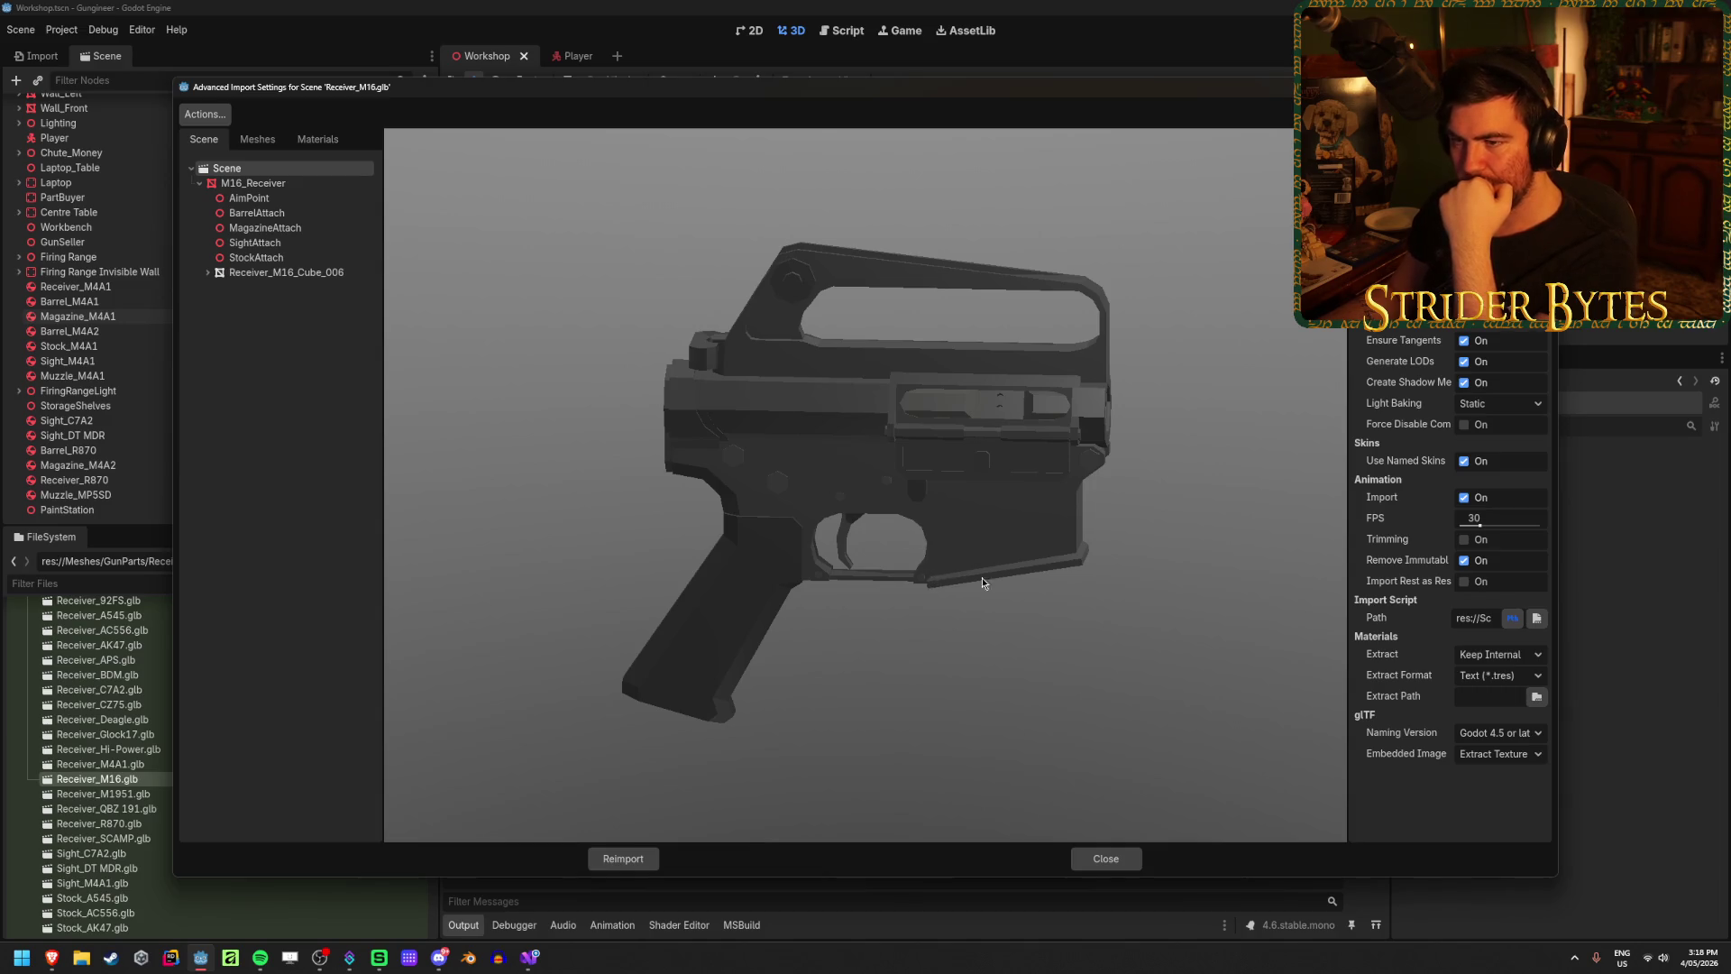
{"action": "left_click", "coordinate": [1105, 858]}
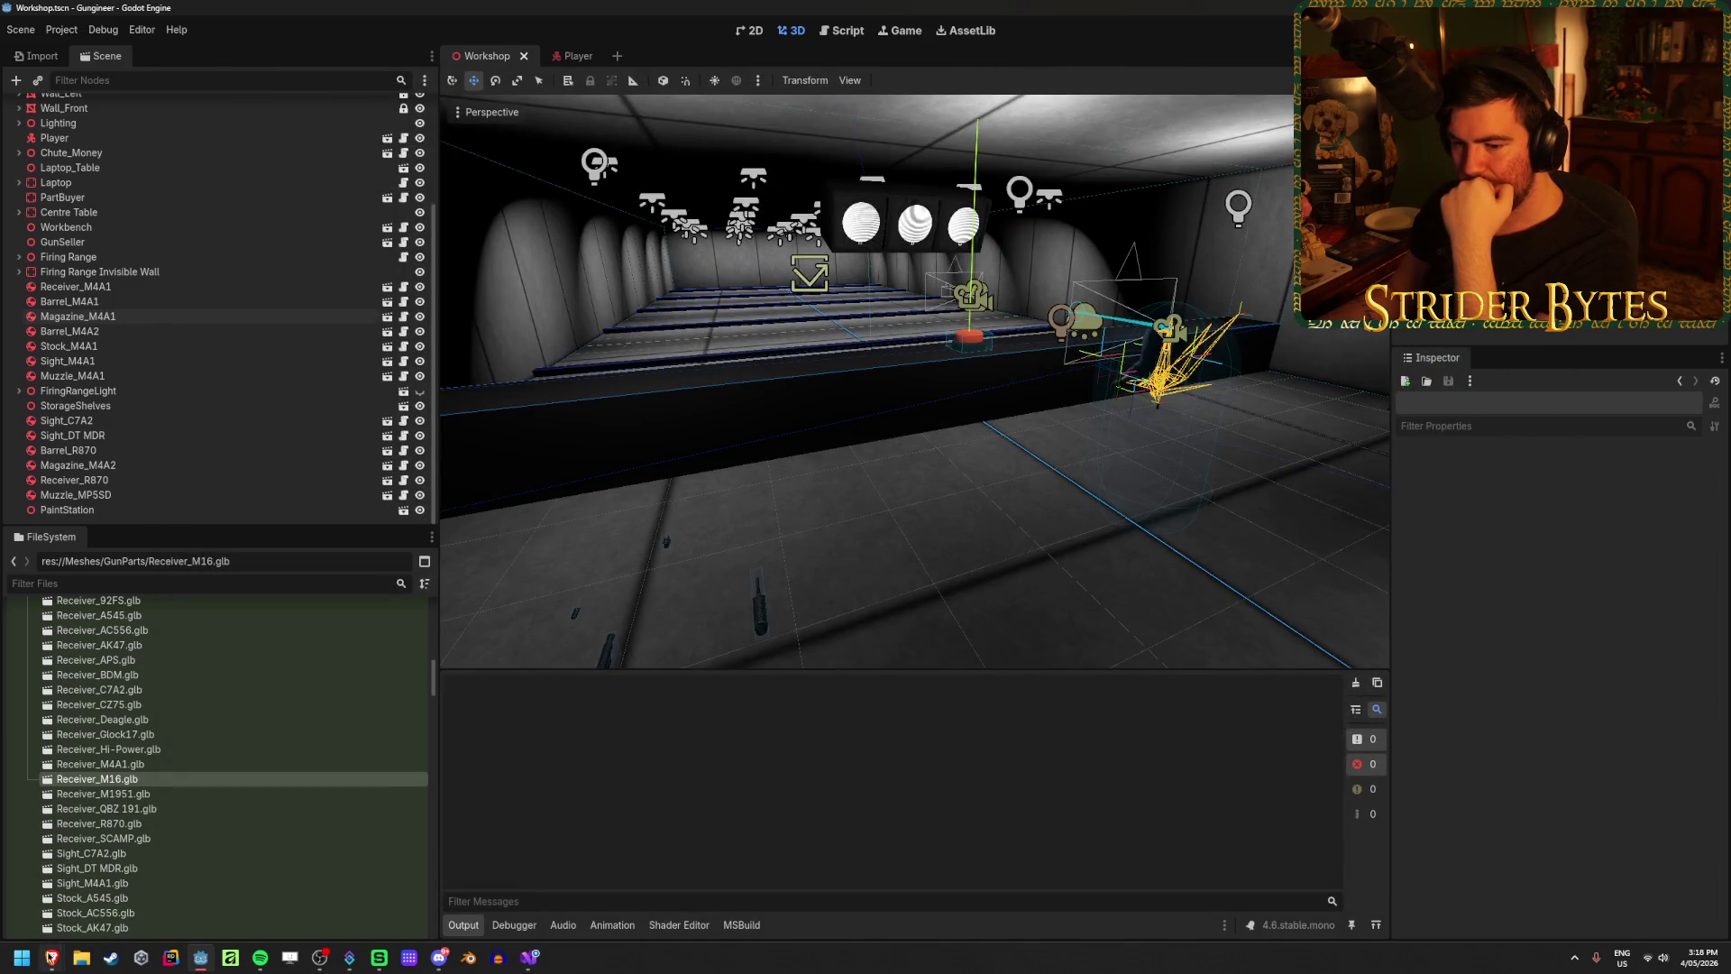
Step: Bring the GunStats spreadsheet window back to the front
{"action": "mouse_move", "coordinate": [51, 957]}
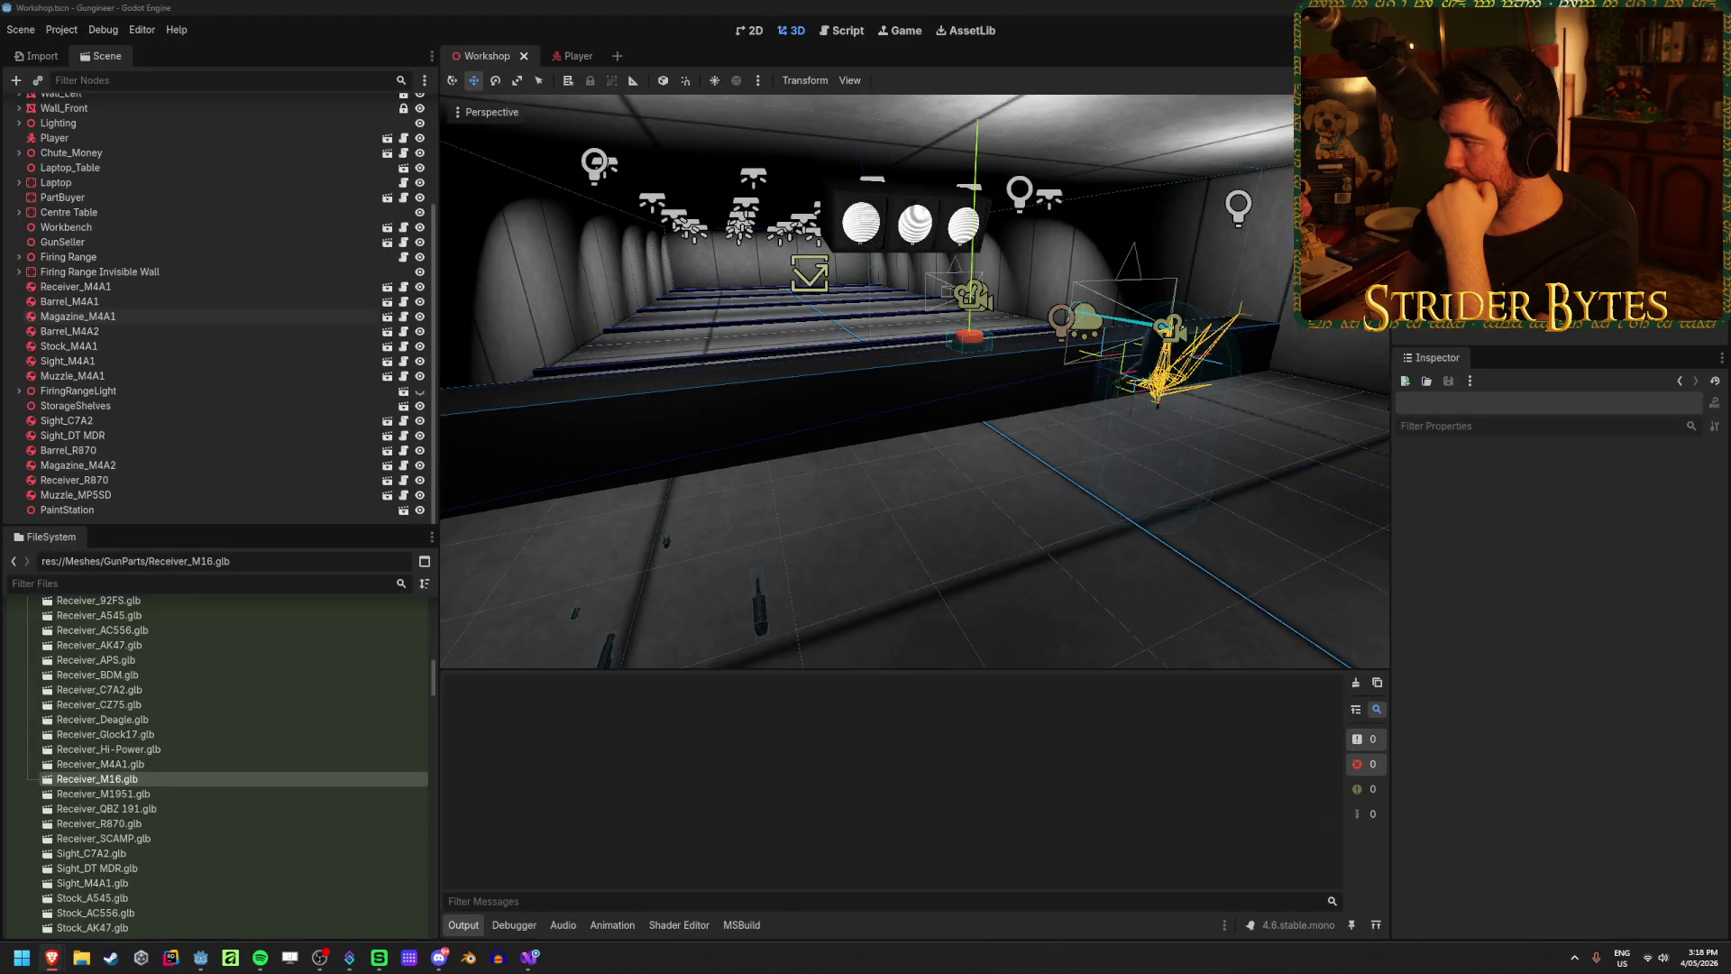
{"action": "left_click", "coordinate": [1373, 612]}
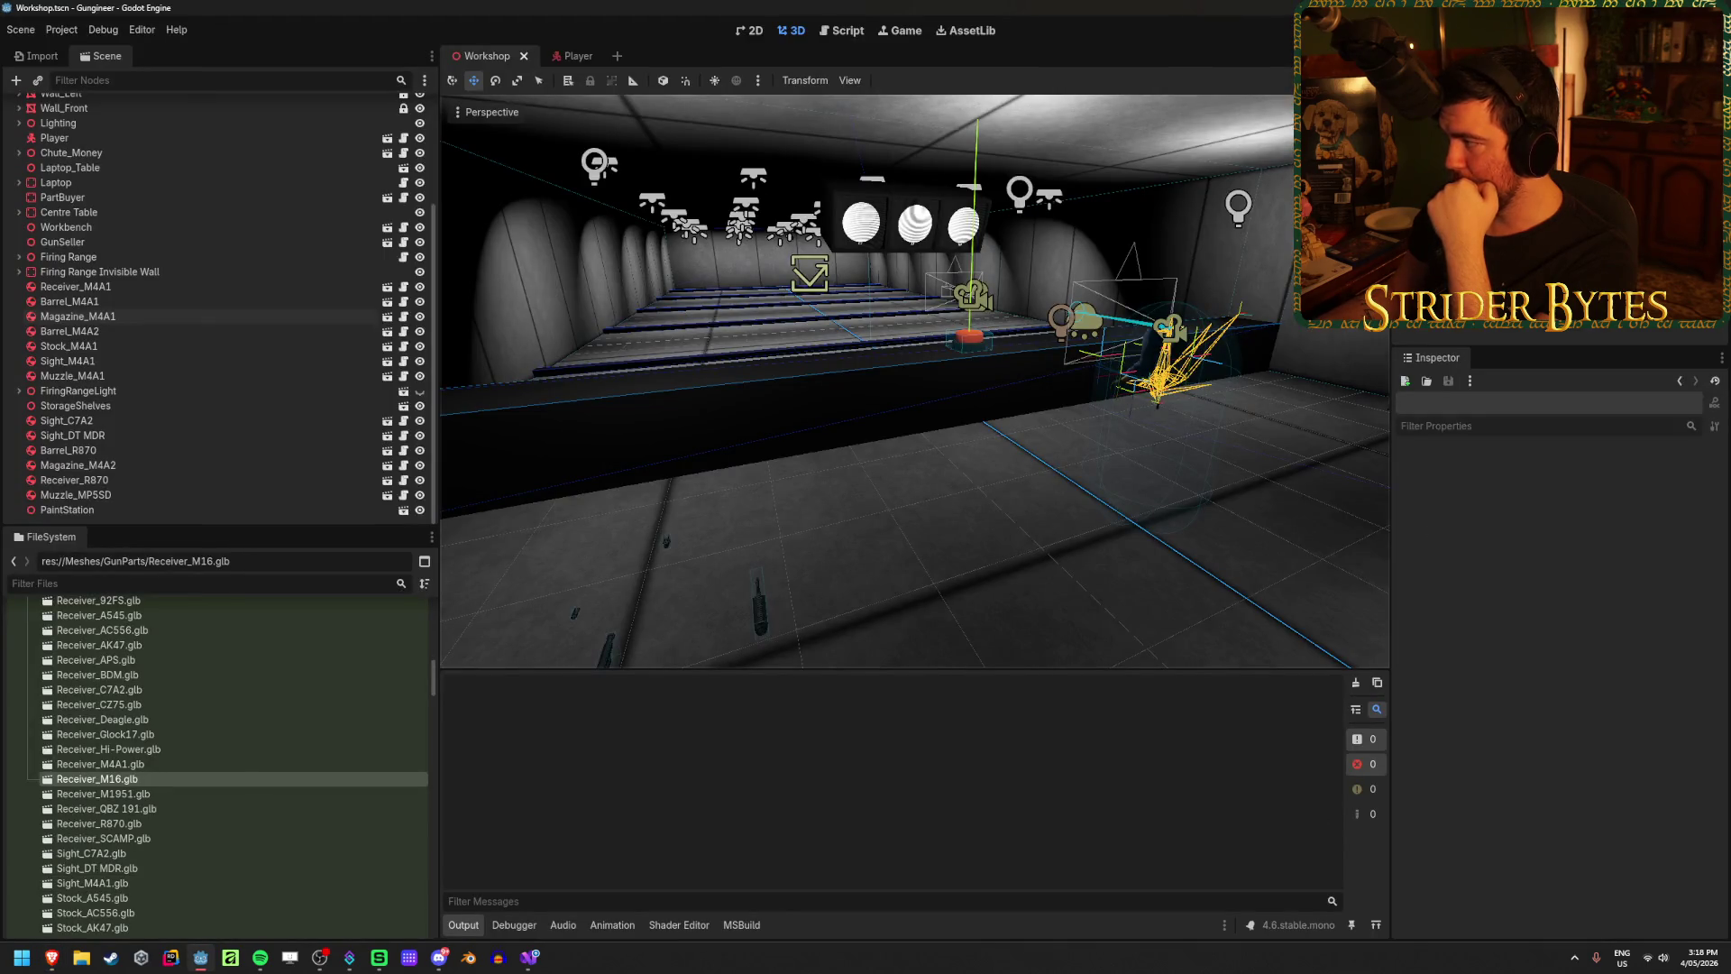
{"action": "mouse_move", "coordinate": [52, 958]}
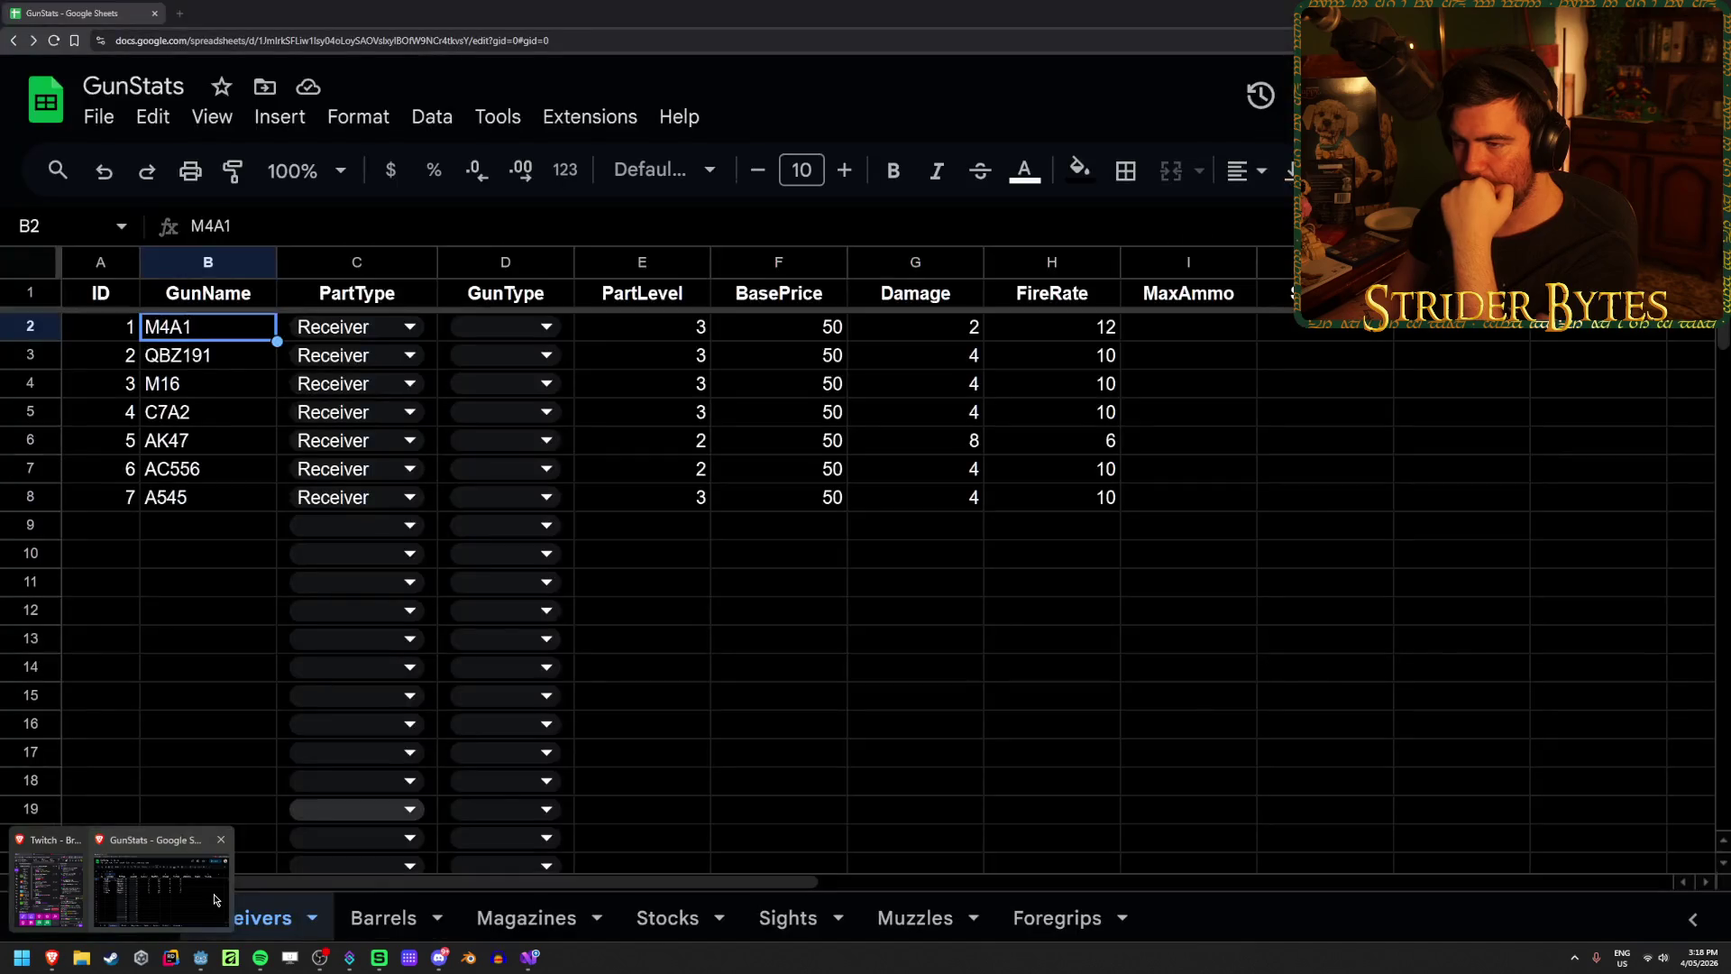
{"action": "left_click", "coordinate": [216, 898]}
{"action": "left_click", "coordinate": [788, 609]}
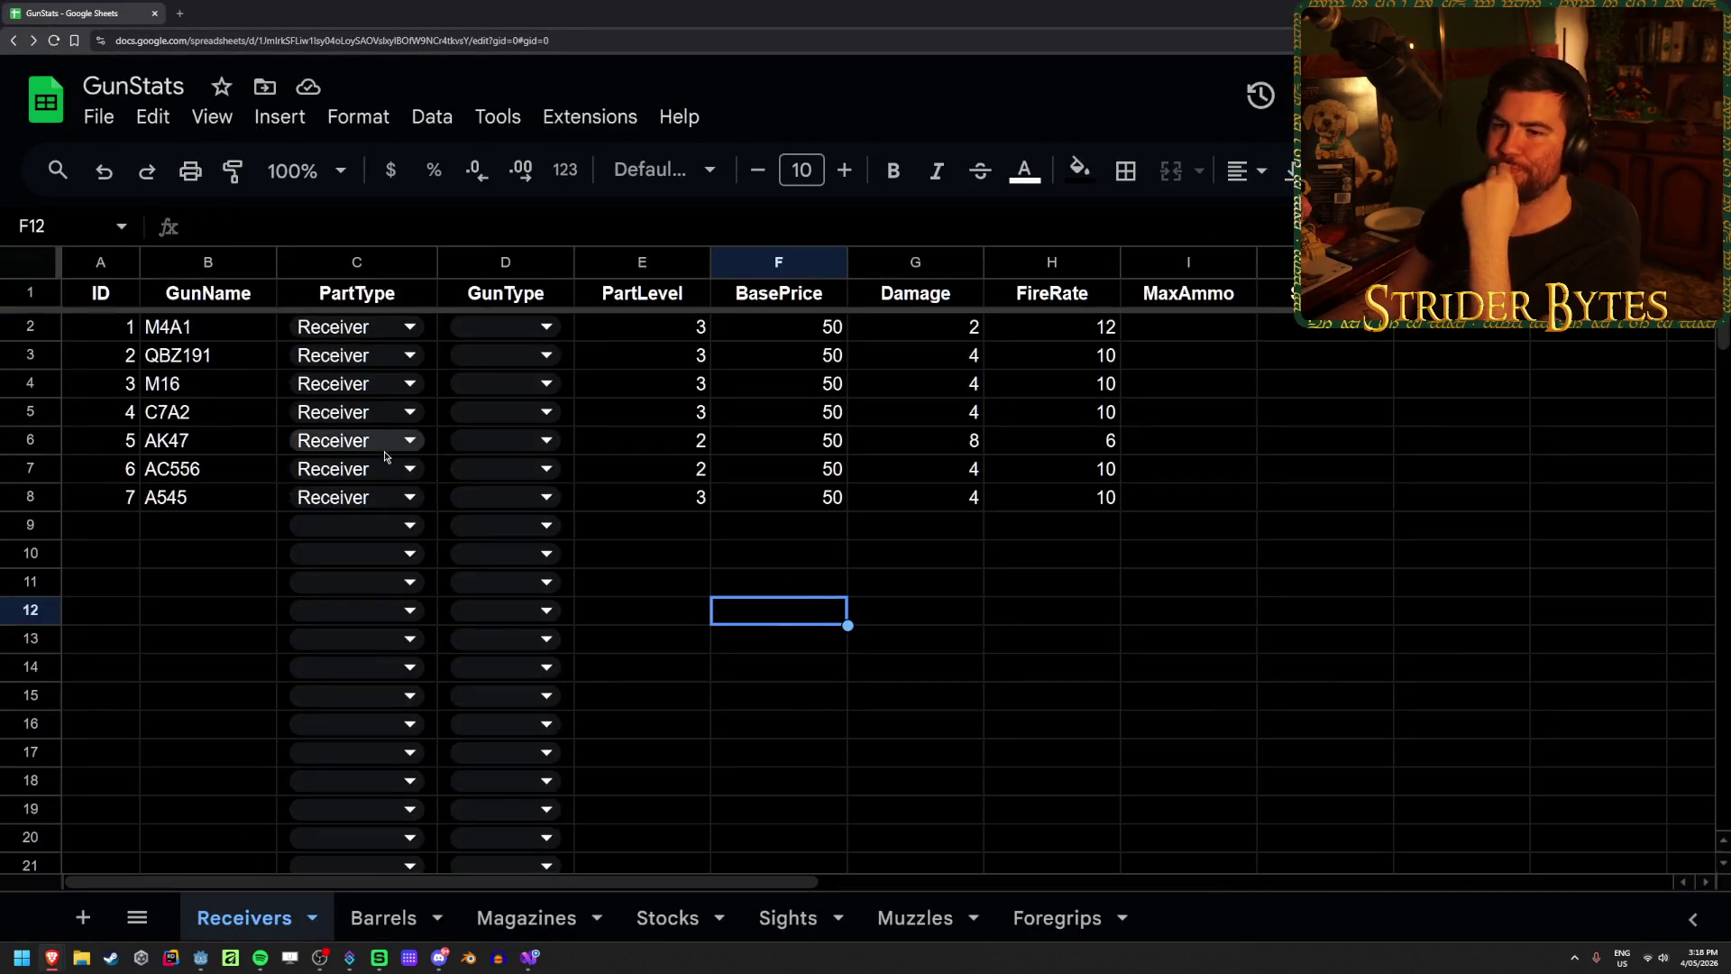
Step: Select the ID values A1:A8, then the GunName header and the seven gun names B2:B8
{"action": "left_click", "coordinate": [206, 315]}
{"action": "mouse_move", "coordinate": [101, 300]}
{"action": "left_mouse_down"}
{"action": "mouse_move", "coordinate": [85, 491]}
{"action": "mouse_move", "coordinate": [116, 499]}
{"action": "mouse_move", "coordinate": [109, 280]}
{"action": "left_mouse_up"}
{"action": "left_click", "coordinate": [180, 554]}
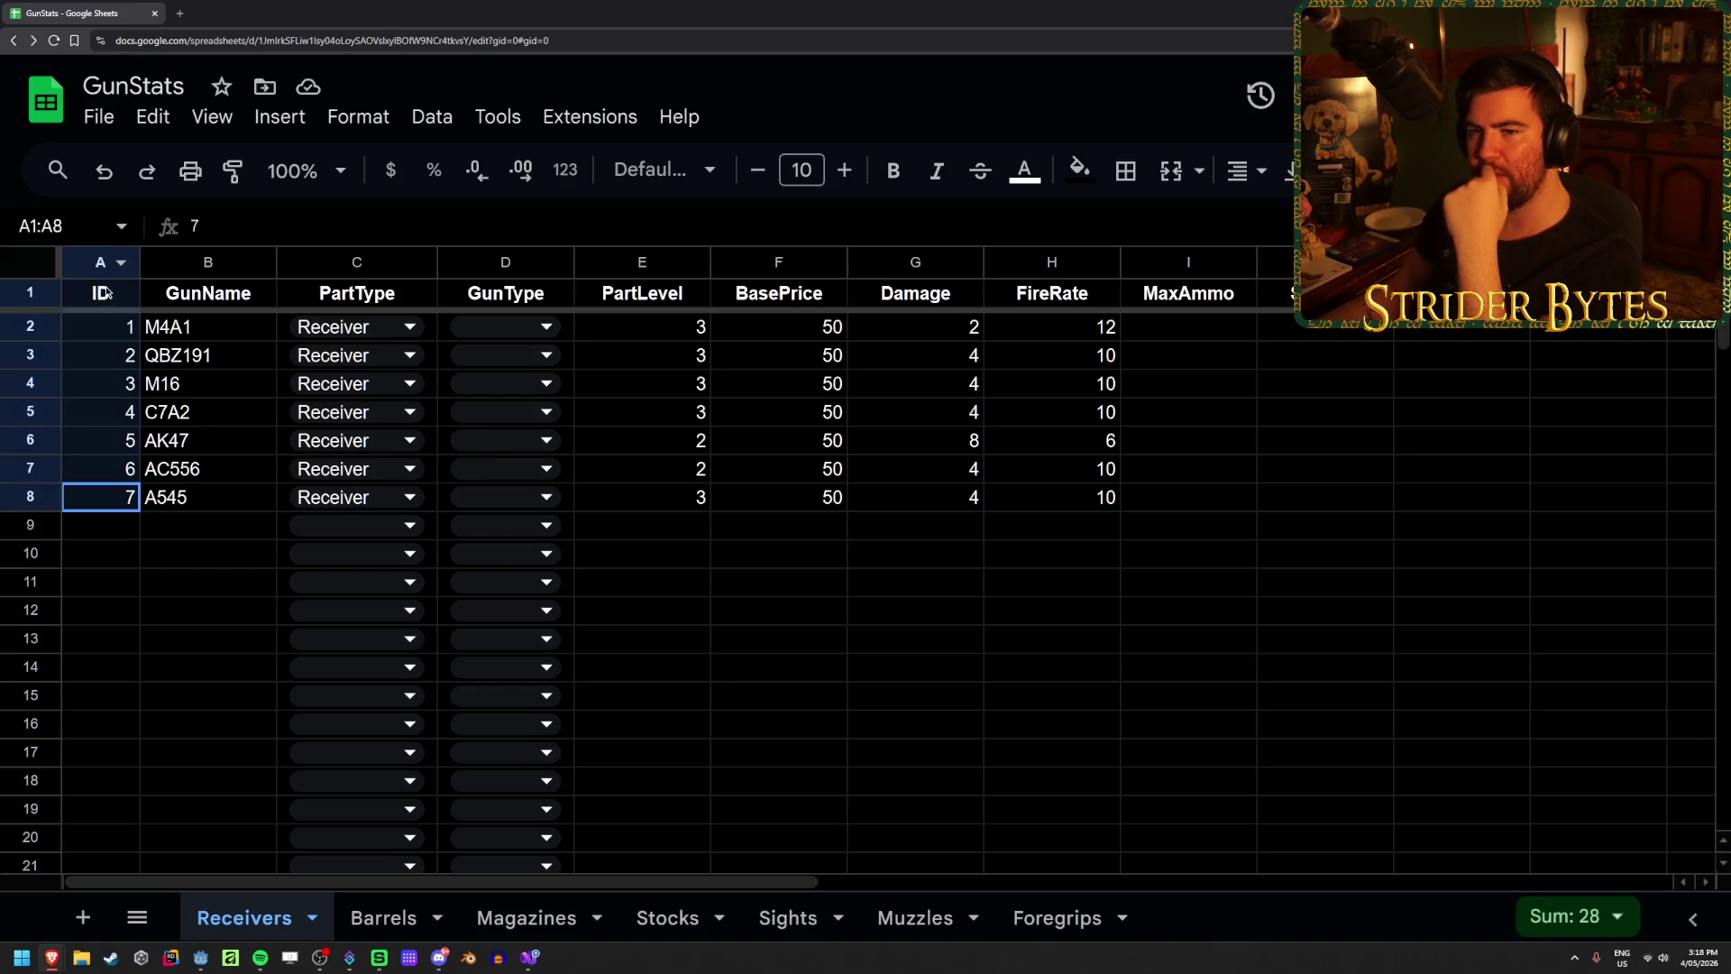
{"action": "left_click", "coordinate": [231, 294]}
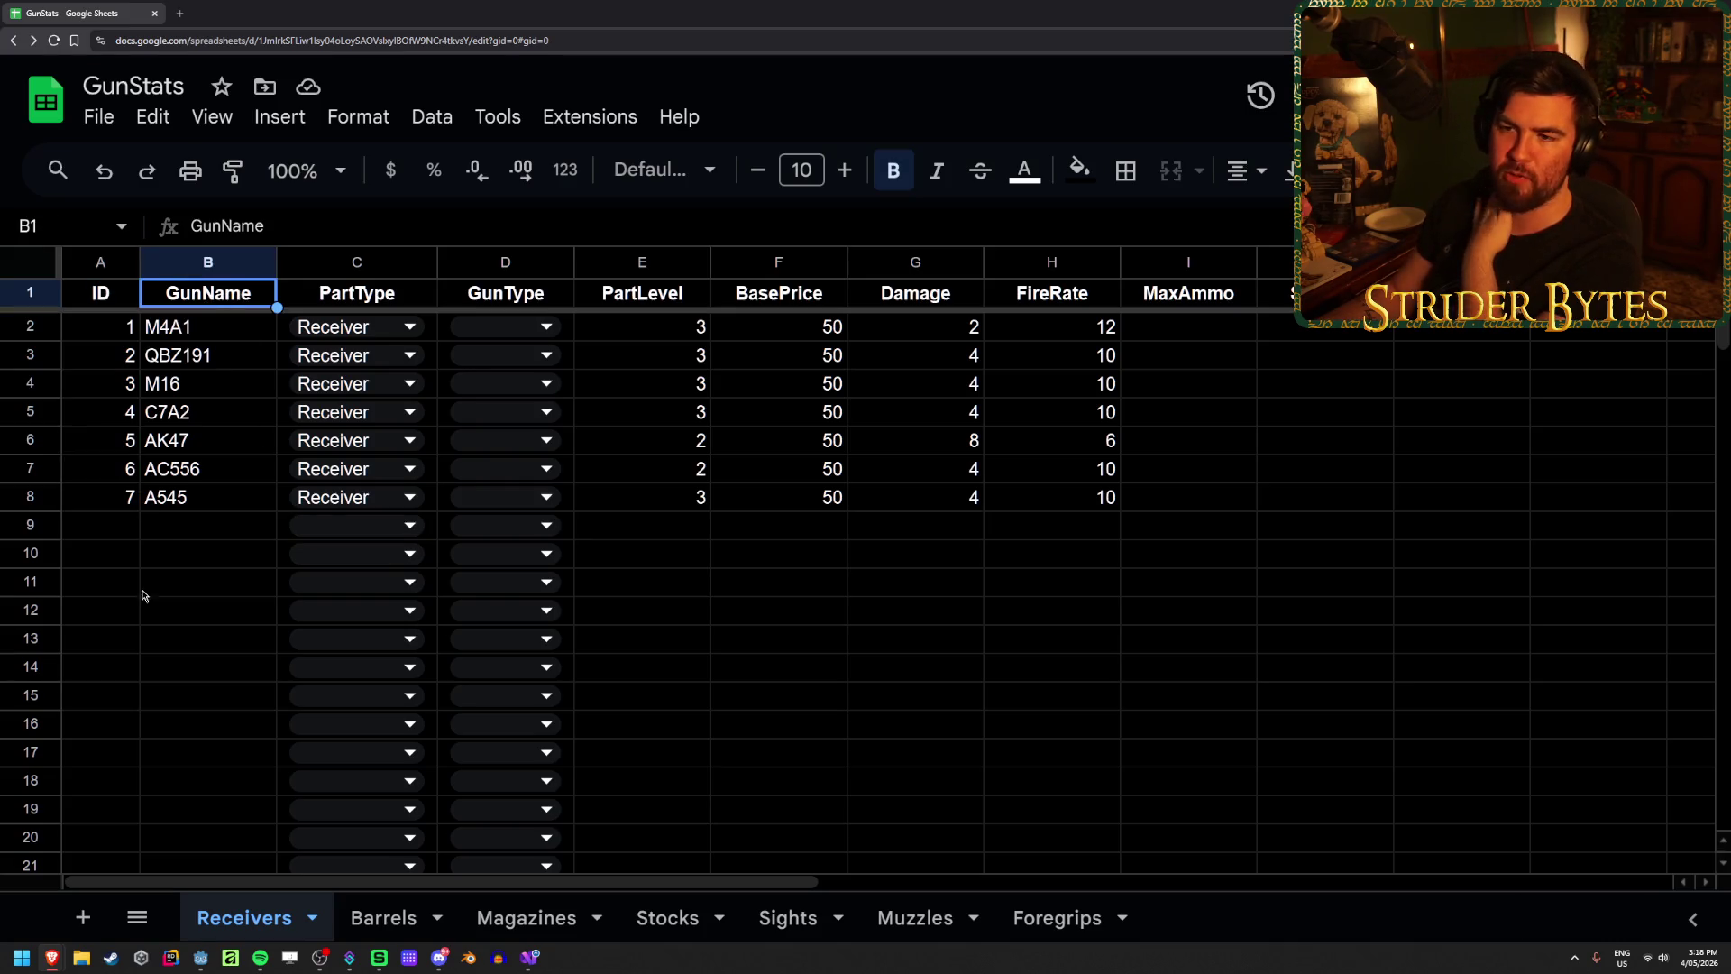
{"action": "left_click_drag", "start_coordinate": [181, 329], "coordinate": [179, 500]}
{"action": "left_click", "coordinate": [180, 500]}
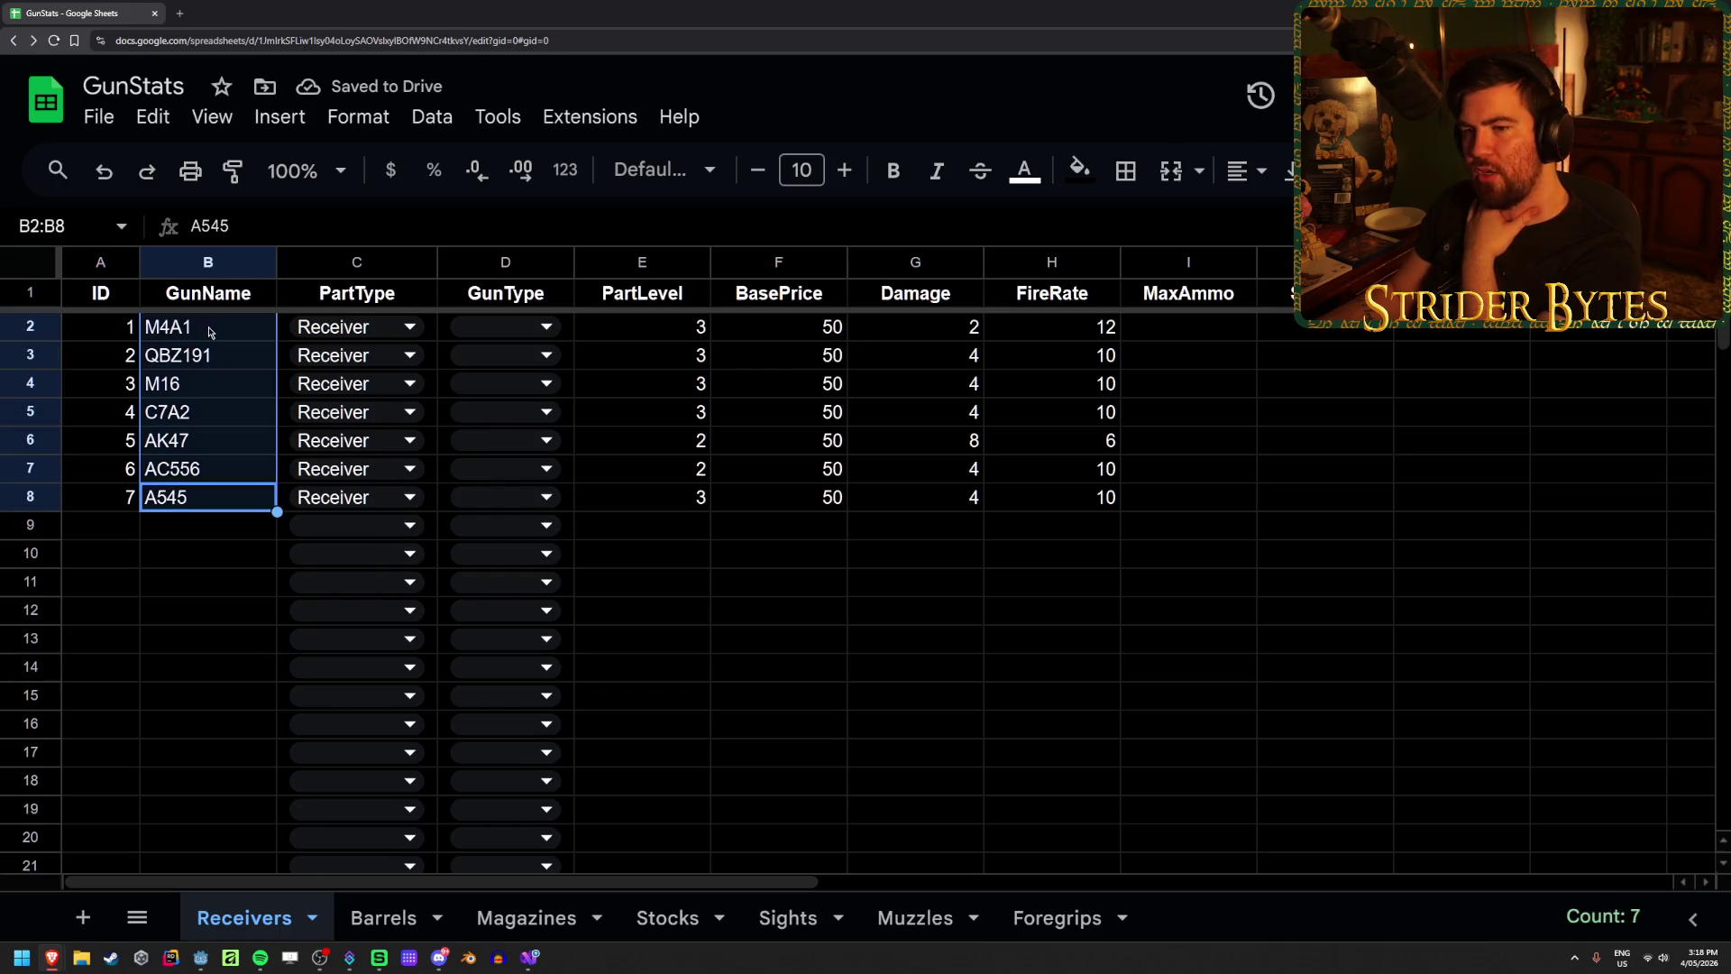
{"action": "mouse_move", "coordinate": [180, 329]}
{"action": "left_mouse_down"}
{"action": "mouse_move", "coordinate": [223, 501]}
{"action": "mouse_move", "coordinate": [217, 335]}
{"action": "mouse_move", "coordinate": [232, 502]}
{"action": "mouse_move", "coordinate": [216, 495]}
{"action": "mouse_move", "coordinate": [243, 323]}
{"action": "left_mouse_up"}
Step: Glance at the Godot editor, then return to the GunStats spreadsheet
{"action": "left_click", "coordinate": [200, 958]}
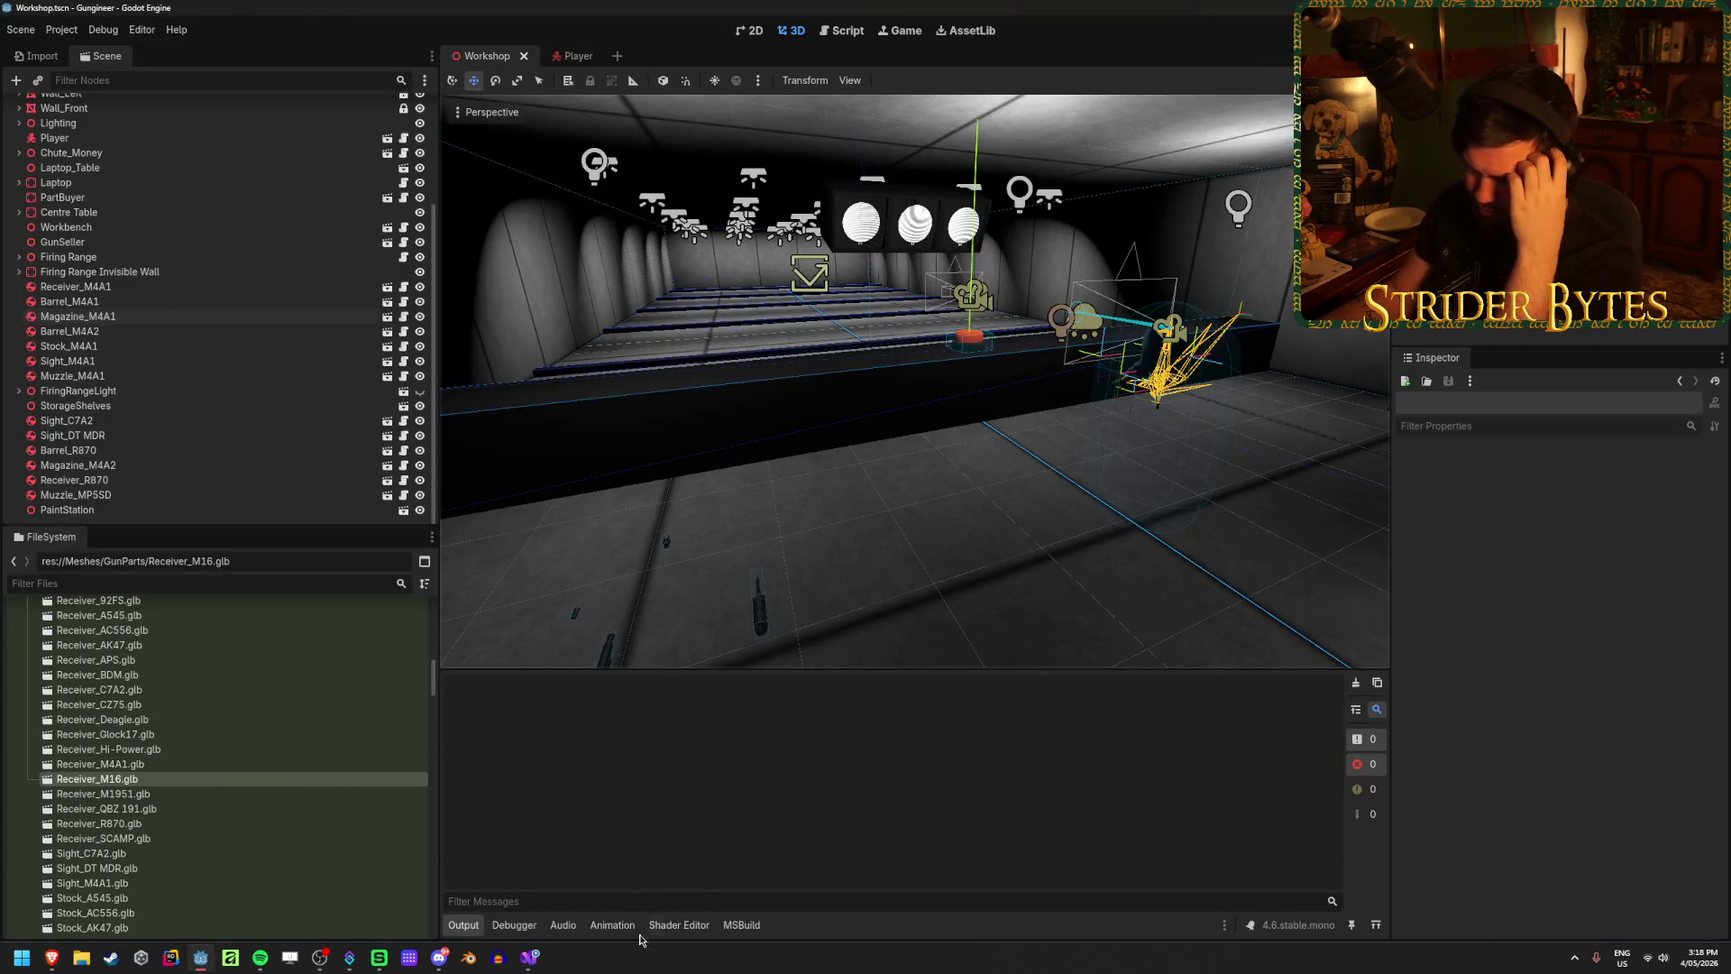
{"action": "mouse_move", "coordinate": [51, 957]}
{"action": "left_click", "coordinate": [138, 916]}
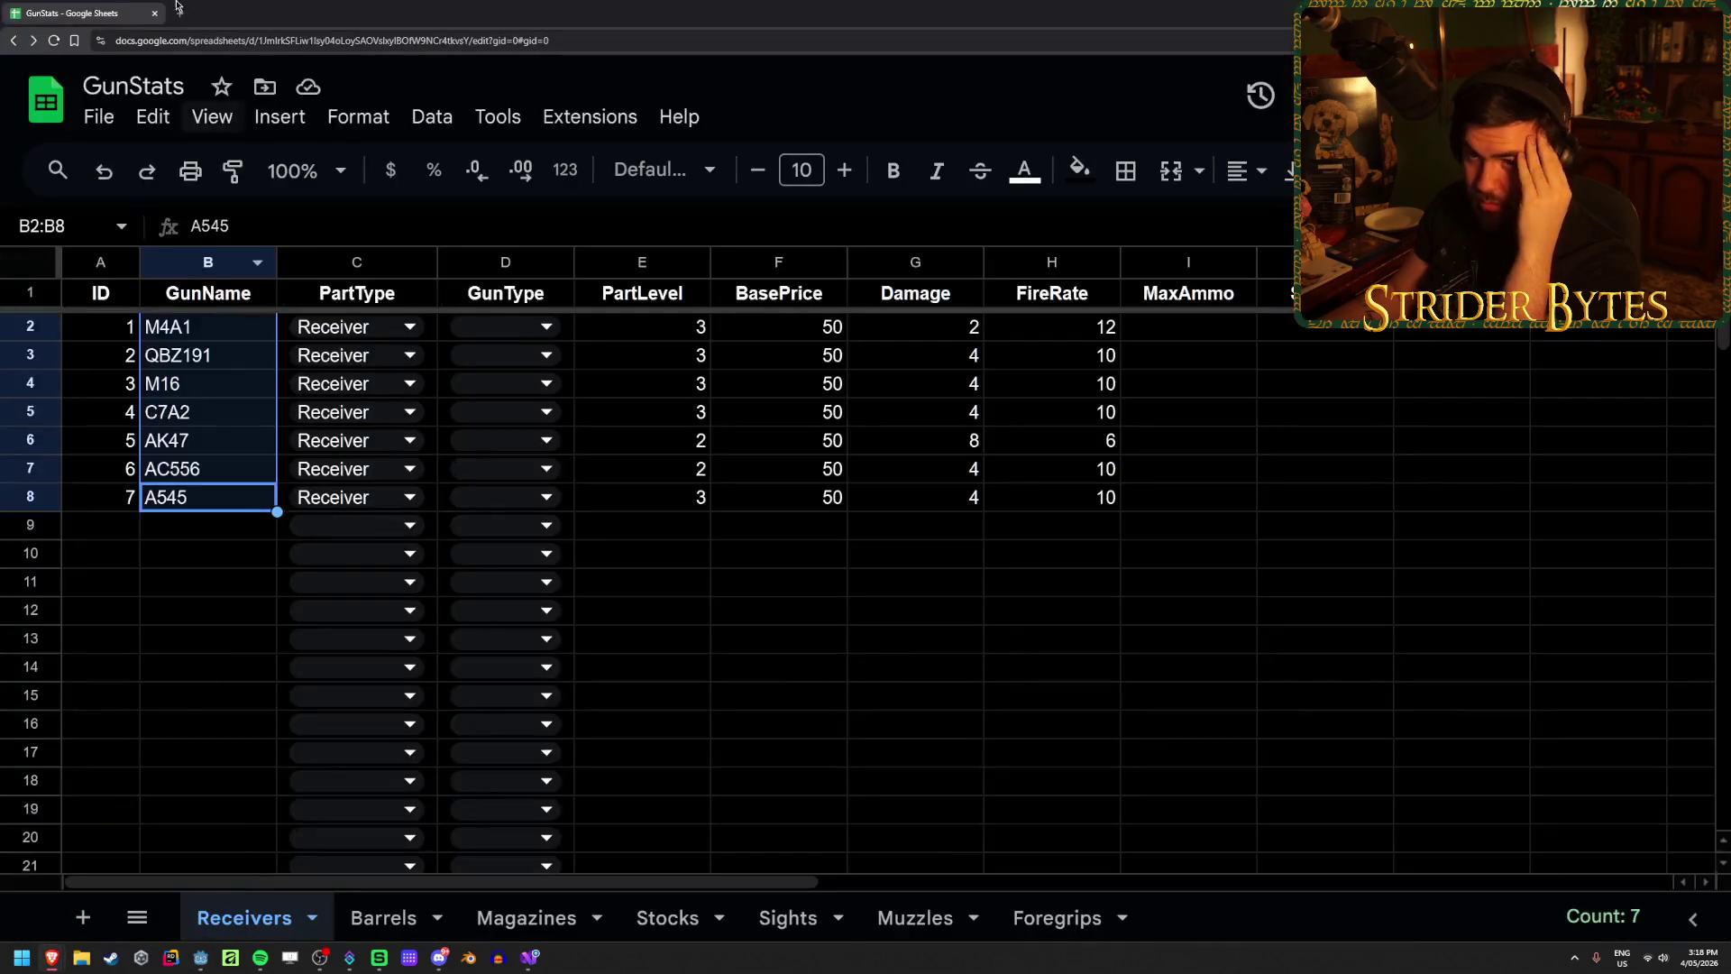
Step: Open Brave's full browsing history page from the main menu
{"action": "left_click", "coordinate": [177, 17]}
{"action": "type", "text": "keyp"}
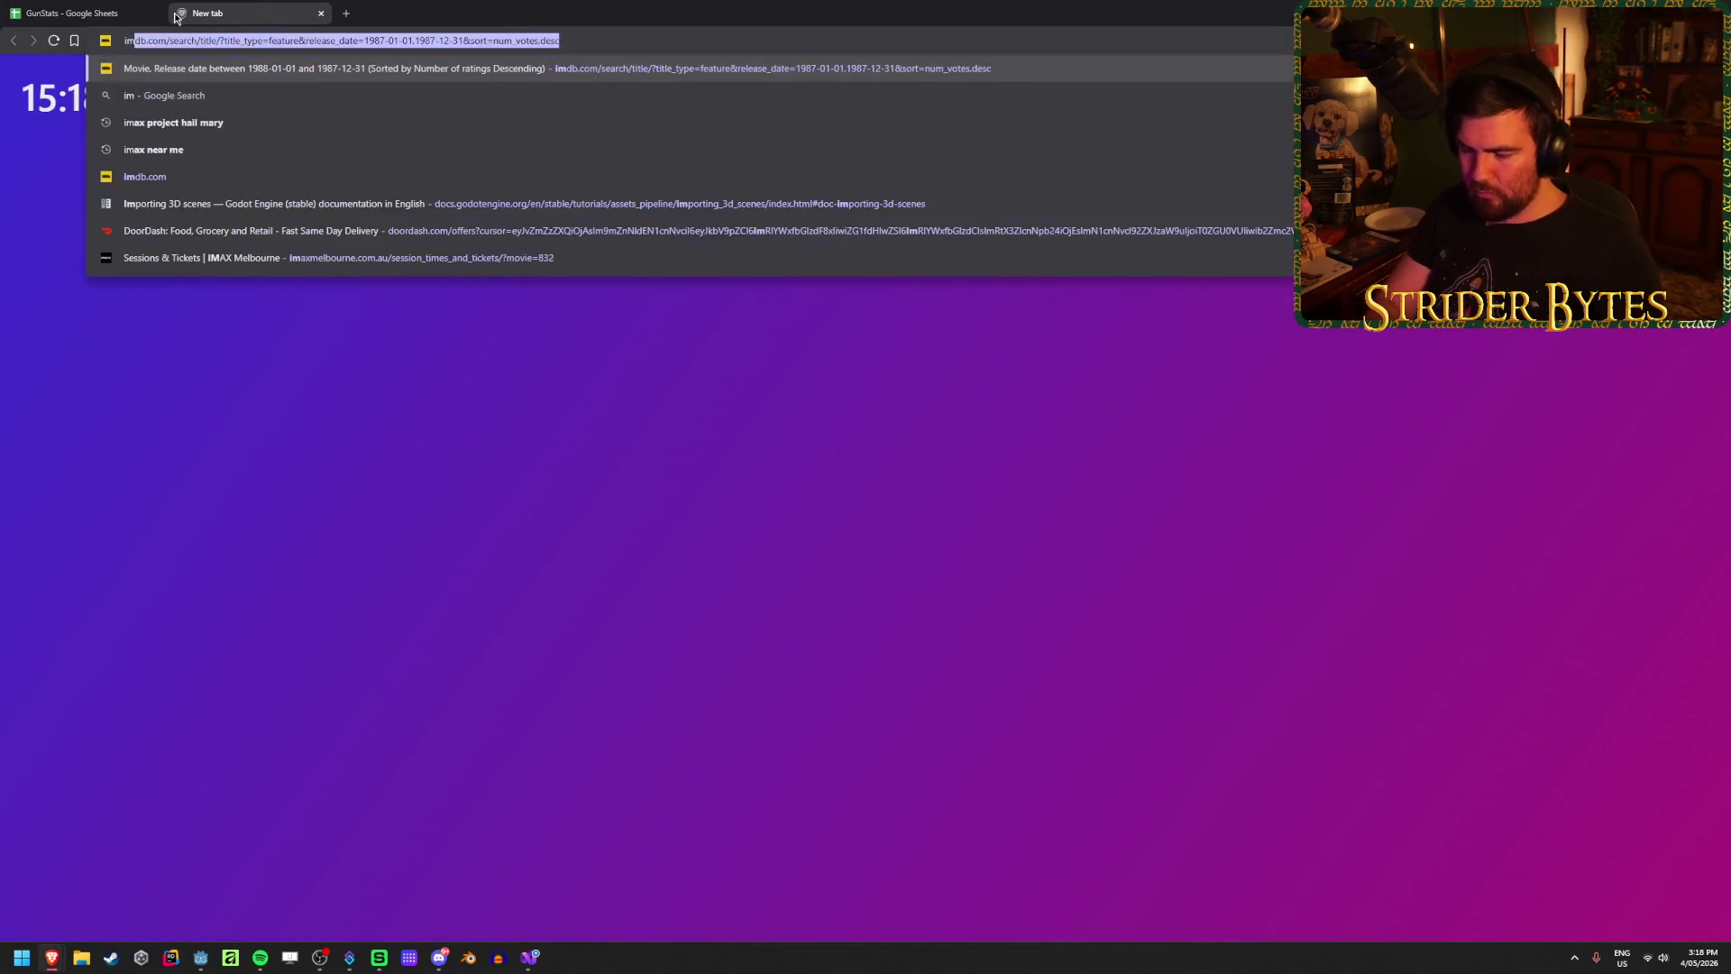
{"action": "key", "text": "Escape"}
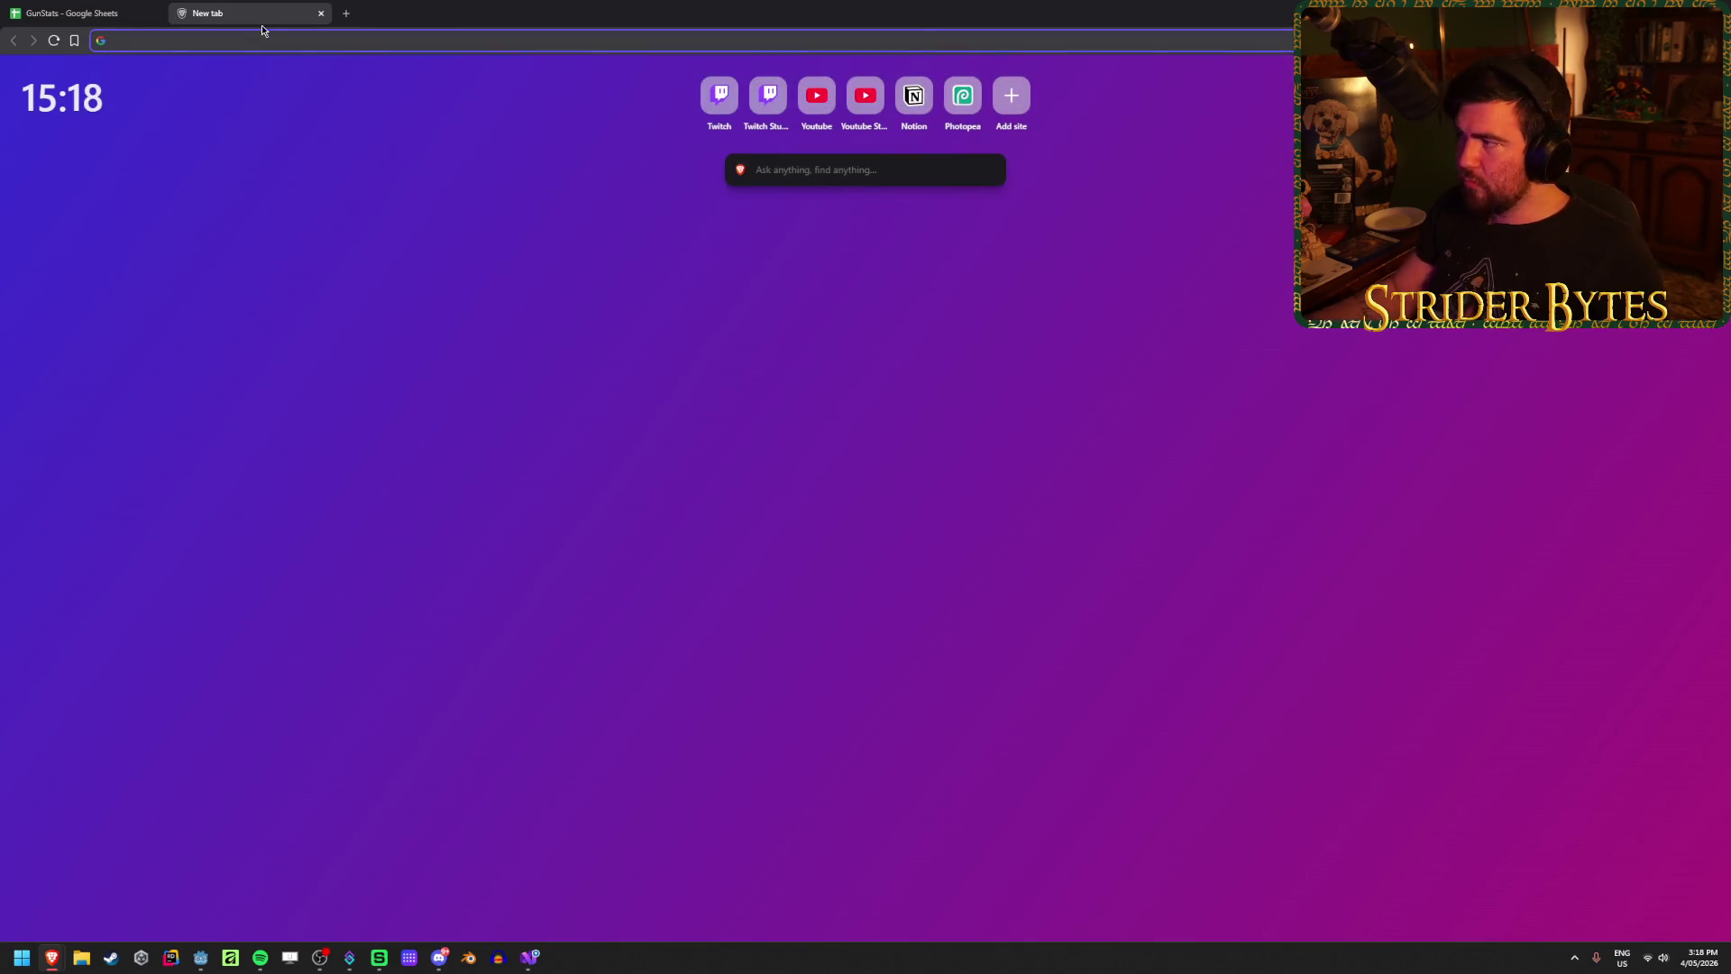
{"action": "left_click", "coordinate": [1715, 40]}
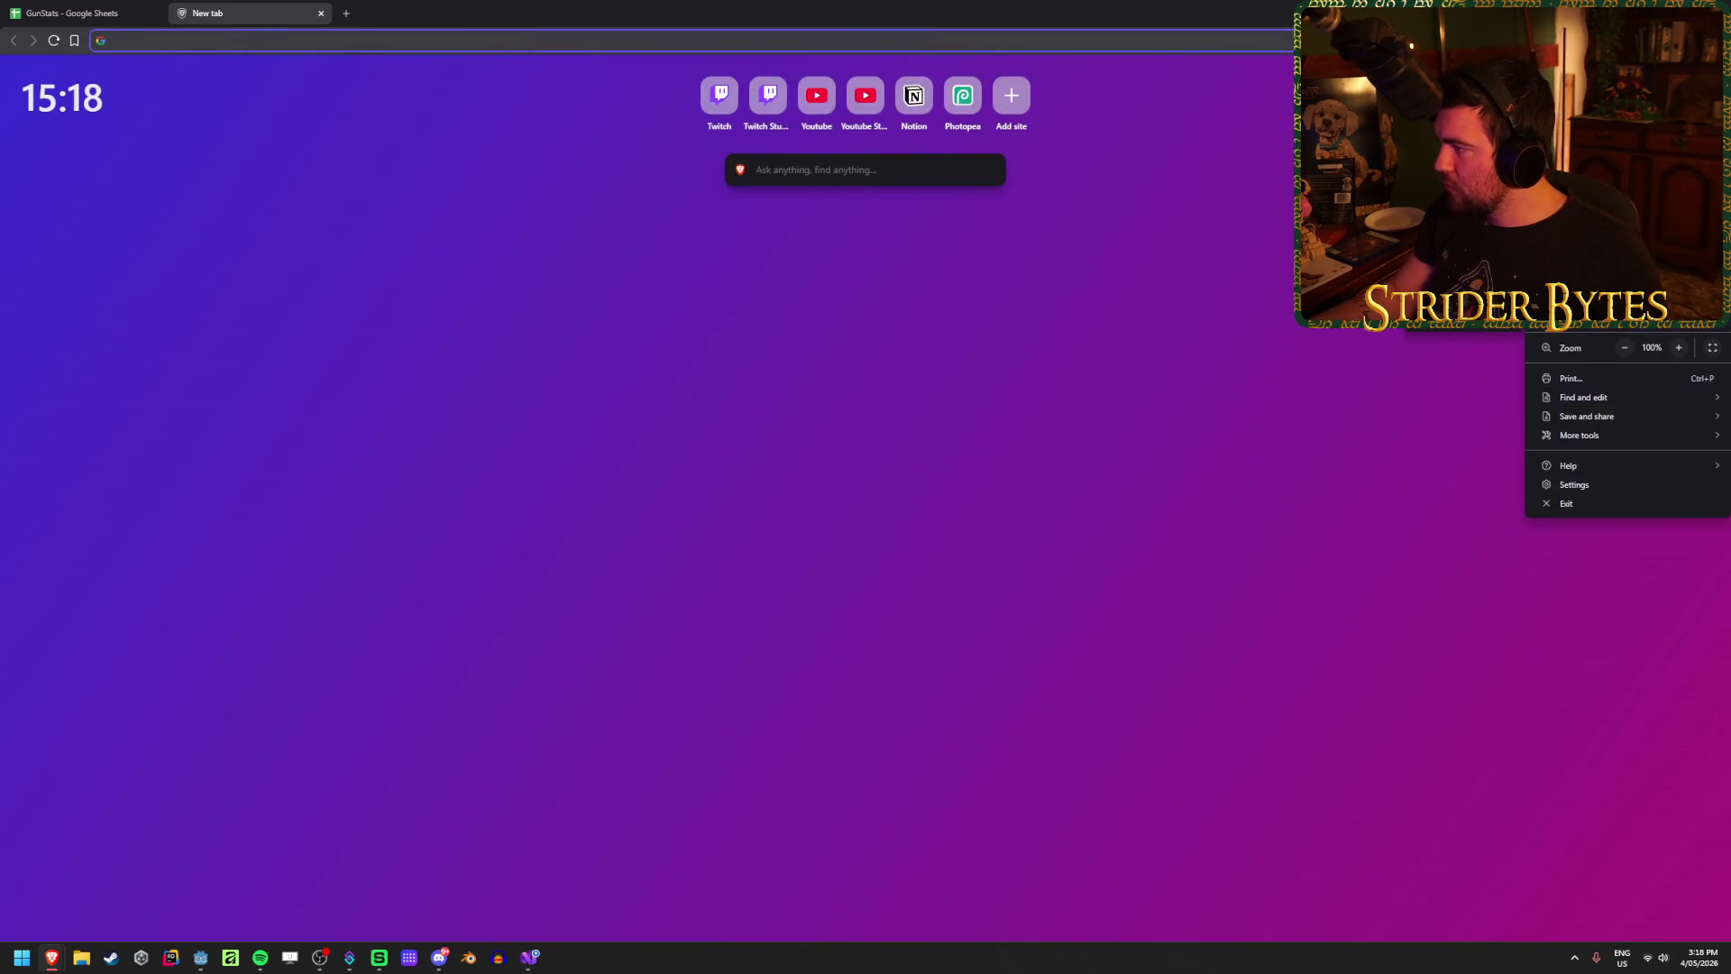
{"action": "mouse_move", "coordinate": [1578, 237]}
{"action": "left_click", "coordinate": [1334, 241]}
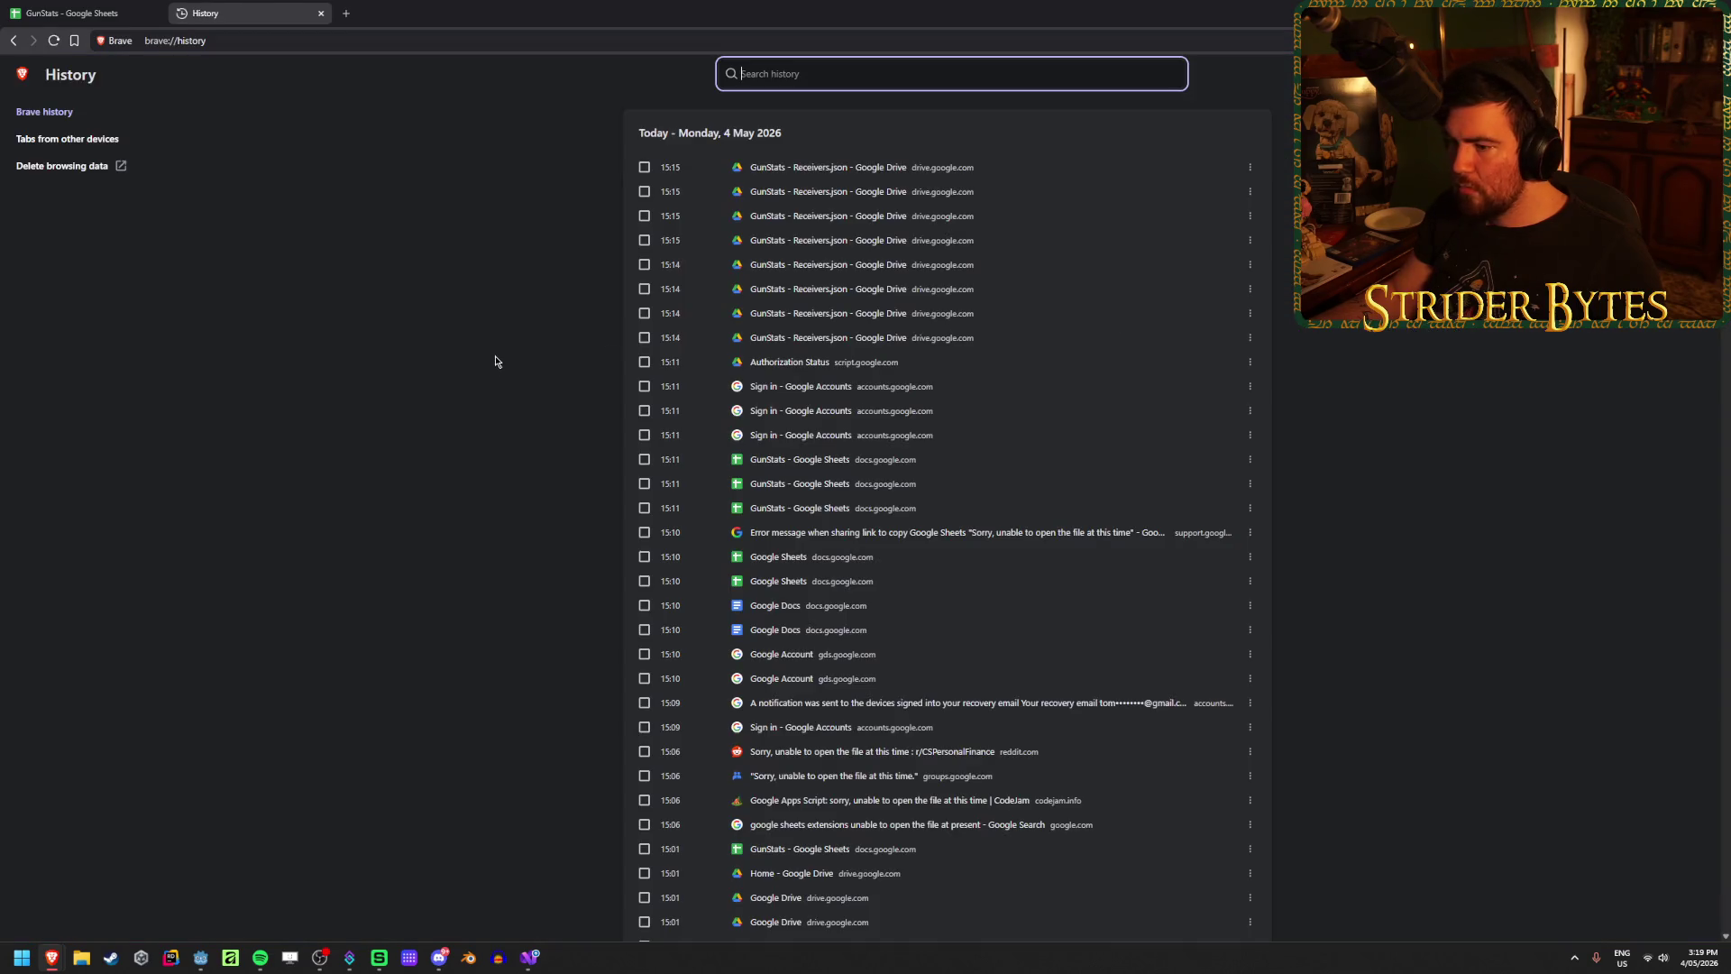
Step: Reopen 'Importing Game Data to Godot from a Spreadsheet - Godot Tutorial' from the 12:55 history entries
{"action": "scroll", "coordinate": [870, 385], "scroll_direction": "down", "scroll_amount": 6}
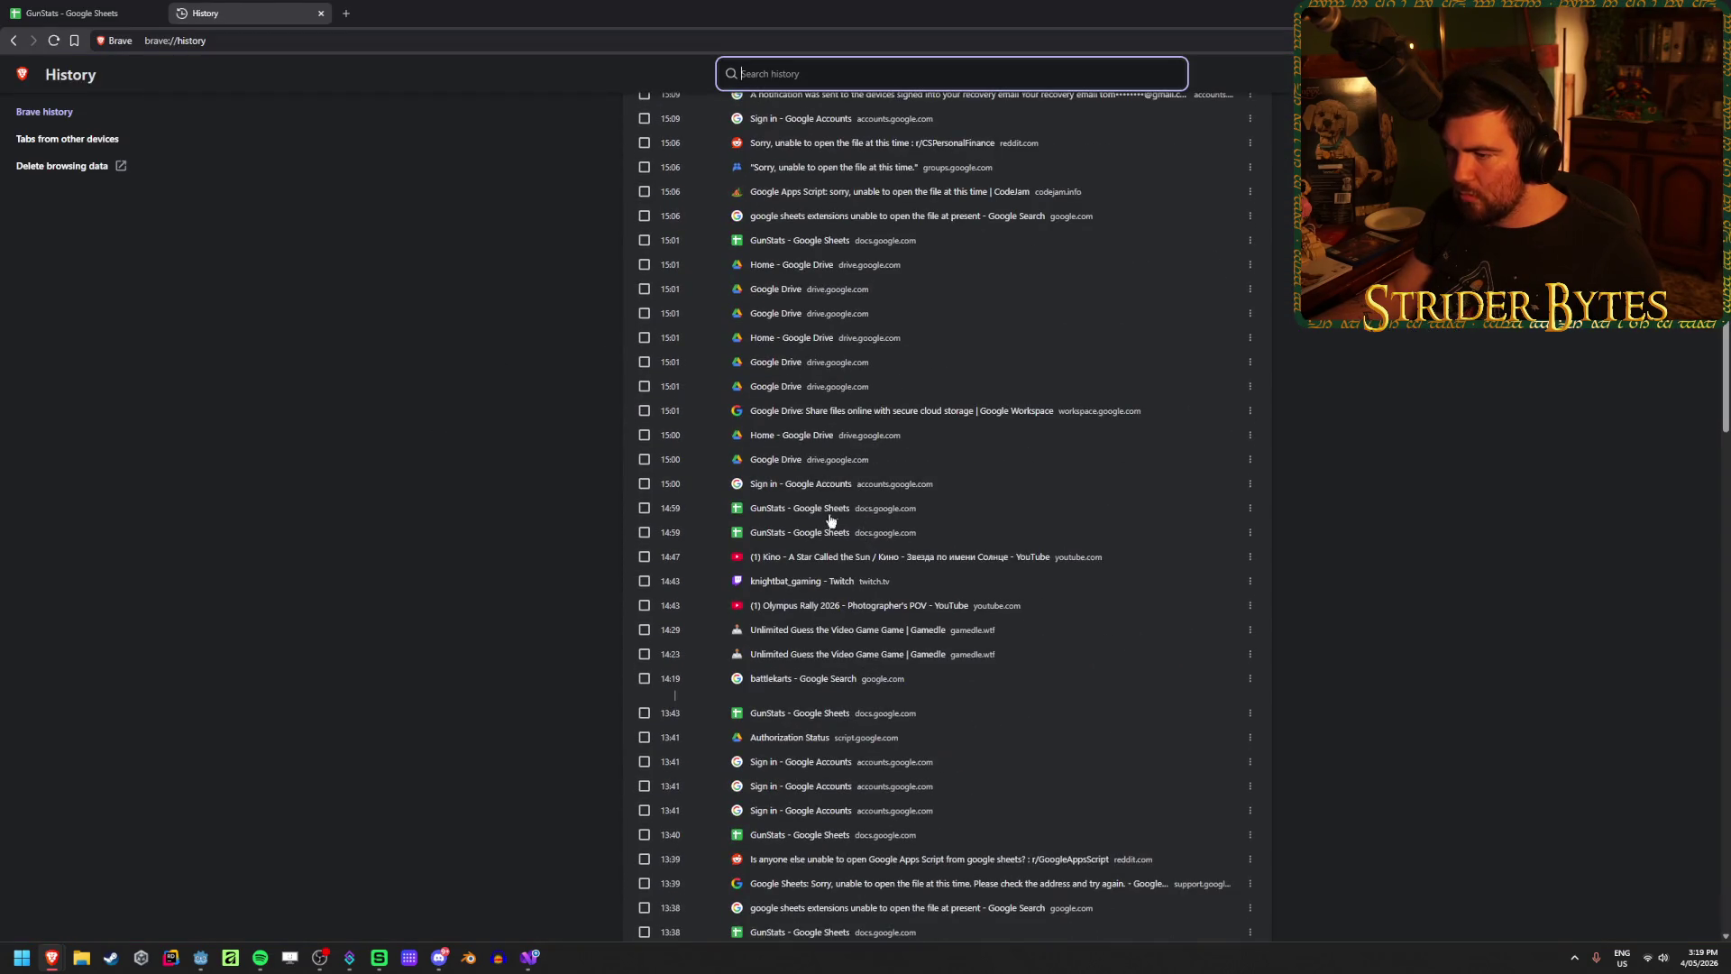
{"action": "scroll", "coordinate": [825, 565], "scroll_direction": "down", "scroll_amount": 8}
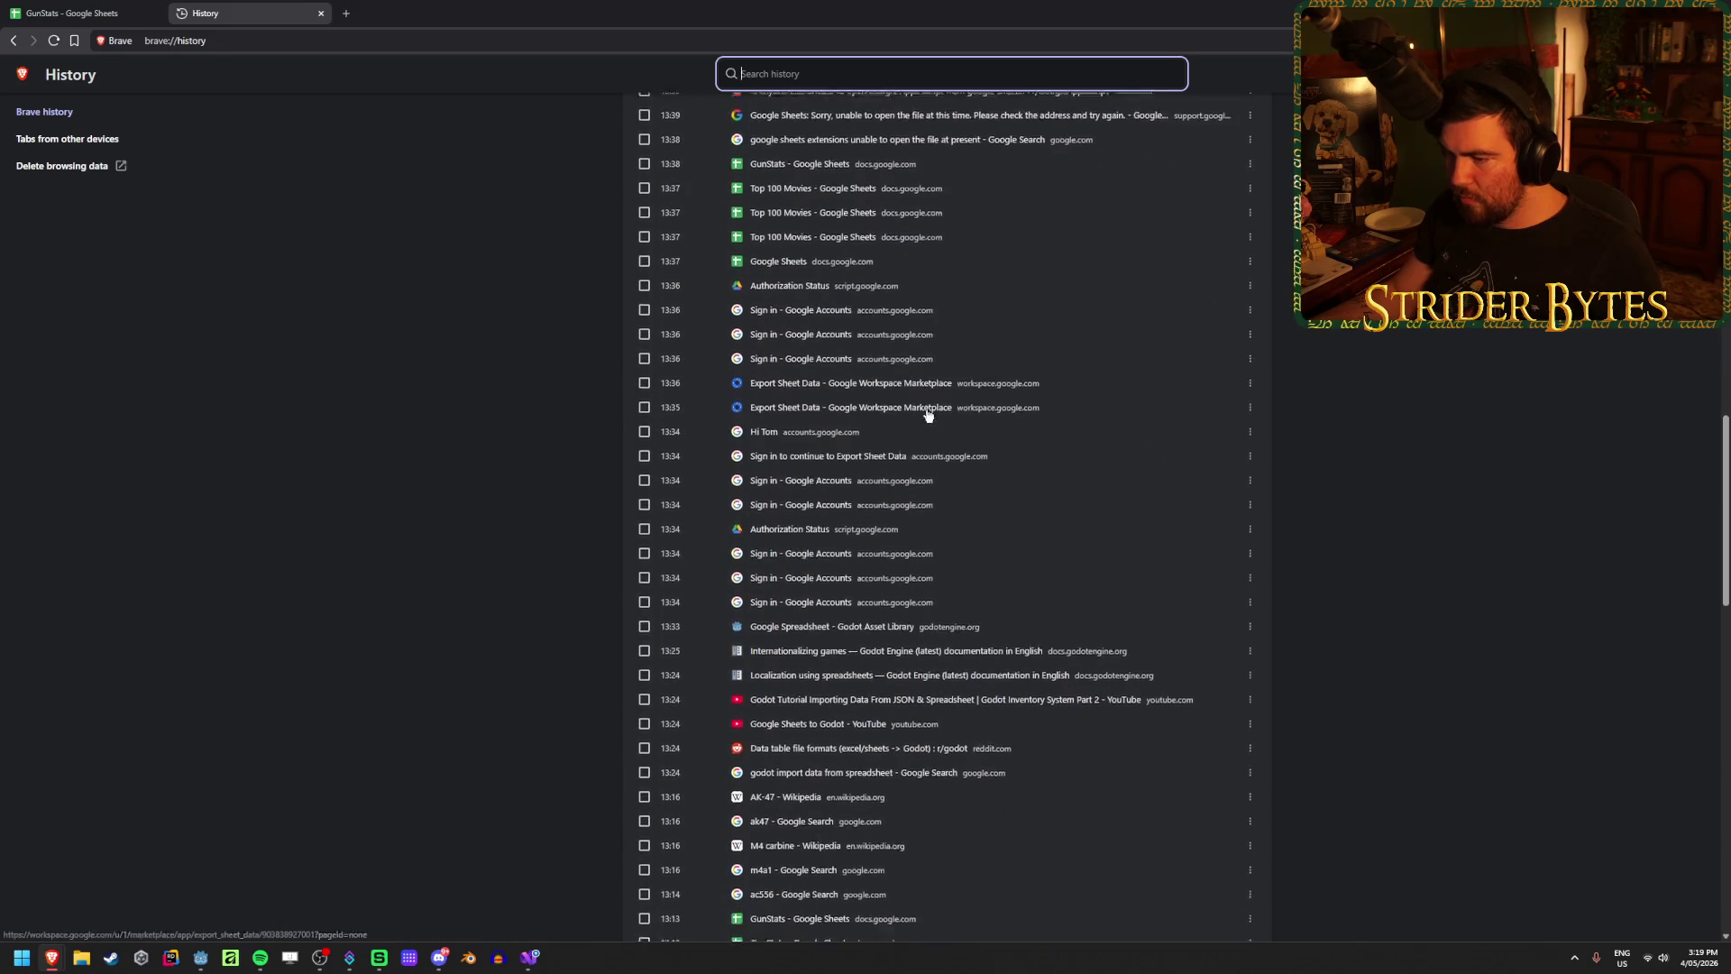
{"action": "left_click", "coordinate": [963, 659]}
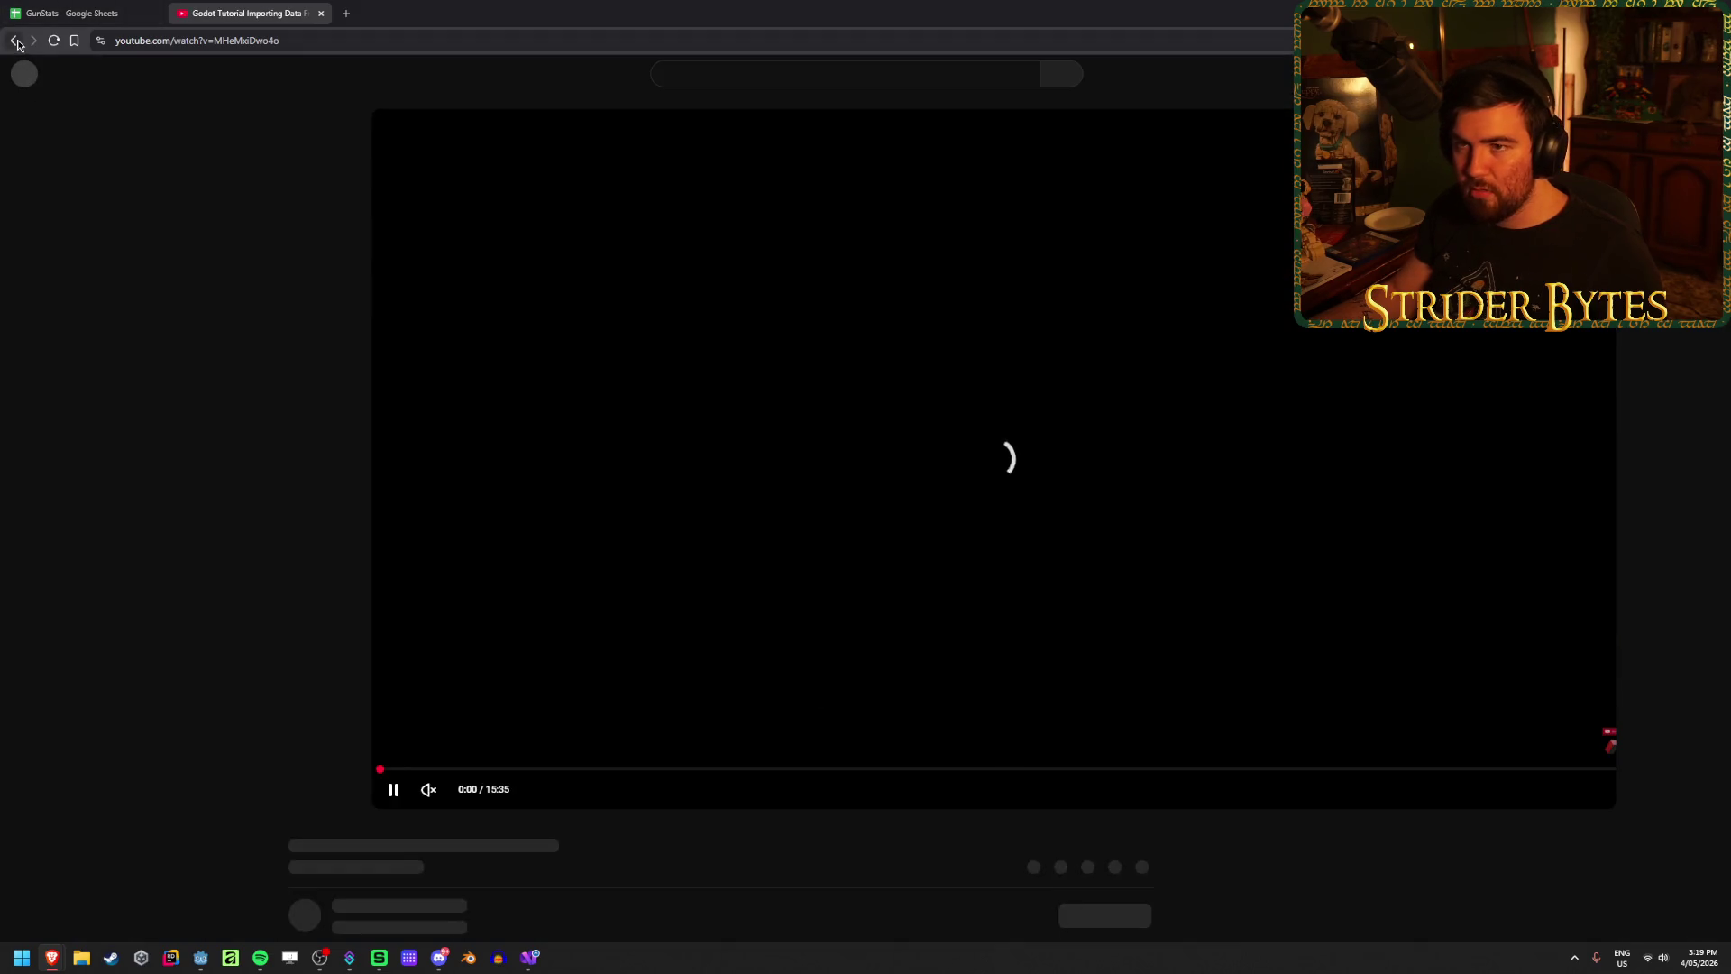
{"action": "left_click", "coordinate": [13, 41]}
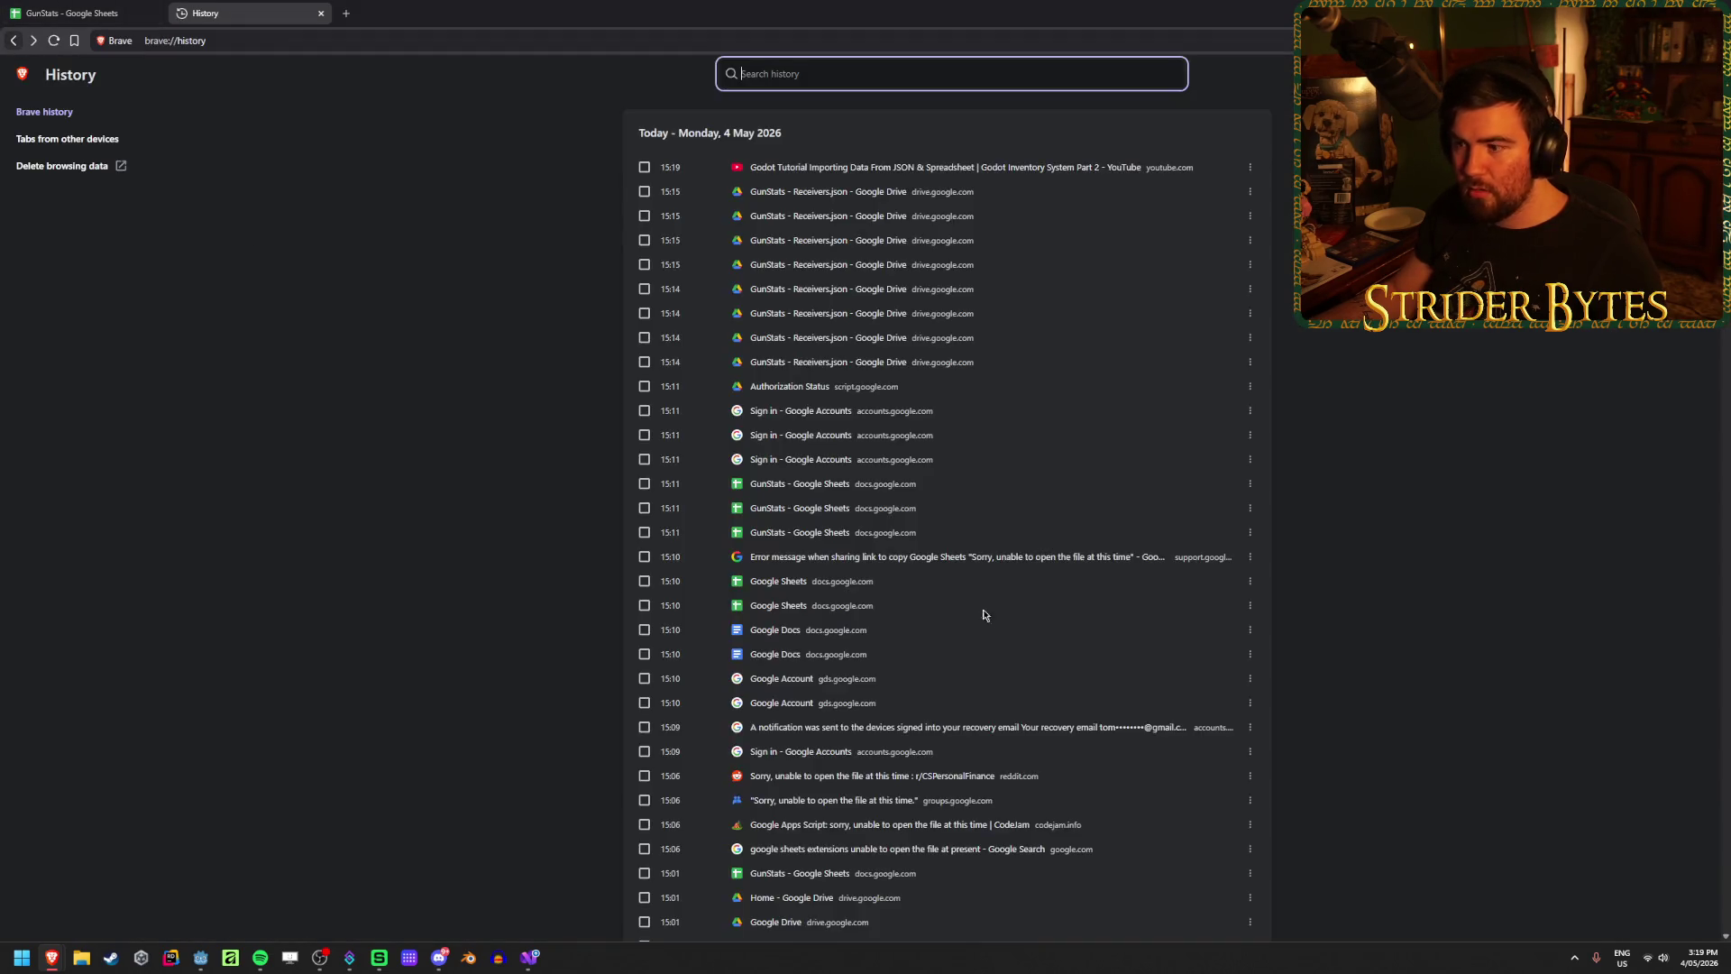
{"action": "scroll", "coordinate": [984, 614], "scroll_direction": "down", "scroll_amount": 5}
{"action": "scroll", "coordinate": [942, 575], "scroll_direction": "down", "scroll_amount": 15}
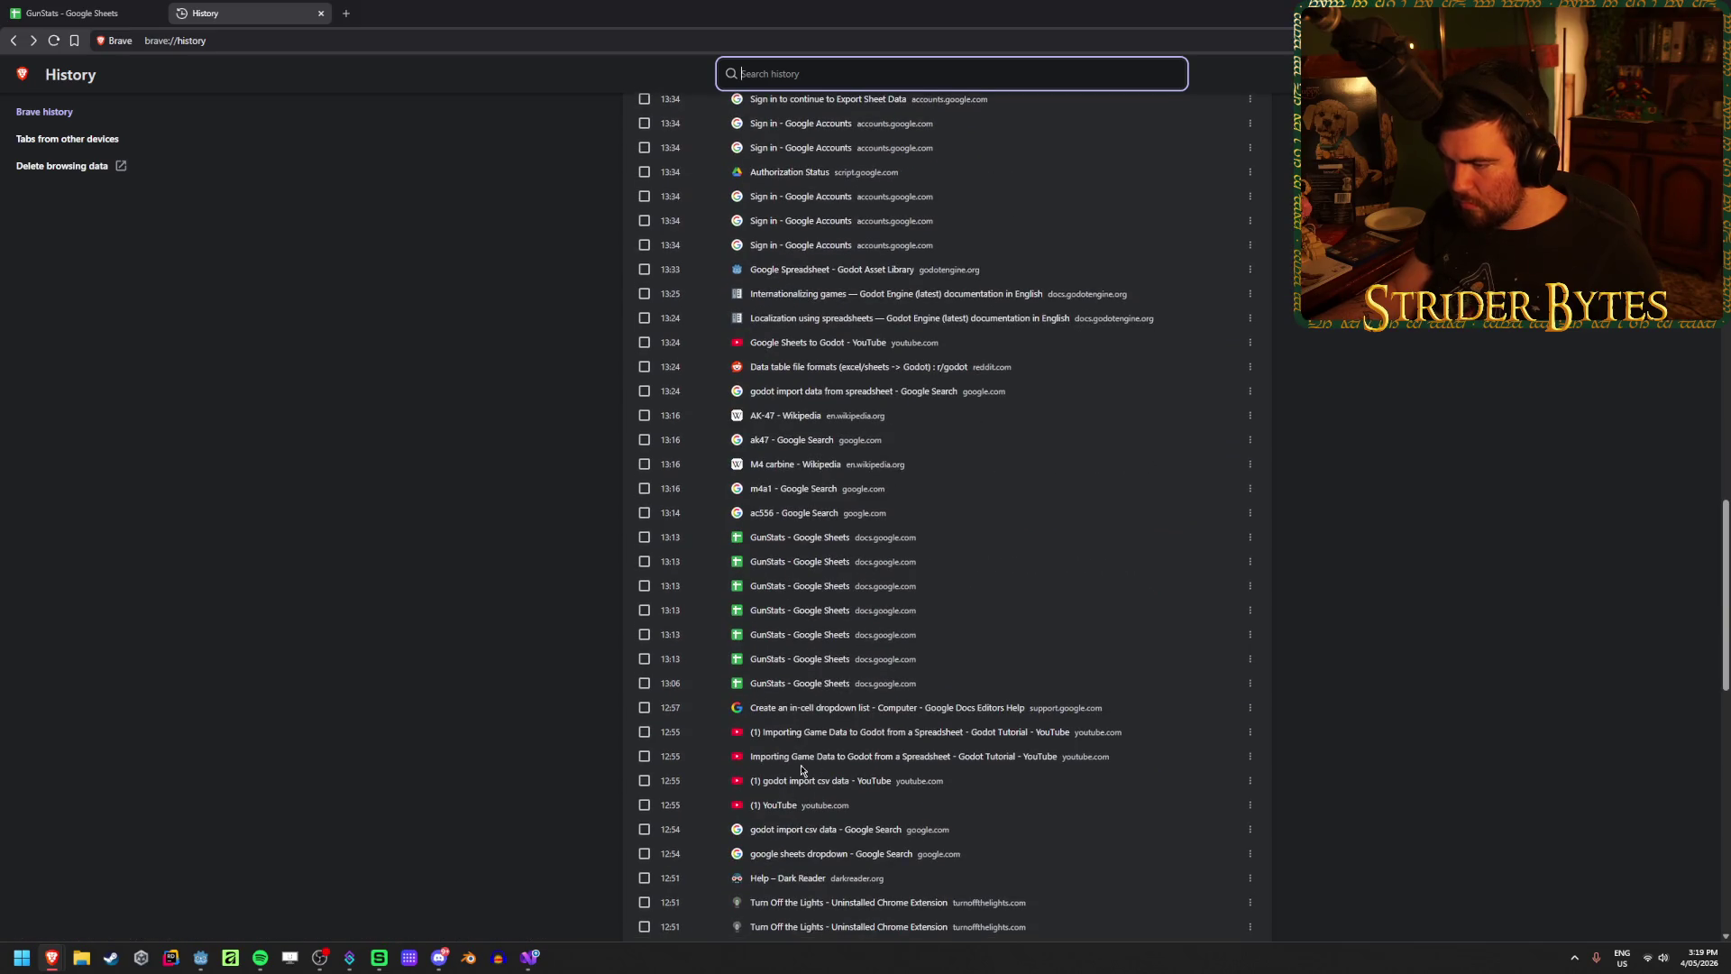
{"action": "left_click", "coordinate": [865, 755]}
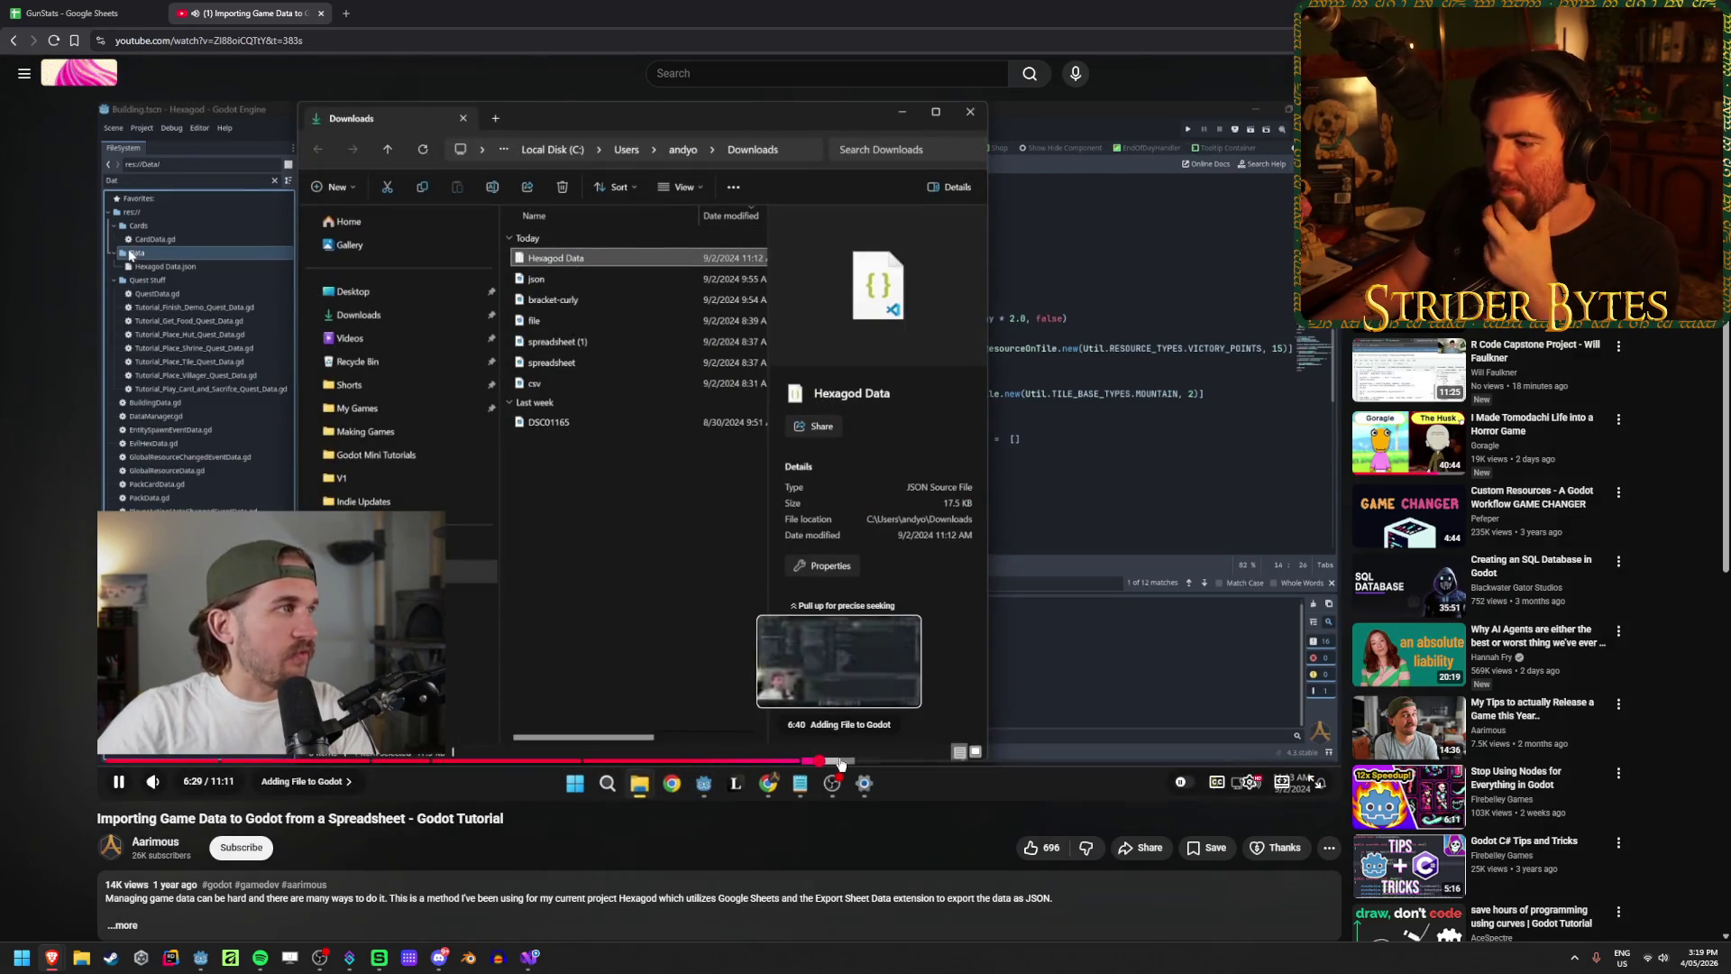
Step: Skip the tutorial ahead through 6:41, 6:55 and 7:09 into the Parsing the Data chapter
{"action": "left_click", "coordinate": [841, 761]}
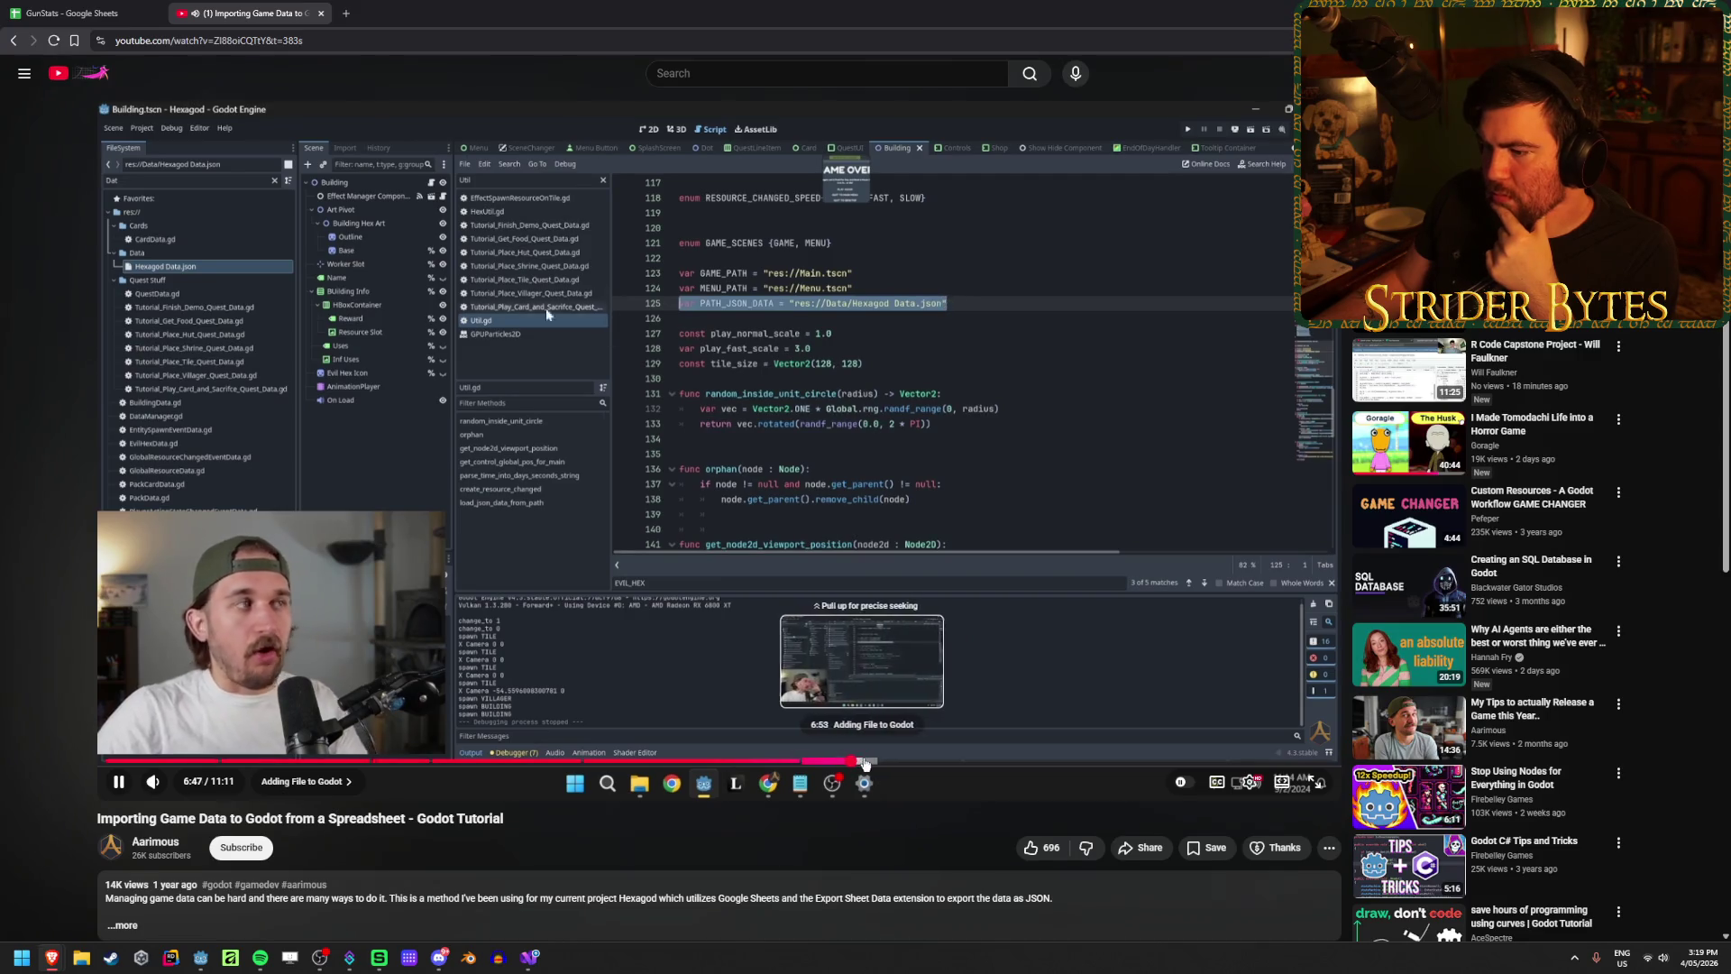
{"action": "left_click", "coordinate": [867, 762]}
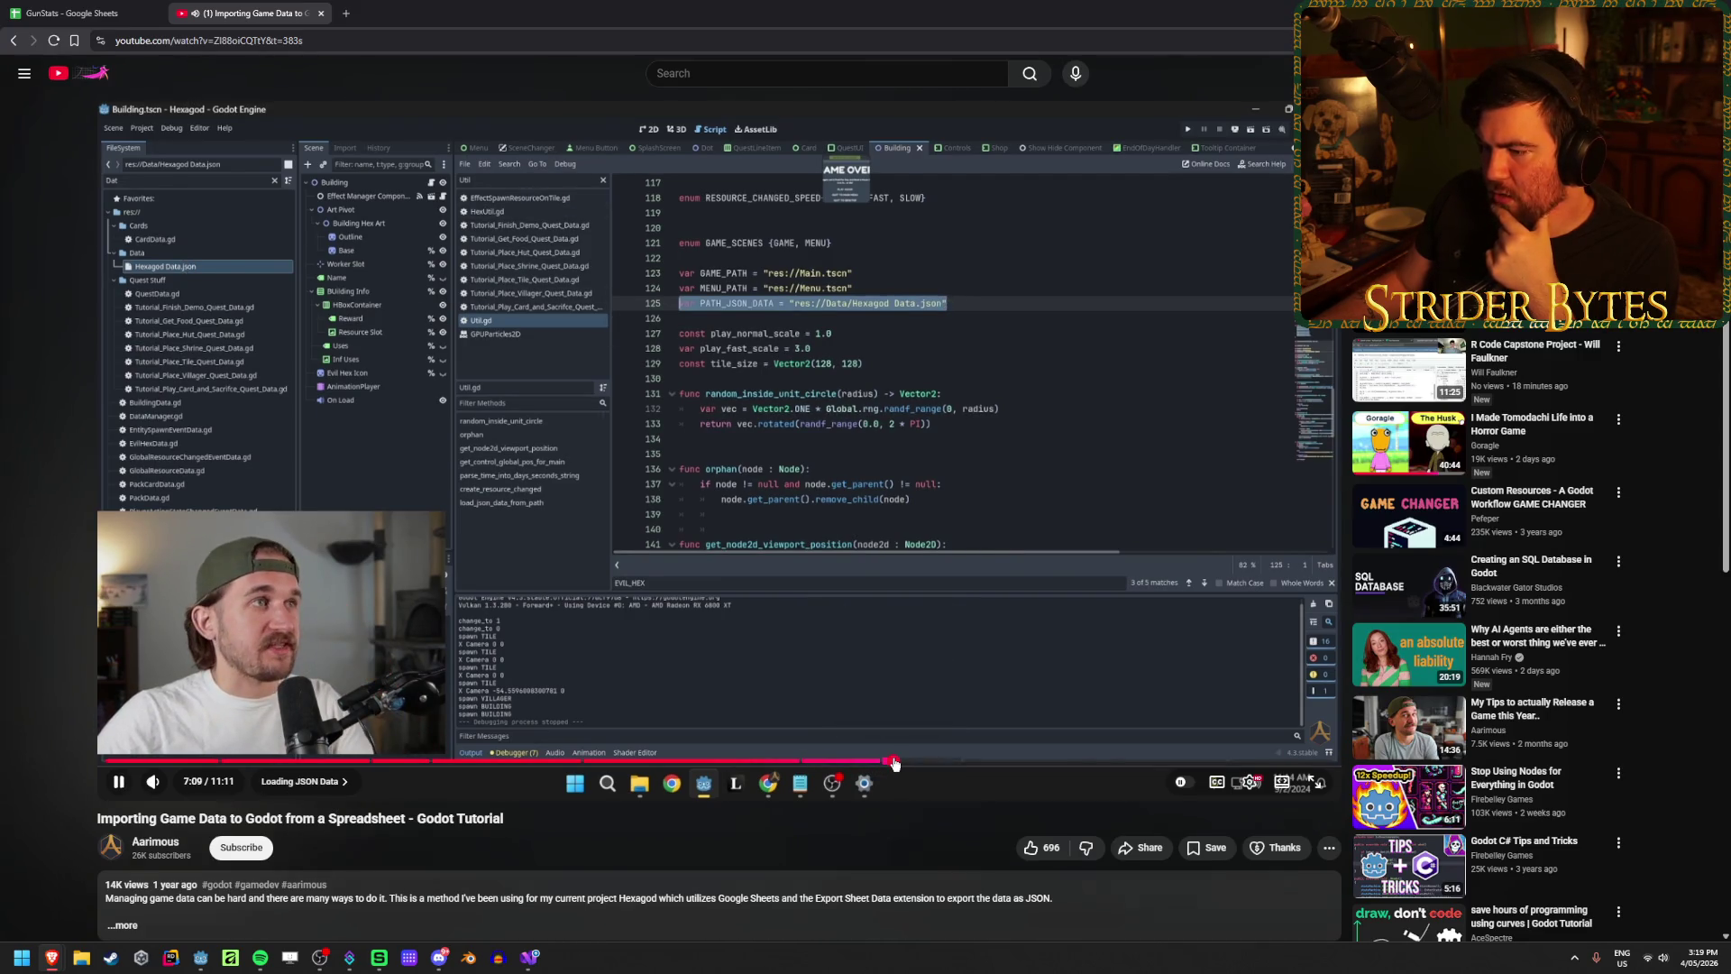
{"action": "left_click", "coordinate": [894, 762]}
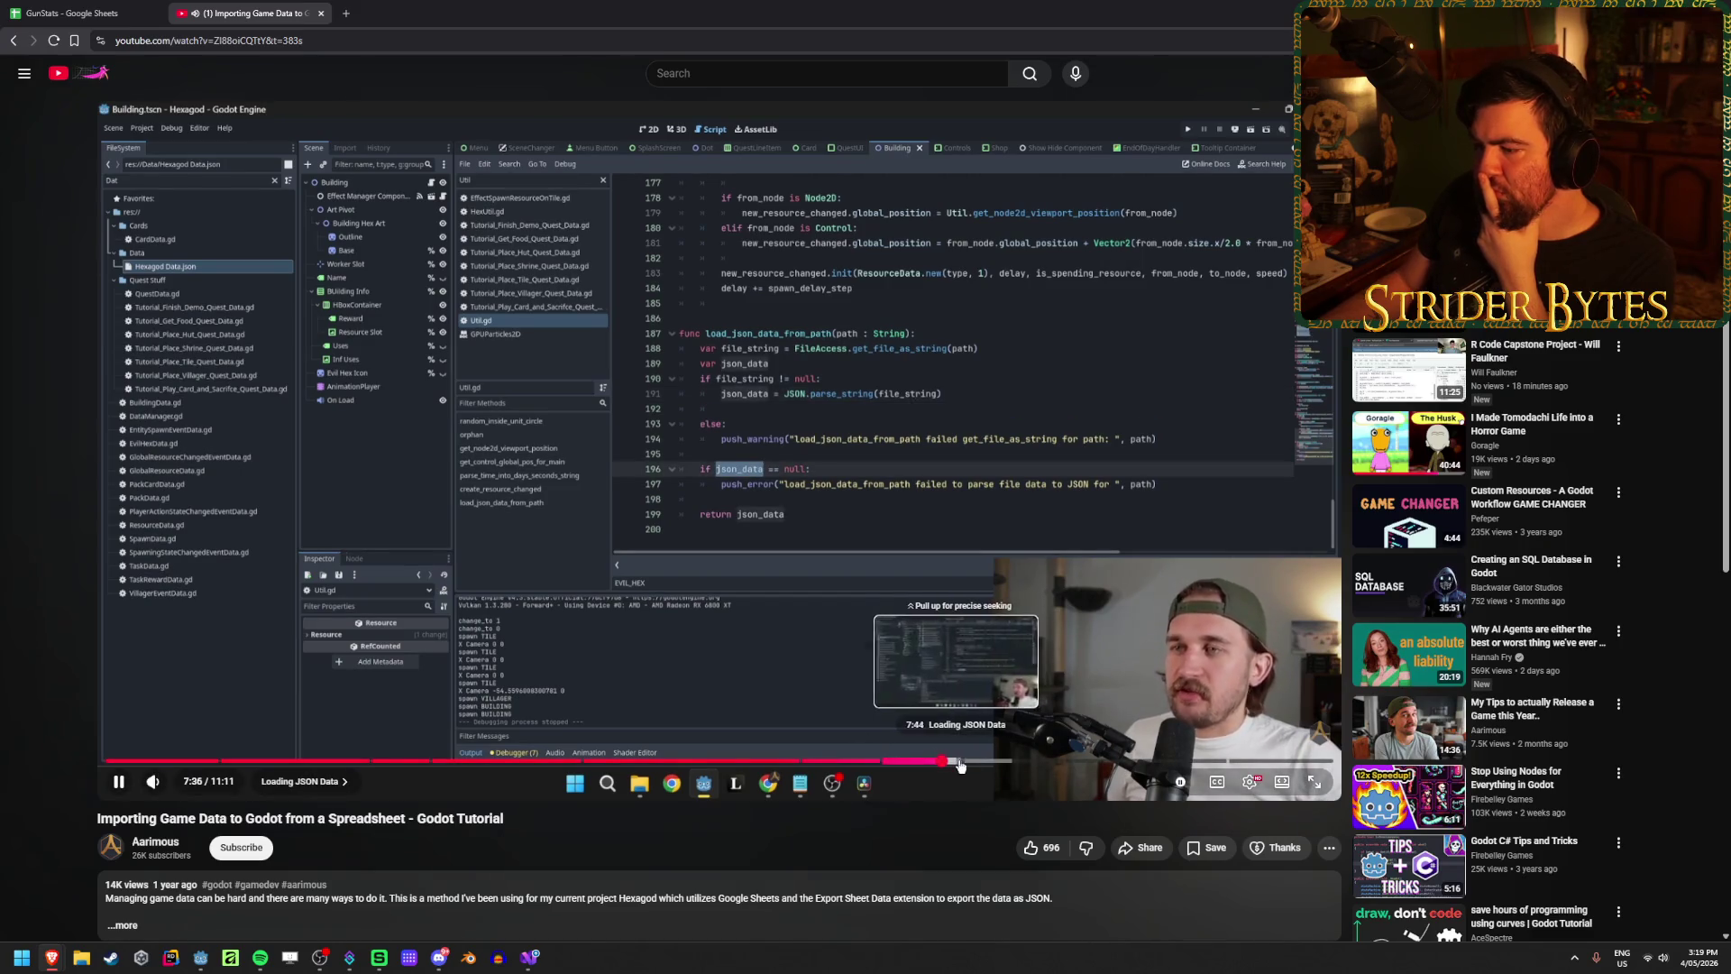
{"action": "left_click", "coordinate": [968, 764]}
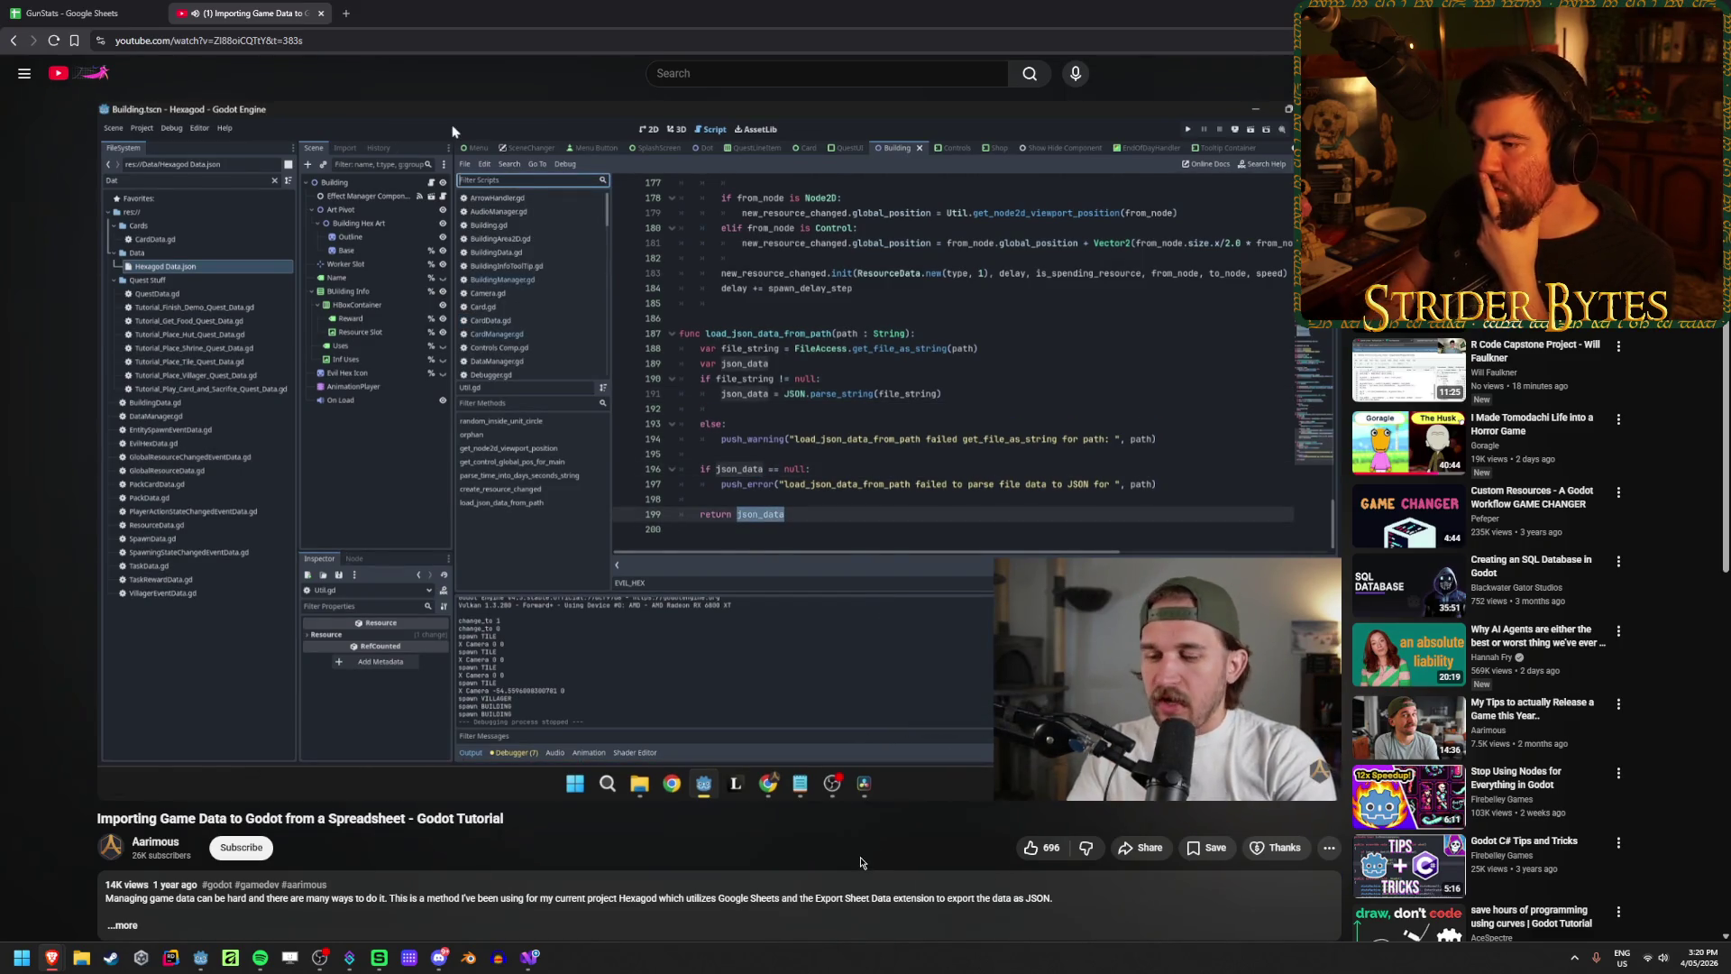
{"action": "key", "text": "Right"}
{"action": "key", "text": "space"}
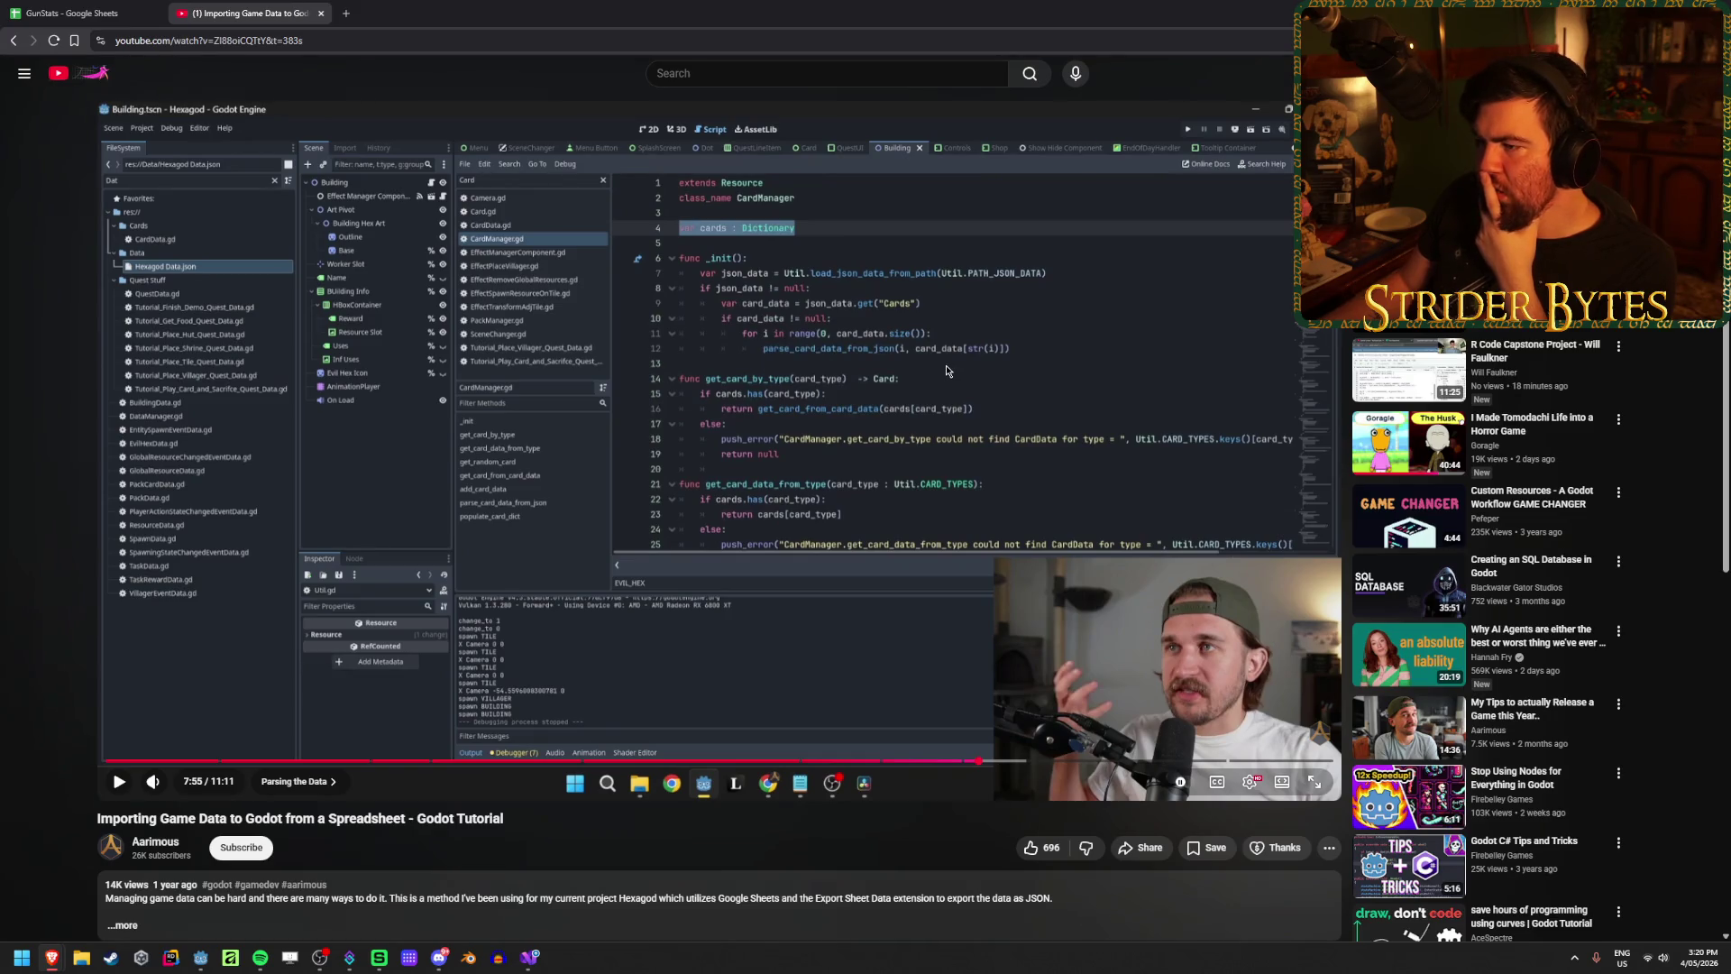
{"action": "key", "text": "space"}
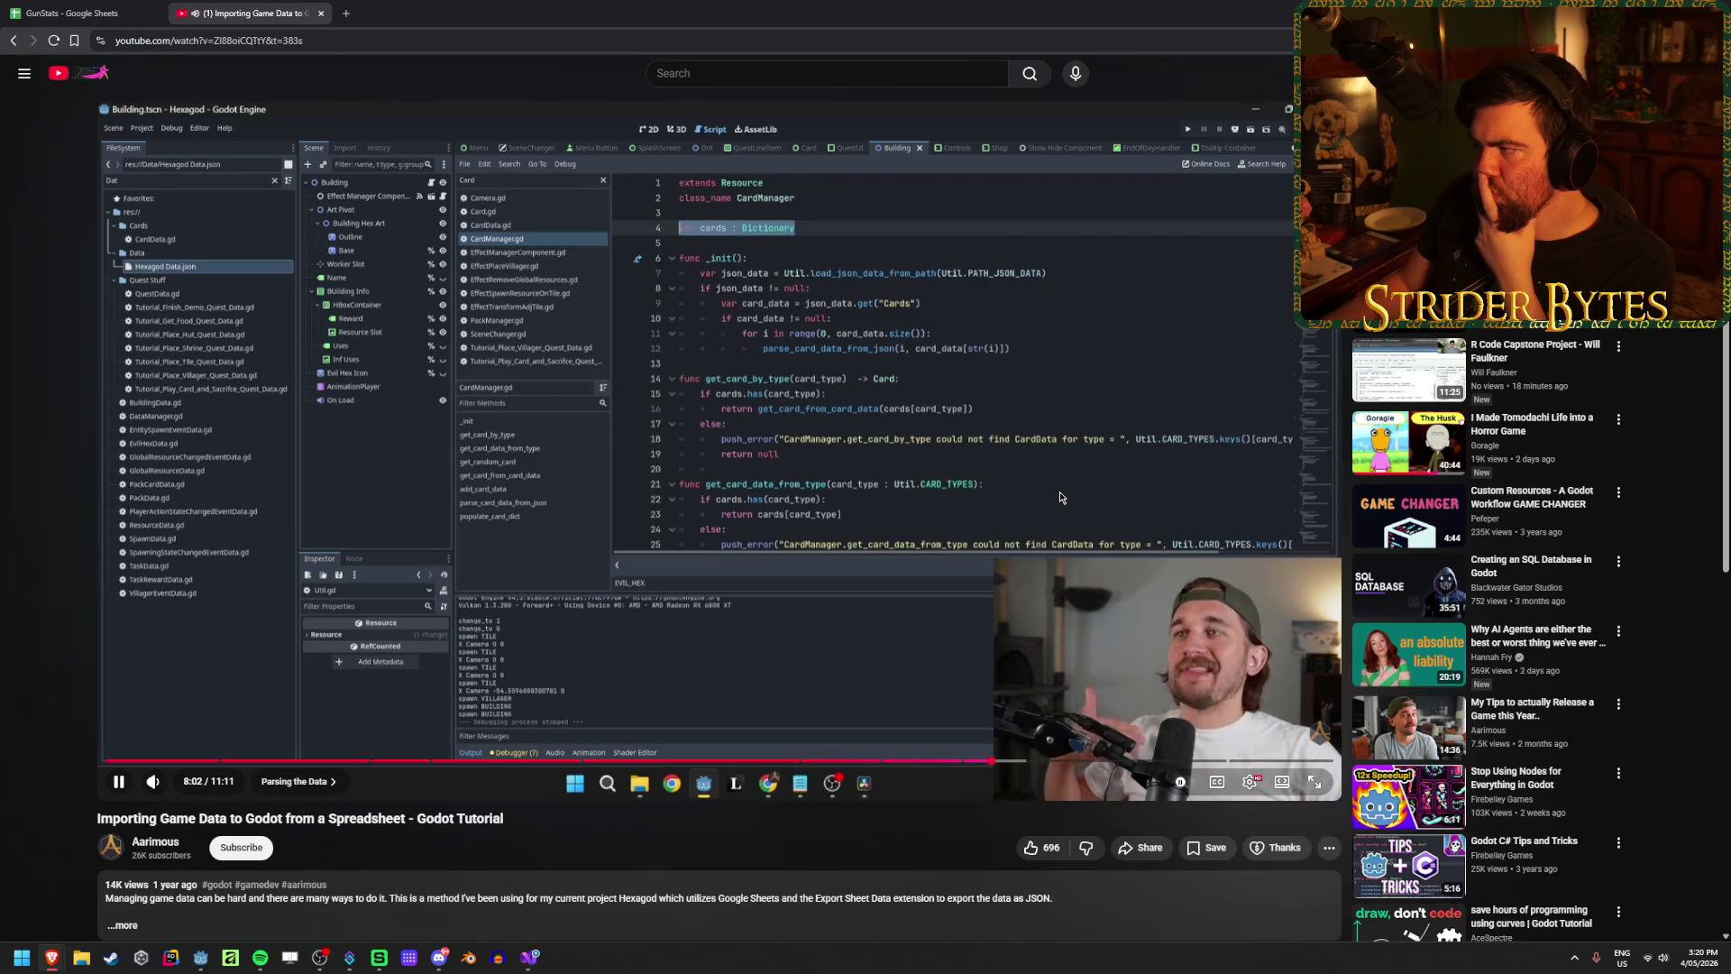
Step: Watch the parsing code, pausing at 8:04, 8:20 and 9:02, and stop at 9:07
{"action": "left_click", "coordinate": [874, 469]}
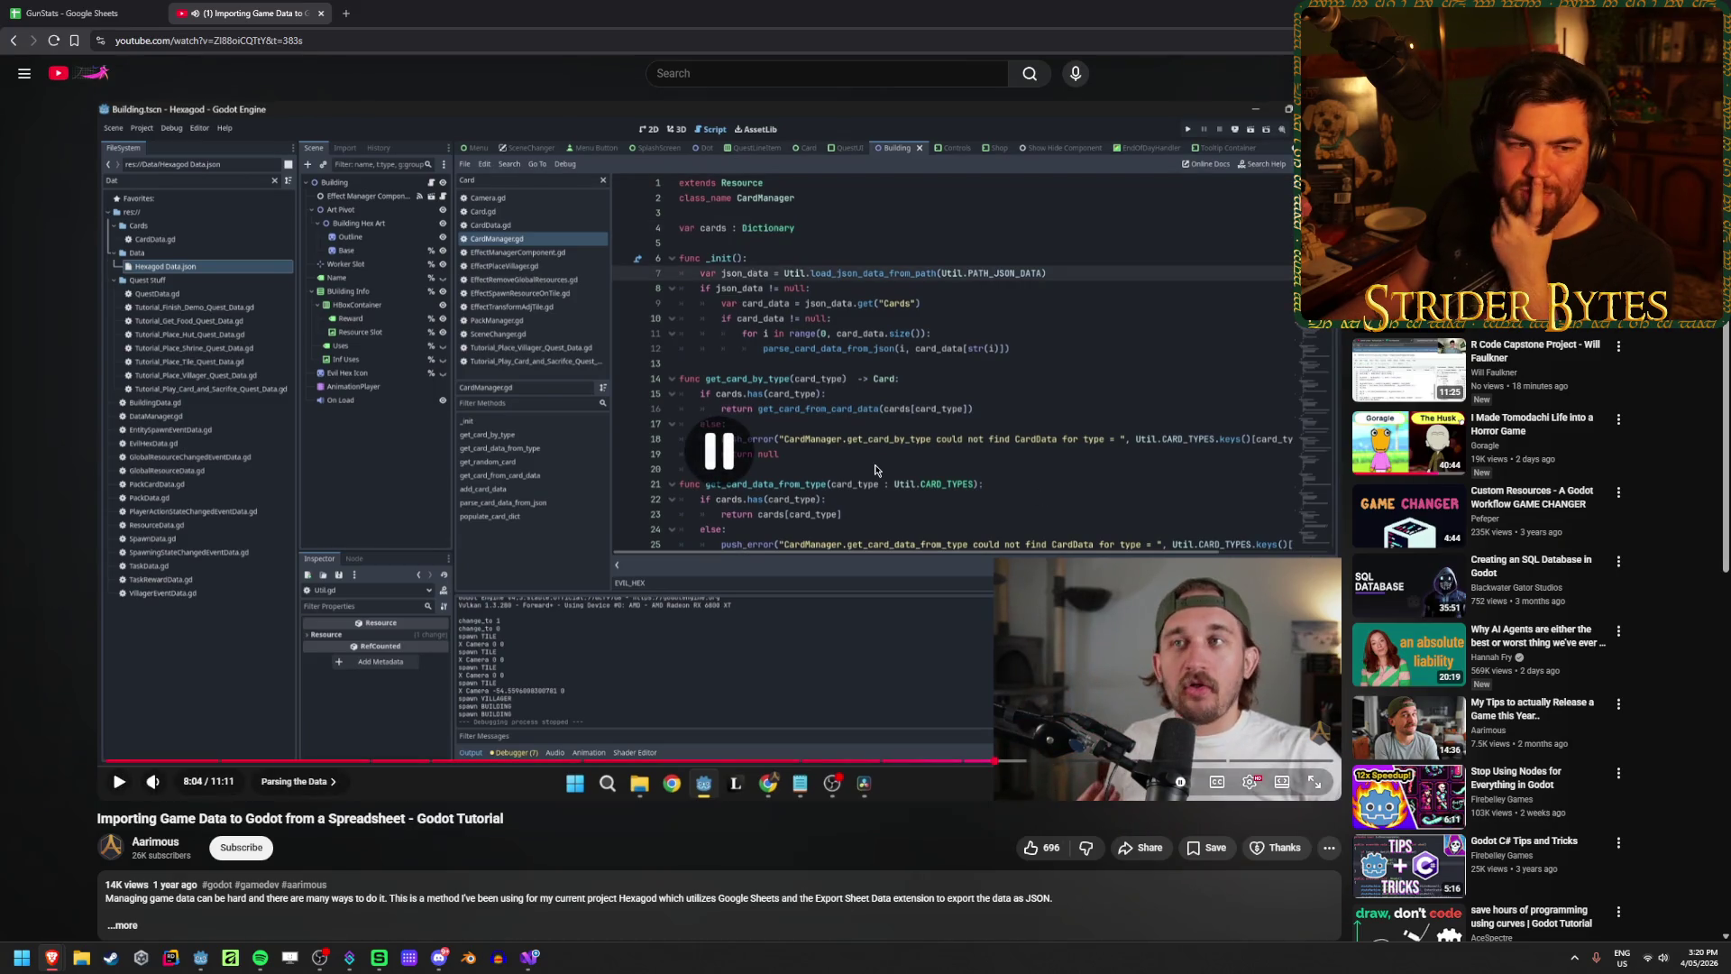
{"action": "left_click", "coordinate": [875, 470]}
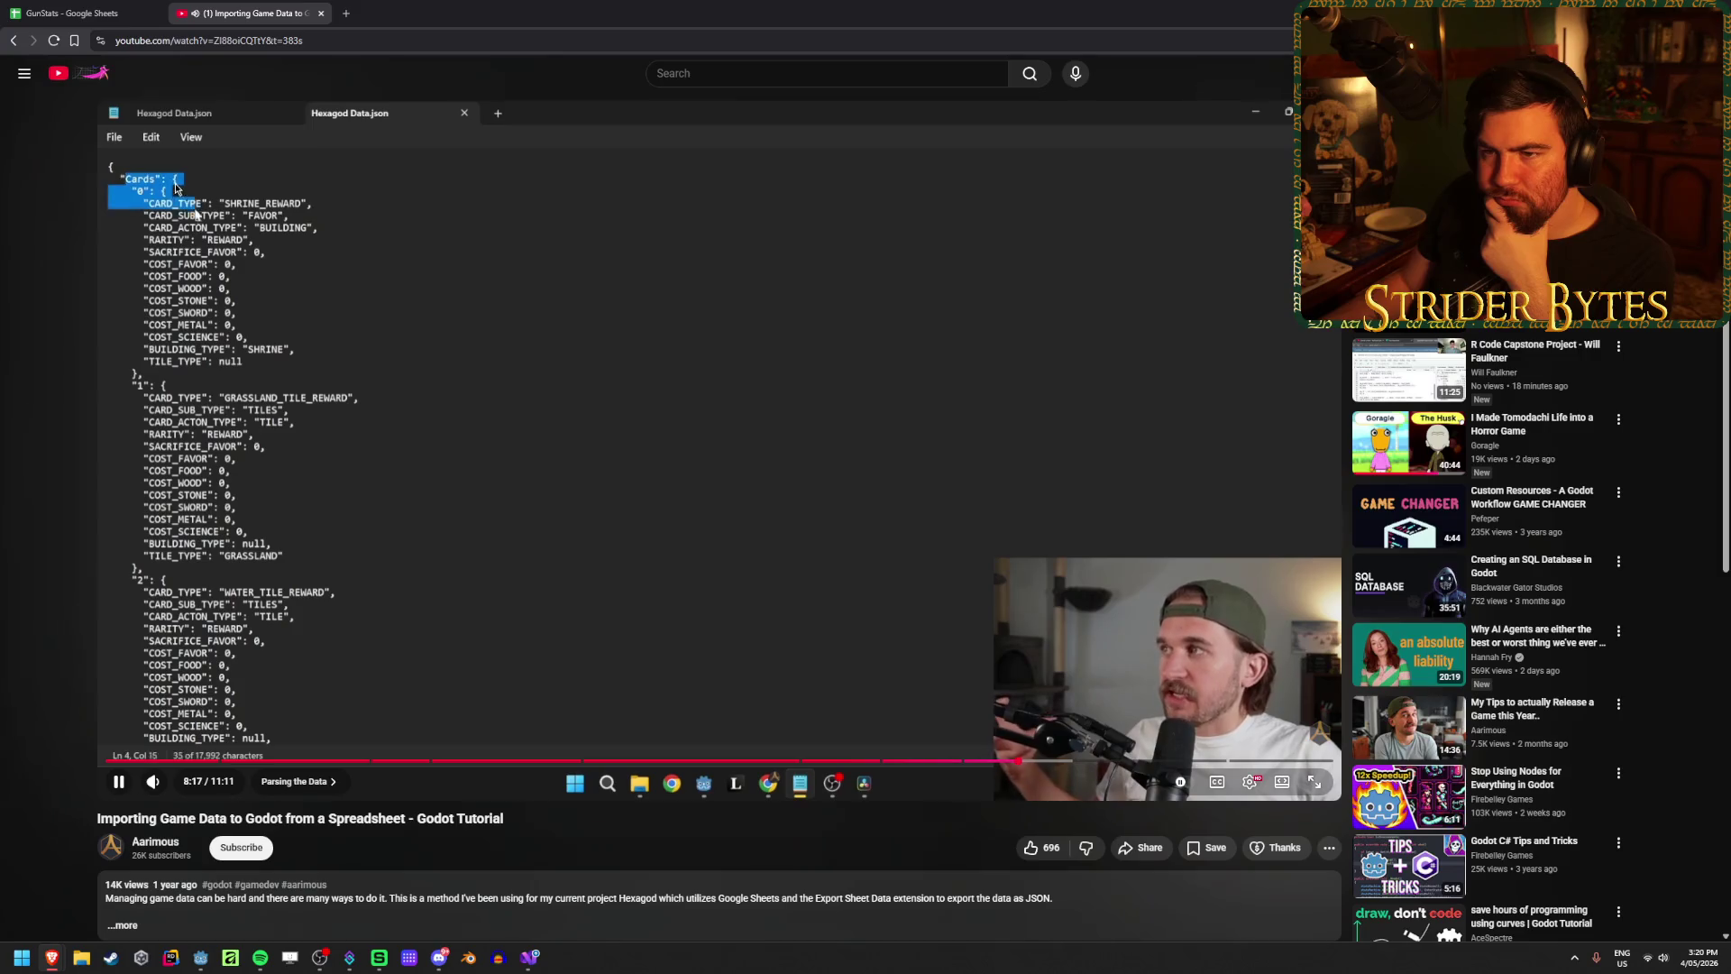
{"action": "left_click", "coordinate": [534, 416]}
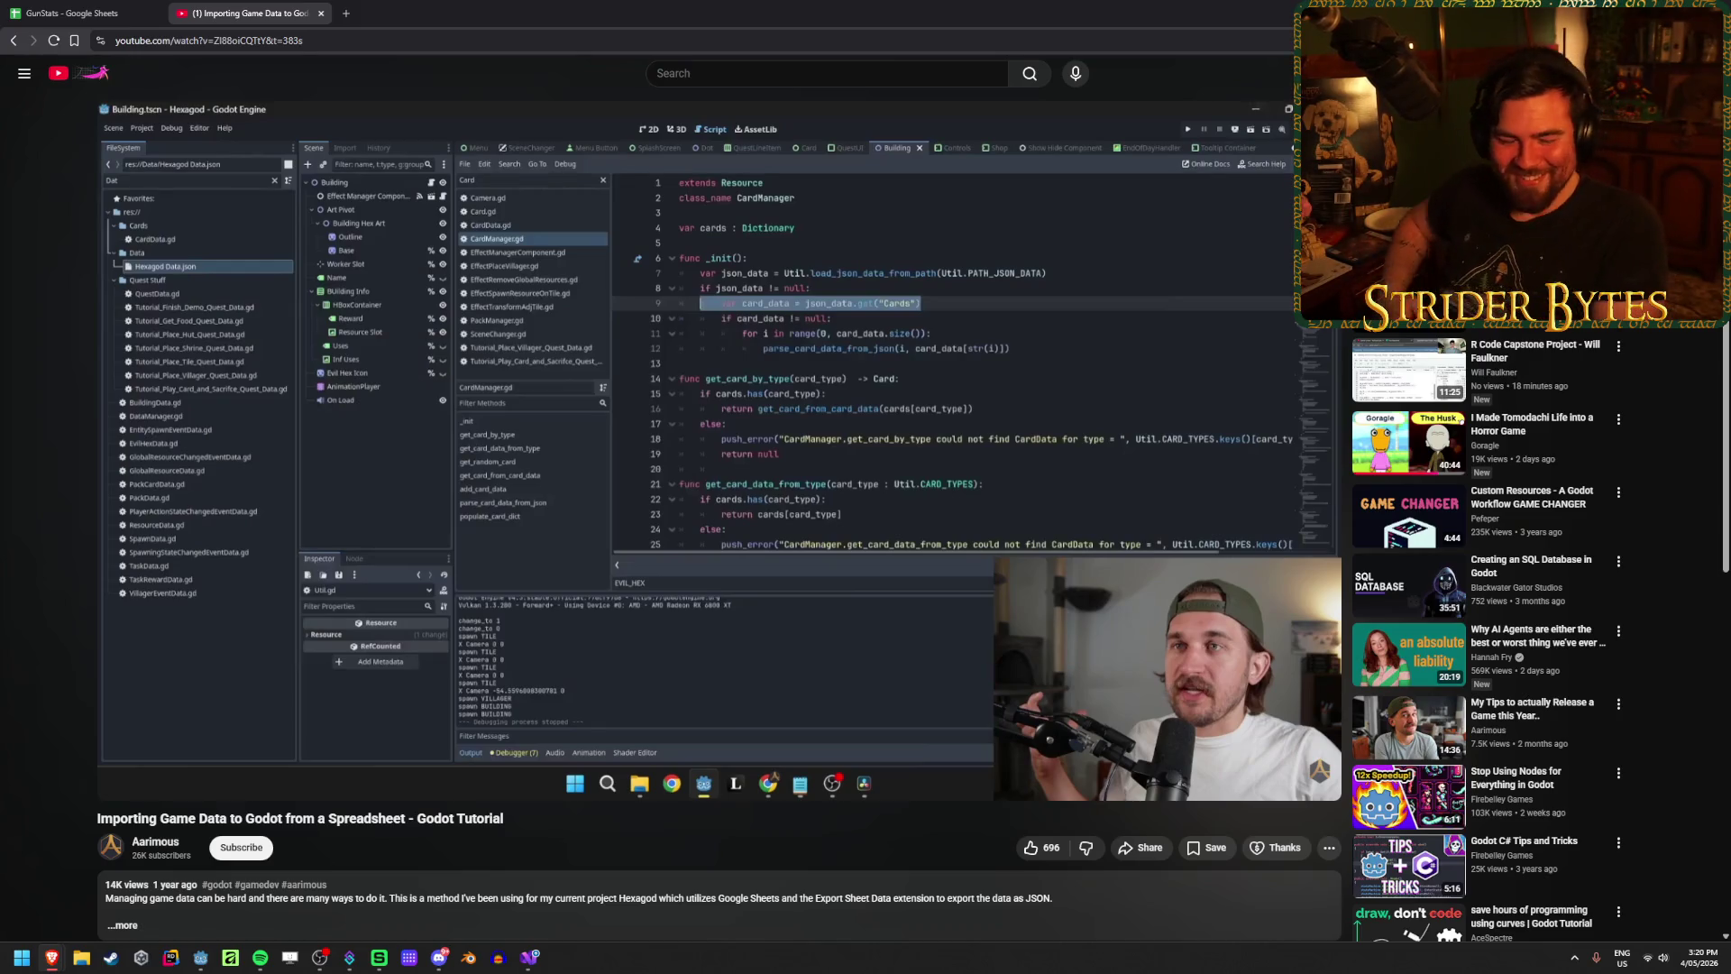
{"action": "left_click", "coordinate": [686, 355]}
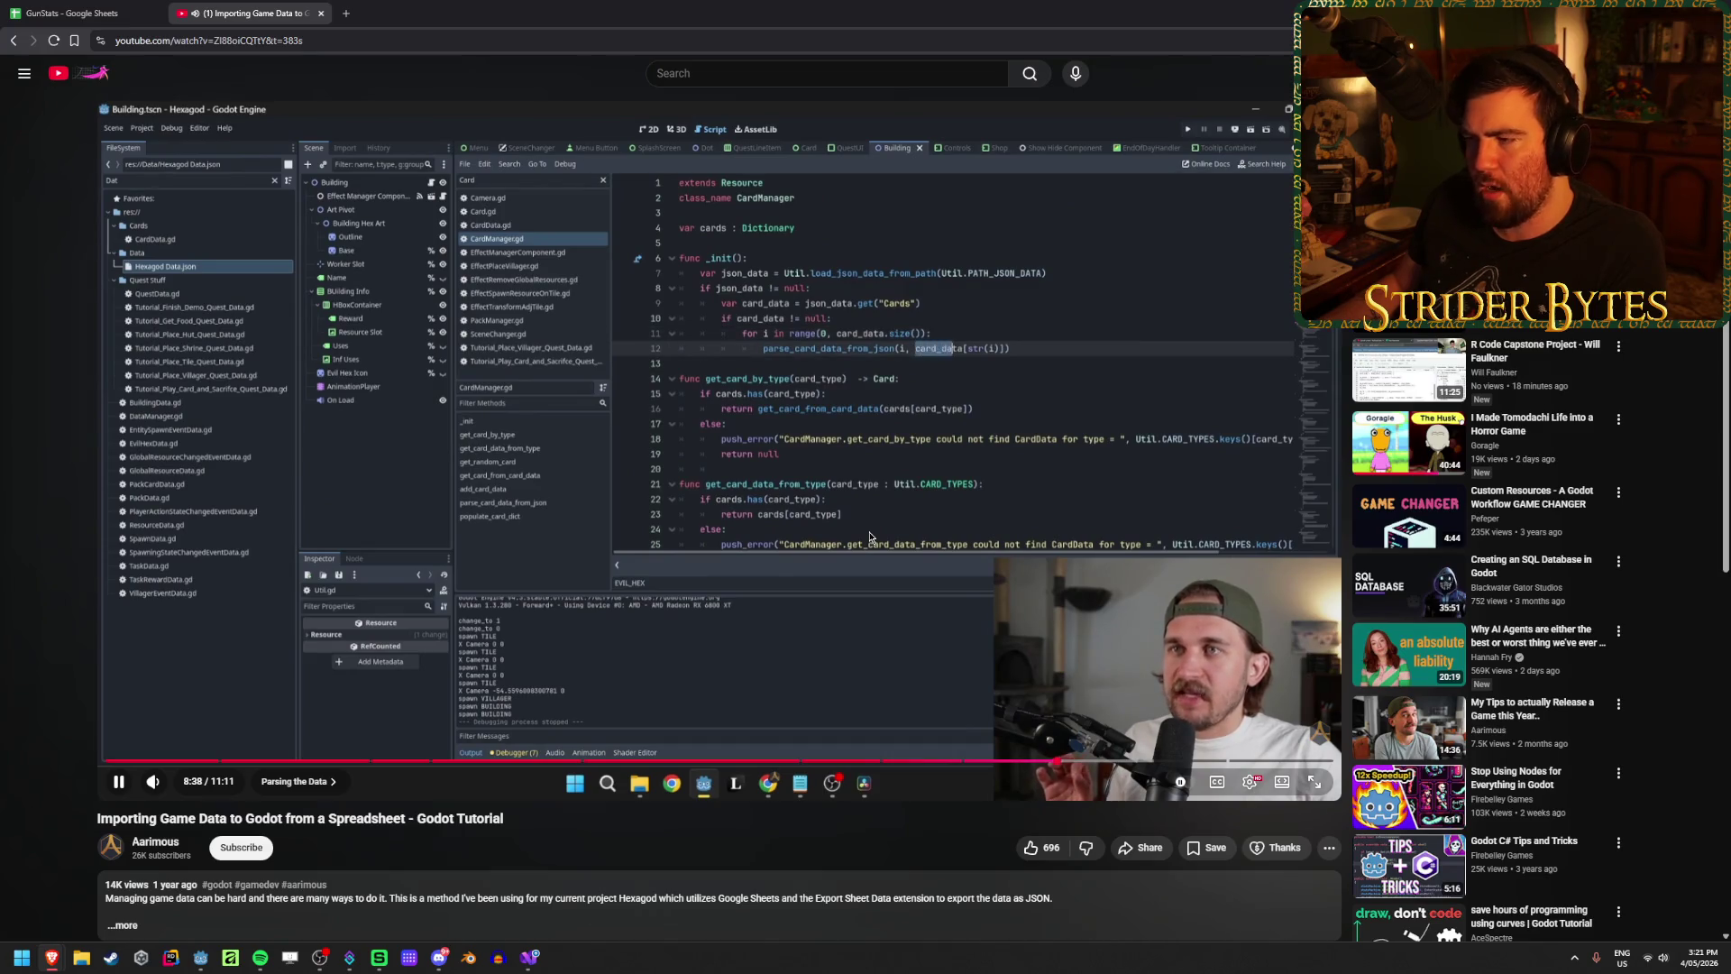
{"action": "left_click", "coordinate": [1129, 350]}
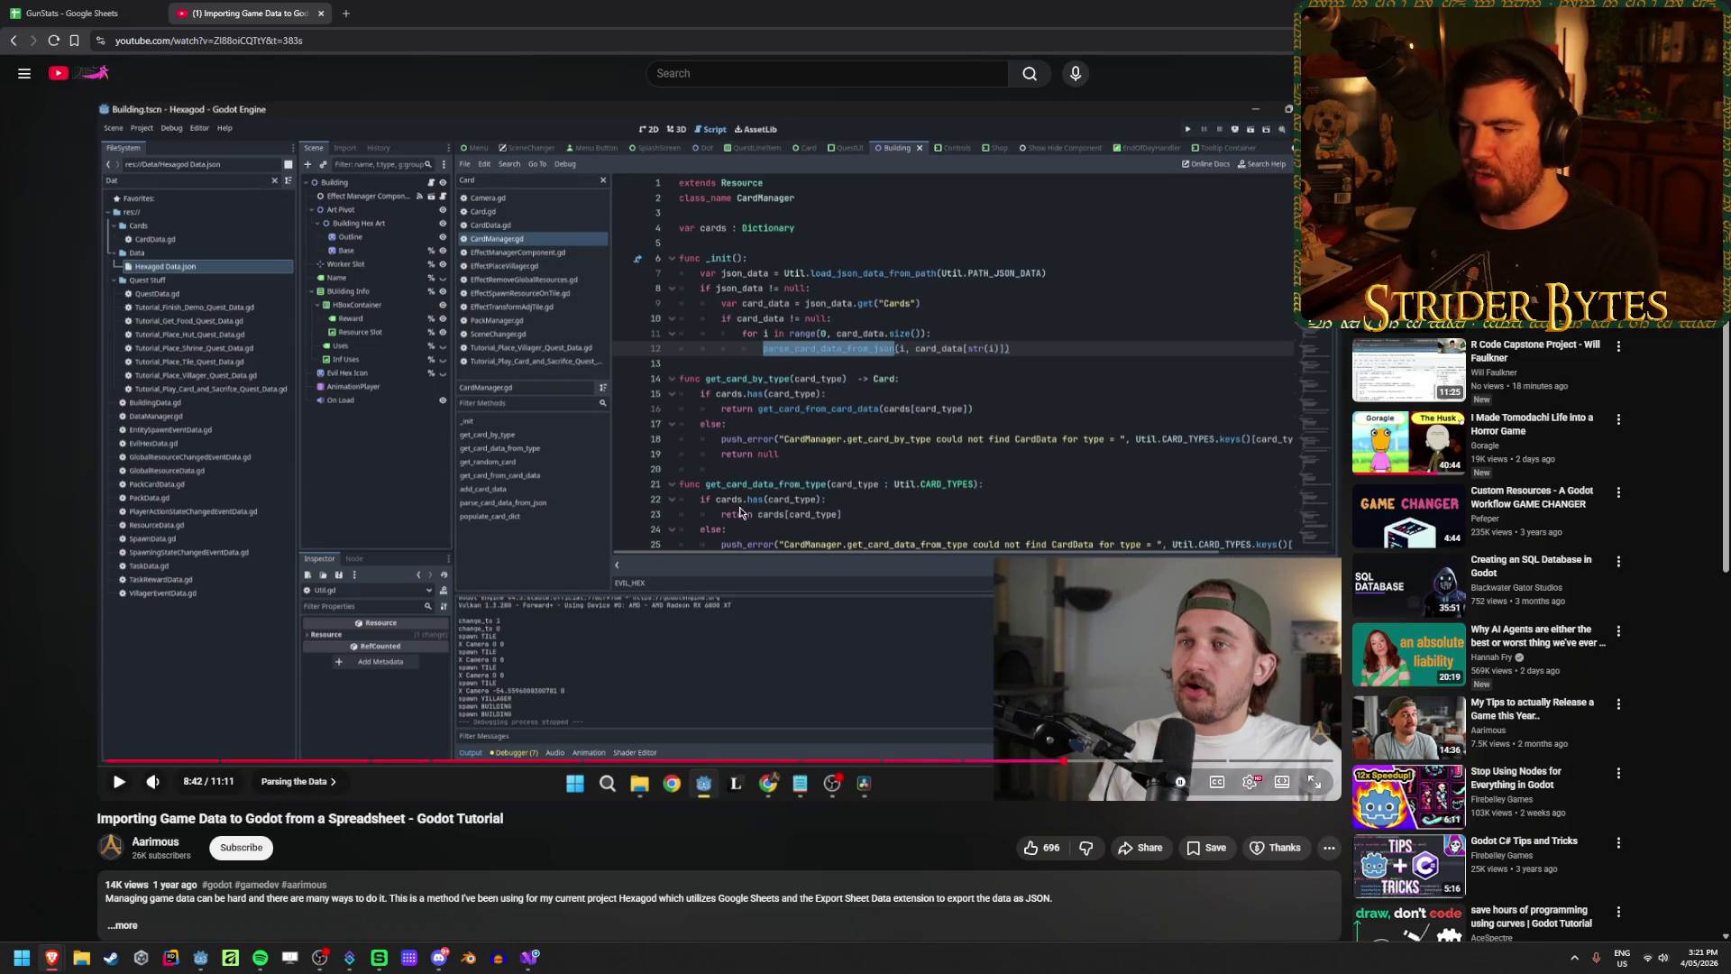
{"action": "left_click", "coordinate": [754, 490]}
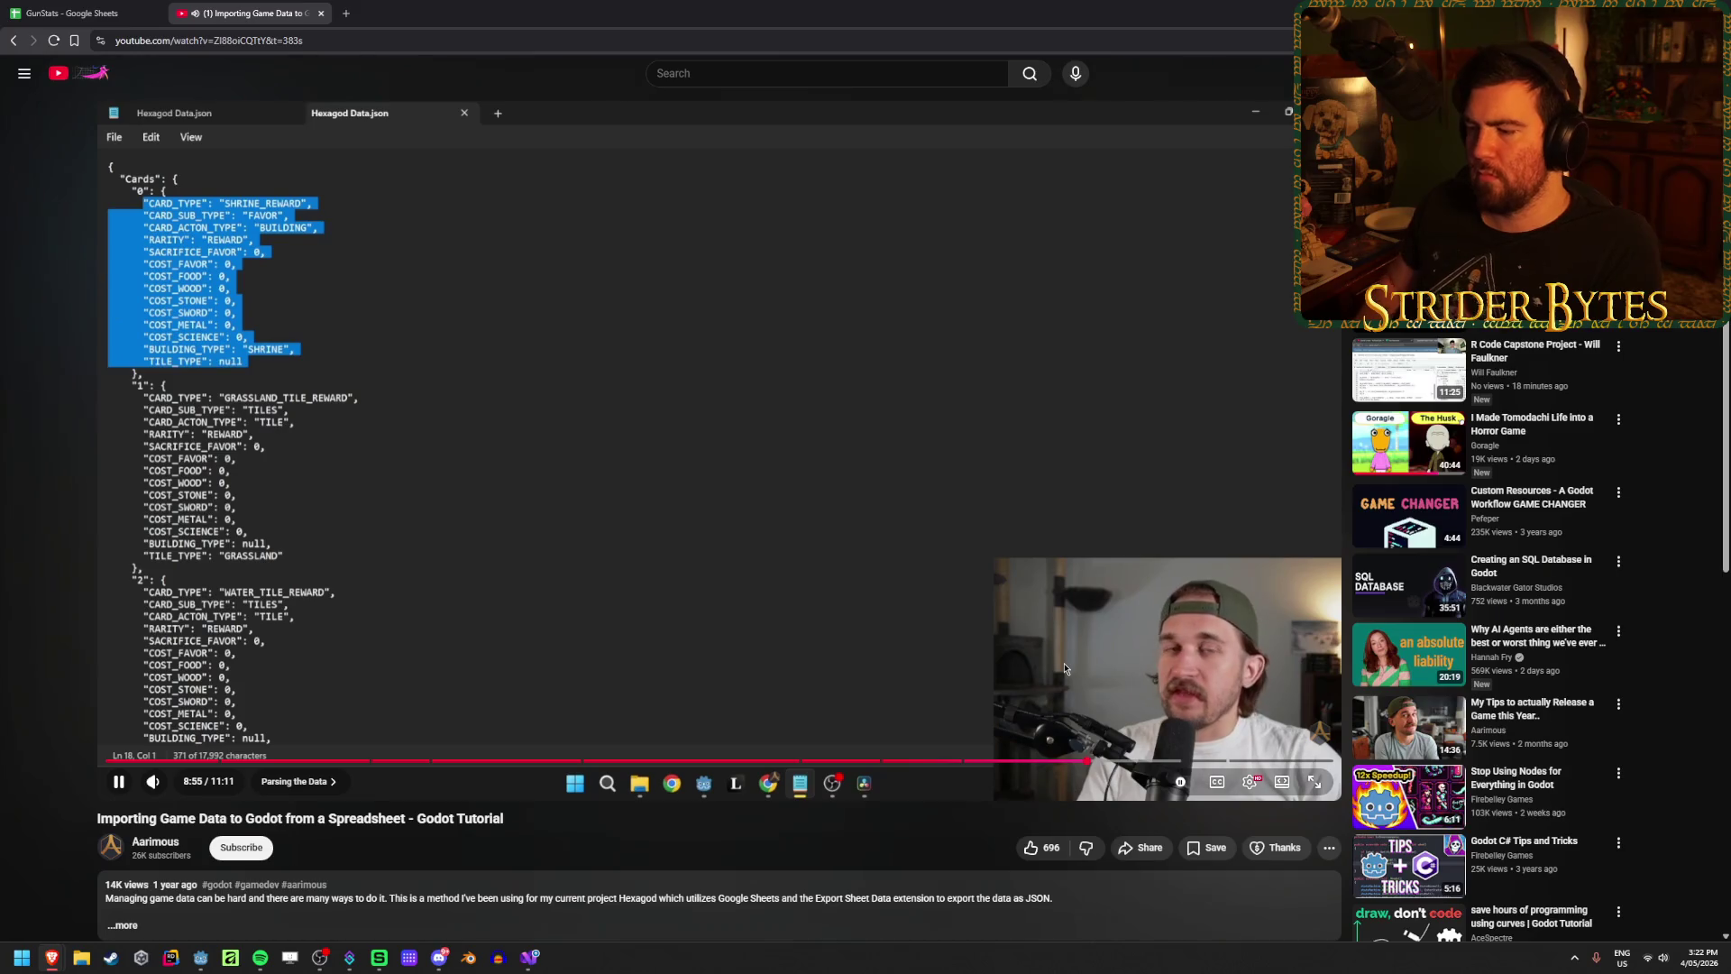
{"action": "key", "text": "Right"}
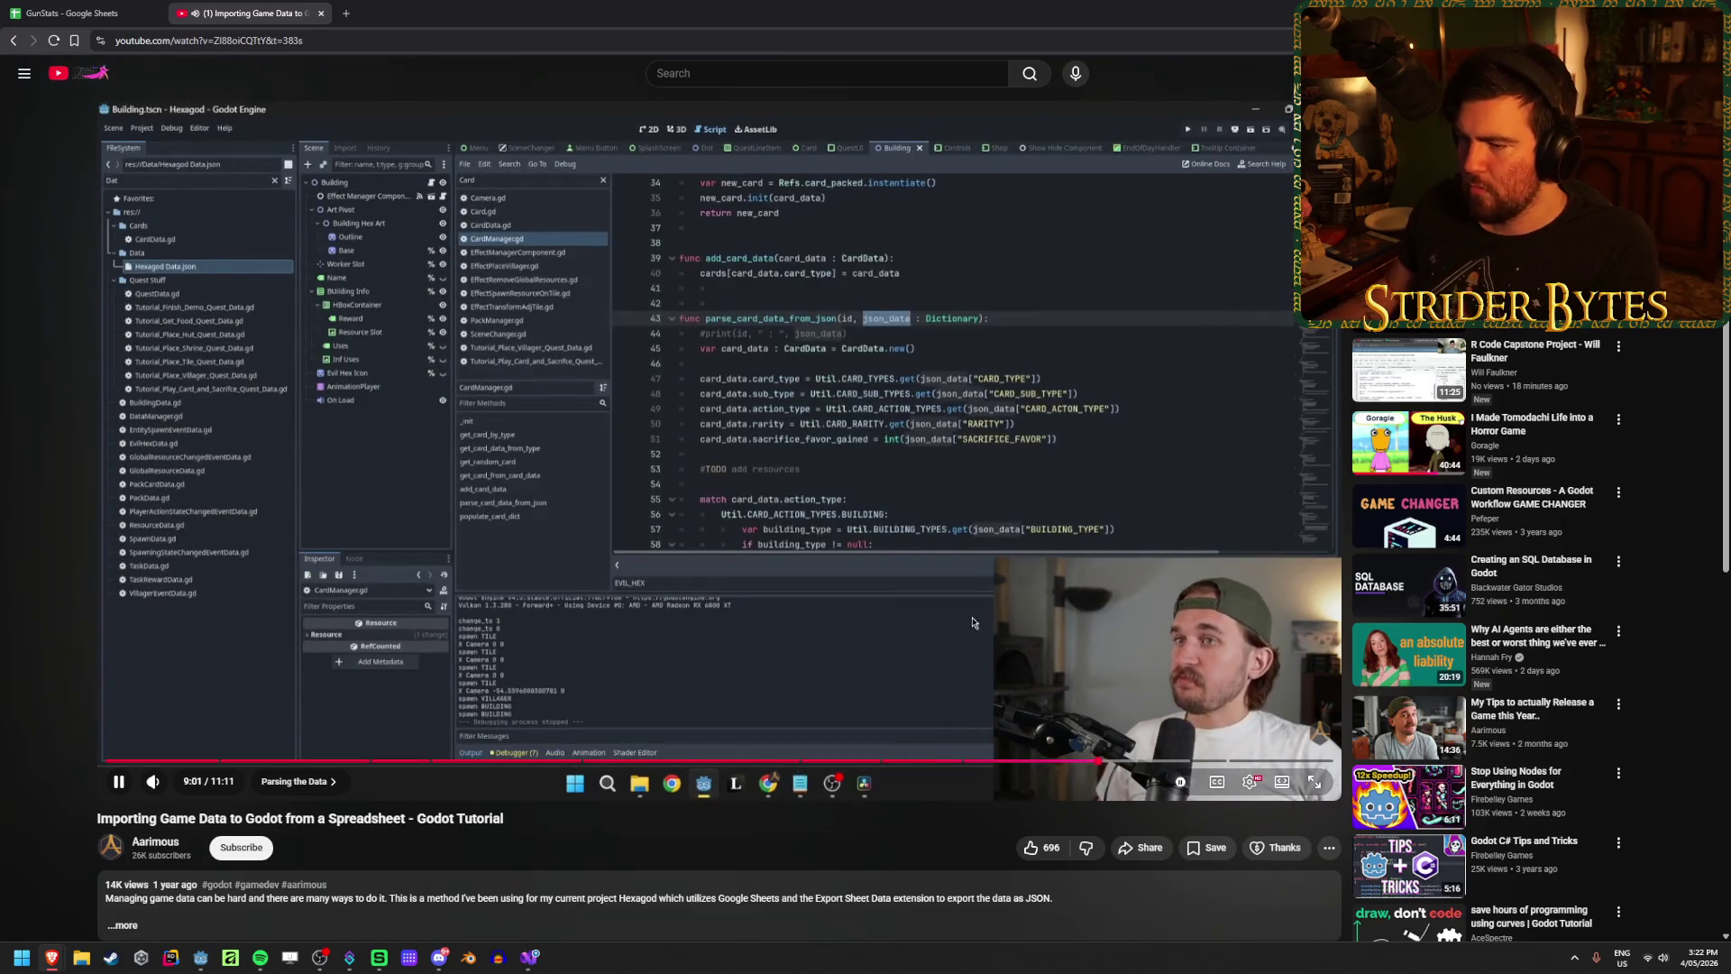
{"action": "left_click", "coordinate": [872, 551]}
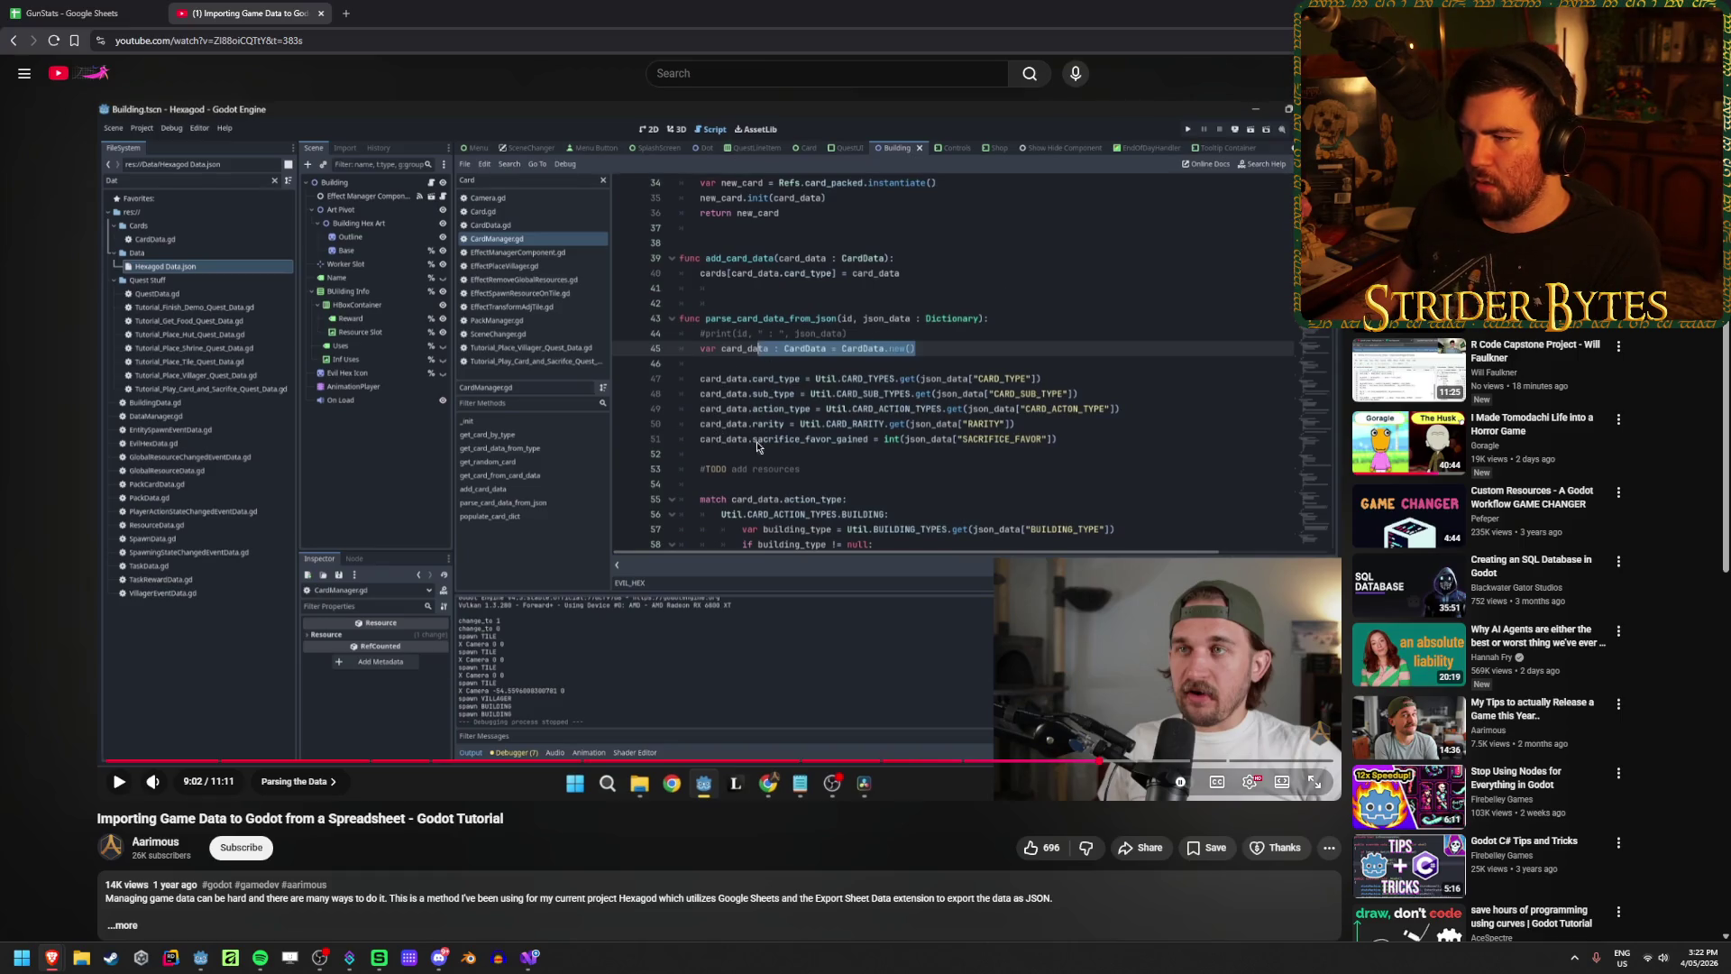
{"action": "left_click", "coordinate": [1098, 424]}
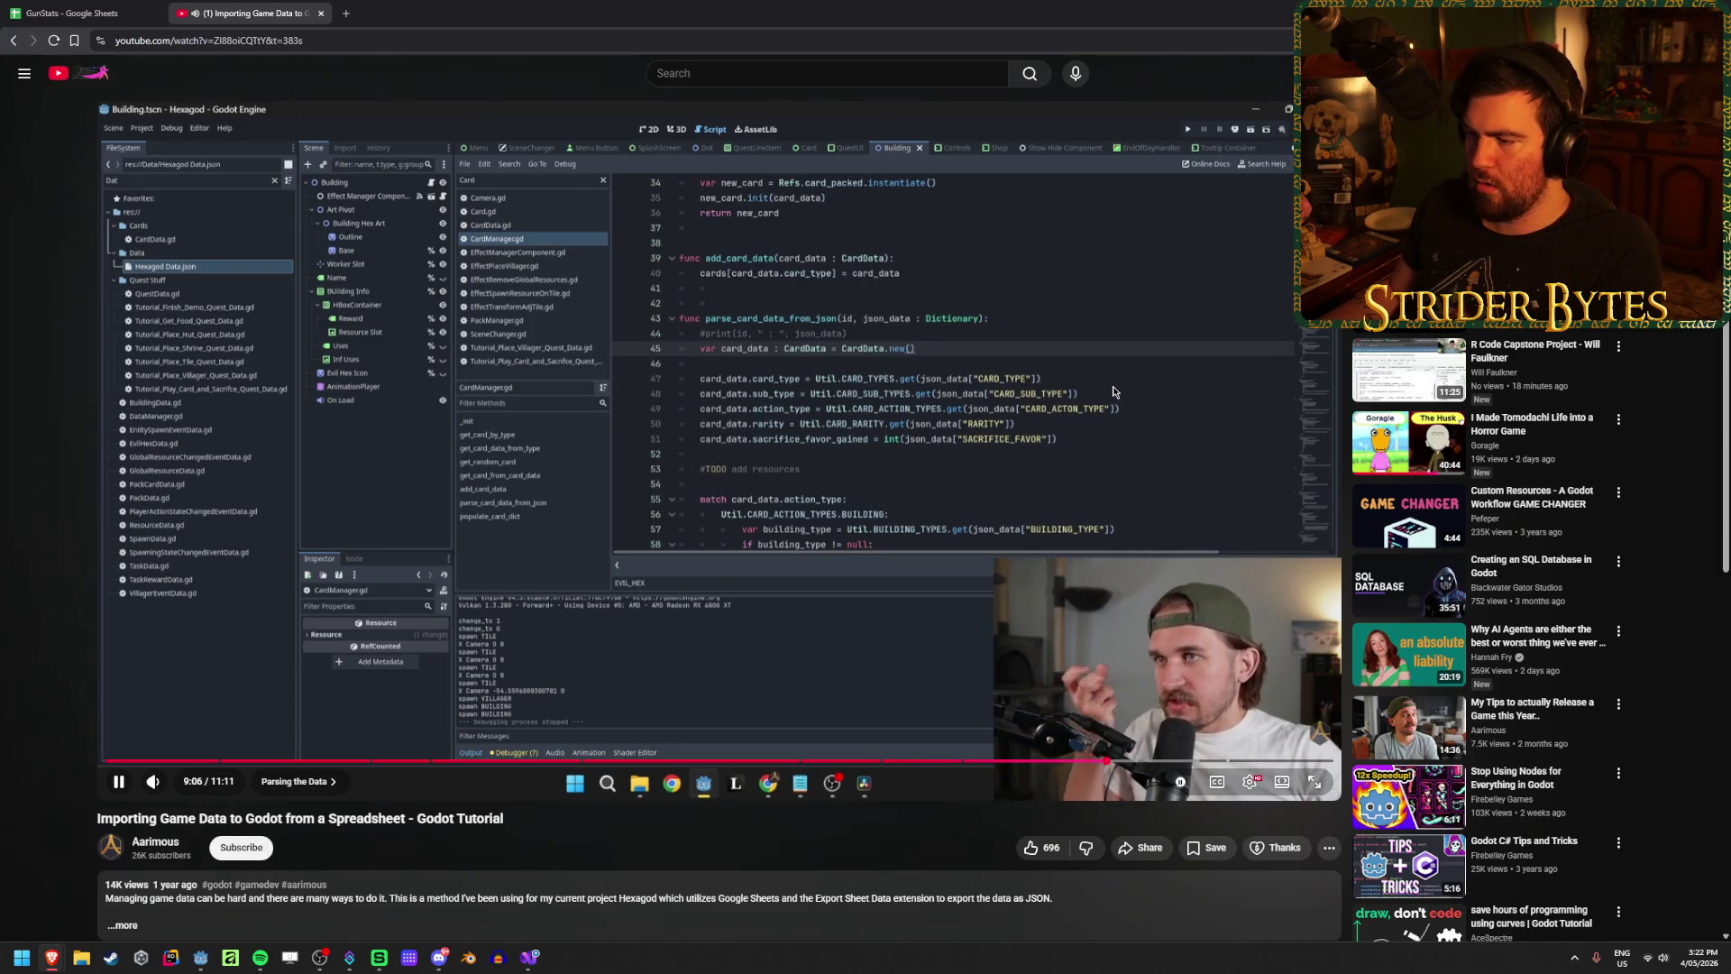
{"action": "left_click", "coordinate": [1082, 397]}
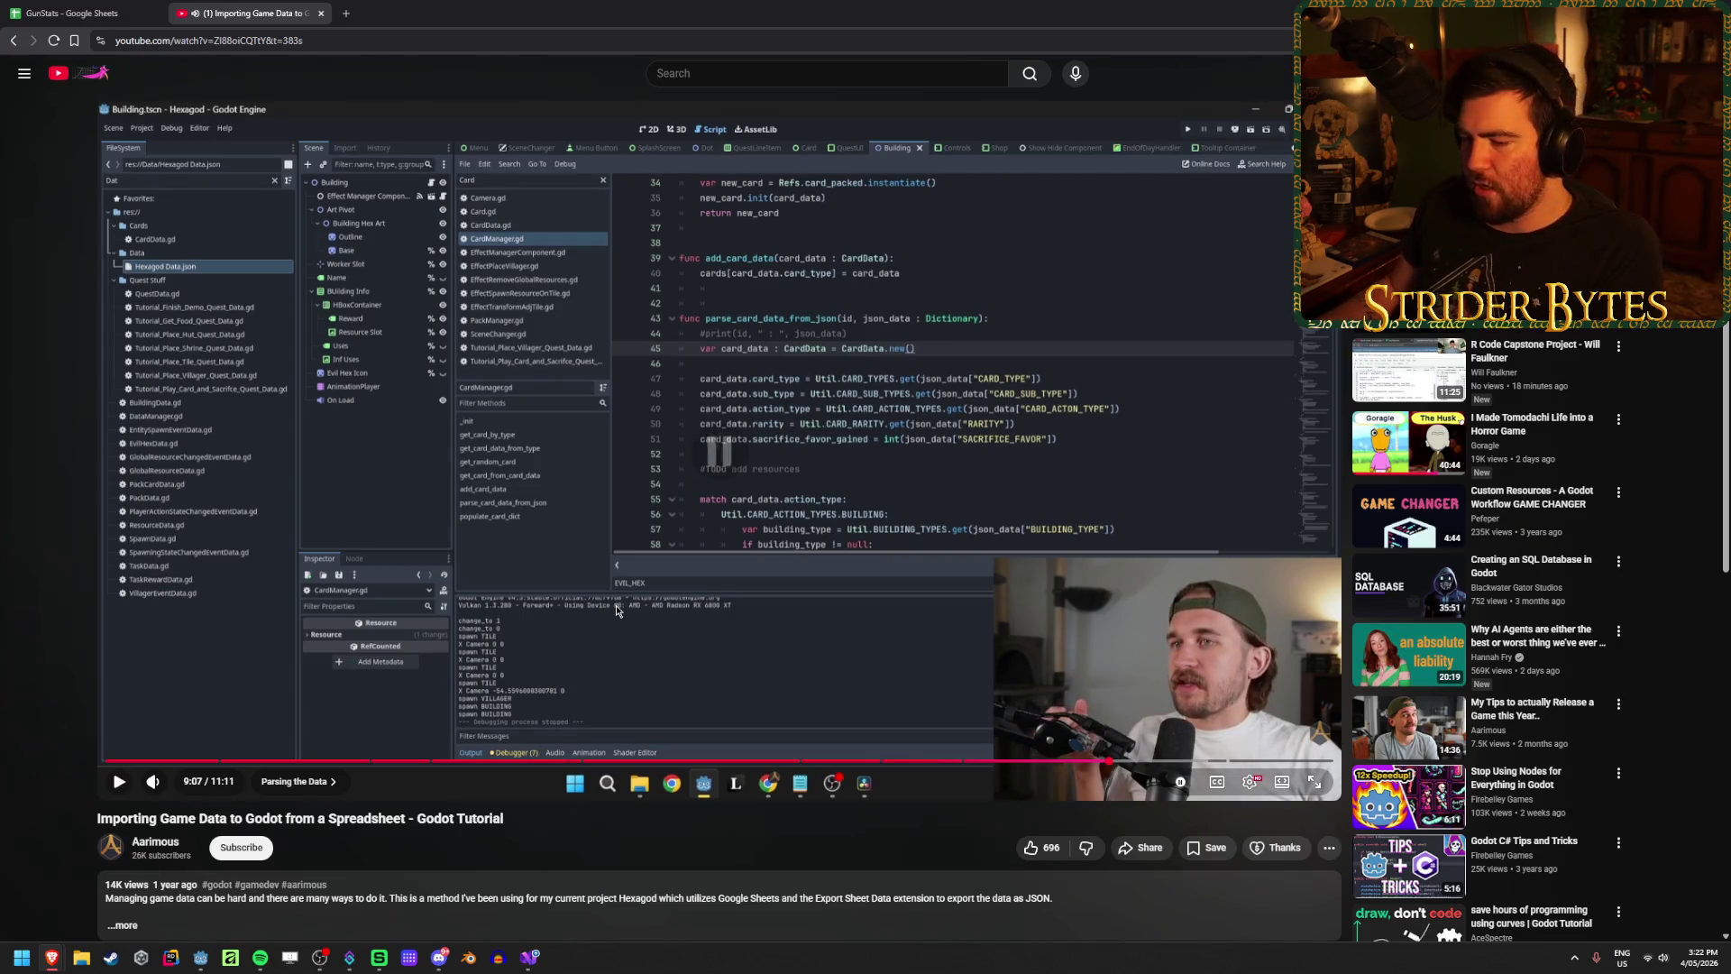
Step: Browse Godot's FileSystem part scenes, selecting a receiver scene and Muzzle_A545
{"action": "left_click", "coordinate": [205, 959]}
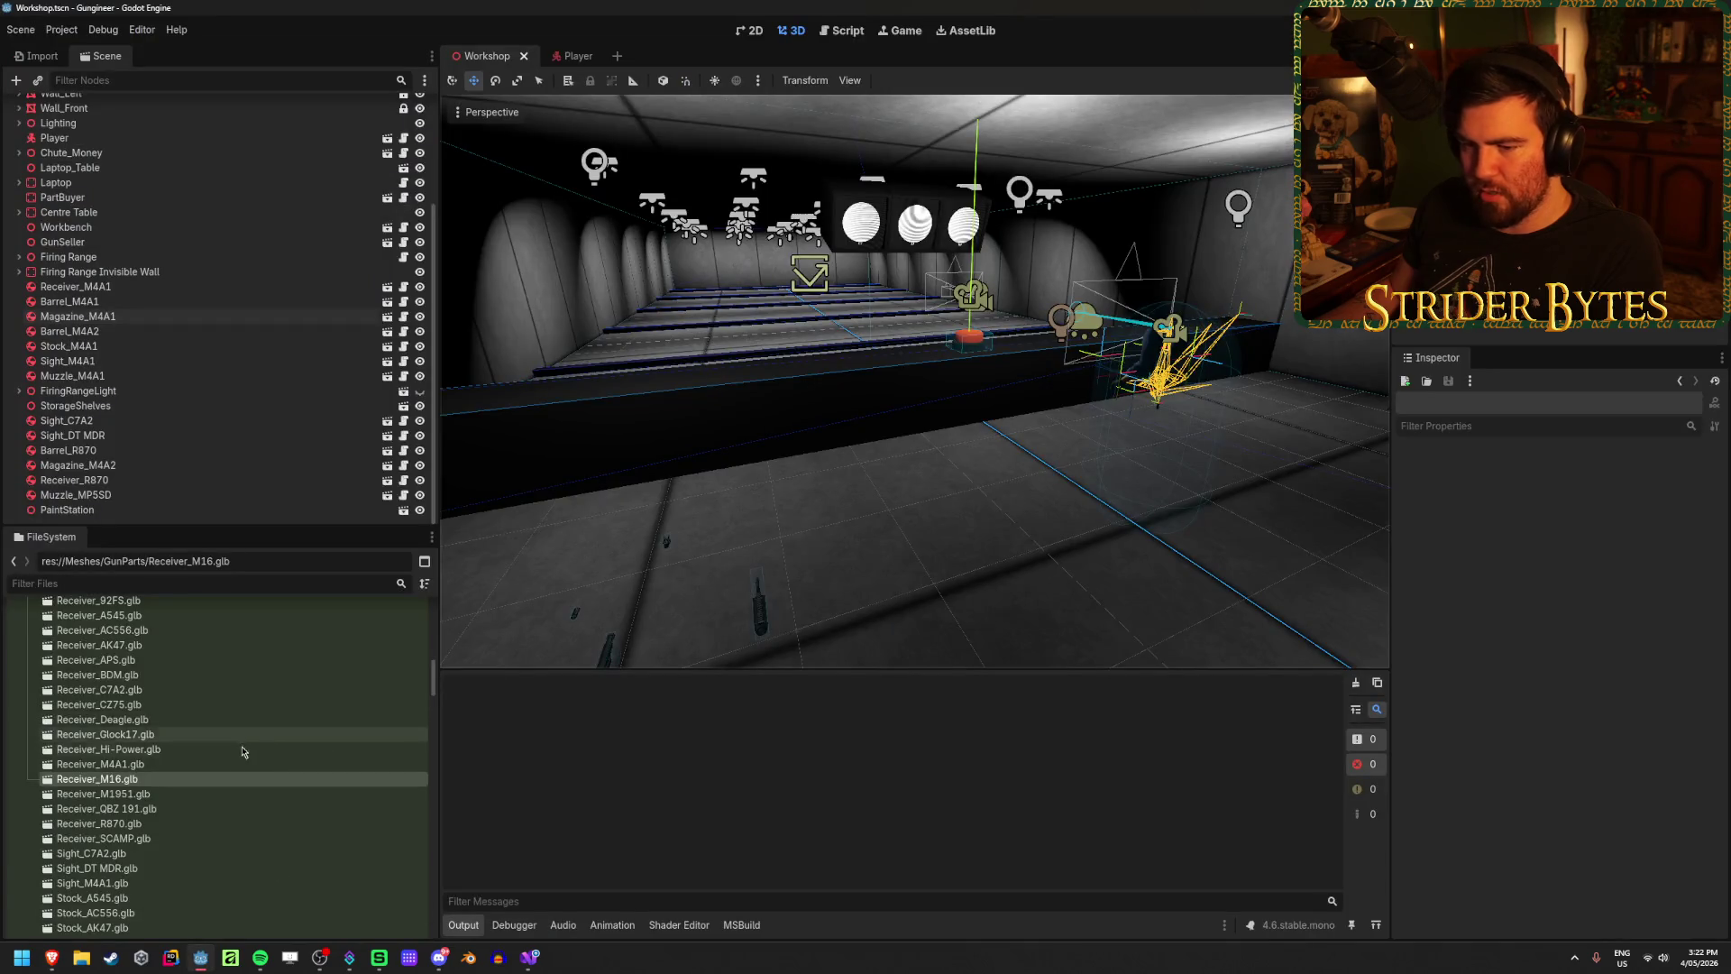
{"action": "scroll", "coordinate": [213, 784], "scroll_direction": "up", "scroll_amount": 15}
{"action": "scroll", "coordinate": [89, 652], "scroll_direction": "down", "scroll_amount": 5}
{"action": "scroll", "coordinate": [89, 653], "scroll_direction": "down", "scroll_amount": 20}
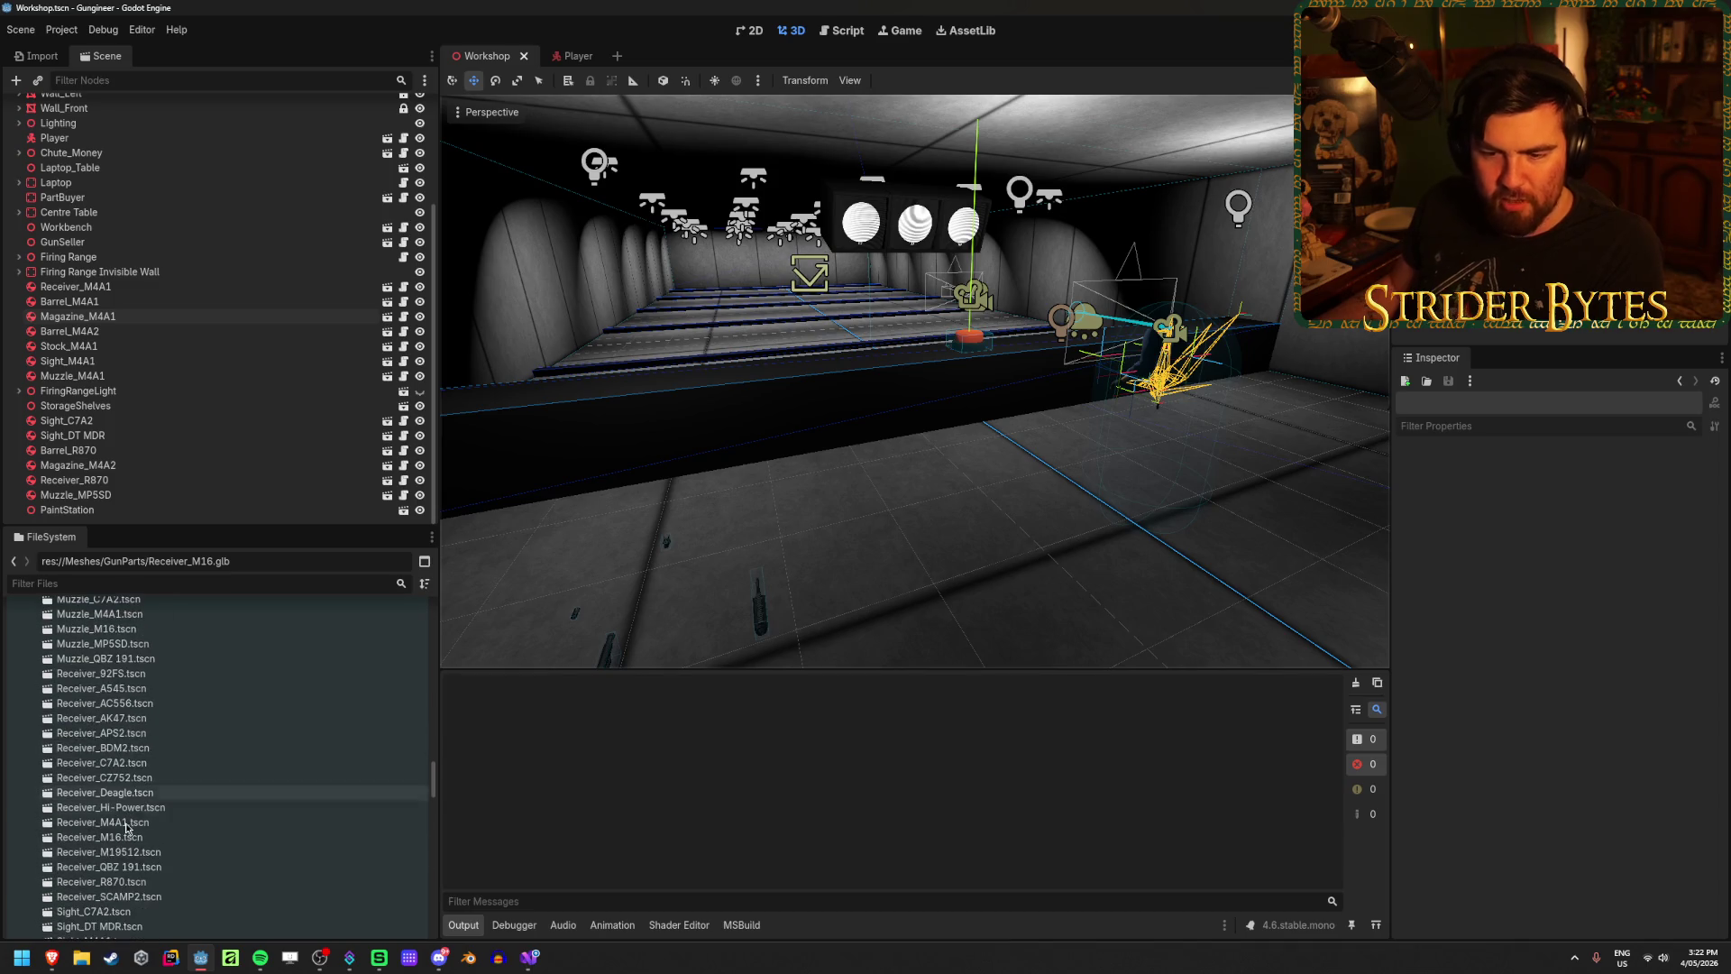
{"action": "scroll", "coordinate": [48, 858], "scroll_direction": "down", "scroll_amount": 5}
{"action": "left_click", "coordinate": [100, 840]}
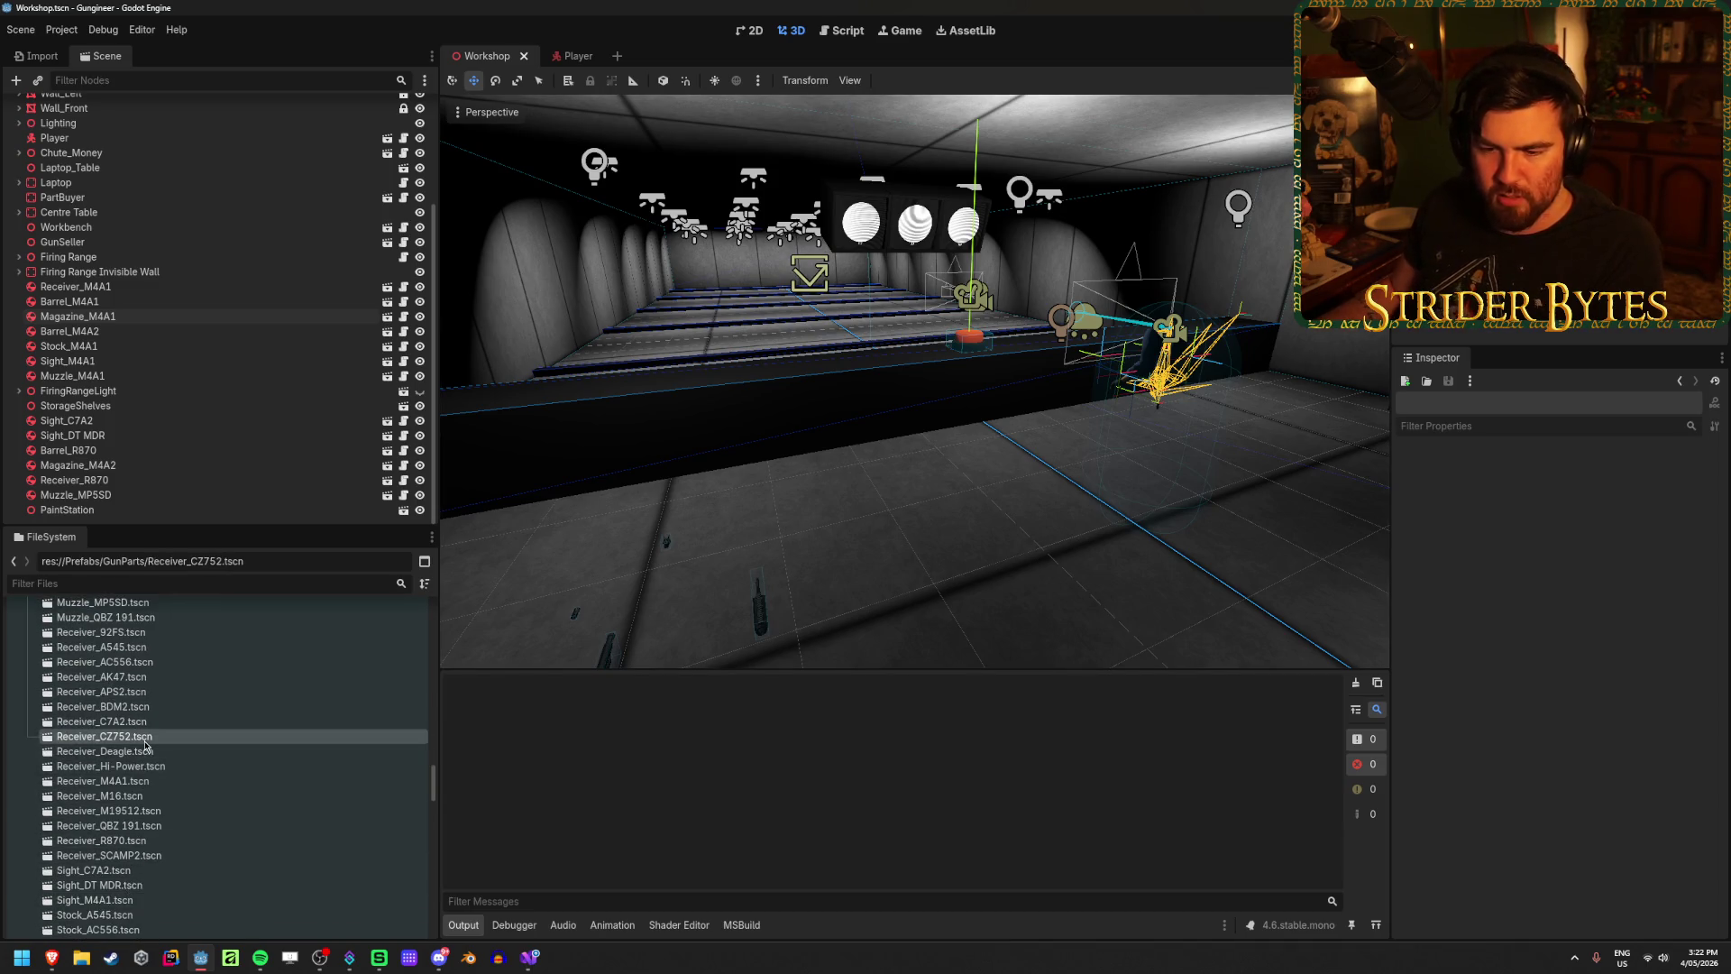
{"action": "scroll", "coordinate": [126, 763], "scroll_direction": "up", "scroll_amount": 6}
{"action": "left_click", "coordinate": [117, 762]}
{"action": "scroll", "coordinate": [113, 761], "scroll_direction": "up", "scroll_amount": 6}
{"action": "scroll", "coordinate": [112, 762], "scroll_direction": "up", "scroll_amount": 3}
Step: Open the Barrel_M19512 scene, inspect its AimPoint, MuzzleAttach and SightAttach nodes, then close it
{"action": "double_click", "coordinate": [106, 749]}
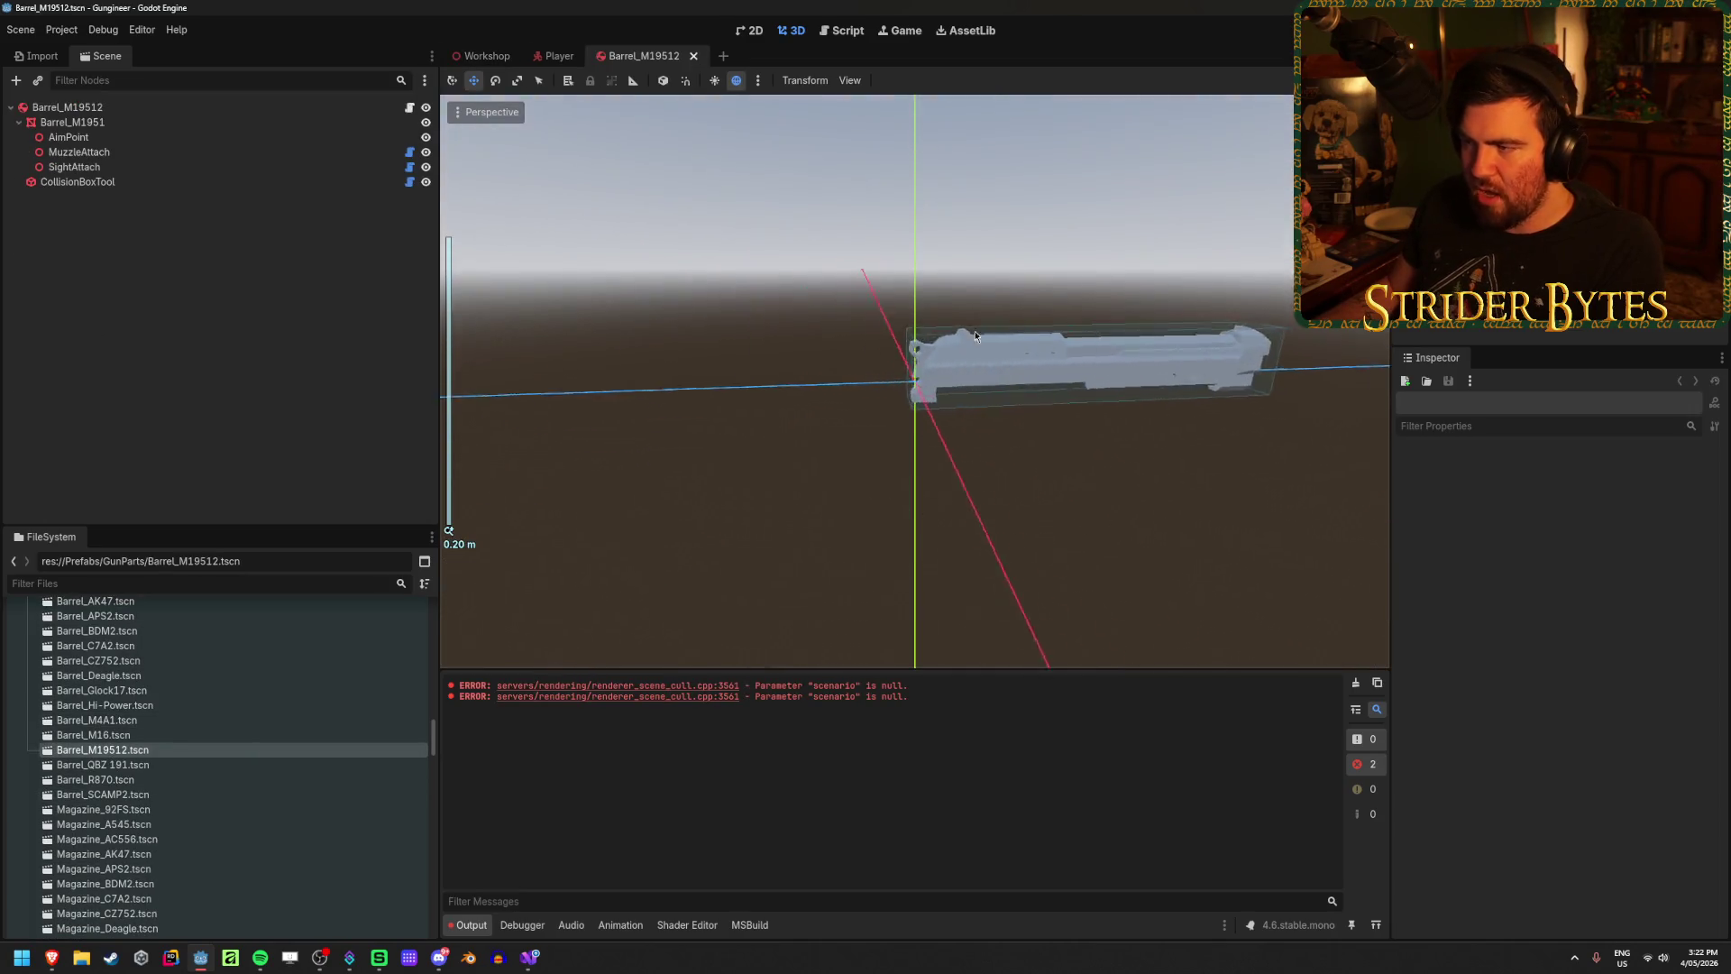
{"action": "left_click", "coordinate": [164, 107]}
{"action": "left_click", "coordinate": [149, 137]}
{"action": "left_click", "coordinate": [149, 152]}
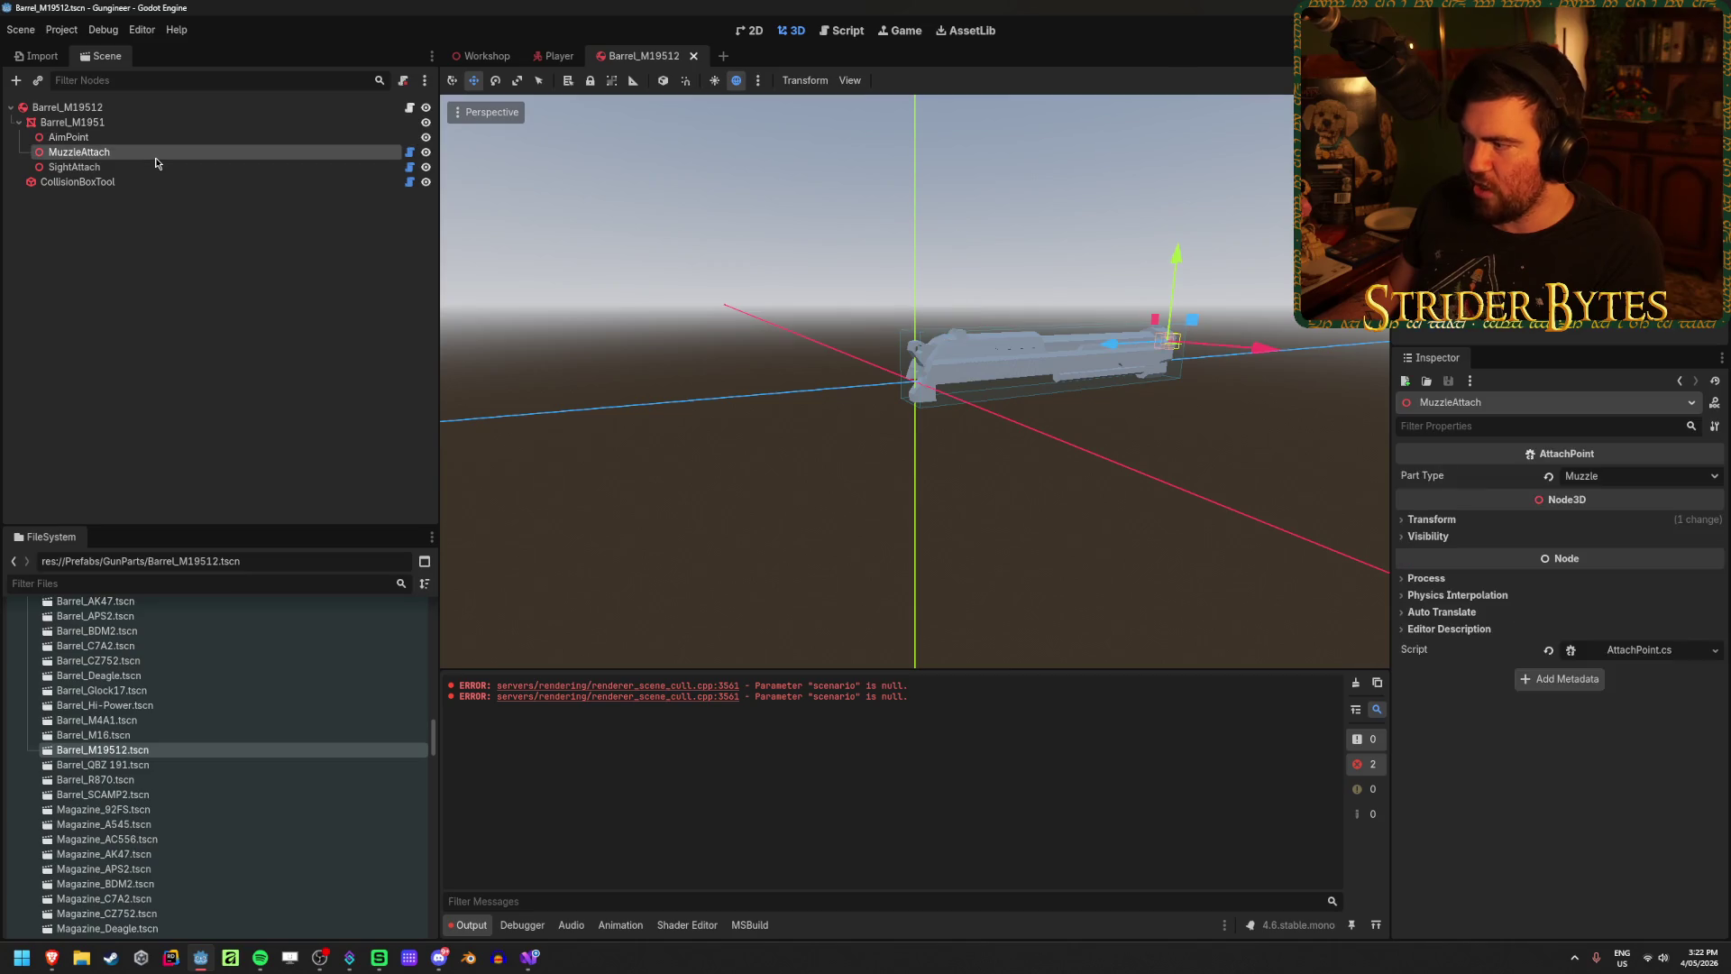
{"action": "left_click", "coordinate": [177, 168]}
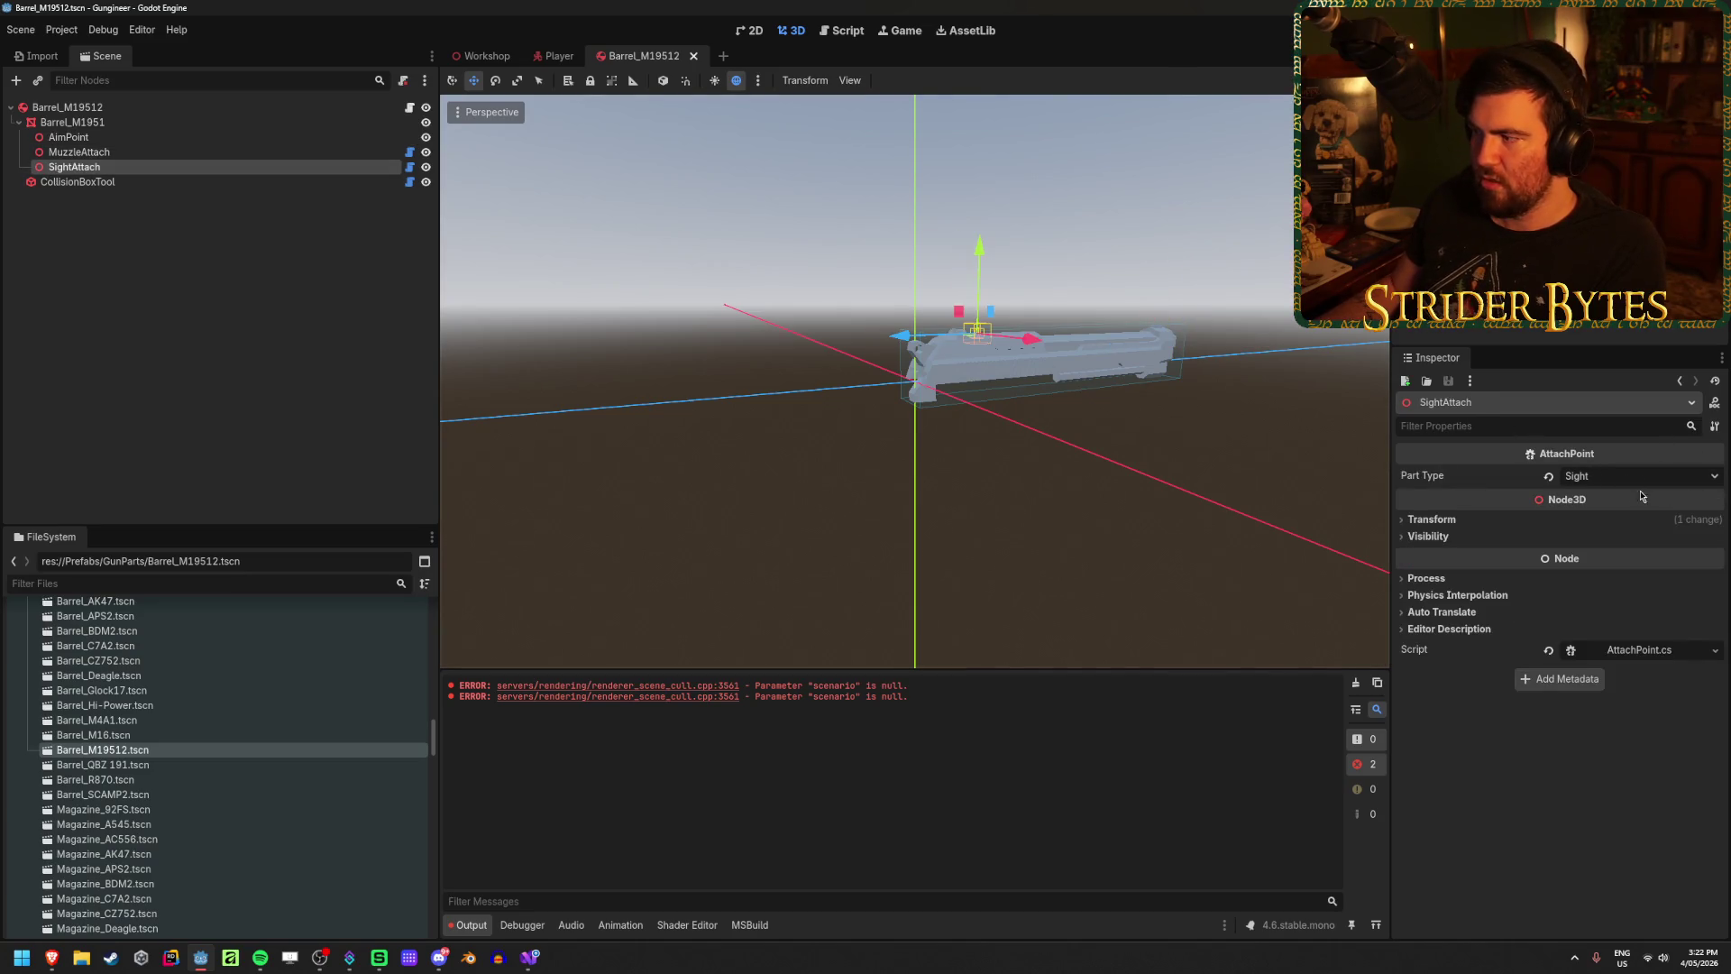
{"action": "middle_click", "coordinate": [659, 59]}
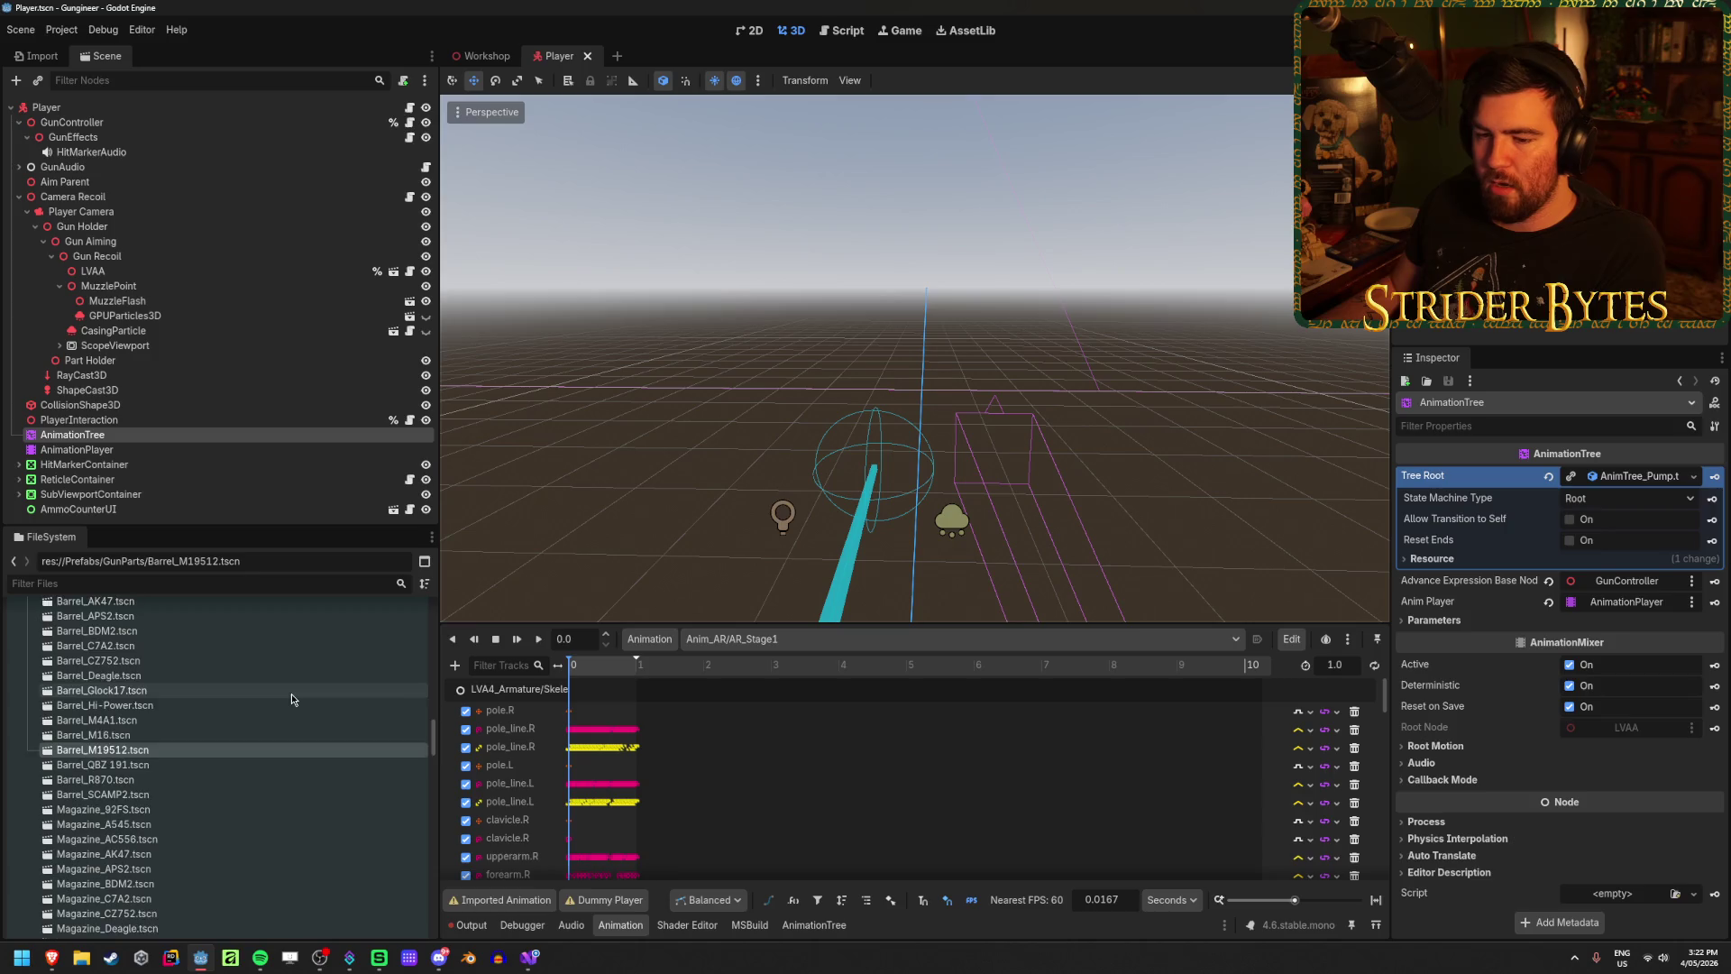
{"action": "scroll", "coordinate": [290, 694], "scroll_direction": "down", "scroll_amount": 10}
{"action": "scroll", "coordinate": [284, 786], "scroll_direction": "up", "scroll_amount": 5}
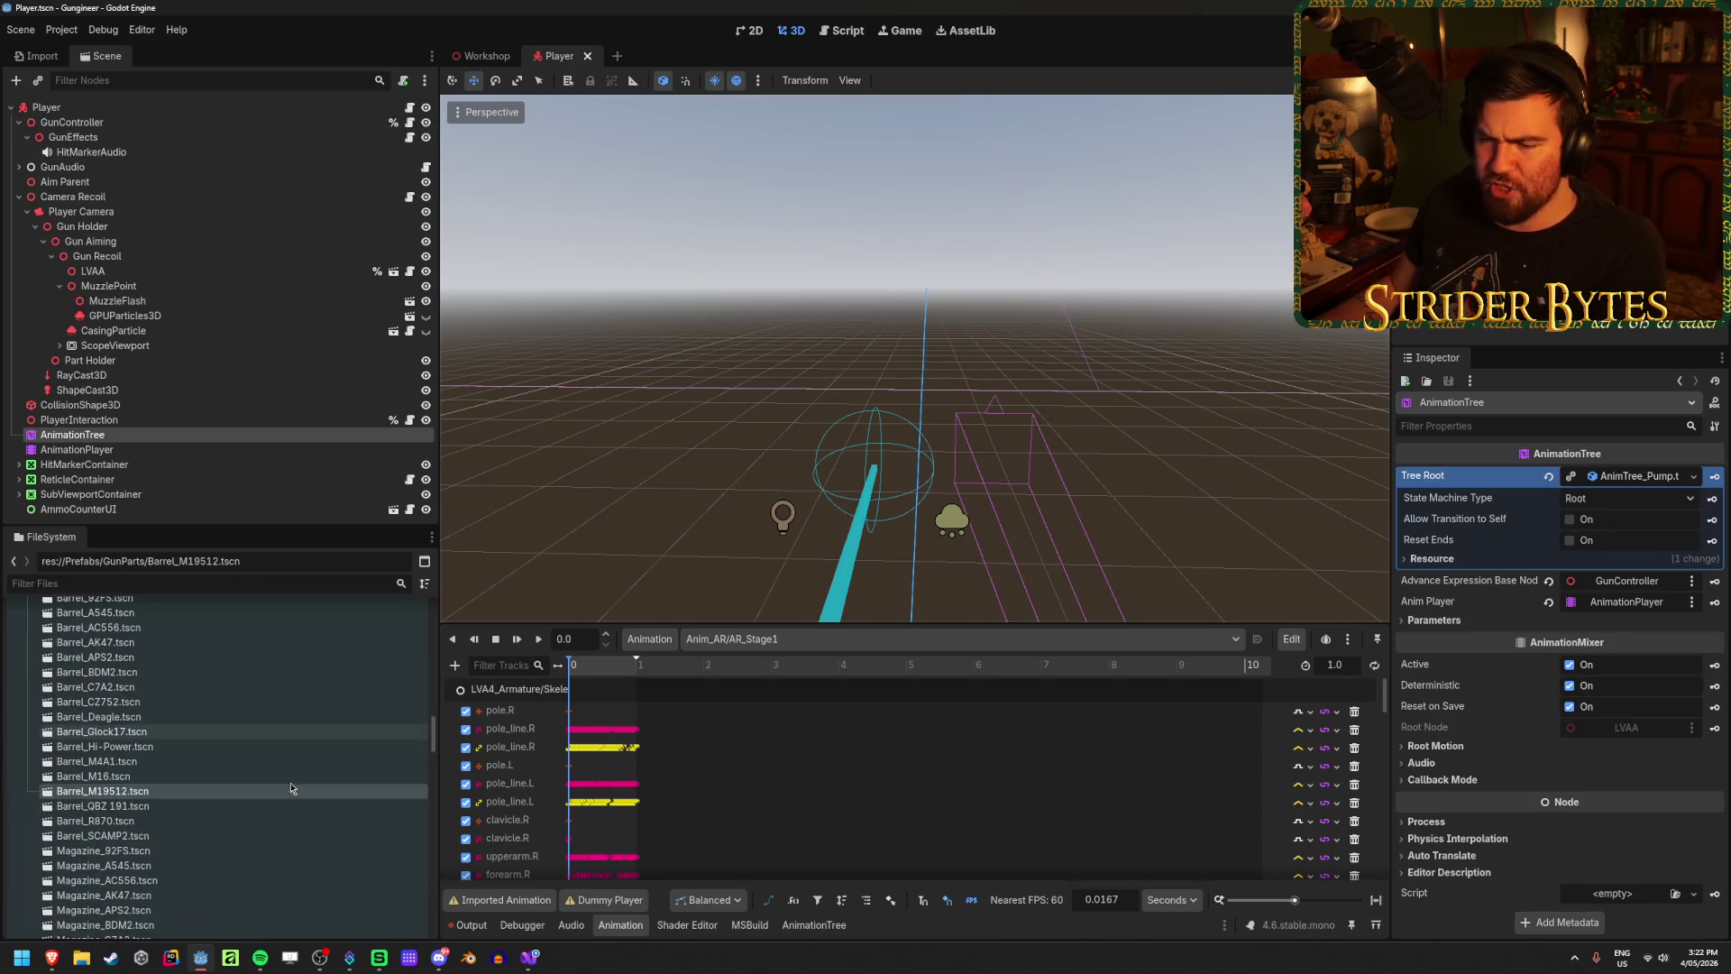
Step: Switch to the GunStats tab and step through the FireRate cells for row 3 and the M16
{"action": "mouse_move", "coordinate": [52, 957]}
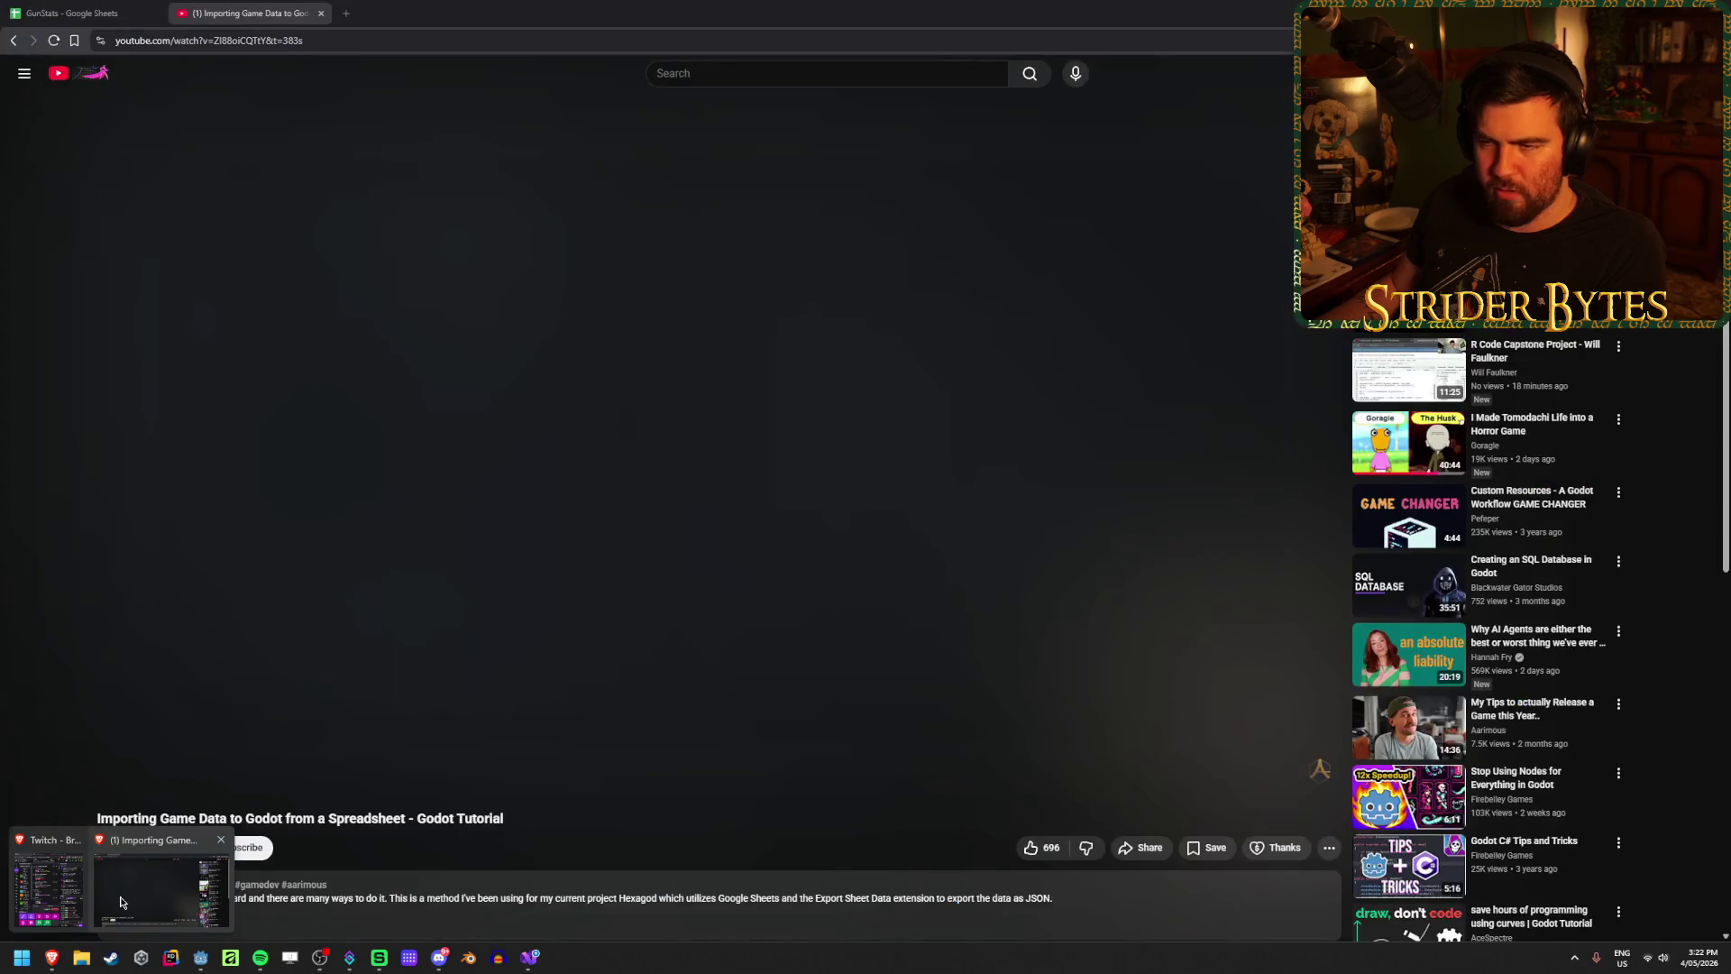
{"action": "left_click", "coordinate": [122, 888]}
{"action": "left_click", "coordinate": [63, 10]}
{"action": "left_click", "coordinate": [798, 577]}
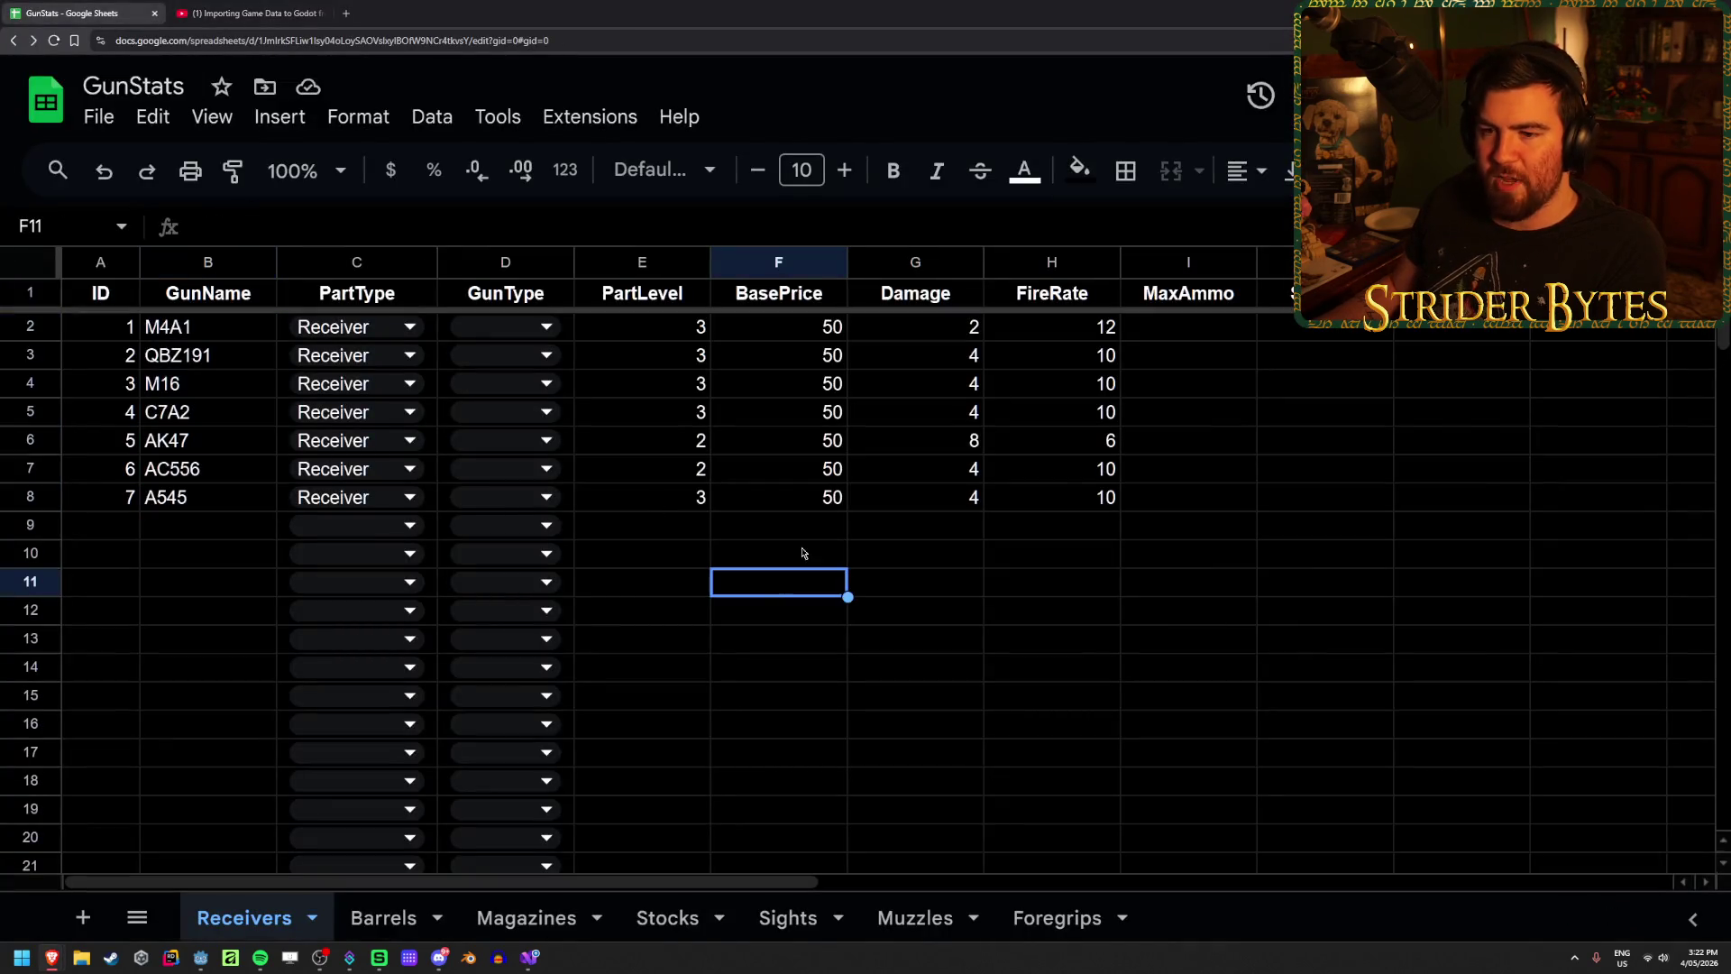
{"action": "left_click", "coordinate": [1262, 361]}
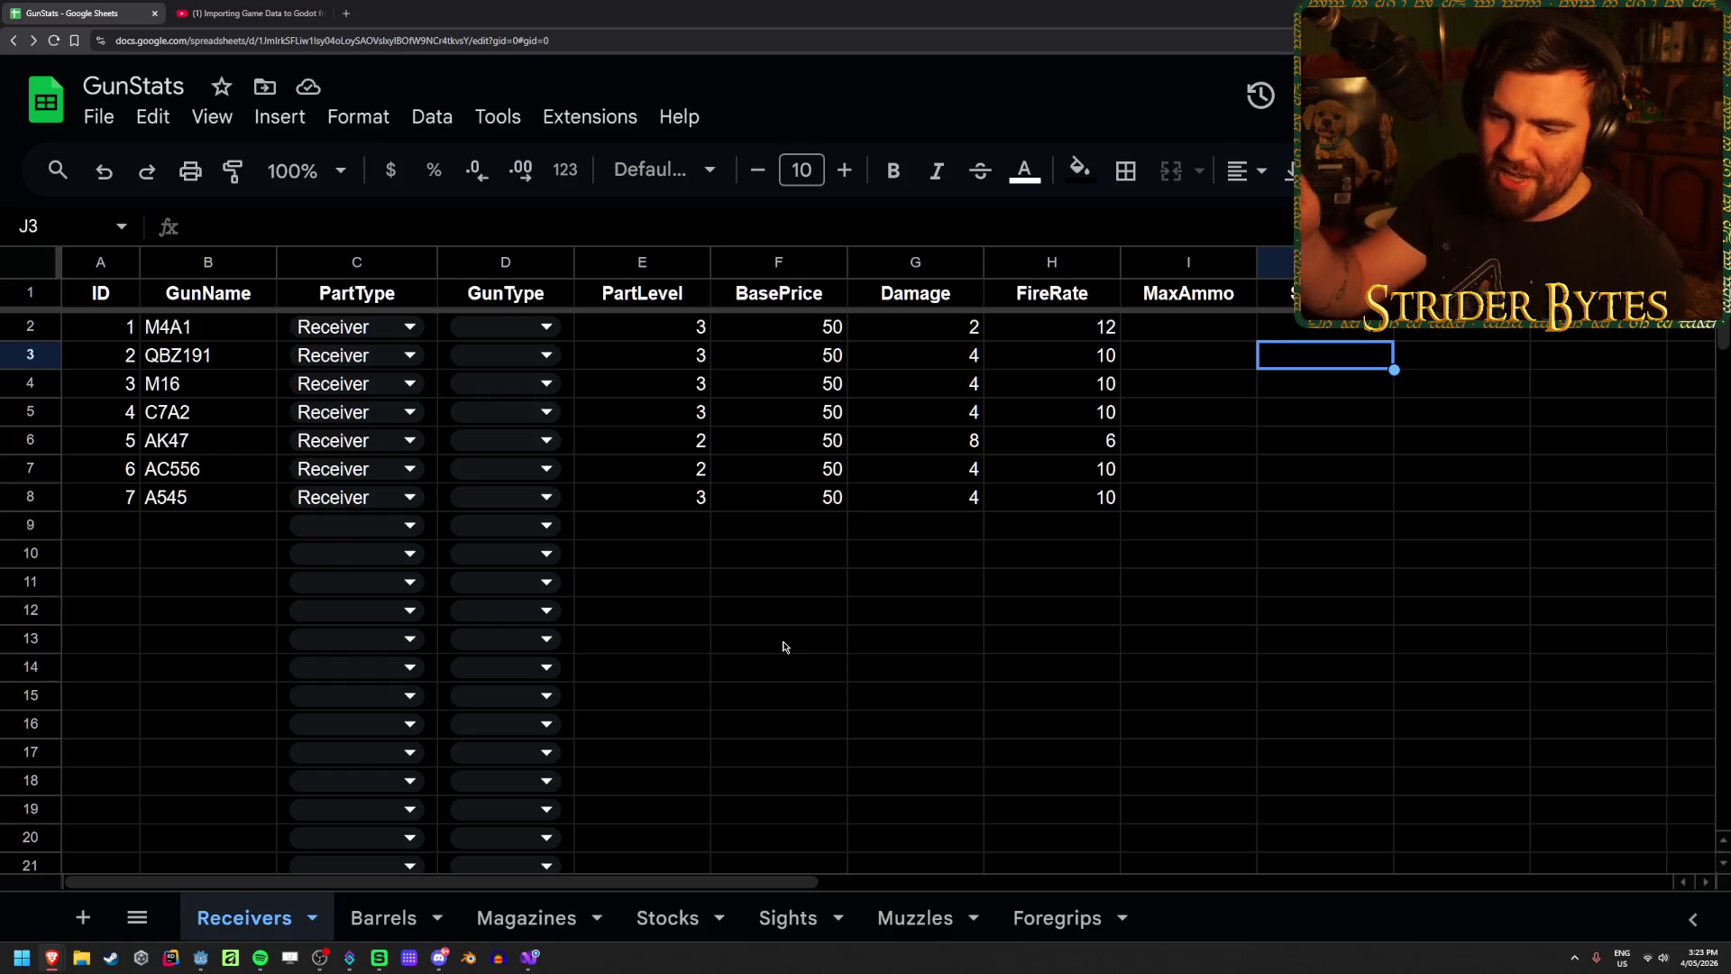
{"action": "key", "text": "Left"}
{"action": "key", "text": "Left"}
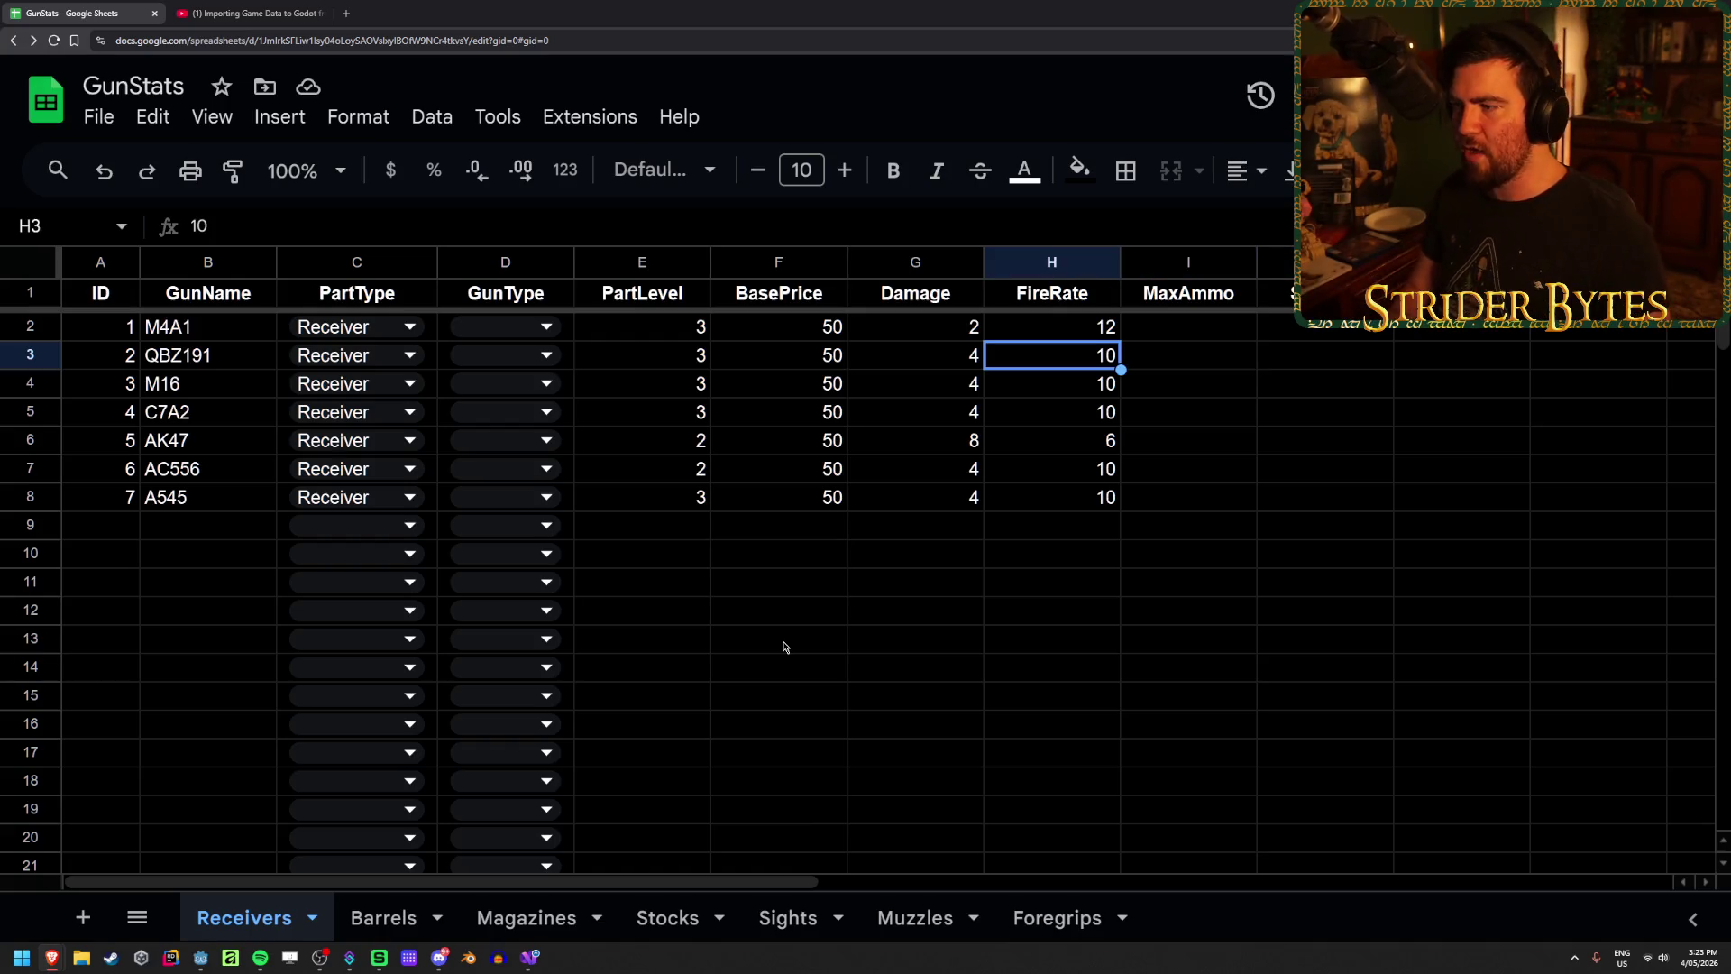
{"action": "key", "text": "Down"}
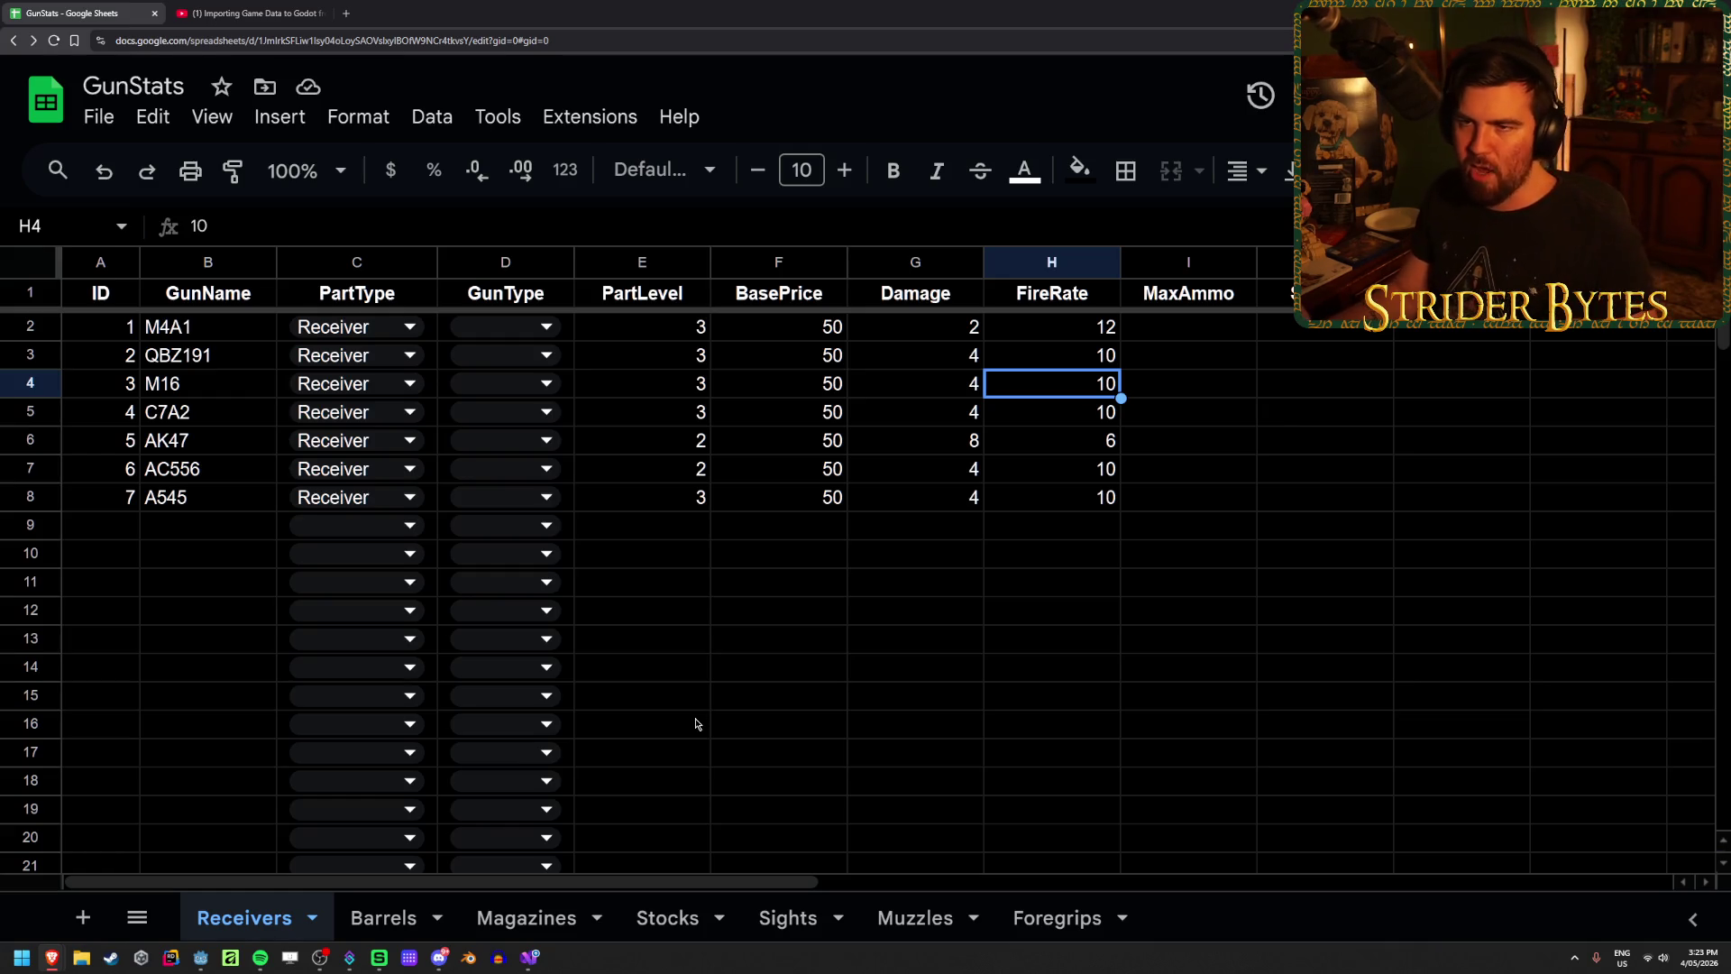
{"action": "key", "text": "alt+Tab"}
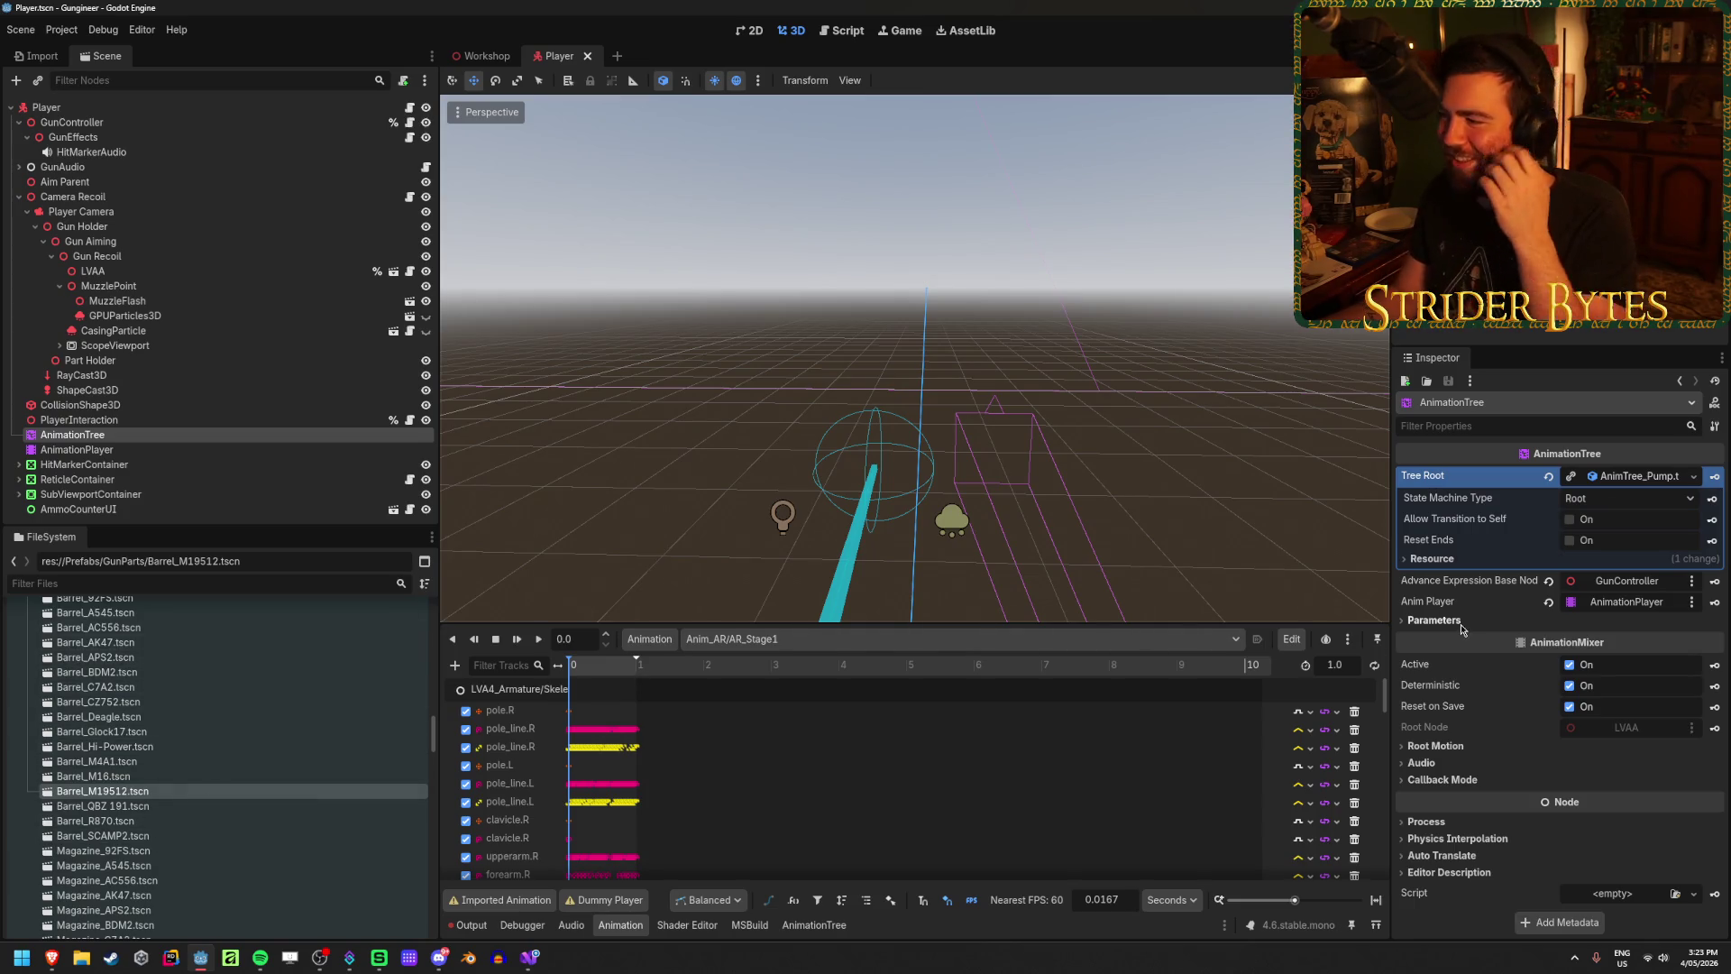
Step: Close the Player scene to show Workshop and clear the four errors from the Output log
{"action": "left_click", "coordinate": [181, 419]}
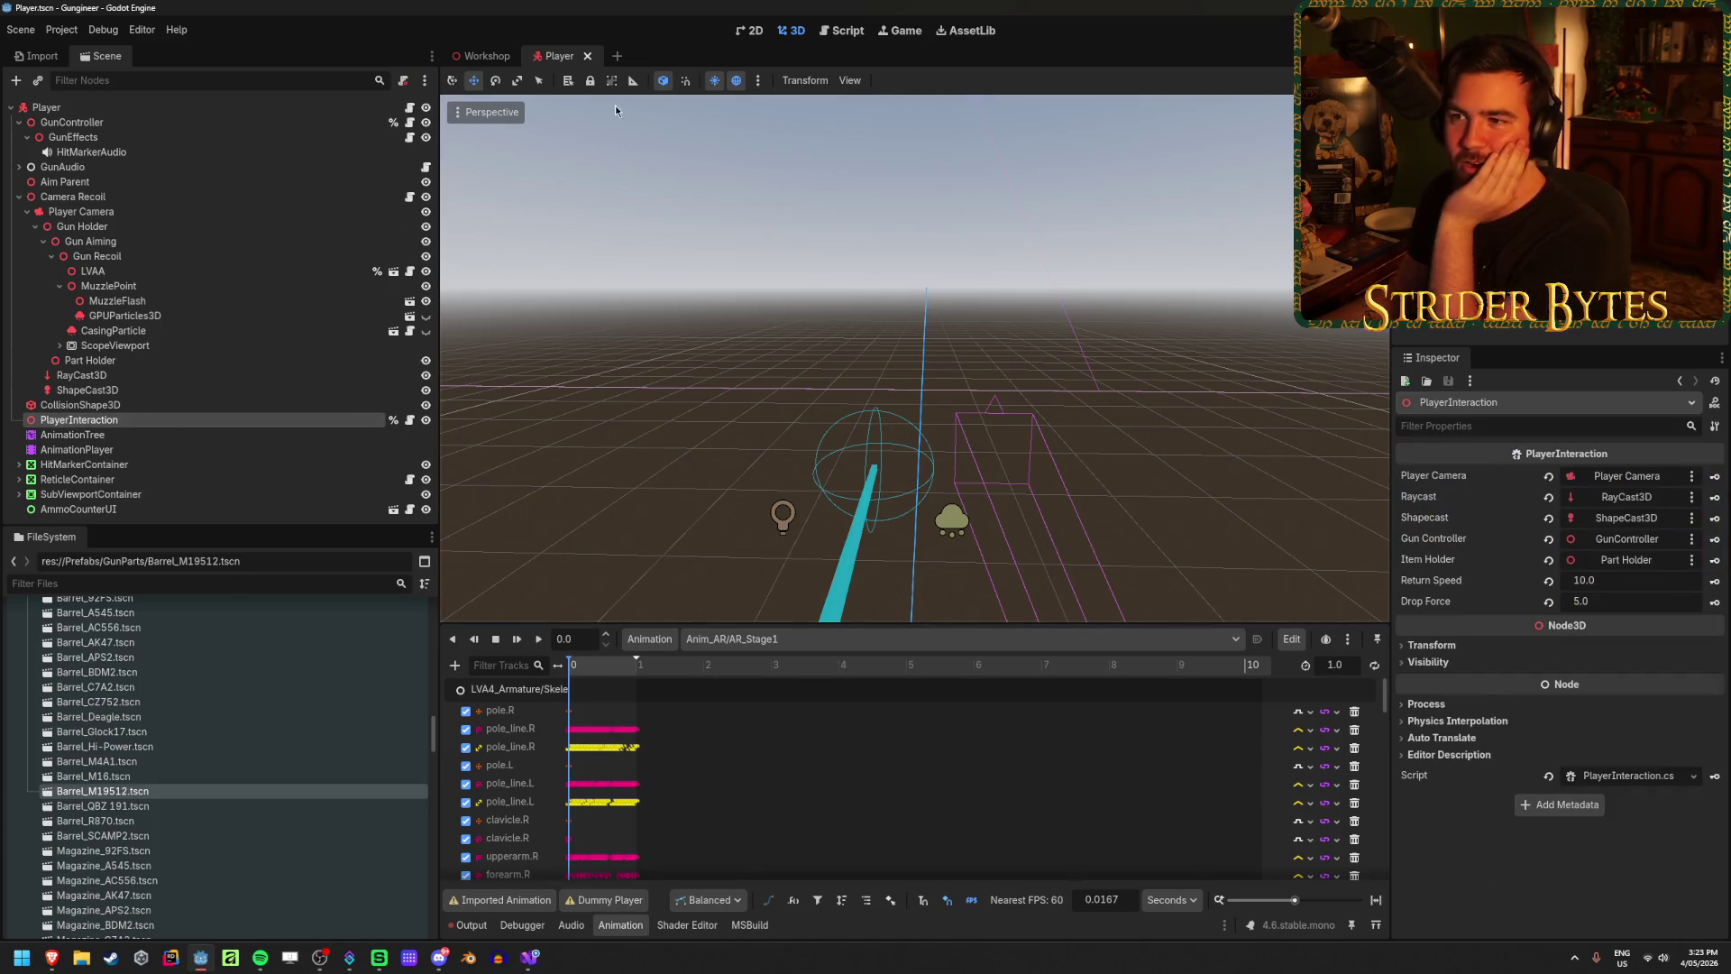
{"action": "left_click", "coordinate": [587, 56]}
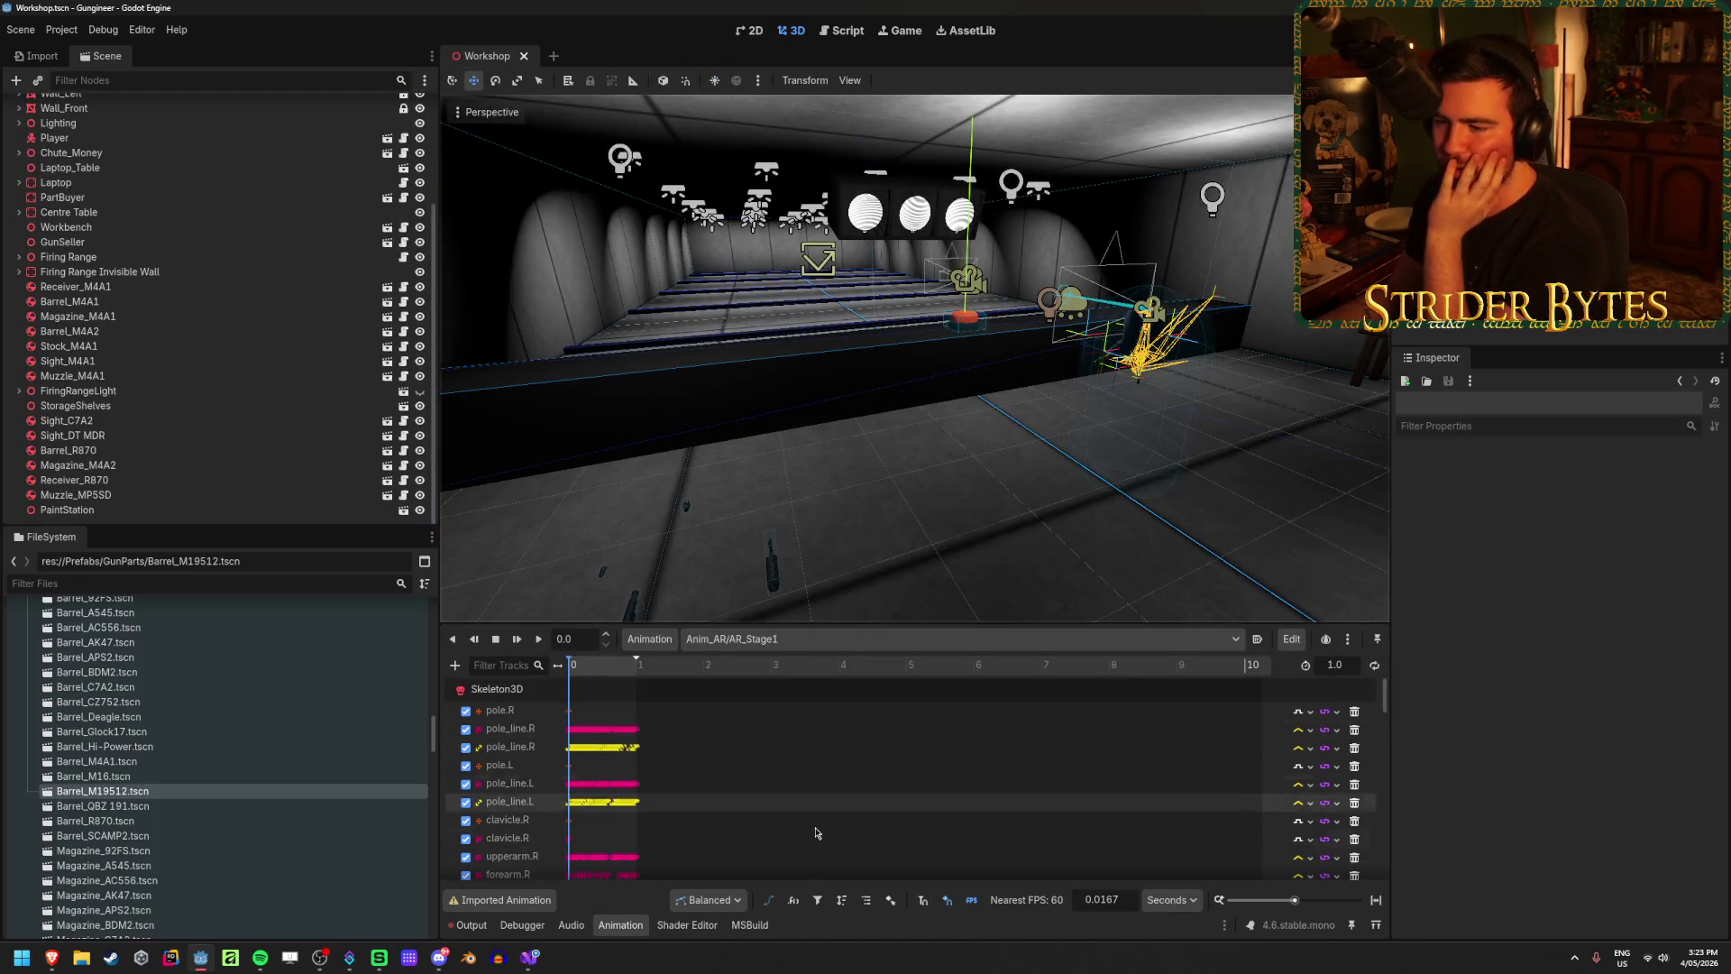
{"action": "left_click", "coordinate": [449, 933]}
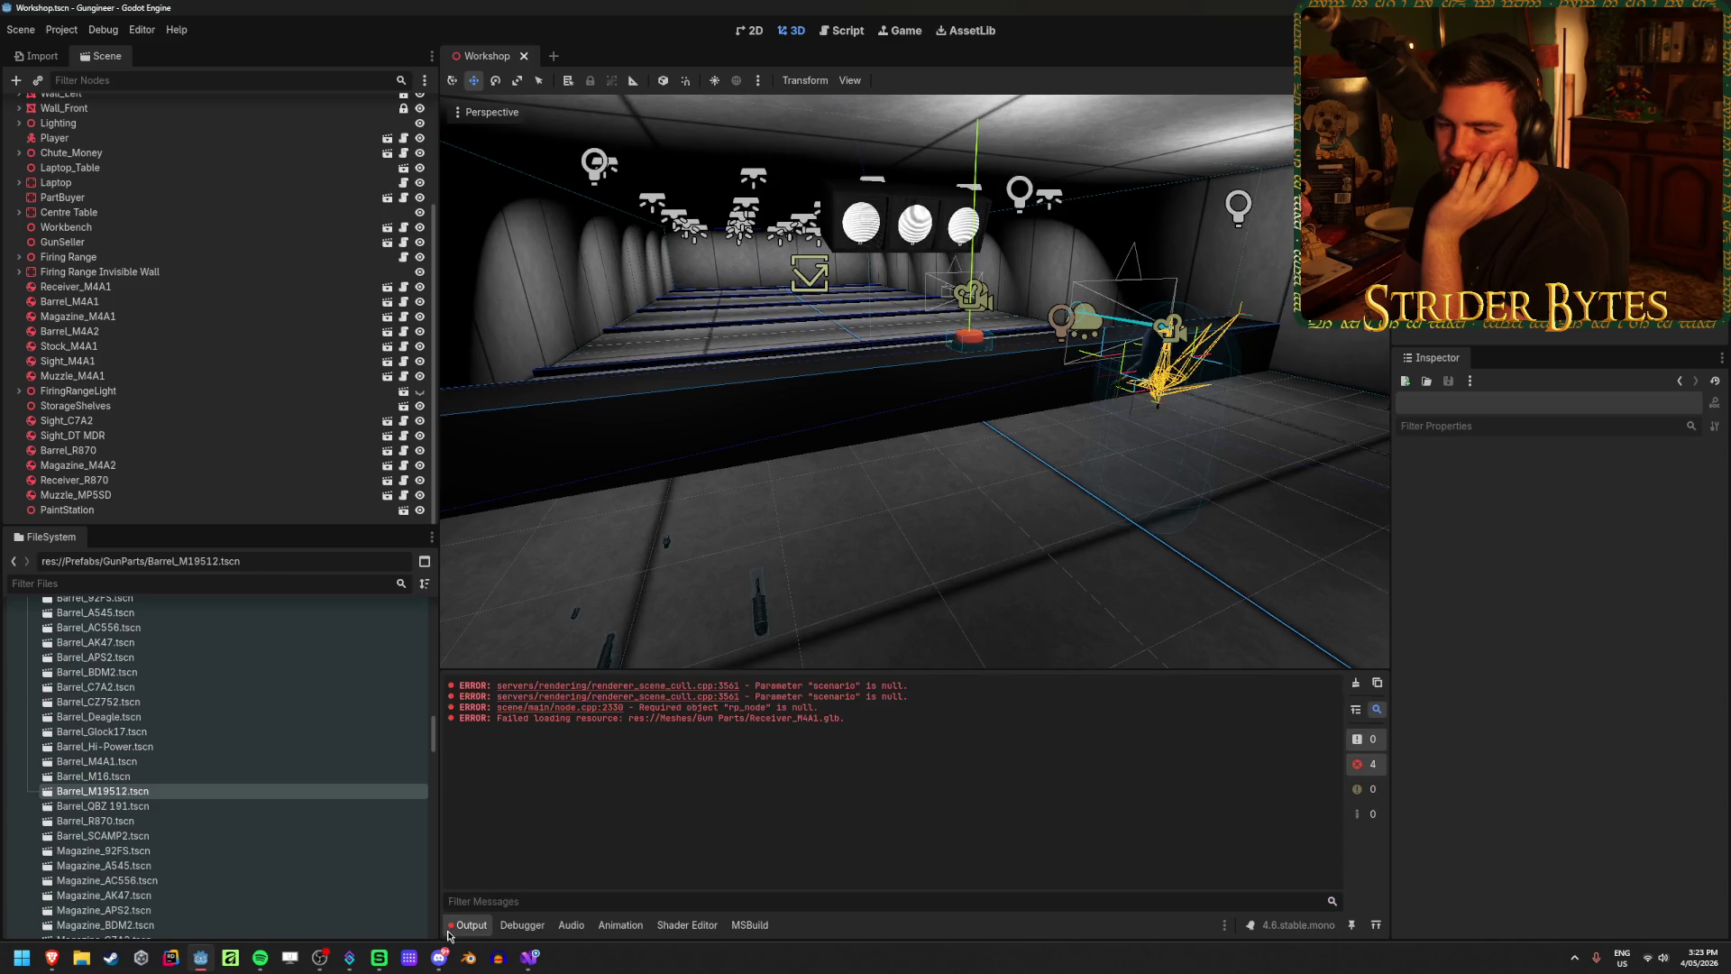
{"action": "left_click", "coordinate": [1354, 685]}
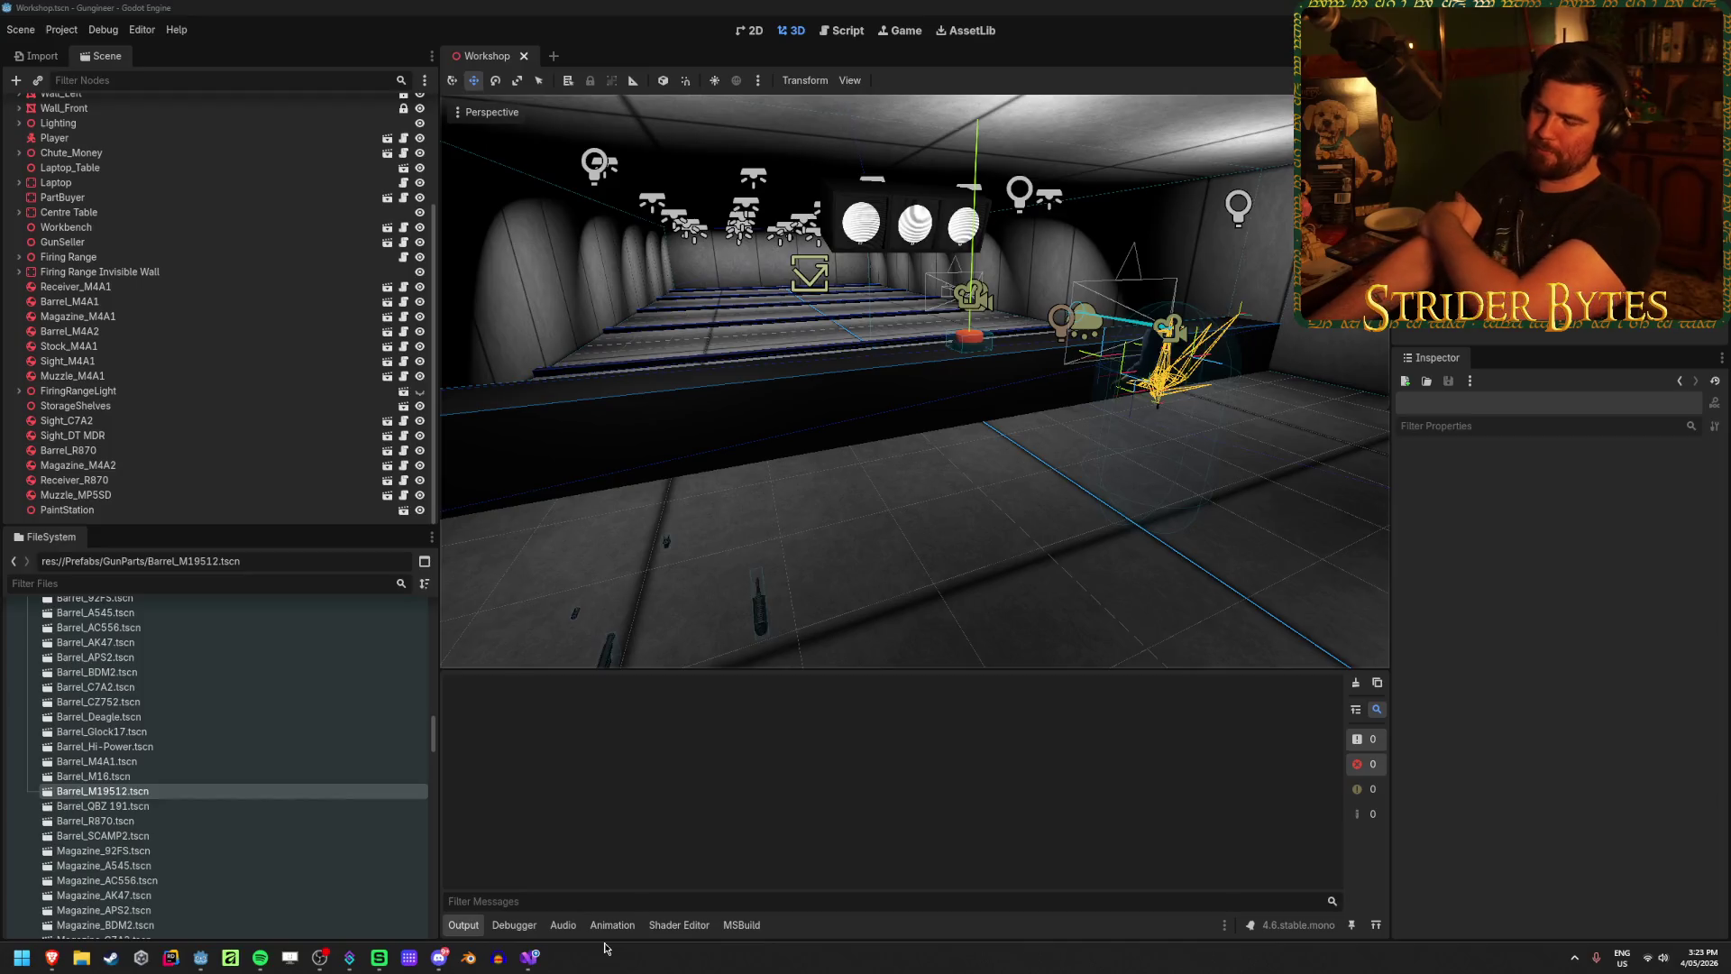
{"action": "left_click", "coordinate": [539, 963]}
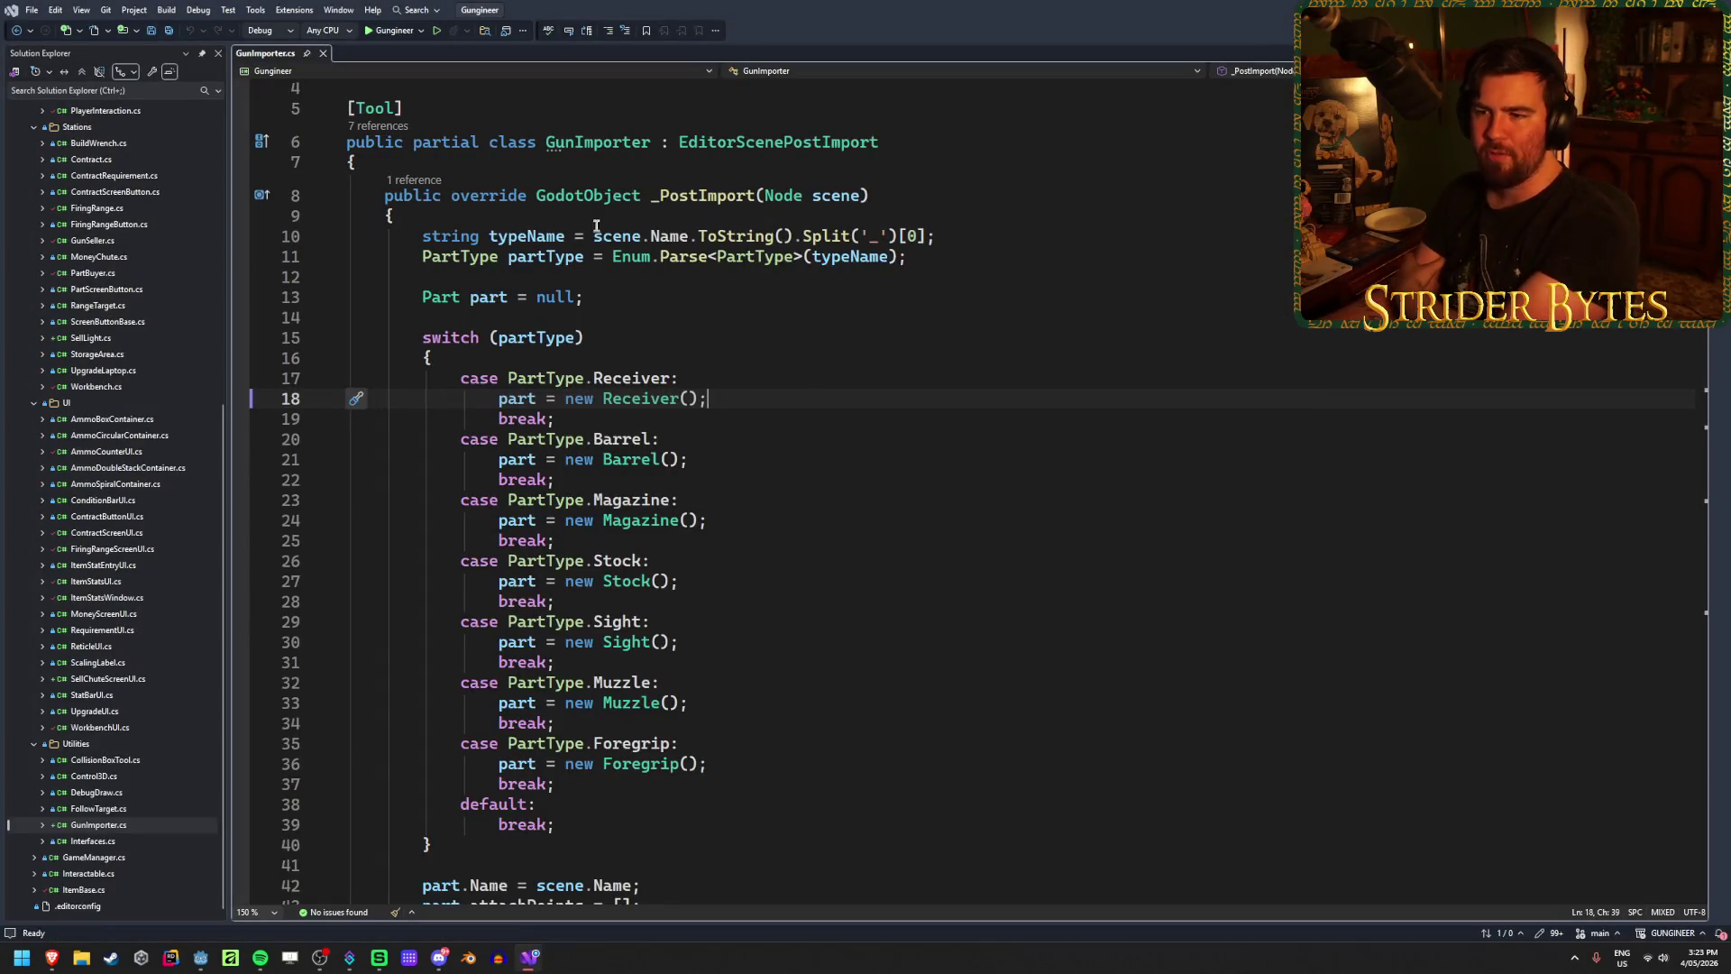
Step: Review GunImporter.cs lines 10, 11 and 18: scene-name split, PartType parsing and Receiver case
{"action": "left_click", "coordinate": [653, 342]}
{"action": "left_click", "coordinate": [637, 305]}
{"action": "left_click", "coordinate": [946, 256]}
{"action": "left_click", "coordinate": [998, 235]}
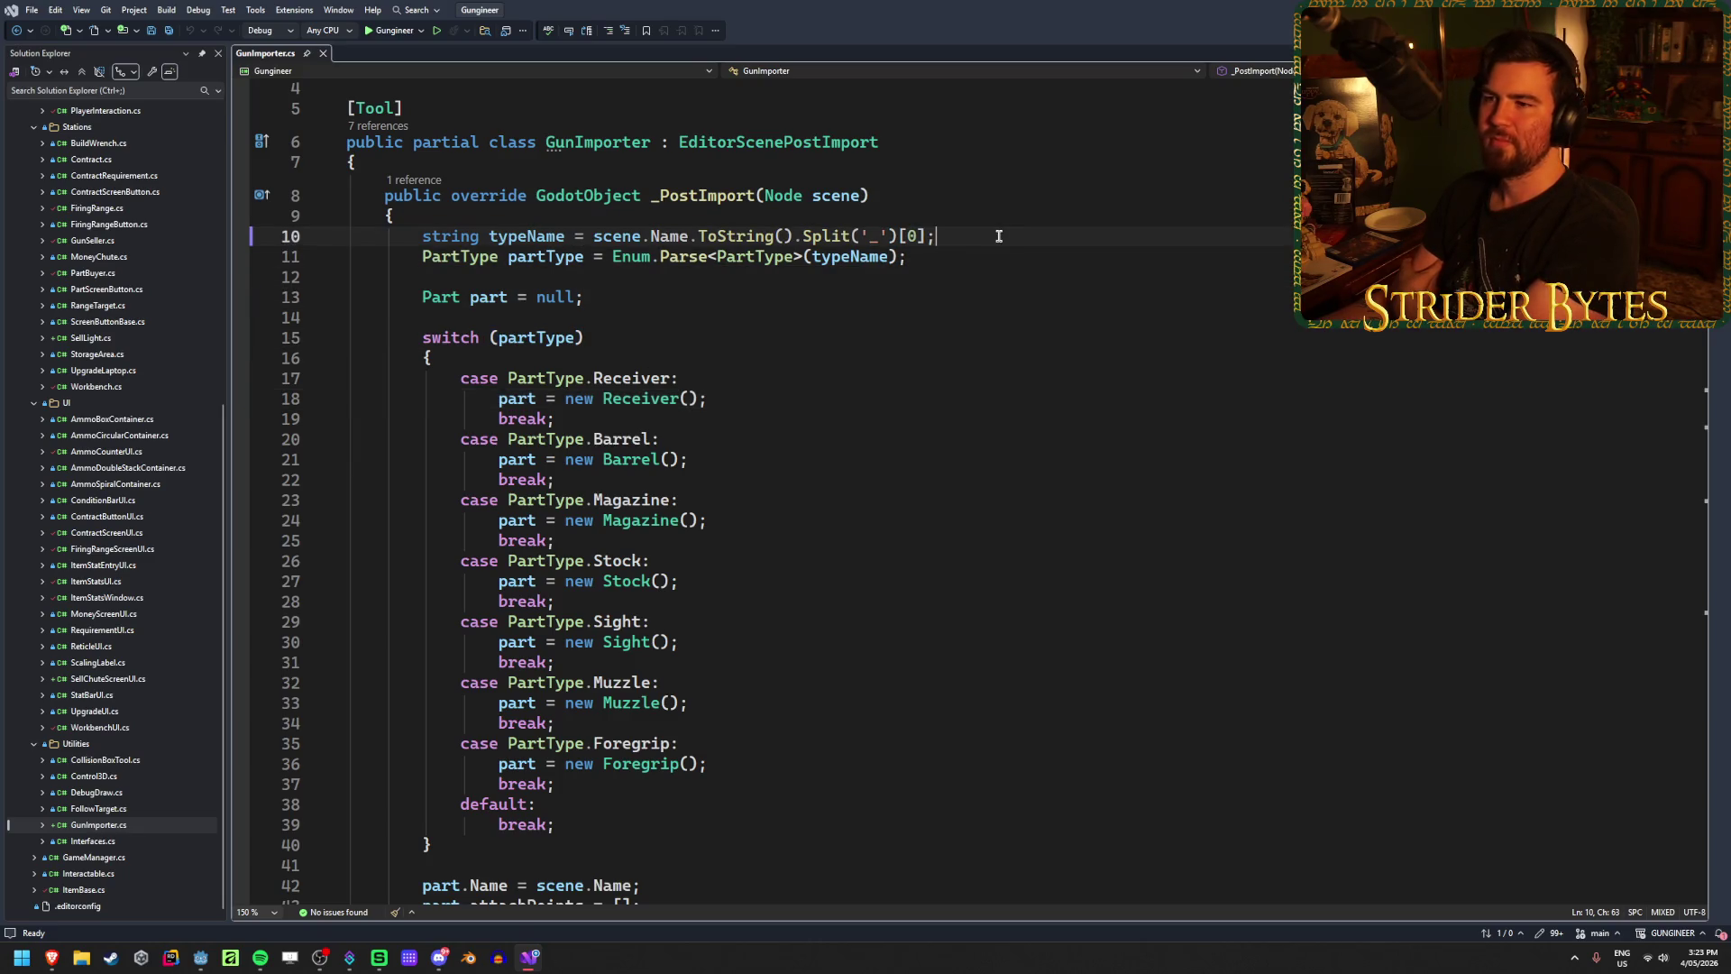
{"action": "left_click", "coordinate": [966, 256]}
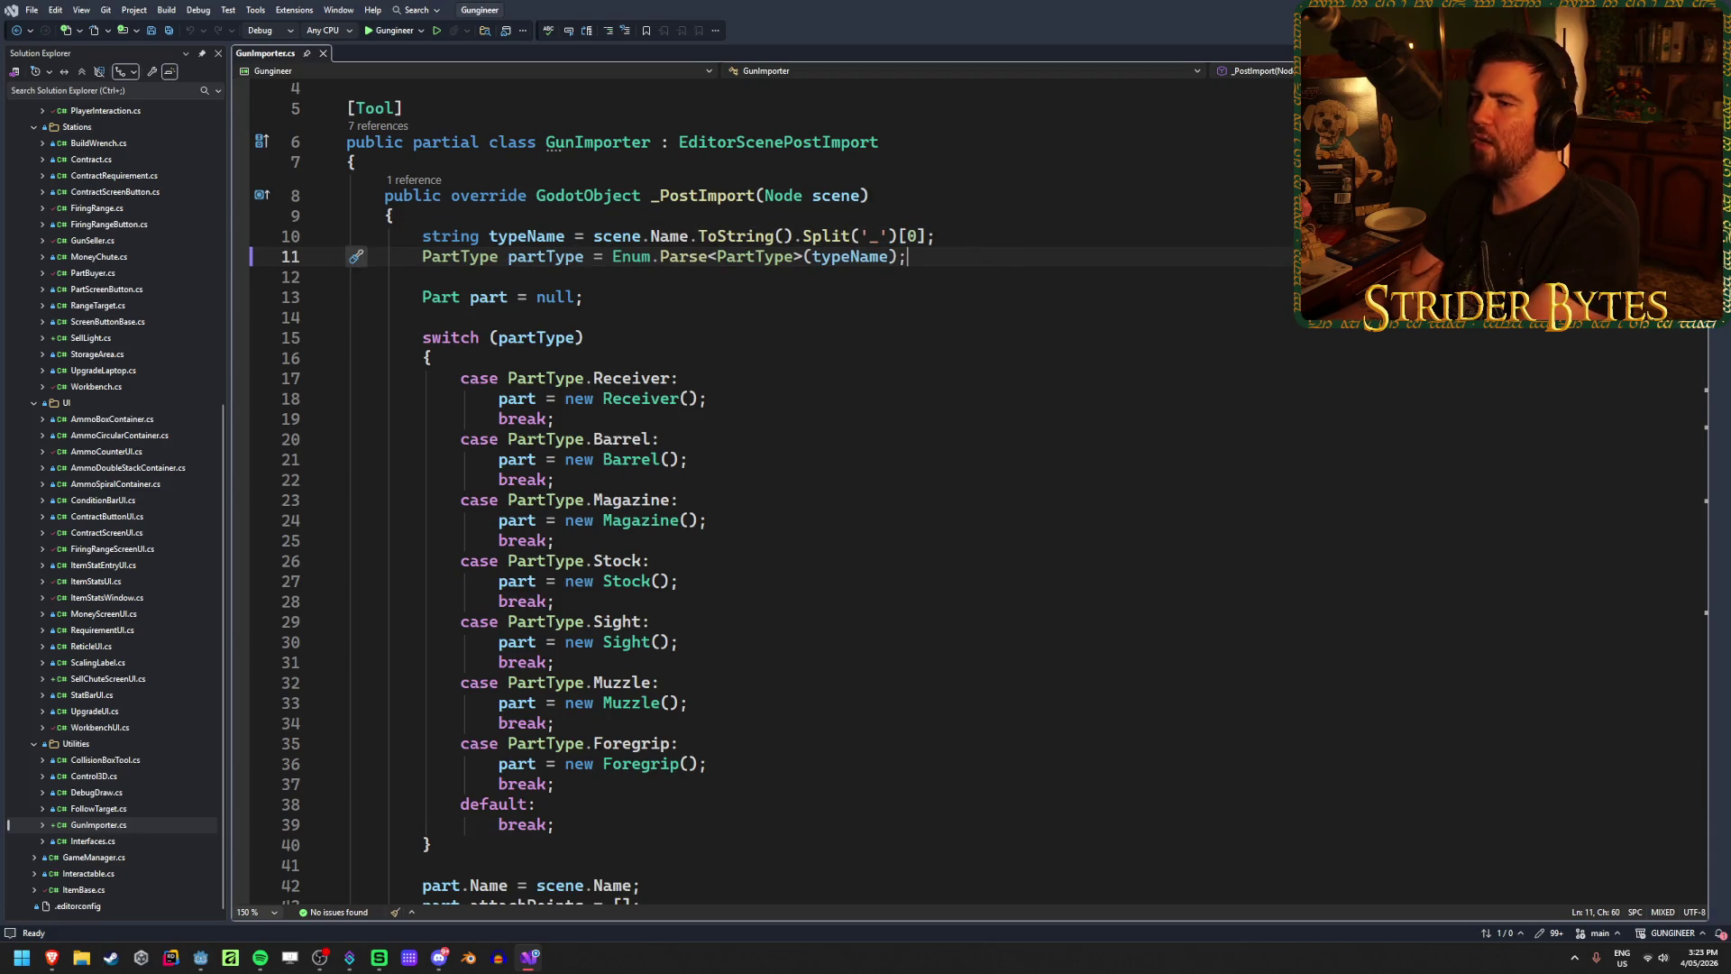
{"action": "left_click", "coordinate": [599, 340]}
{"action": "left_click", "coordinate": [576, 297]}
{"action": "left_click", "coordinate": [935, 256]}
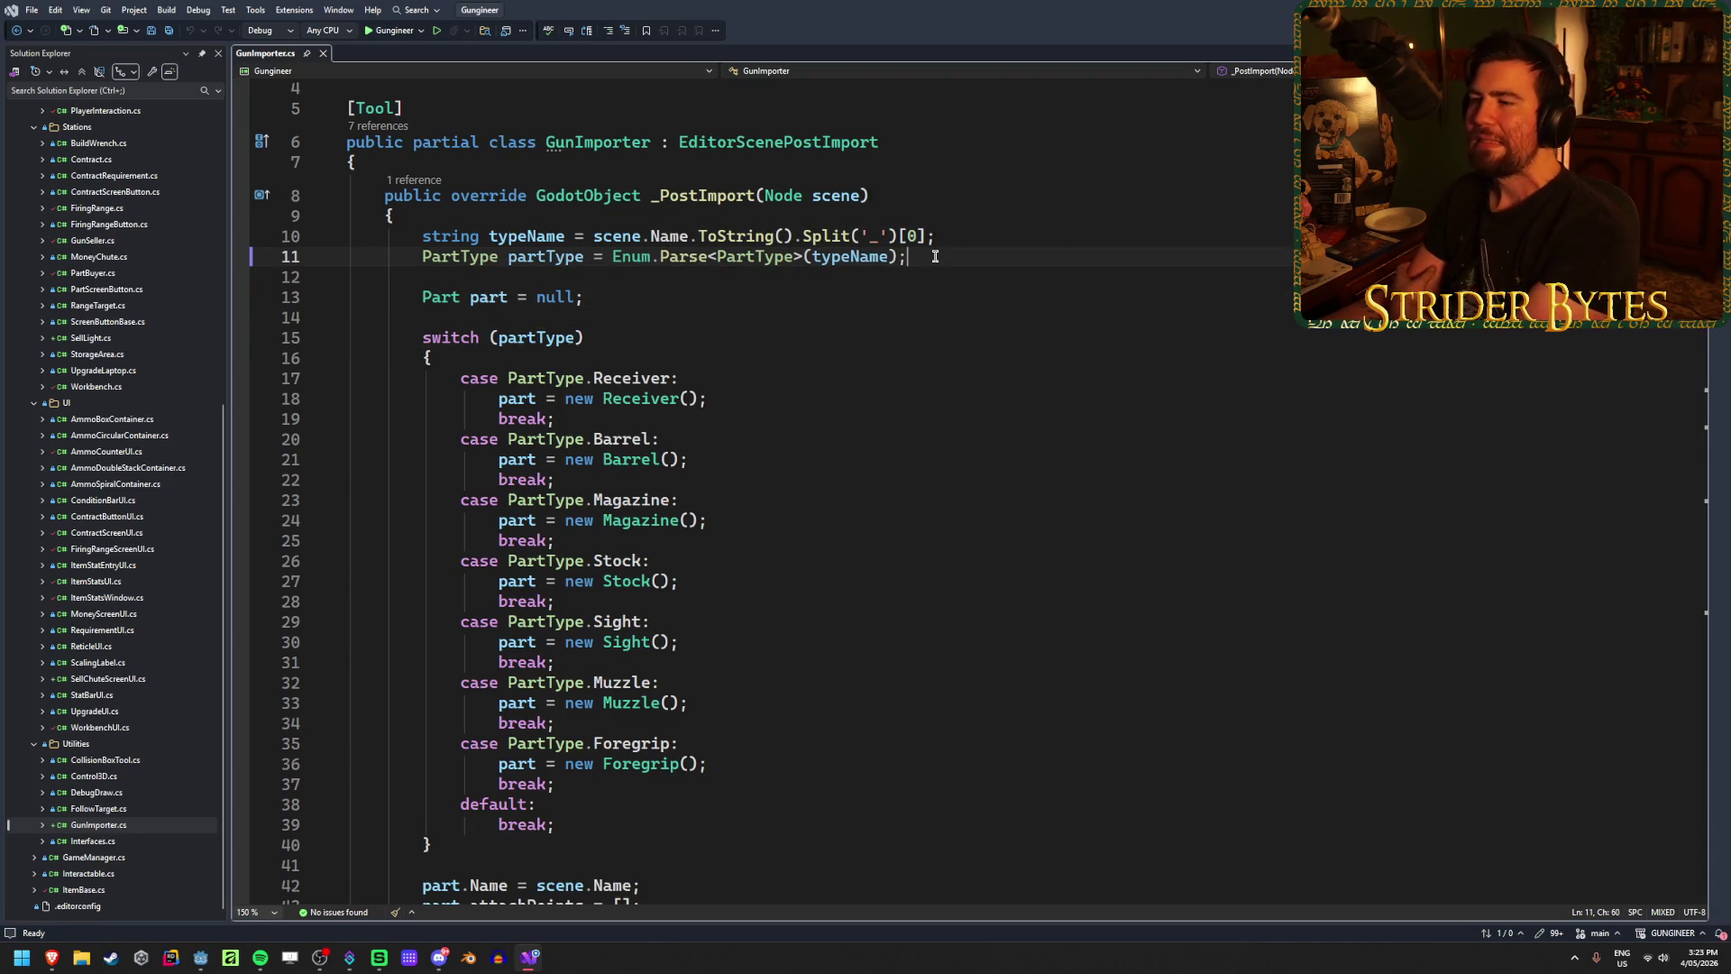
{"action": "left_click", "coordinate": [767, 400]}
{"action": "mouse_move", "coordinate": [51, 960]}
{"action": "left_click", "coordinate": [162, 879]}
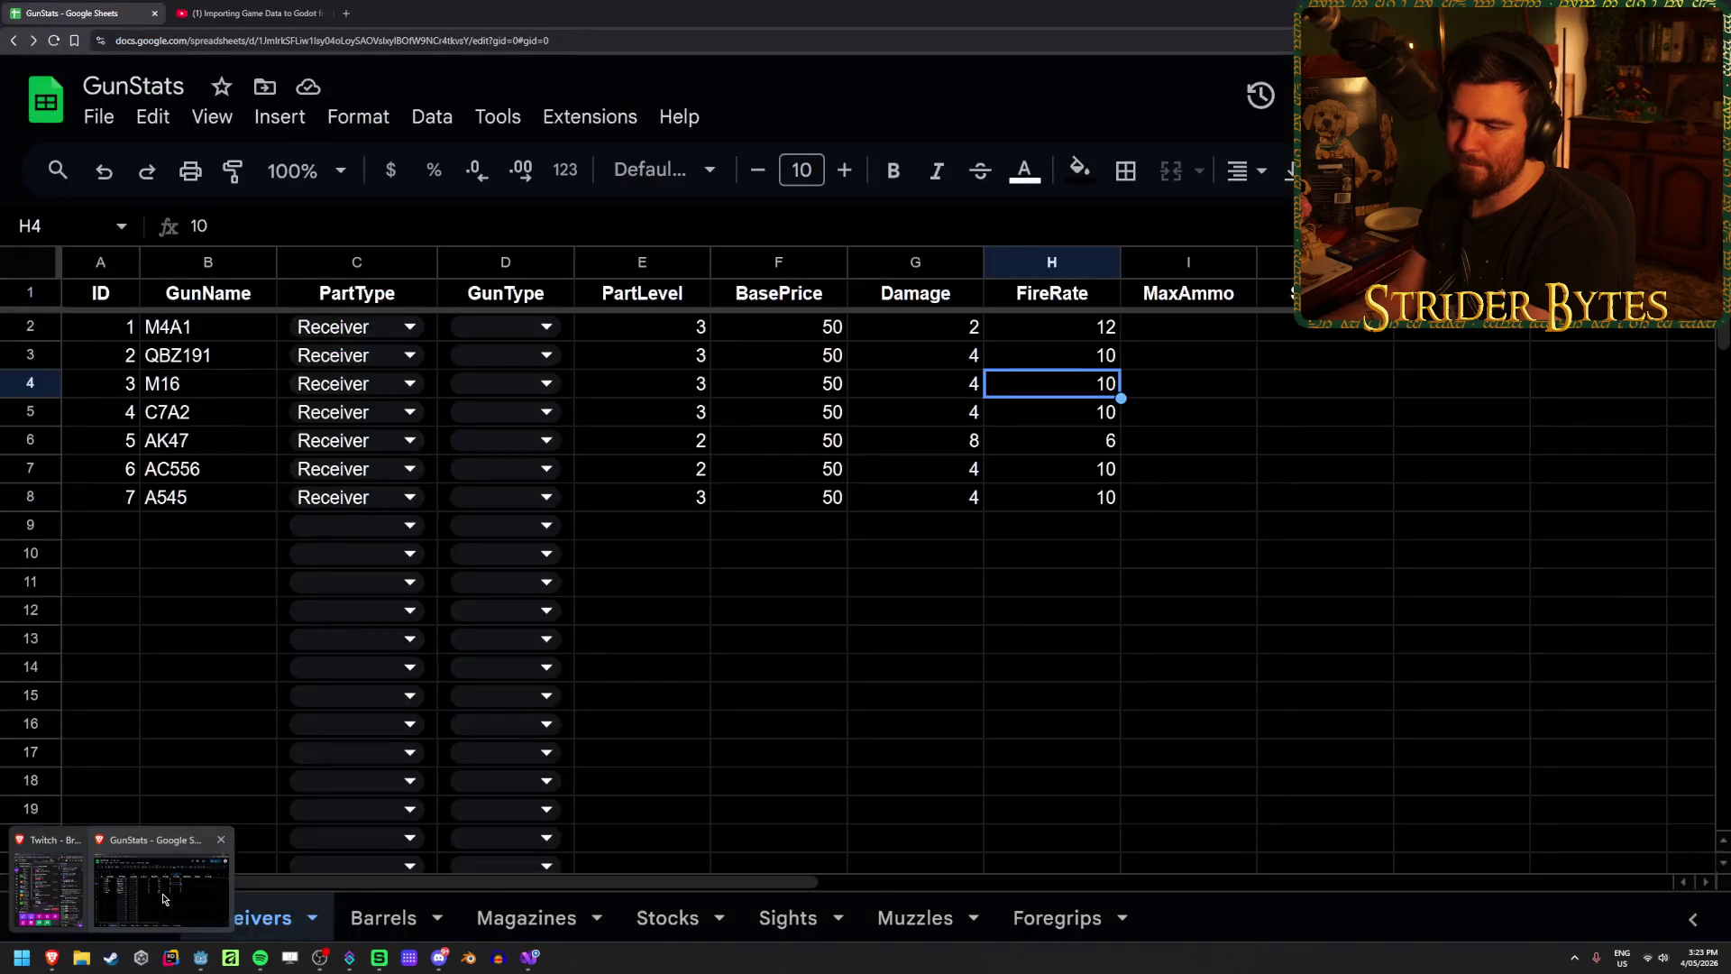
{"action": "left_click", "coordinate": [202, 513]}
{"action": "mouse_move", "coordinate": [232, 335]}
{"action": "left_mouse_down"}
{"action": "mouse_move", "coordinate": [247, 503]}
{"action": "mouse_move", "coordinate": [244, 339]}
{"action": "mouse_move", "coordinate": [227, 477]}
{"action": "mouse_move", "coordinate": [243, 501]}
{"action": "mouse_move", "coordinate": [257, 496]}
{"action": "mouse_move", "coordinate": [216, 333]}
{"action": "left_mouse_up"}
{"action": "left_click", "coordinate": [210, 505]}
{"action": "left_click", "coordinate": [814, 630]}
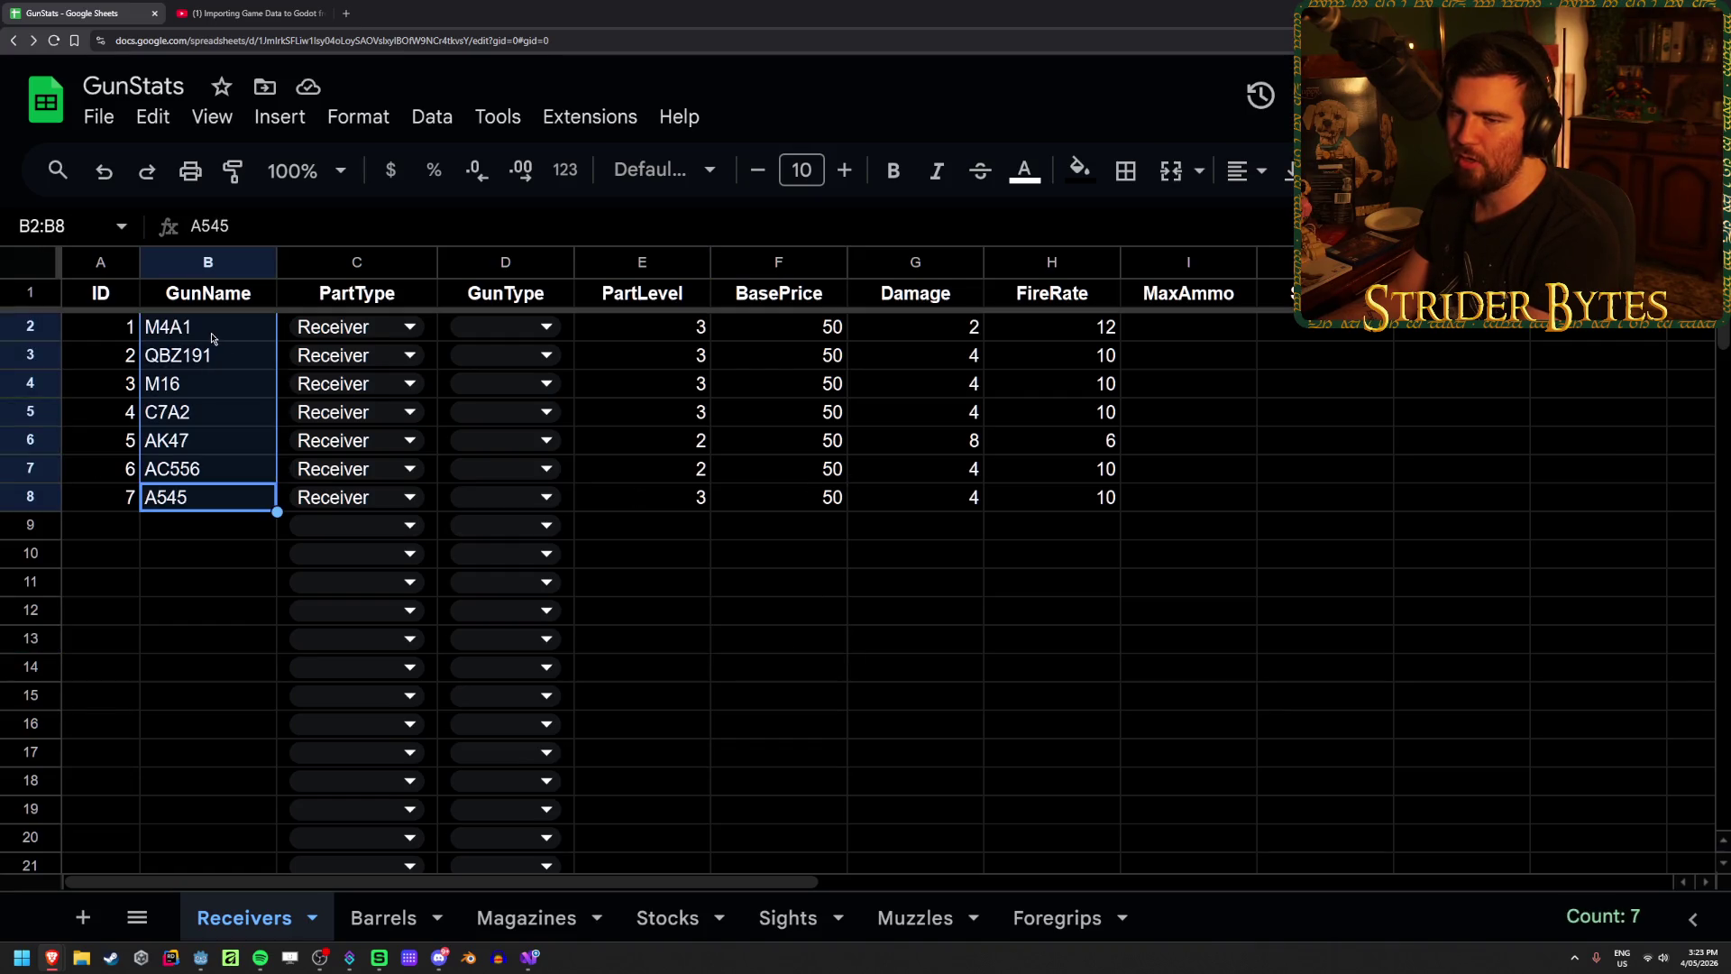
{"action": "left_click", "coordinate": [215, 336]}
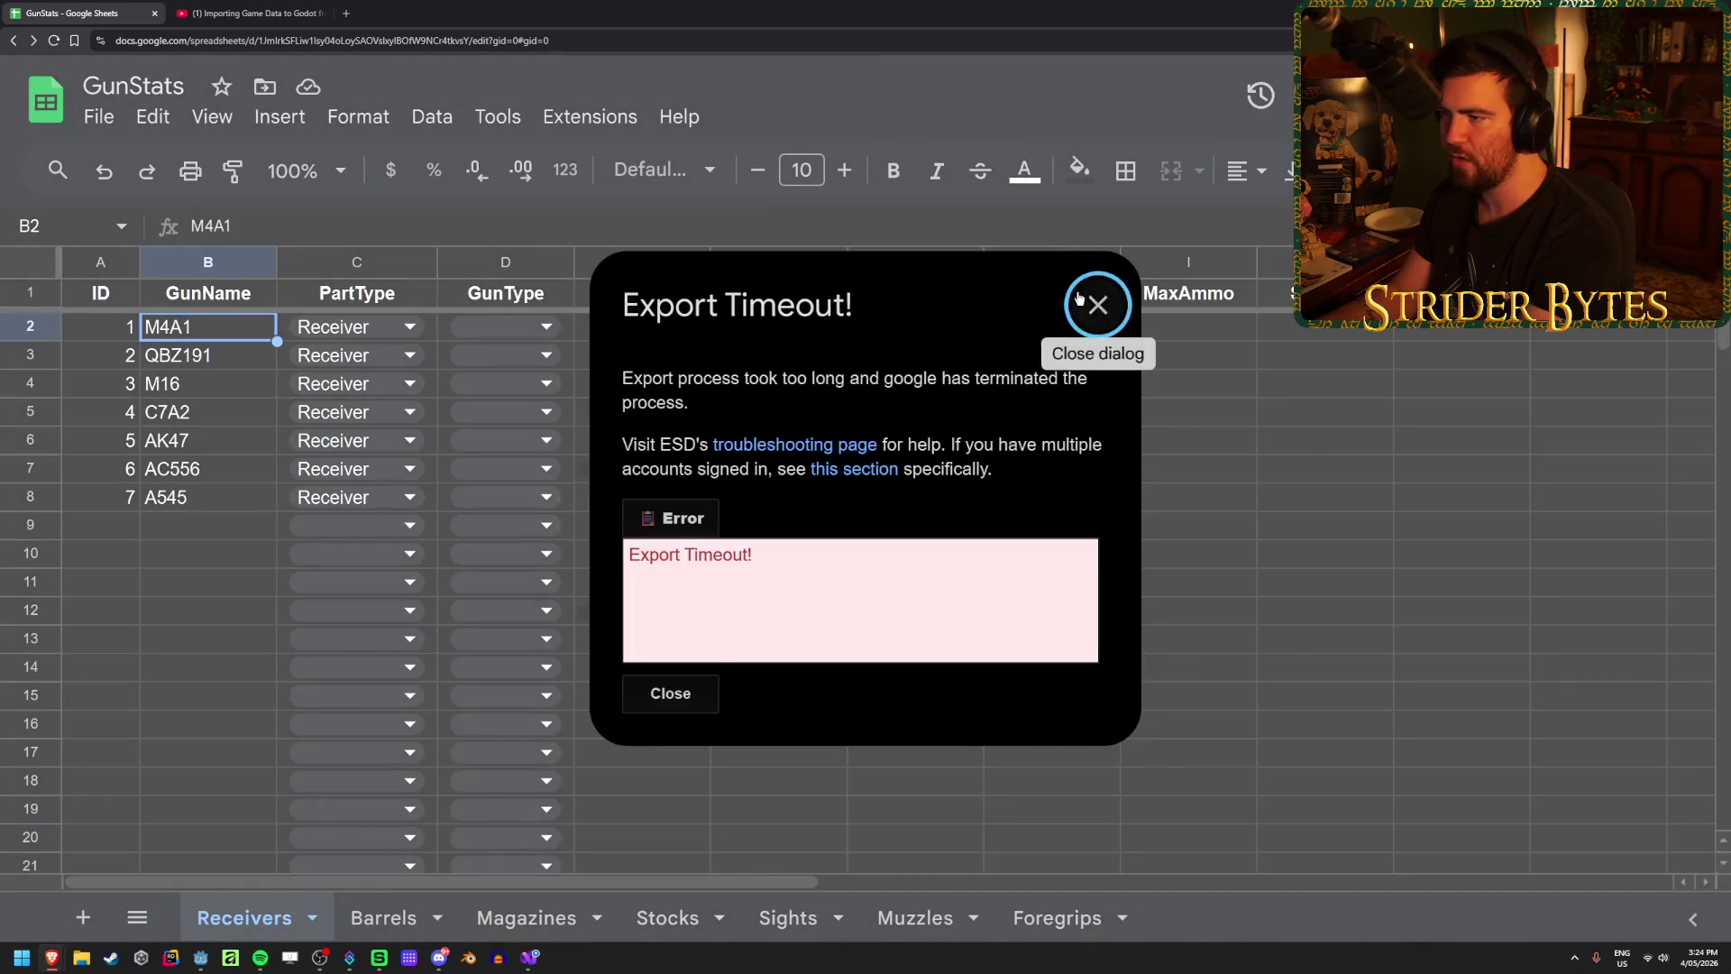
Step: Close the Export Timeout! error dialog and click cell F11 below the table
{"action": "left_click", "coordinate": [1094, 300]}
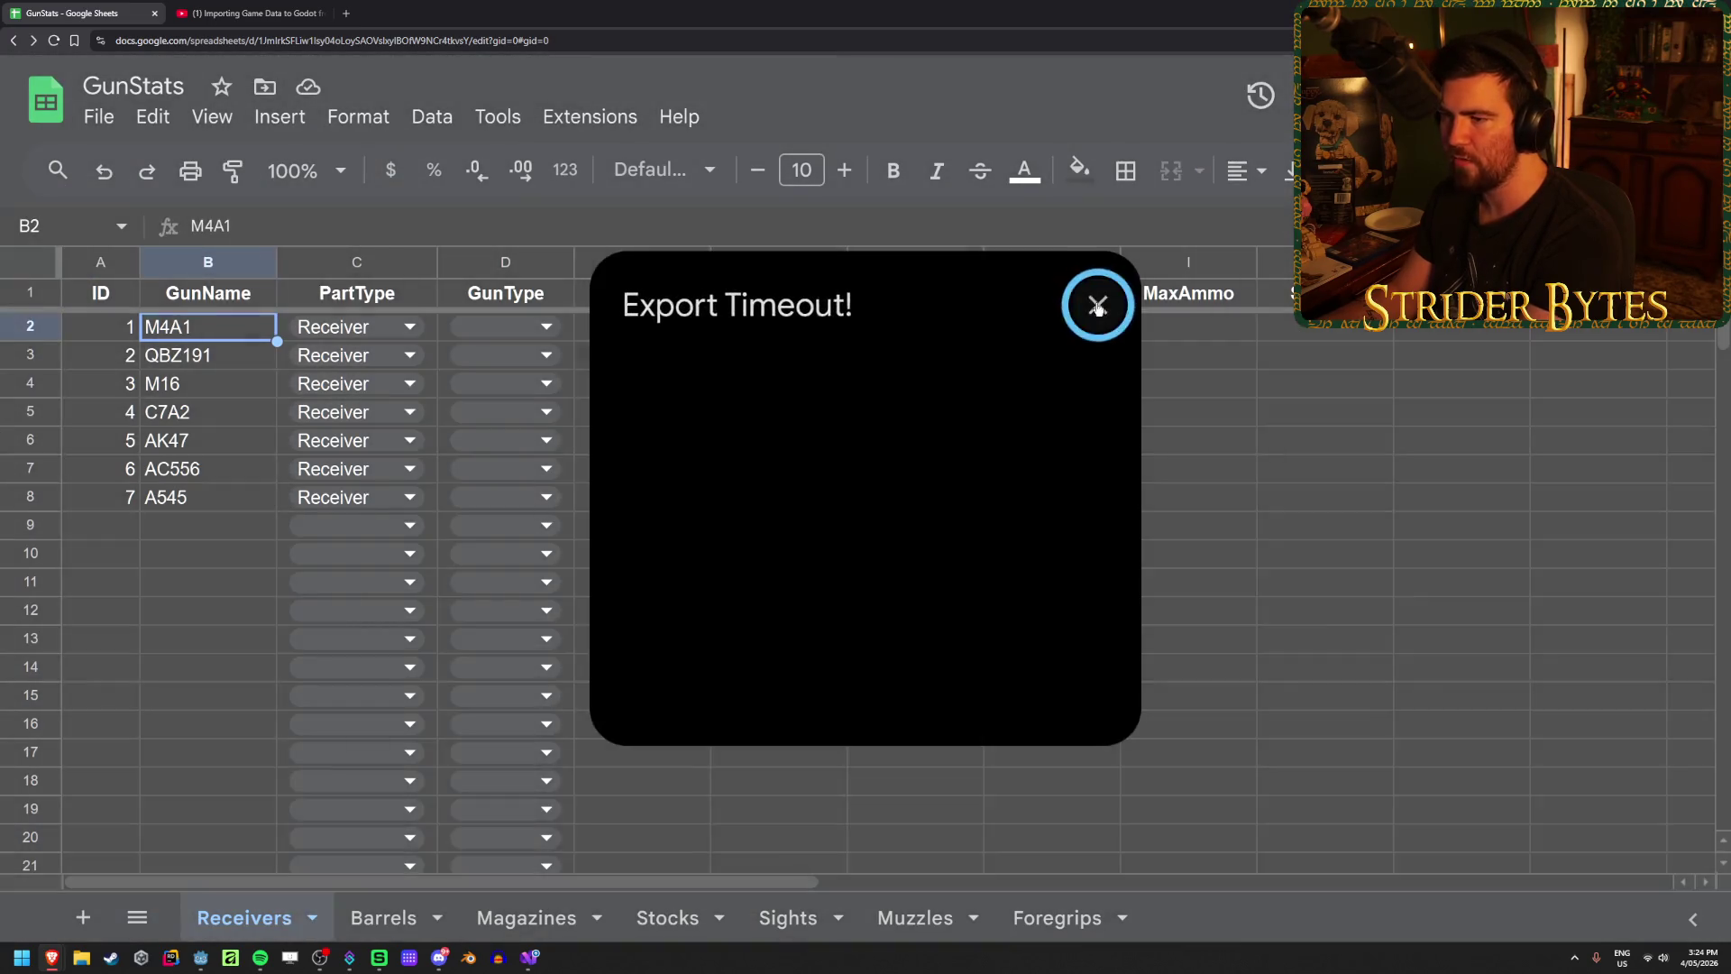
{"action": "left_click", "coordinate": [1323, 440]}
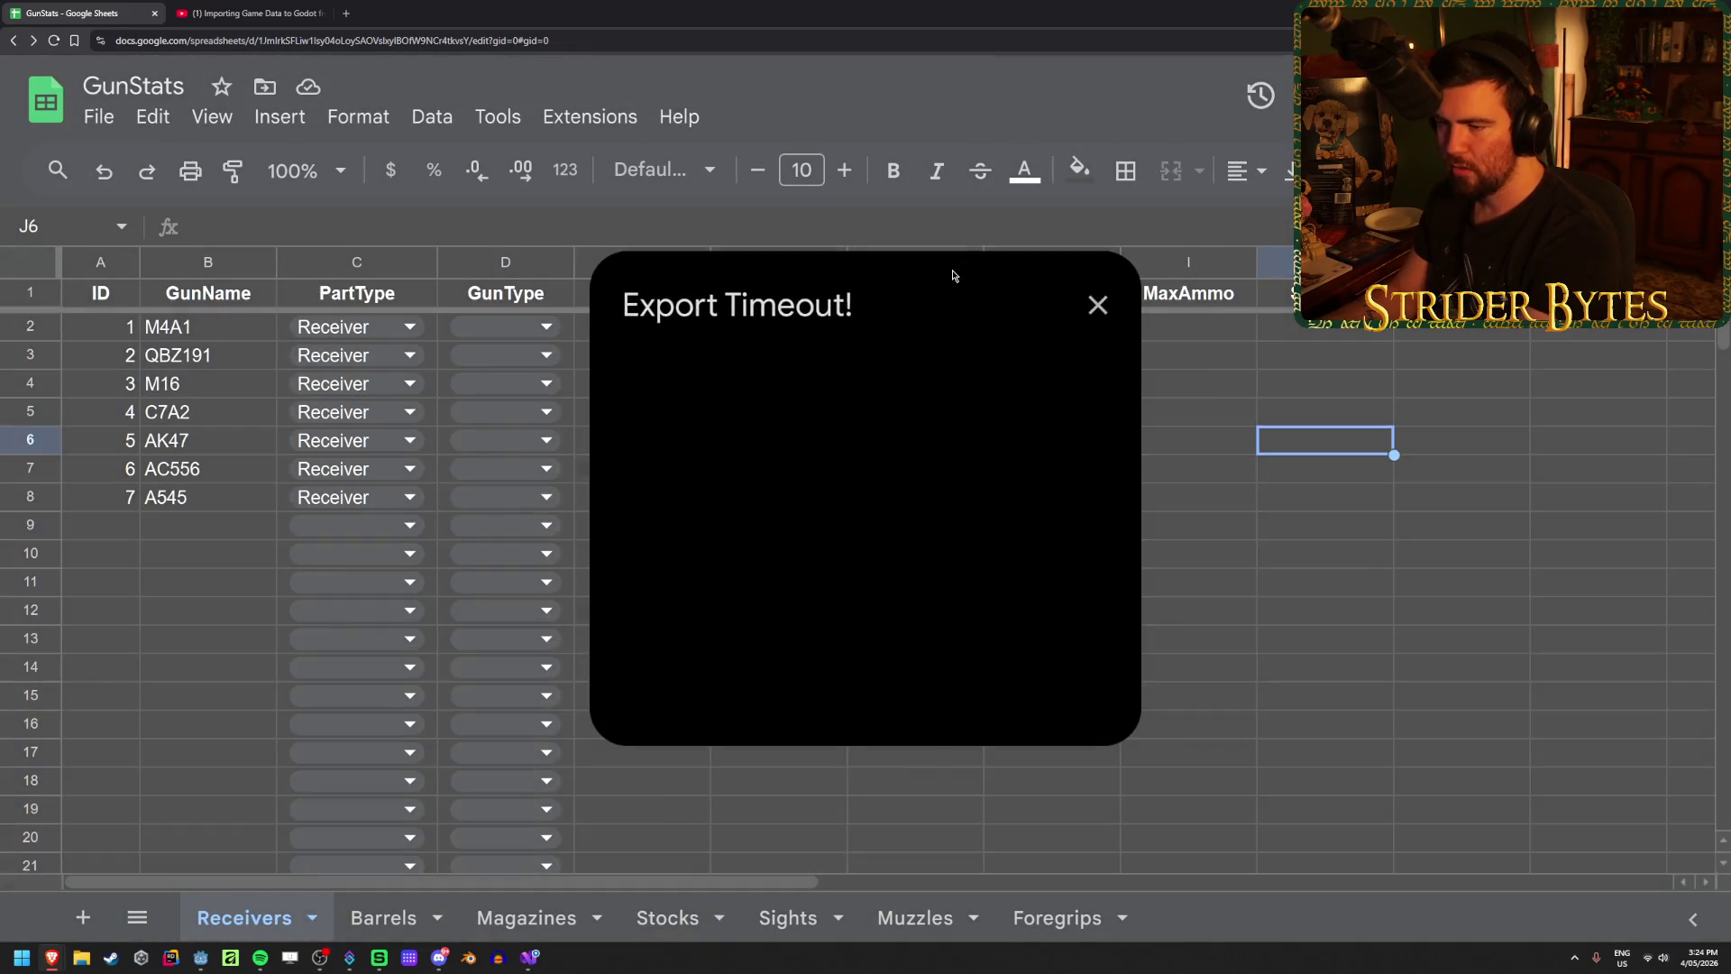
{"action": "left_click", "coordinate": [1097, 304]}
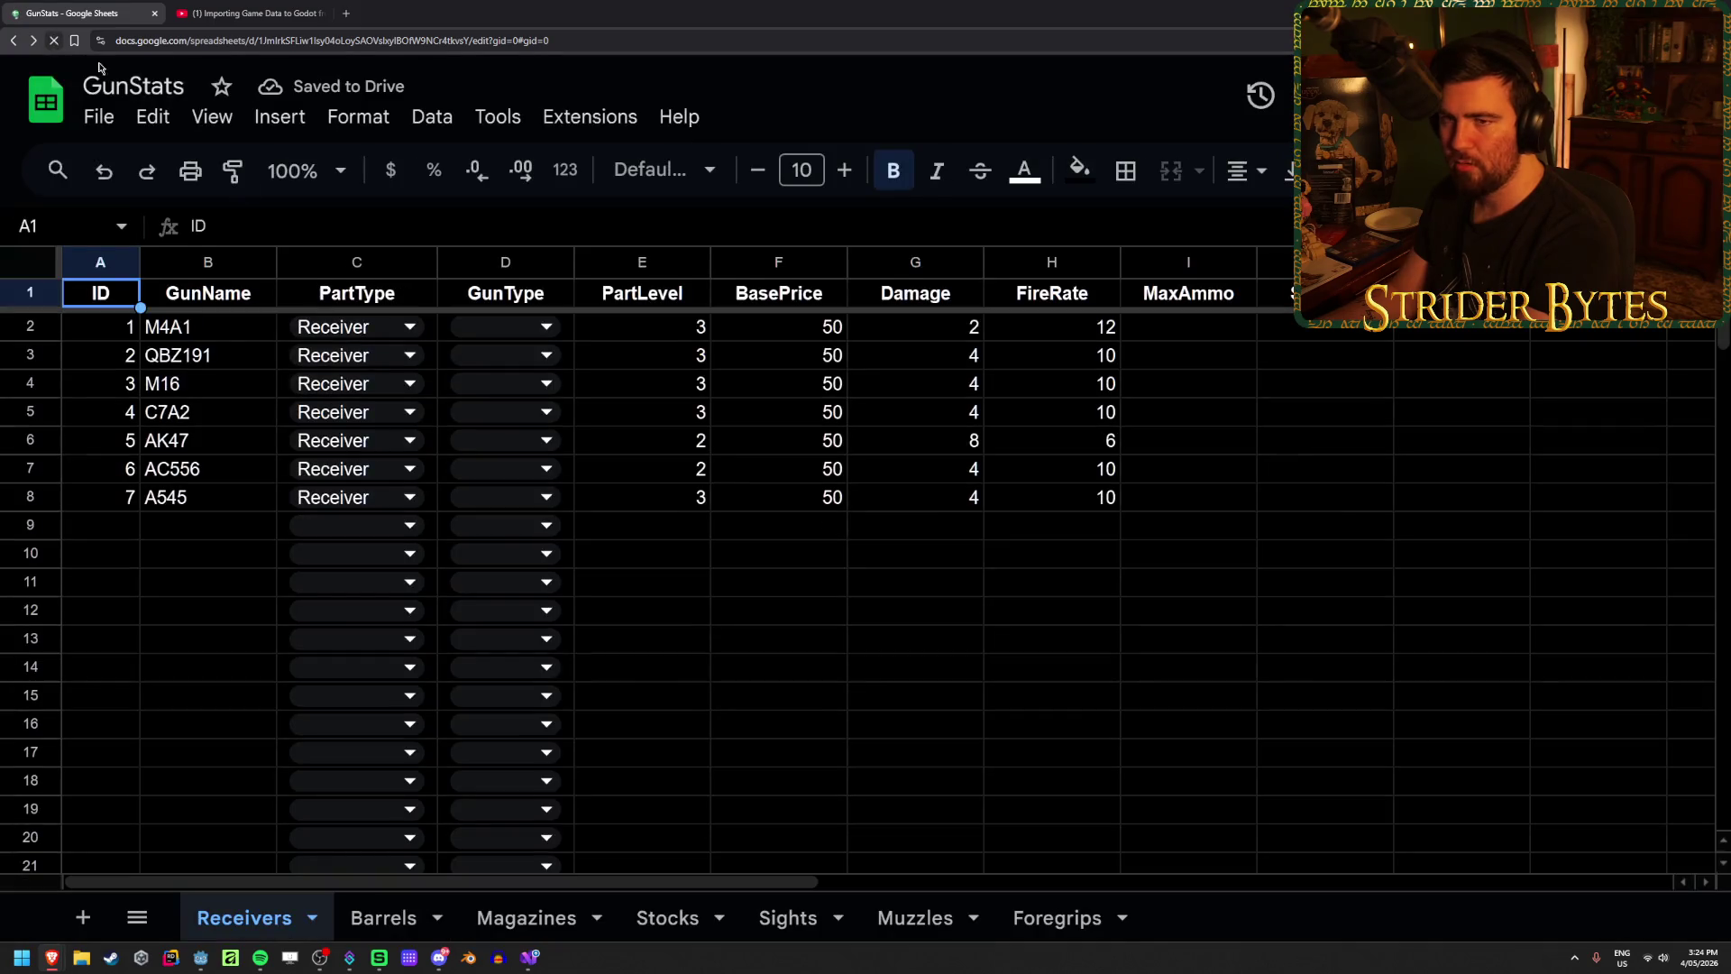
{"action": "left_click", "coordinate": [797, 740]}
{"action": "left_click", "coordinate": [737, 590]}
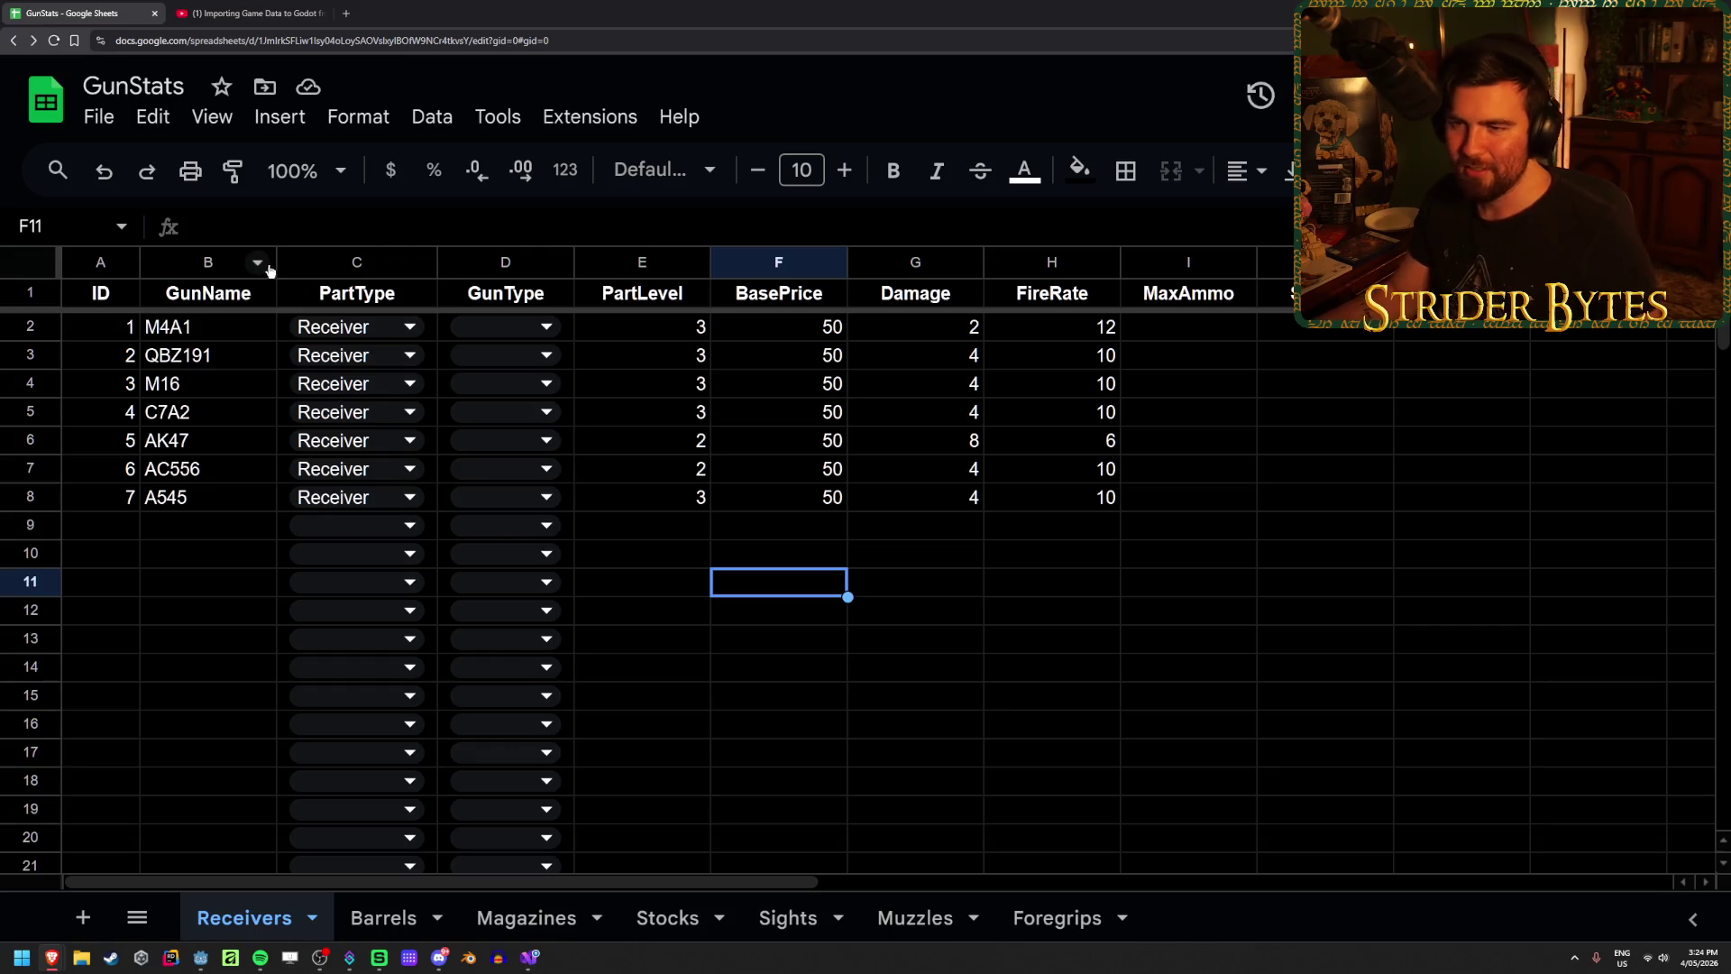
Step: Insert an empty column beside GunName and move the ID values A1:A8 into it
{"action": "right_click", "coordinate": [225, 262]}
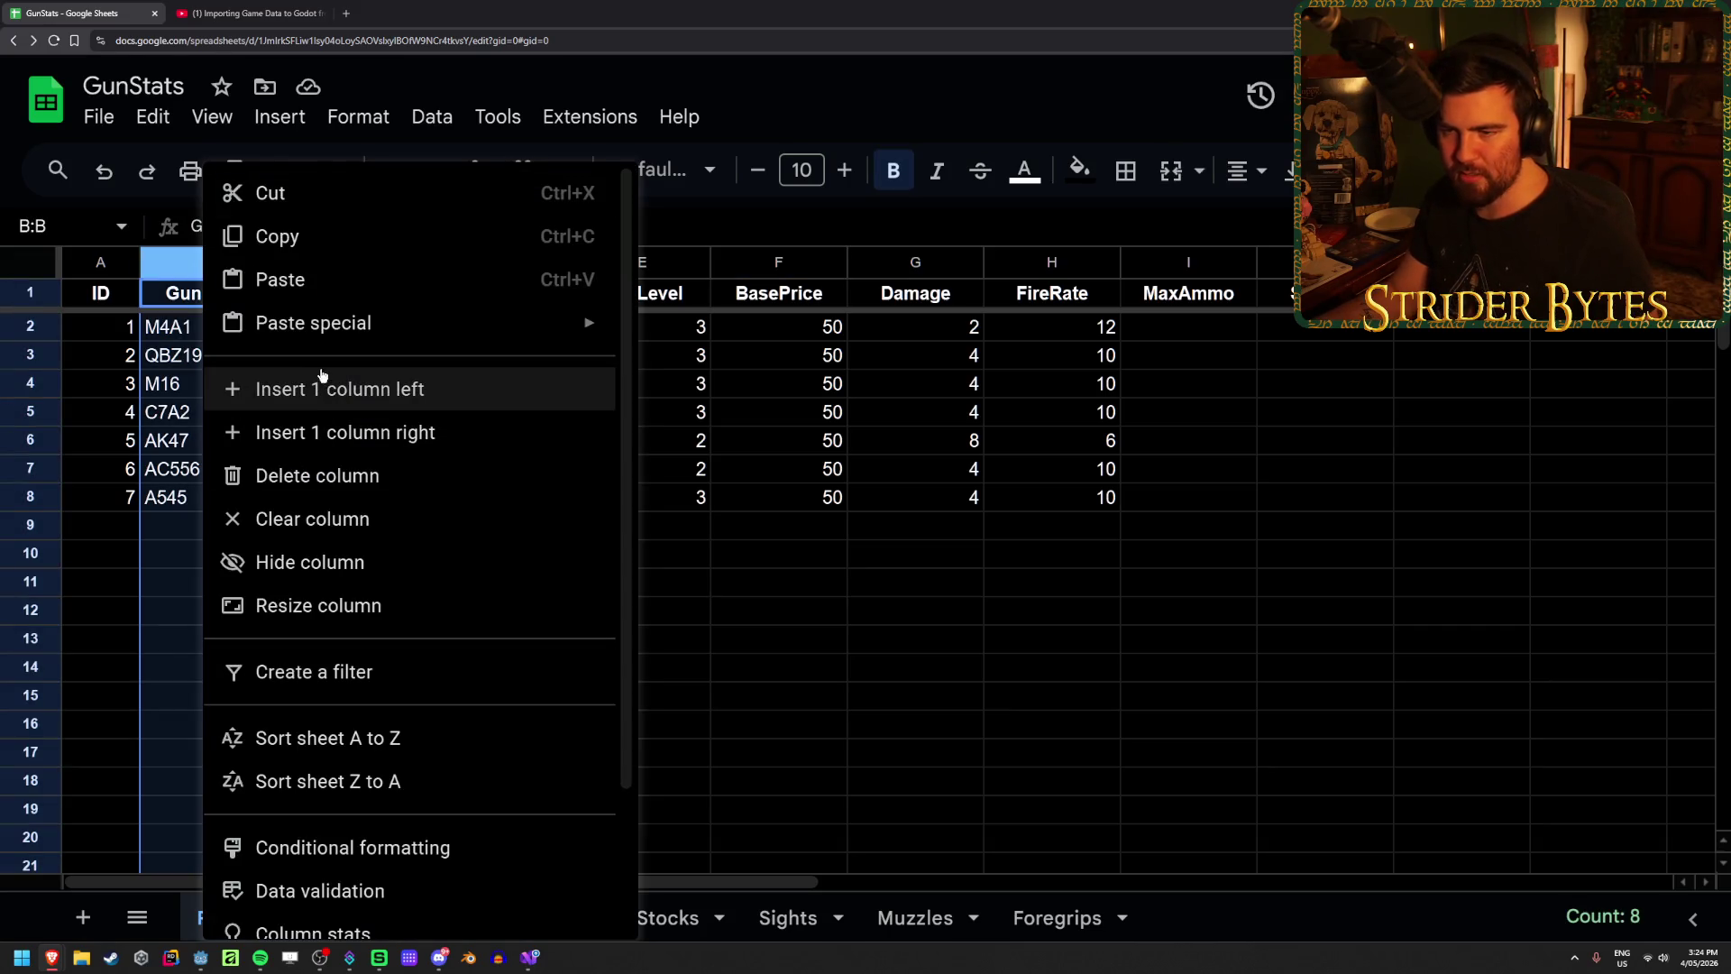
{"action": "left_click", "coordinate": [412, 433]}
{"action": "left_click", "coordinate": [190, 393]}
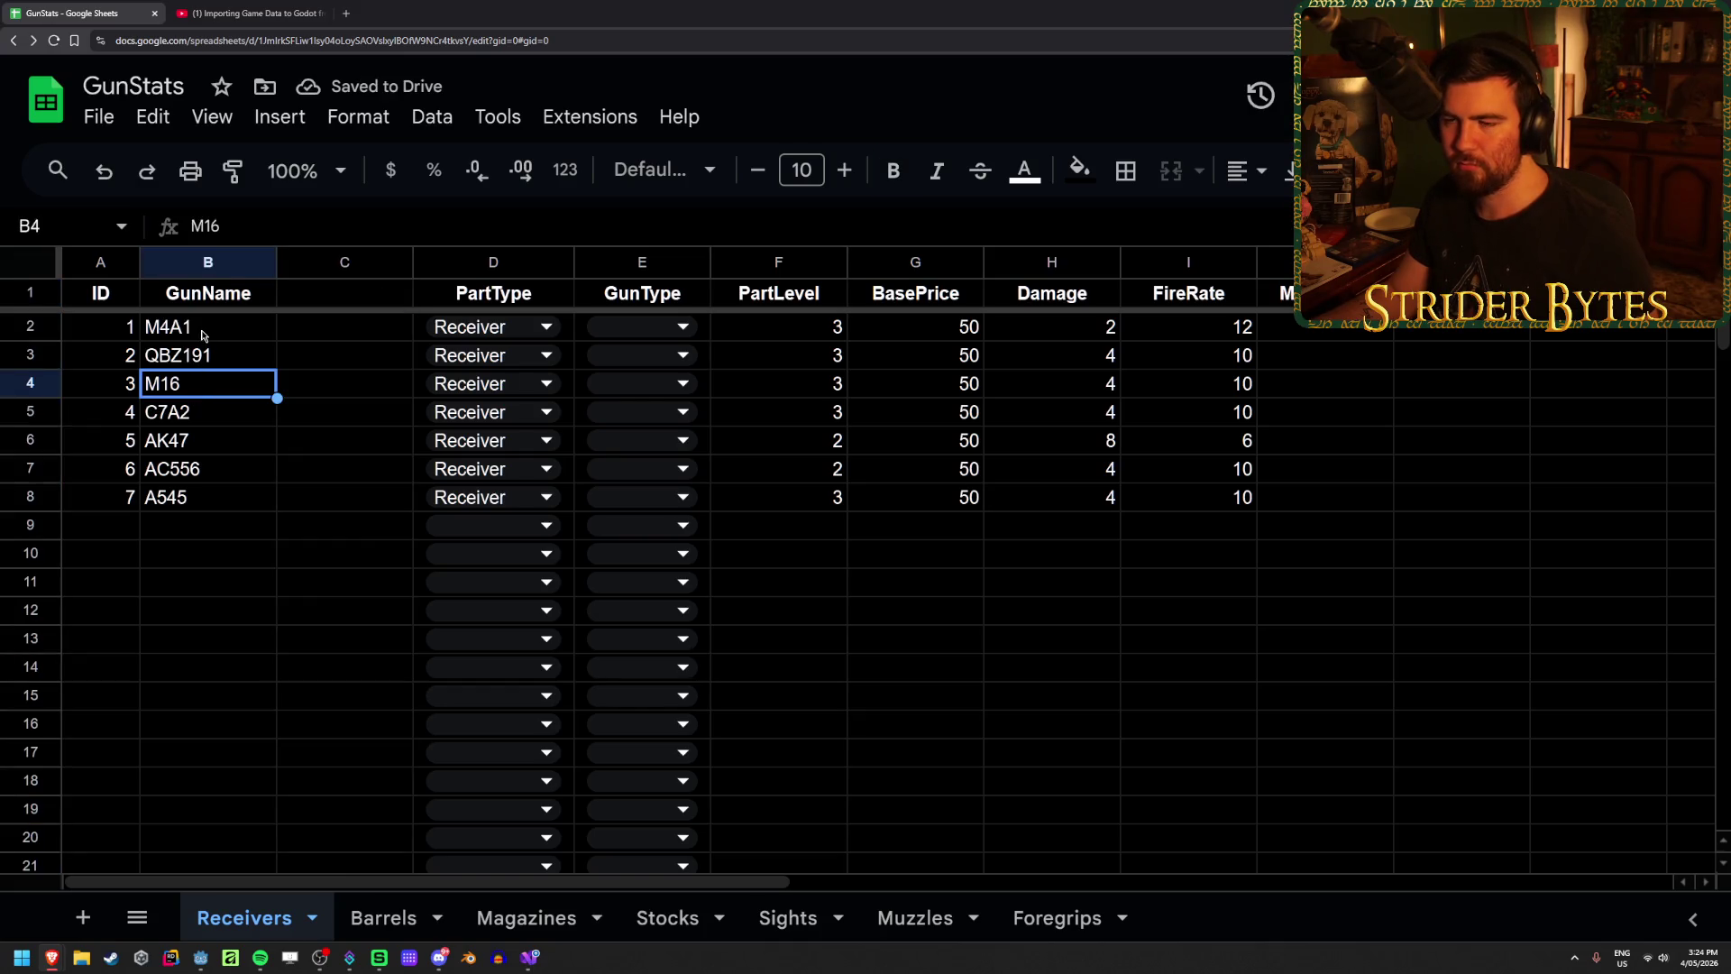
{"action": "mouse_move", "coordinate": [100, 303]}
{"action": "left_mouse_down"}
{"action": "mouse_move", "coordinate": [94, 468]}
{"action": "mouse_move", "coordinate": [120, 493]}
{"action": "mouse_move", "coordinate": [302, 461]}
{"action": "left_mouse_up"}
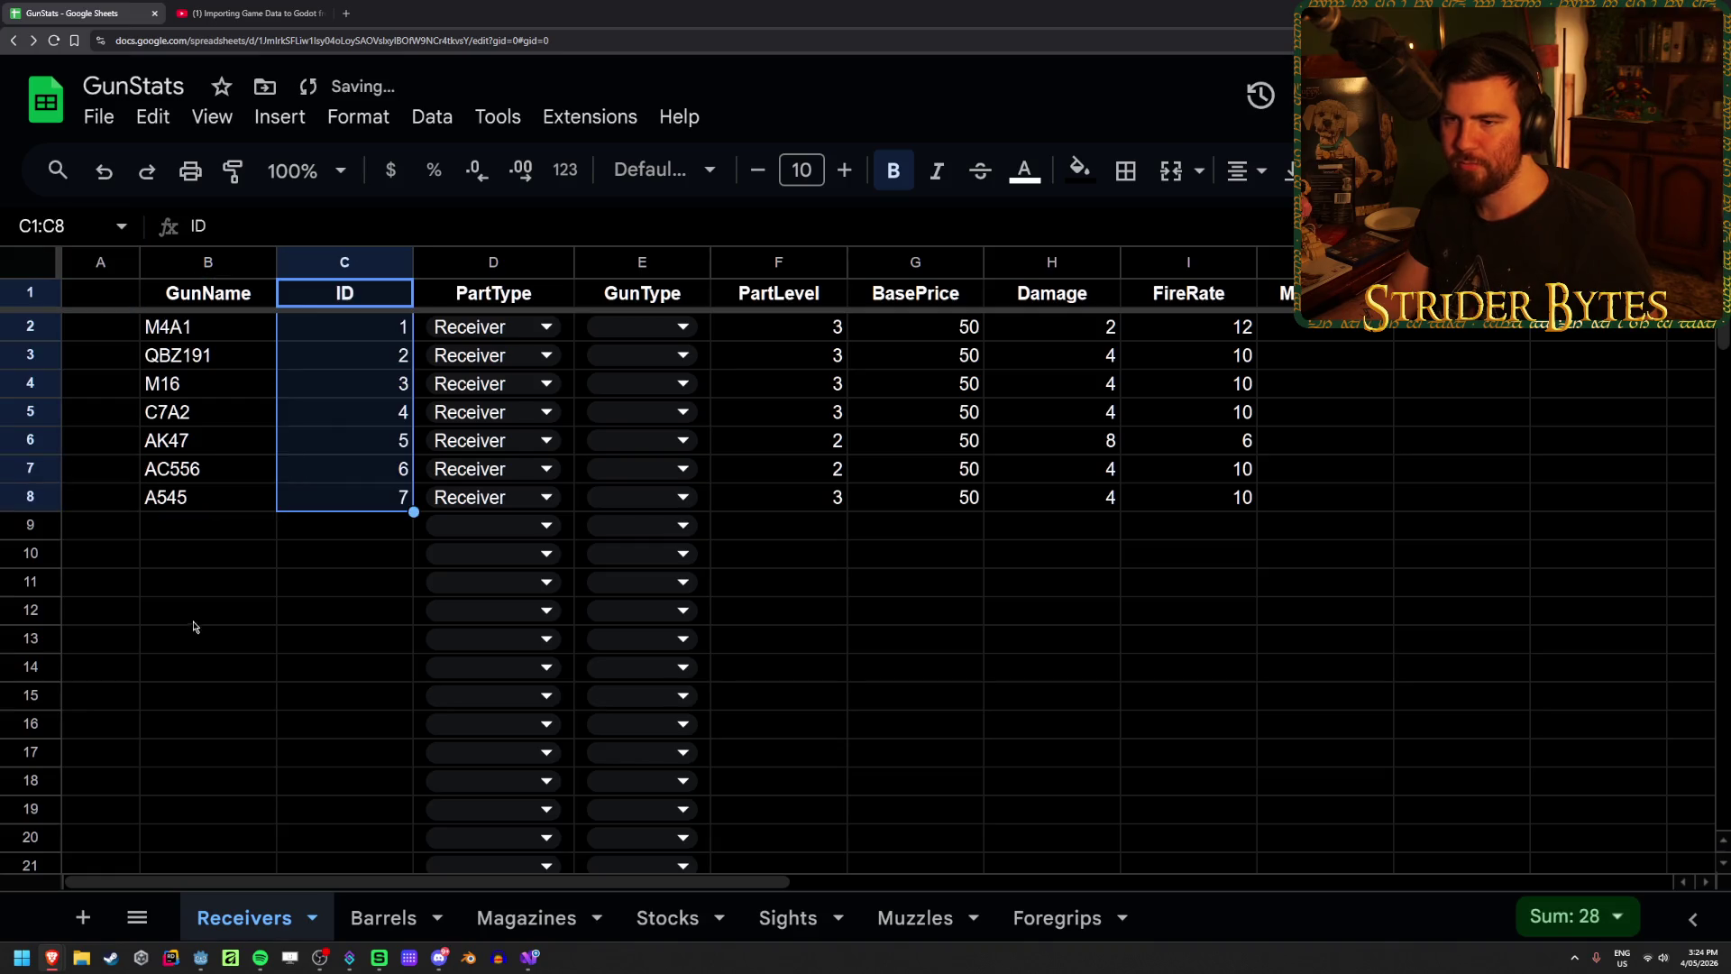
{"action": "left_click", "coordinate": [193, 618]}
Step: Delete the now-empty old first column, then select the gun names in A2:A8
{"action": "right_click", "coordinate": [102, 266]}
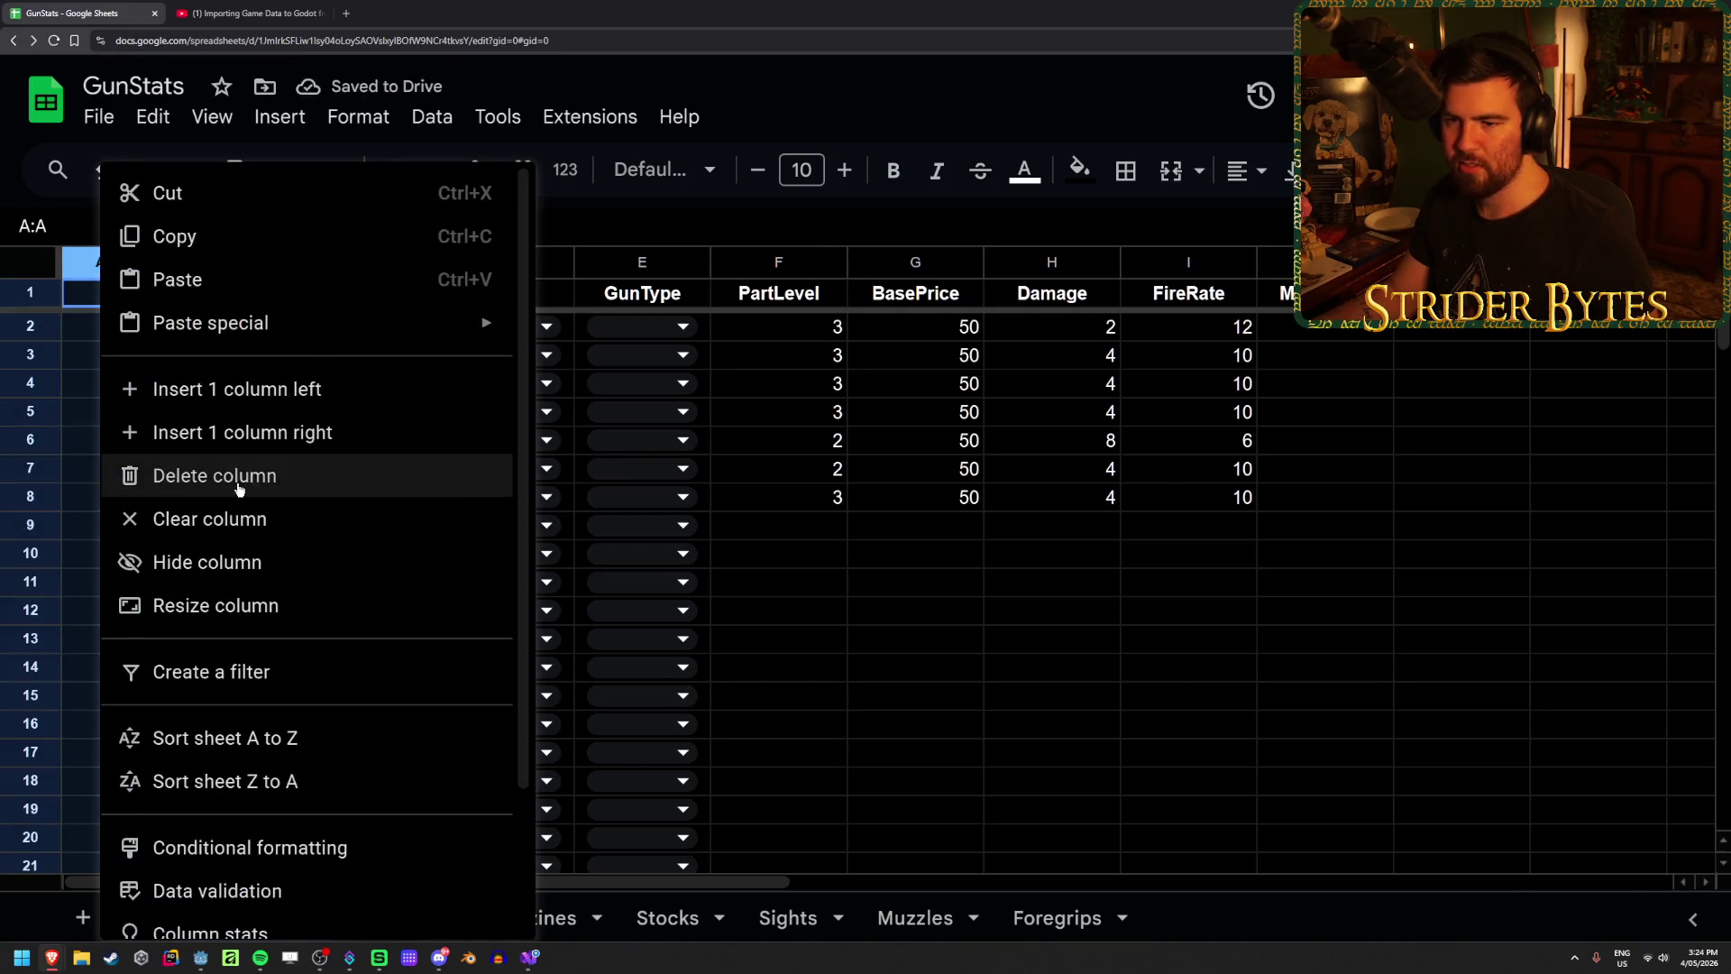
{"action": "left_click", "coordinate": [214, 475]}
{"action": "left_click", "coordinate": [1104, 724]}
{"action": "left_click", "coordinate": [225, 636]}
{"action": "left_click_drag", "start_coordinate": [99, 327], "coordinate": [120, 497]}
{"action": "left_click", "coordinate": [266, 553]}
{"action": "left_click", "coordinate": [138, 527]}
{"action": "left_click", "coordinate": [139, 502]}
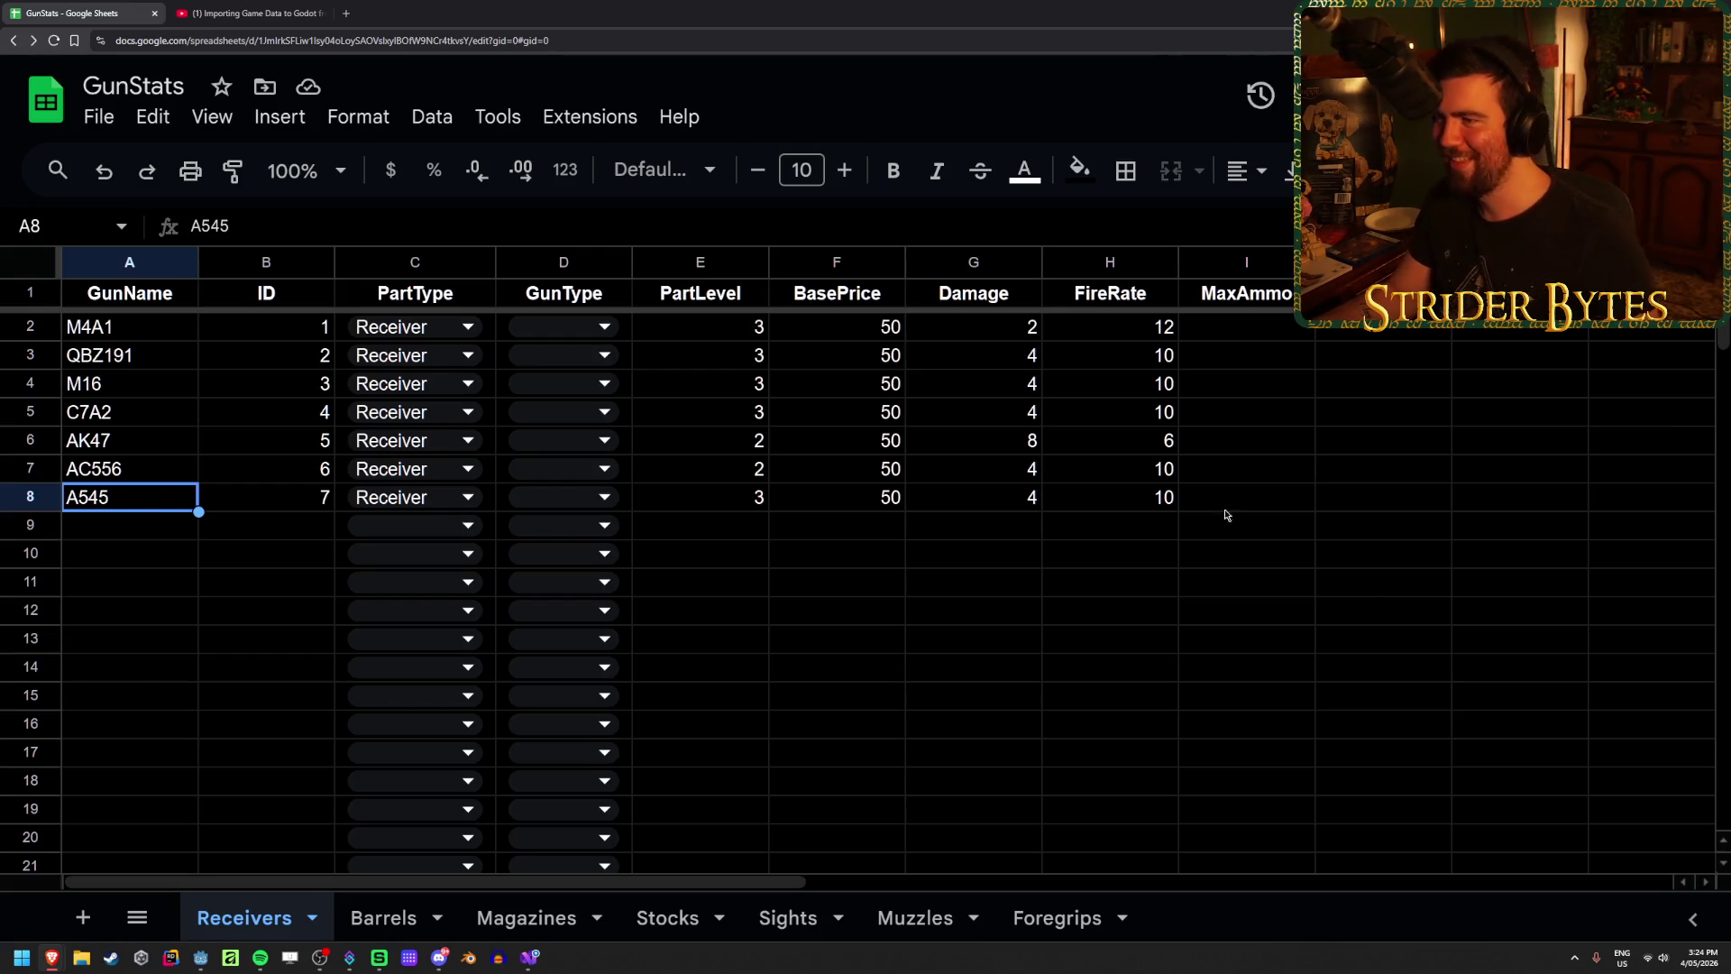
Step: Export the sheet through the Export Sheet Data sidebar and open GunStats - Receivers.json
{"action": "left_click", "coordinate": [575, 119]}
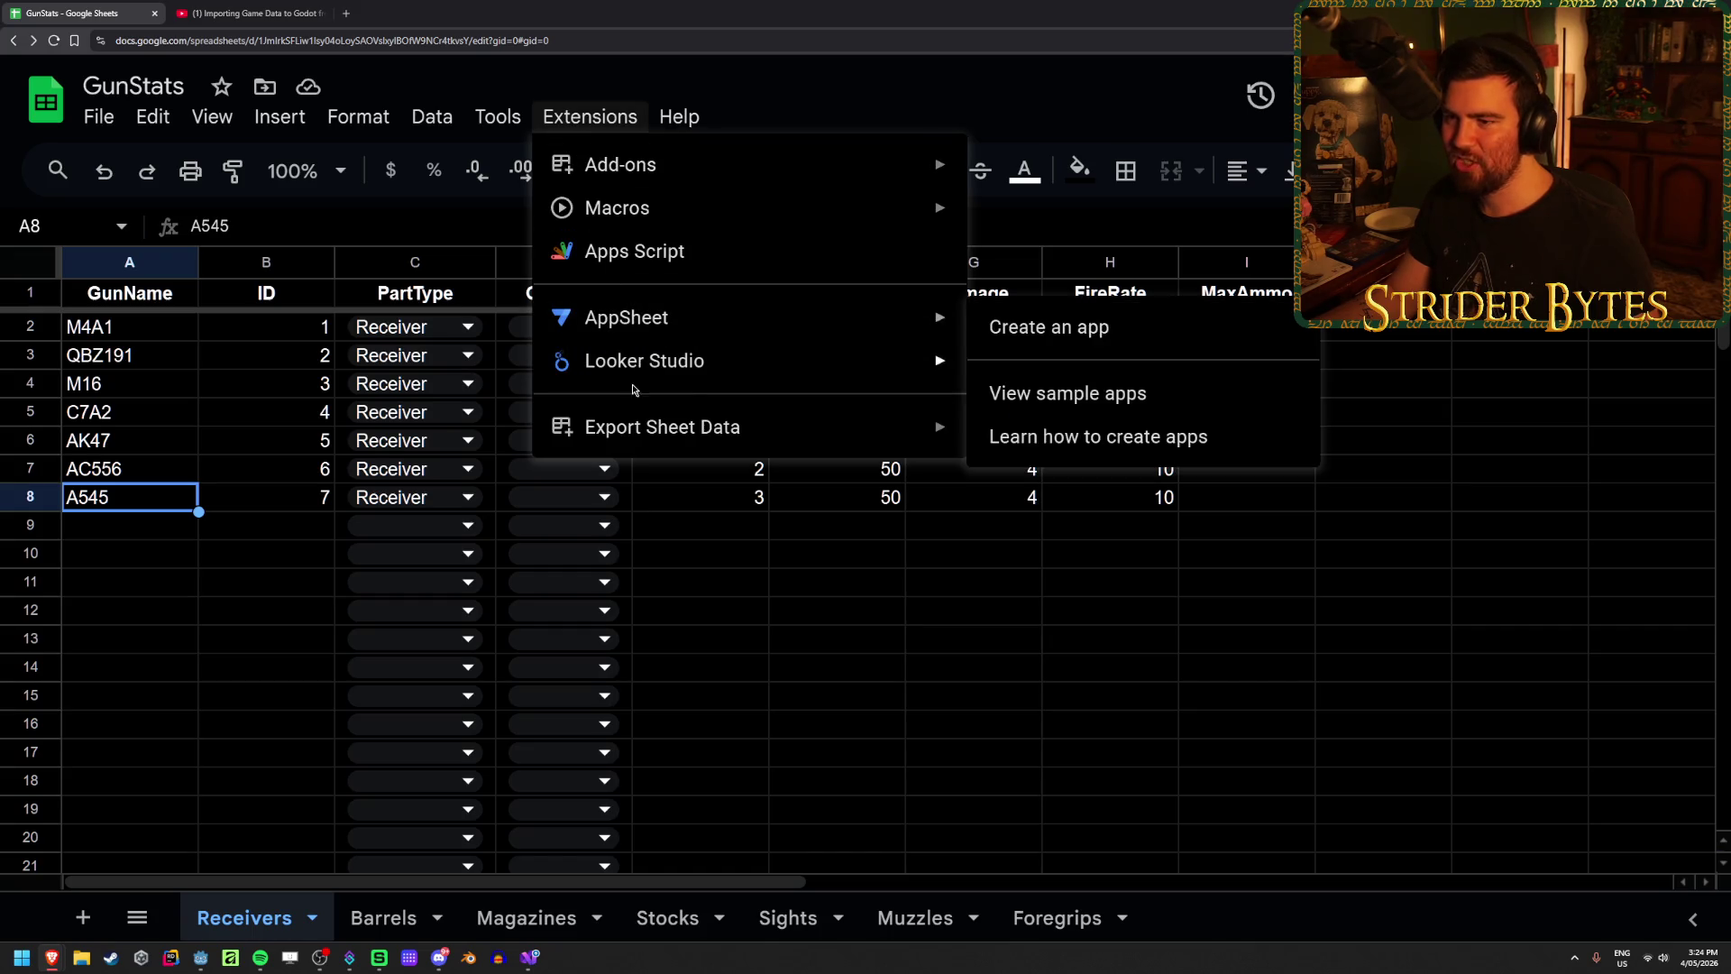
{"action": "mouse_move", "coordinate": [667, 427]}
{"action": "left_click", "coordinate": [1095, 439]}
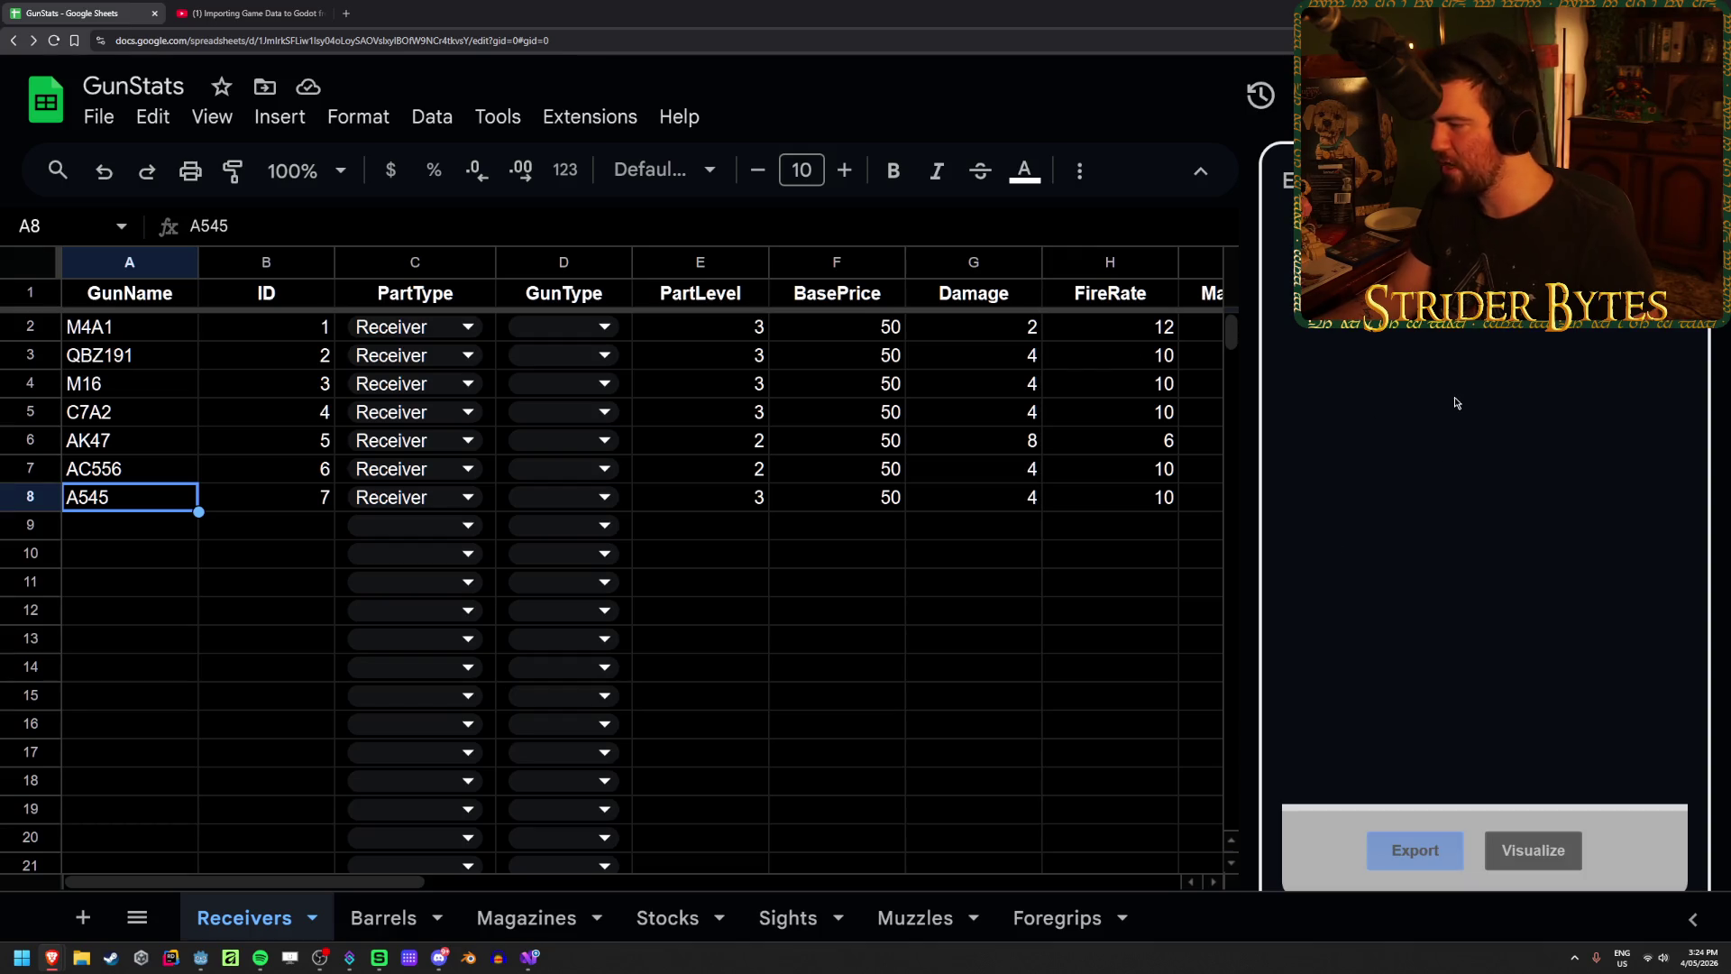
{"action": "scroll", "coordinate": [1488, 631], "scroll_direction": "down", "scroll_amount": 3}
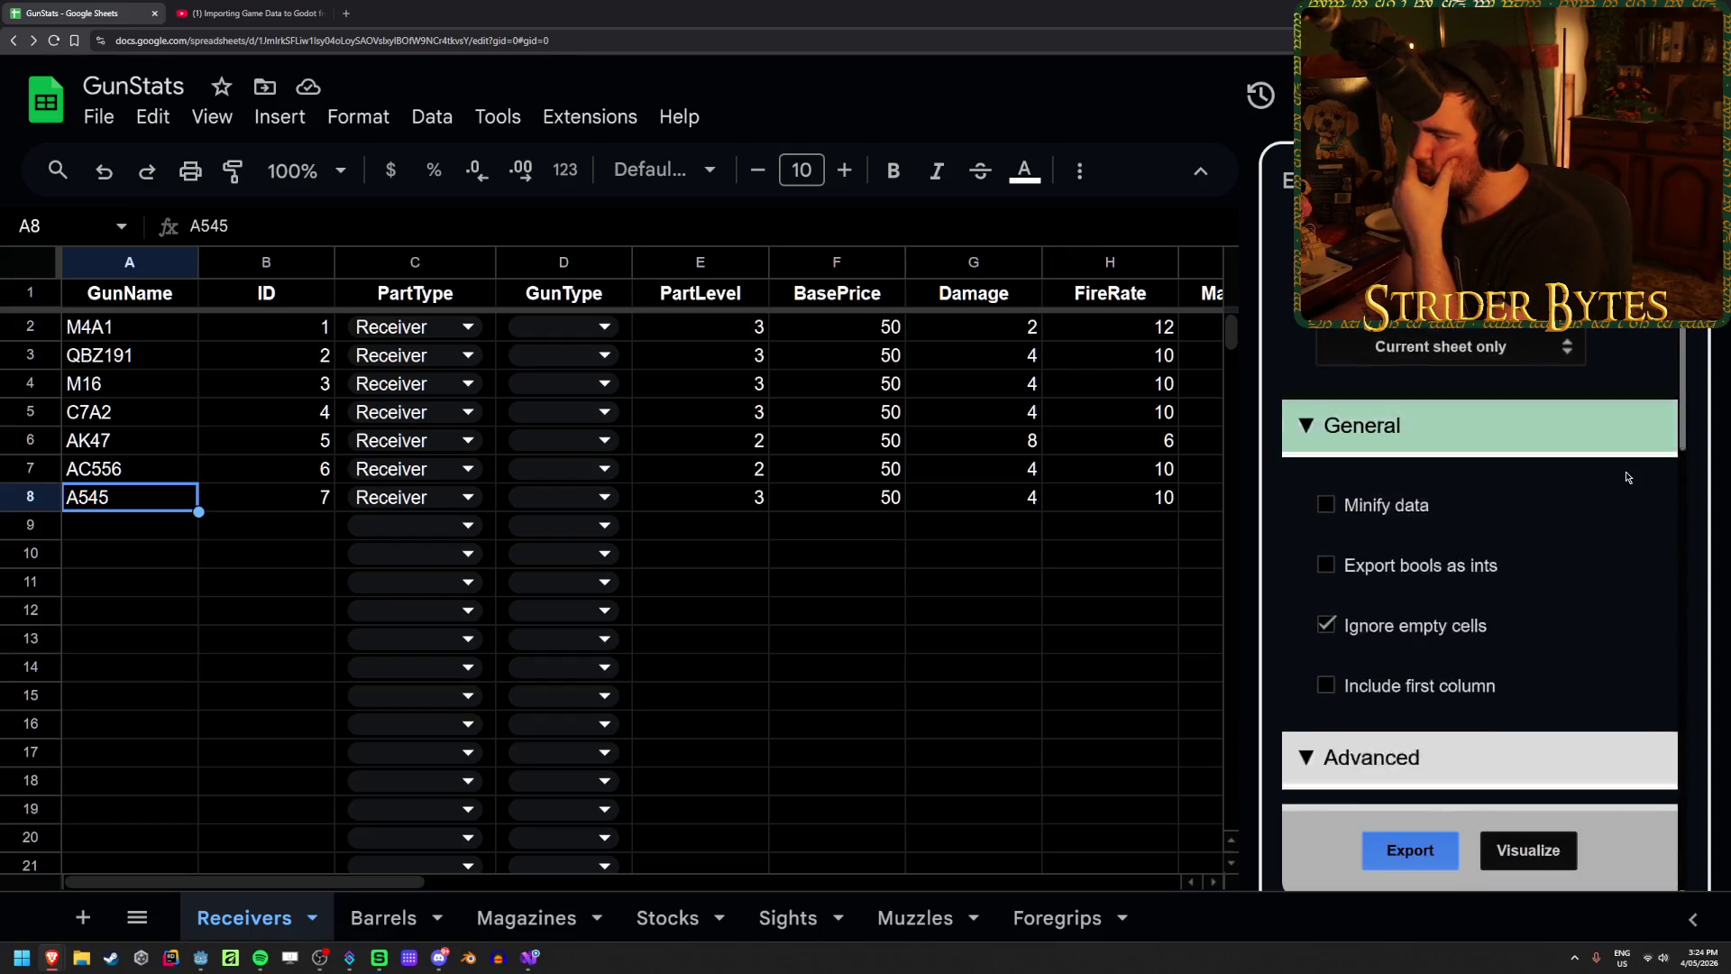
{"action": "left_click", "coordinate": [1417, 838]}
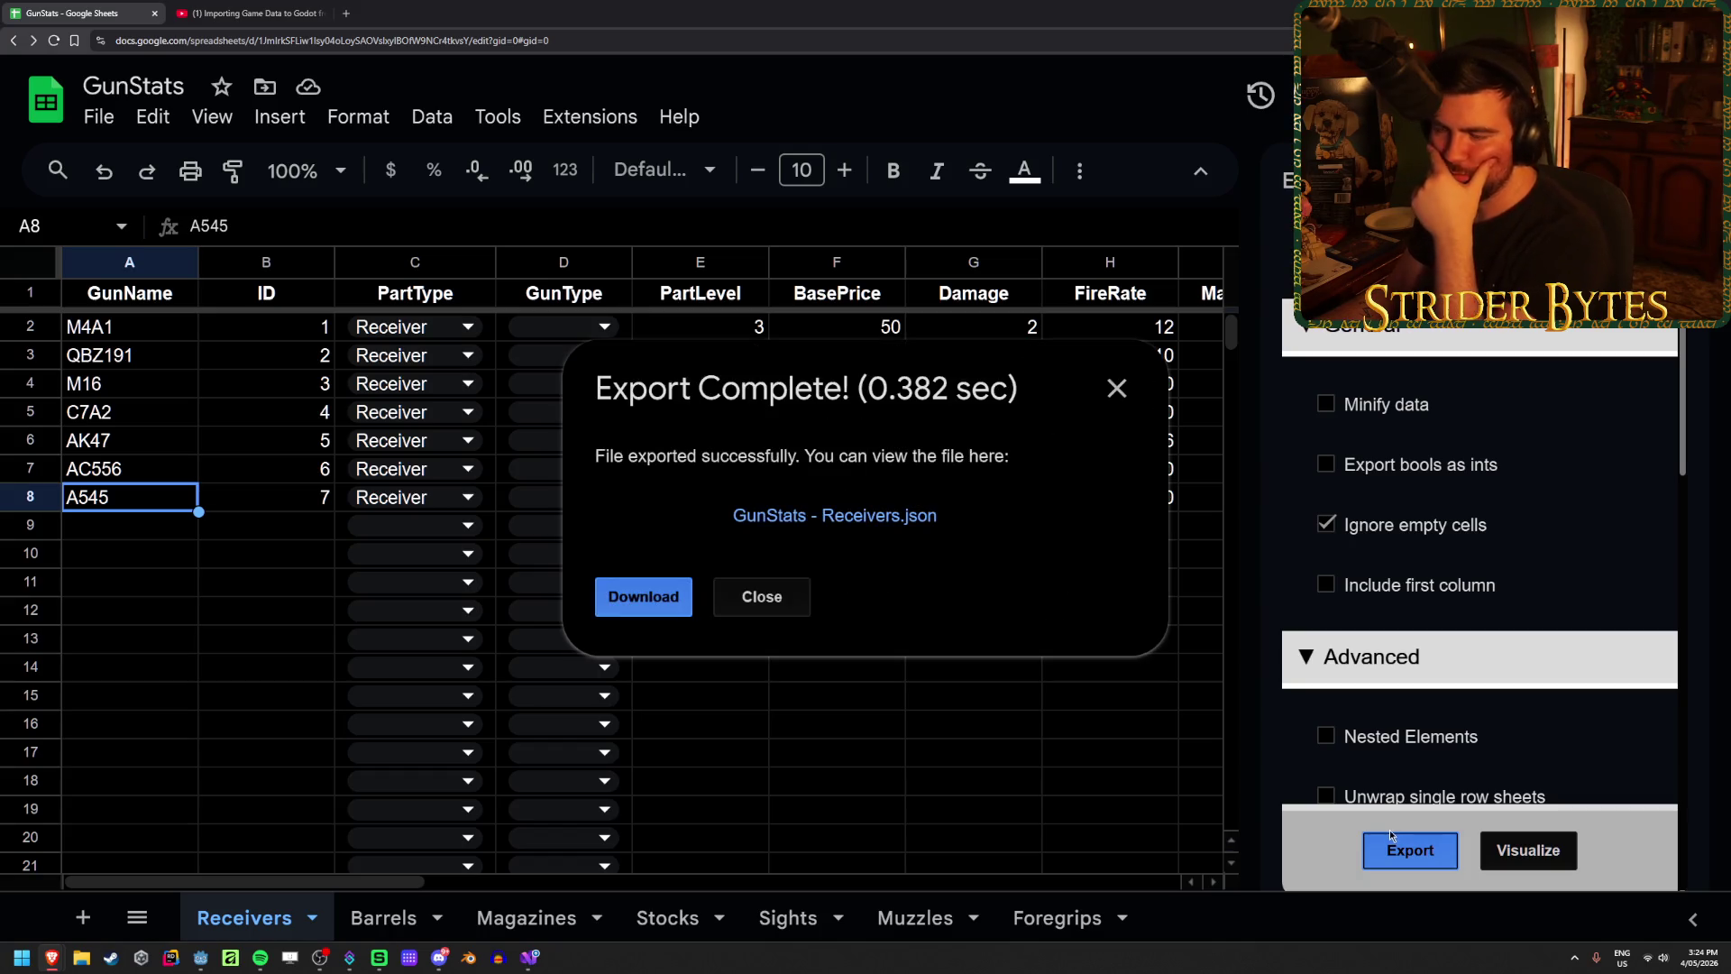
{"action": "left_click", "coordinate": [853, 517]}
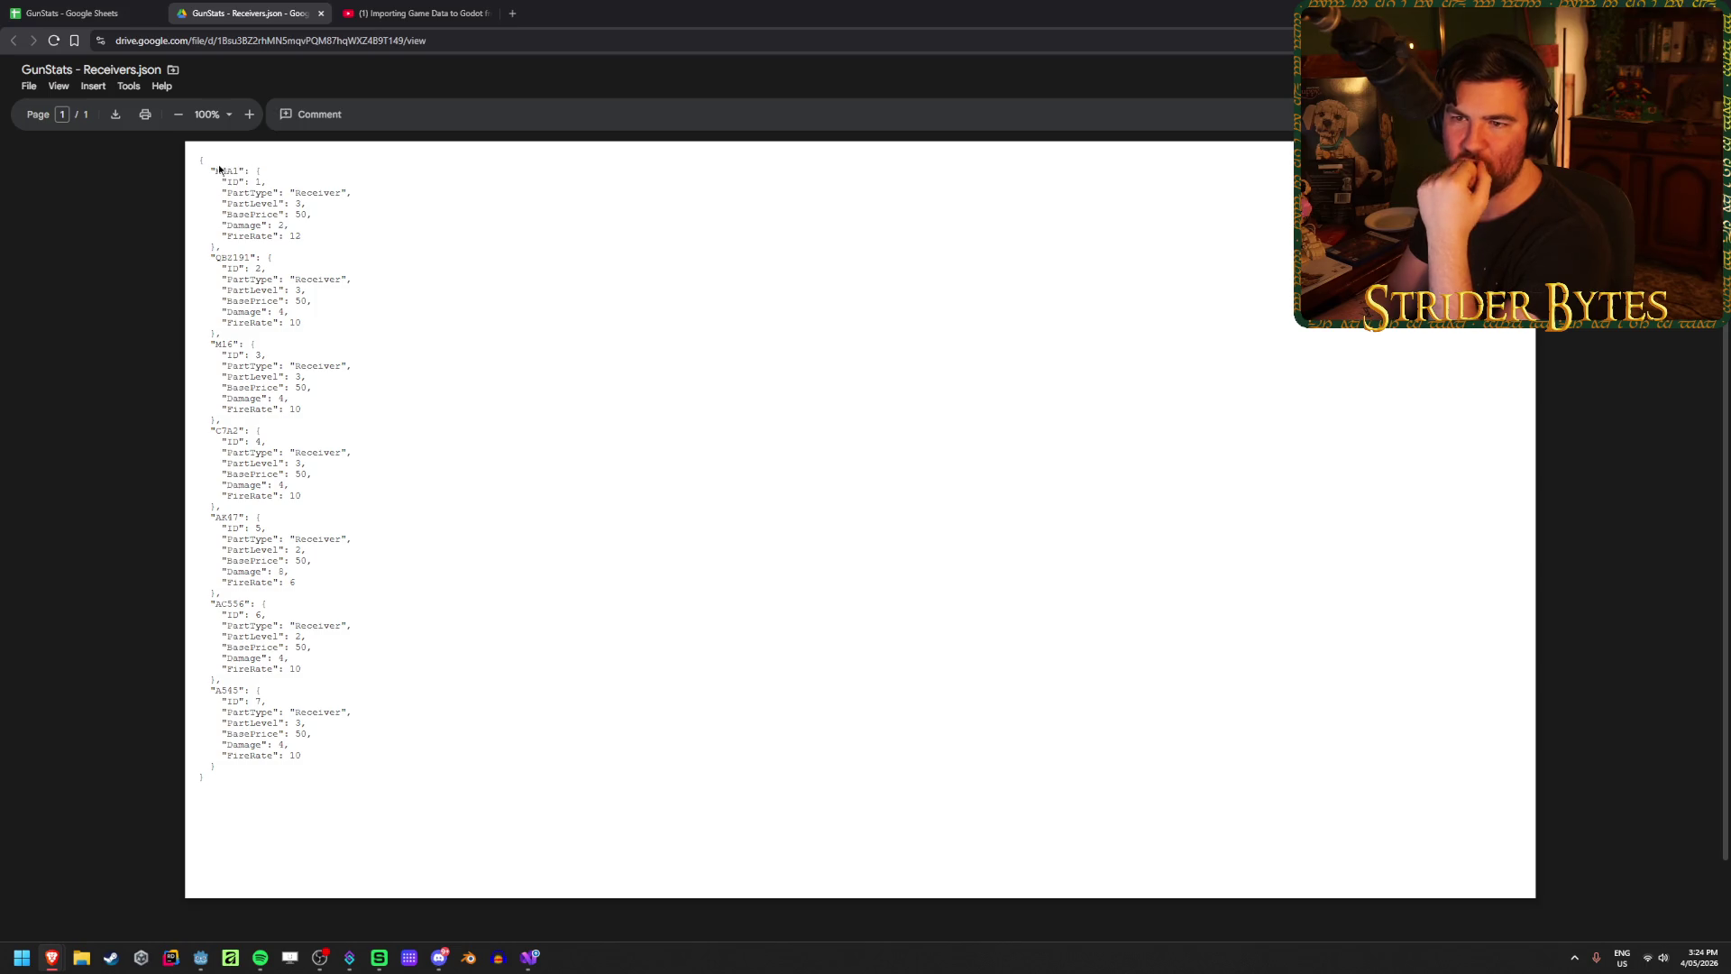
Step: Highlight the gun-name keys (M4A1 through A545) in the JSON preview, then close it
{"action": "double_click", "coordinate": [240, 170]}
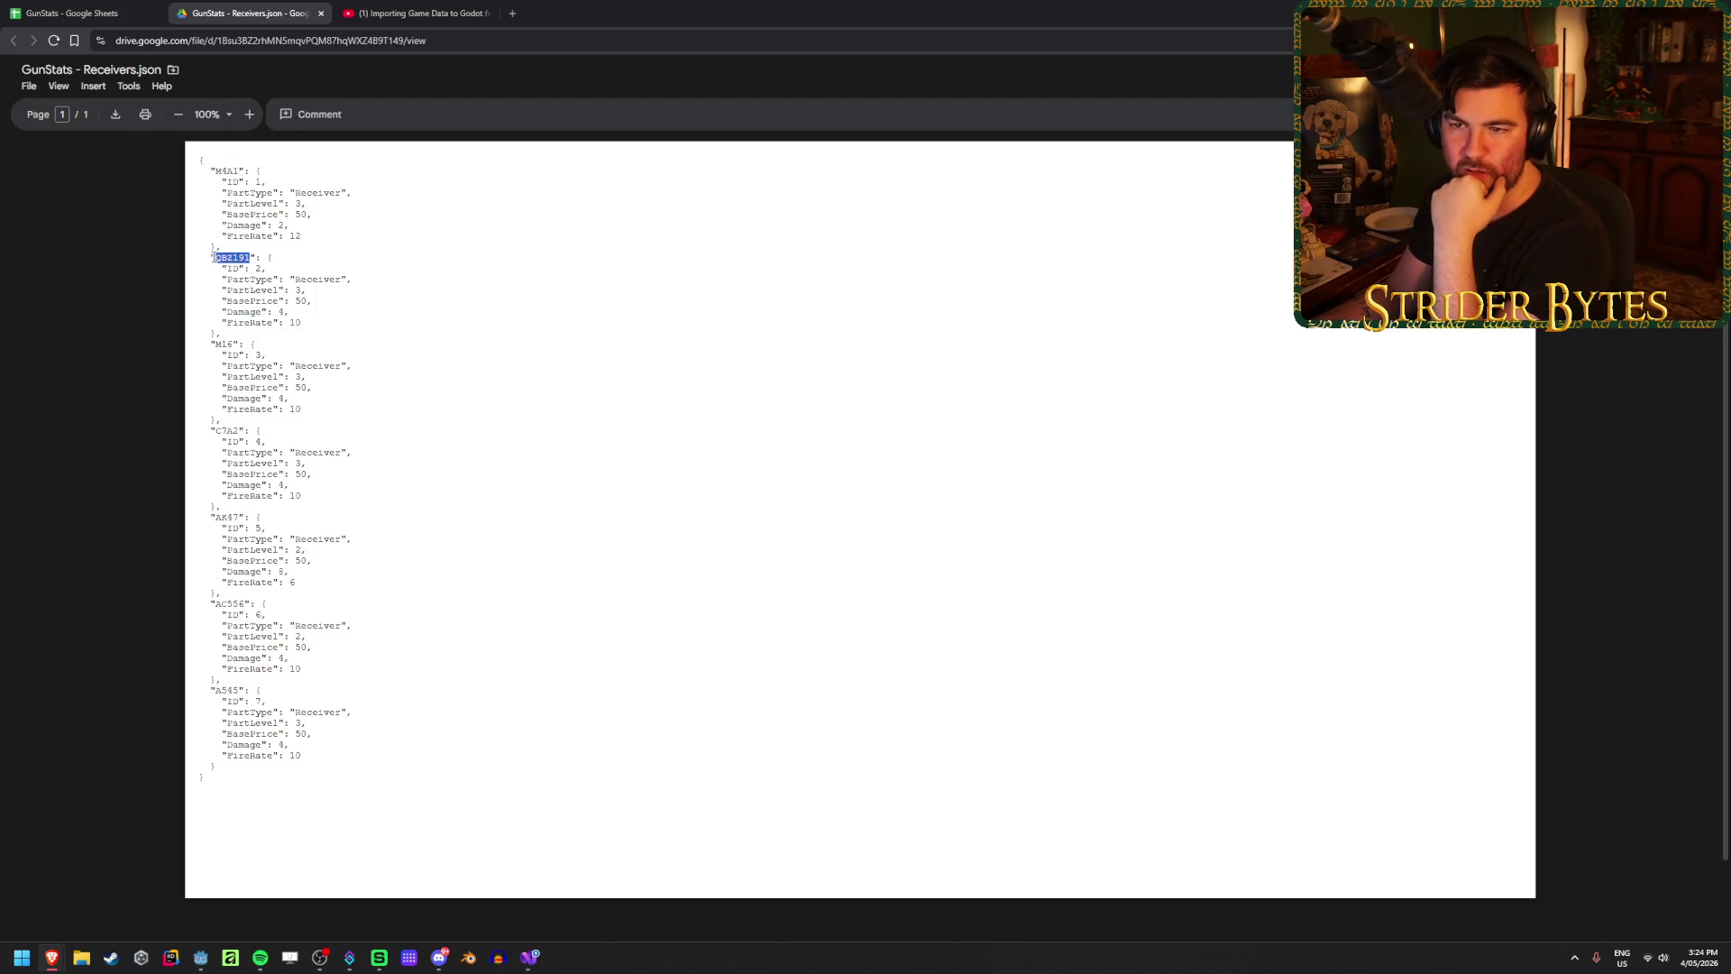
{"action": "left_click_drag", "start_coordinate": [217, 259], "coordinate": [247, 258]}
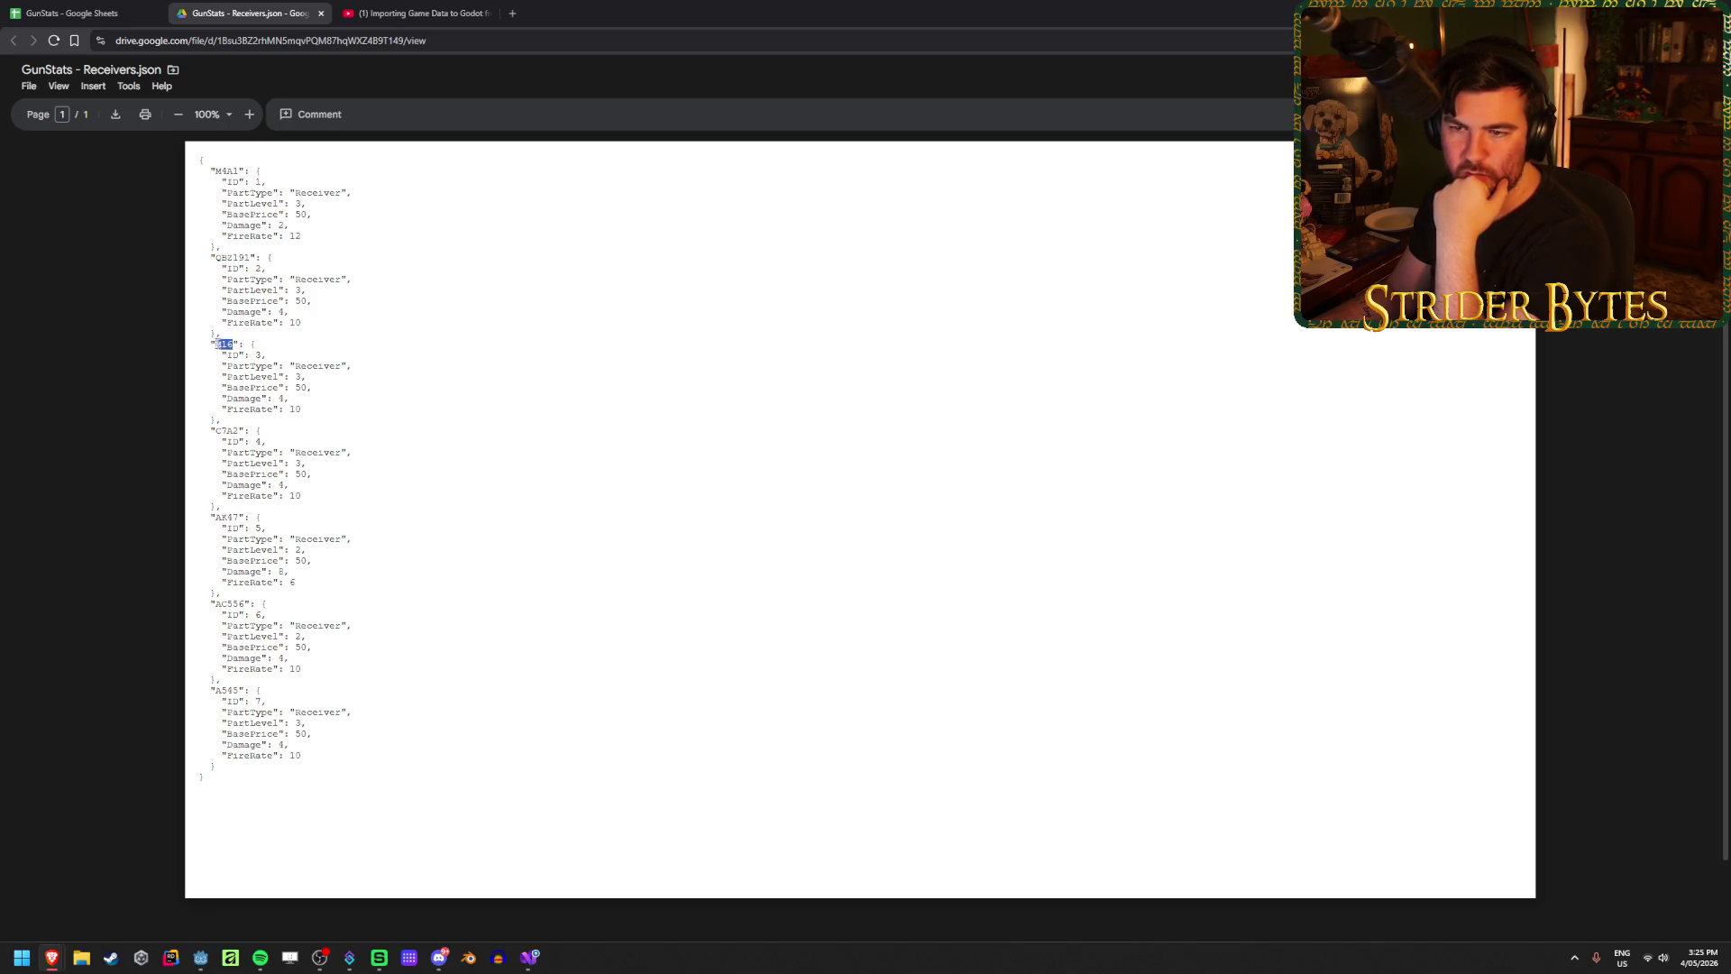
{"action": "left_click_drag", "start_coordinate": [215, 430], "coordinate": [239, 431]}
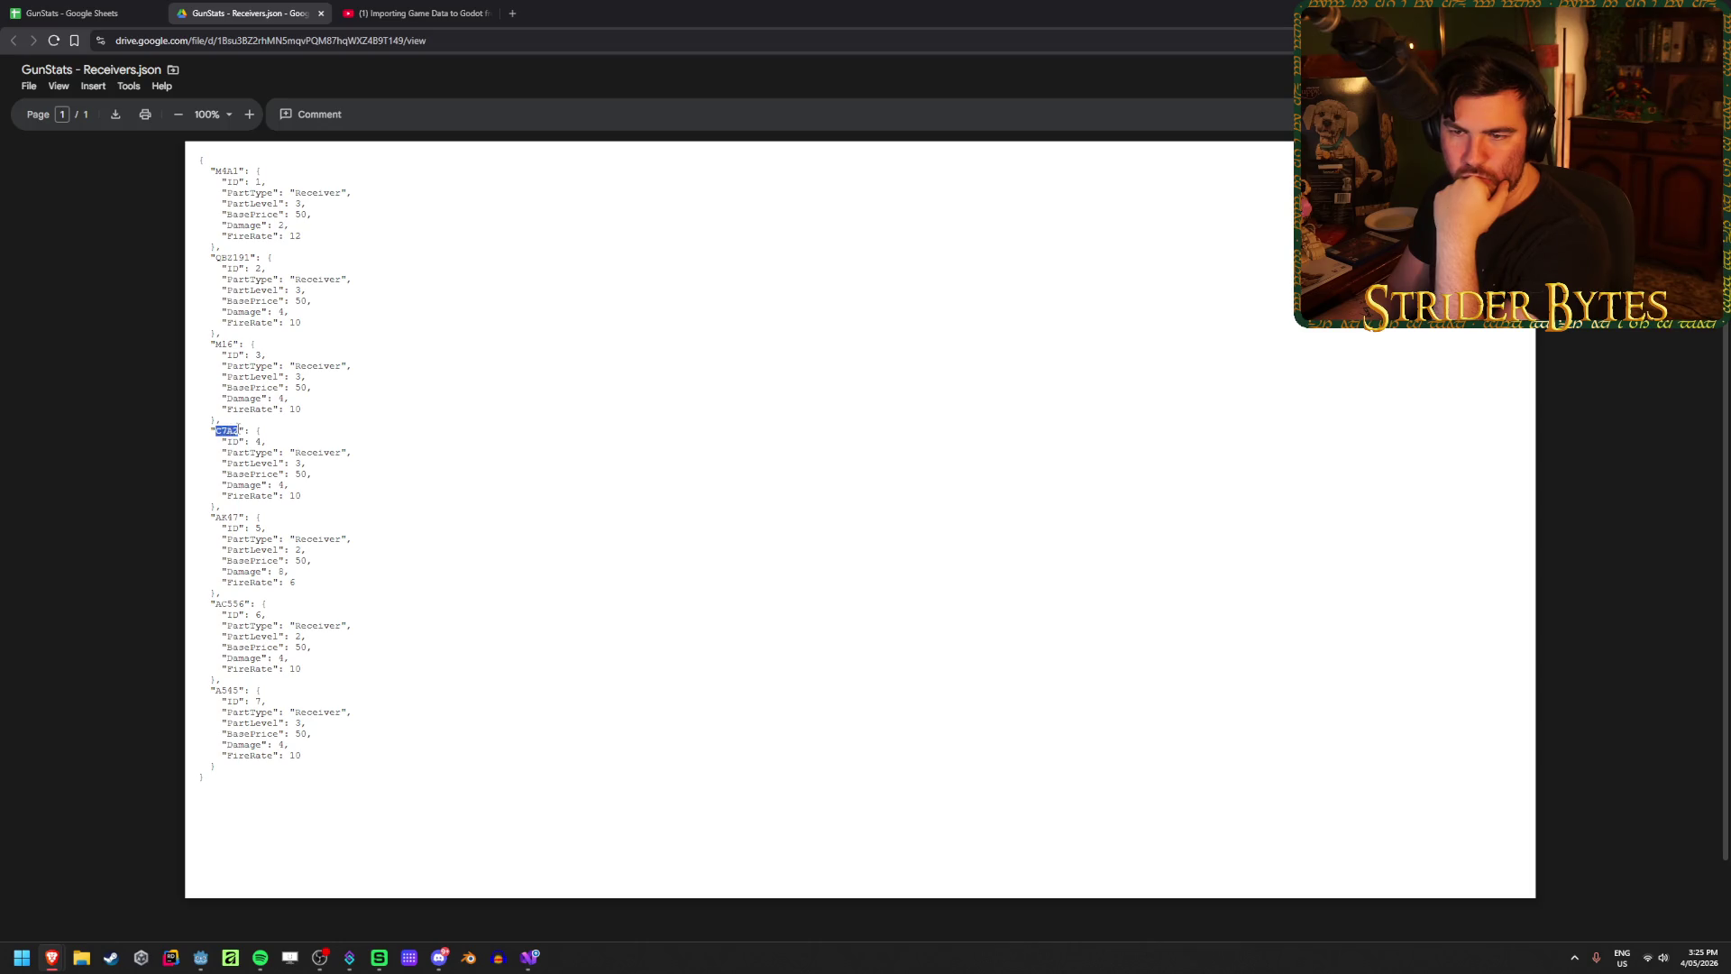
{"action": "left_click", "coordinate": [252, 514]}
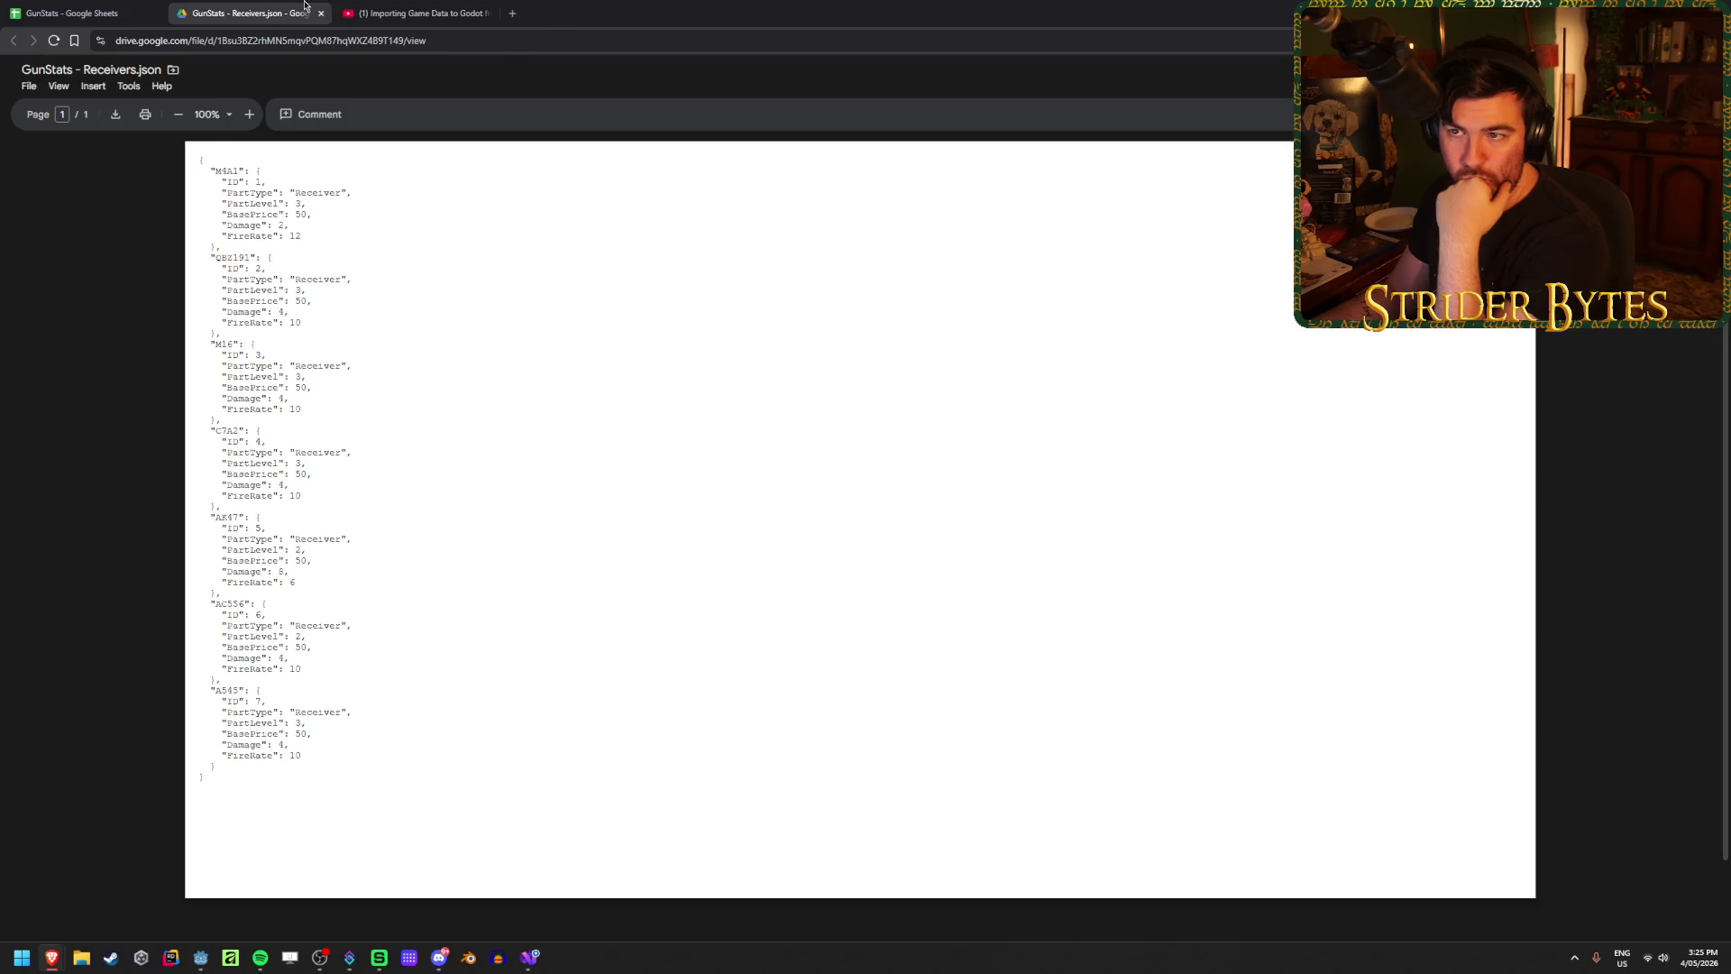
{"action": "left_click", "coordinate": [321, 13]}
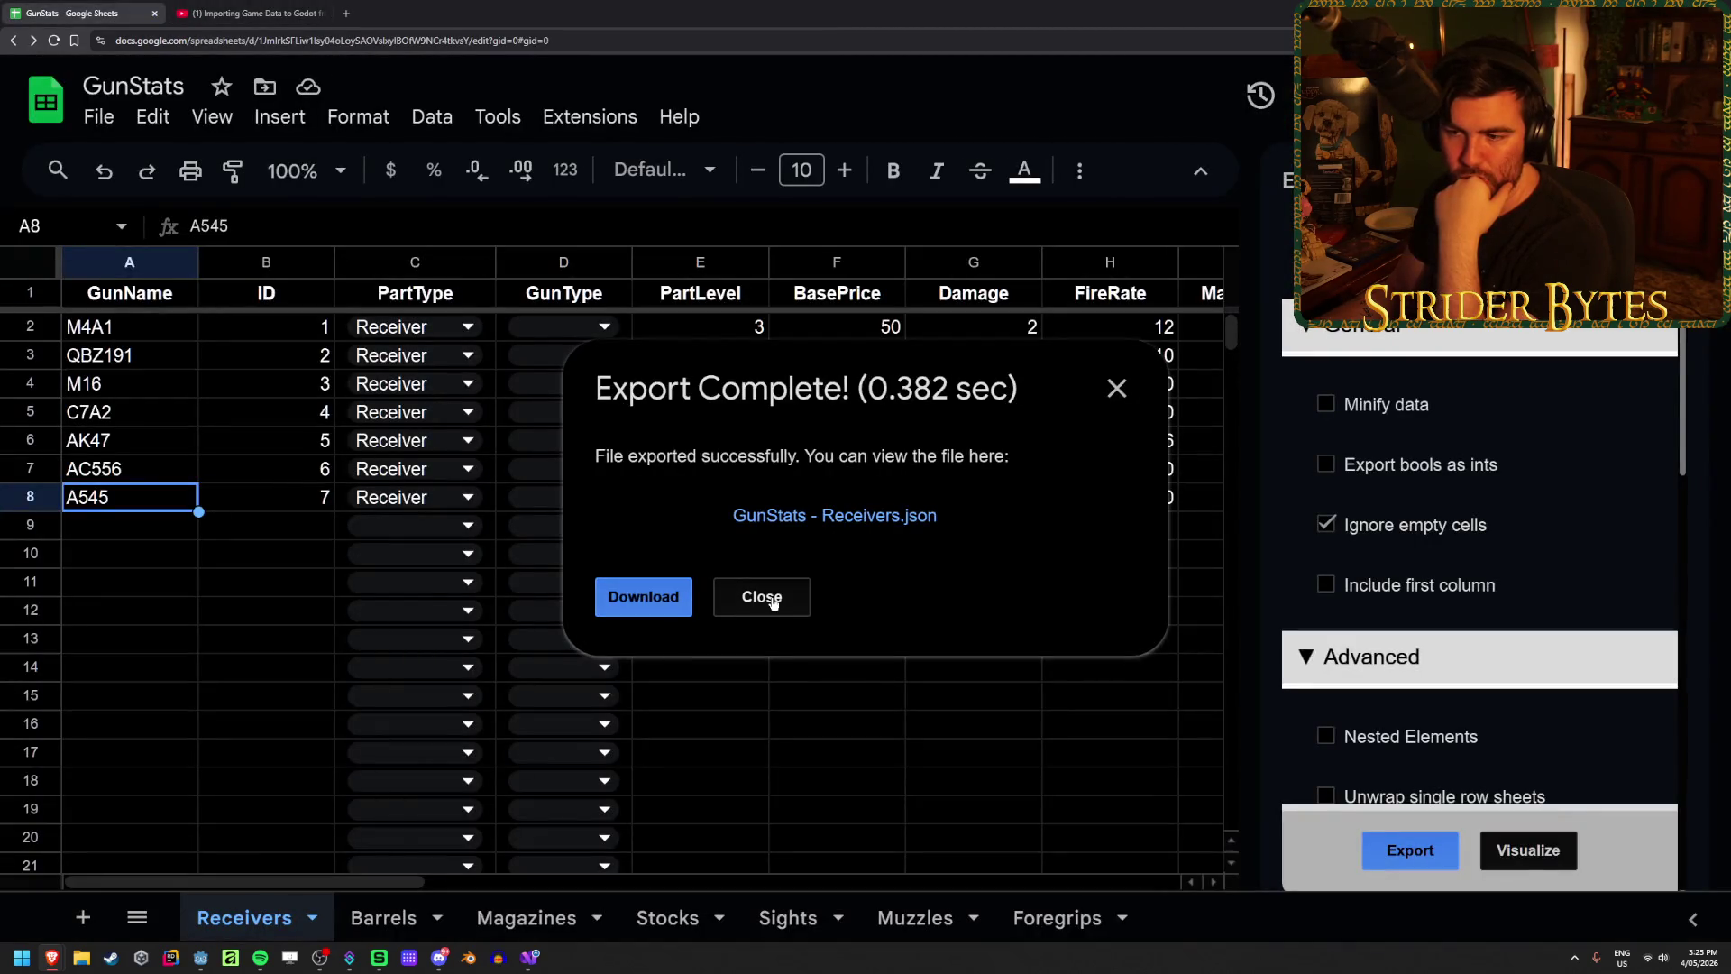
Step: Download the exported Receivers JSON file and close the blank download page
{"action": "left_click", "coordinate": [685, 597]}
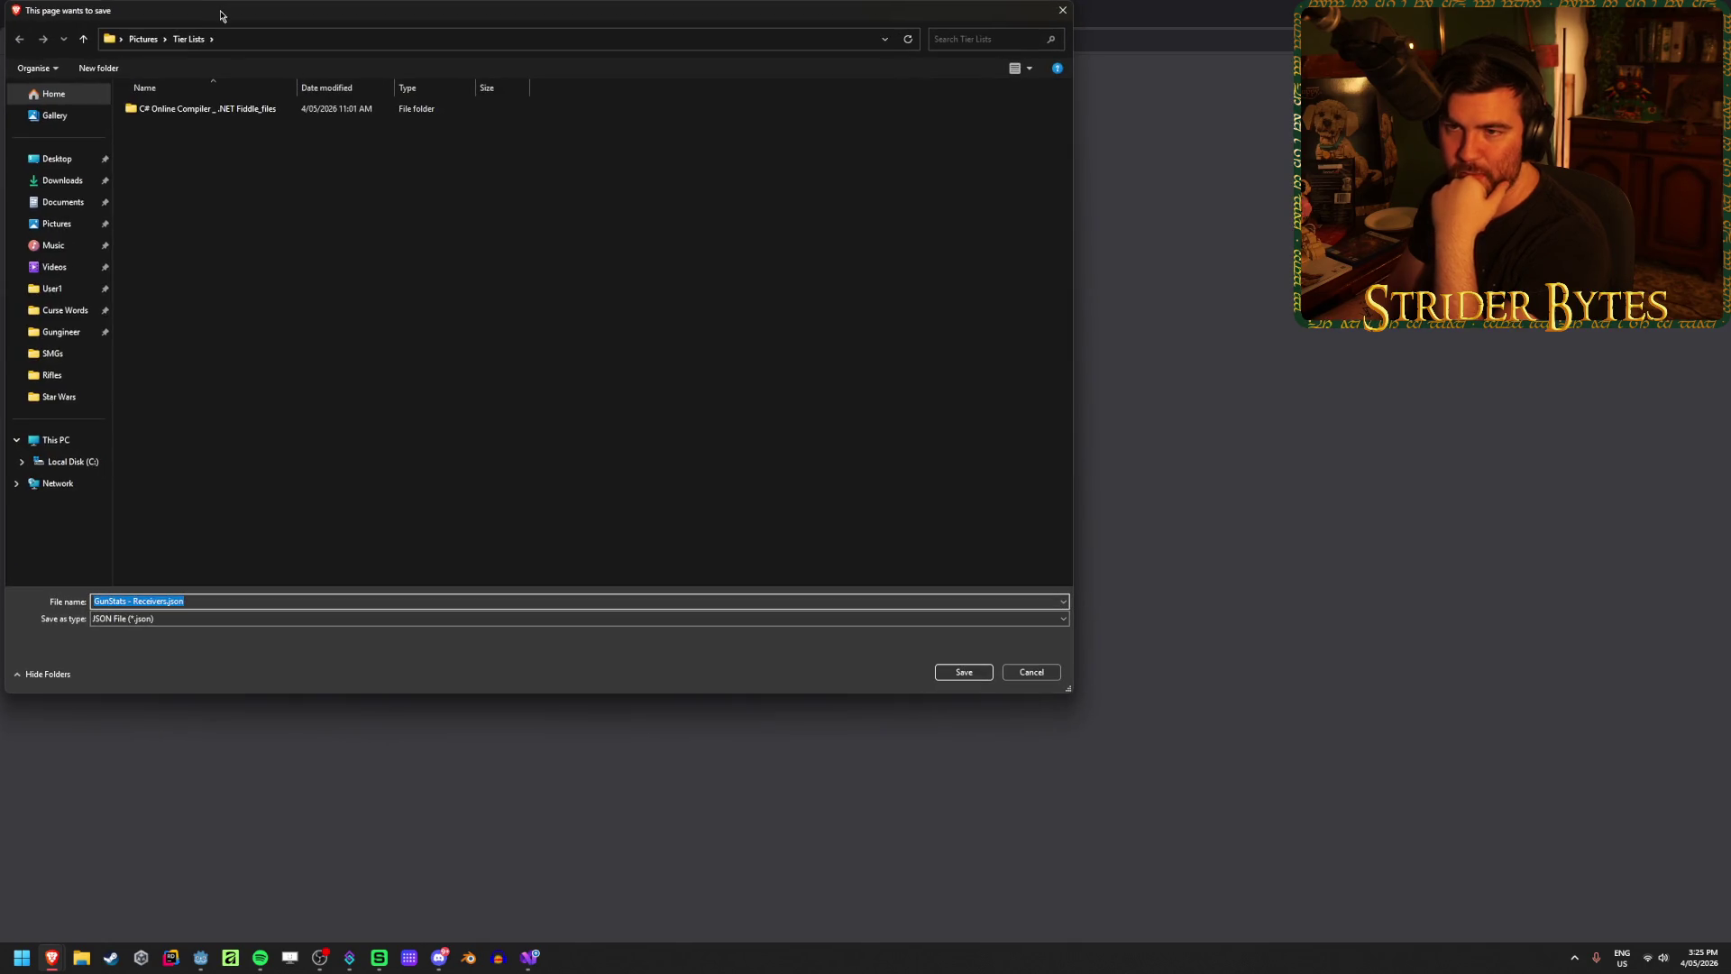
{"action": "mouse_move", "coordinate": [221, 16]}
{"action": "left_mouse_down"}
{"action": "mouse_move", "coordinate": [1433, 216]}
{"action": "mouse_move", "coordinate": [1730, 234]}
{"action": "left_mouse_up"}
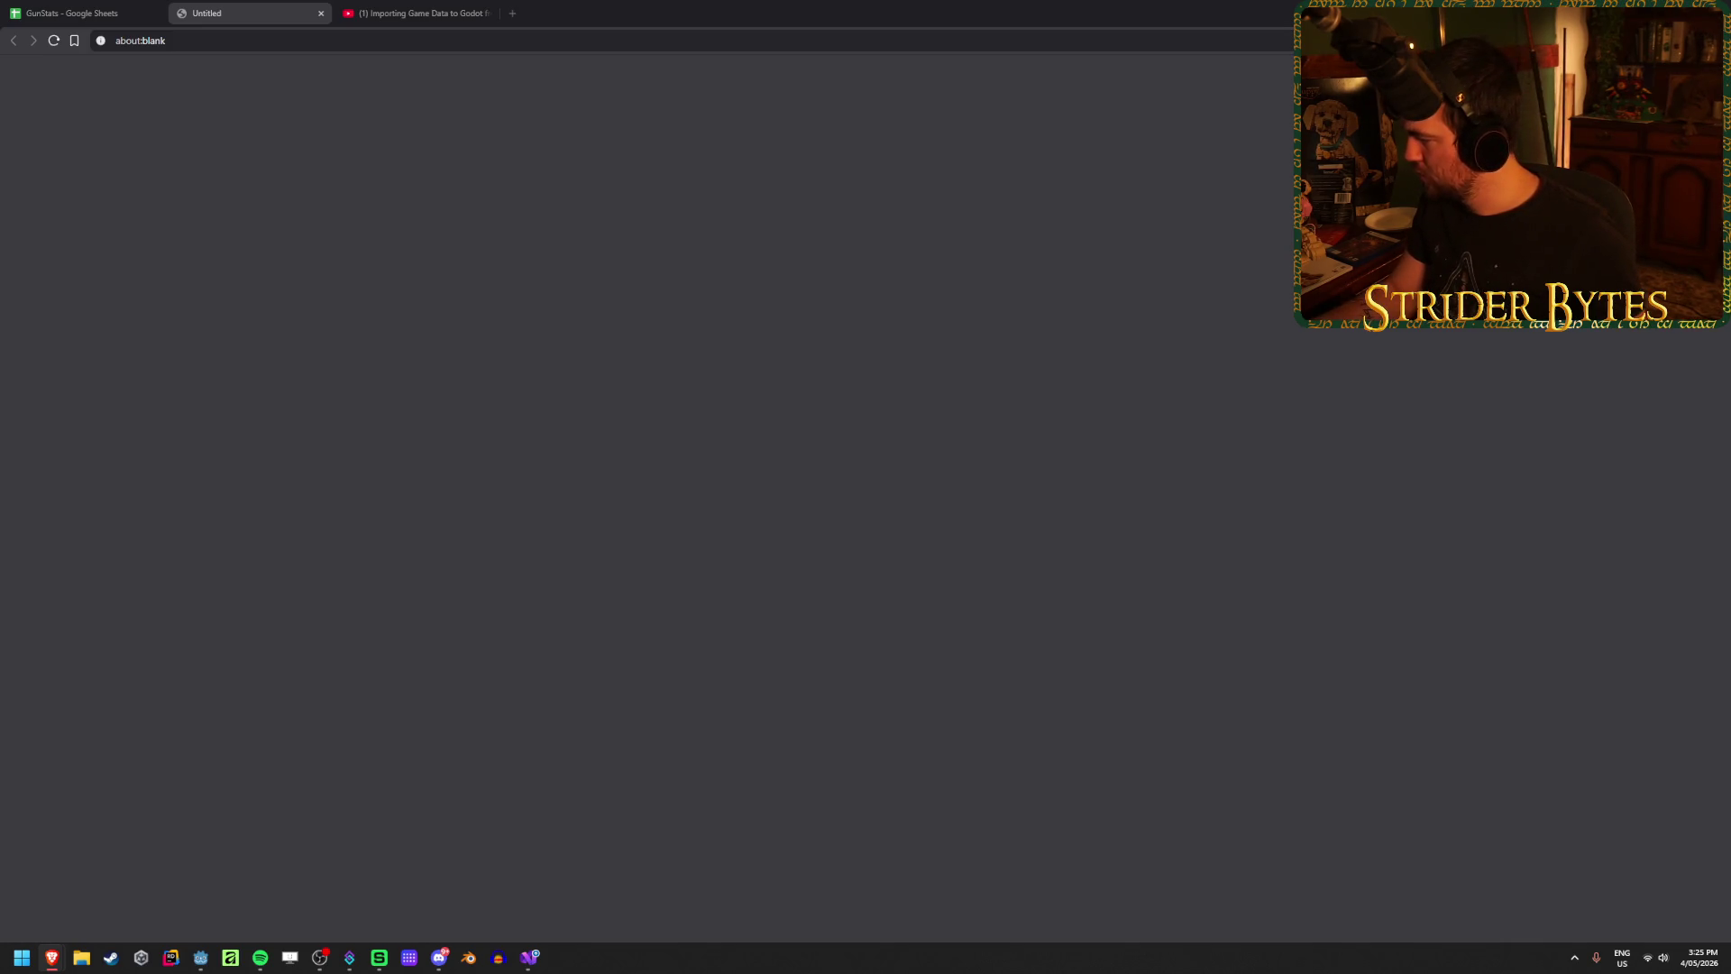
{"action": "key", "text": "ctrl+w"}
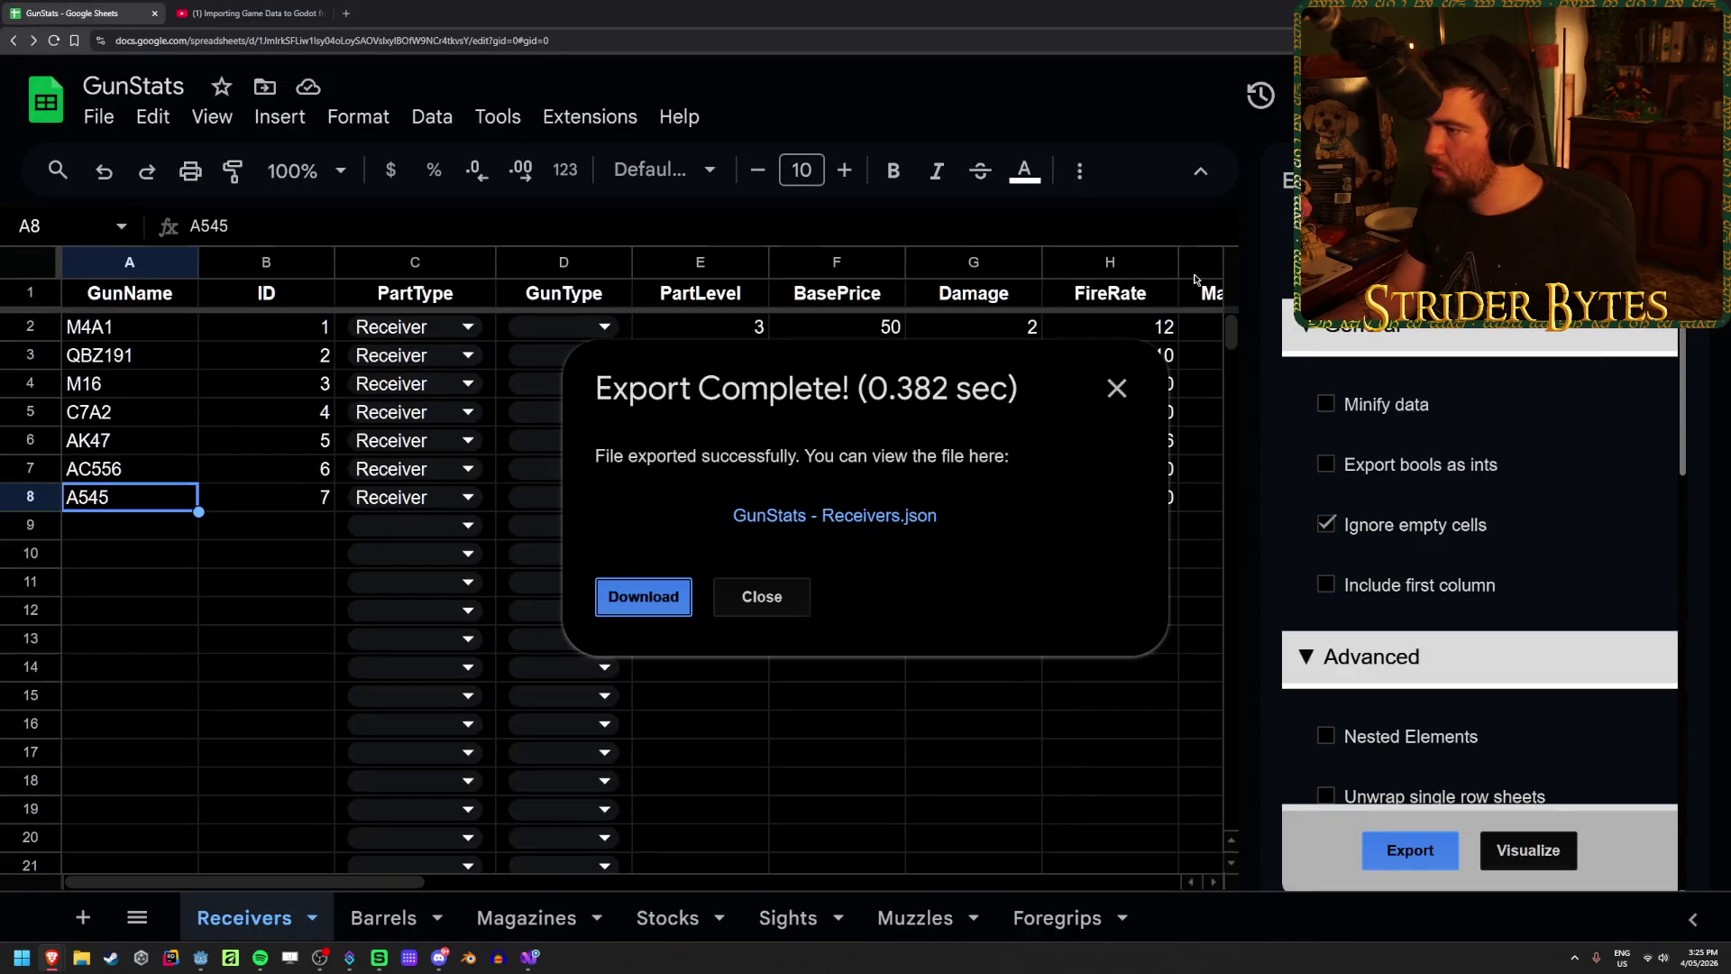
Step: Dismiss the export confirmation, review the sidebar's export options, and switch to Visual Studio
{"action": "left_click", "coordinate": [1116, 389]}
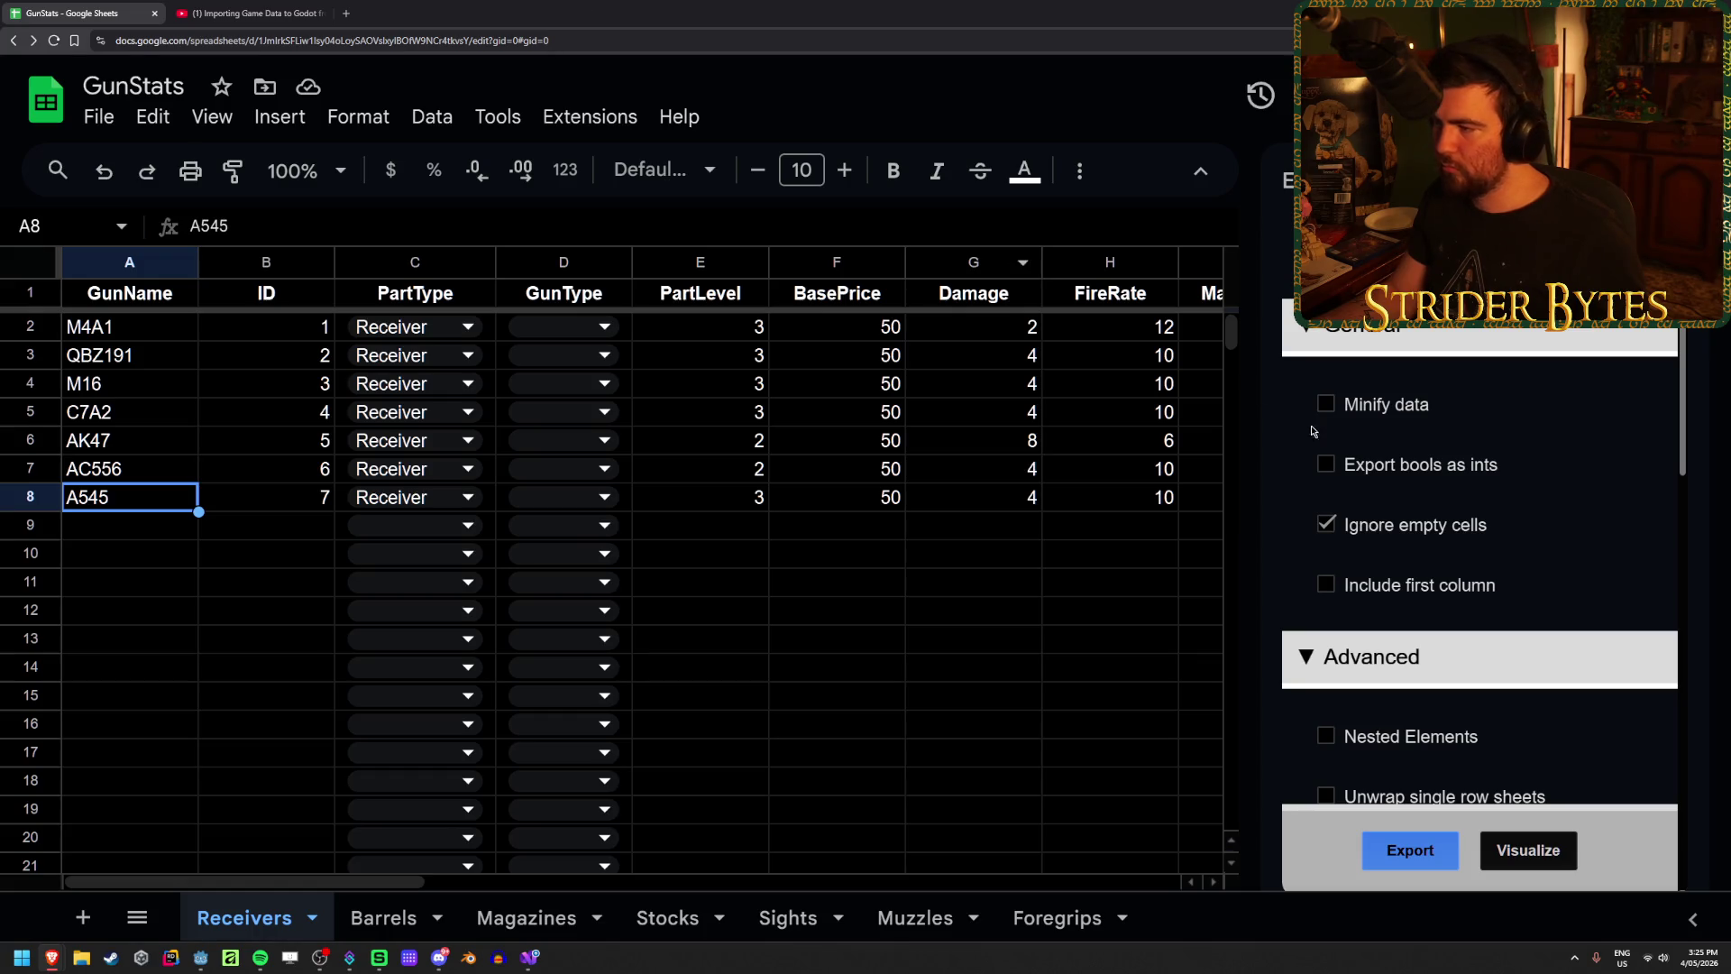
{"action": "scroll", "coordinate": [1395, 577], "scroll_direction": "up", "scroll_amount": 3}
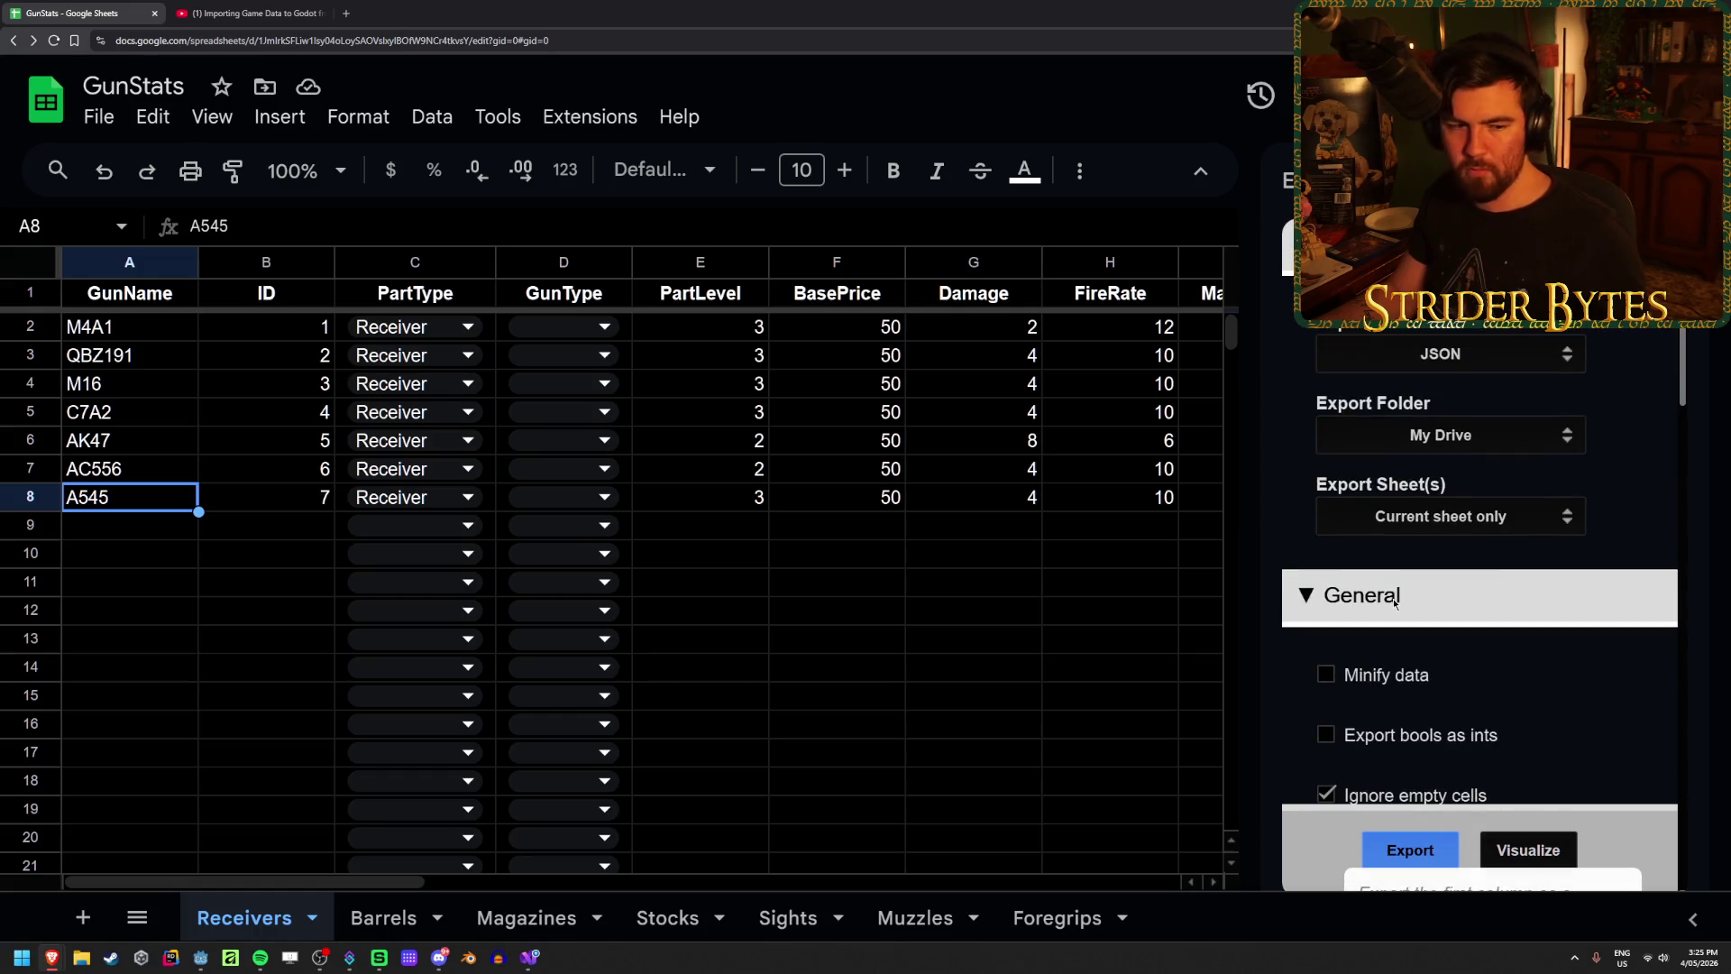
{"action": "left_click", "coordinate": [1395, 602]}
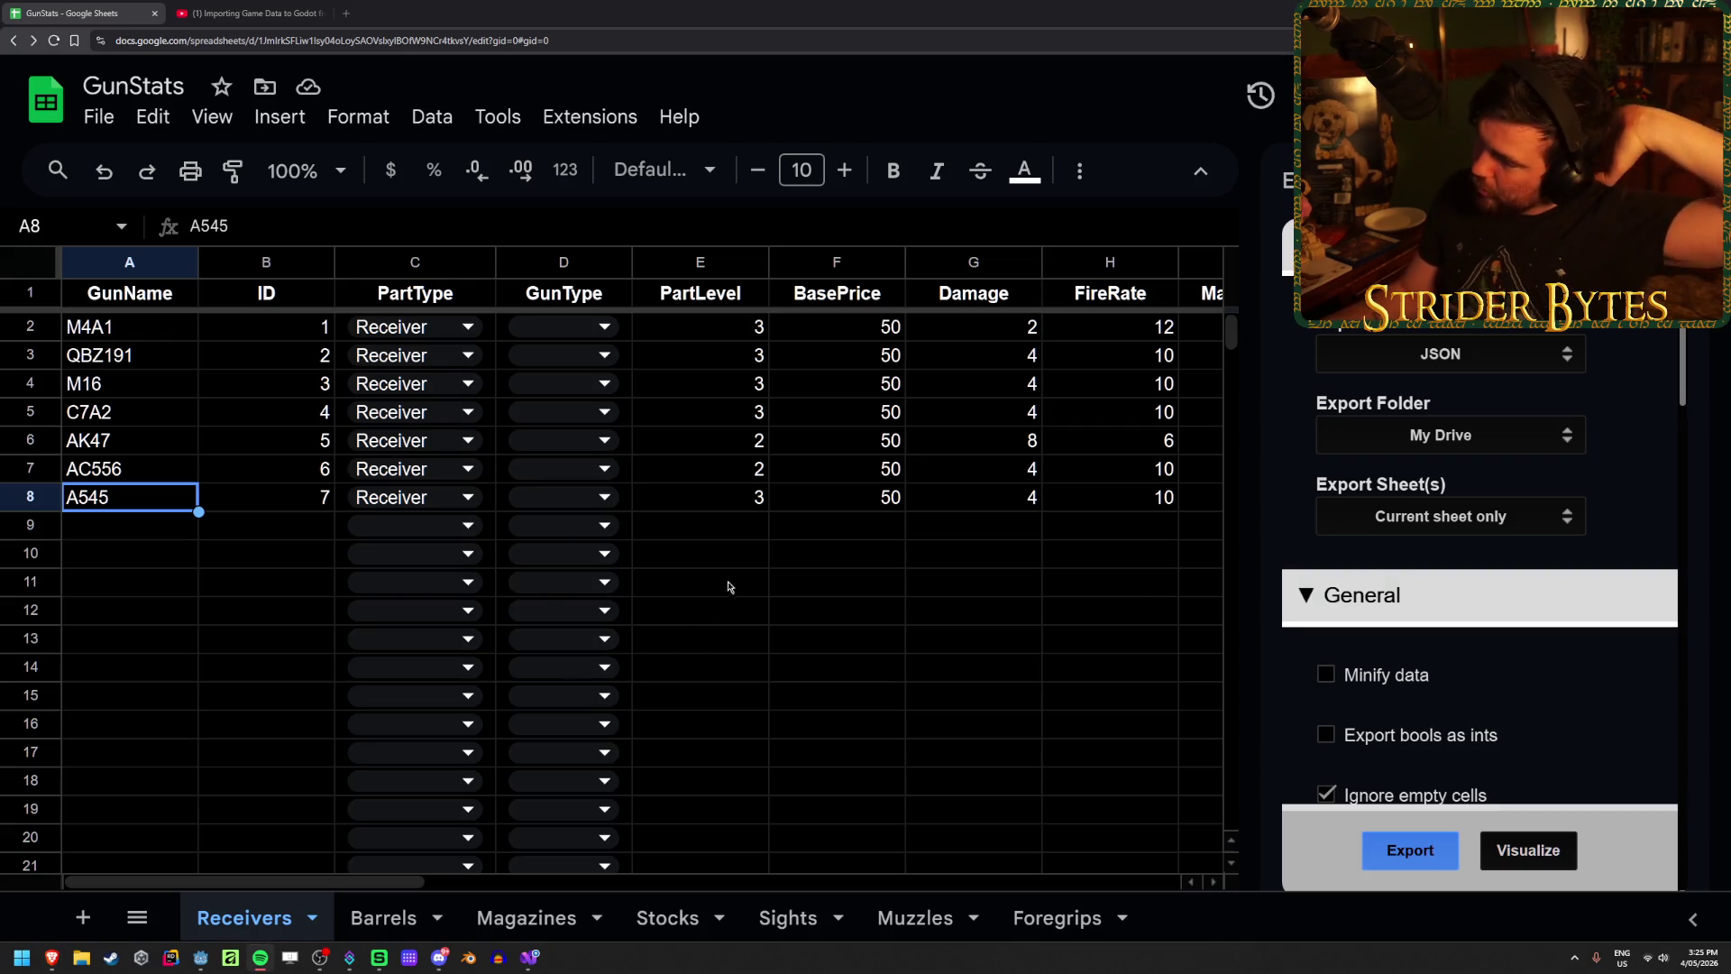
{"action": "left_click", "coordinate": [735, 554]}
{"action": "key", "text": "alt+Tab"}
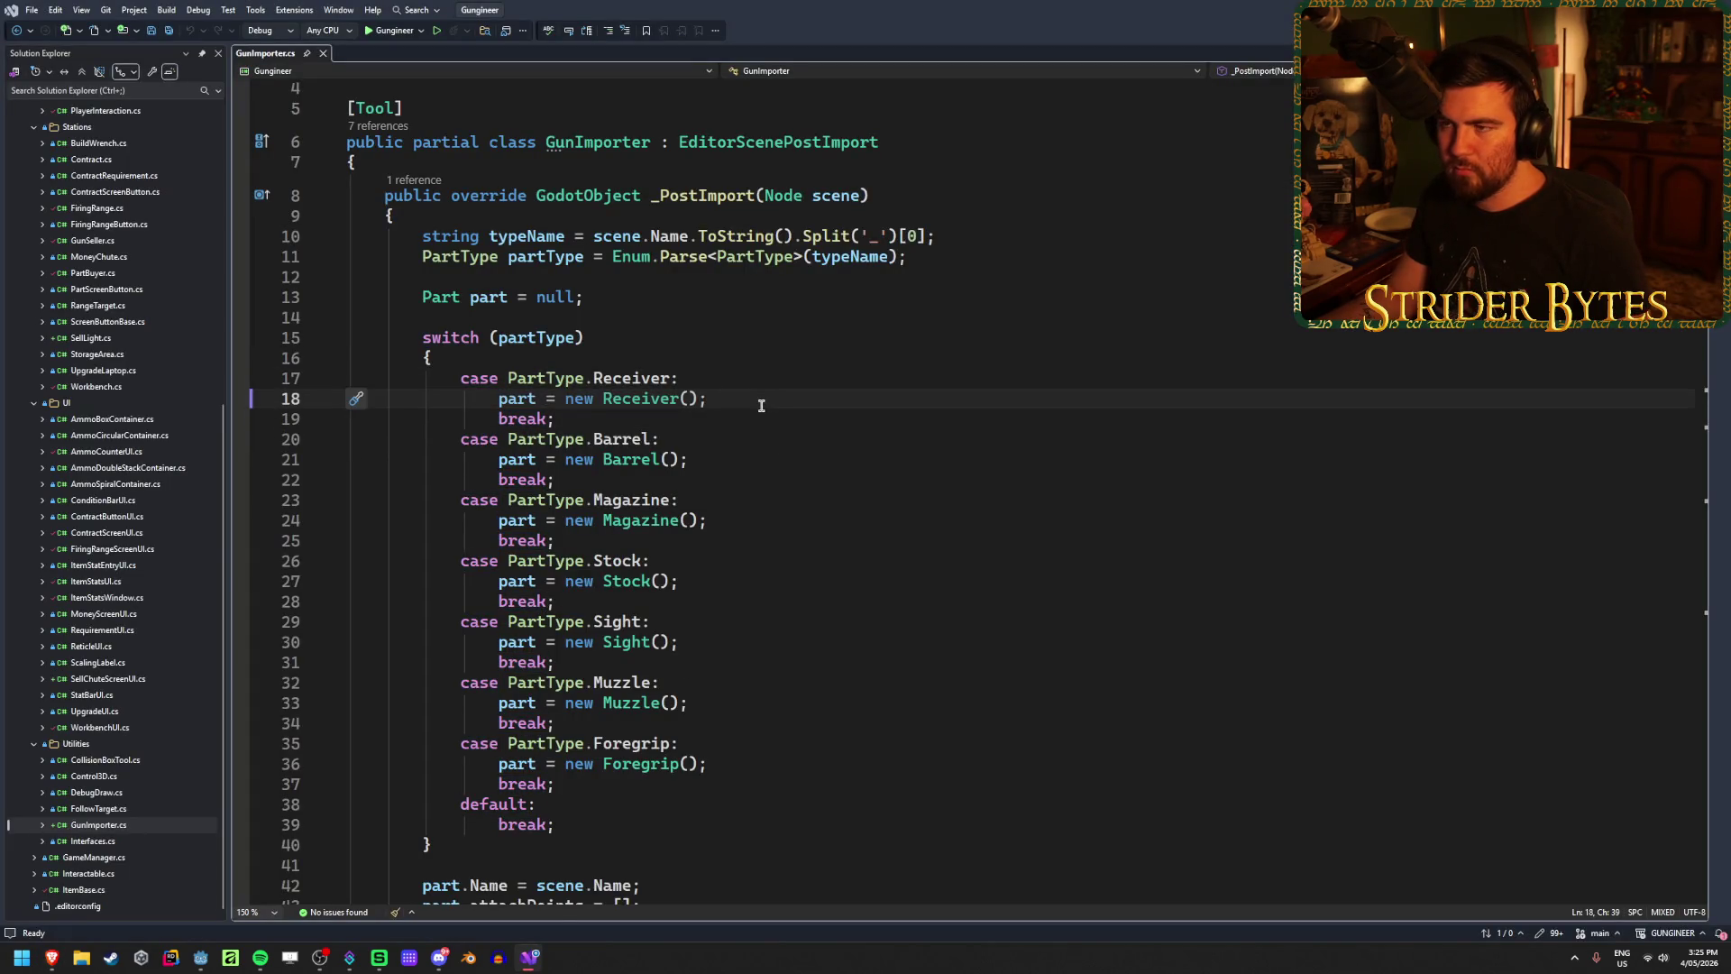
Step: Look through the GunImporter.cs import code, then return to the YouTube tutorial tab in Brave
{"action": "scroll", "coordinate": [698, 596], "scroll_direction": "down", "scroll_amount": 20}
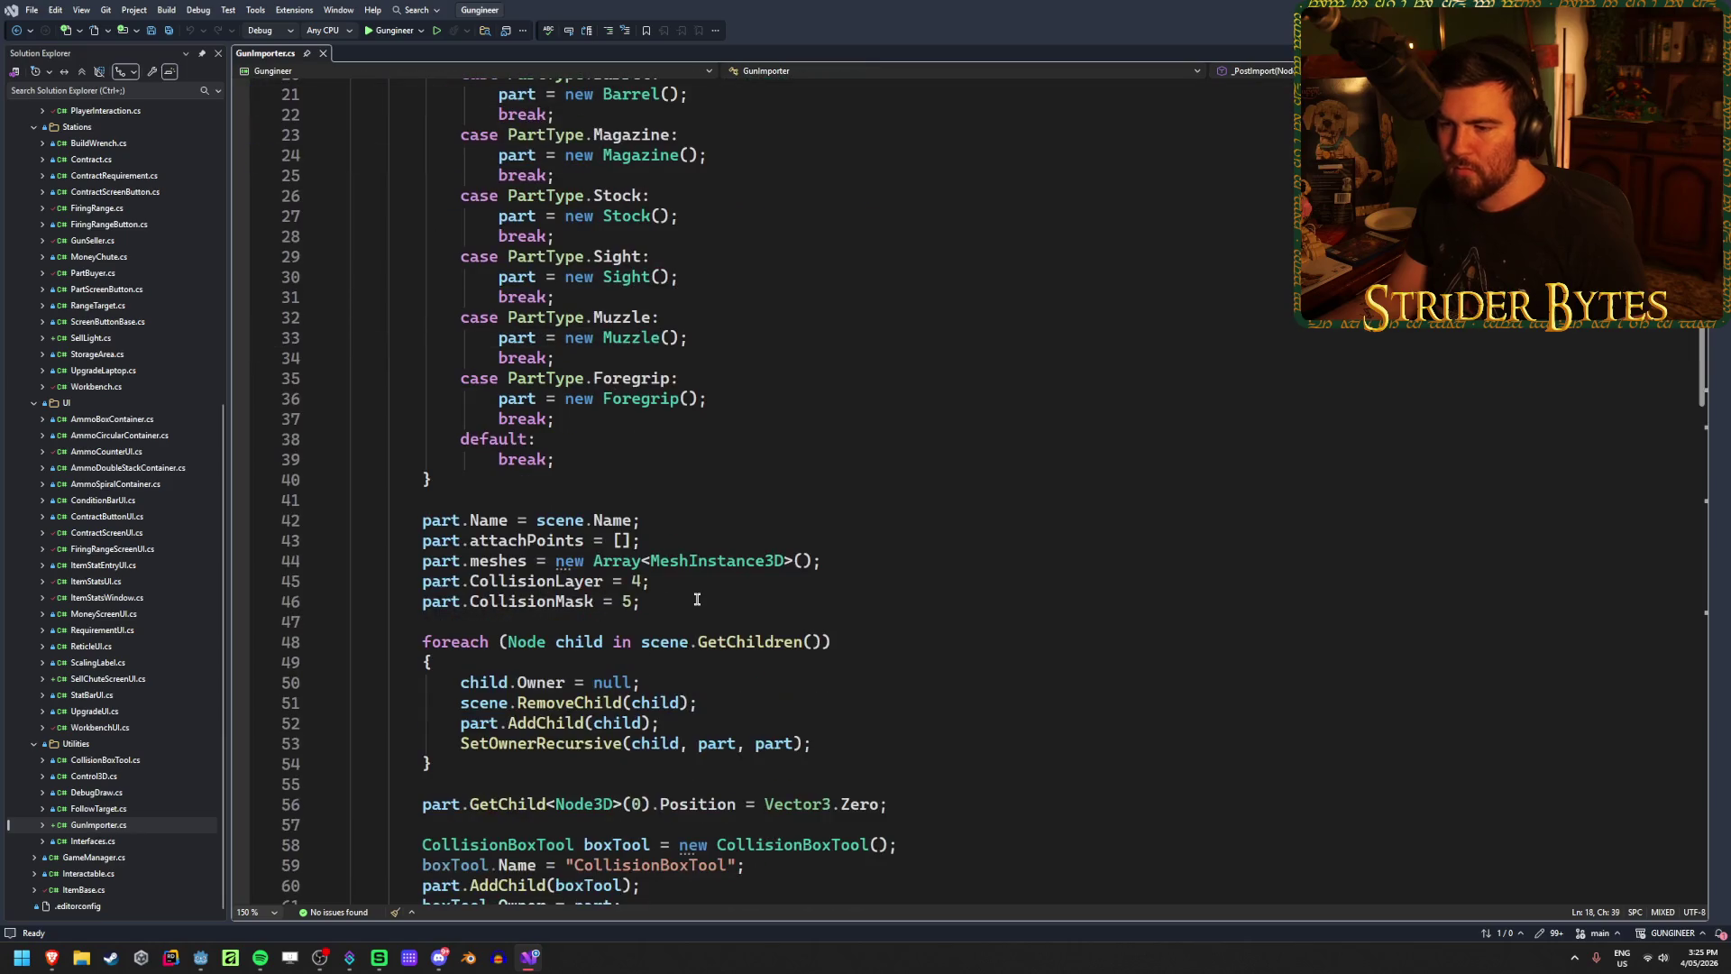
{"action": "scroll", "coordinate": [697, 597], "scroll_direction": "down", "scroll_amount": 5}
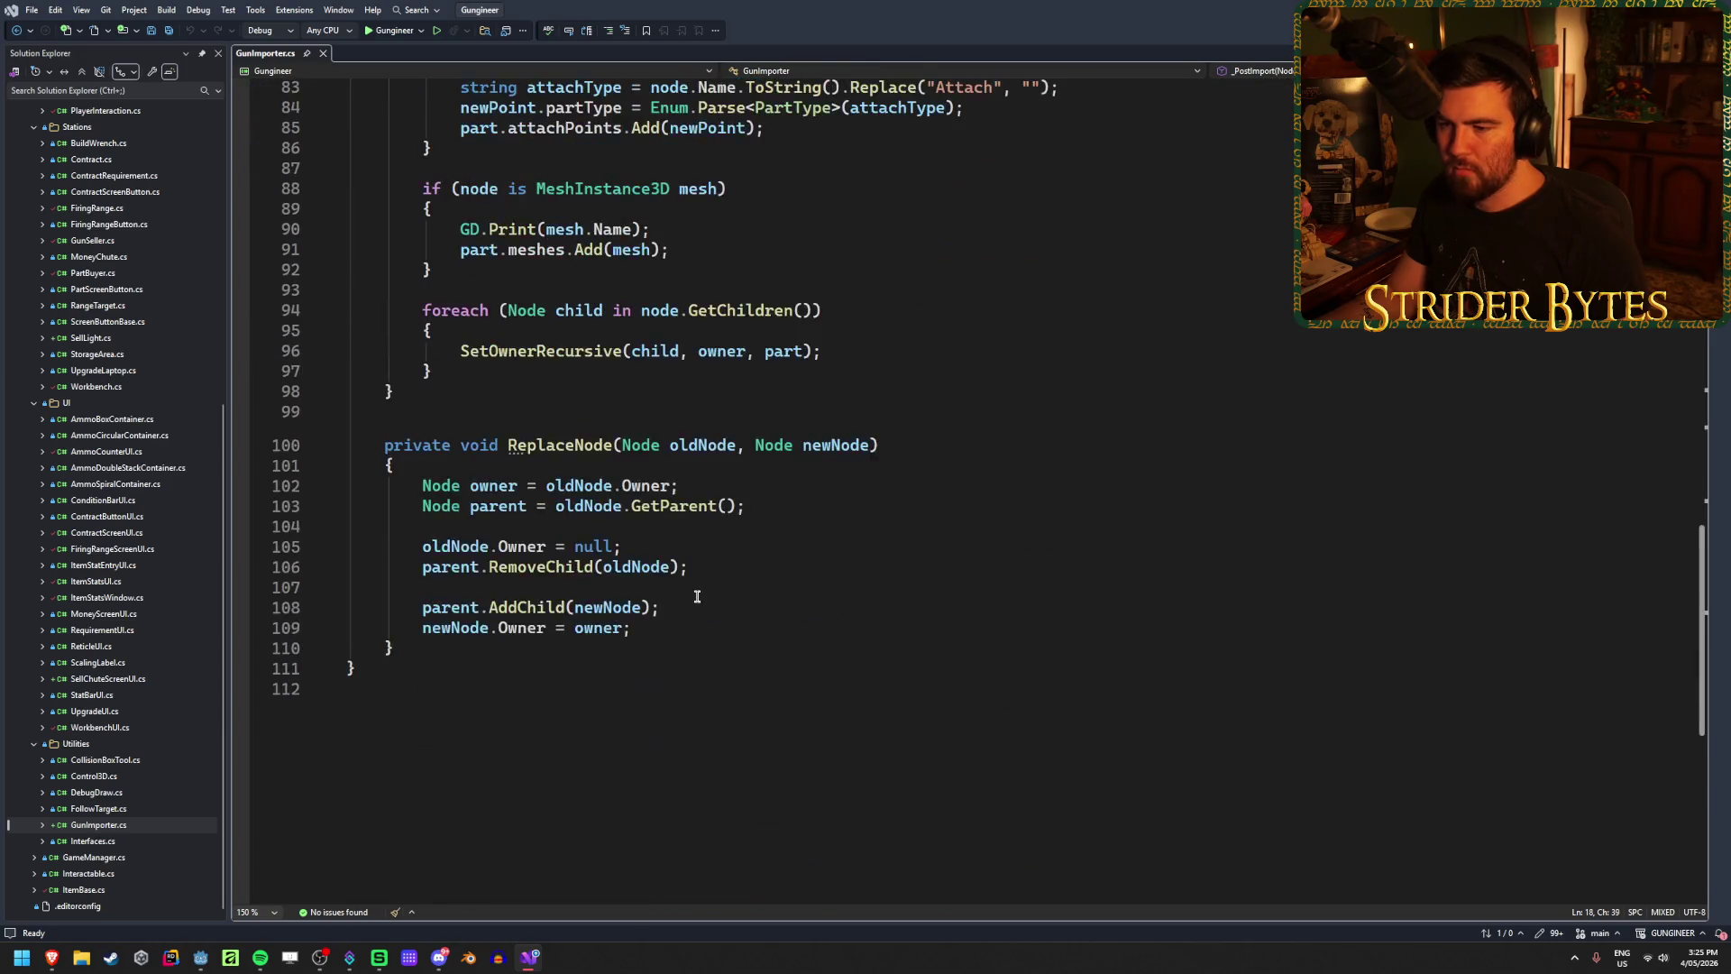
{"action": "scroll", "coordinate": [697, 598], "scroll_direction": "up", "scroll_amount": 20}
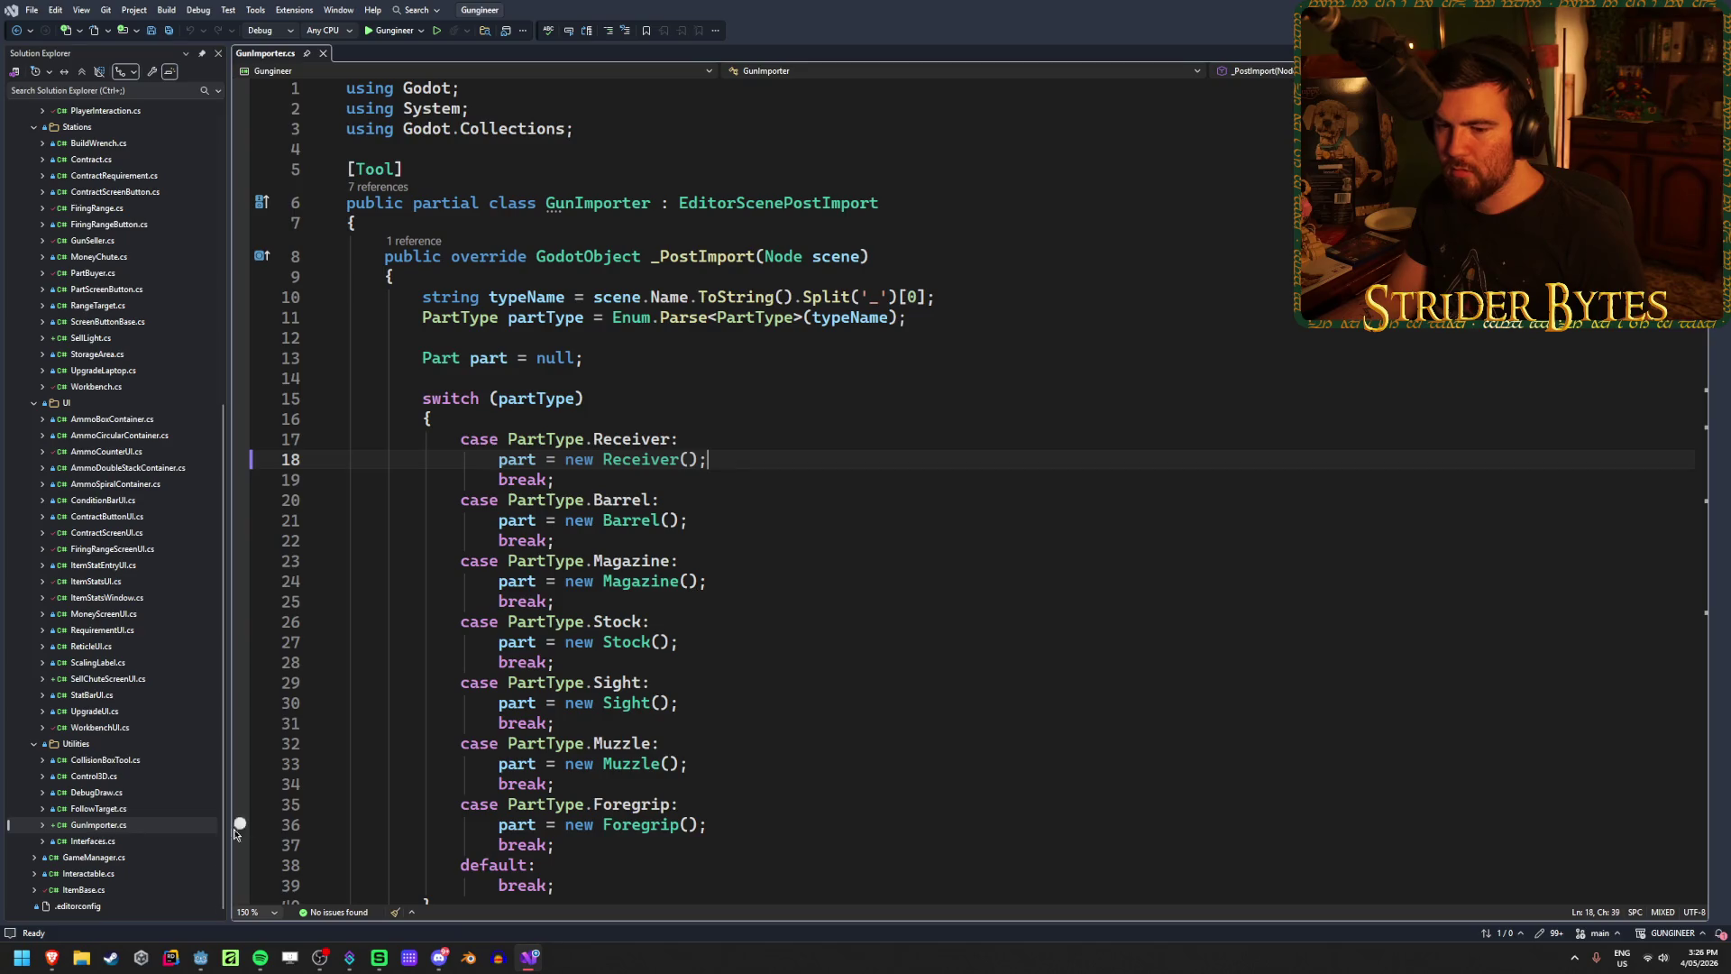
{"action": "left_click", "coordinate": [51, 957]}
{"action": "left_click", "coordinate": [243, 13]}
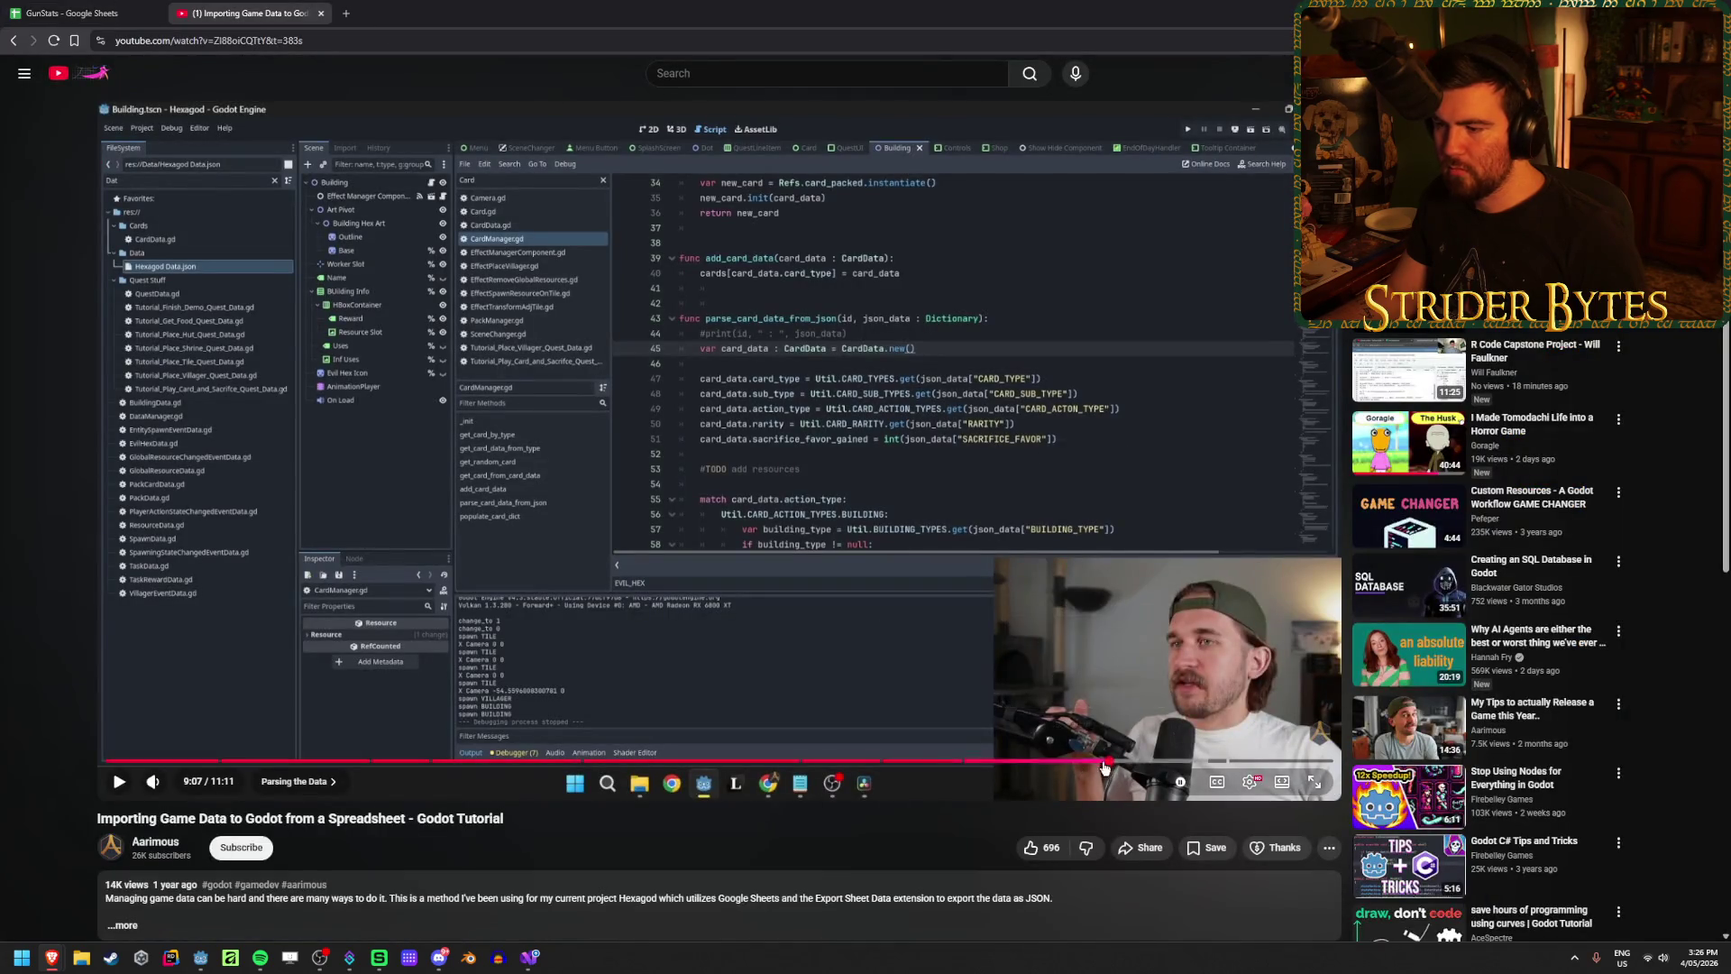
Step: Seek the Godot tutorial back toward 7:25, the Loading JSON Data chapter
{"action": "left_click_drag", "start_coordinate": [1062, 764], "coordinate": [923, 760]}
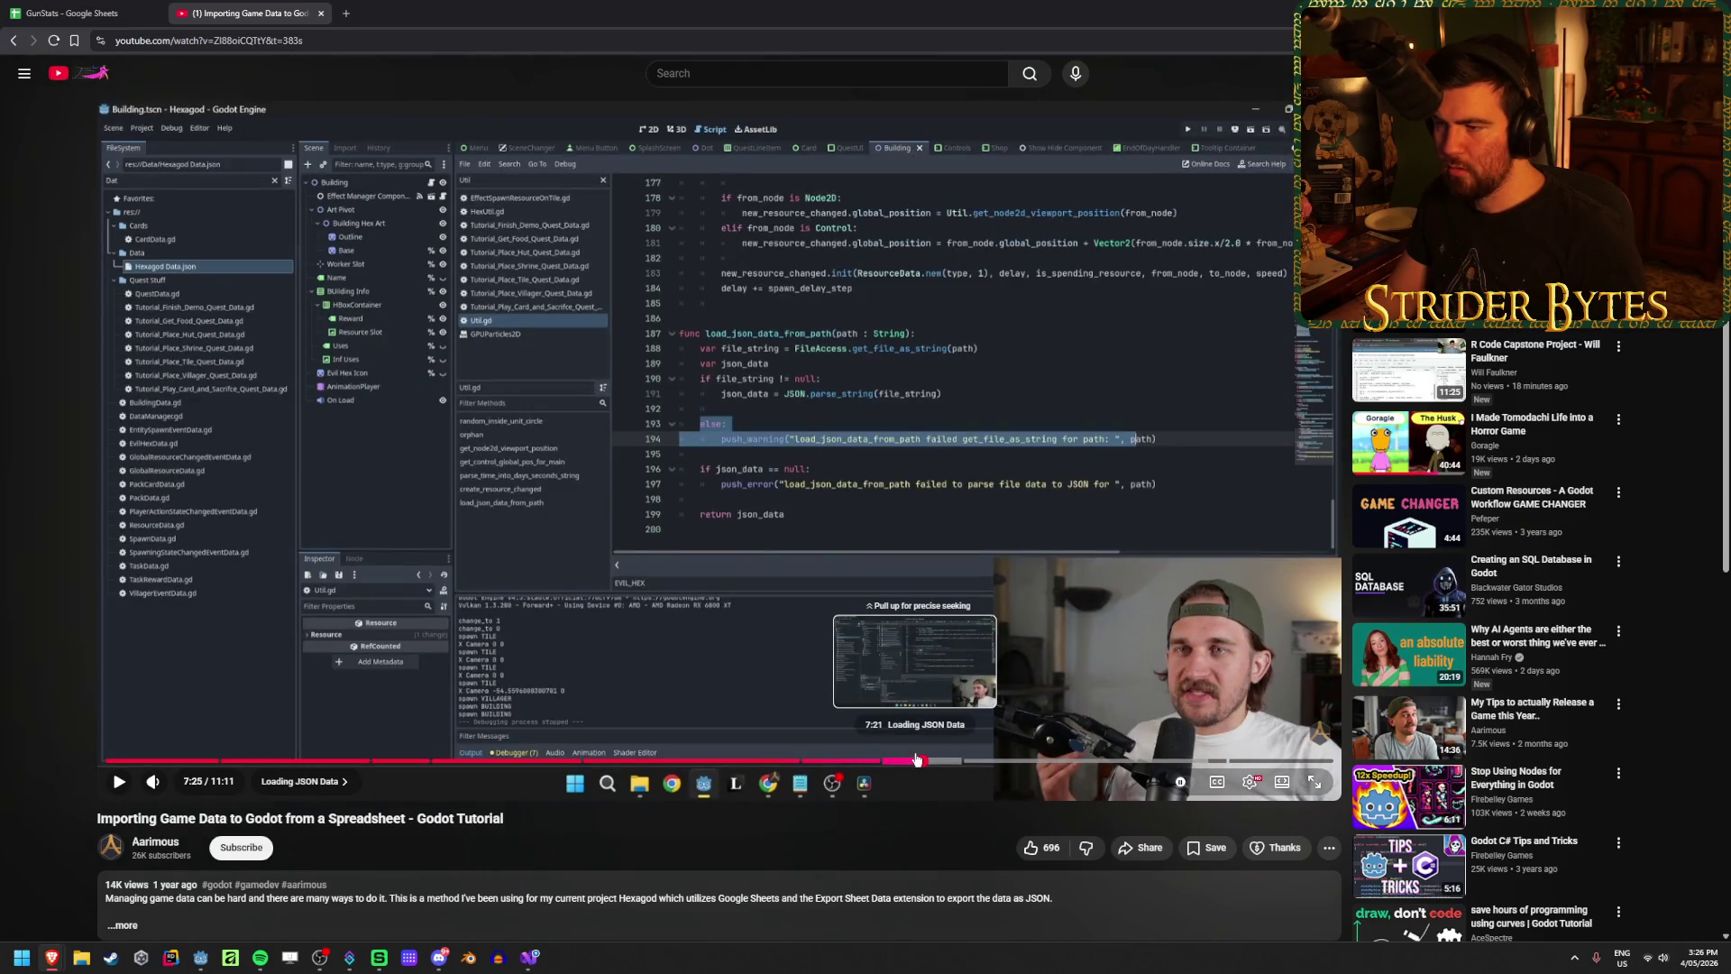
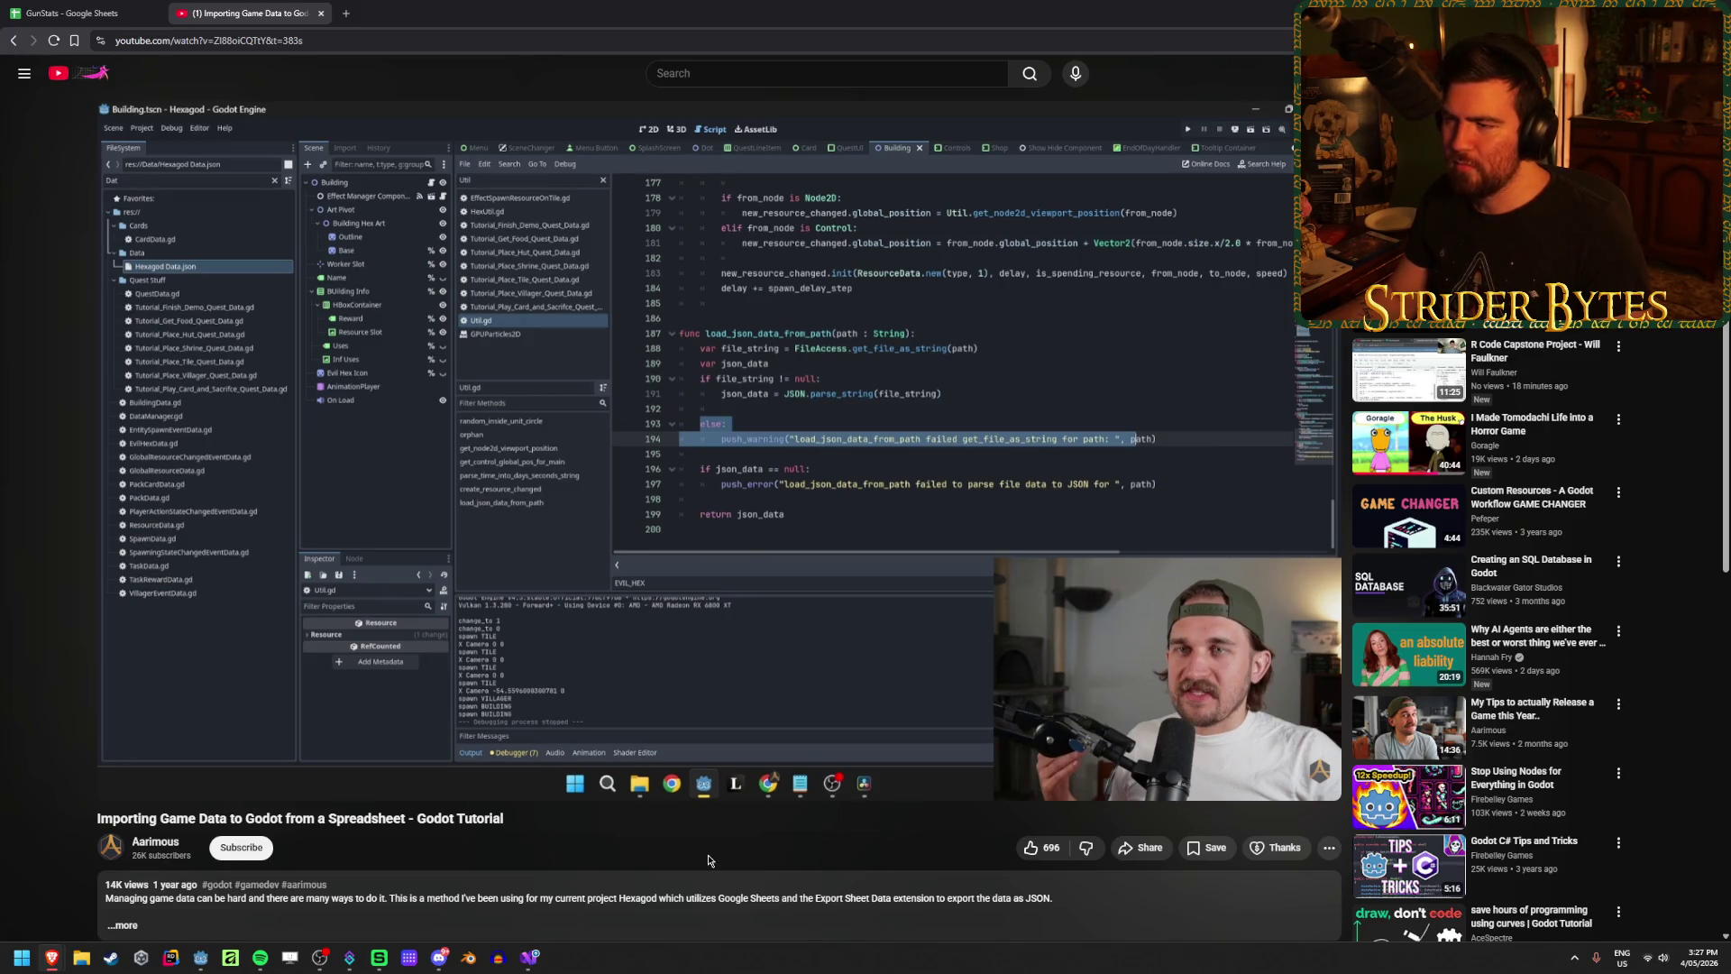
Step: Declare string jsonPath = ""; below the Part variable and save GunImporter.cs
{"action": "mouse_move", "coordinate": [794, 339]}
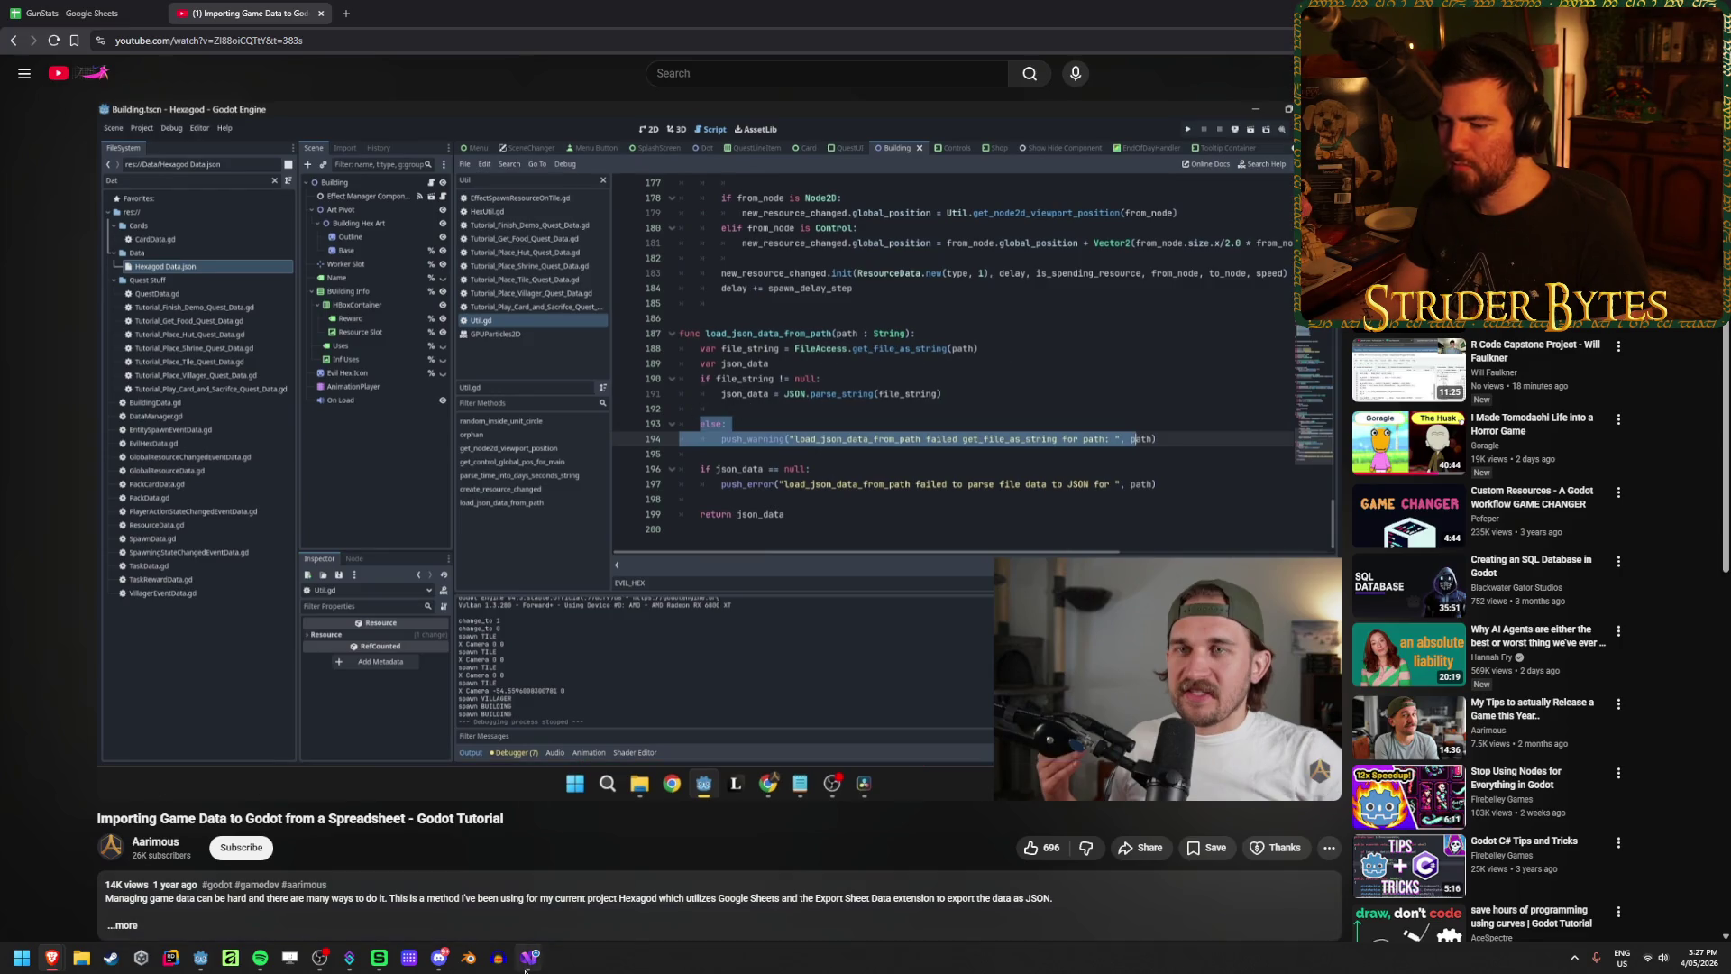
{"action": "mouse_move", "coordinate": [527, 961]}
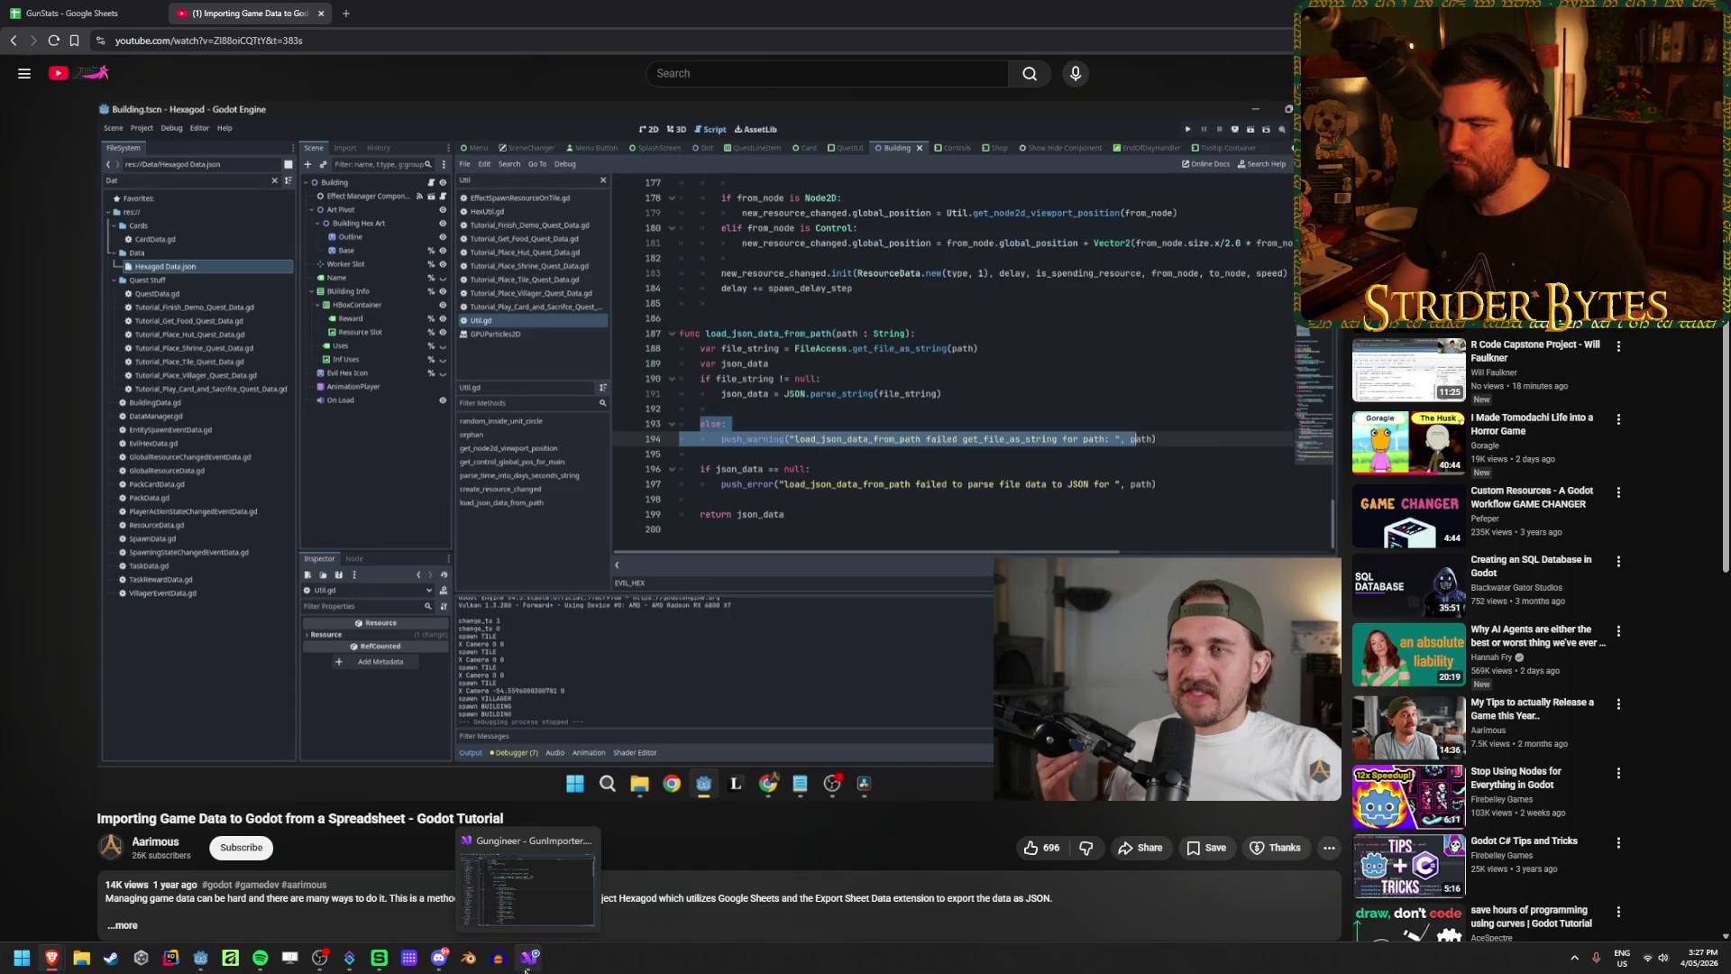
{"action": "left_click", "coordinate": [526, 964]}
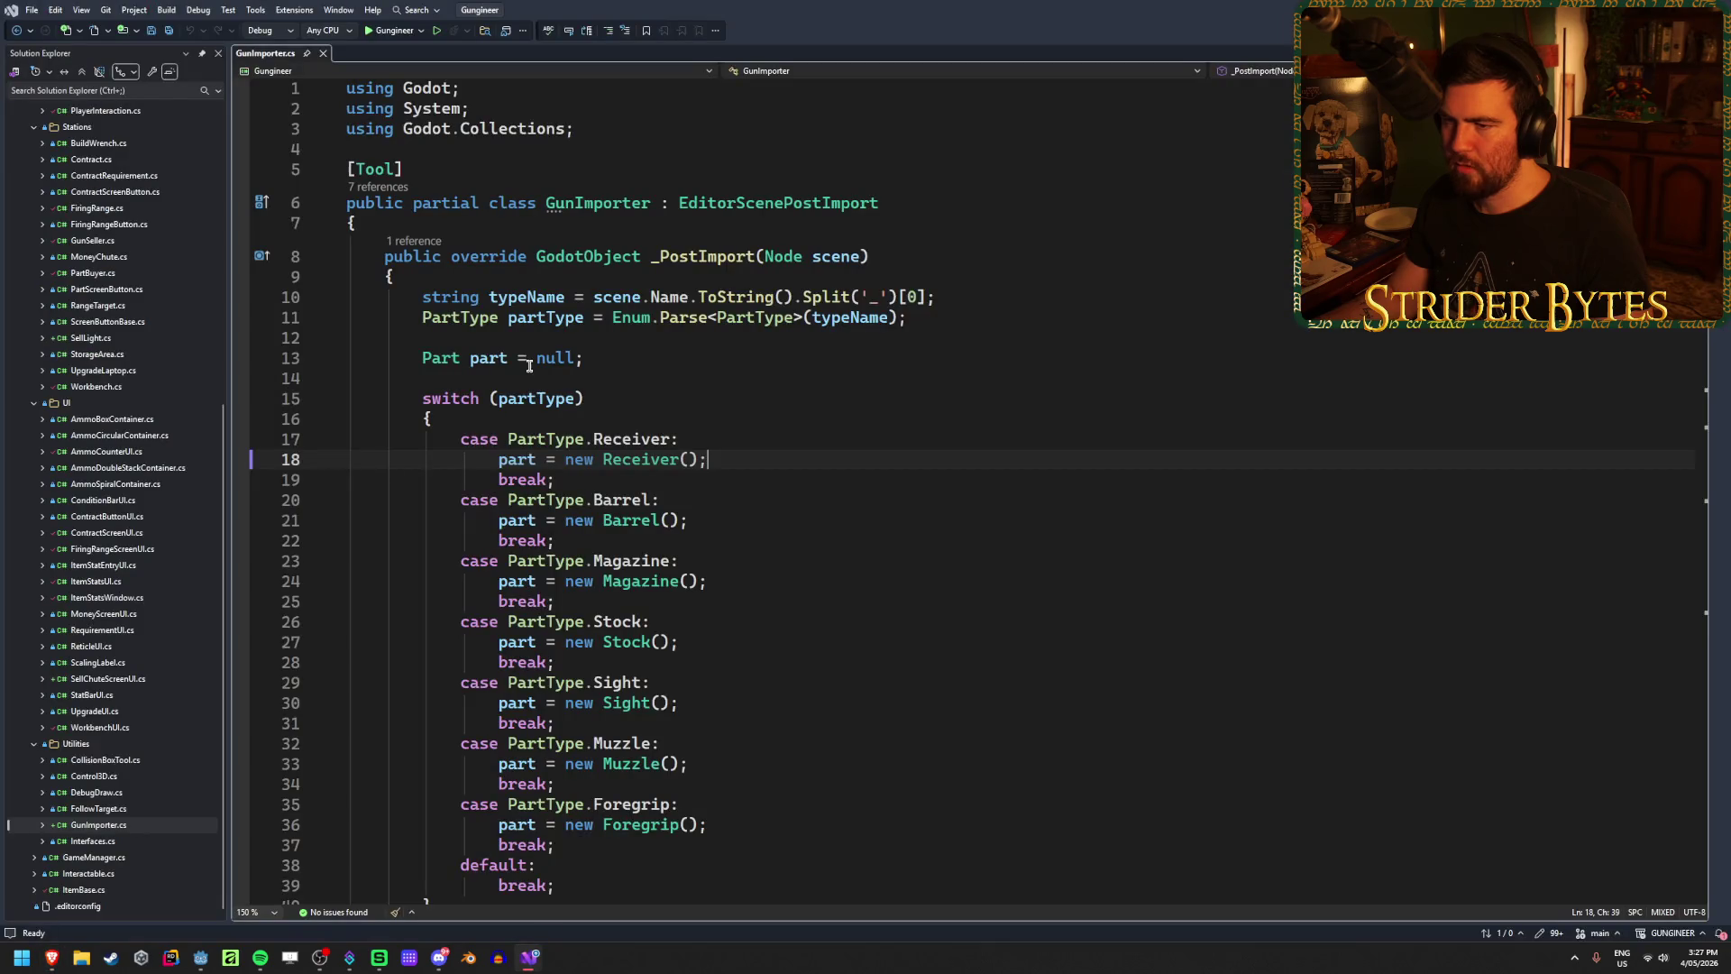
{"action": "left_click", "coordinate": [608, 358]}
{"action": "key", "text": "Return"}
{"action": "type", "text": "string "}
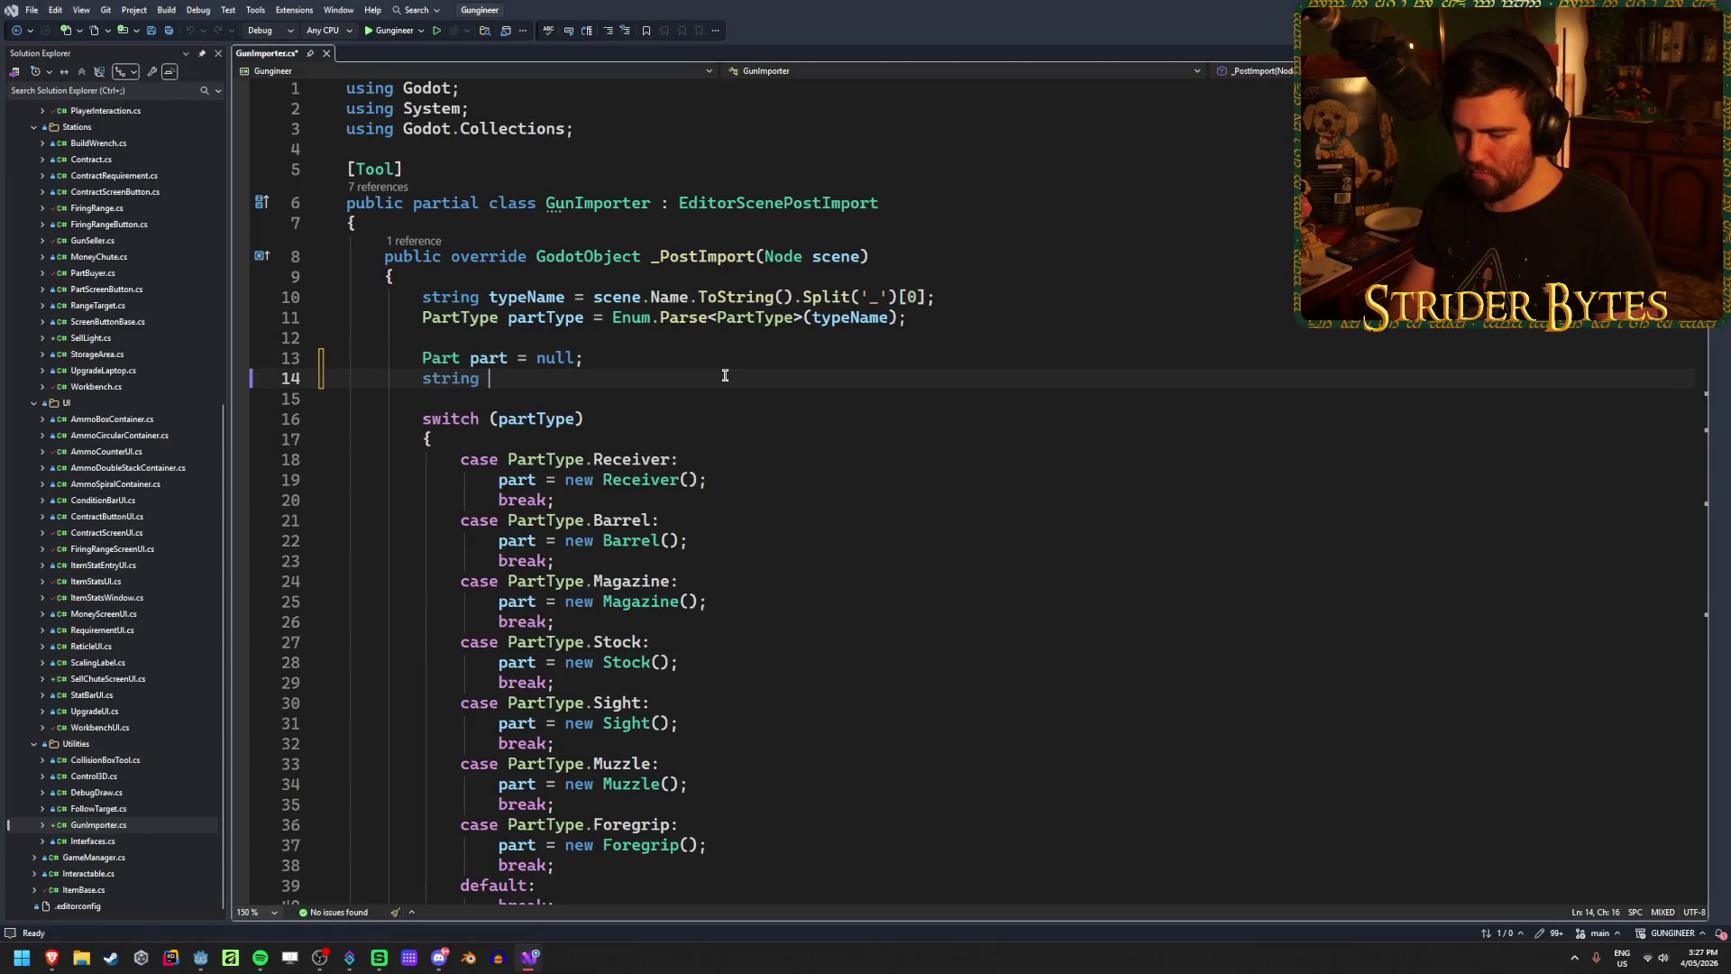
{"action": "type", "text": "jsonPat"}
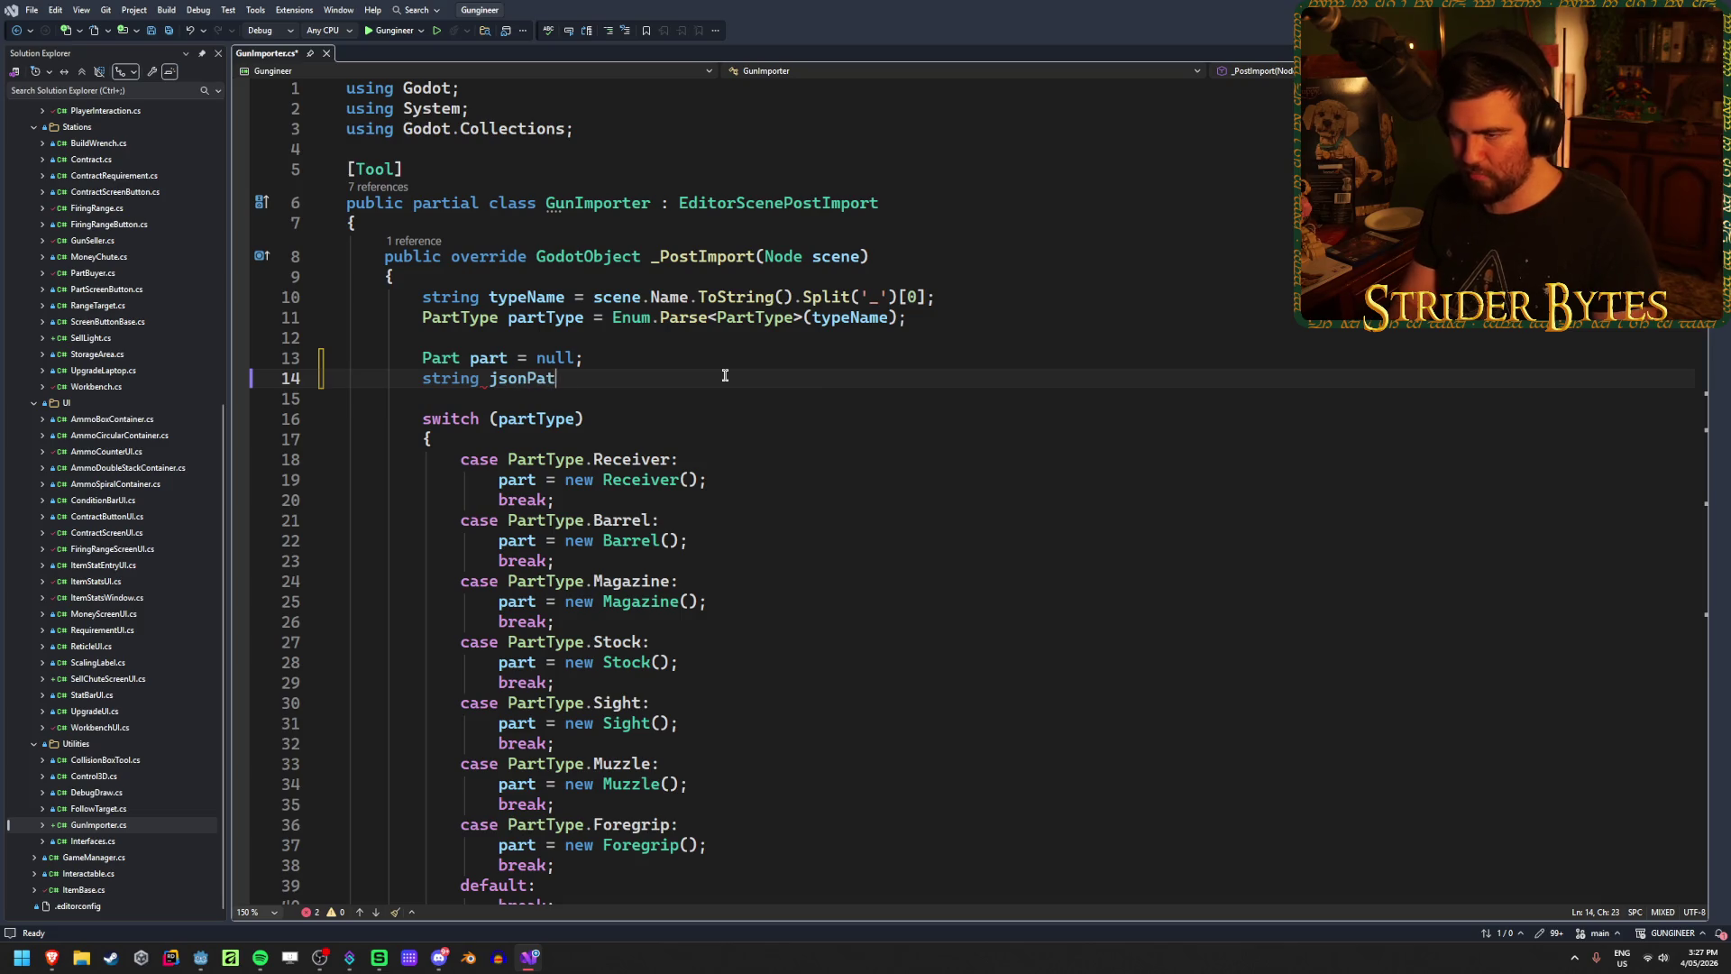
{"action": "type", "text": "h = \""}
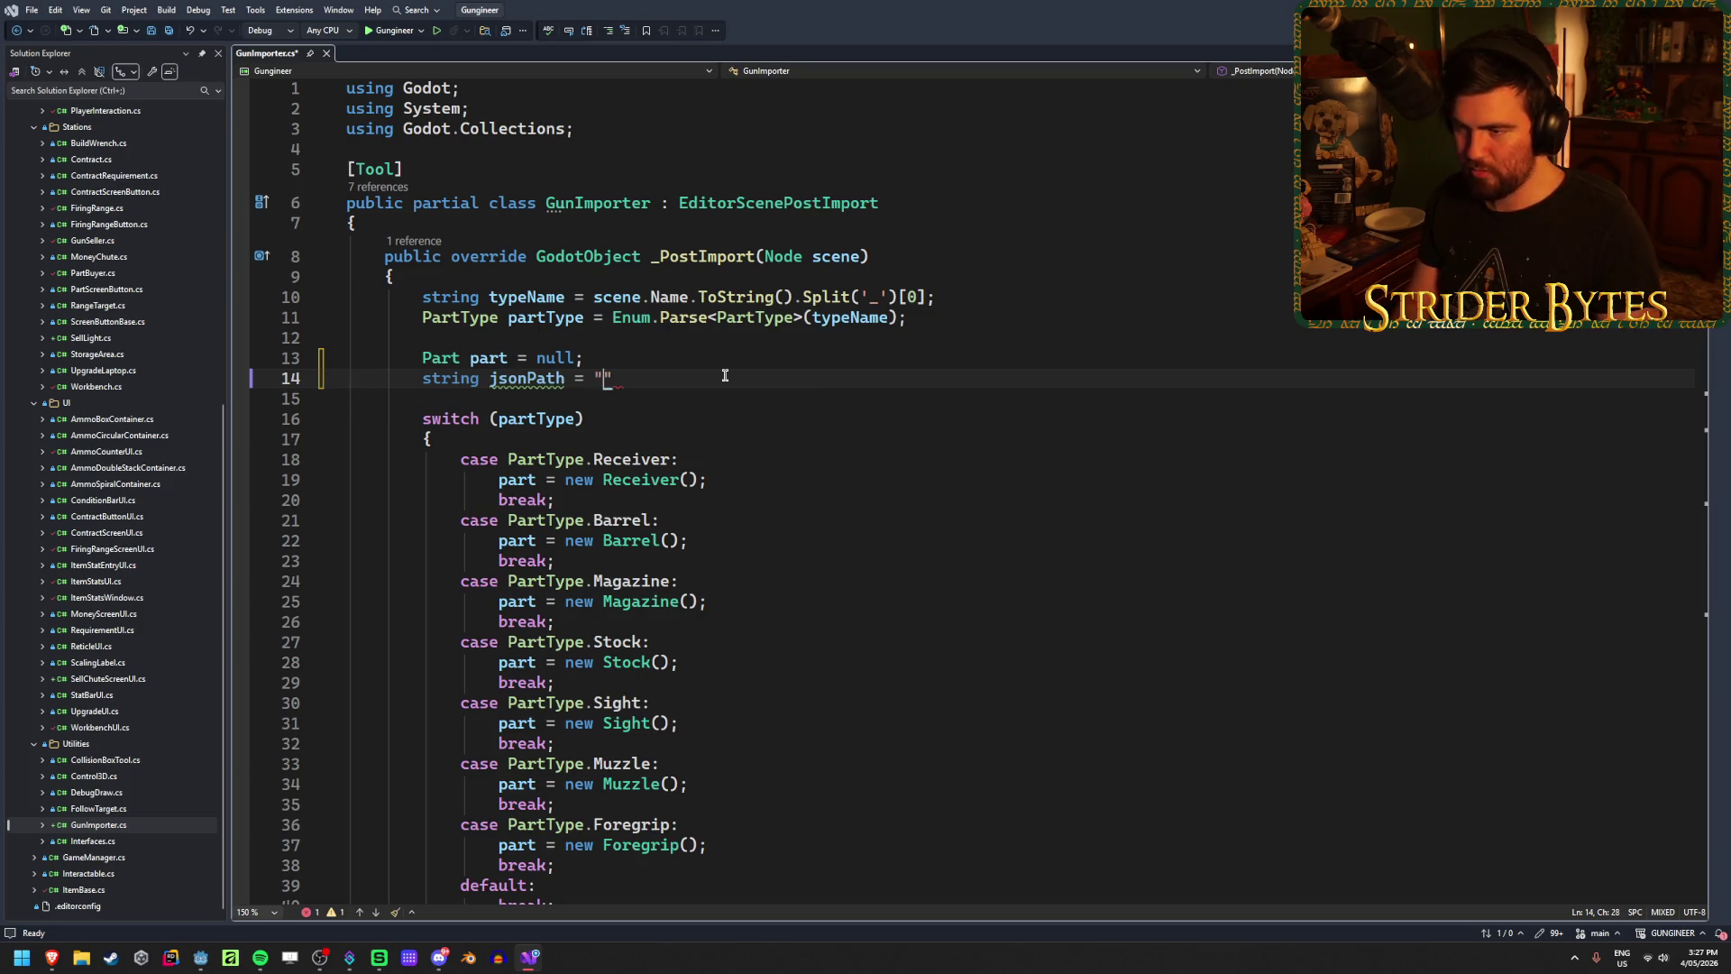
{"action": "type", "text": "\";"}
{"action": "key", "text": "ctrl+s"}
Step: Begin a jsonPath = assignment on a new line in the Receiver case
{"action": "left_click", "coordinate": [727, 479]}
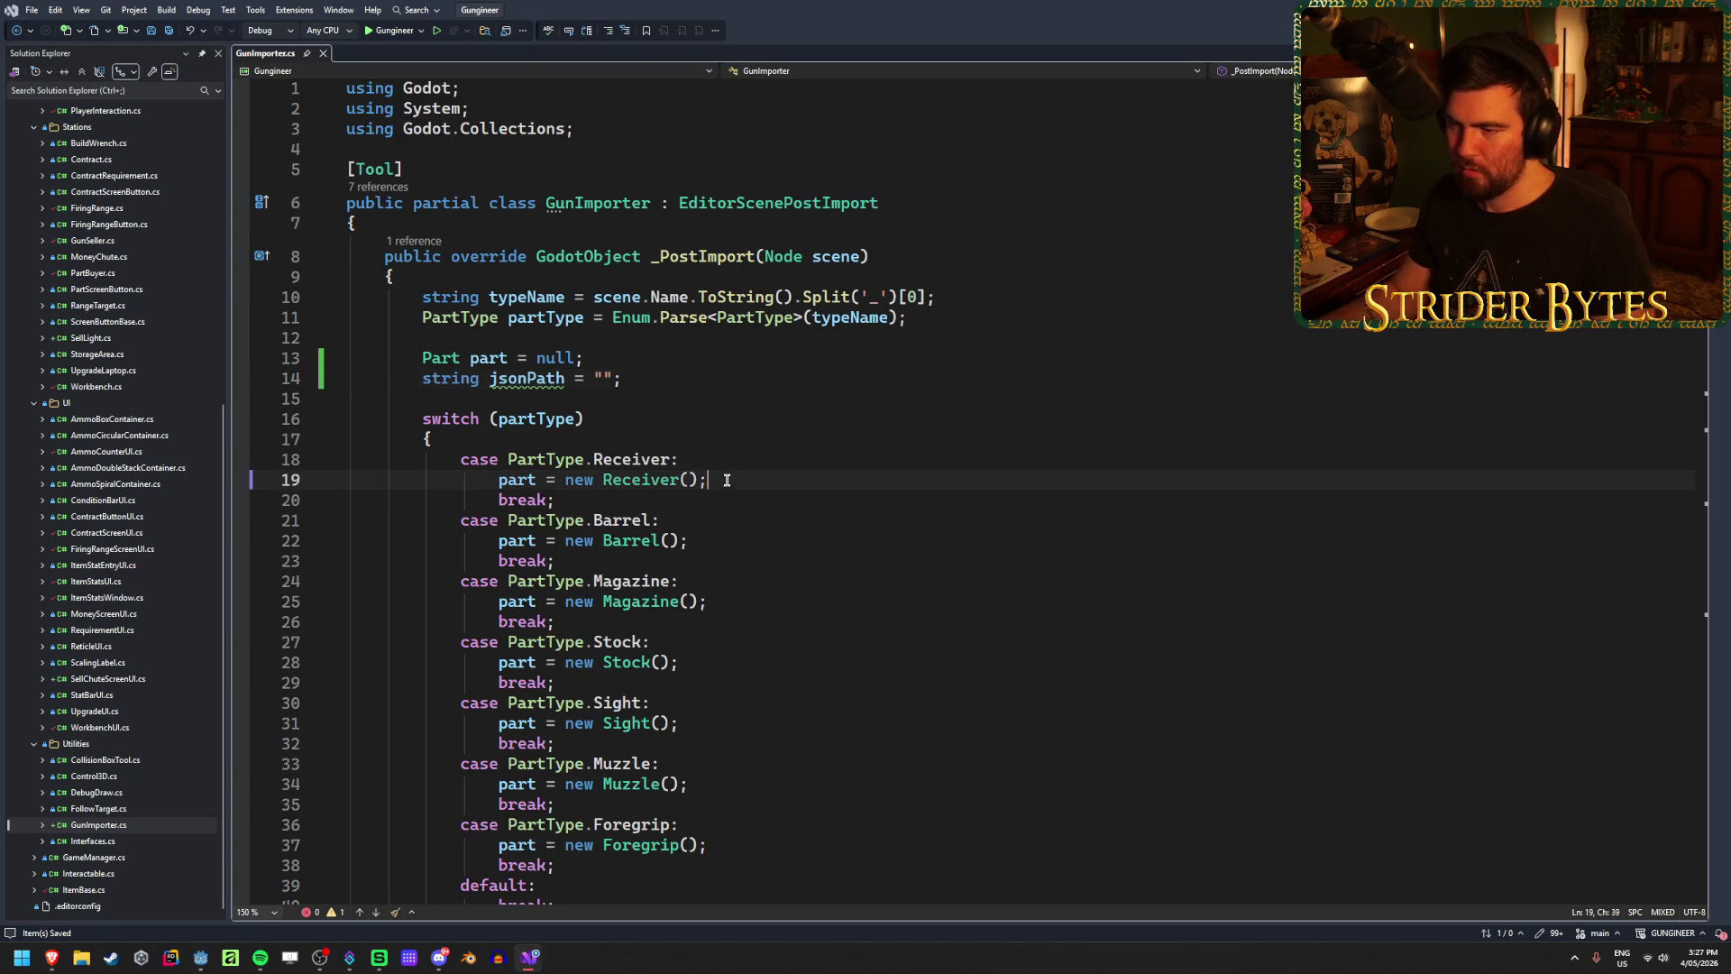
{"action": "key", "text": "Return"}
{"action": "type", "text": "jso"}
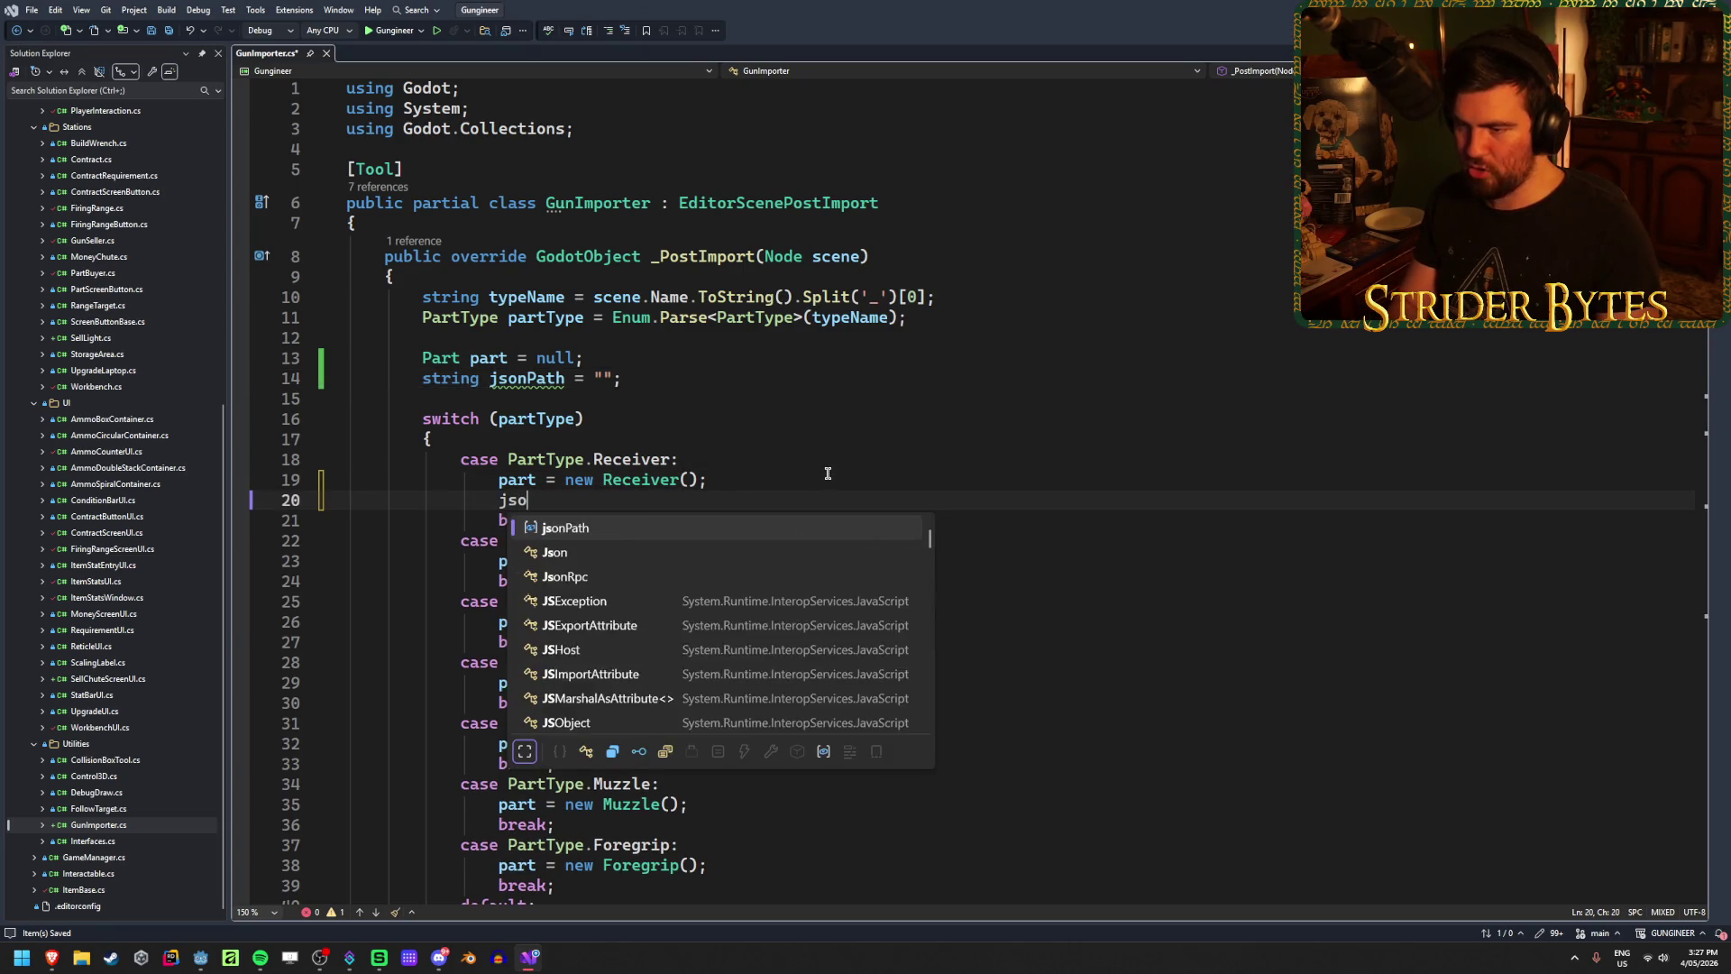
{"action": "key", "text": "Tab"}
{"action": "type", "text": "="}
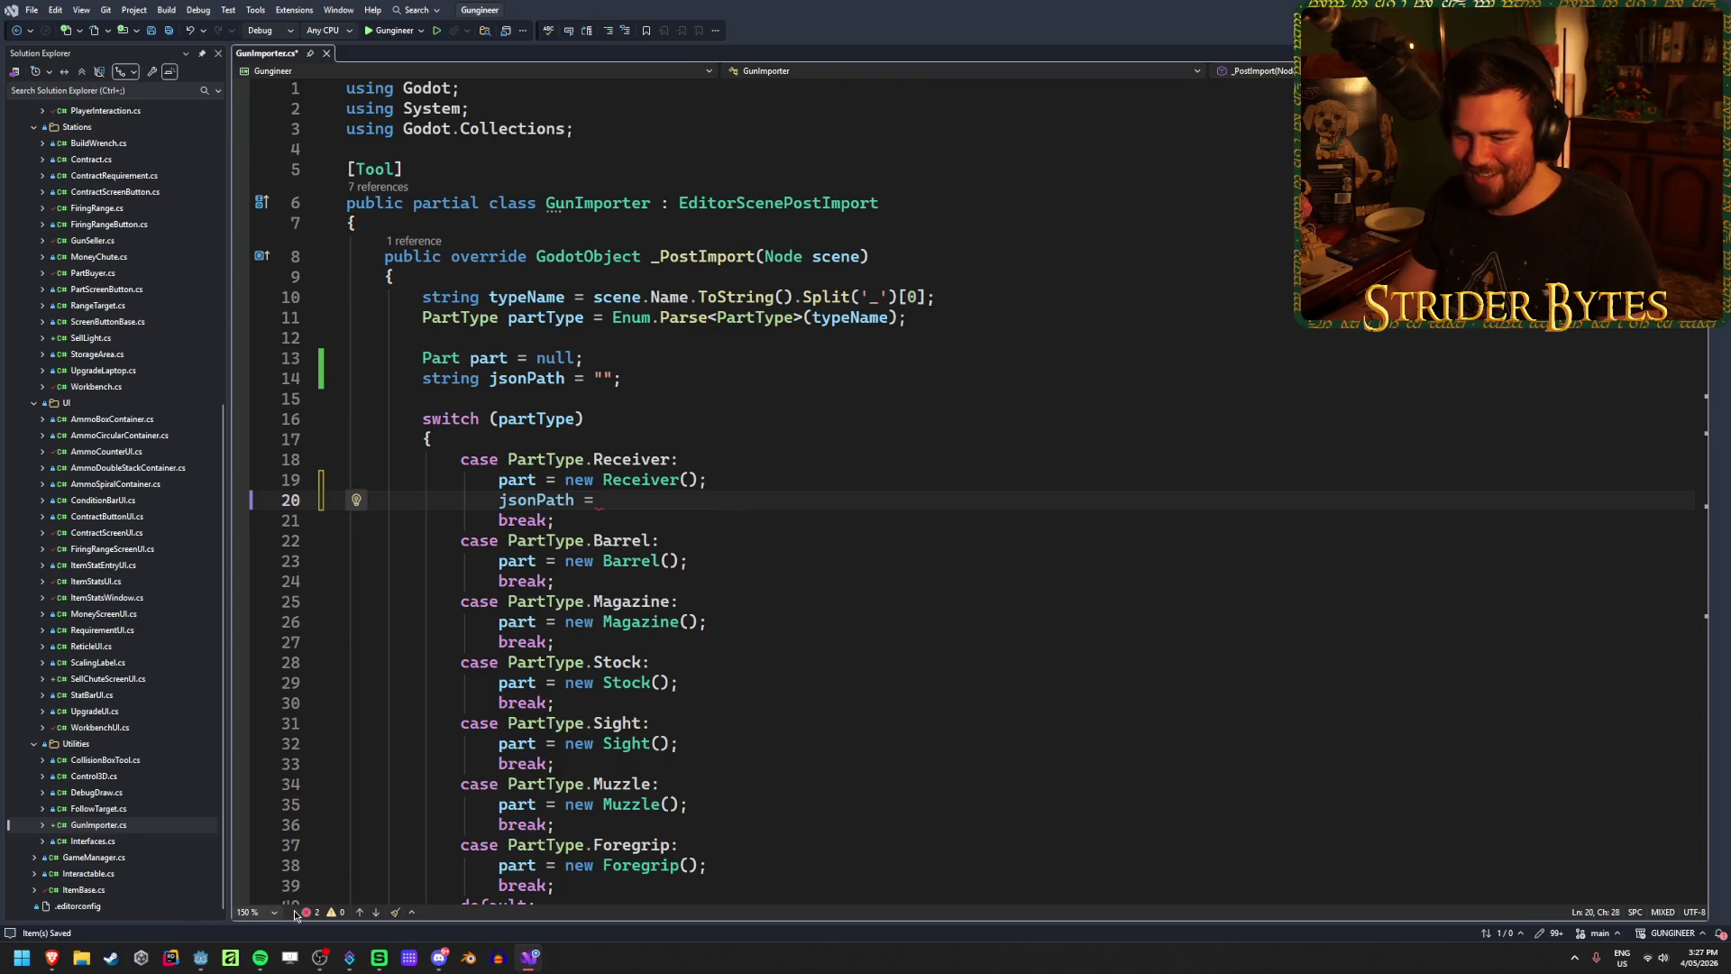
Step: Copy the resource path of GunStats_Receivers.json from Godot's Data folder
{"action": "left_click", "coordinate": [200, 957]}
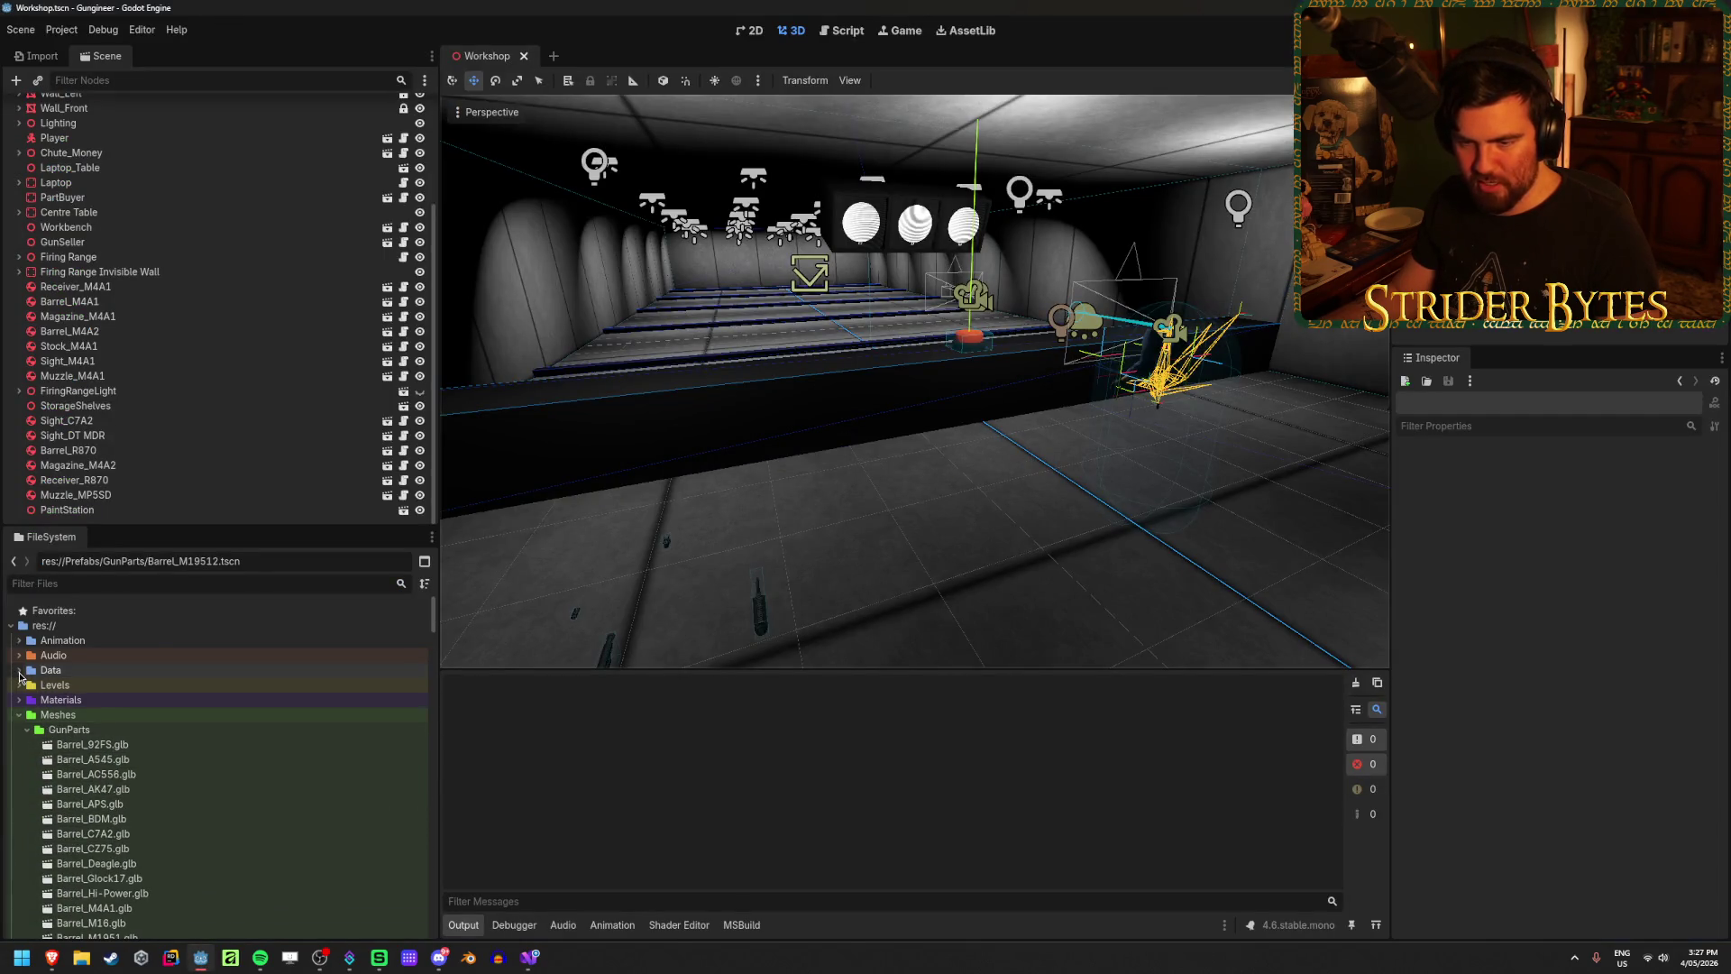
{"action": "left_click", "coordinate": [19, 672]}
{"action": "right_click", "coordinate": [117, 684]}
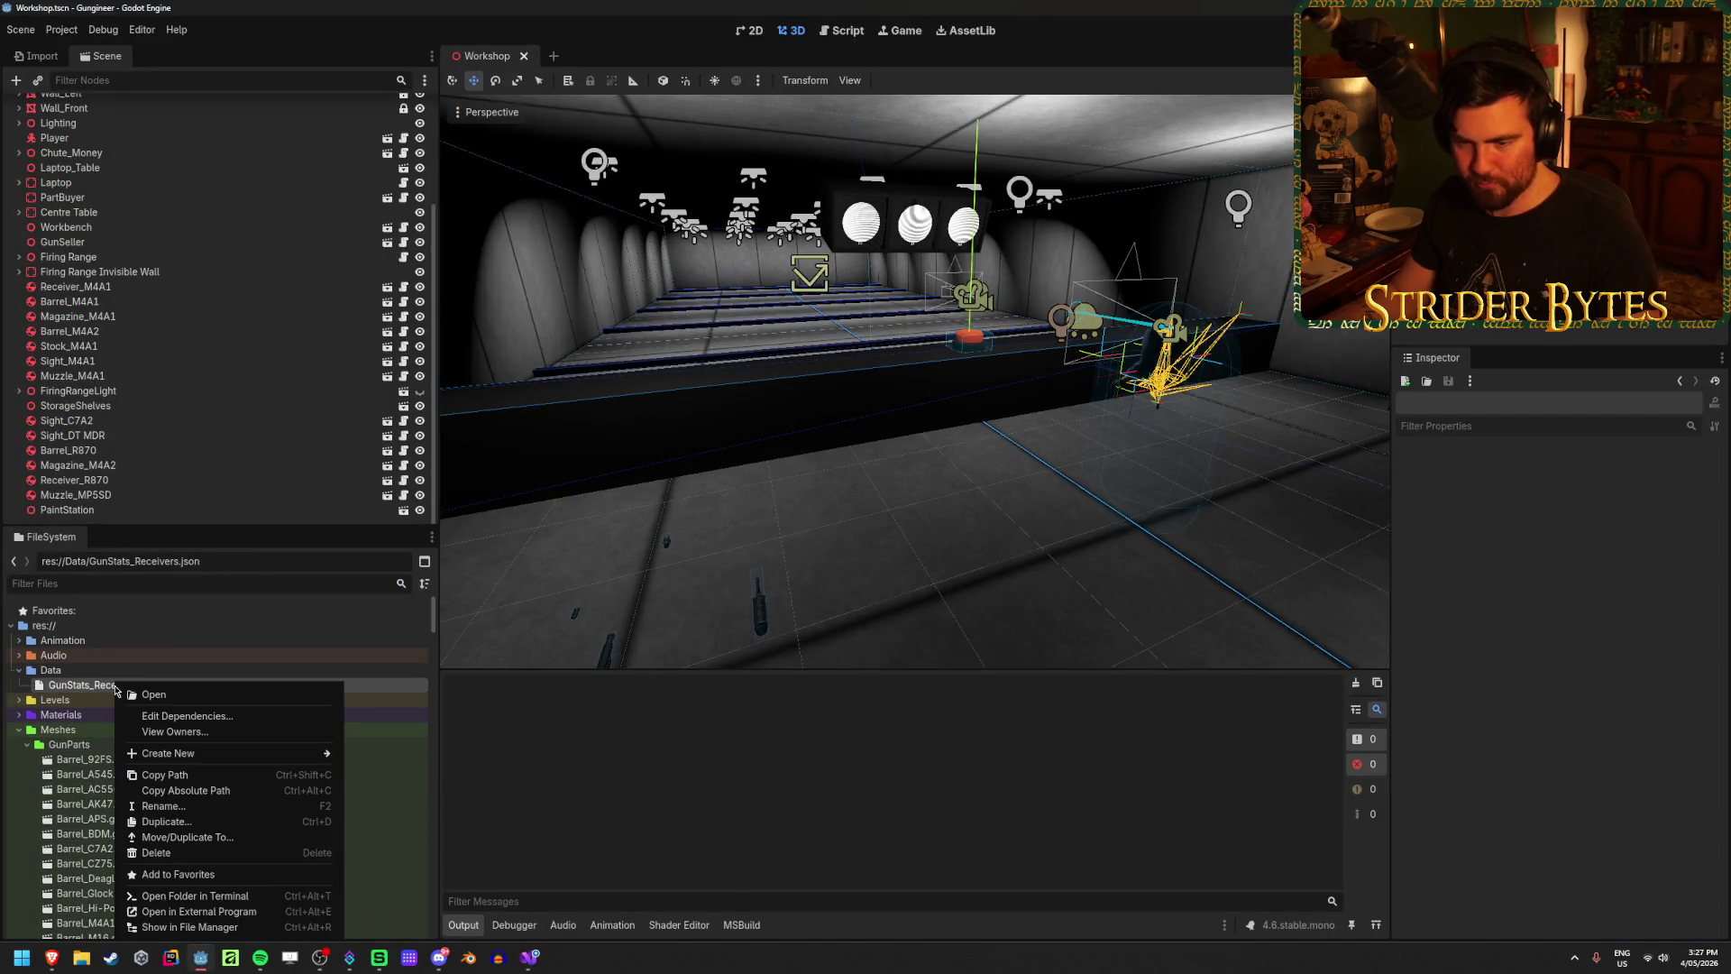
{"action": "left_click", "coordinate": [232, 776]}
{"action": "left_click", "coordinate": [529, 957]}
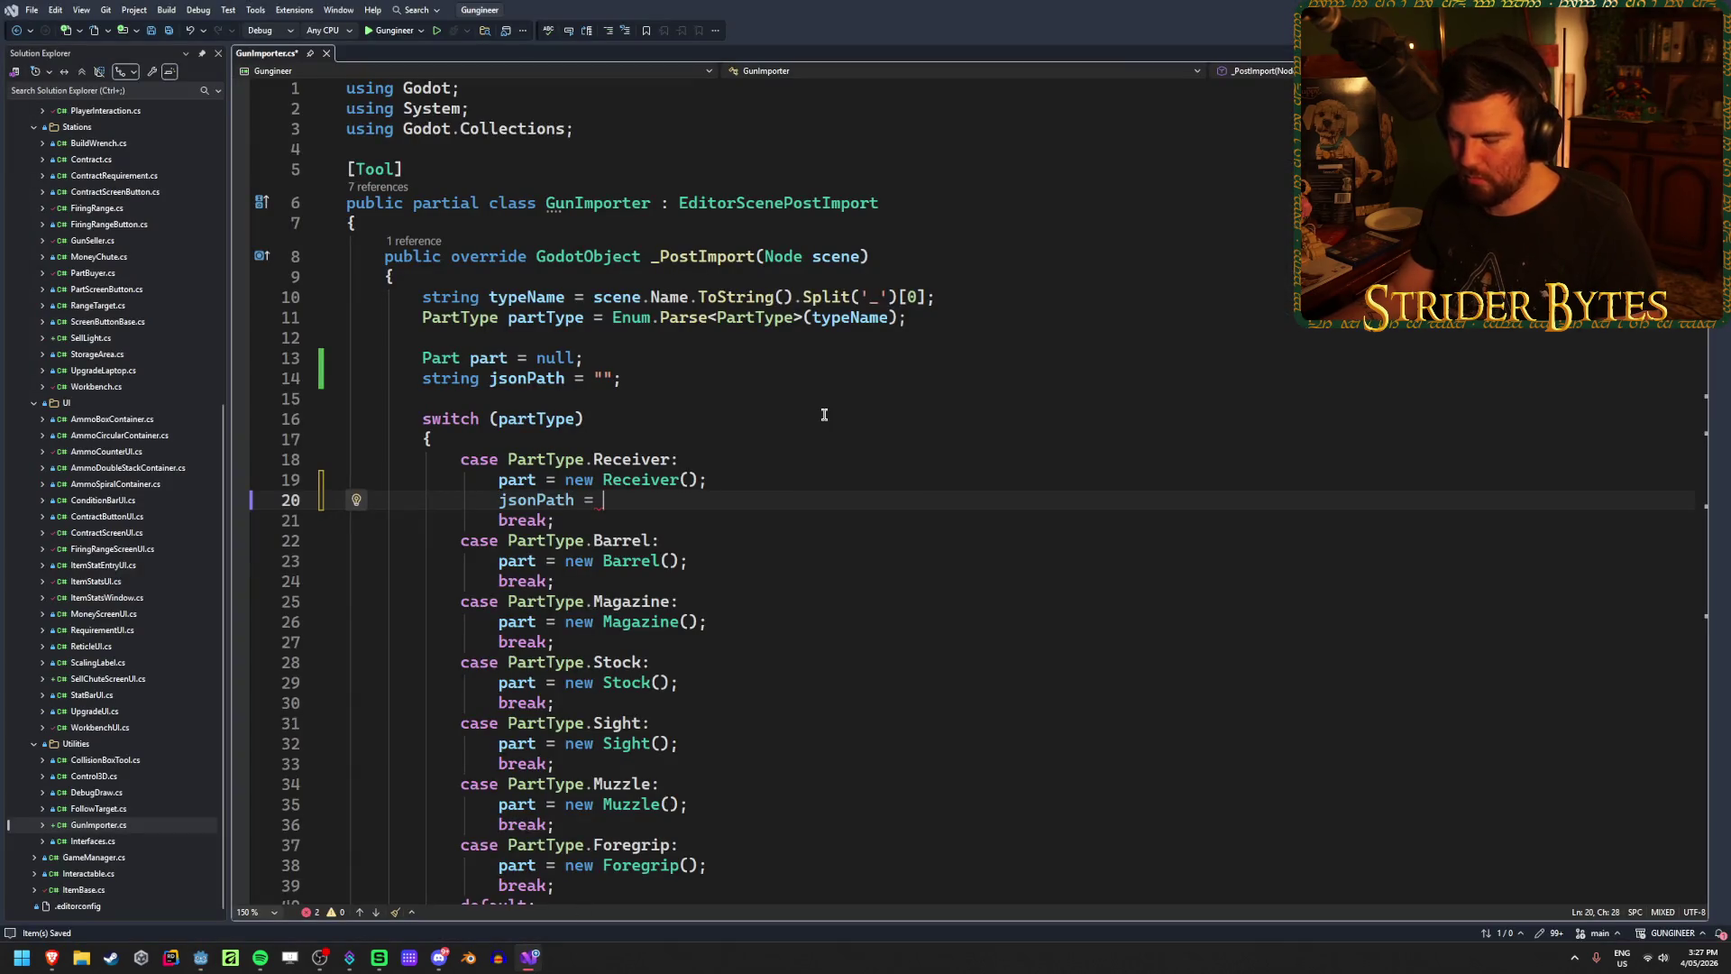
Step: Complete the Receiver case with jsonPath = "res://Data/GunStats_Receivers.json"; and save
{"action": "key", "text": "ctrl+v"}
{"action": "key", "text": "ctrl+z"}
{"action": "type", "text": "\""}
{"action": "key", "text": "ctrl+v"}
{"action": "type", "text": "\""}
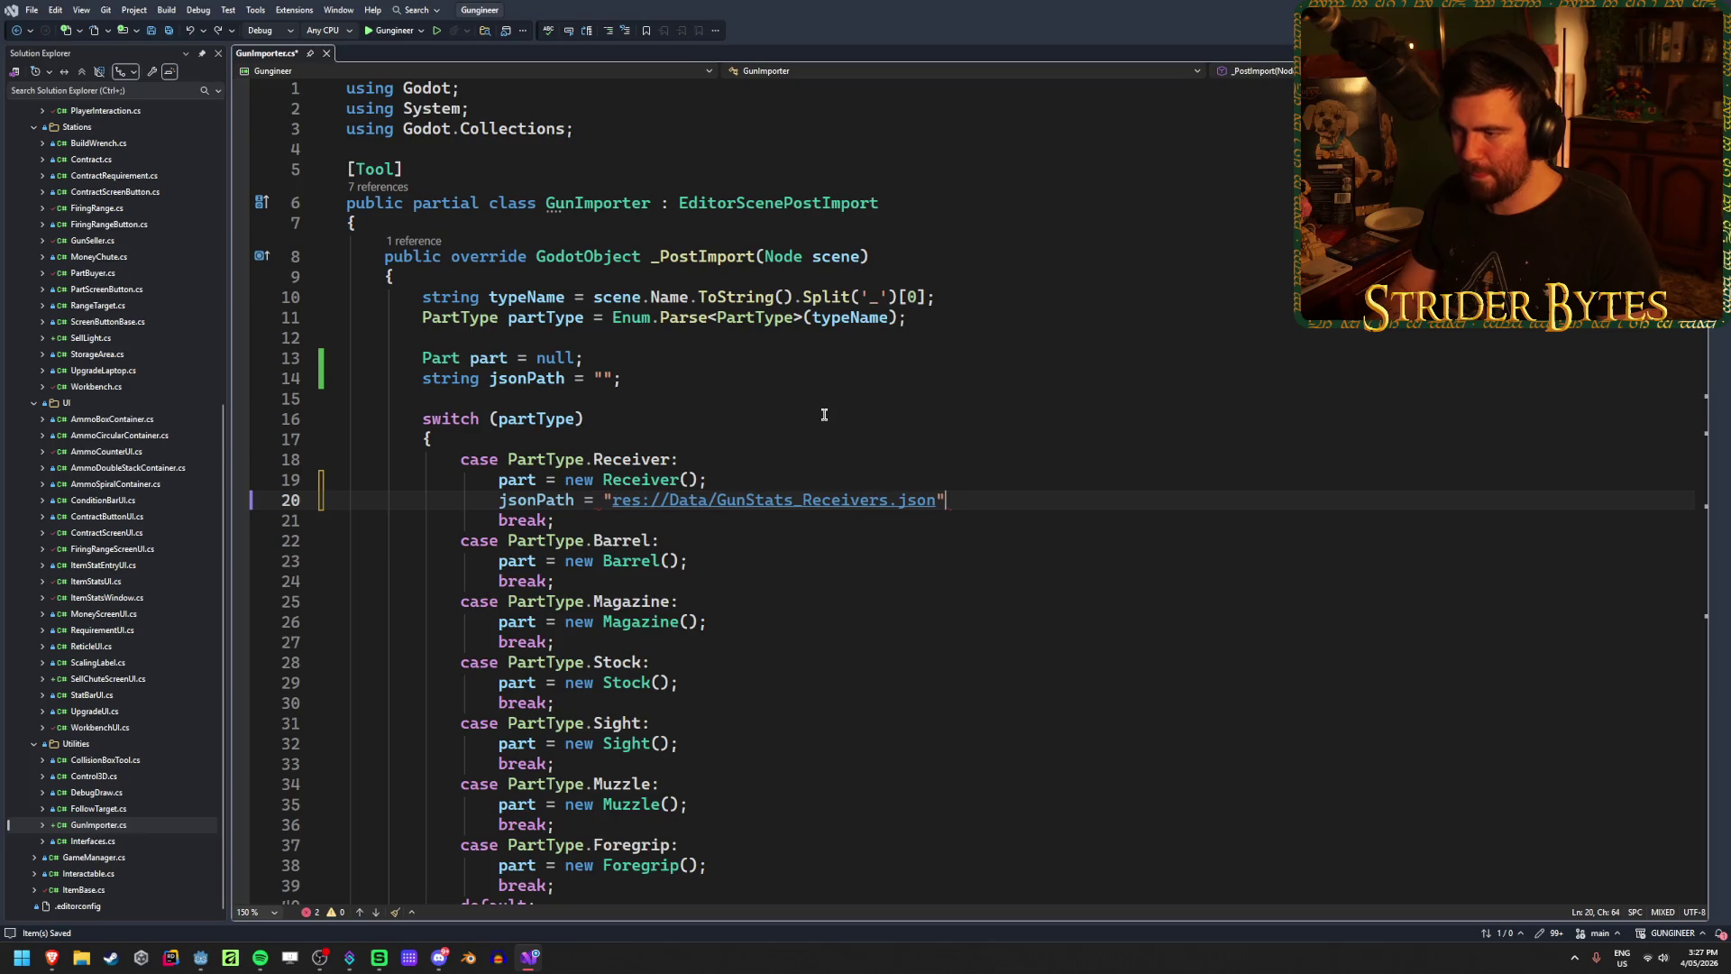
{"action": "type", "text": ";"}
{"action": "key", "text": "ctrl+s"}
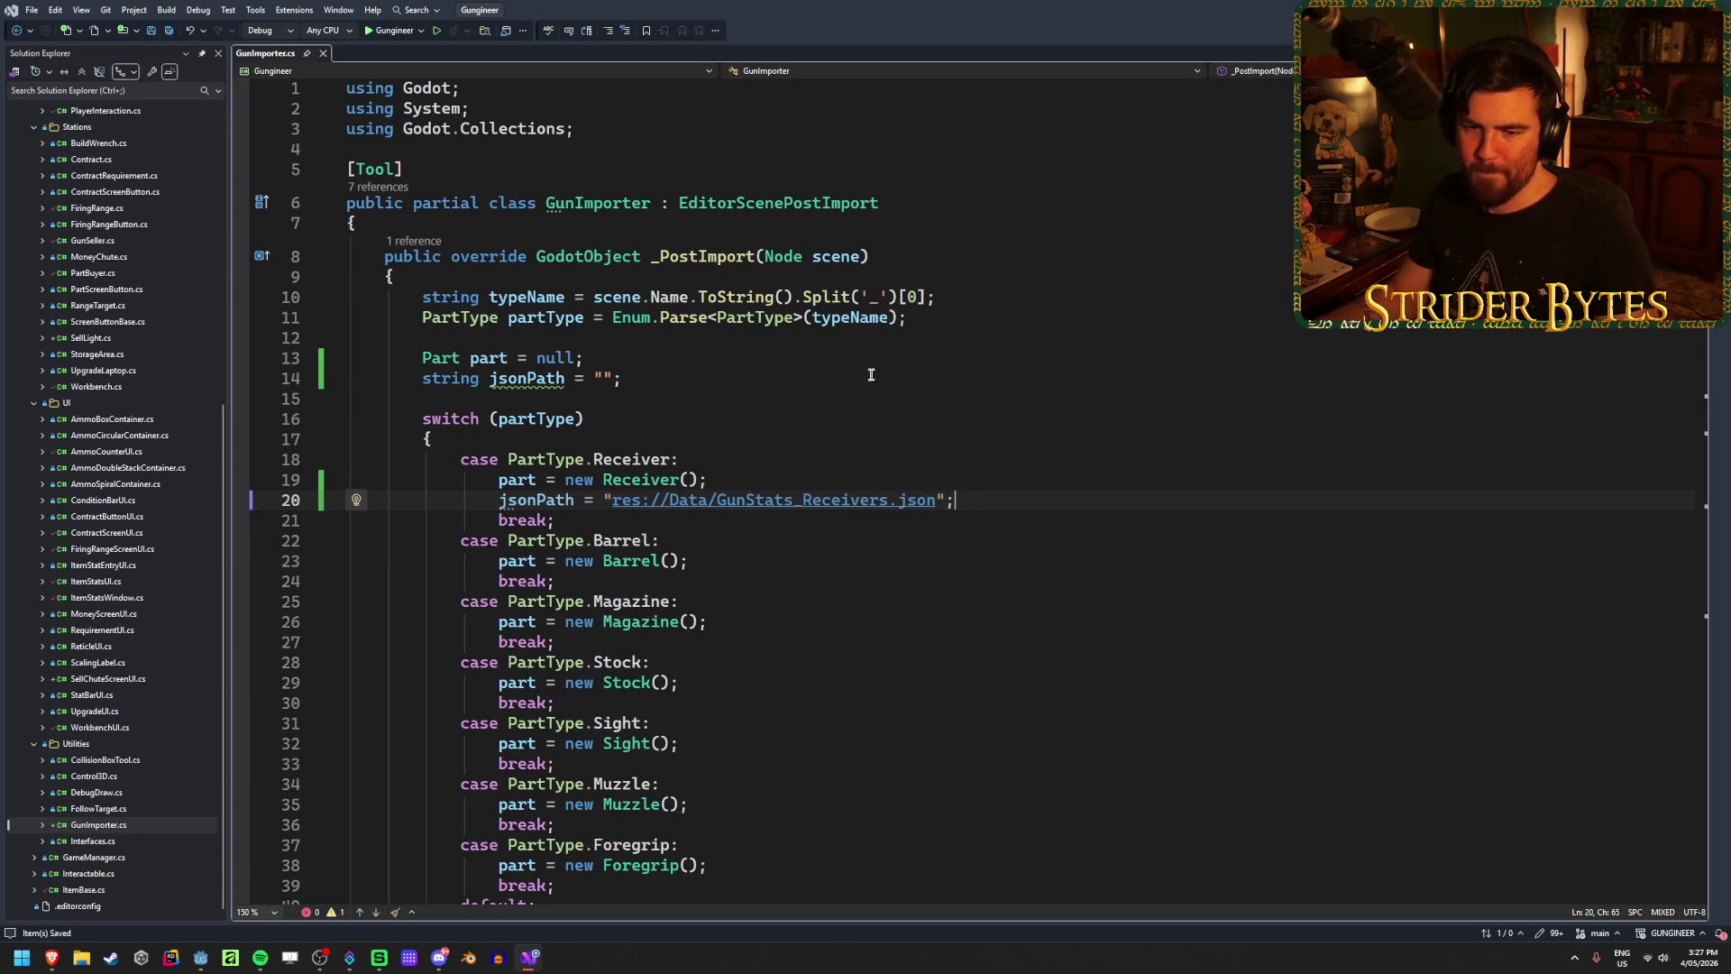
{"action": "scroll", "coordinate": [893, 364], "scroll_direction": "down", "scroll_amount": 5}
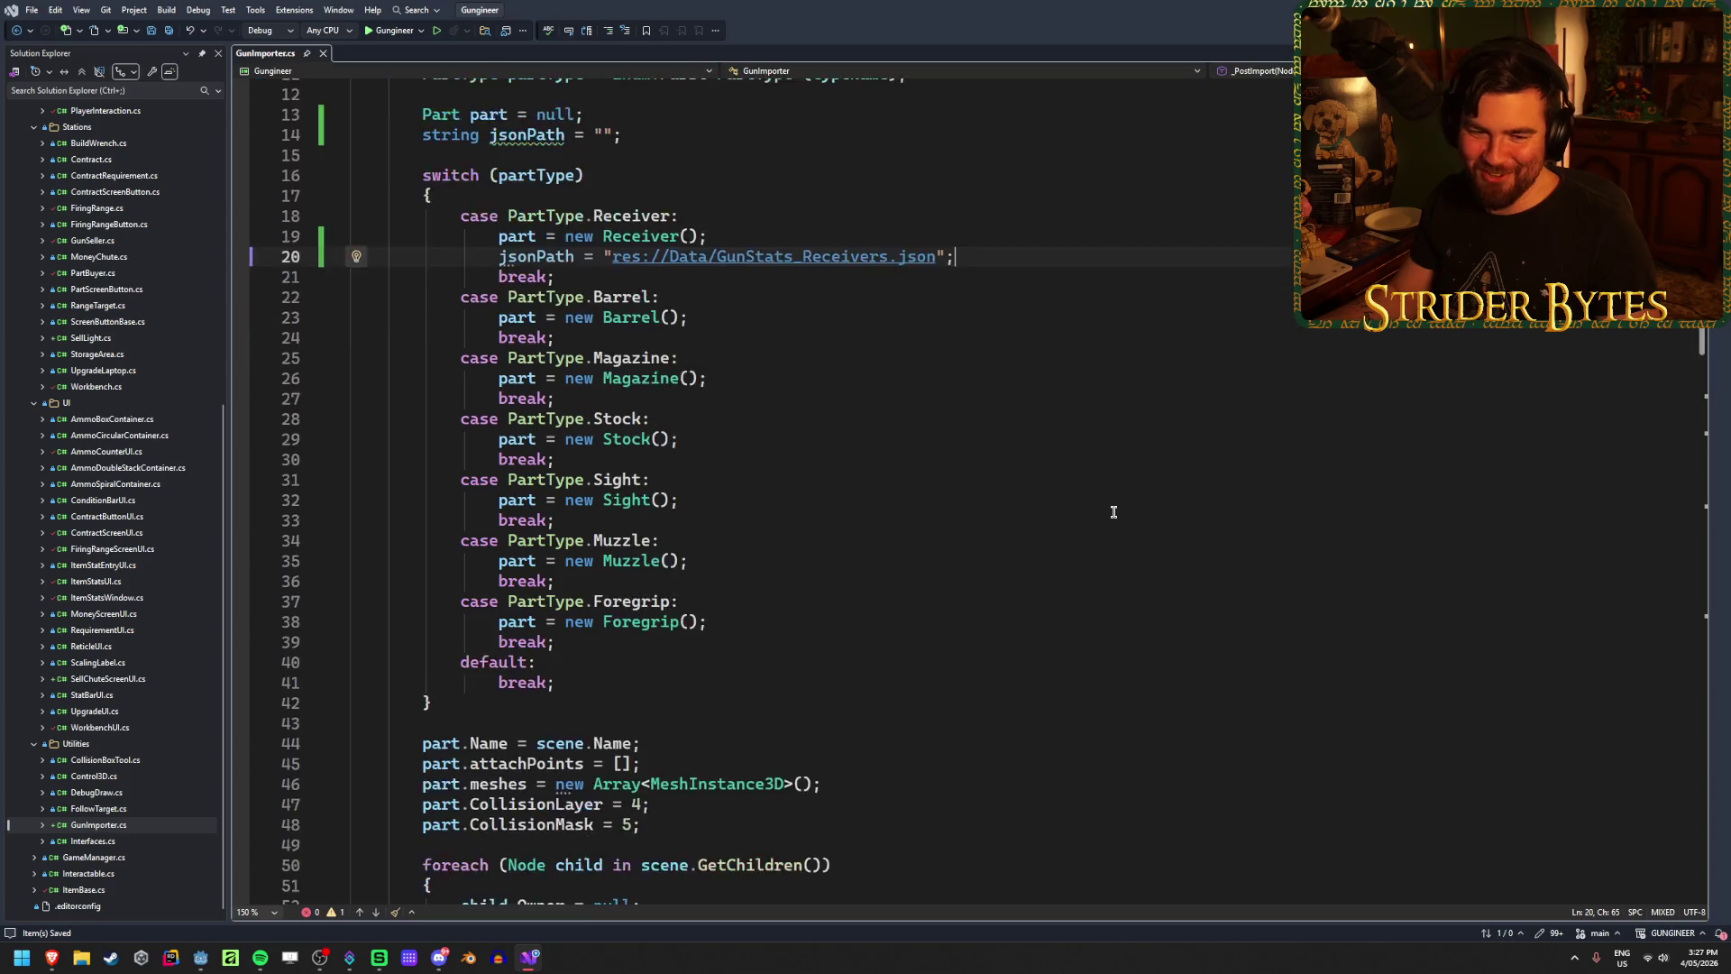
{"action": "scroll", "coordinate": [968, 327], "scroll_direction": "up", "scroll_amount": 2}
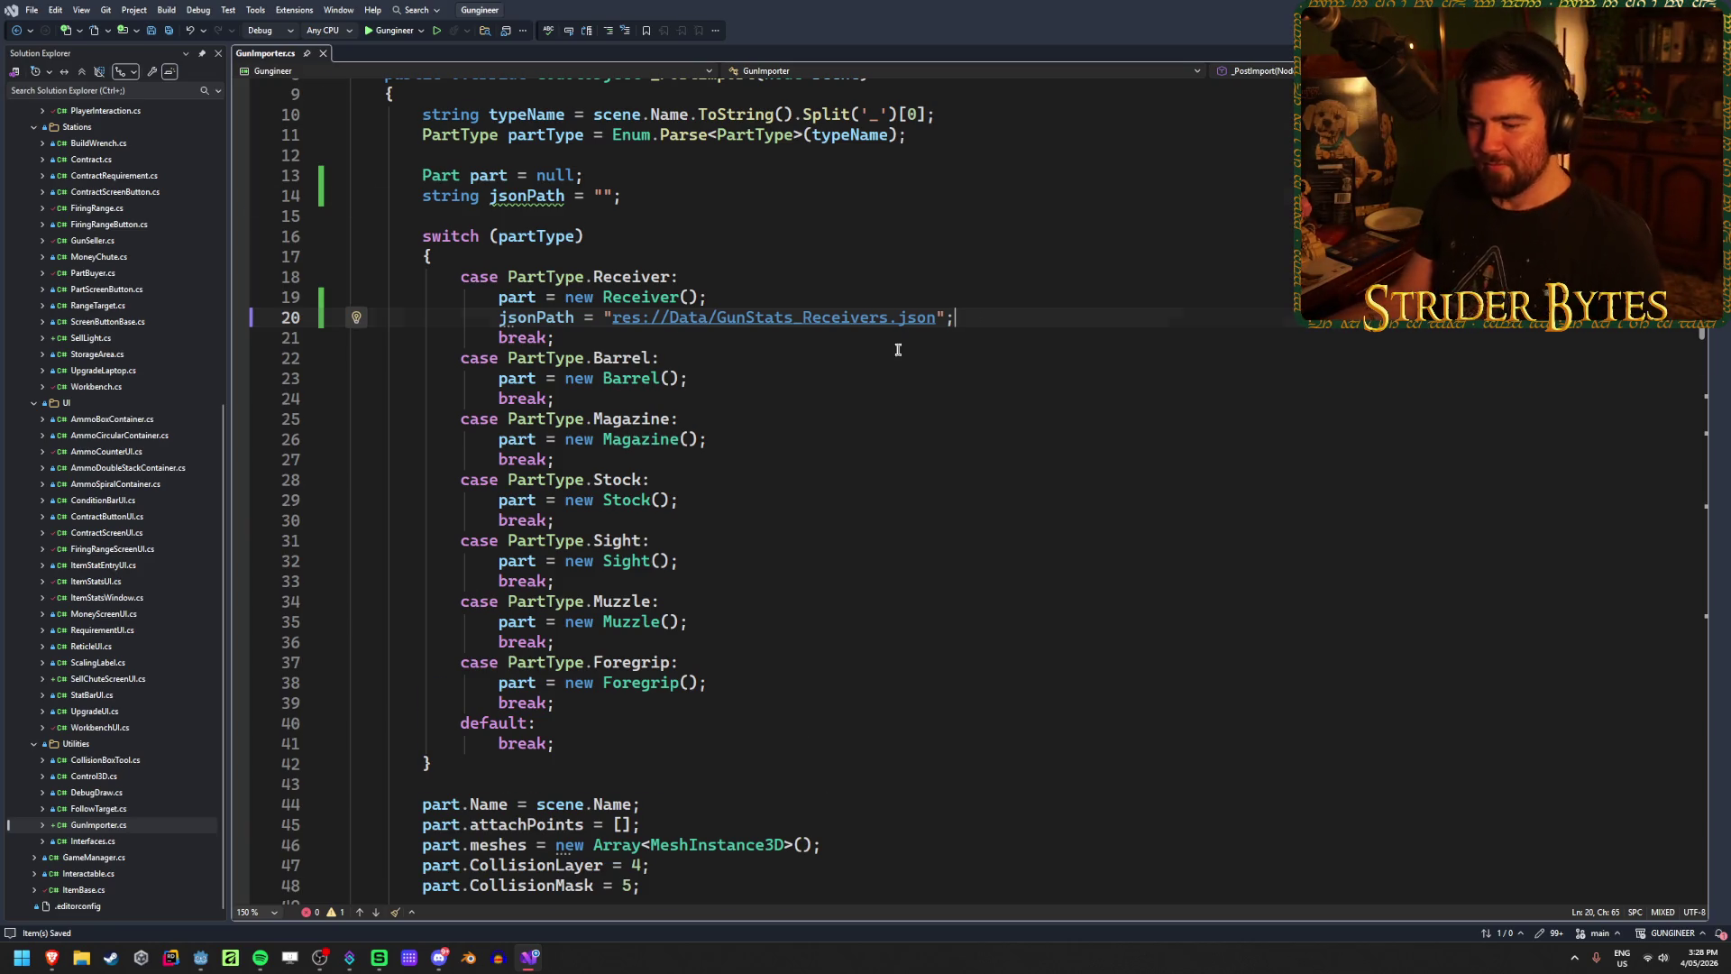
{"action": "scroll", "coordinate": [898, 349], "scroll_direction": "down", "scroll_amount": 4}
{"action": "scroll", "coordinate": [866, 451], "scroll_direction": "down", "scroll_amount": 1}
Step: Add a new line reading JSON just below the part-type switch block
{"action": "left_click", "coordinate": [855, 539]}
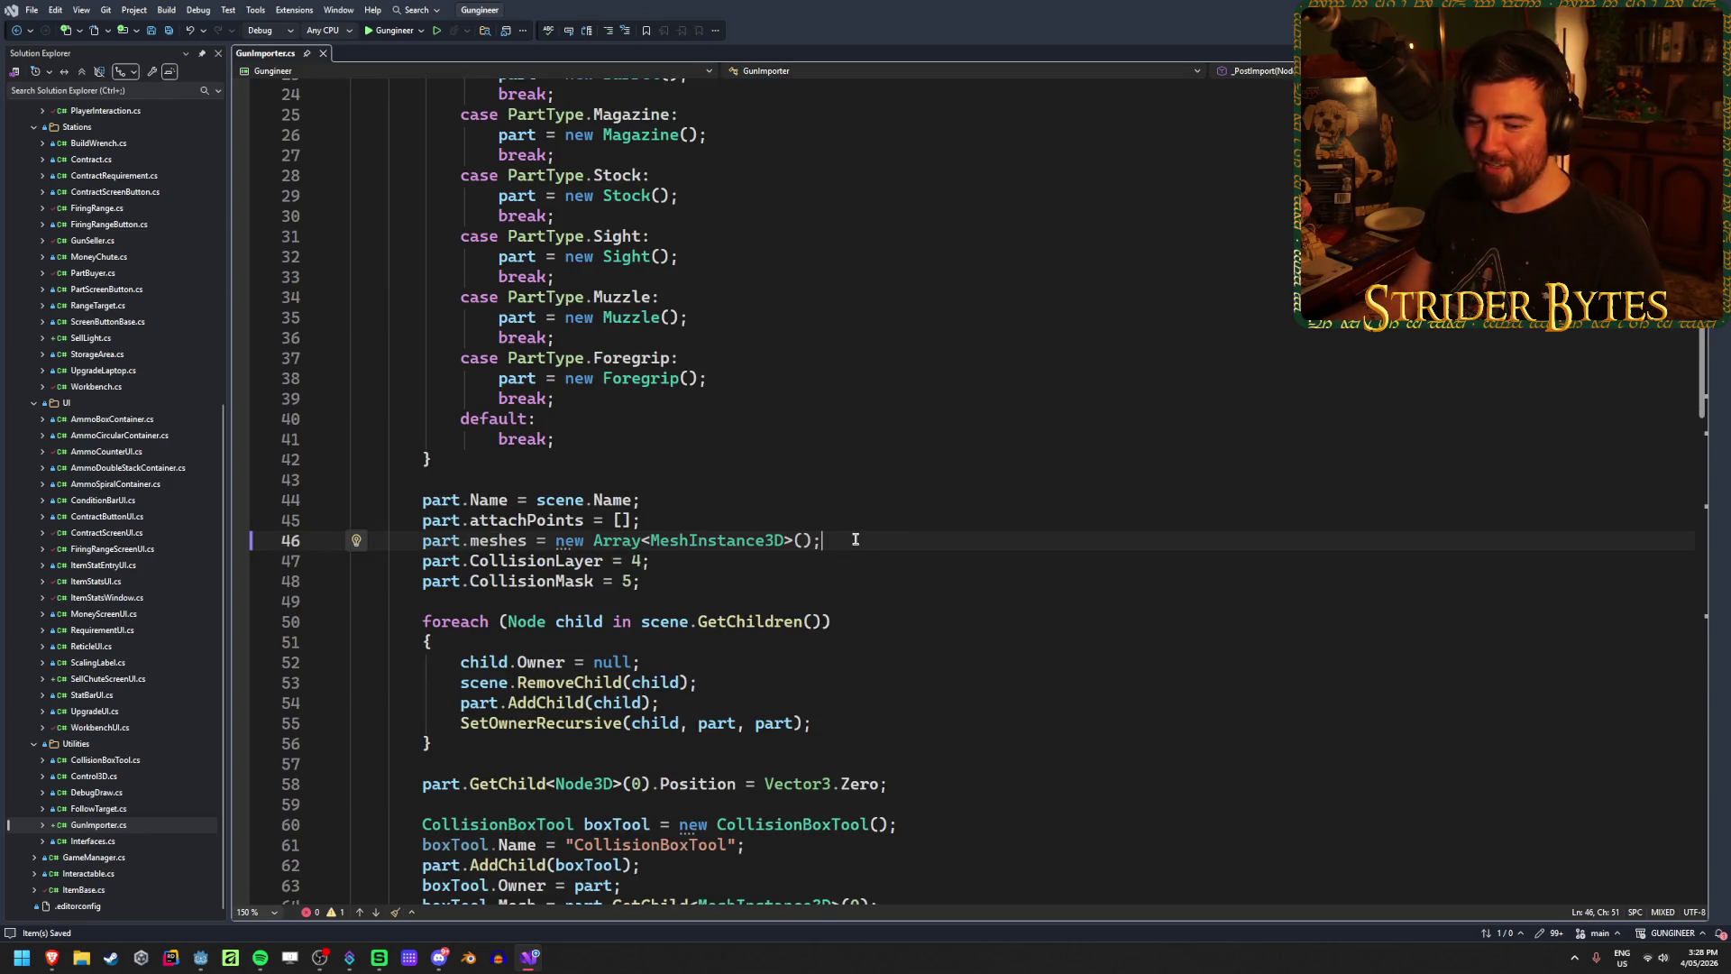
{"action": "scroll", "coordinate": [854, 539], "scroll_direction": "down", "scroll_amount": 2}
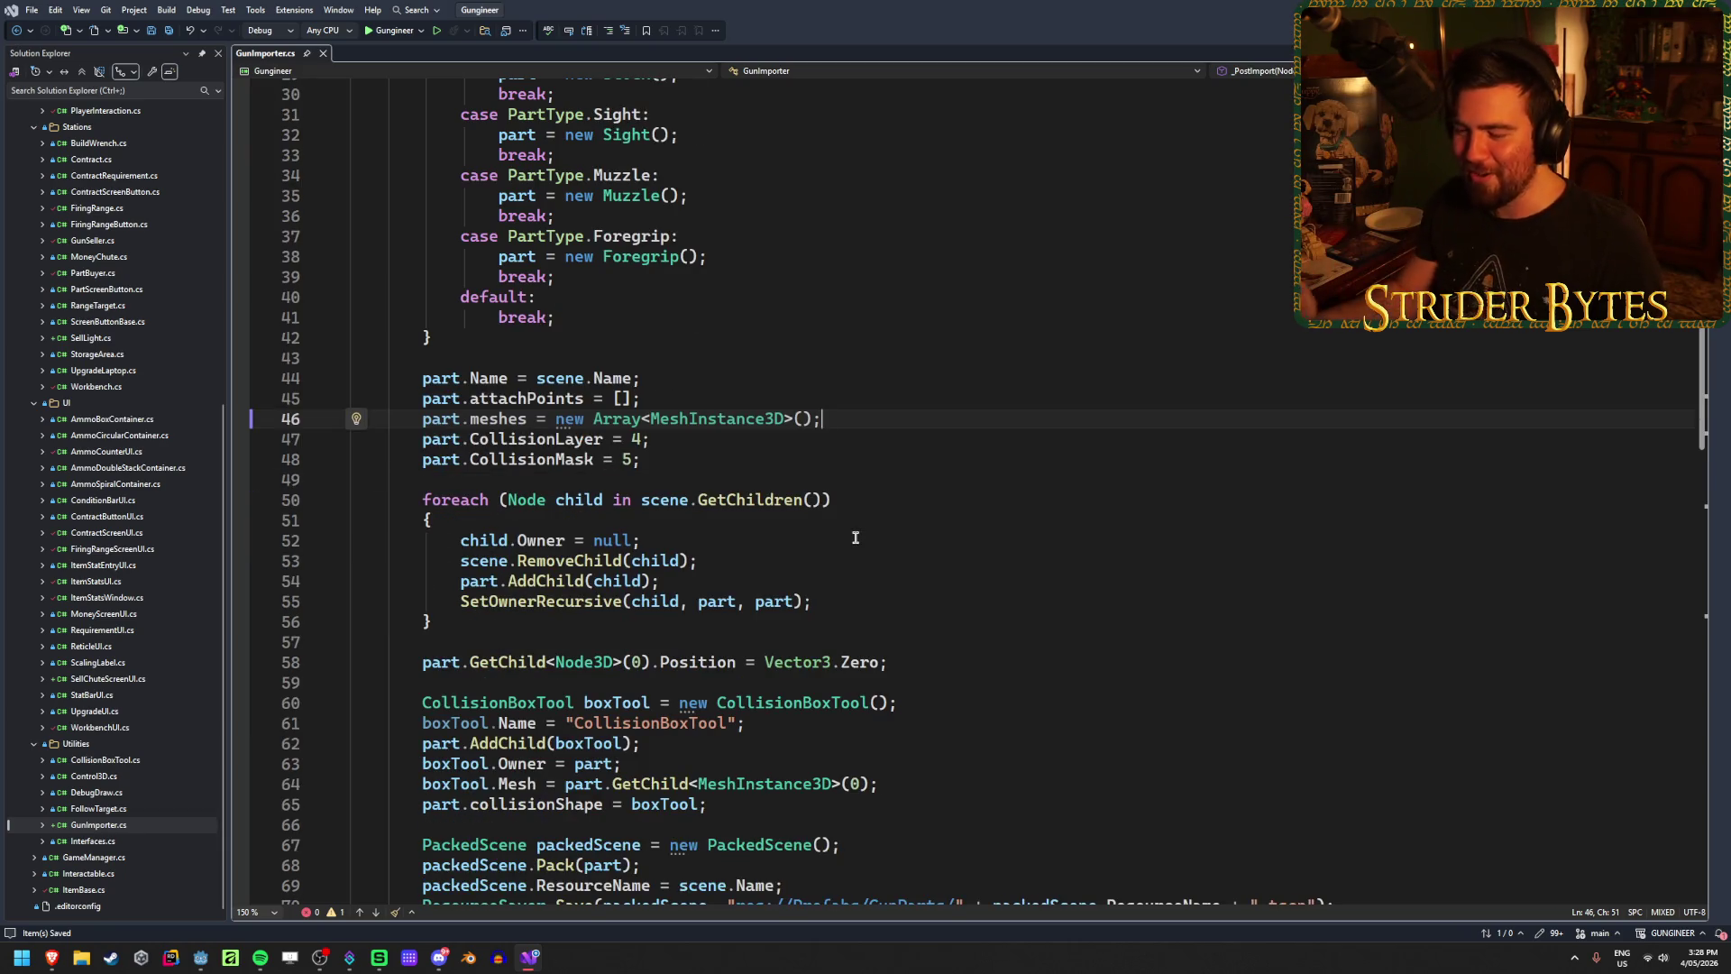
{"action": "scroll", "coordinate": [854, 537], "scroll_direction": "down", "scroll_amount": 3}
{"action": "scroll", "coordinate": [891, 591], "scroll_direction": "up", "scroll_amount": 9}
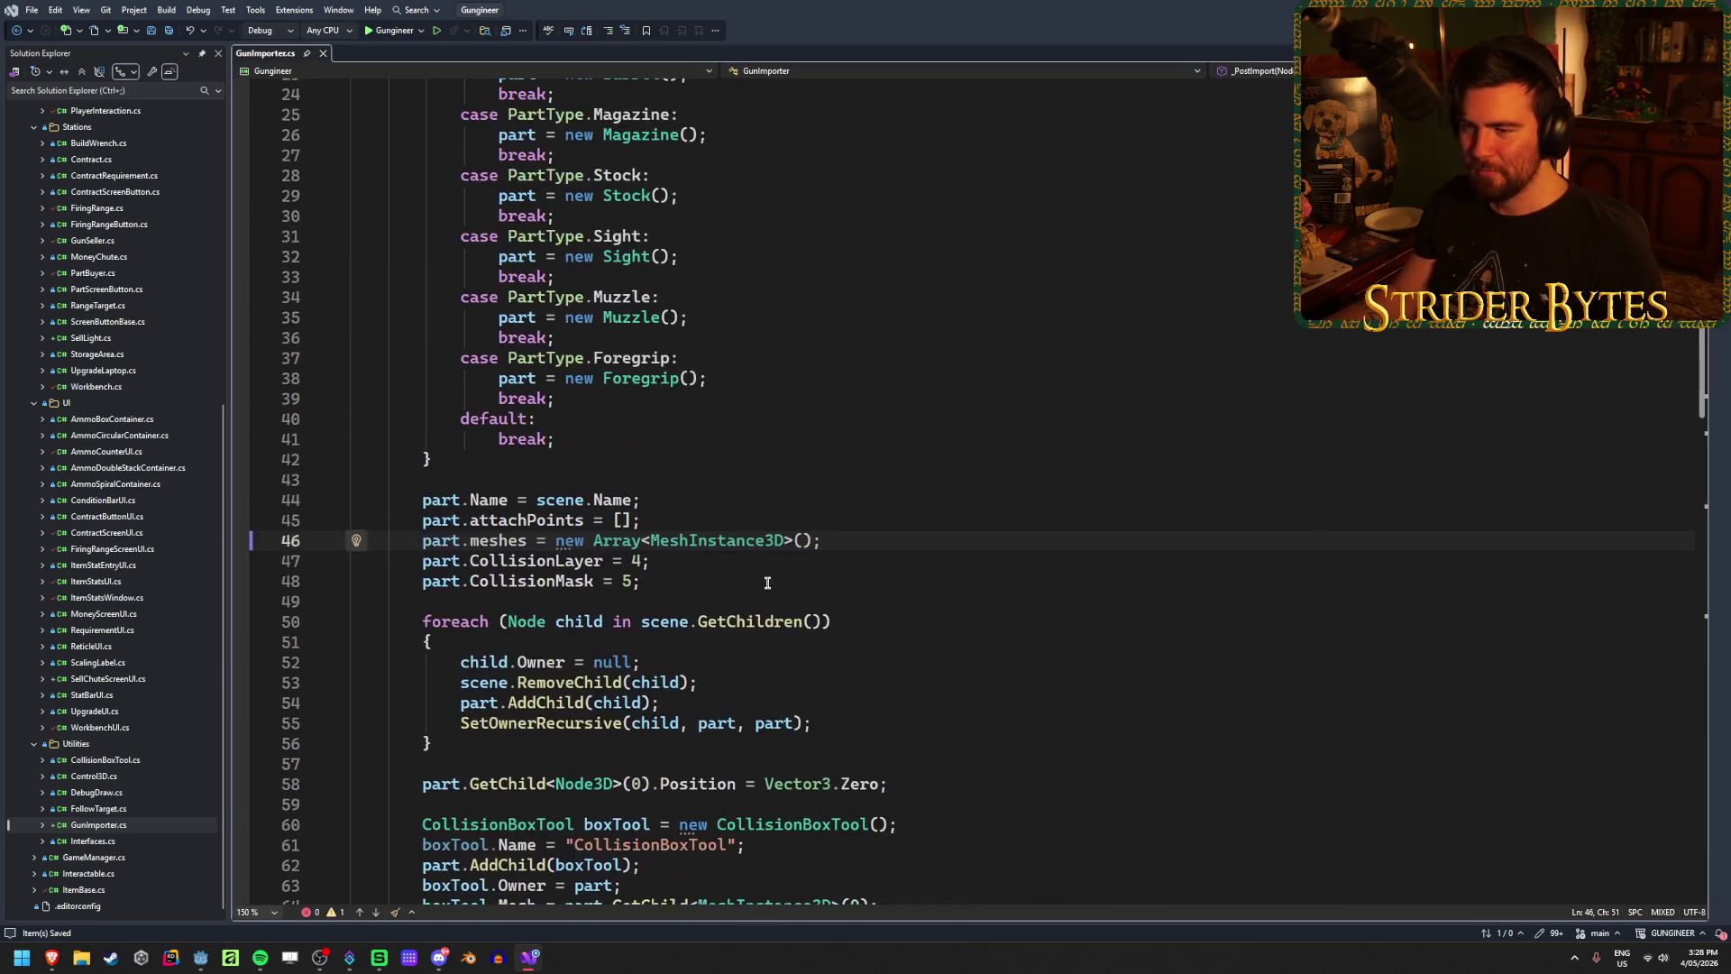
{"action": "left_click", "coordinate": [1017, 259]}
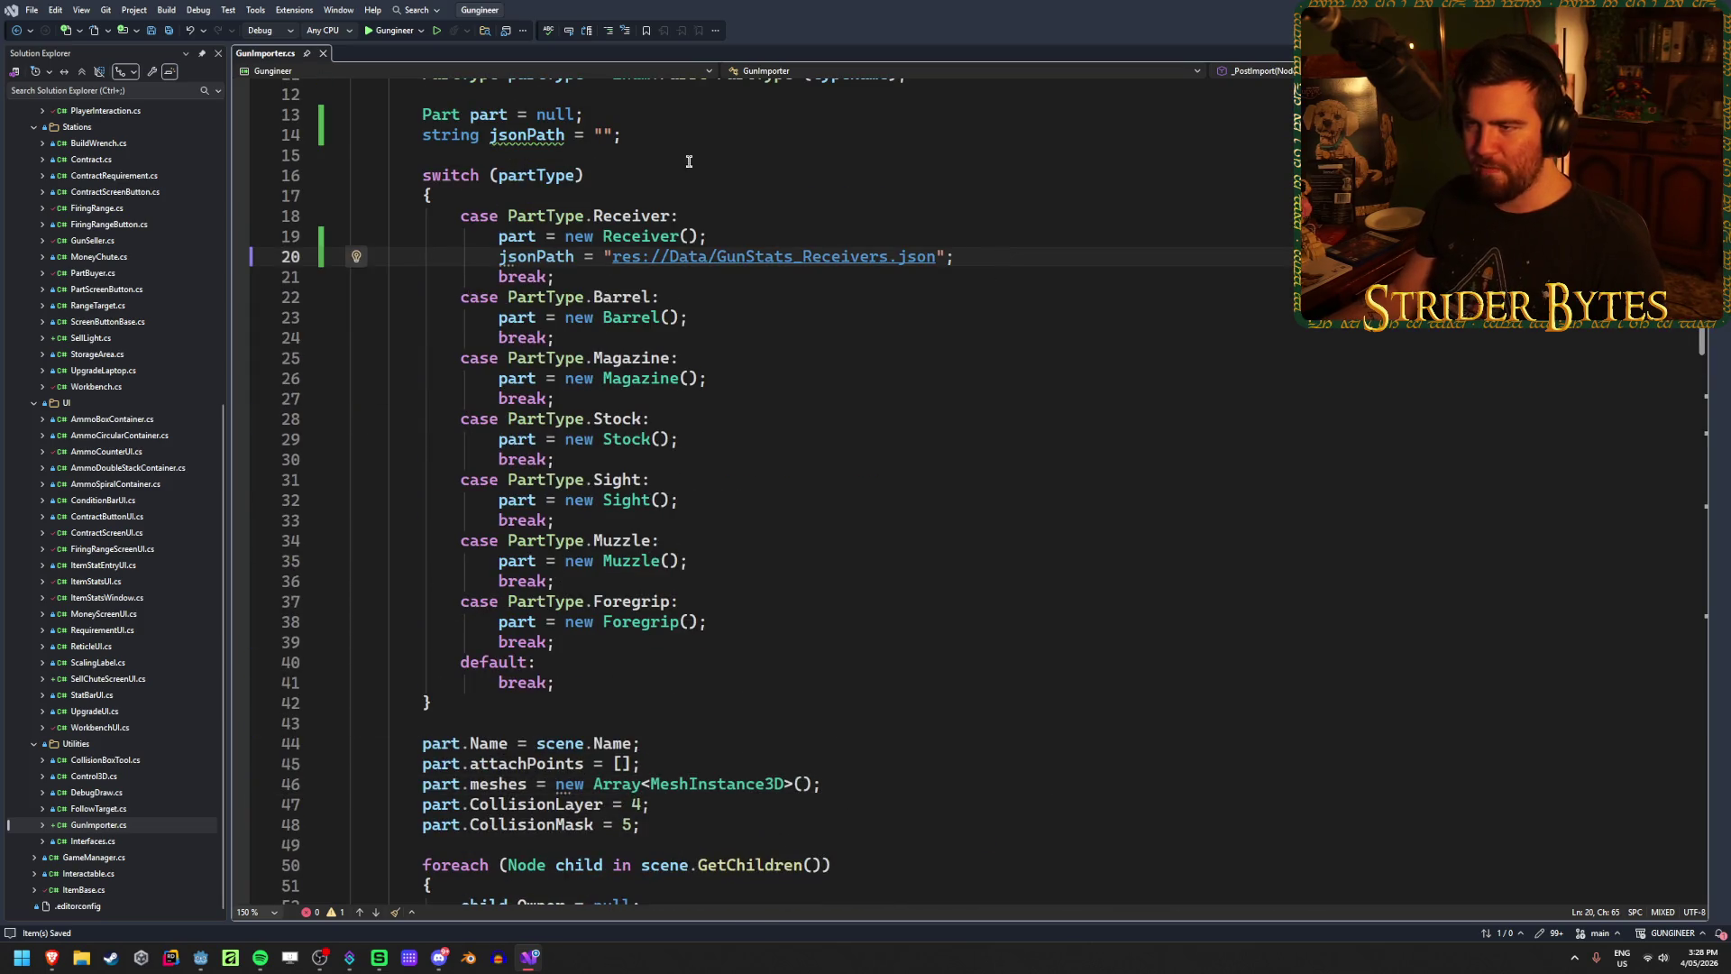
{"action": "left_click", "coordinate": [649, 137]}
{"action": "left_click", "coordinate": [501, 702]}
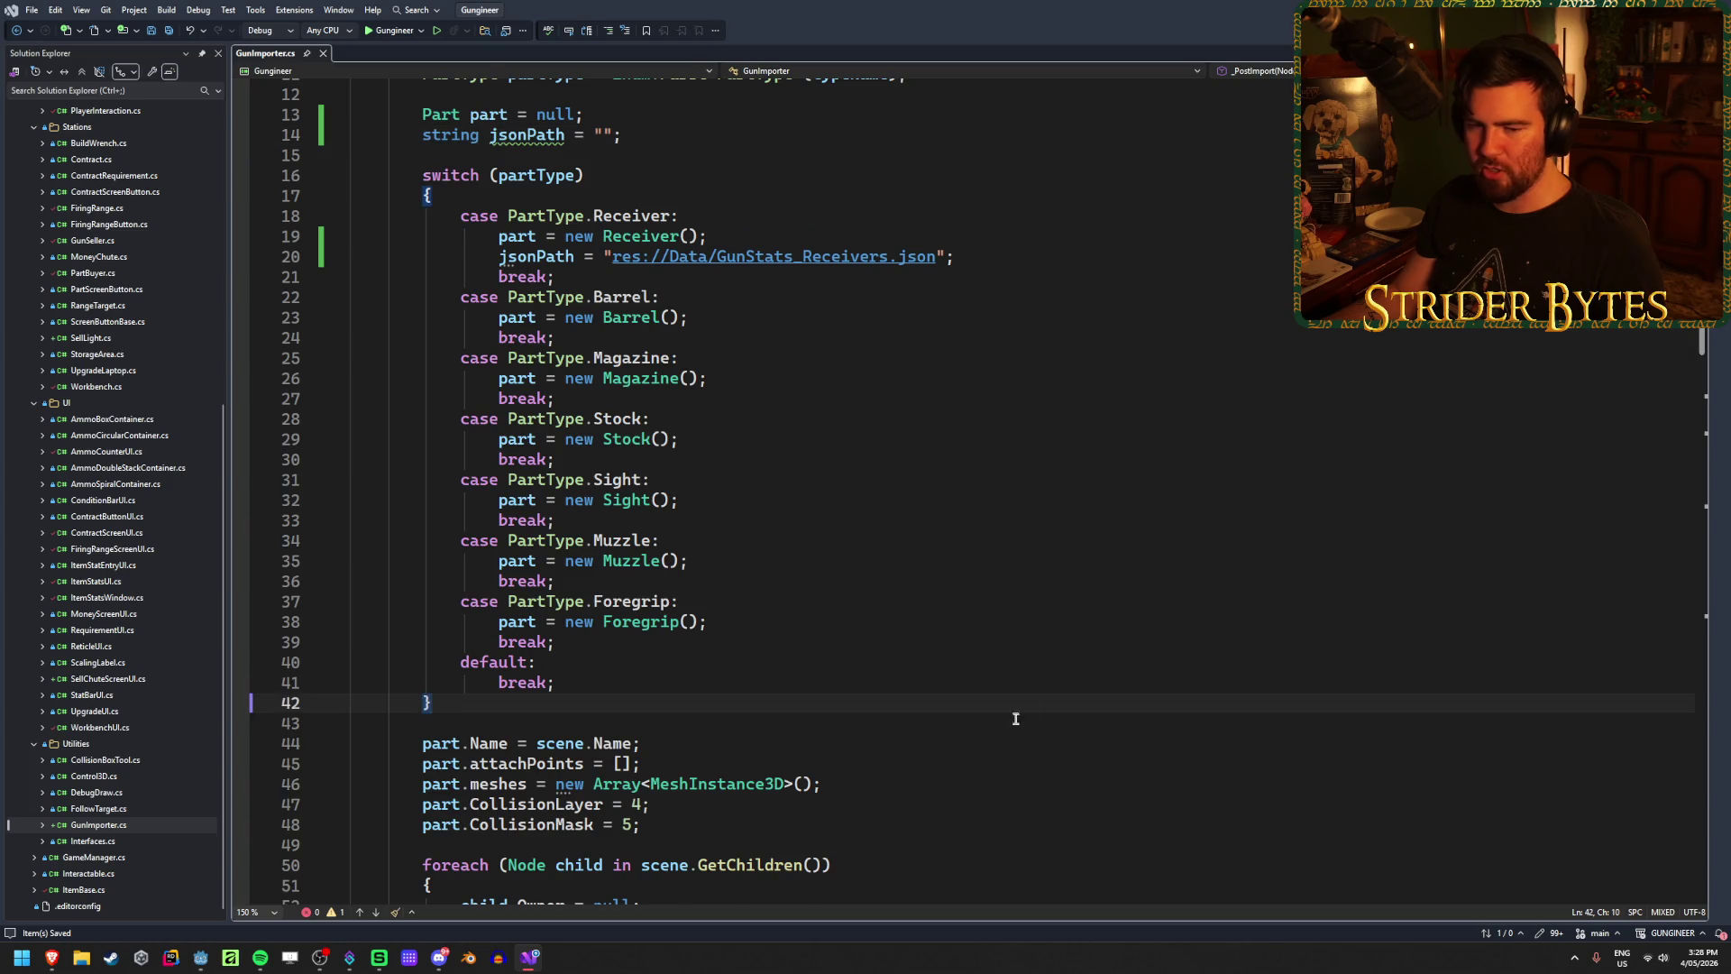
{"action": "scroll", "coordinate": [1015, 719], "scroll_direction": "down", "scroll_amount": 1}
{"action": "key", "text": "Return"}
{"action": "key", "text": "Return"}
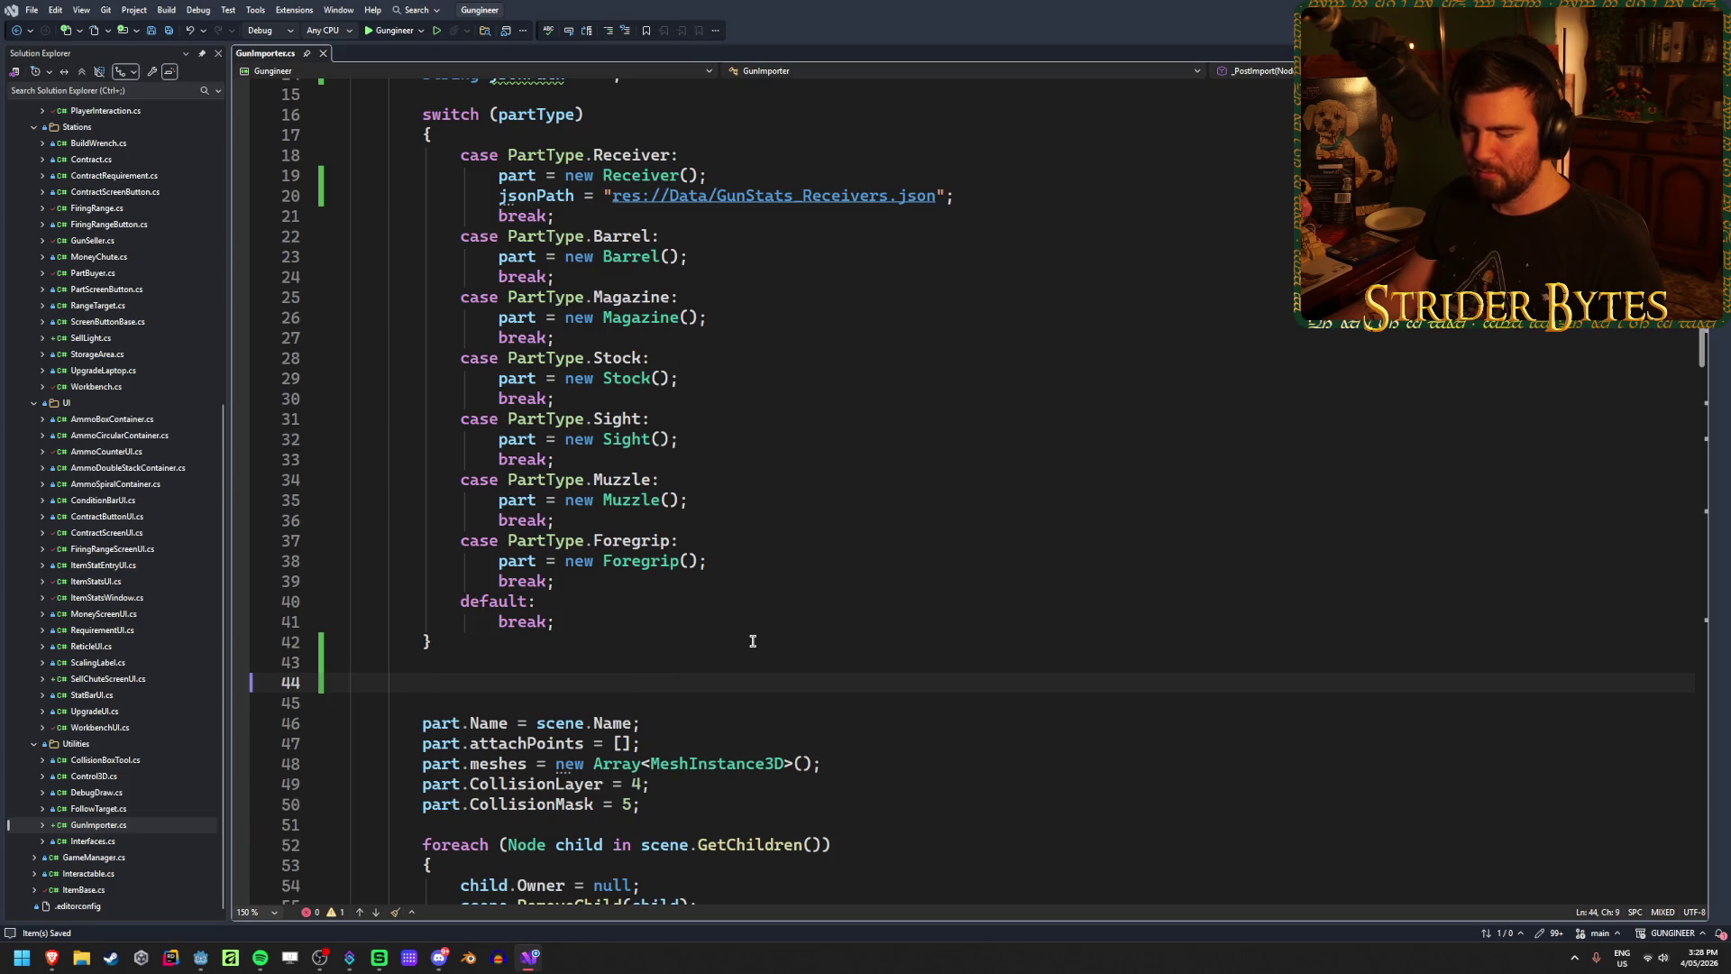
{"action": "type", "text": "JSON"}
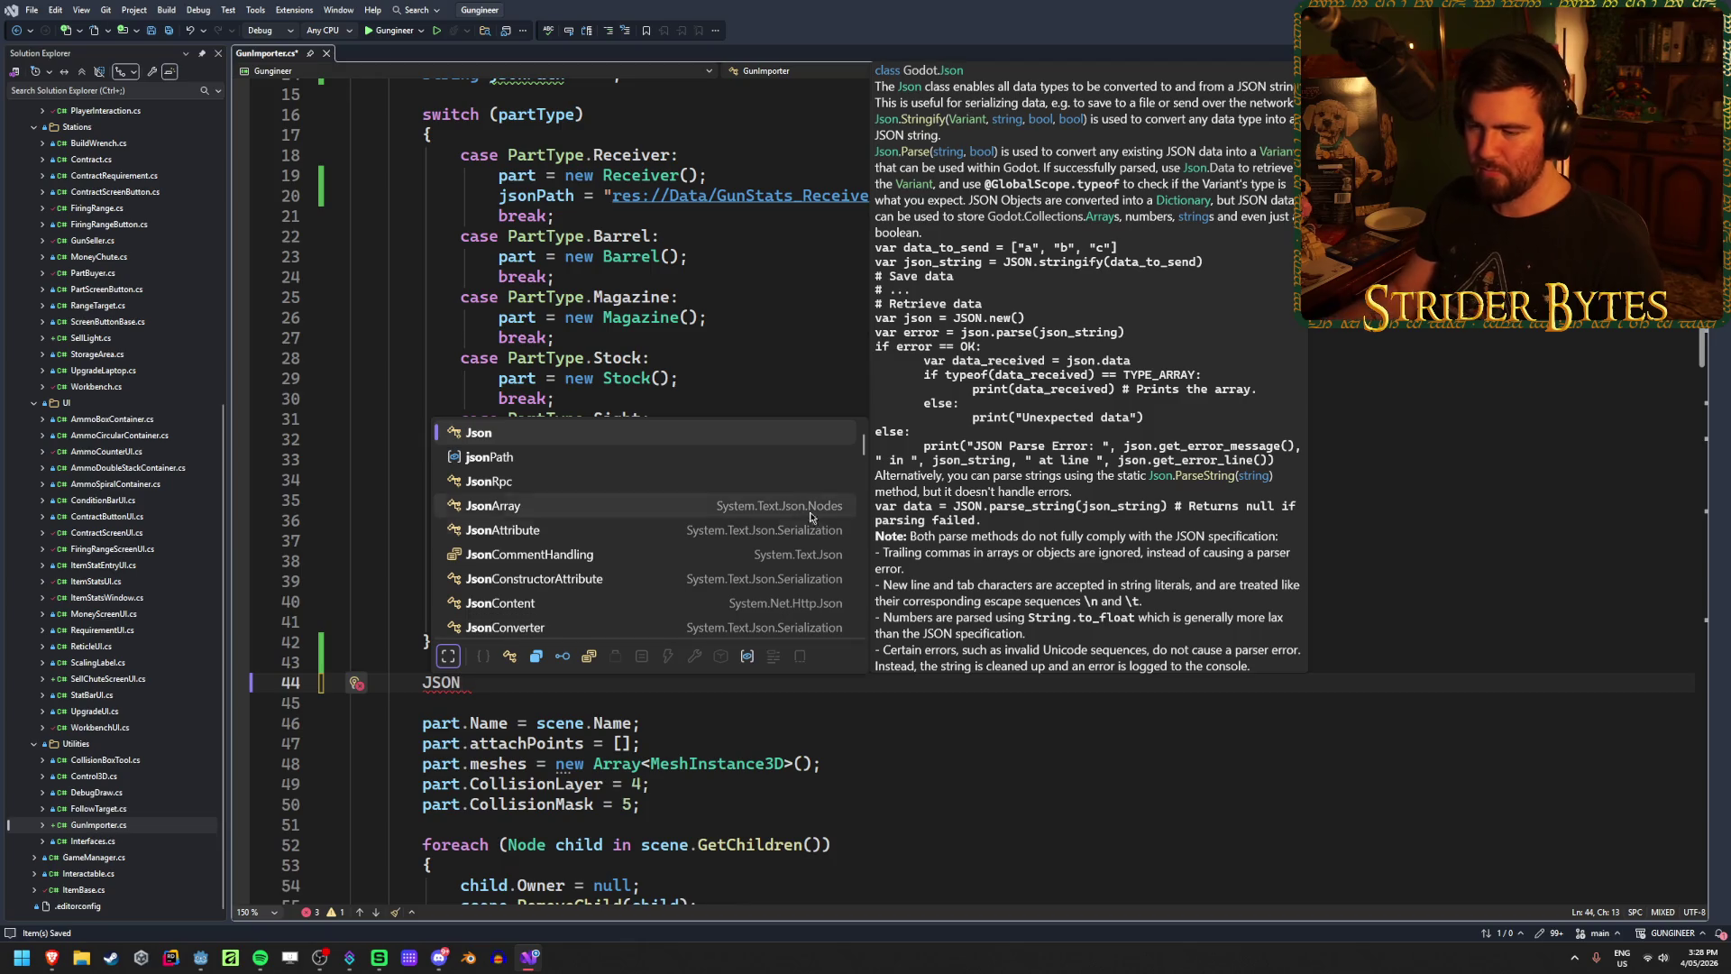
{"action": "scroll", "coordinate": [712, 564], "scroll_direction": "down", "scroll_amount": 7}
{"action": "scroll", "coordinate": [719, 553], "scroll_direction": "up", "scroll_amount": 7}
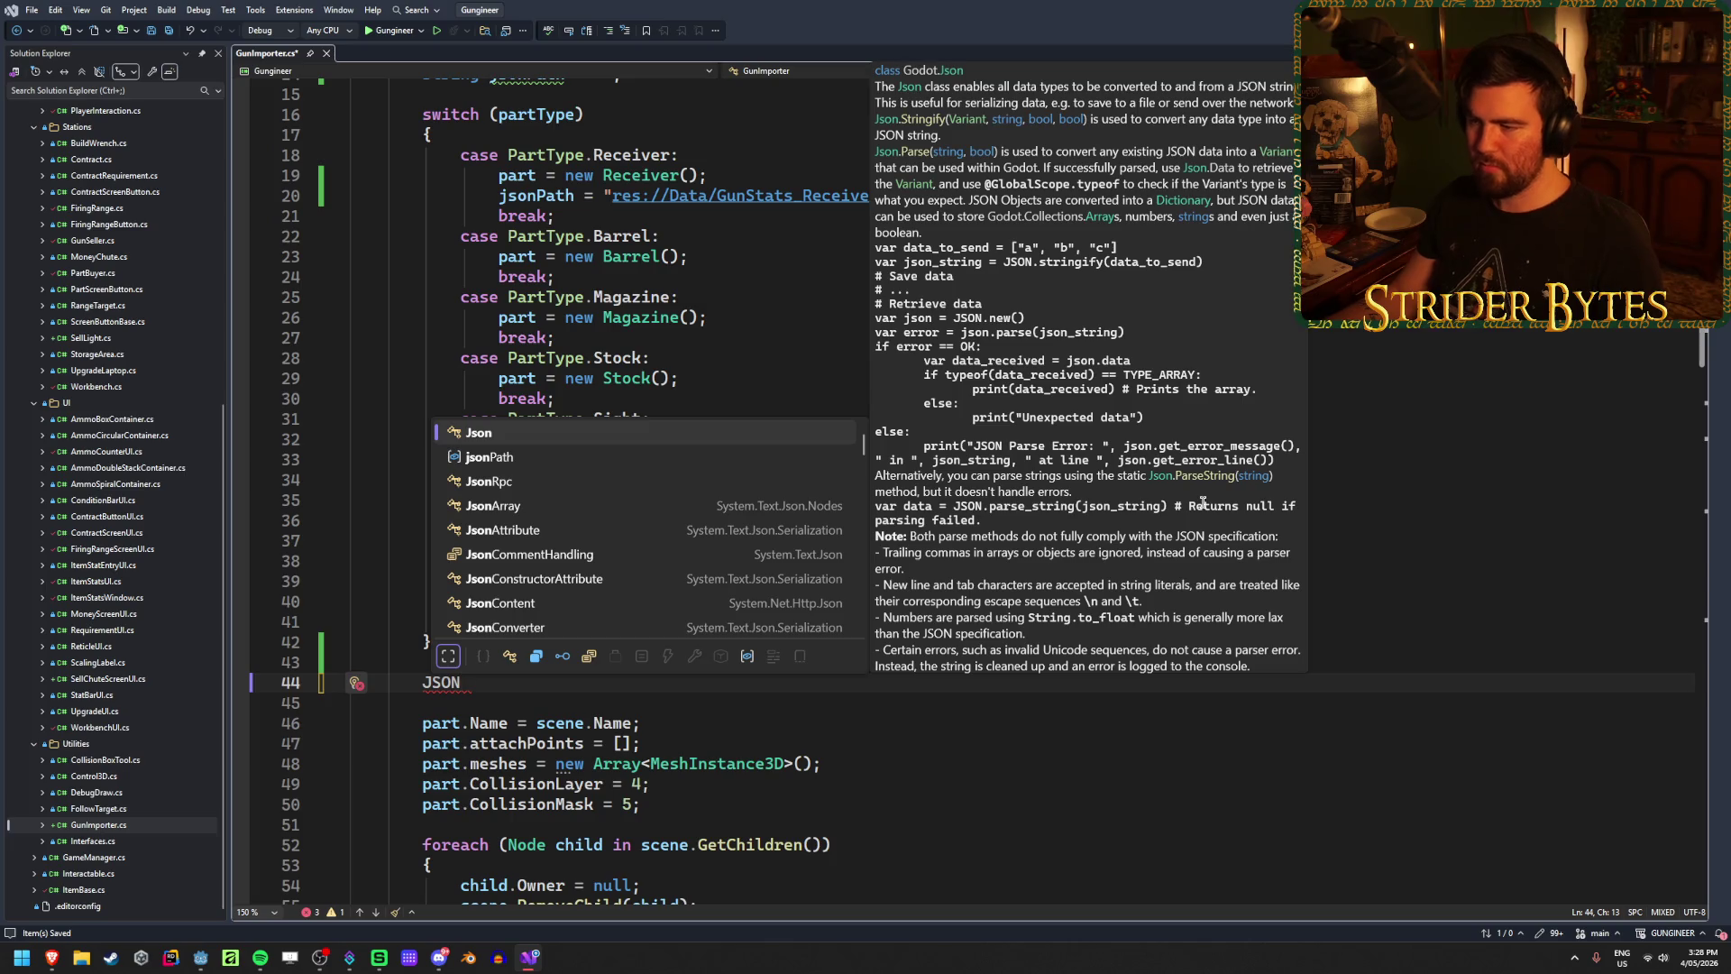
{"action": "key", "text": "Escape"}
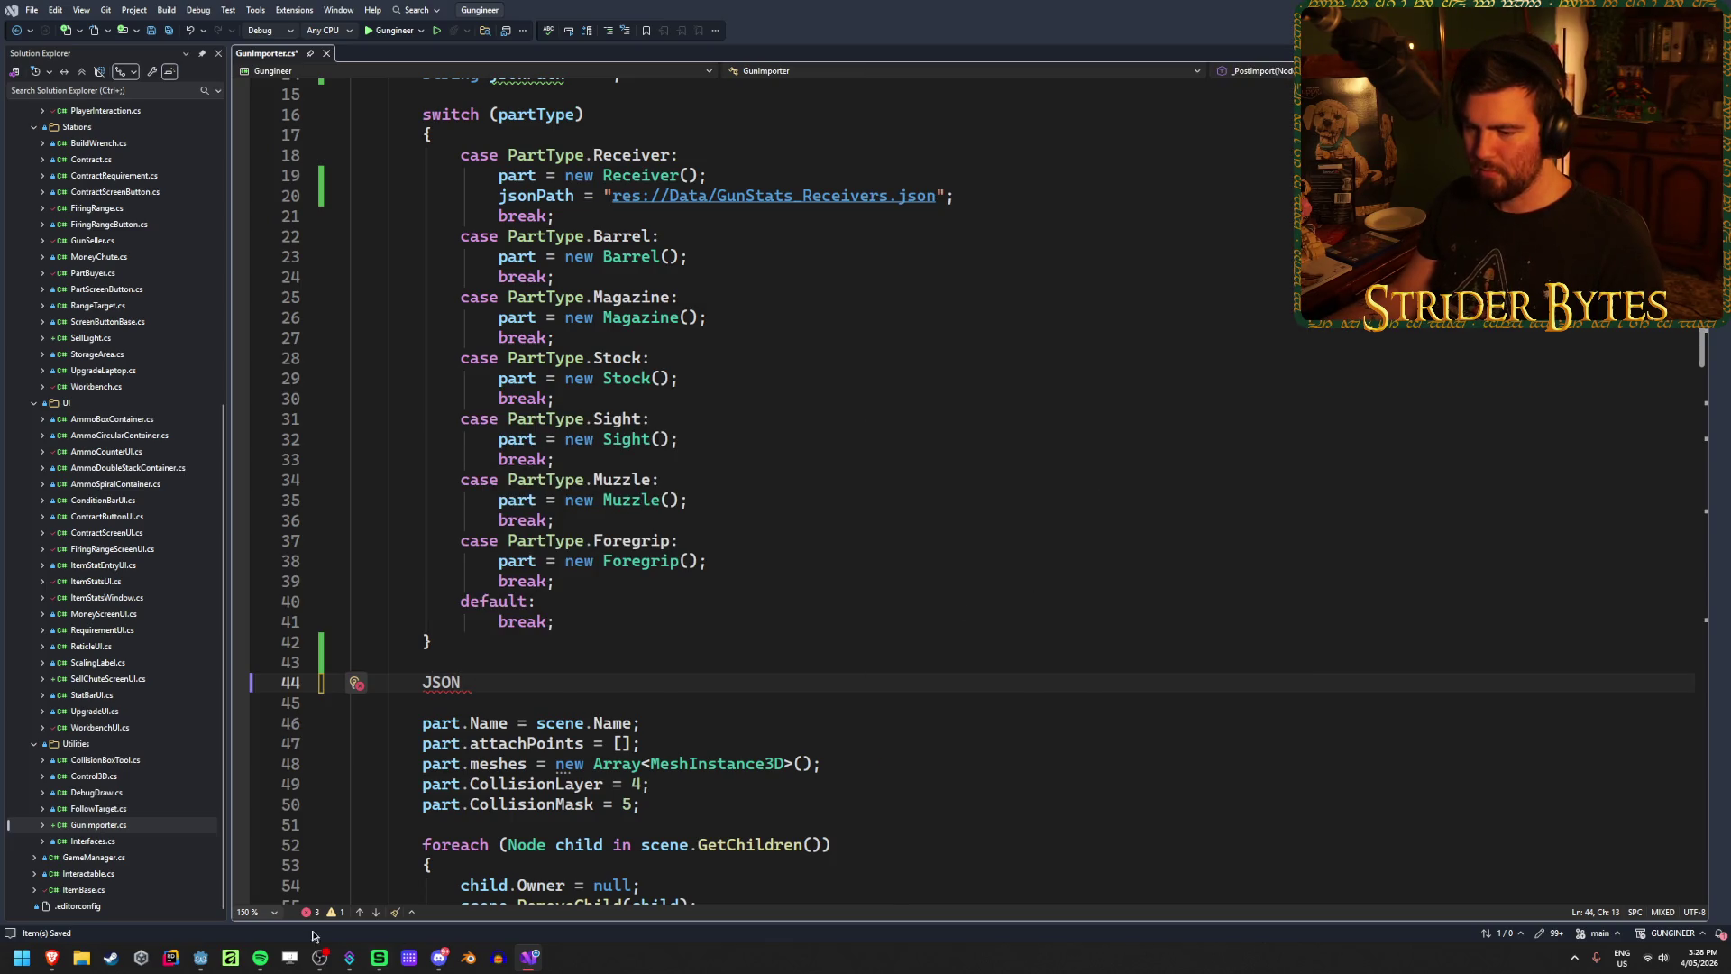
Step: Replace JSON on line 44 with Json.Par to begin a Json.ParseString call
{"action": "left_click", "coordinate": [200, 957]}
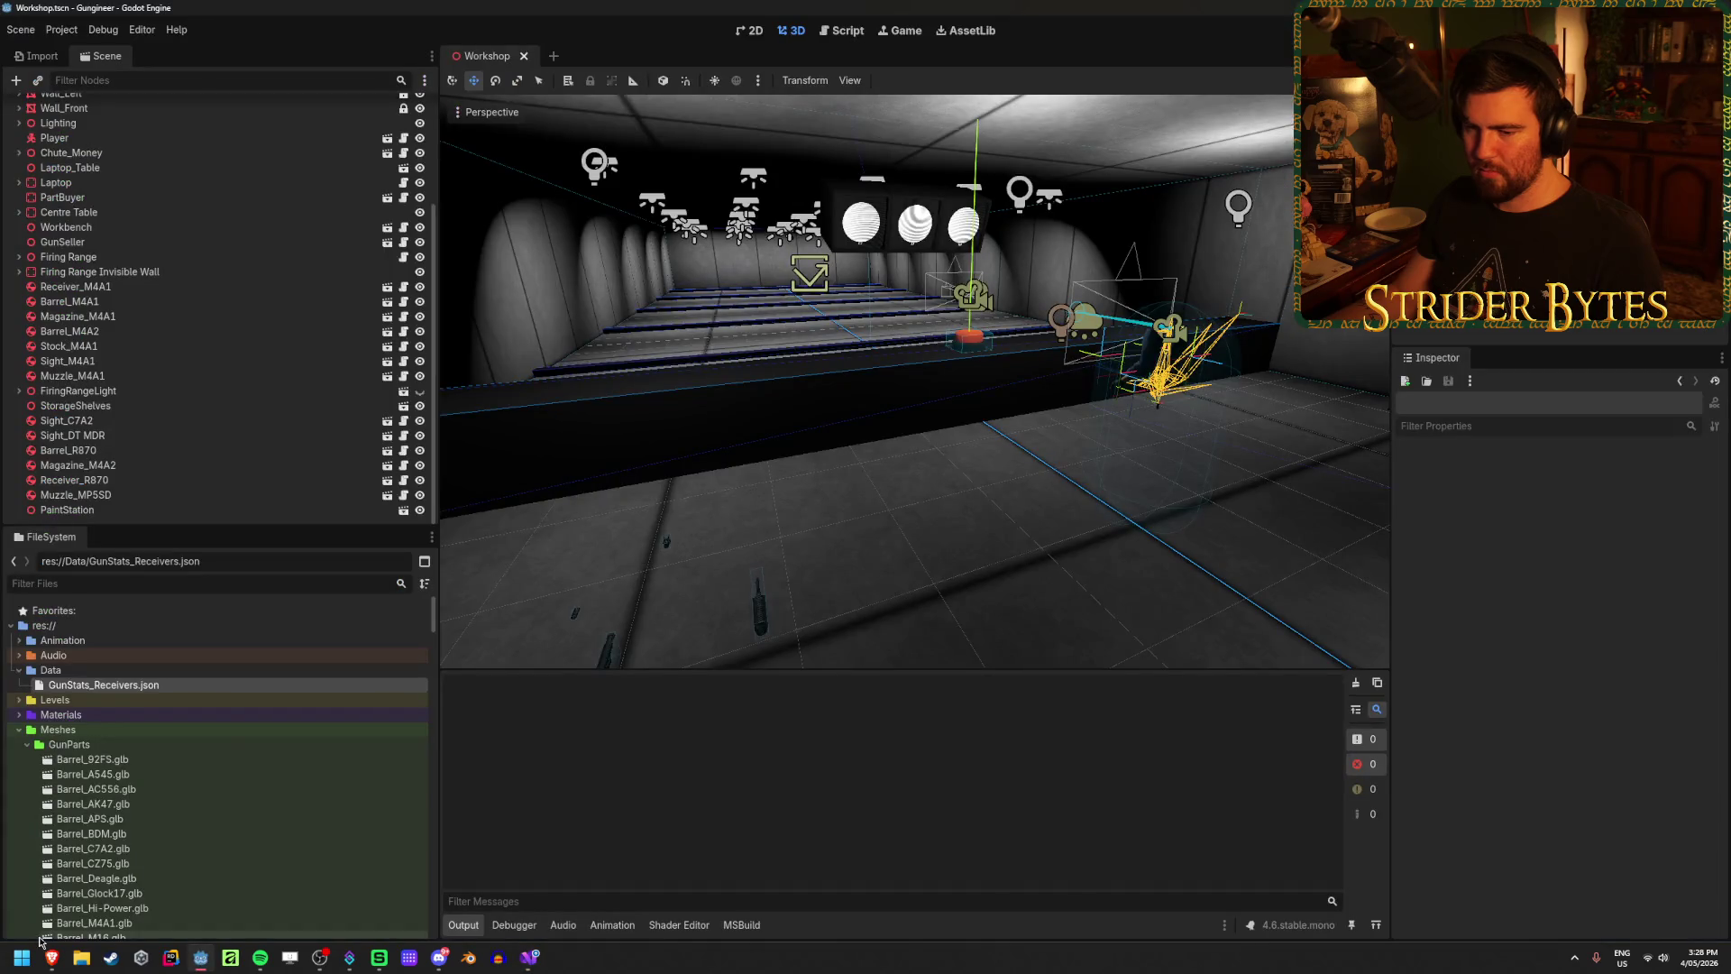
{"action": "mouse_move", "coordinate": [52, 963]}
{"action": "left_click", "coordinate": [162, 899]}
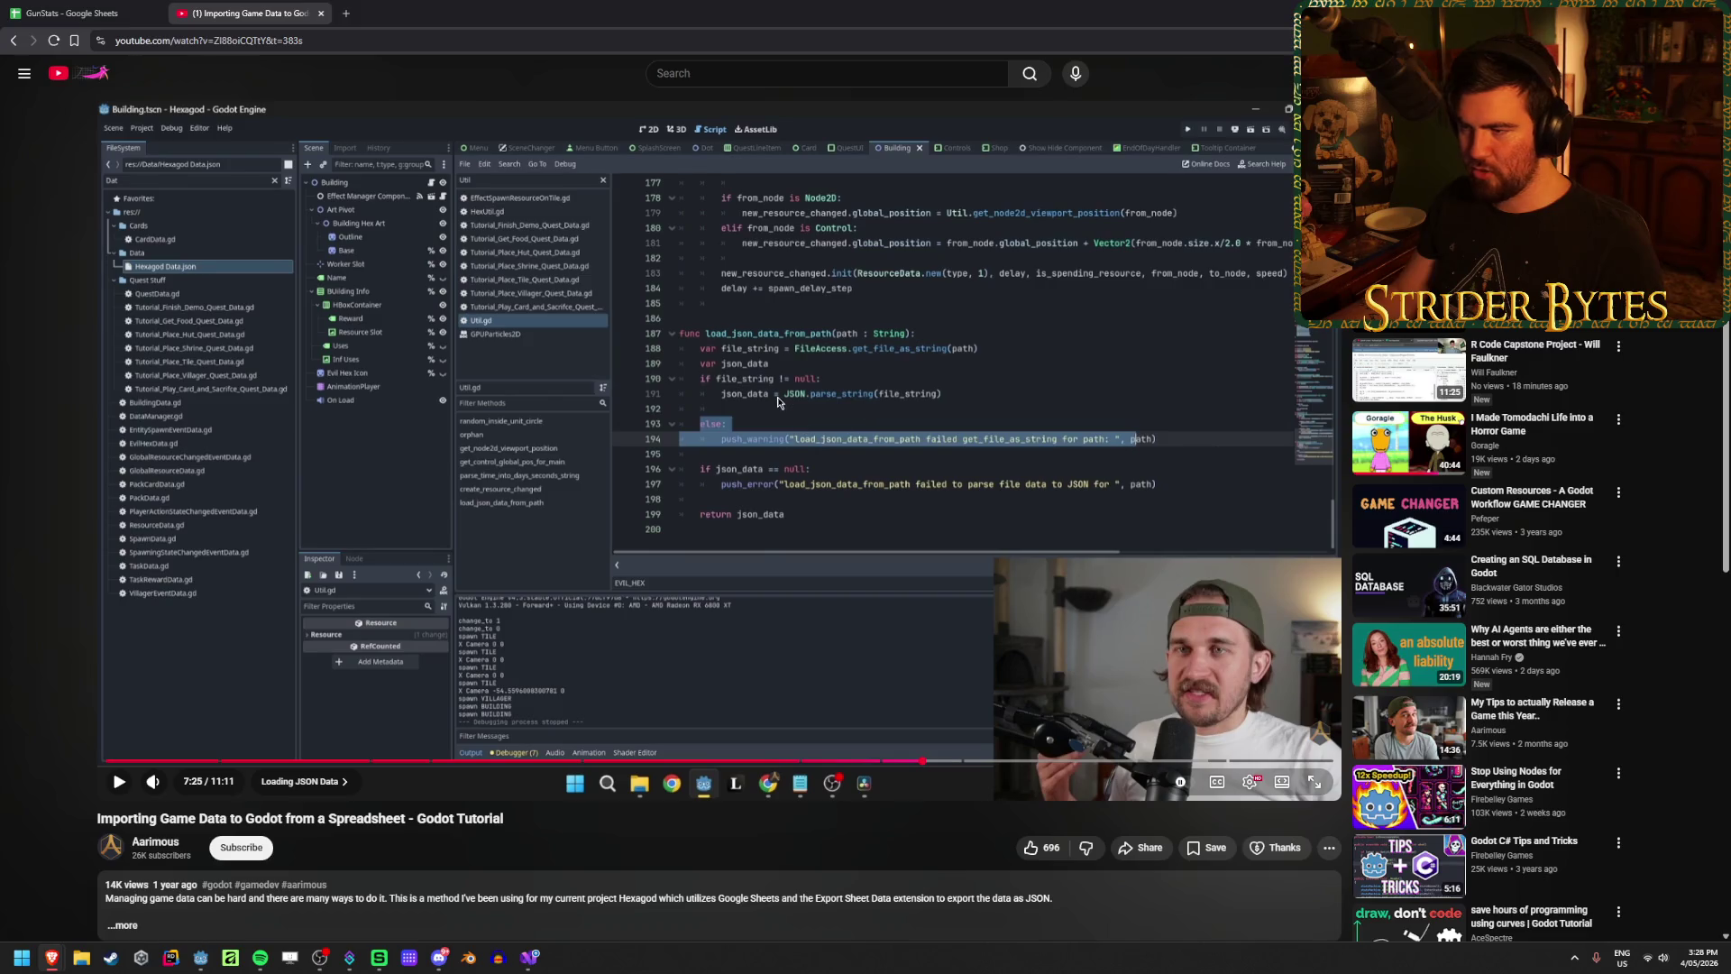
{"action": "key", "text": "alt+Tab"}
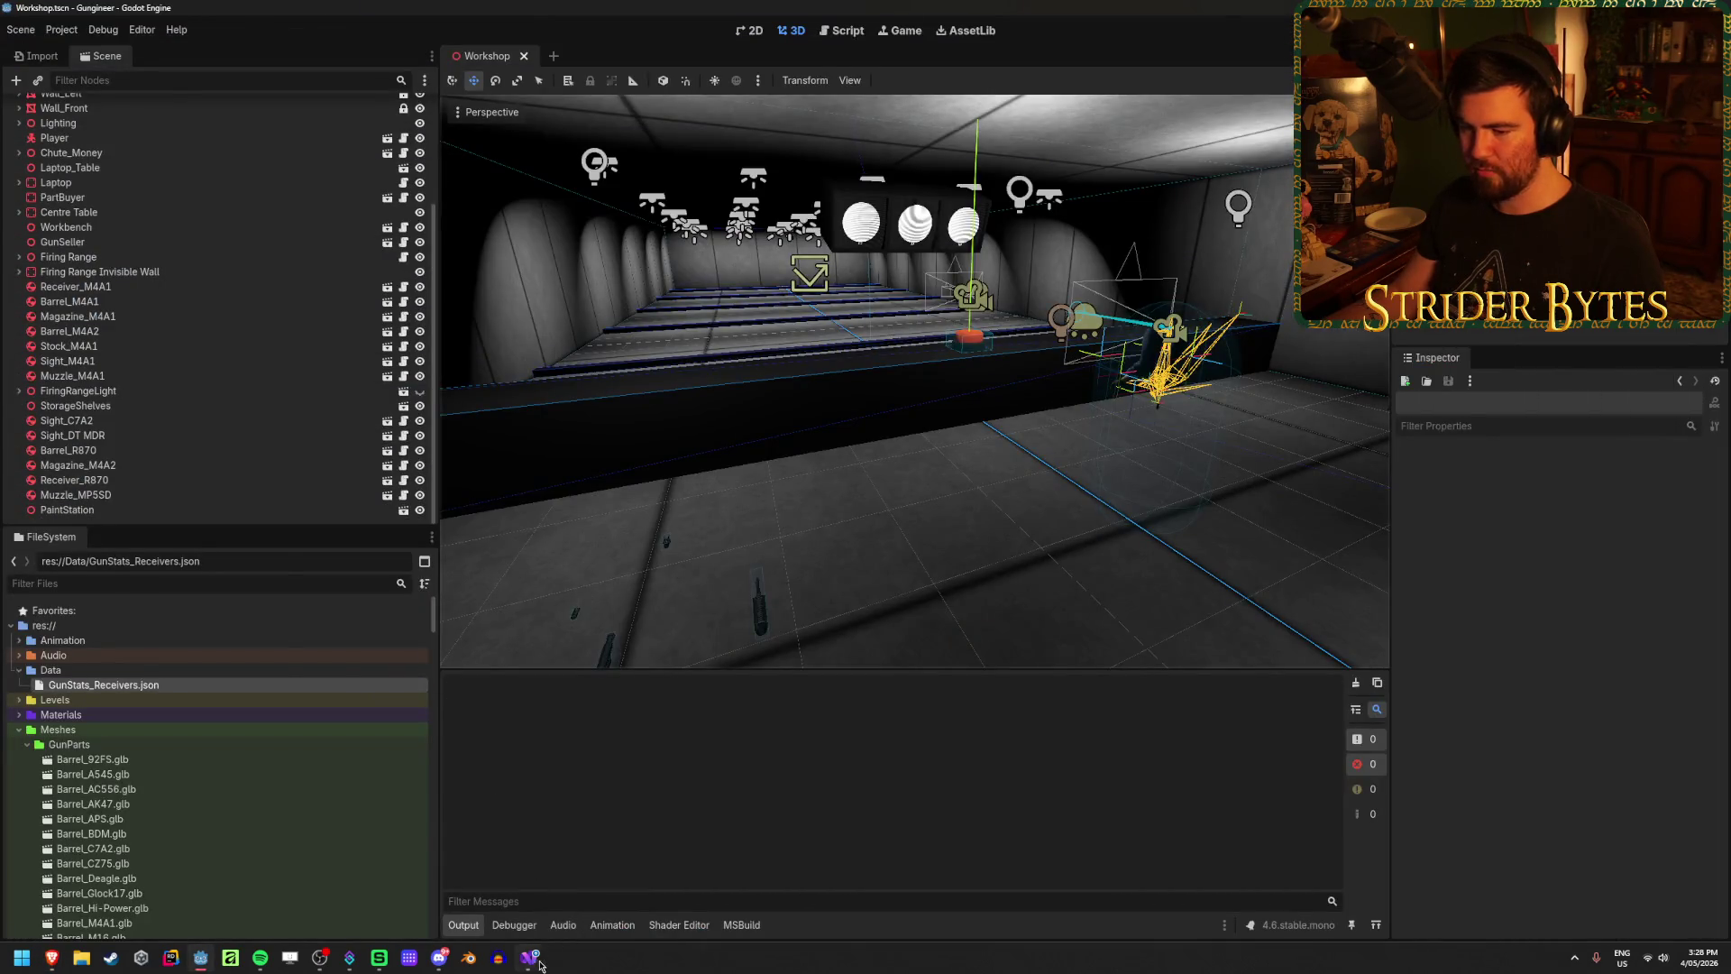
{"action": "left_click", "coordinate": [529, 957]}
{"action": "double_click", "coordinate": [438, 682]}
{"action": "type", "text": "Json.Par"}
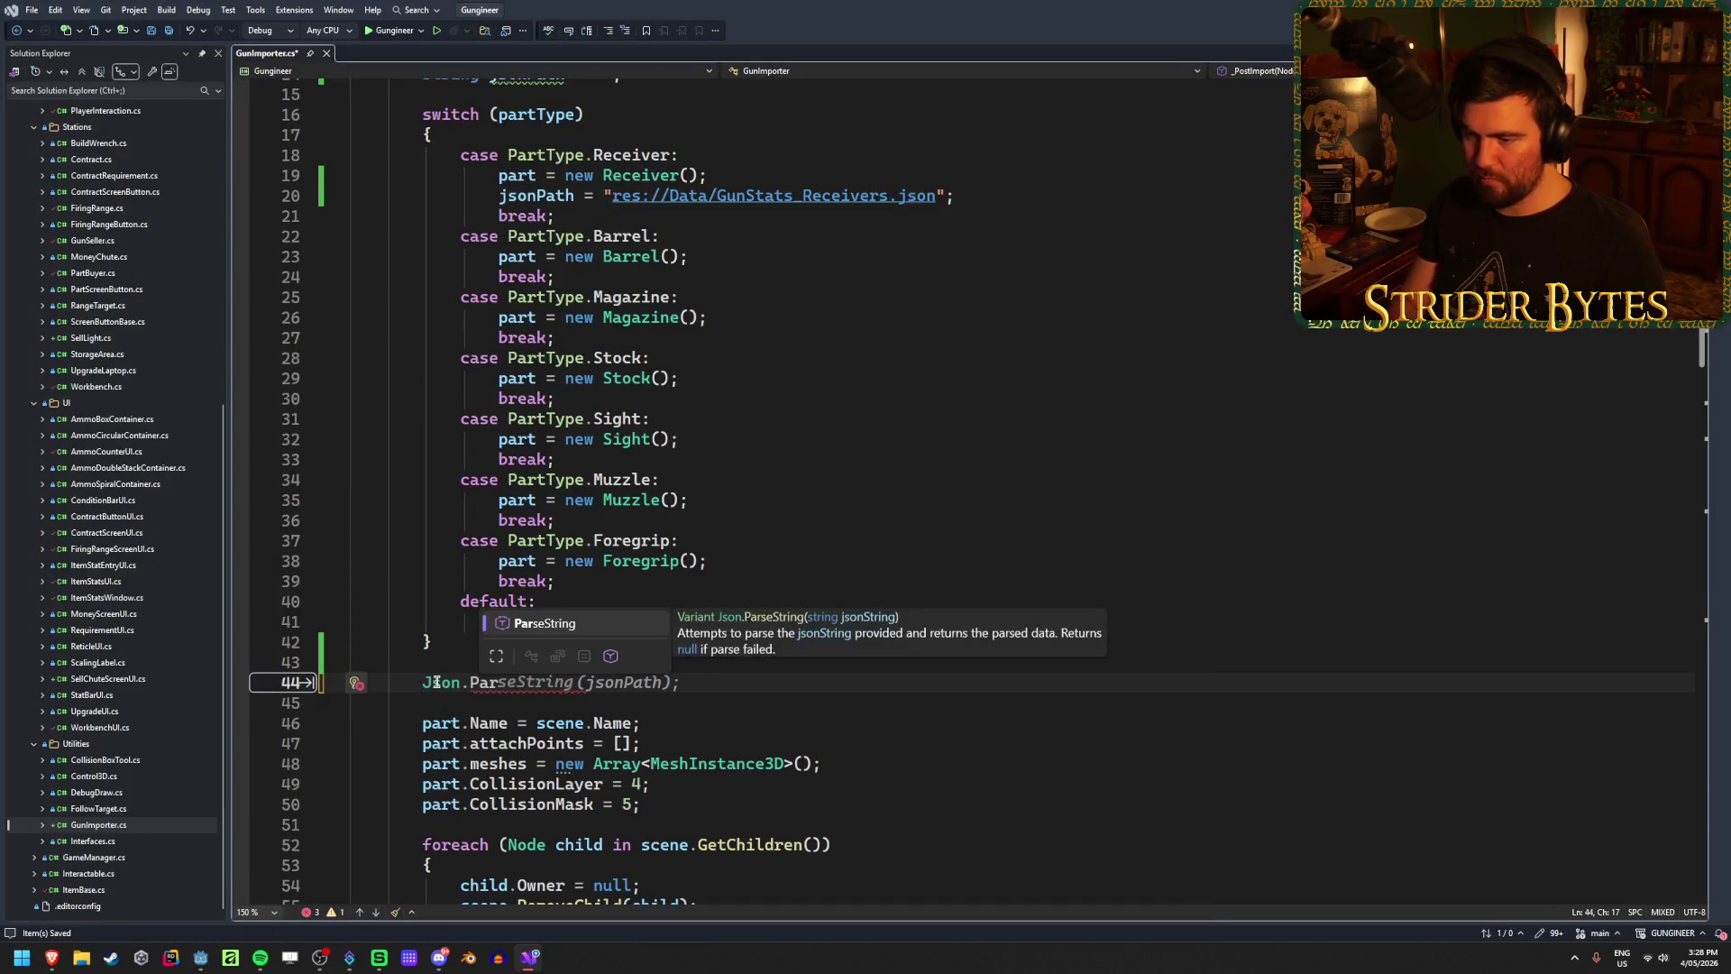
Step: Accept the ParseString(jsonPath) completion so line 44 reads Json.ParseString(jsonPath);
{"action": "key", "text": "Tab"}
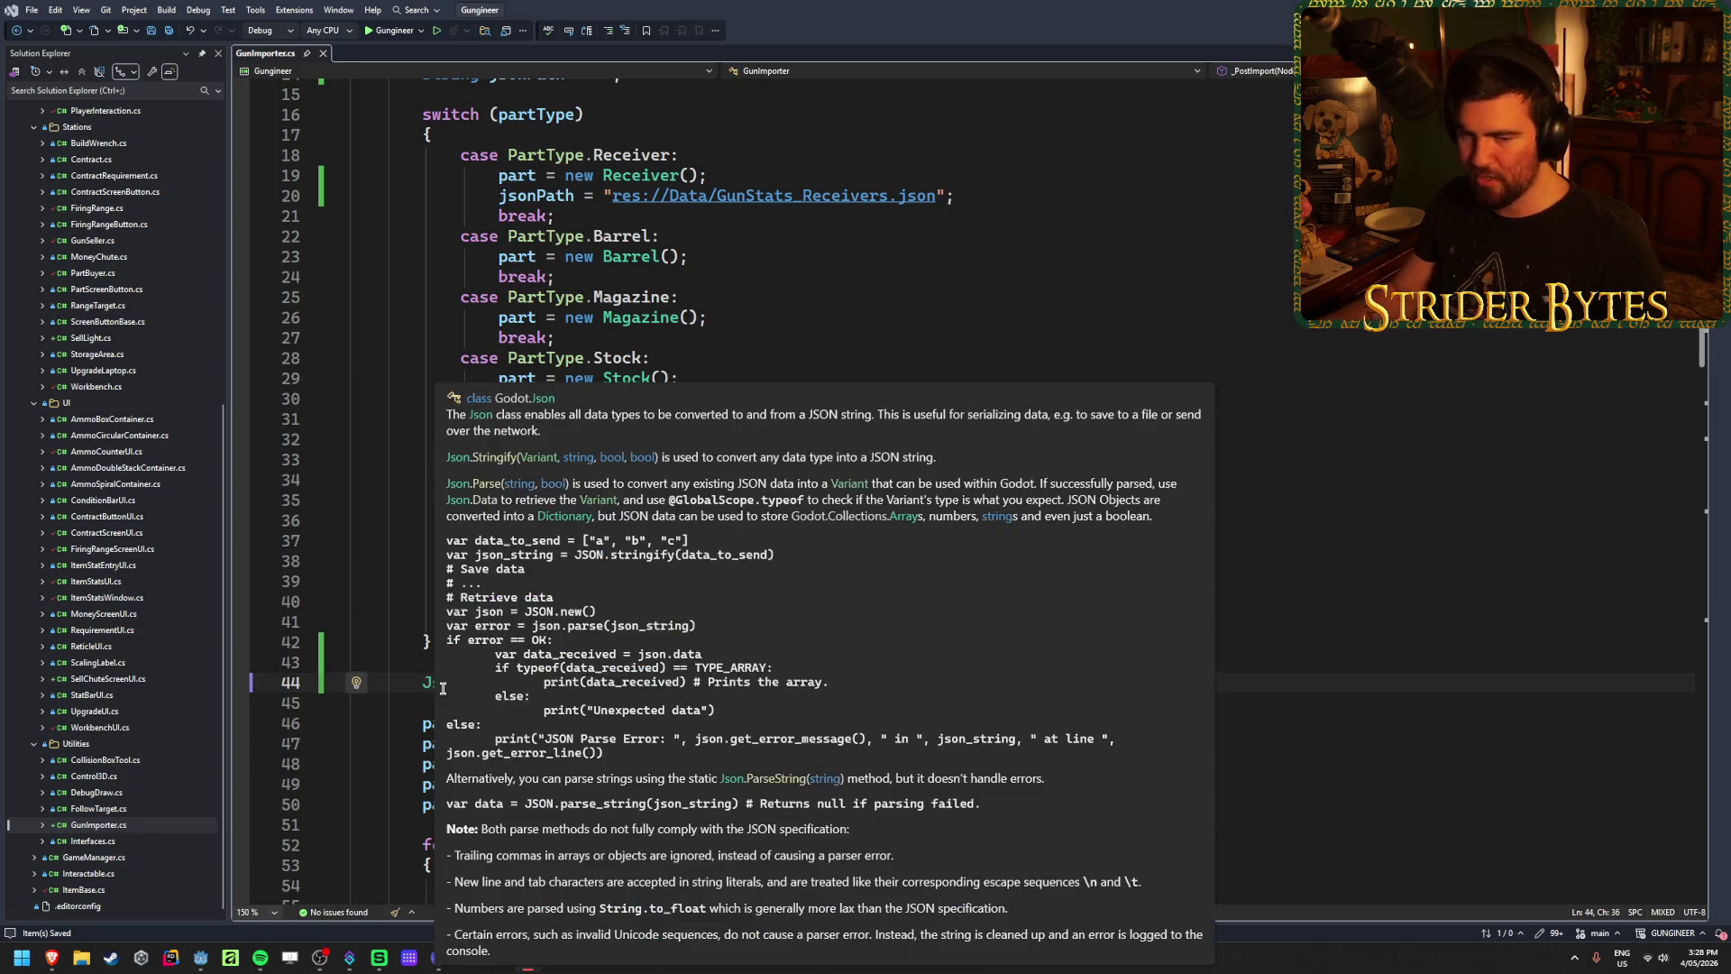
{"action": "mouse_move", "coordinate": [537, 687]}
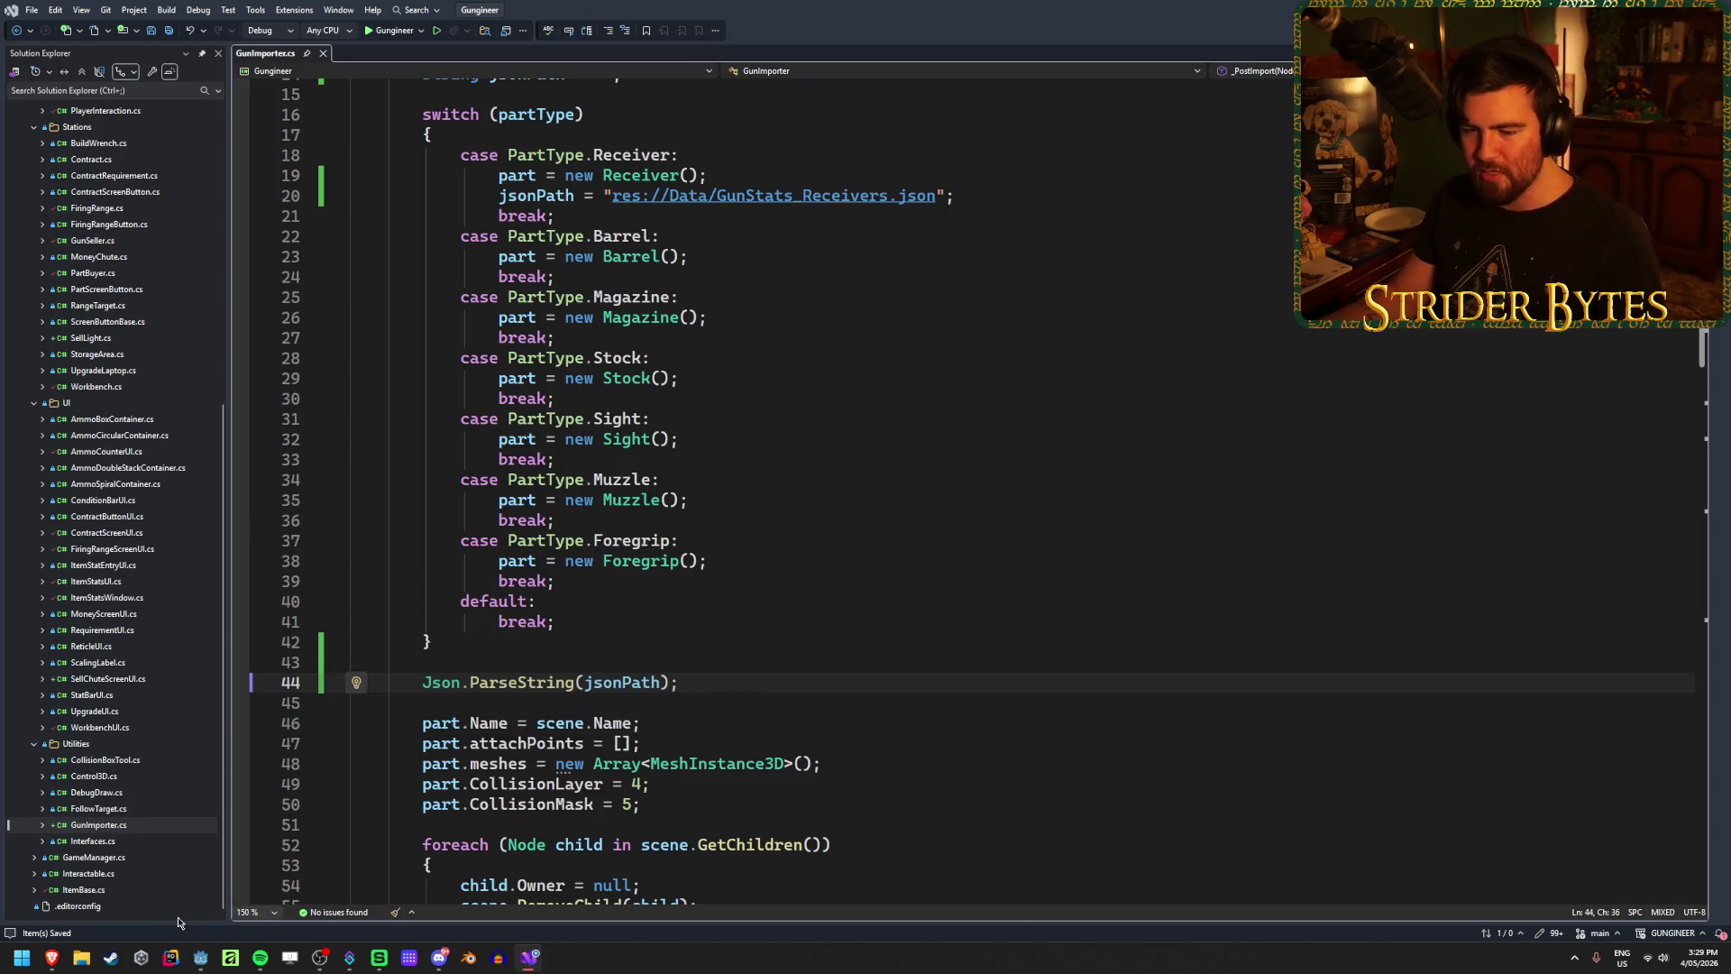
{"action": "left_click", "coordinate": [198, 961]}
{"action": "left_click", "coordinate": [532, 959]}
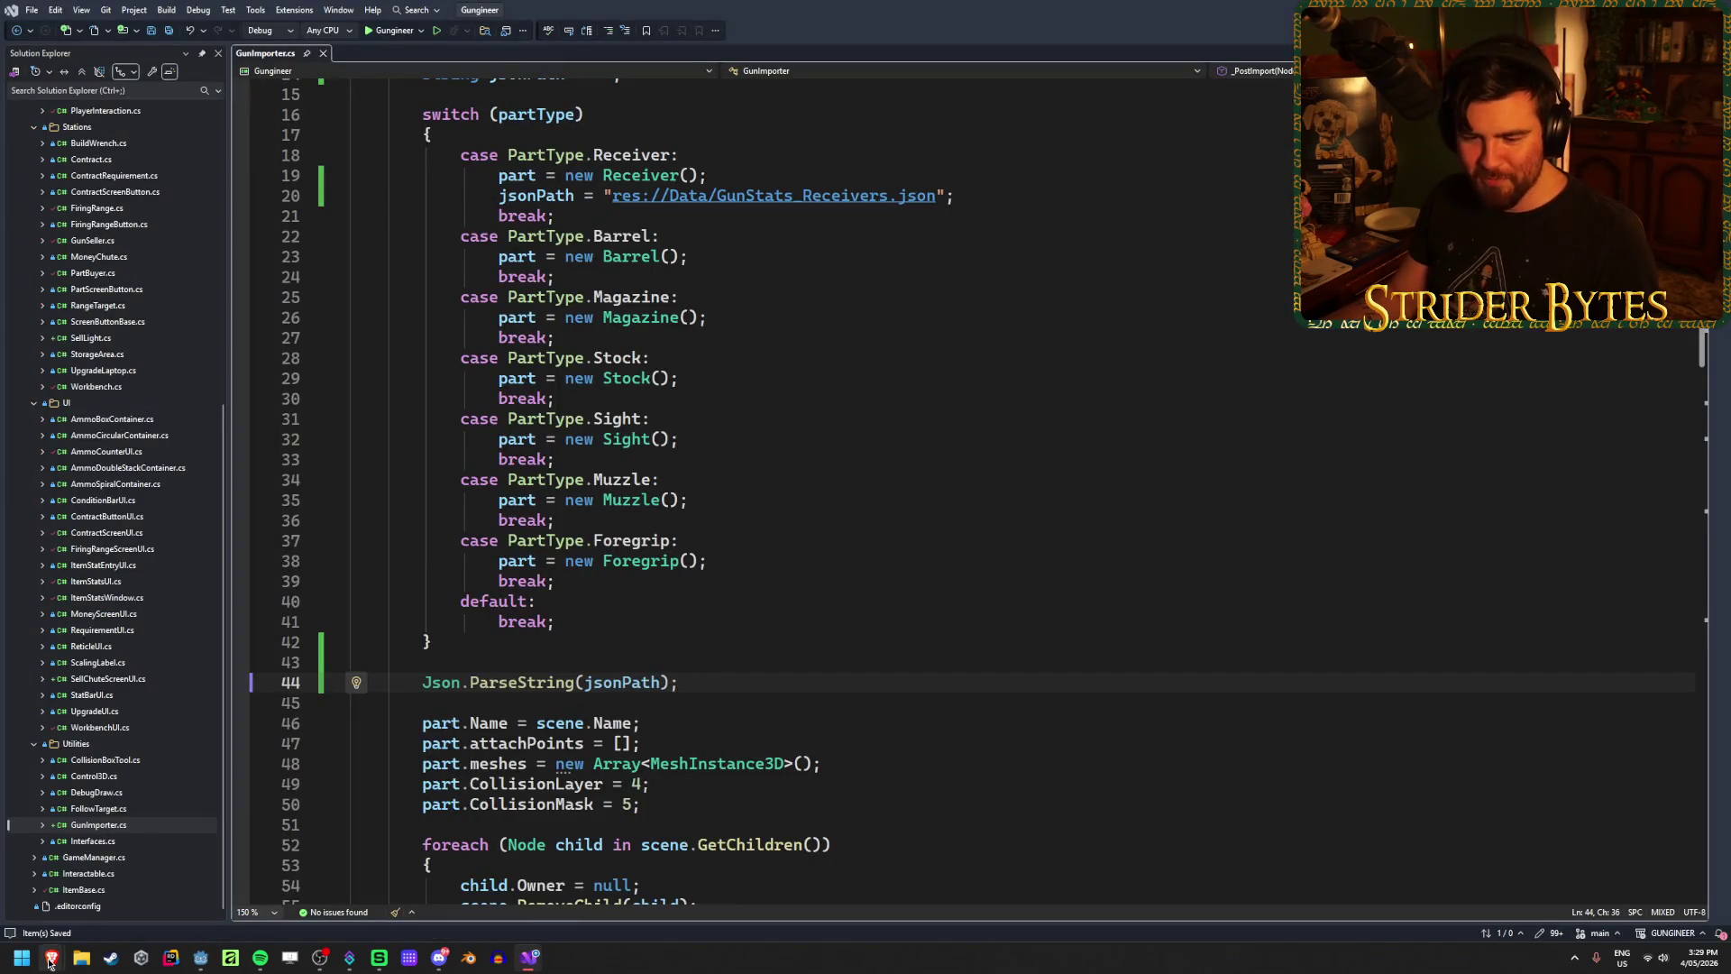
{"action": "mouse_move", "coordinate": [64, 961]}
{"action": "left_click", "coordinate": [162, 888]}
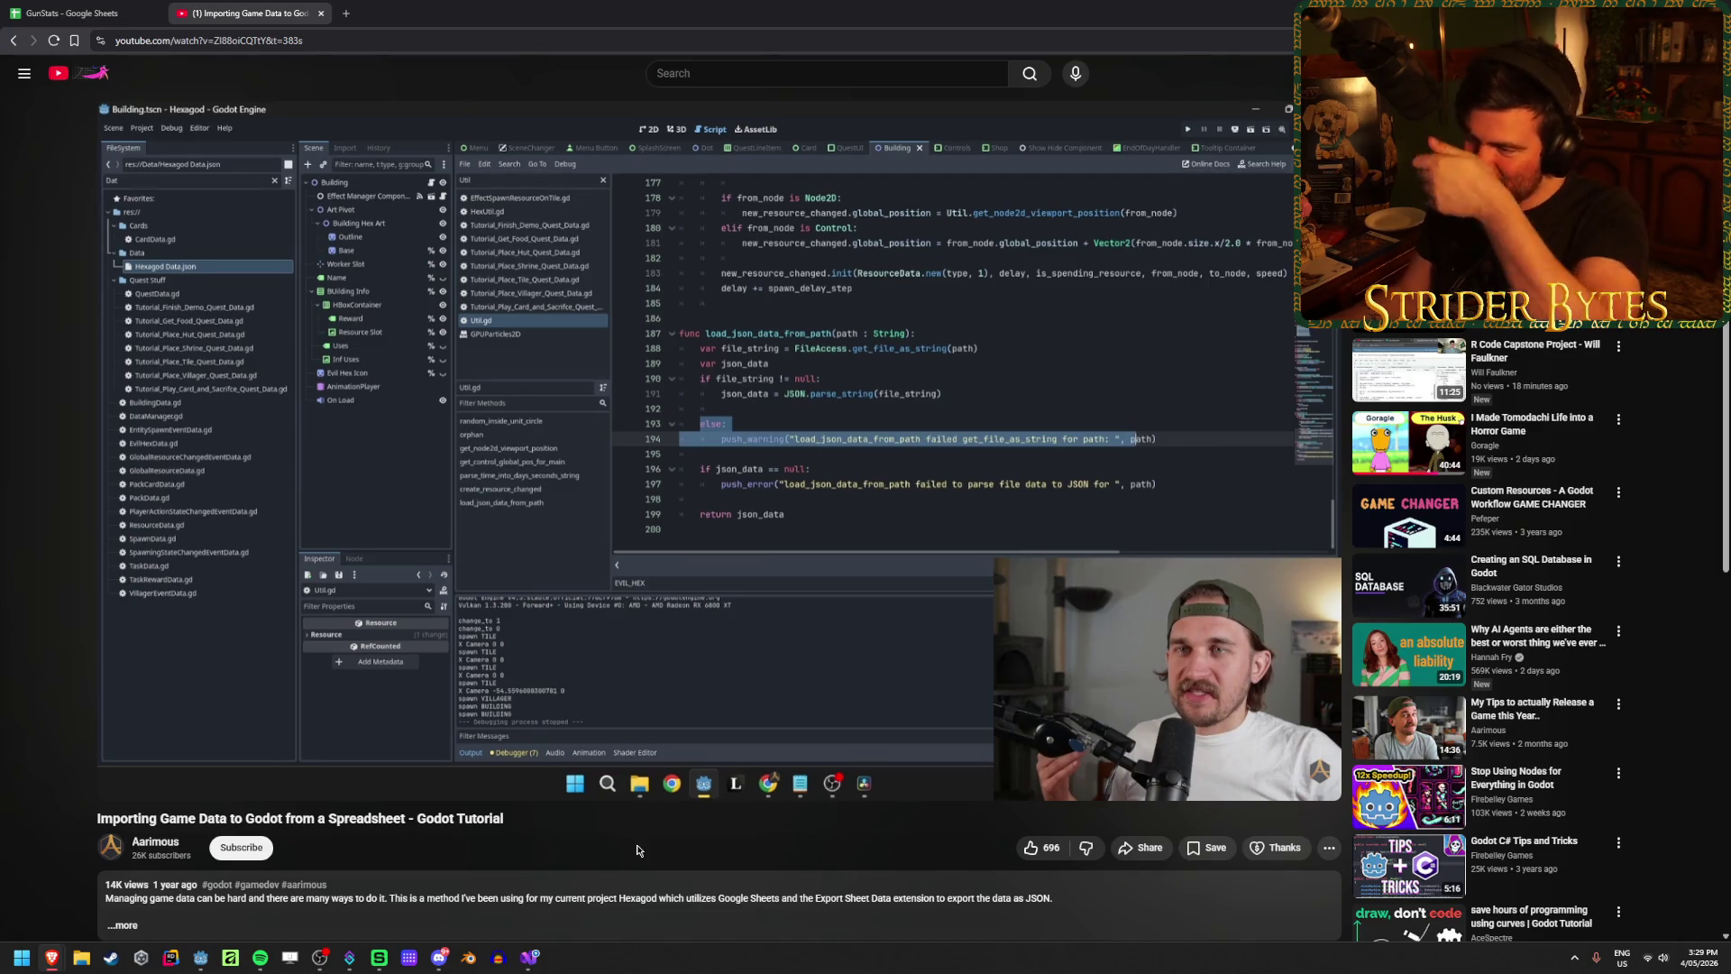
{"action": "mouse_move", "coordinate": [769, 417]}
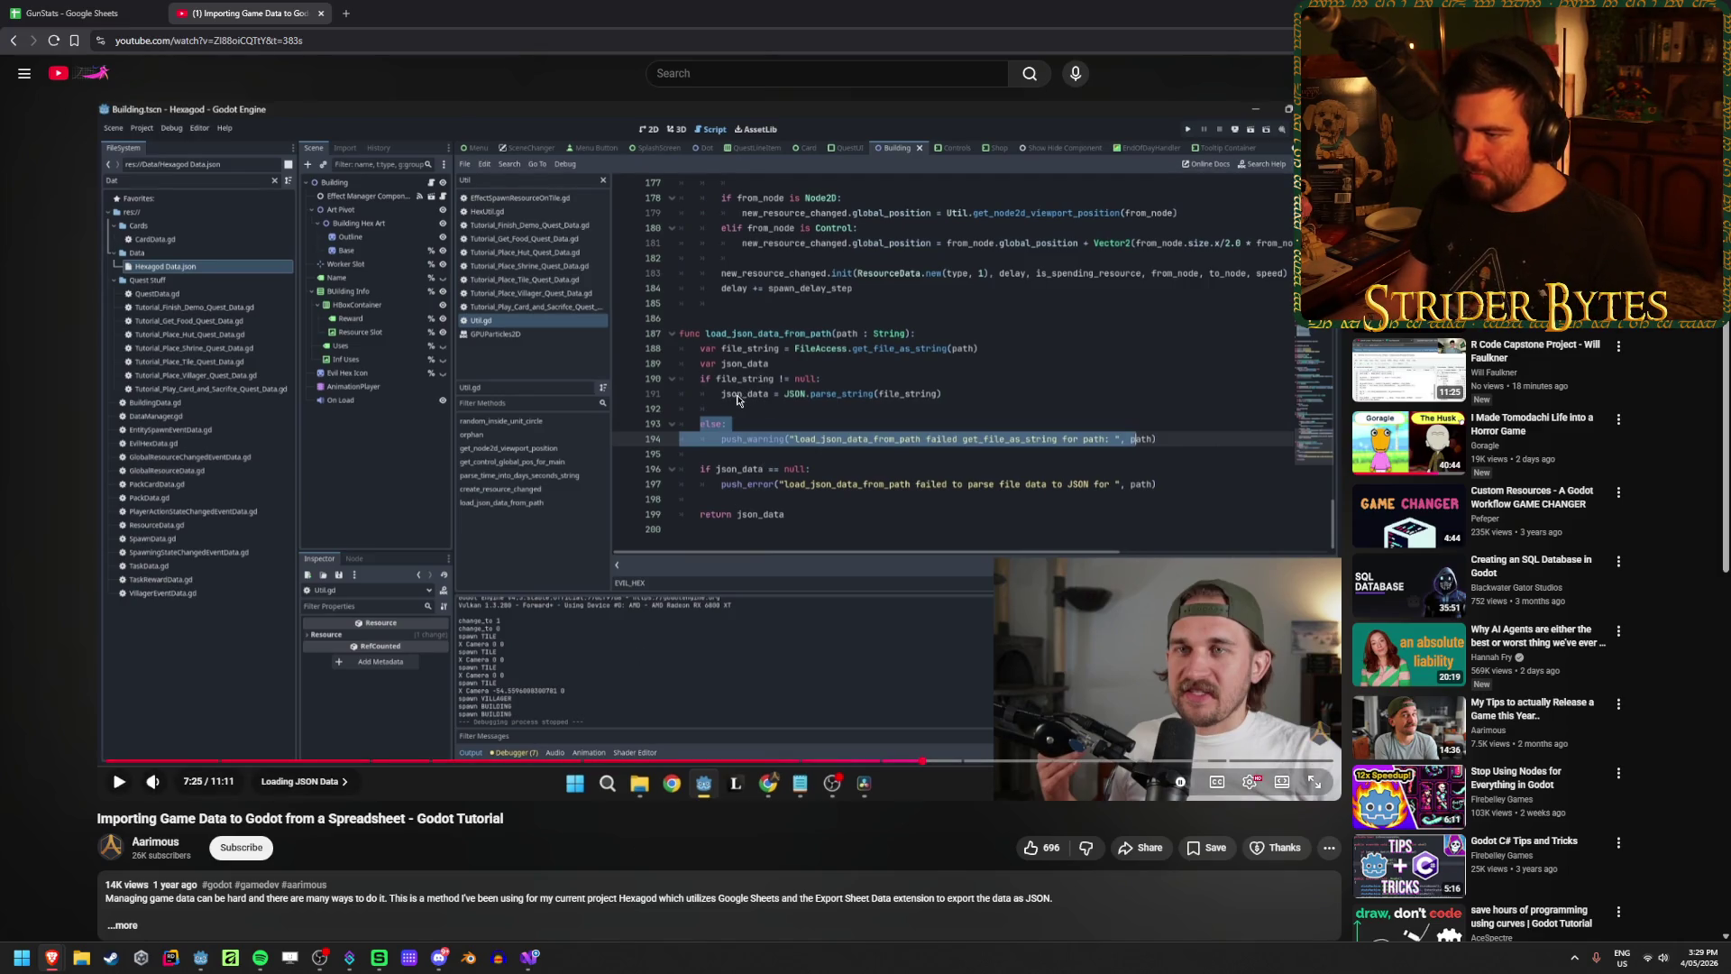
{"action": "key", "text": "alt+Tab"}
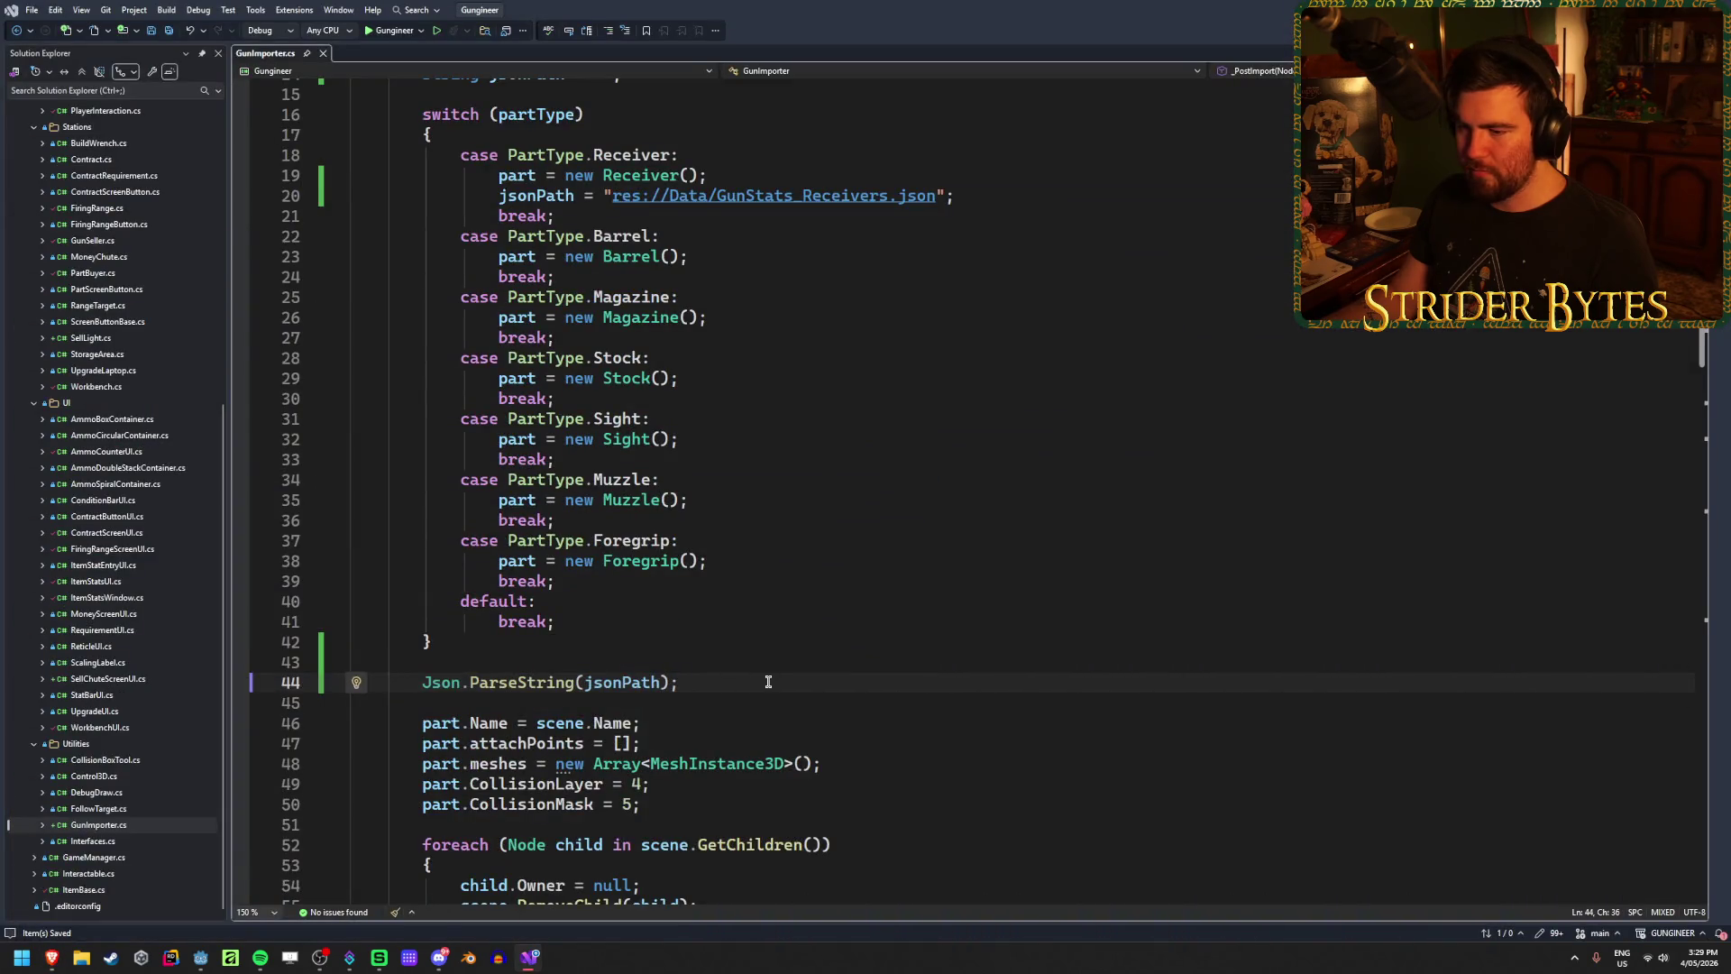
Step: Prefix line 44 with var jsonData = to store the parse result, and save
{"action": "left_click", "coordinate": [424, 682]}
{"action": "mouse_move", "coordinate": [424, 681]}
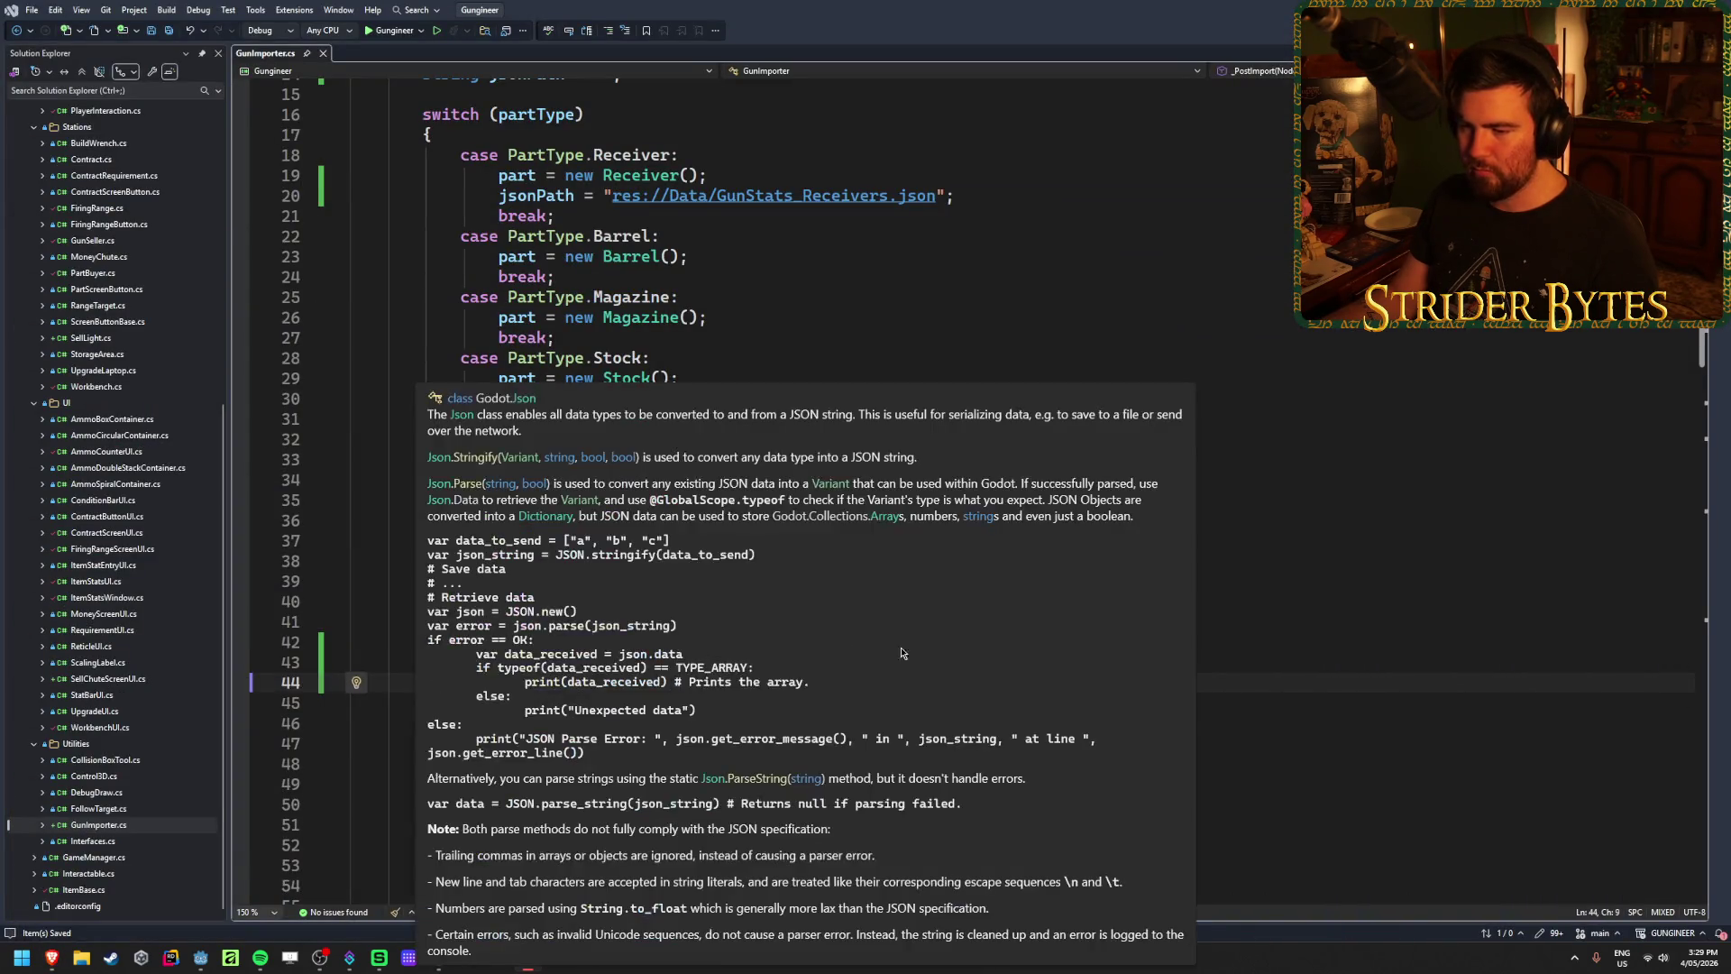
{"action": "scroll", "coordinate": [1071, 487], "scroll_direction": "down", "scroll_amount": 2}
{"action": "scroll", "coordinate": [1036, 436], "scroll_direction": "up", "scroll_amount": 3}
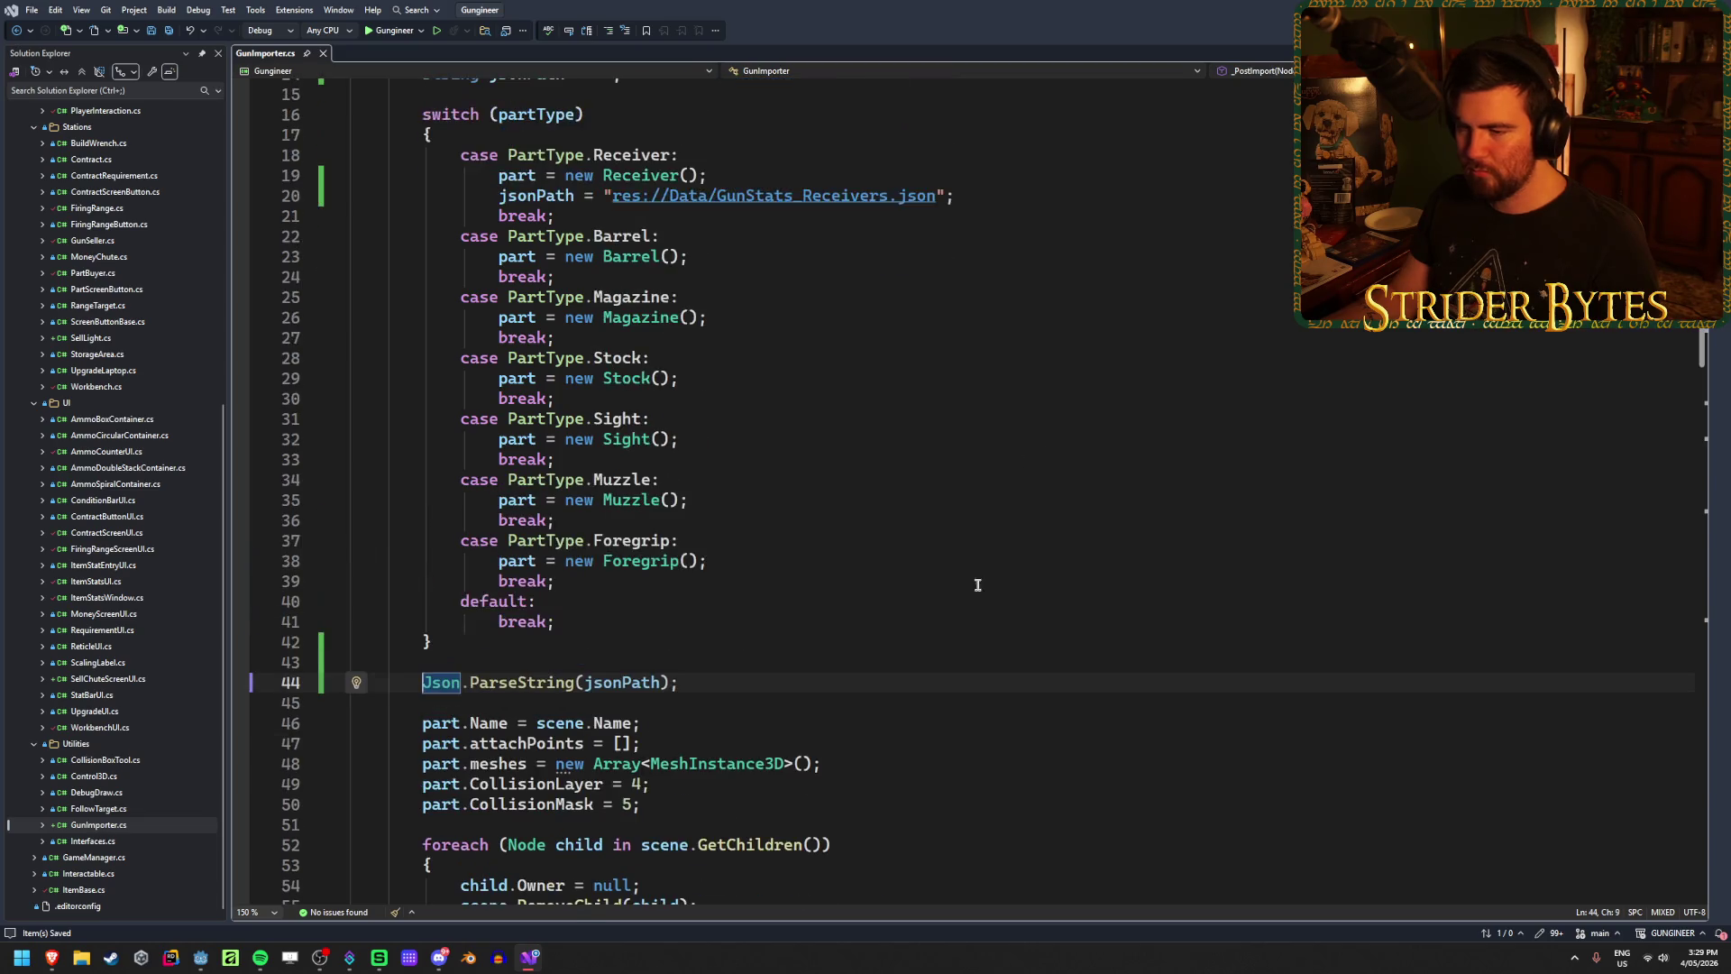
{"action": "scroll", "coordinate": [972, 592], "scroll_direction": "down", "scroll_amount": 3}
{"action": "type", "text": "var j"}
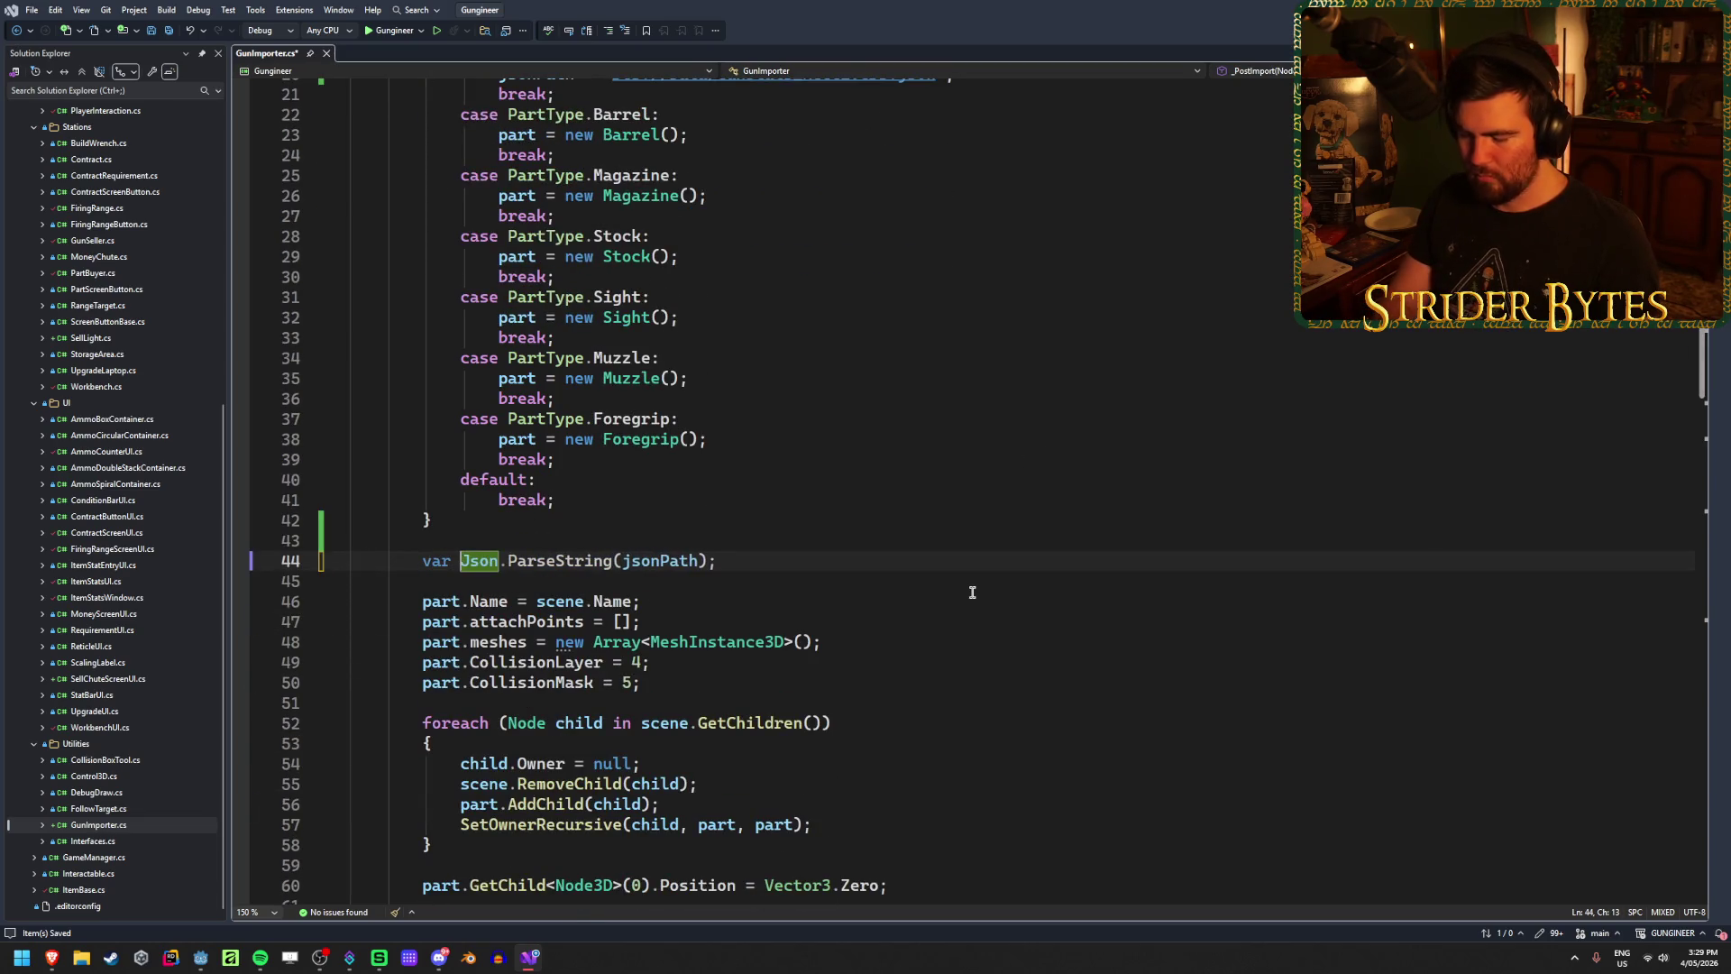
{"action": "type", "text": "sonData ="}
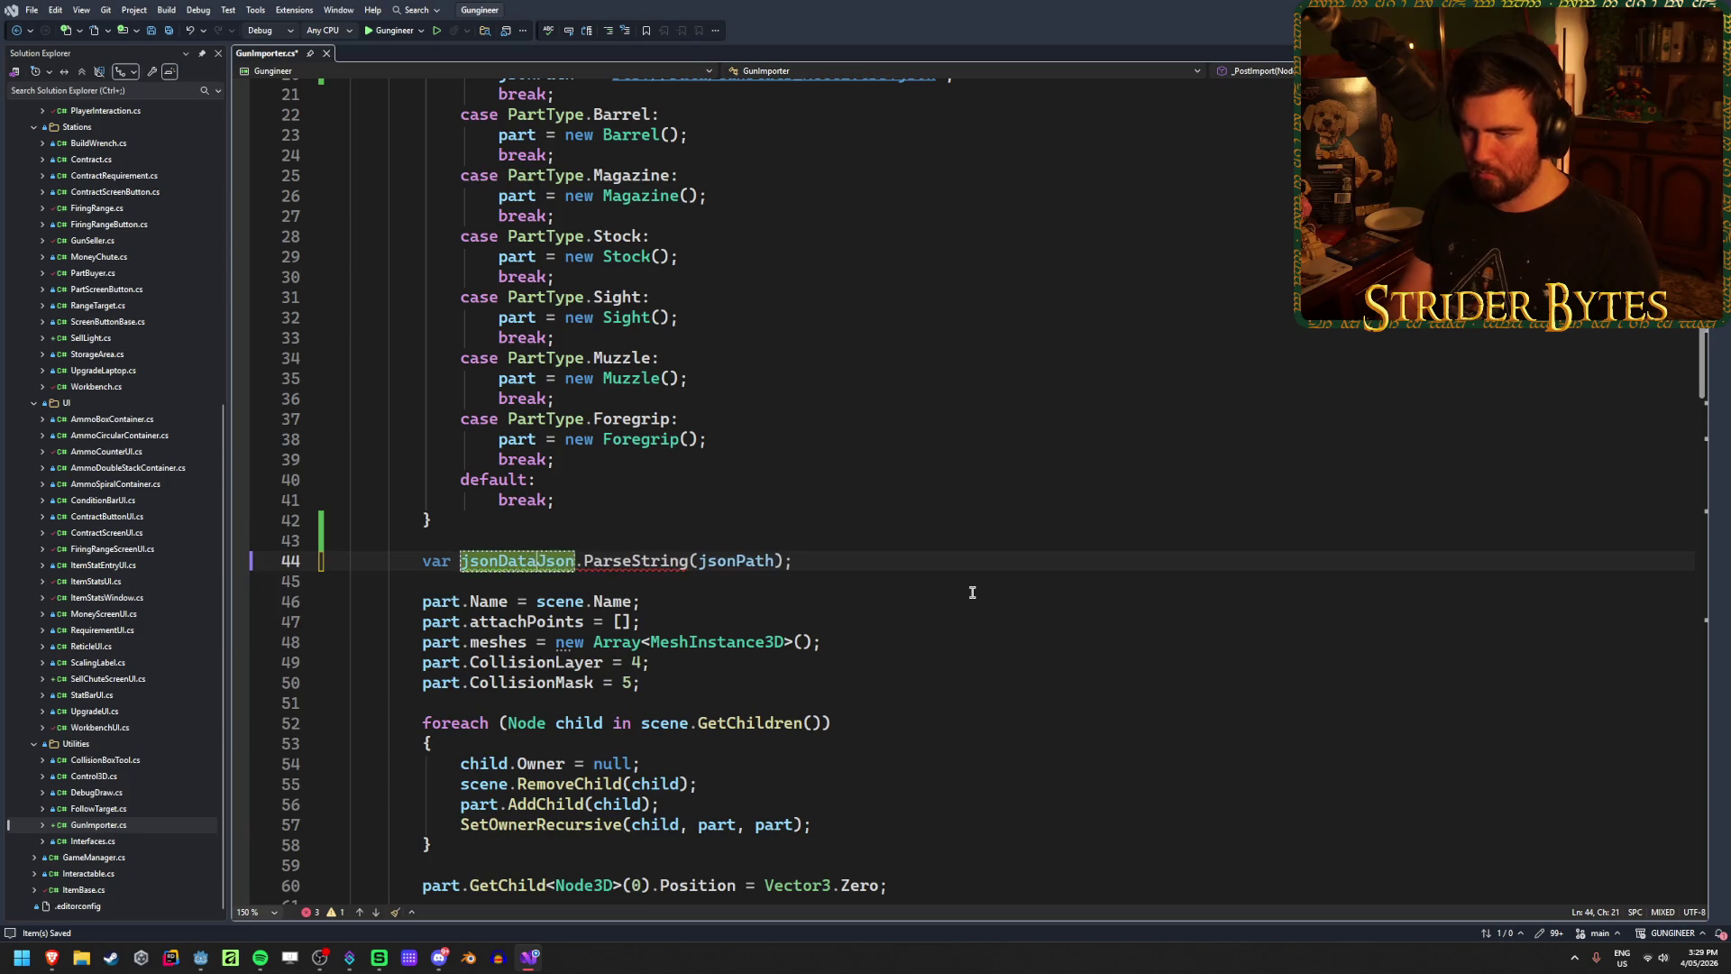
{"action": "left_click", "coordinate": [916, 559]}
{"action": "key", "text": "ctrl+s"}
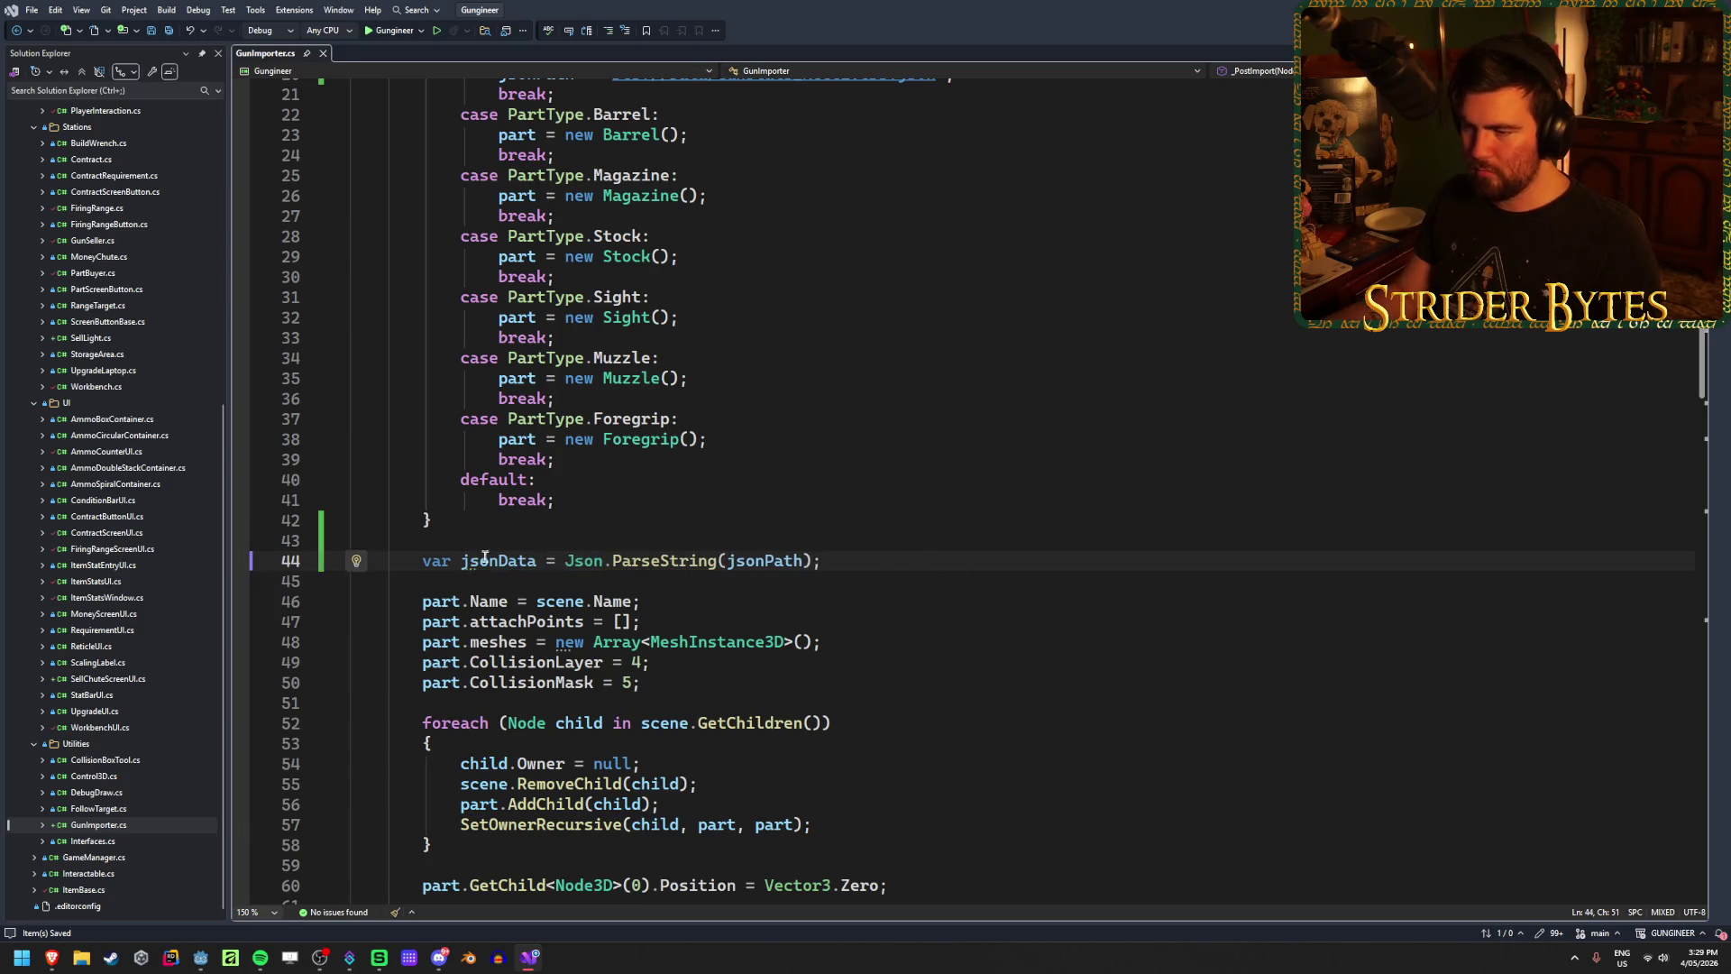
Step: Bring the Importing Game Data tutorial video forward
{"action": "mouse_move", "coordinate": [479, 560]}
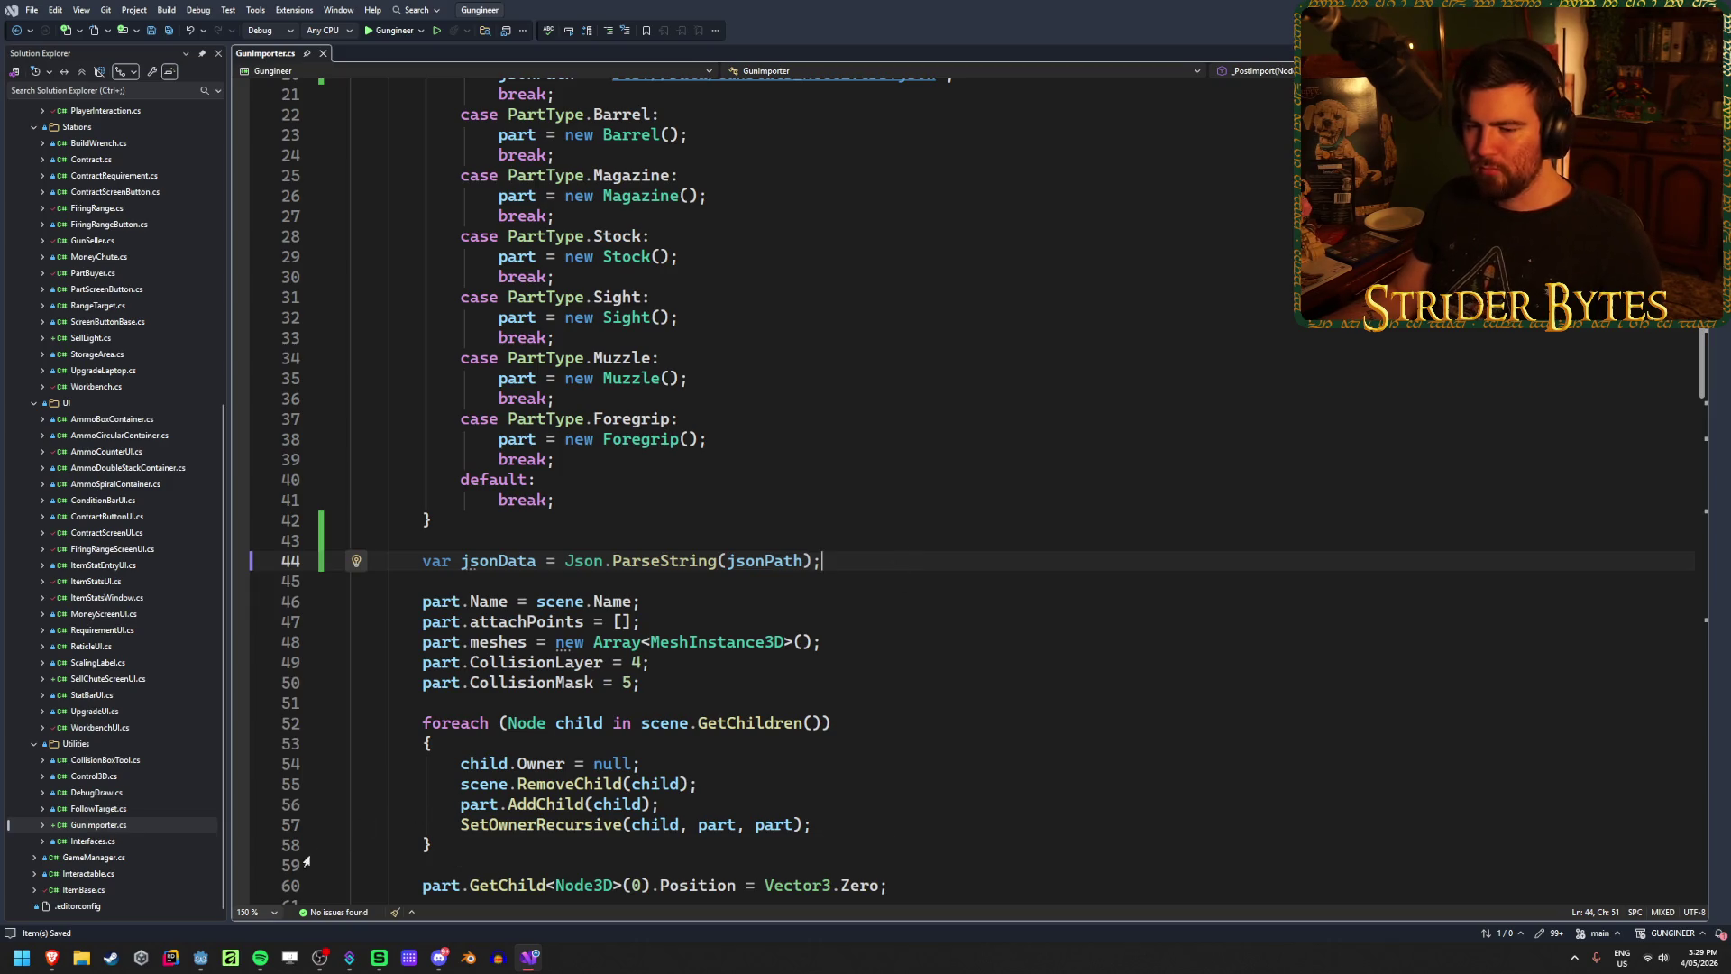
{"action": "mouse_move", "coordinate": [51, 957]}
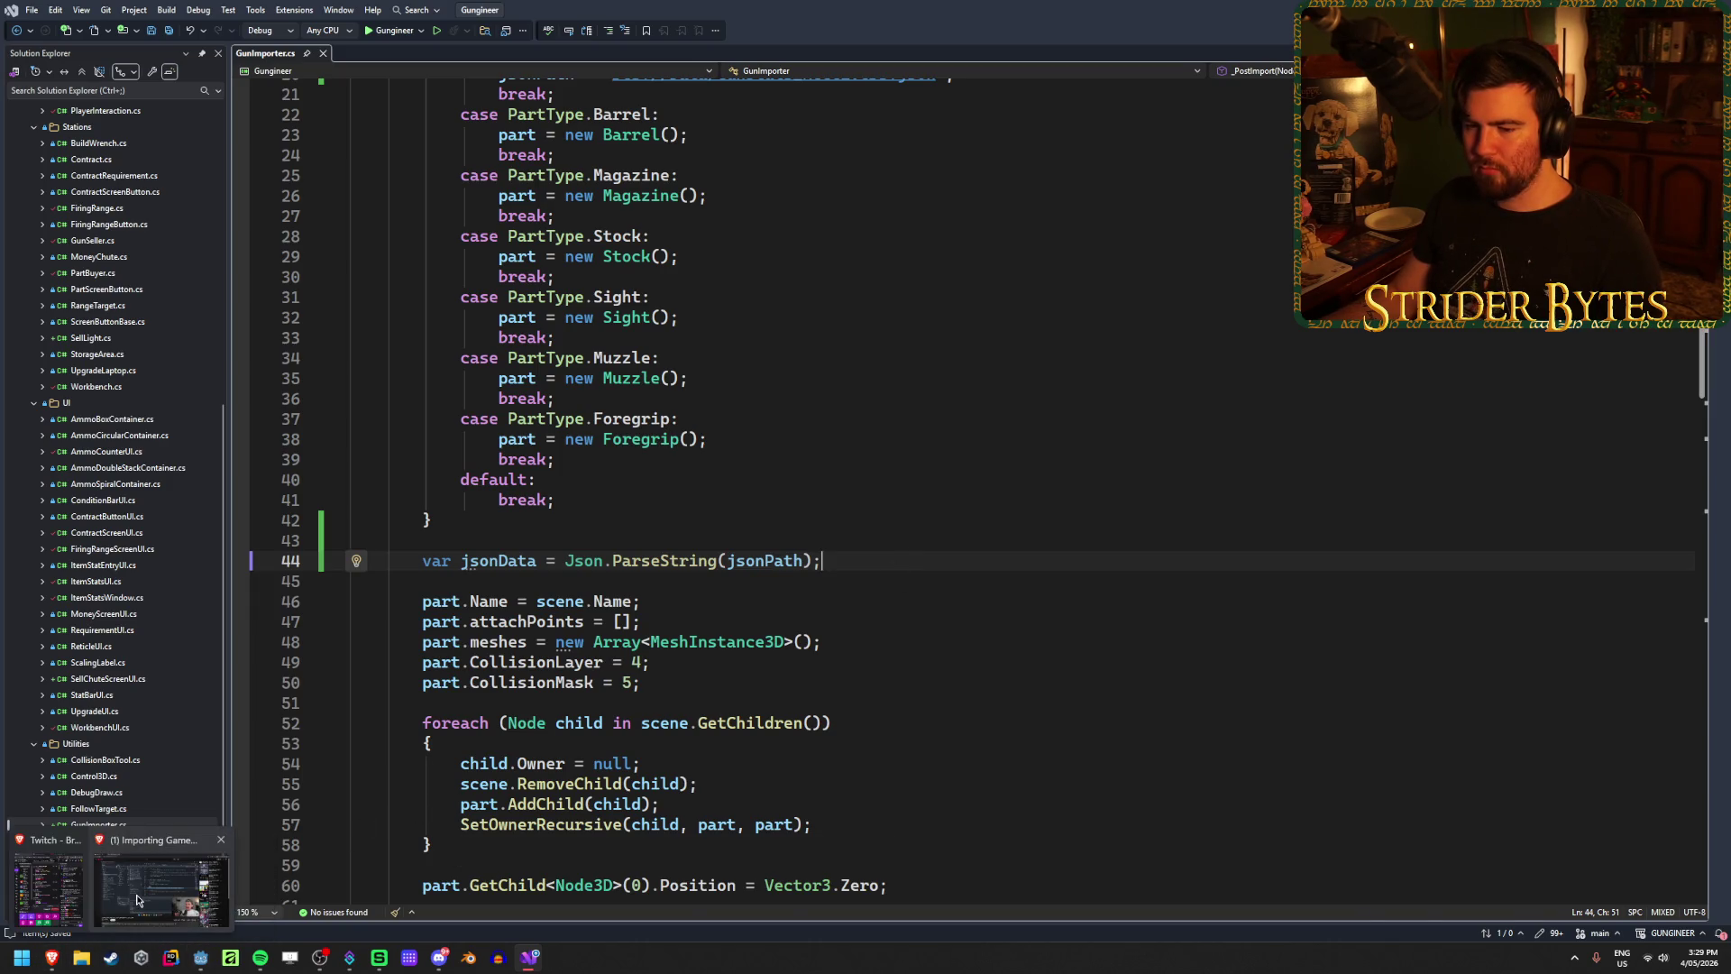
{"action": "left_click", "coordinate": [137, 900]}
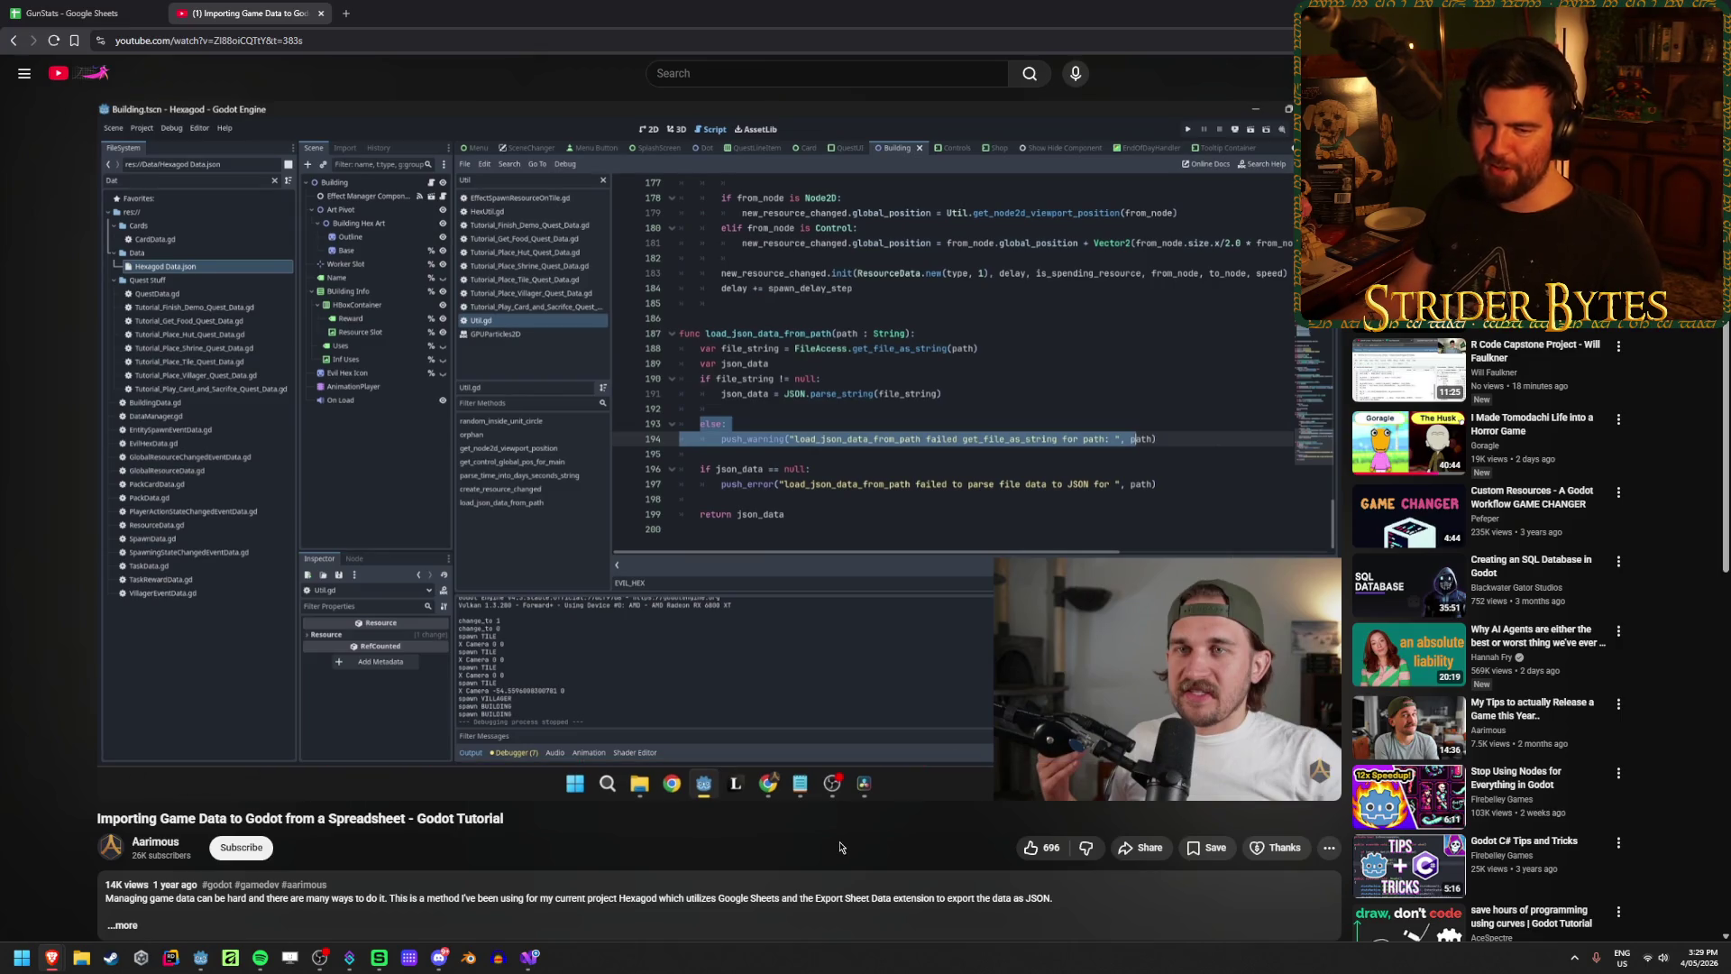
Step: Scrub the tutorial to the Parsing the Data code using load_json_data_from_path and JSON.parse_string
{"action": "left_click", "coordinate": [967, 788]}
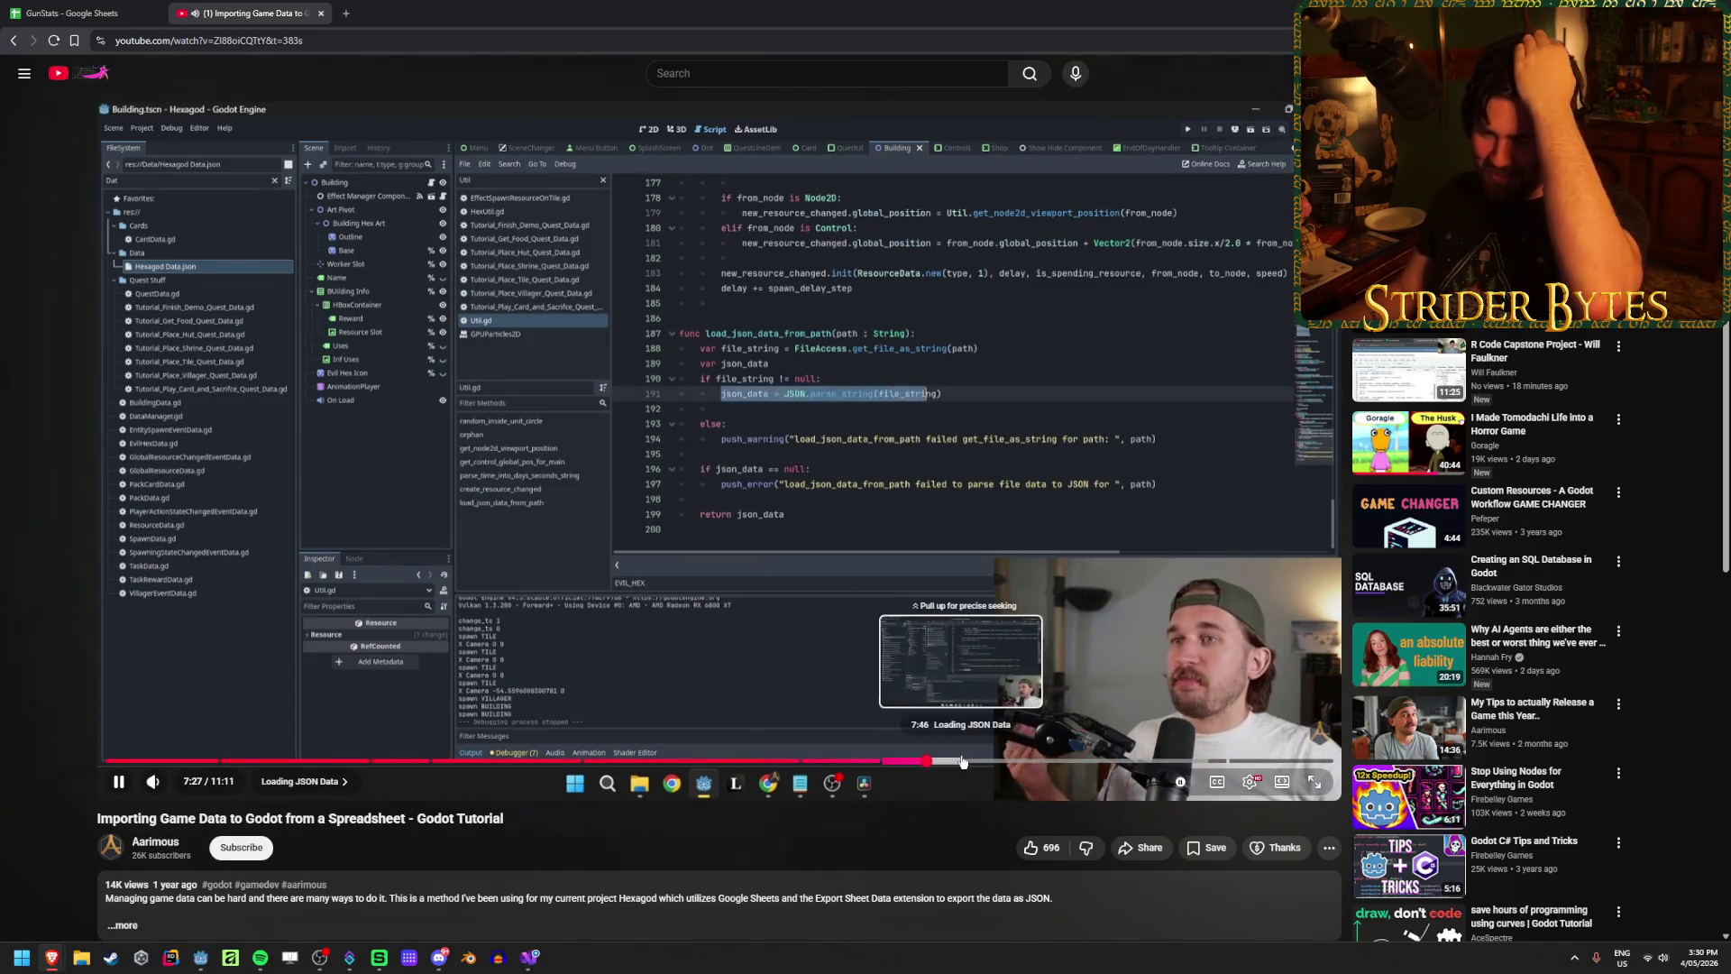
{"action": "left_click", "coordinate": [966, 762]}
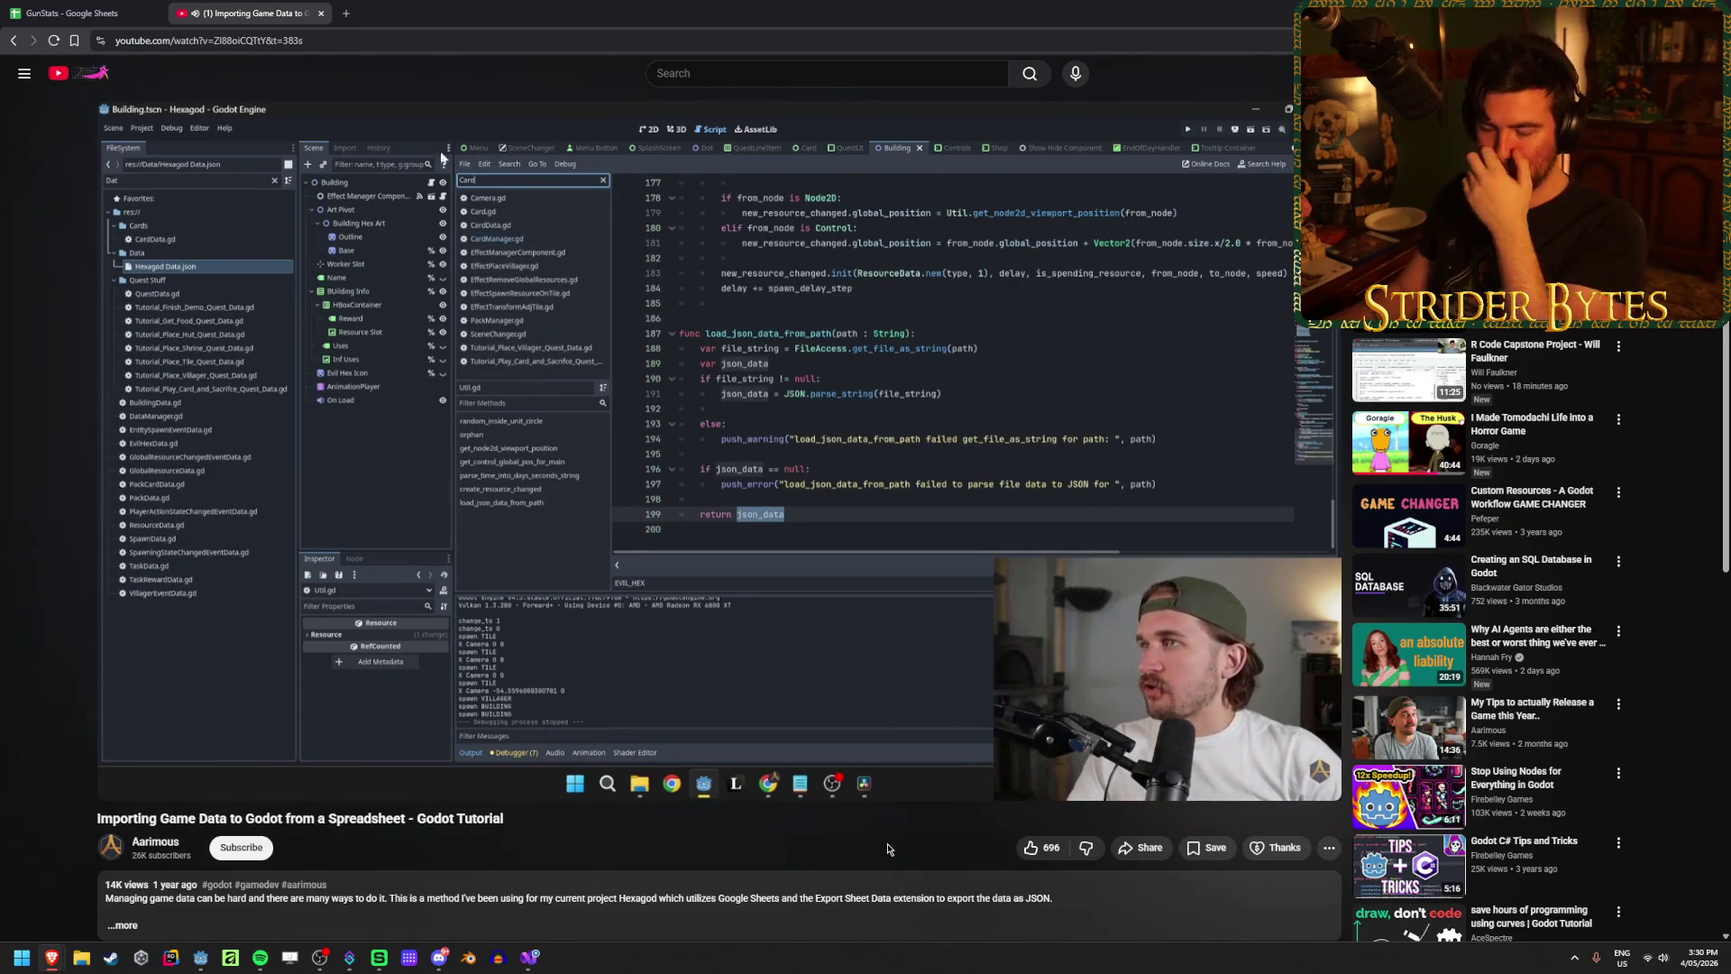
{"action": "key", "text": "Right"}
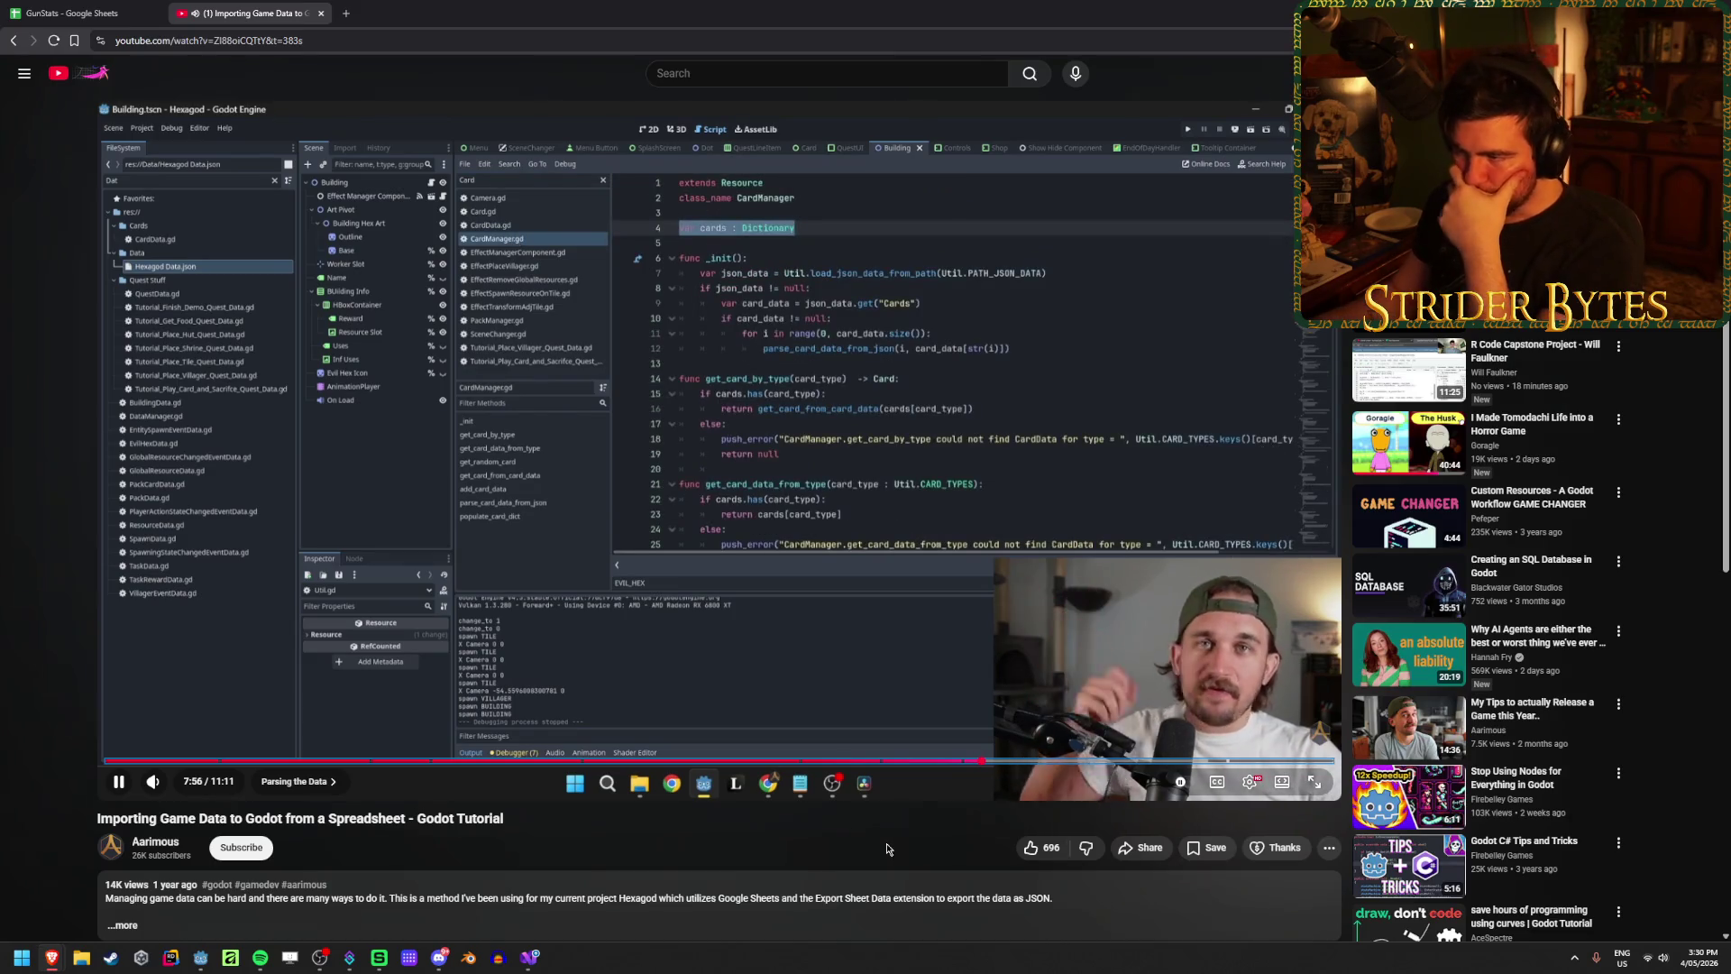
{"action": "left_click", "coordinate": [971, 405]}
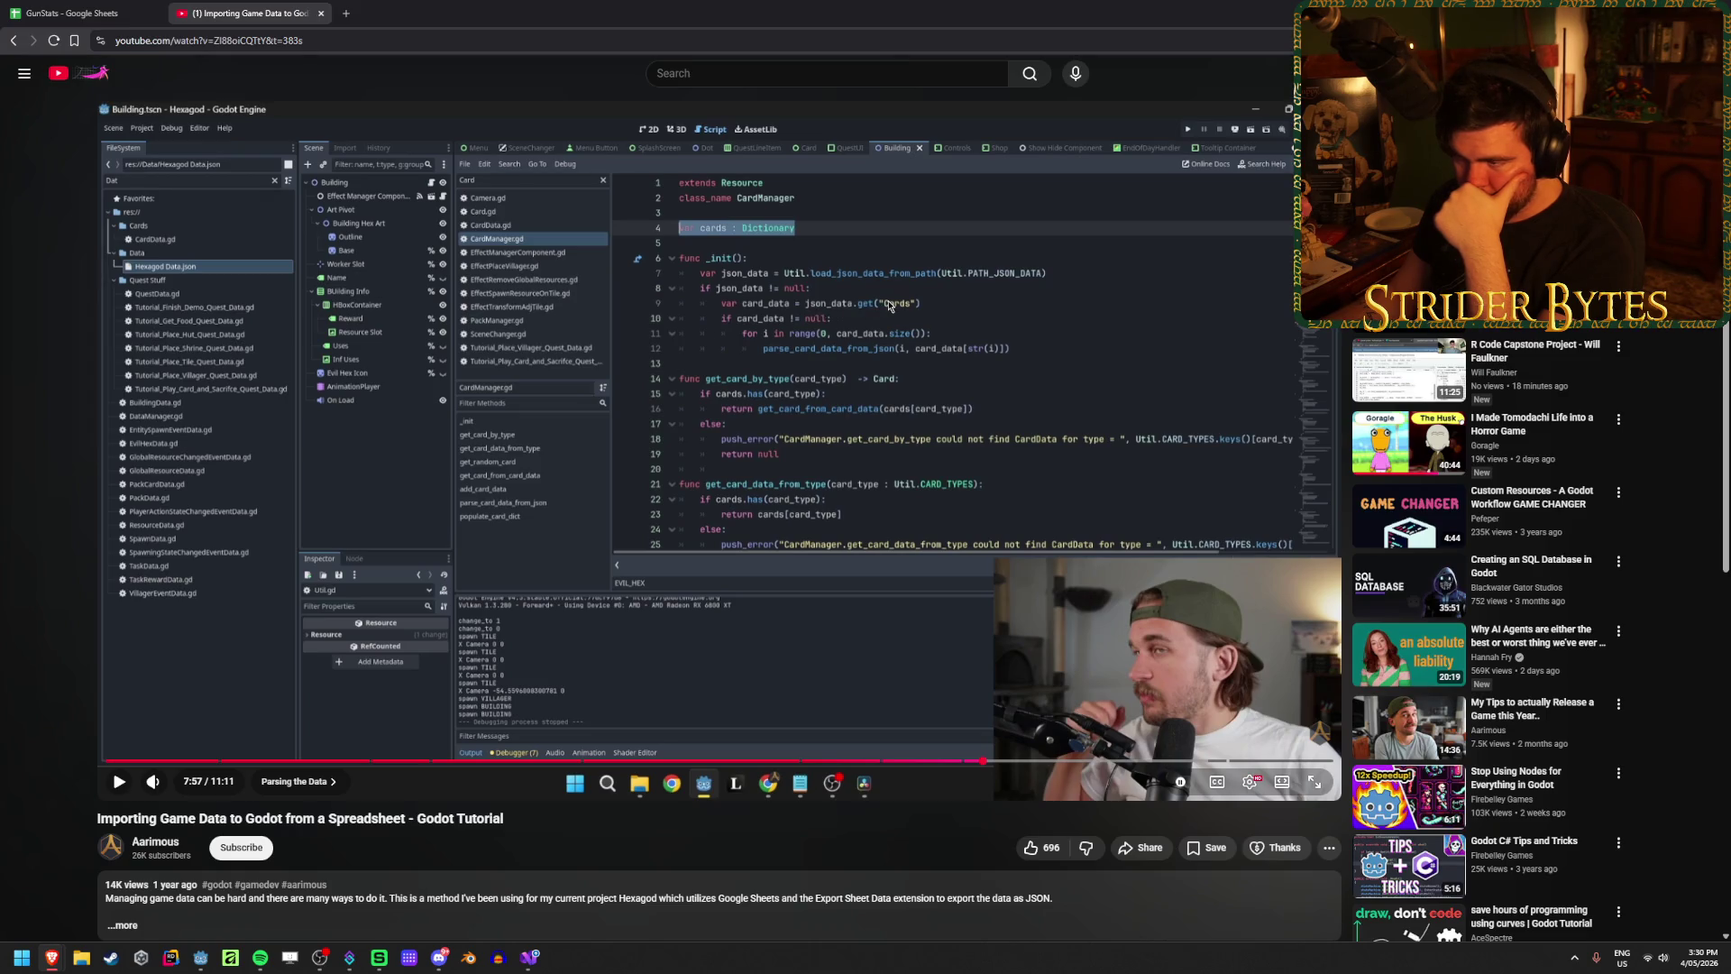
{"action": "left_click", "coordinate": [266, 763]}
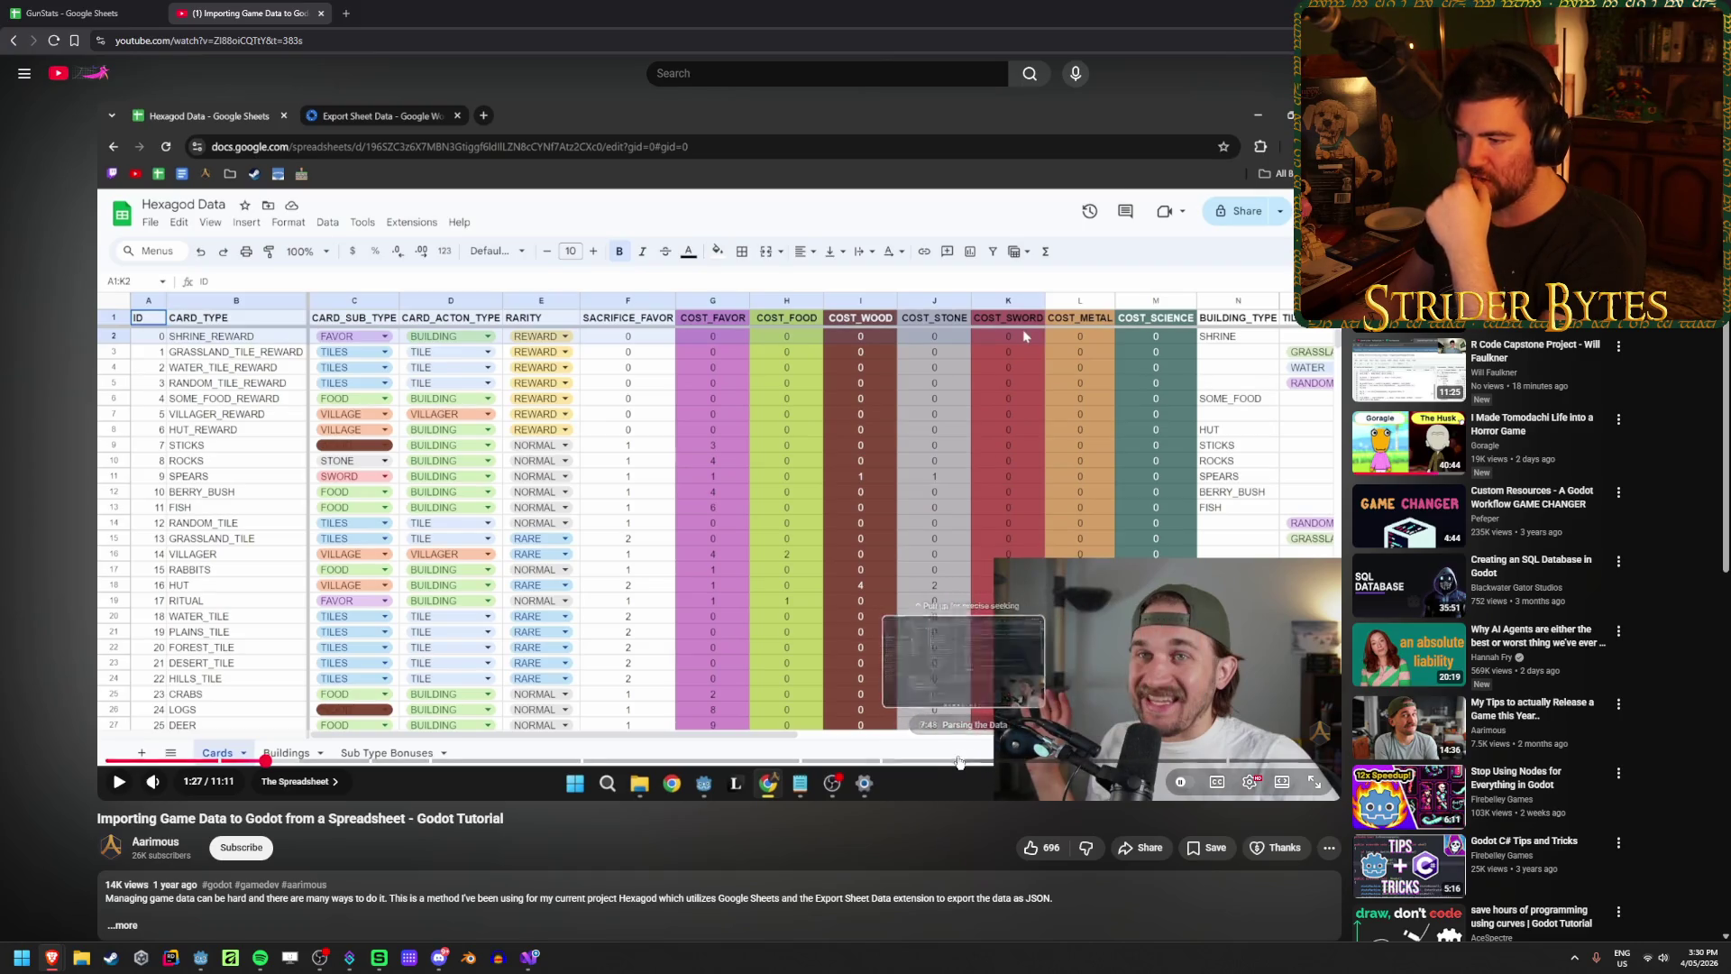
{"action": "left_click", "coordinate": [946, 760]}
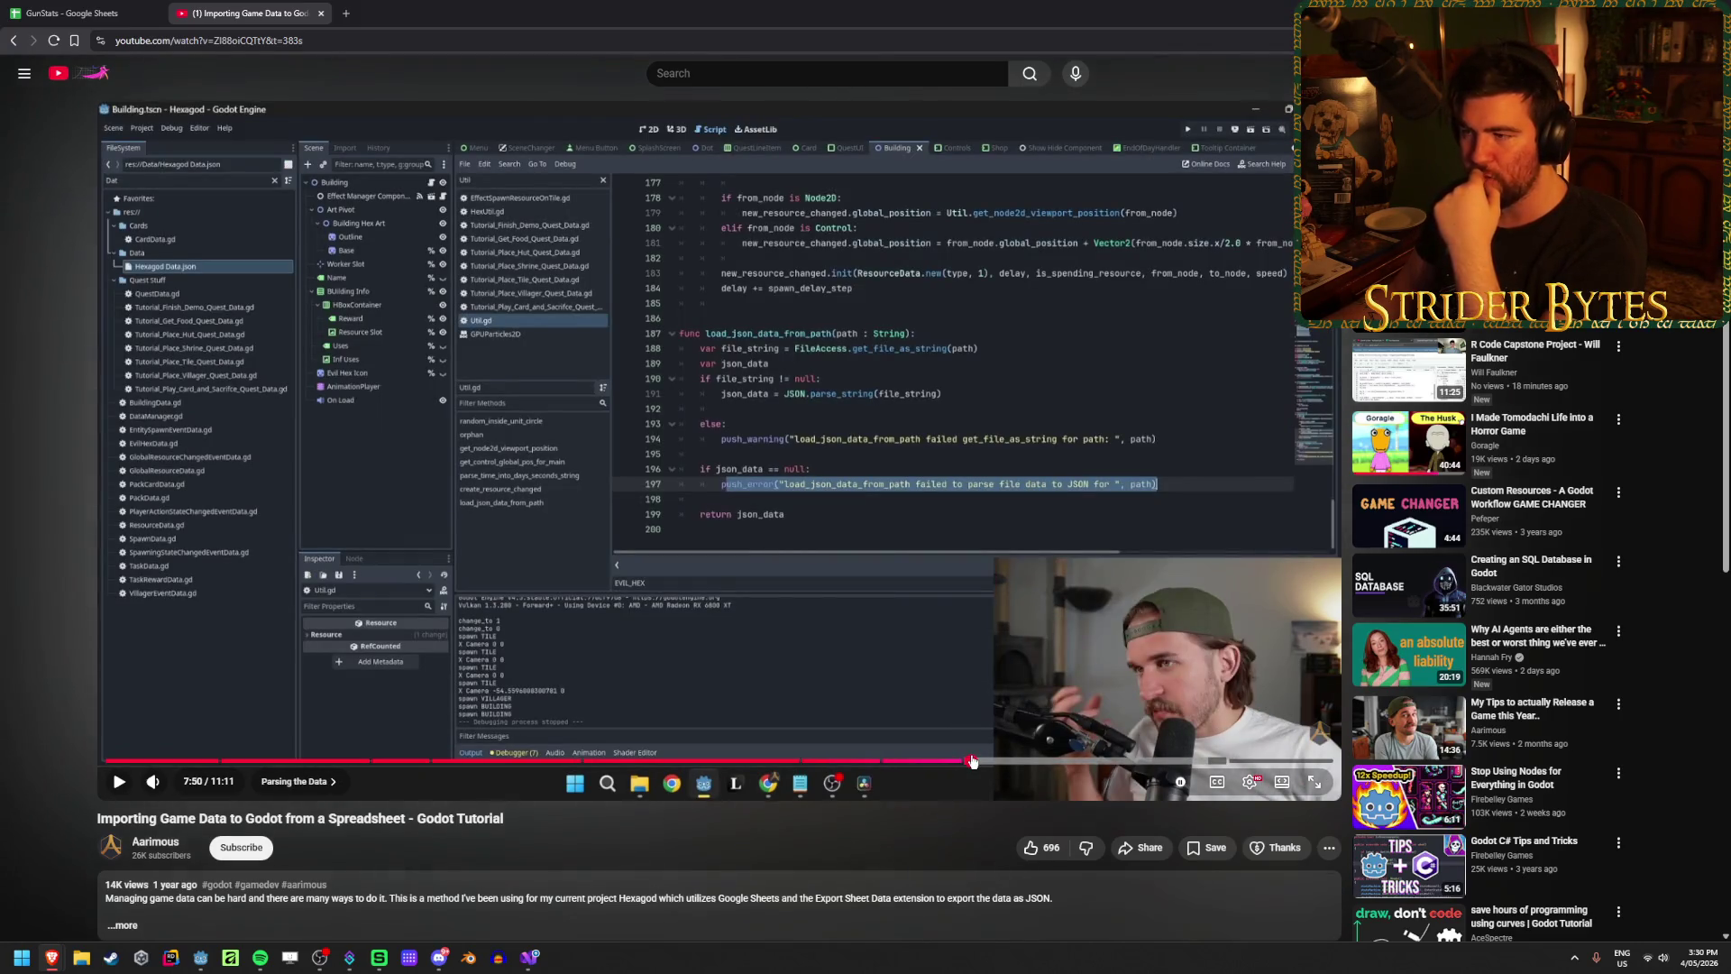
{"action": "left_click_drag", "start_coordinate": [971, 759], "coordinate": [1009, 766]}
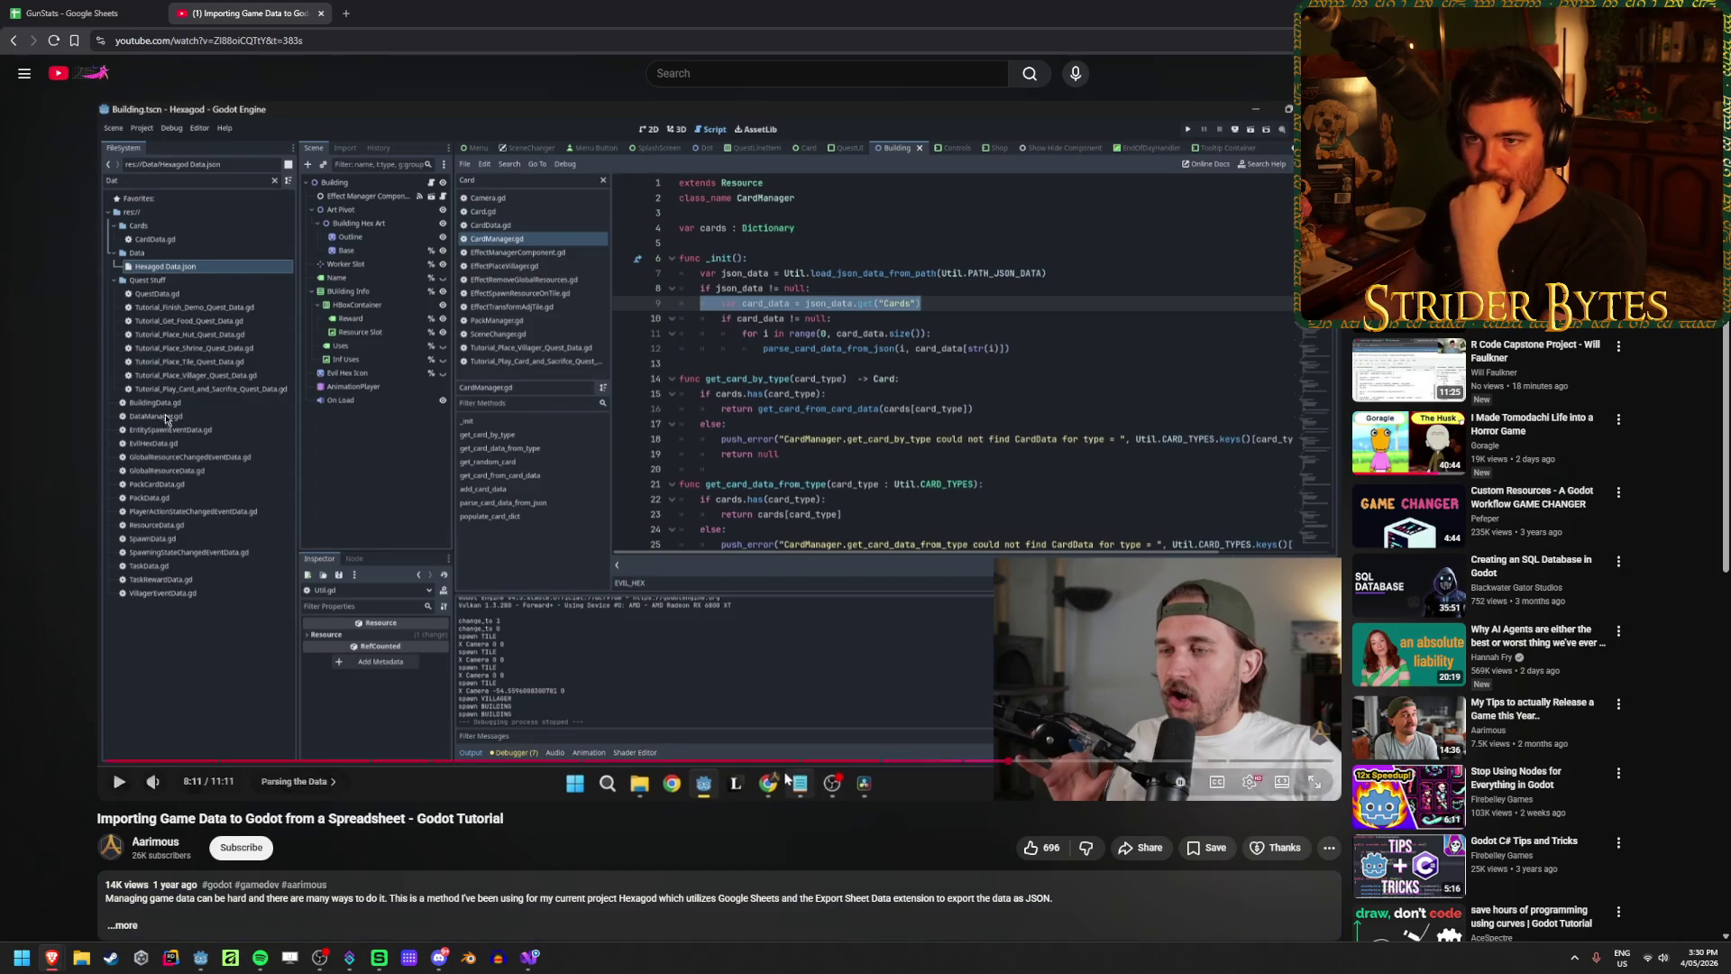
Step: Export all GunStats sheets as JSON instead of only the current sheet
{"action": "left_click", "coordinate": [160, 7]}
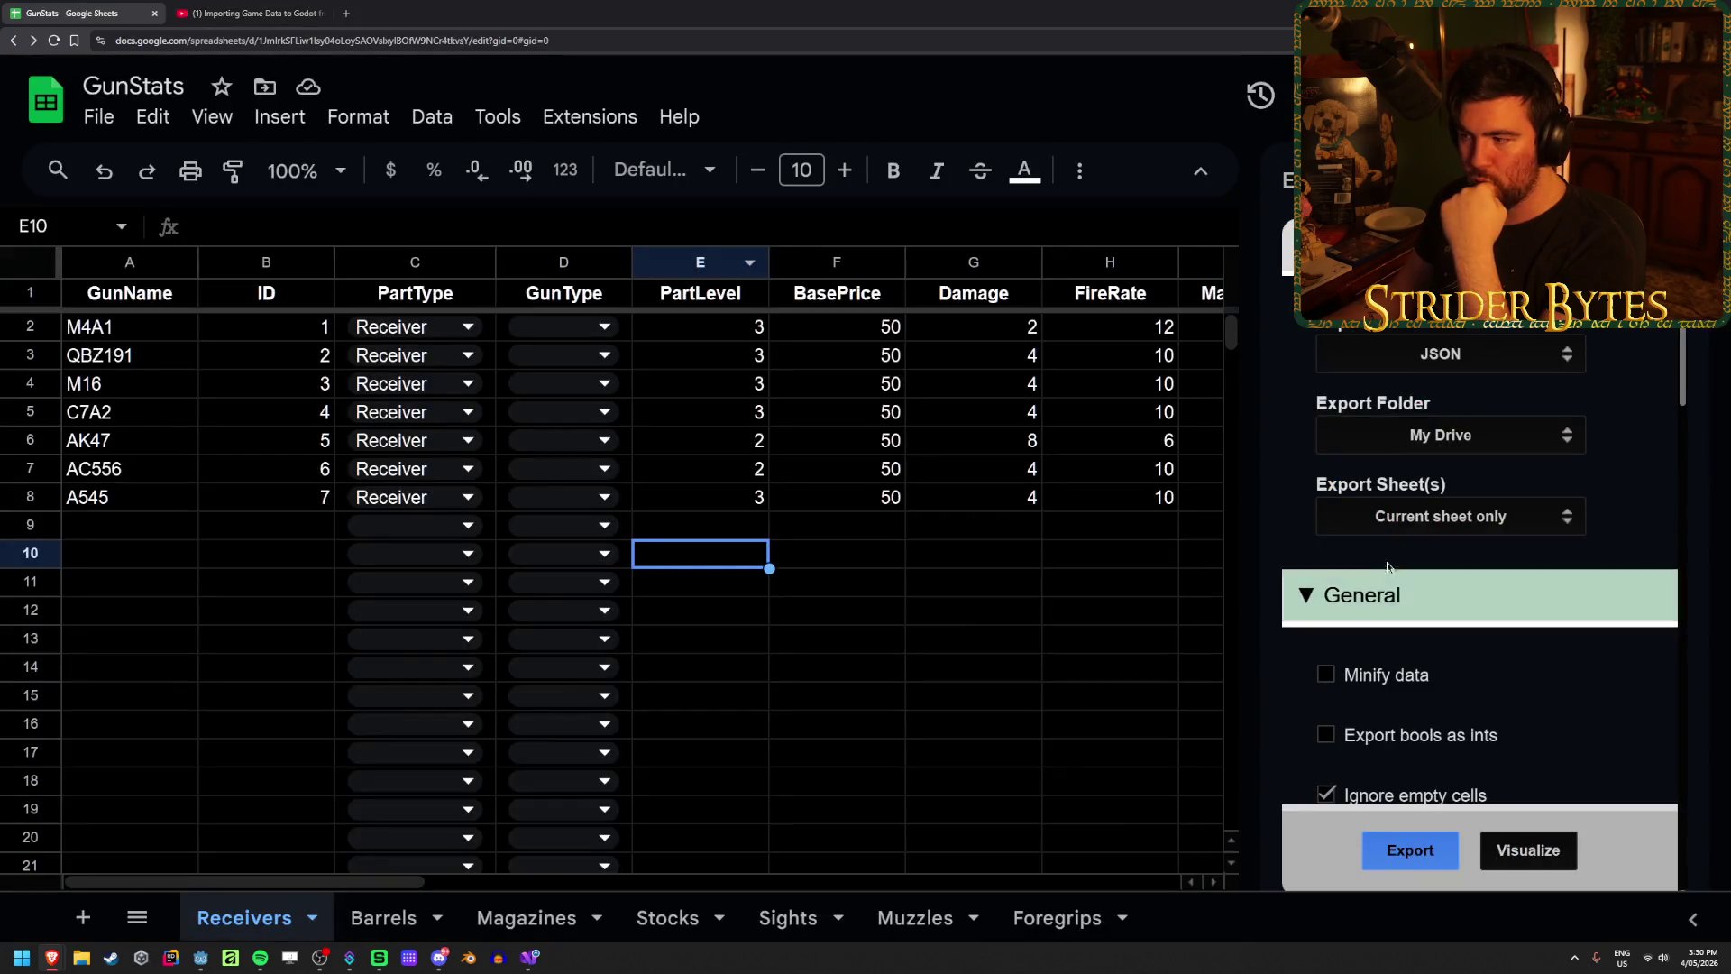
{"action": "left_click", "coordinate": [1456, 518]}
{"action": "left_click", "coordinate": [1452, 548]}
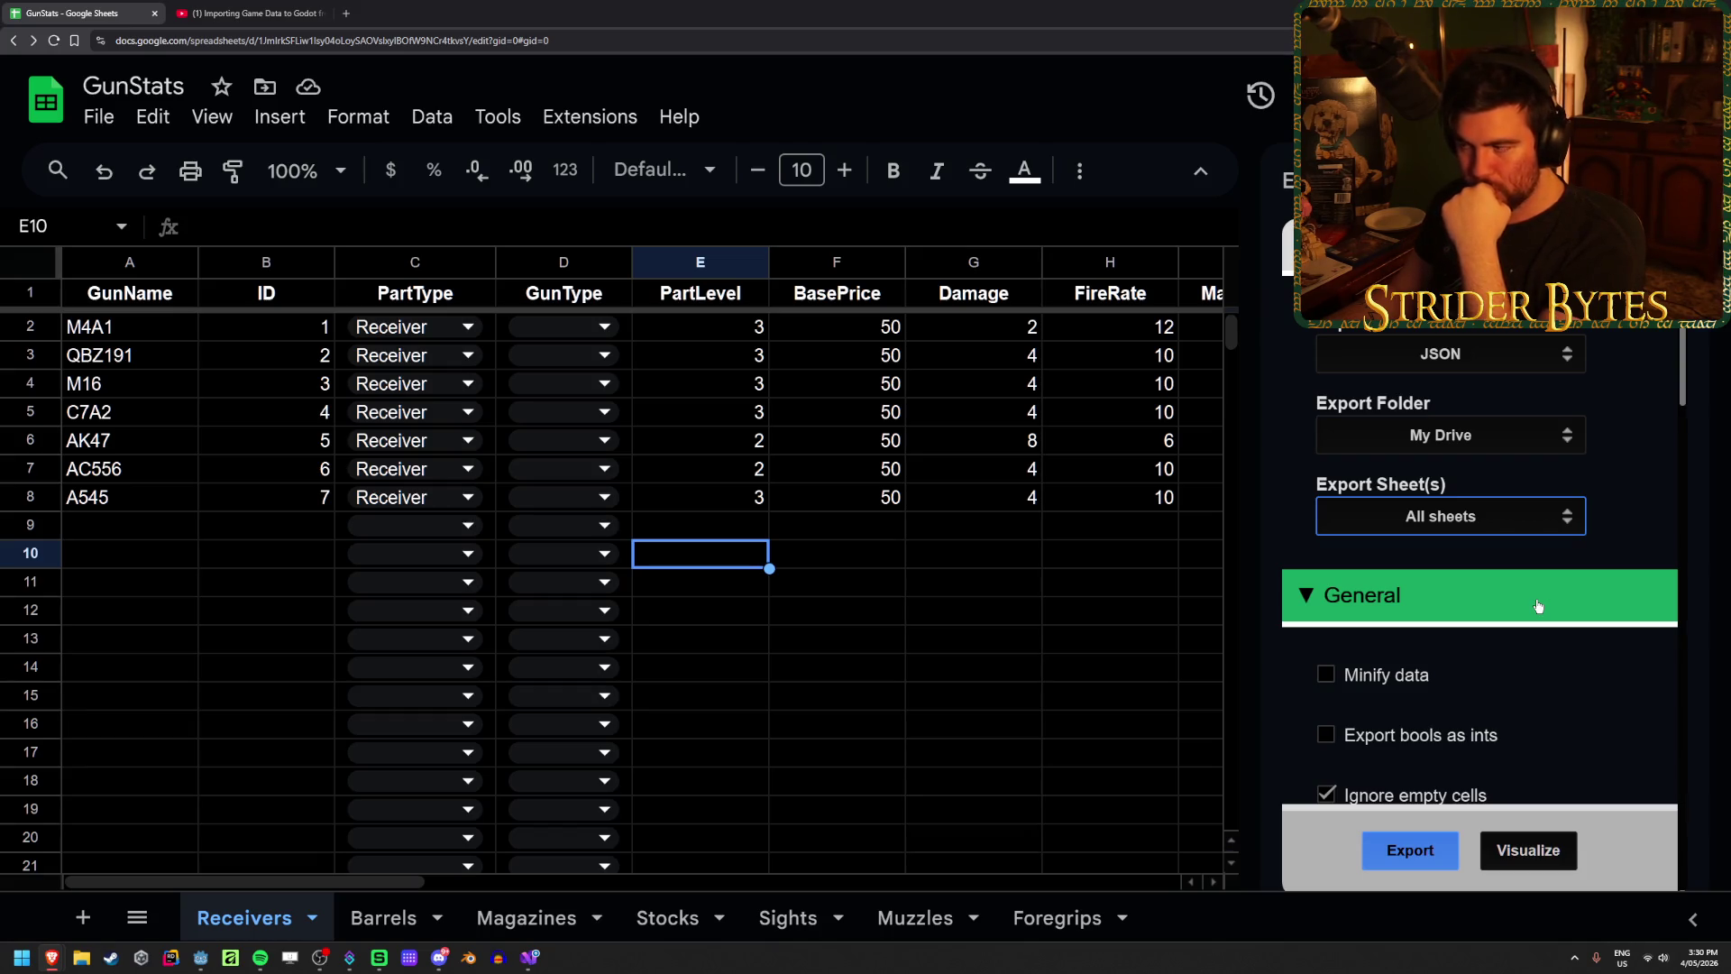
{"action": "left_click", "coordinate": [1410, 850]}
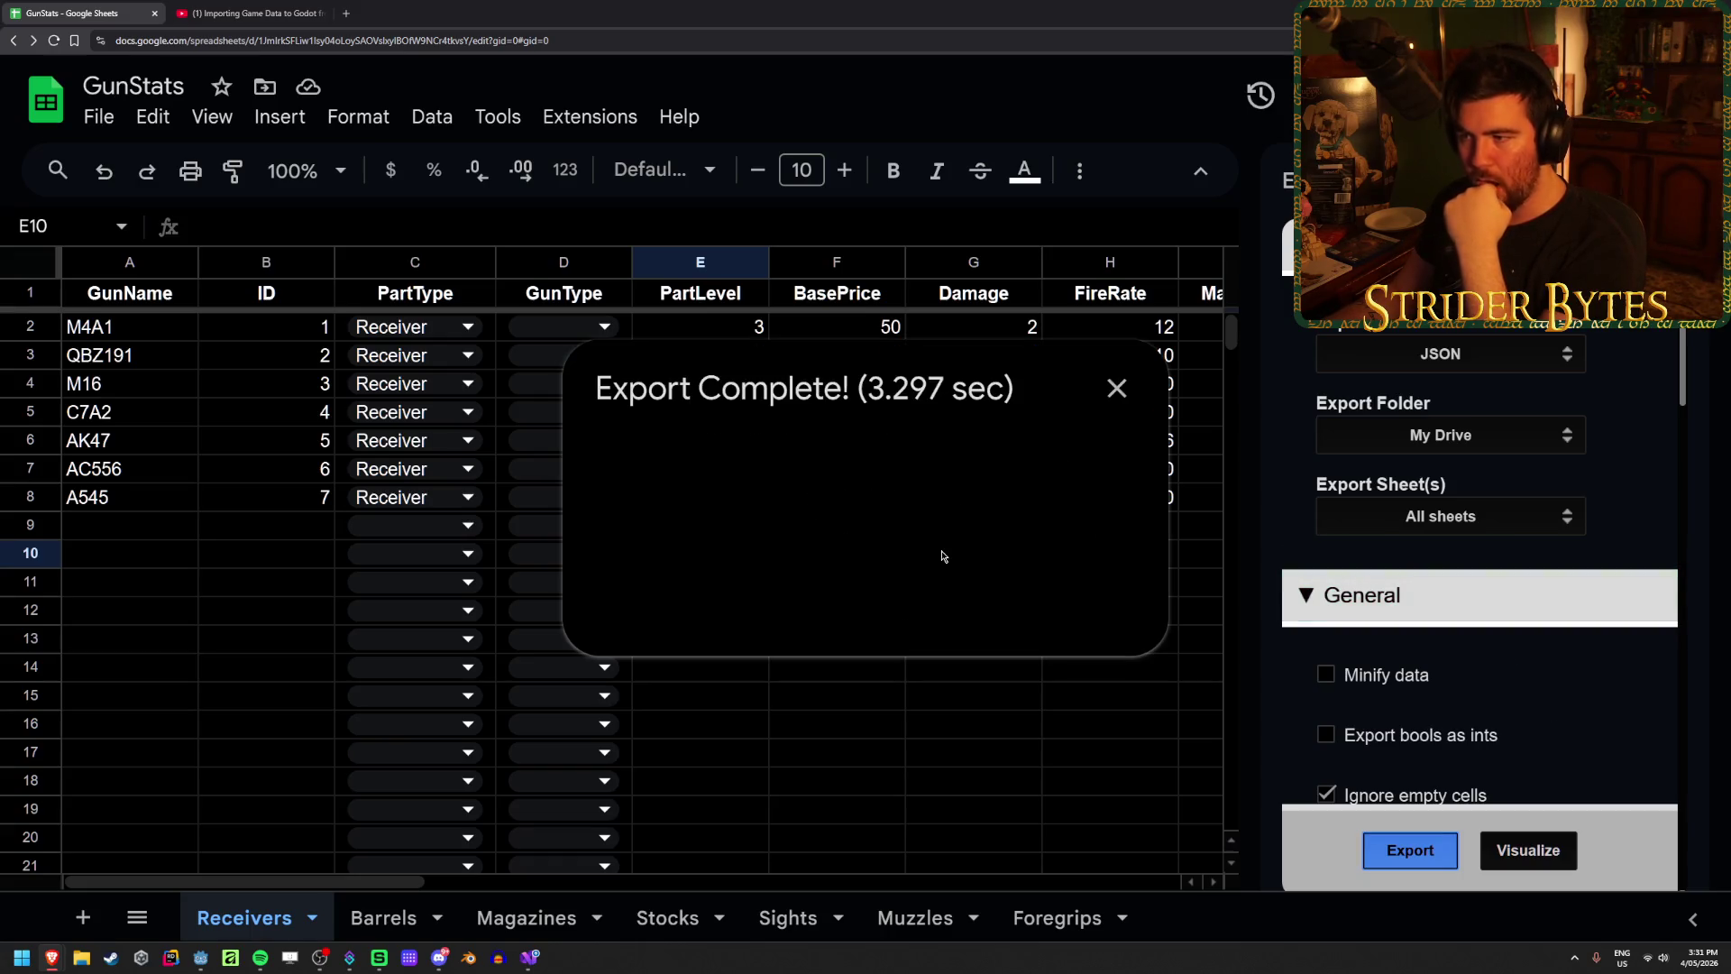
Step: Check the Receivers entries in the exported GunStats.json, then close the preview
{"action": "left_click", "coordinate": [851, 516]}
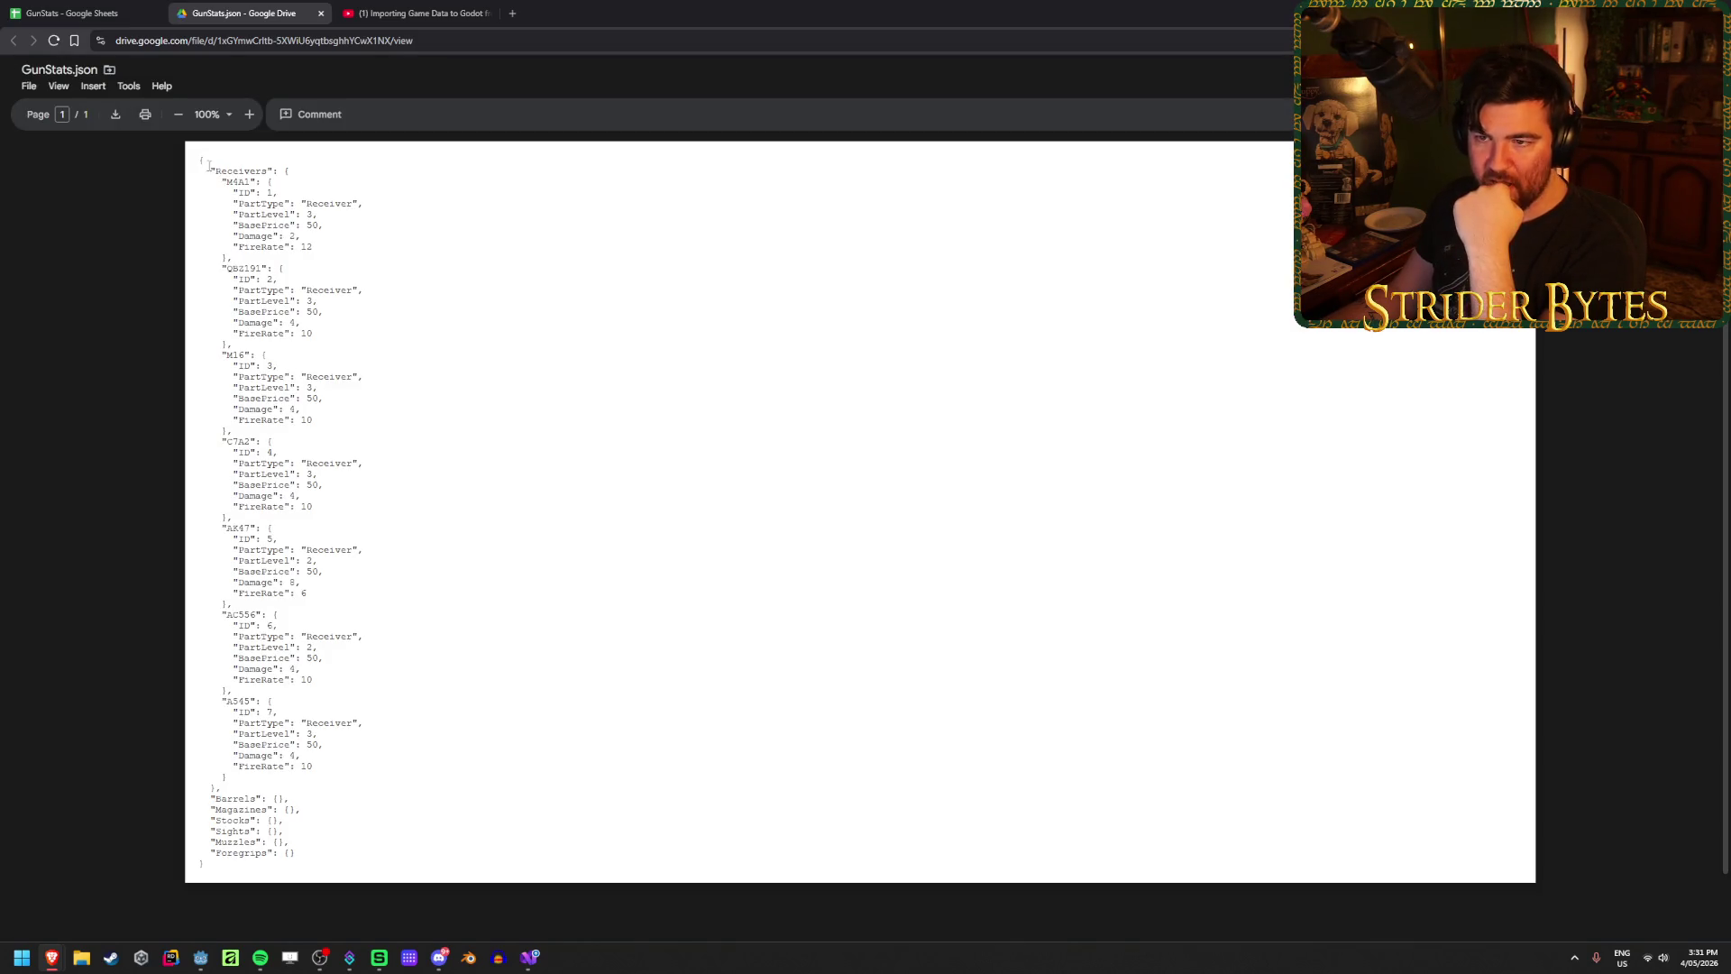
{"action": "left_click_drag", "start_coordinate": [208, 166], "coordinate": [309, 174]}
{"action": "left_click", "coordinate": [316, 183]}
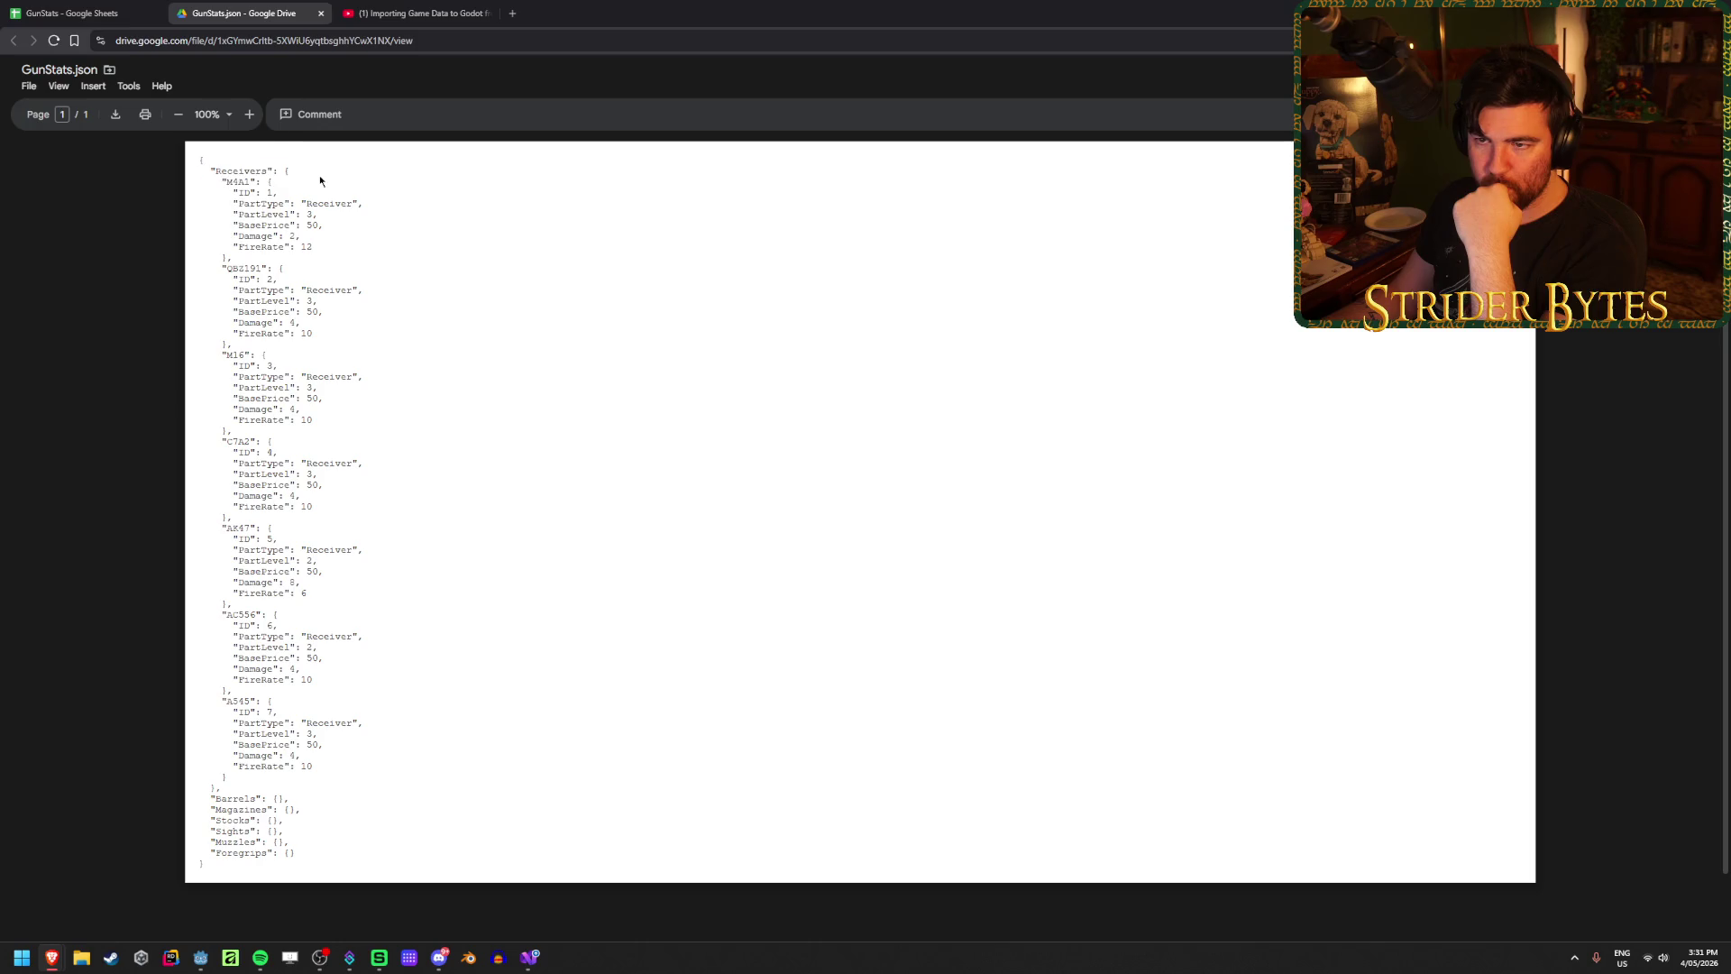
{"action": "scroll", "coordinate": [356, 451], "scroll_direction": "down", "scroll_amount": 2}
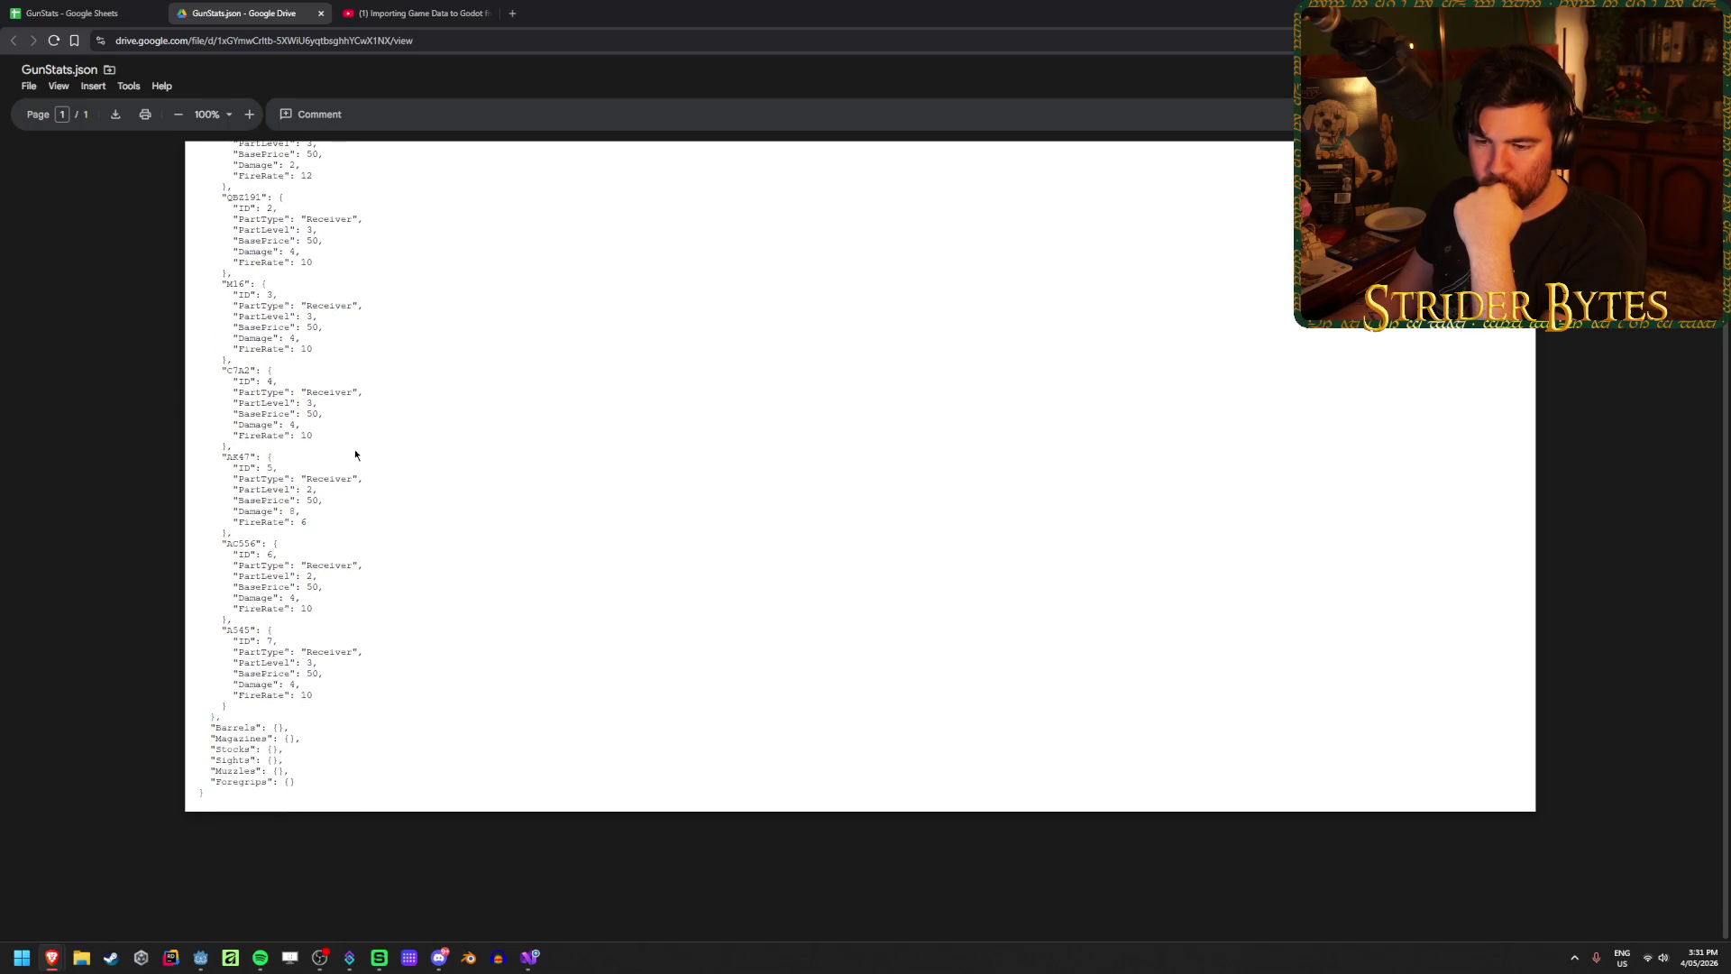
{"action": "scroll", "coordinate": [354, 450], "scroll_direction": "up", "scroll_amount": 2}
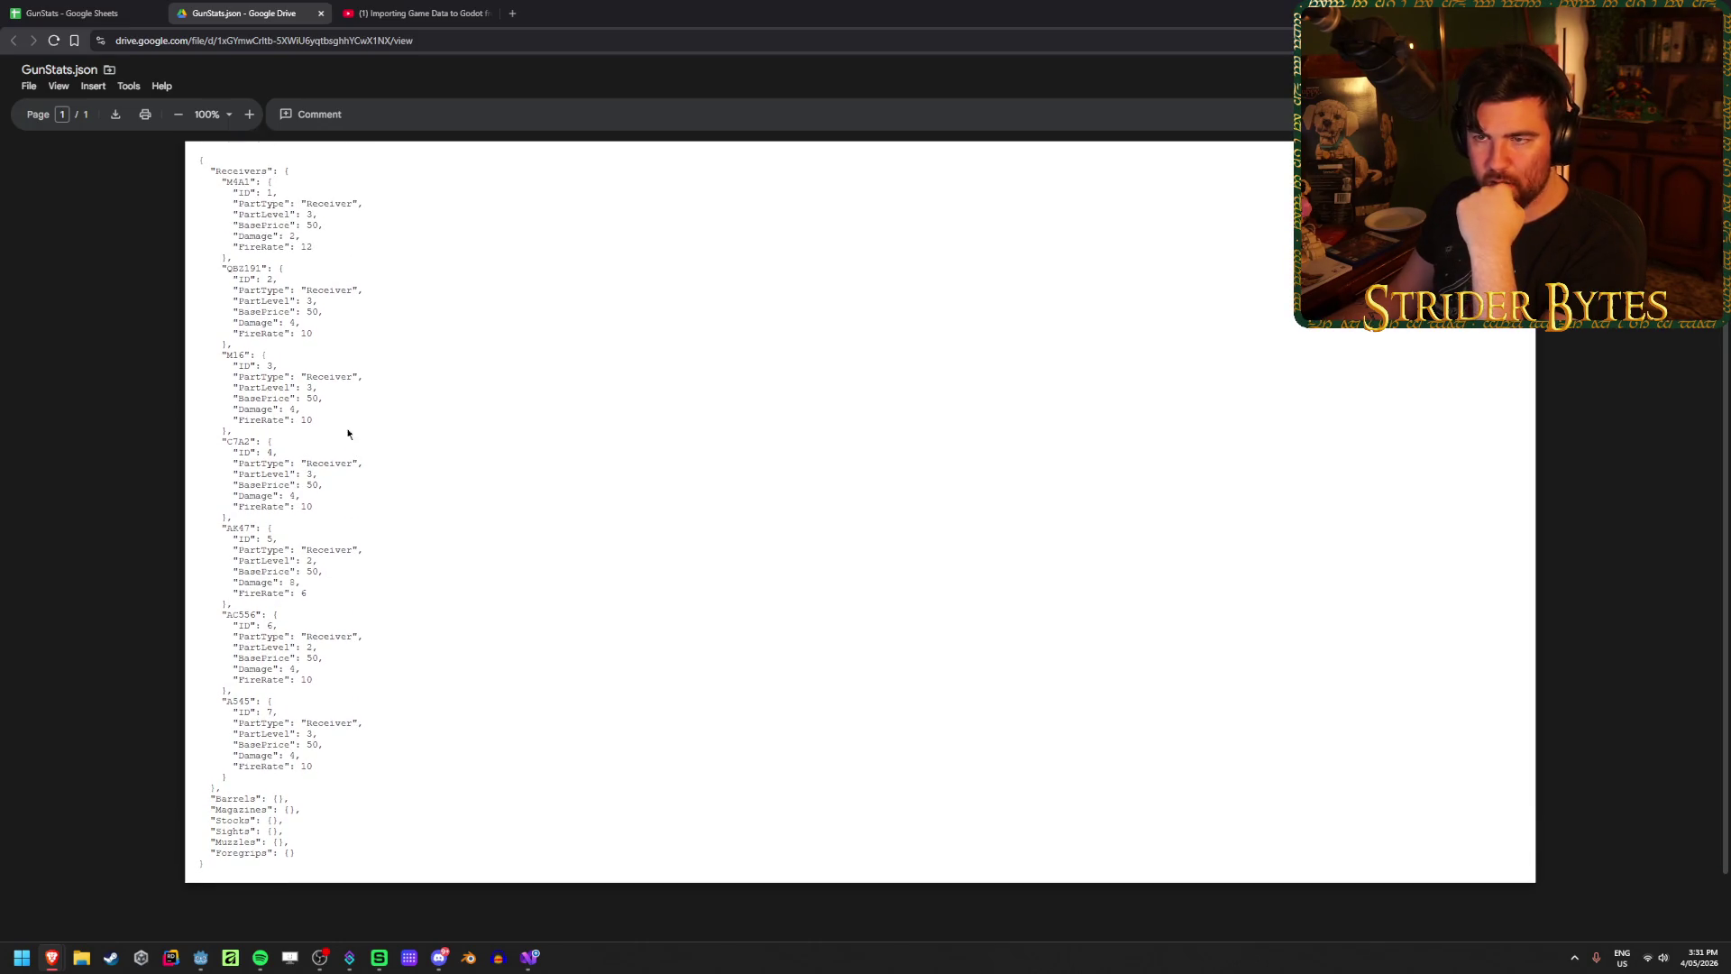
{"action": "middle_click", "coordinate": [253, 6]}
{"action": "double_click", "coordinate": [295, 920]}
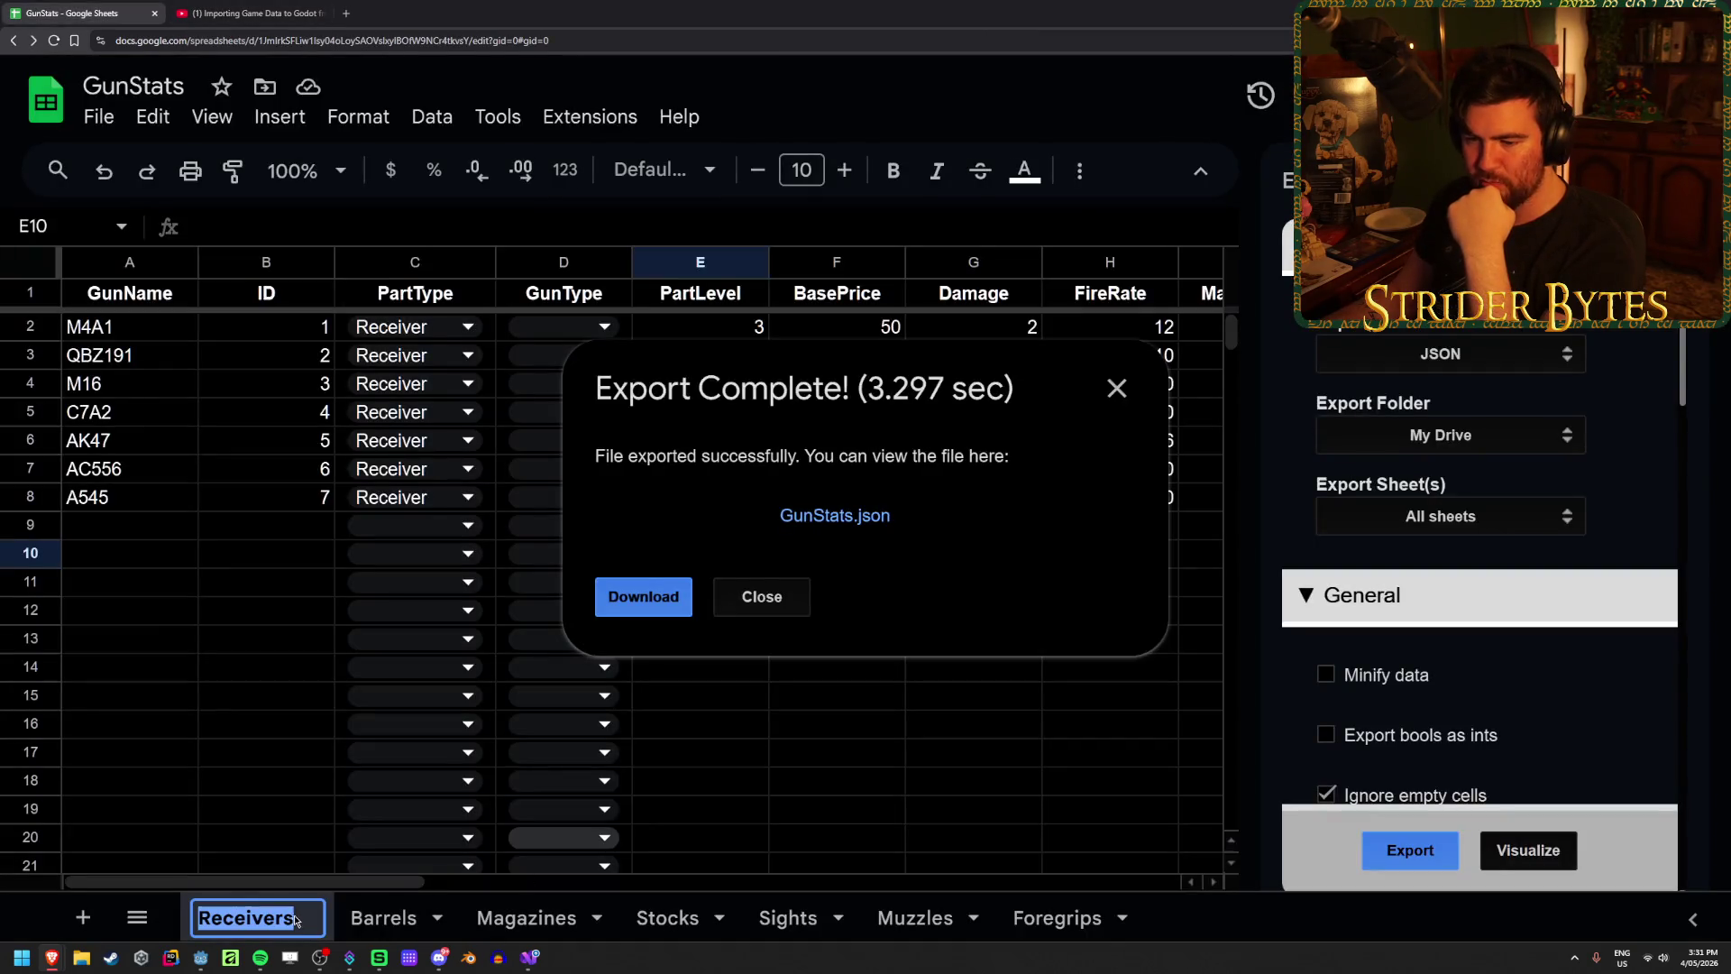
Step: Rename the Receivers, Barrels and Magazines sheets to Receiver, Barrel and Magazine
{"action": "left_click", "coordinate": [295, 921]}
{"action": "key", "text": "BackSpace"}
{"action": "key", "text": "Return"}
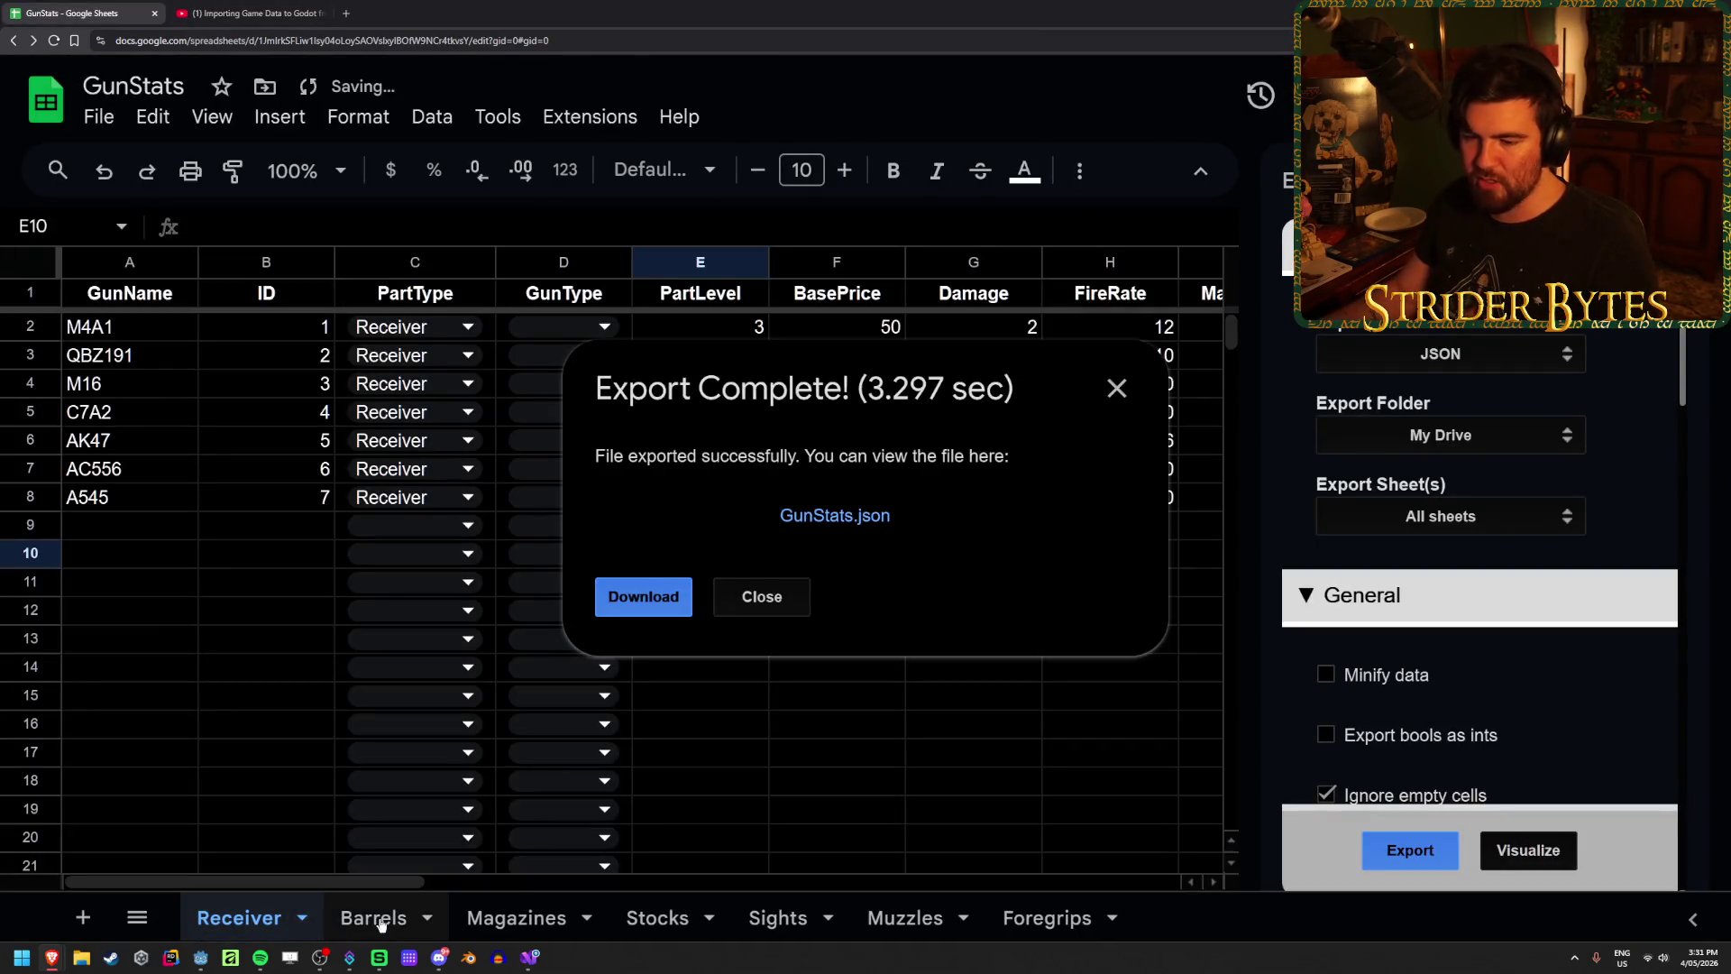
{"action": "double_click", "coordinate": [417, 921]}
{"action": "left_click", "coordinate": [419, 924]}
{"action": "key", "text": "BackSpace"}
{"action": "double_click", "coordinate": [541, 928]}
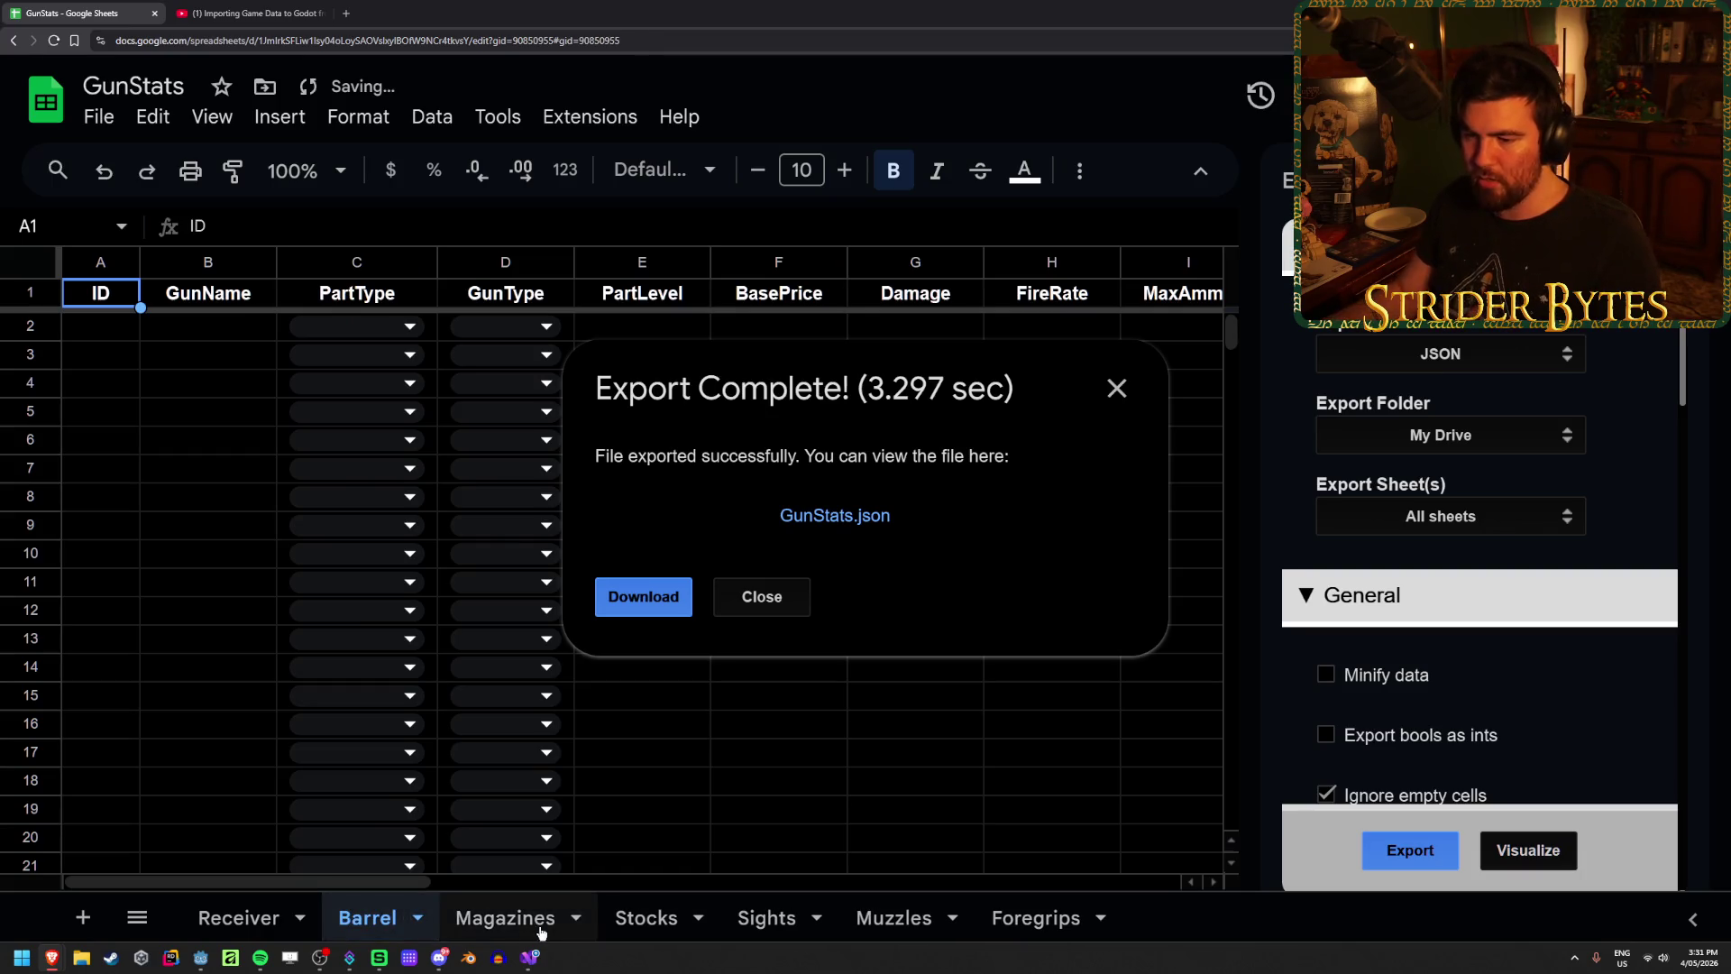
{"action": "key", "text": "BackSpace"}
{"action": "key", "text": "Return"}
{"action": "left_click", "coordinate": [761, 595]}
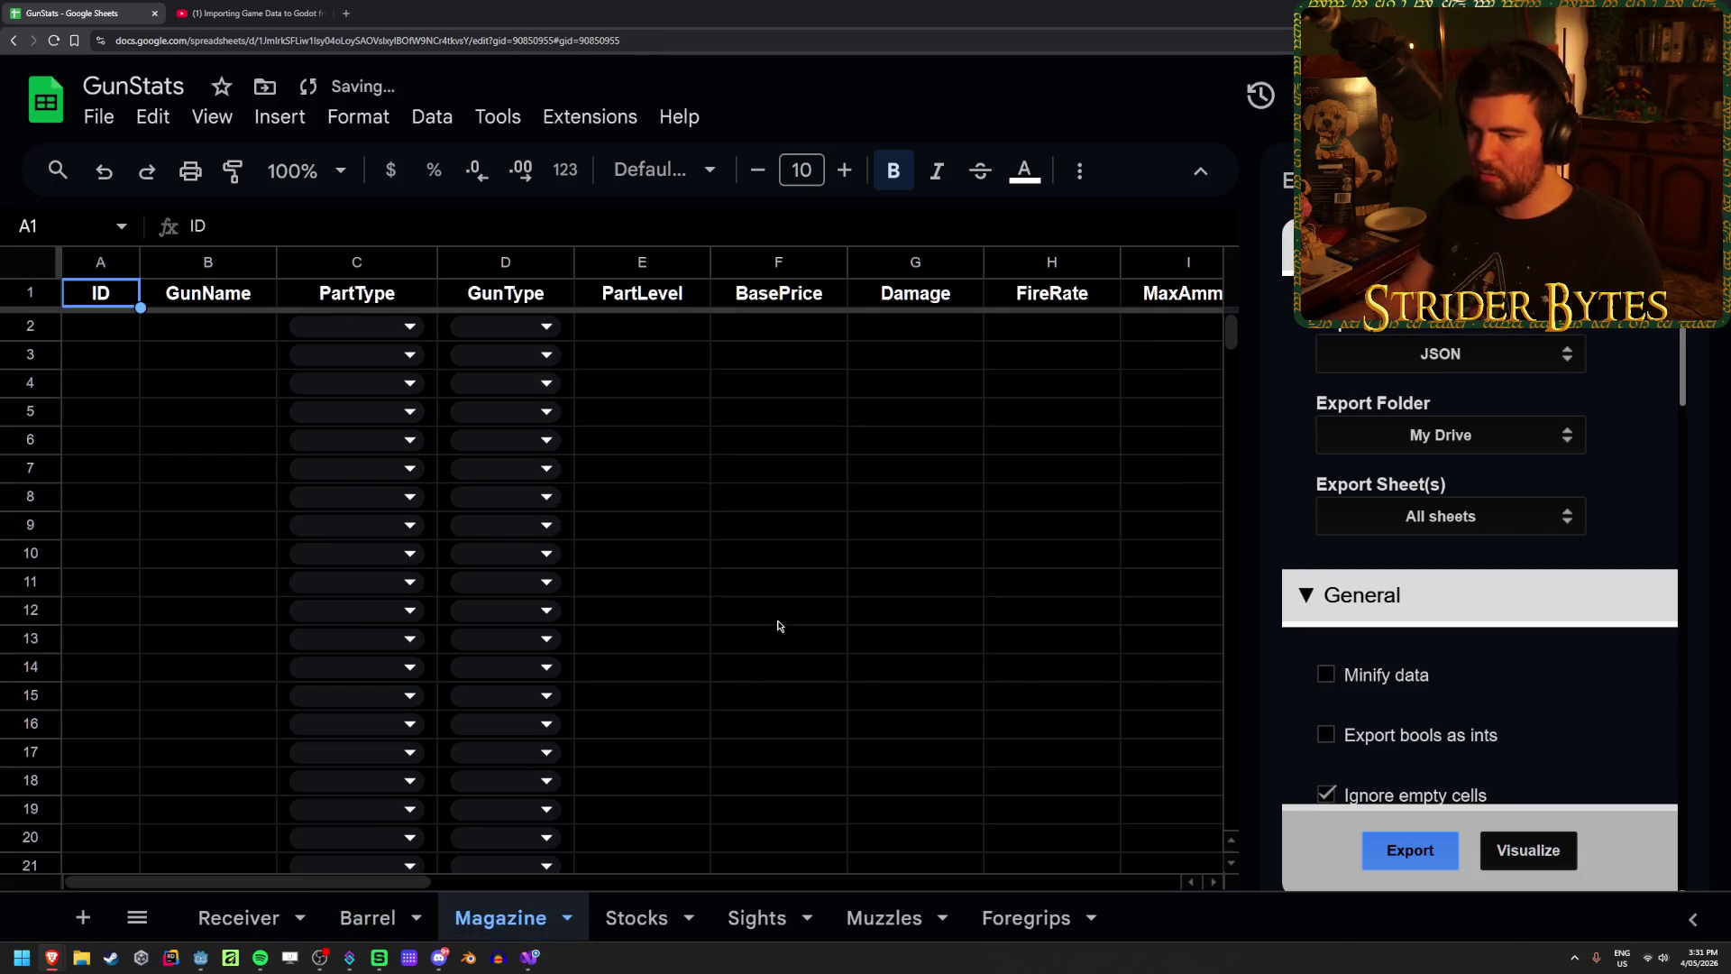
Step: Rename Stocks, Sights, Muzzles and Foregrips to singular, then re-export all sheets to JSON
{"action": "left_click", "coordinate": [649, 919]}
{"action": "double_click", "coordinate": [665, 926]}
{"action": "key", "text": "BackSpace"}
{"action": "key", "text": "Return"}
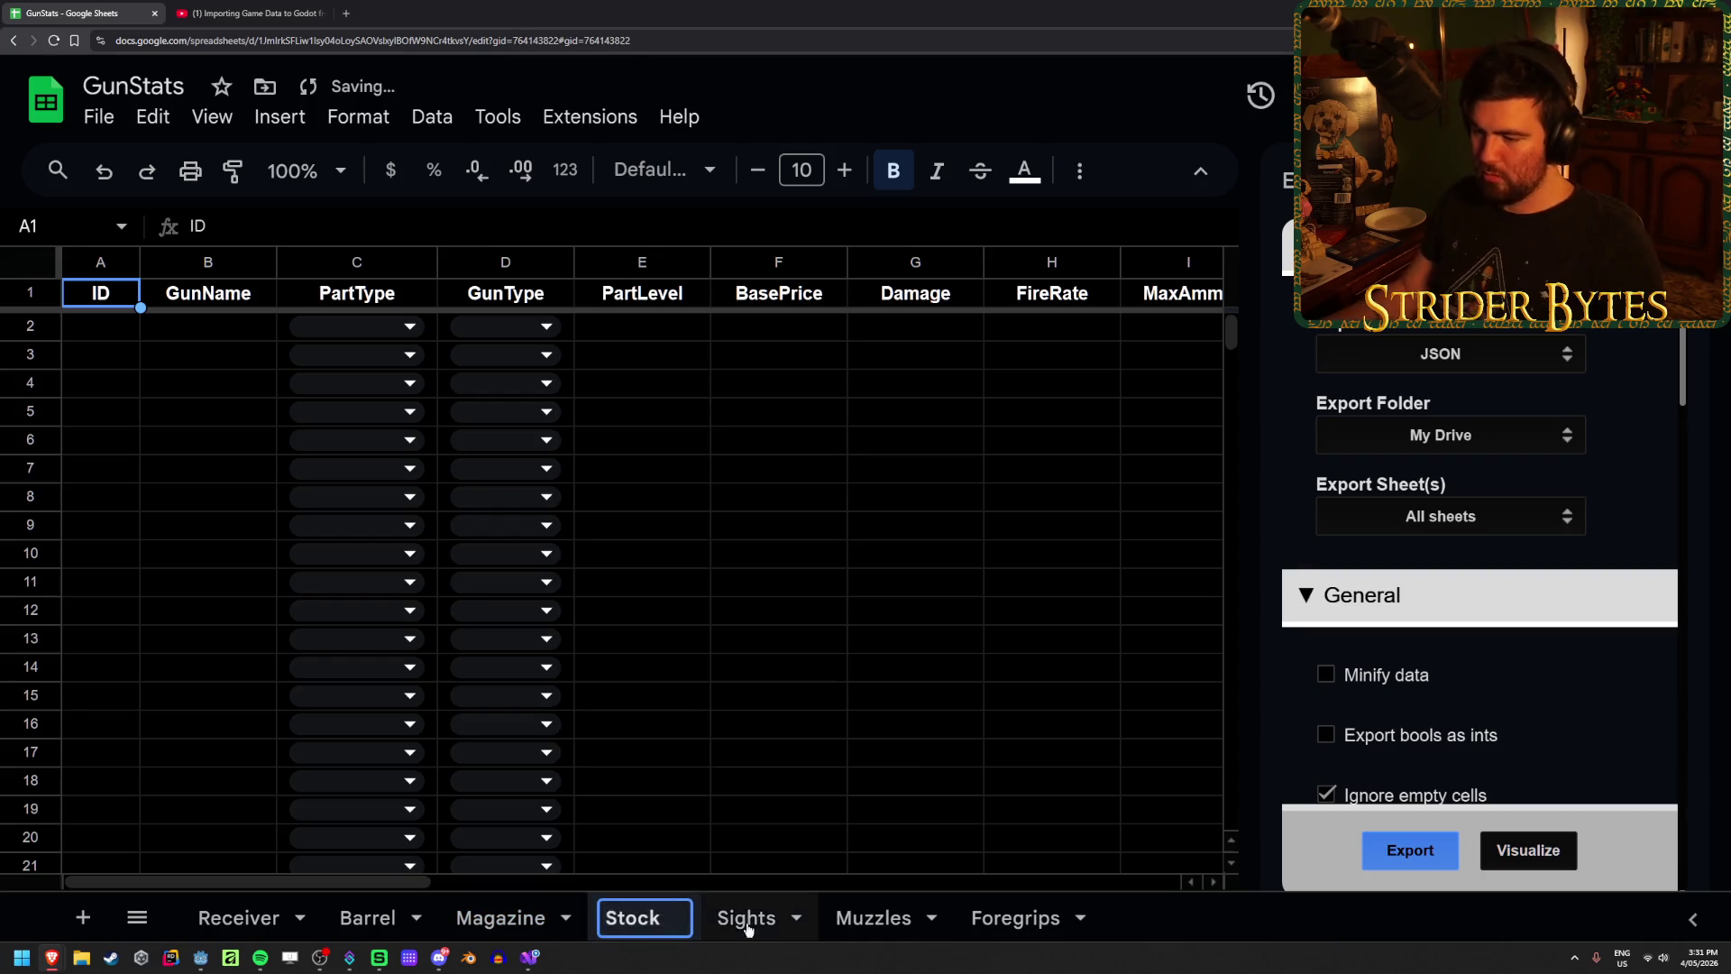
{"action": "double_click", "coordinate": [765, 927]}
{"action": "key", "text": "BackSpace"}
{"action": "key", "text": "Return"}
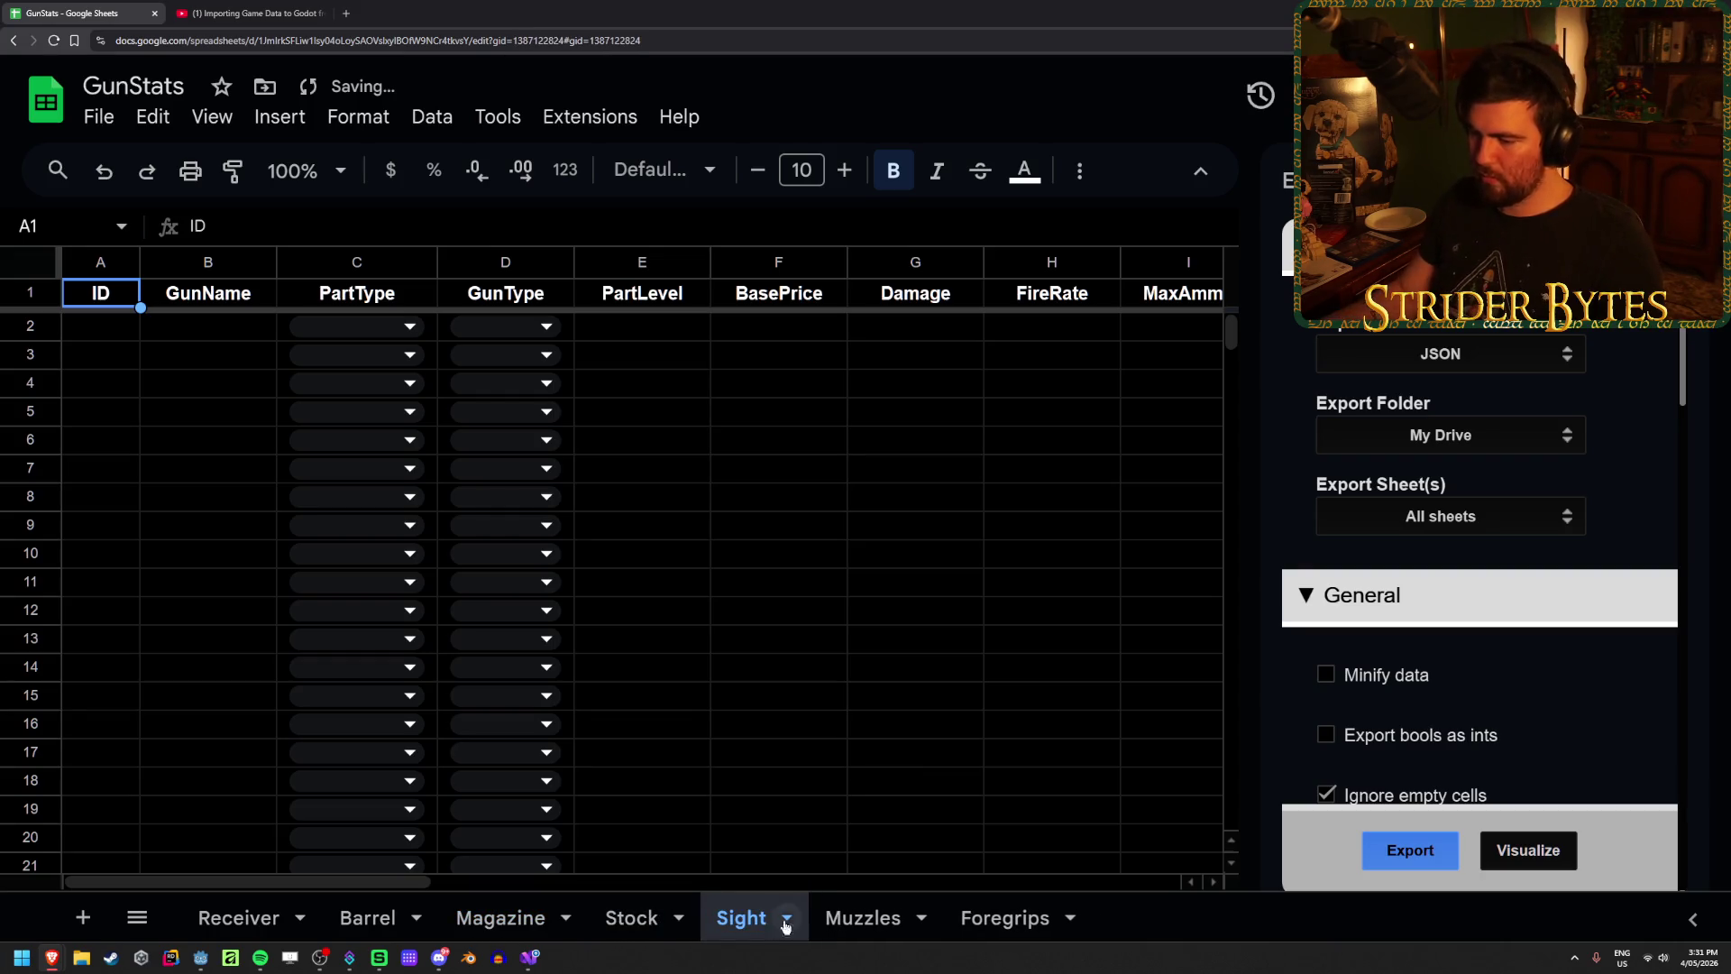
{"action": "left_click", "coordinate": [890, 928]}
{"action": "double_click", "coordinate": [889, 929]}
{"action": "key", "text": "BackSpace"}
{"action": "key", "text": "Return"}
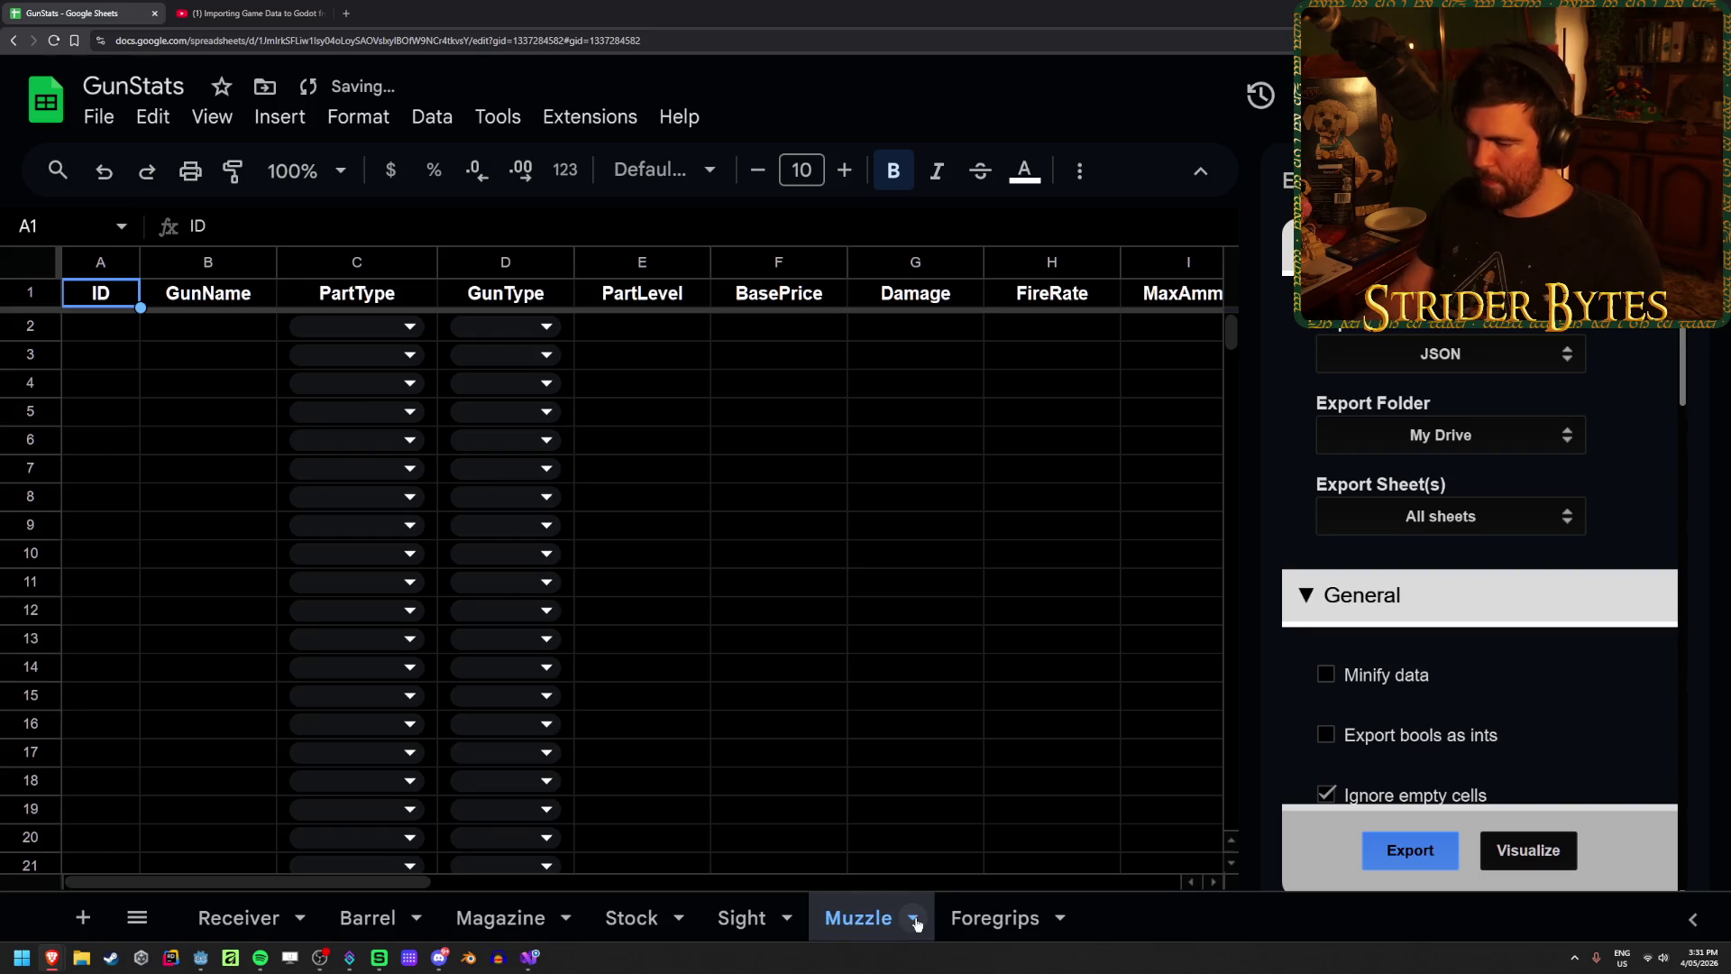
{"action": "double_click", "coordinate": [989, 926]}
{"action": "key", "text": "BackSpace"}
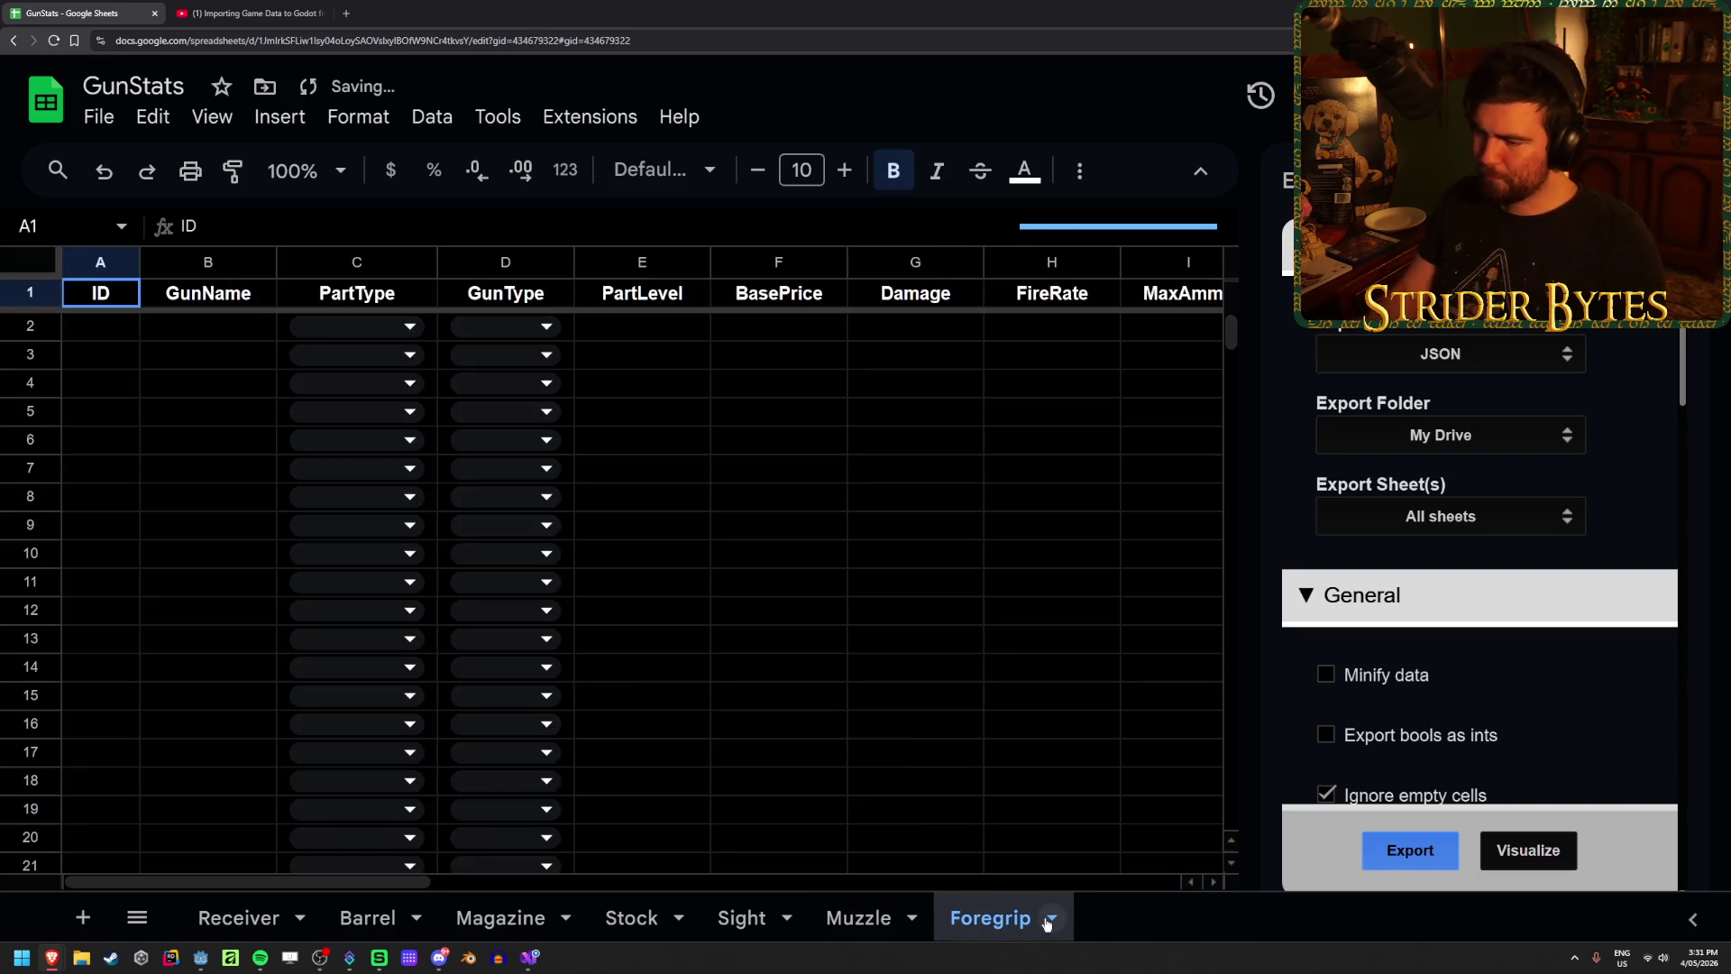
{"action": "key", "text": "Return"}
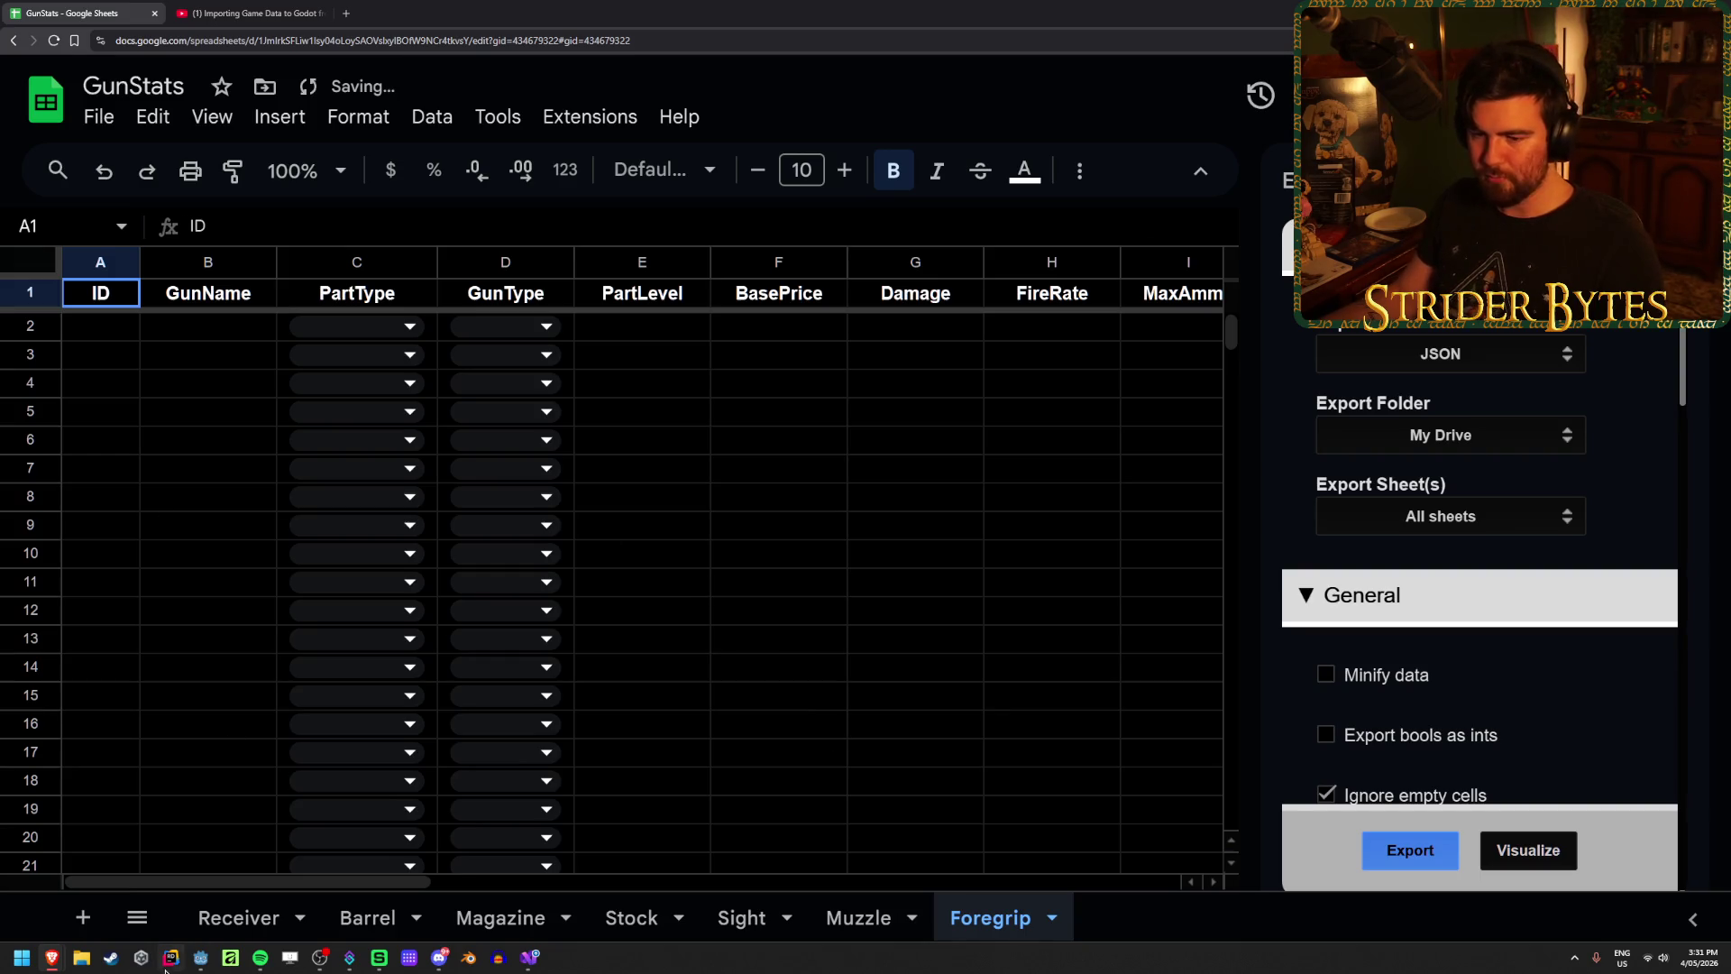
{"action": "left_click", "coordinate": [259, 929]}
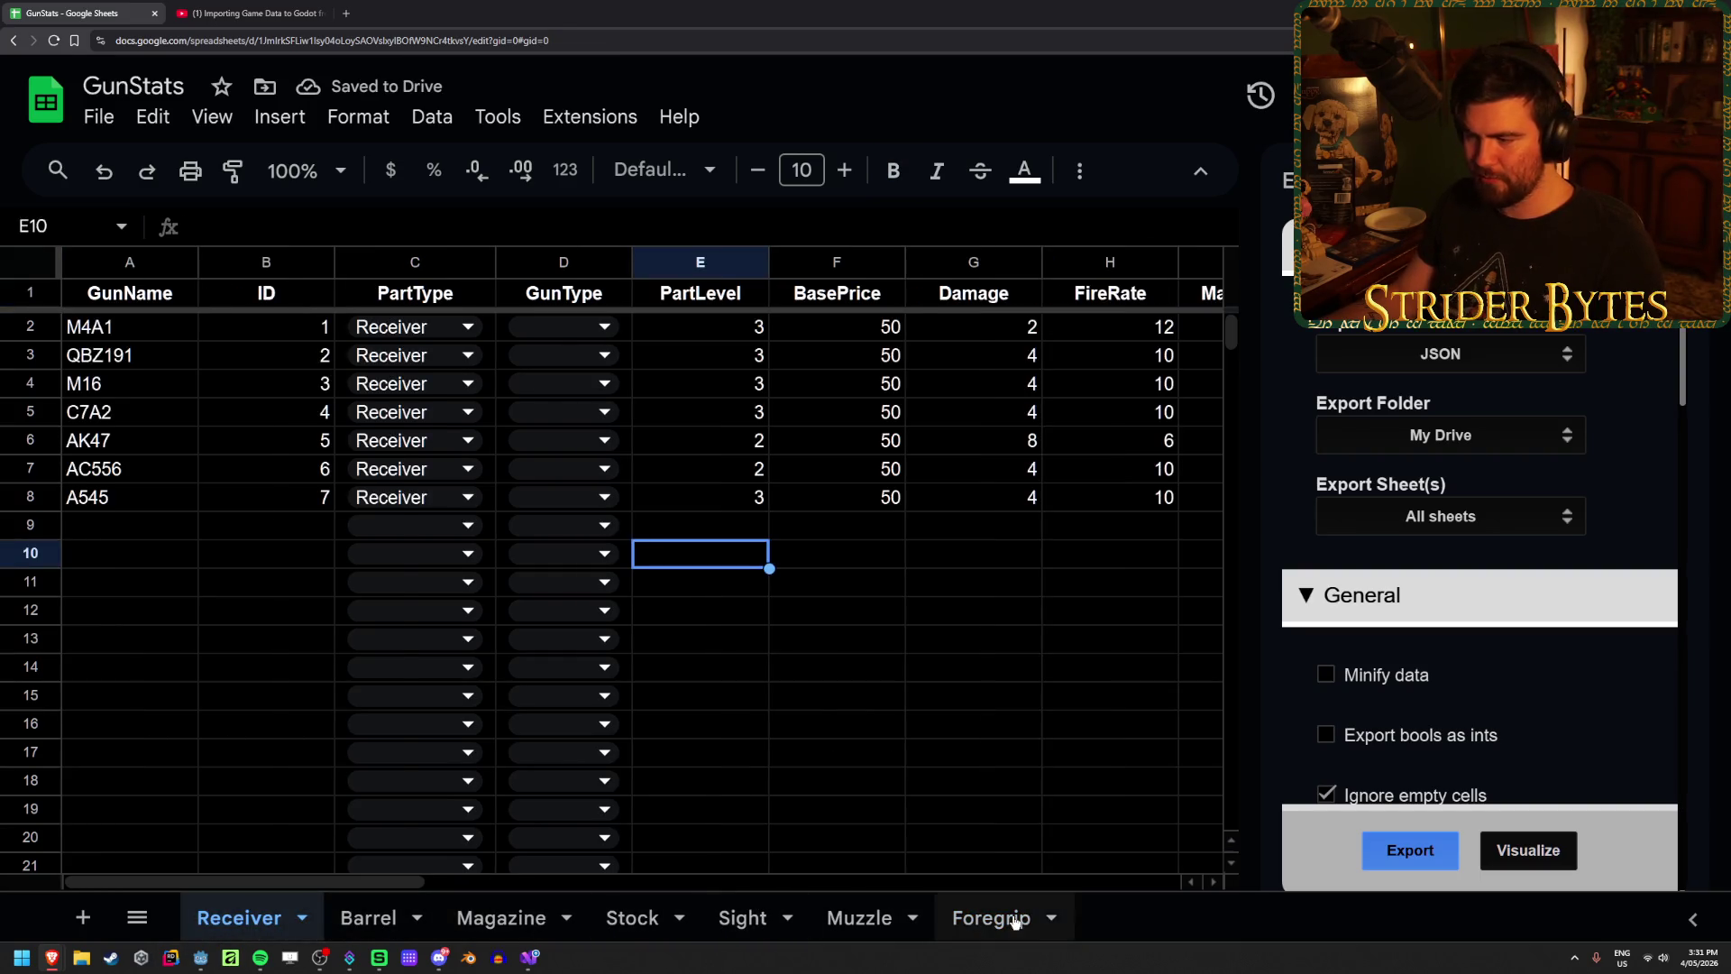
{"action": "left_click", "coordinate": [1408, 848]}
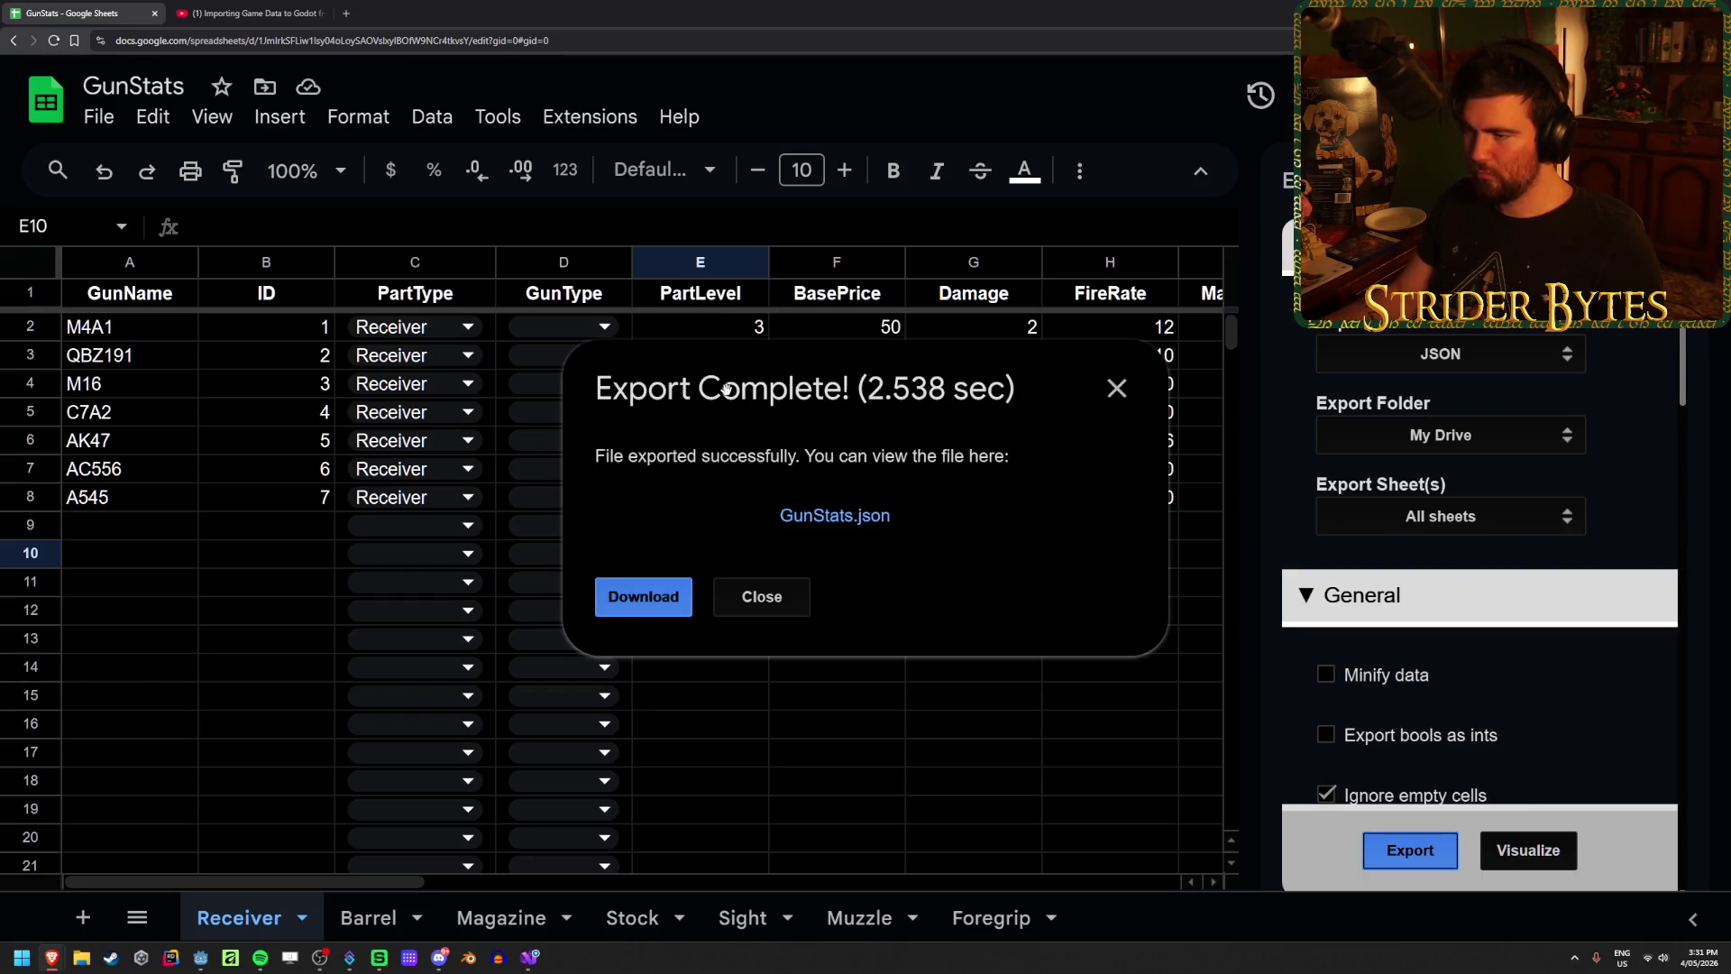
Step: Open the re-exported GunStats.json, check its singular part keys, and download it
{"action": "left_click", "coordinate": [823, 527]}
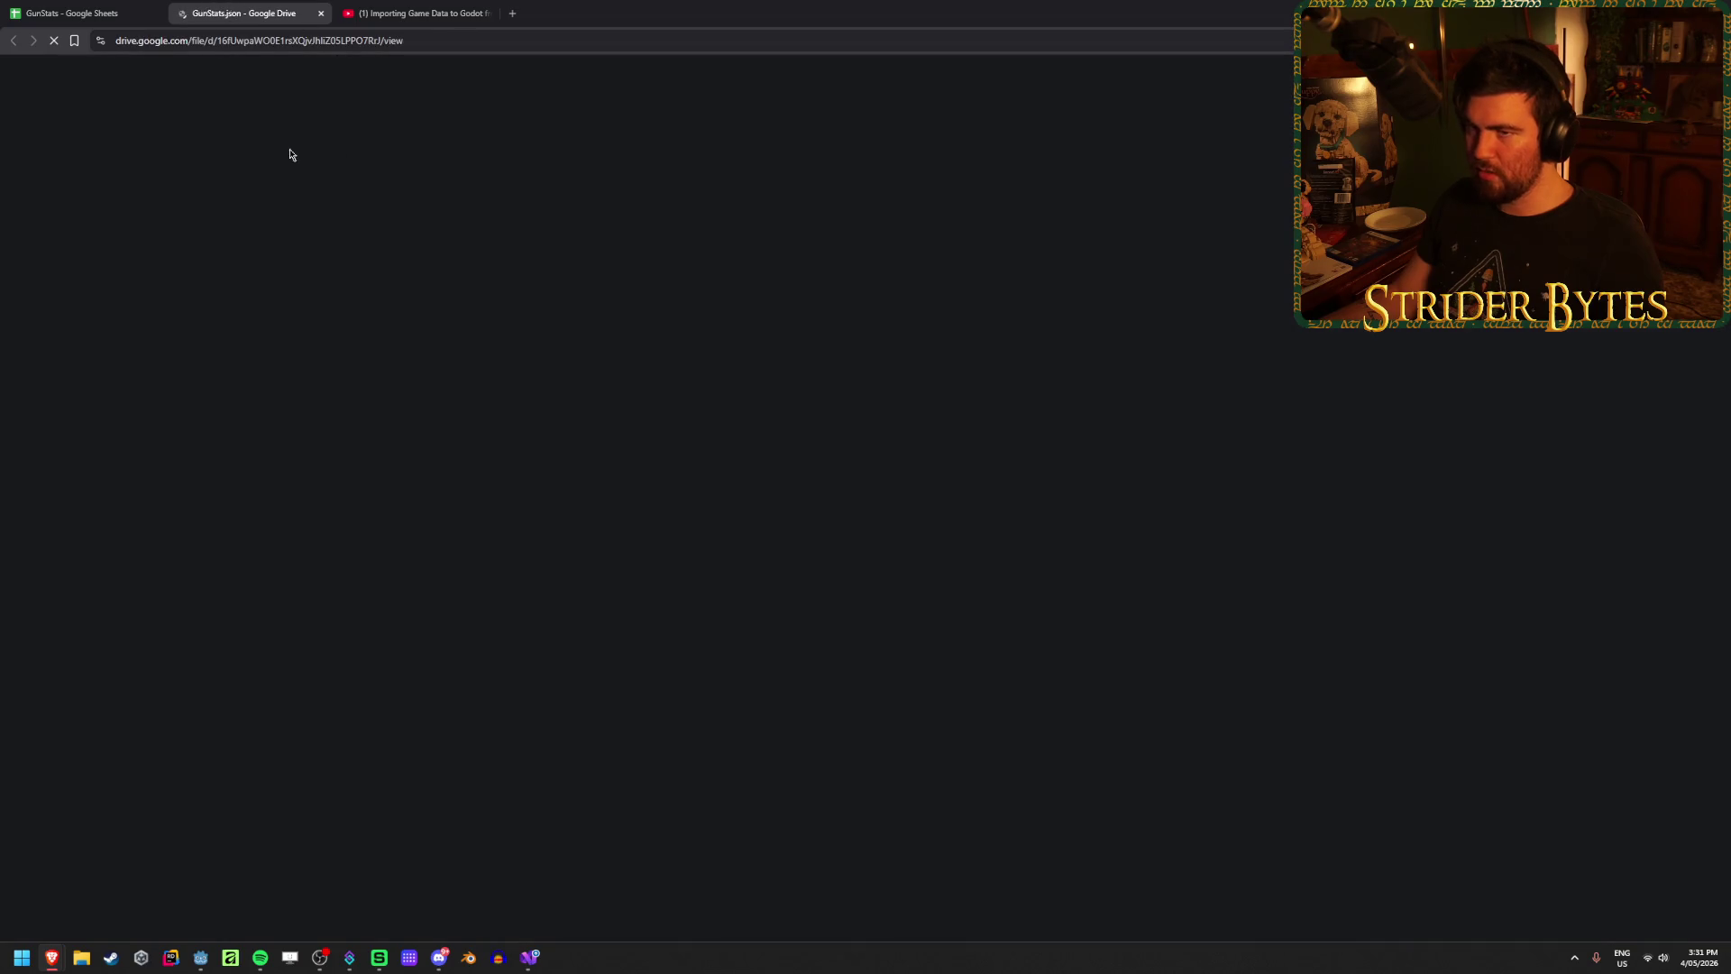
{"action": "scroll", "coordinate": [267, 399], "scroll_direction": "down", "scroll_amount": 1}
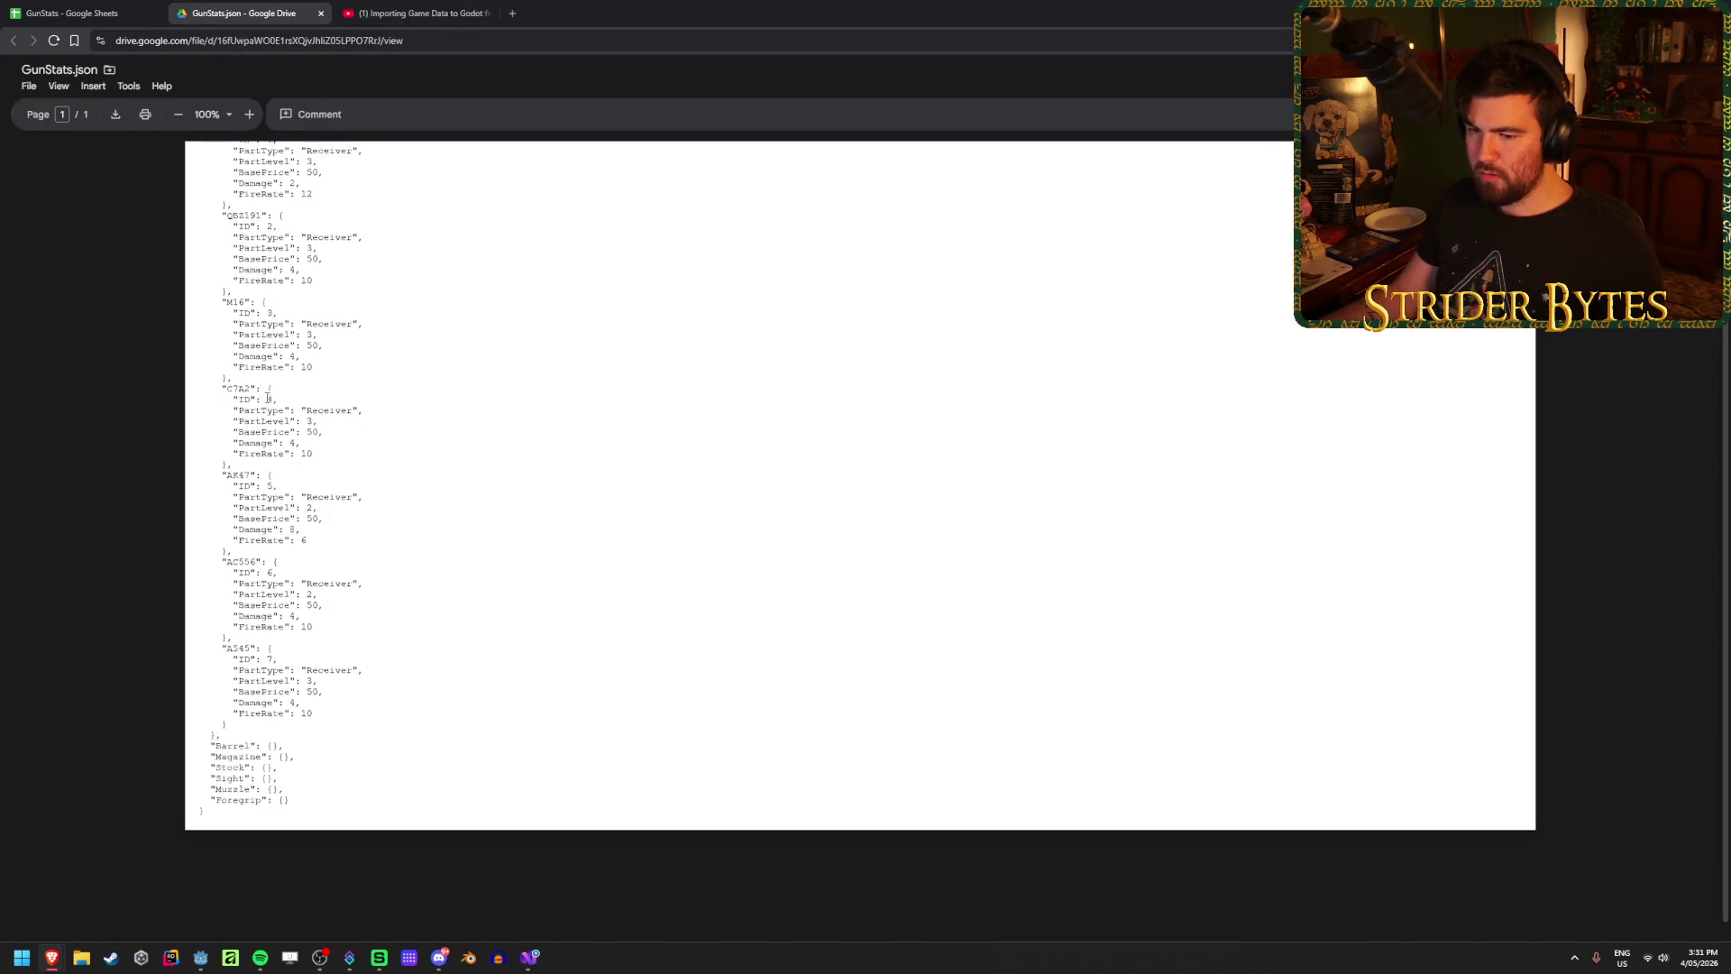
{"action": "scroll", "coordinate": [268, 399], "scroll_direction": "down", "scroll_amount": 1}
{"action": "scroll", "coordinate": [240, 785], "scroll_direction": "up", "scroll_amount": 1}
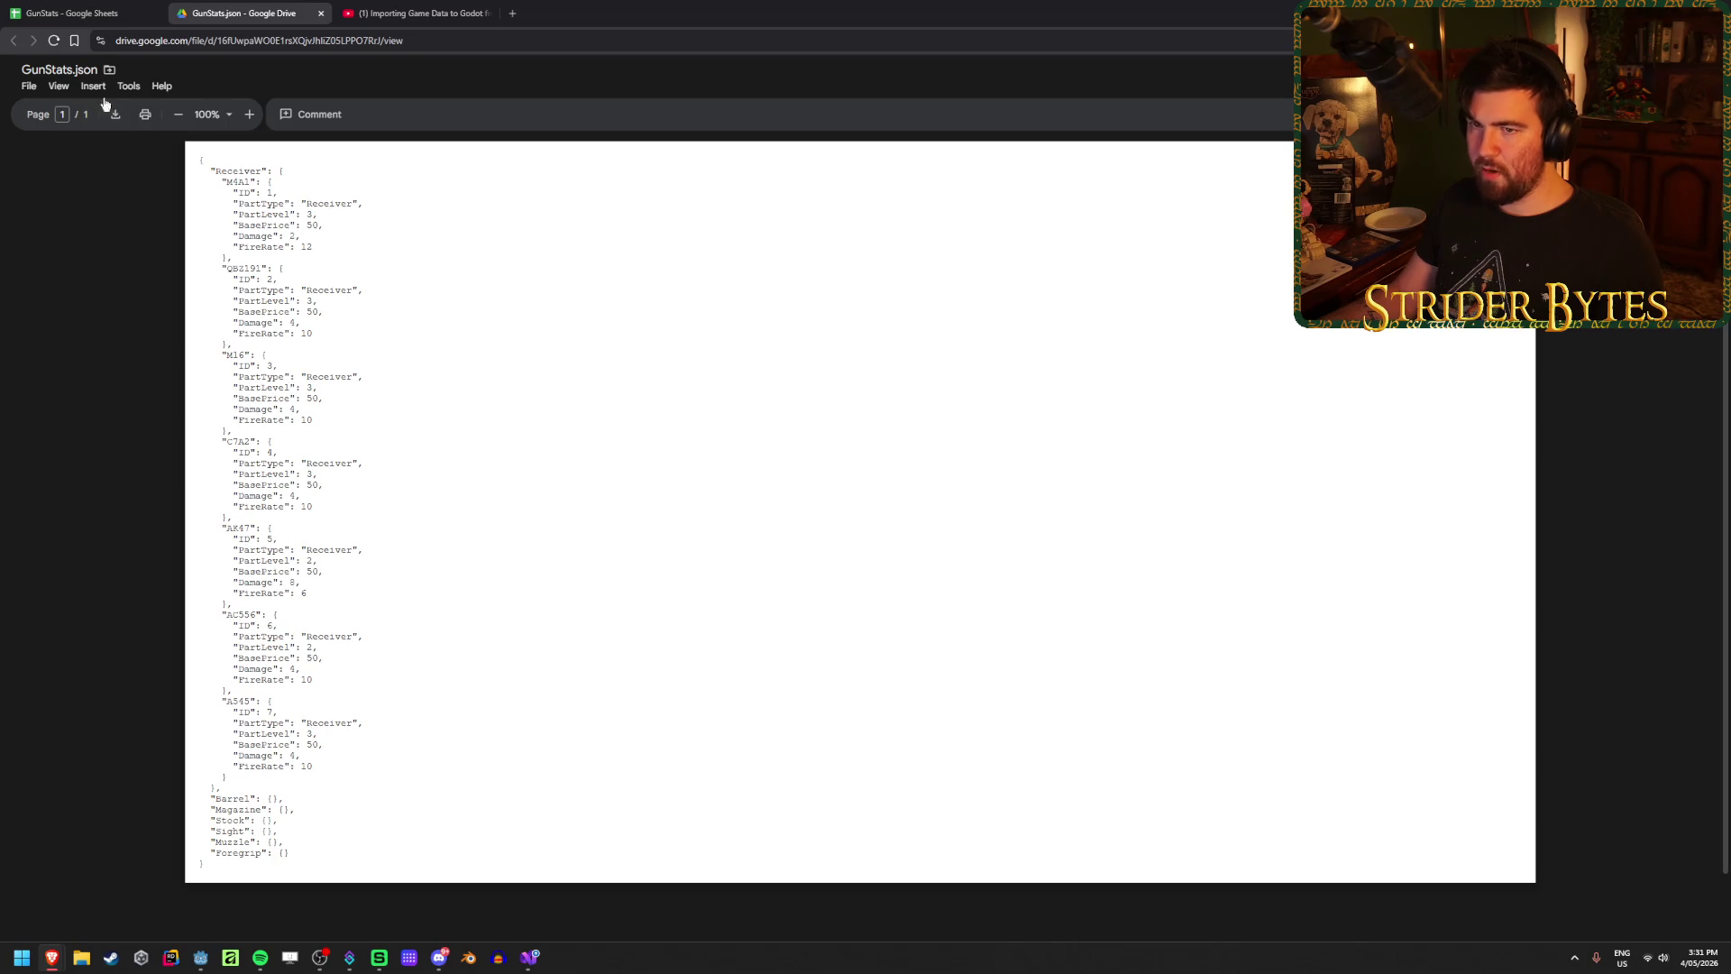
{"action": "left_click", "coordinate": [28, 88]}
{"action": "left_click", "coordinate": [67, 180]}
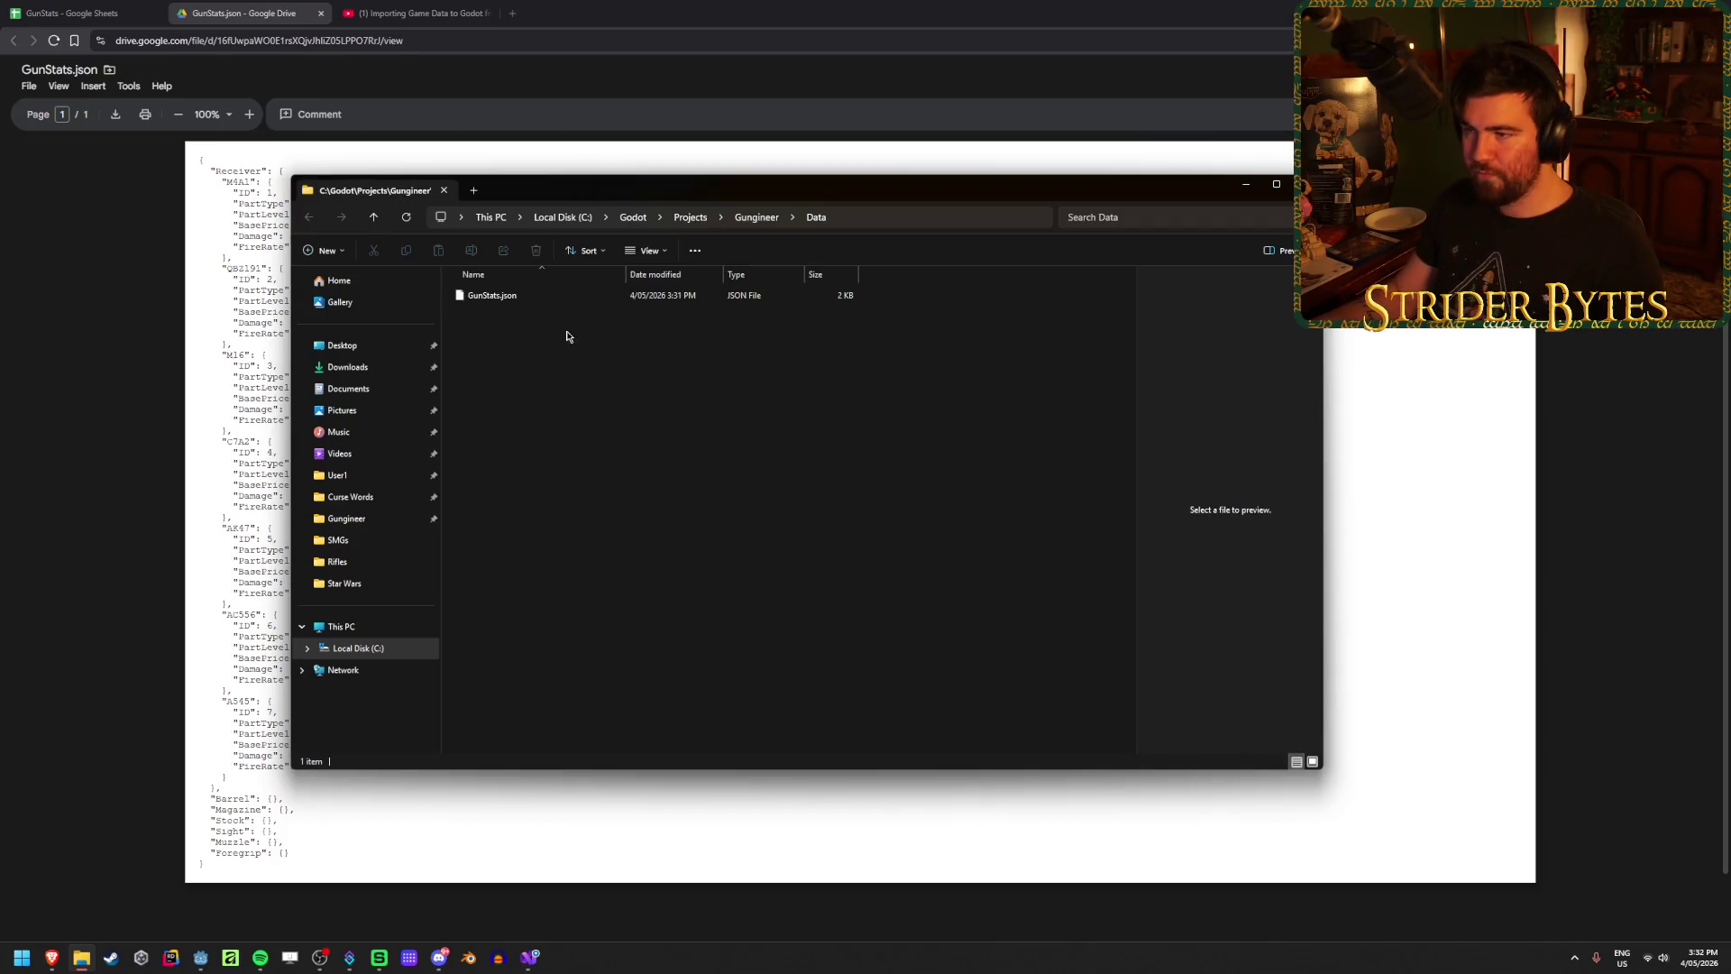
Step: Confirm GunStats.json is in the Gungineer Data folder, then close Explorer and the Drive tab
{"action": "left_click", "coordinate": [540, 296]}
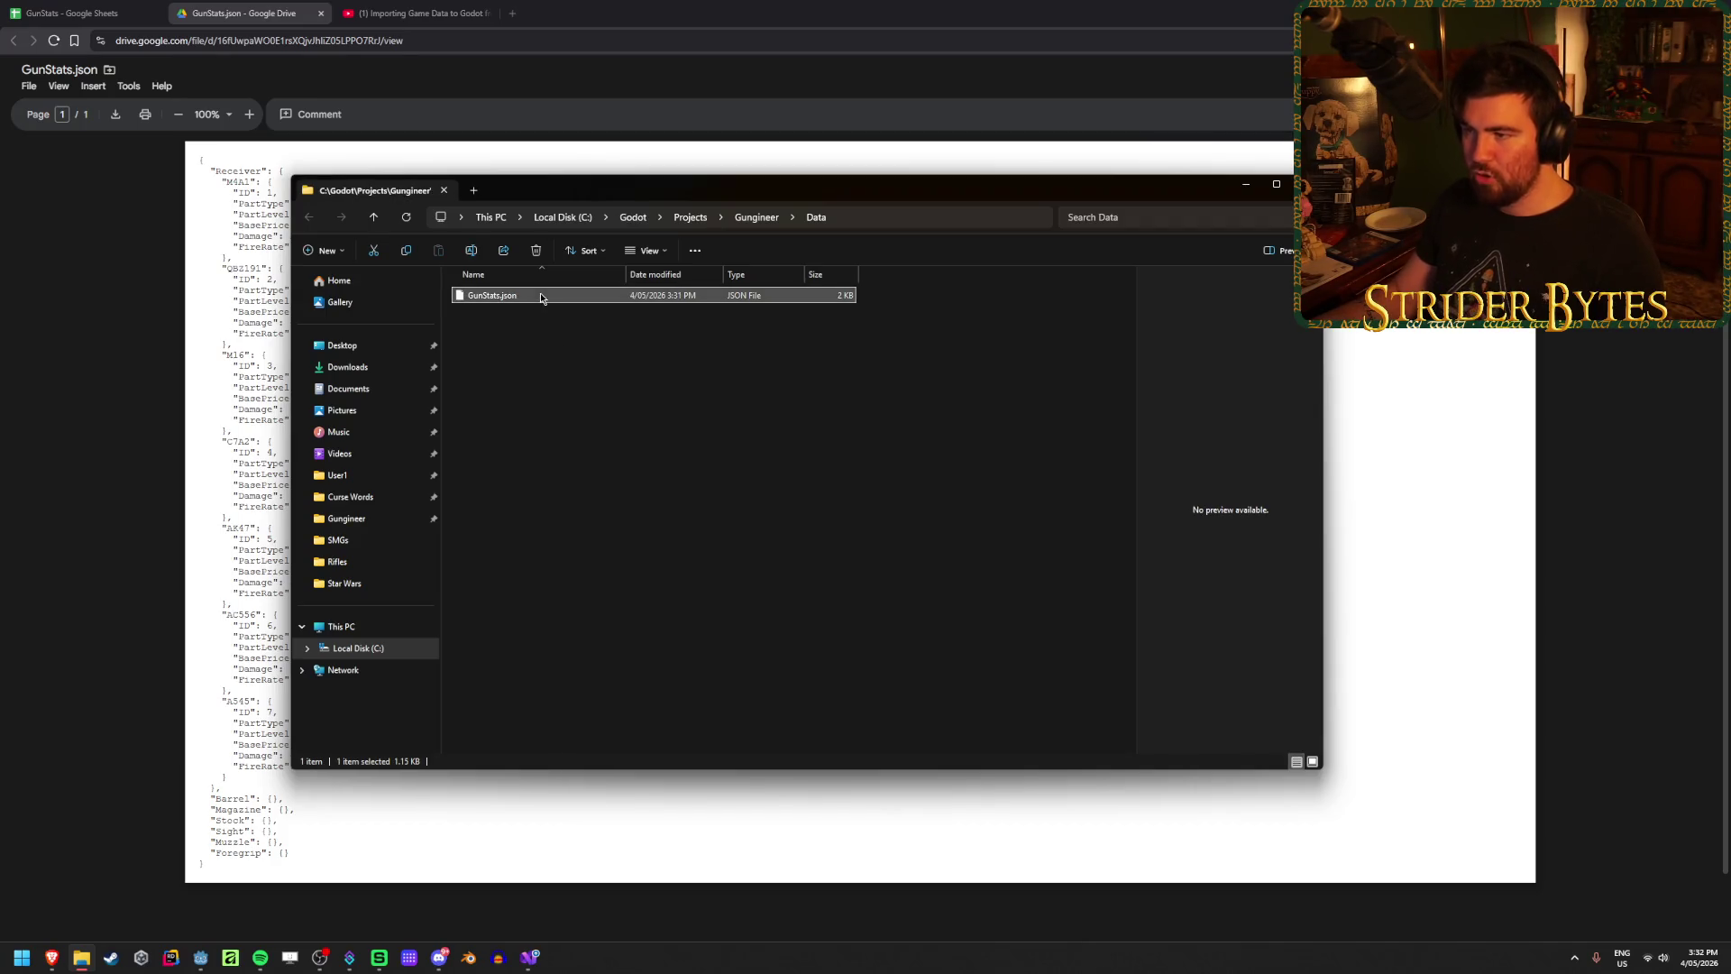
{"action": "left_click", "coordinate": [1244, 184]}
{"action": "key", "text": "ctrl+w"}
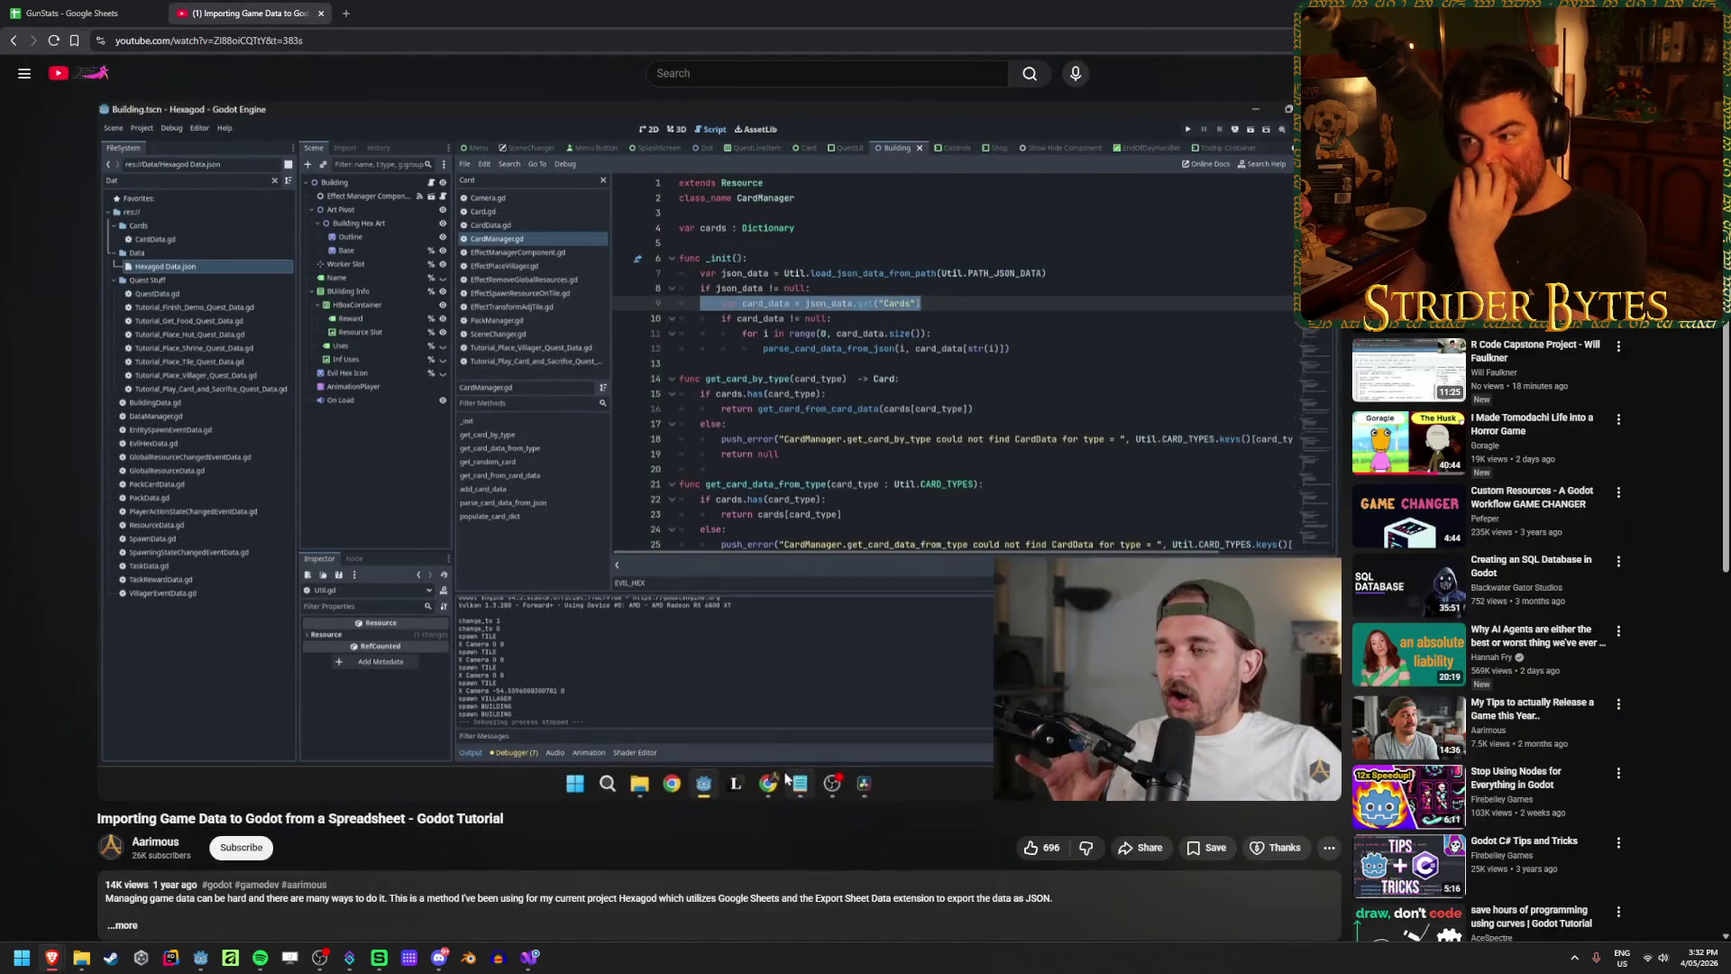
{"action": "key", "text": "alt+Tab"}
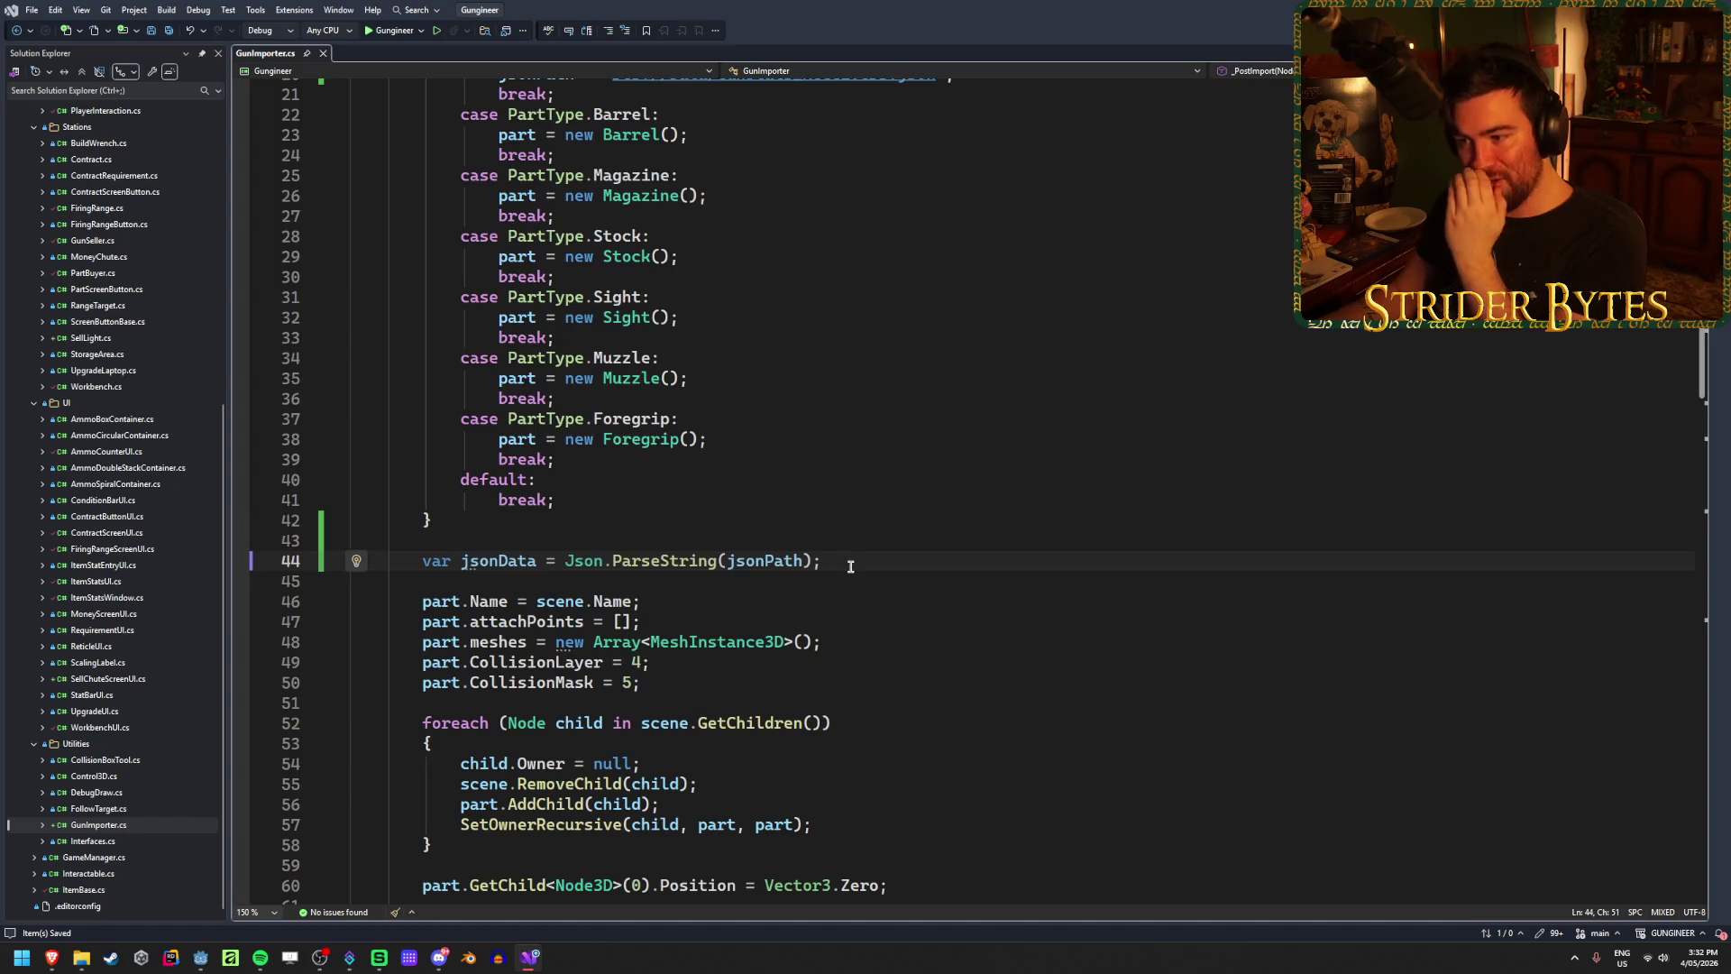
Step: Change the Receiver case path to res://Data/GunStats.json and cut that assignment out
{"action": "left_click", "coordinate": [287, 559]}
{"action": "key", "text": "shift+Up"}
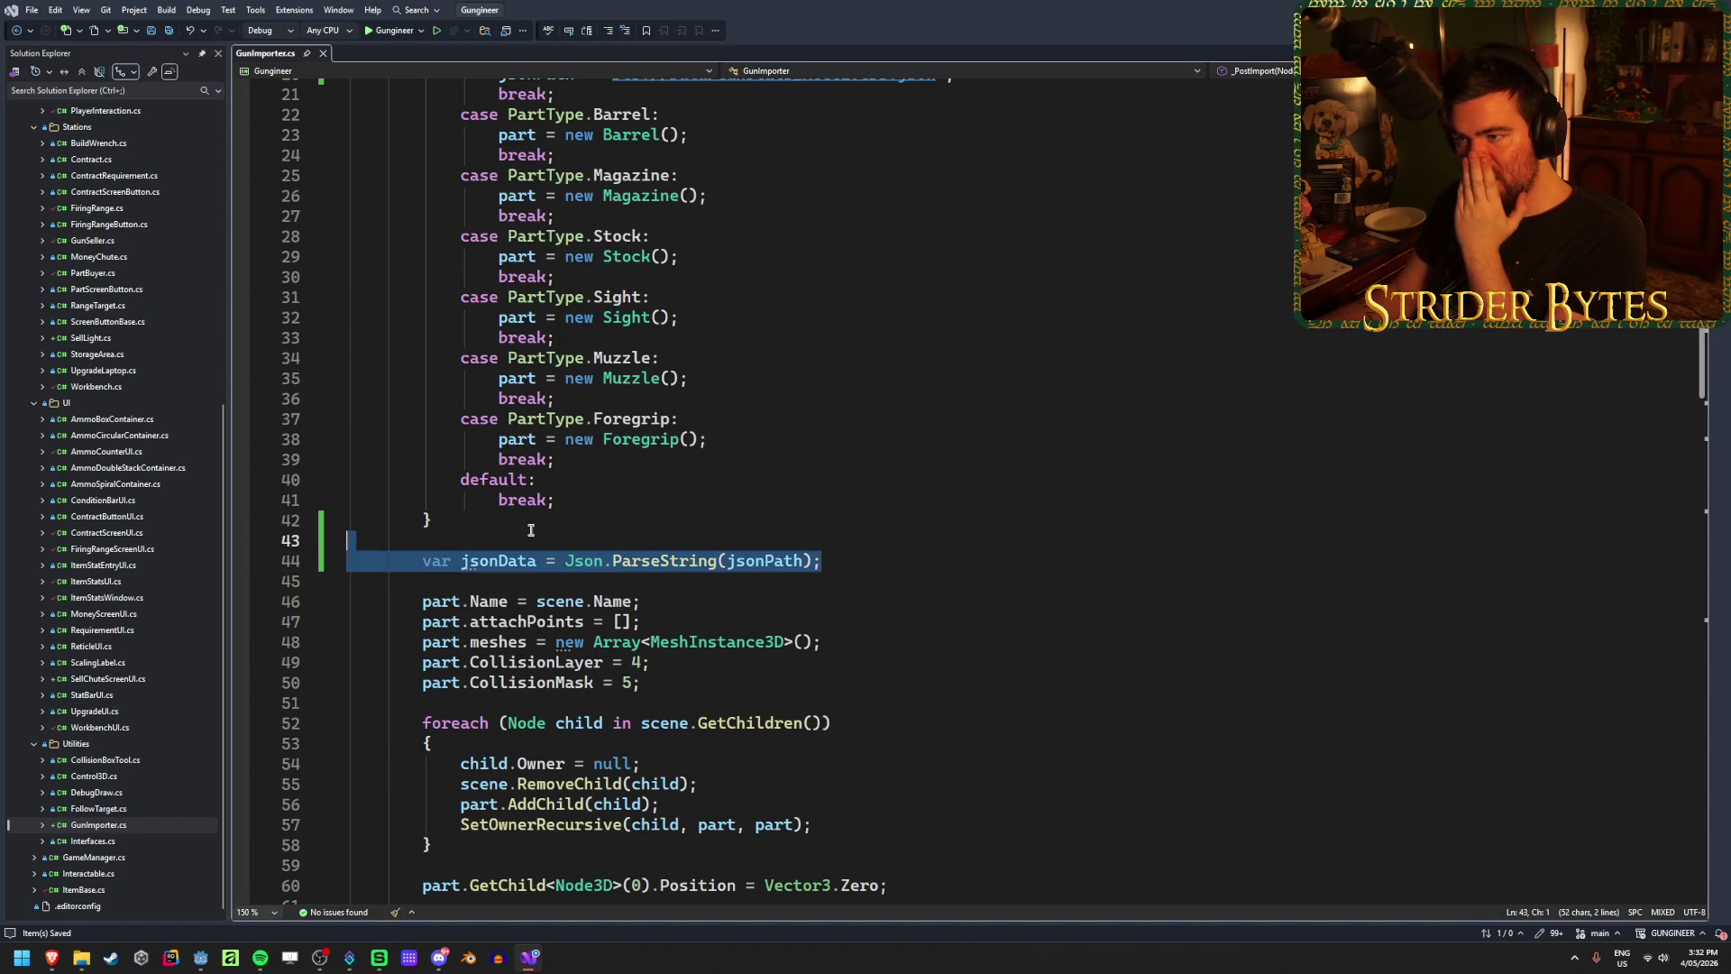
{"action": "scroll", "coordinate": [784, 477], "scroll_direction": "up", "scroll_amount": 5}
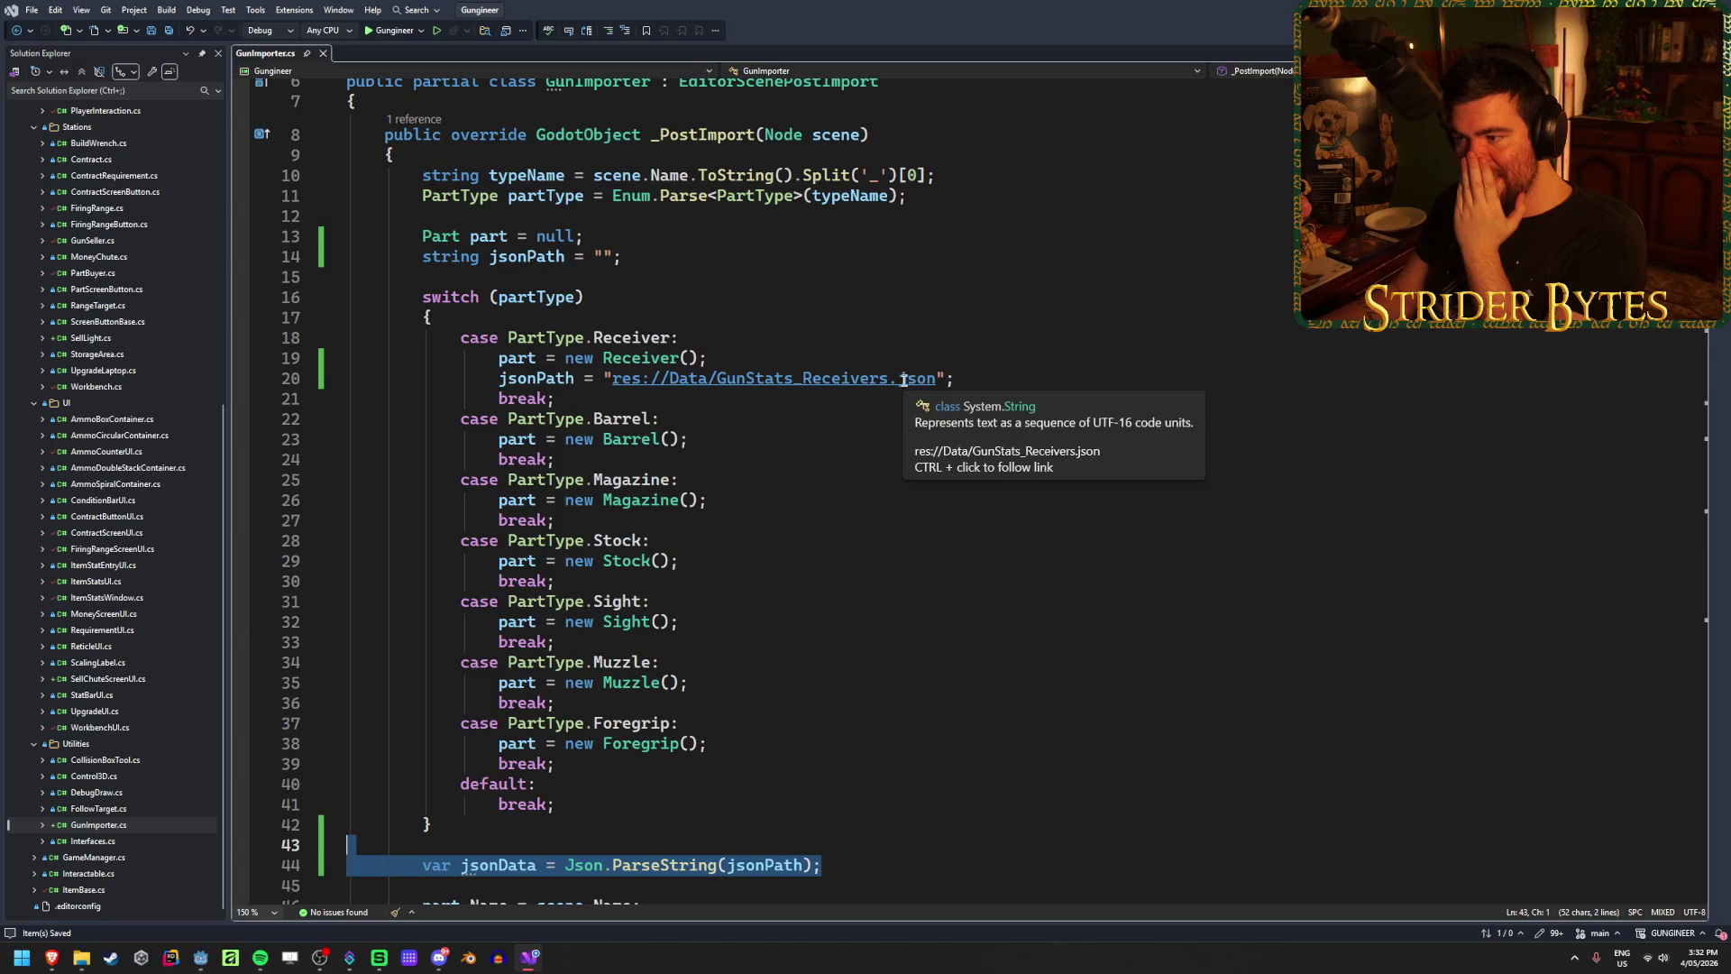
{"action": "left_click_drag", "start_coordinate": [891, 380], "coordinate": [796, 379]}
{"action": "key", "text": "BackSpace"}
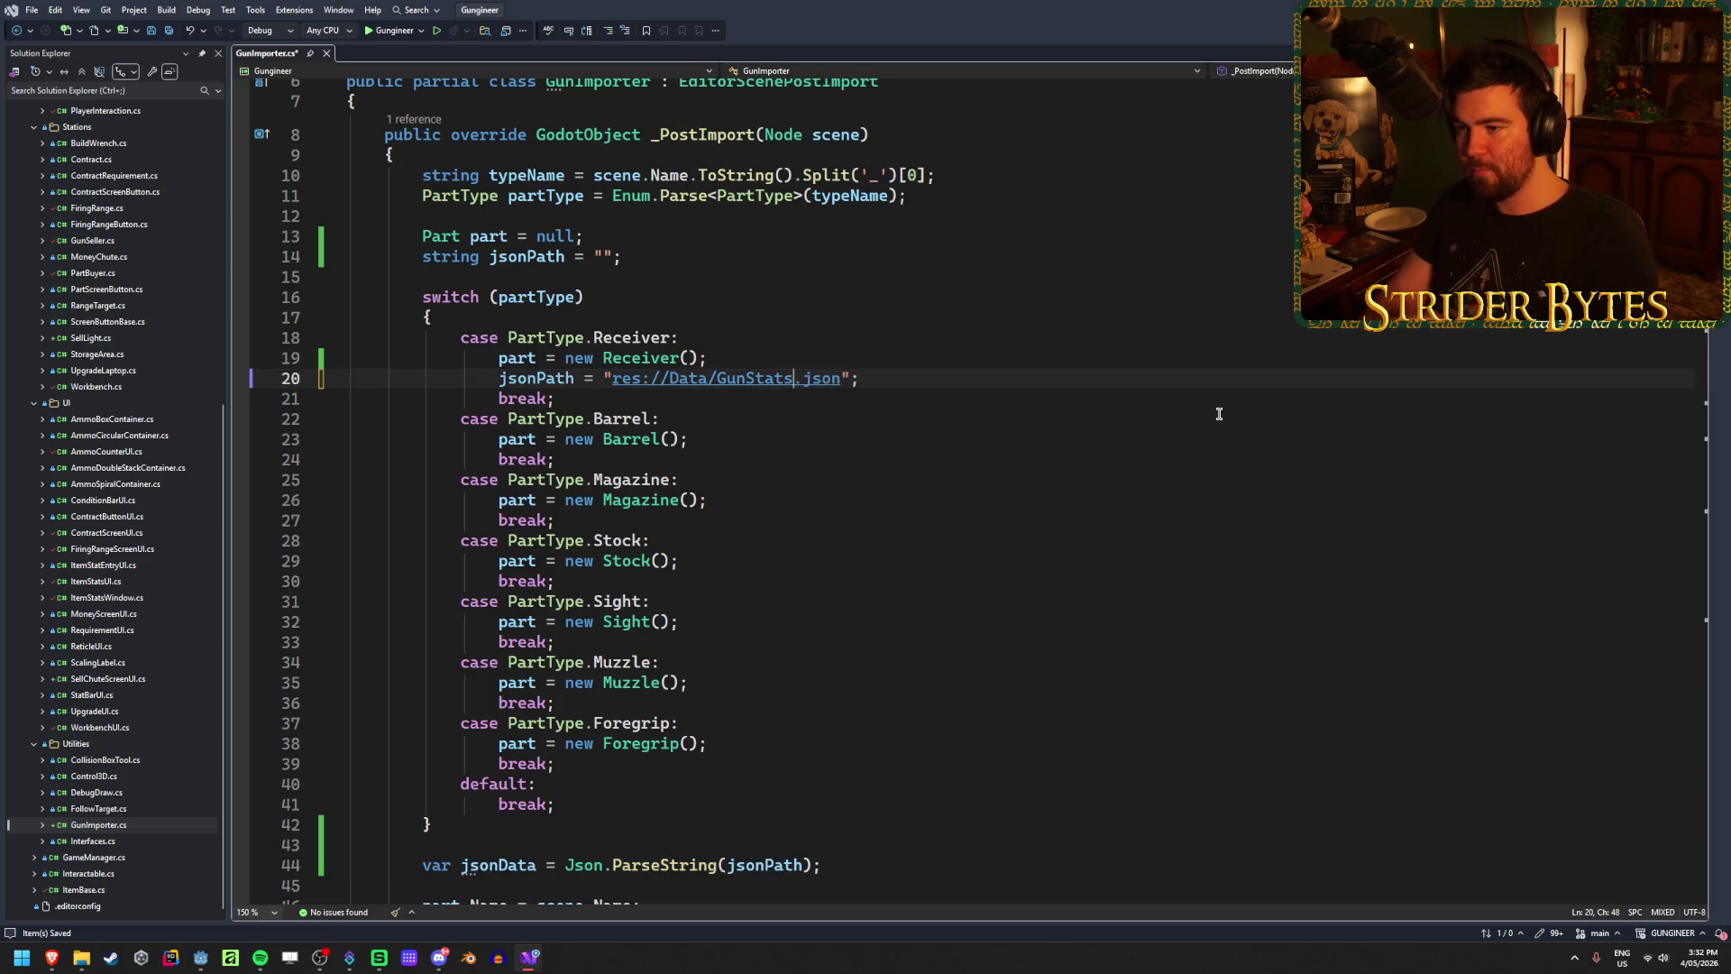
{"action": "key", "text": "ctrl+x"}
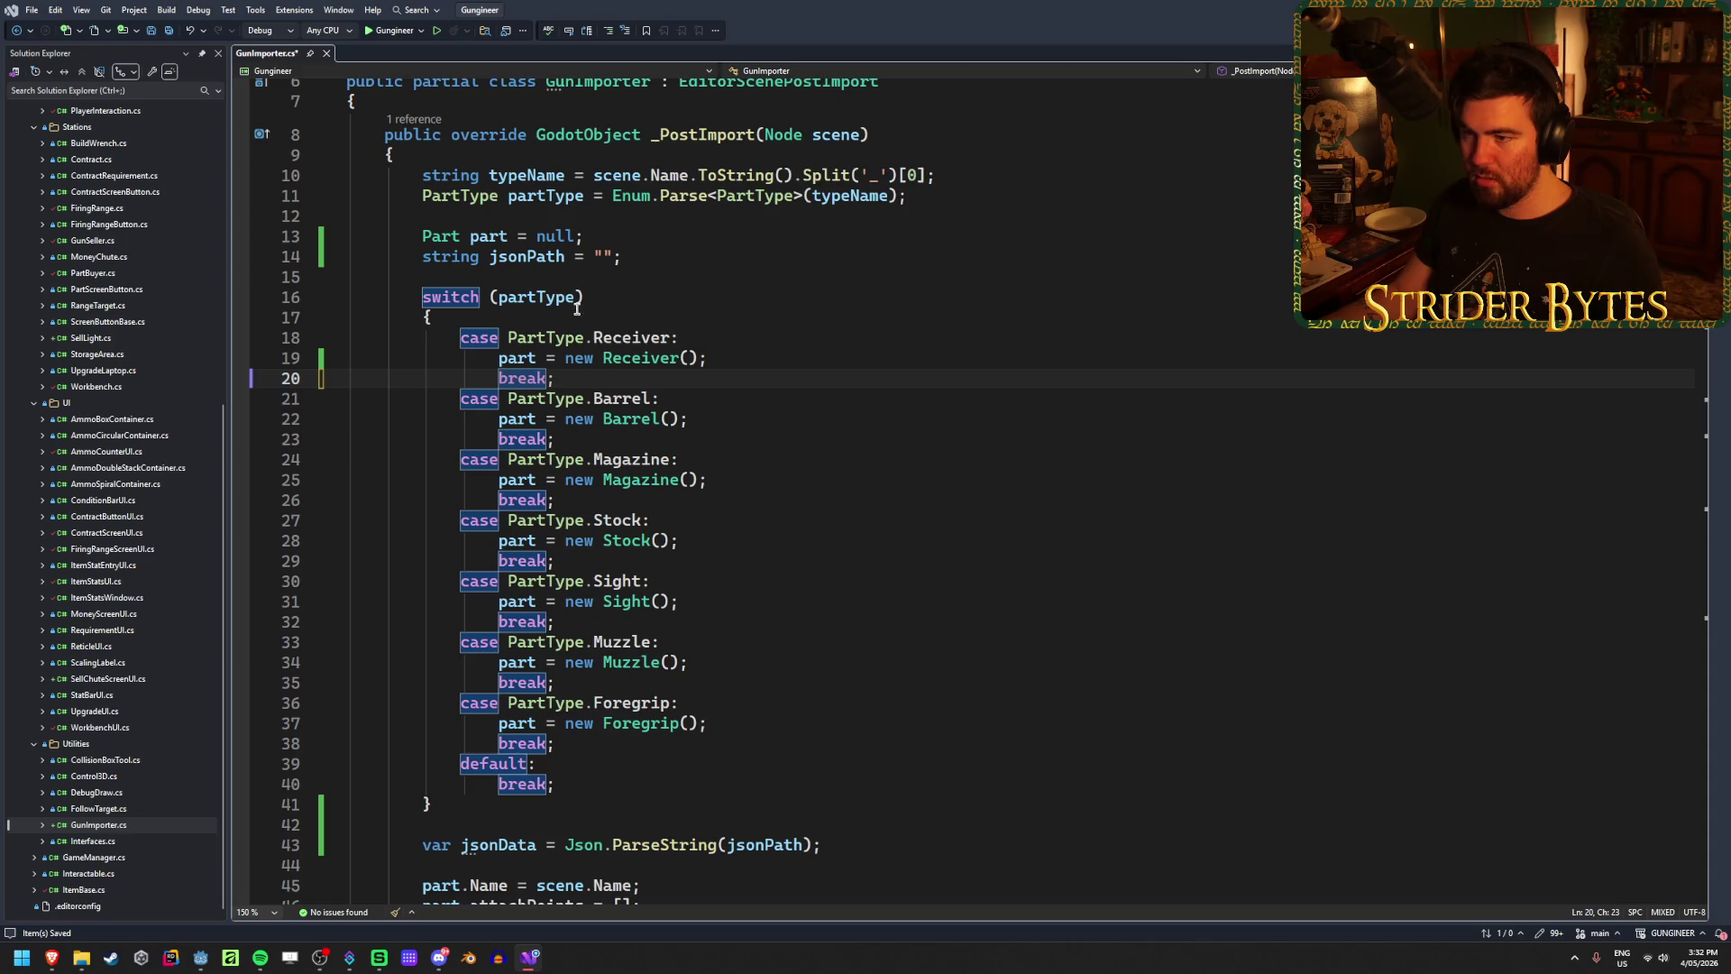
Step: Paste the GunStats.json path as jsonPath's initial value on line 14 and save
{"action": "left_click", "coordinate": [666, 250]}
{"action": "mouse_move", "coordinate": [624, 257]}
{"action": "left_mouse_down"}
{"action": "mouse_move", "coordinate": [581, 258]}
{"action": "mouse_move", "coordinate": [671, 257]}
{"action": "mouse_move", "coordinate": [592, 257]}
{"action": "left_mouse_up"}
{"action": "key", "text": "ctrl+v"}
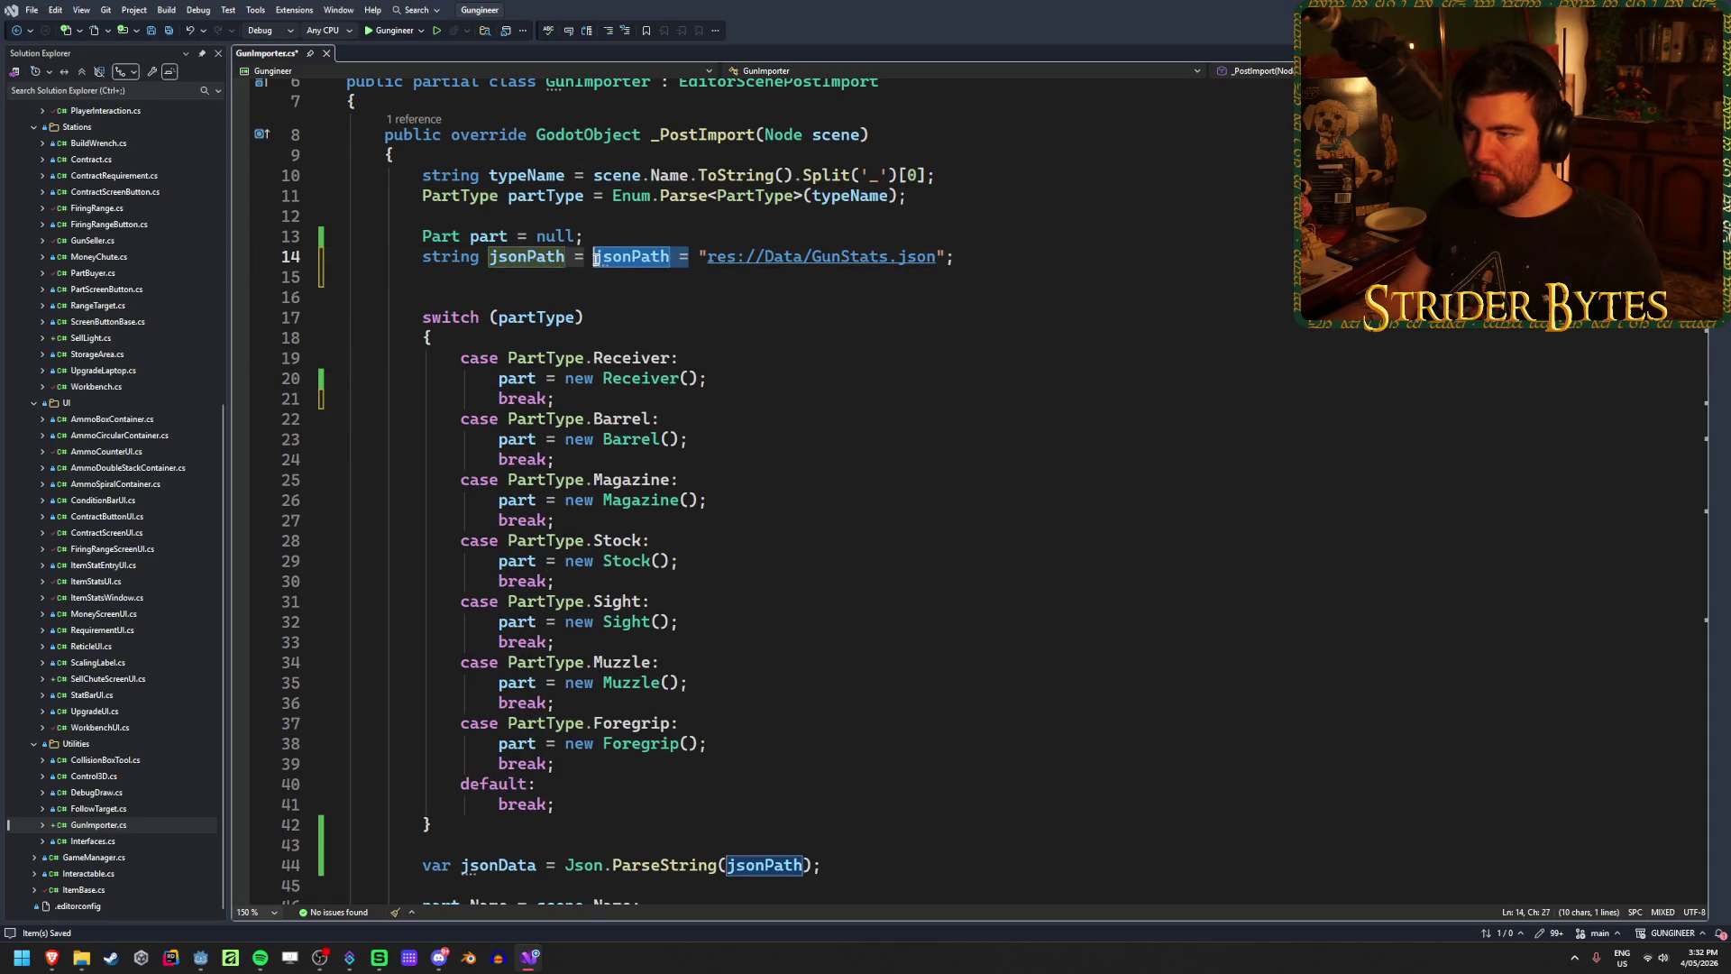
{"action": "key", "text": "BackSpace"}
{"action": "key", "text": "Delete"}
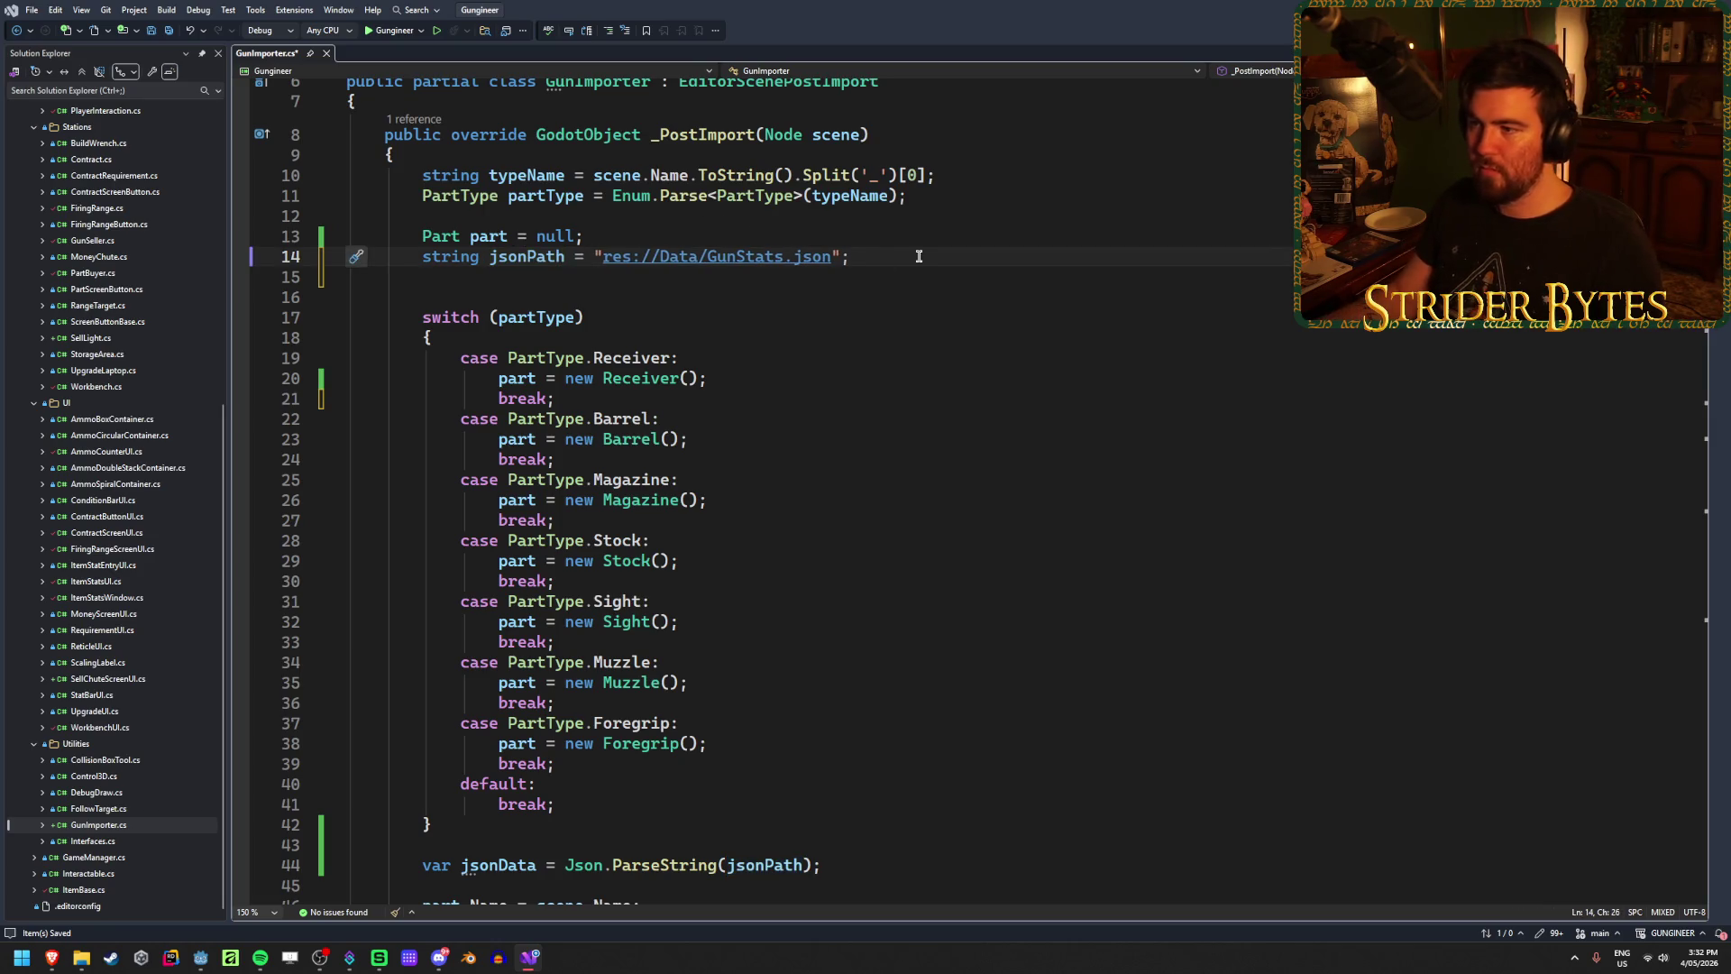
{"action": "left_click", "coordinate": [918, 256]}
{"action": "key", "text": "ctrl+s"}
Step: Move the jsonData parsing line up beneath the jsonPath declaration and save
{"action": "scroll", "coordinate": [788, 589], "scroll_direction": "down", "scroll_amount": 4}
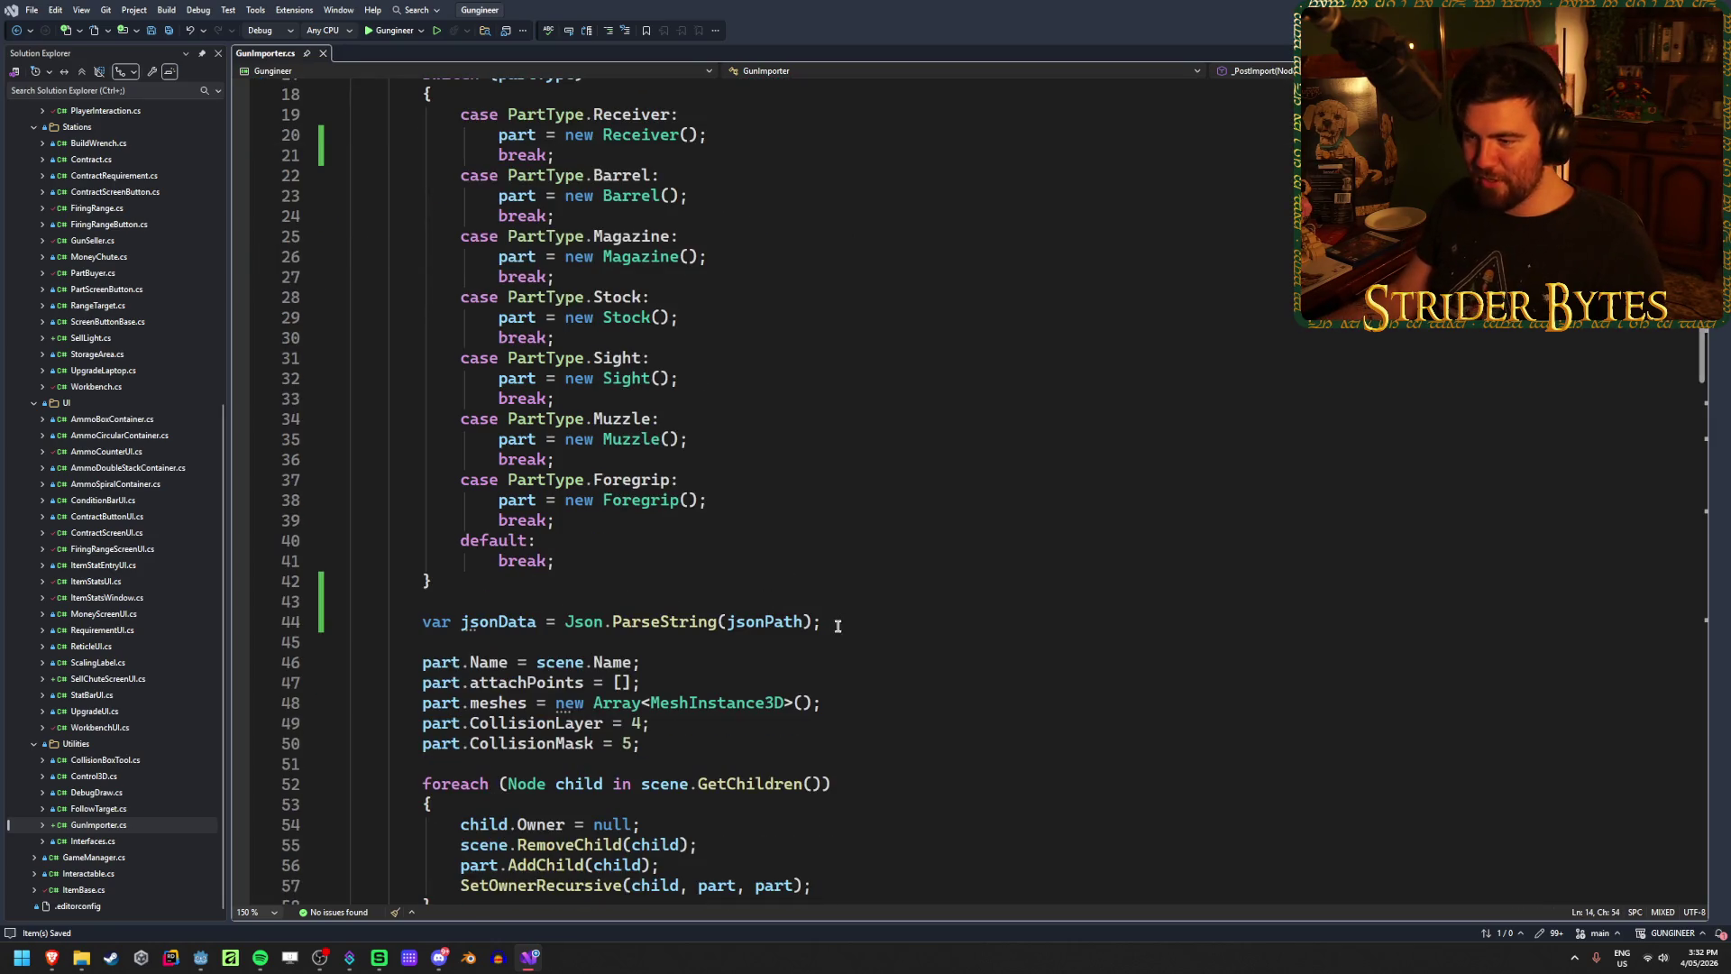
{"action": "left_click_drag", "start_coordinate": [822, 621], "coordinate": [423, 621]}
{"action": "key", "text": "ctrl+x"}
{"action": "scroll", "coordinate": [828, 296], "scroll_direction": "up", "scroll_amount": 6}
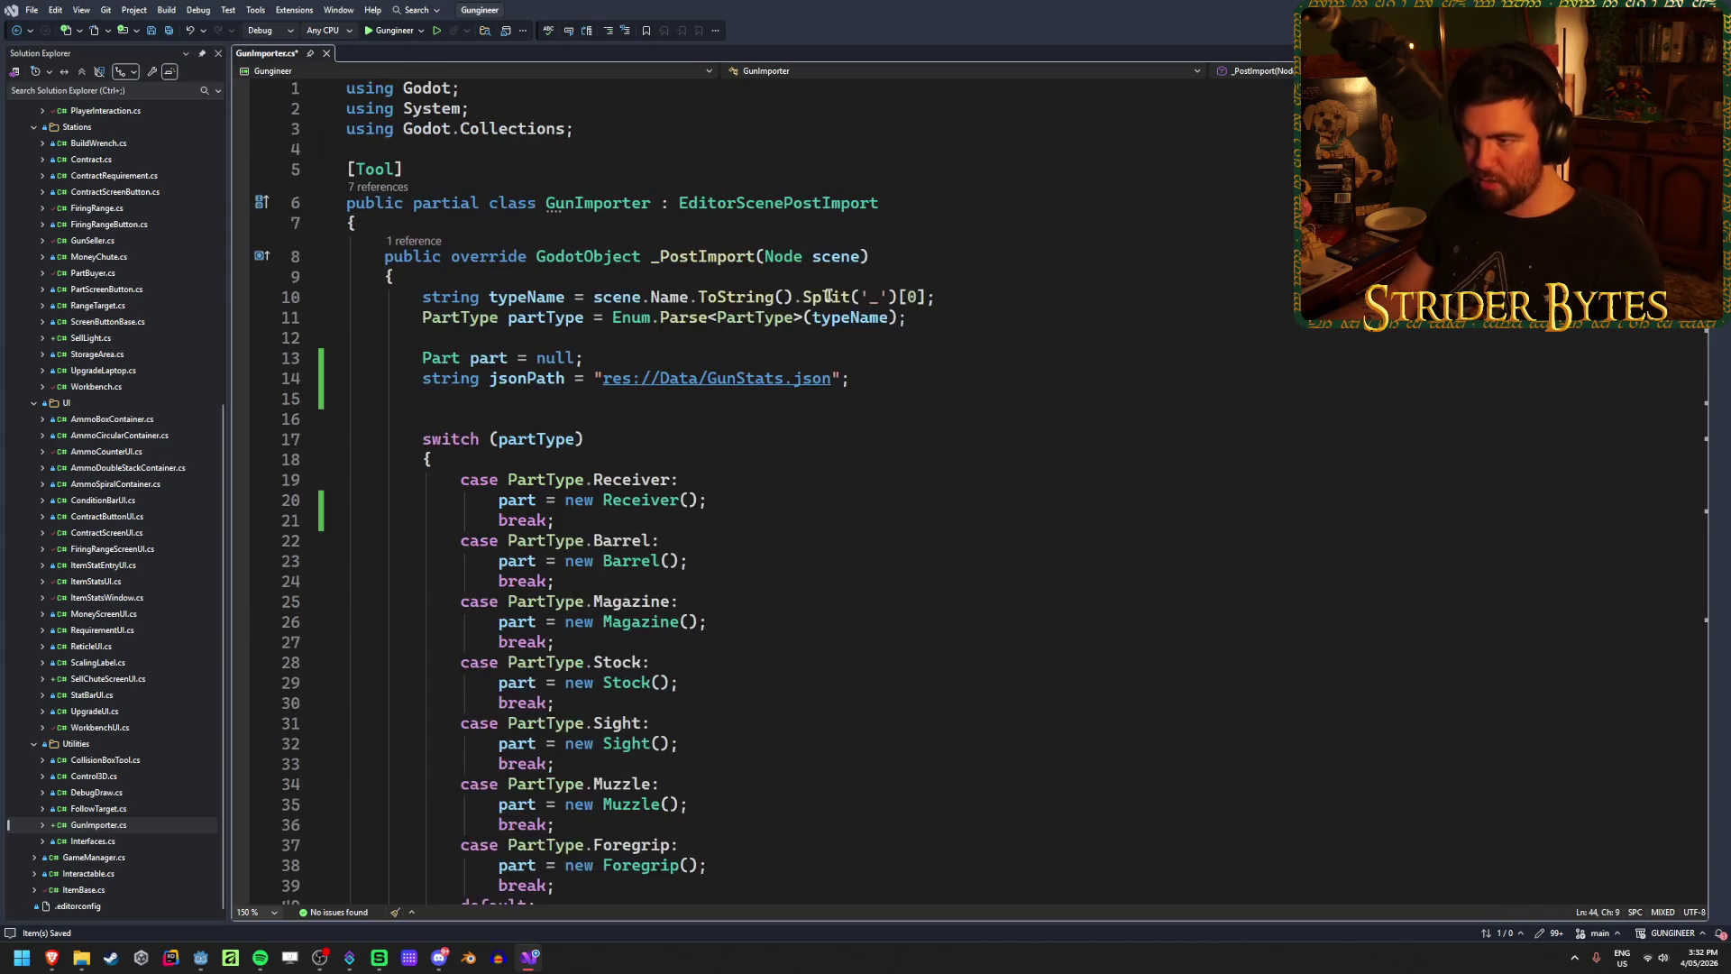
{"action": "left_click", "coordinate": [872, 374]}
{"action": "key", "text": "Return"}
{"action": "key", "text": "ctrl+v"}
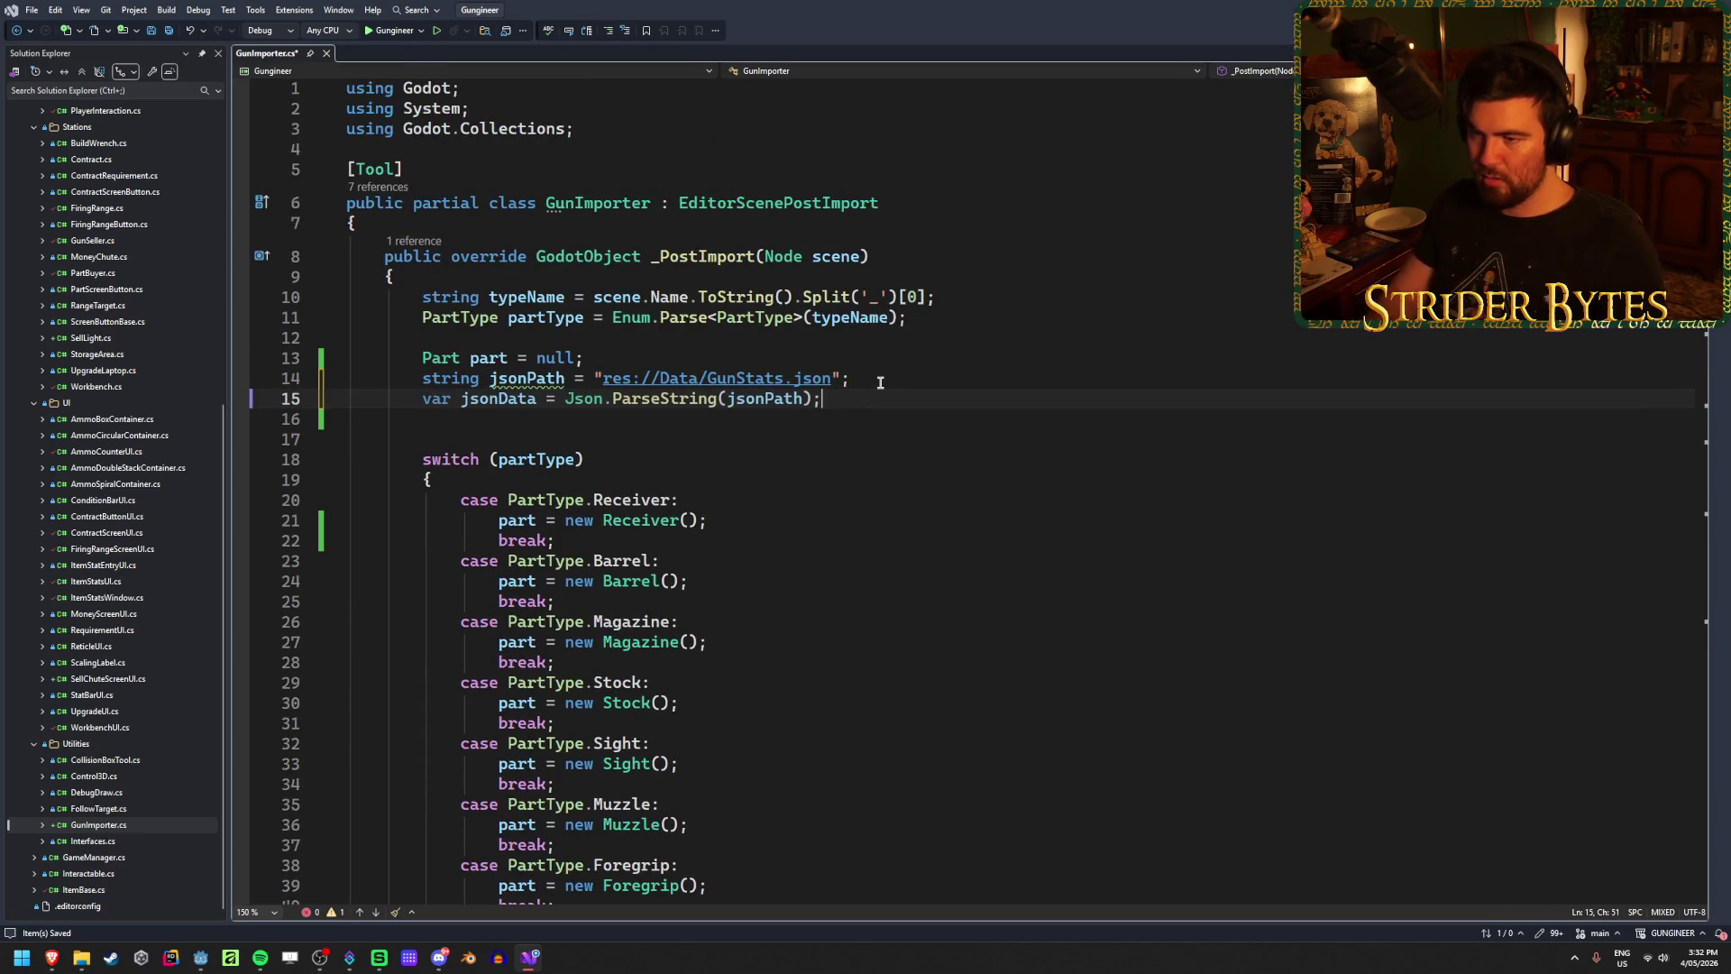
{"action": "key", "text": "Down"}
{"action": "key", "text": "BackSpace"}
{"action": "left_click", "coordinate": [879, 382]}
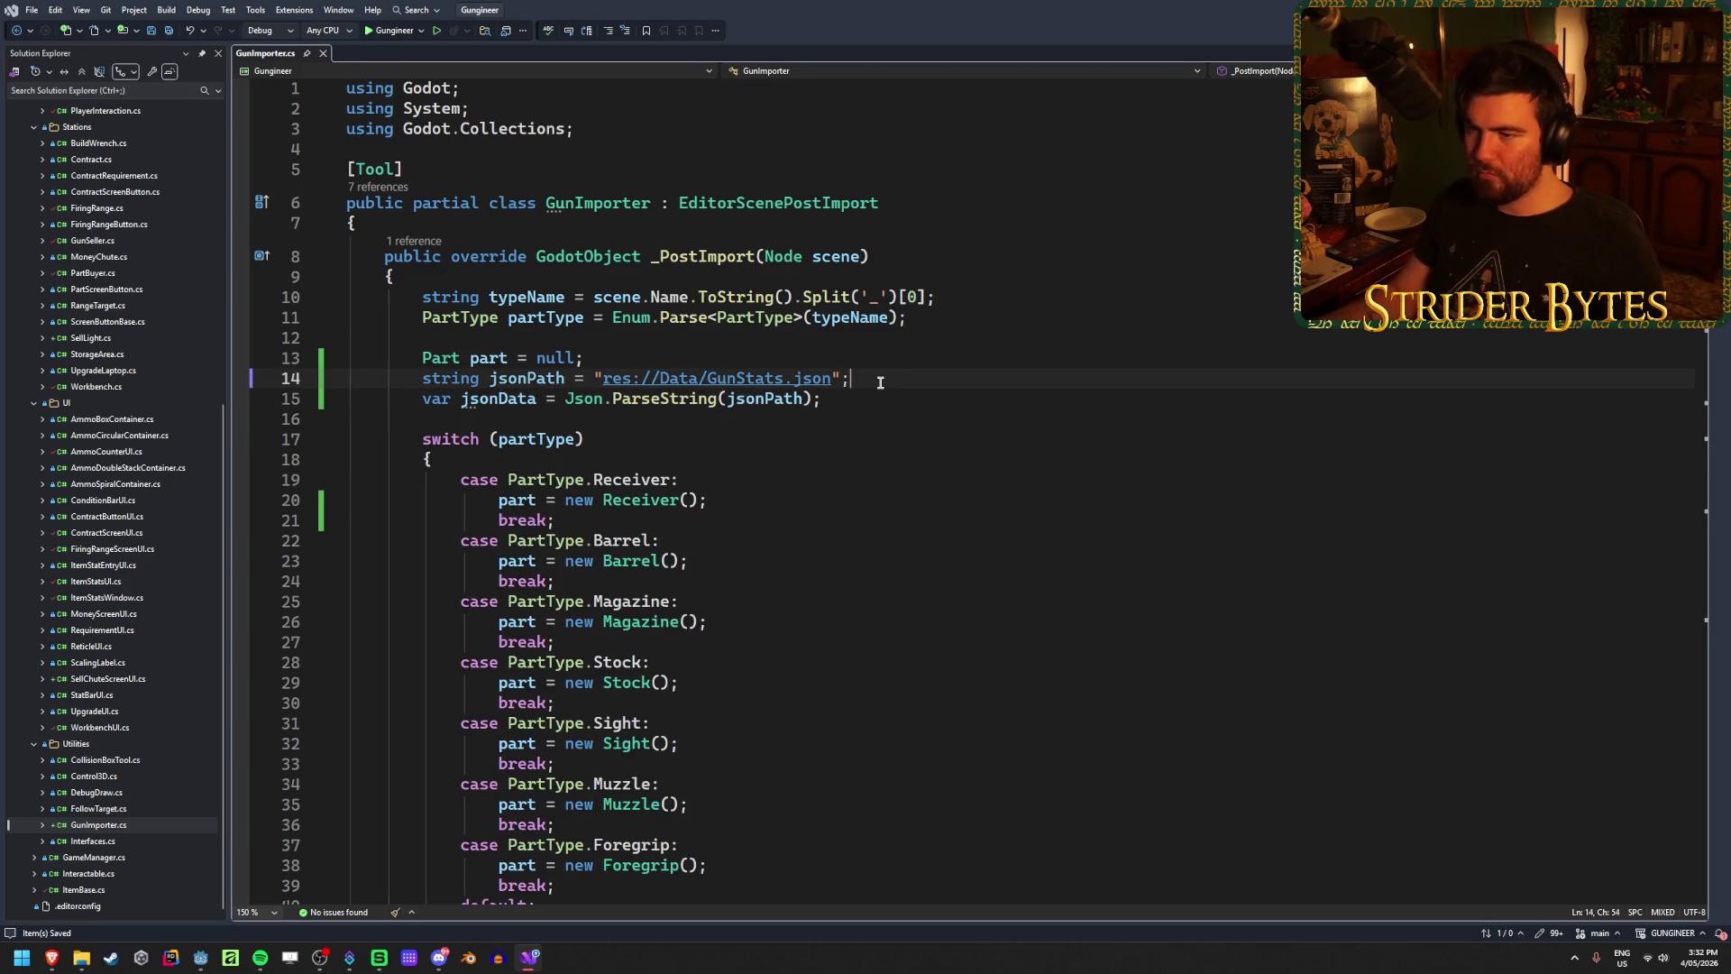
{"action": "key", "text": "ctrl+s"}
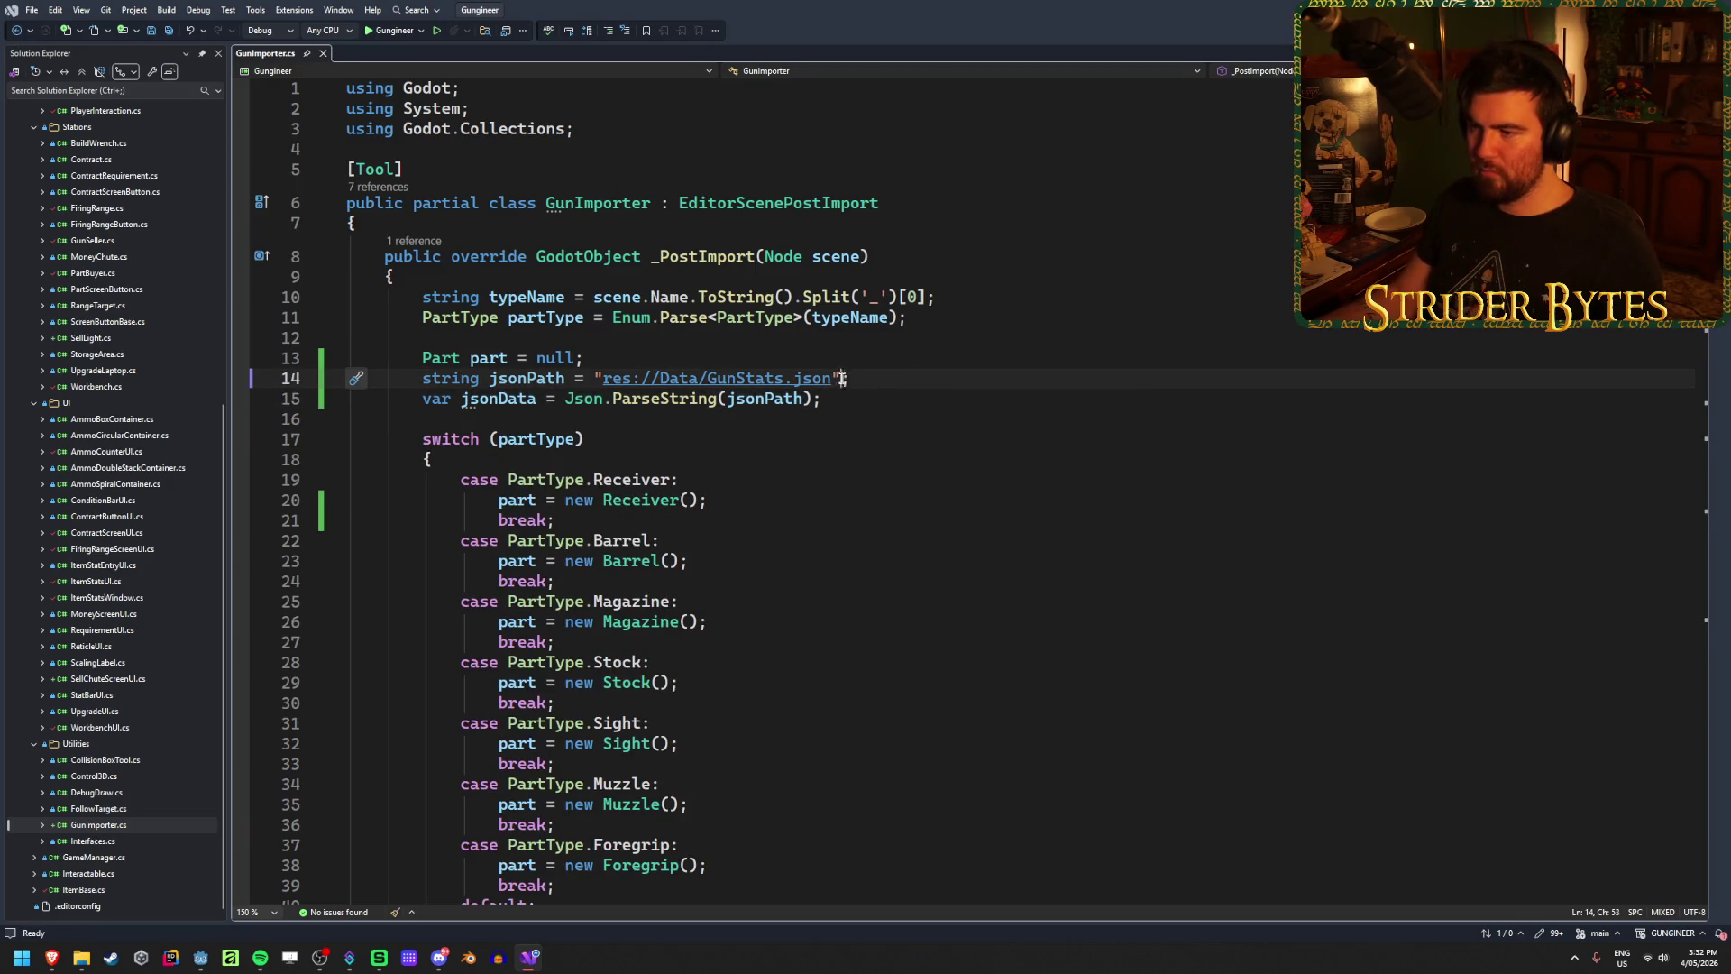
Step: Replace jsonPath in ParseString with the literal "res://Data/GunStats.json", delete the jsonPath line, and save
{"action": "left_click_drag", "start_coordinate": [841, 378], "coordinate": [592, 385]}
{"action": "key", "text": "ctrl+c"}
{"action": "double_click", "coordinate": [765, 398]}
{"action": "key", "text": "ctrl+v"}
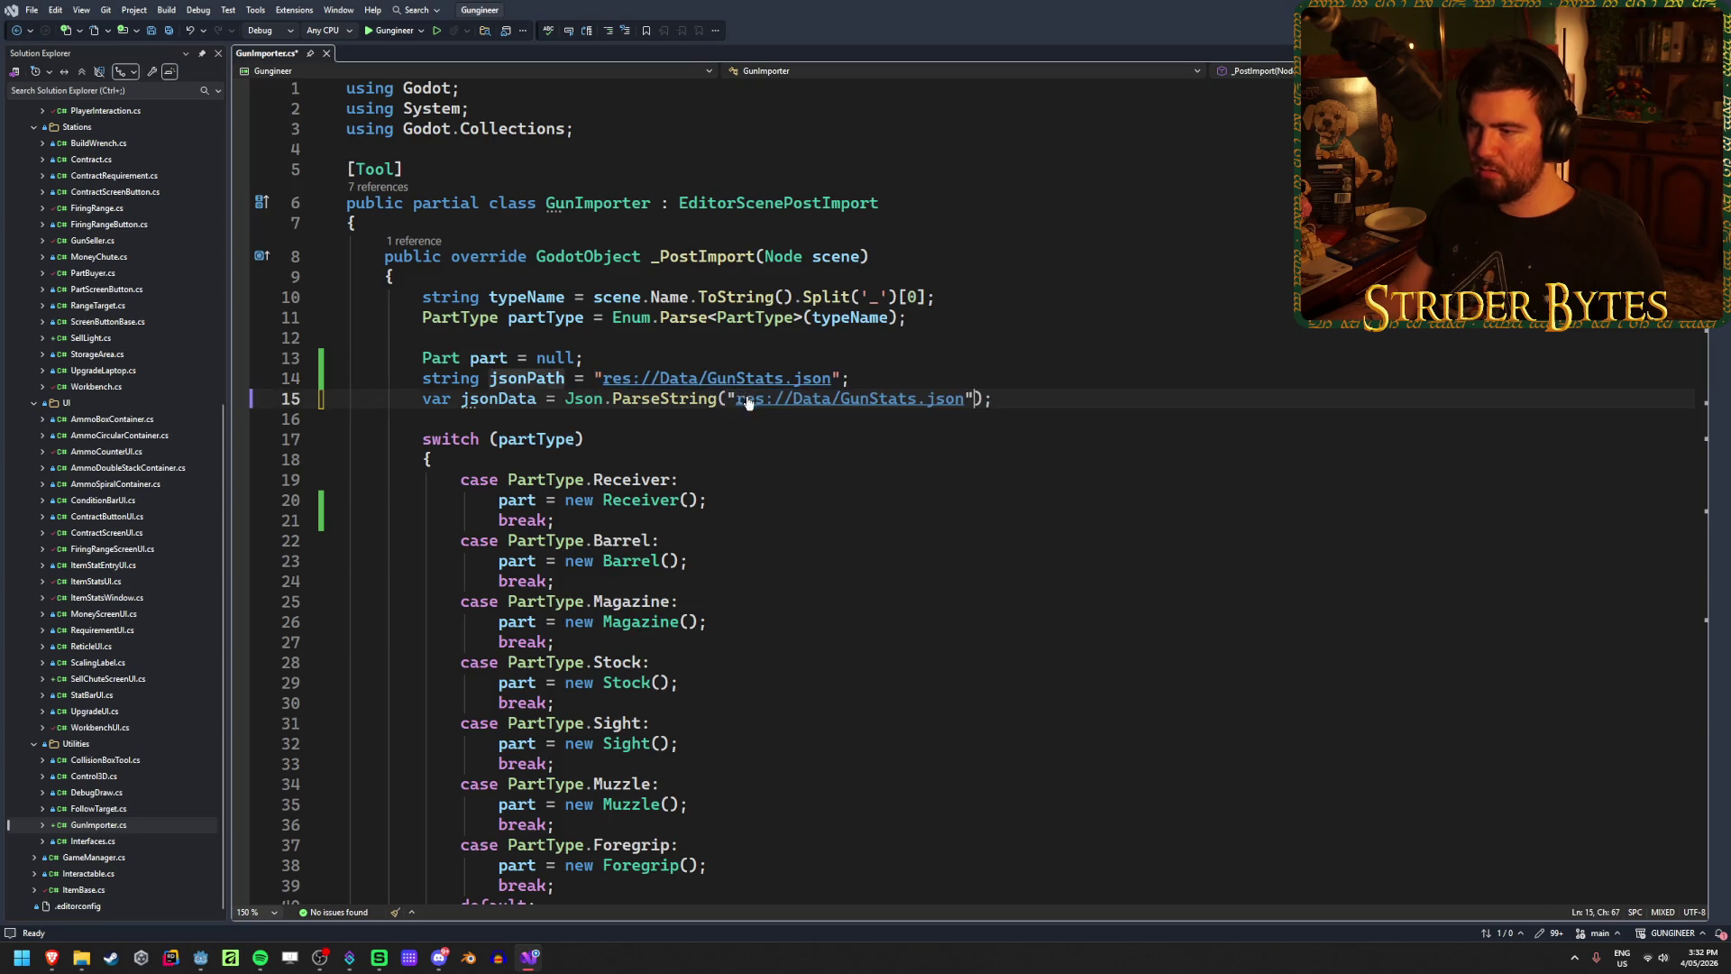
{"action": "left_click", "coordinate": [886, 377]}
{"action": "key", "text": "ctrl+x"}
{"action": "key", "text": "ctrl+s"}
{"action": "key", "text": "End"}
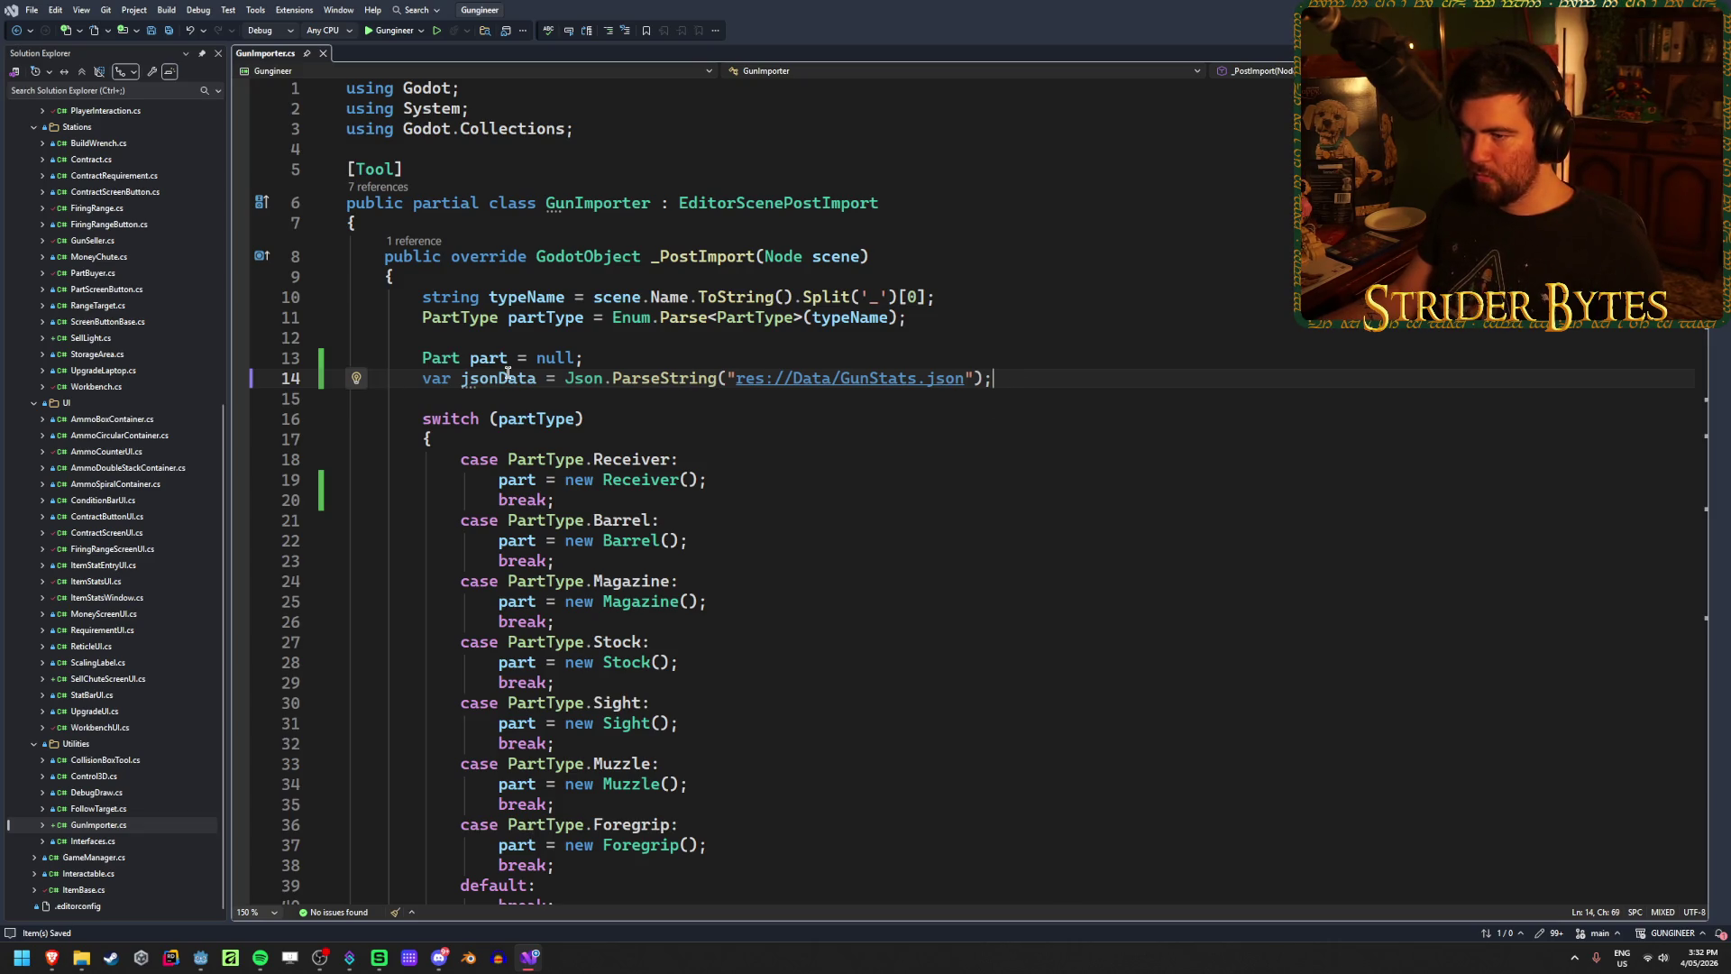
Step: Add a new line under jsonData reading var partData = jsonData.Get
{"action": "left_click", "coordinate": [769, 482]}
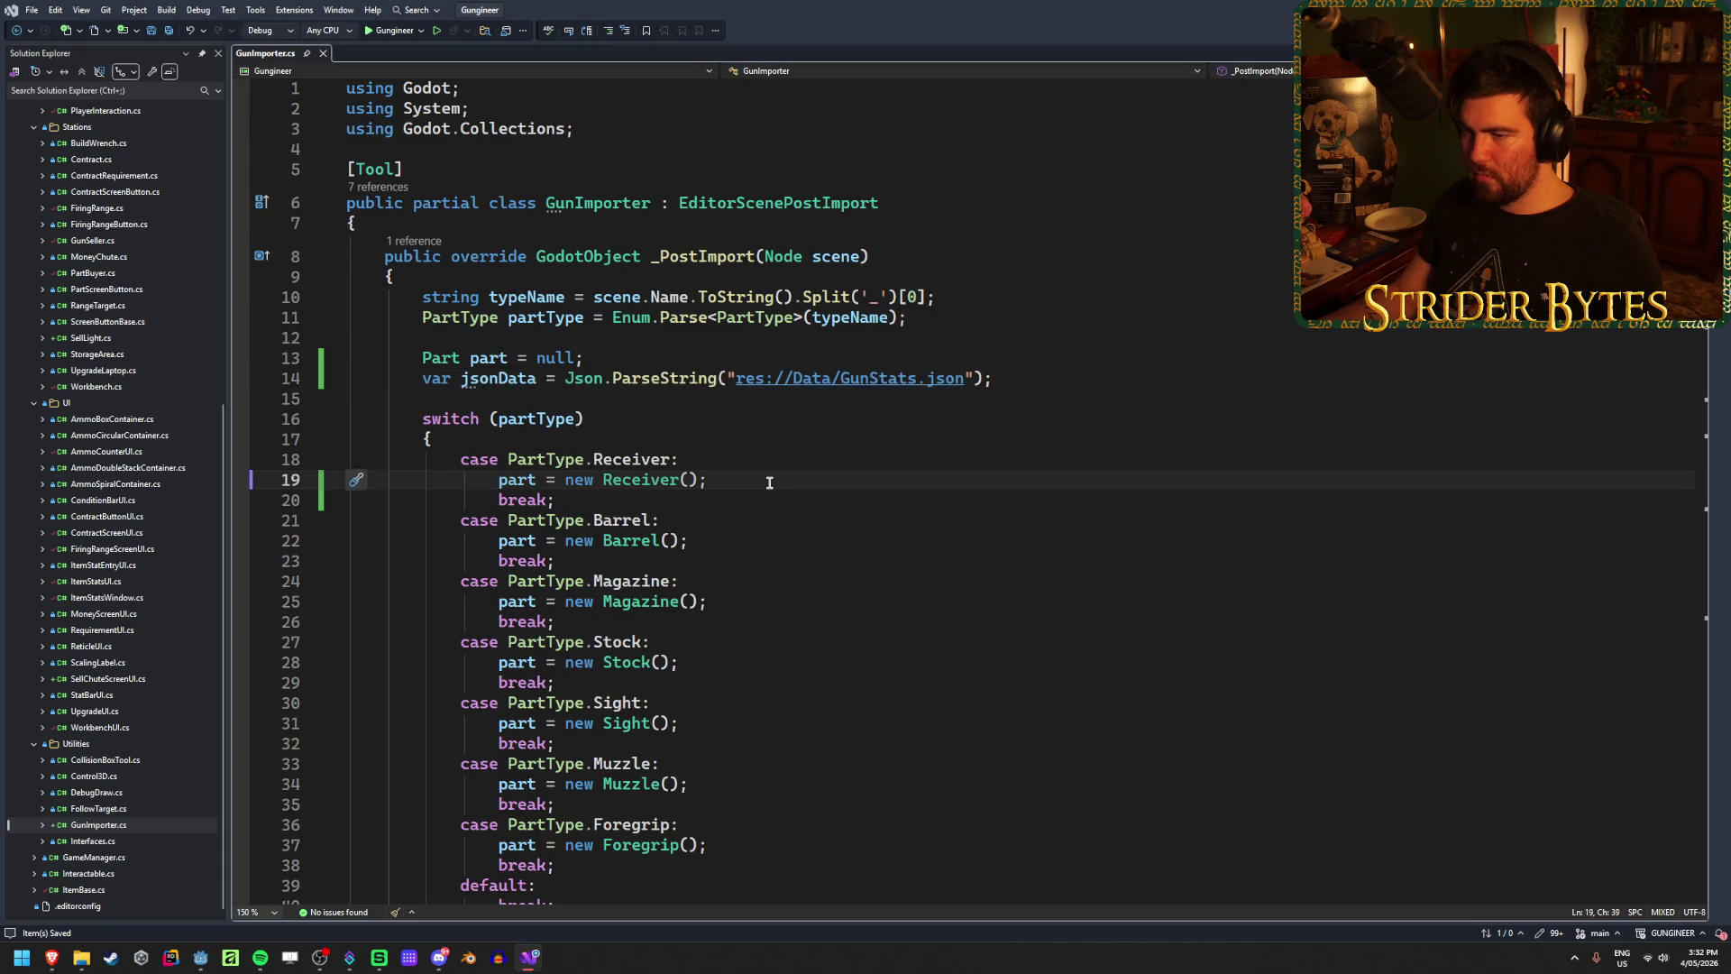
{"action": "left_click", "coordinate": [1064, 374]}
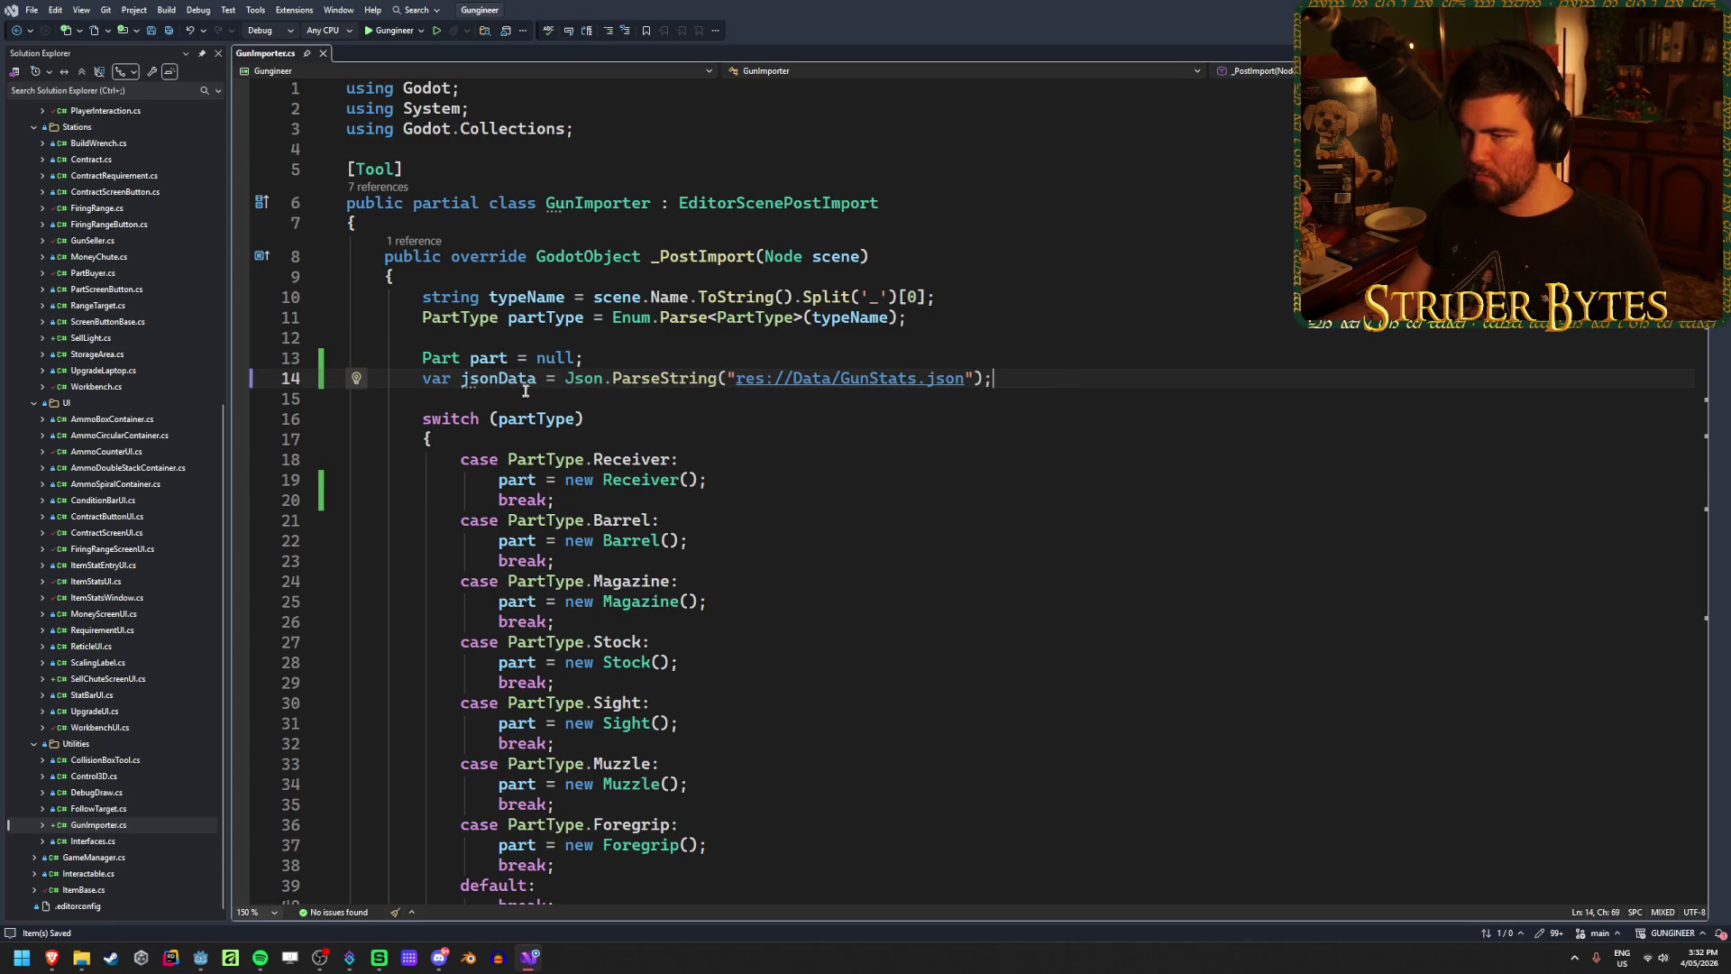
{"action": "mouse_move", "coordinate": [502, 378]}
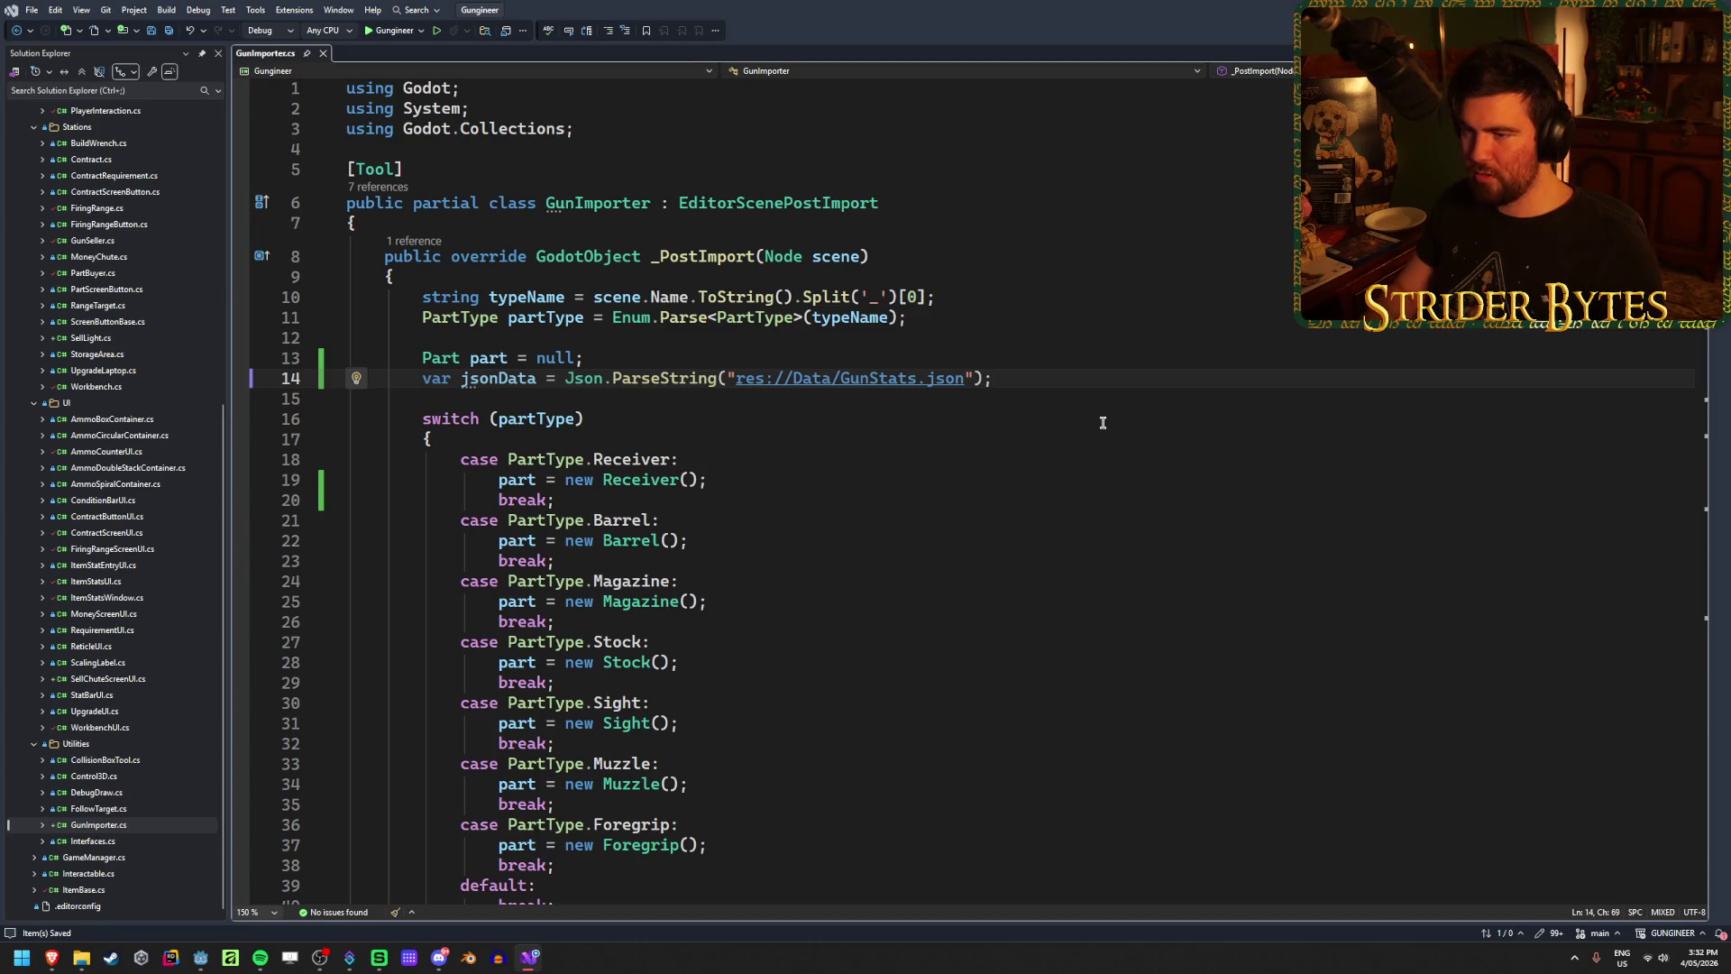
{"action": "key", "text": "Return"}
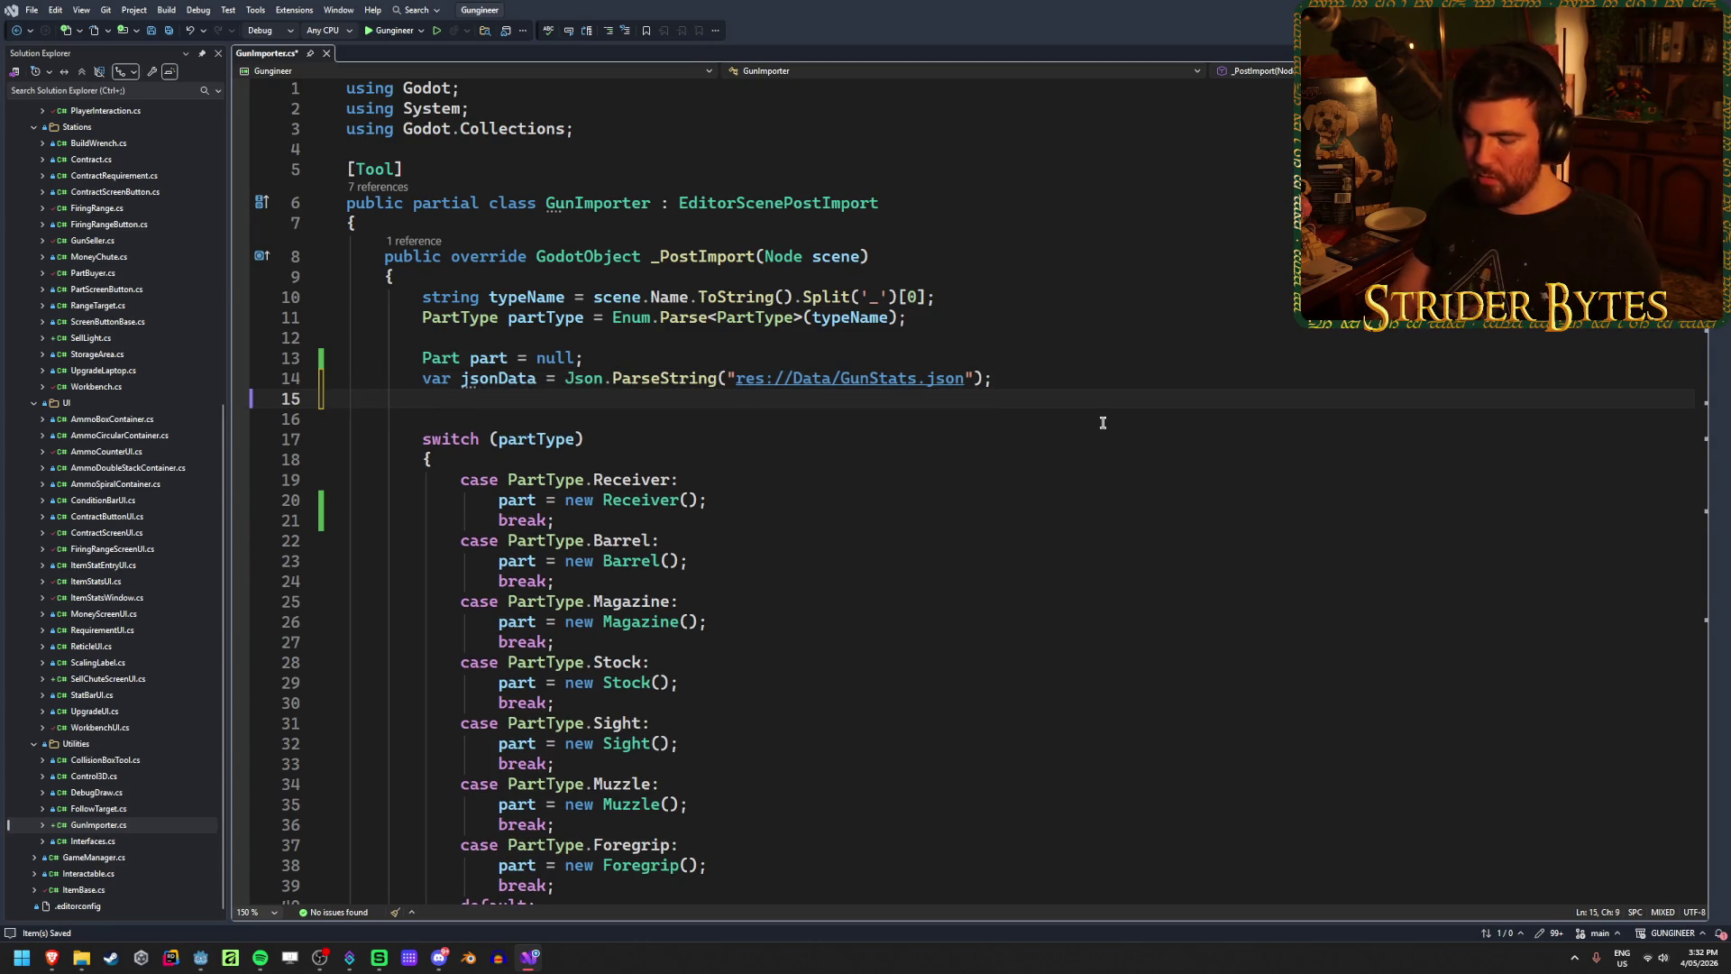
{"action": "type", "text": "var par"}
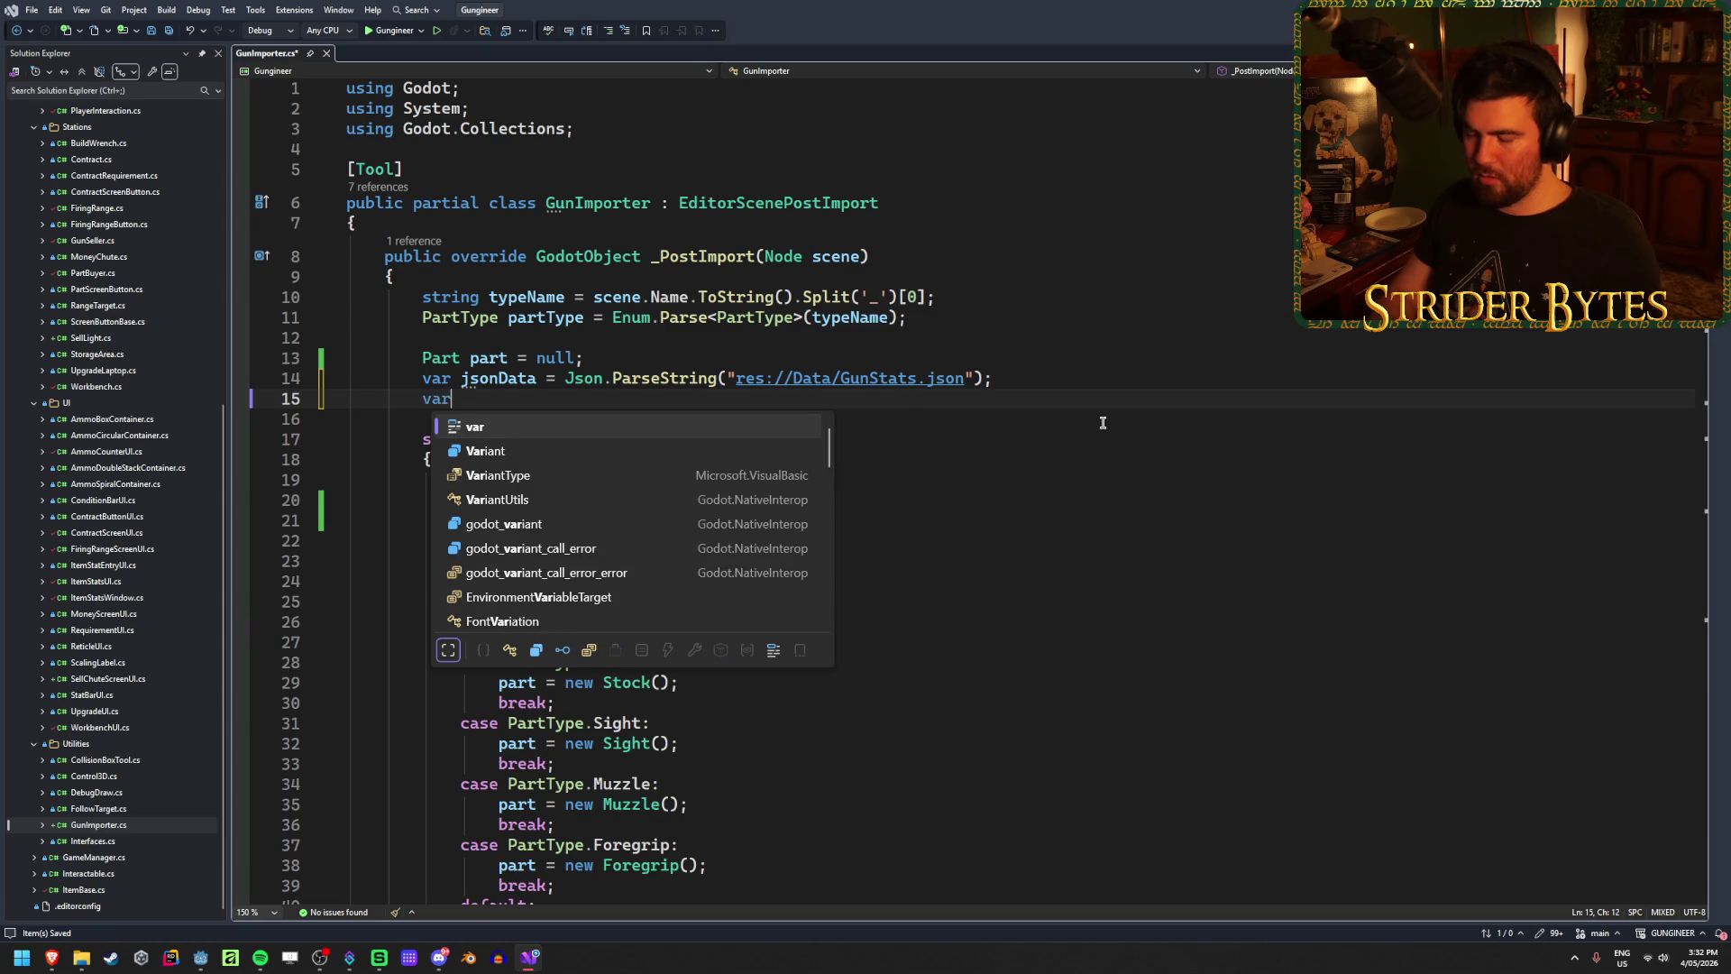
{"action": "type", "text": "tData = "}
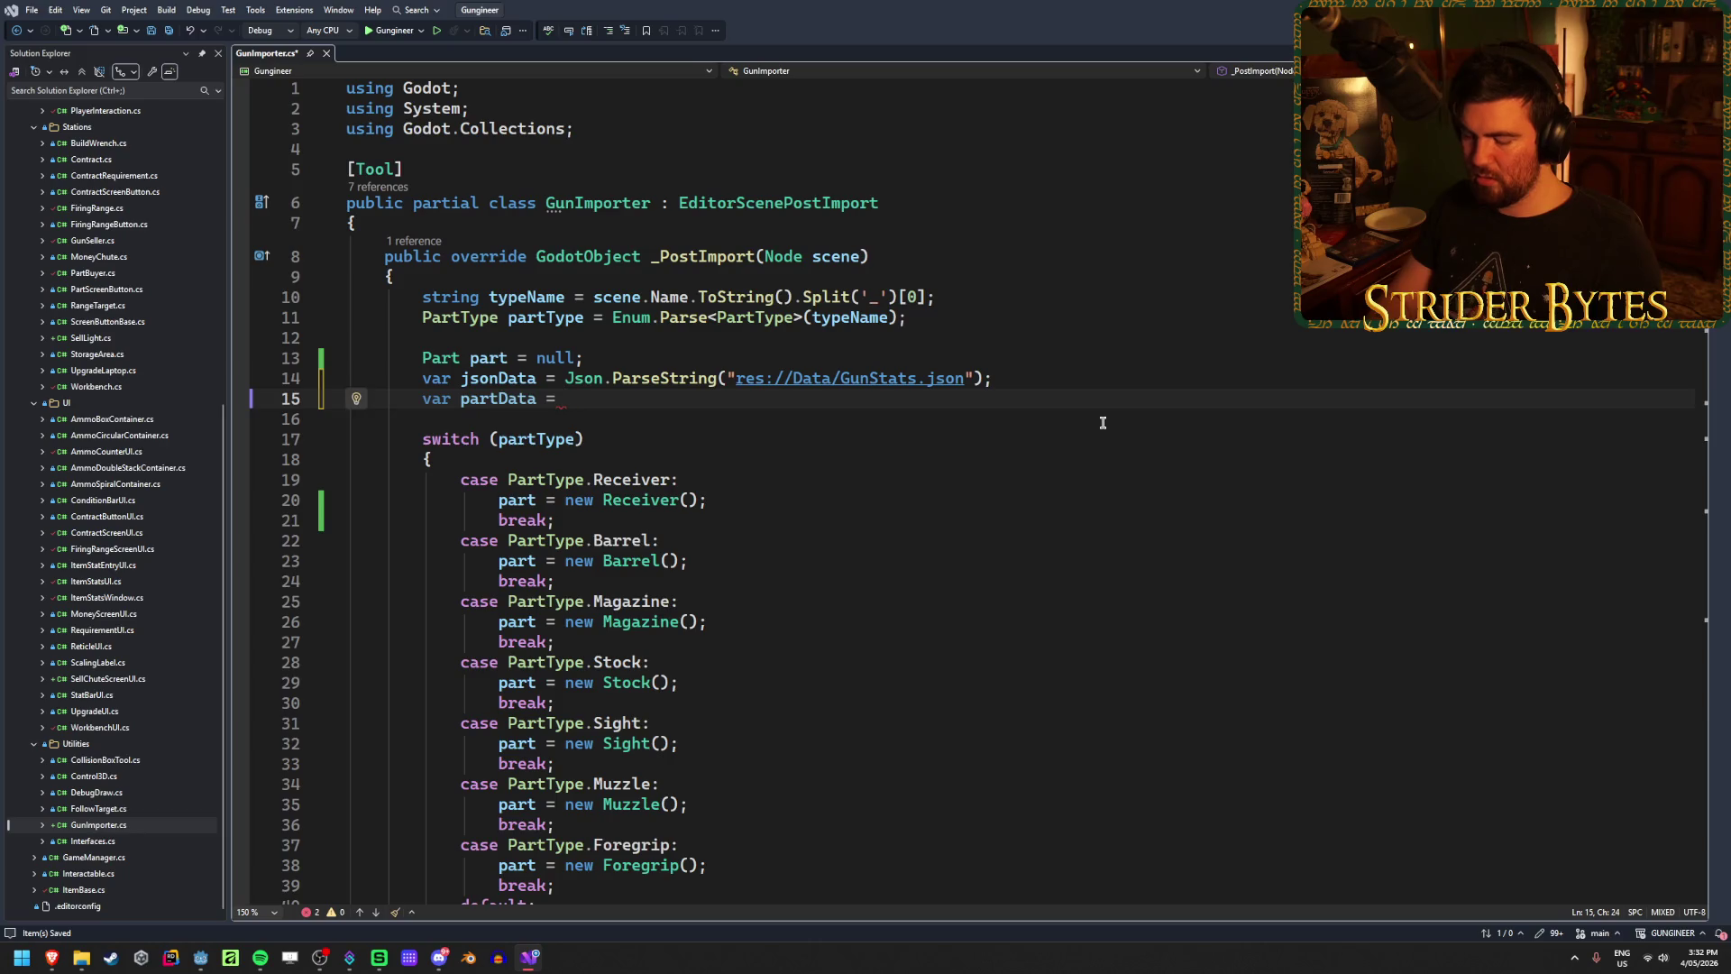
{"action": "type", "text": "null;"}
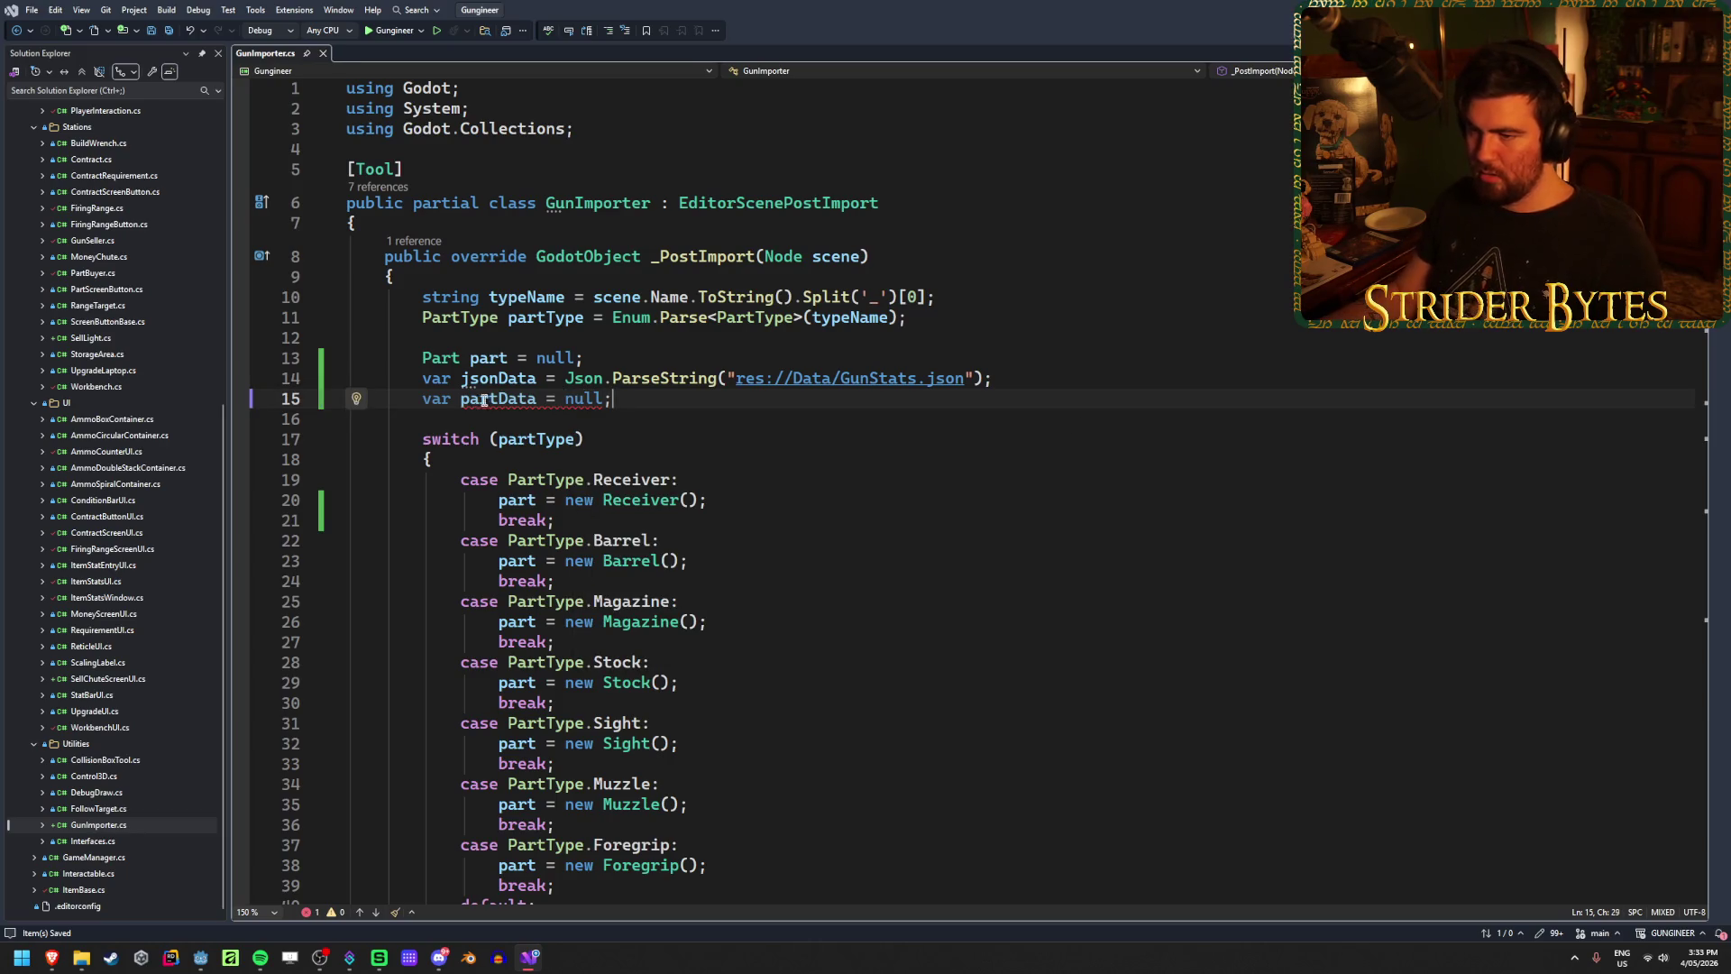
{"action": "left_click_drag", "start_coordinate": [612, 399], "coordinate": [426, 404]}
{"action": "key", "text": "BackSpace"}
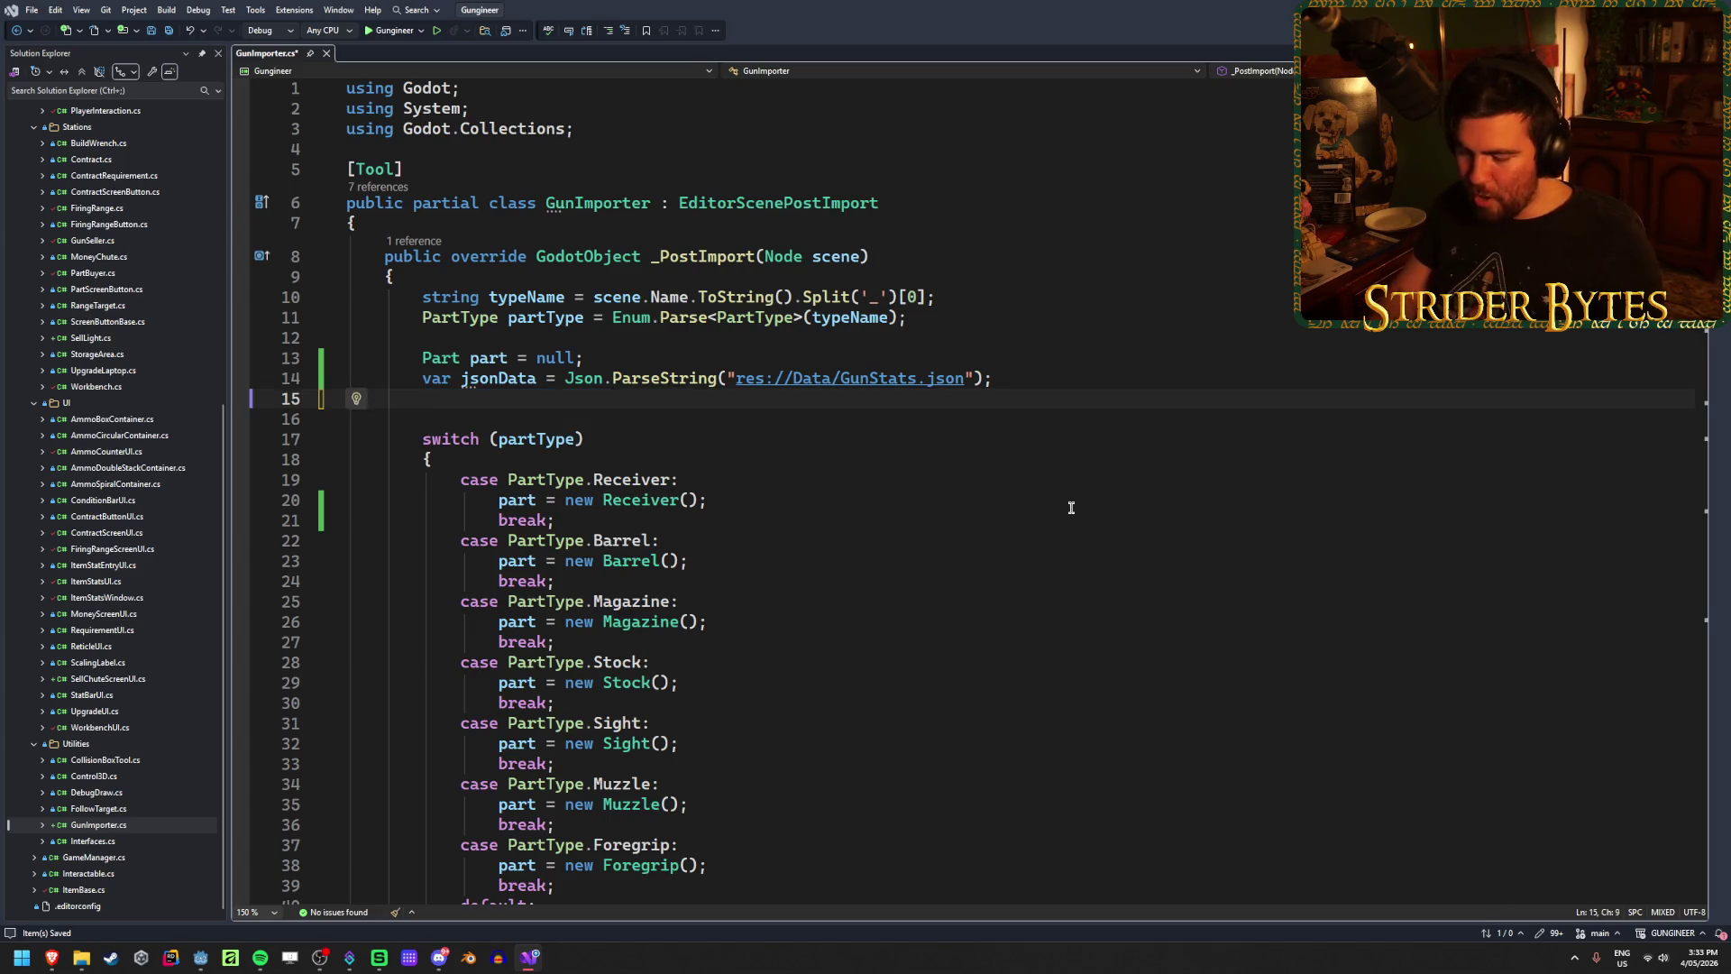
{"action": "type", "text": "var partData = "}
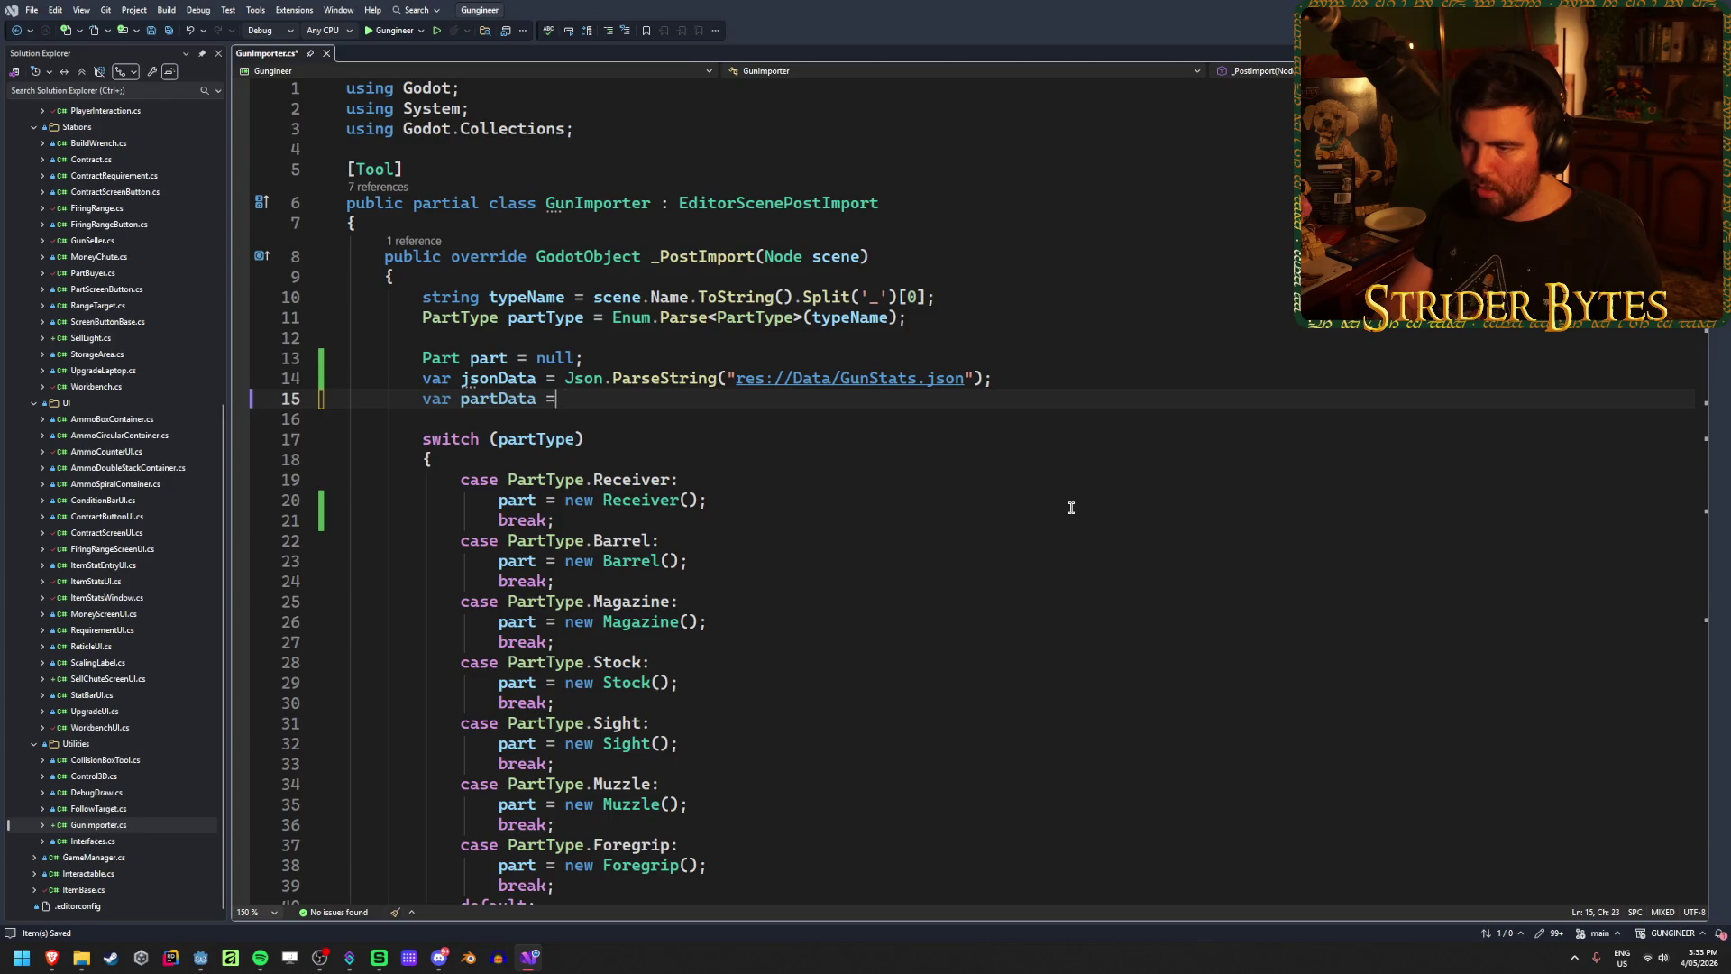
{"action": "type", "text": "jsonData"}
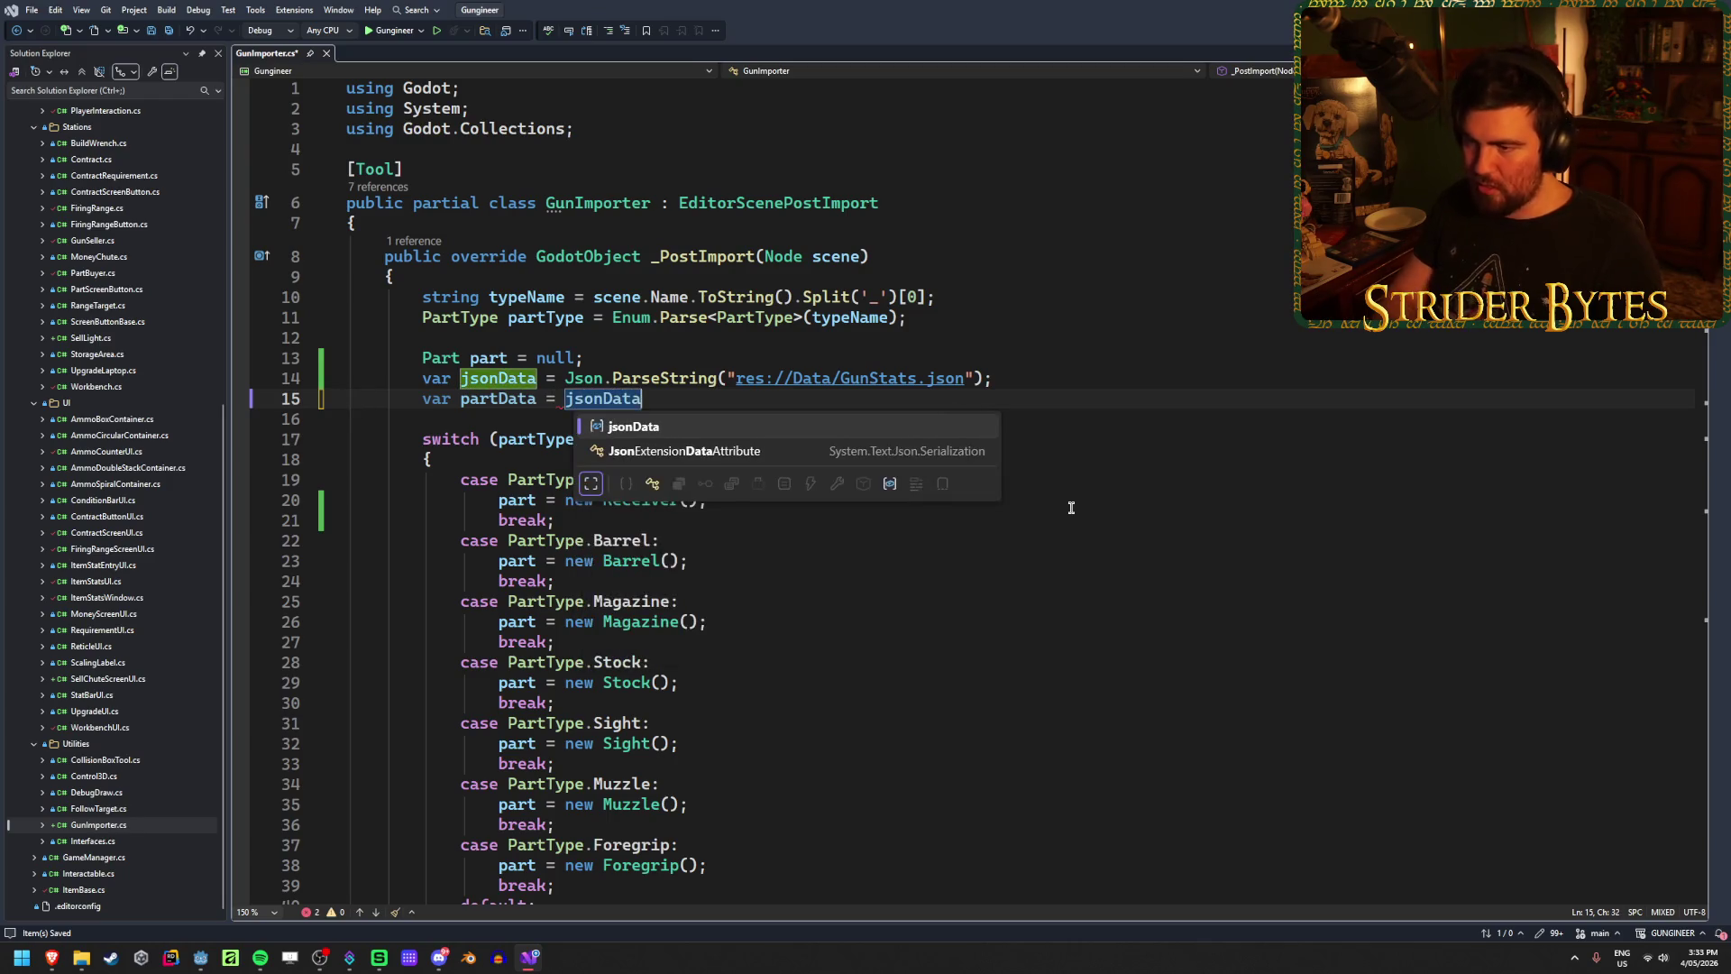
{"action": "type", "text": ".Get"}
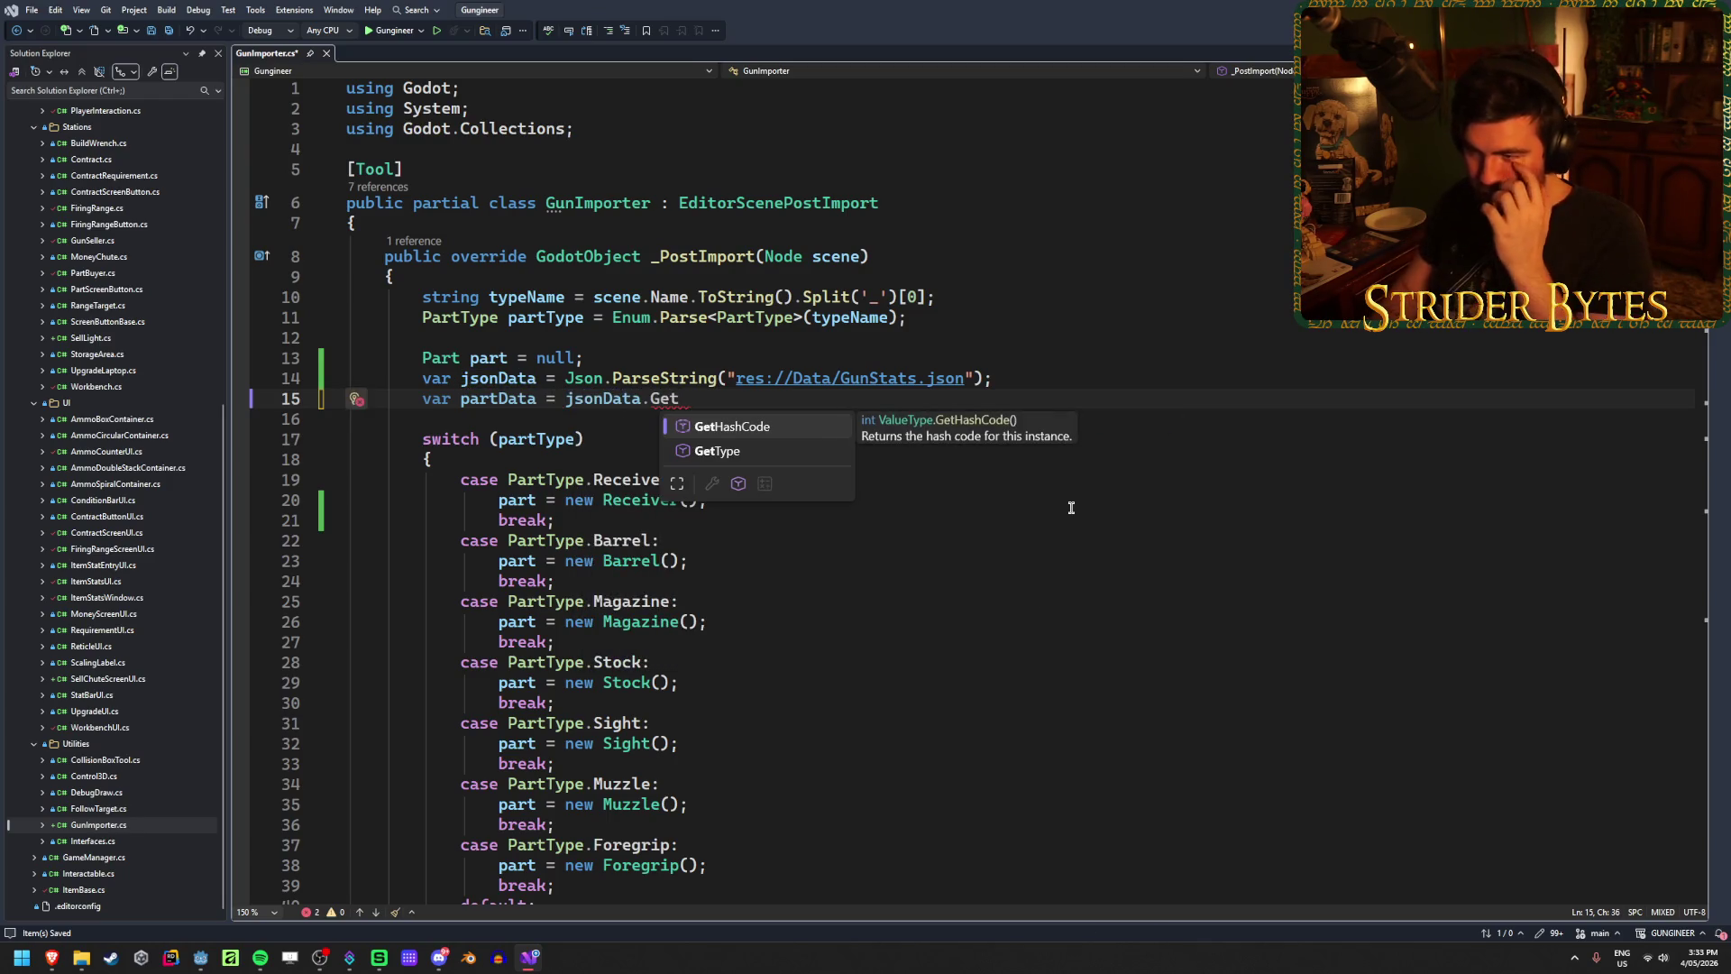
{"action": "mouse_move", "coordinate": [52, 957]}
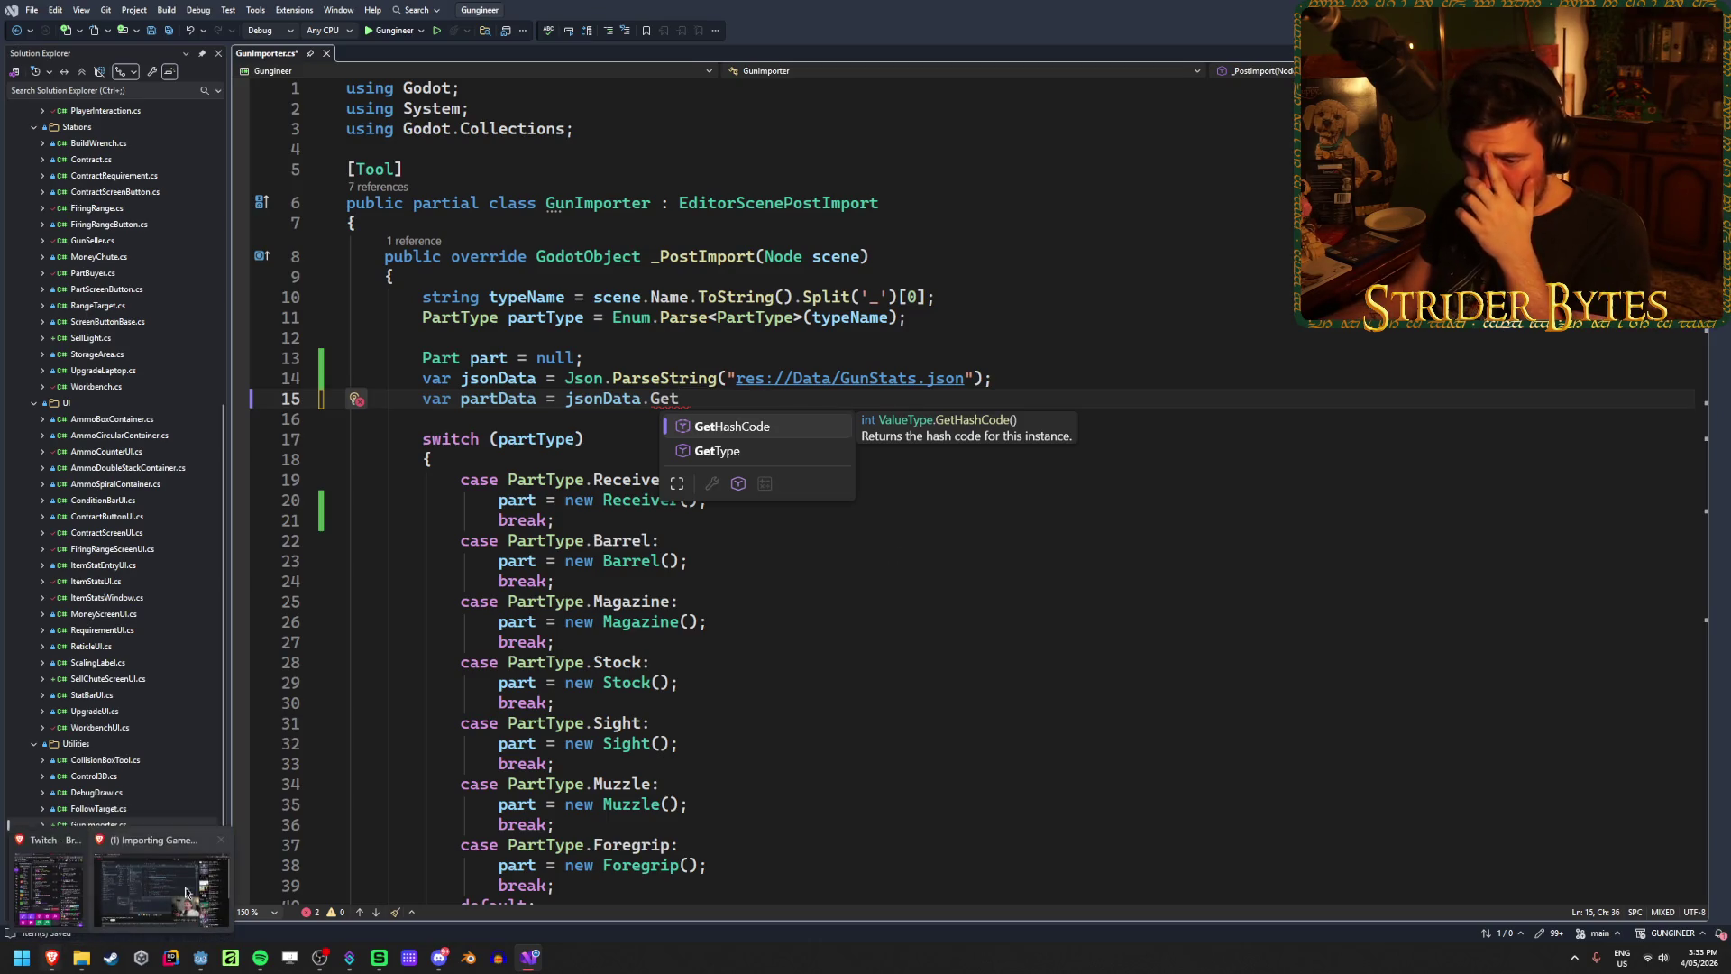
{"action": "mouse_move", "coordinate": [202, 886]}
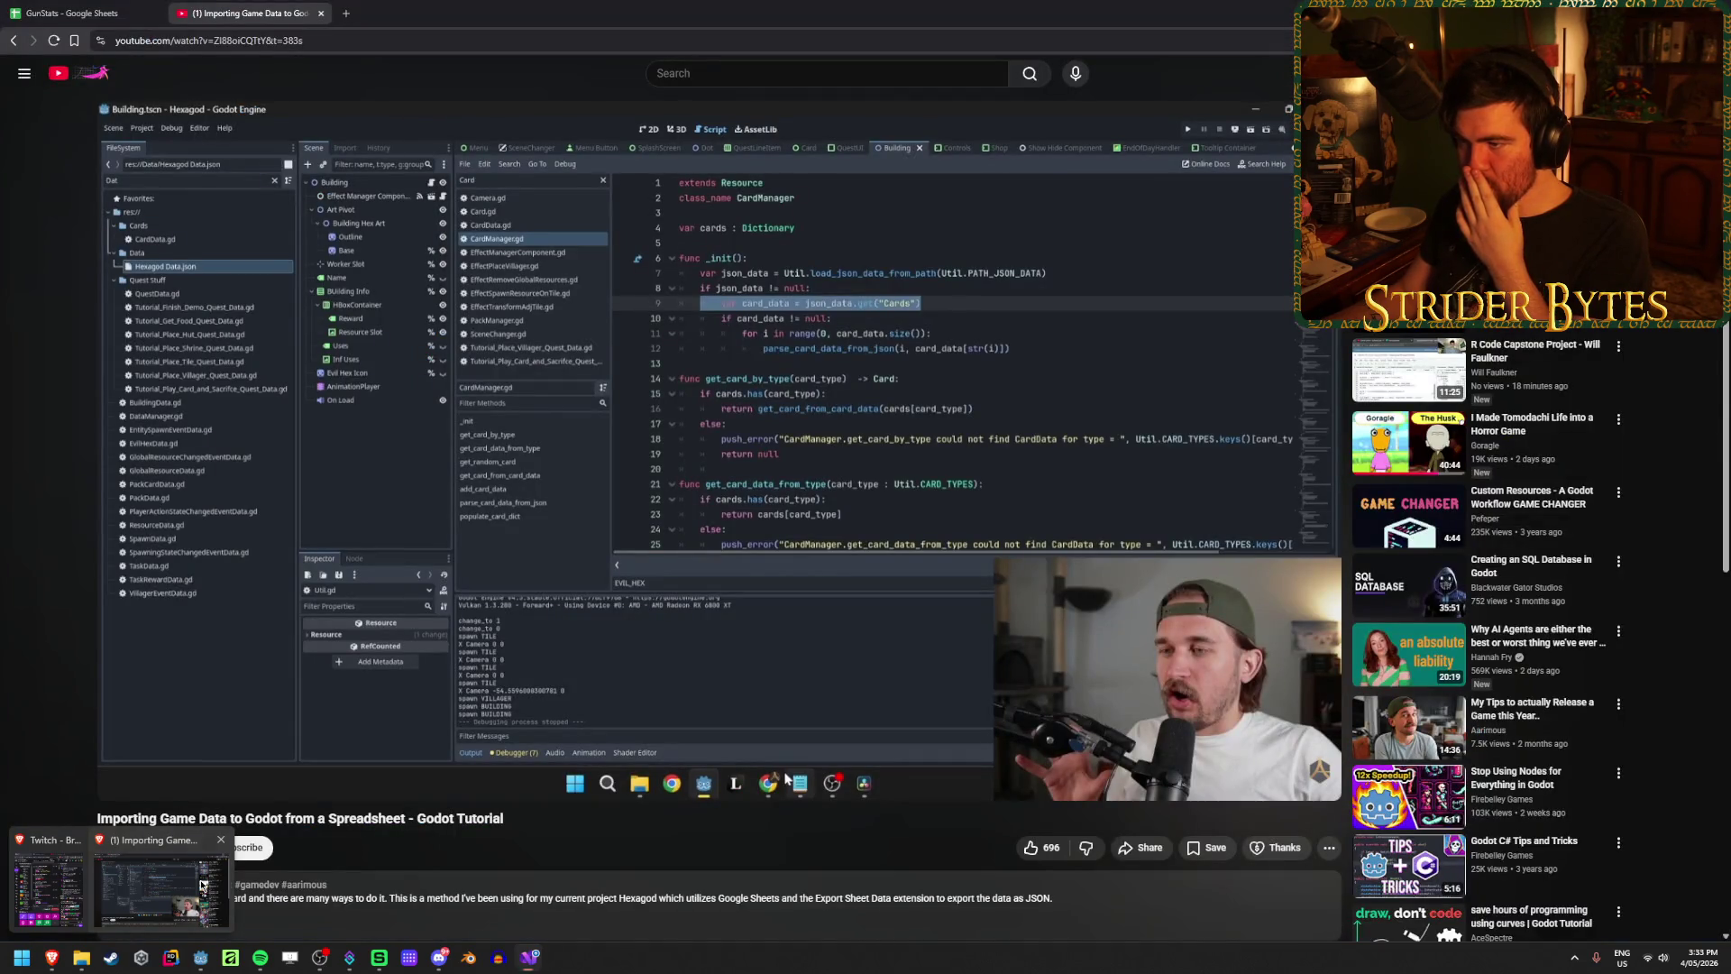
Step: Check how the tutorial's Parsing the Data section reads the JSON, then return to Visual Studio
{"action": "left_click", "coordinate": [202, 886]}
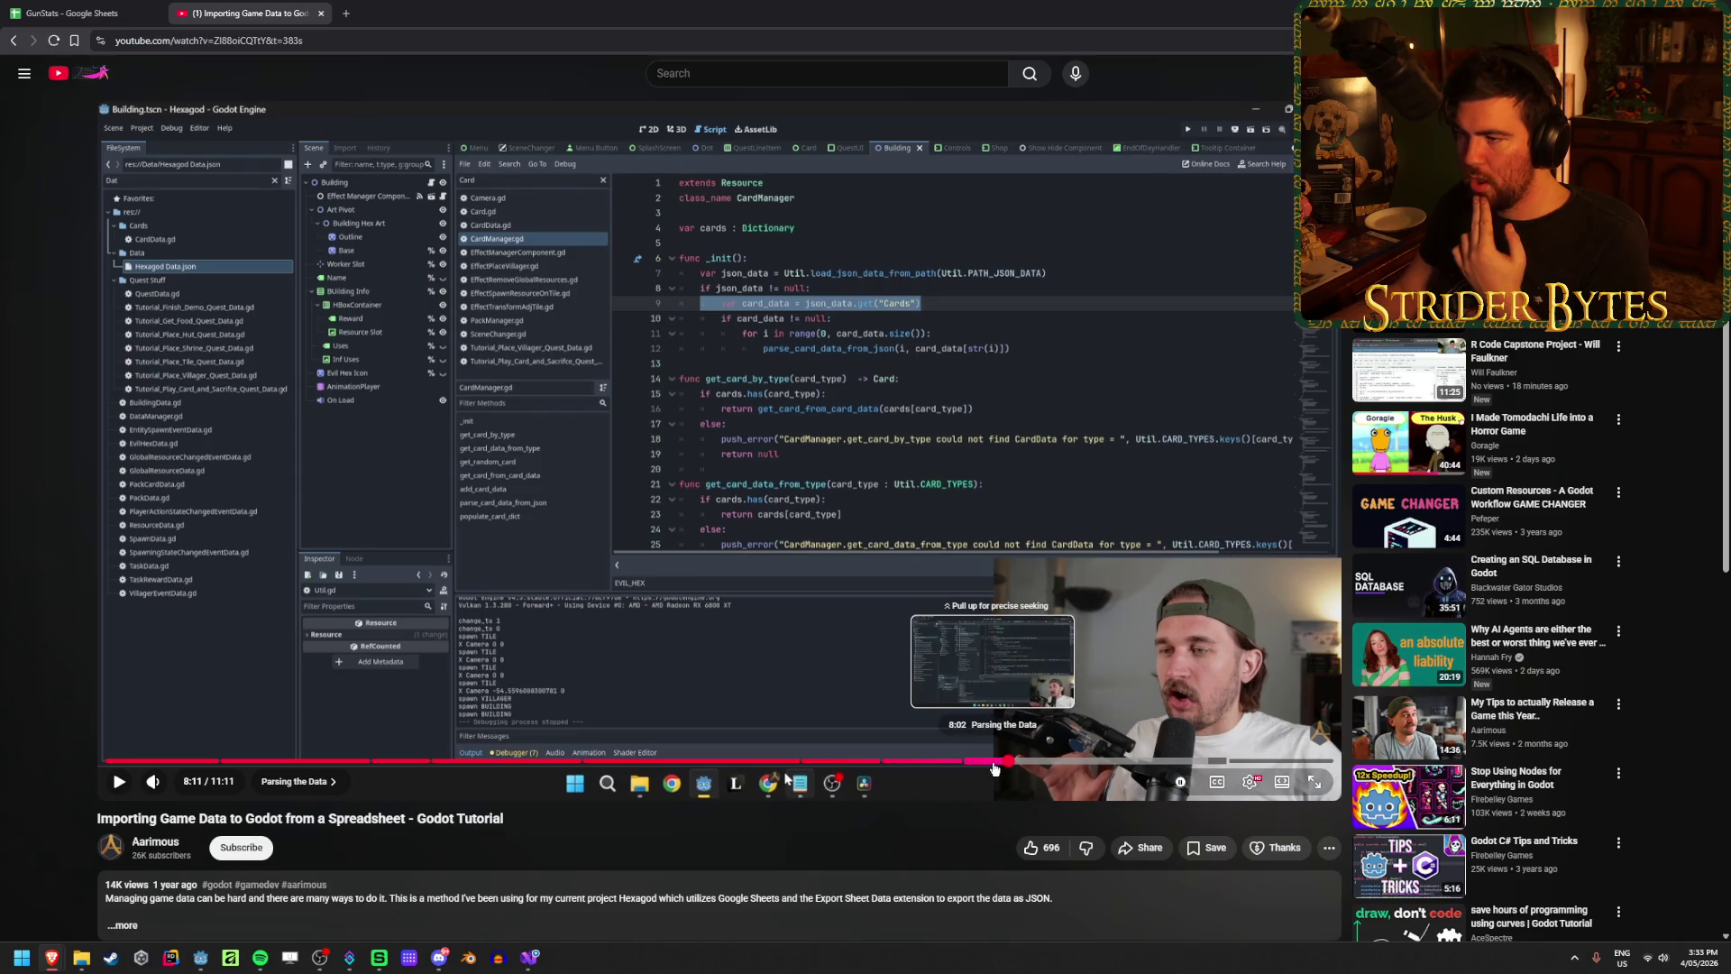
{"action": "key", "text": "alt+Tab"}
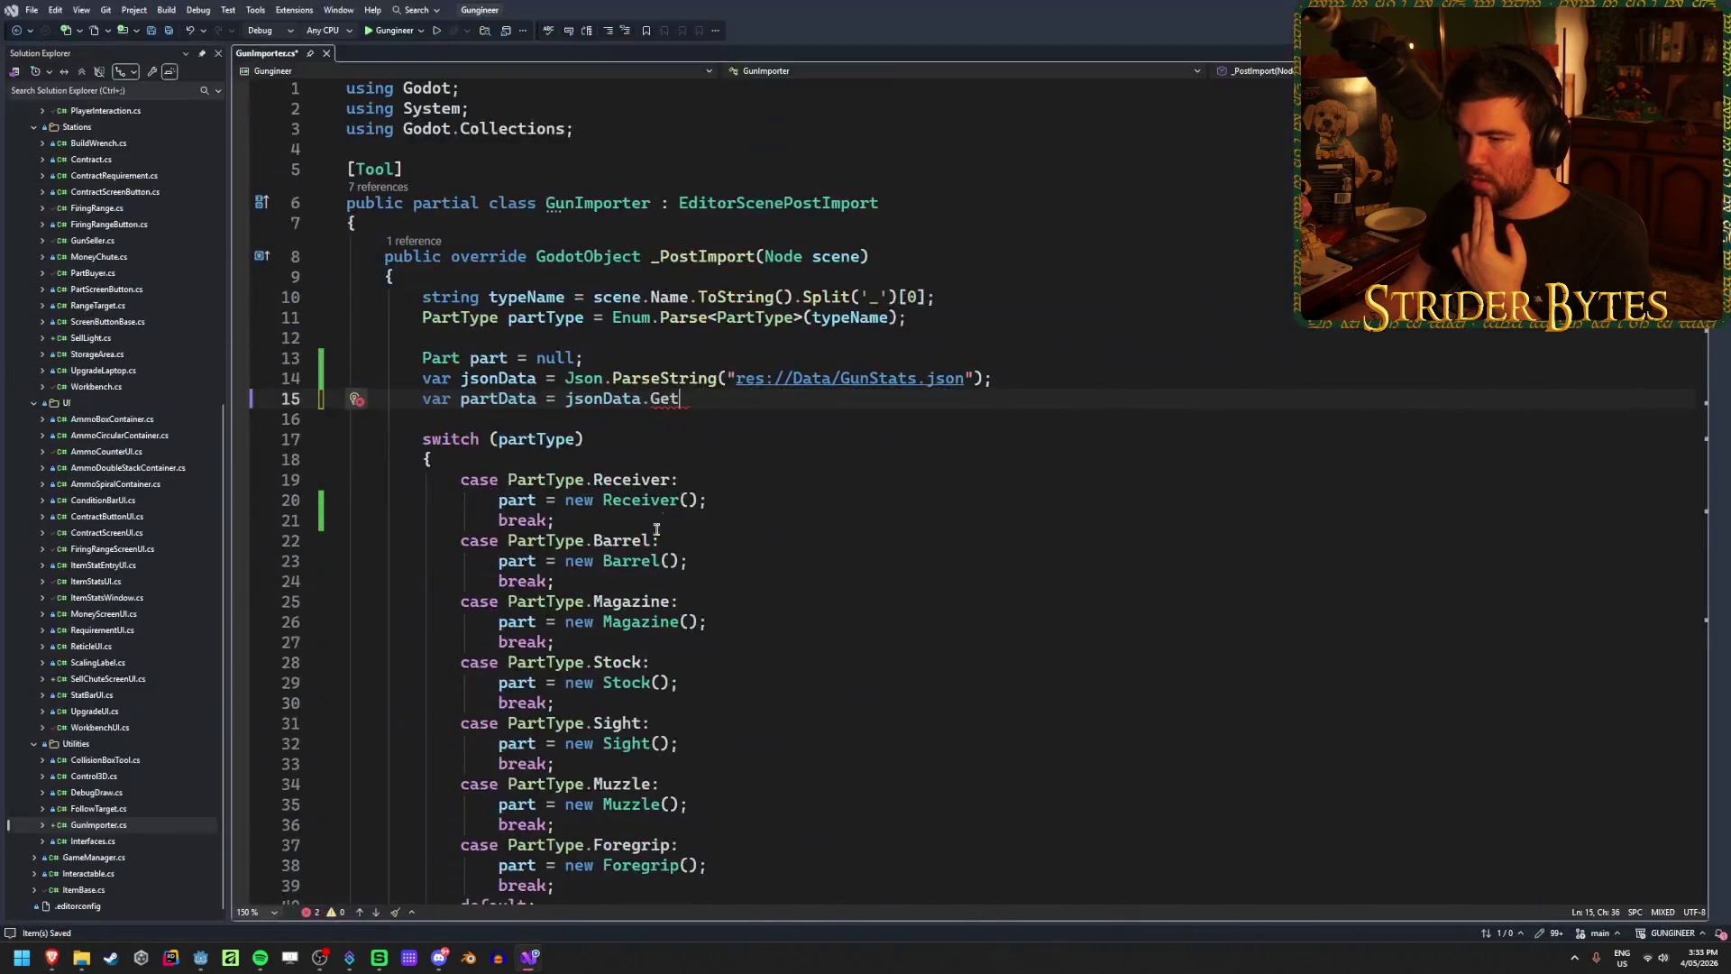
Step: Delete Get so the line ends at jsonData., browse its member suggestions, then dismiss them
{"action": "double_click", "coordinate": [655, 401]}
{"action": "key", "text": "BackSpace"}
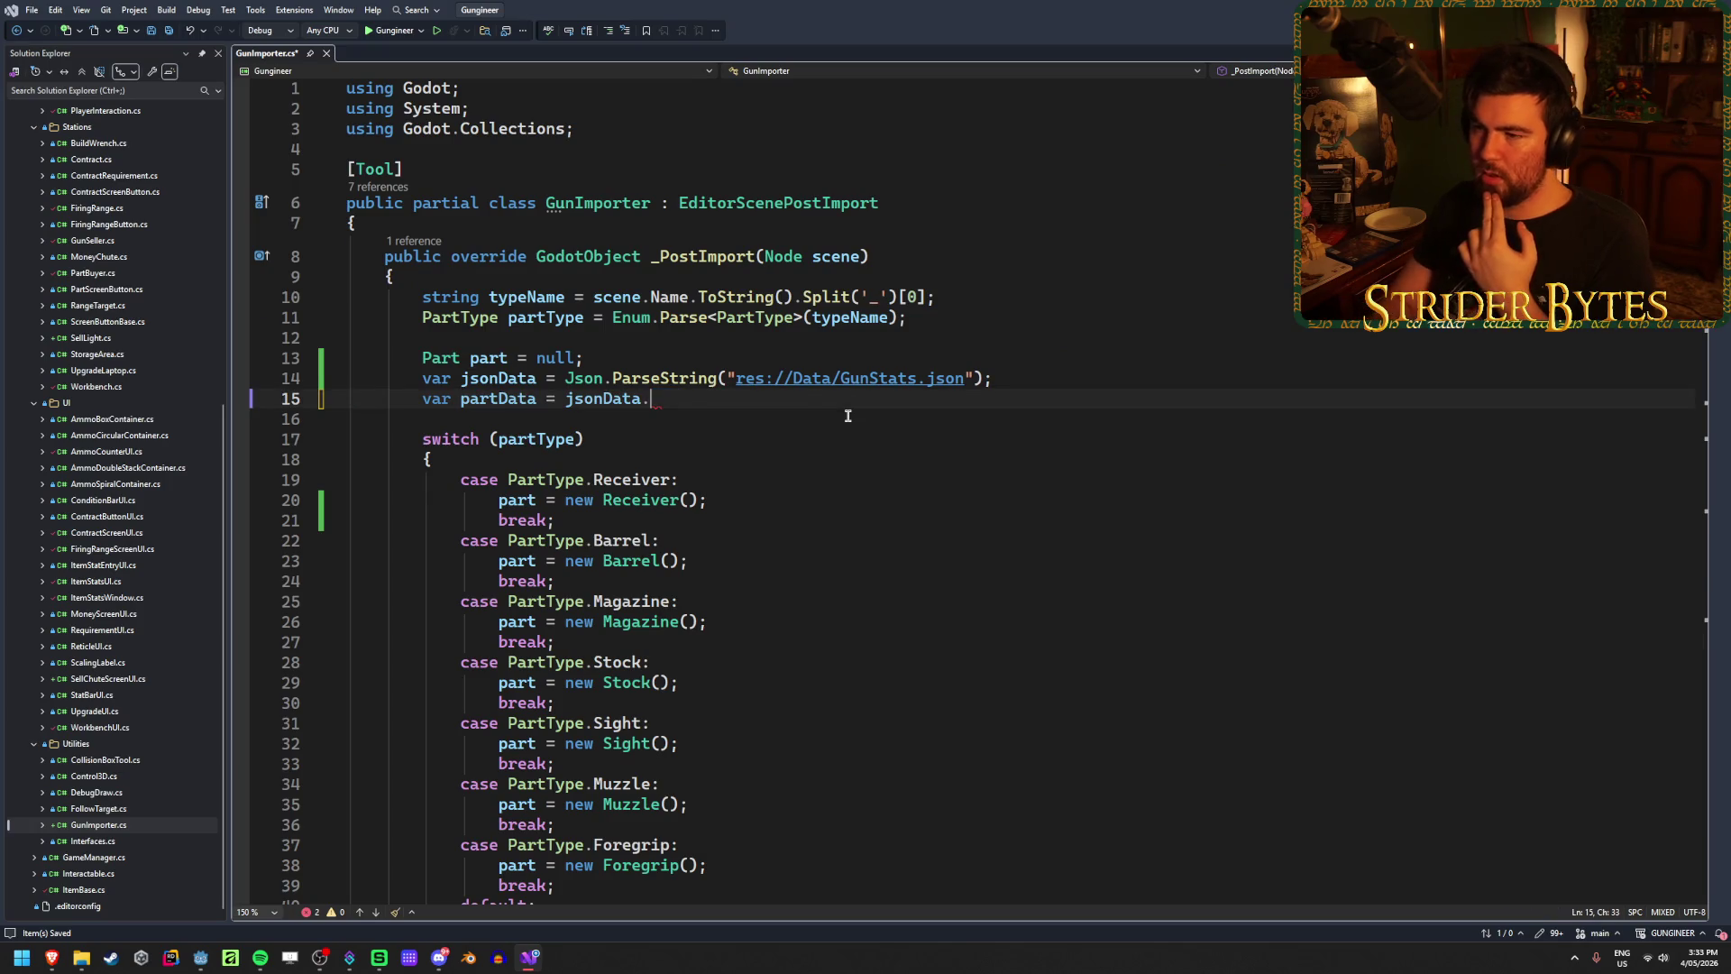
{"action": "type", "text": "."}
{"action": "key", "text": "Down"}
{"action": "key", "text": "Down"}
{"action": "key", "text": "Down"}
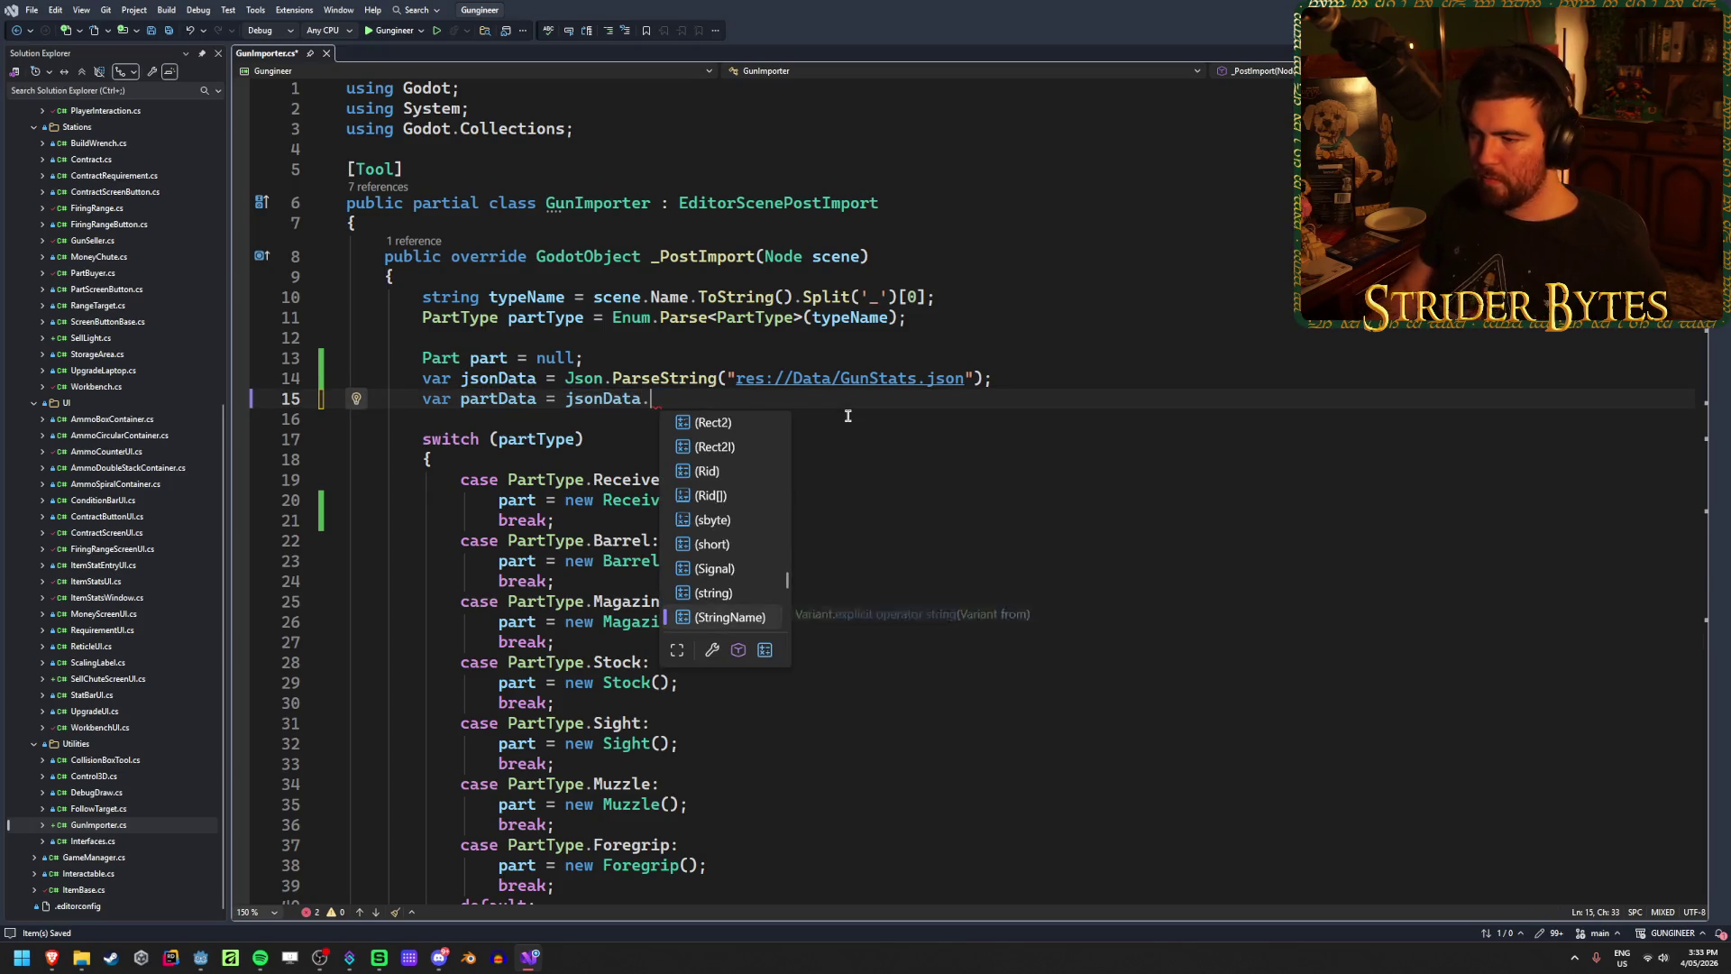
{"action": "key", "text": "Down"}
{"action": "key", "text": "Down"}
{"action": "key", "text": "Down"}
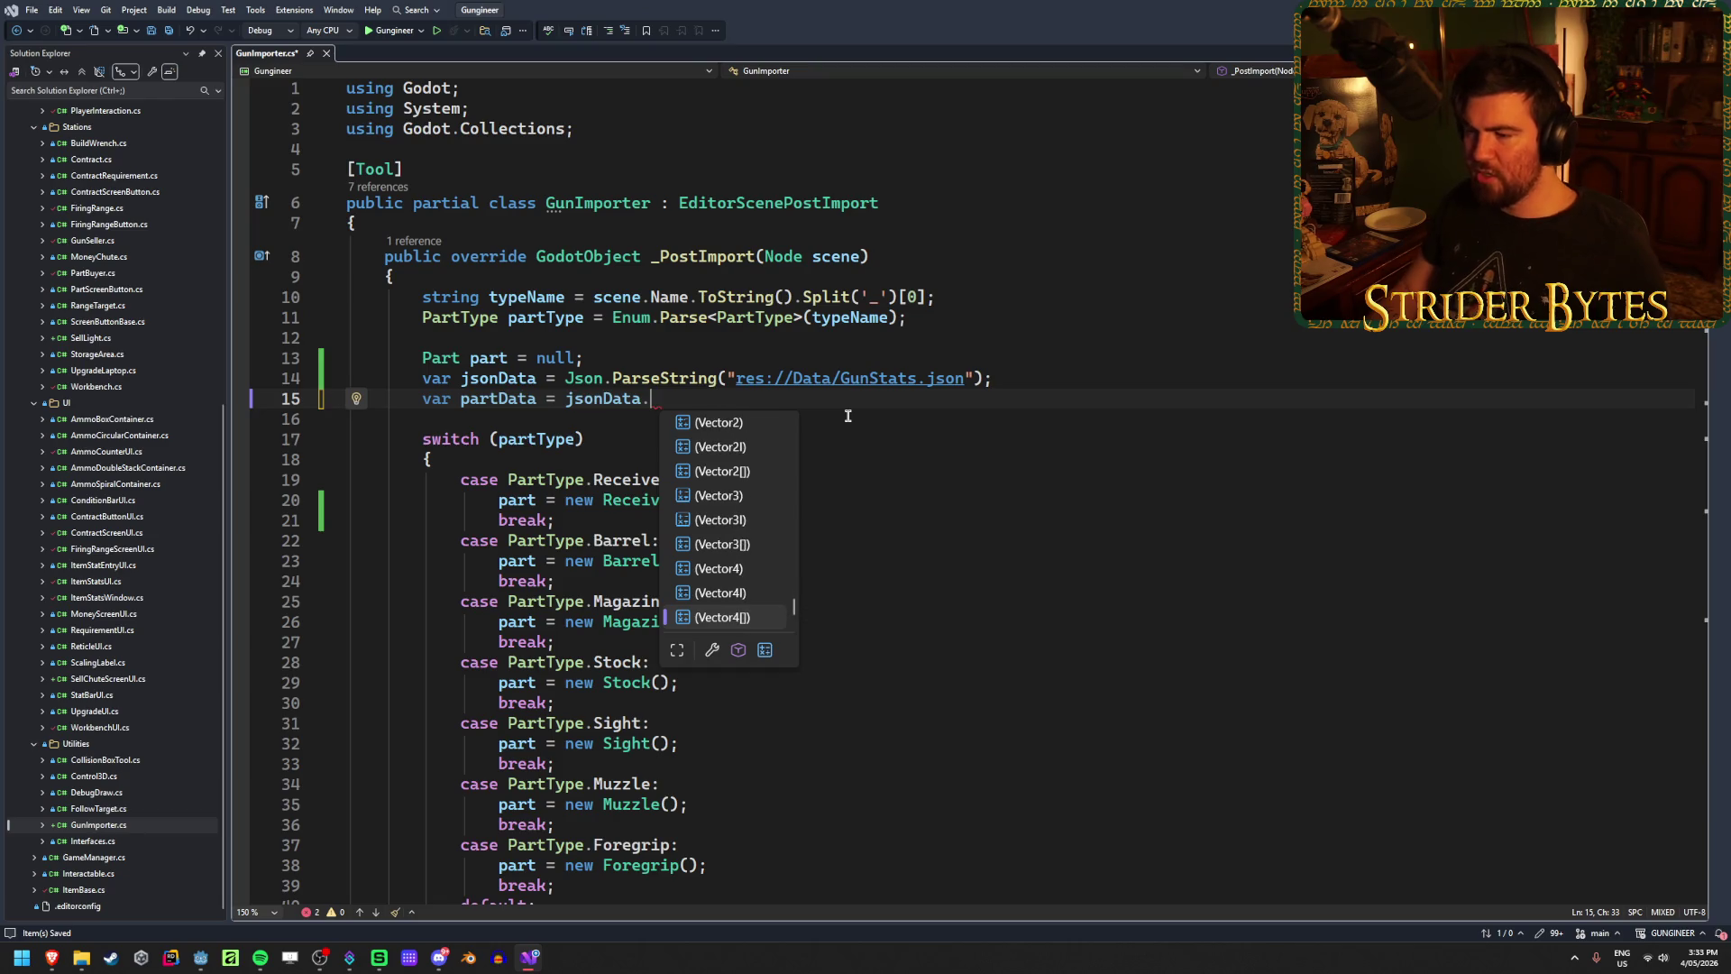
{"action": "key", "text": "Up"}
{"action": "key", "text": "Up"}
{"action": "key", "text": "Up"}
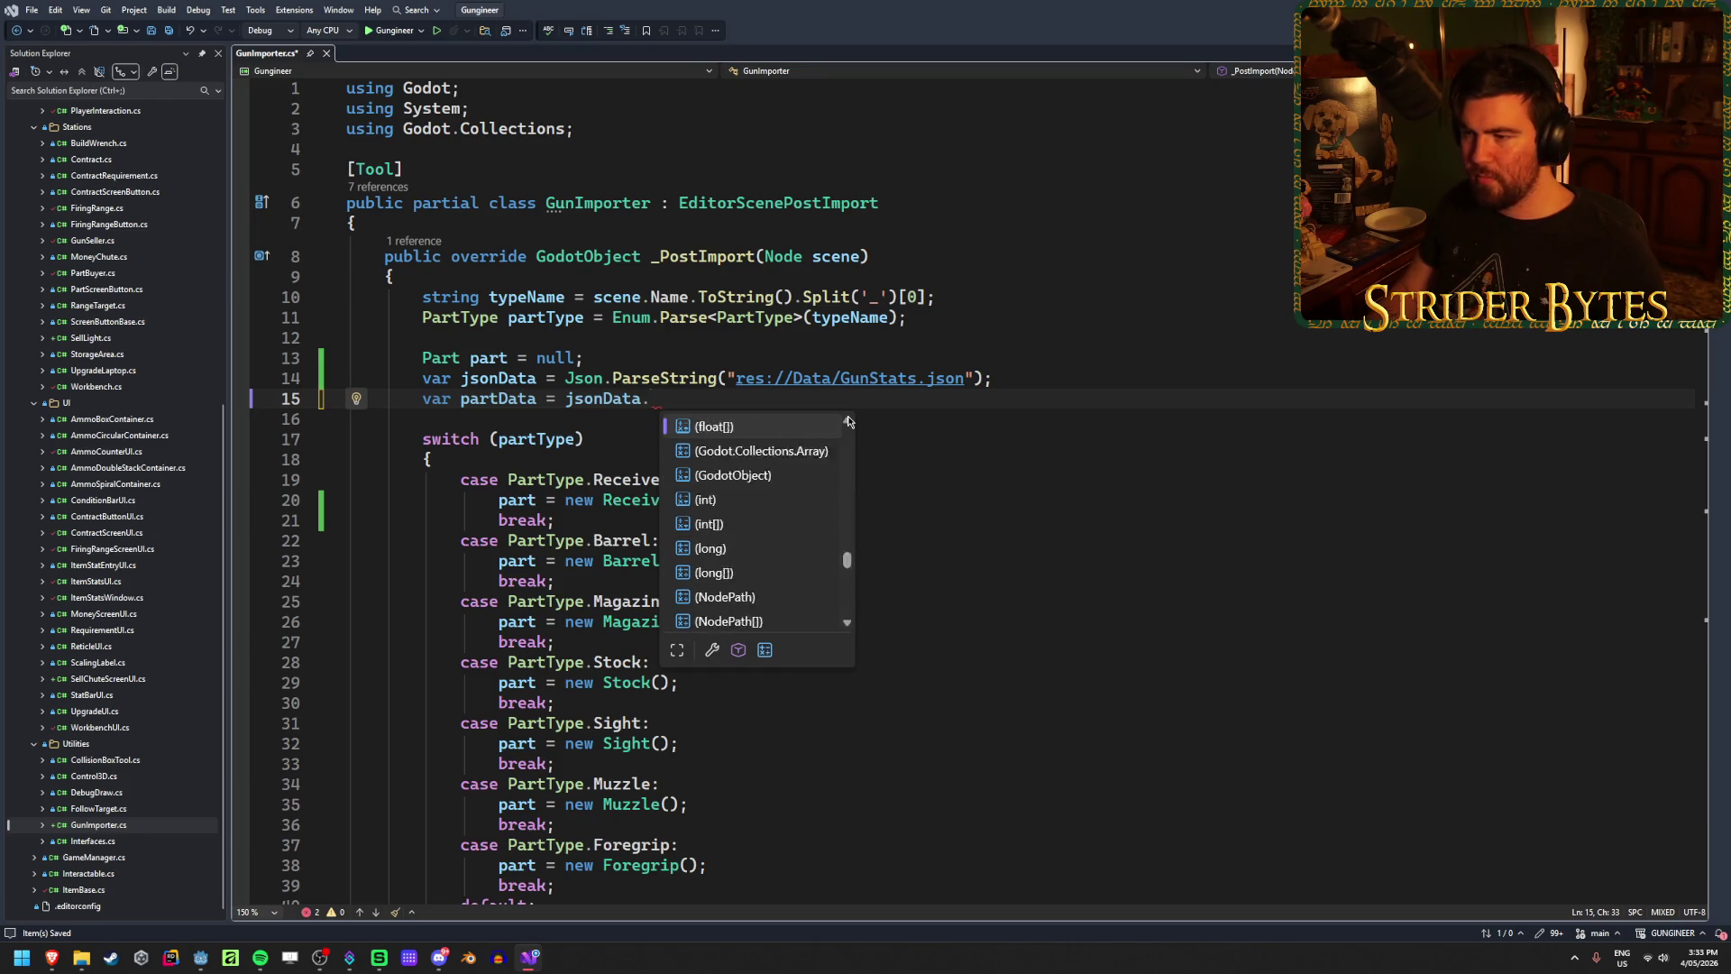
{"action": "key", "text": "Up"}
{"action": "key", "text": "Up"}
{"action": "key", "text": "Up"}
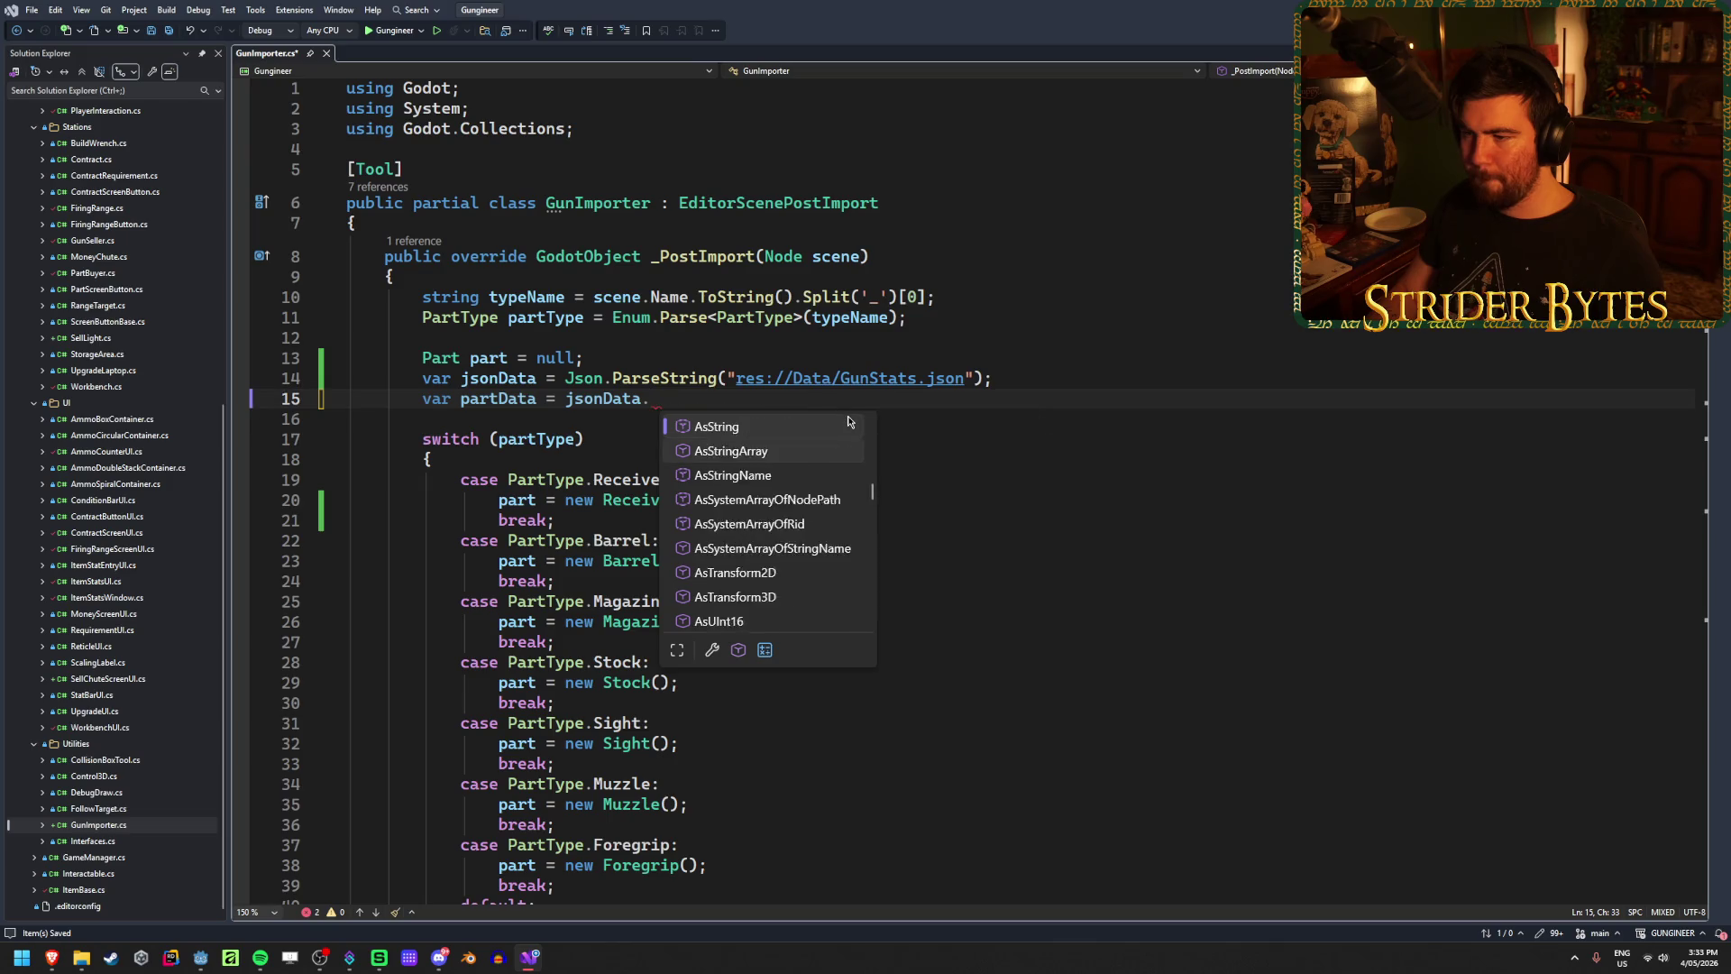
{"action": "key", "text": "Up"}
{"action": "key", "text": "Up"}
{"action": "key", "text": "Up"}
{"action": "key", "text": "Escape"}
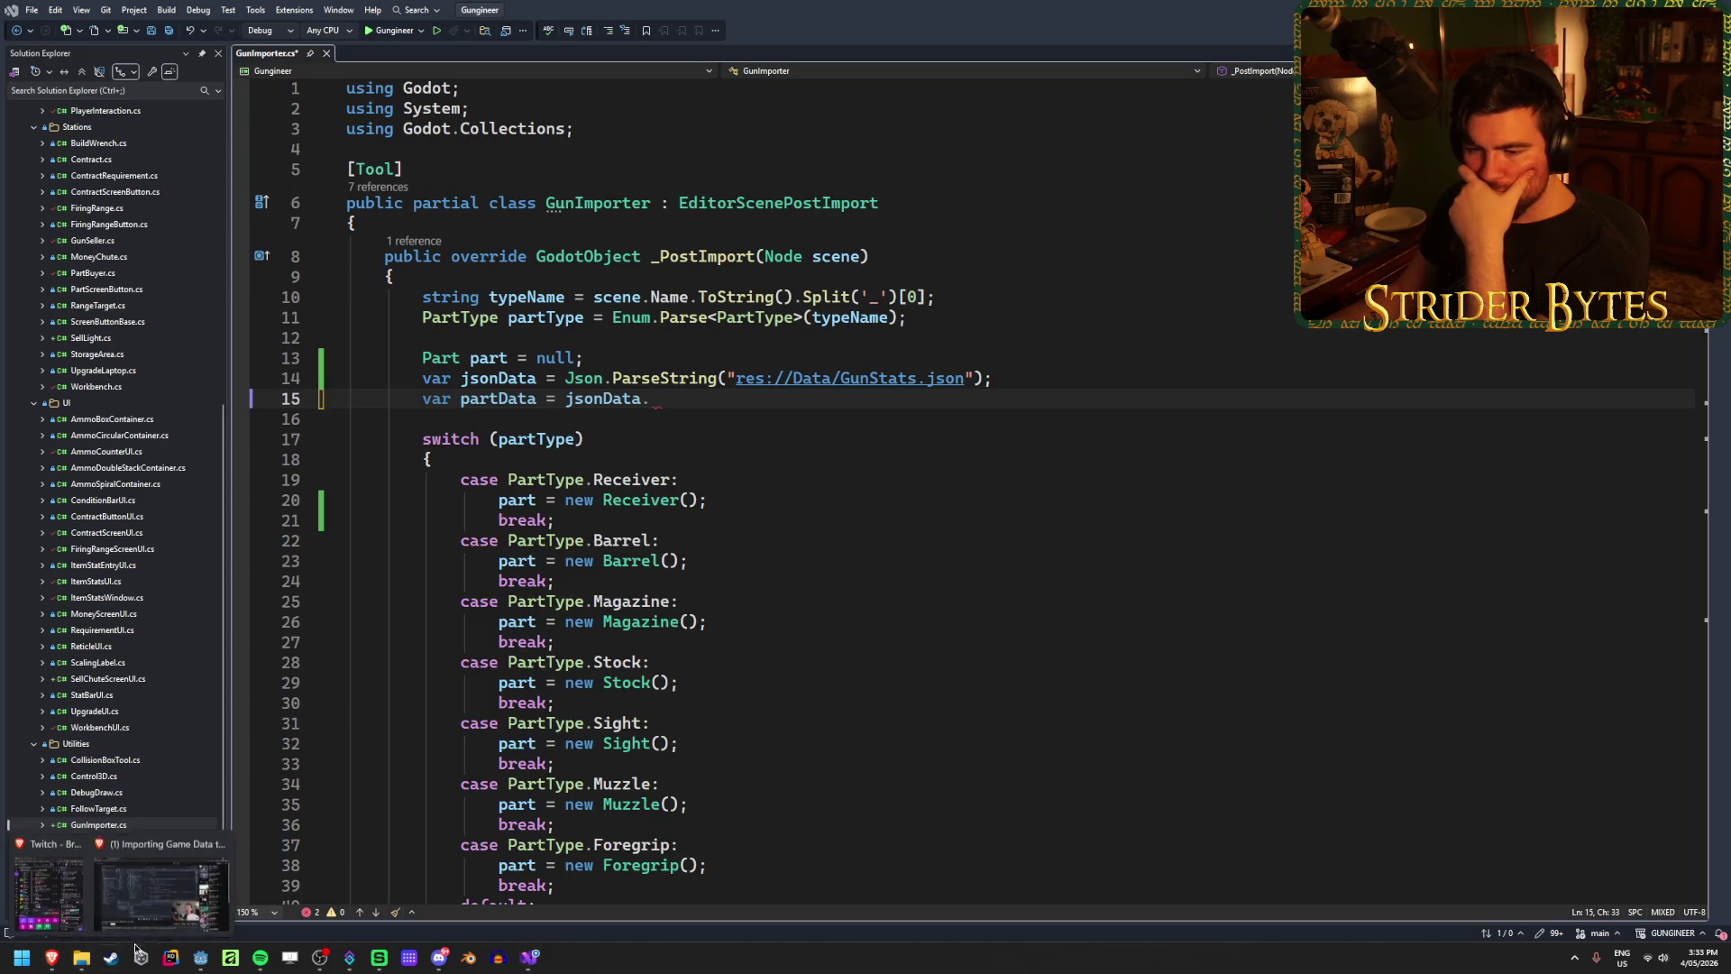
Step: Seek the tutorial from Loading JSON Data ahead to the CardManager parsing code, then return to Visual Studio
{"action": "mouse_move", "coordinate": [52, 961]}
{"action": "left_click", "coordinate": [117, 884]}
{"action": "left_click", "coordinate": [924, 764]}
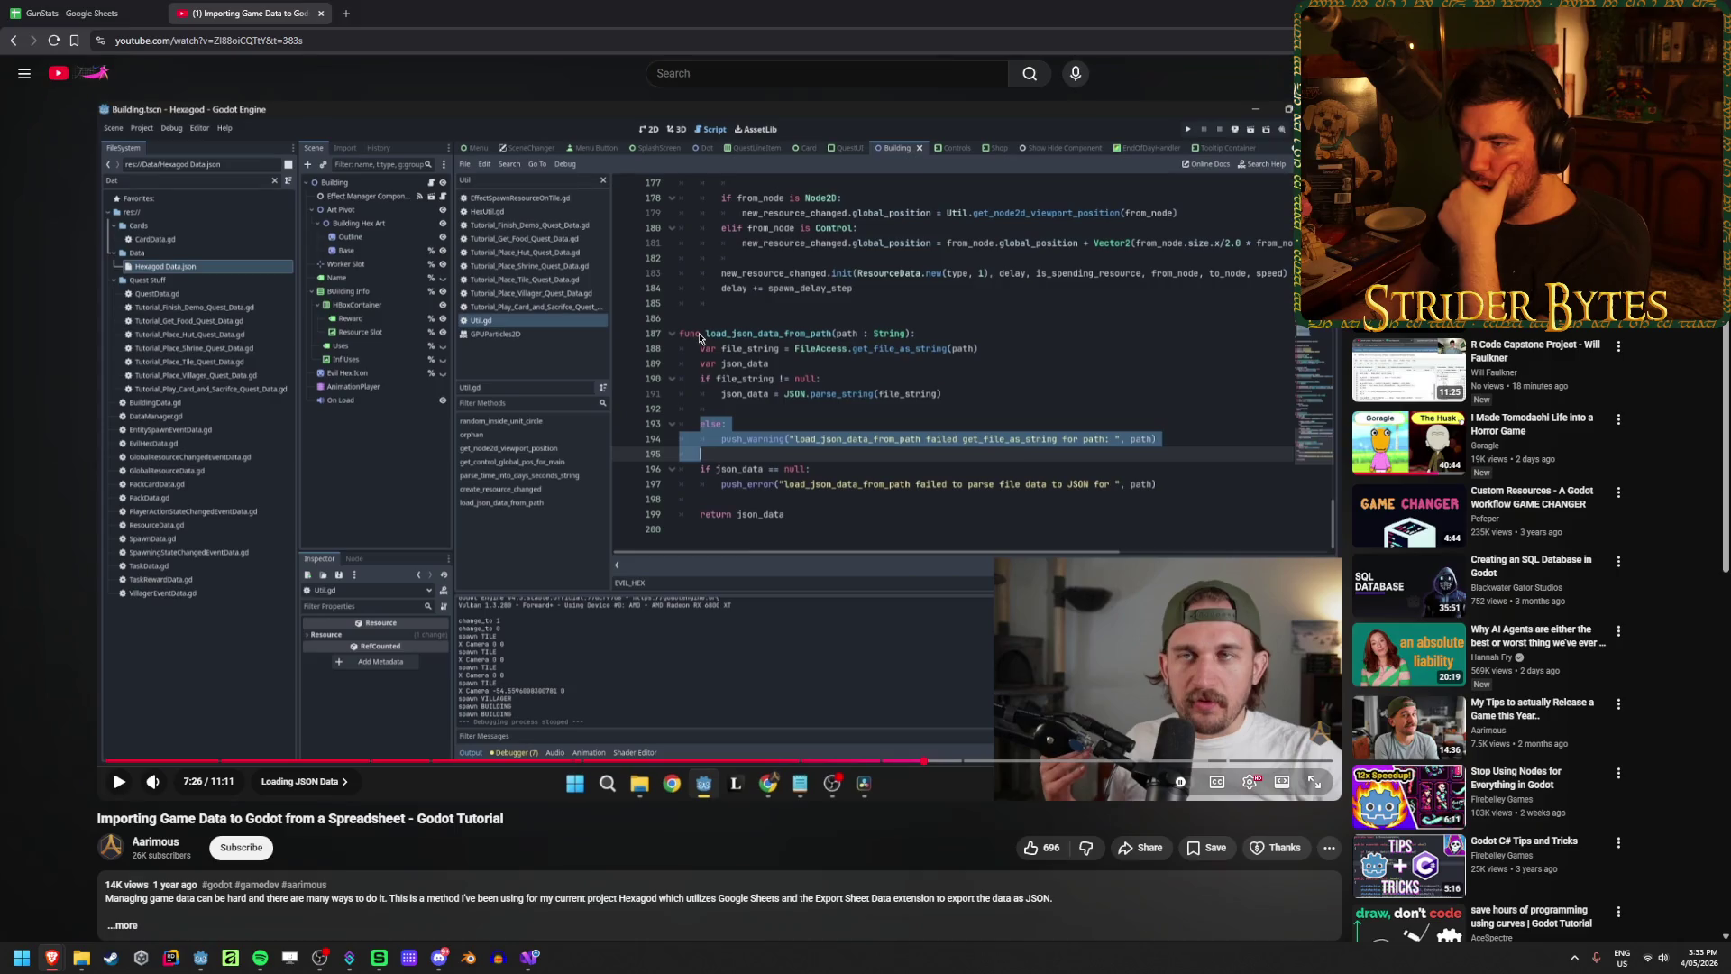
{"action": "left_click", "coordinate": [918, 515]}
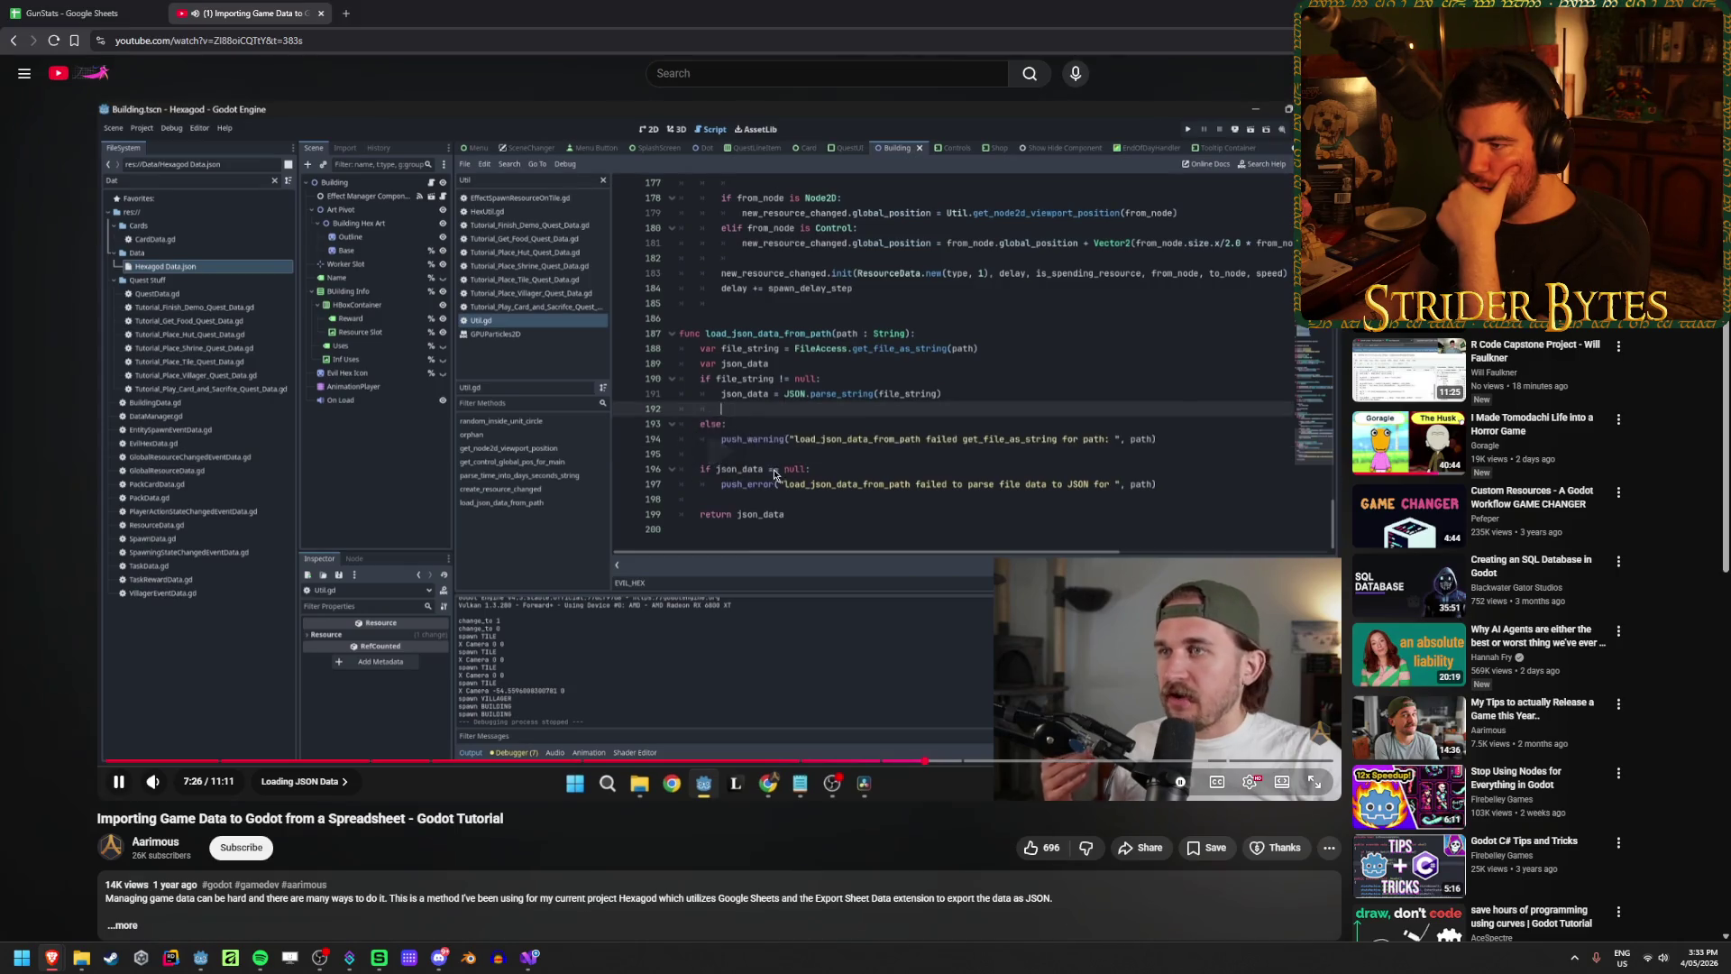
{"action": "left_click", "coordinate": [786, 512]}
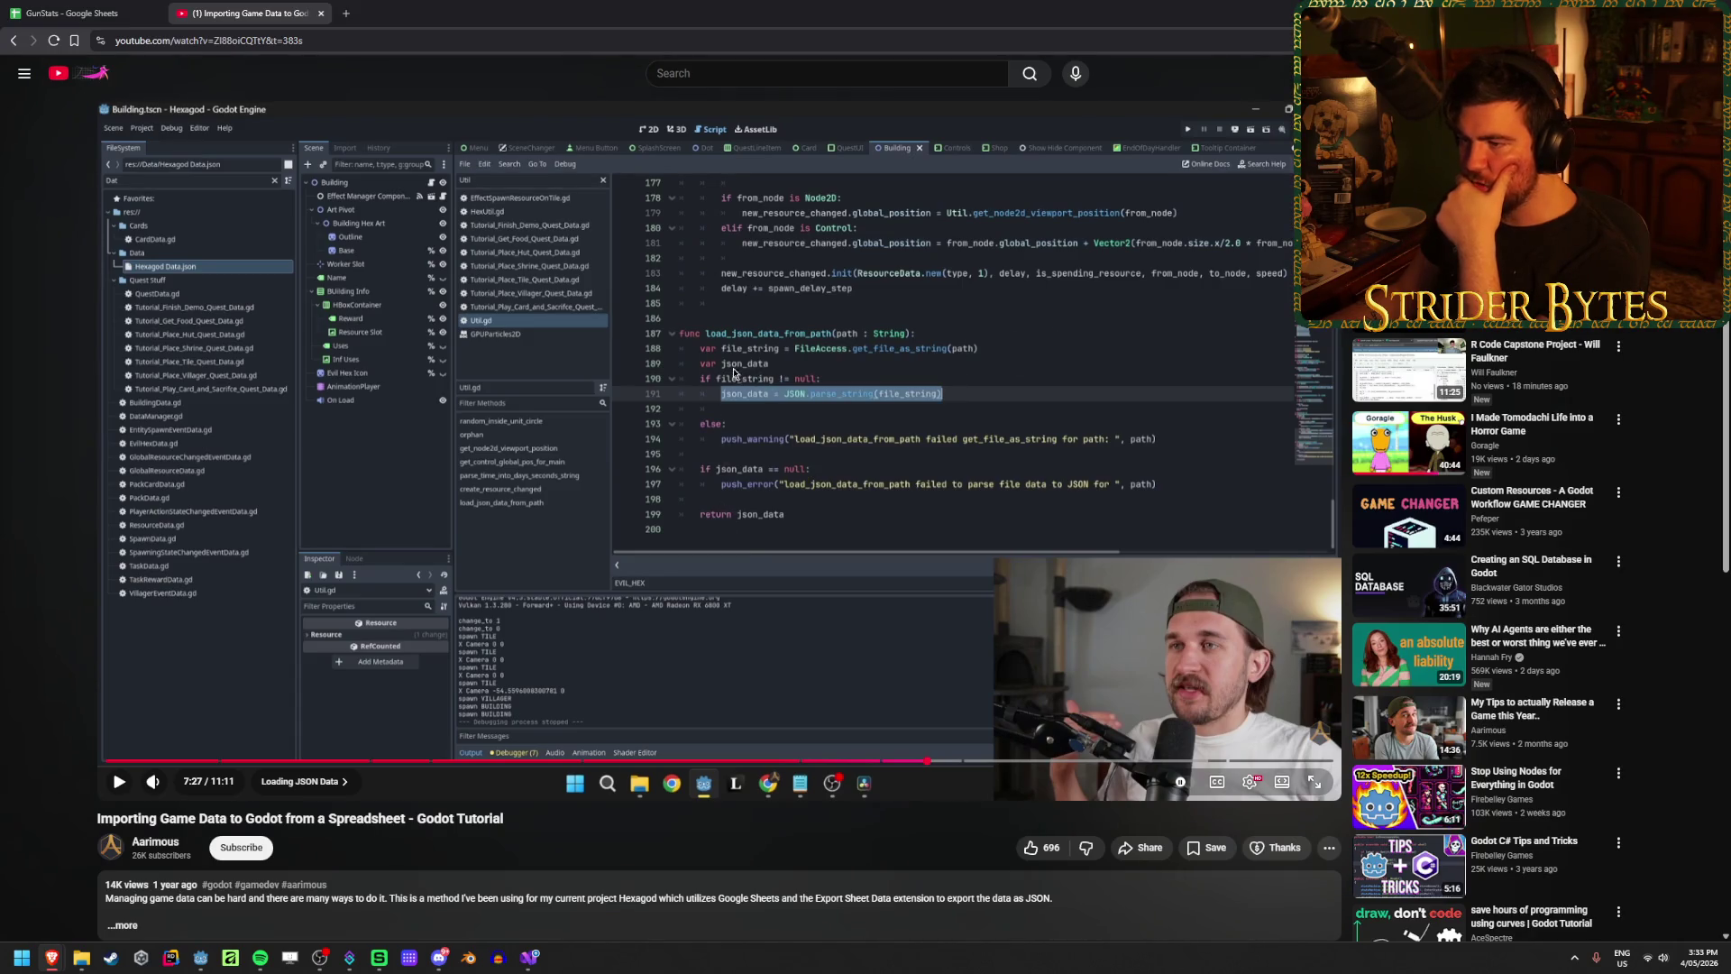
{"action": "left_click", "coordinate": [940, 762]}
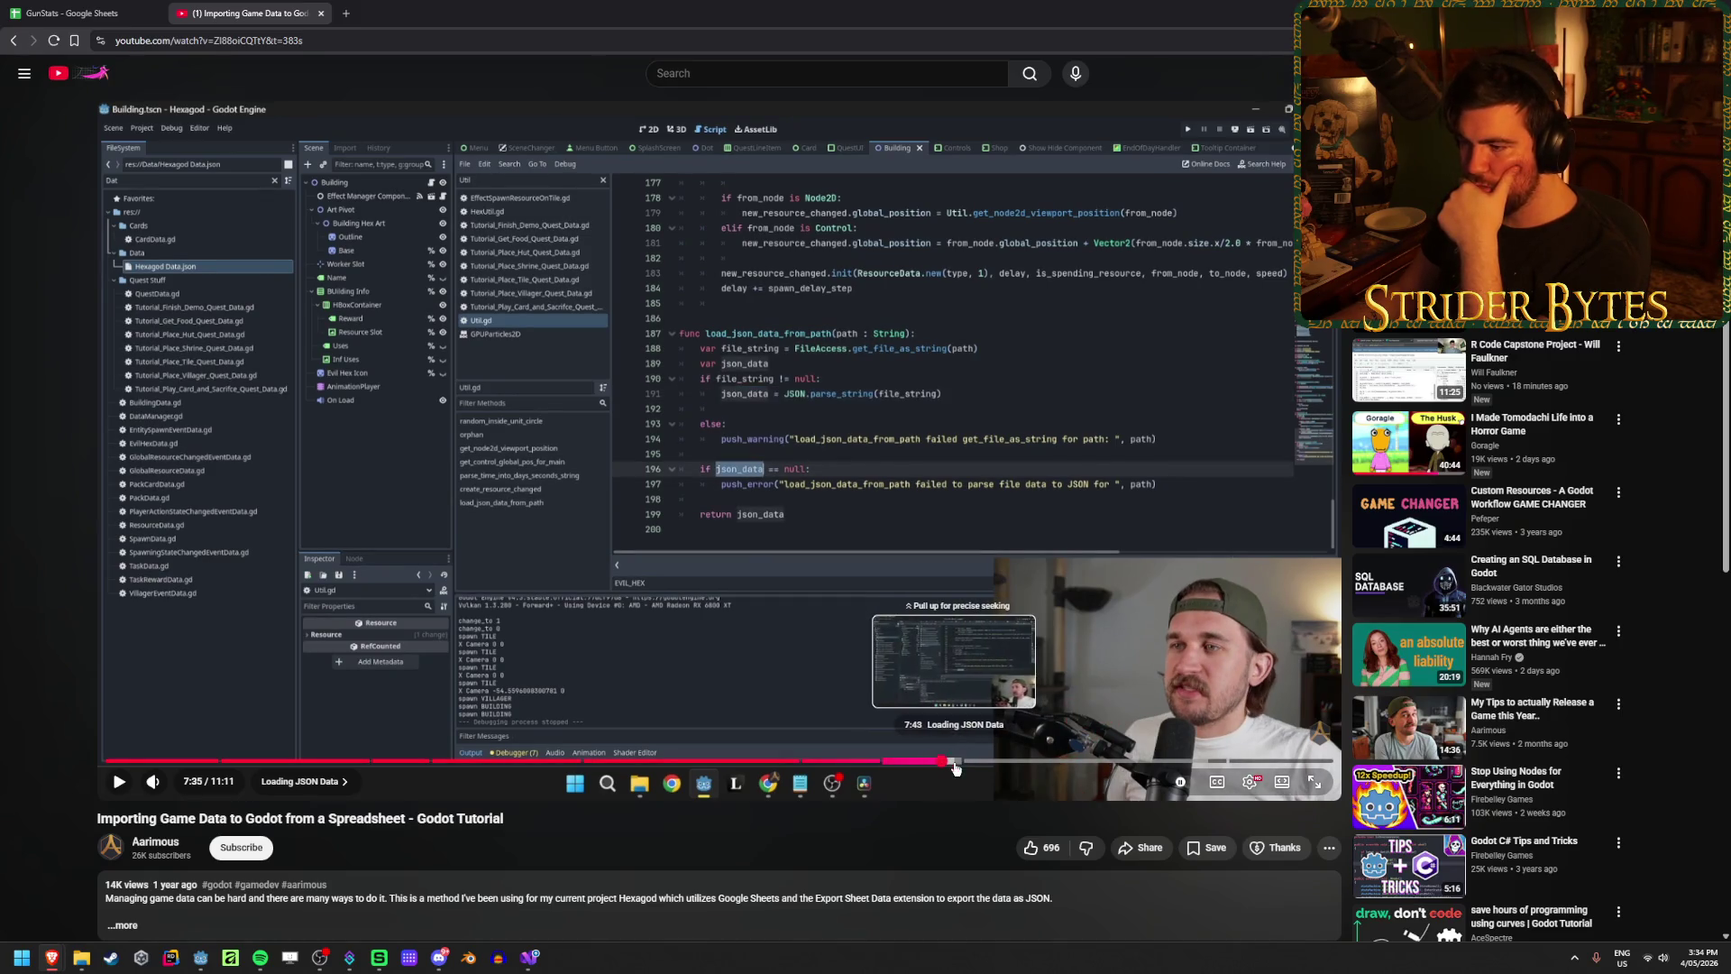
{"action": "left_click", "coordinate": [960, 762]}
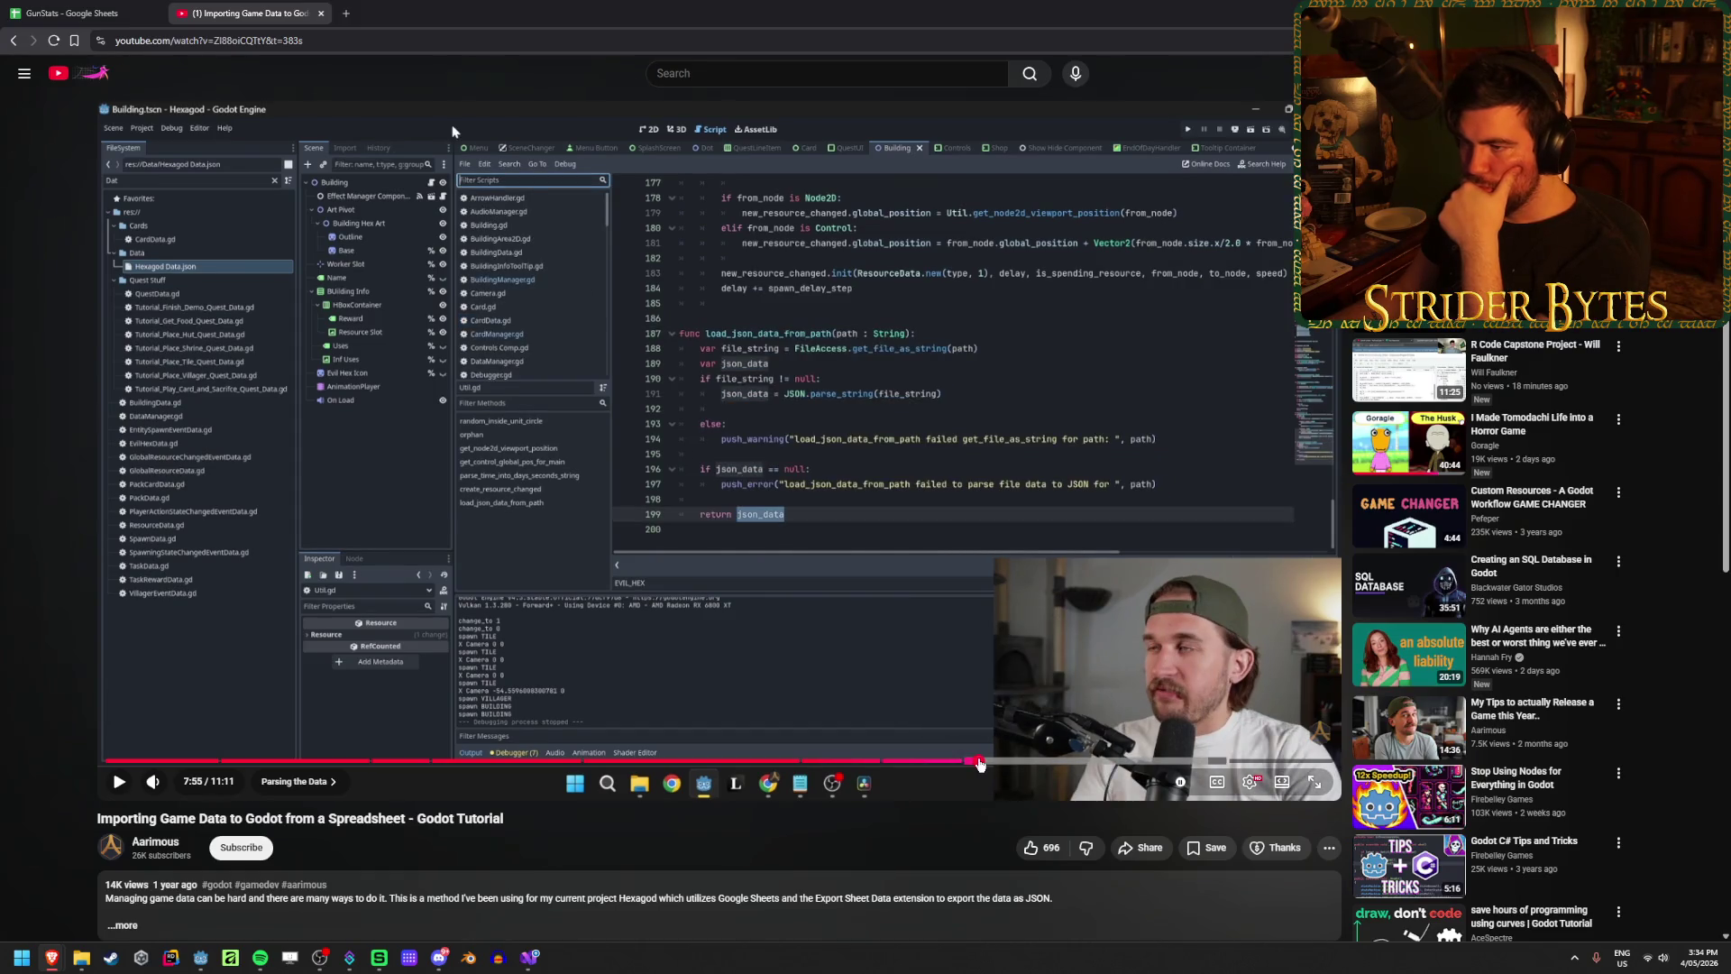
{"action": "left_click", "coordinate": [981, 761]}
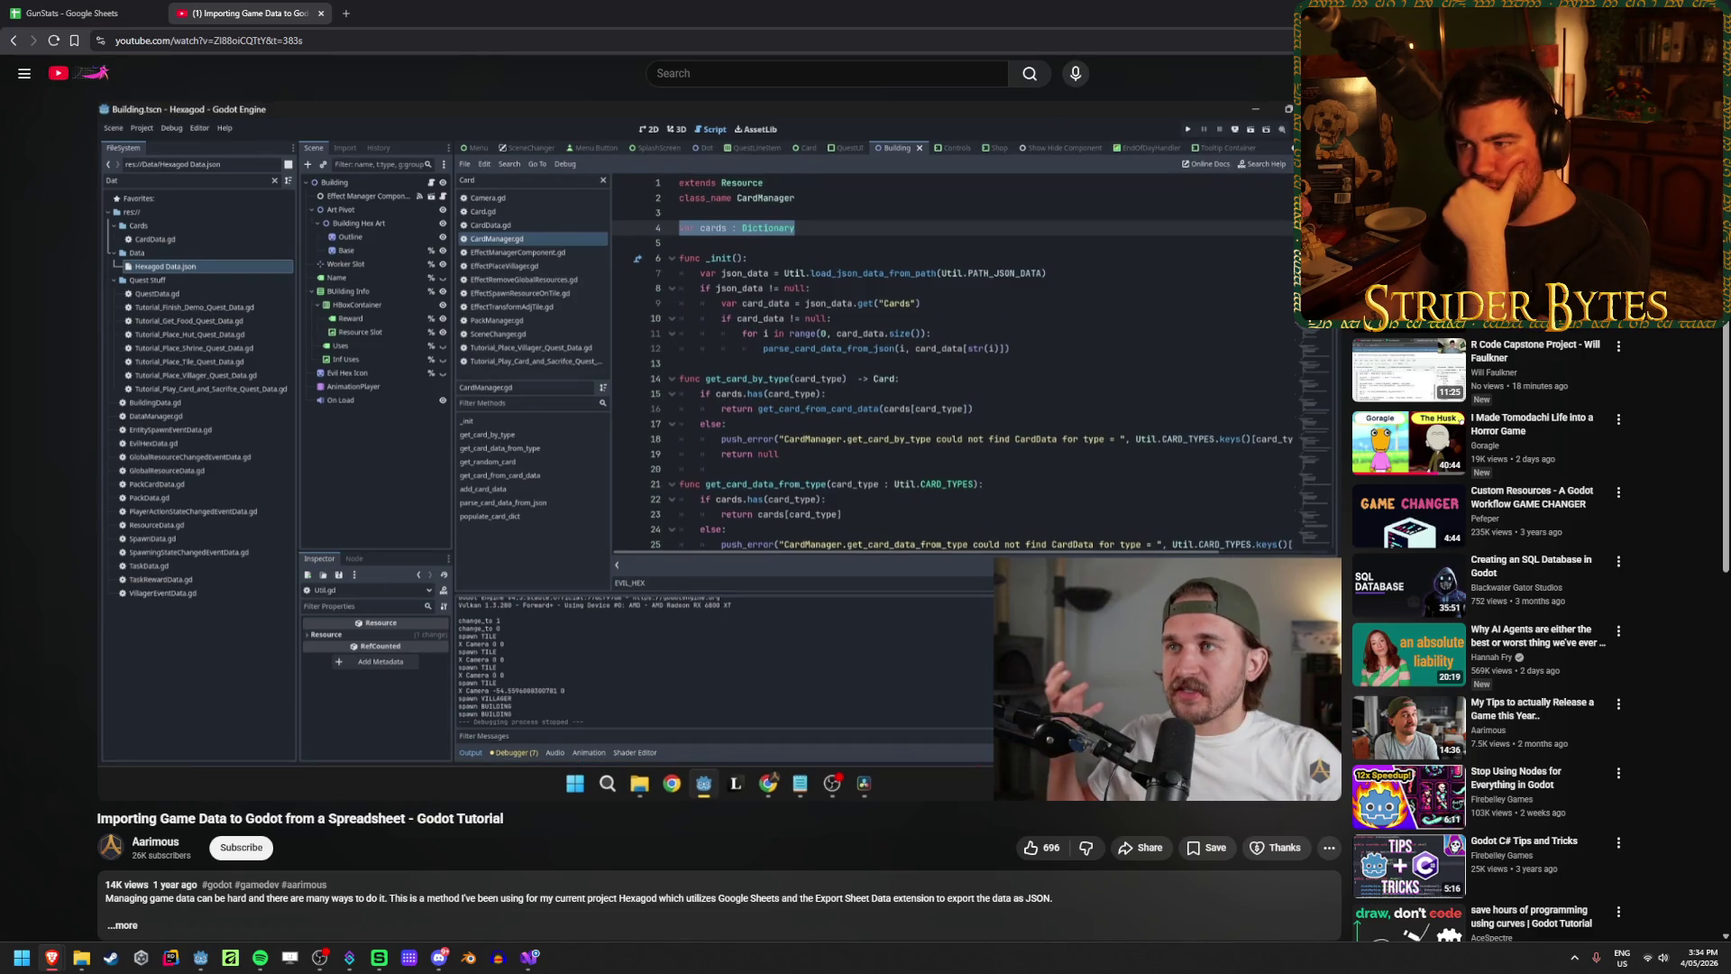
{"action": "key", "text": "alt+Tab"}
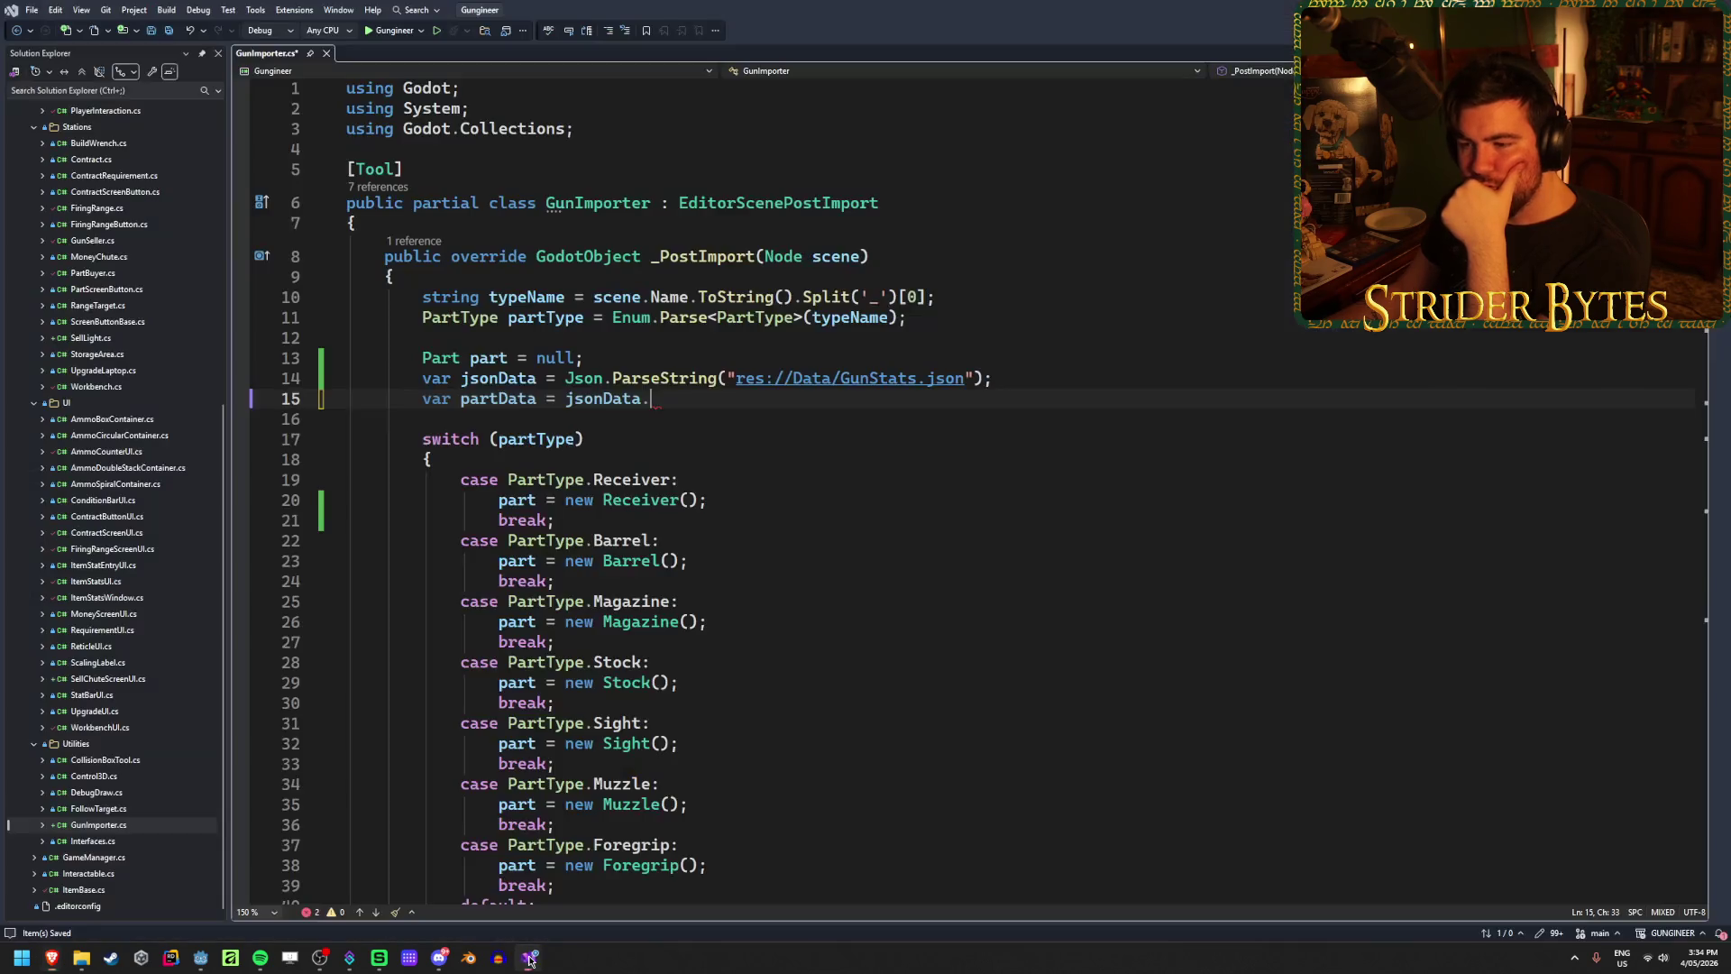
{"action": "mouse_move", "coordinate": [658, 380]}
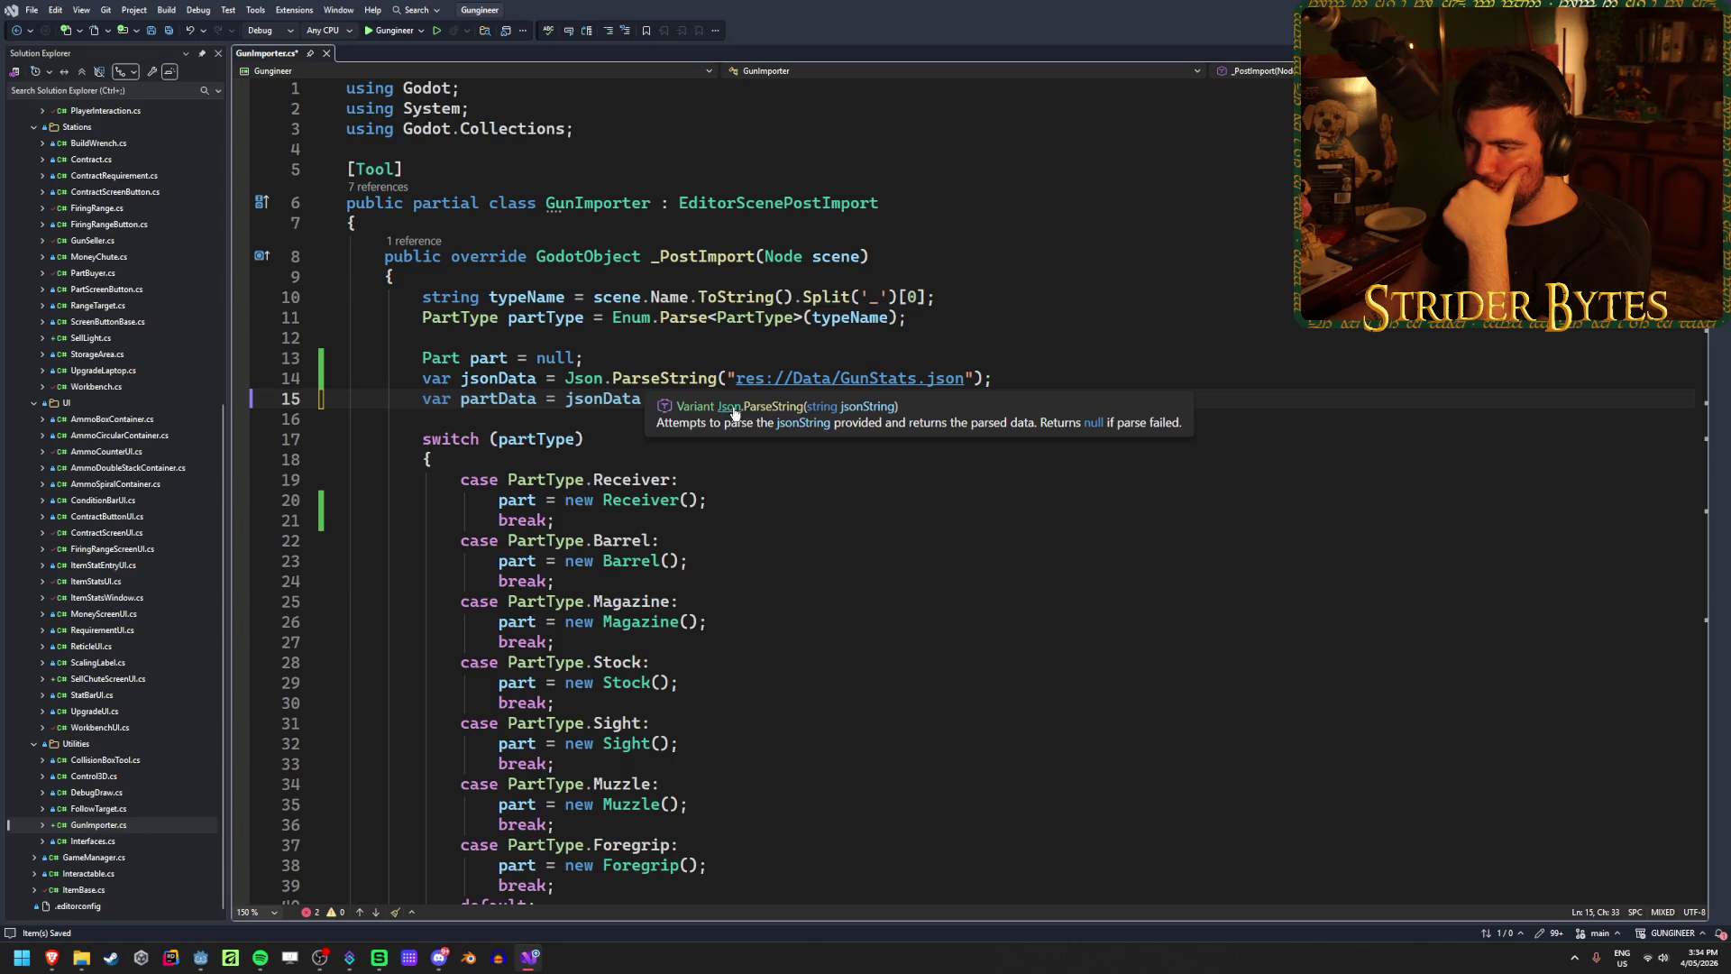
{"action": "left_click", "coordinate": [772, 406]}
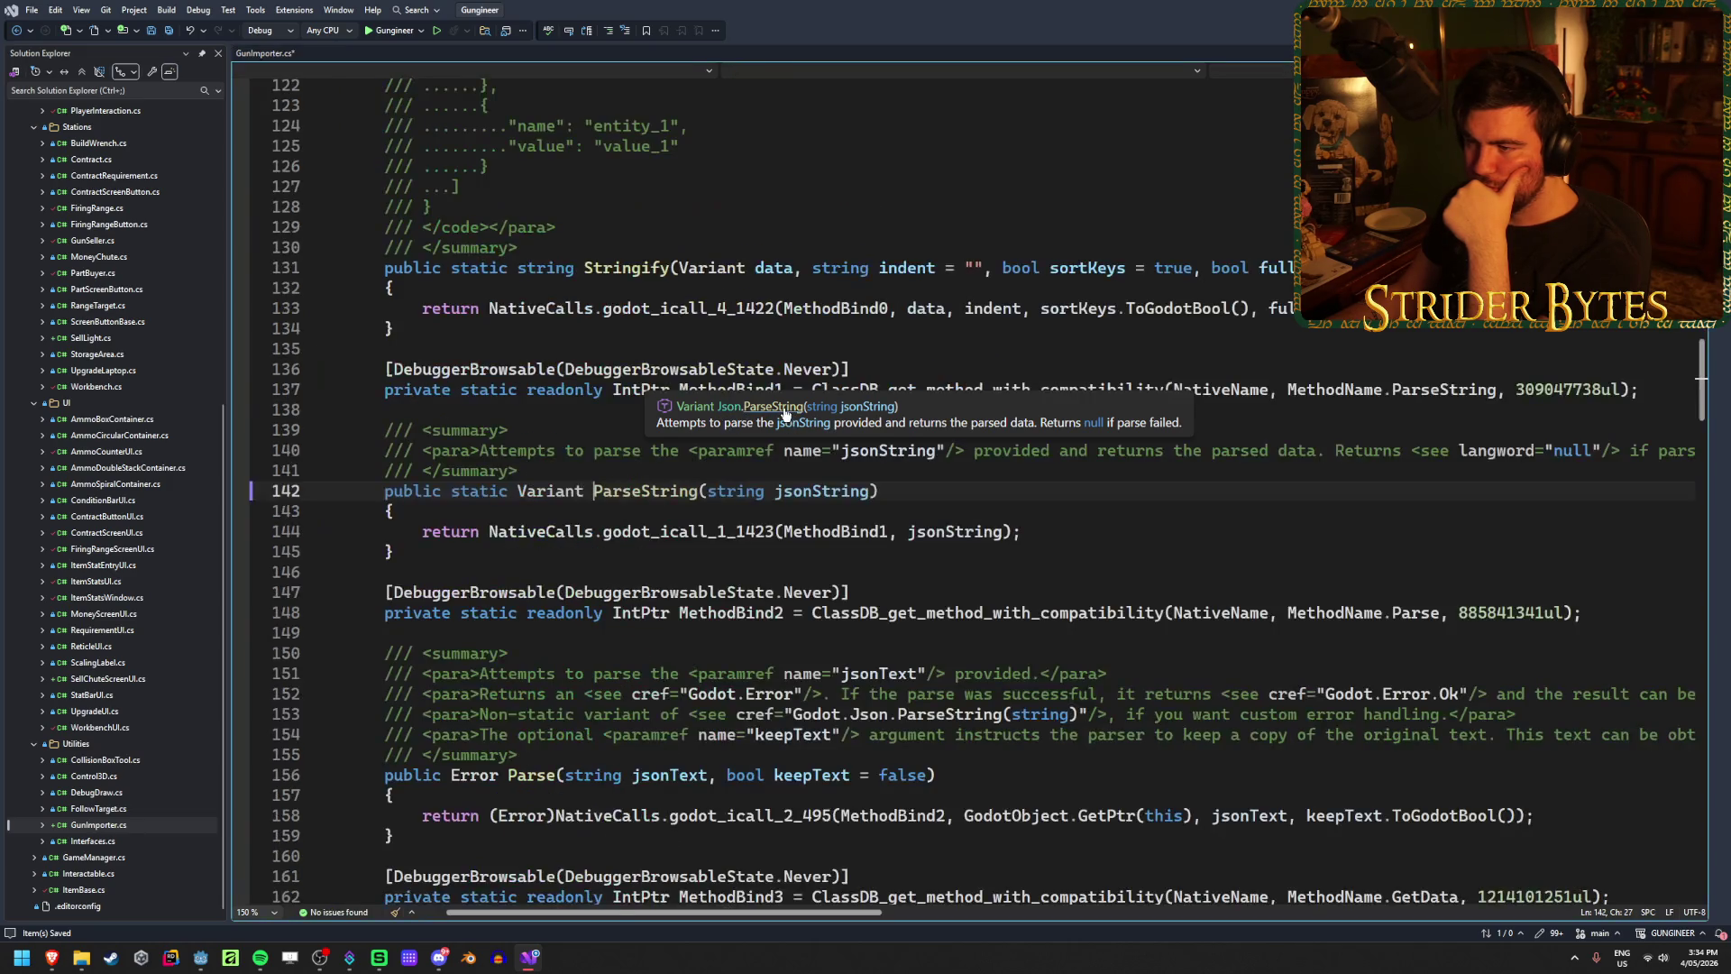
{"action": "left_click", "coordinate": [16, 32]}
{"action": "left_click_drag", "start_coordinate": [649, 398], "coordinate": [566, 398]}
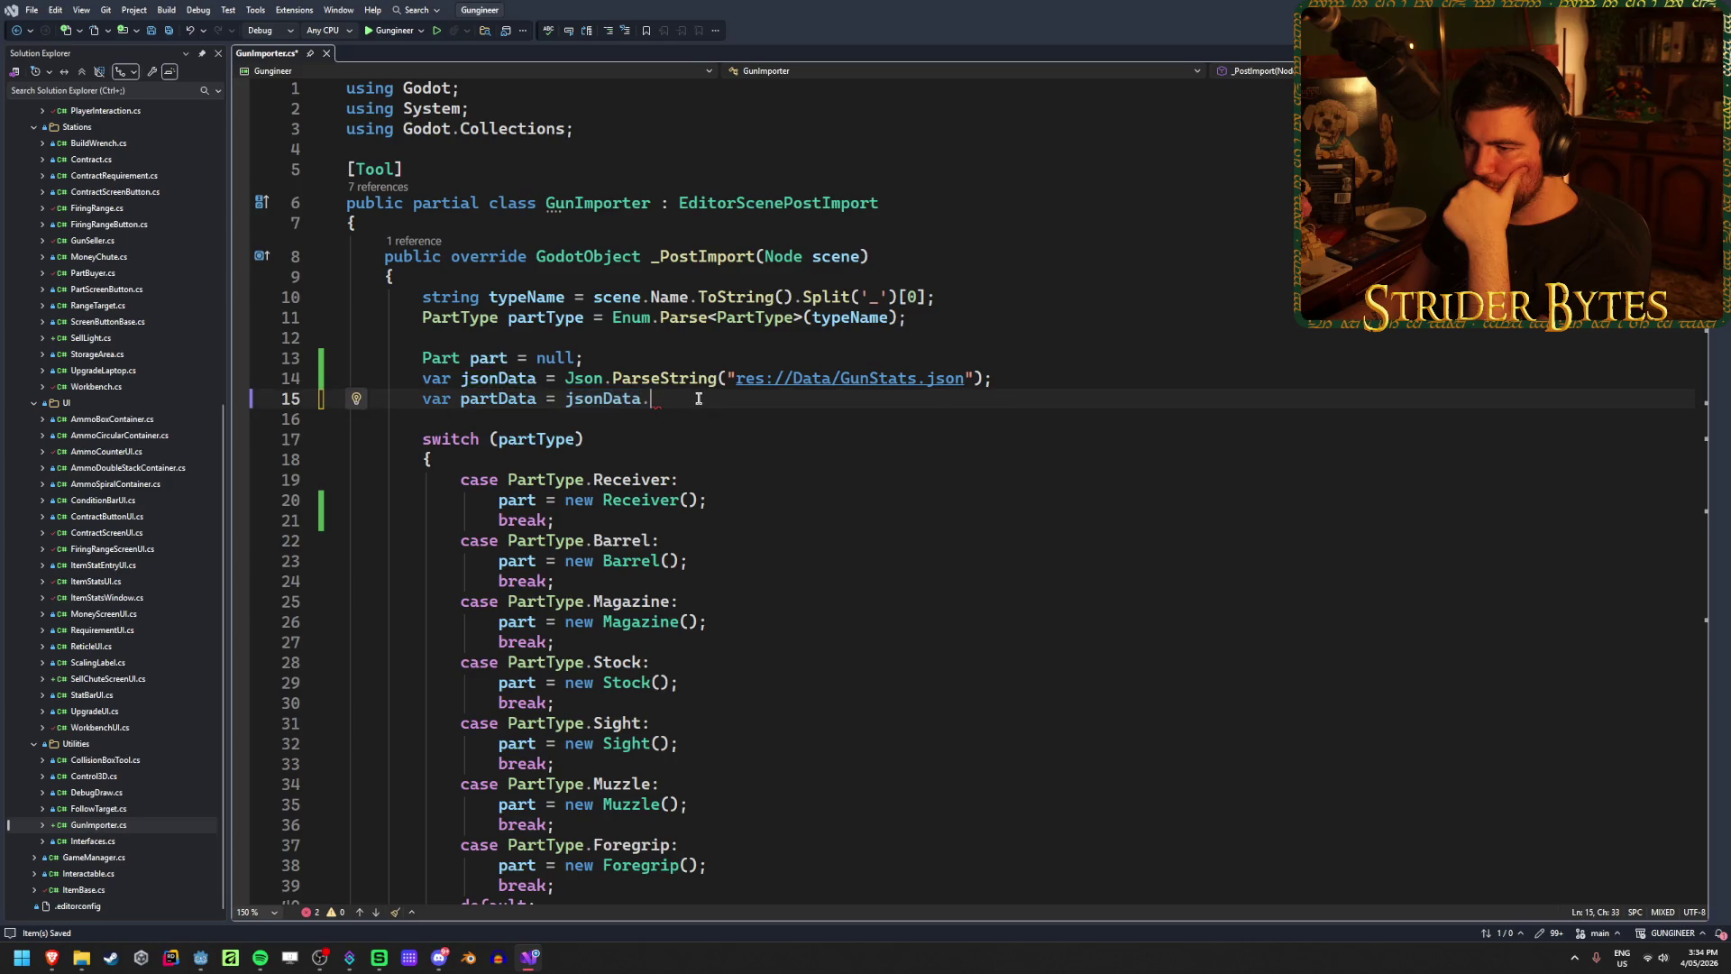
{"action": "type", "text": "json"}
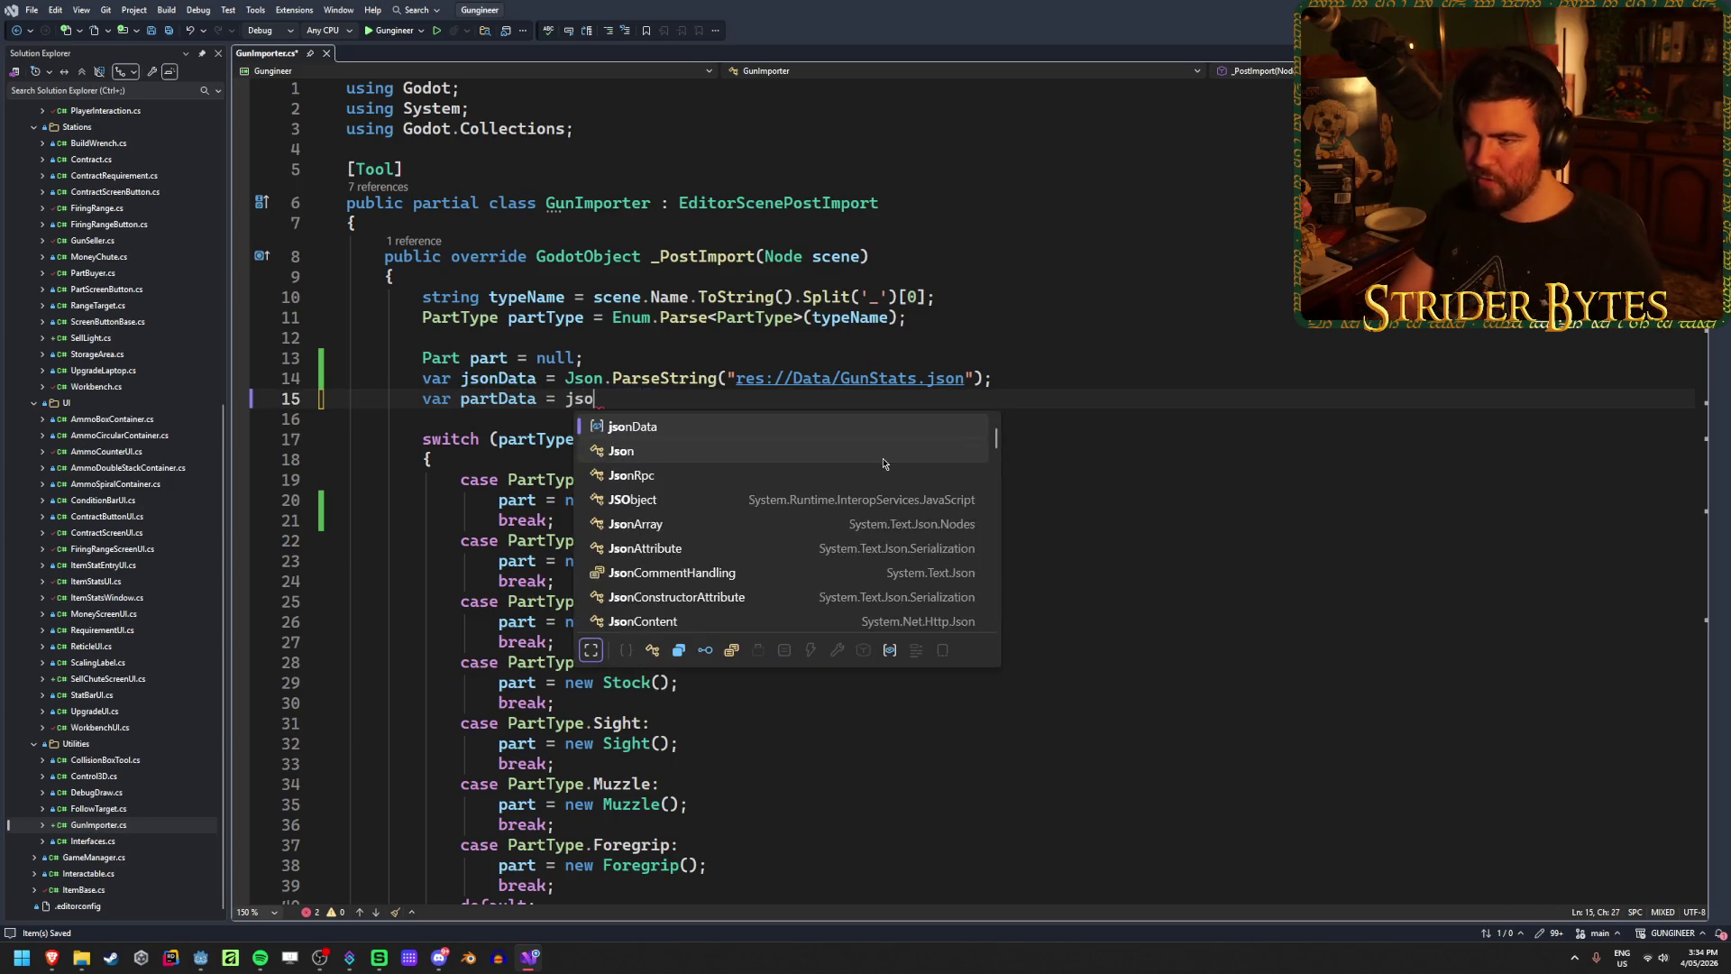
{"action": "left_click", "coordinate": [883, 458]}
{"action": "type", "text": "."}
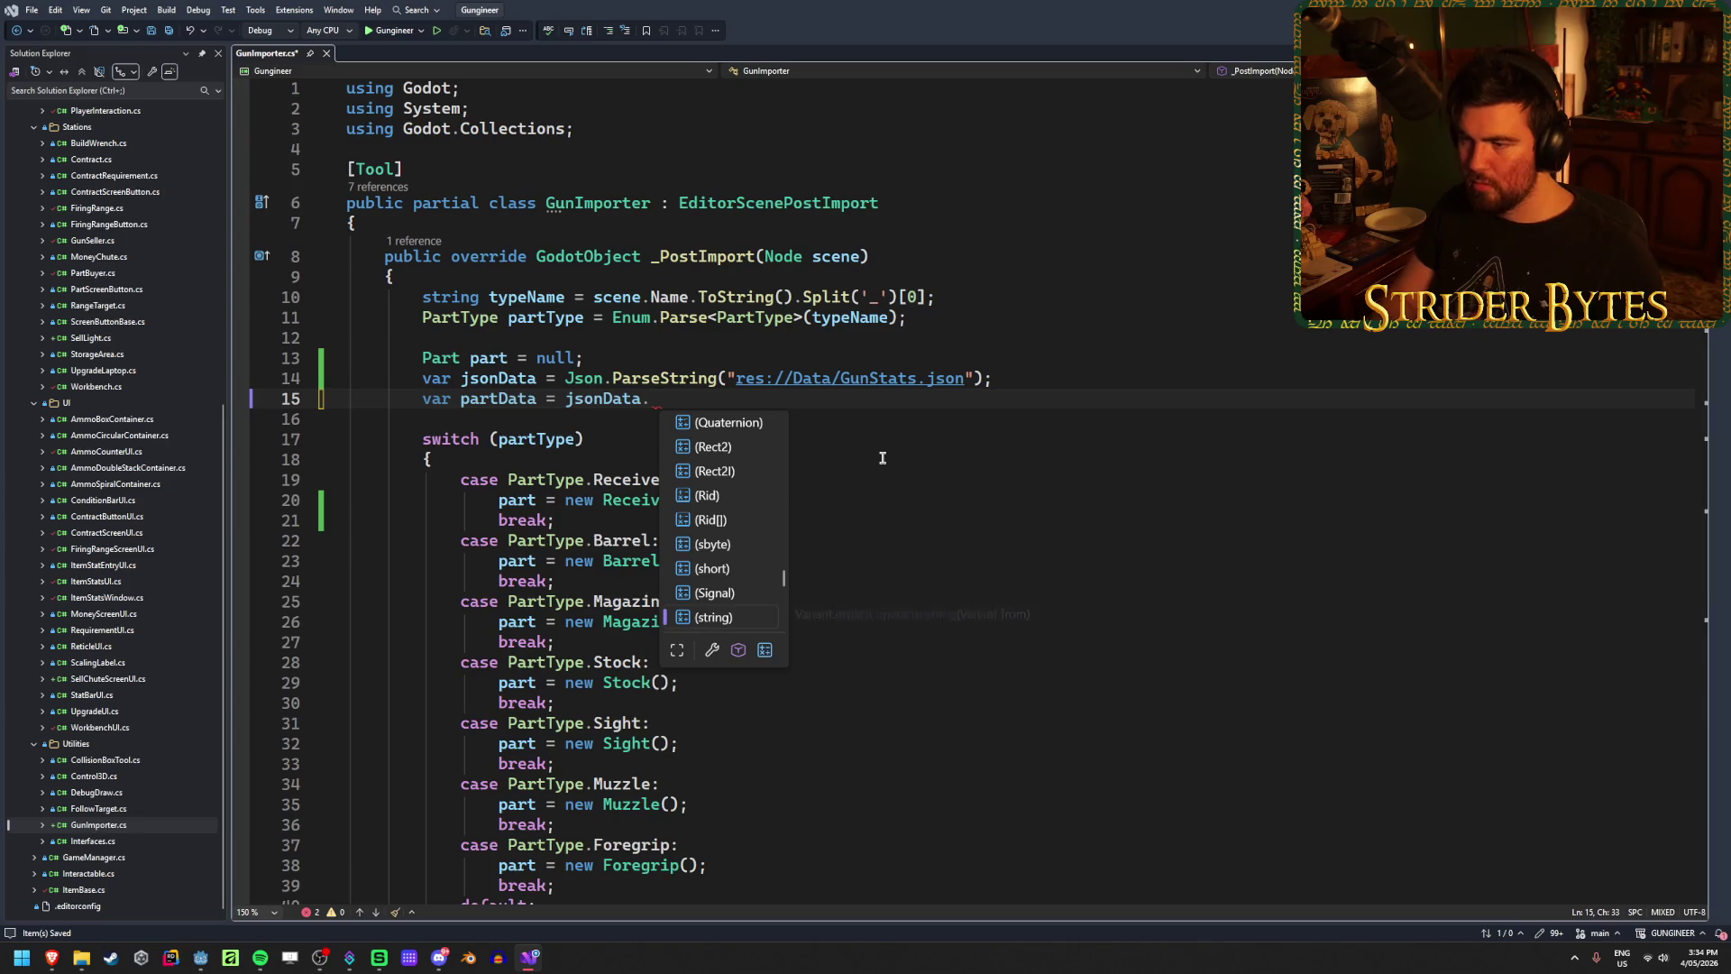
{"action": "key", "text": "Down"}
{"action": "key", "text": "Down"}
{"action": "key", "text": "Down"}
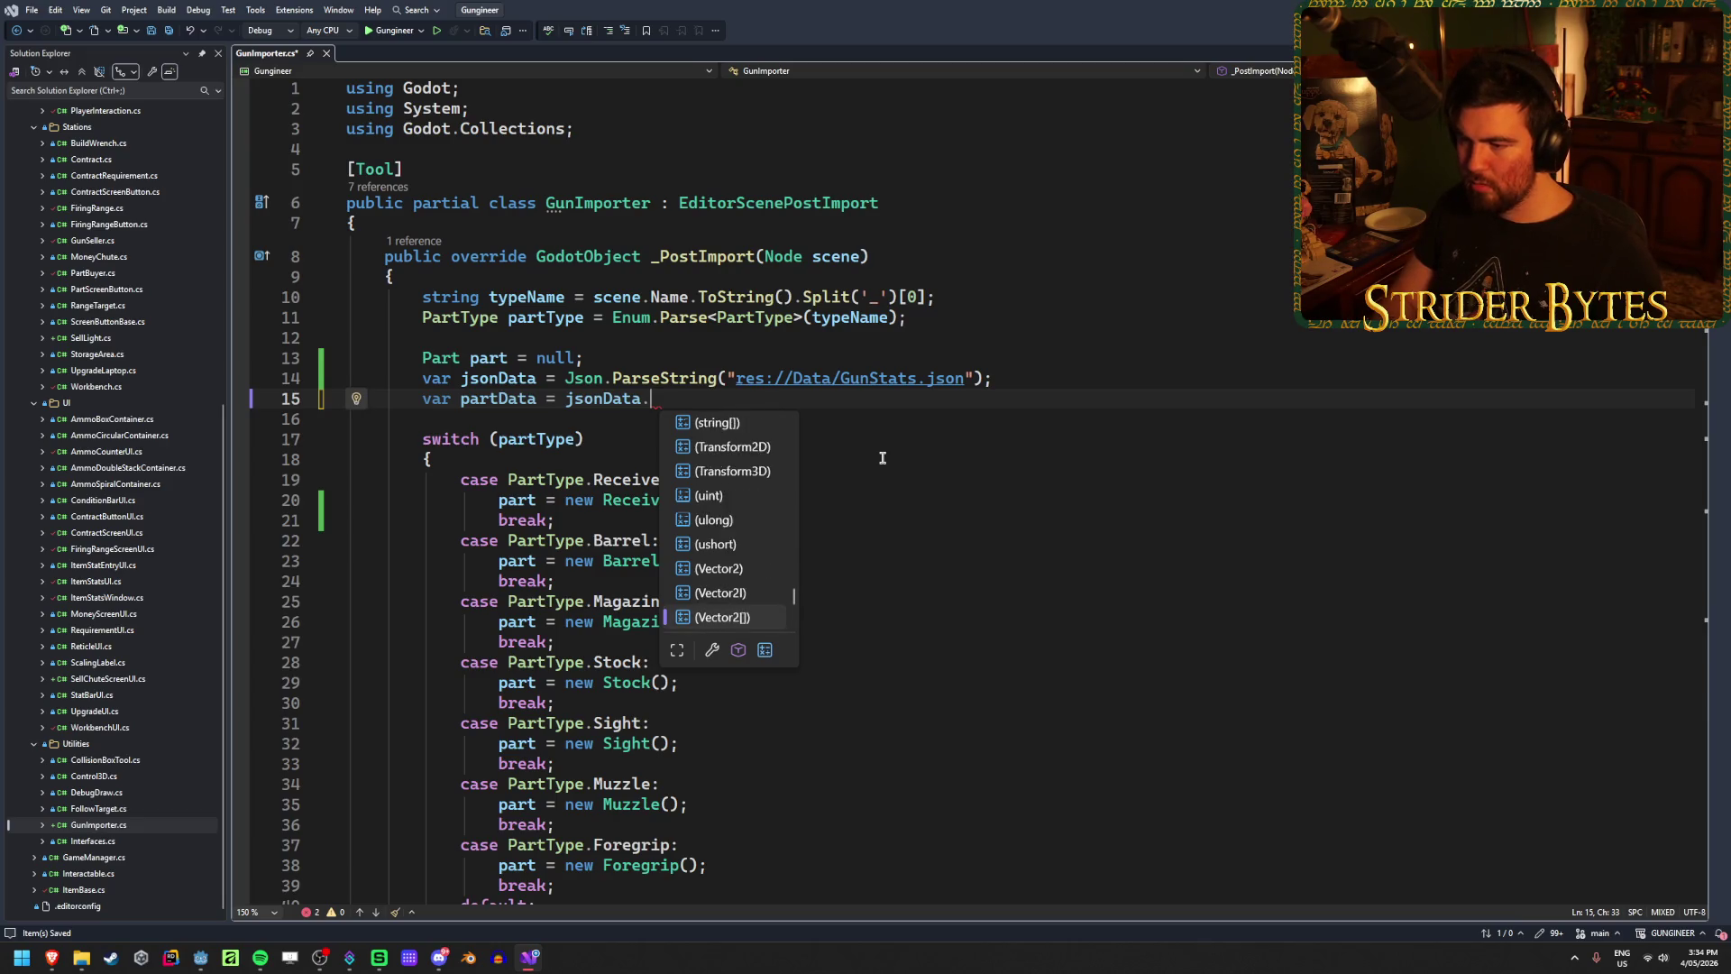
{"action": "key", "text": "Down"}
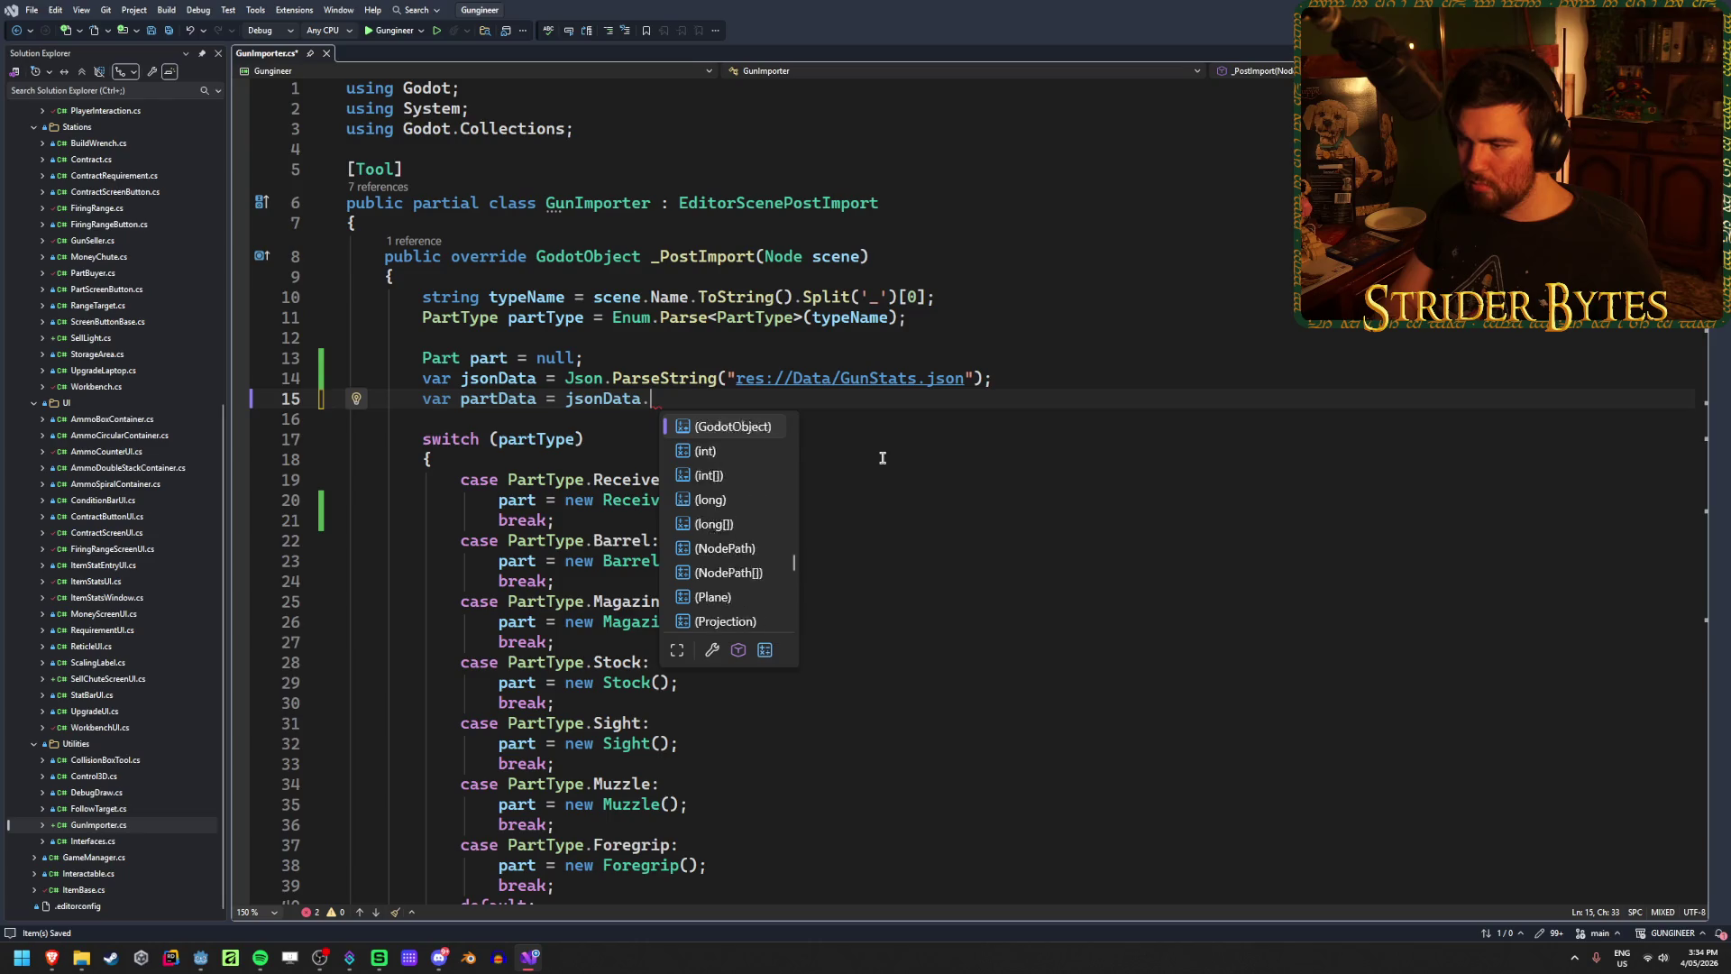
{"action": "scroll", "coordinate": [811, 501], "scroll_direction": "down", "scroll_amount": 10}
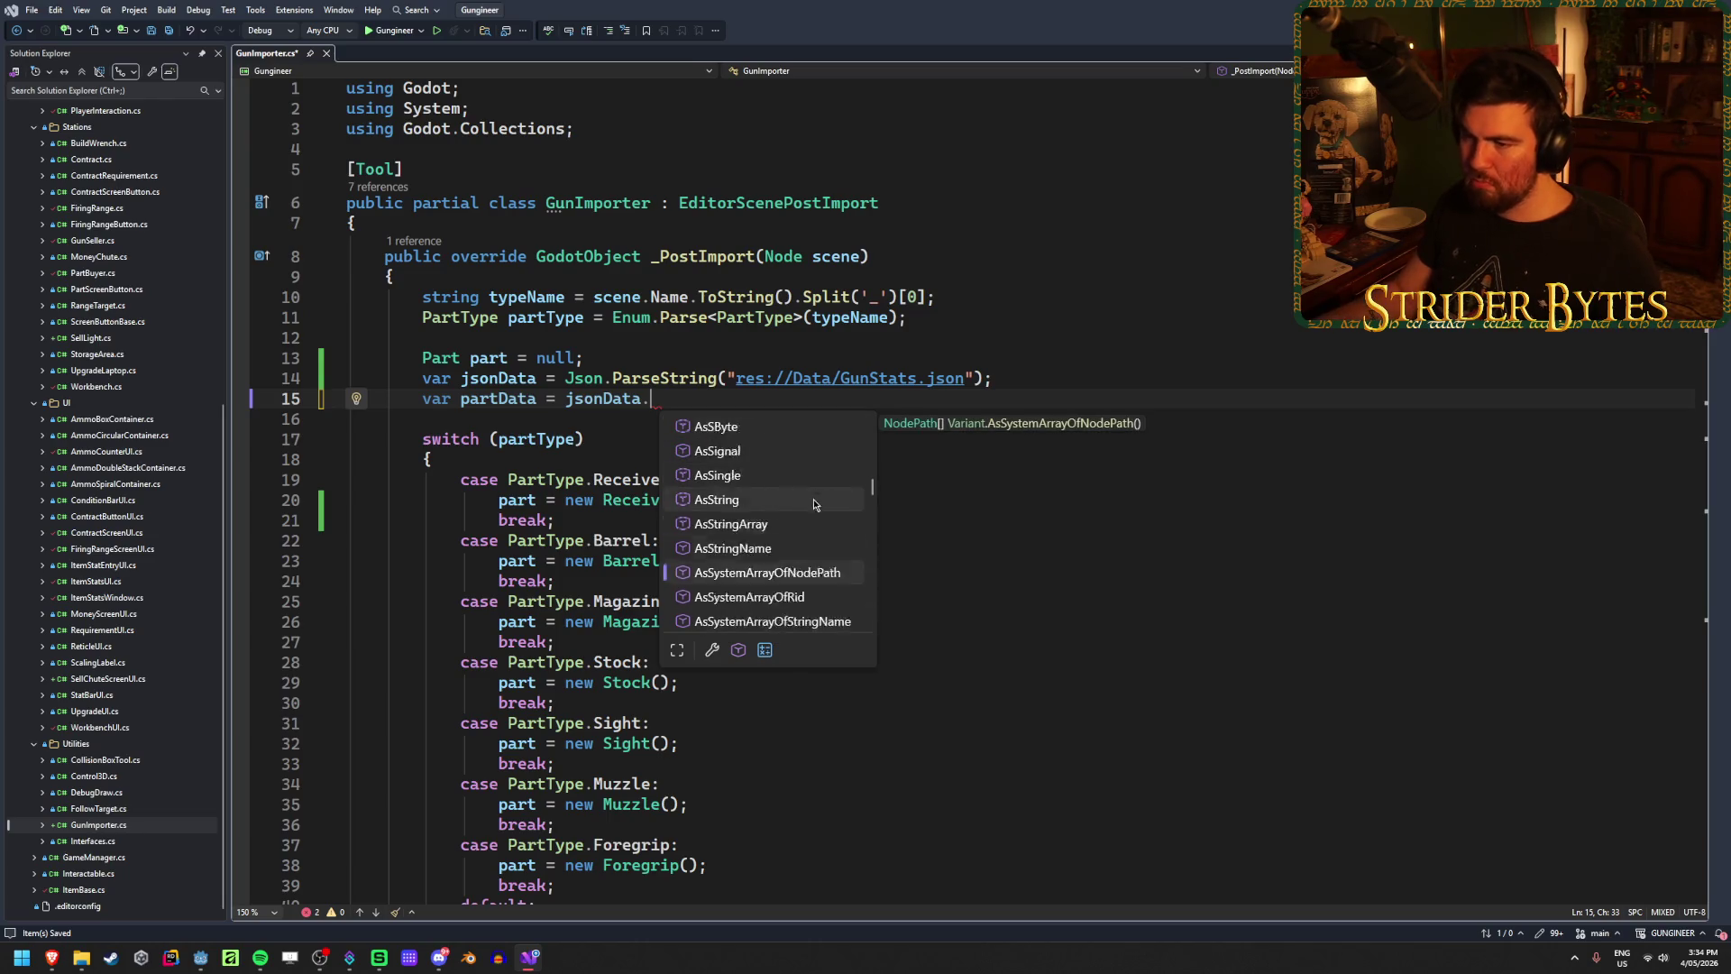
{"action": "scroll", "coordinate": [812, 500], "scroll_direction": "down", "scroll_amount": 15}
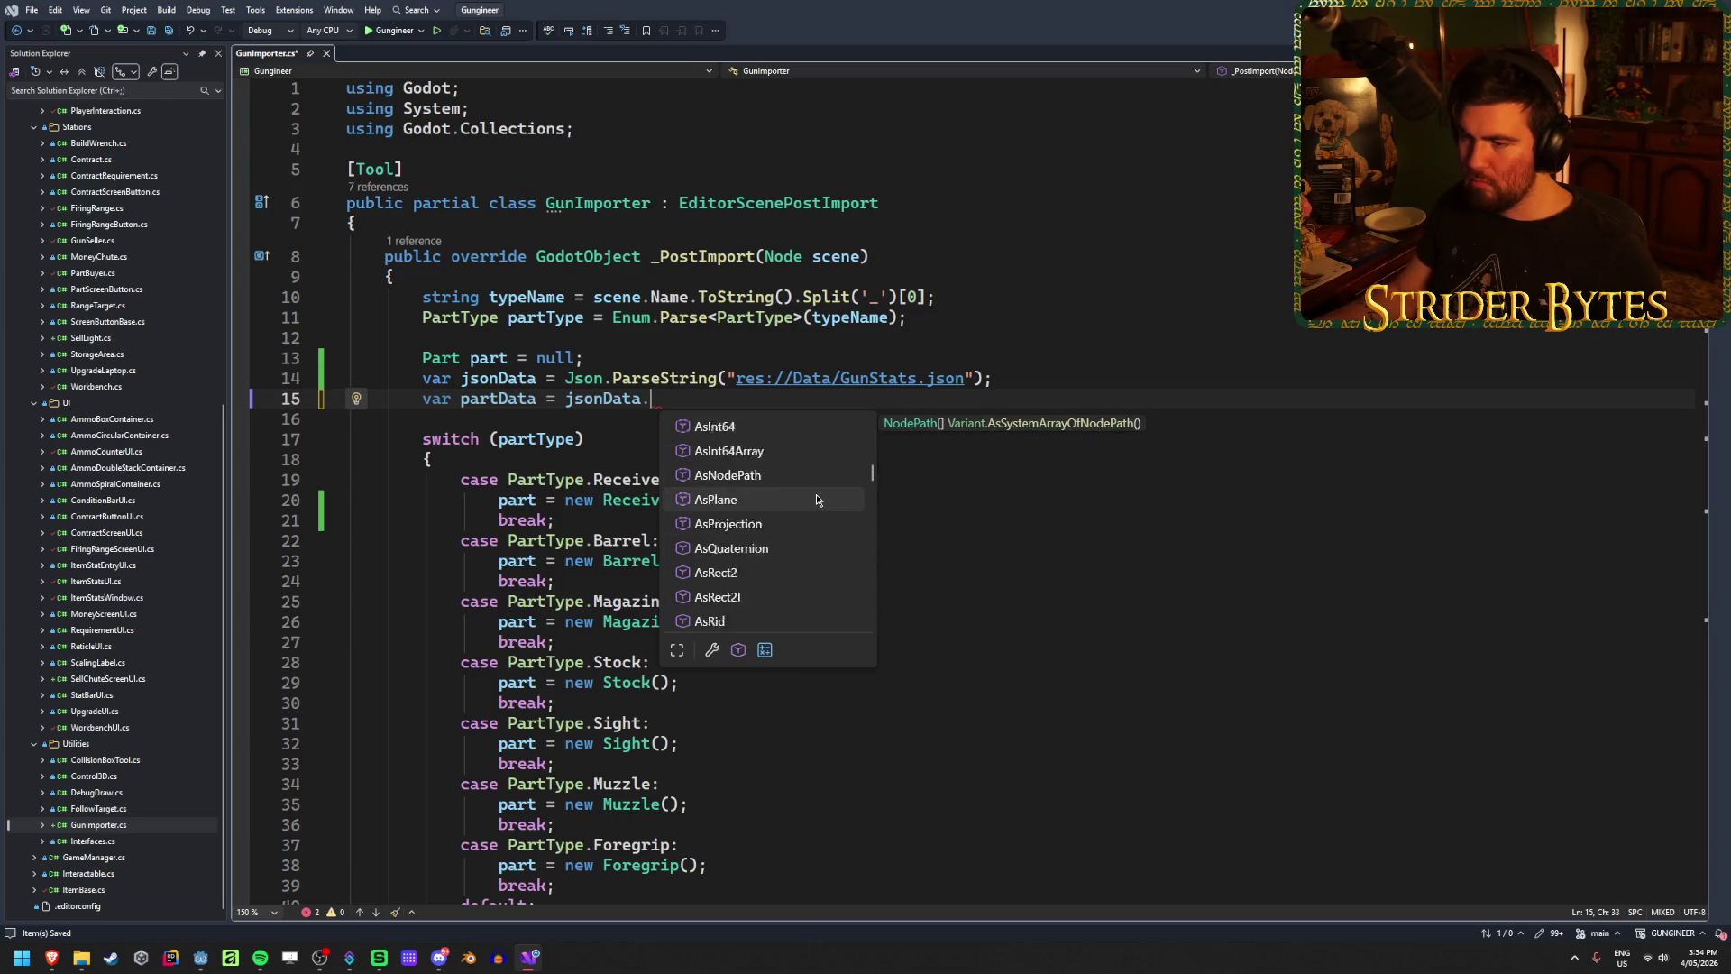
{"action": "scroll", "coordinate": [814, 494], "scroll_direction": "up", "scroll_amount": 10}
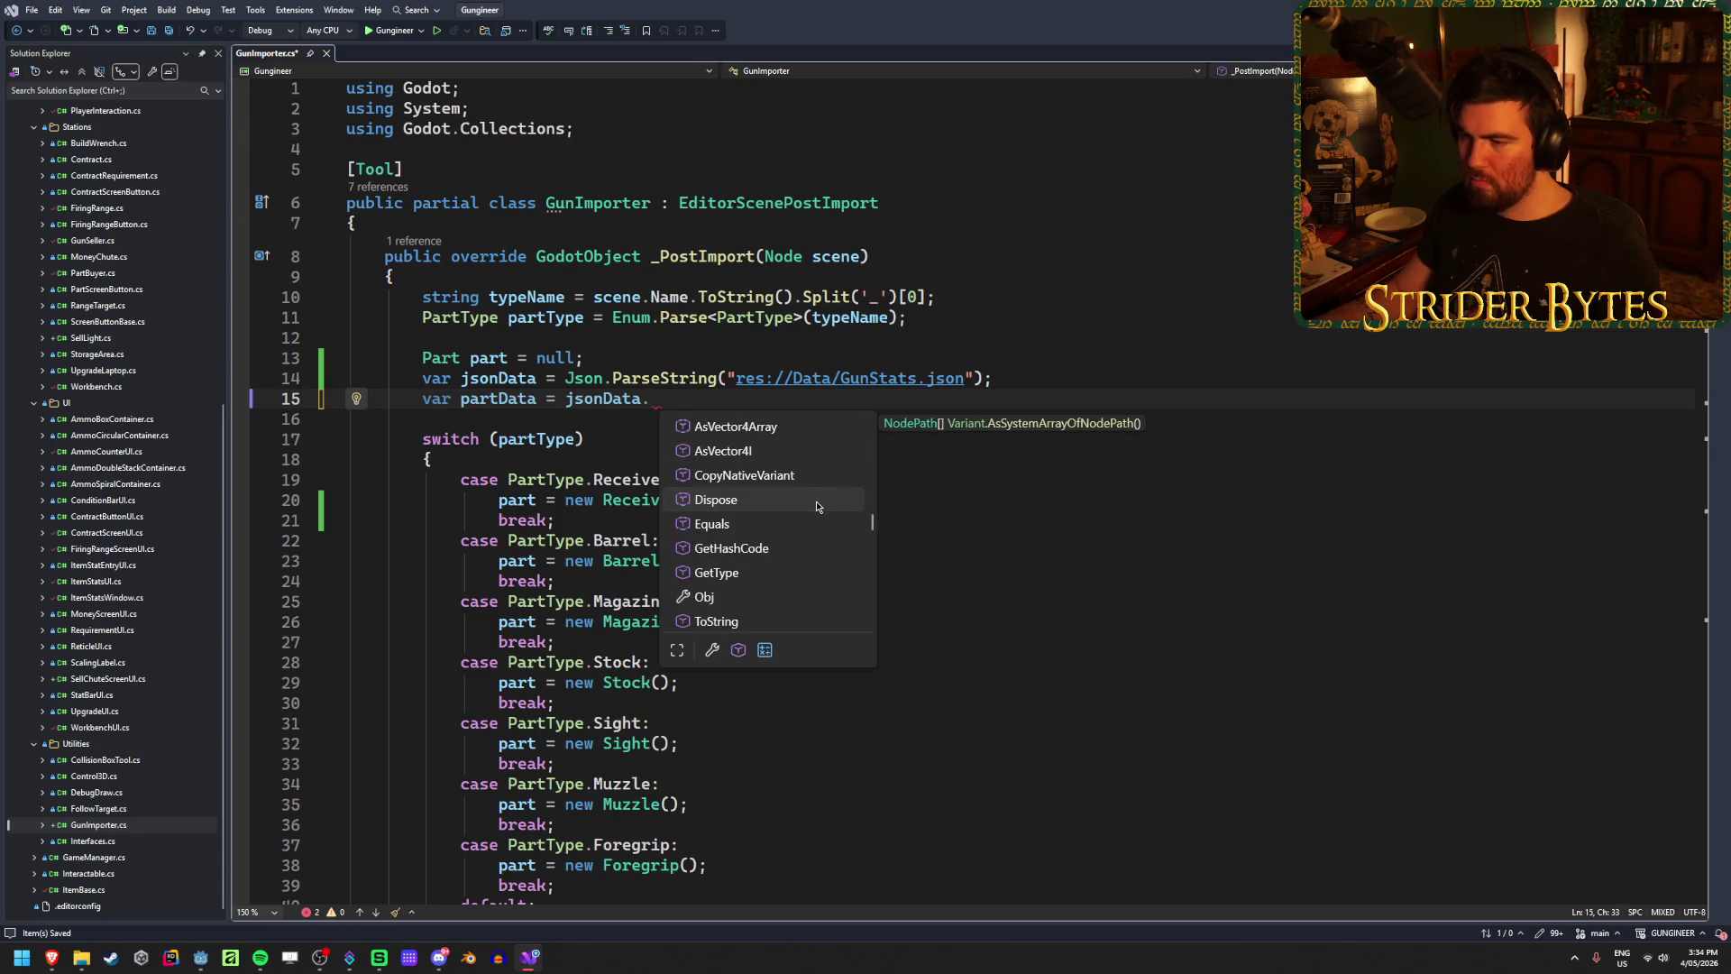
{"action": "key", "text": "Escape"}
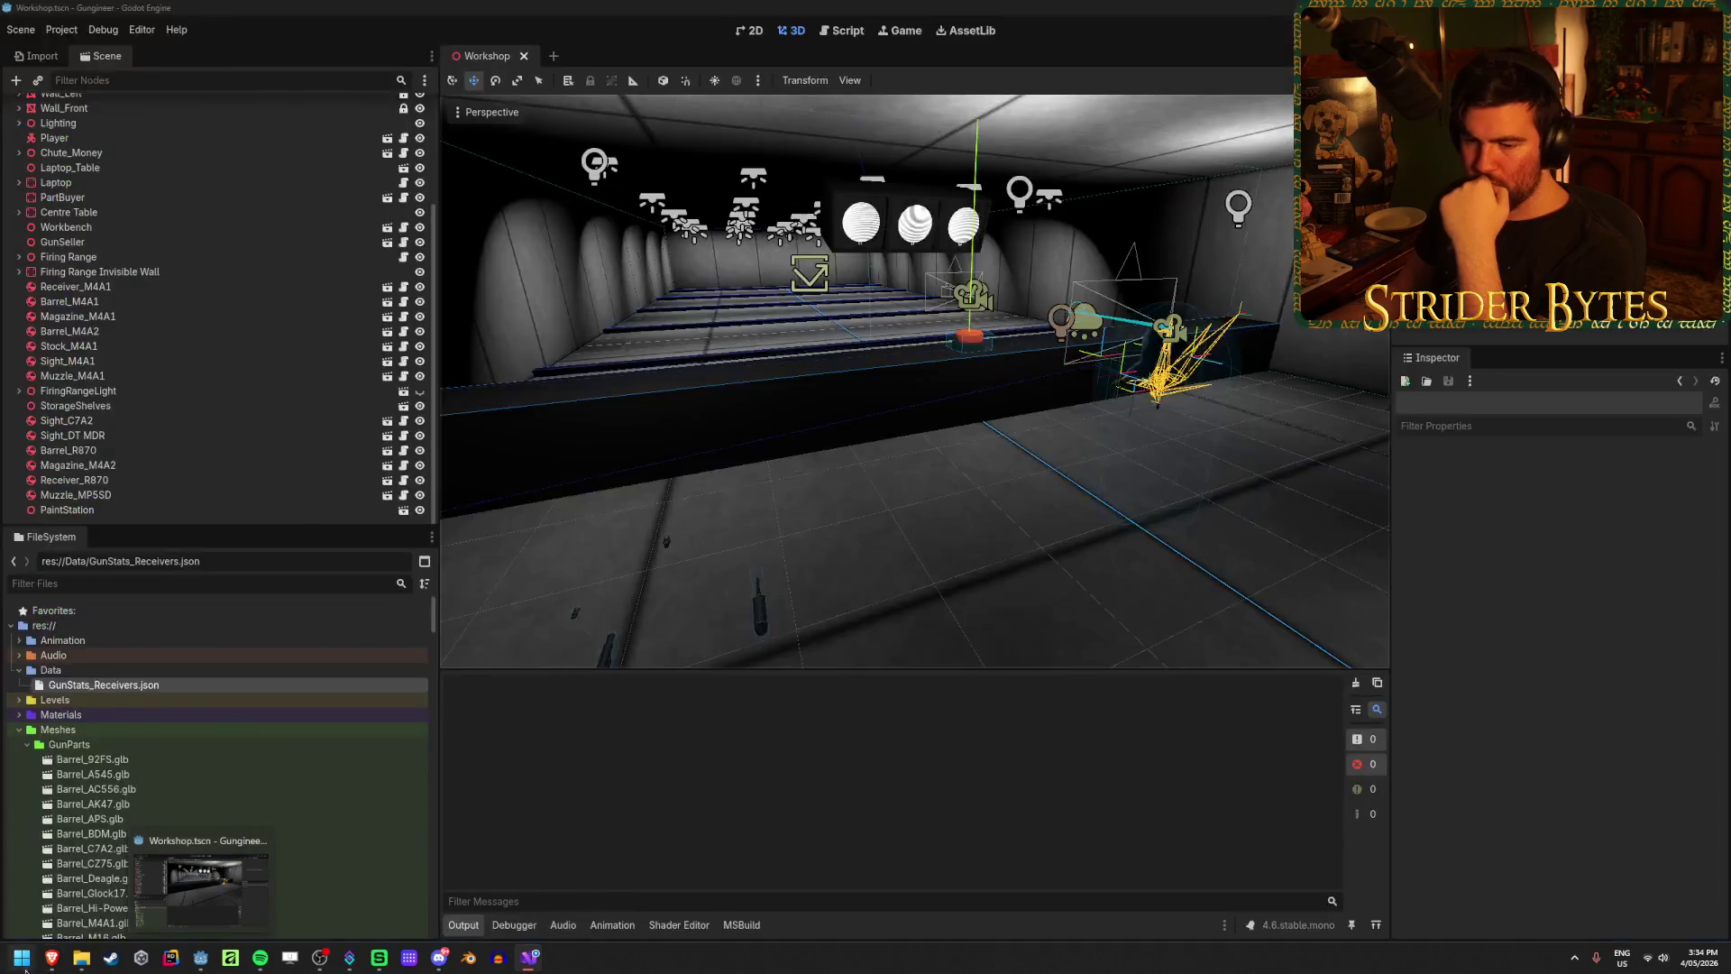
Step: Rewind the tutorial video to 7:50 and play it
{"action": "mouse_move", "coordinate": [52, 957]}
{"action": "left_click", "coordinate": [161, 888]}
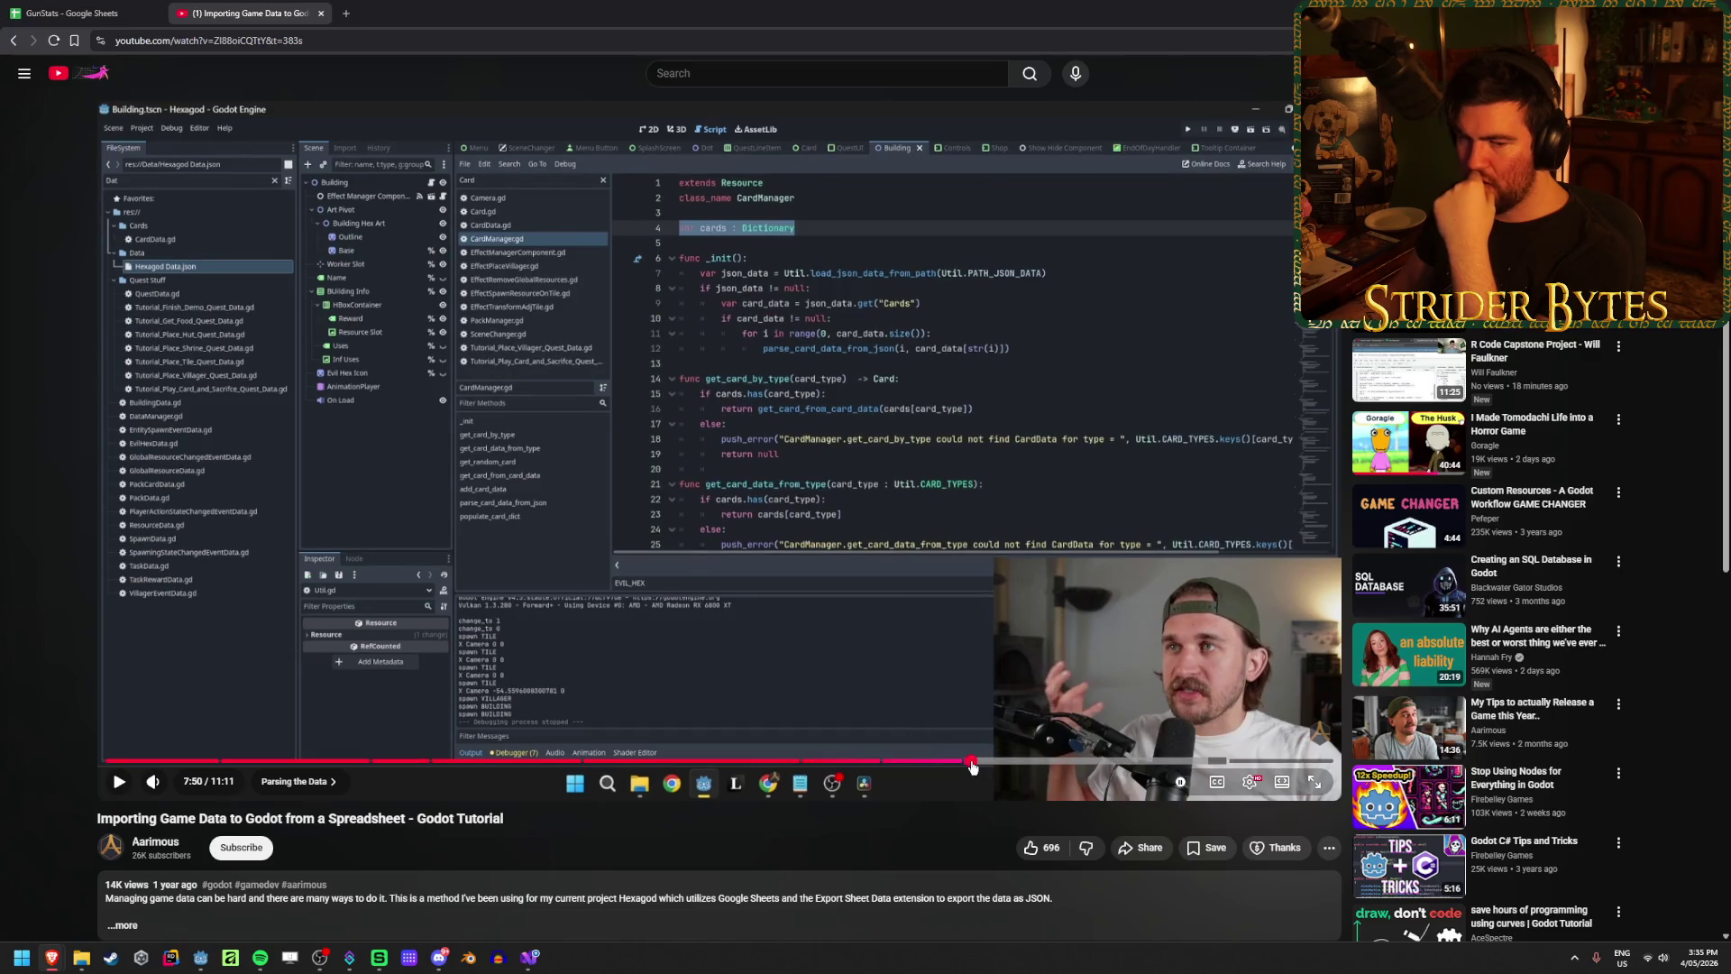
{"action": "left_click", "coordinate": [970, 761]}
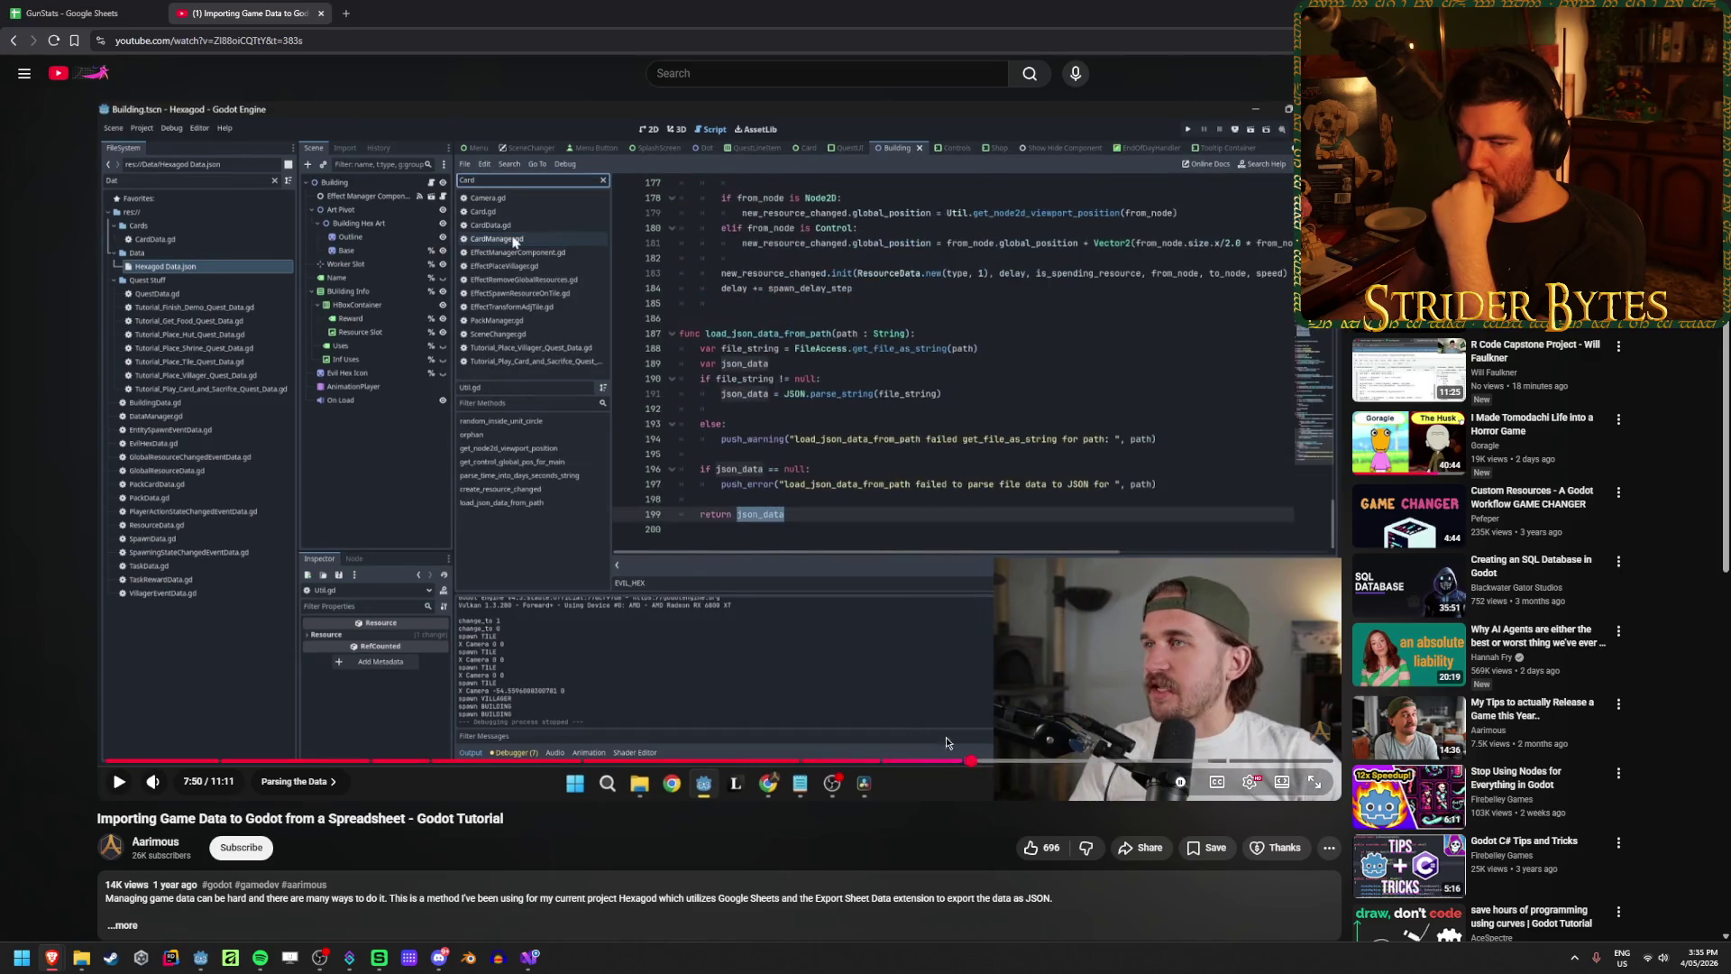
{"action": "left_click", "coordinate": [794, 532]}
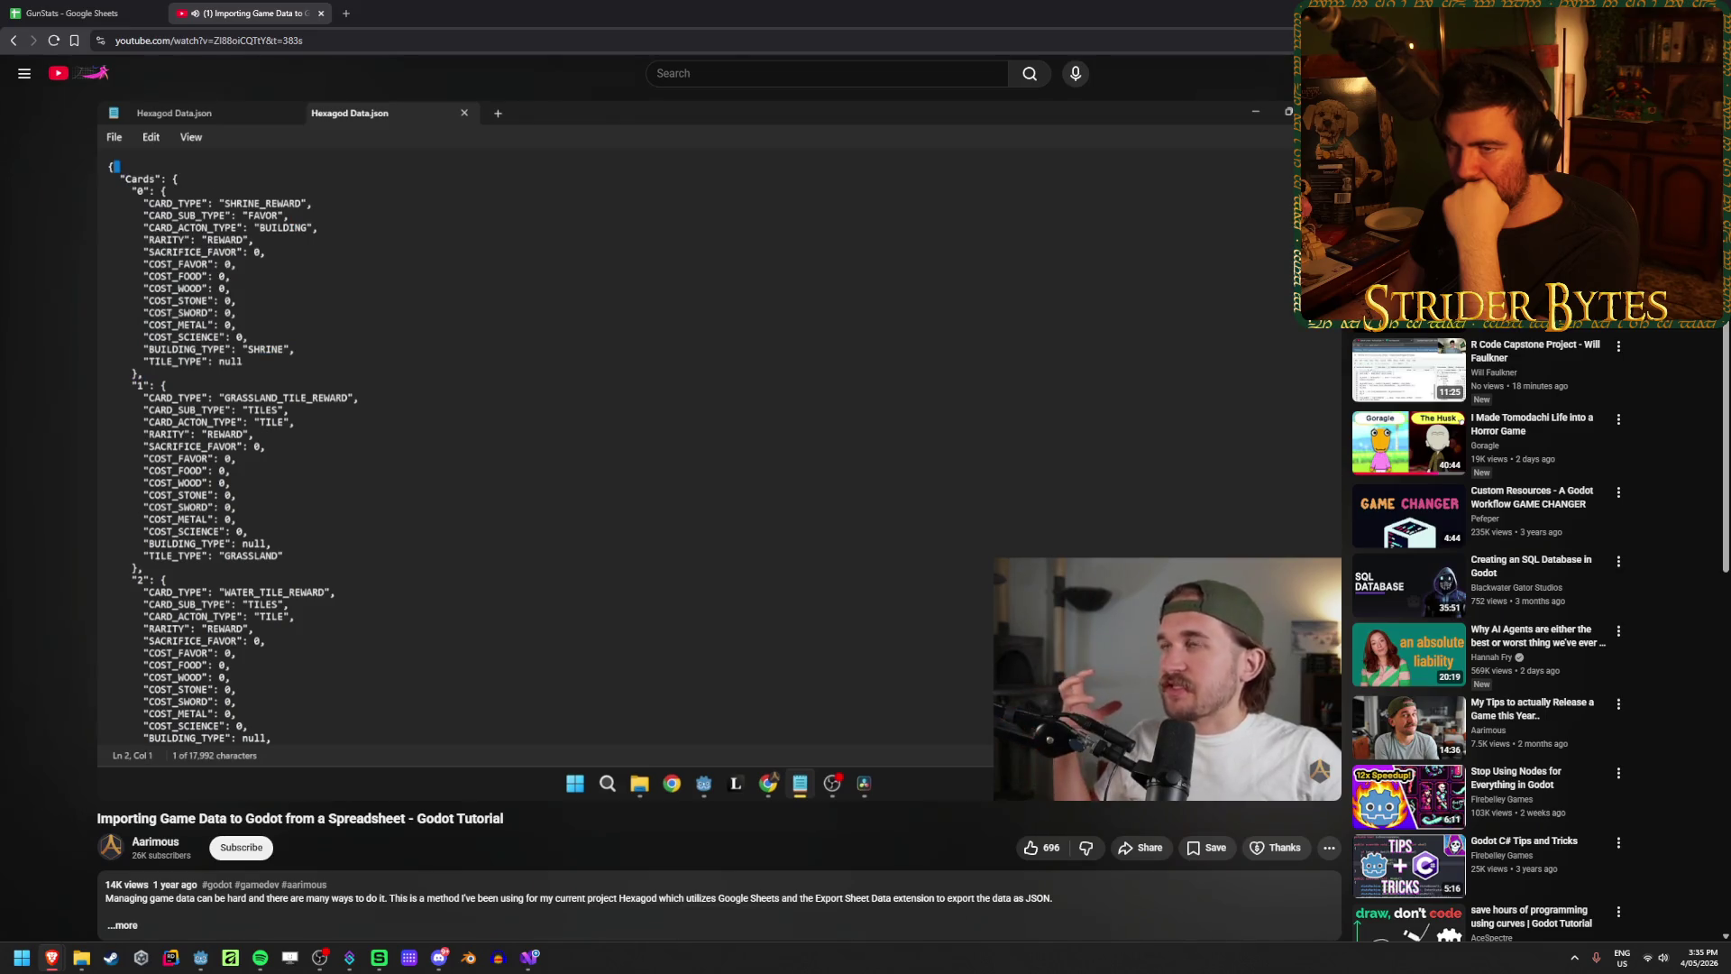
Step: Watch the CardManager code from 8:21 to 8:38, then select var on line 14 in GunImporter.cs
{"action": "left_click", "coordinate": [1030, 762]}
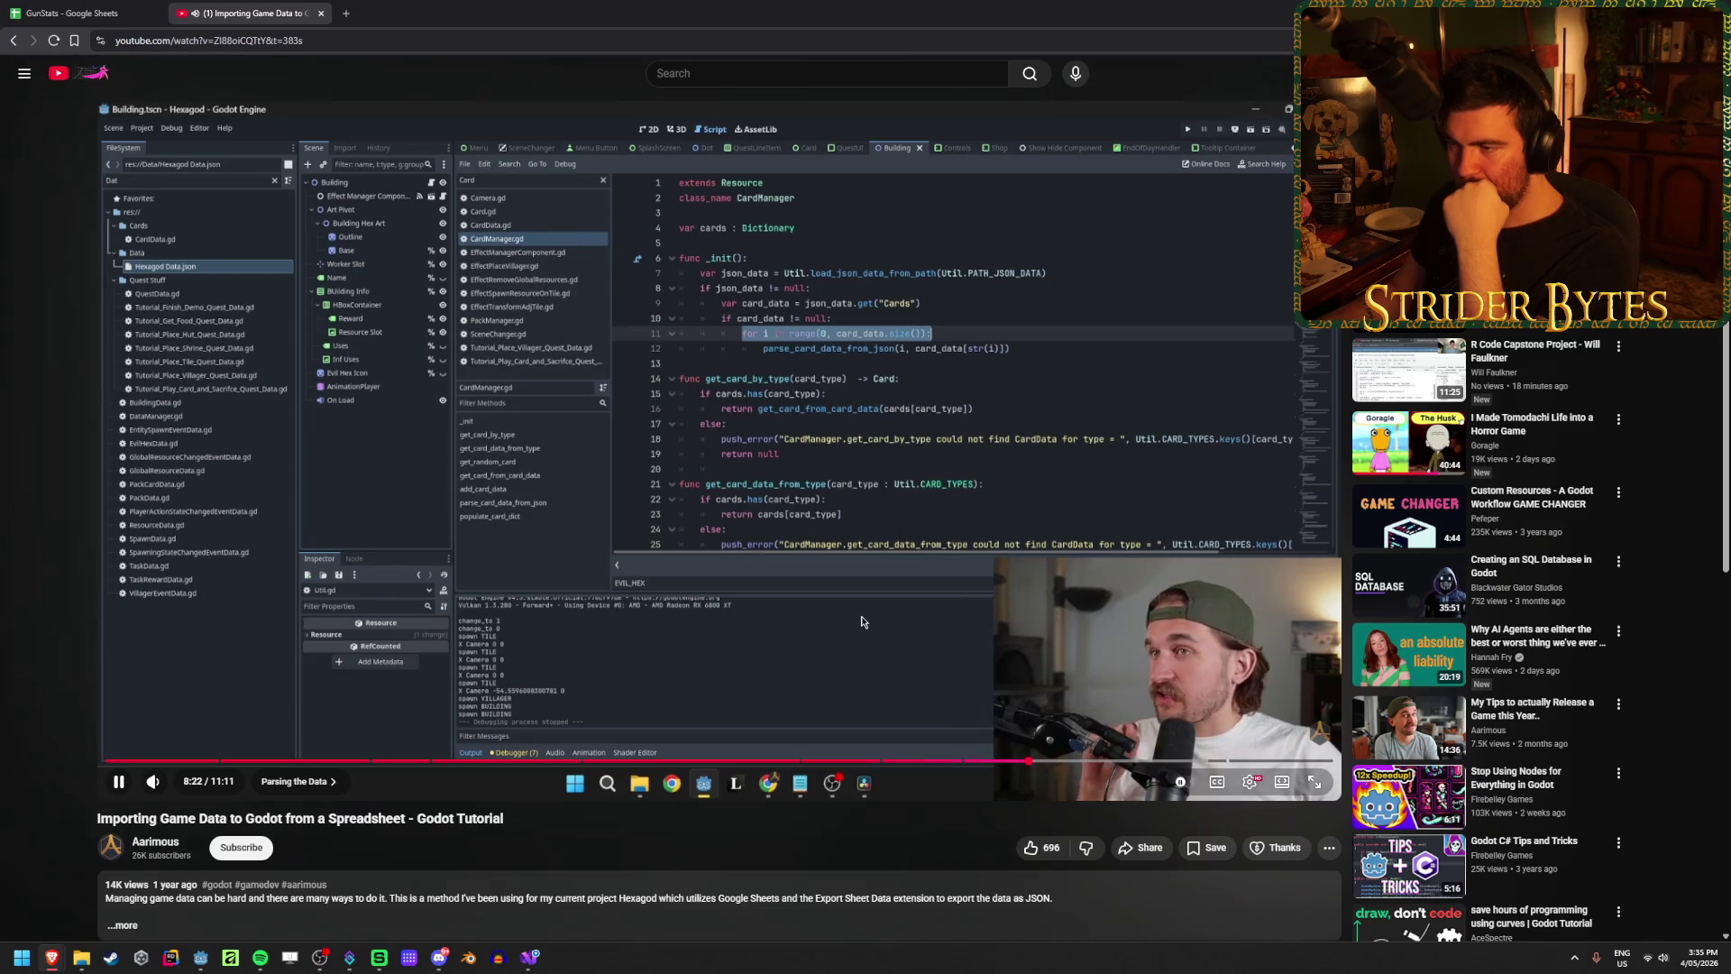
{"action": "left_click", "coordinate": [895, 324]}
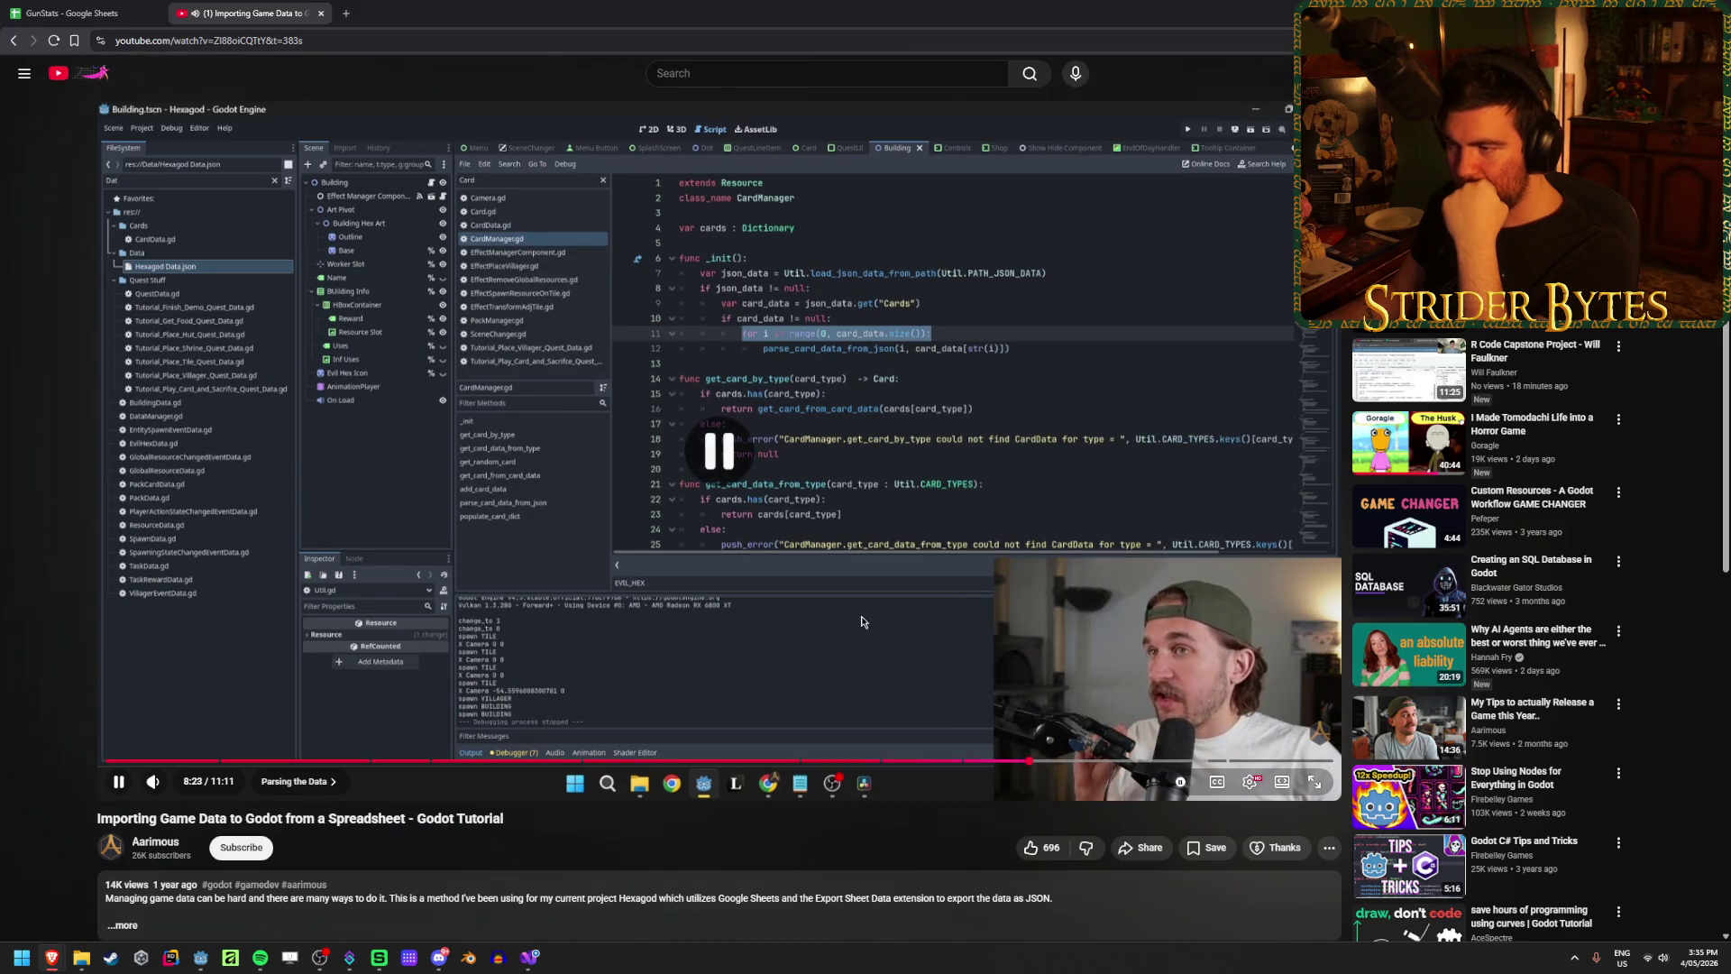
{"action": "left_click", "coordinate": [869, 318]}
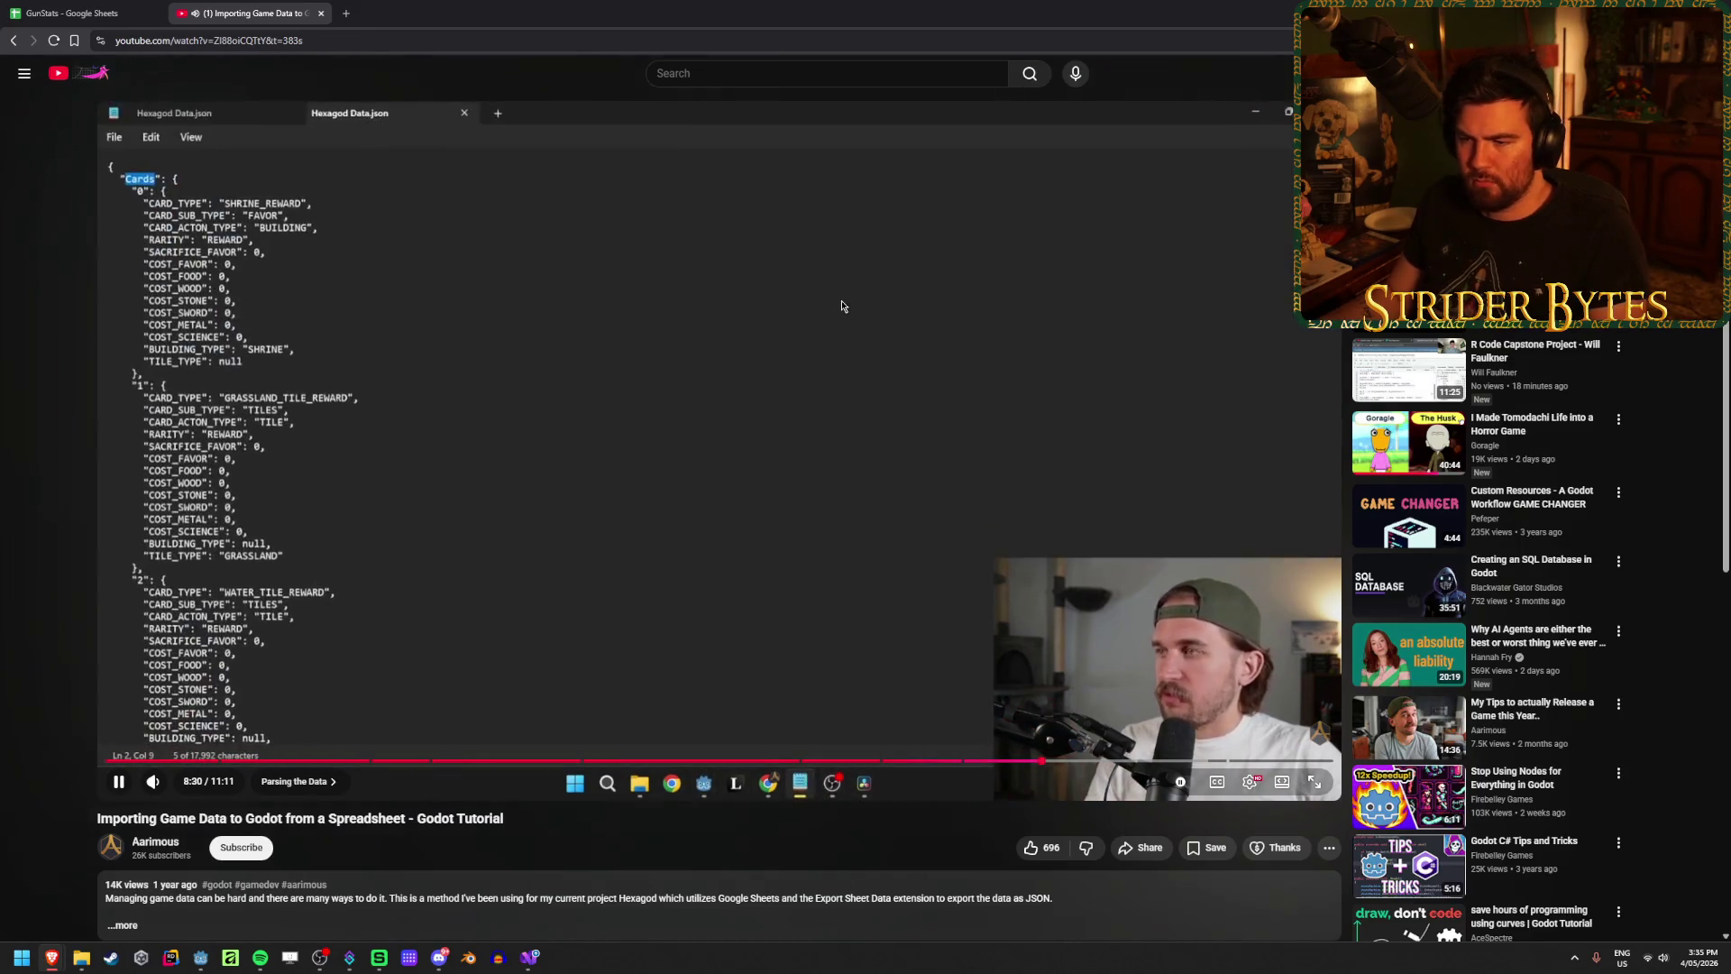
{"action": "left_click_drag", "start_coordinate": [1053, 763], "coordinate": [1058, 765]}
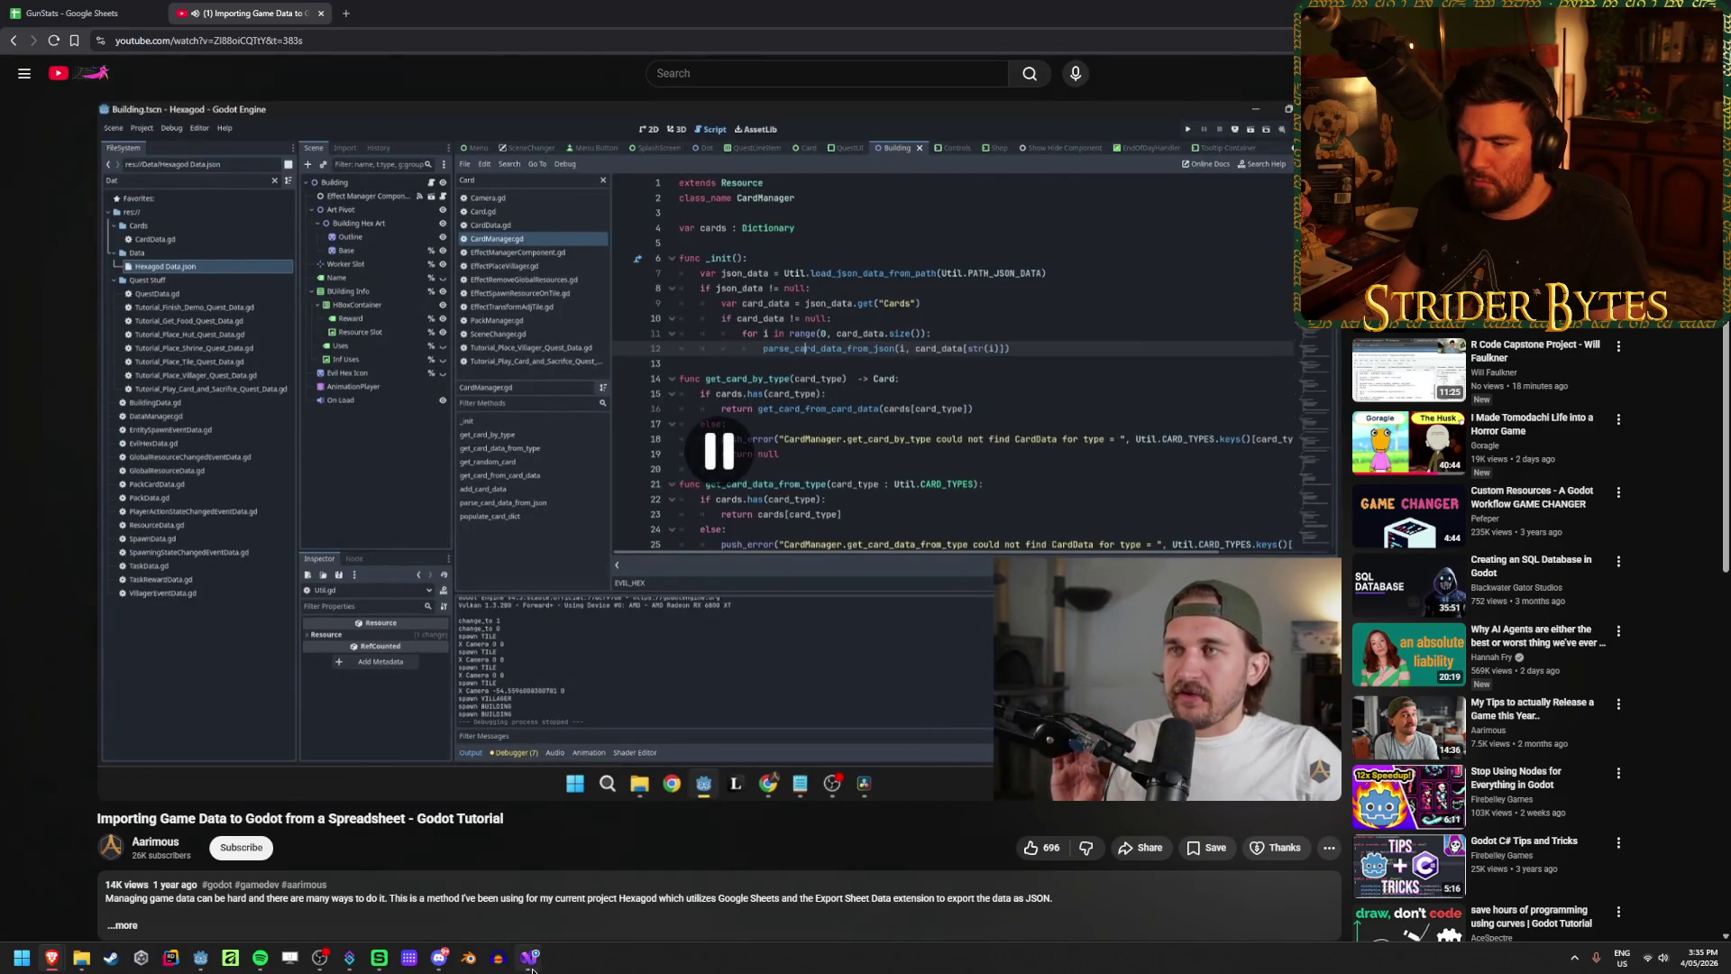
{"action": "key", "text": "alt+Tab"}
{"action": "double_click", "coordinate": [441, 379]}
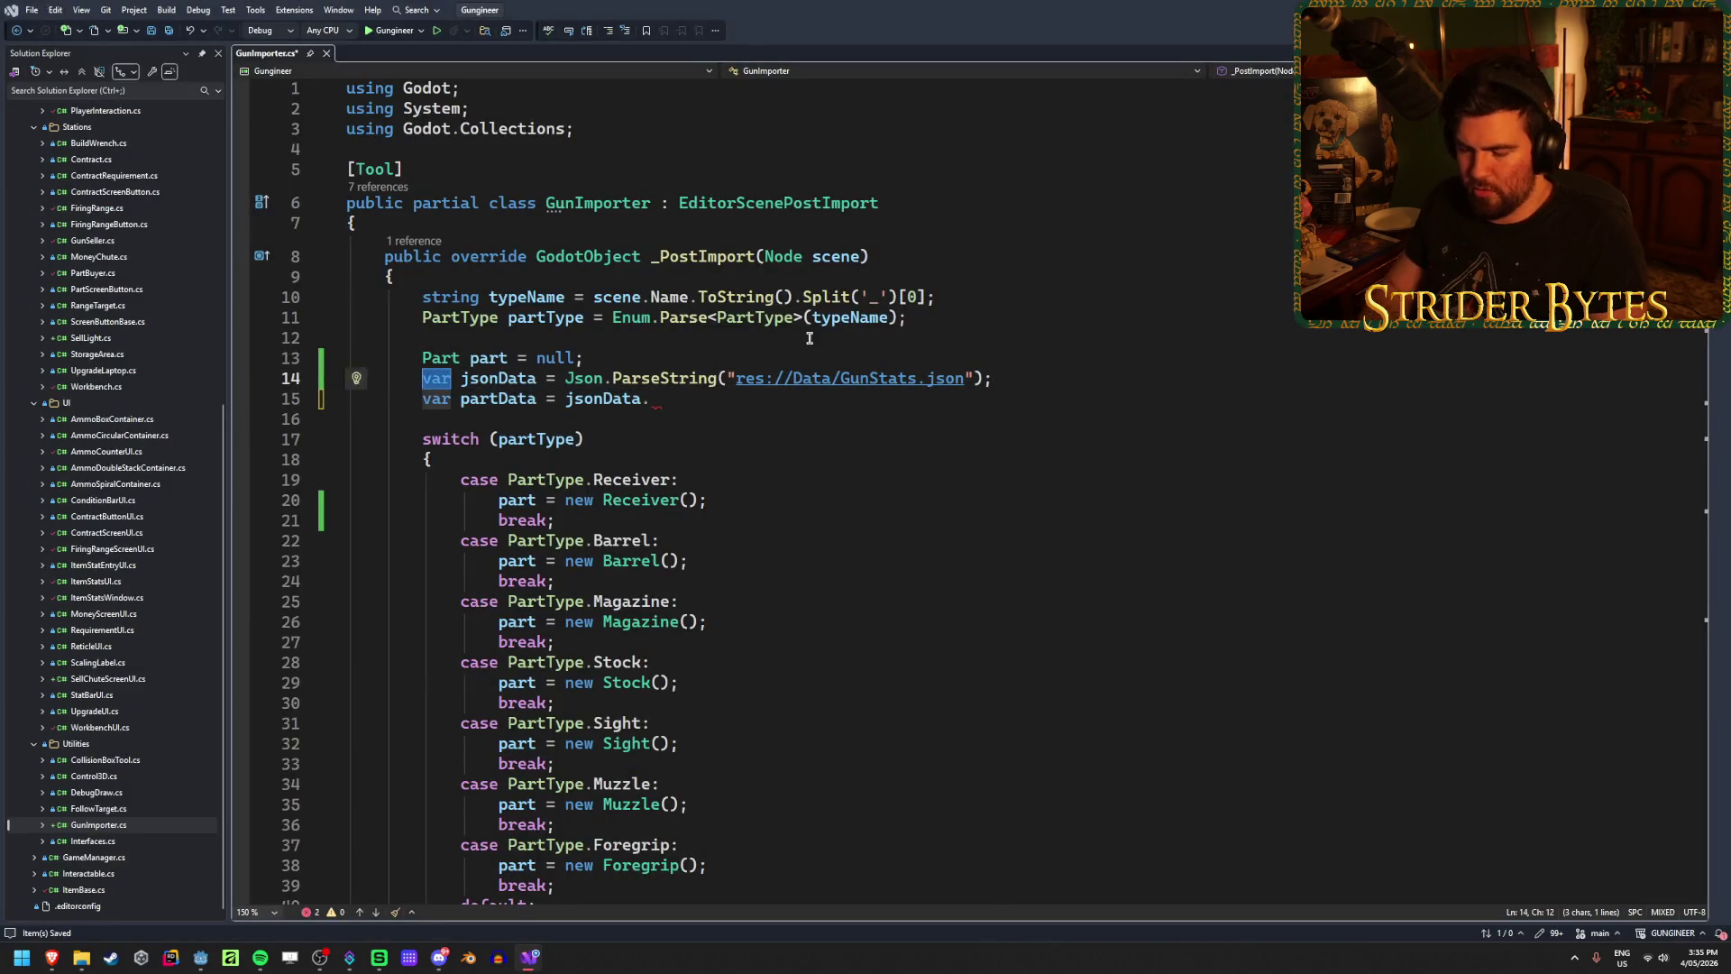
{"action": "type", "text": "Dictionary"}
{"action": "key", "text": "Tab"}
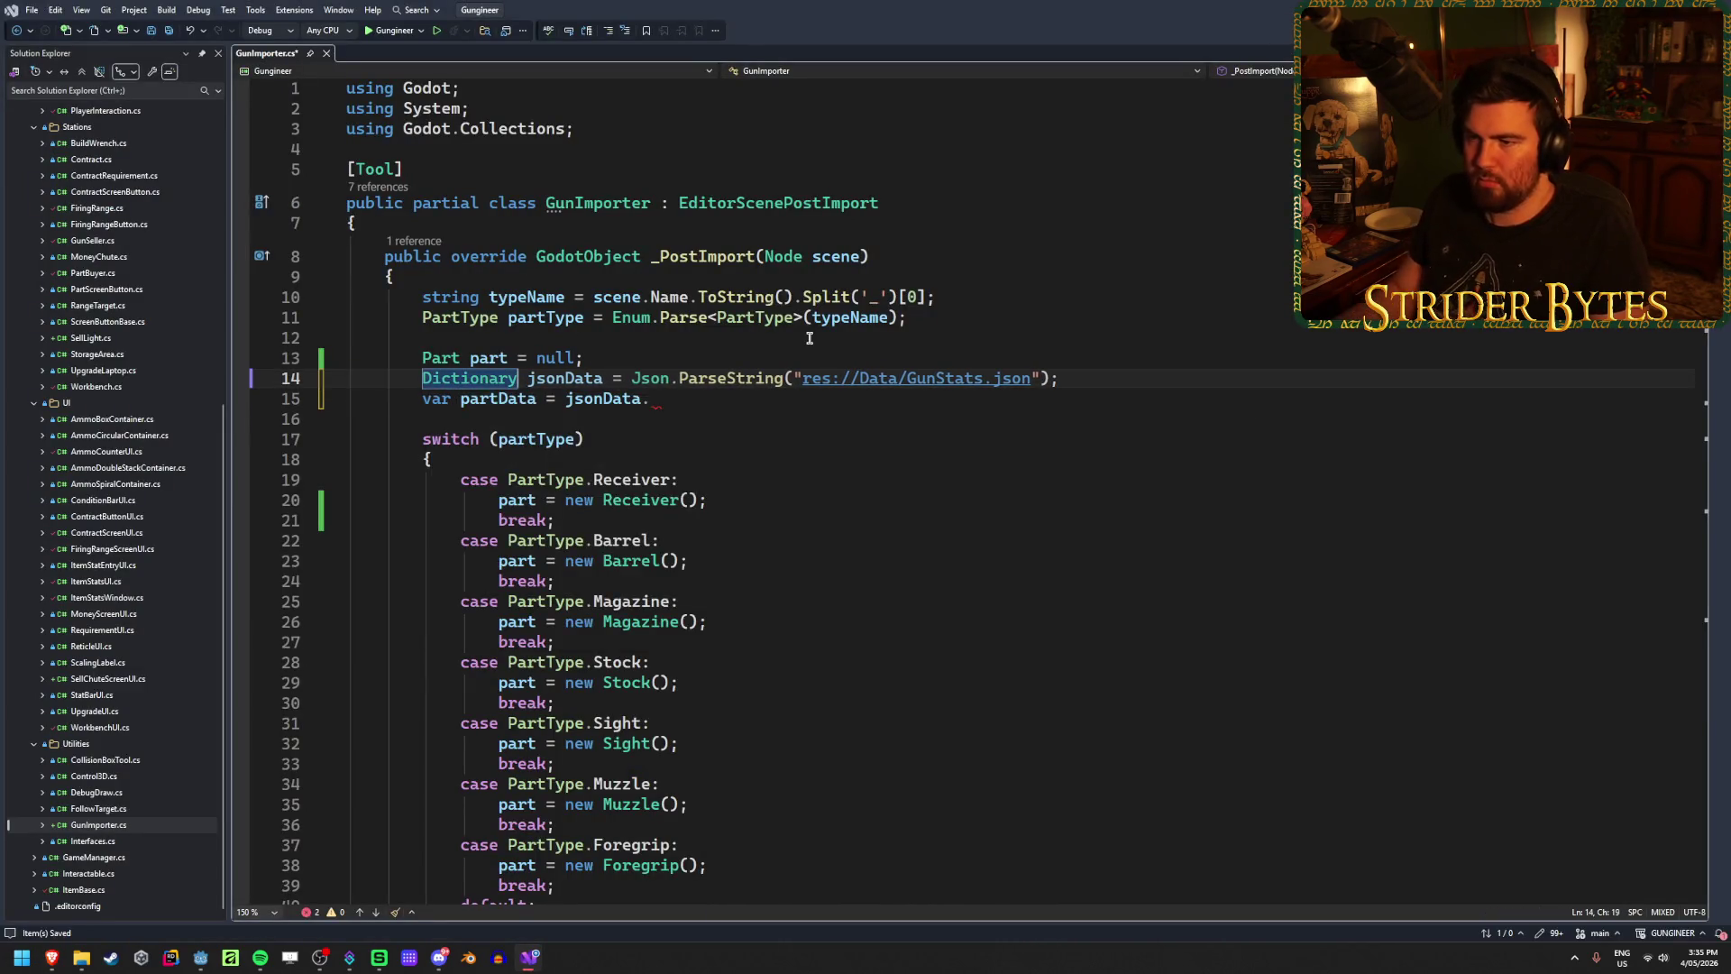
{"action": "key", "text": "Down"}
{"action": "key", "text": "End"}
{"action": "type", "text": "."}
{"action": "mouse_move", "coordinate": [726, 378]}
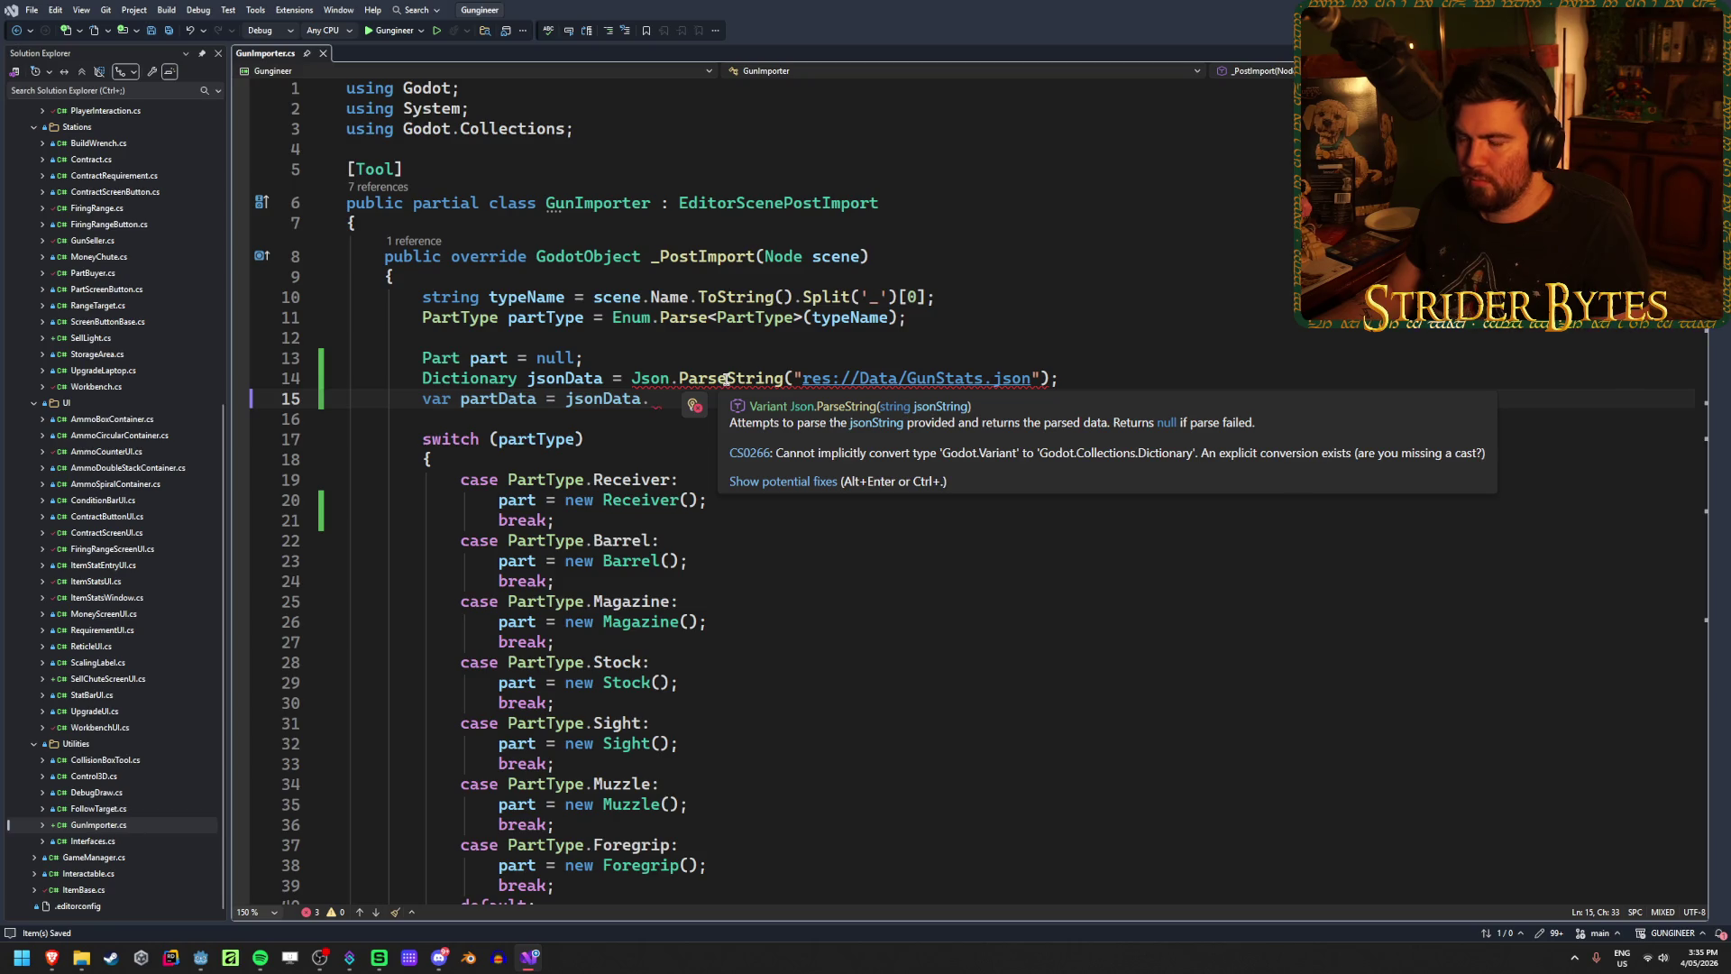
{"action": "key", "text": "Up"}
{"action": "key", "text": "Home"}
{"action": "key", "text": "ctrl+shift+Right"}
{"action": "type", "text": "var"}
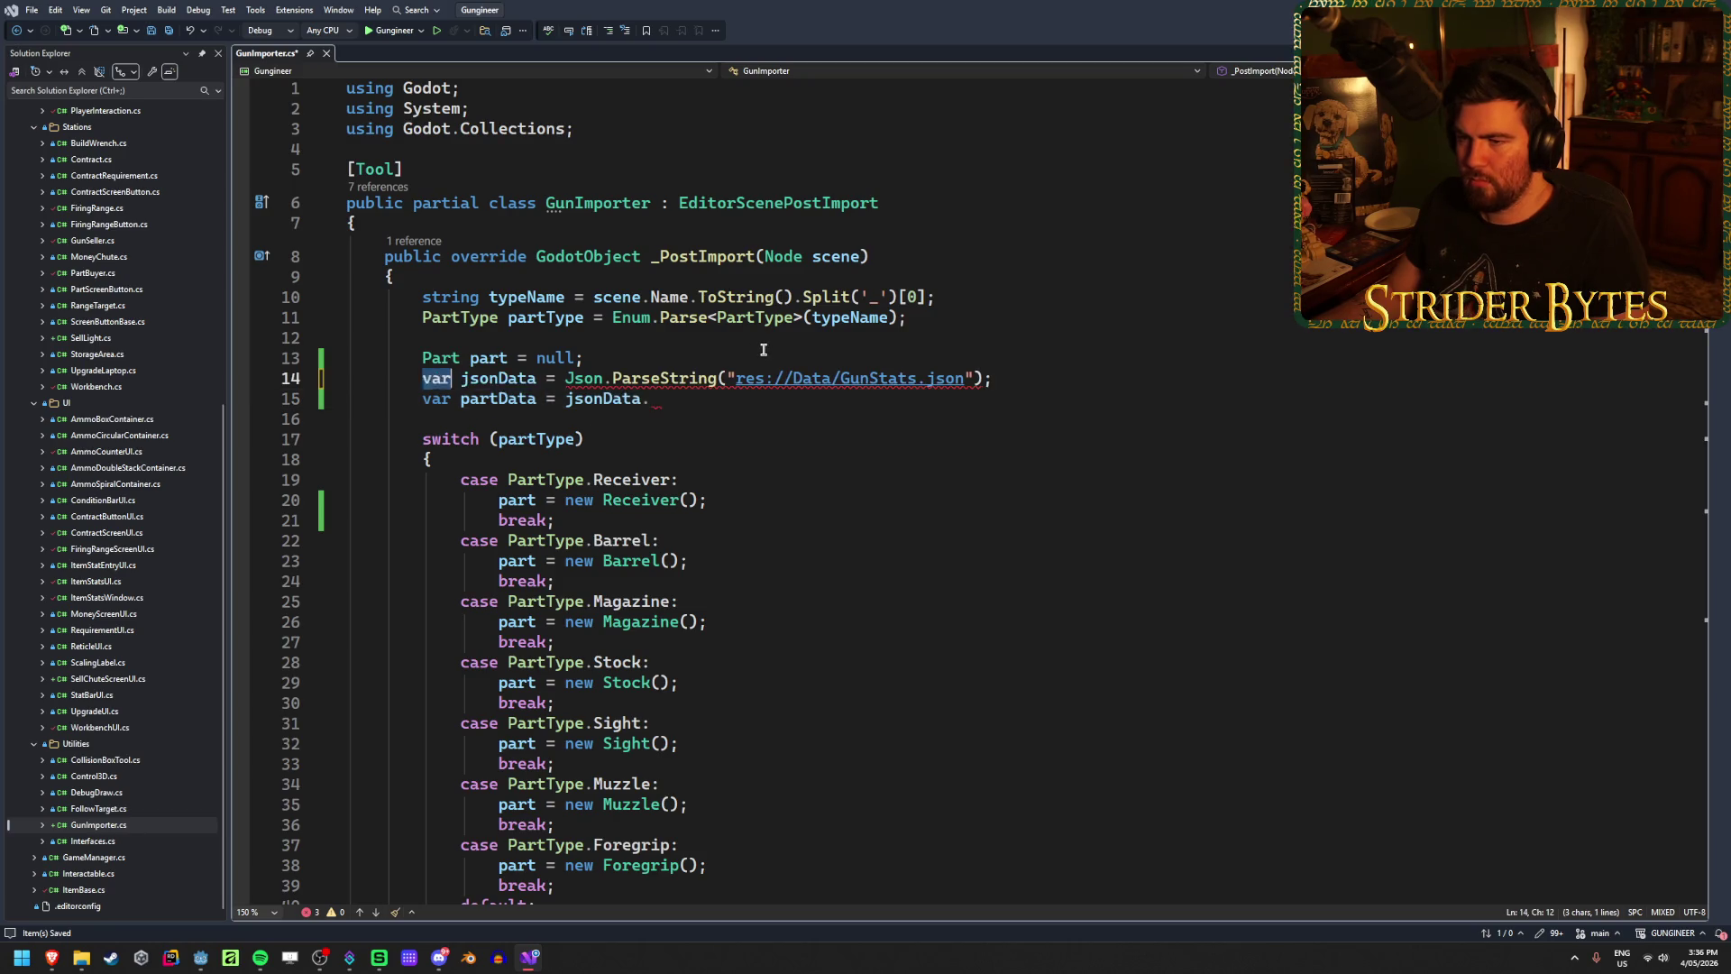
{"action": "key", "text": "Down"}
{"action": "key", "text": "End"}
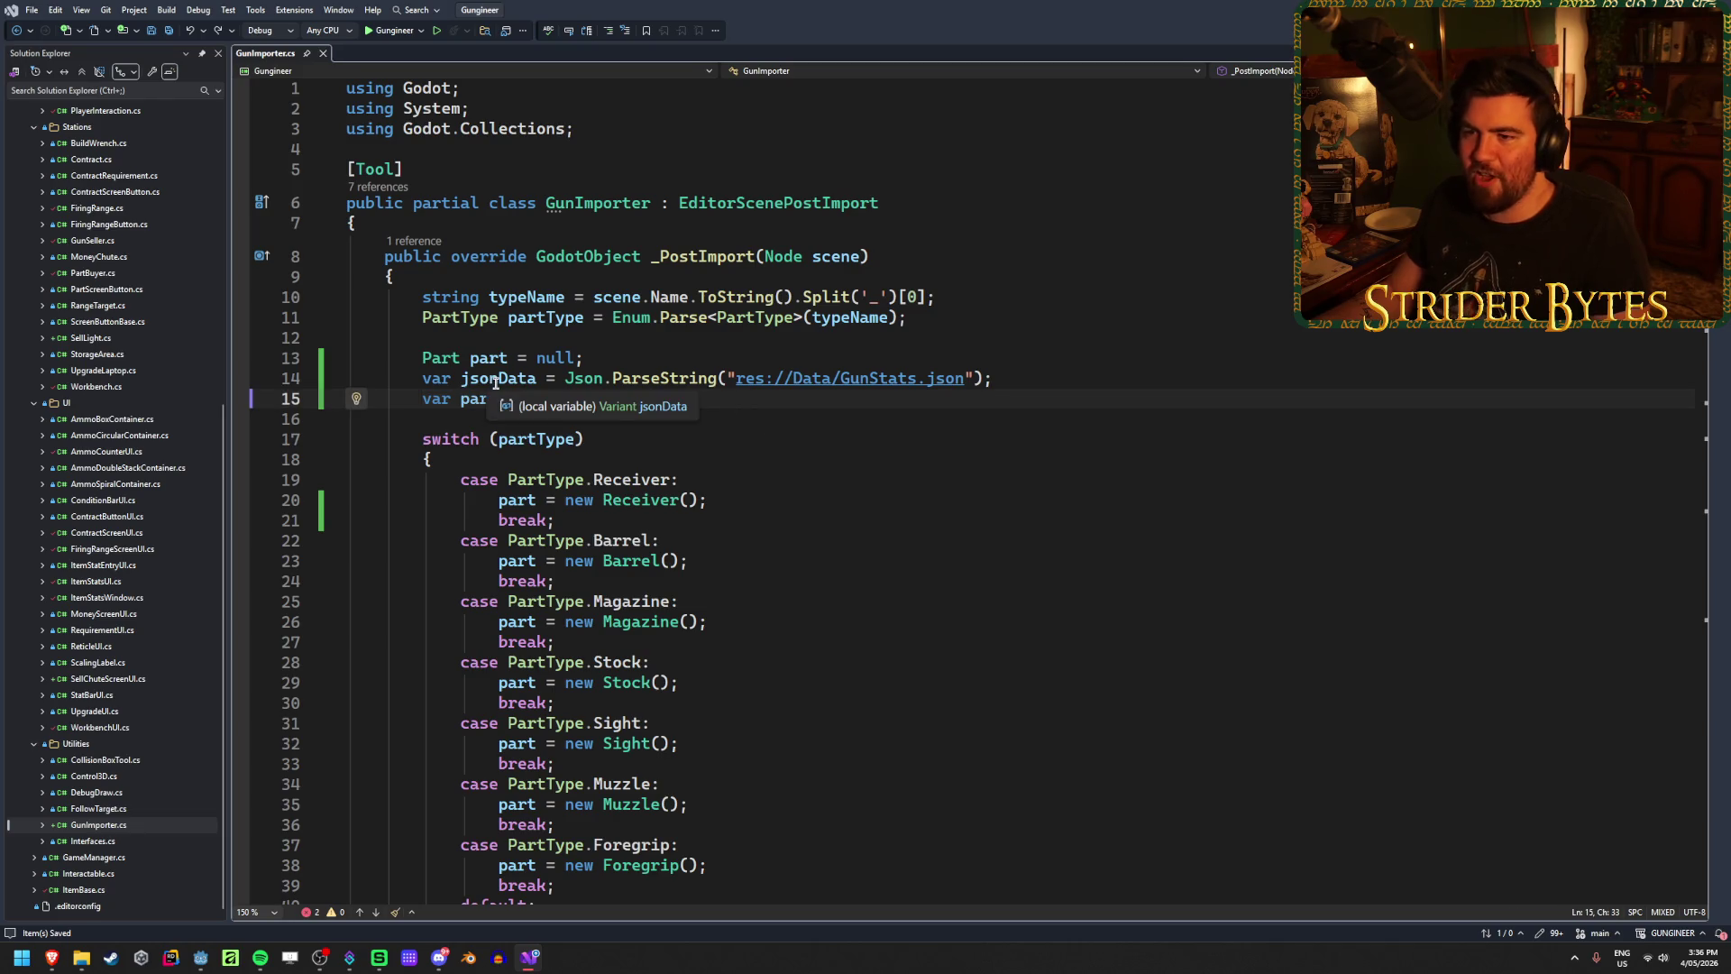